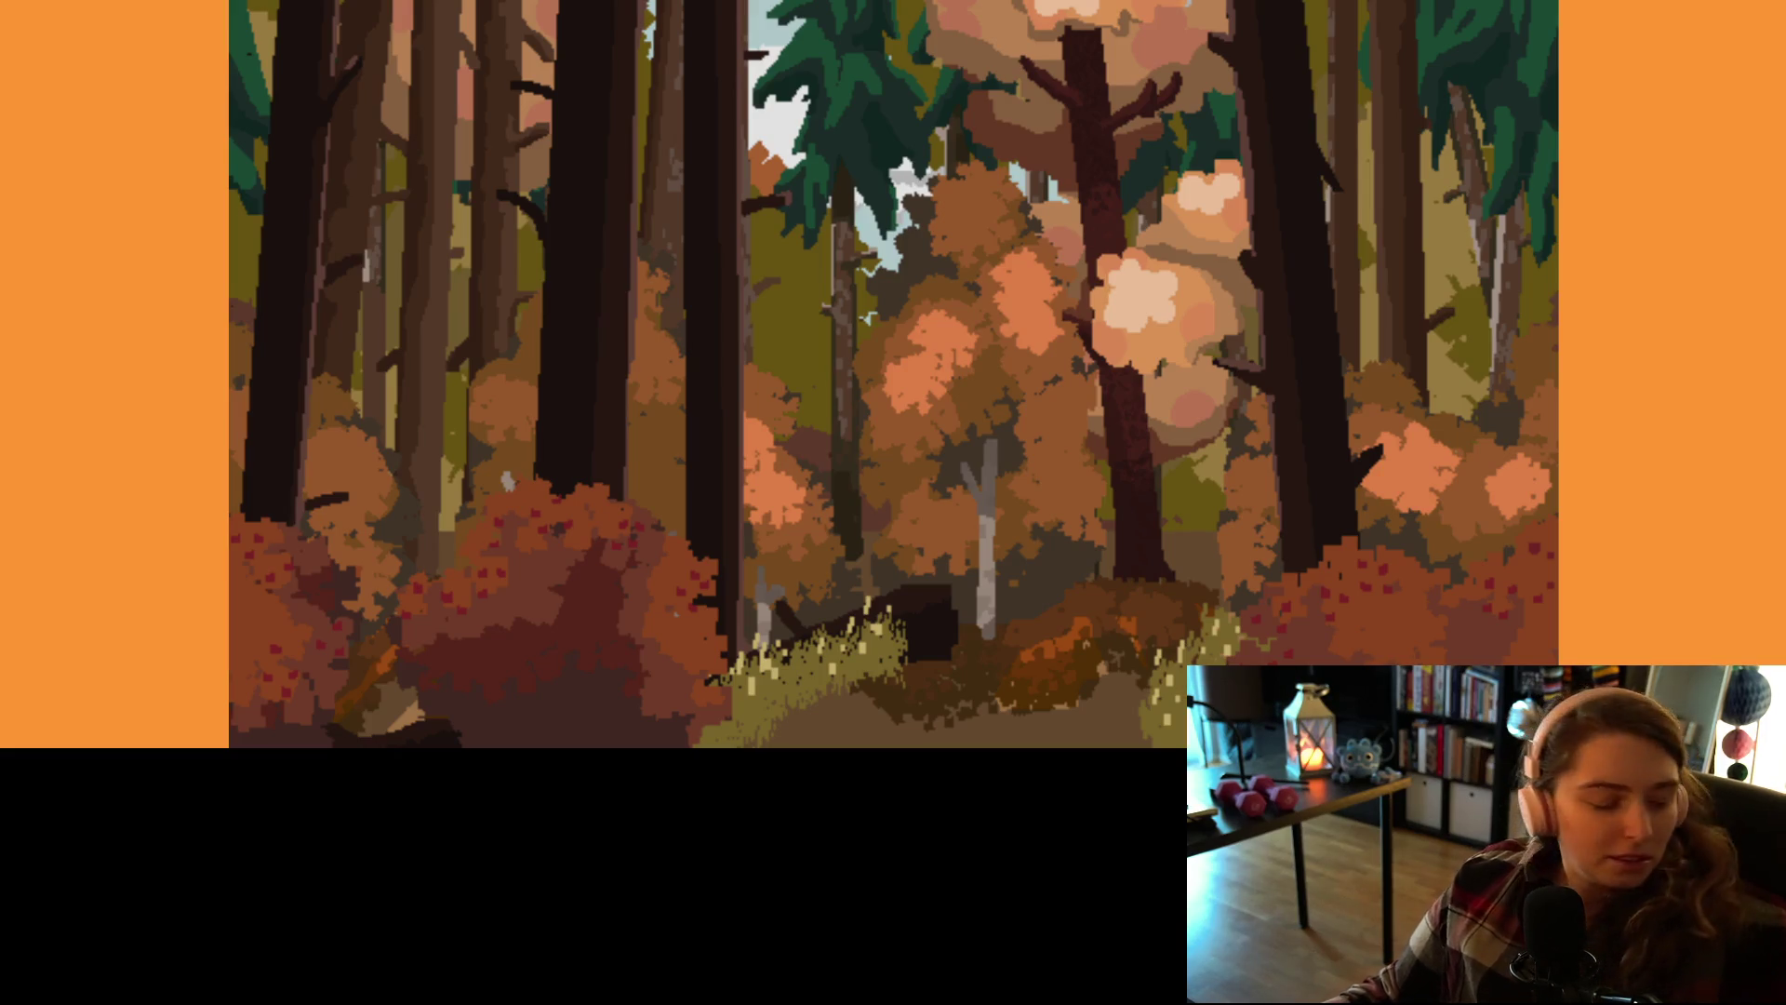
Step: Review the shader_friendly_mat.tres diff in GitHub Desktop and uncheck it so it stays out of the commit
{"action": "key", "text": "alt+Tab"}
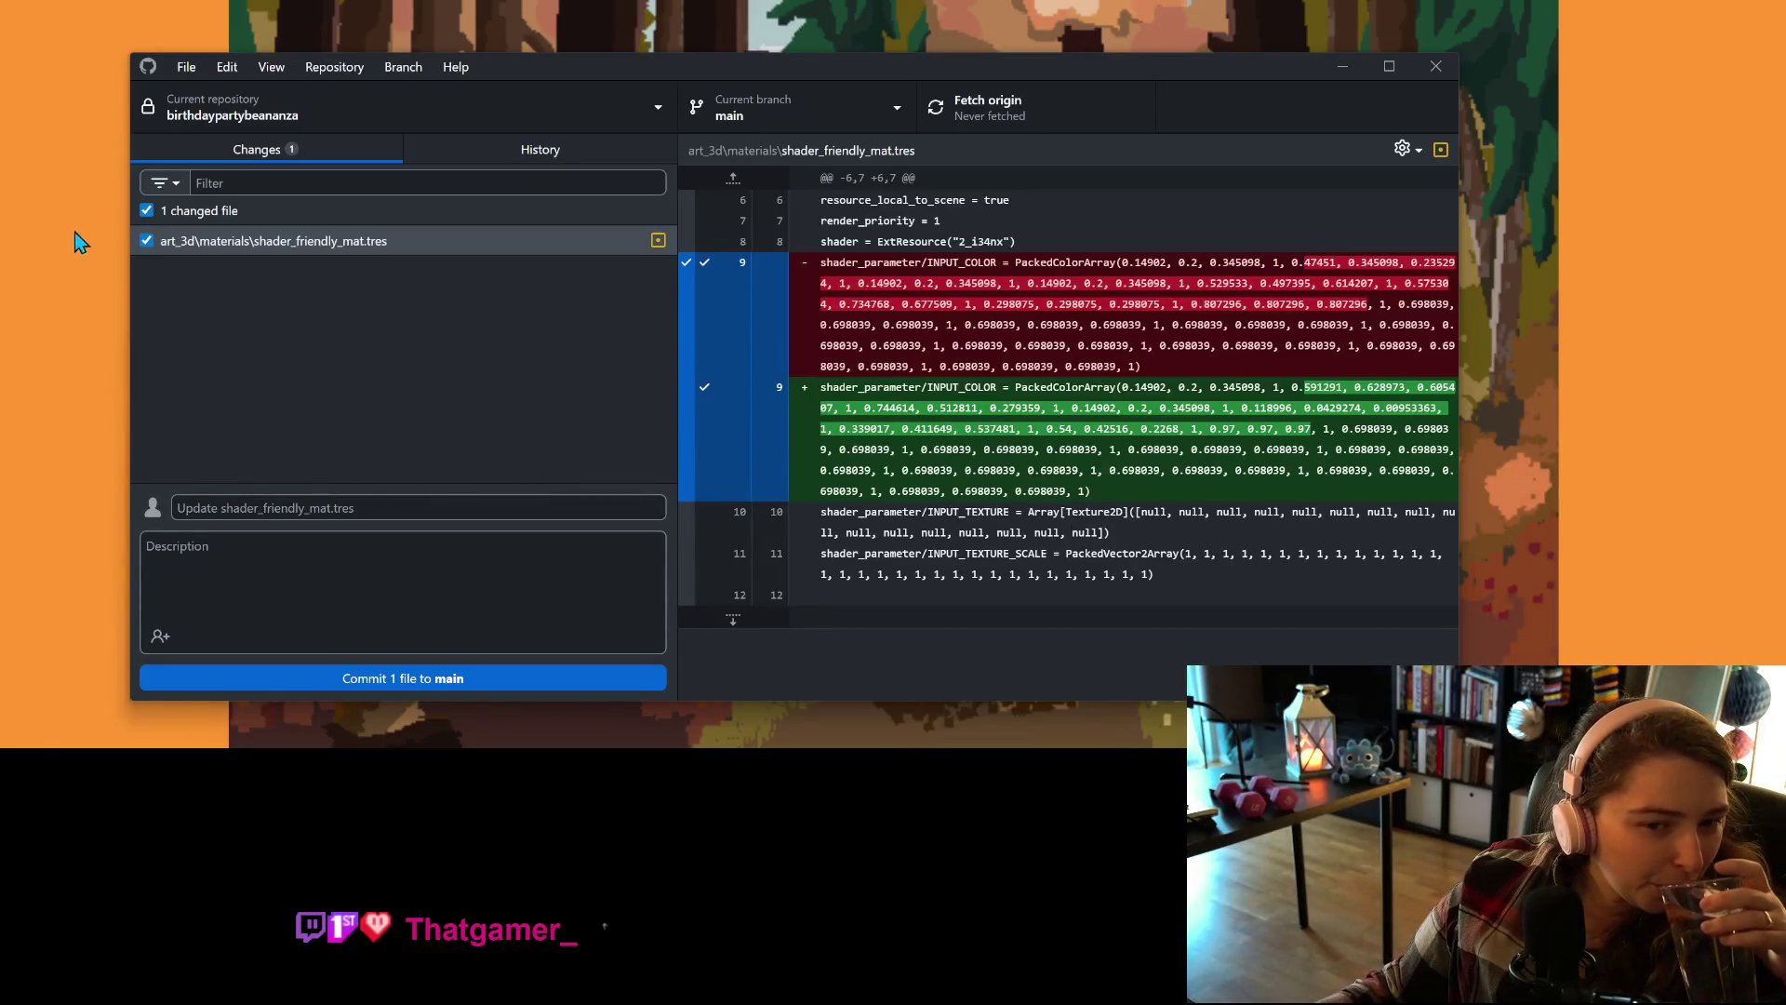
{"action": "left_click", "coordinate": [146, 240]}
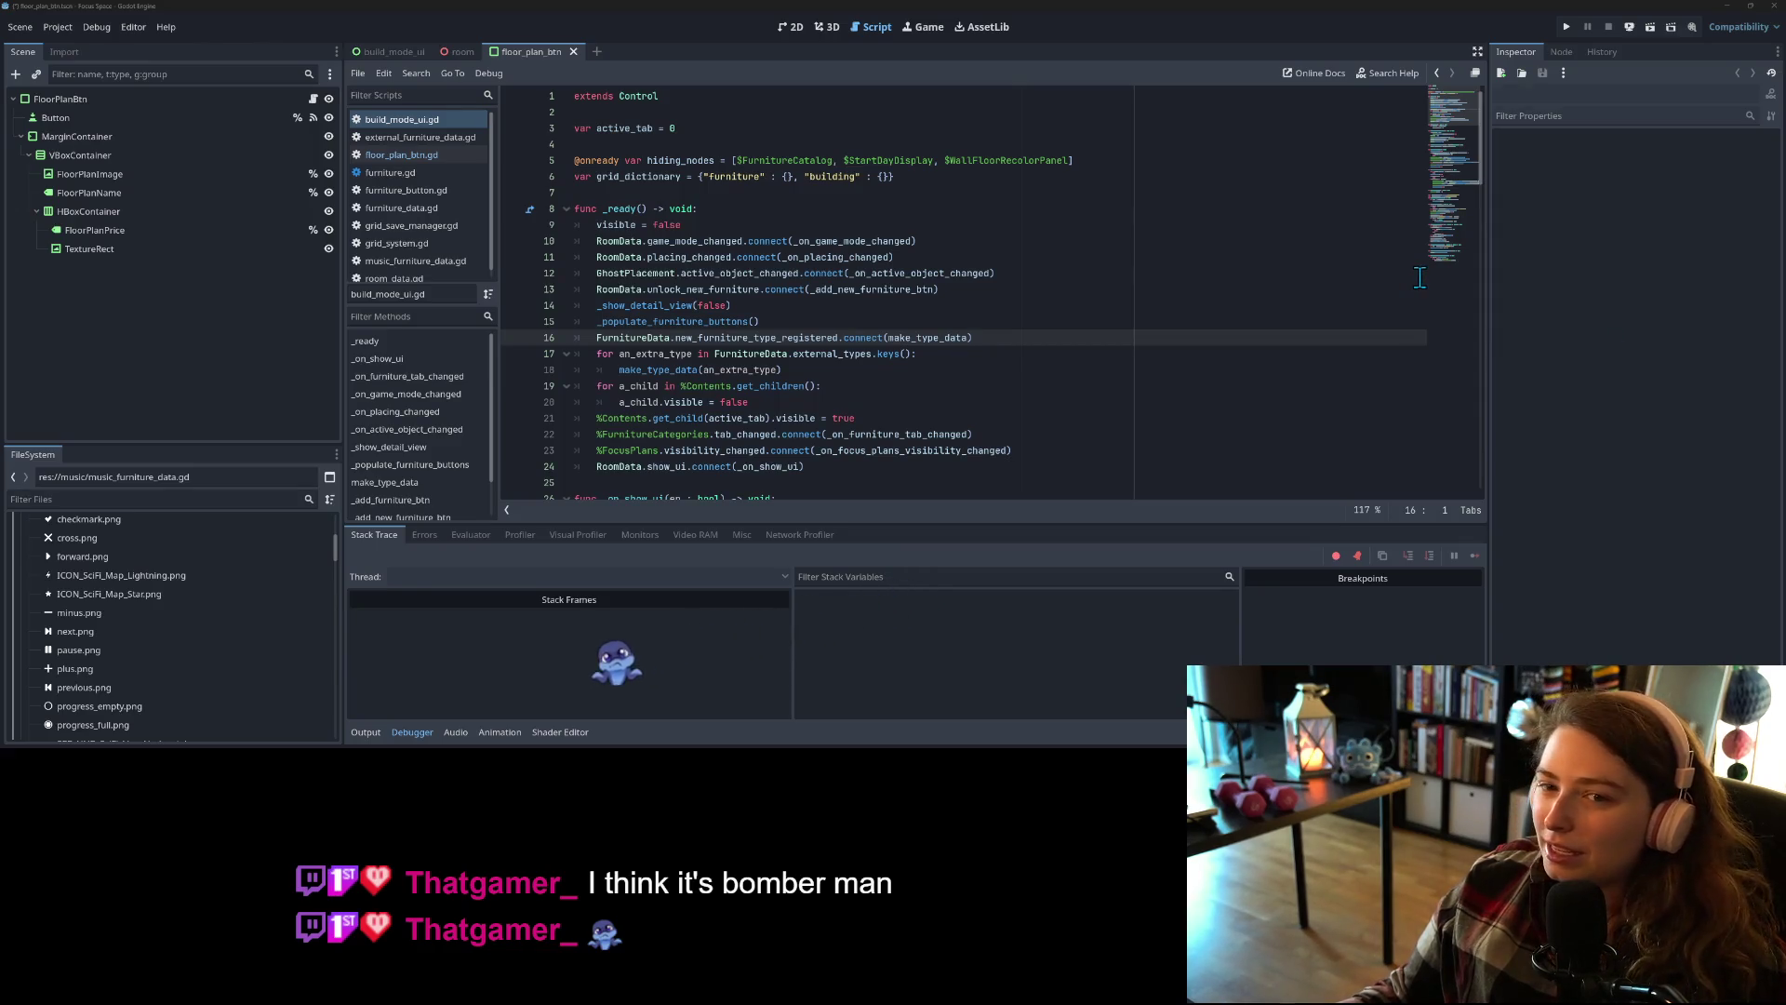
Step: Drag the Music bus fader in the Audio mixer down to -80 dB
{"action": "left_click", "coordinate": [456, 732]}
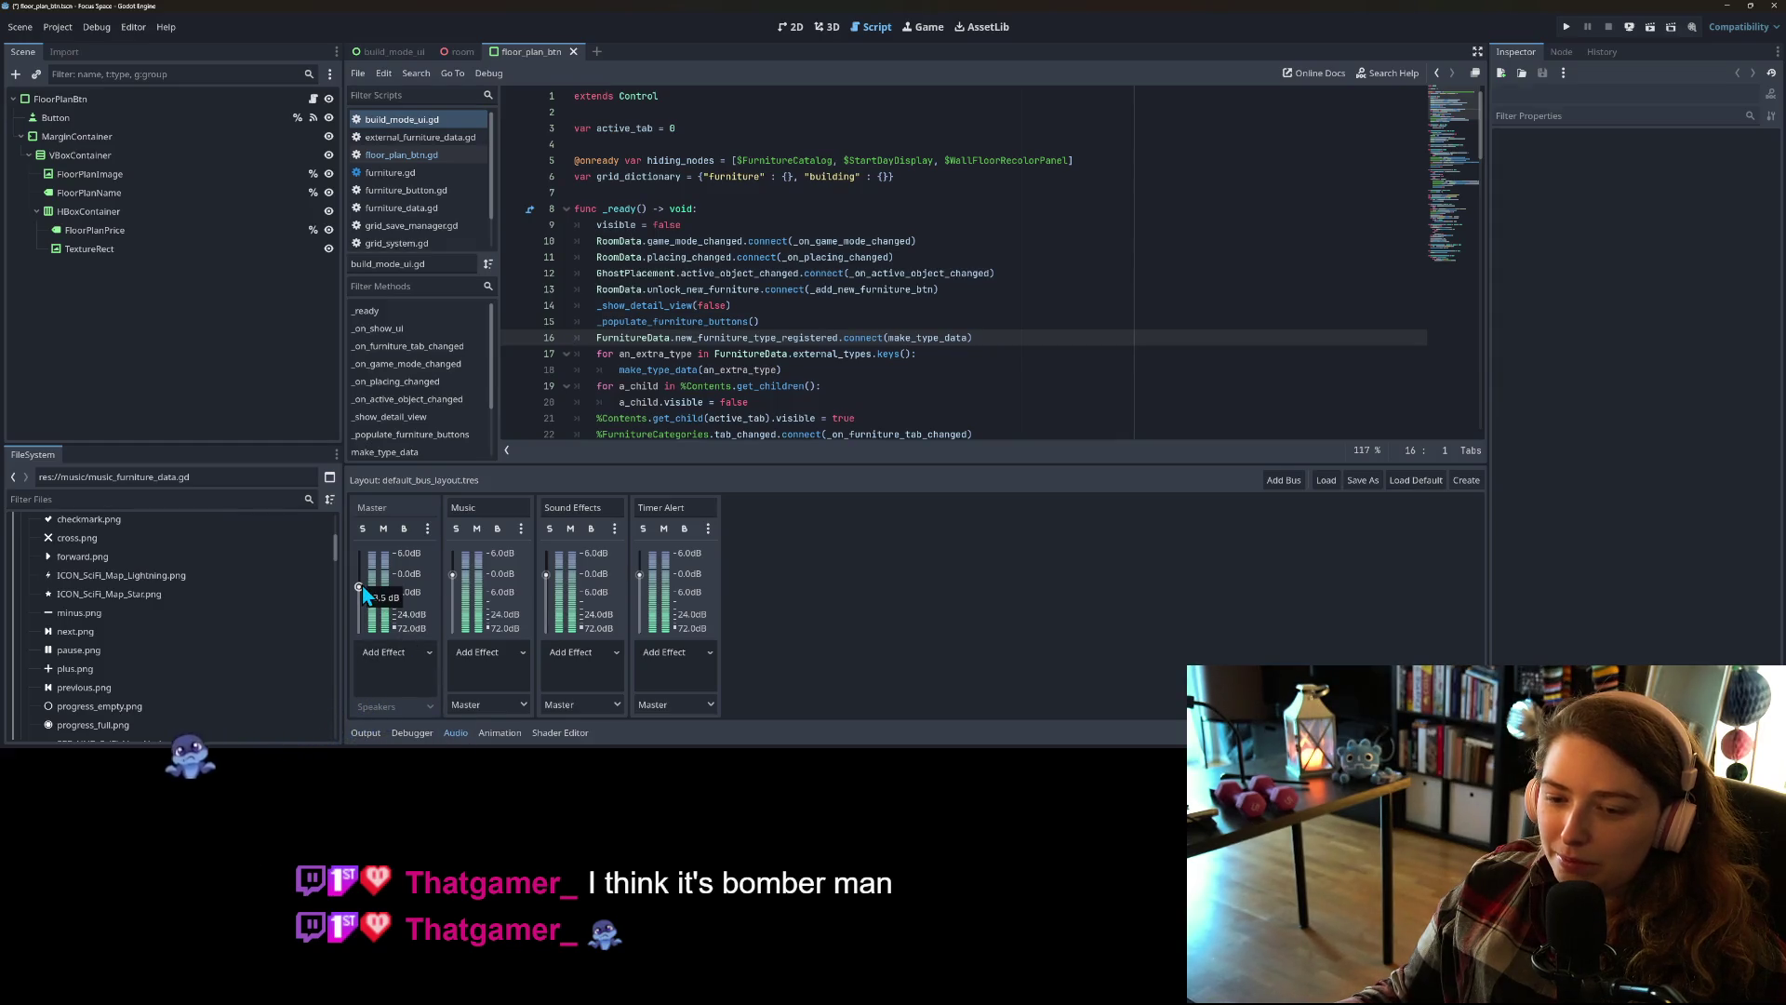
{"action": "left_click_drag", "start_coordinate": [455, 577], "coordinate": [453, 630]}
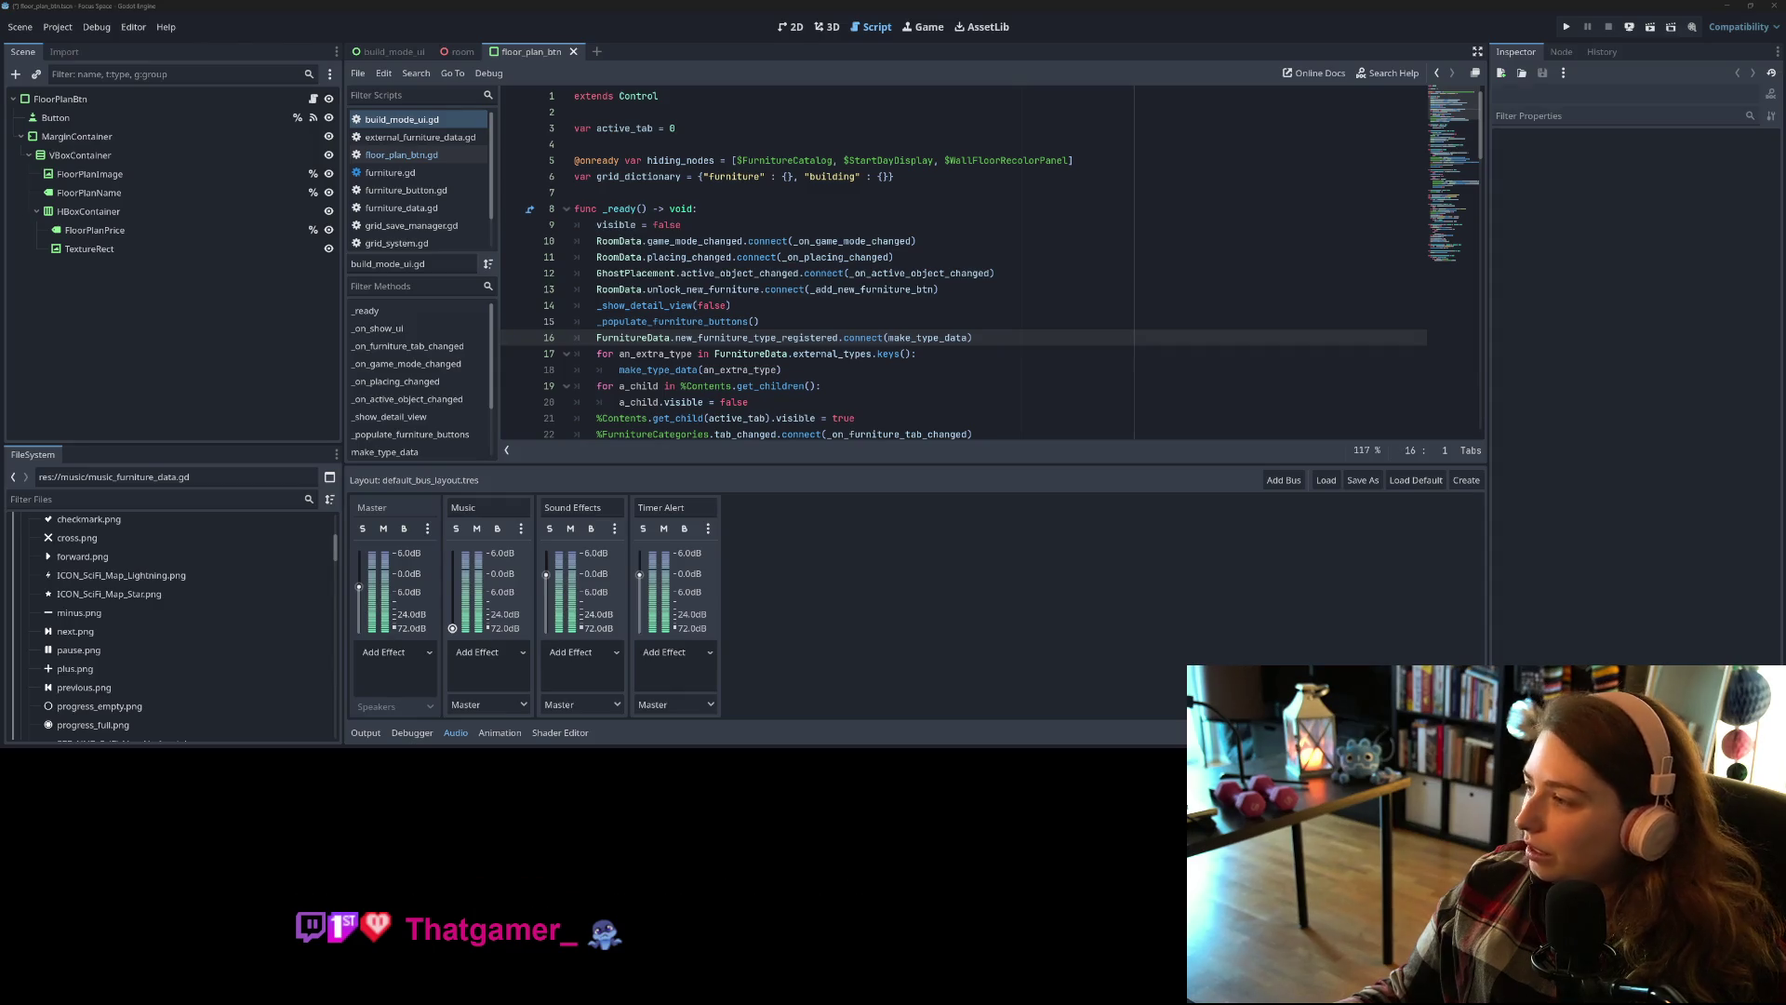
{"action": "key", "text": "super+e"}
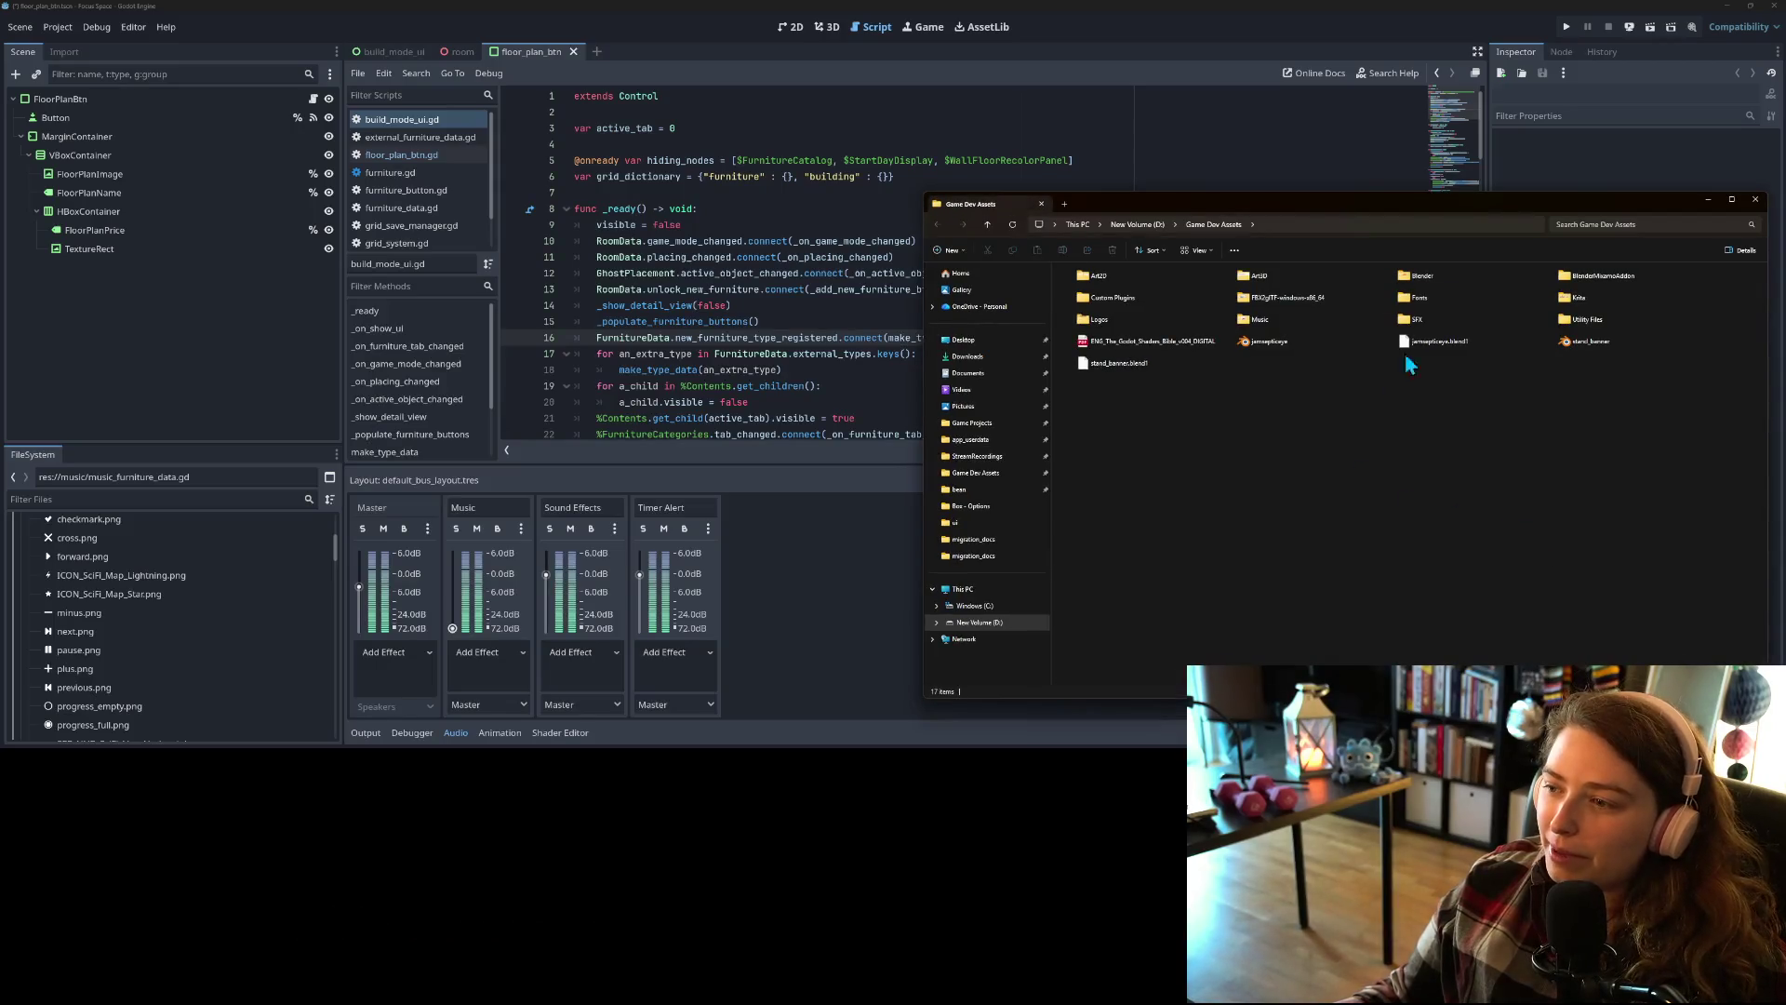
Step: Go to Music > Phat Phrog Studio > sci-fimusicbundle_volume1_wav > Space Arcade Music Collection and select all six tracks
{"action": "double_click", "coordinate": [1278, 325]}
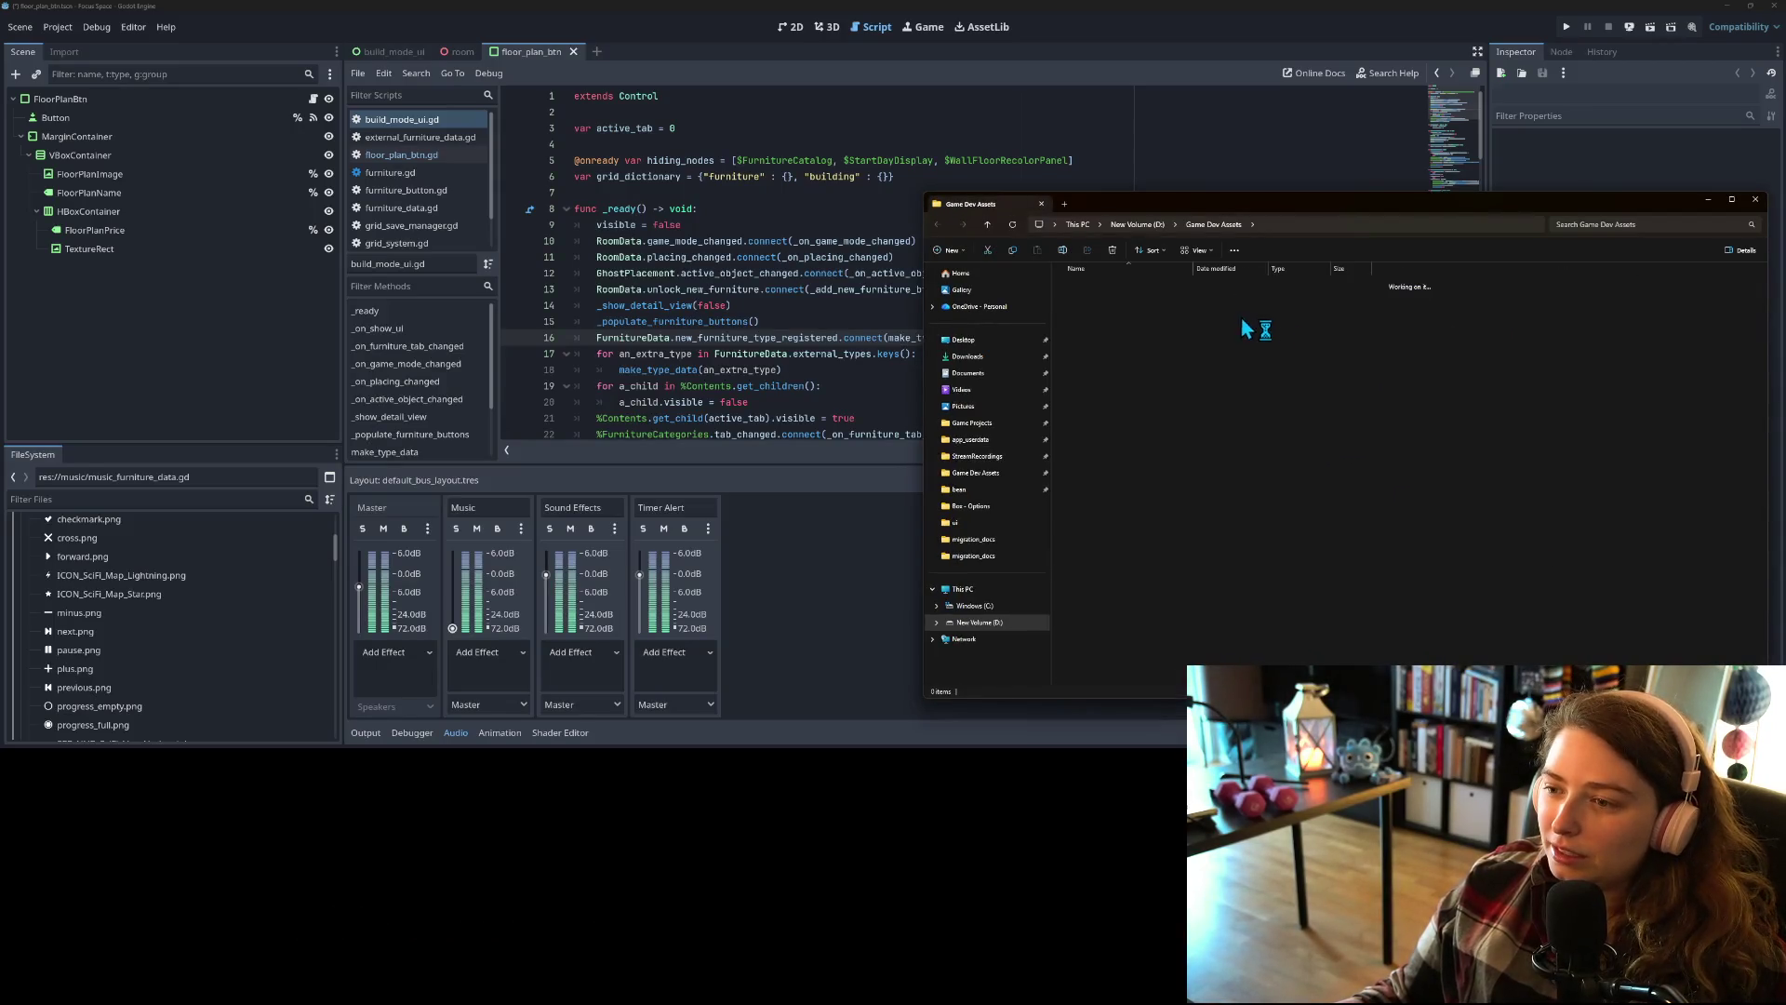
{"action": "double_click", "coordinate": [1112, 327]}
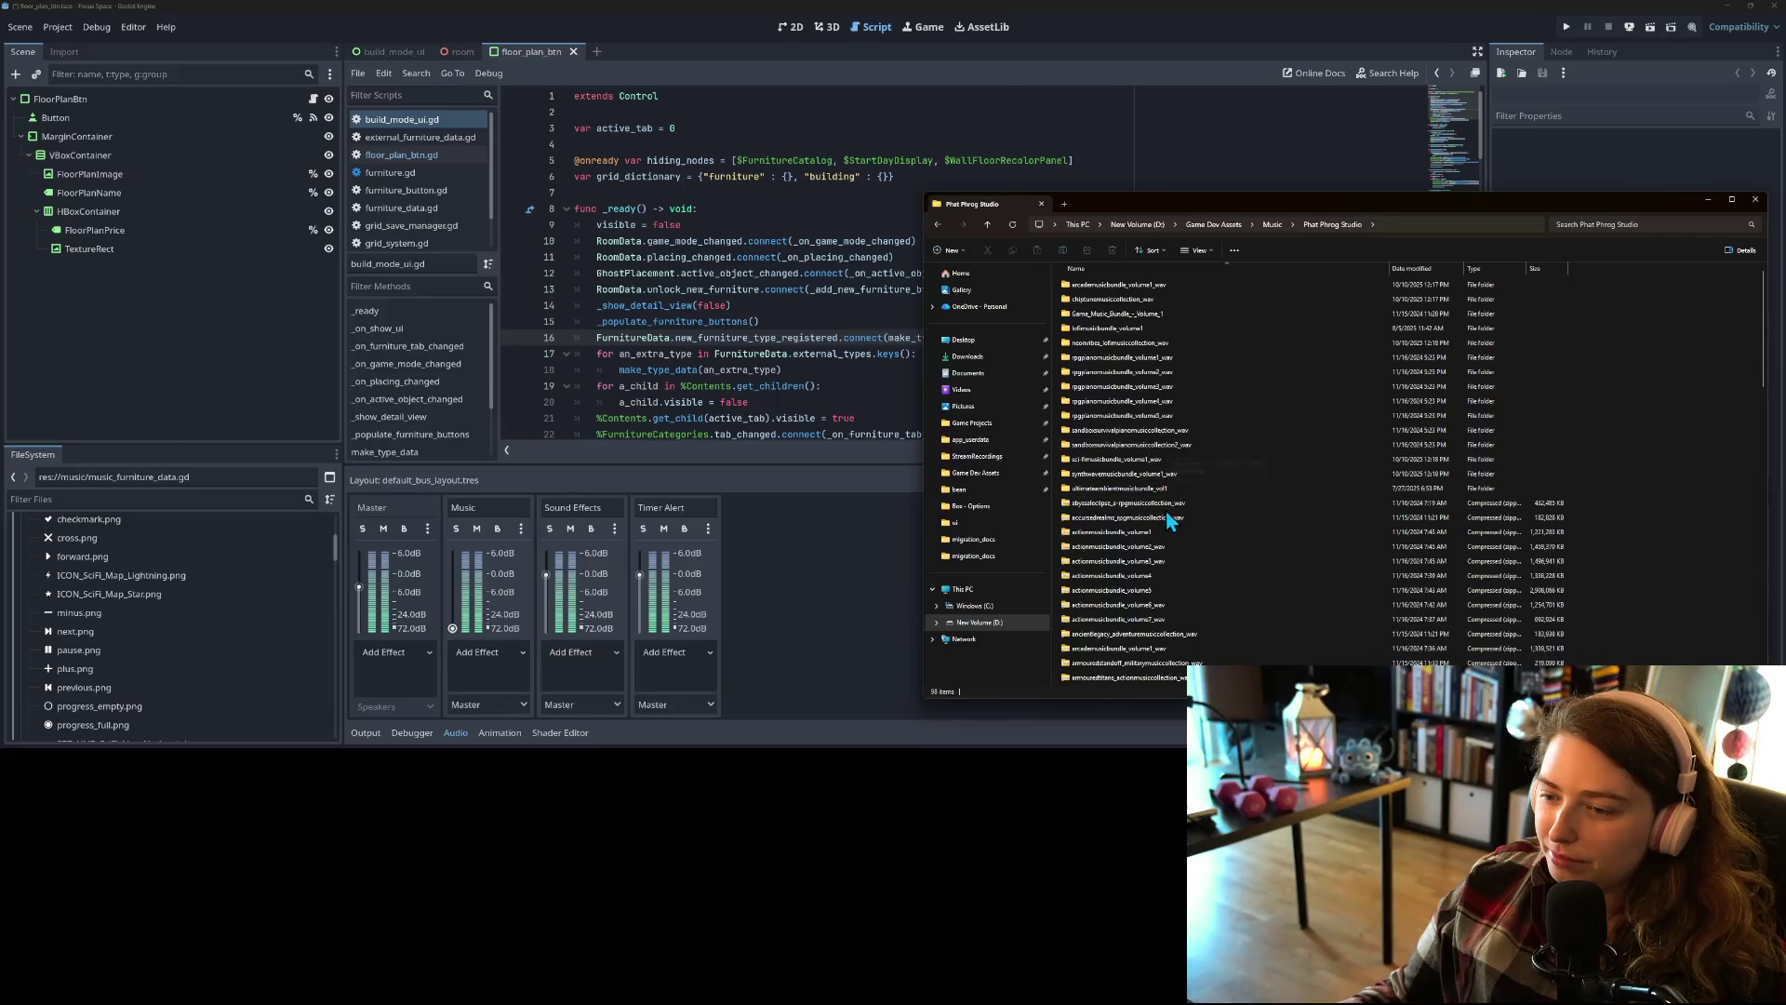
{"action": "double_click", "coordinate": [1141, 458]}
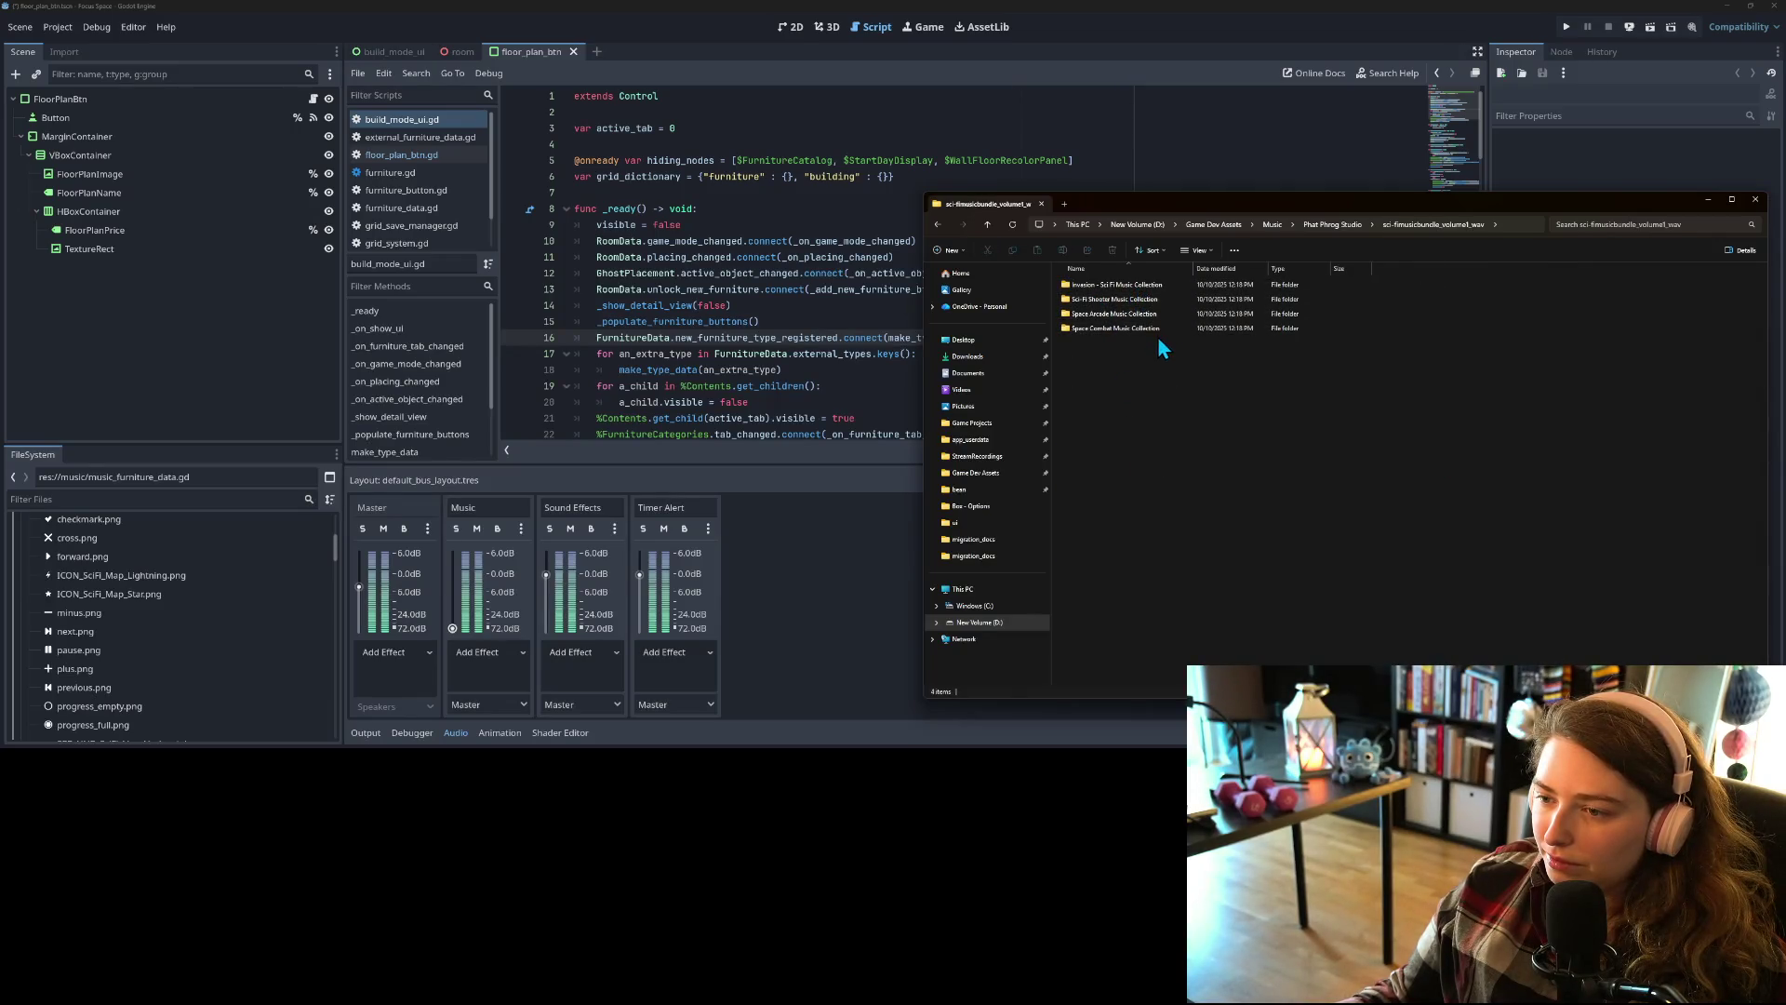
{"action": "double_click", "coordinate": [1120, 318]}
{"action": "left_click_drag", "start_coordinate": [1116, 344], "coordinate": [1130, 277]}
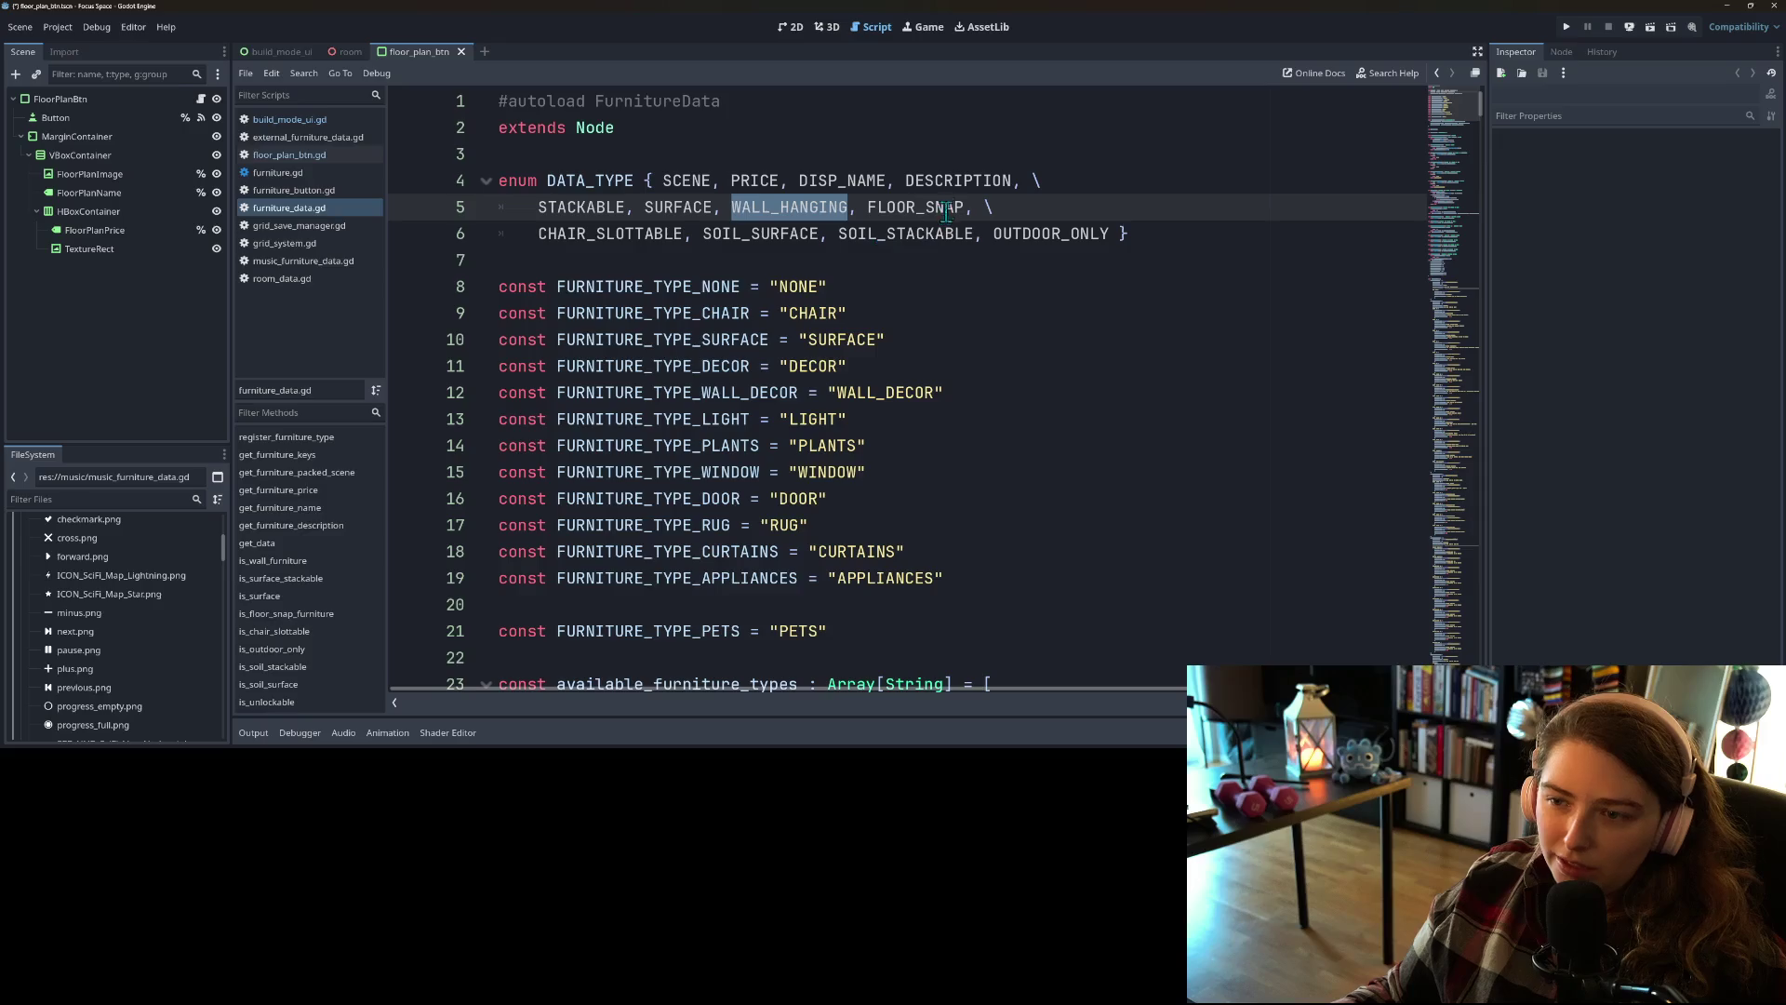
Step: Select FLOOR_SNAP in the DATA_TYPE enum of furniture_data.gd
{"action": "double_click", "coordinate": [930, 206]}
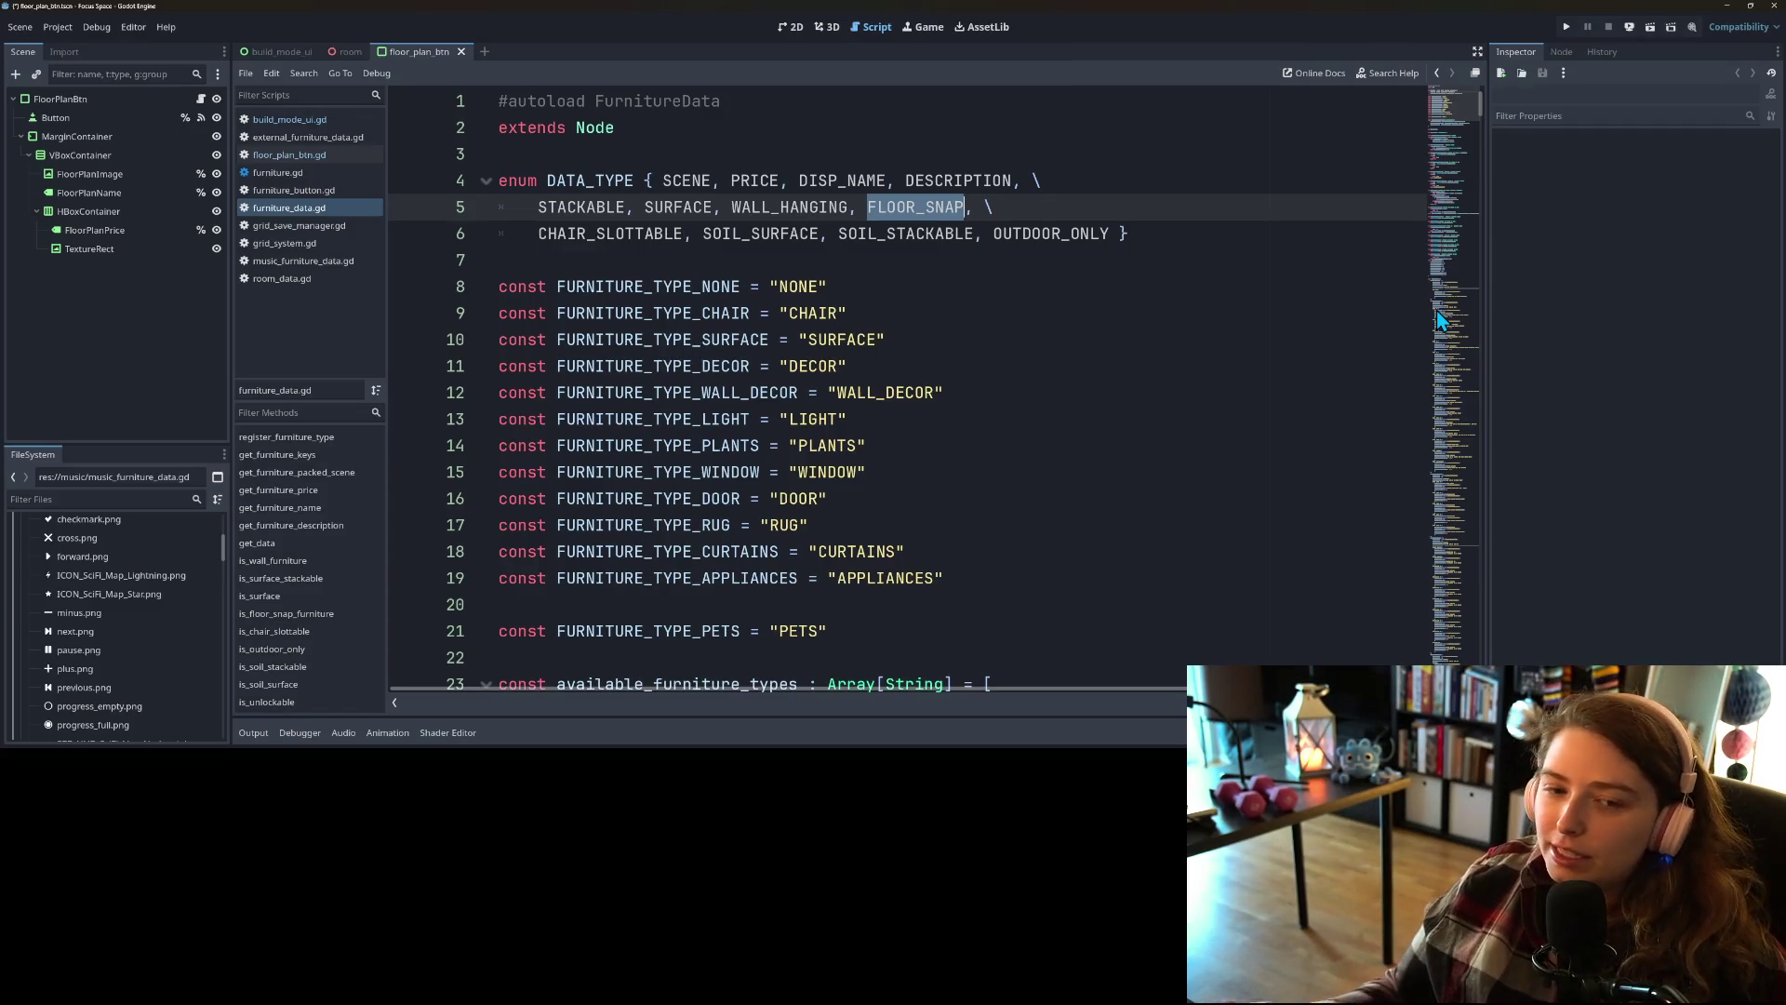
Step: Enlarge and widen the FileSystem dock, collapsing art_2d, audio and furniture to reach the music folder
{"action": "left_click_drag", "start_coordinate": [115, 447], "coordinate": [115, 276]}
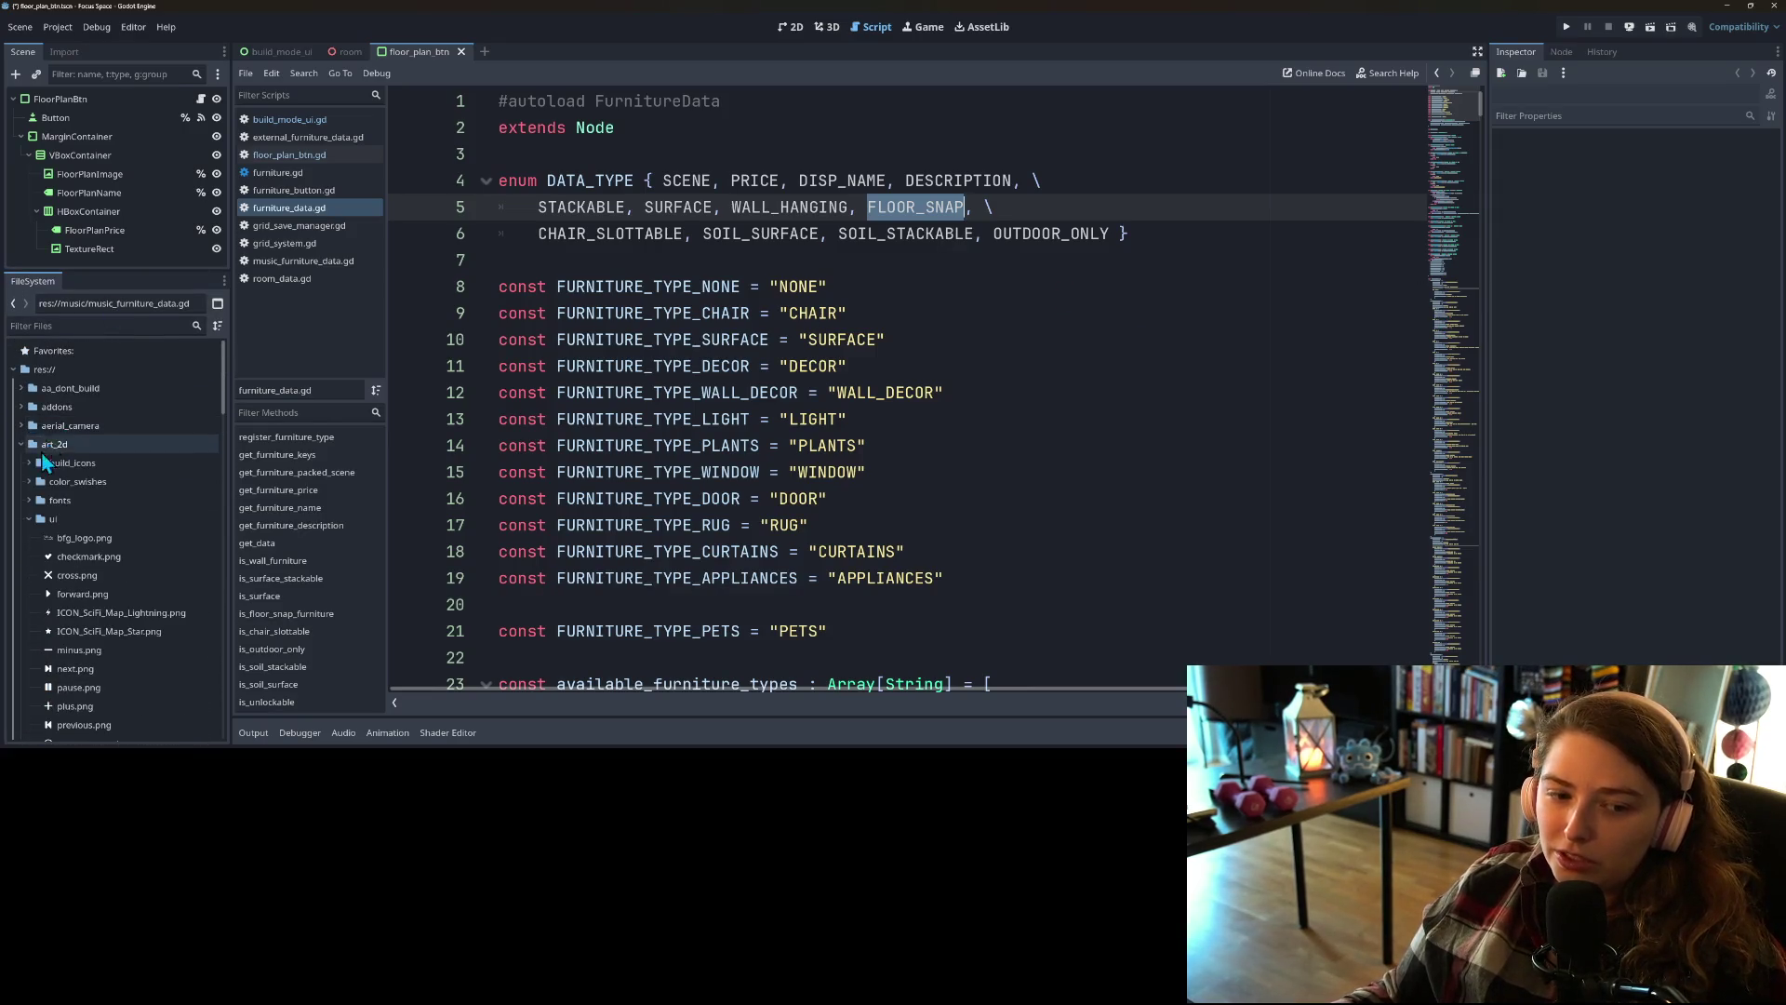
{"action": "left_click", "coordinate": [20, 445]}
{"action": "left_click", "coordinate": [20, 482]}
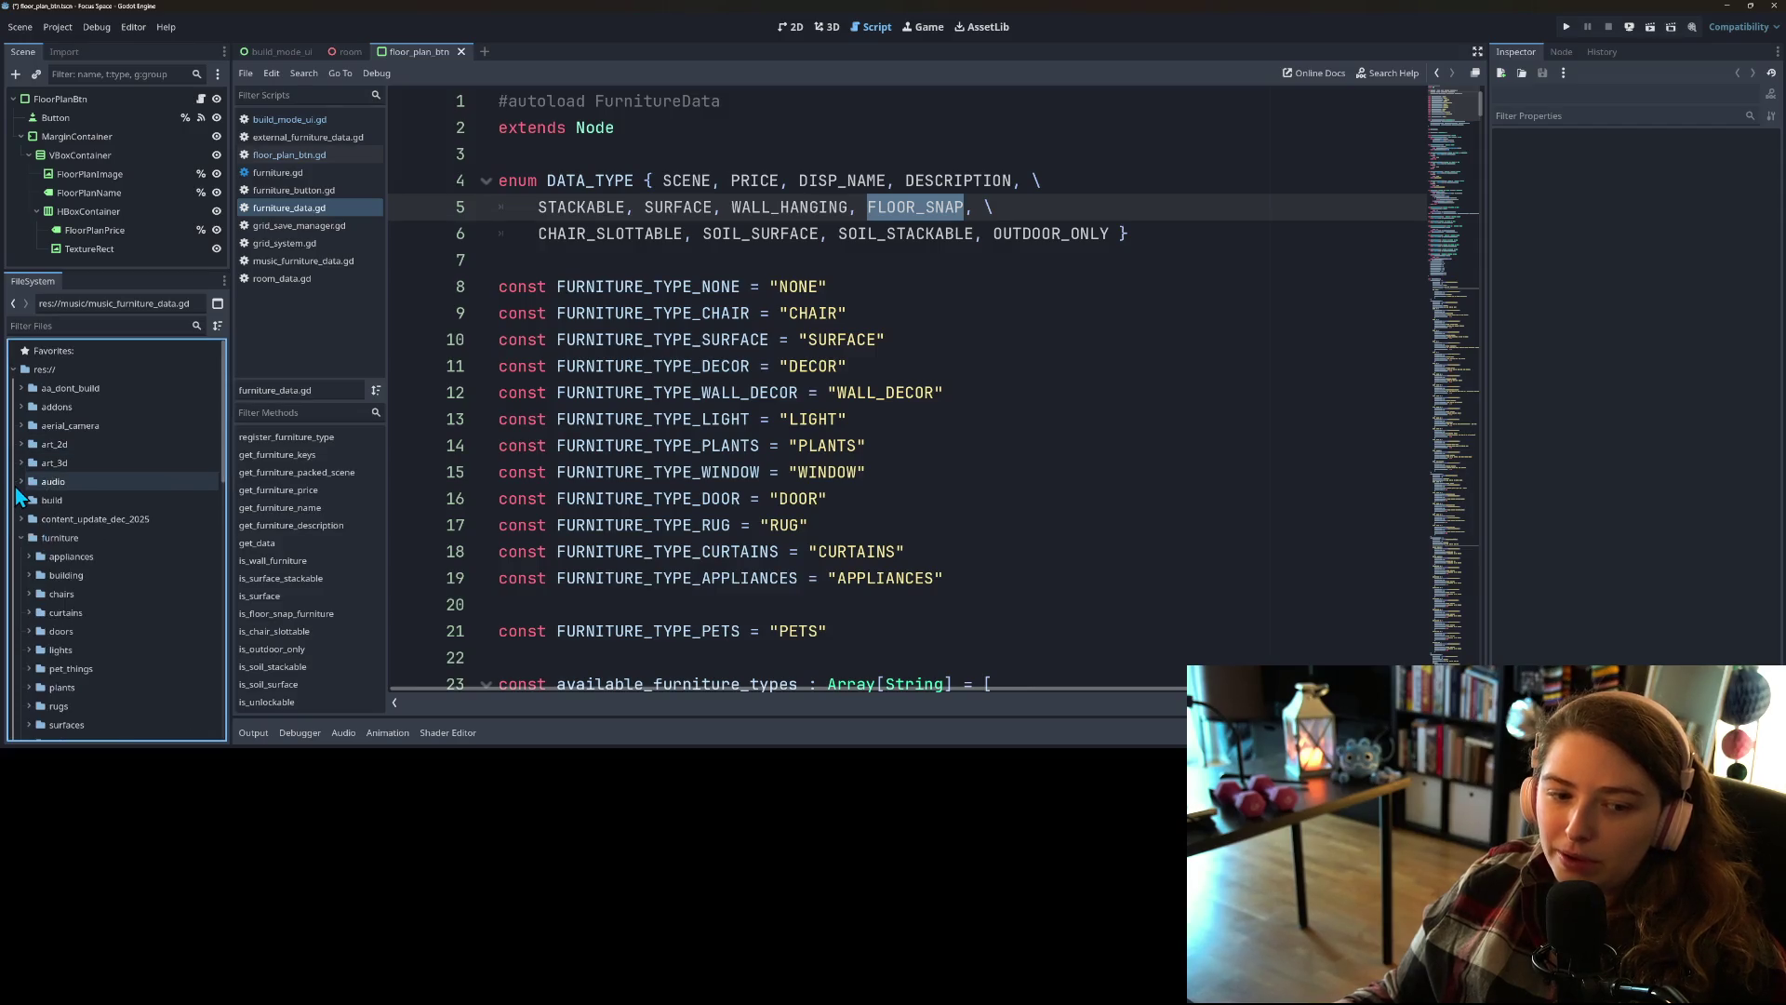
{"action": "scroll", "coordinate": [17, 498], "scroll_direction": "down", "scroll_amount": 1}
{"action": "left_click", "coordinate": [21, 488]}
{"action": "left_click", "coordinate": [21, 489]}
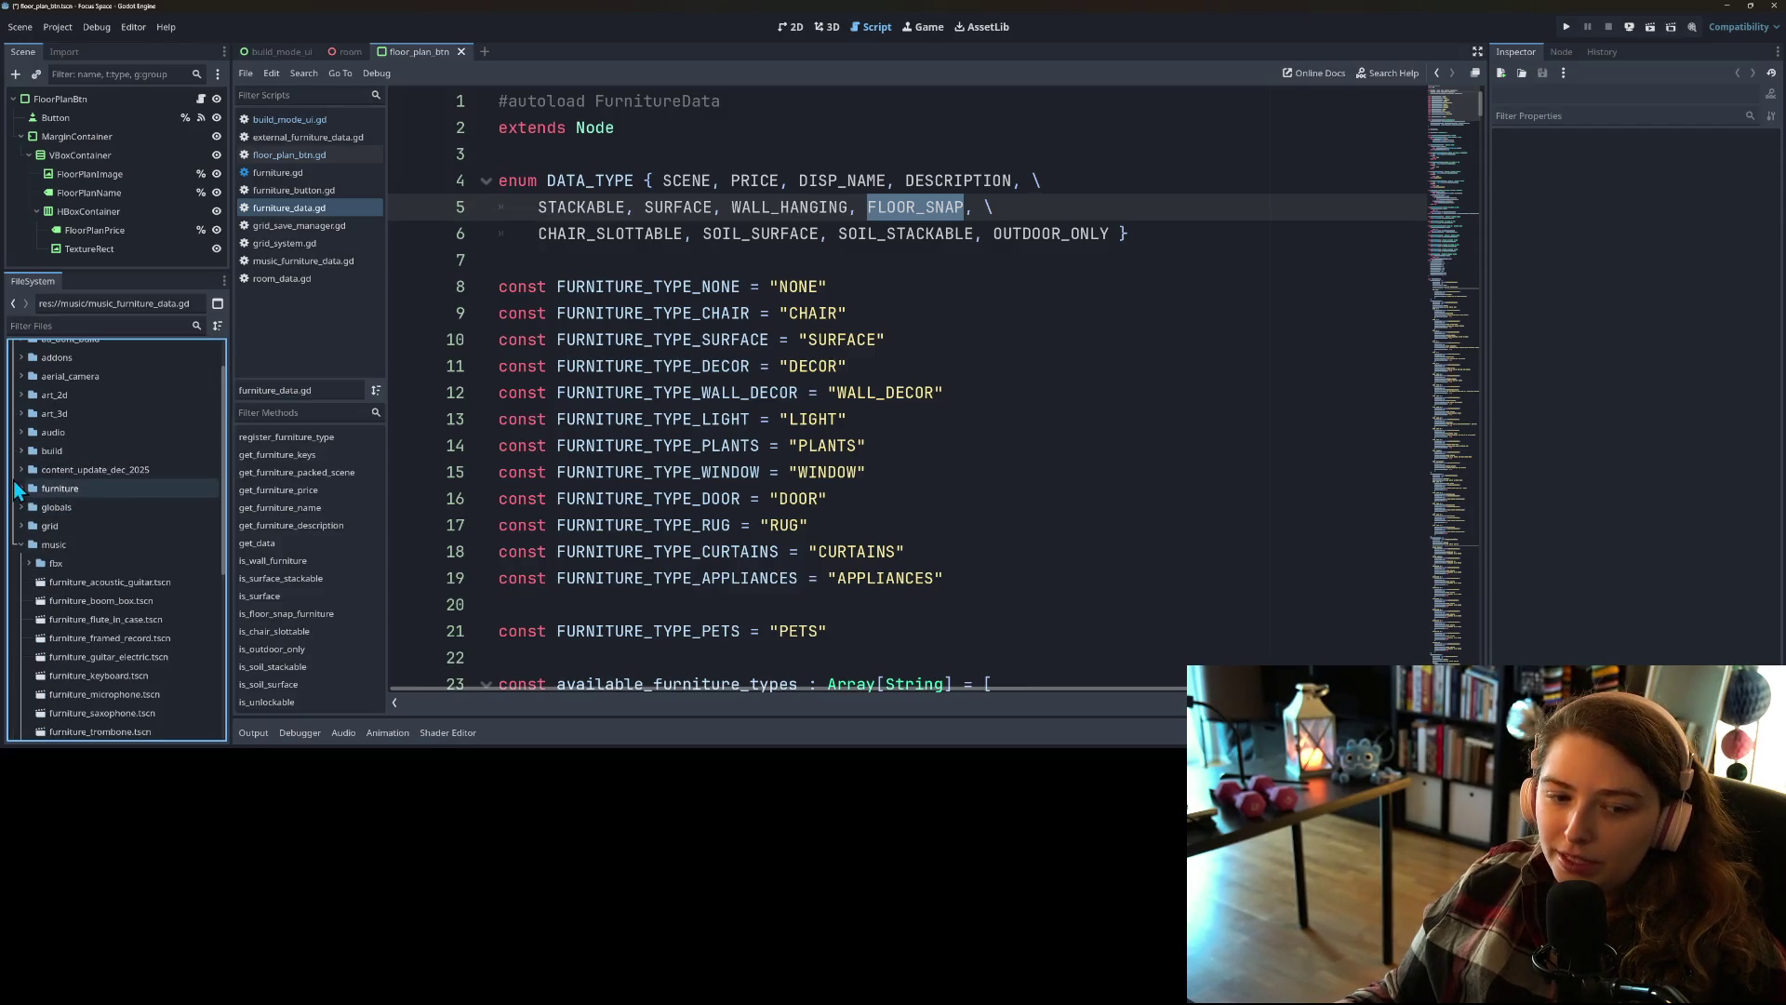
{"action": "left_click", "coordinate": [69, 549]}
{"action": "scroll", "coordinate": [73, 547], "scroll_direction": "down", "scroll_amount": 2}
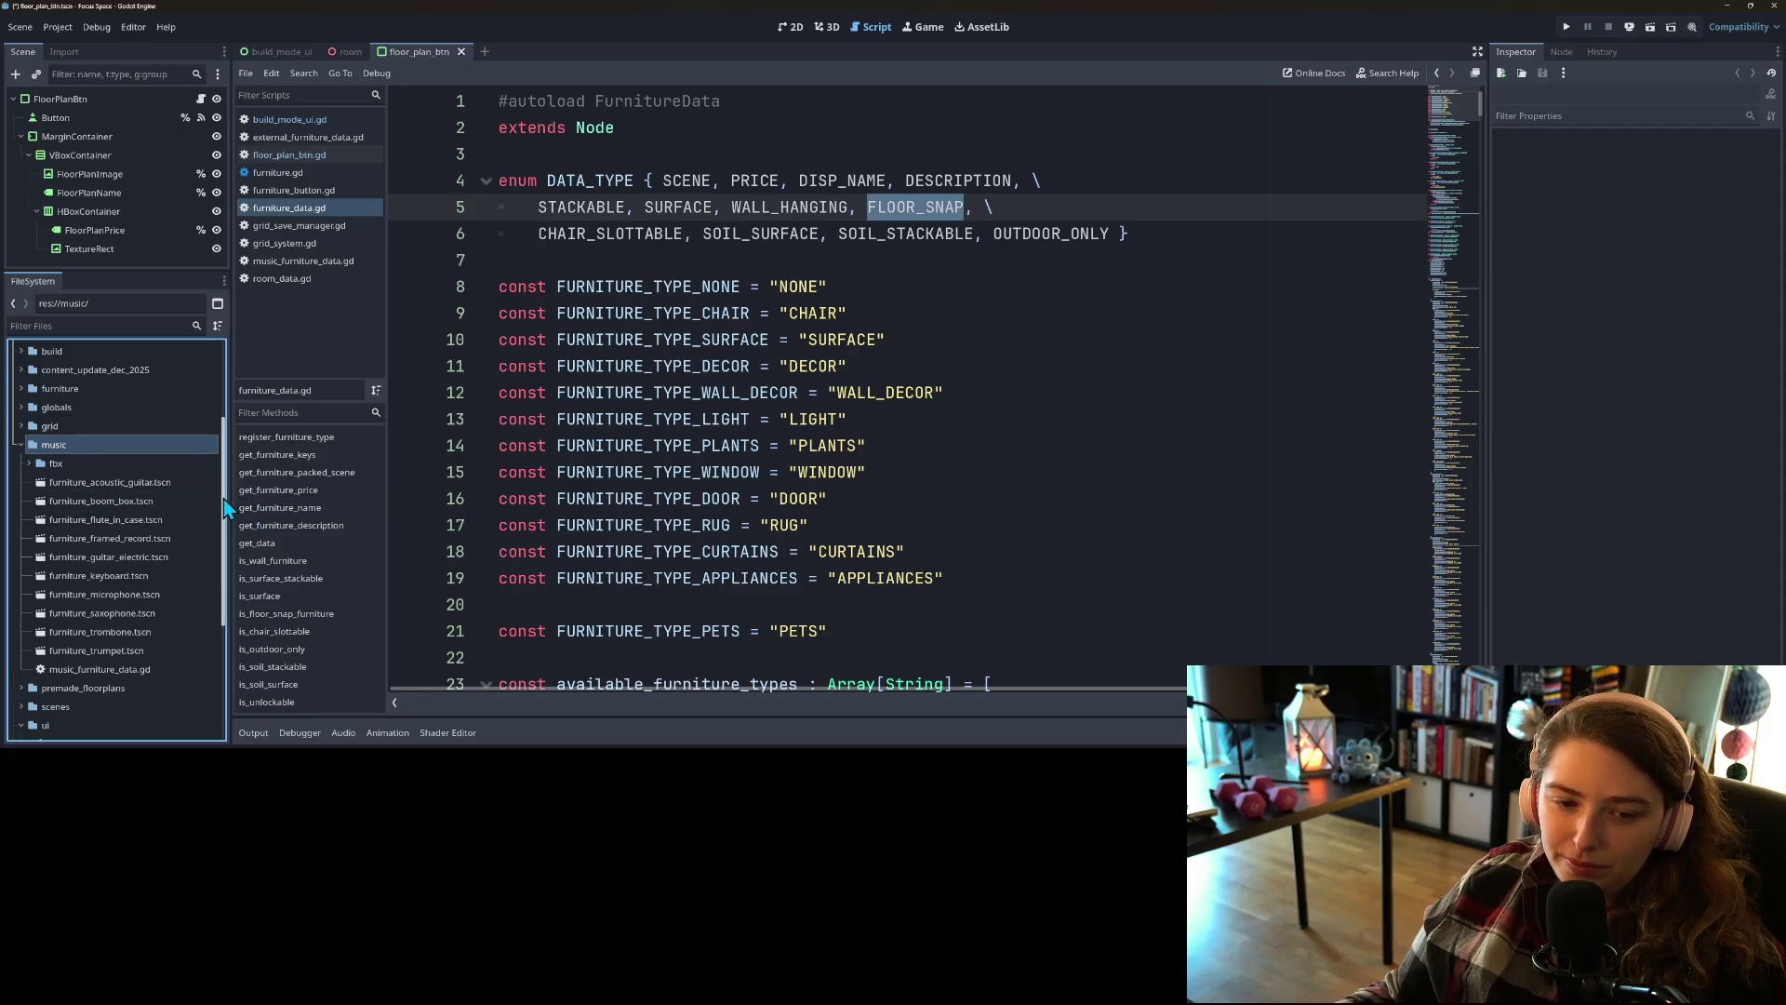
{"action": "left_click_drag", "start_coordinate": [230, 494], "coordinate": [295, 494]}
Step: Open music_furniture_data.gd from the res://music folder
{"action": "left_click", "coordinate": [29, 463]}
{"action": "left_click", "coordinate": [30, 463]}
{"action": "left_click", "coordinate": [130, 482]}
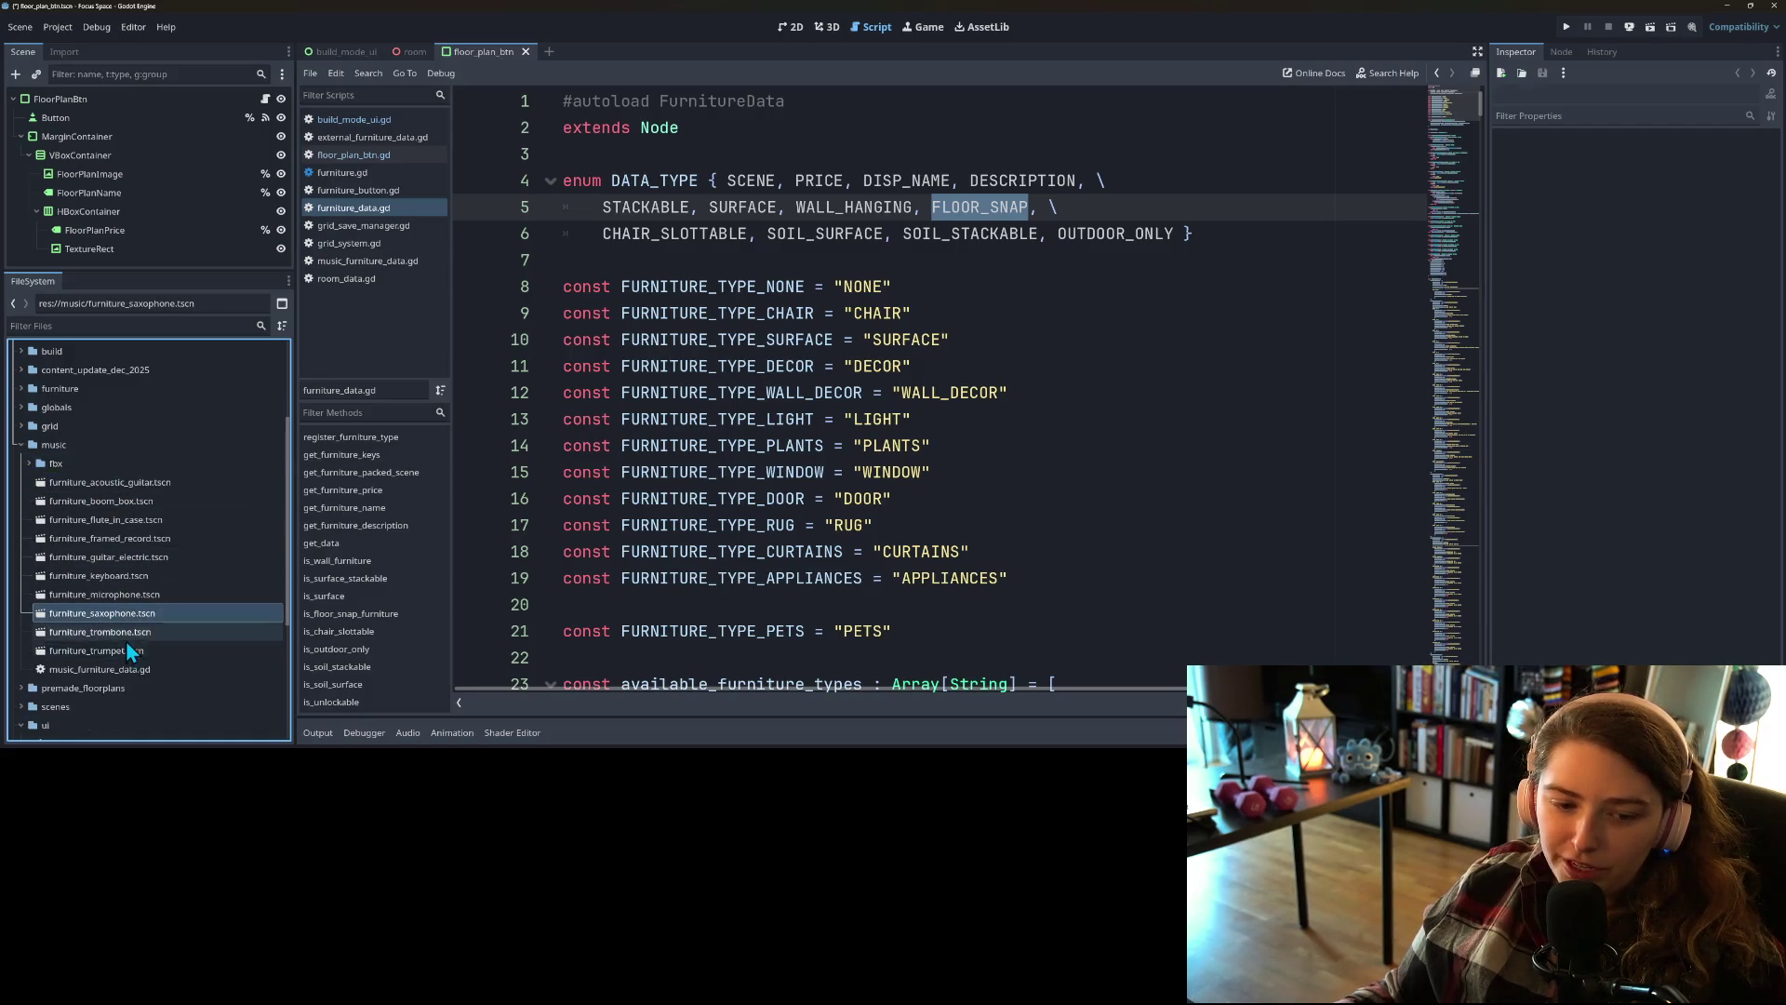
{"action": "left_click", "coordinate": [119, 671]}
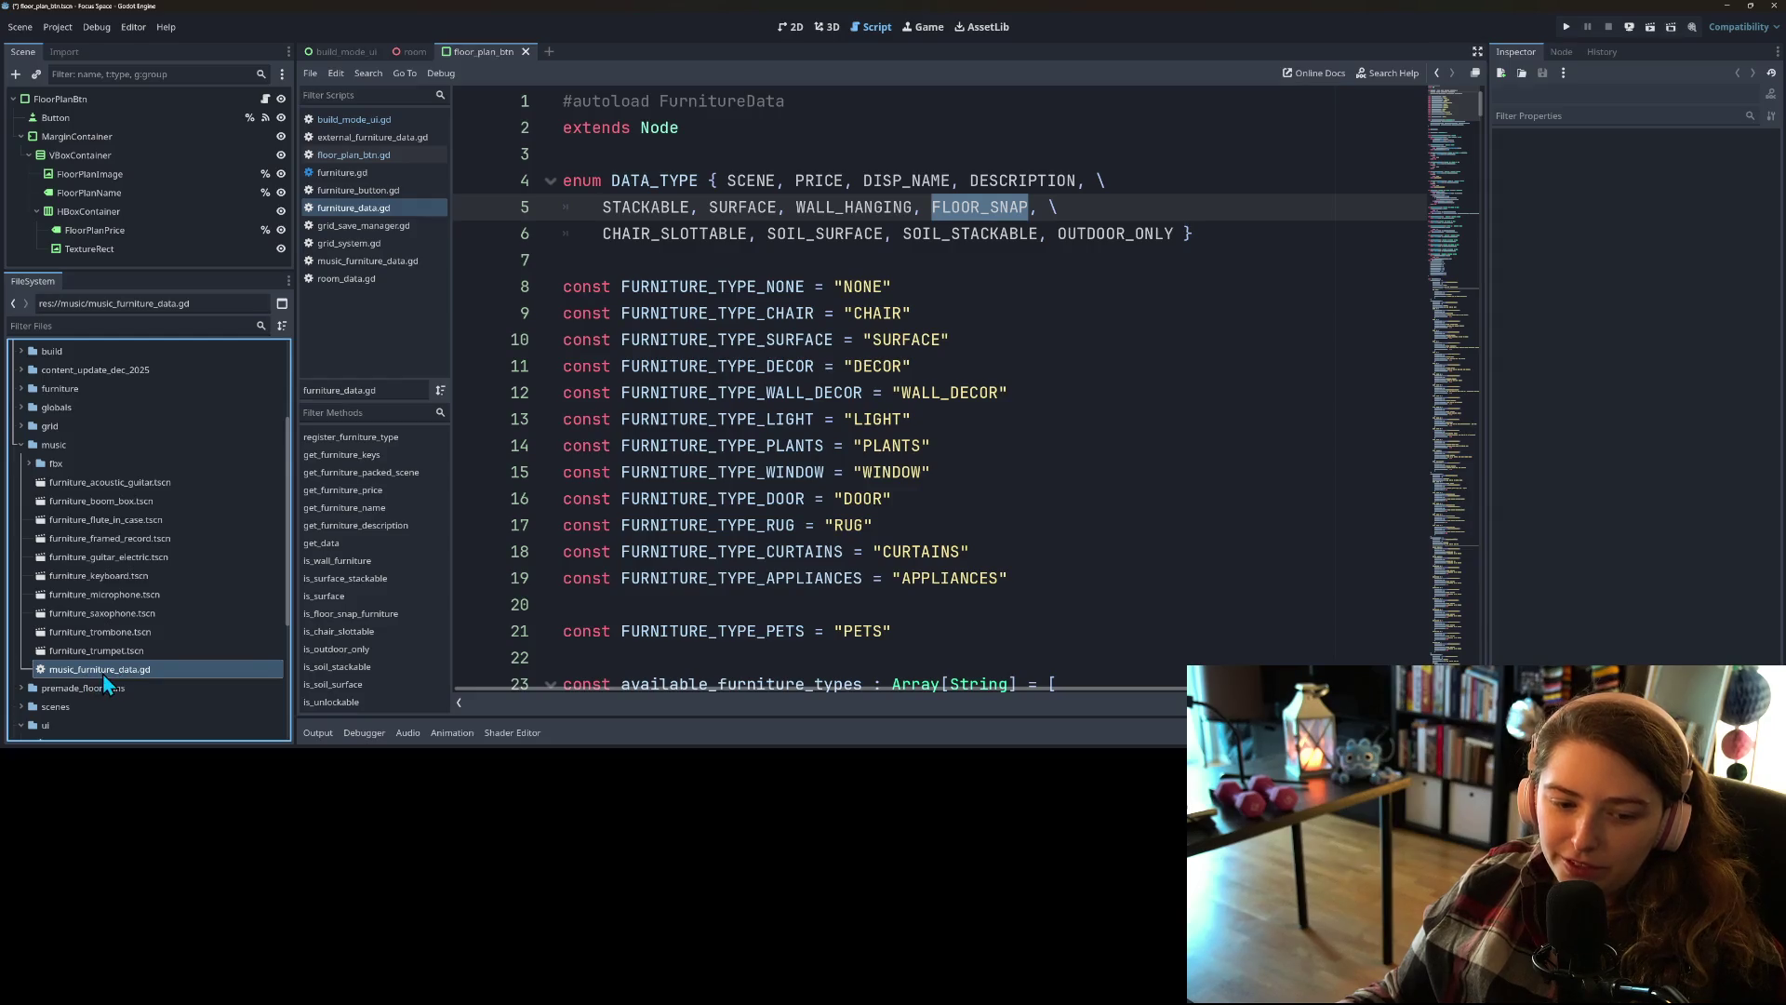
{"action": "double_click", "coordinate": [108, 673]}
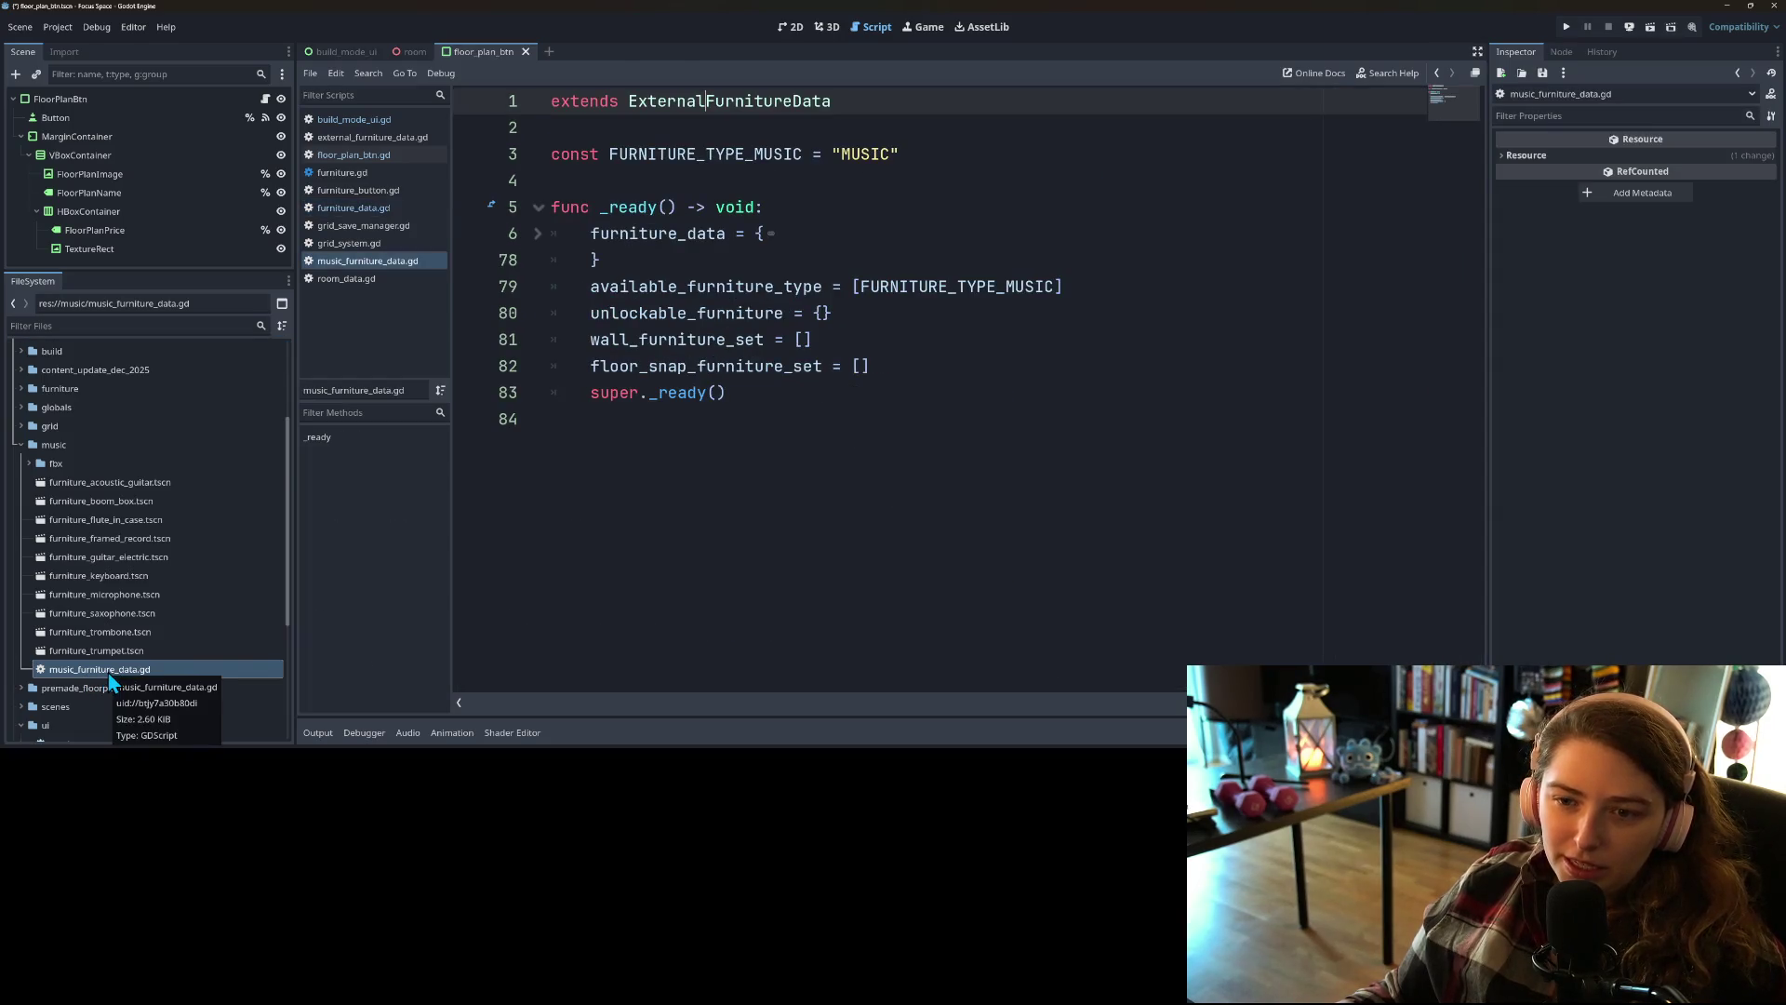
Step: Unfold the music furniture_data dictionary on line 6 and scroll through its entries
{"action": "left_click", "coordinate": [550, 234]}
{"action": "scroll", "coordinate": [892, 460], "scroll_direction": "down", "scroll_amount": 2}
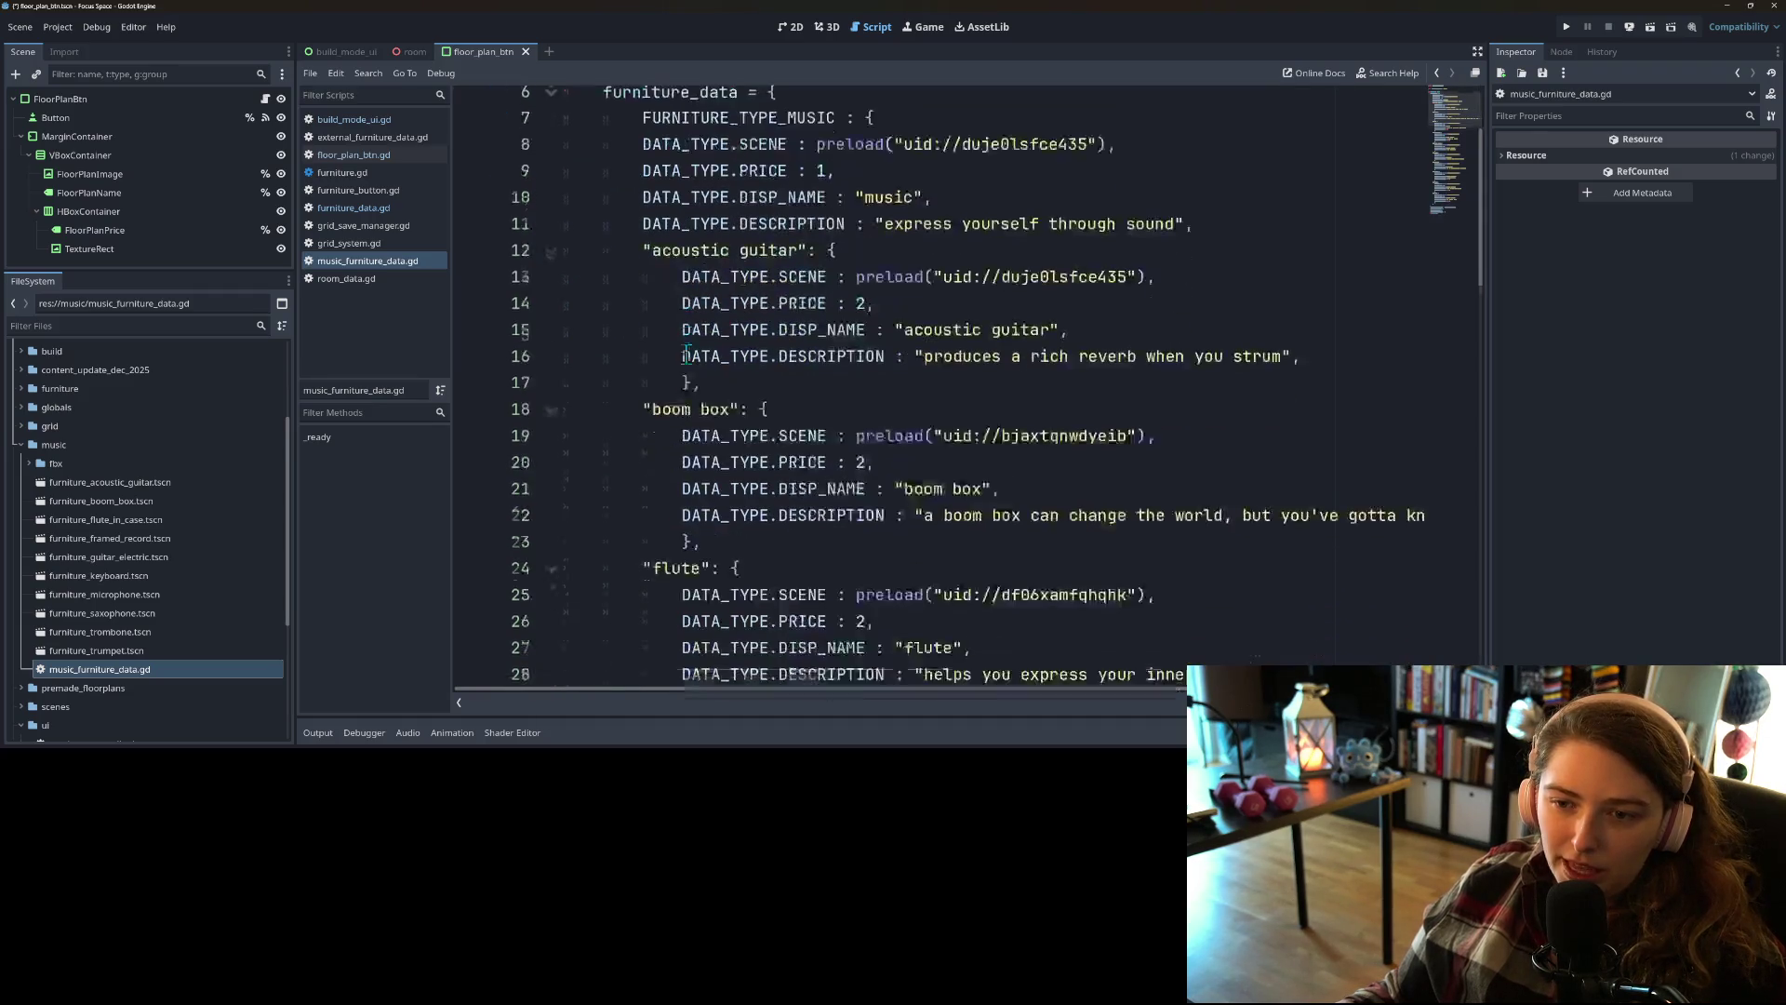
{"action": "scroll", "coordinate": [893, 459], "scroll_direction": "down", "scroll_amount": 12}
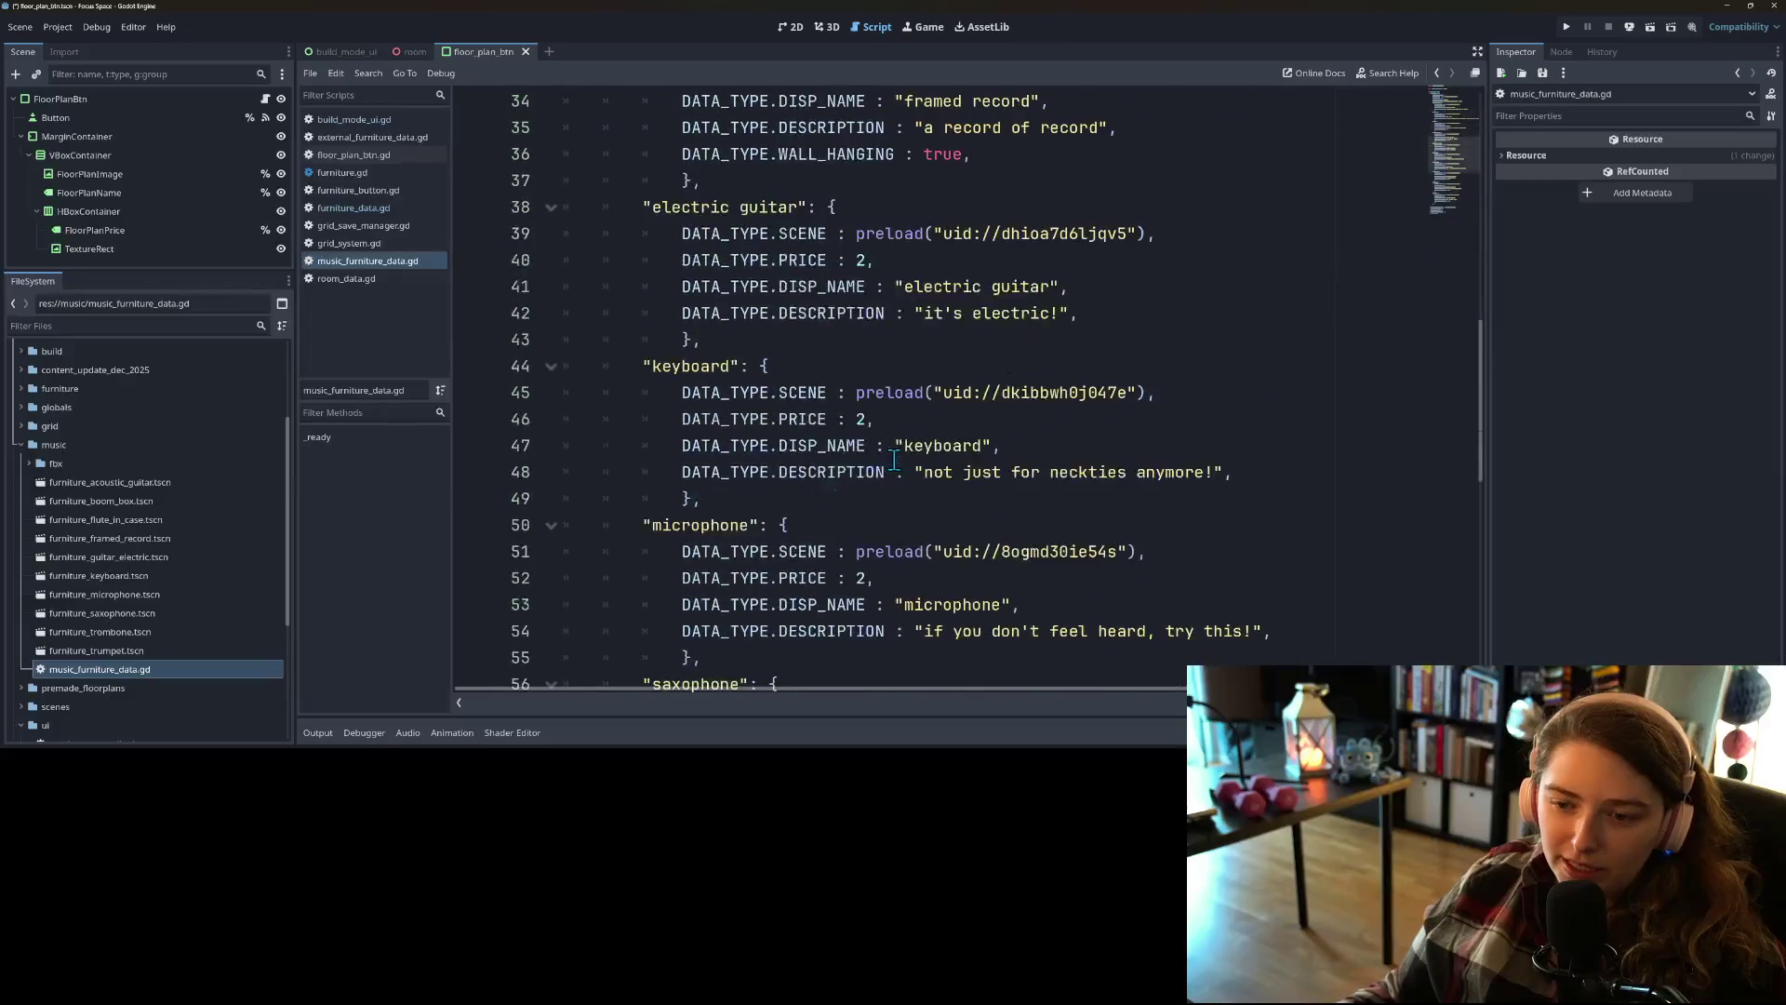
{"action": "scroll", "coordinate": [893, 460], "scroll_direction": "down", "scroll_amount": 7}
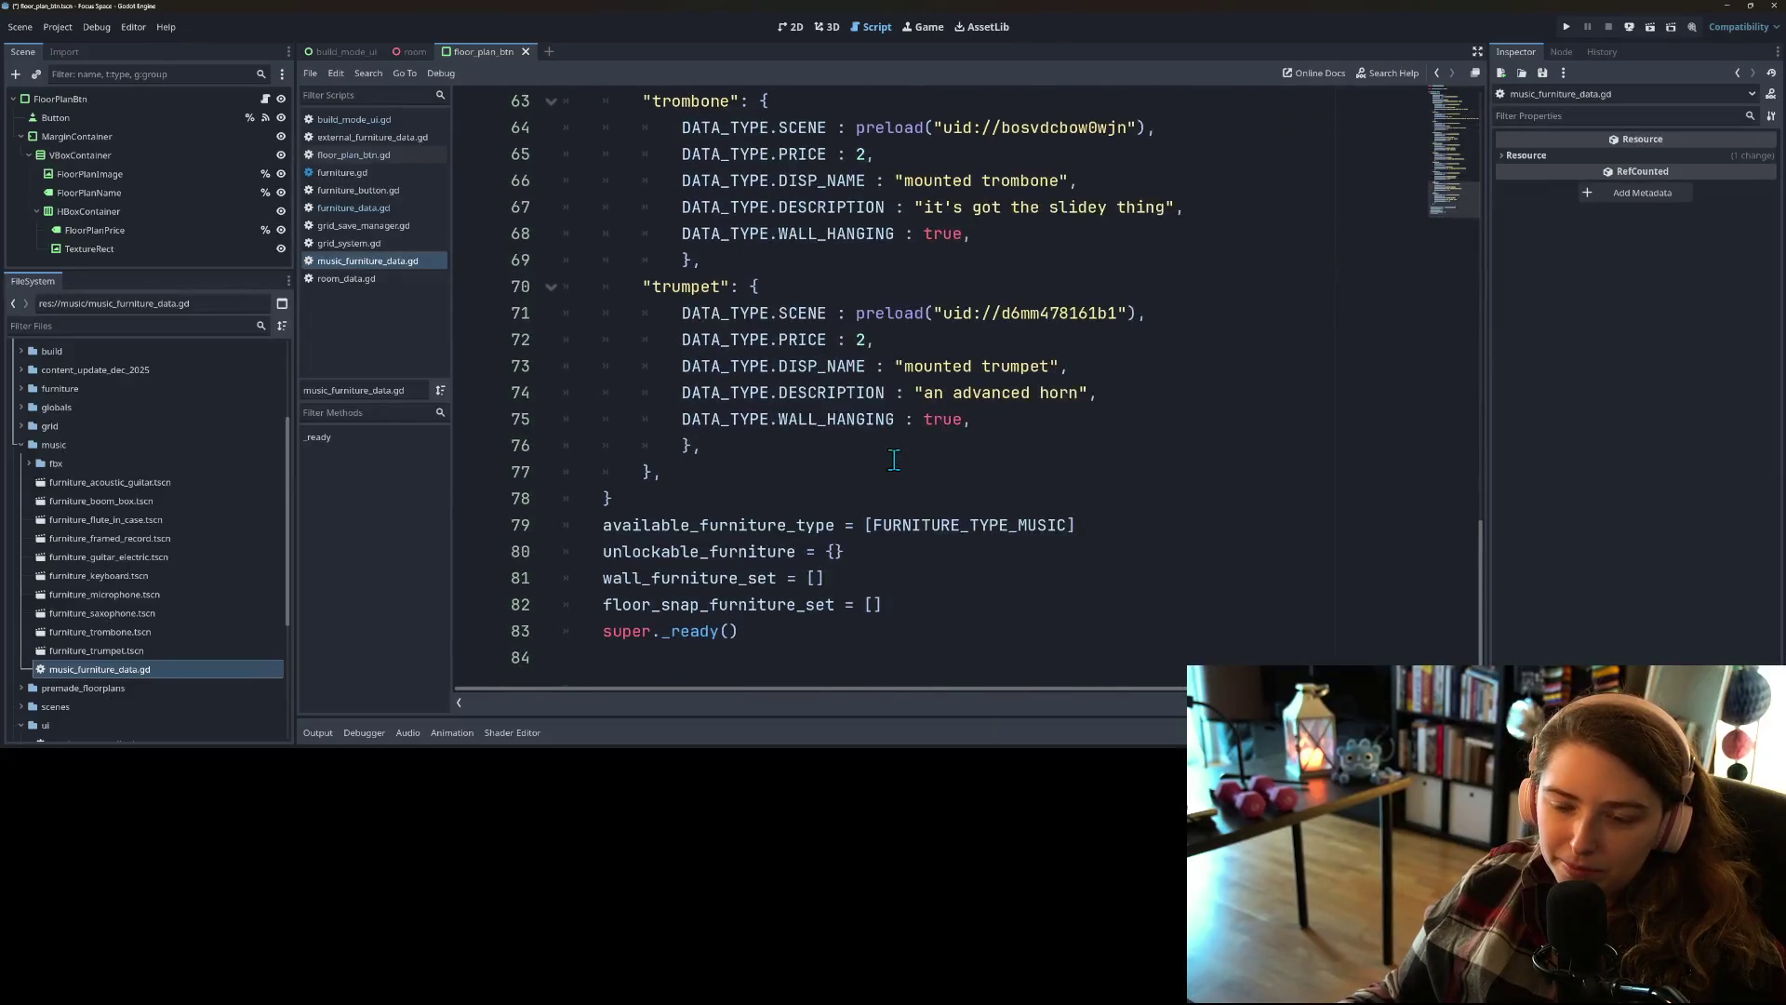
{"action": "scroll", "coordinate": [1133, 523], "scroll_direction": "up", "scroll_amount": 20}
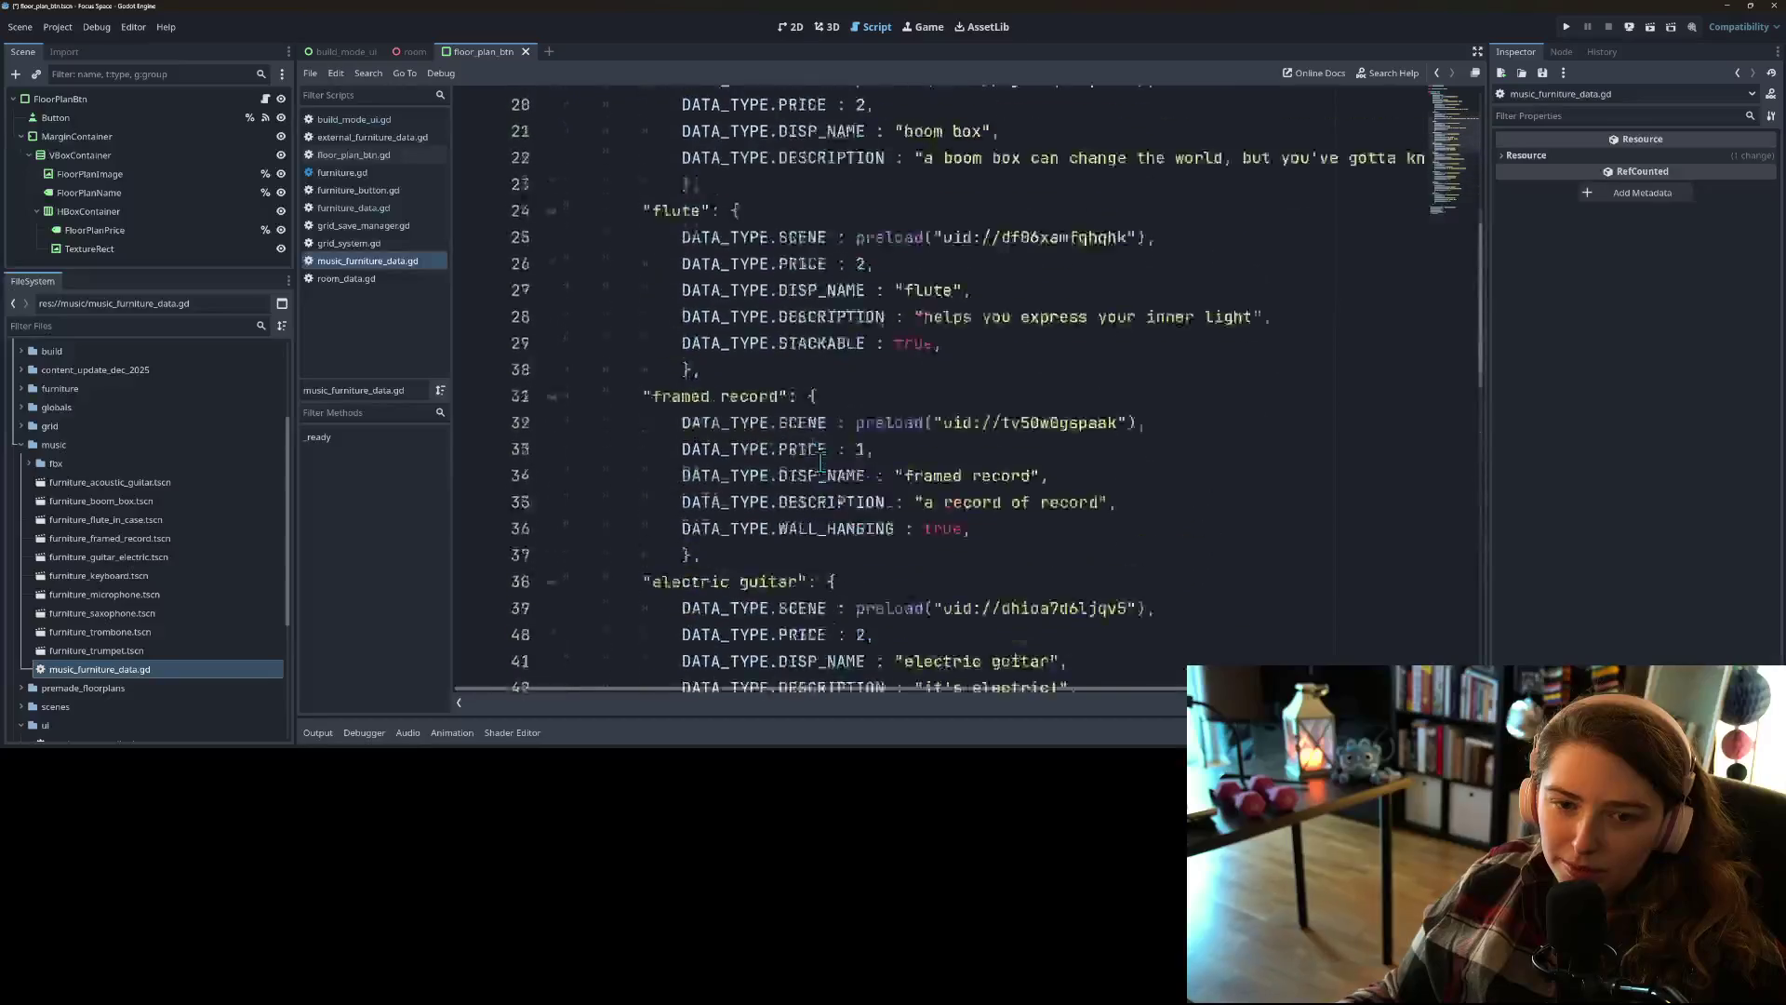
Step: Look over the five member variable declarations in external_furniture_data.gd, then return to furniture_data.gd
{"action": "left_click", "coordinate": [382, 135]}
{"action": "left_click", "coordinate": [857, 280]}
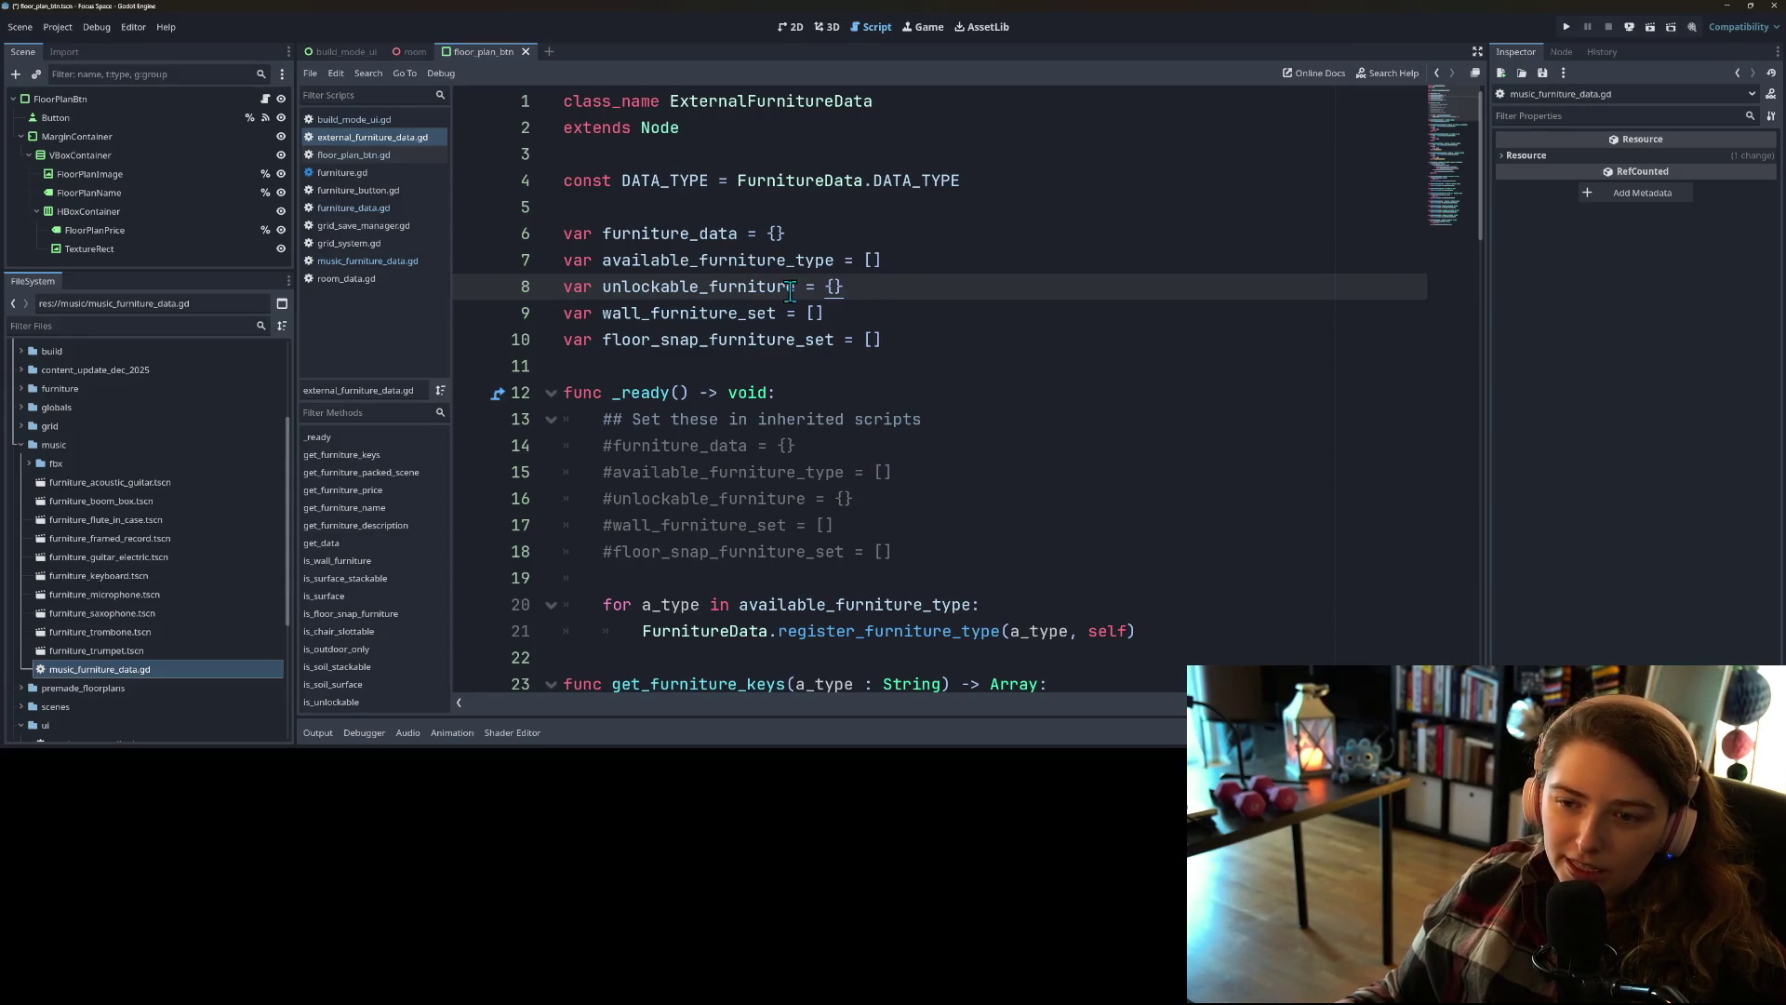
{"action": "left_click", "coordinate": [737, 339]}
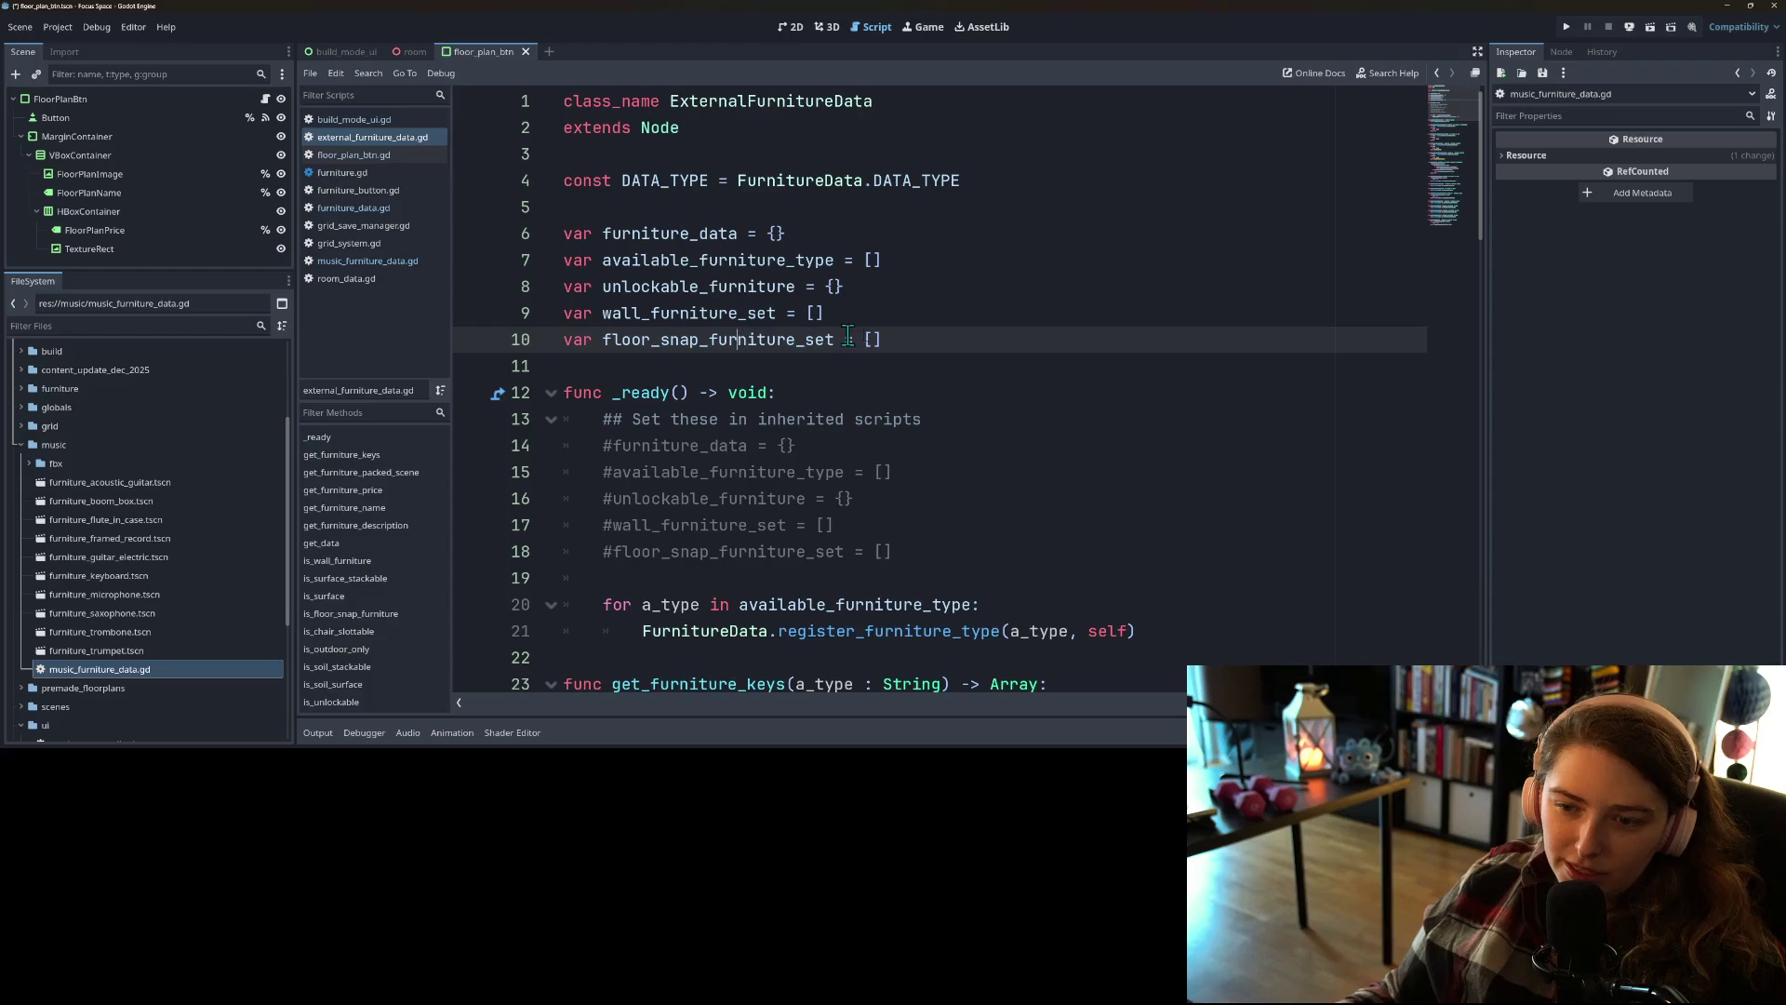
{"action": "mouse_move", "coordinate": [914, 342]}
{"action": "left_mouse_down"}
{"action": "mouse_move", "coordinate": [502, 234]}
{"action": "mouse_move", "coordinate": [452, 180]}
{"action": "mouse_move", "coordinate": [448, 244]}
{"action": "left_mouse_up"}
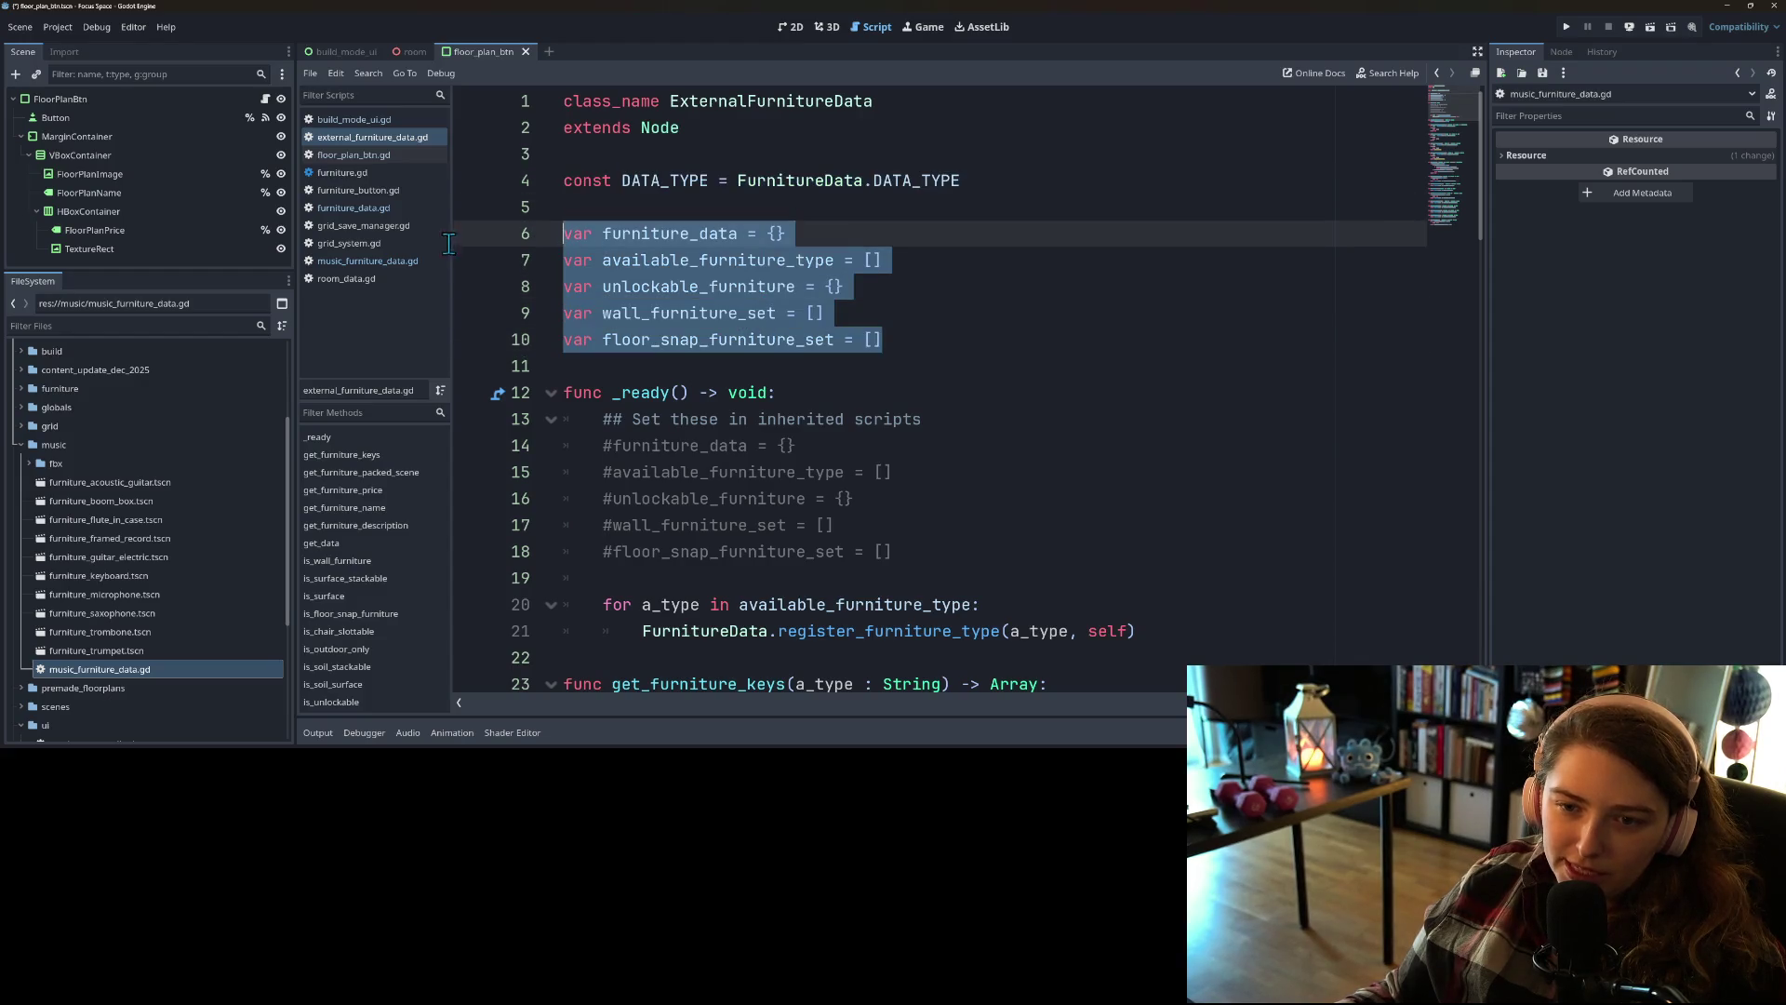
{"action": "left_click", "coordinate": [602, 257]}
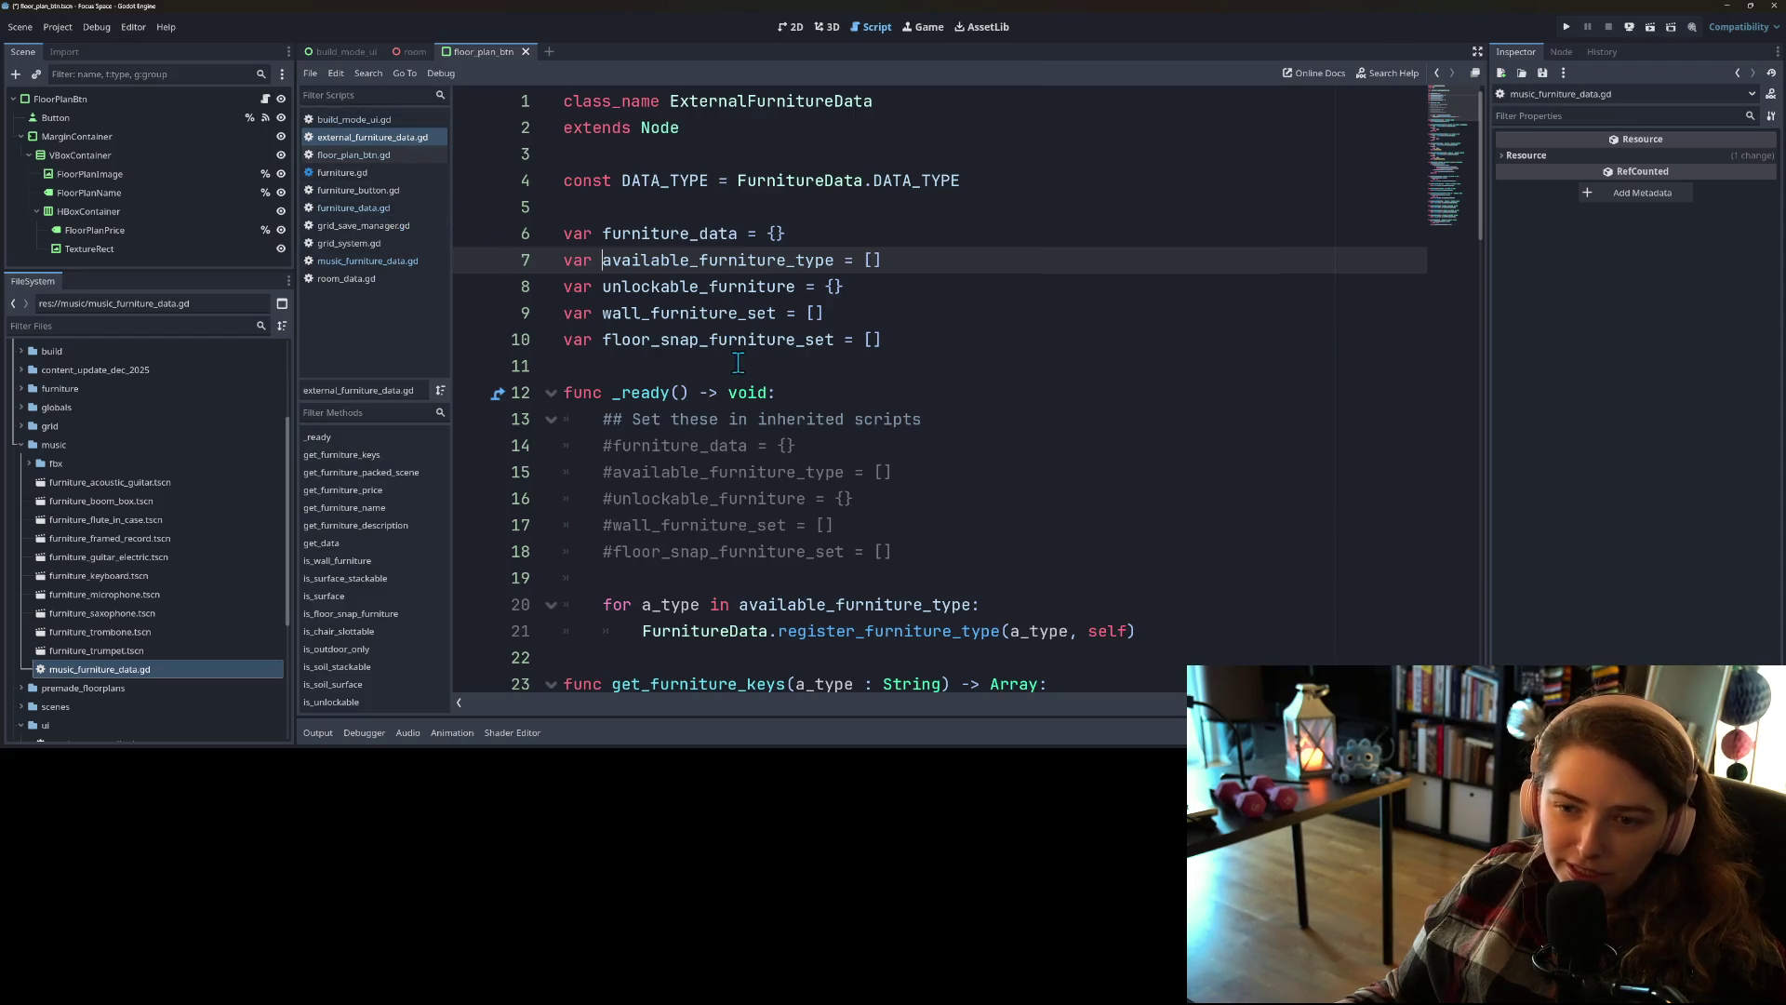
{"action": "scroll", "coordinate": [737, 362], "scroll_direction": "down", "scroll_amount": 7}
{"action": "scroll", "coordinate": [810, 390], "scroll_direction": "down", "scroll_amount": 16}
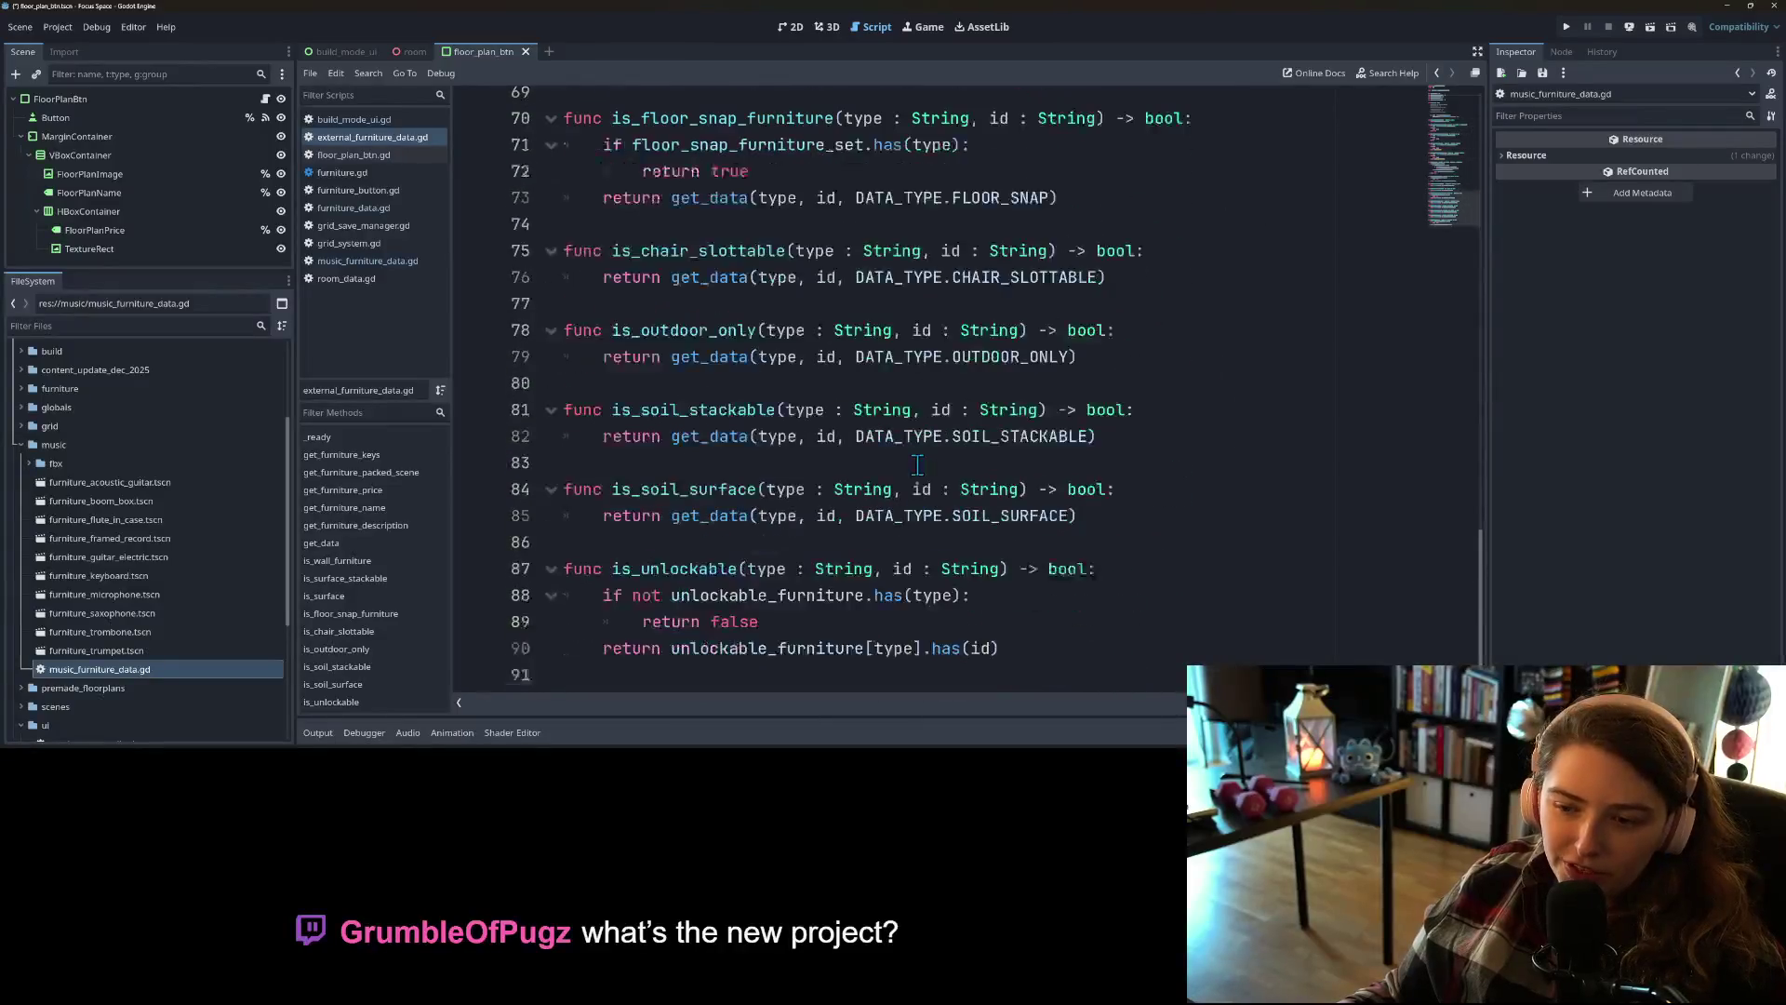
{"action": "scroll", "coordinate": [917, 465], "scroll_direction": "up", "scroll_amount": 13}
{"action": "scroll", "coordinate": [917, 465], "scroll_direction": "down", "scroll_amount": 13}
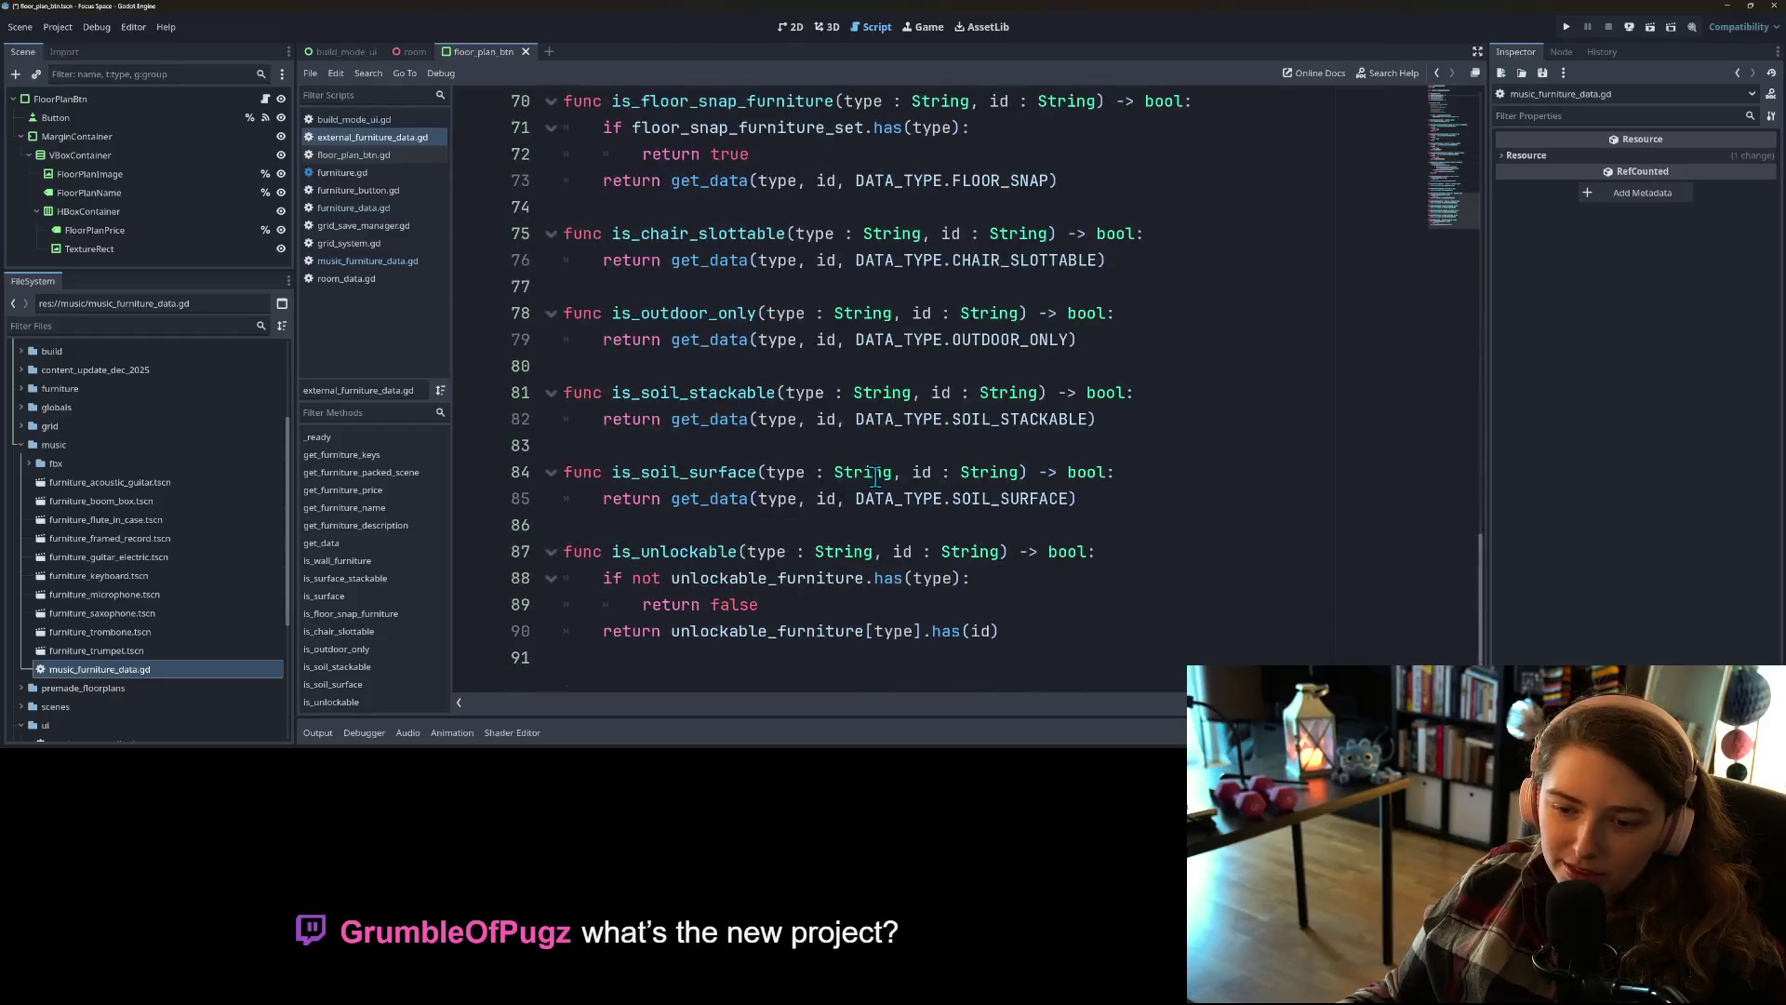
{"action": "scroll", "coordinate": [875, 477], "scroll_direction": "up", "scroll_amount": 13}
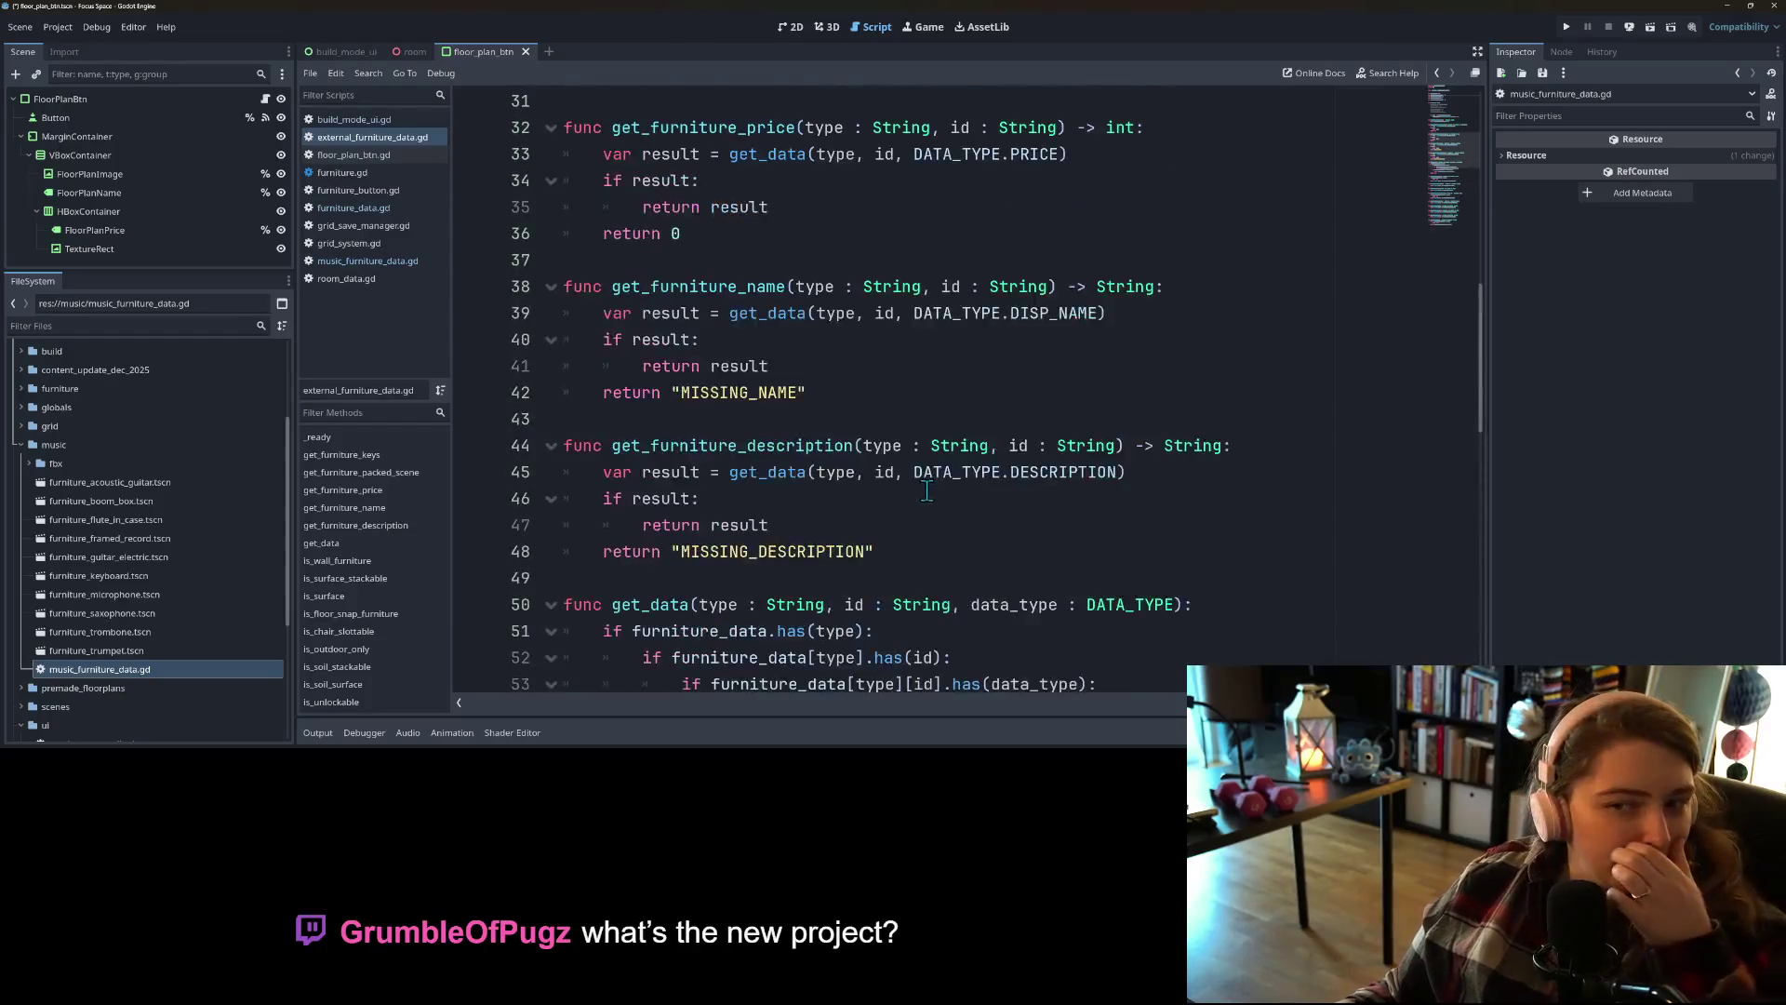
{"action": "scroll", "coordinate": [927, 491], "scroll_direction": "up", "scroll_amount": 10}
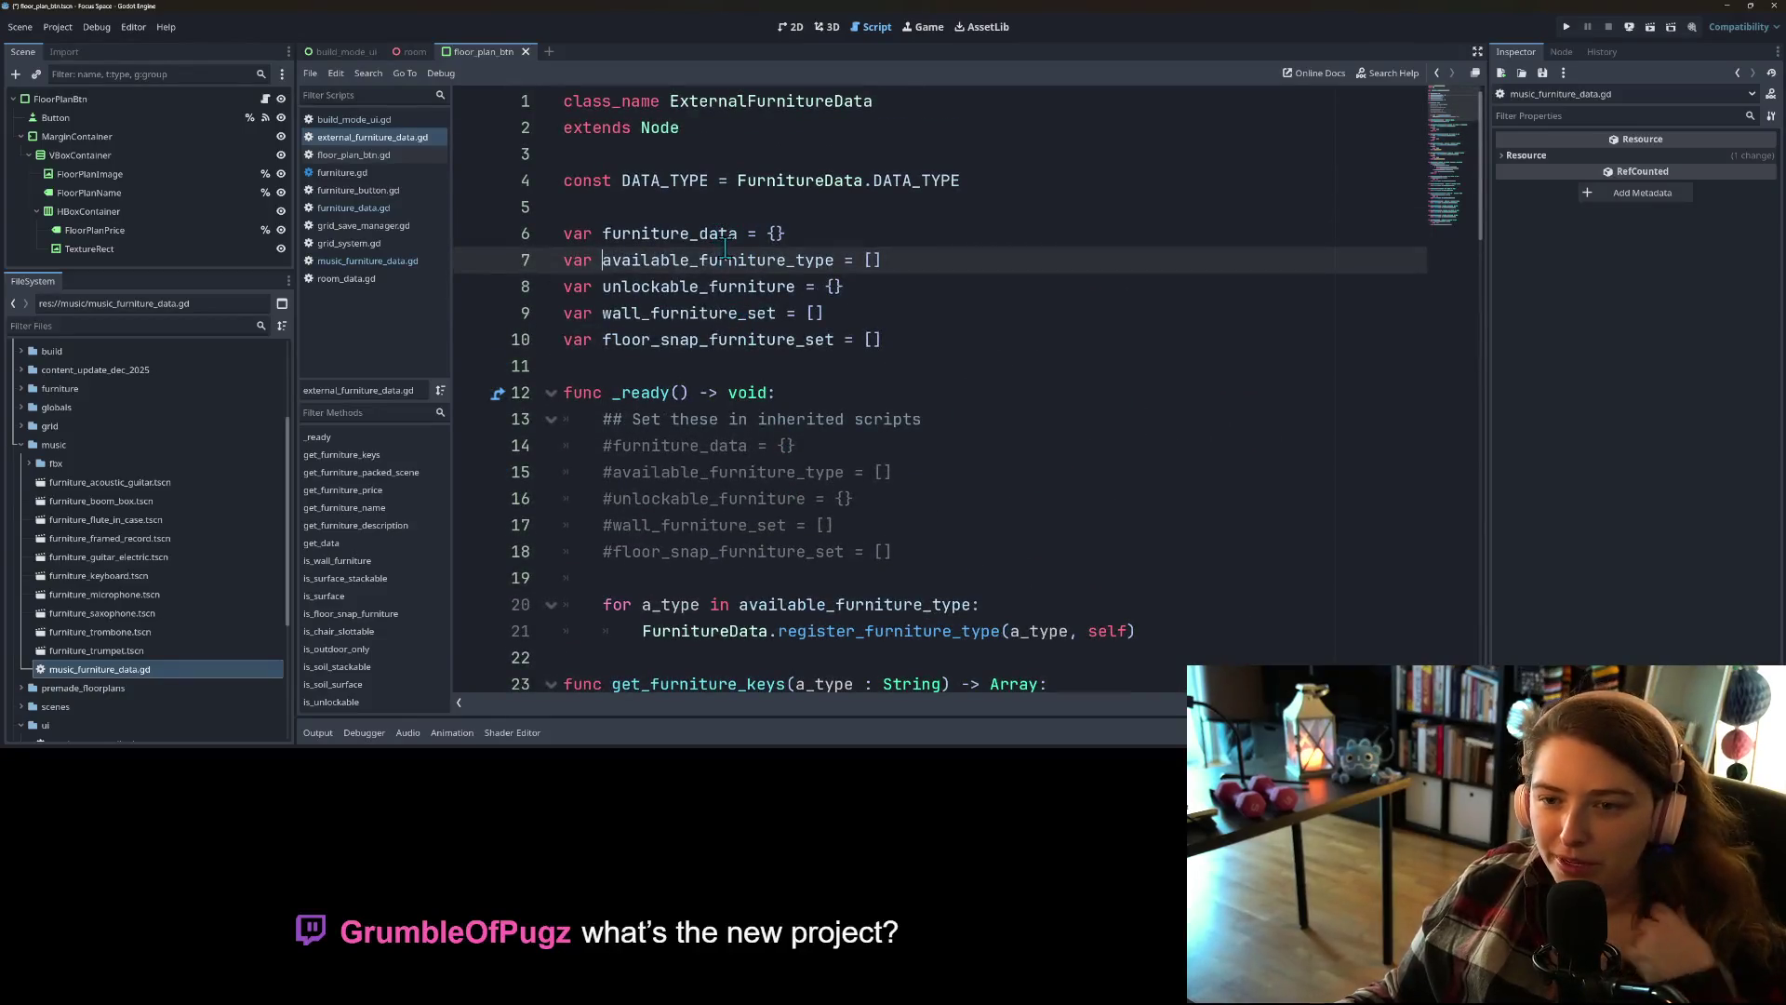
{"action": "left_click", "coordinate": [363, 207]}
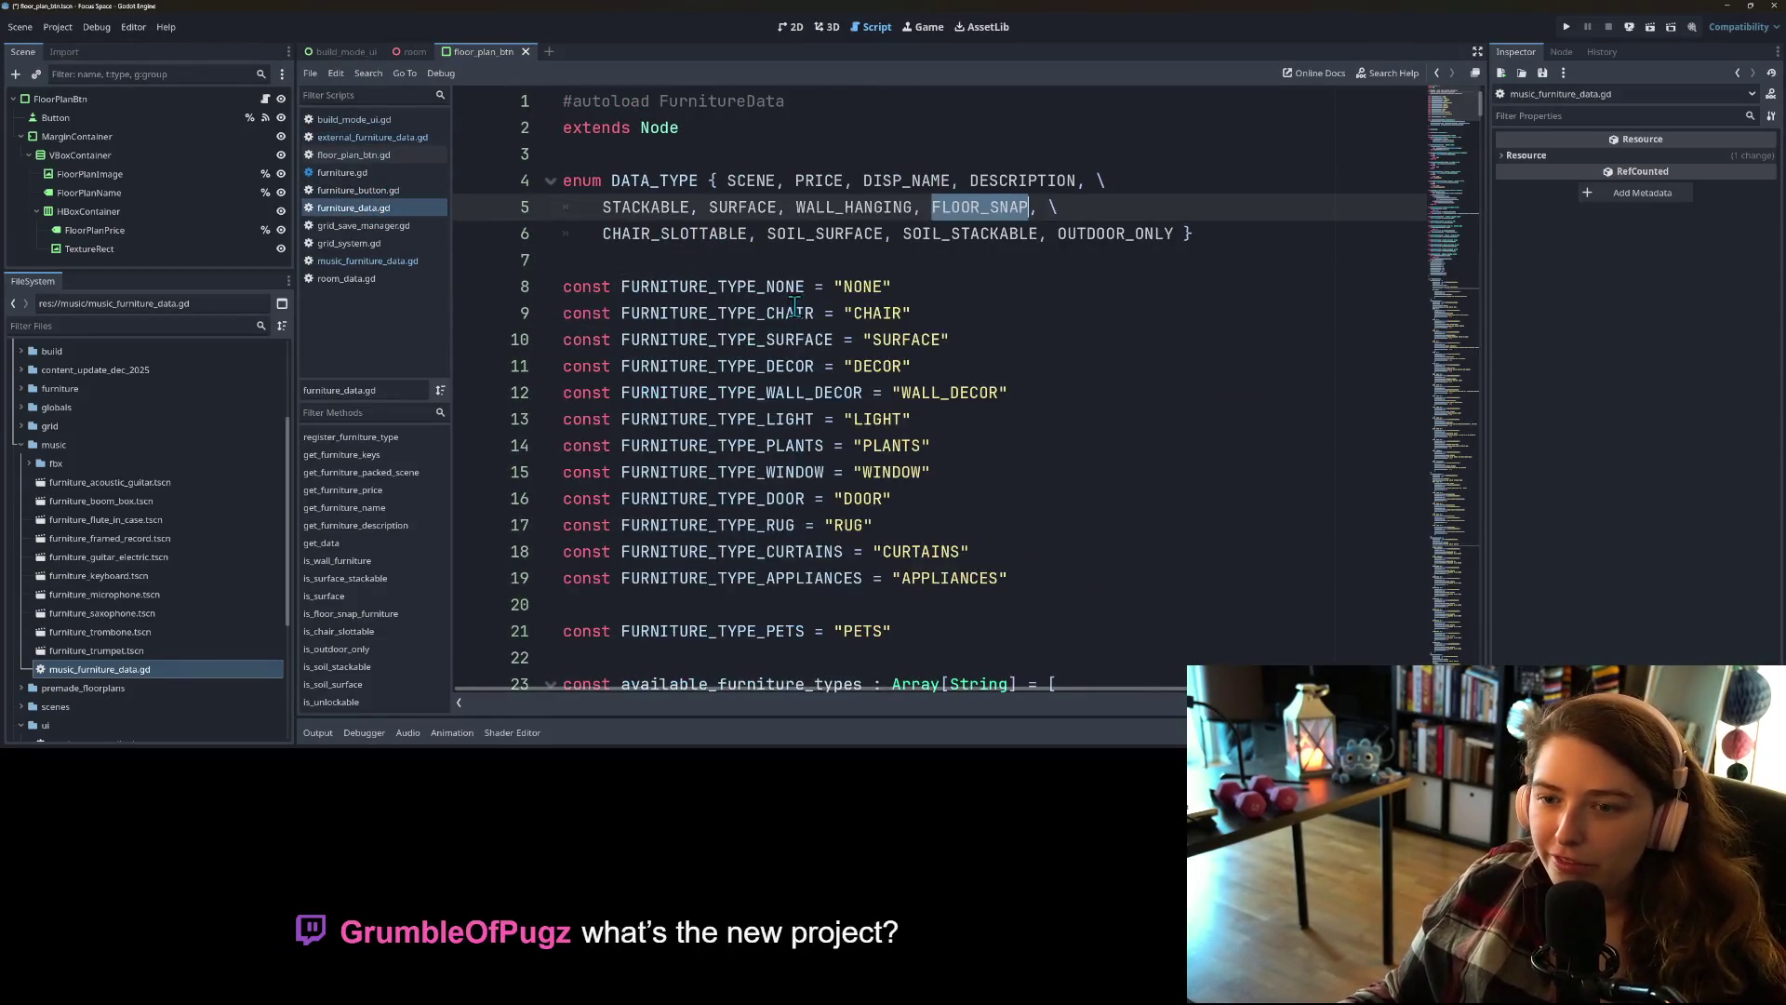
Step: Highlight external_types and register_furniture_type in furniture_data.gd, and save the scene with Ctrl+S
{"action": "scroll", "coordinate": [795, 307], "scroll_direction": "down", "scroll_amount": 7}
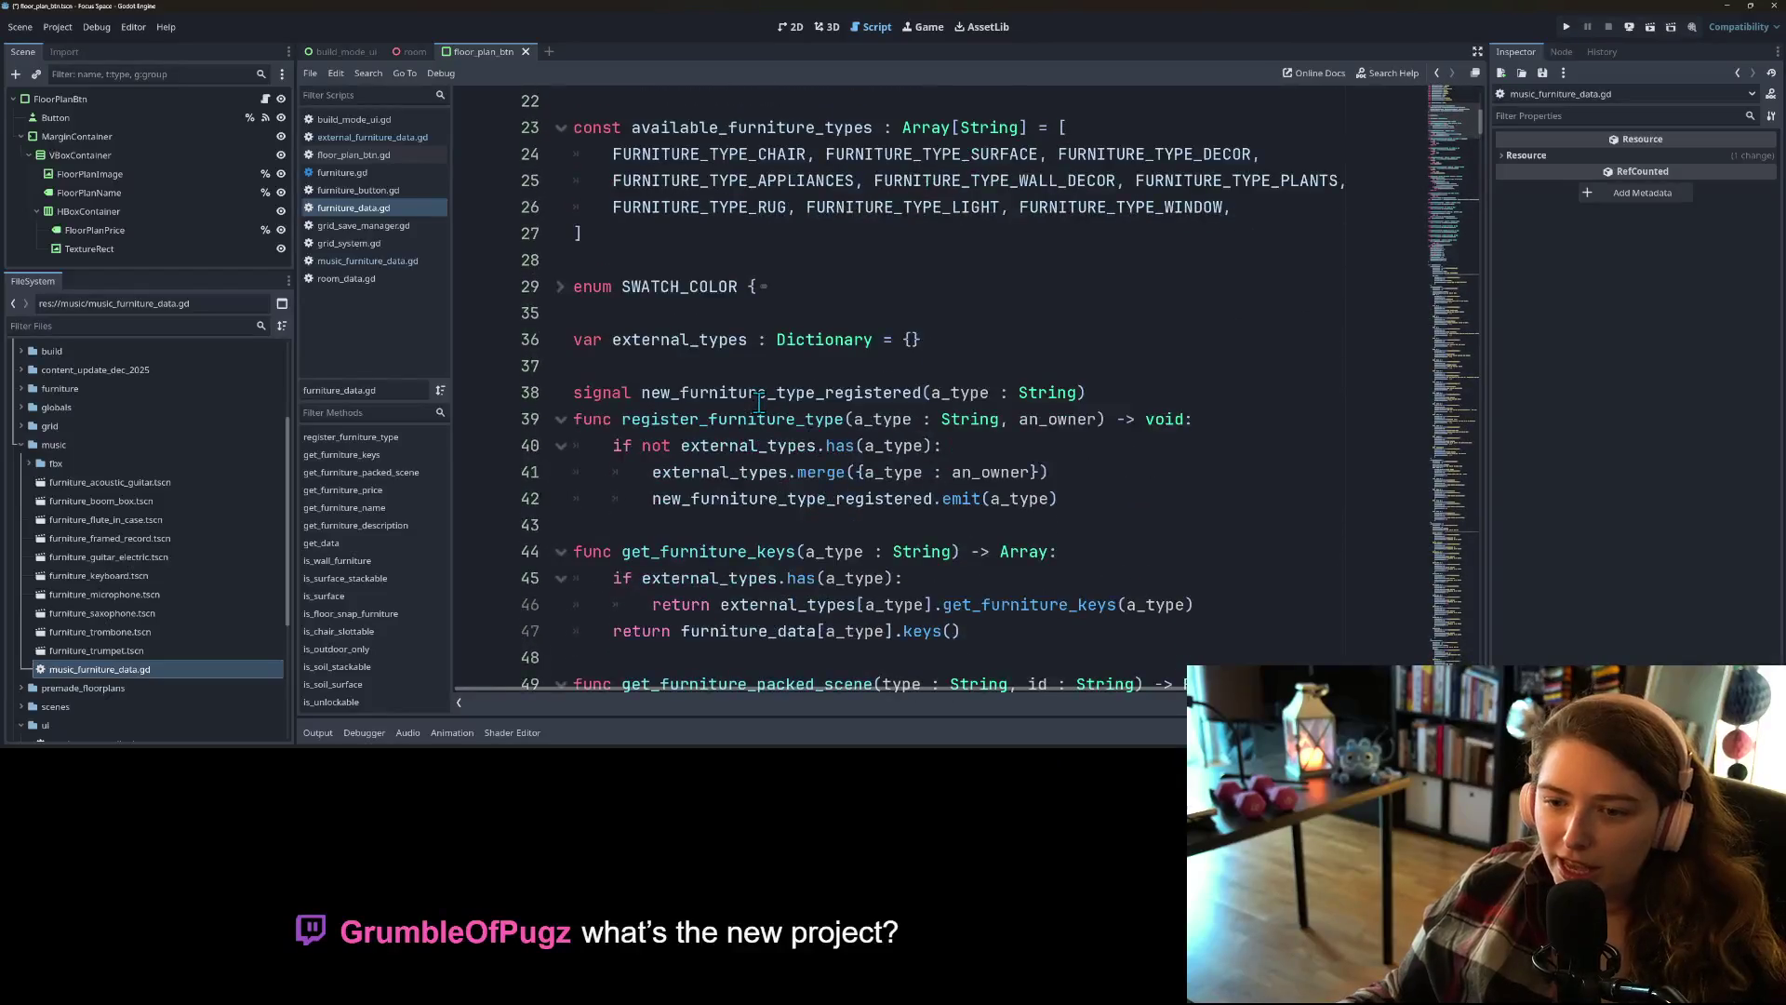
{"action": "scroll", "coordinate": [758, 402], "scroll_direction": "down", "scroll_amount": 1}
{"action": "double_click", "coordinate": [700, 263]}
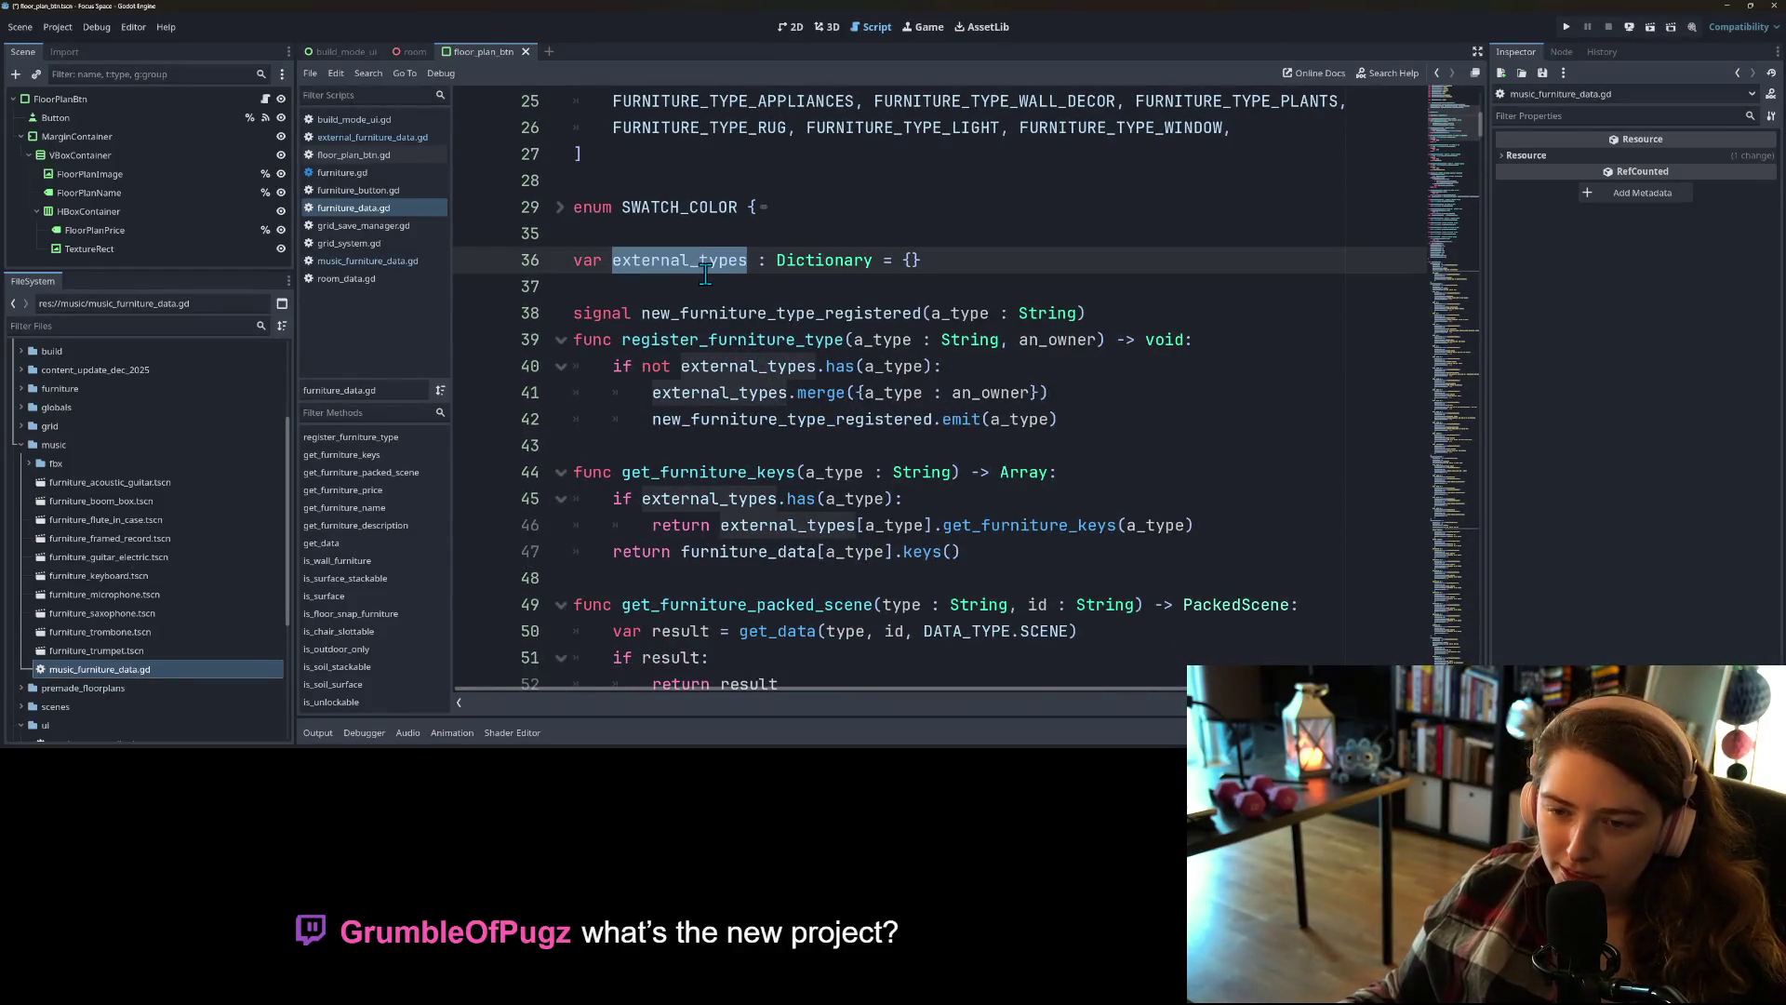
{"action": "double_click", "coordinate": [717, 339]}
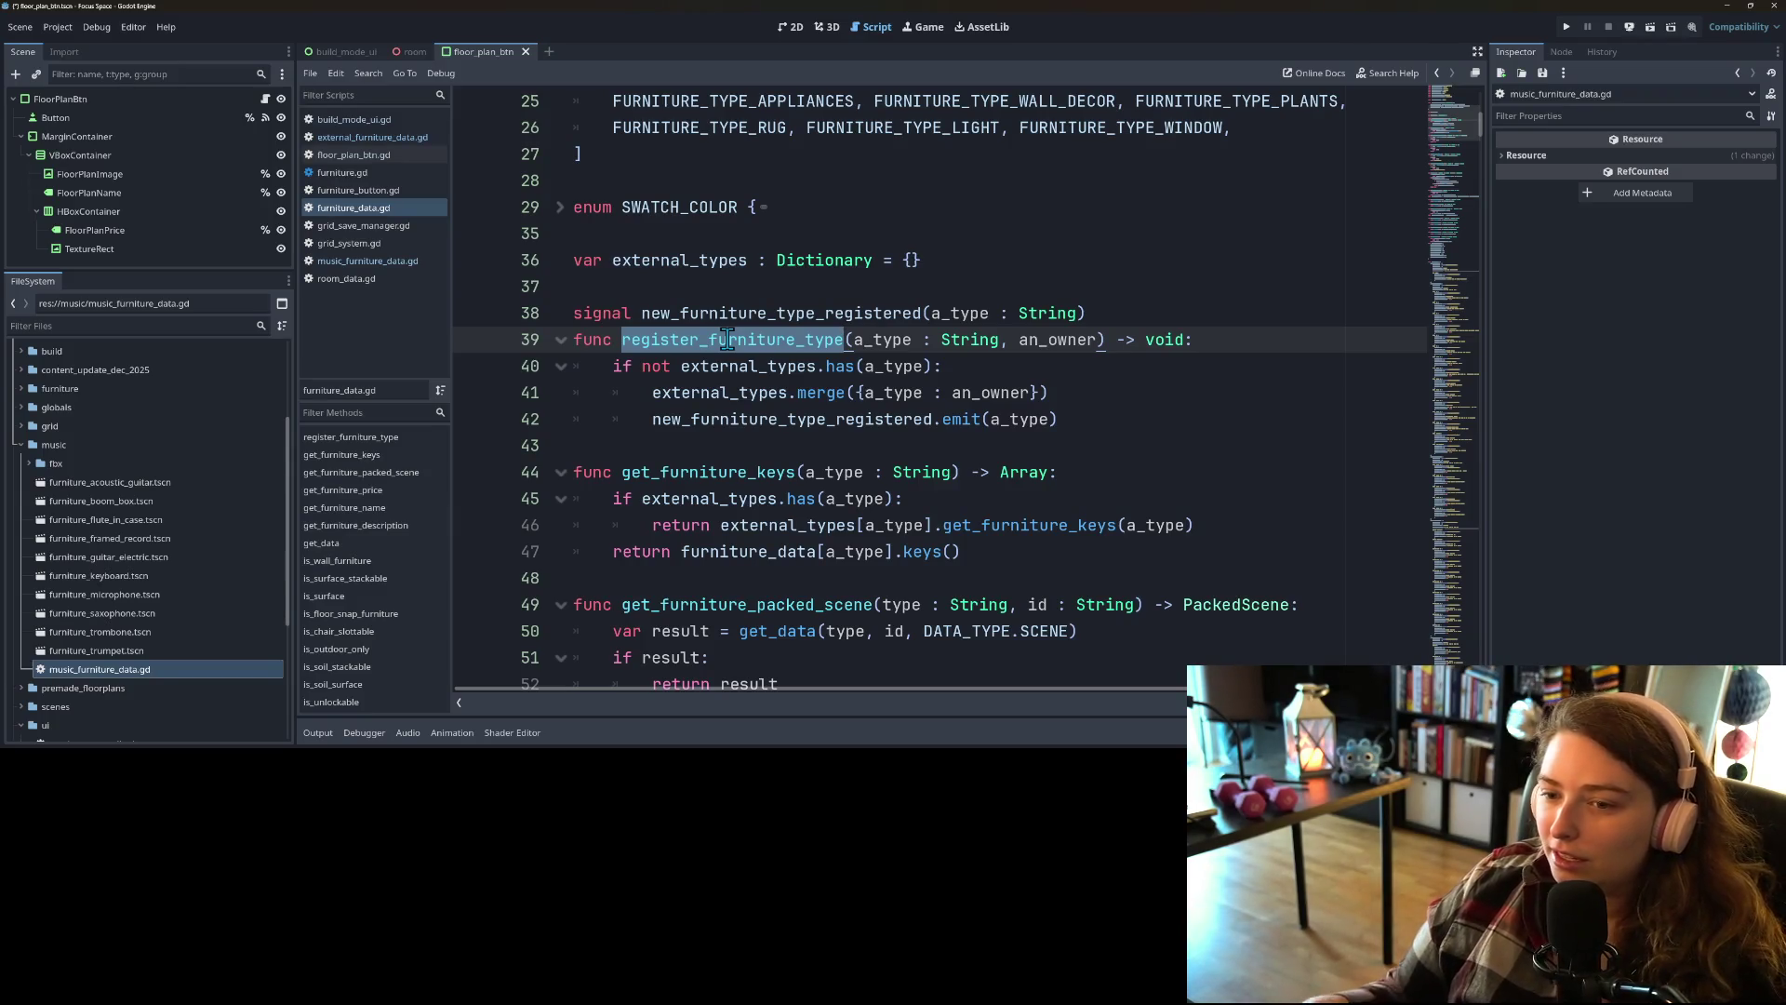
{"action": "key", "text": "ctrl+s"}
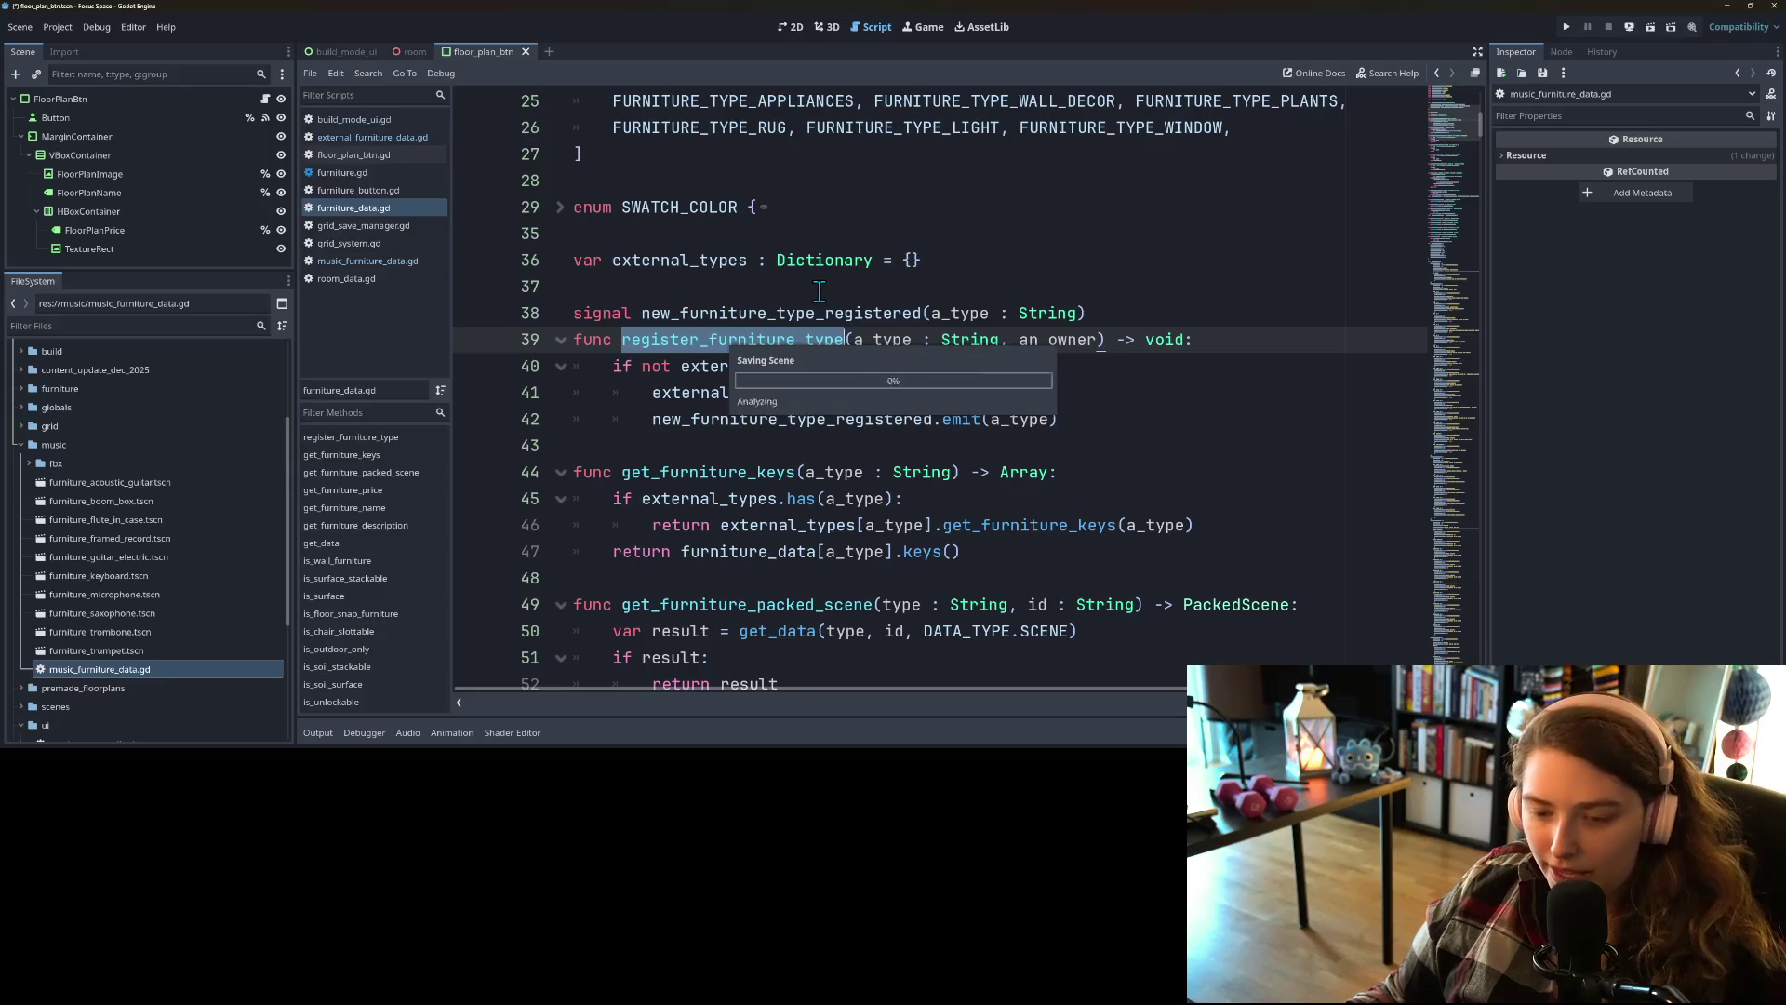
{"action": "left_click", "coordinate": [954, 332]}
{"action": "left_click", "coordinate": [1222, 345]}
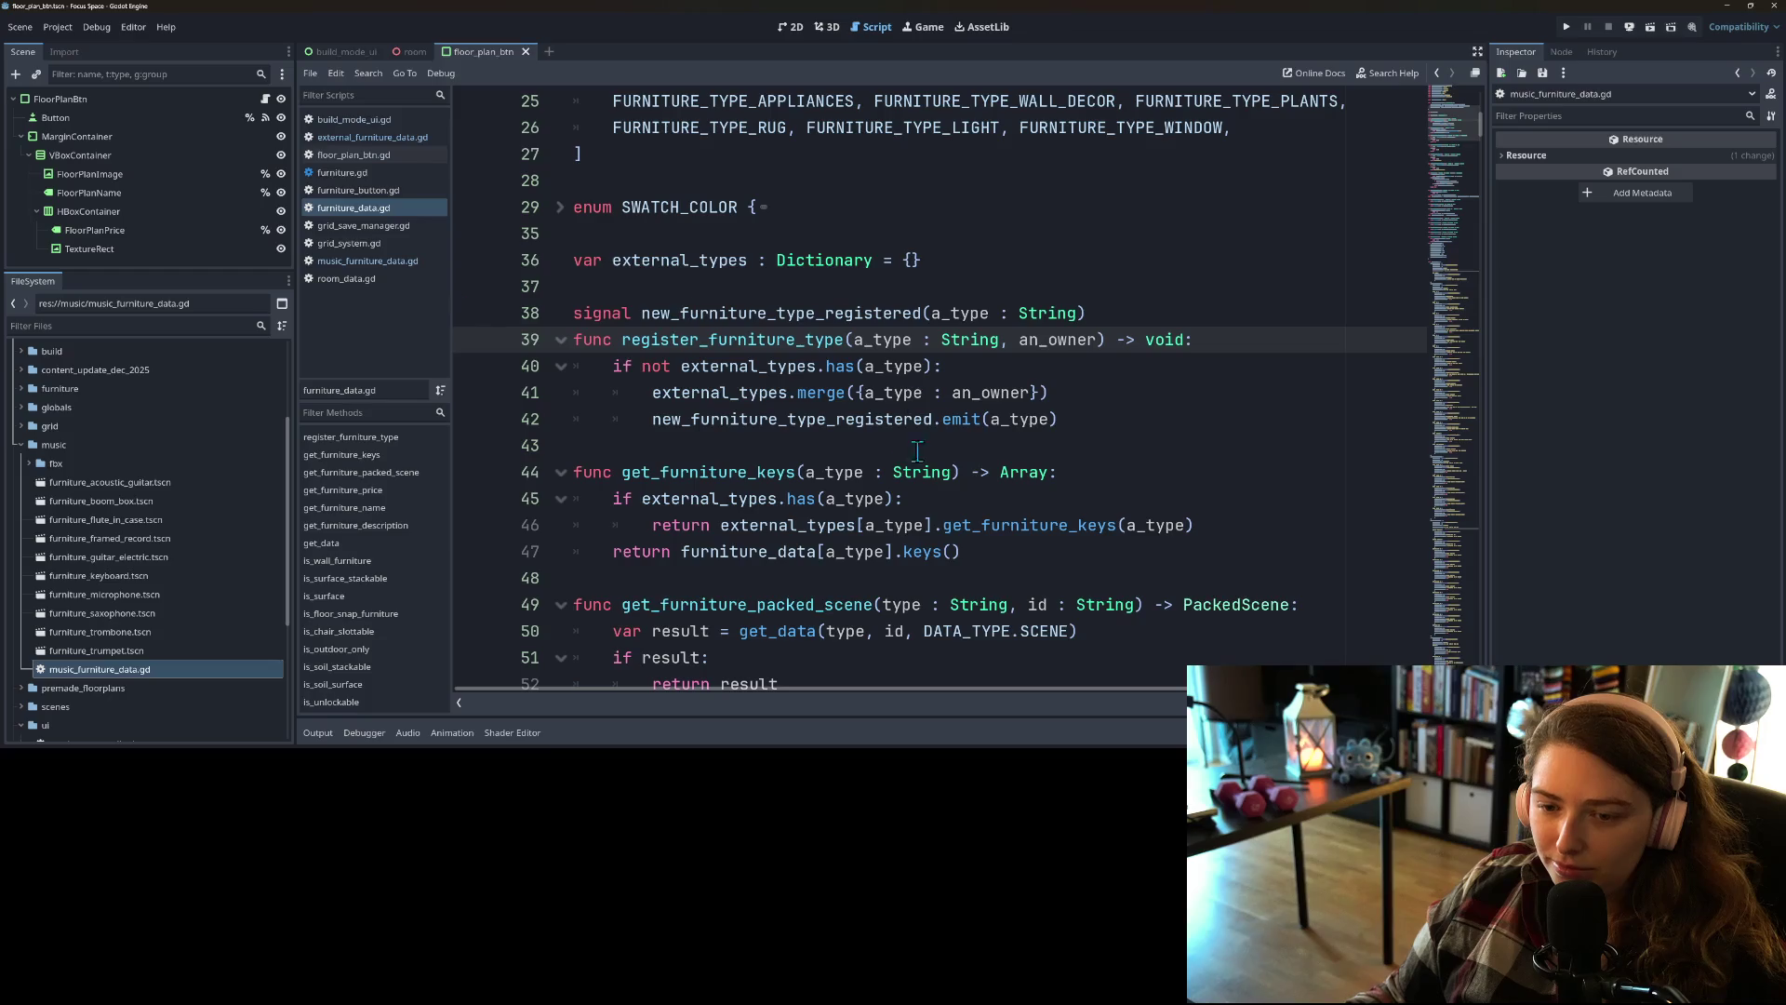
Step: Trace the uses of register_furniture_type and external_types through furniture_data.gd
{"action": "double_click", "coordinate": [782, 336]}
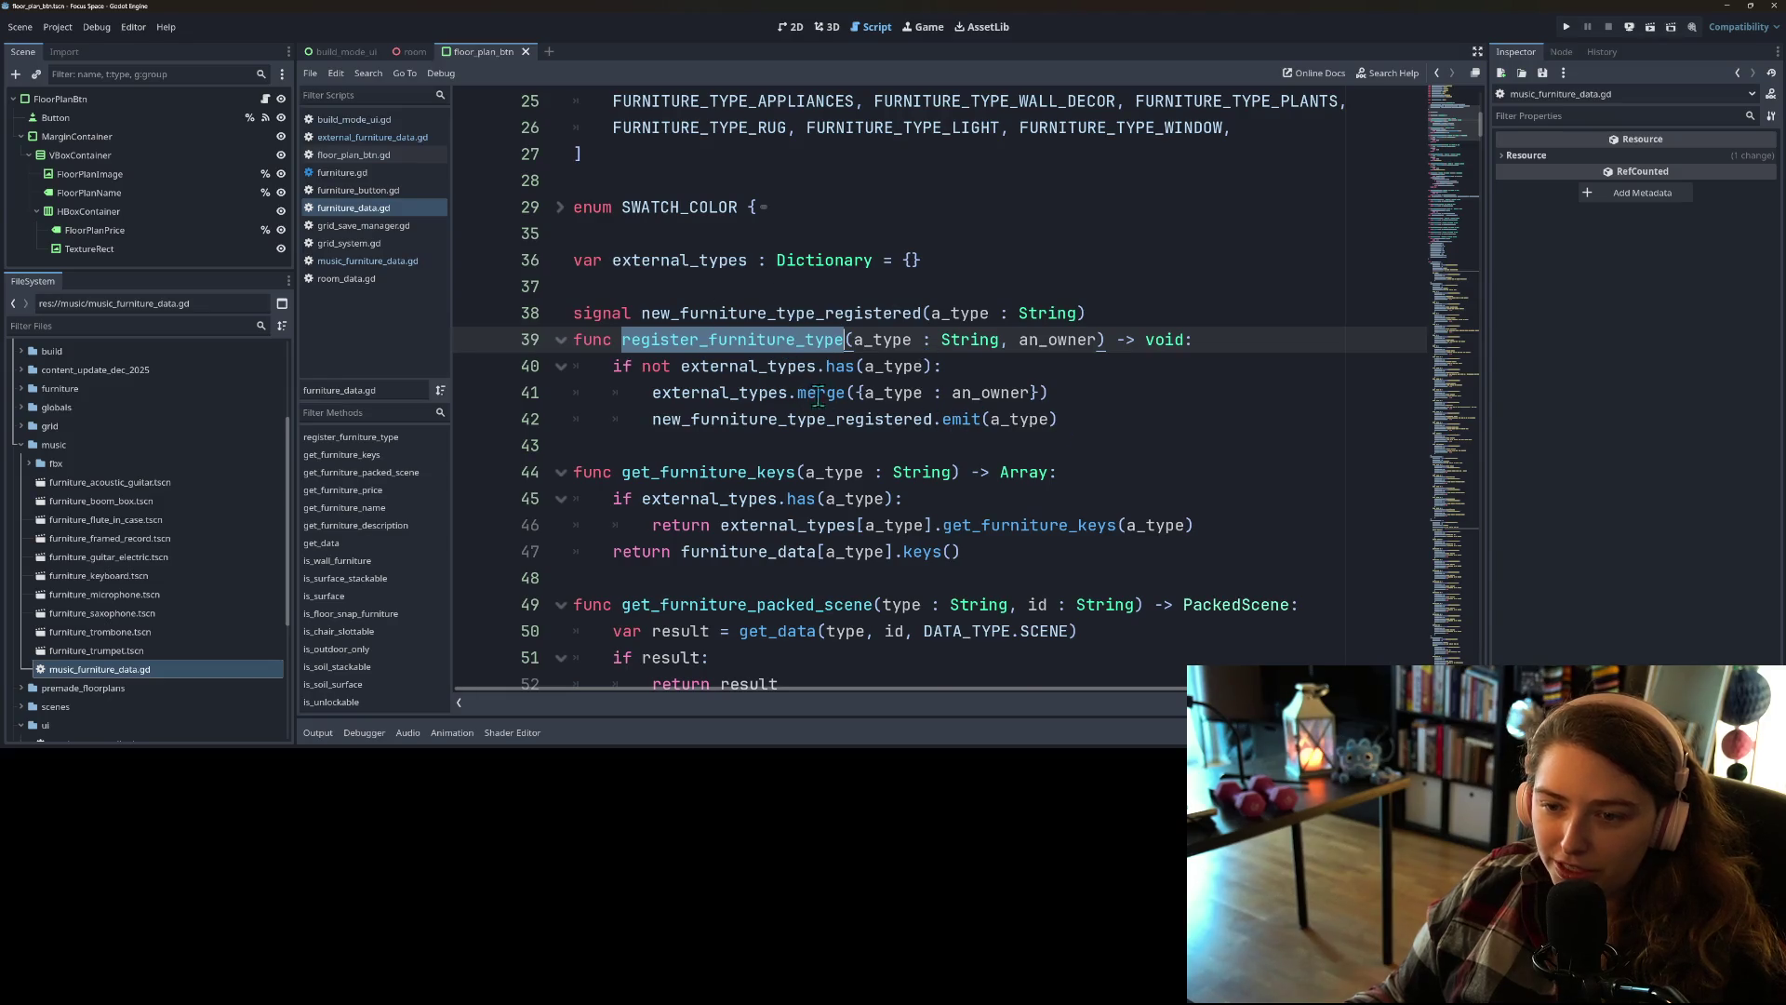
{"action": "scroll", "coordinate": [819, 397], "scroll_direction": "down", "scroll_amount": 1}
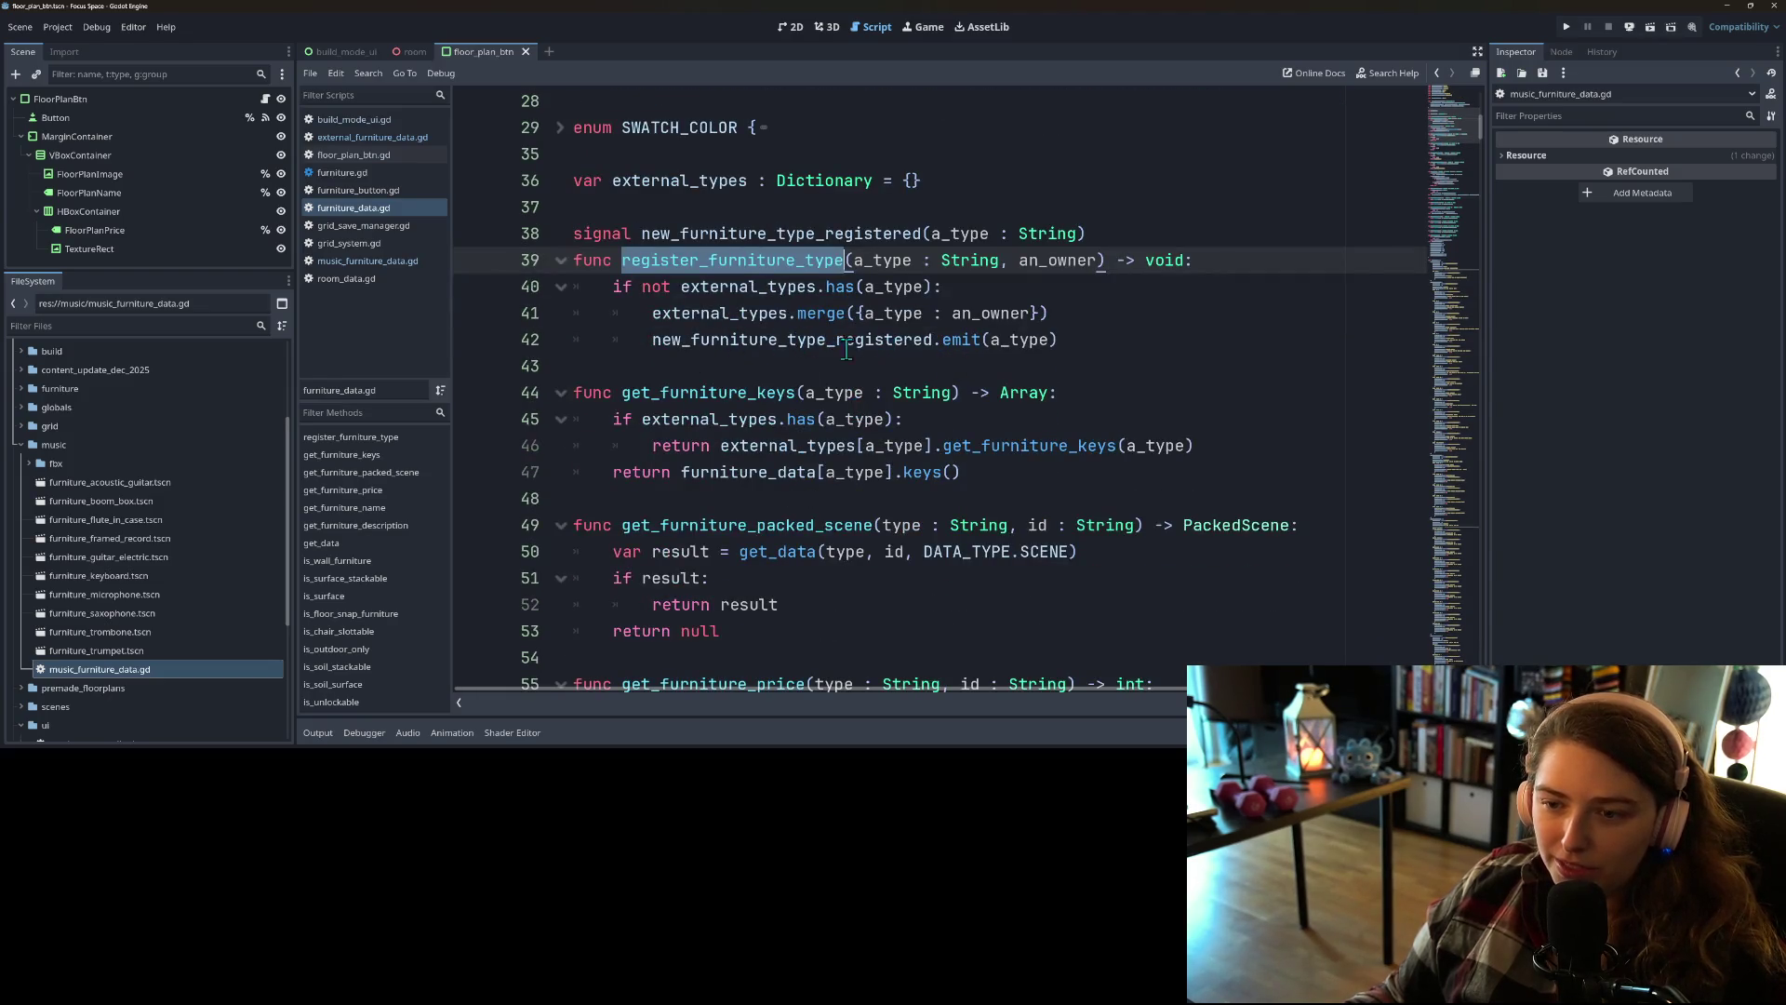
{"action": "mouse_move", "coordinate": [945, 271]}
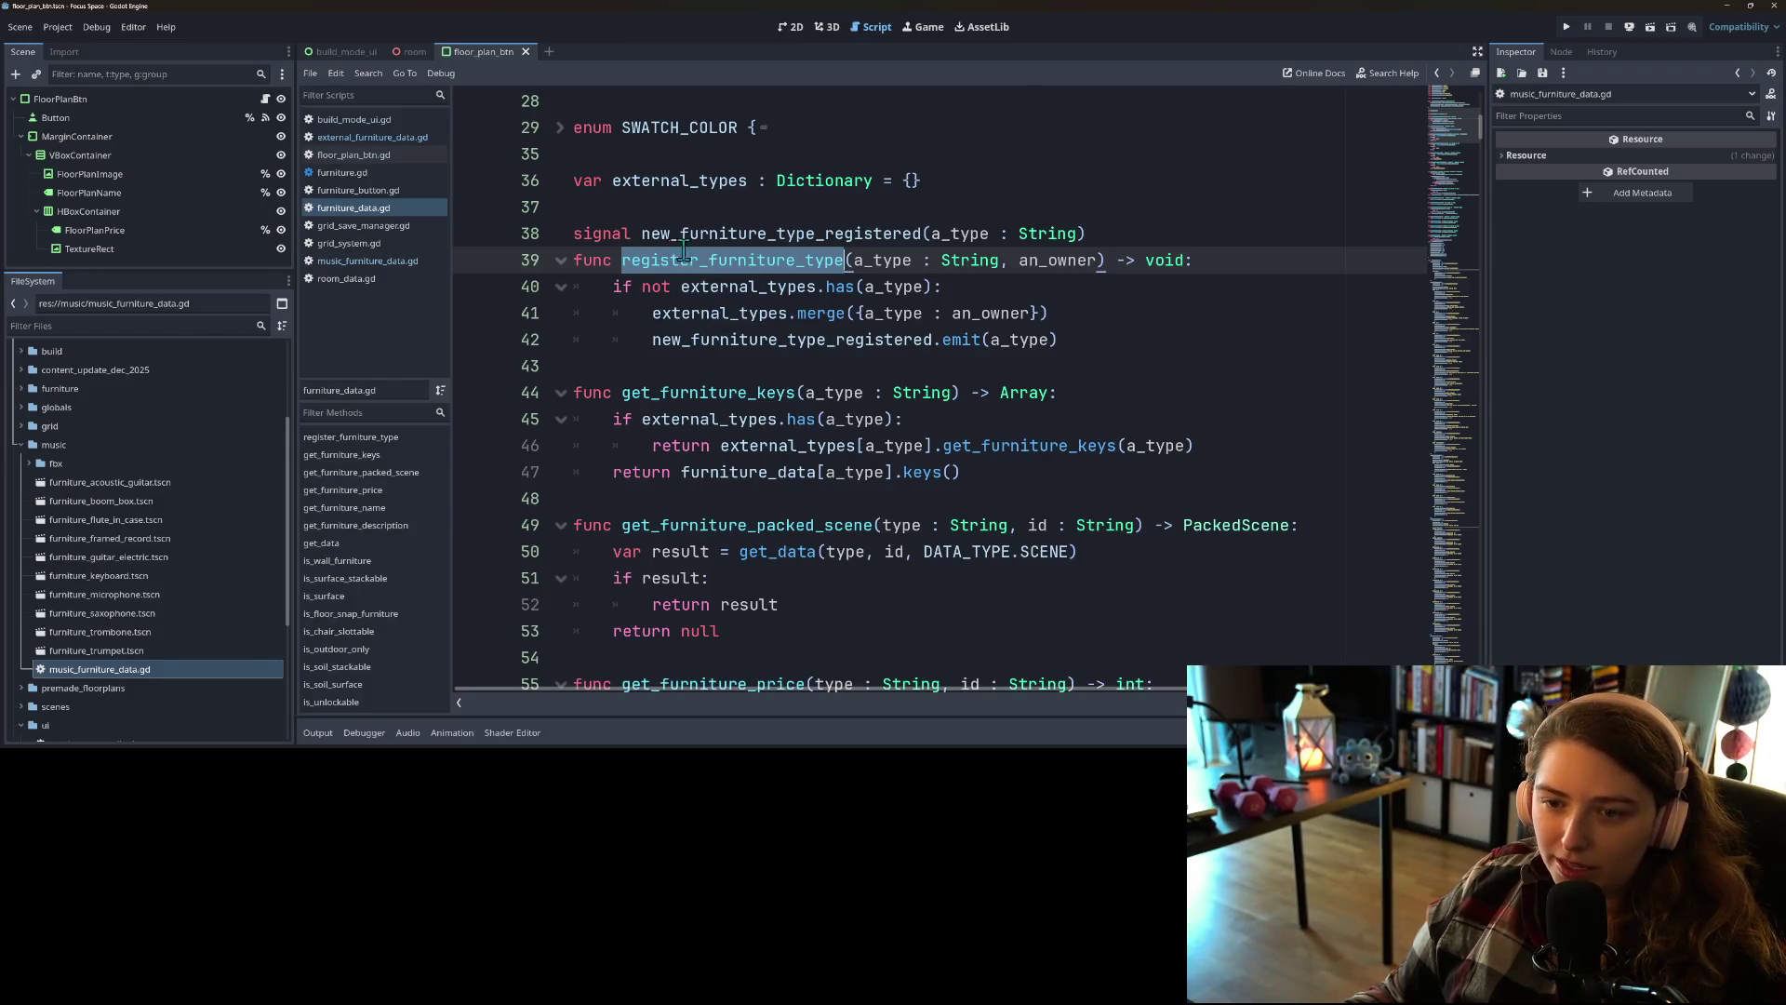
{"action": "double_click", "coordinate": [676, 180]}
{"action": "scroll", "coordinate": [688, 214], "scroll_direction": "down", "scroll_amount": 2}
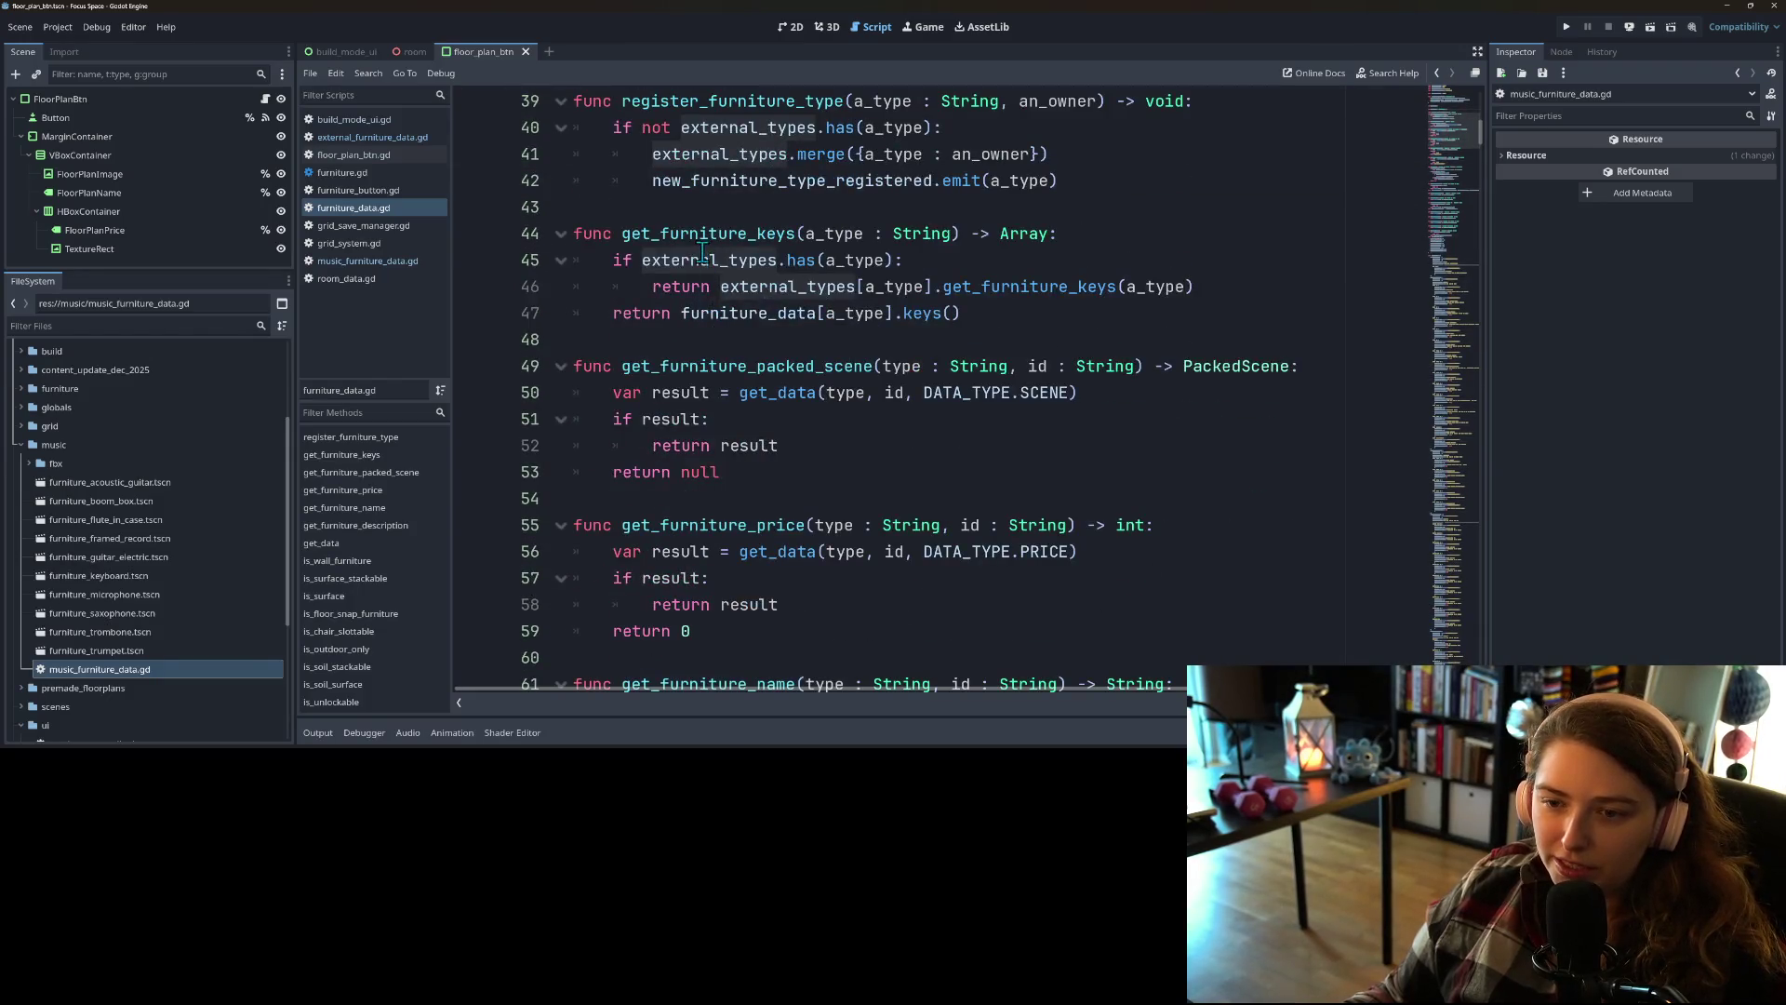
{"action": "scroll", "coordinate": [707, 326], "scroll_direction": "down", "scroll_amount": 10}
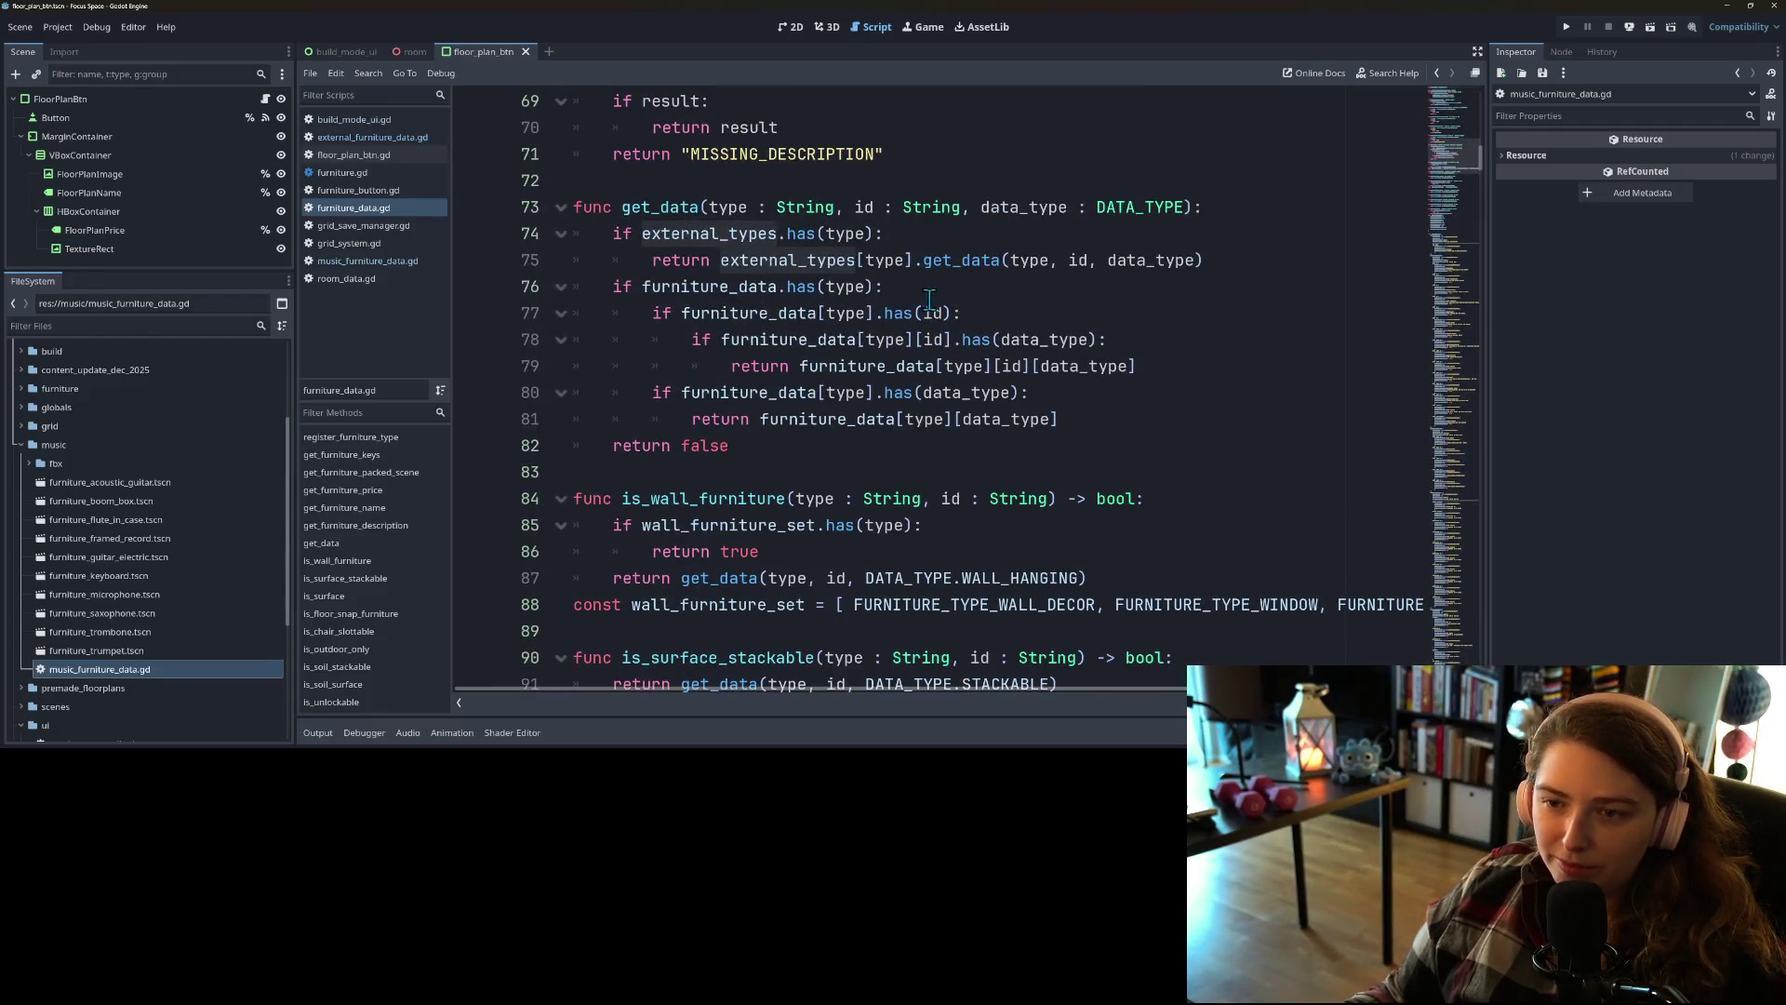
{"action": "scroll", "coordinate": [836, 388], "scroll_direction": "up", "scroll_amount": 1}
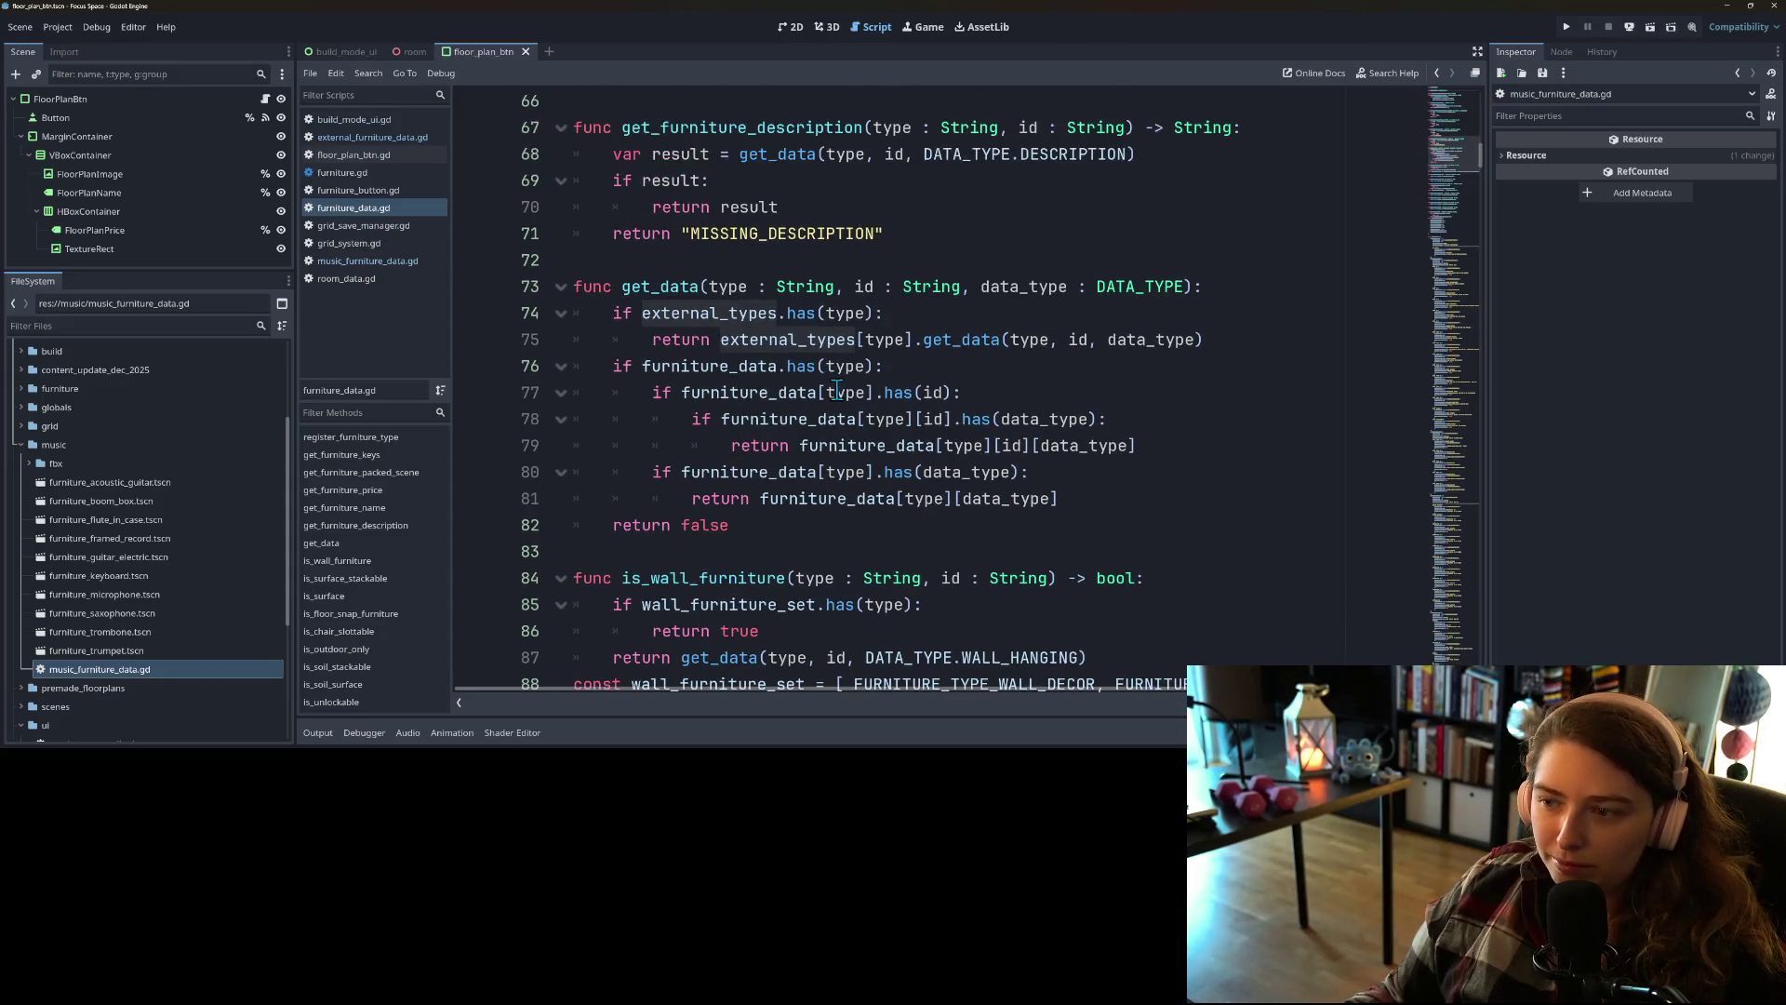
{"action": "scroll", "coordinate": [830, 391], "scroll_direction": "up", "scroll_amount": 1}
{"action": "scroll", "coordinate": [817, 395], "scroll_direction": "up", "scroll_amount": 2}
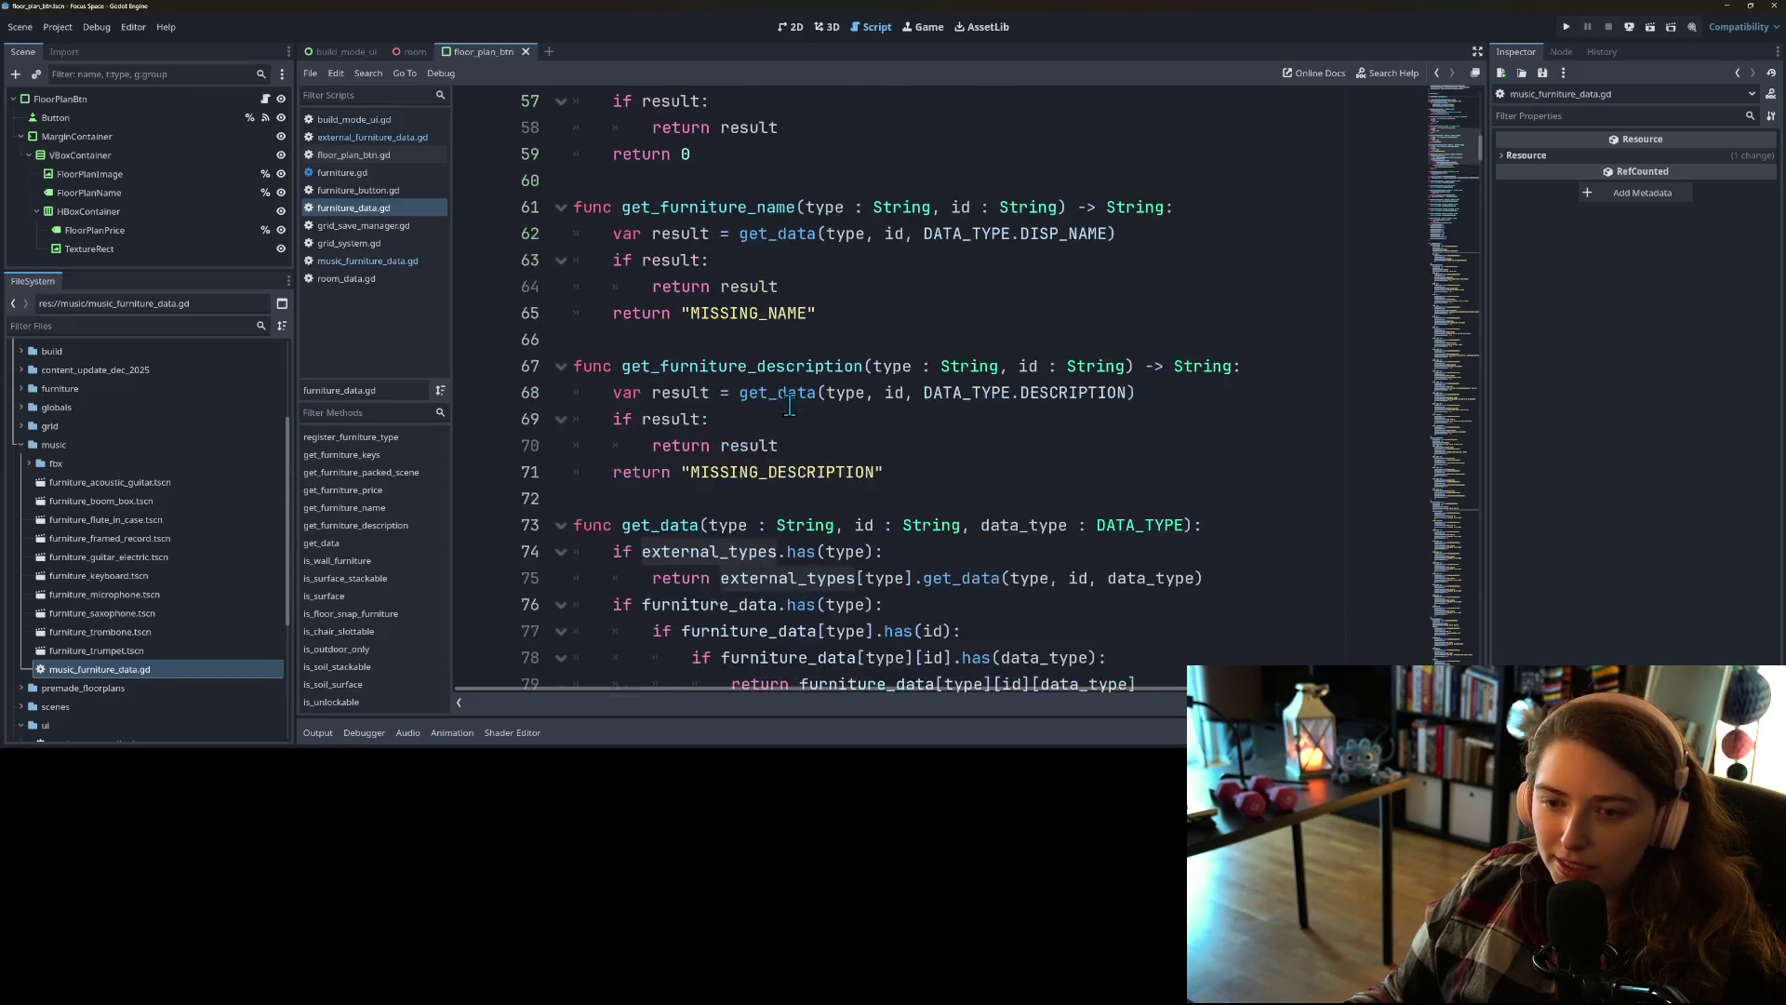
{"action": "scroll", "coordinate": [784, 415], "scroll_direction": "down", "scroll_amount": 1}
Step: Highlight the uses of get_data around lines 73–76
{"action": "left_click", "coordinate": [766, 518]}
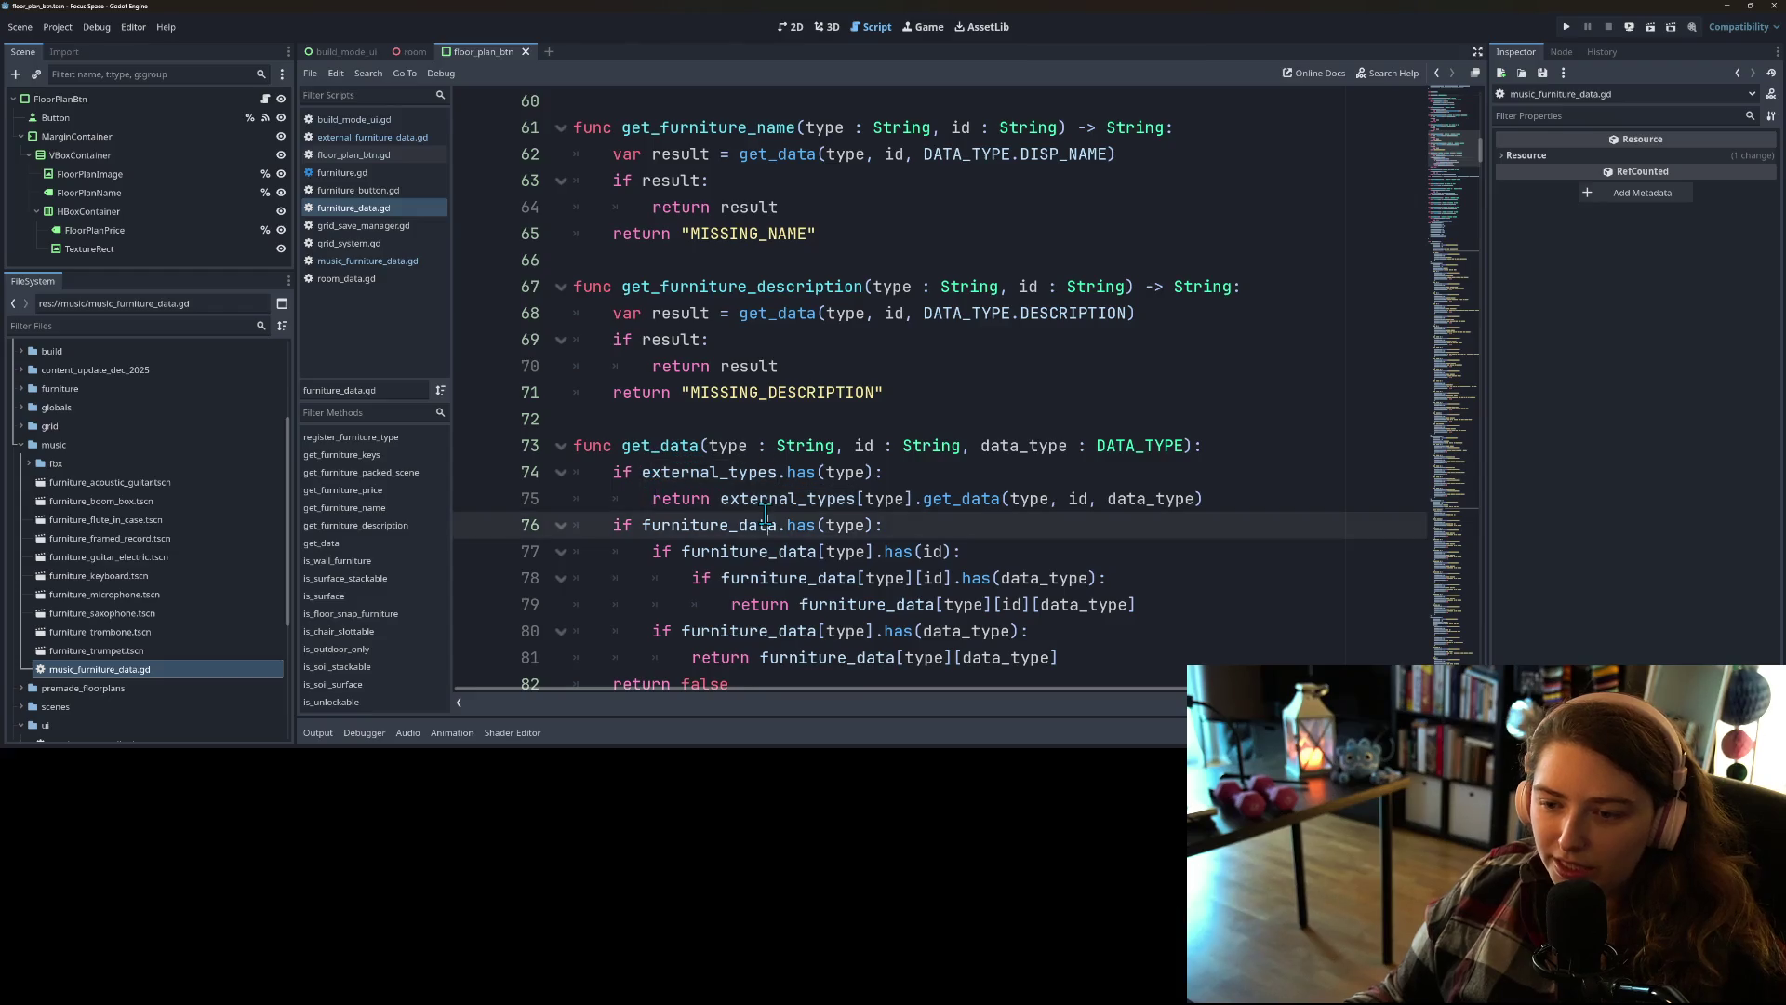
{"action": "double_click", "coordinate": [680, 443]}
{"action": "scroll", "coordinate": [680, 440], "scroll_direction": "down", "scroll_amount": 1}
{"action": "left_click", "coordinate": [789, 430]}
{"action": "double_click", "coordinate": [672, 372]}
{"action": "scroll", "coordinate": [800, 446], "scroll_direction": "down", "scroll_amount": 4}
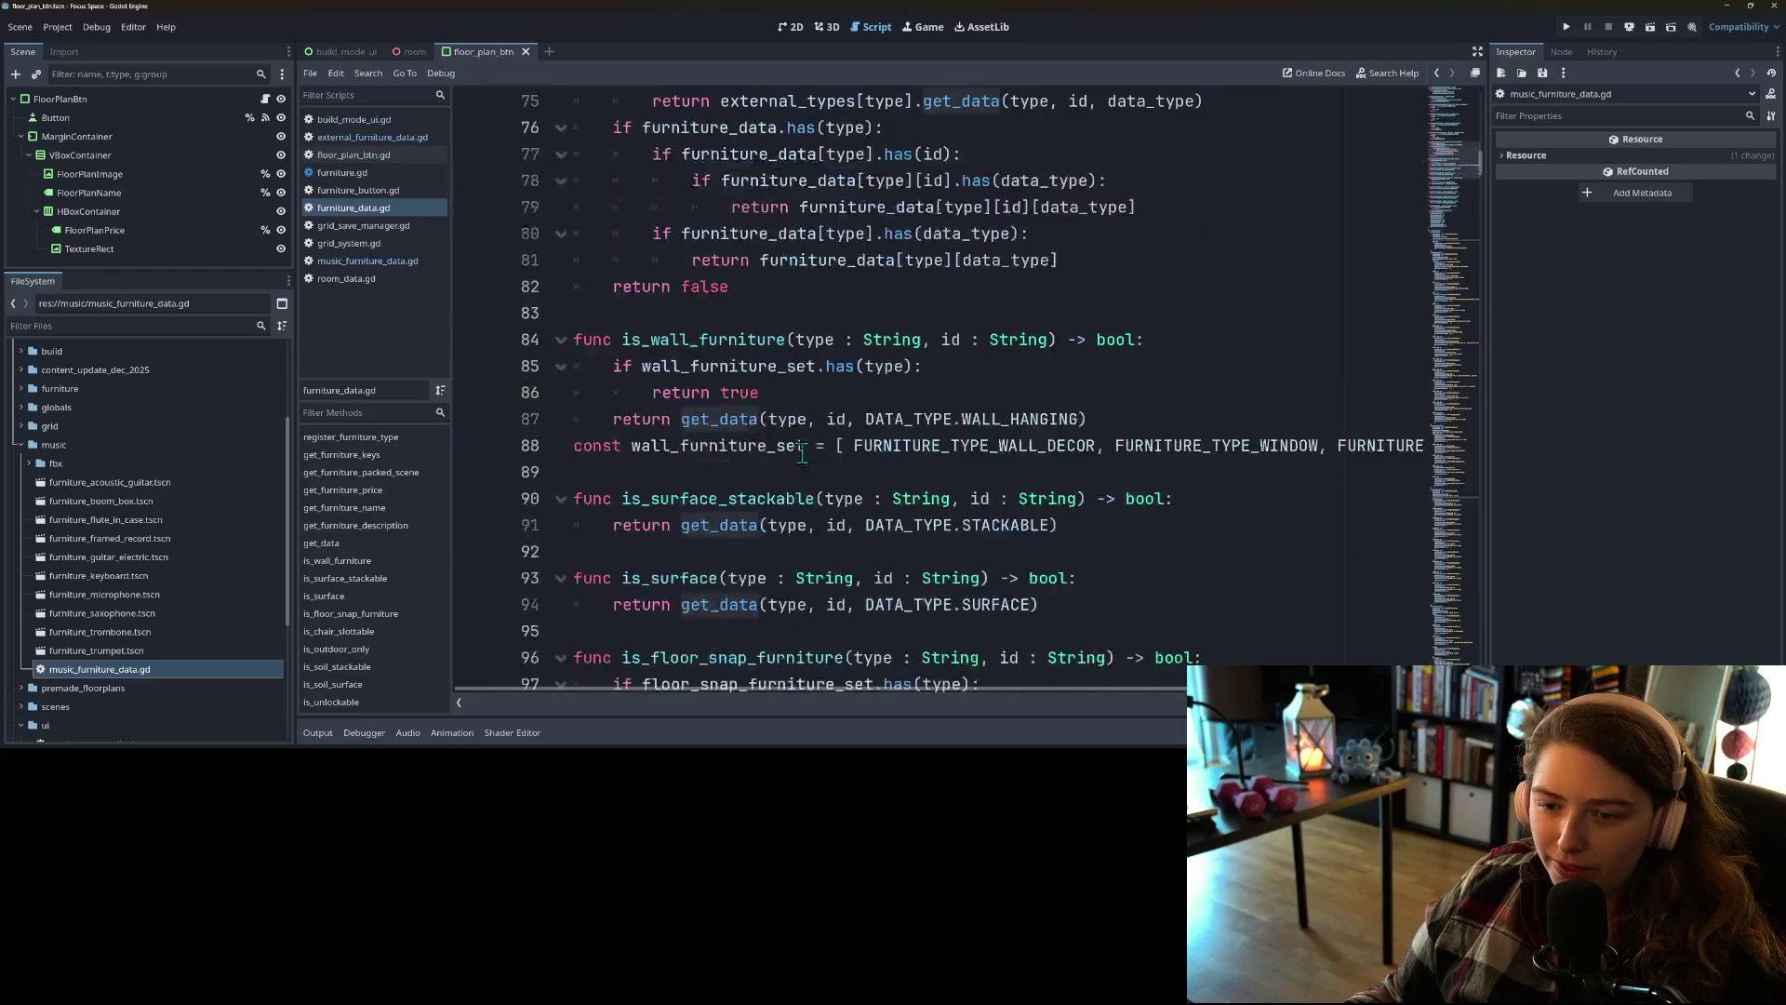
Step: Examine the is_wall_furniture function and its wall_furniture_set check on lines 84–85
{"action": "double_click", "coordinate": [721, 341]}
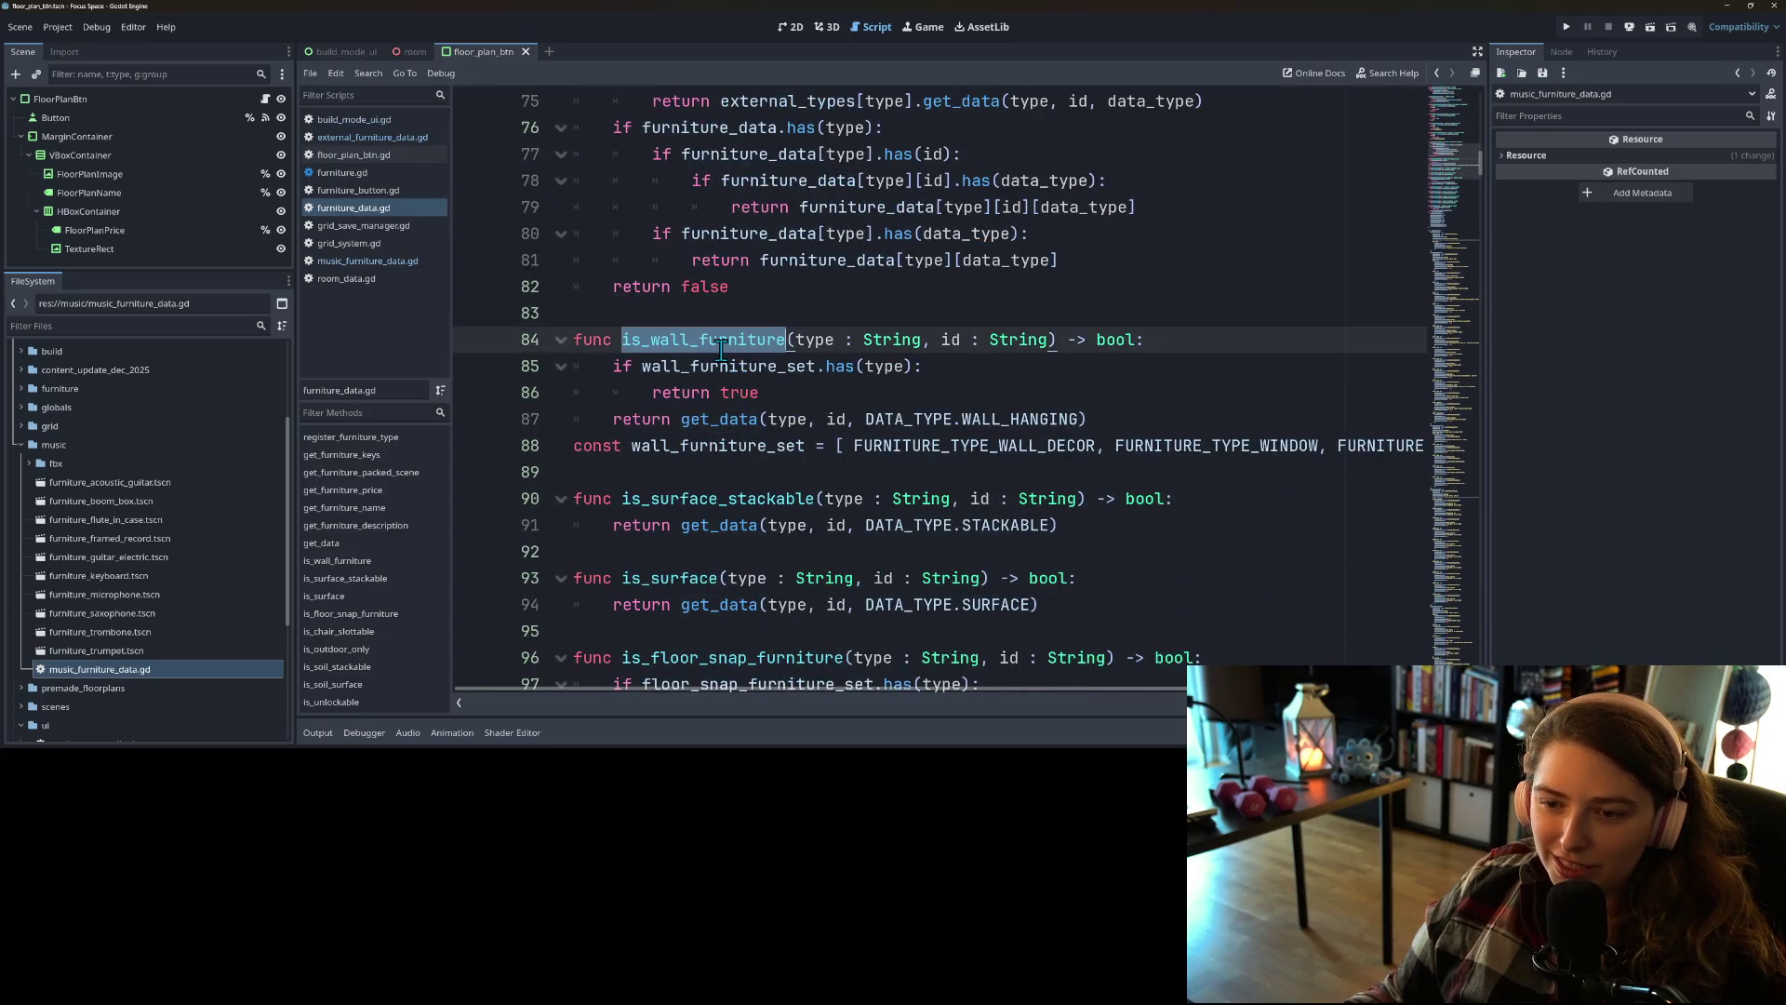
{"action": "double_click", "coordinate": [723, 369]}
{"action": "left_click", "coordinate": [770, 410]}
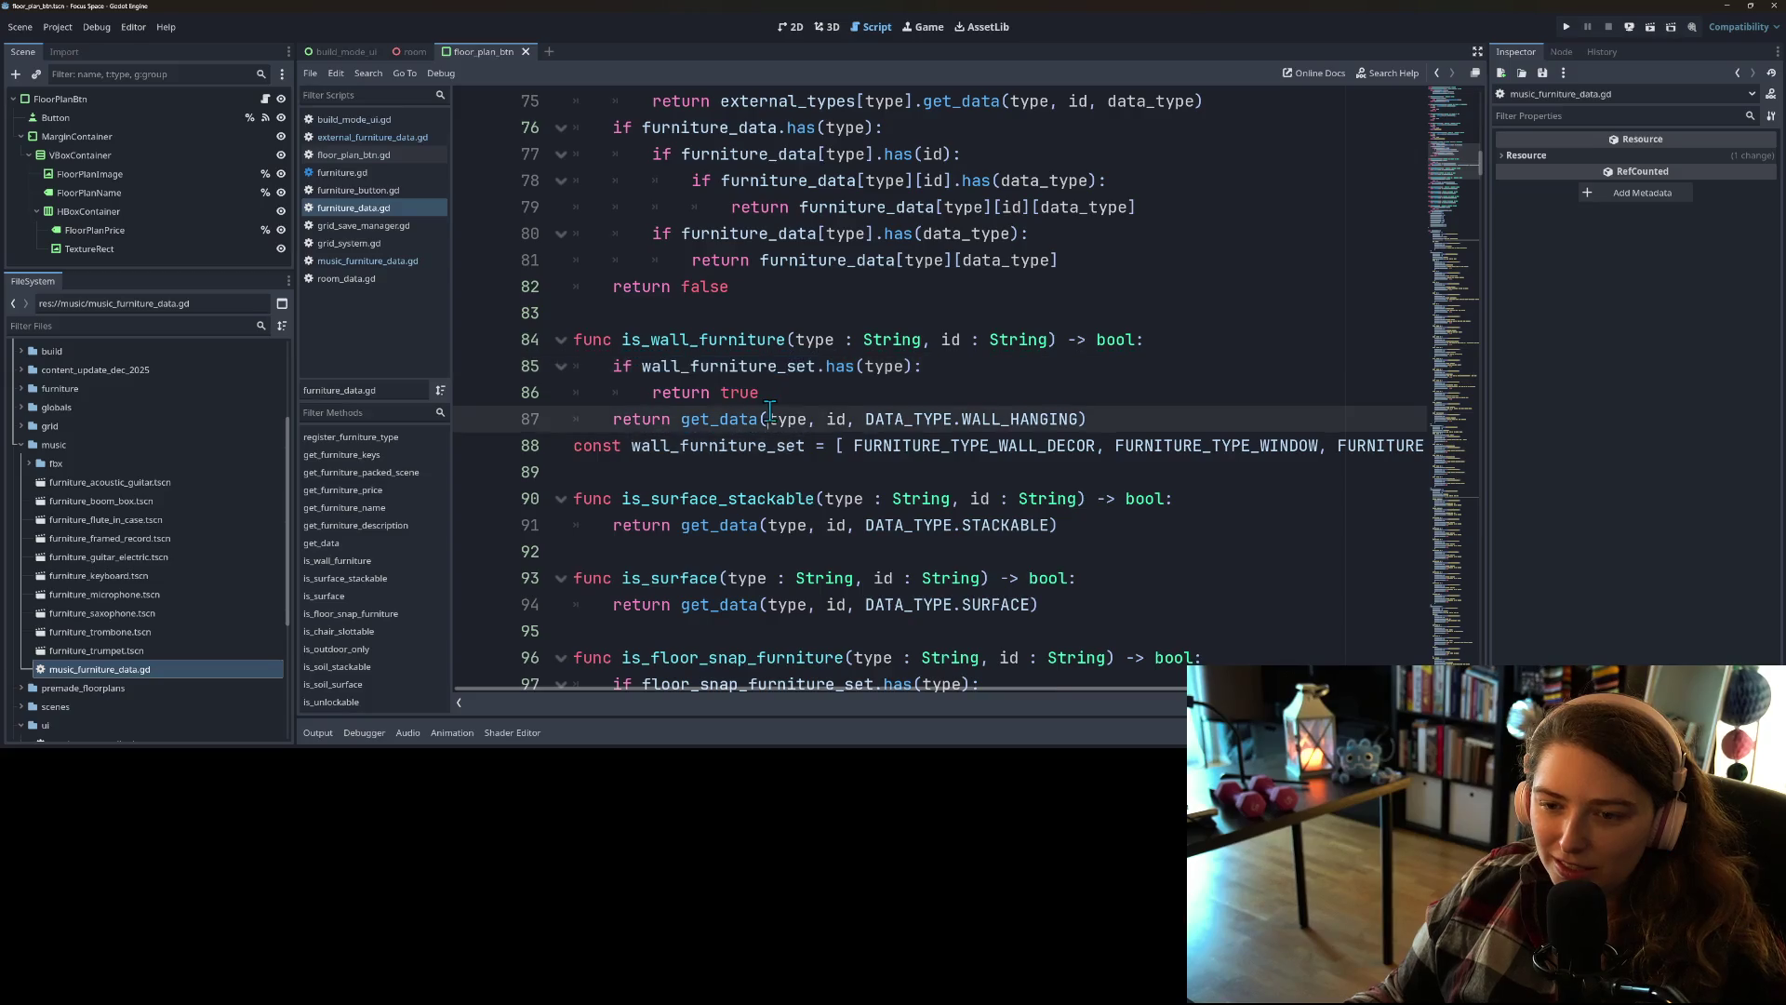
{"action": "double_click", "coordinate": [724, 420]}
{"action": "double_click", "coordinate": [715, 344]}
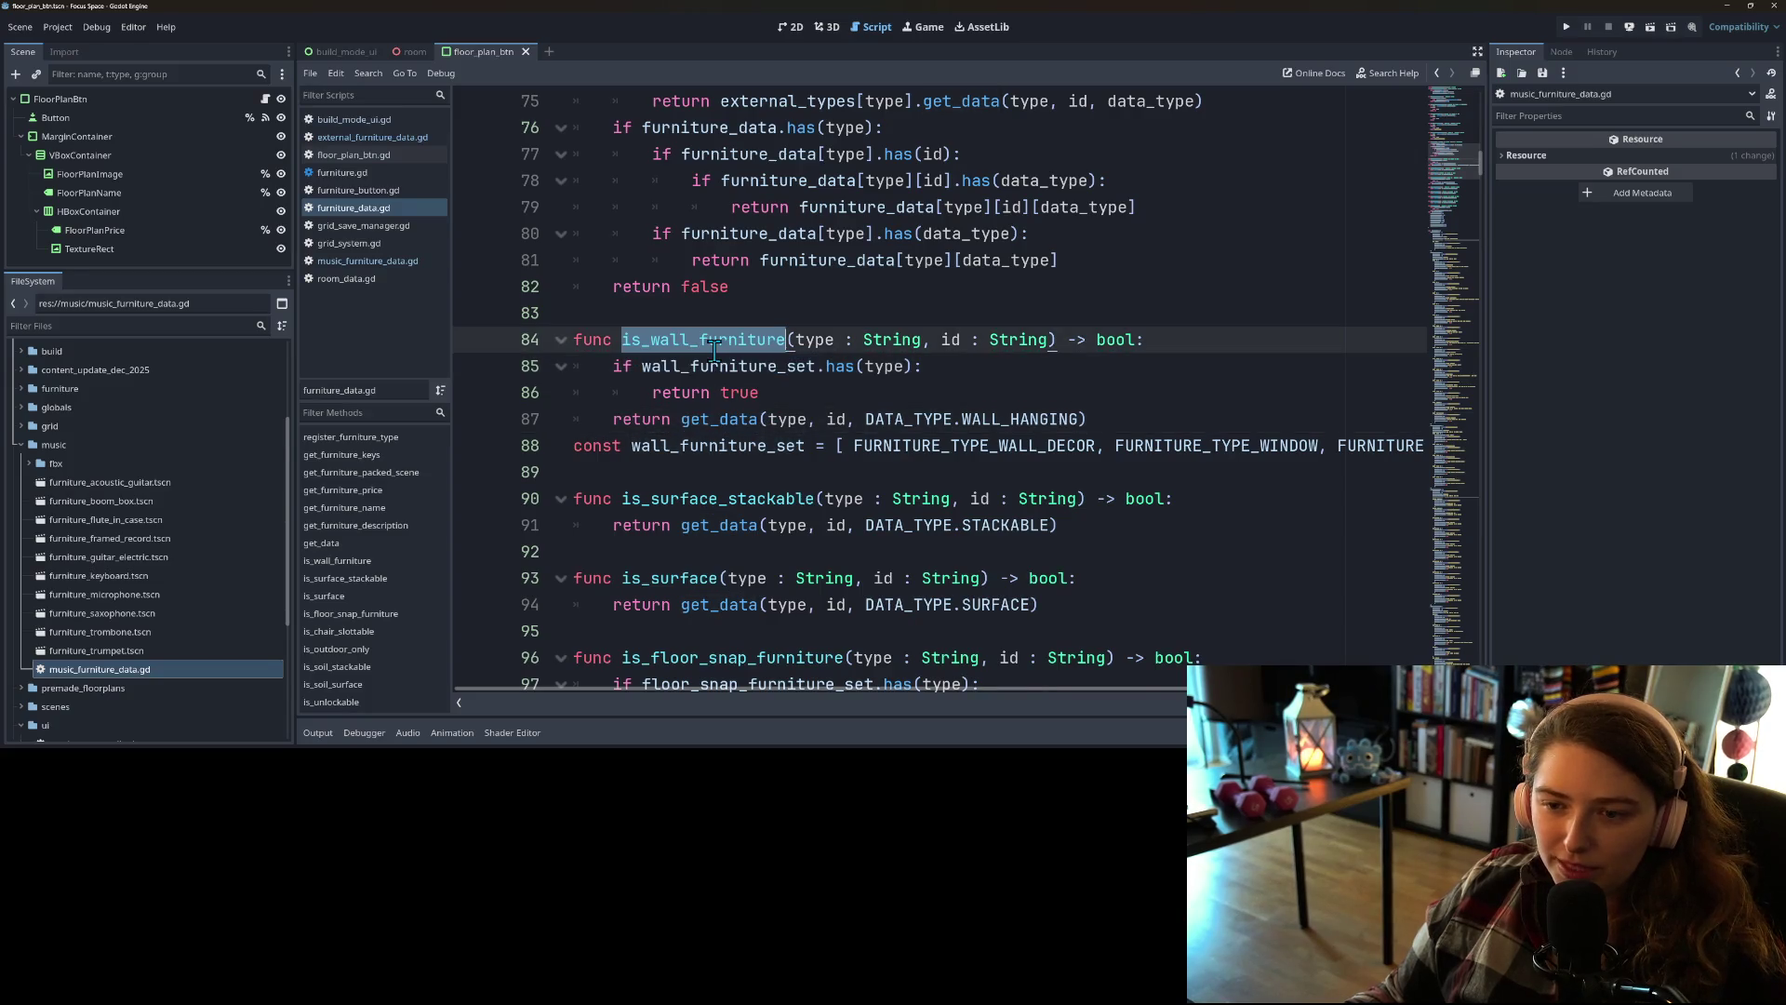
{"action": "double_click", "coordinate": [721, 368]}
{"action": "double_click", "coordinate": [718, 343]}
{"action": "double_click", "coordinate": [729, 371]}
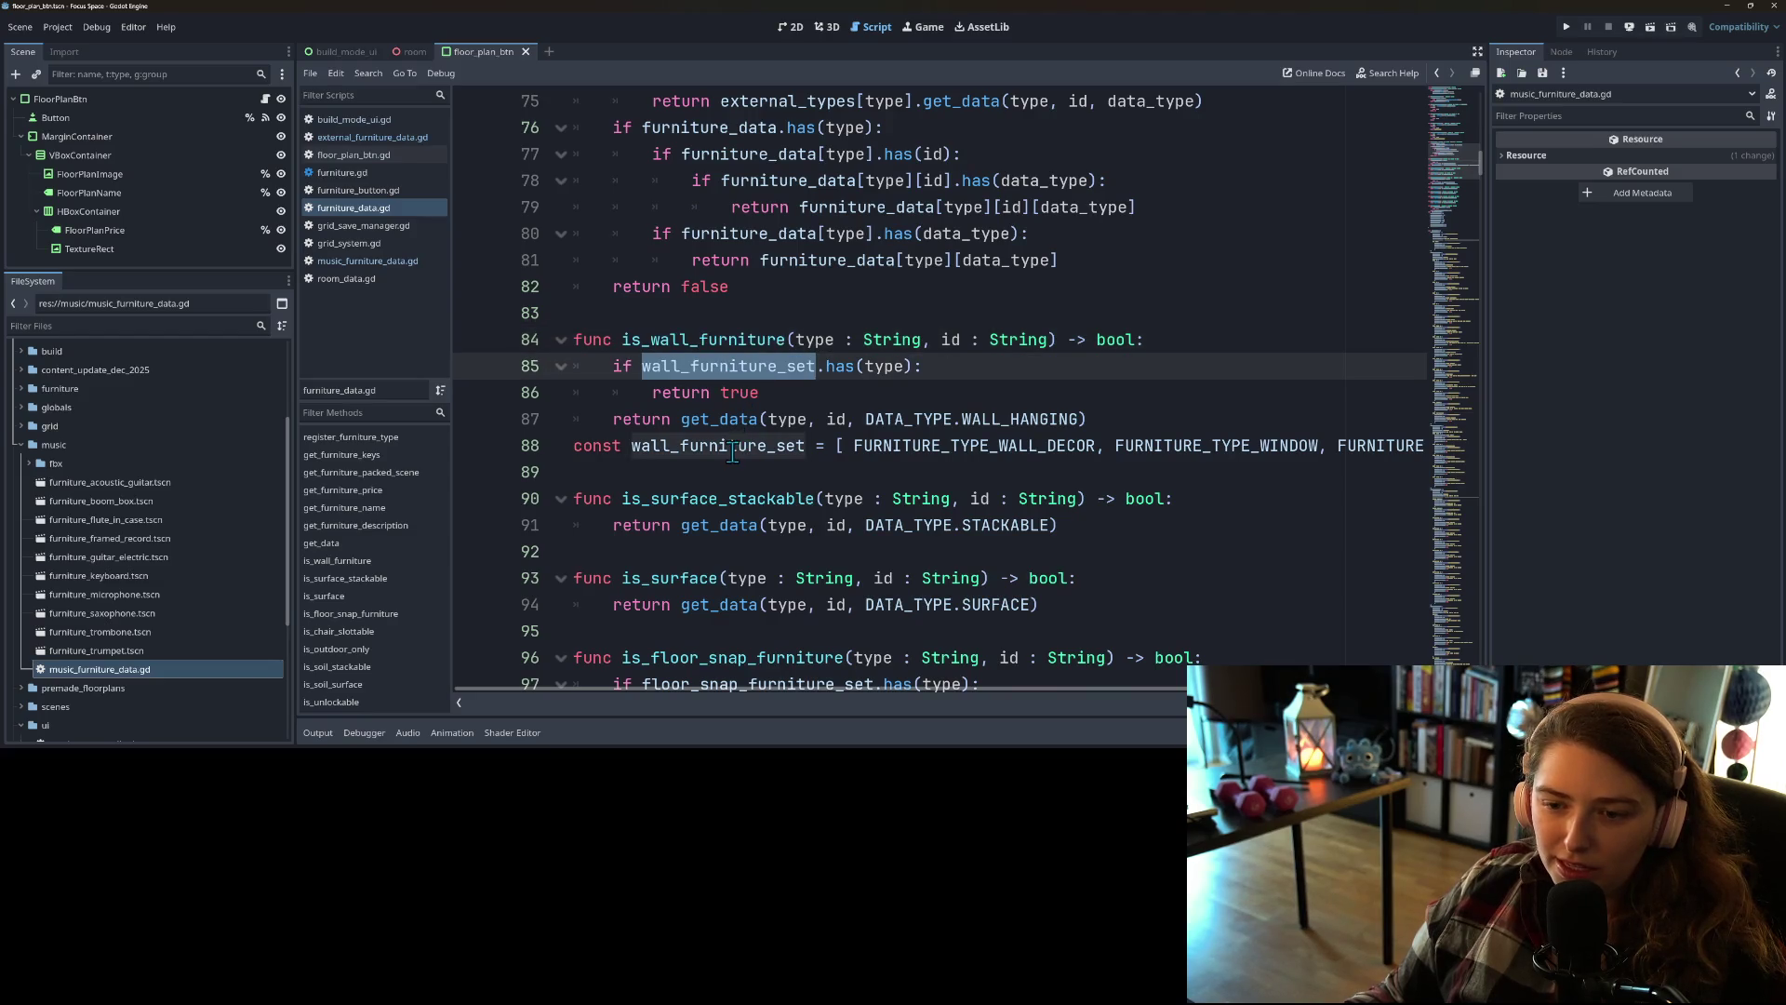
Step: Recheck wall_furniture_set and get_data on lines 85–87, then switch to external_furniture_data.gd
{"action": "double_click", "coordinate": [732, 447]}
{"action": "double_click", "coordinate": [709, 367]}
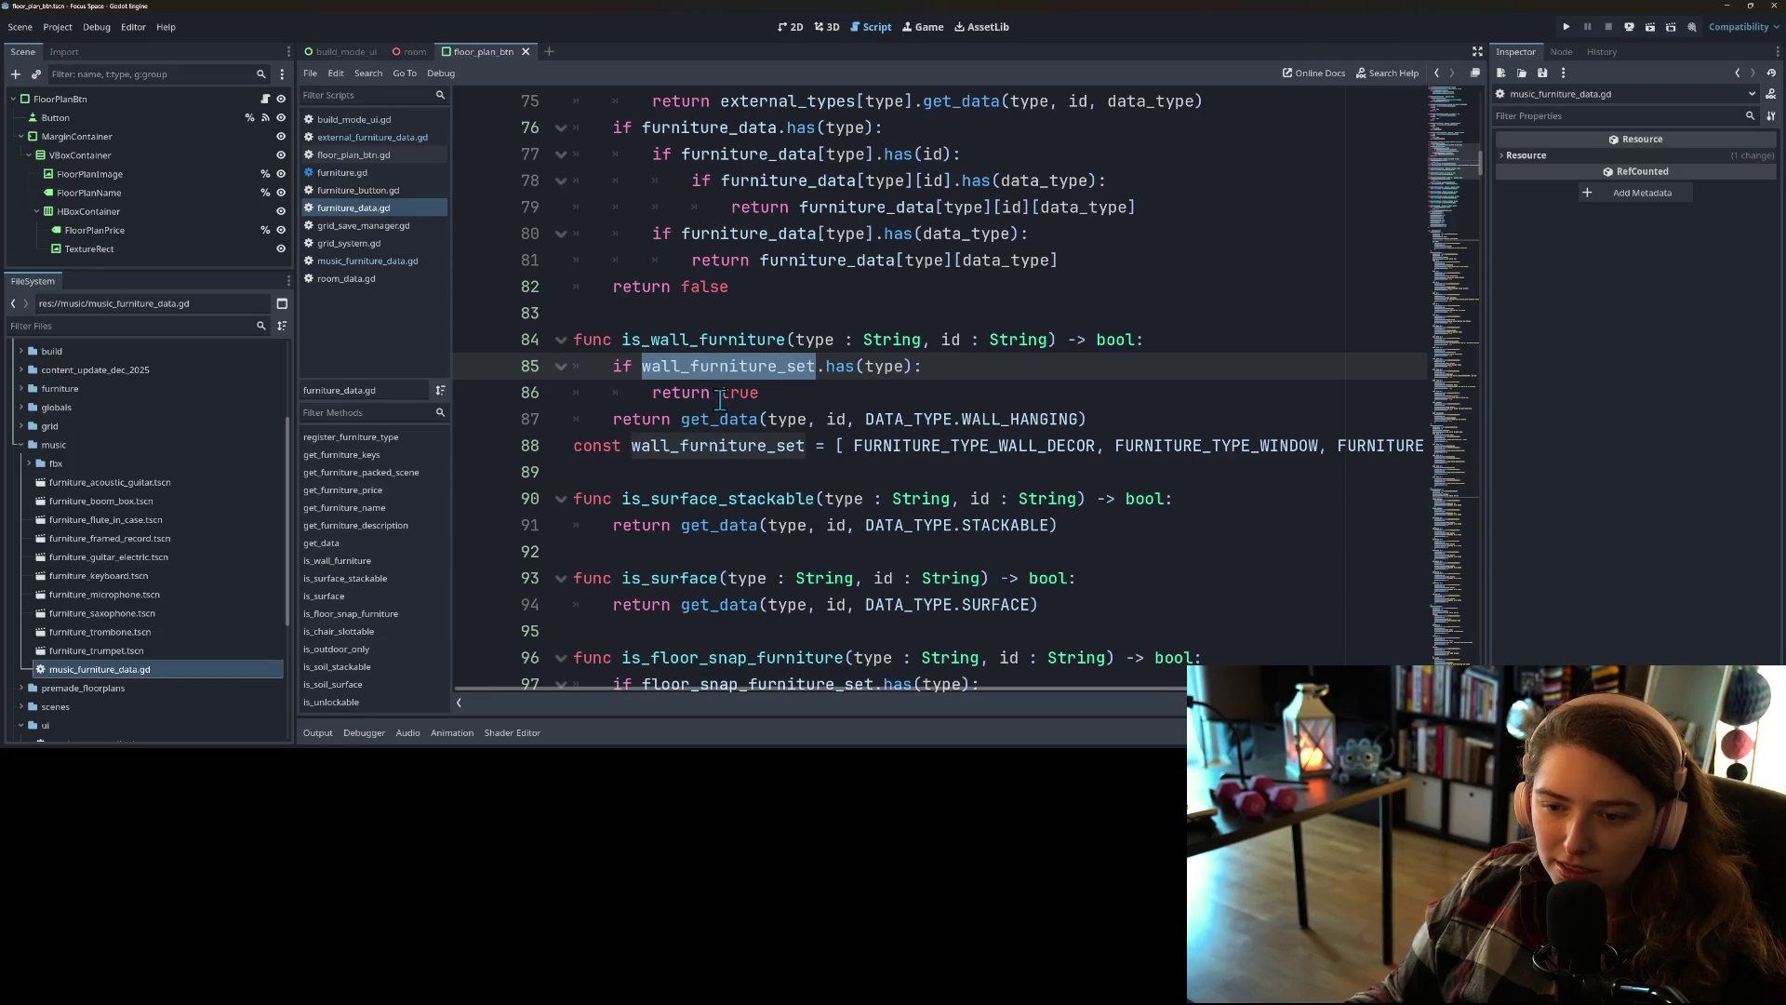
{"action": "double_click", "coordinate": [737, 392]}
{"action": "double_click", "coordinate": [723, 366]}
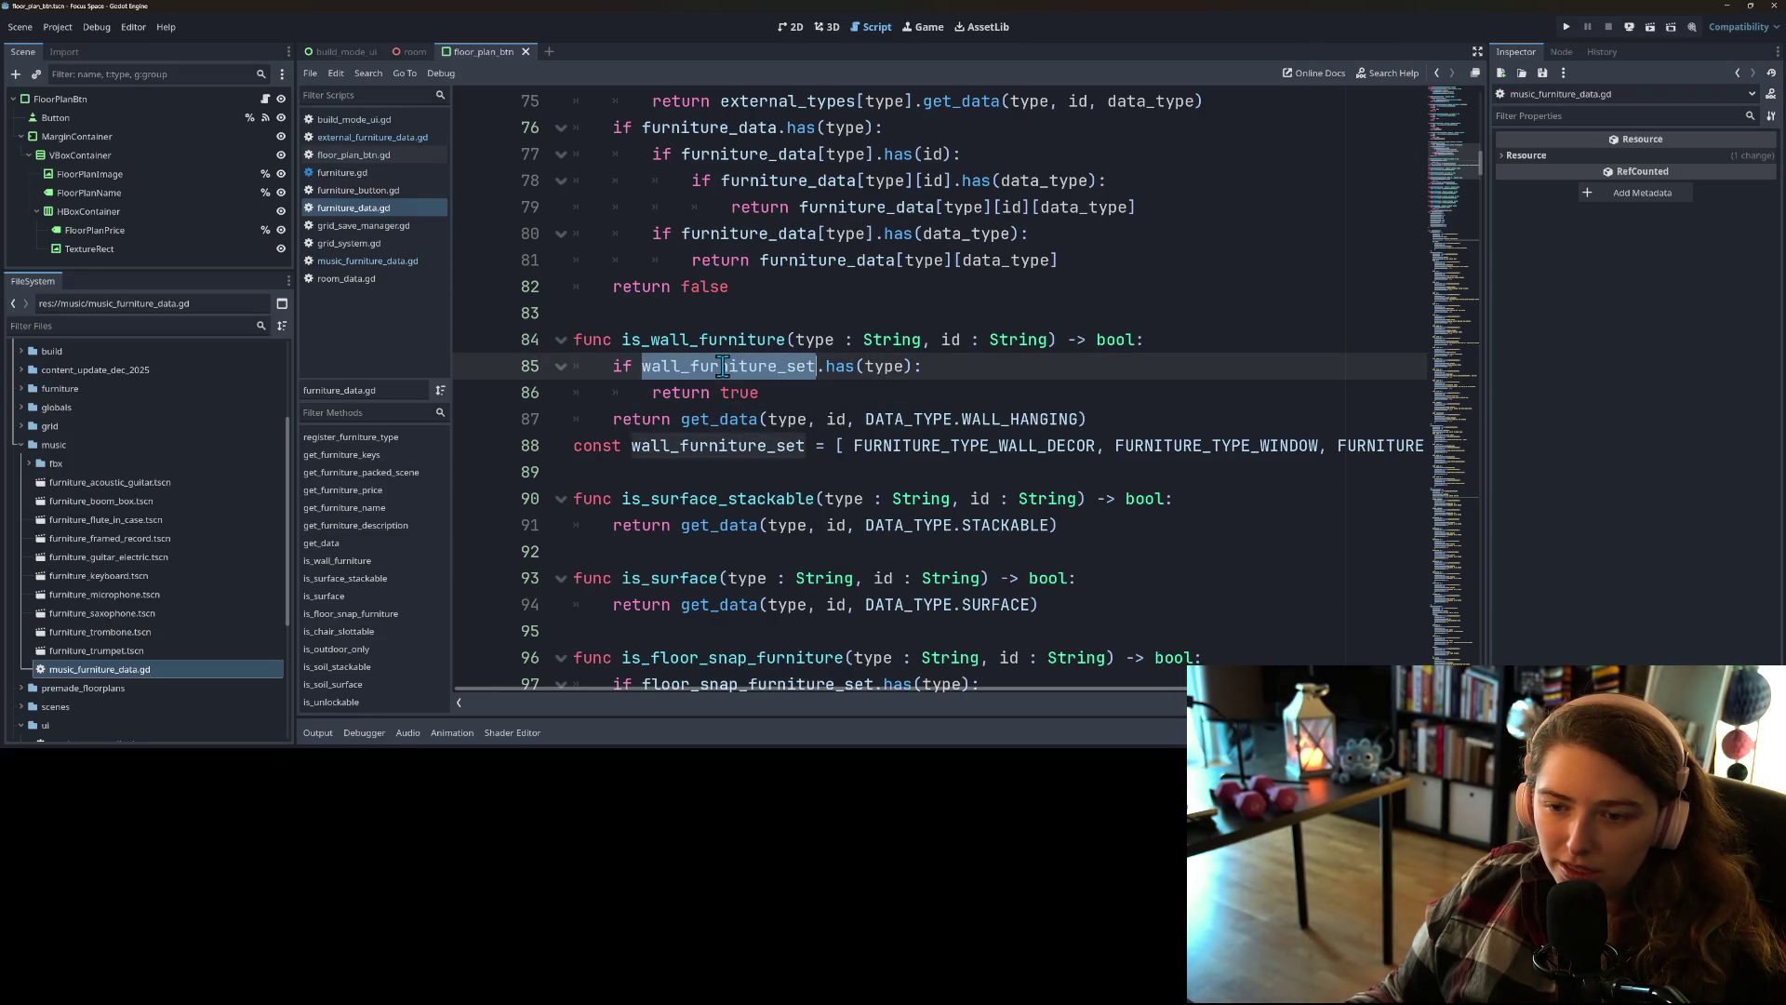
{"action": "double_click", "coordinate": [721, 419]}
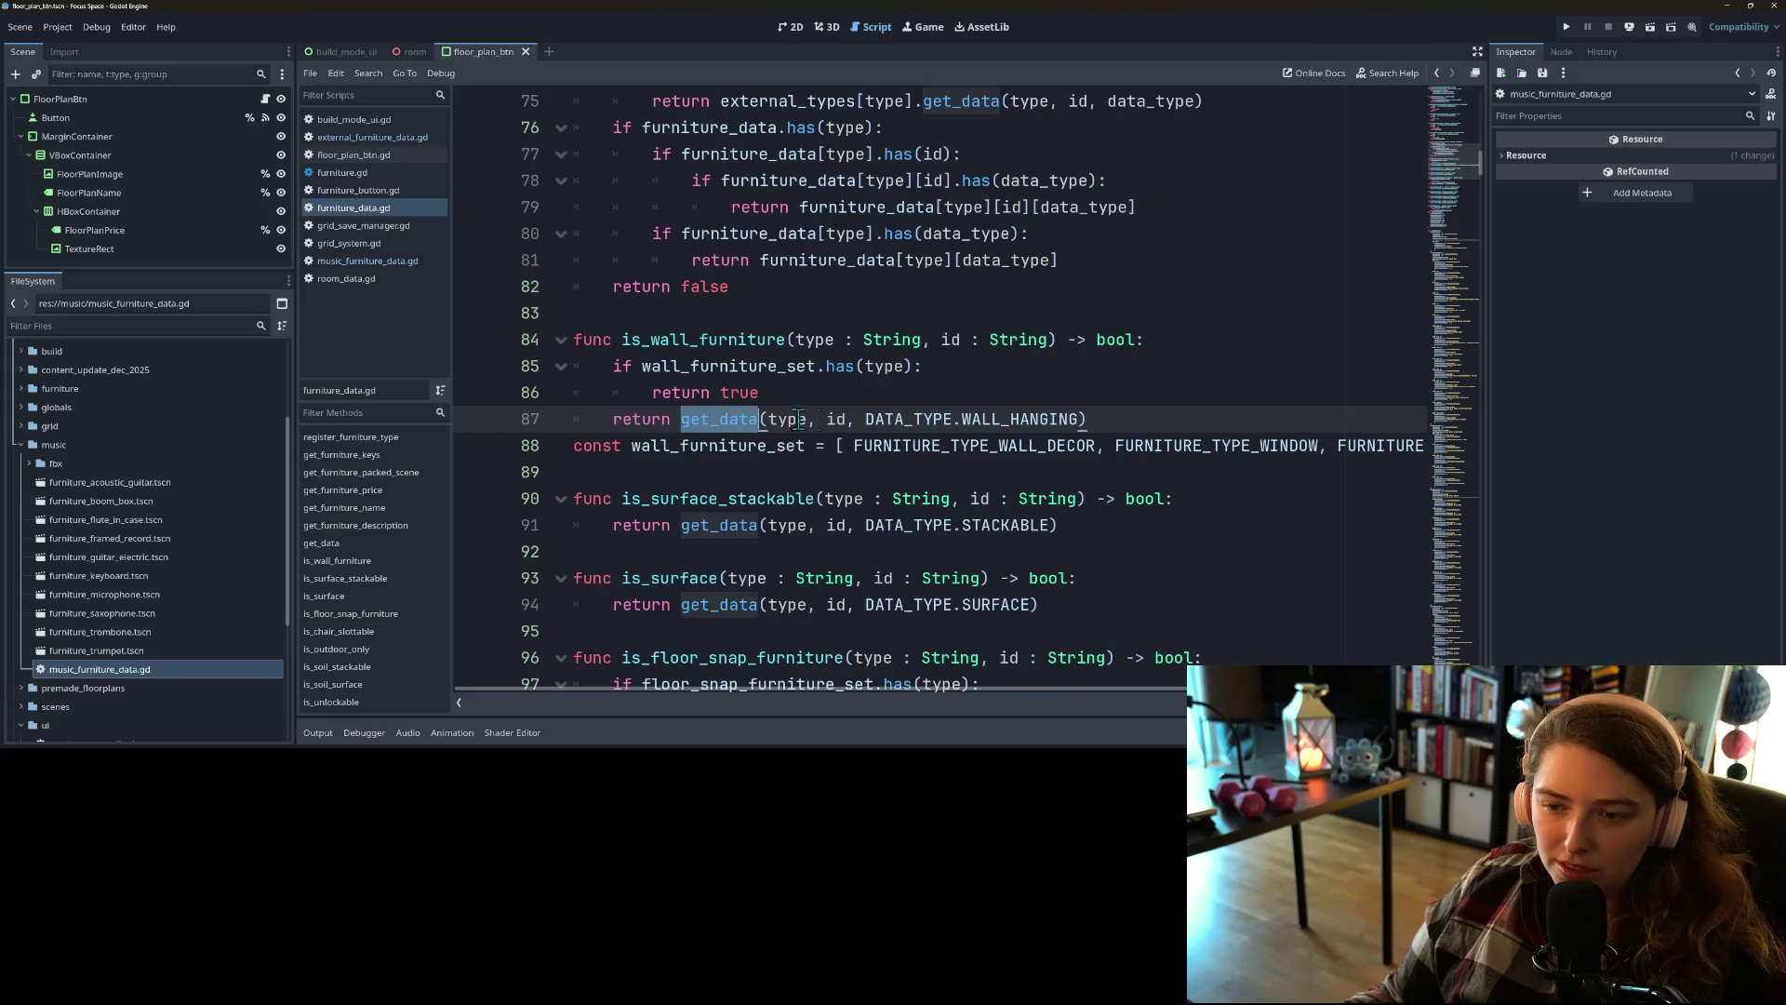
{"action": "left_click", "coordinate": [1121, 424]}
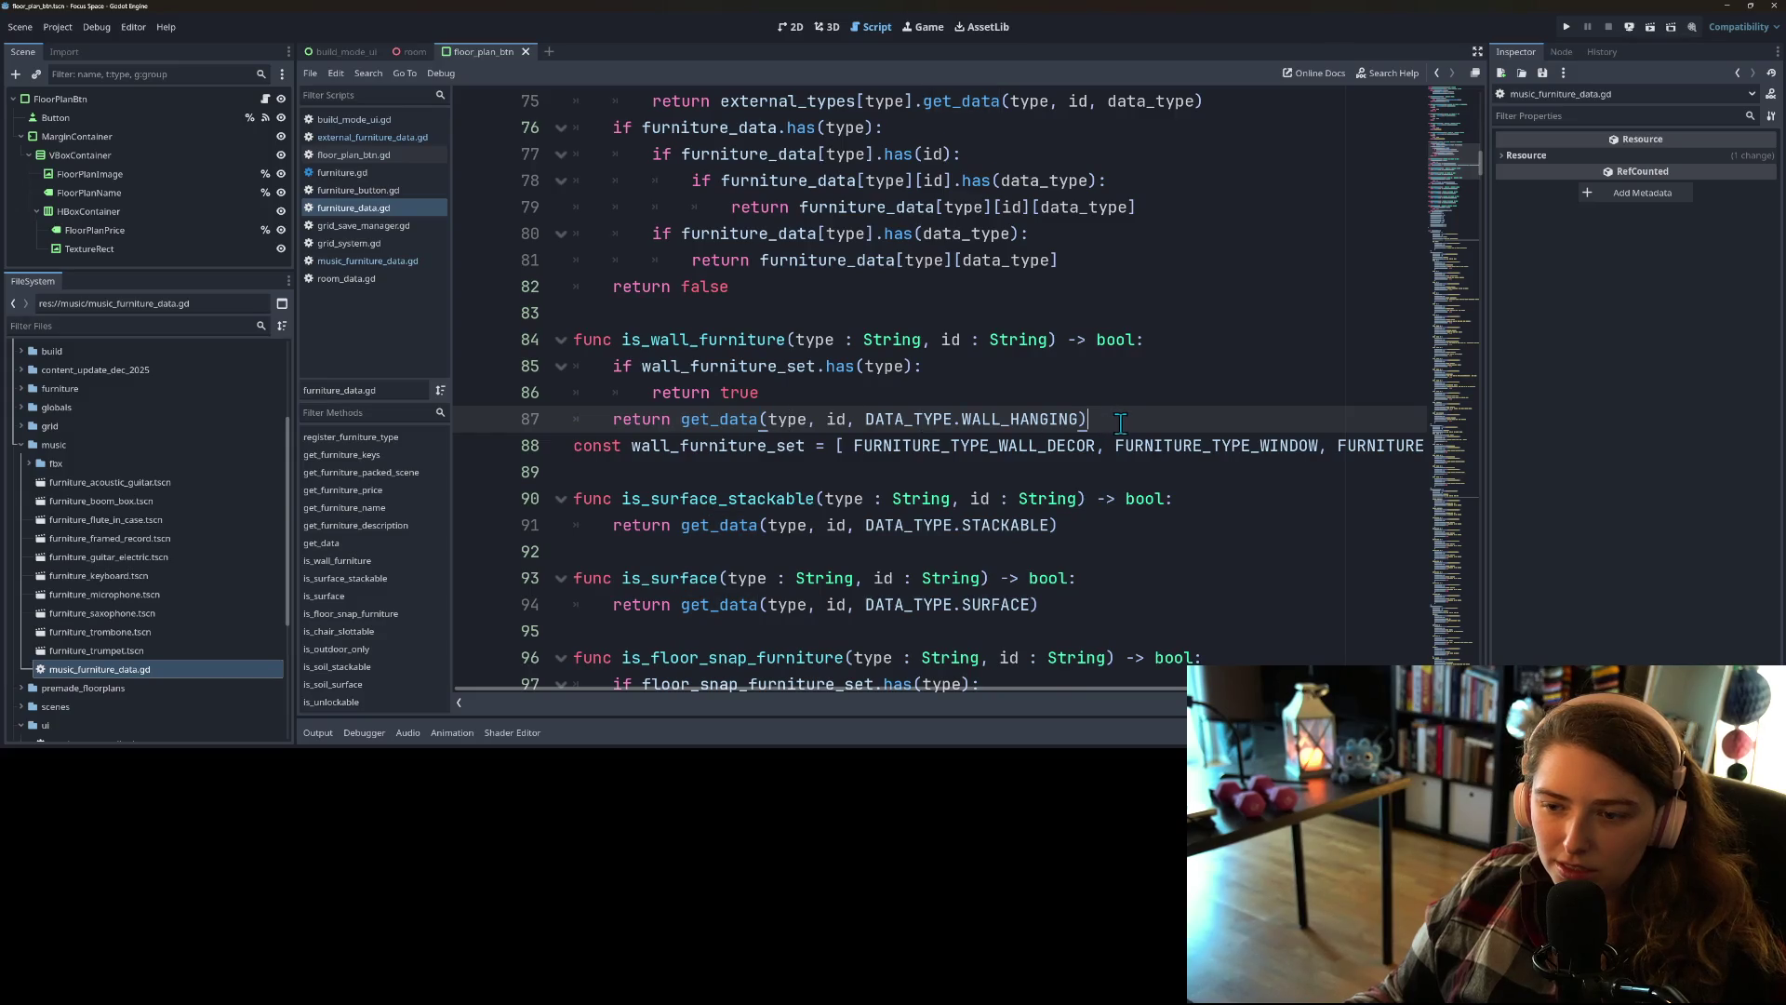
{"action": "double_click", "coordinate": [786, 368]}
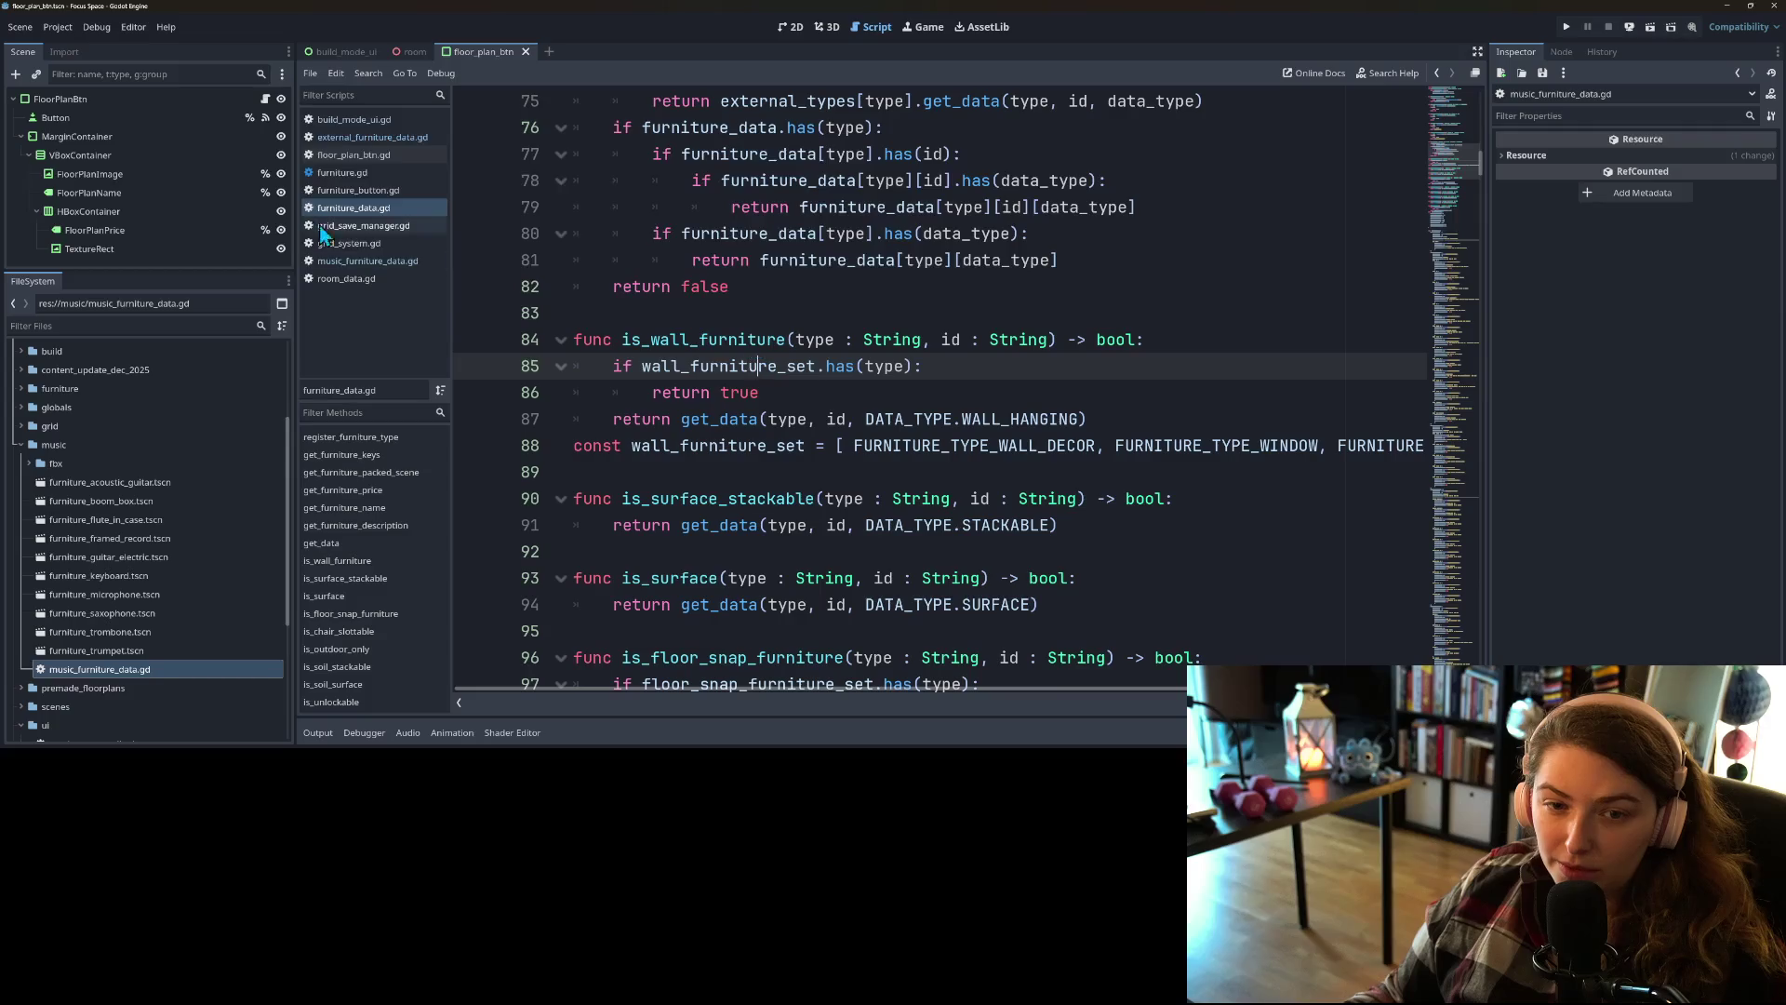
{"action": "left_click", "coordinate": [375, 140]}
{"action": "left_click", "coordinate": [700, 283]}
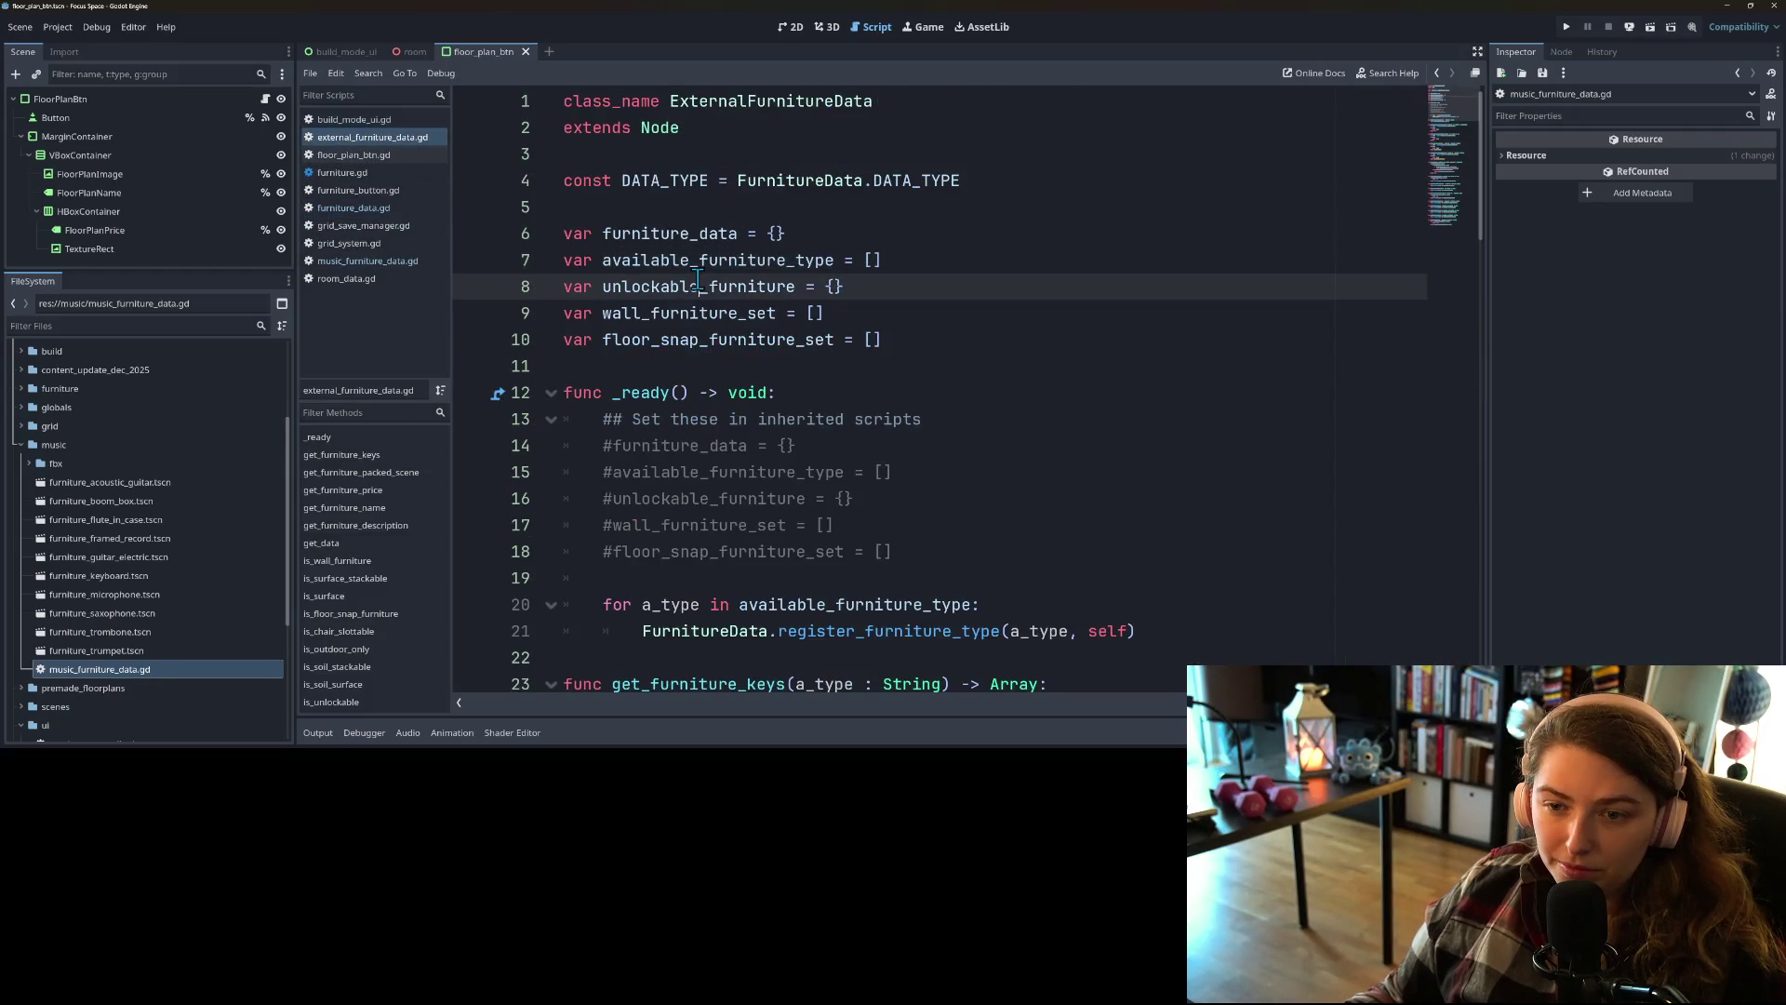
Step: Delete the selected getter functions and the blank line before get_data in external_furniture_data.gd
{"action": "scroll", "coordinate": [728, 395], "scroll_direction": "down", "scroll_amount": 4}
{"action": "scroll", "coordinate": [800, 433], "scroll_direction": "down", "scroll_amount": 4}
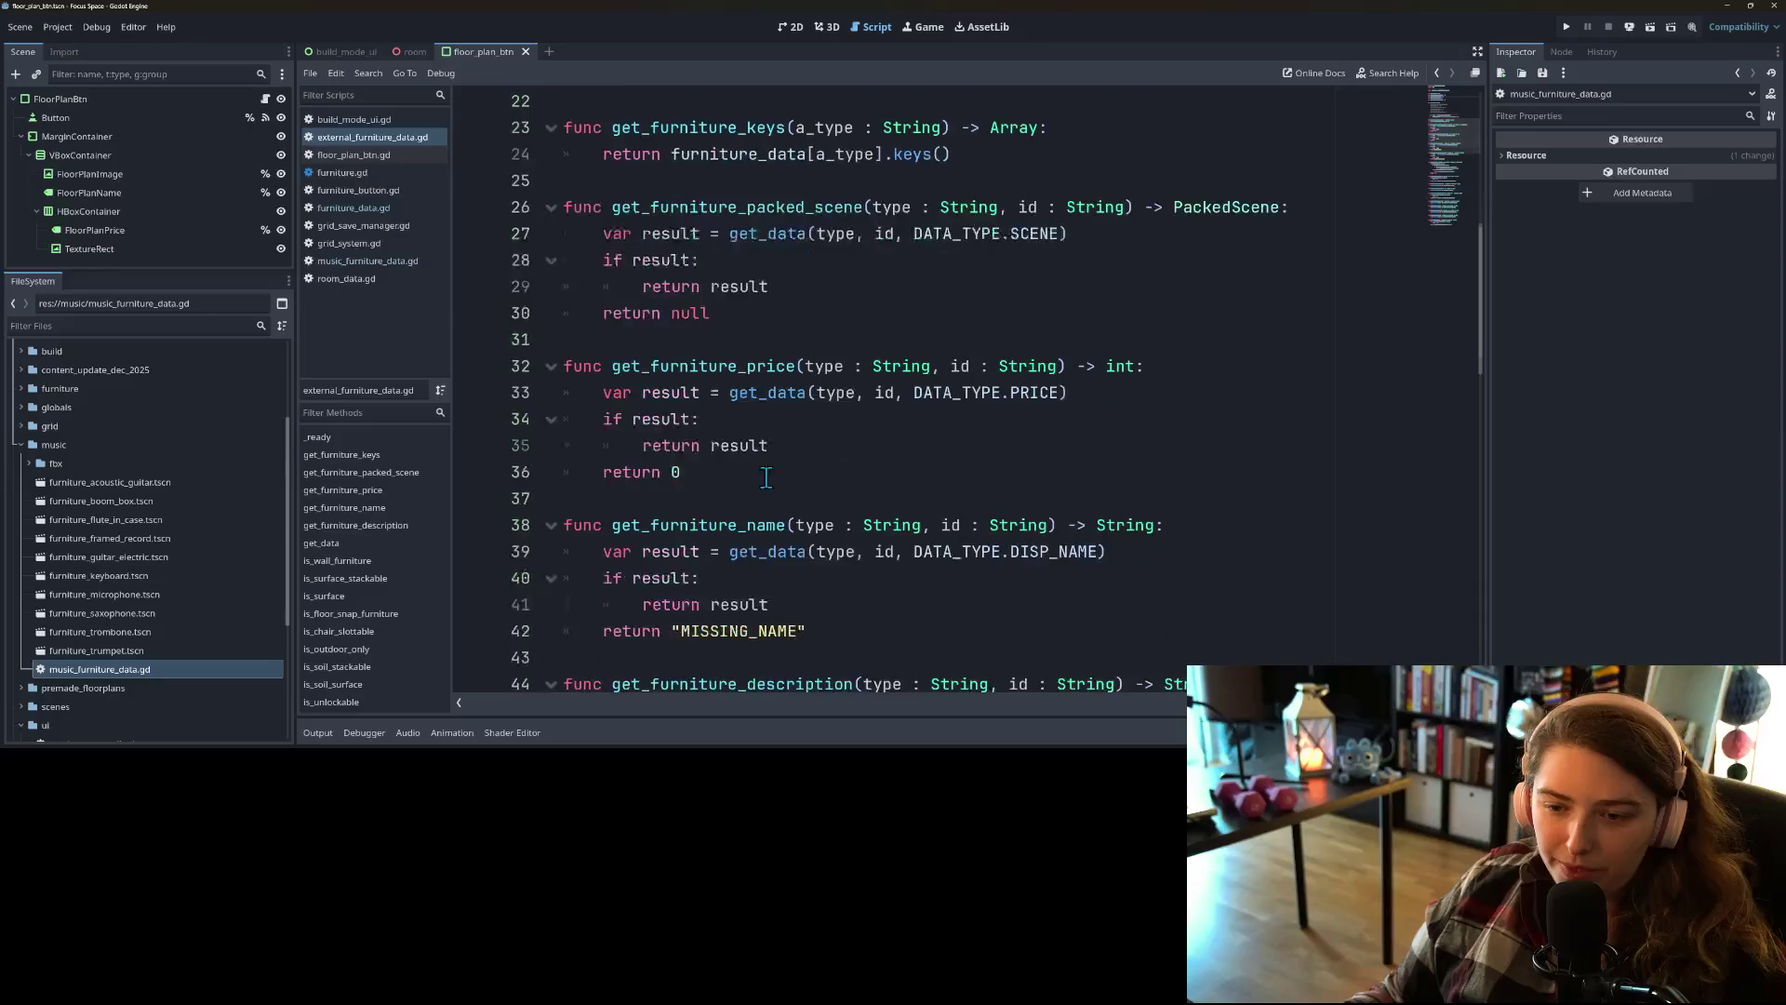
{"action": "scroll", "coordinate": [718, 465], "scroll_direction": "down", "scroll_amount": 2}
{"action": "scroll", "coordinate": [719, 465], "scroll_direction": "down", "scroll_amount": 3}
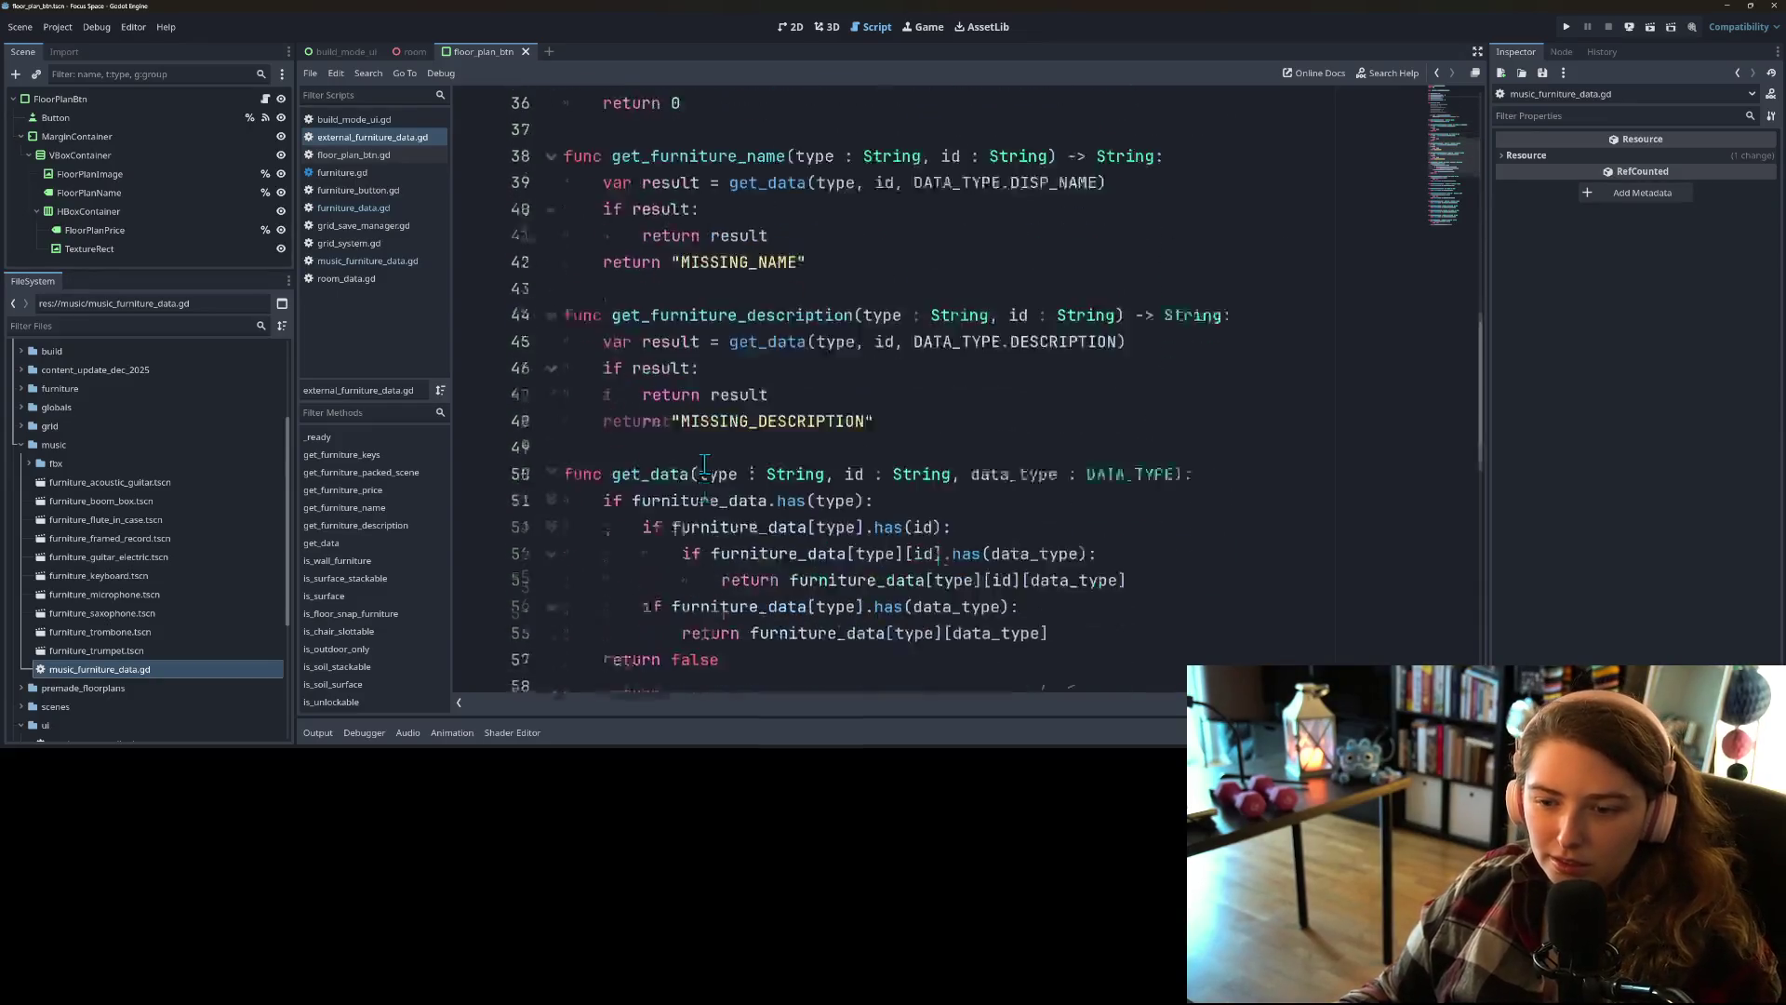
{"action": "scroll", "coordinate": [697, 453], "scroll_direction": "up", "scroll_amount": 2}
{"action": "mouse_move", "coordinate": [882, 473]}
{"action": "left_mouse_down"}
{"action": "mouse_move", "coordinate": [605, 418]}
{"action": "mouse_move", "coordinate": [558, 396]}
{"action": "mouse_move", "coordinate": [536, 346]}
{"action": "mouse_move", "coordinate": [543, 422]}
{"action": "left_mouse_up"}
{"action": "scroll", "coordinate": [605, 418], "scroll_direction": "up", "scroll_amount": 4}
{"action": "scroll", "coordinate": [535, 349], "scroll_direction": "up", "scroll_amount": 3}
{"action": "key", "text": "Delete"}
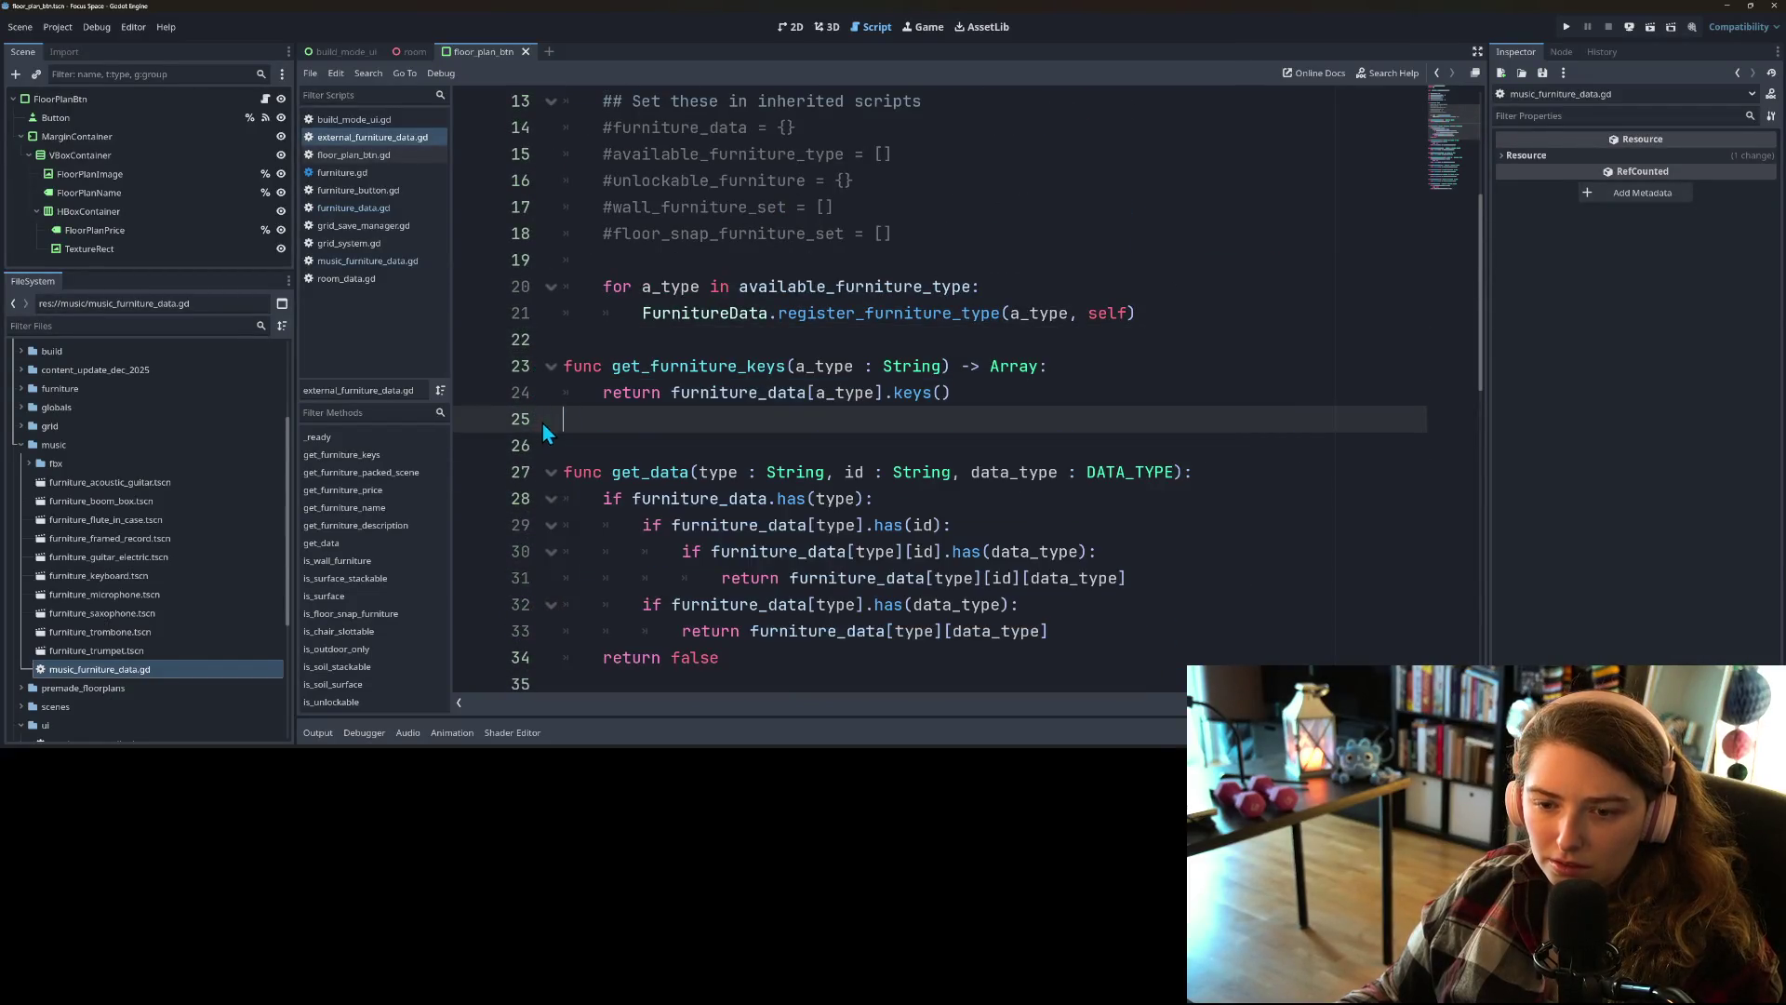
{"action": "key", "text": "Delete"}
Step: Remove the is_* functions after get_data, keeping is_unlockable
{"action": "scroll", "coordinate": [702, 470], "scroll_direction": "down", "scroll_amount": 3}
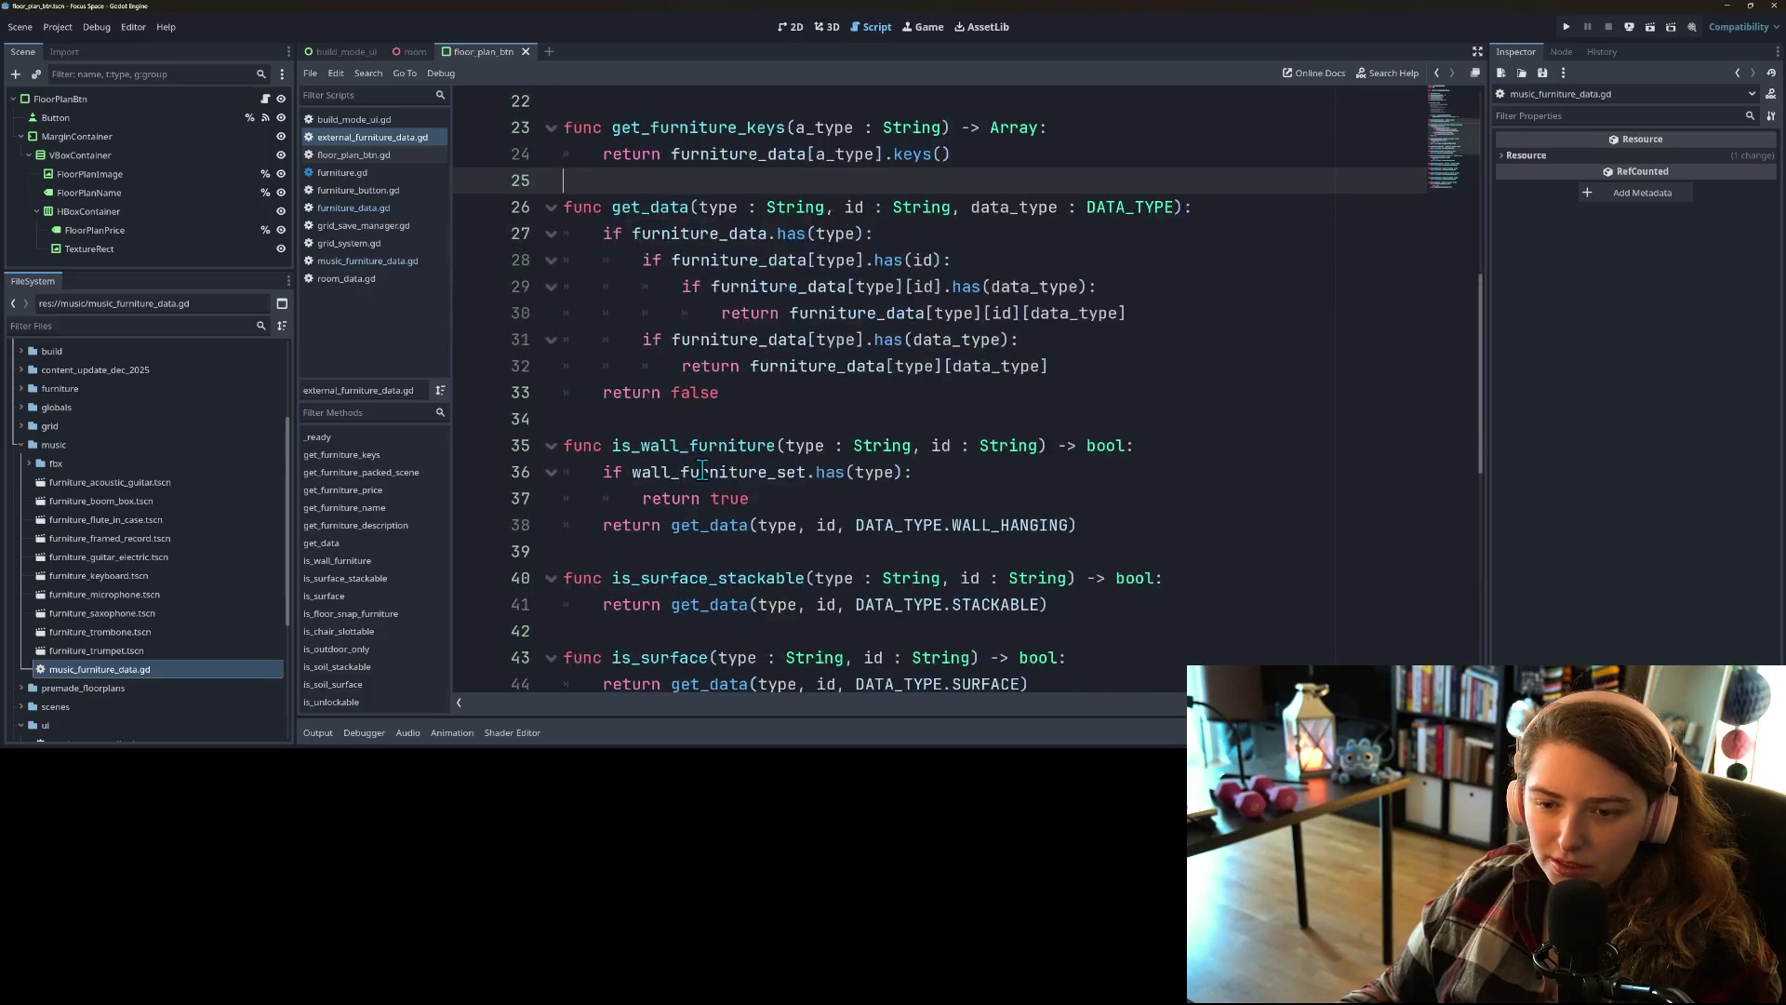
{"action": "scroll", "coordinate": [703, 470], "scroll_direction": "down", "scroll_amount": 1}
{"action": "left_click", "coordinate": [576, 361]}
{"action": "mouse_move", "coordinate": [591, 370]}
{"action": "left_mouse_down"}
{"action": "mouse_move", "coordinate": [697, 446]}
{"action": "mouse_move", "coordinate": [854, 614]}
{"action": "mouse_move", "coordinate": [858, 655]}
{"action": "left_mouse_up"}
{"action": "scroll", "coordinate": [605, 381], "scroll_direction": "down", "scroll_amount": 7}
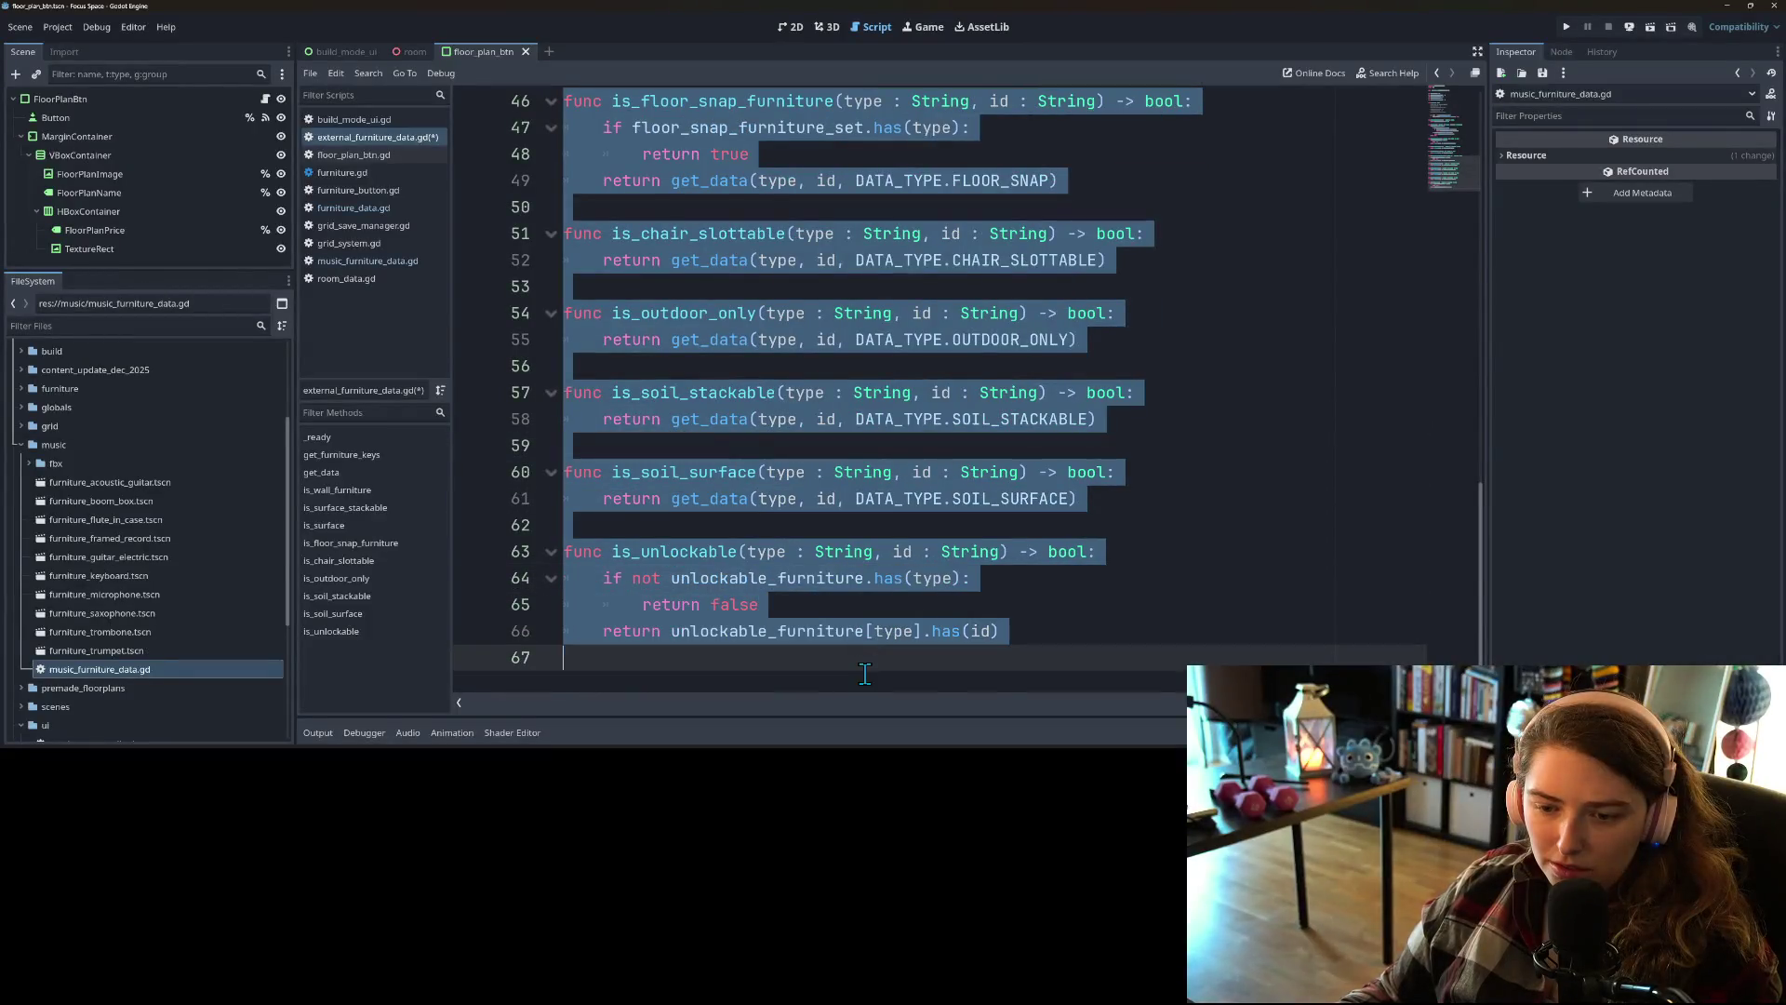
{"action": "key", "text": "Delete"}
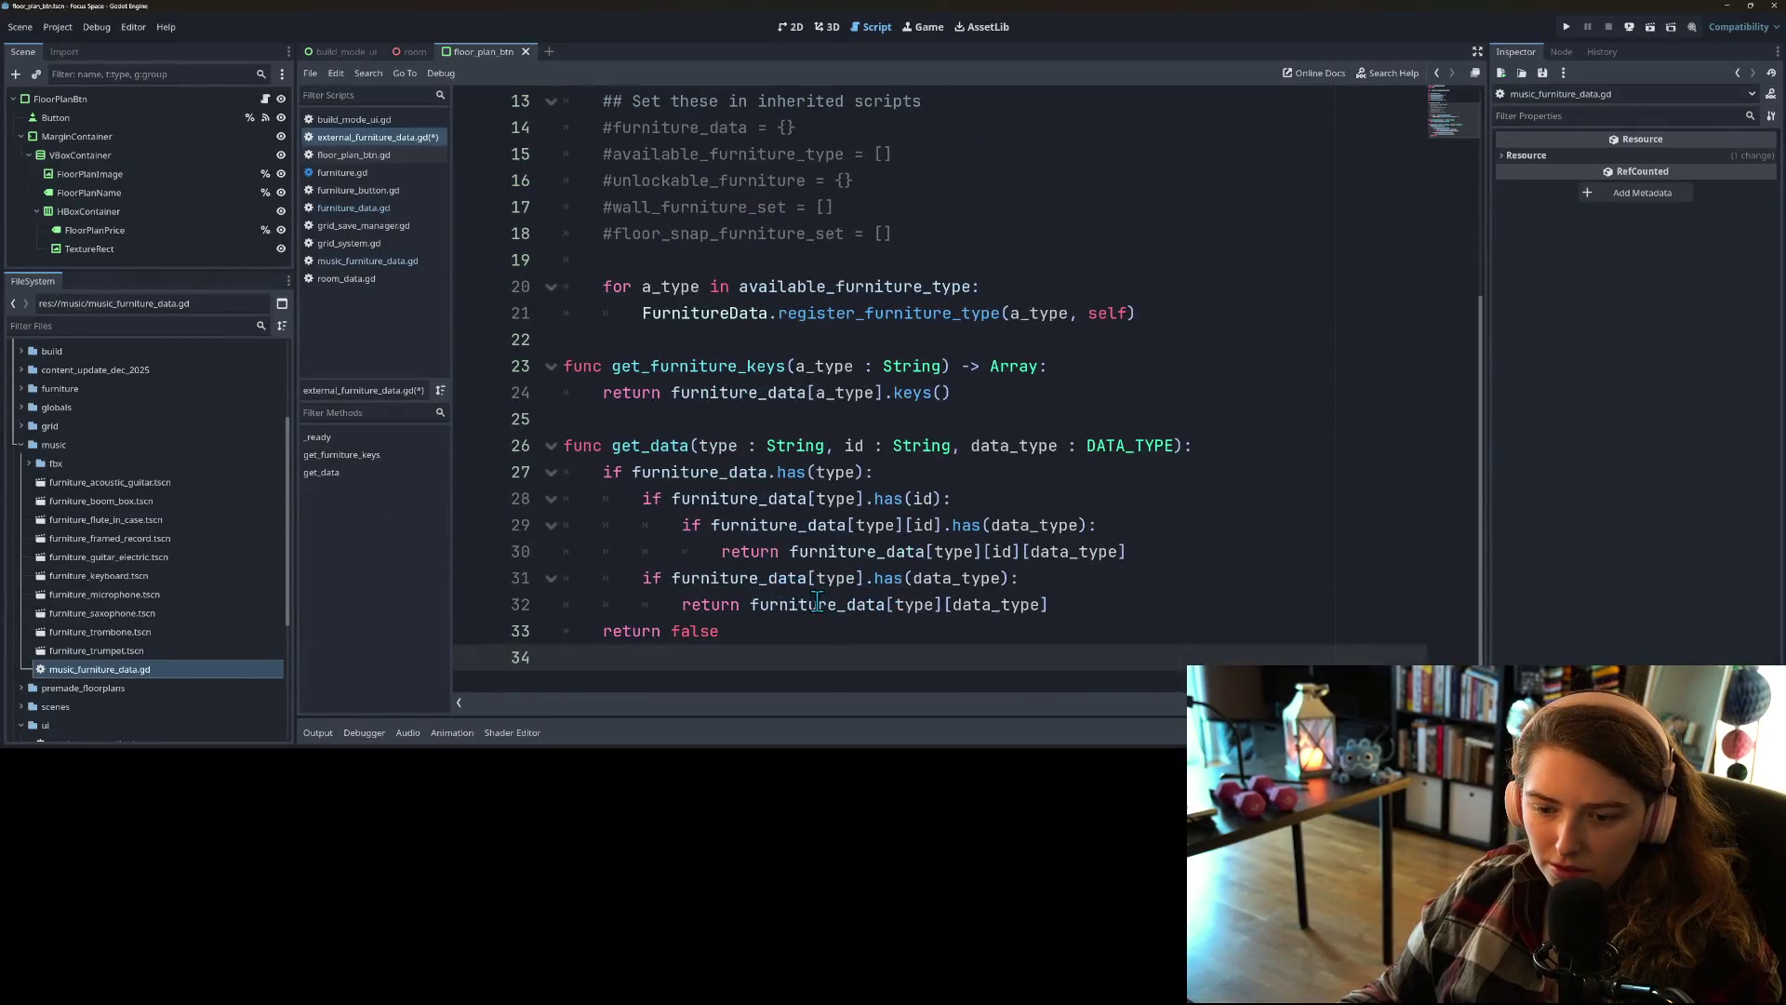
{"action": "key", "text": "BackSpace"}
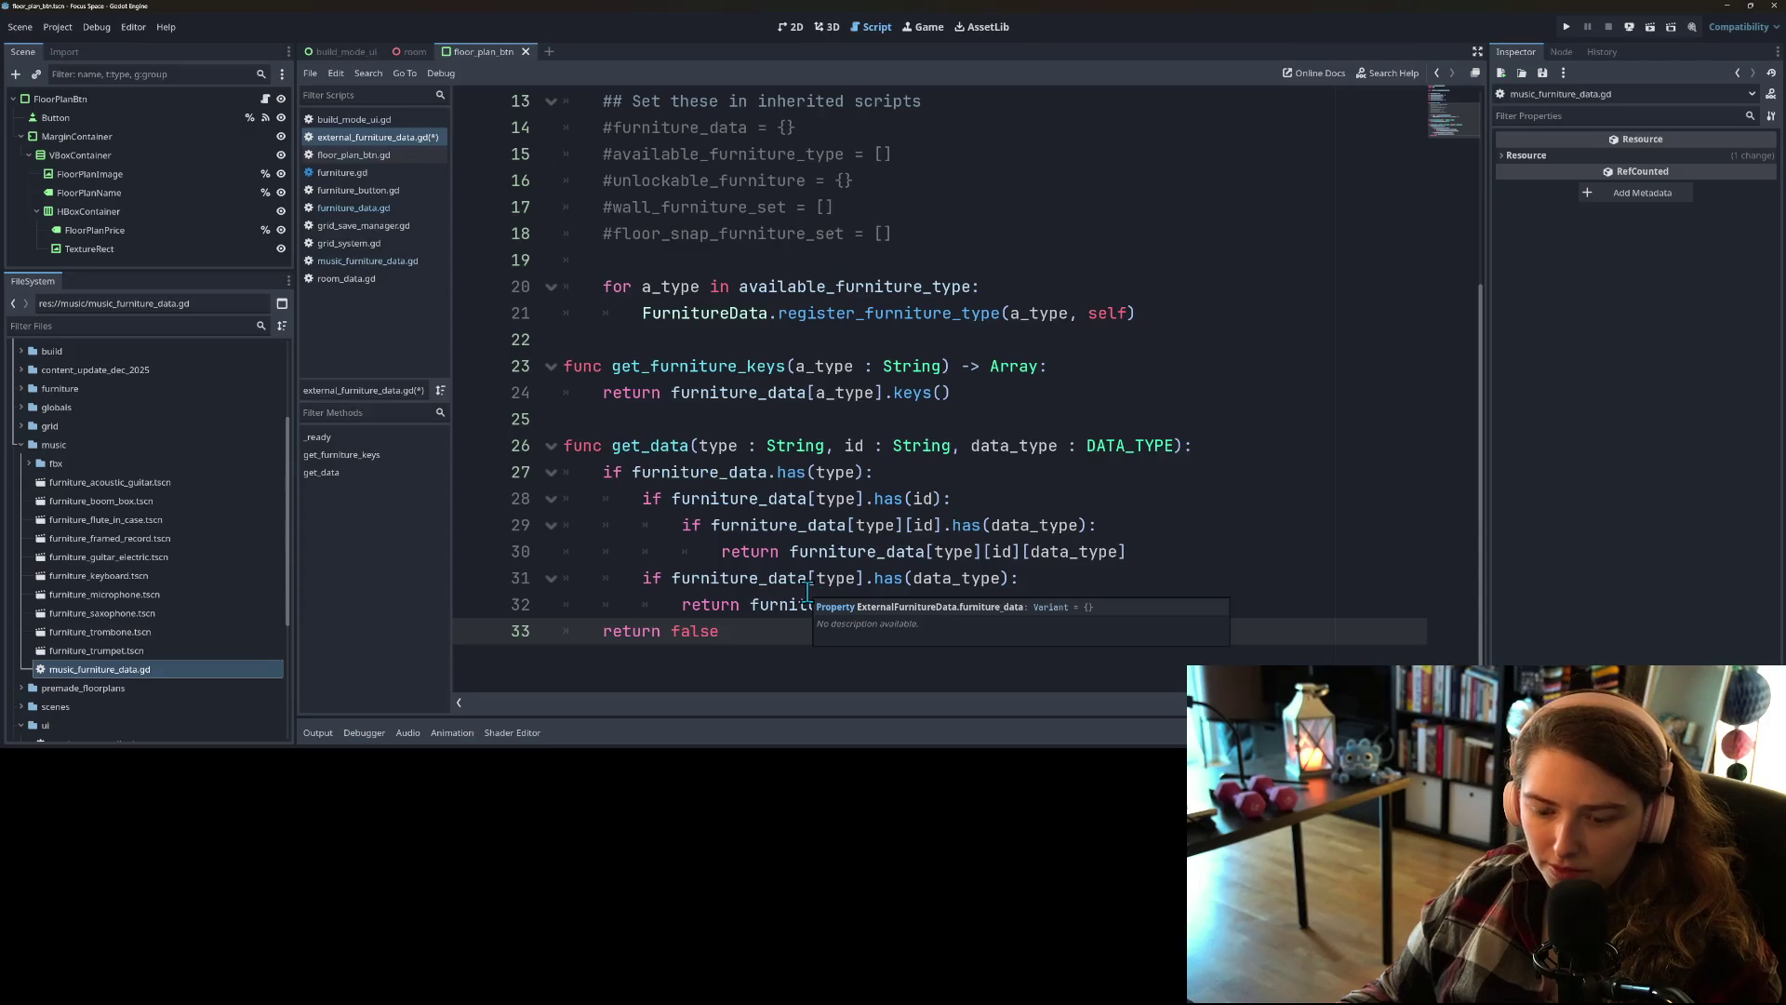
{"action": "key", "text": "ctrl+z"}
{"action": "key", "text": "ctrl+z"}
{"action": "left_click", "coordinate": [785, 564]}
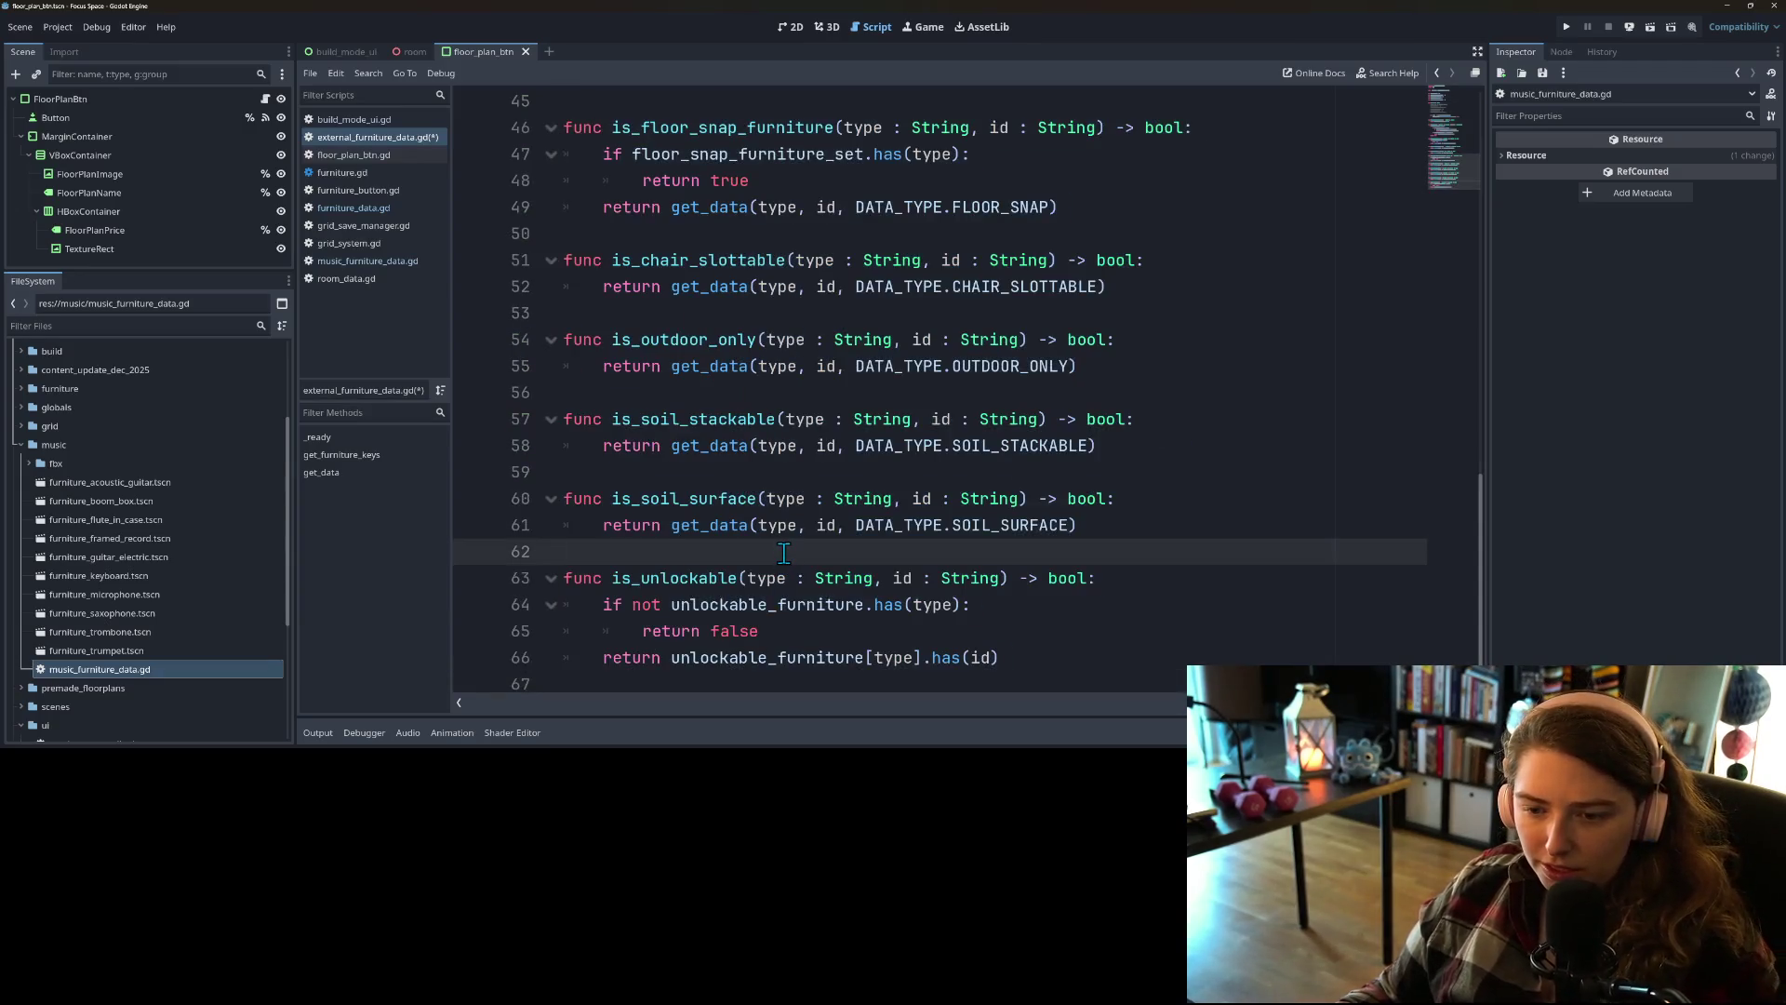
{"action": "mouse_move", "coordinate": [772, 552]}
{"action": "left_mouse_down"}
{"action": "mouse_move", "coordinate": [591, 475]}
{"action": "mouse_move", "coordinate": [544, 519]}
{"action": "left_mouse_up"}
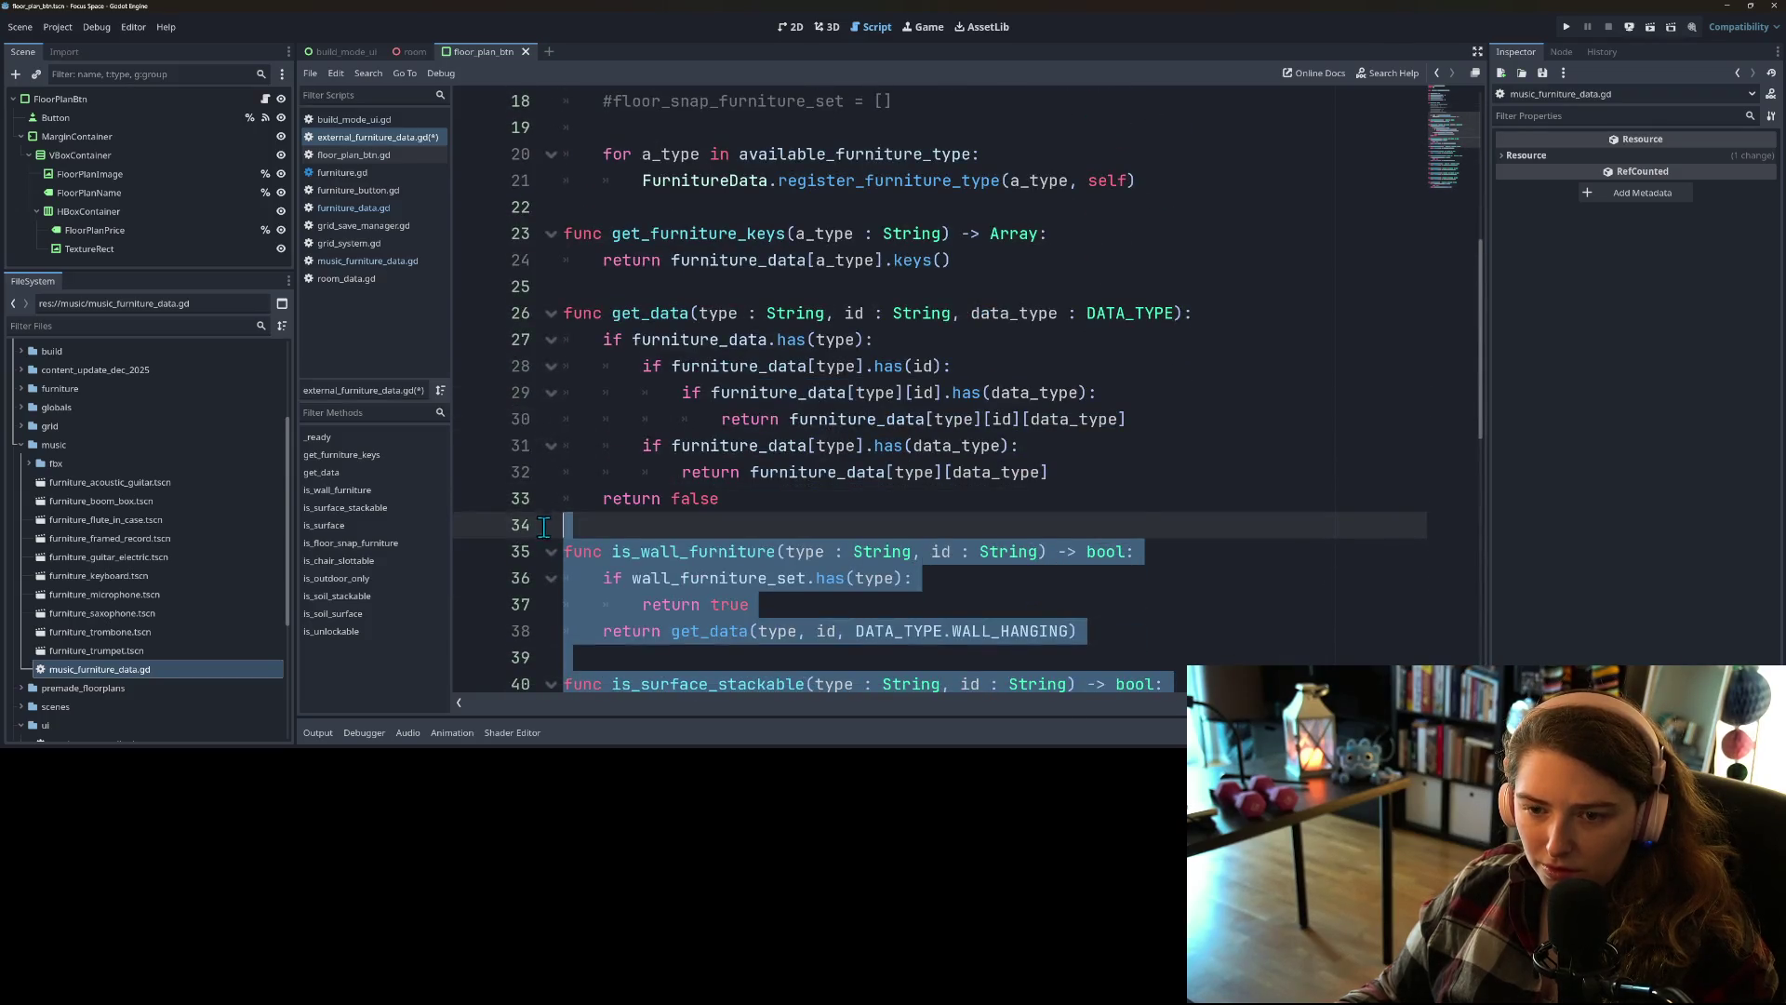
{"action": "key", "text": "Delete"}
Step: Delete the wall_furniture_set and floor_snap_furniture_set declarations and the leftover empty line
{"action": "scroll", "coordinate": [805, 567], "scroll_direction": "up", "scroll_amount": 4}
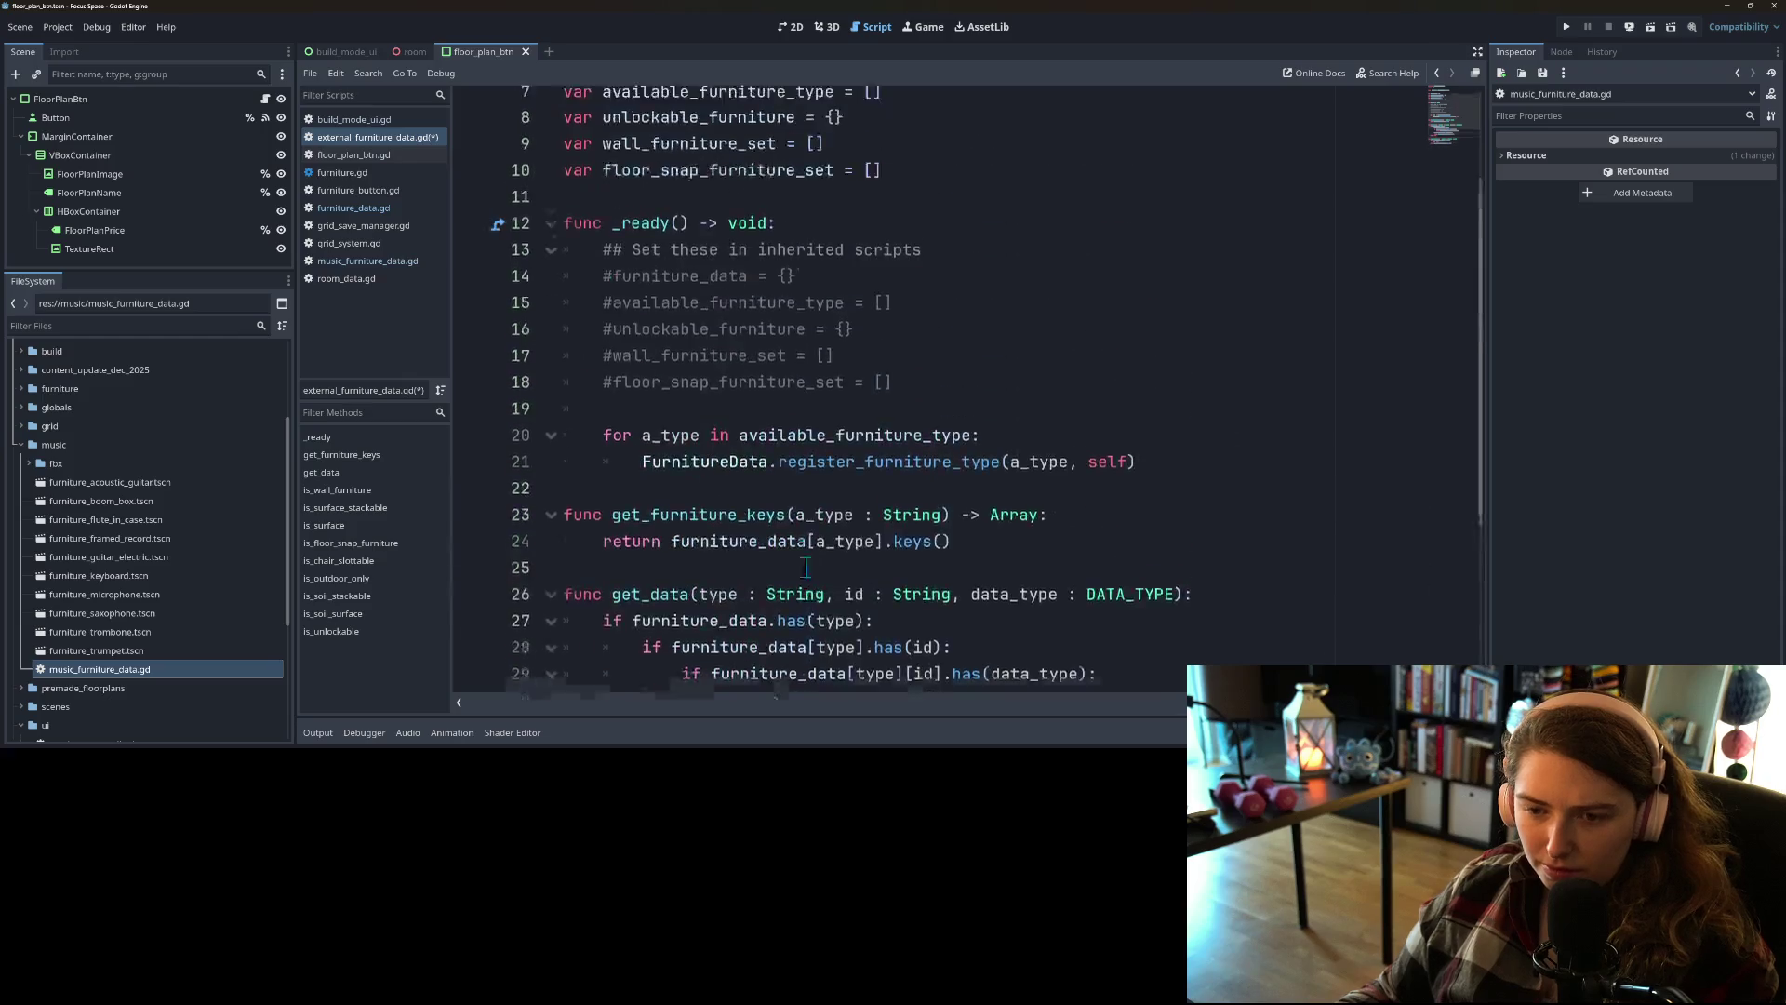
{"action": "scroll", "coordinate": [805, 568], "scroll_direction": "up", "scroll_amount": 2}
{"action": "left_click", "coordinate": [692, 232]}
{"action": "left_click", "coordinate": [881, 287]}
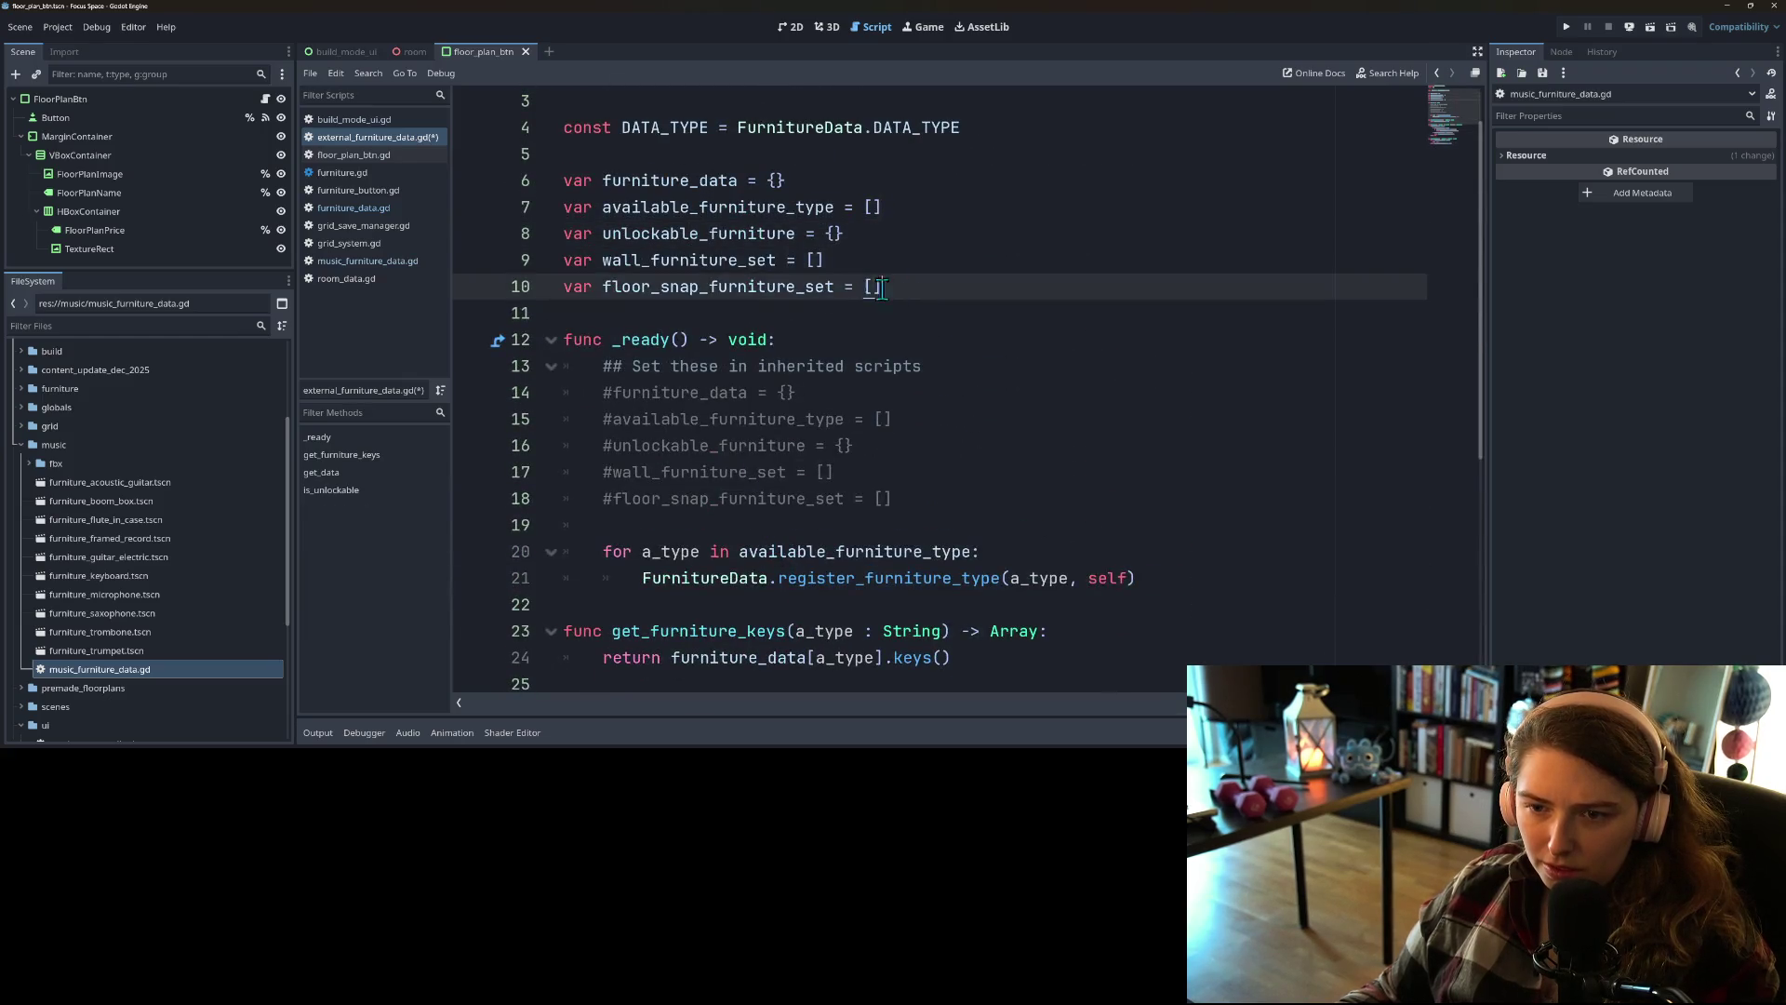
{"action": "left_click_drag", "start_coordinate": [881, 288], "coordinate": [456, 261]}
{"action": "key", "text": "Delete"}
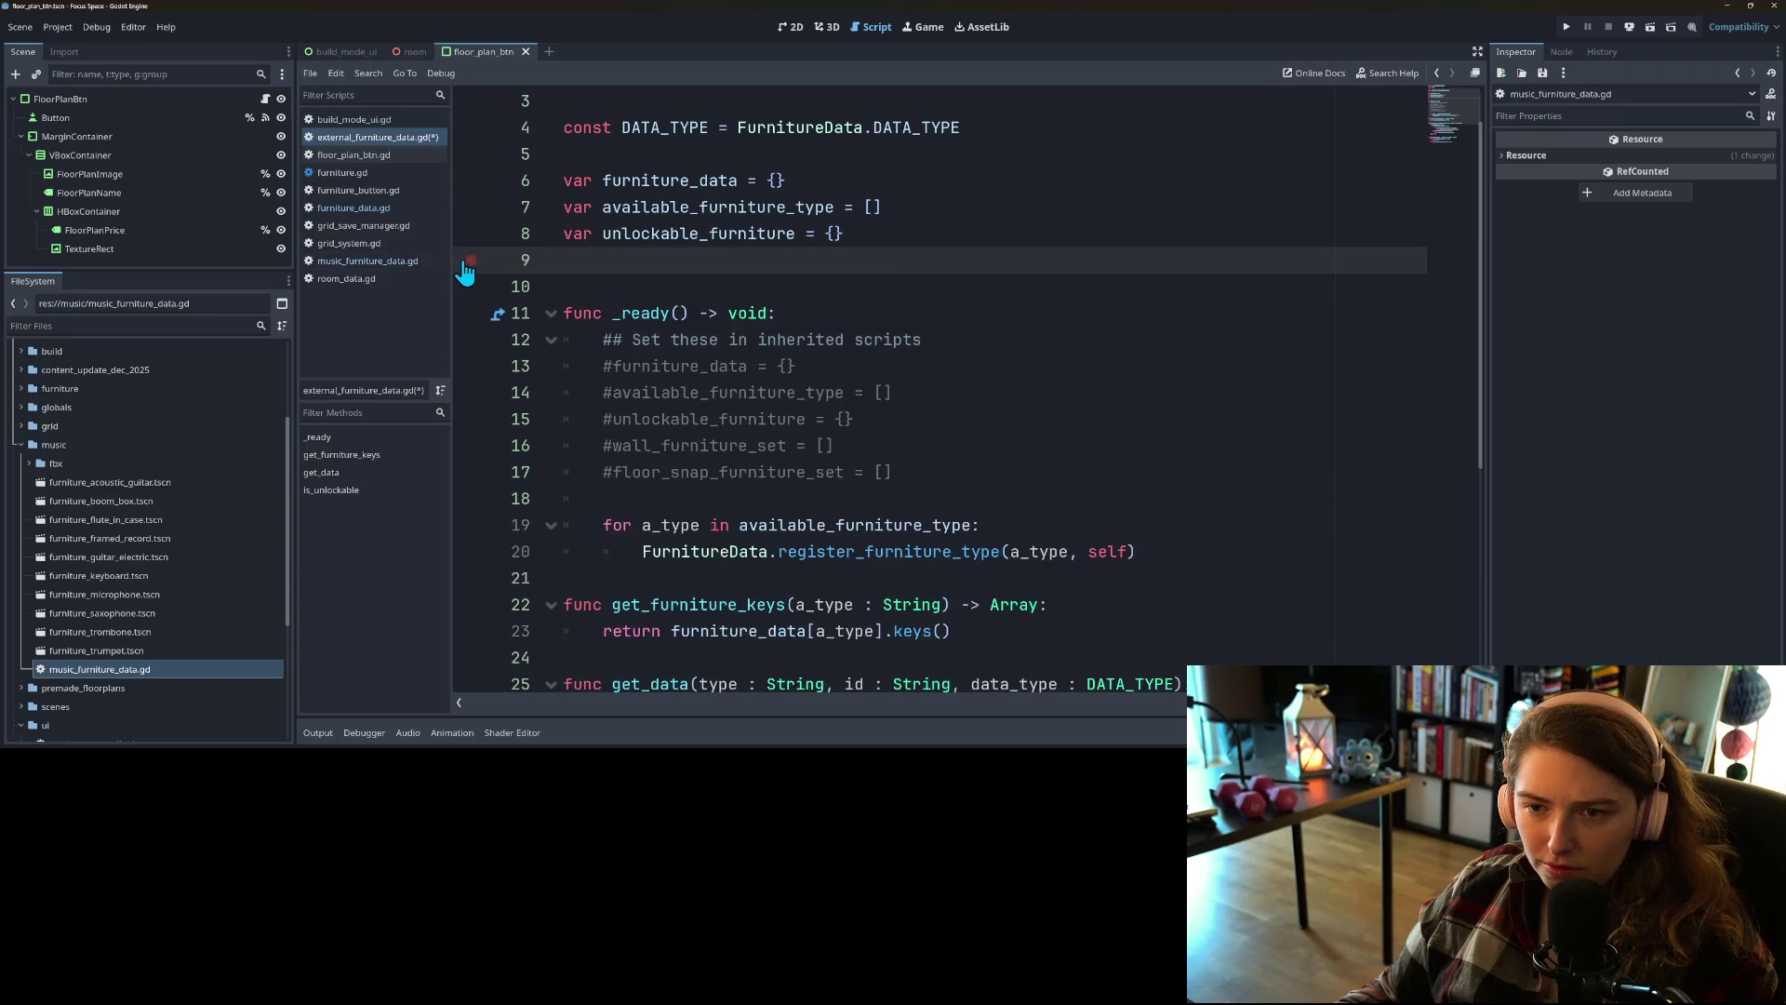
{"action": "key", "text": "BackSpace"}
Step: Check available_furniture_type's uses, save the script, and run the project to test the removals
{"action": "double_click", "coordinate": [738, 207]}
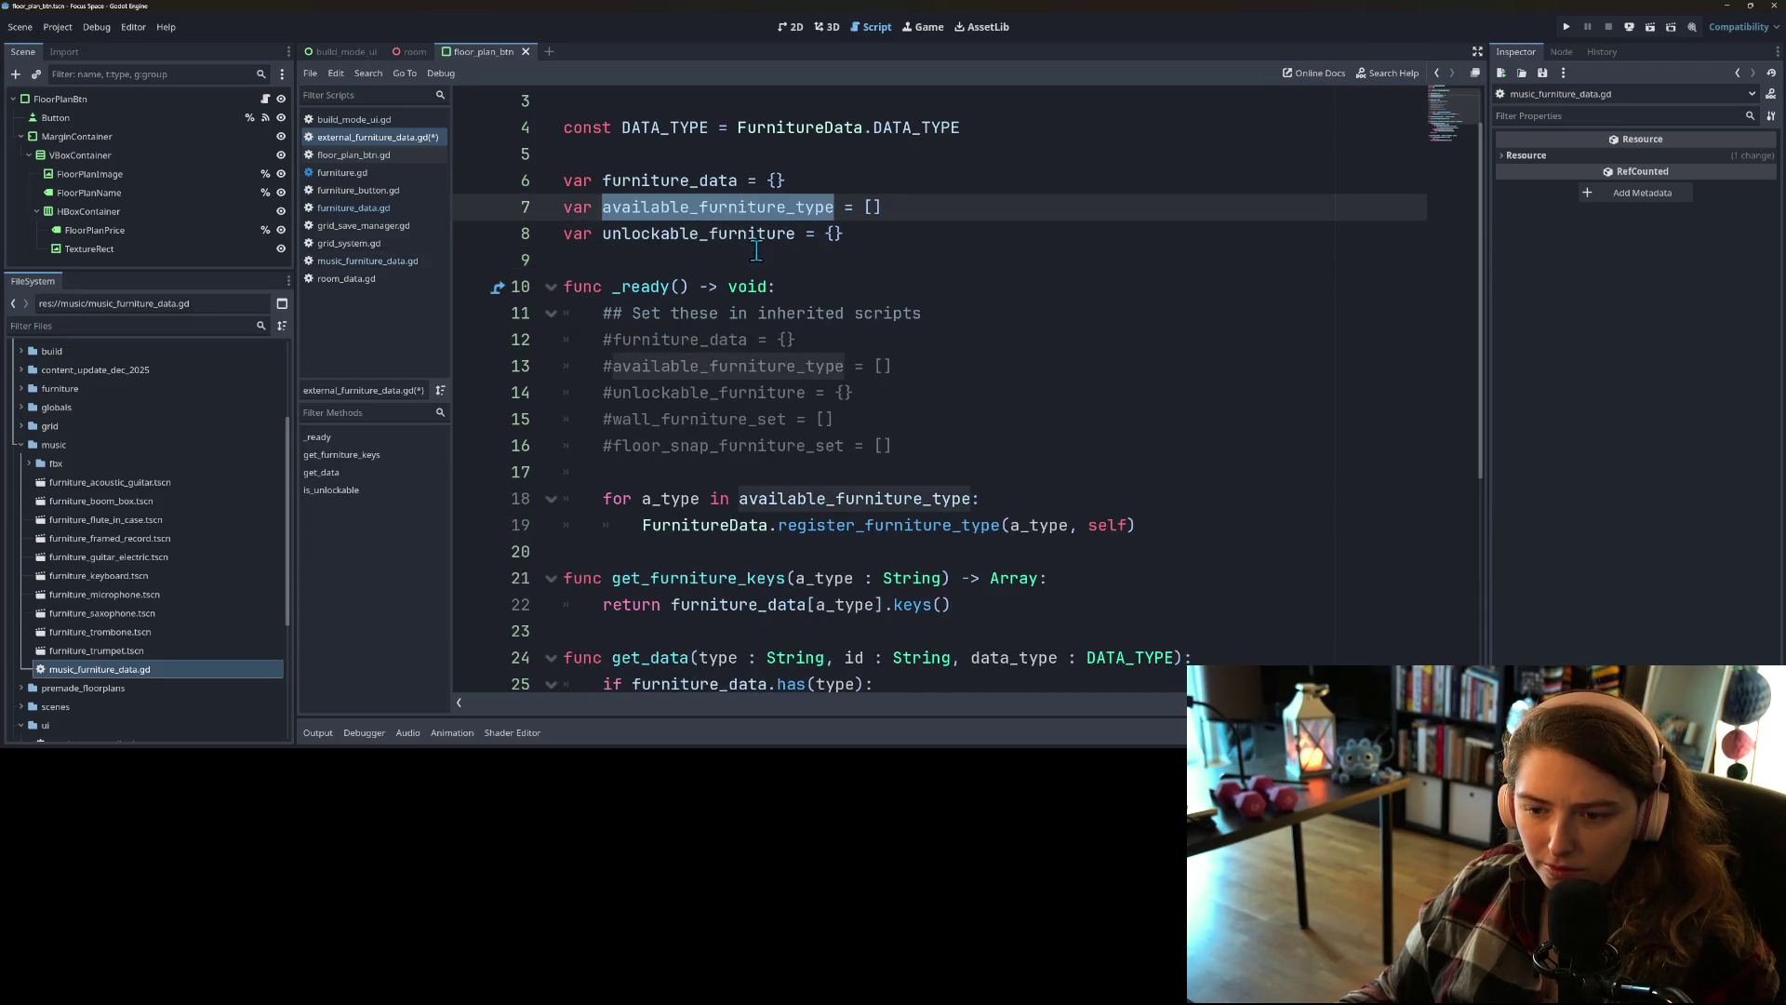
{"action": "scroll", "coordinate": [756, 250], "scroll_direction": "down", "scroll_amount": 2}
{"action": "key", "text": "ctrl+s"}
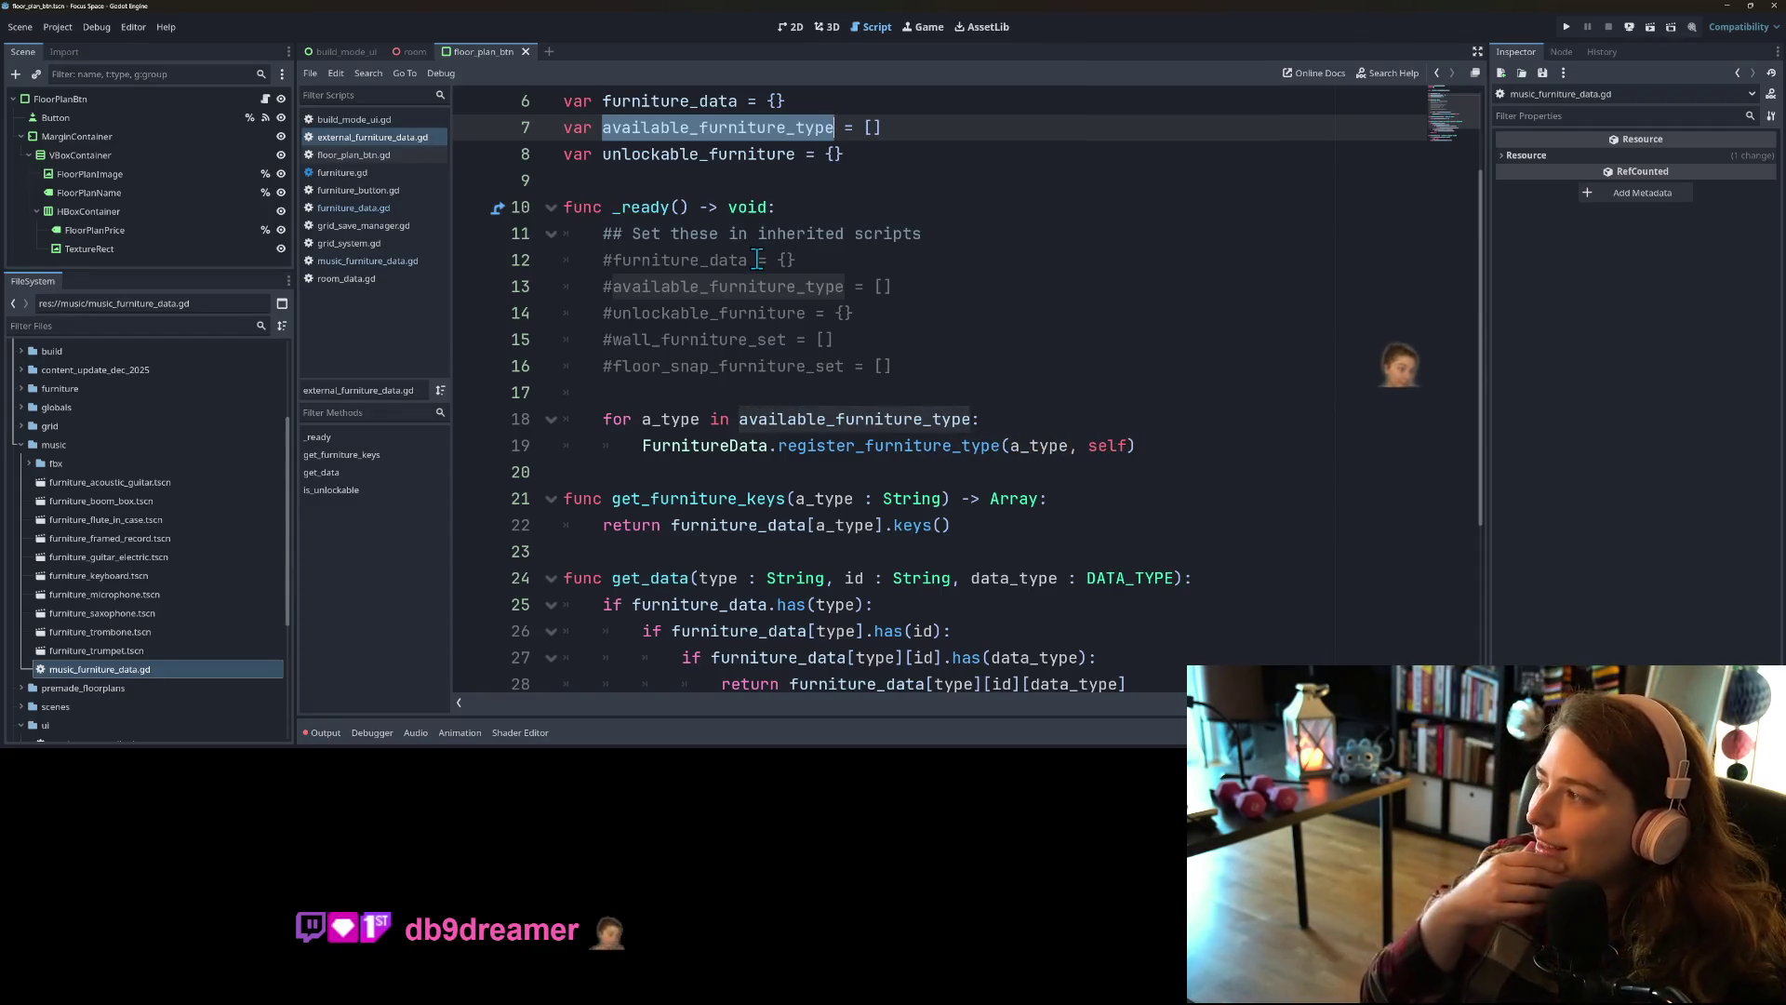
{"action": "left_click", "coordinate": [996, 317]}
{"action": "scroll", "coordinate": [997, 318], "scroll_direction": "up", "scroll_amount": 2}
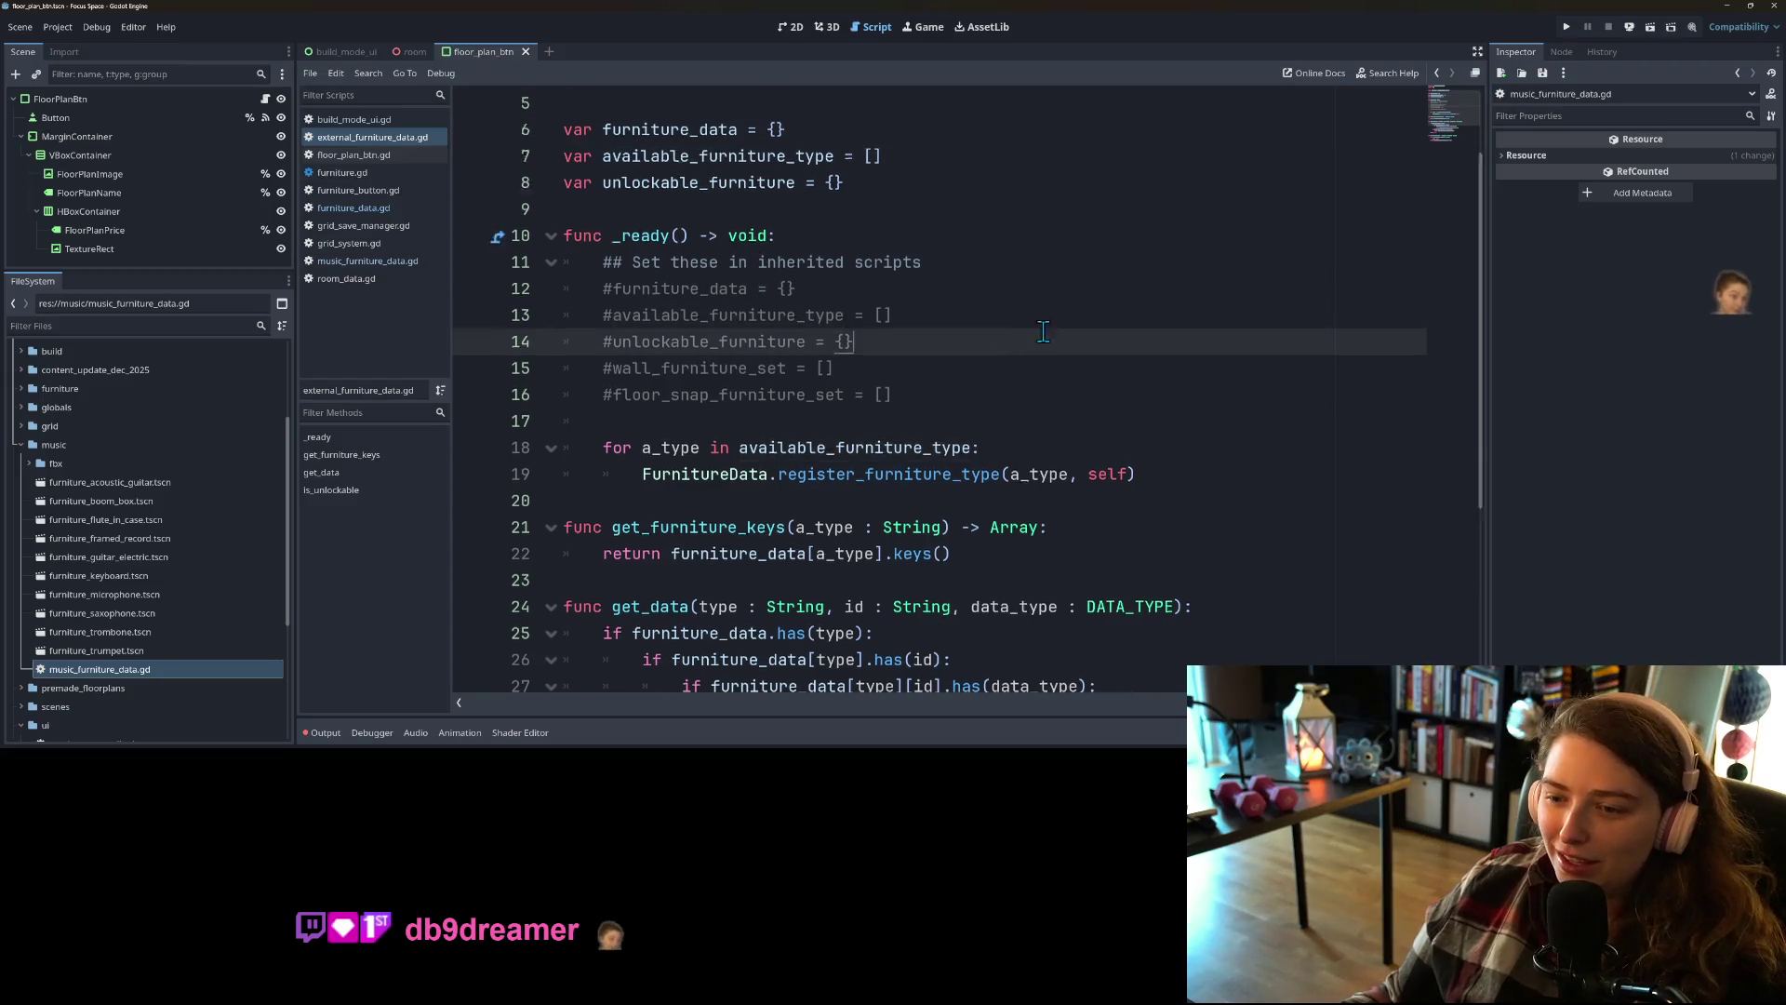
{"action": "left_click", "coordinate": [1567, 25]}
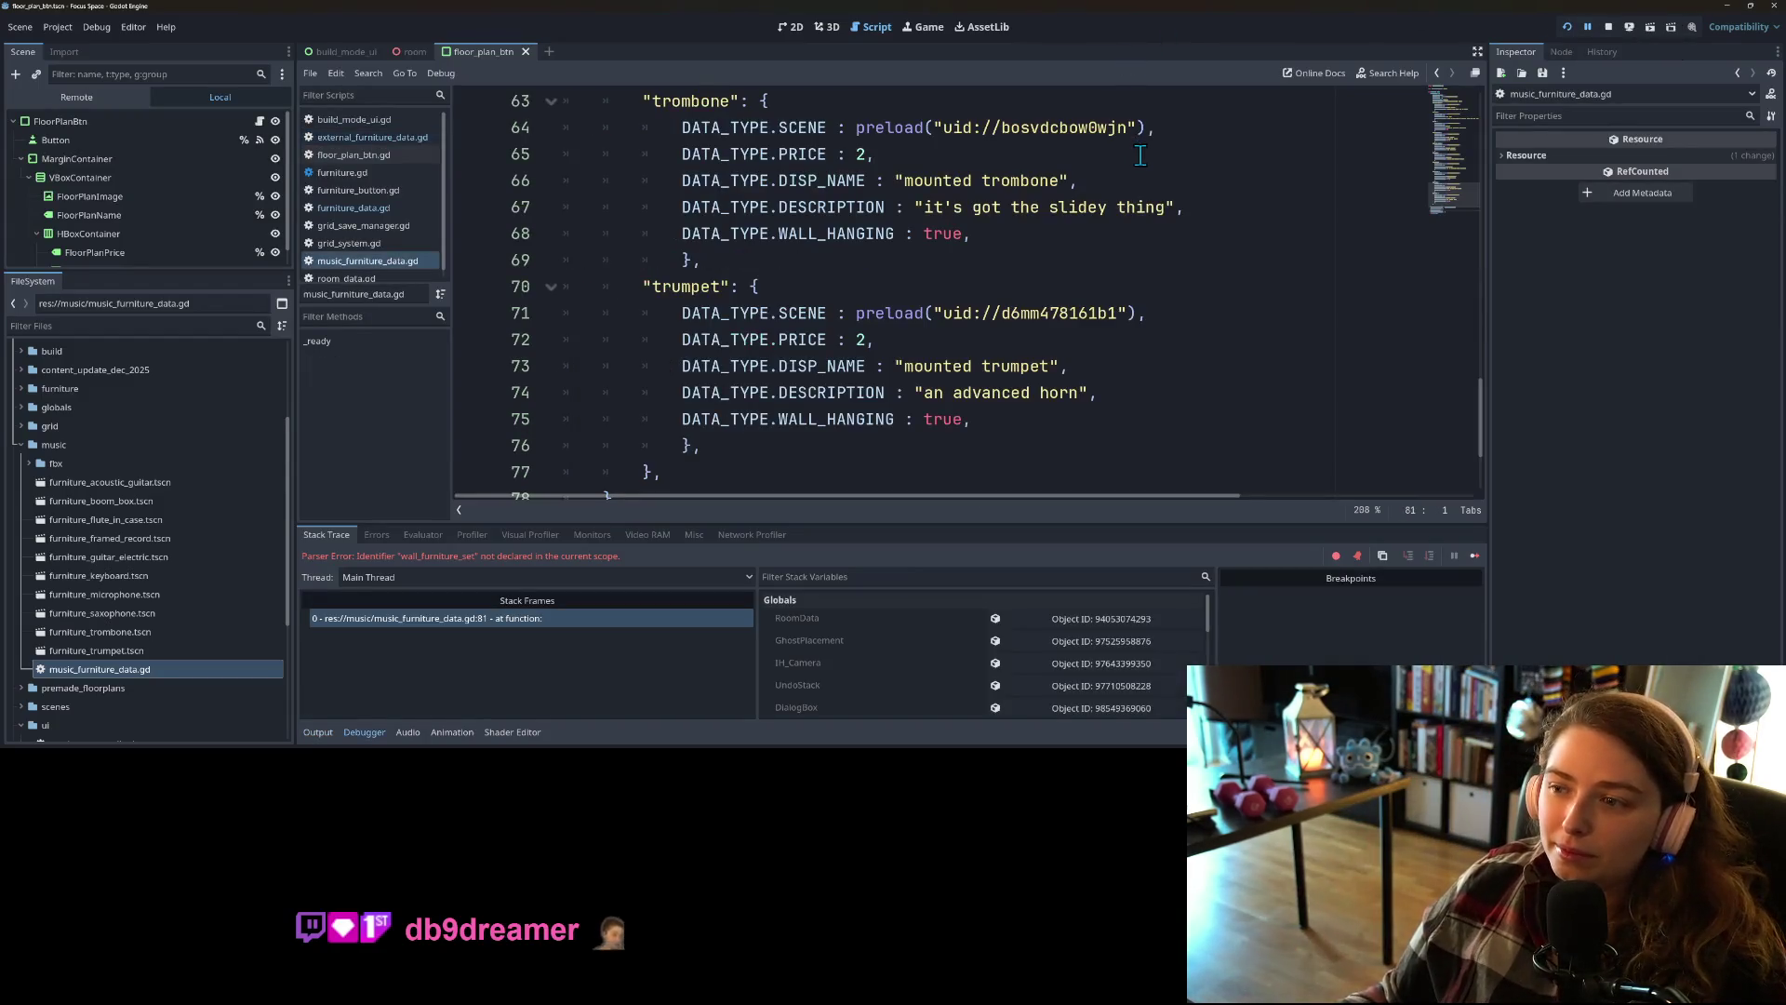
Step: Jump to the line 81 error, stop the game, delete the set assignments on lines 81–82, and rerun
{"action": "scroll", "coordinate": [942, 271], "scroll_direction": "up", "scroll_amount": 2}
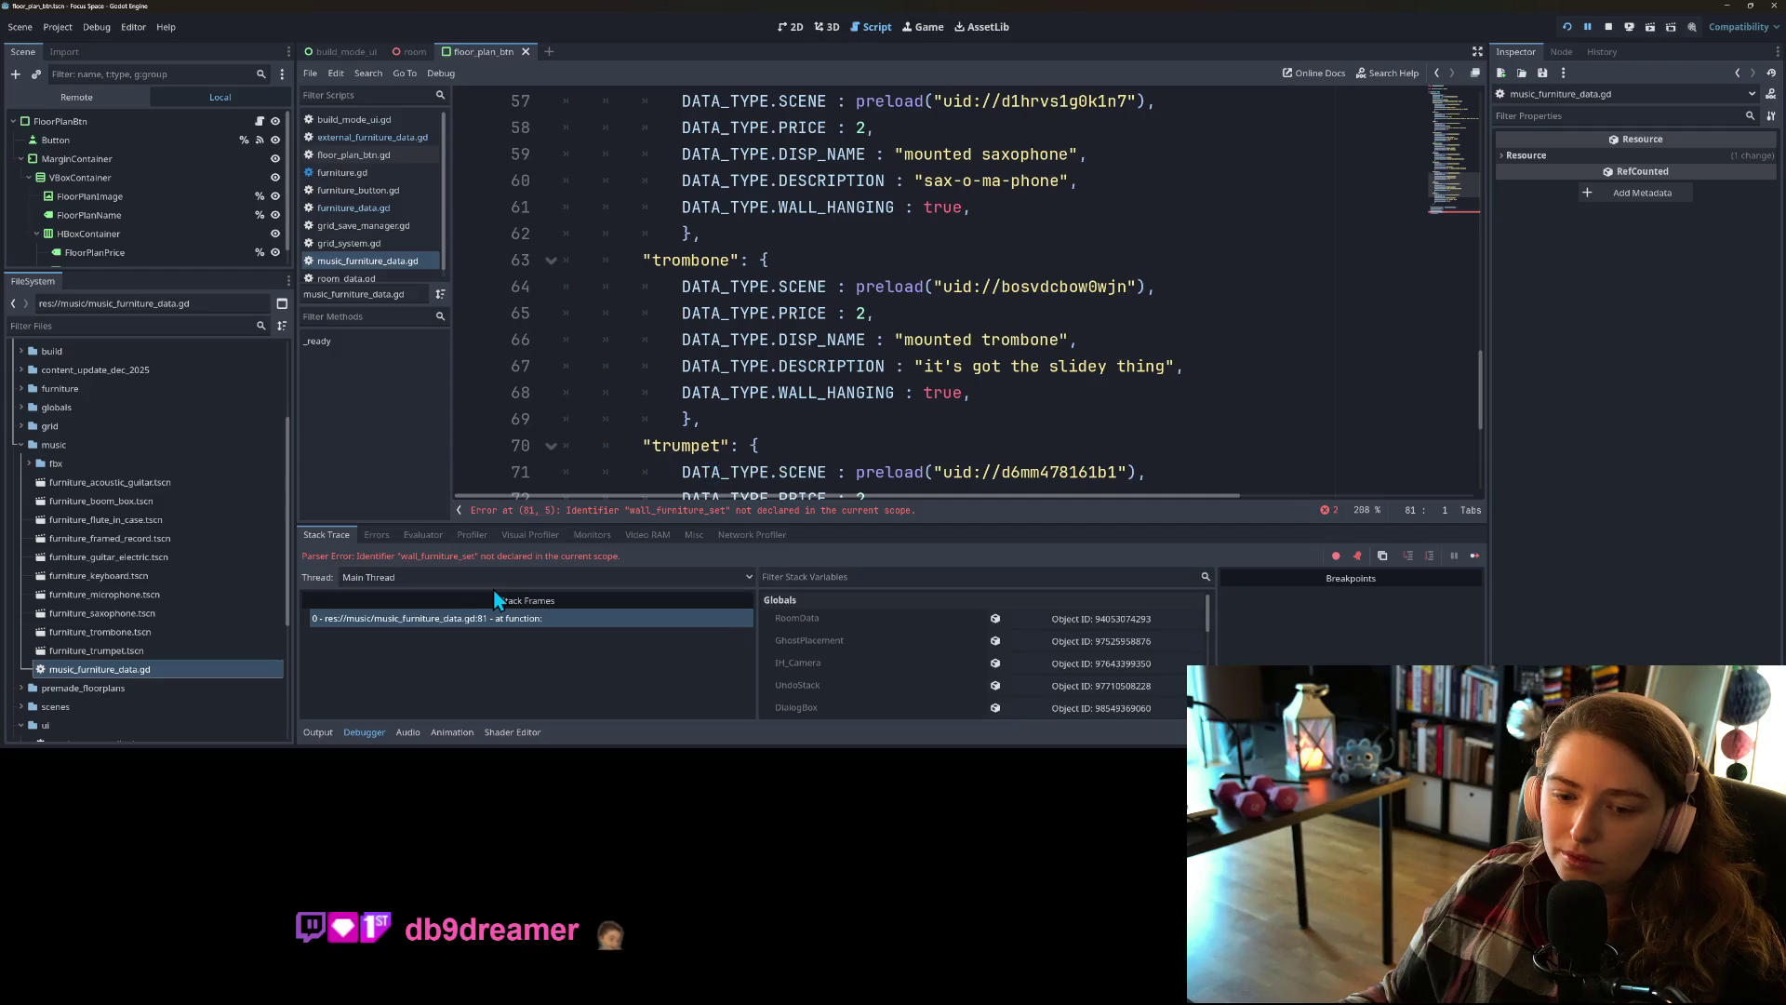
{"action": "left_click", "coordinate": [617, 513]}
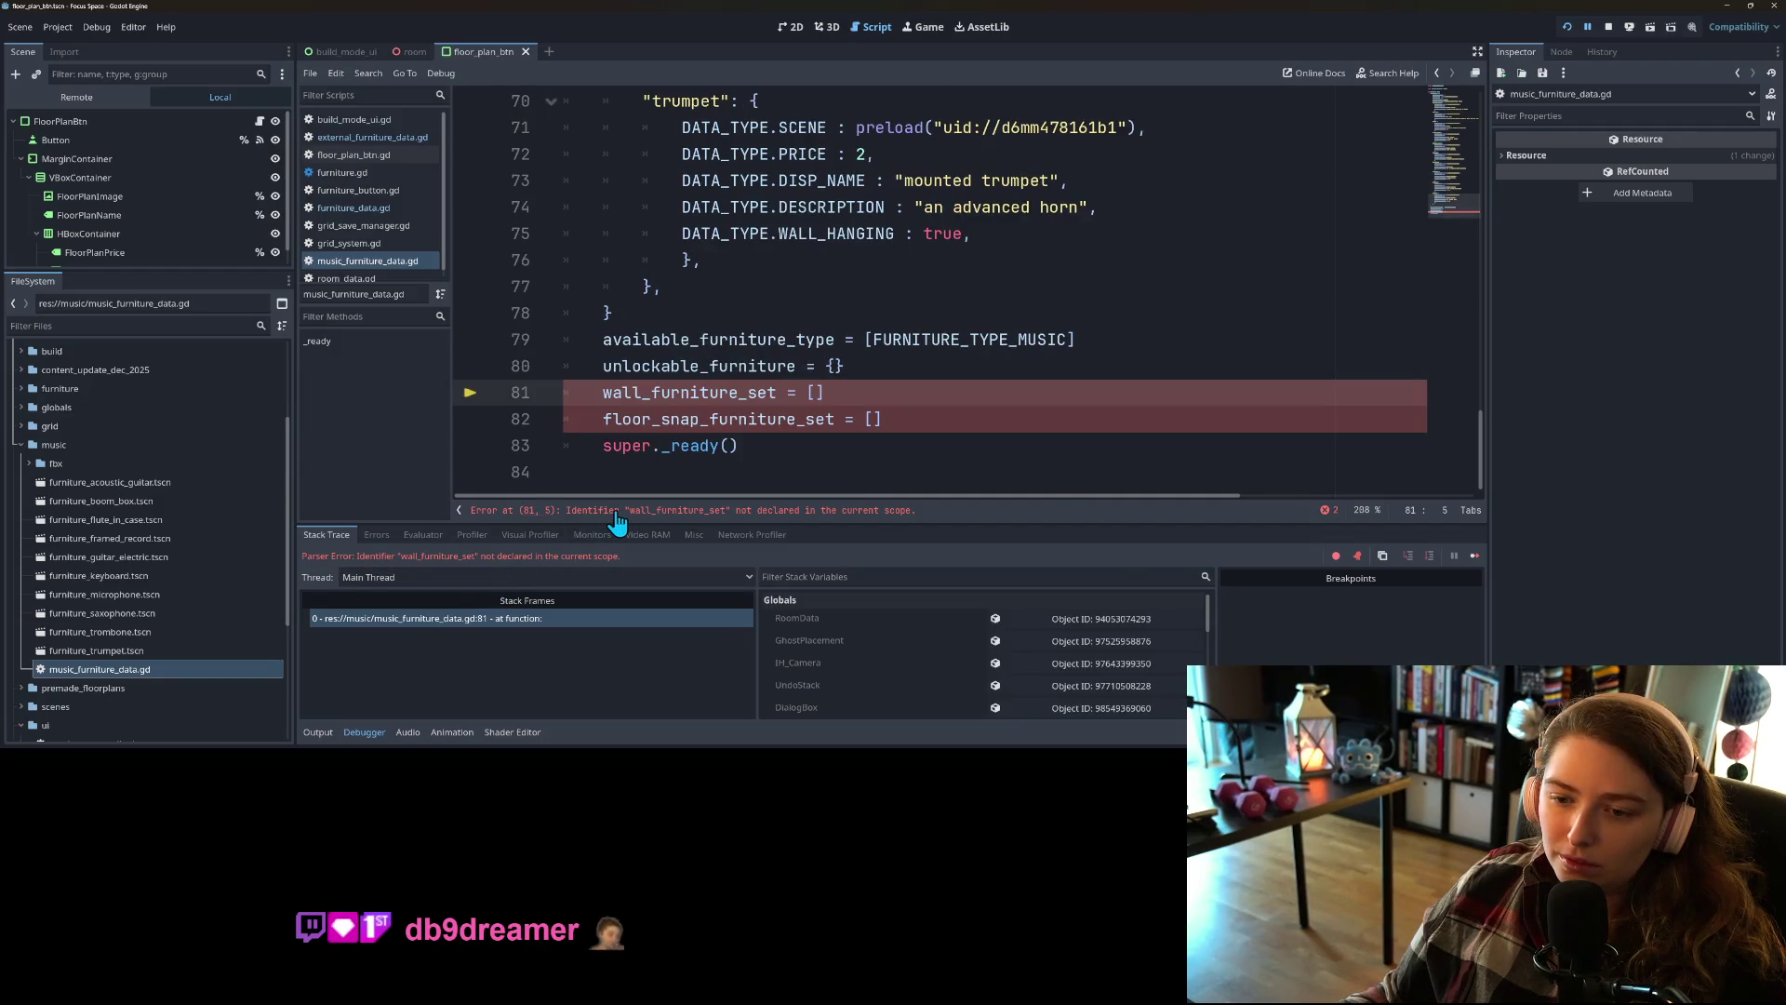
{"action": "left_click", "coordinate": [652, 411]}
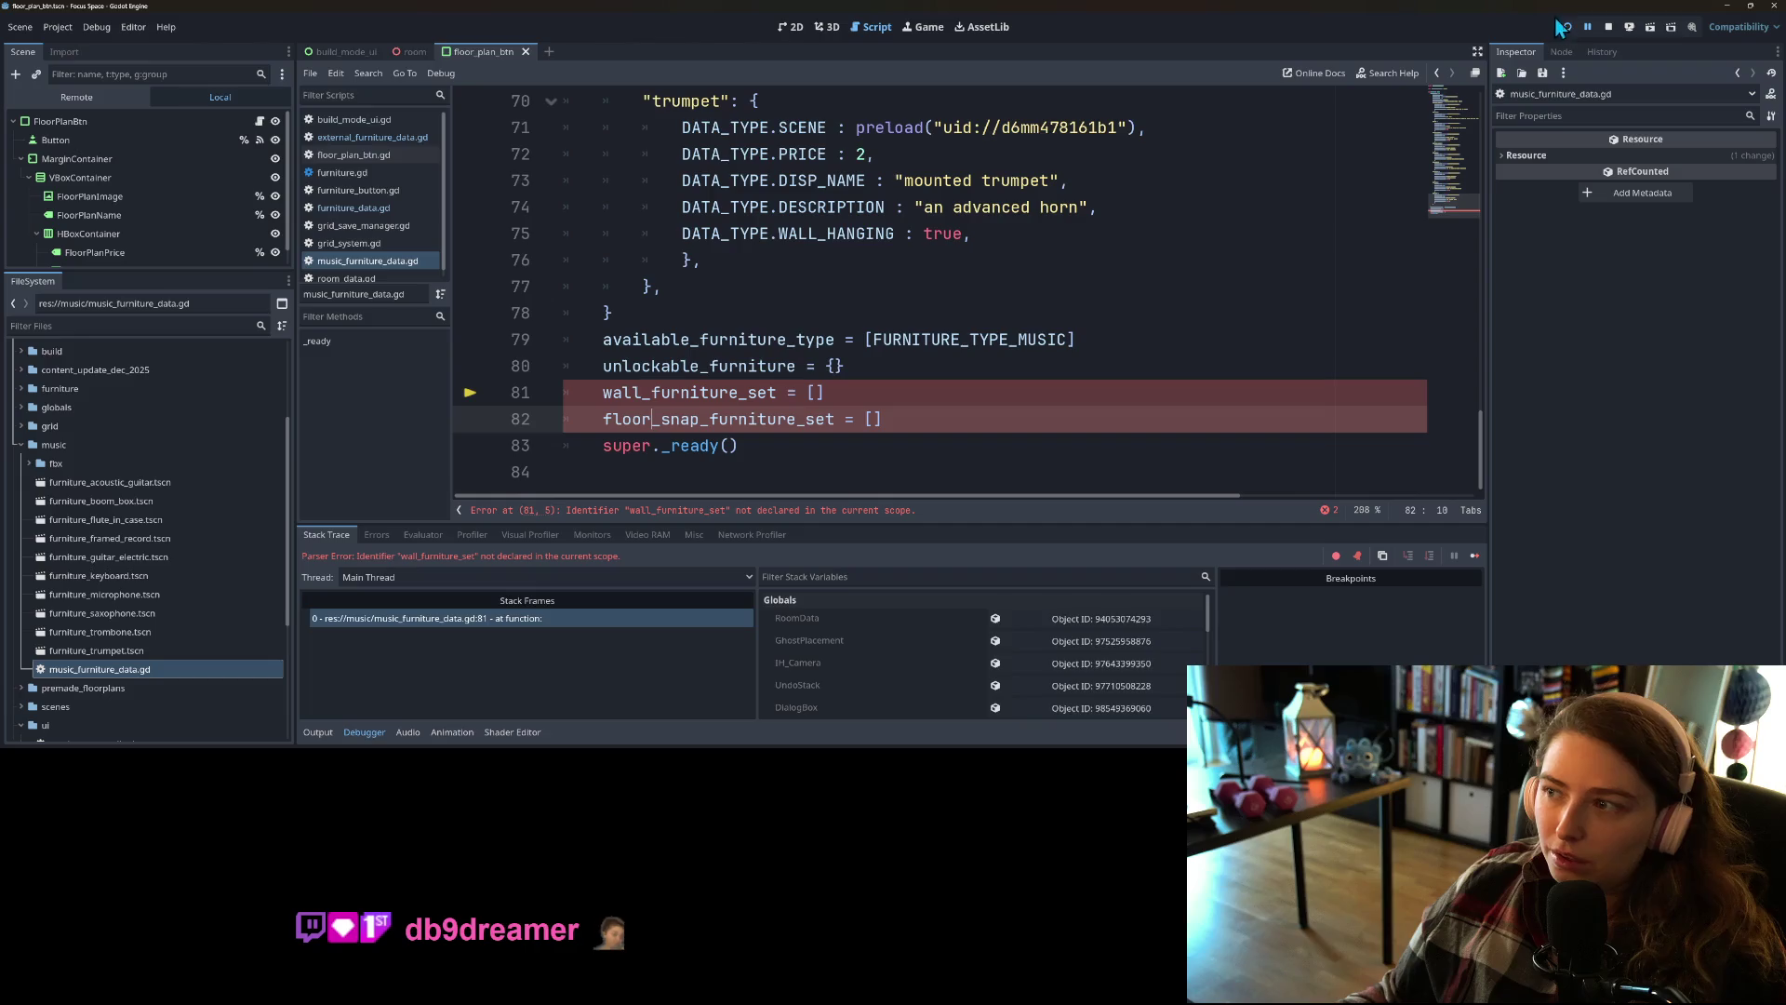
{"action": "left_click", "coordinate": [1609, 28]}
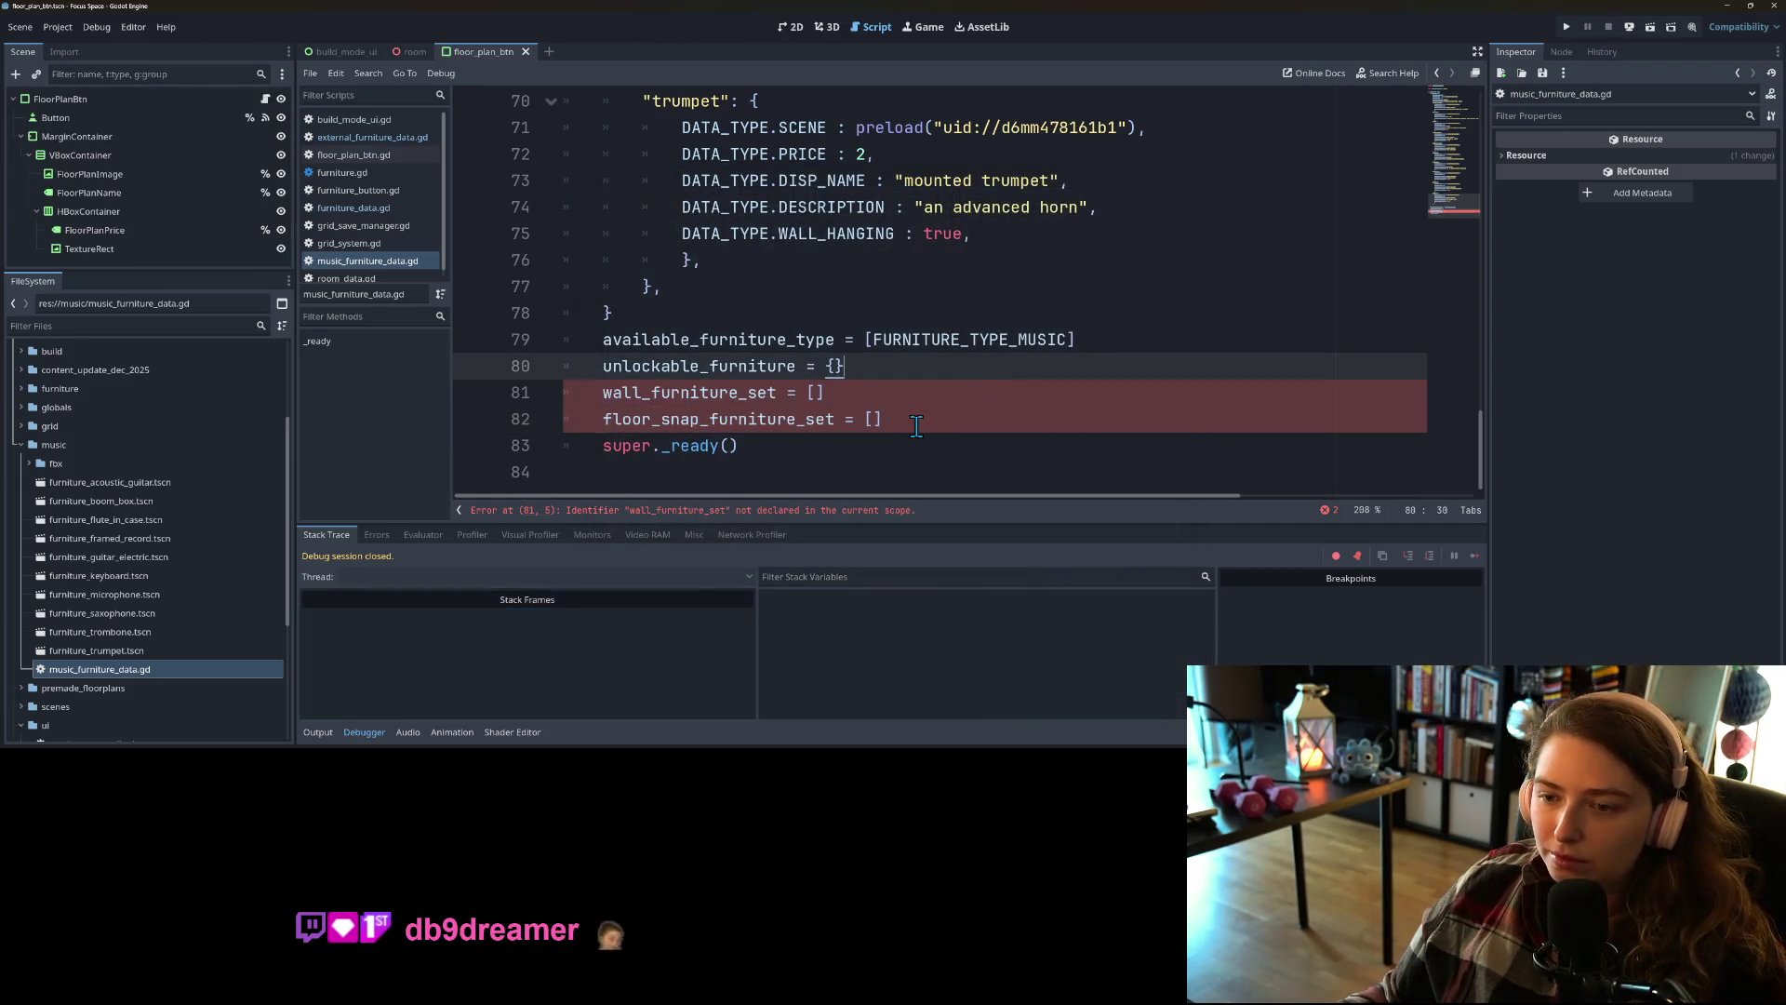
{"action": "left_click_drag", "start_coordinate": [884, 418], "coordinate": [519, 402]}
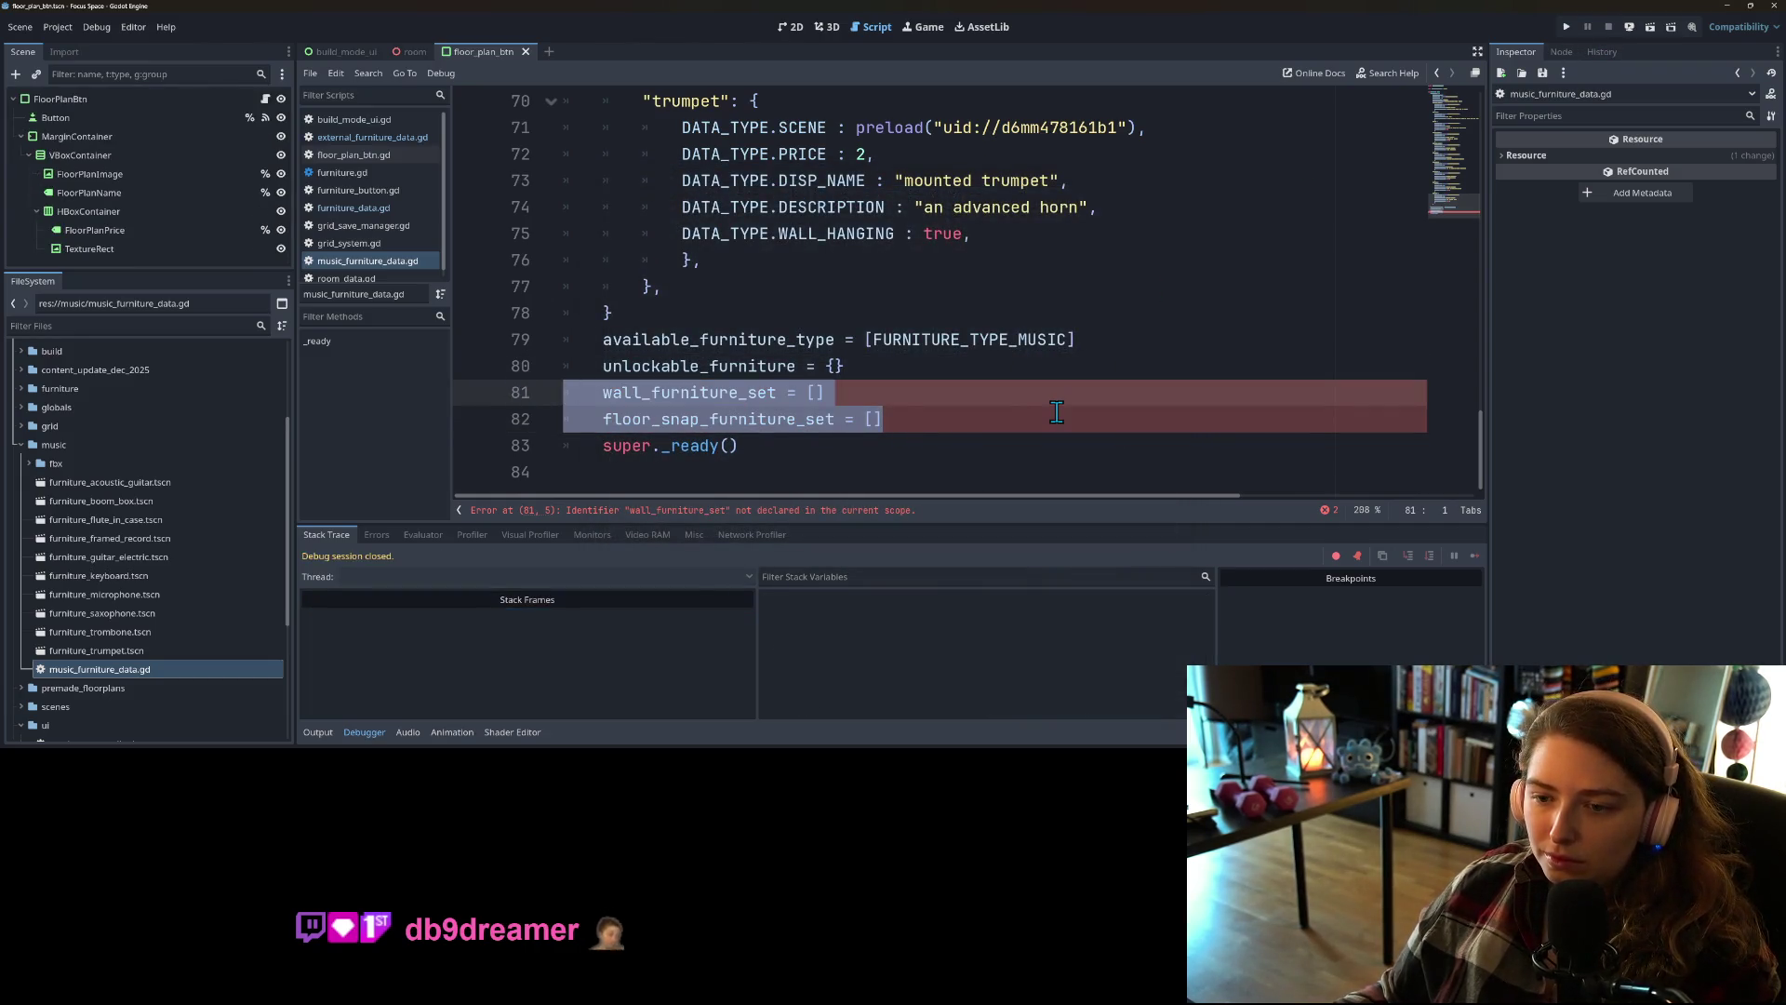
{"action": "key", "text": "BackSpace"}
{"action": "key", "text": "BackSpace"}
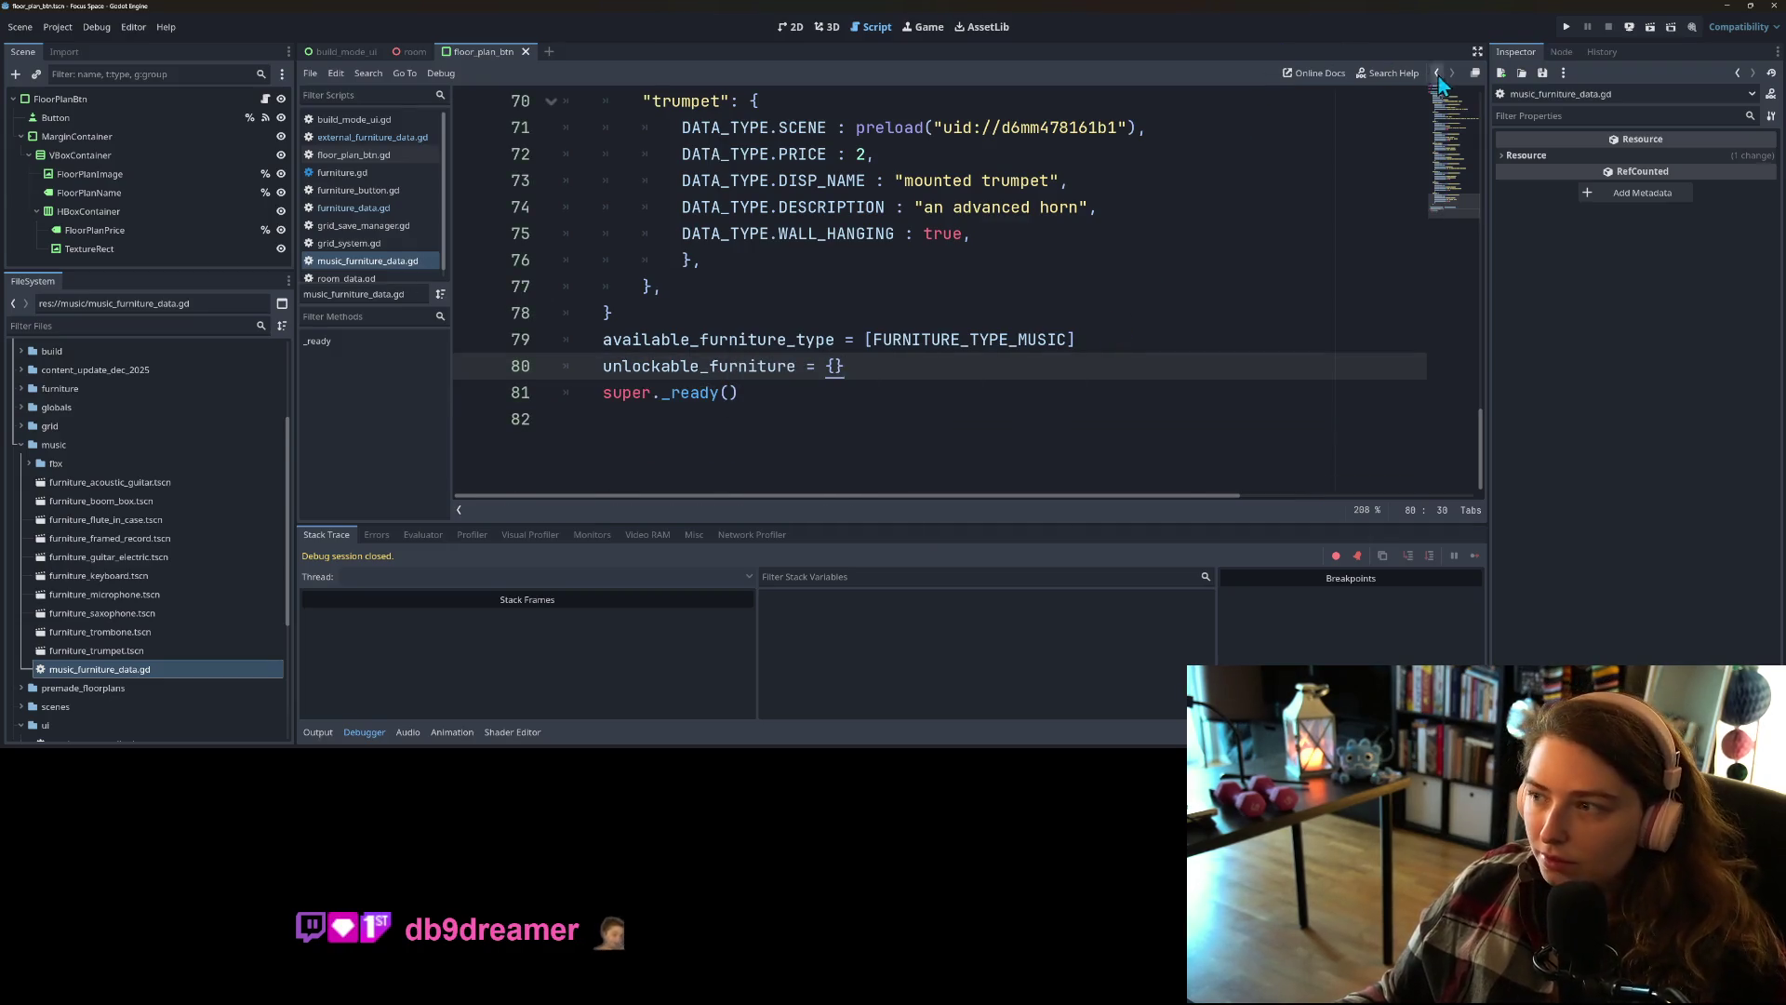
{"action": "left_click", "coordinate": [1568, 27]}
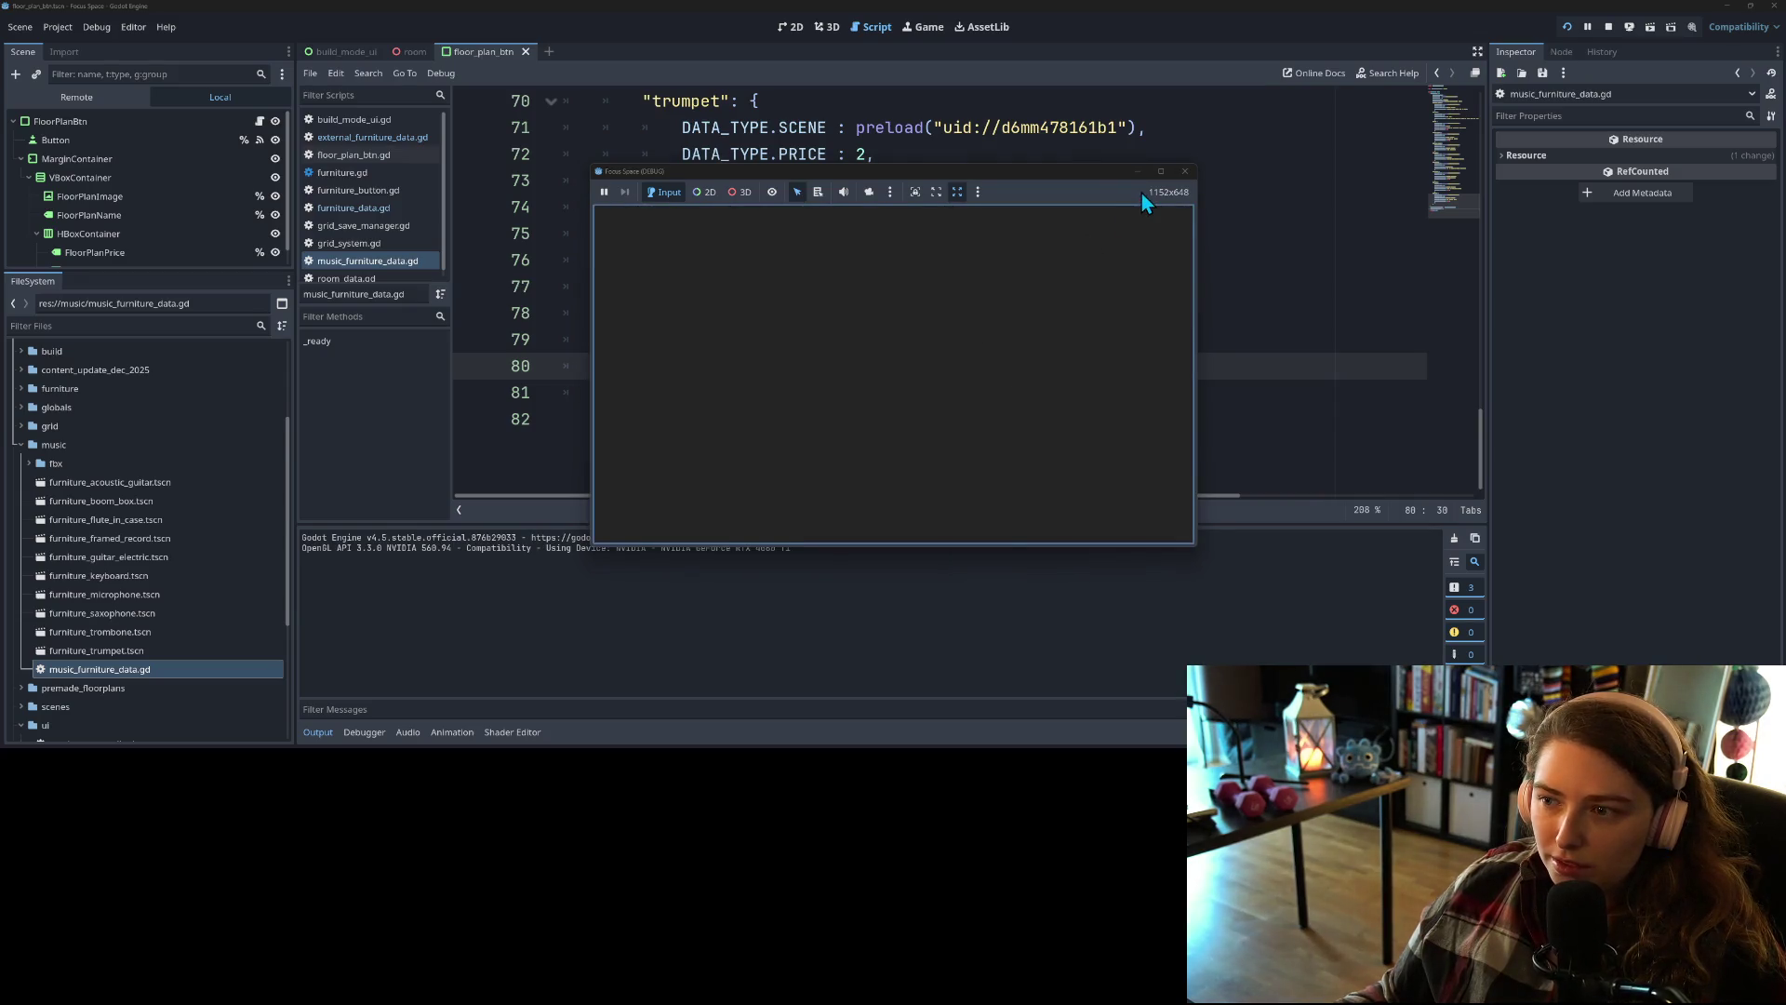
Step: Start the game and set RoomData's Money to 1000 in the Remote scene tree Inspector
{"action": "left_click", "coordinate": [1163, 174]}
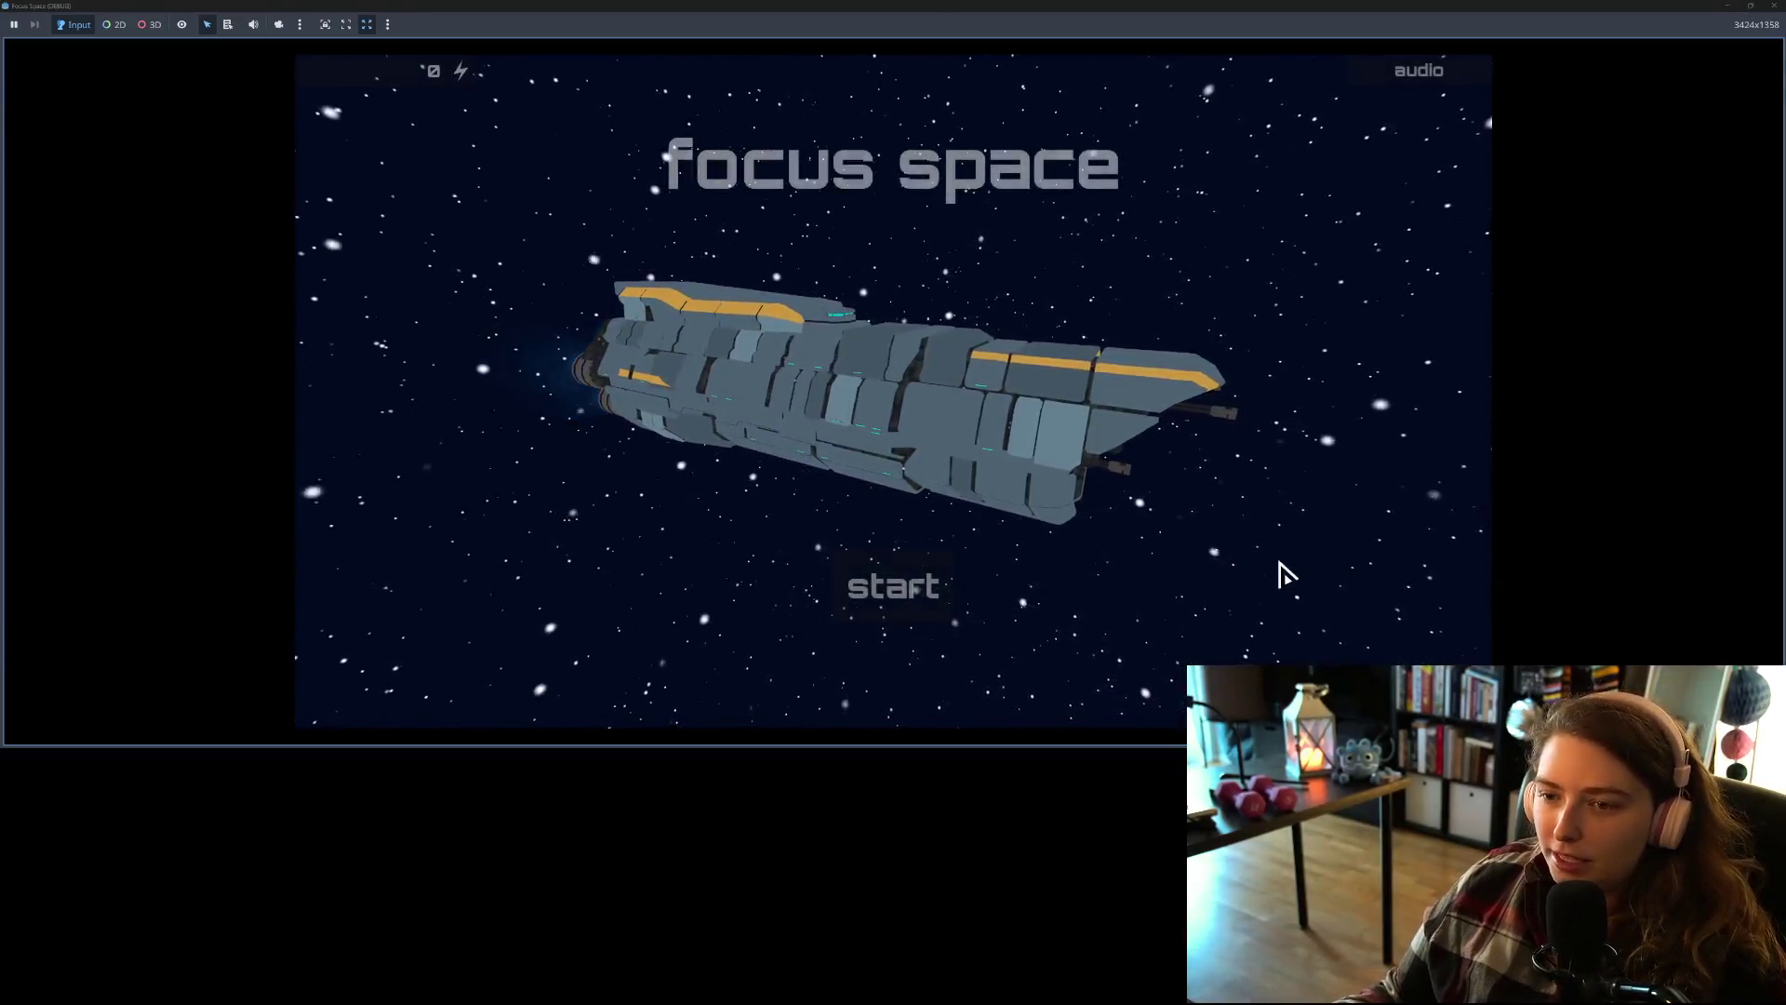
{"action": "left_click", "coordinate": [869, 603]}
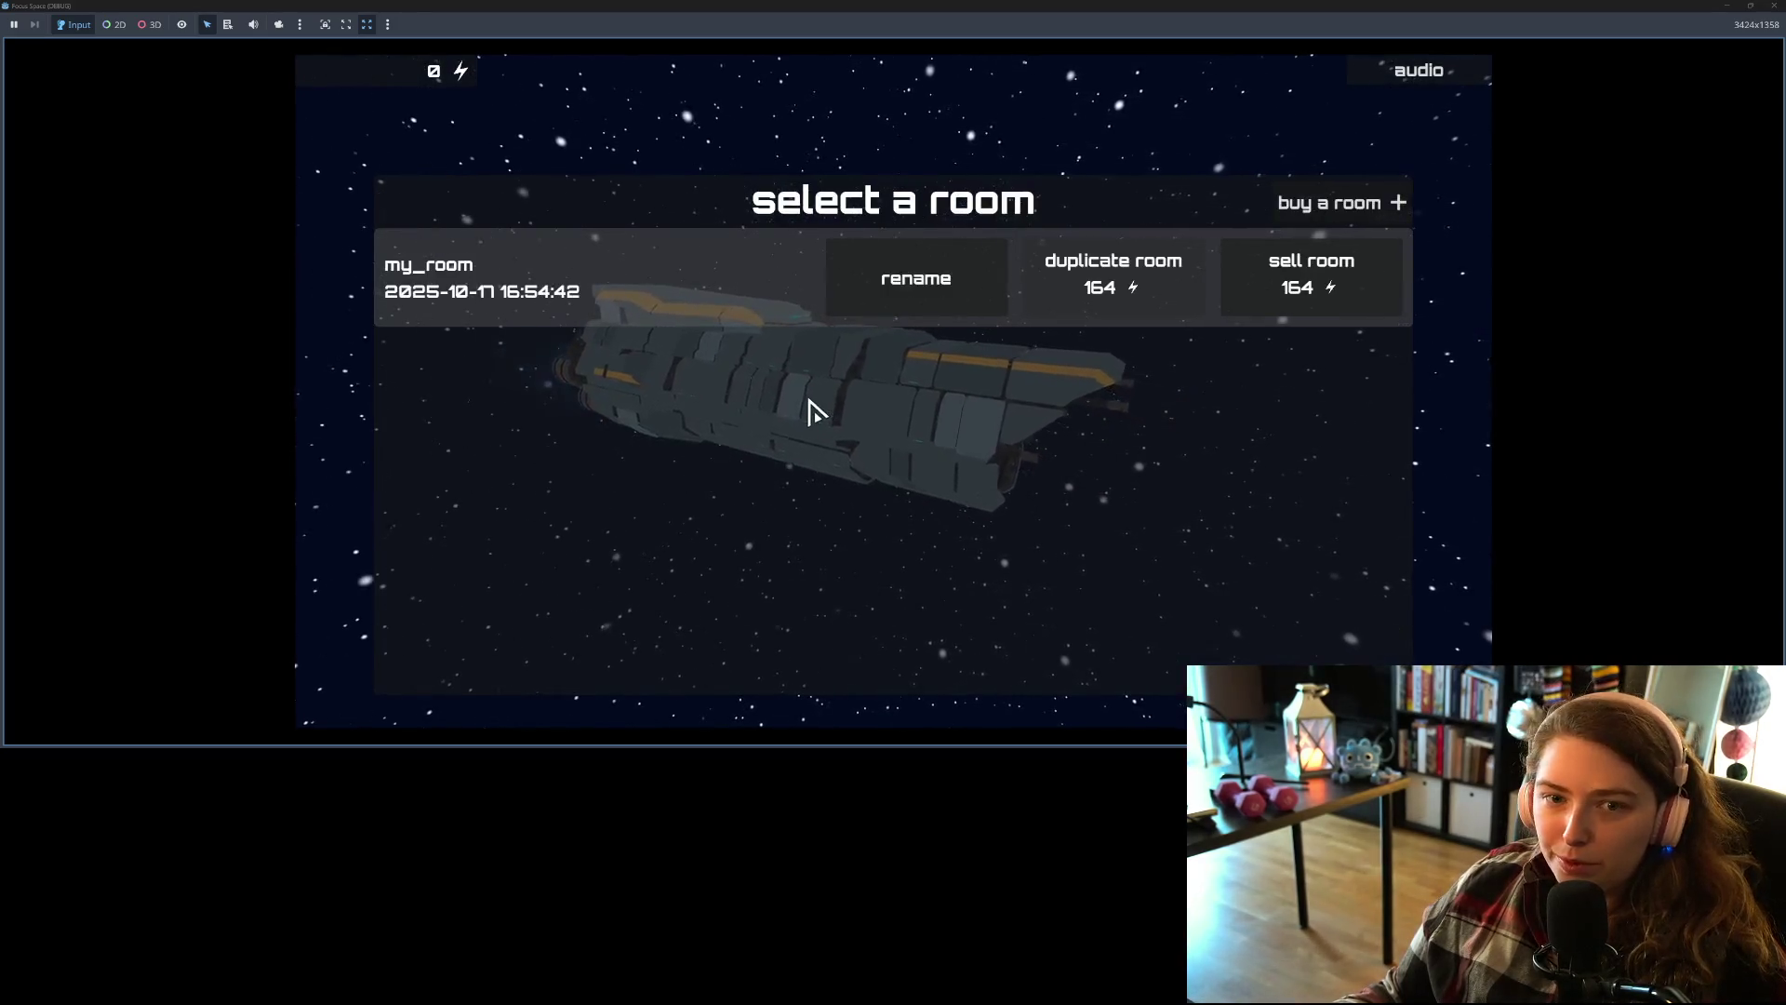
{"action": "left_click_drag", "start_coordinate": [1129, 6], "coordinate": [1129, 236]}
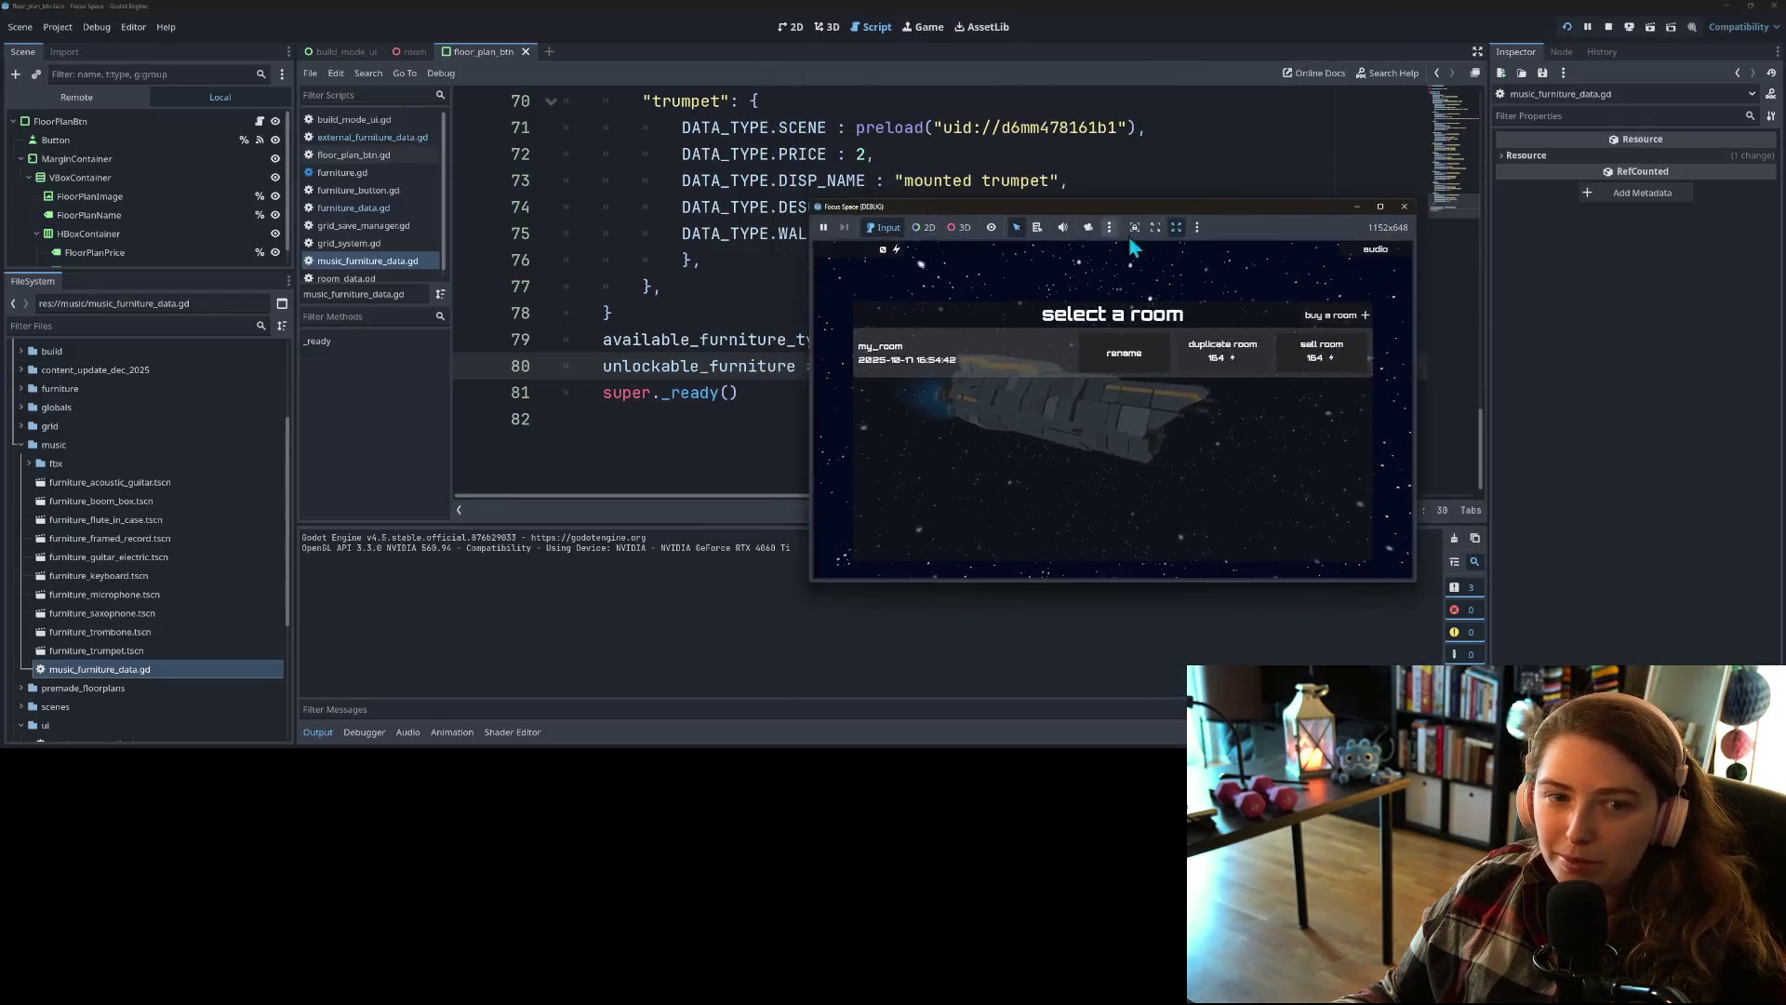
{"action": "left_click", "coordinate": [76, 97]}
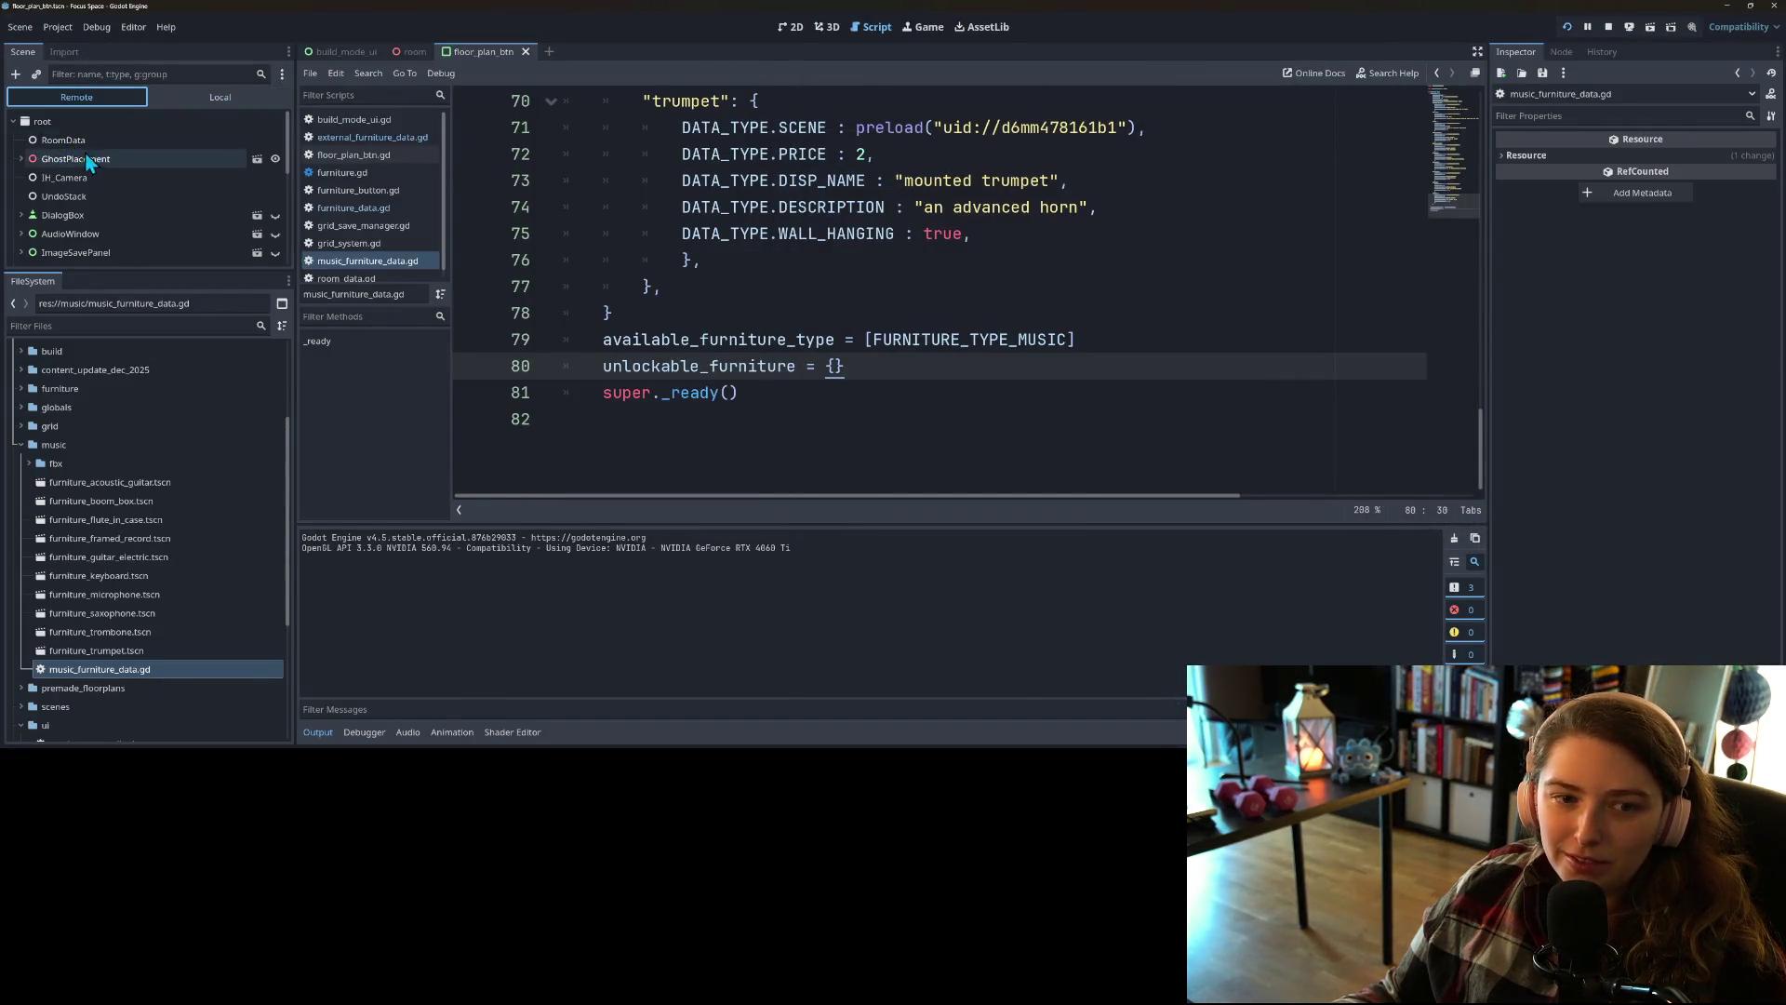
{"action": "left_click", "coordinate": [61, 139]}
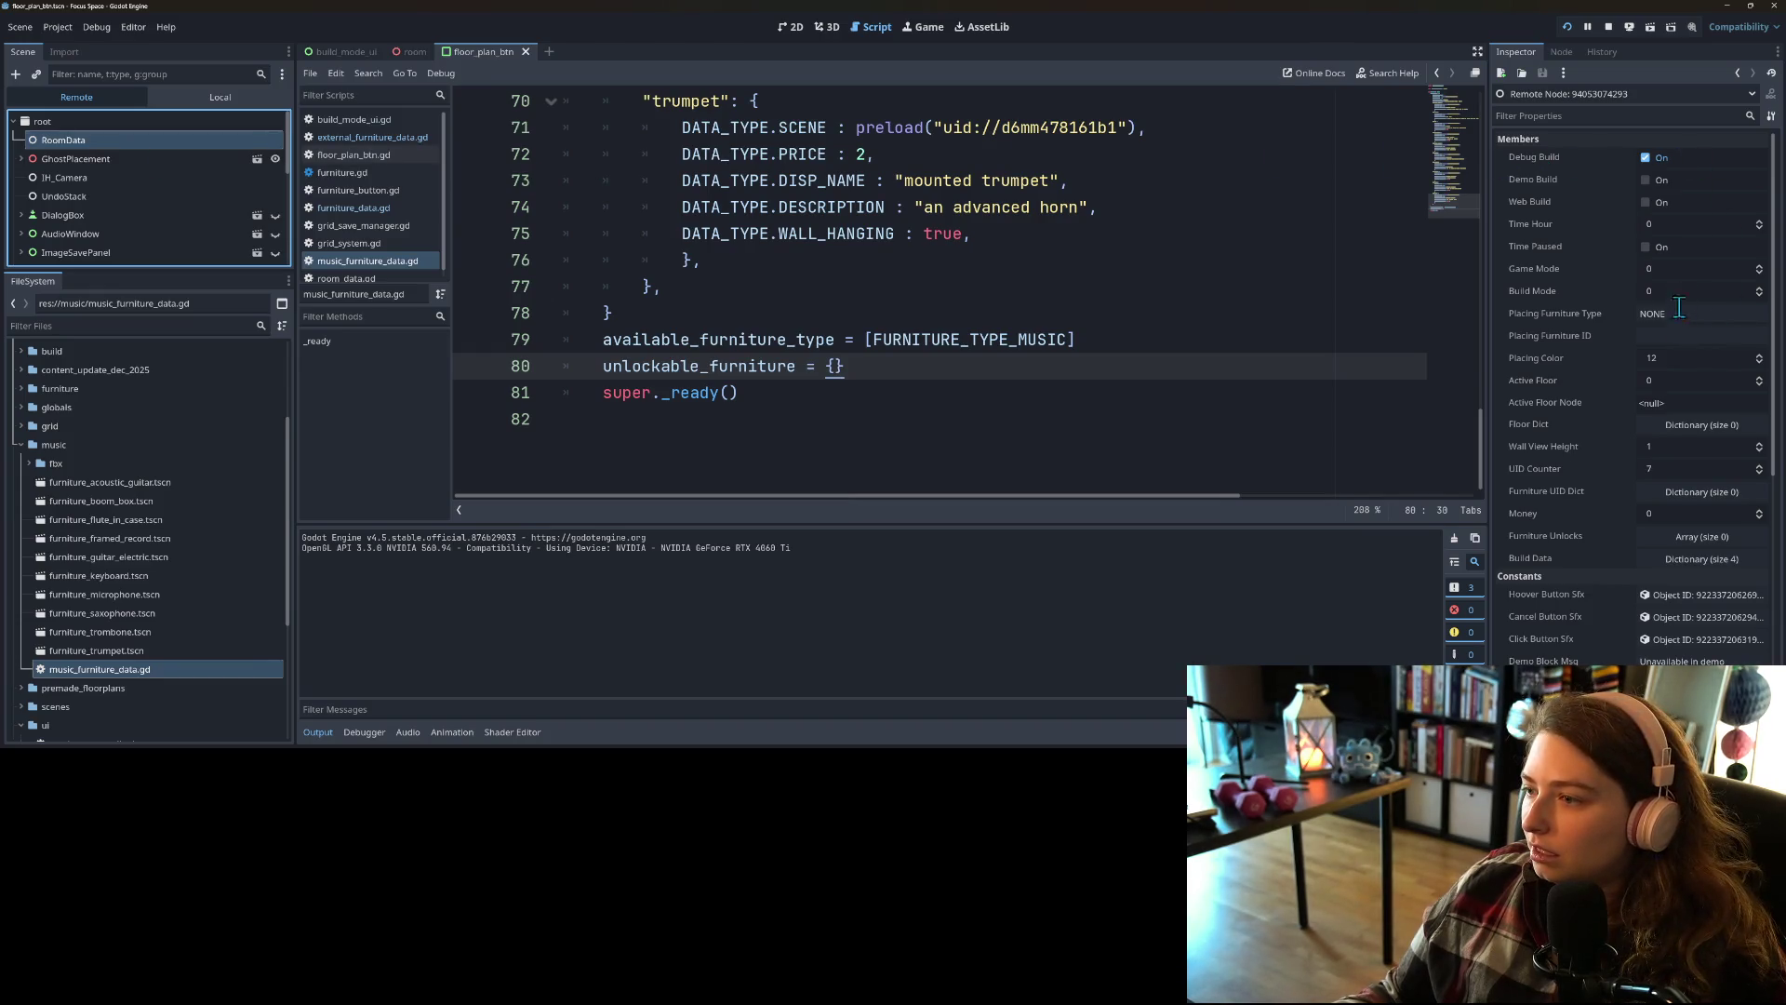
{"action": "left_click", "coordinate": [1661, 514]}
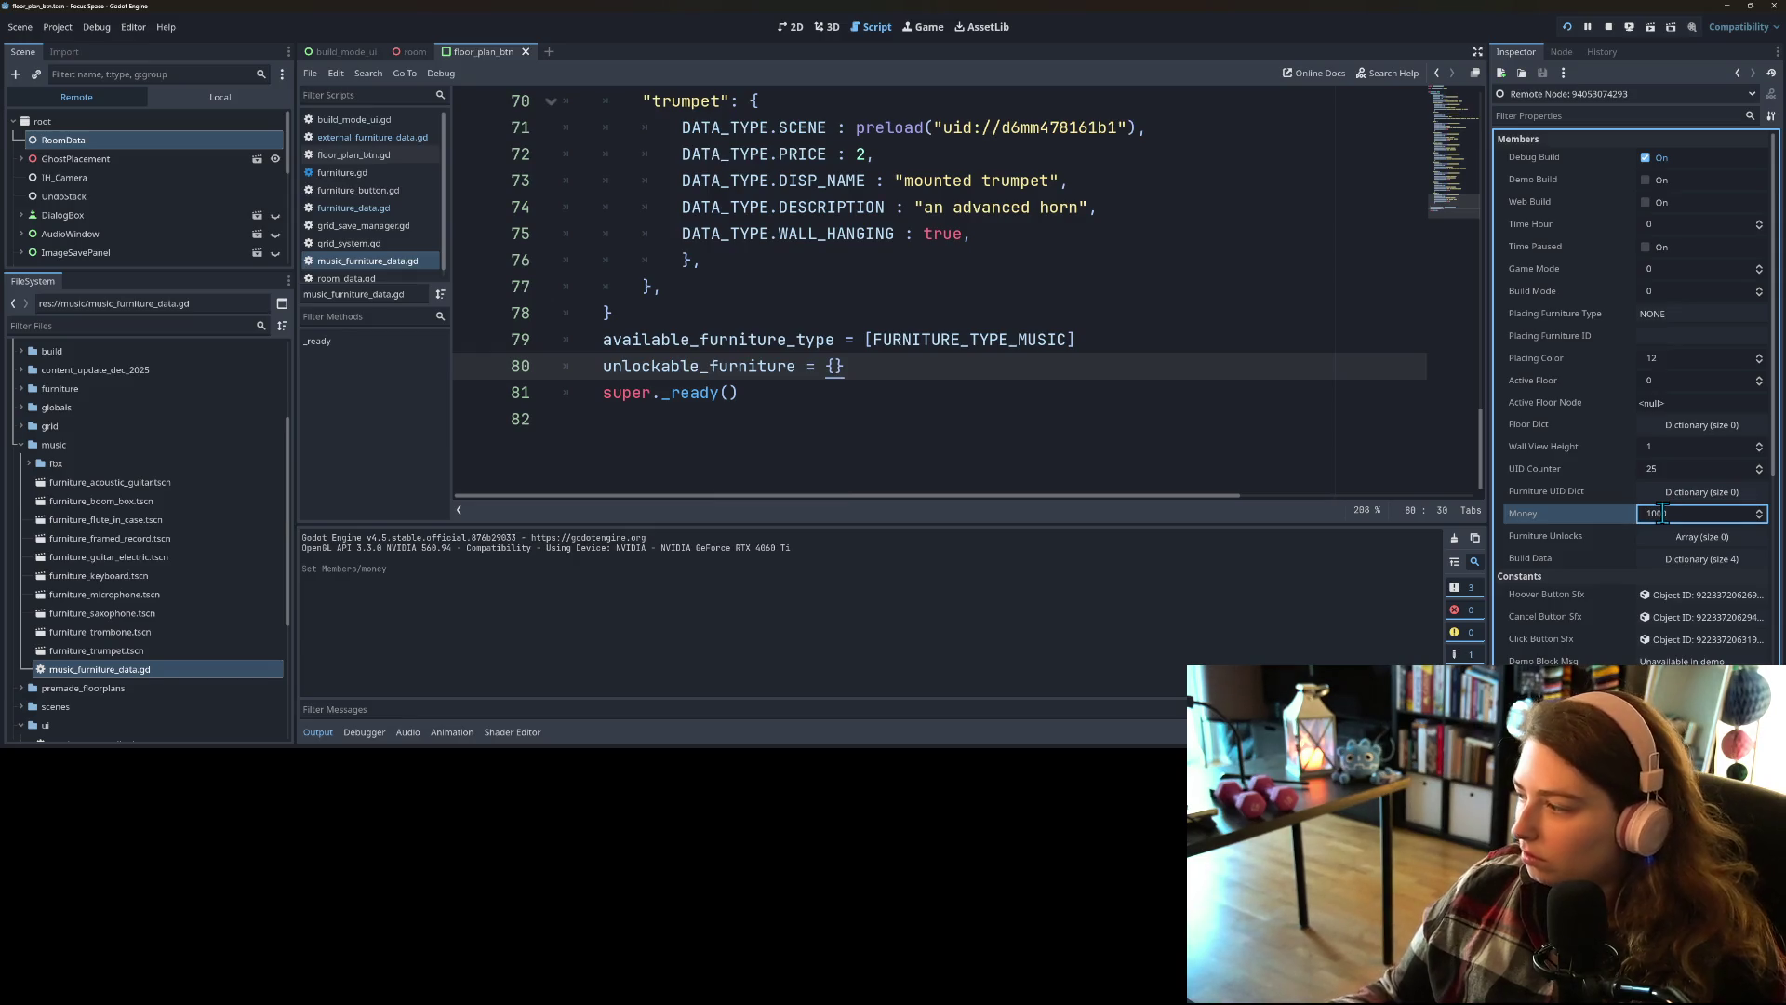
{"action": "type", "text": "0"}
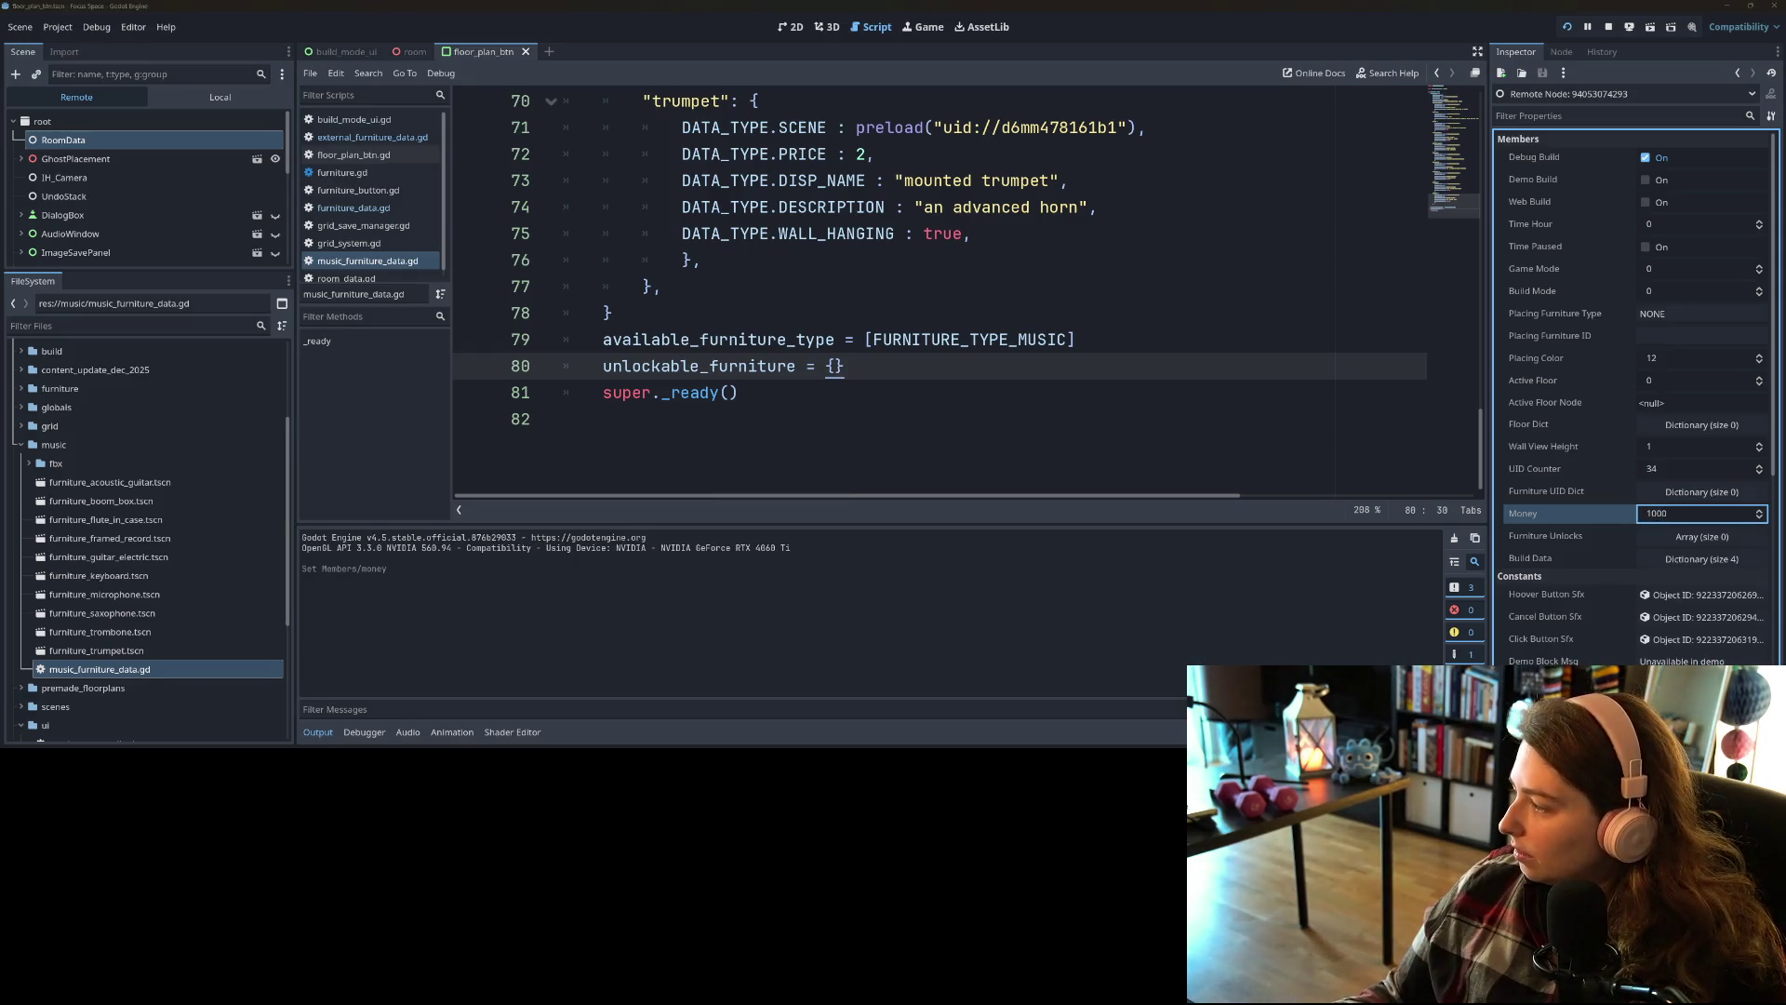
Step: Bring the game window forward to confirm the room-selection screen shows the 1000 balance
{"action": "key", "text": "alt+Tab"}
{"action": "left_click", "coordinate": [1387, 208]}
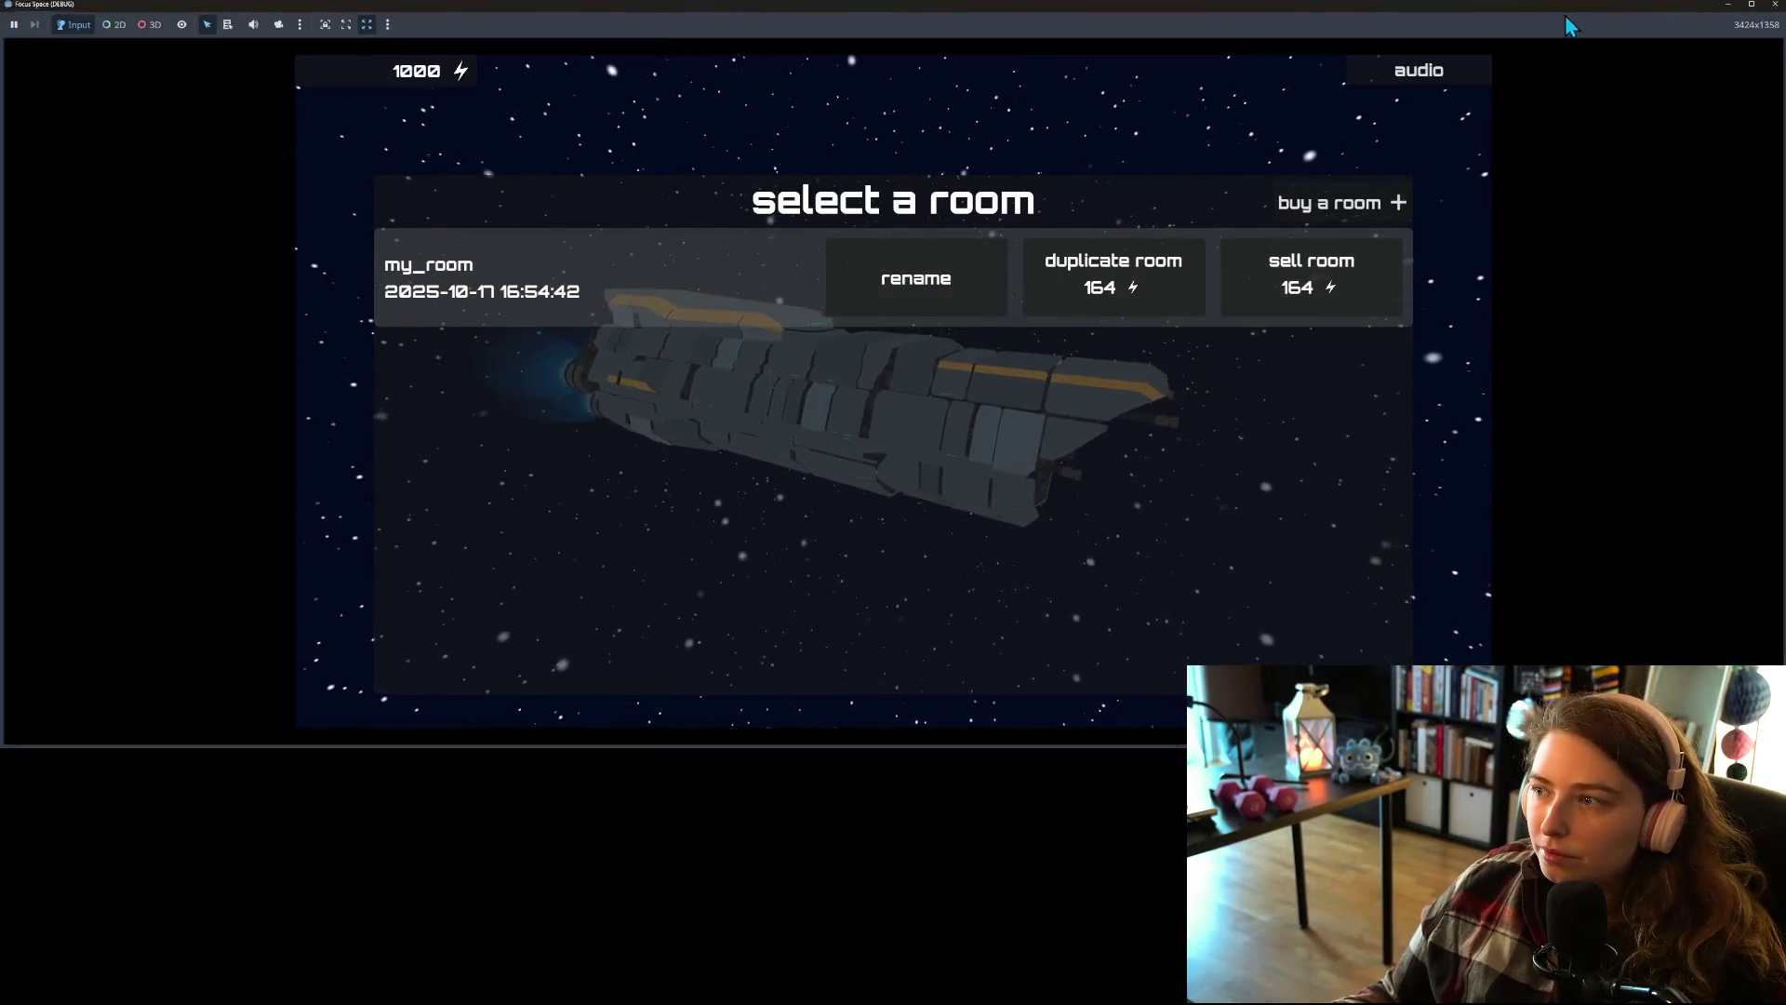
{"action": "key", "text": "super+Down"}
{"action": "left_click", "coordinate": [63, 177]}
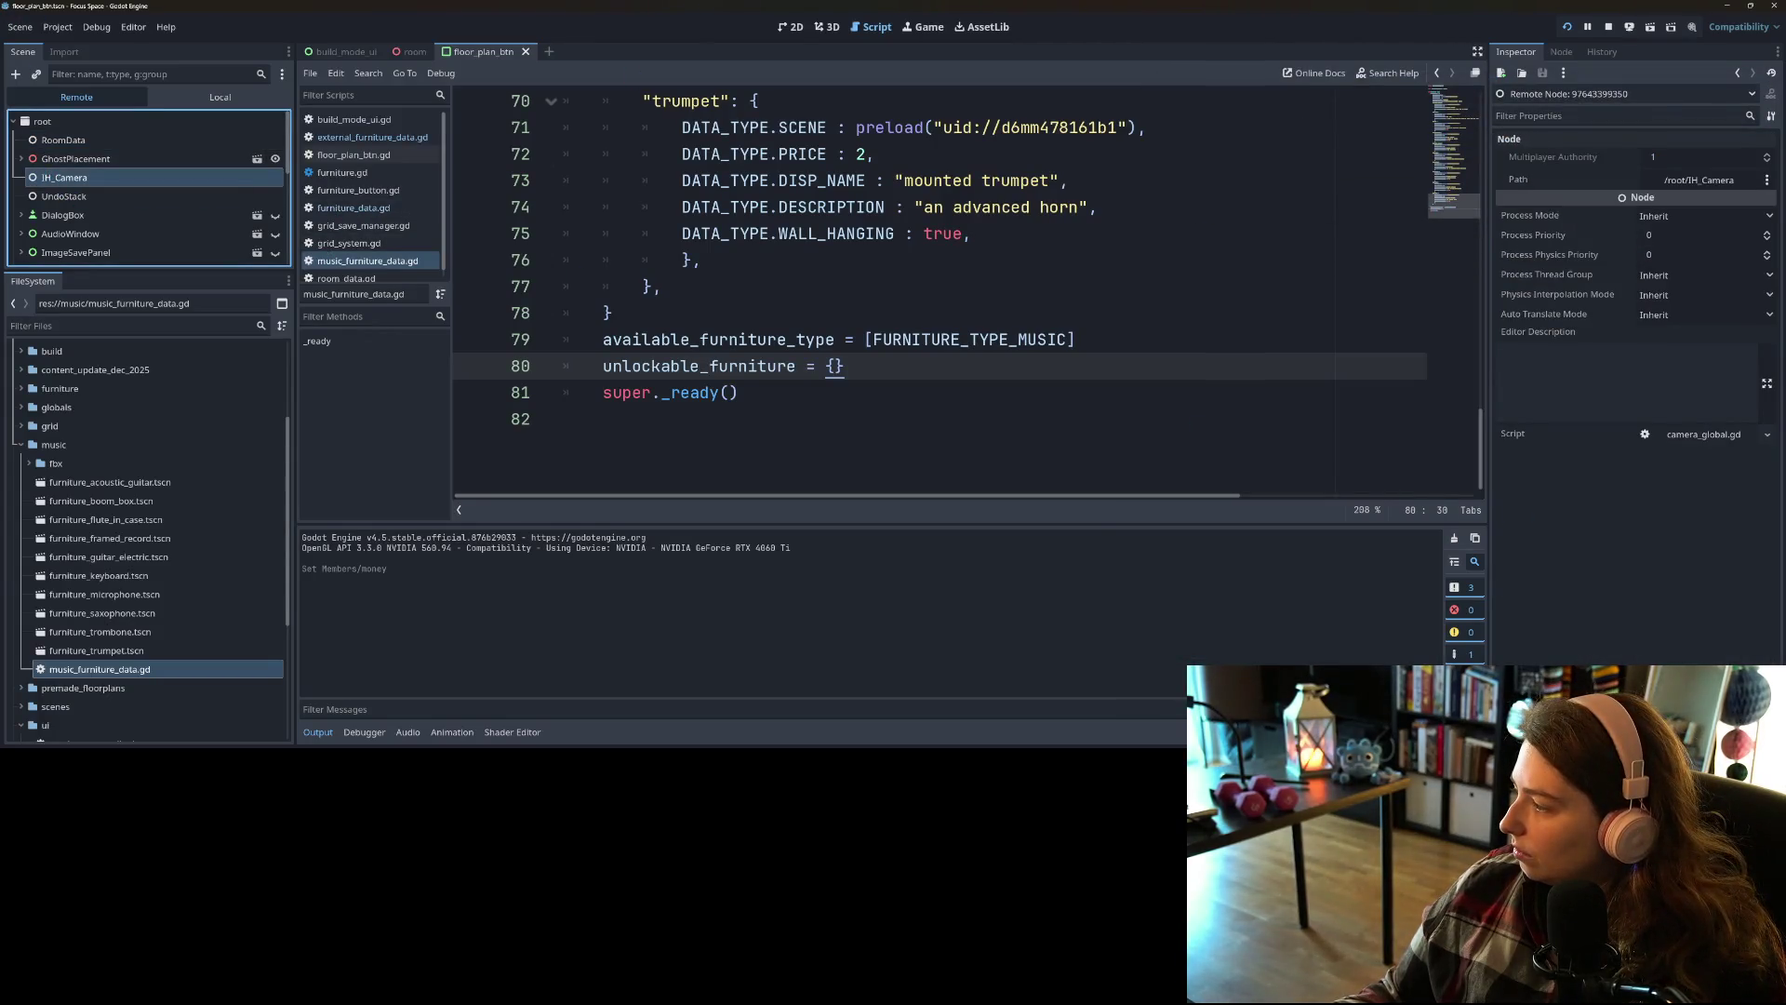
{"action": "key", "text": "alt+Tab"}
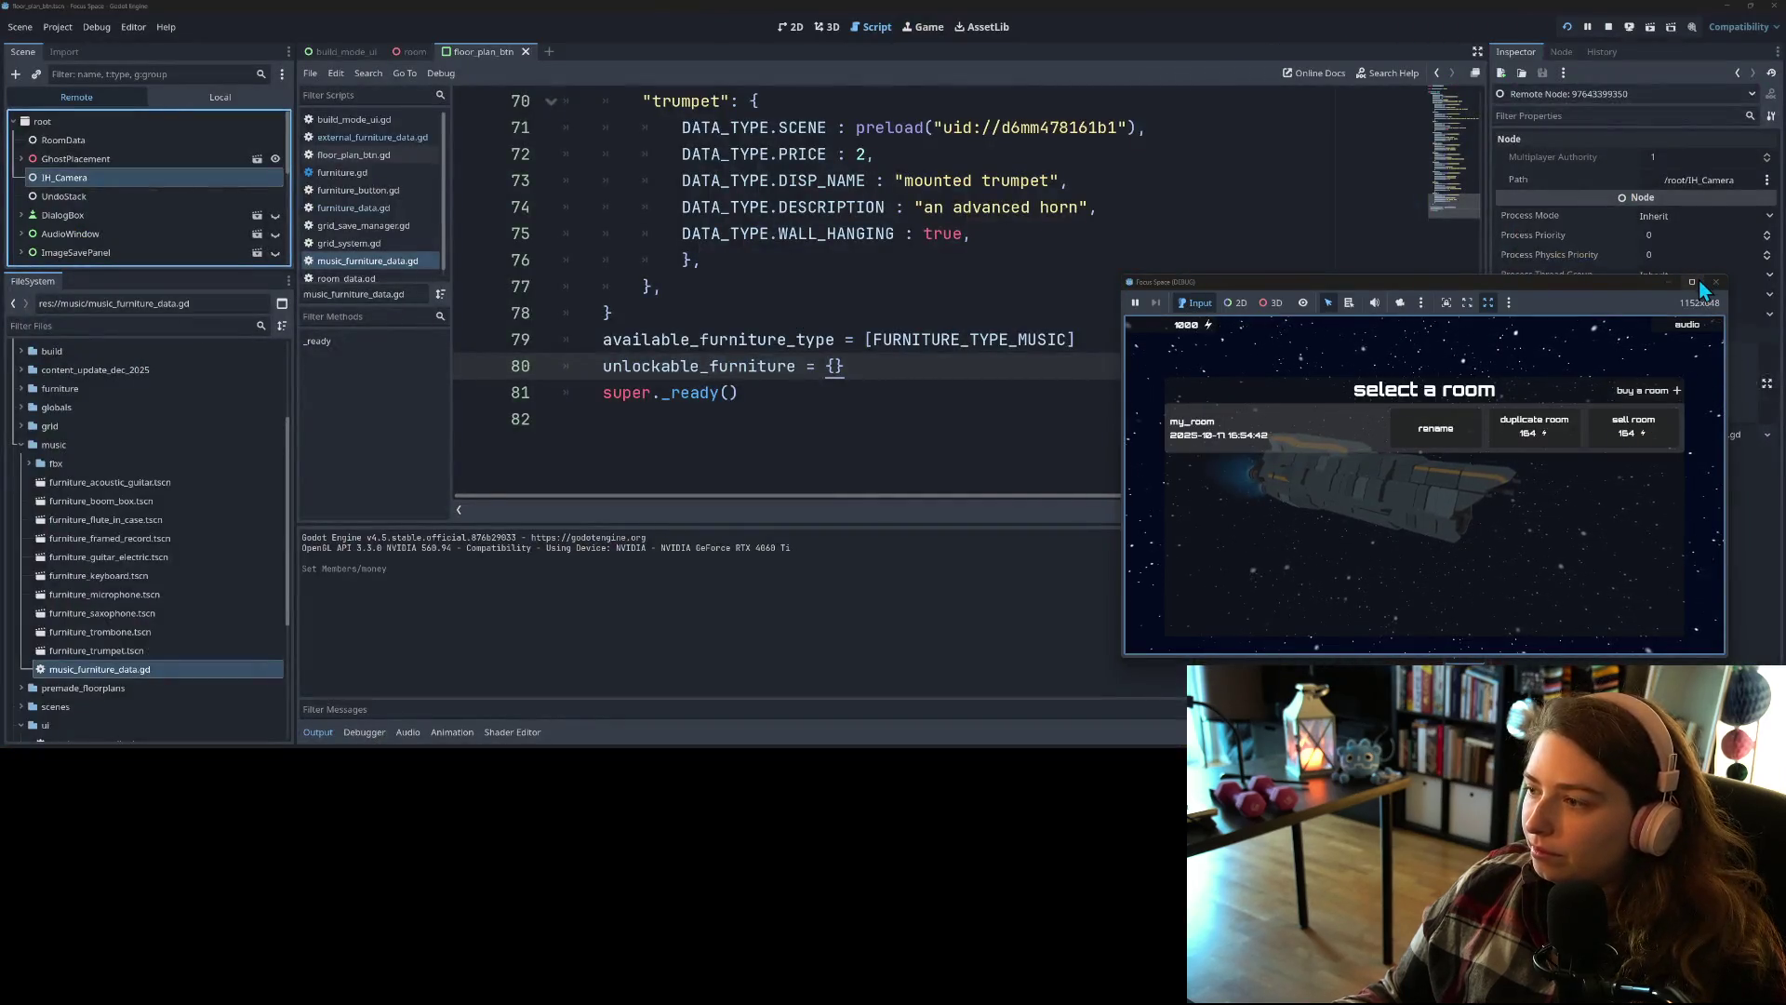
{"action": "left_click", "coordinate": [1693, 282]}
Step: Enter my_room and place the replicator against the back-left wall
{"action": "left_click", "coordinate": [623, 279]}
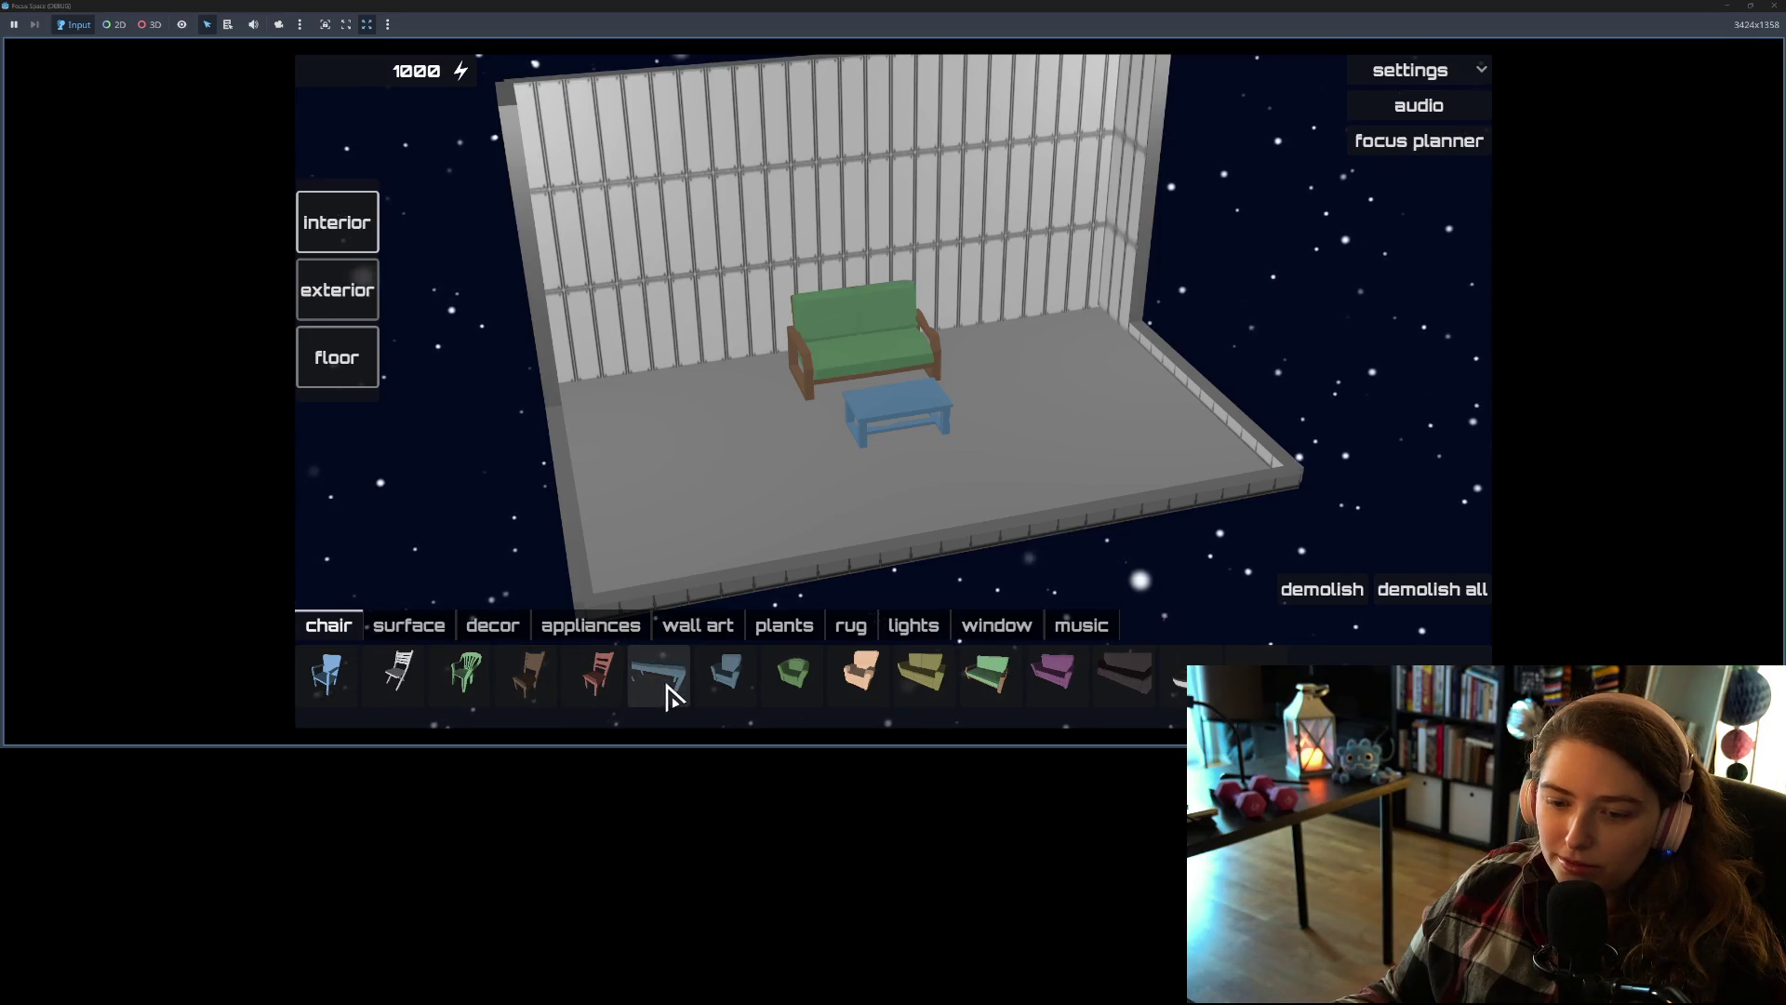
{"action": "left_click", "coordinate": [590, 629]}
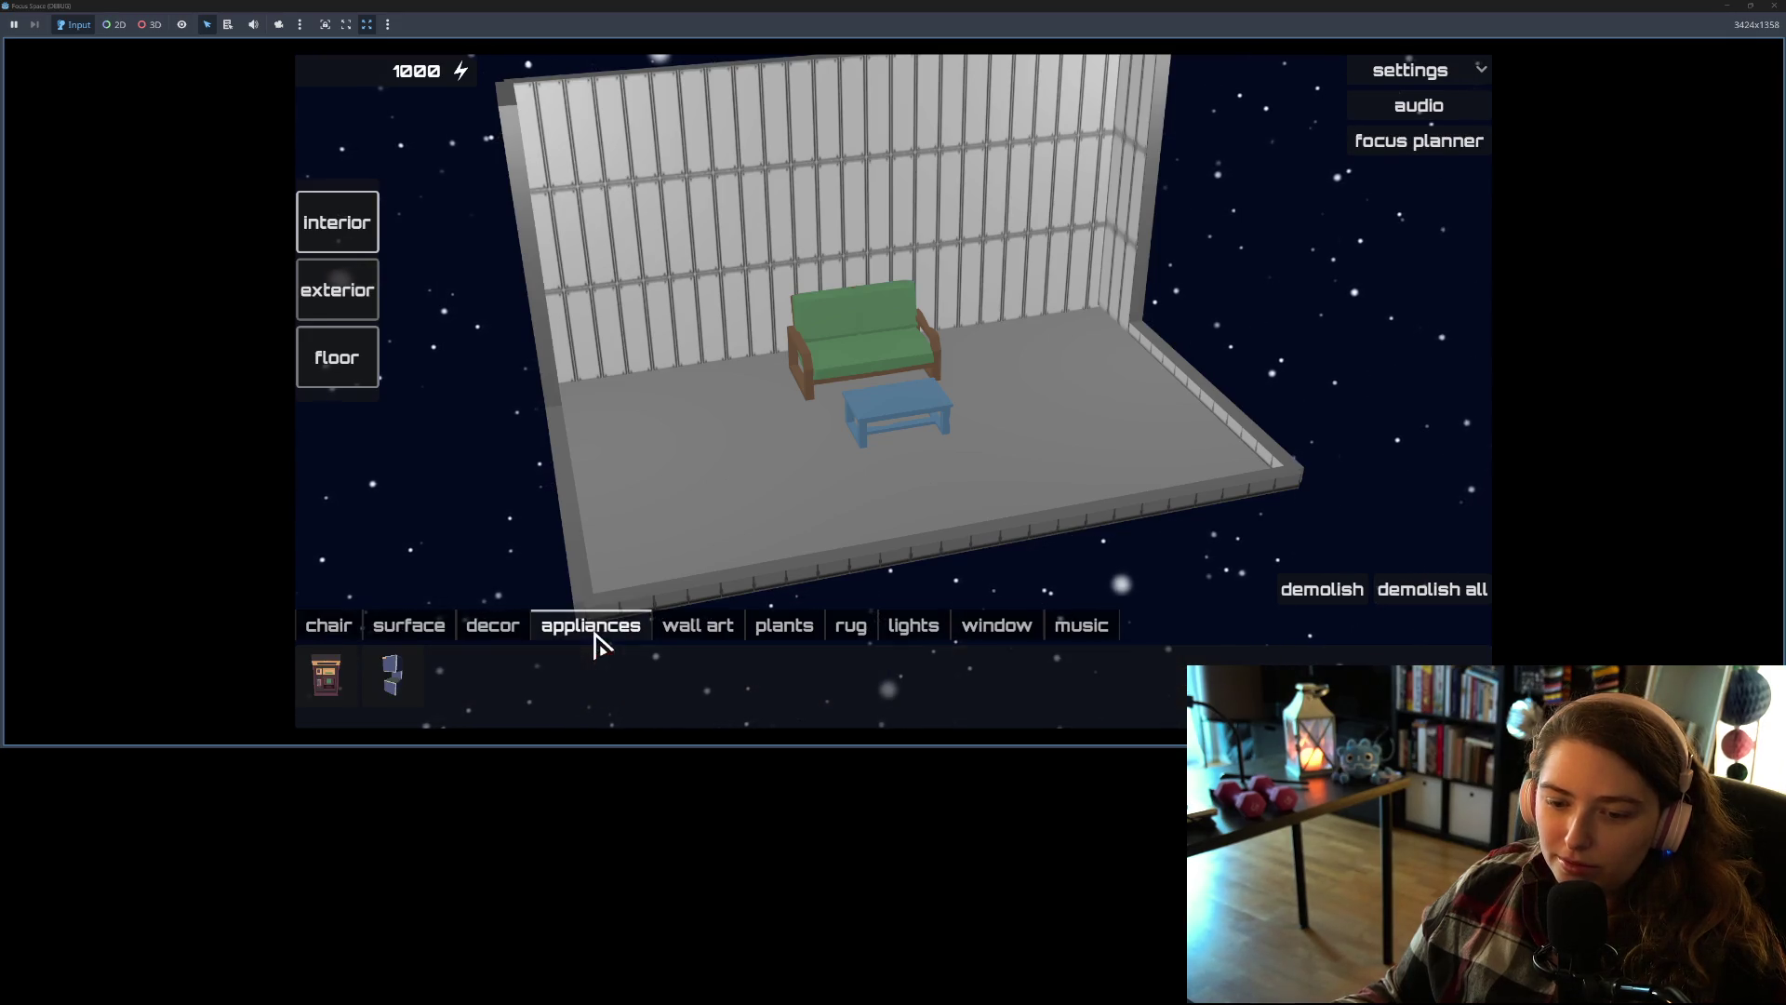
{"action": "left_click", "coordinate": [327, 678]}
{"action": "left_click", "coordinate": [662, 359]}
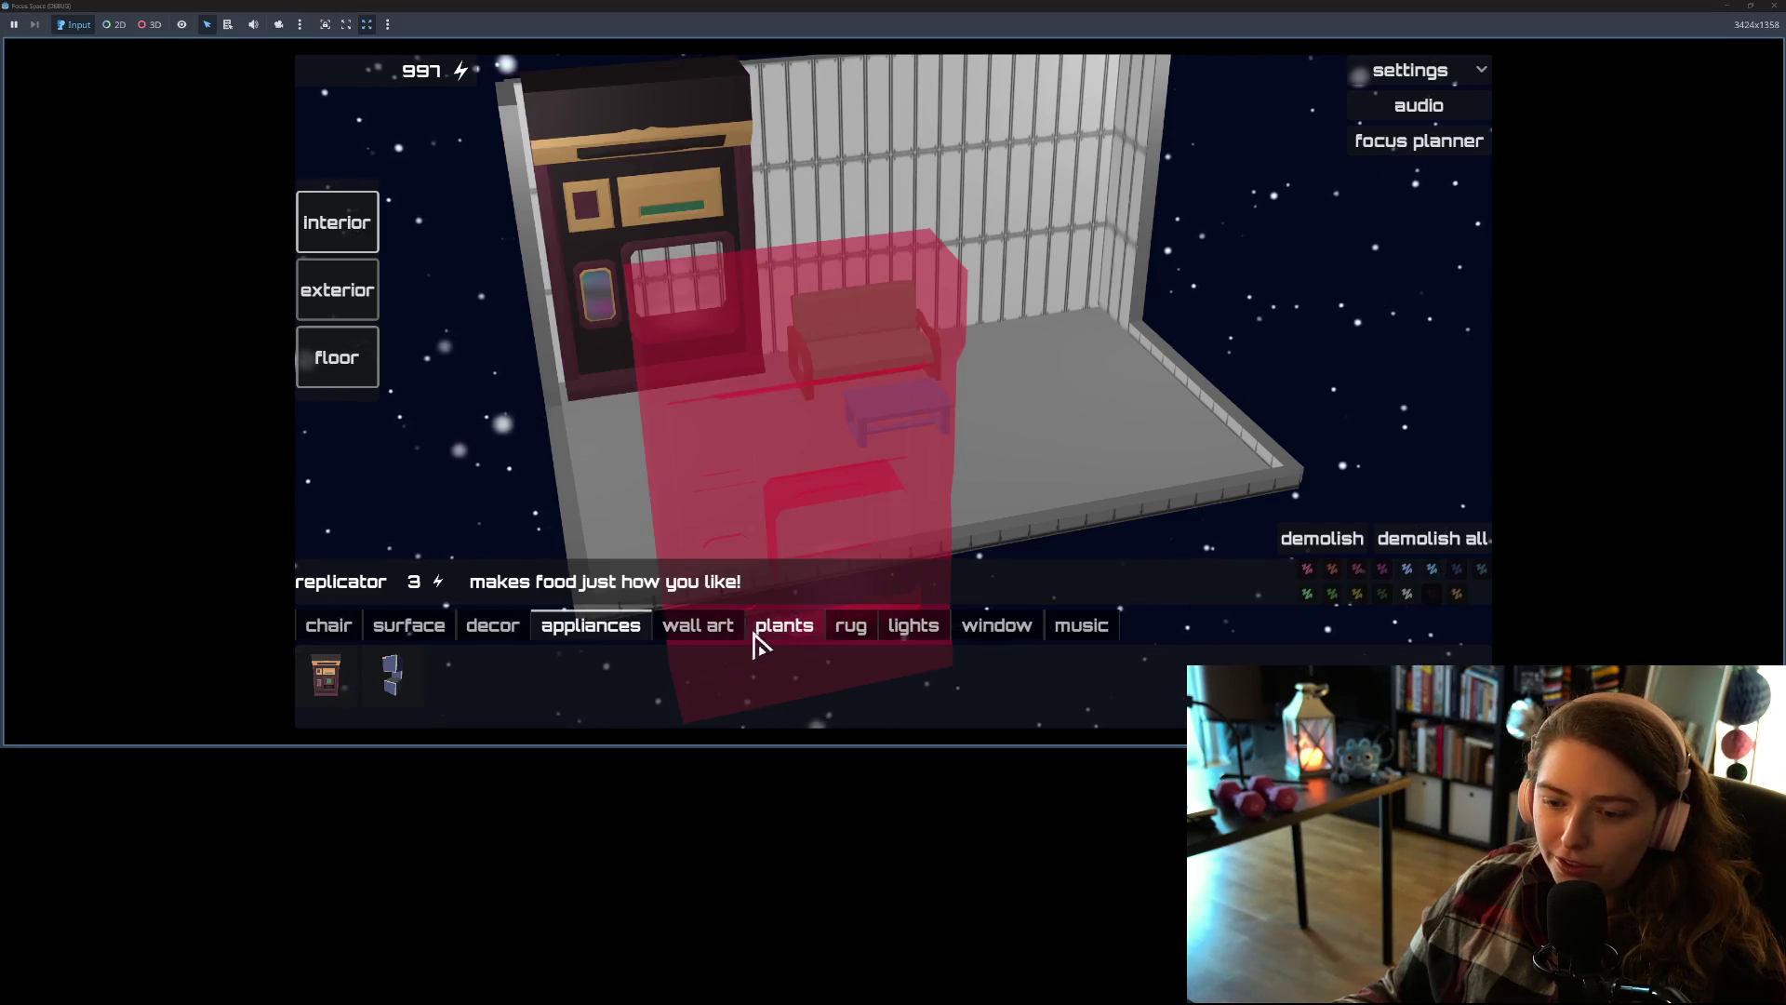
Step: Hang a wall art picture, the mounted saxophone and the framed record on the back wall
{"action": "left_click", "coordinate": [700, 627]}
{"action": "left_click", "coordinate": [725, 679]}
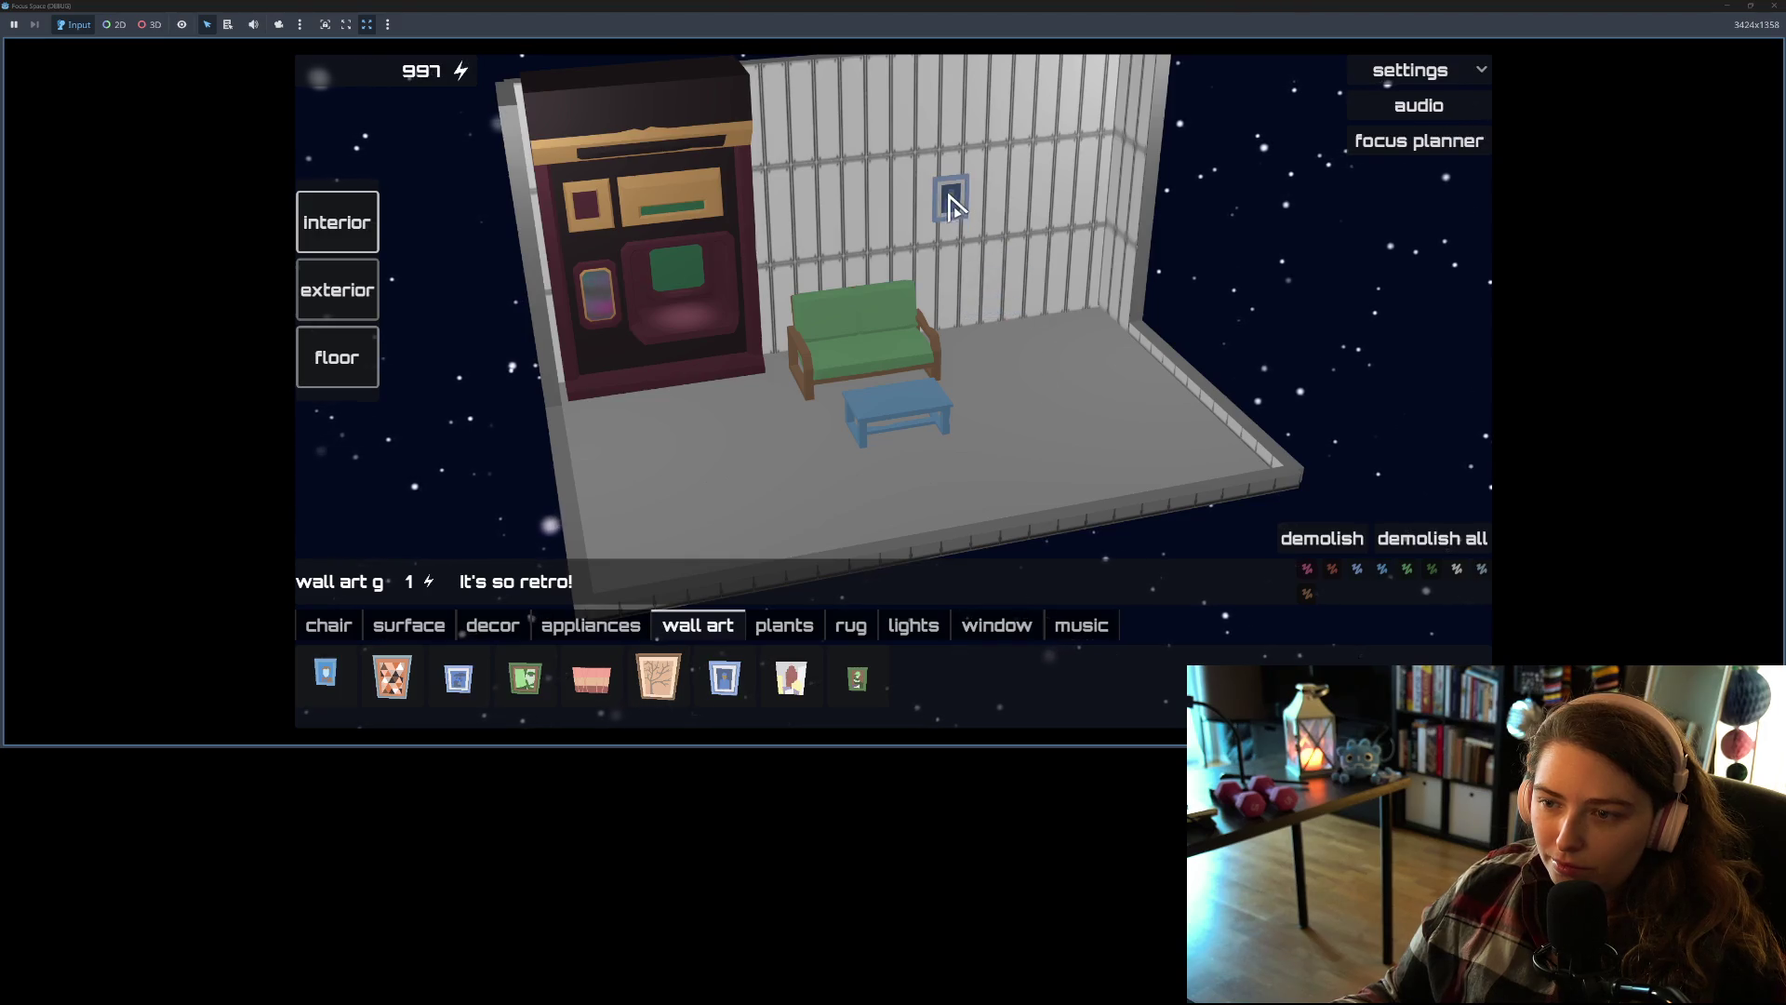
{"action": "left_click", "coordinate": [879, 203]}
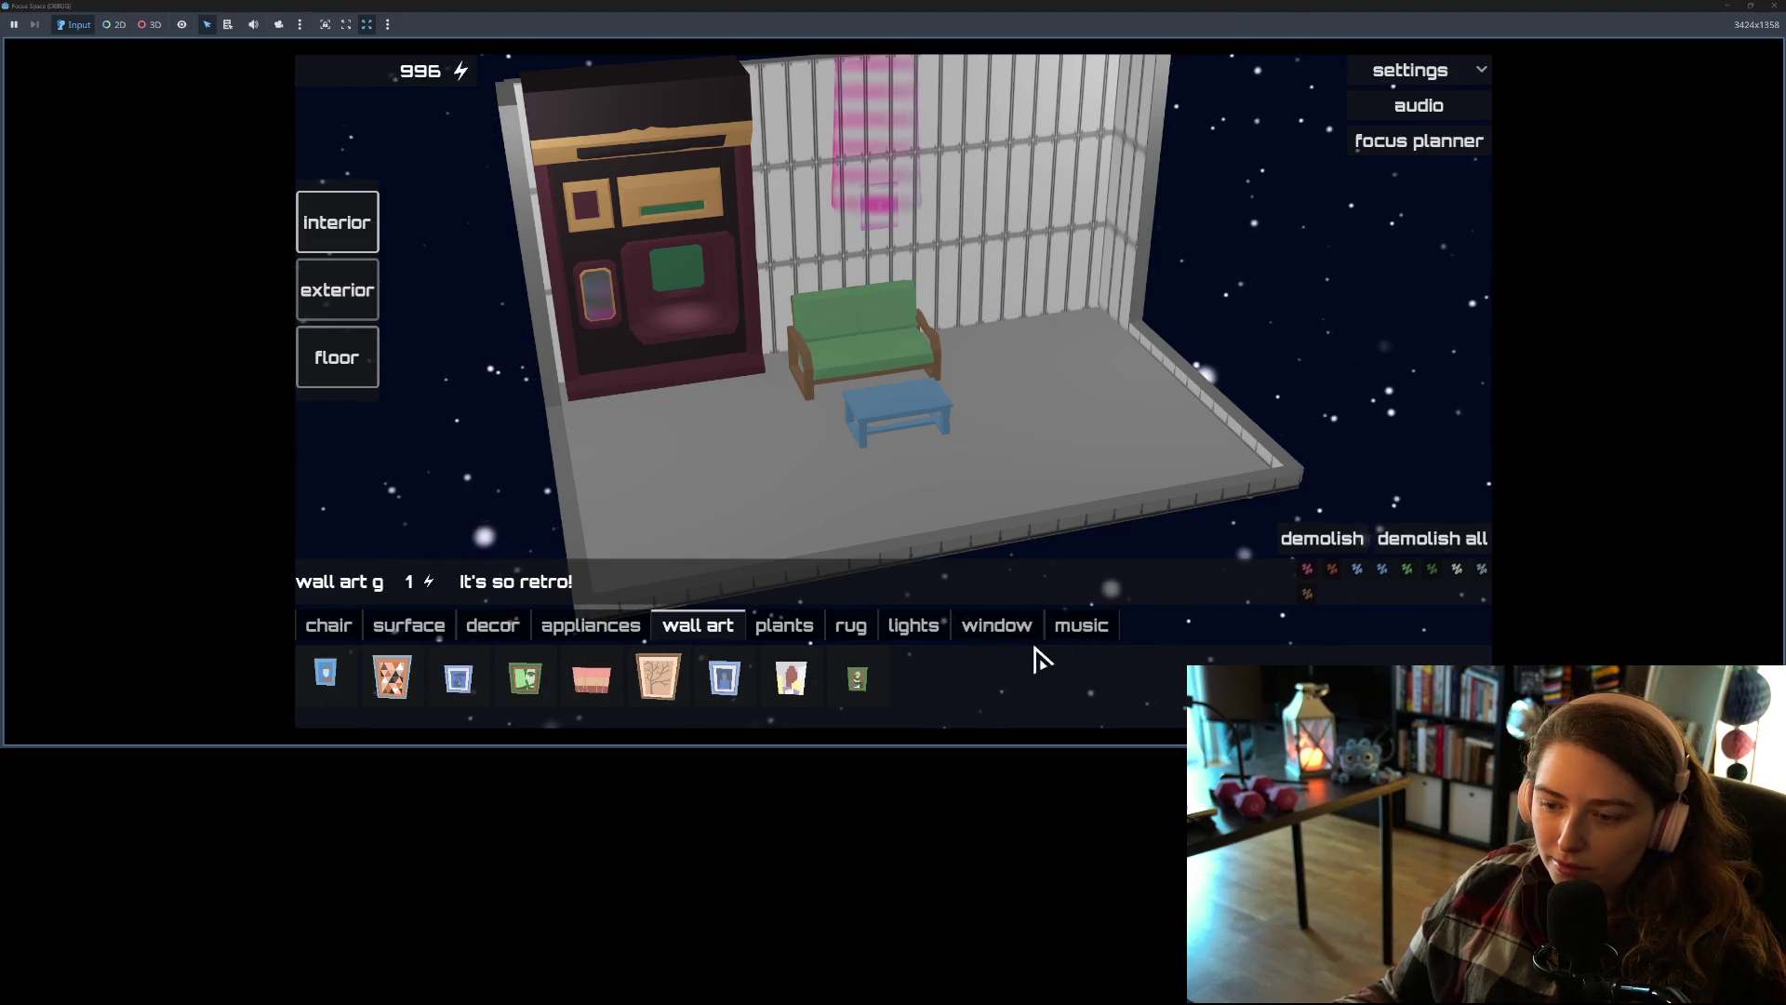
{"action": "left_click", "coordinate": [1084, 626]}
{"action": "left_click", "coordinate": [815, 693]}
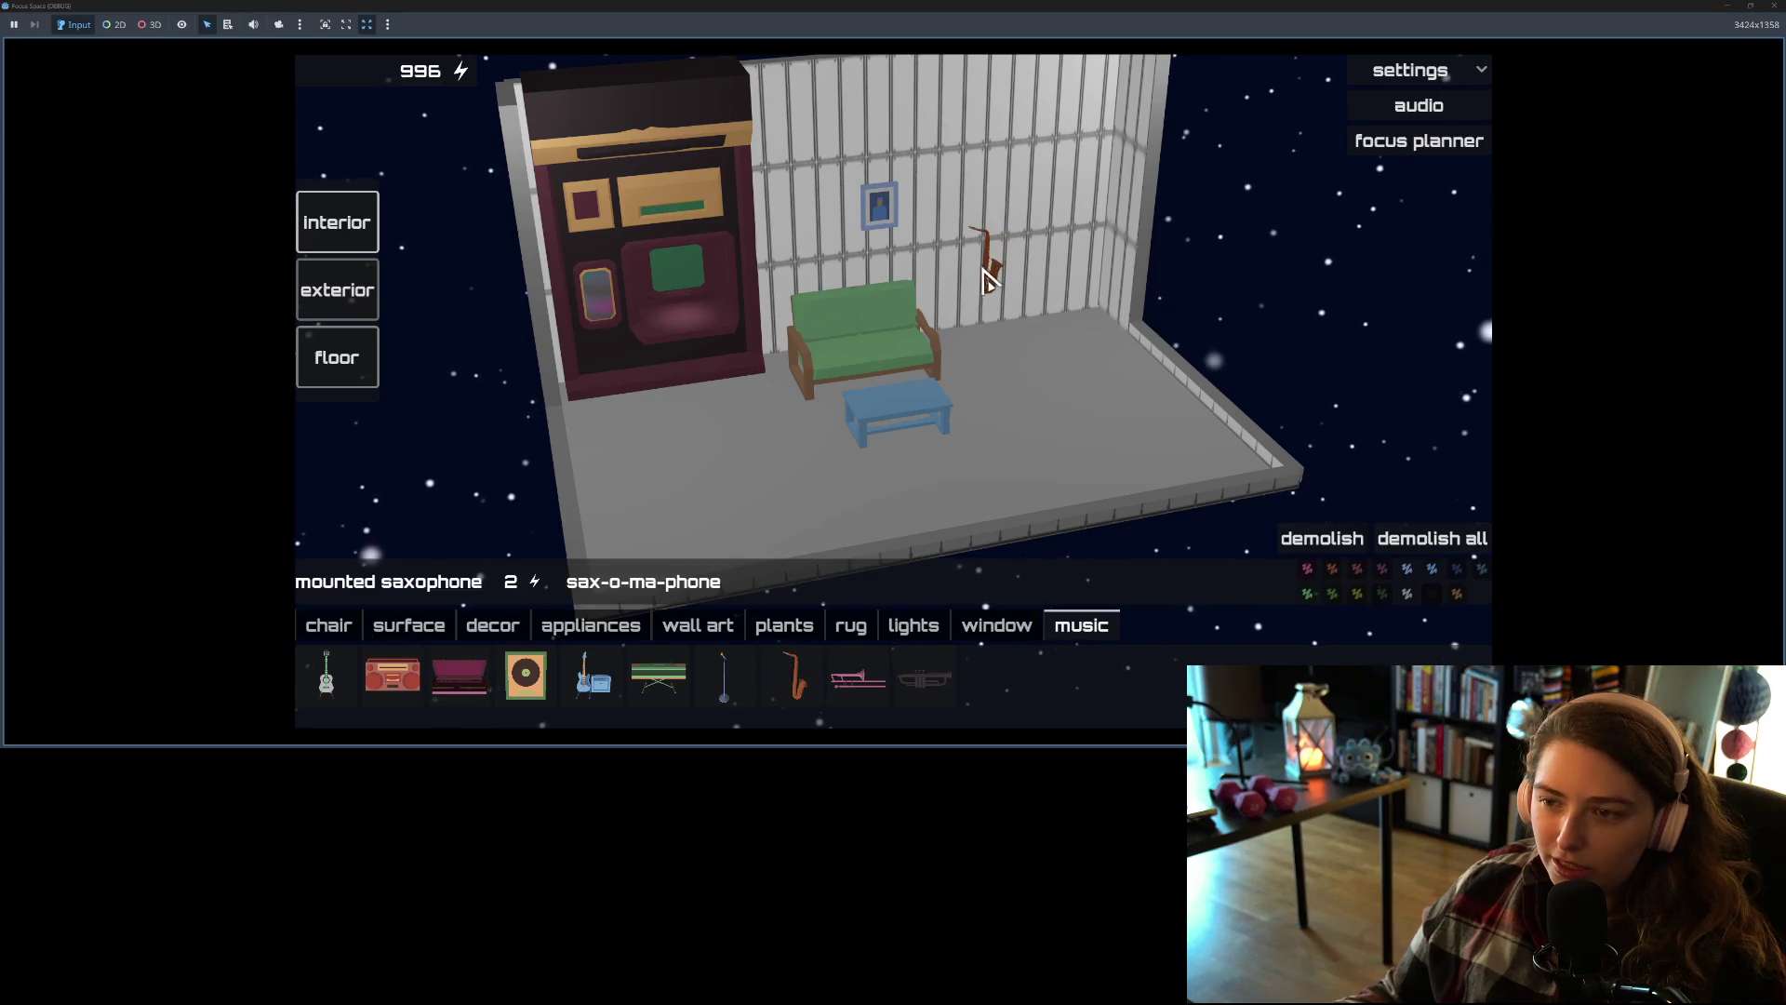
{"action": "left_click", "coordinate": [948, 223]}
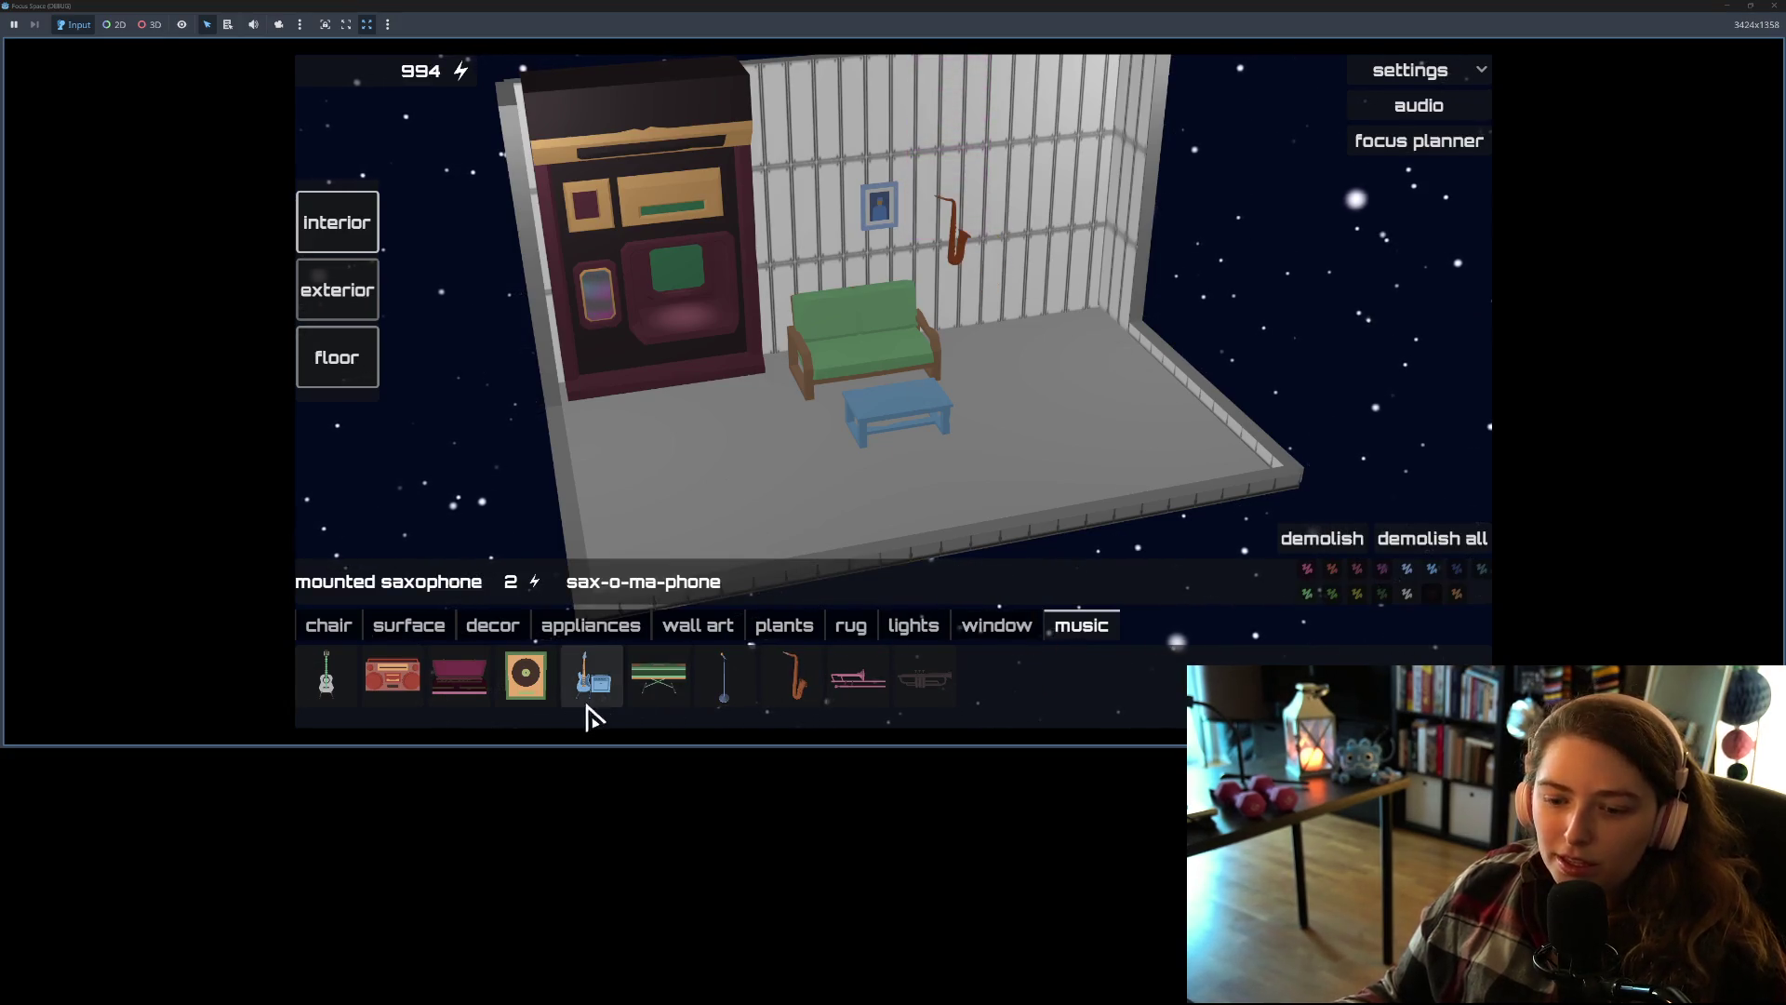
{"action": "left_click", "coordinate": [523, 696]}
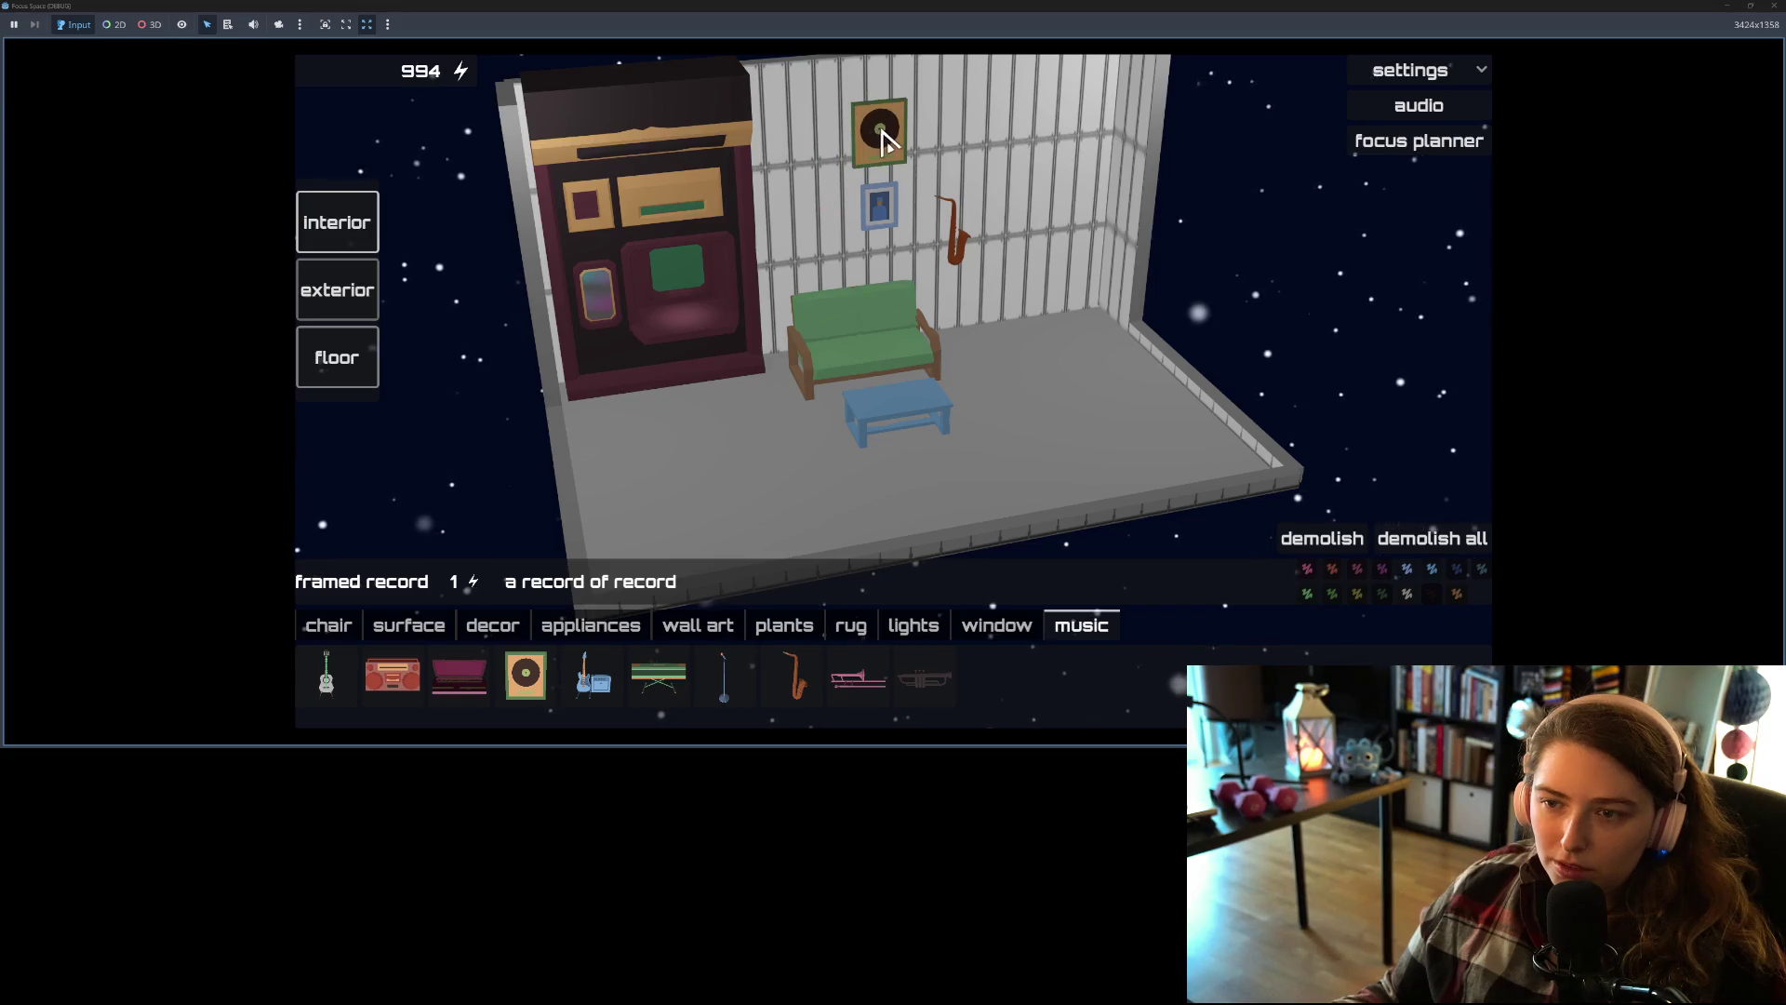
{"action": "left_click", "coordinate": [874, 135]}
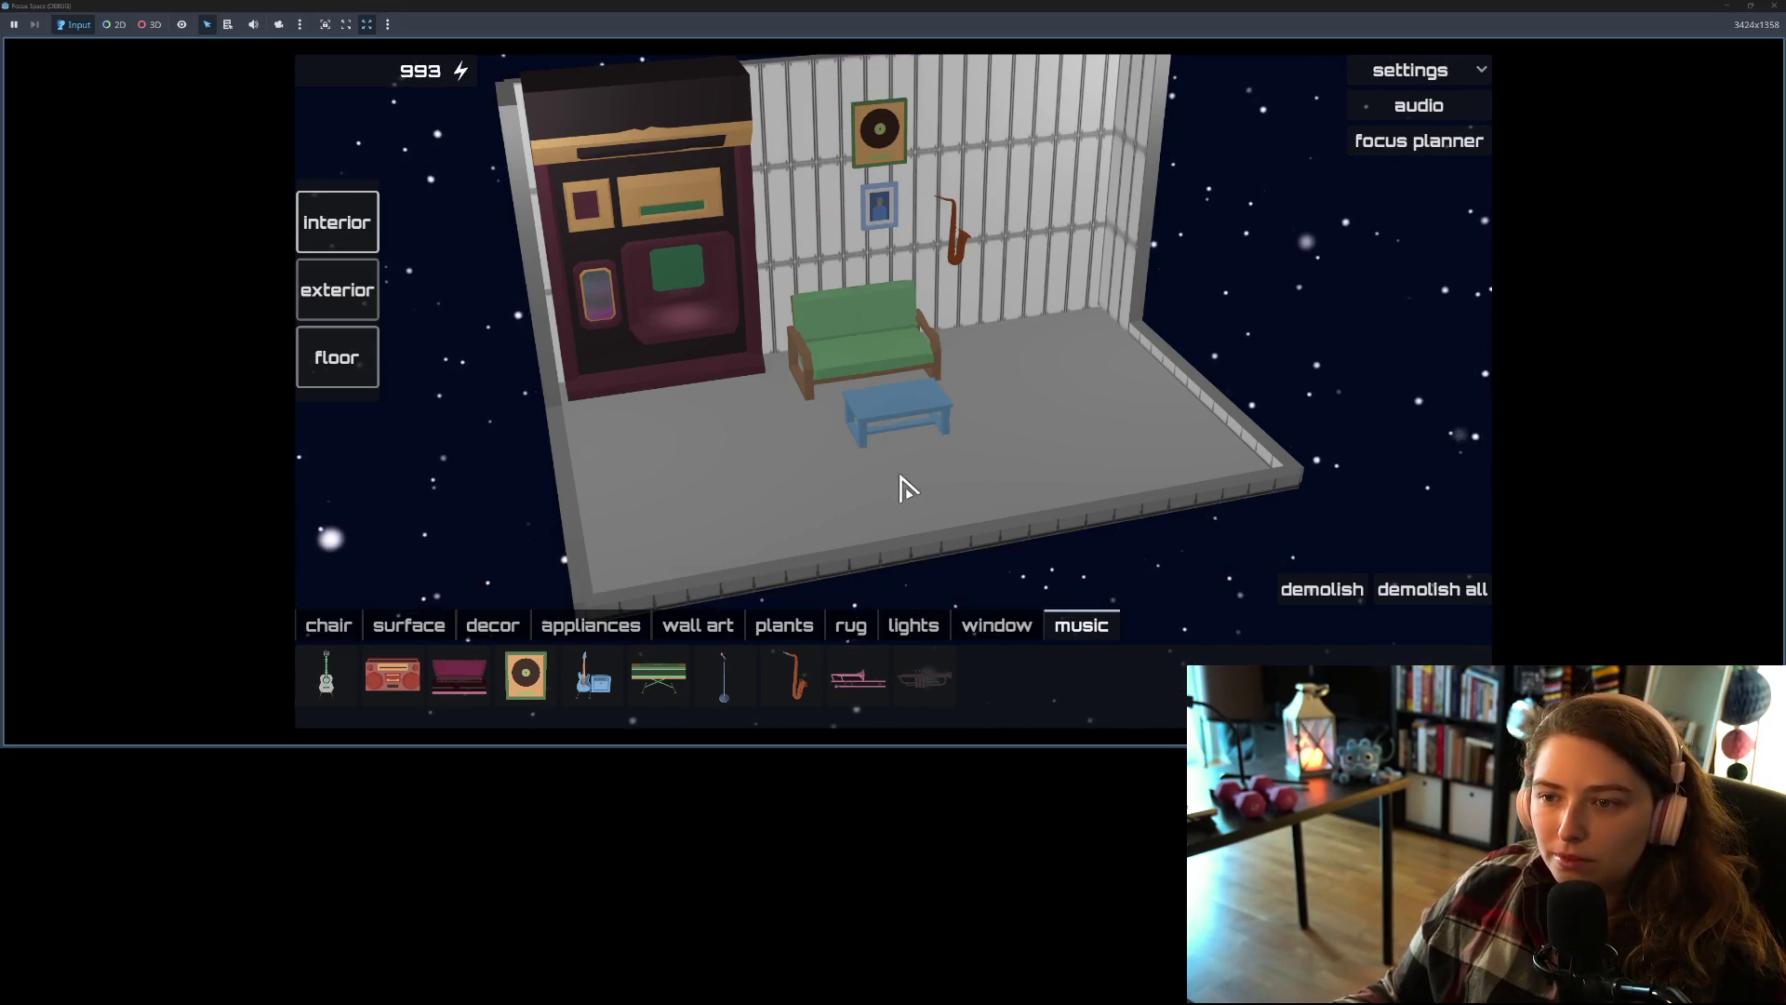
Step: Bring up the focus planner over the furnished room
{"action": "scroll", "coordinate": [906, 488], "scroll_direction": "up", "scroll_amount": 3}
{"action": "scroll", "coordinate": [777, 493], "scroll_direction": "down", "scroll_amount": 3}
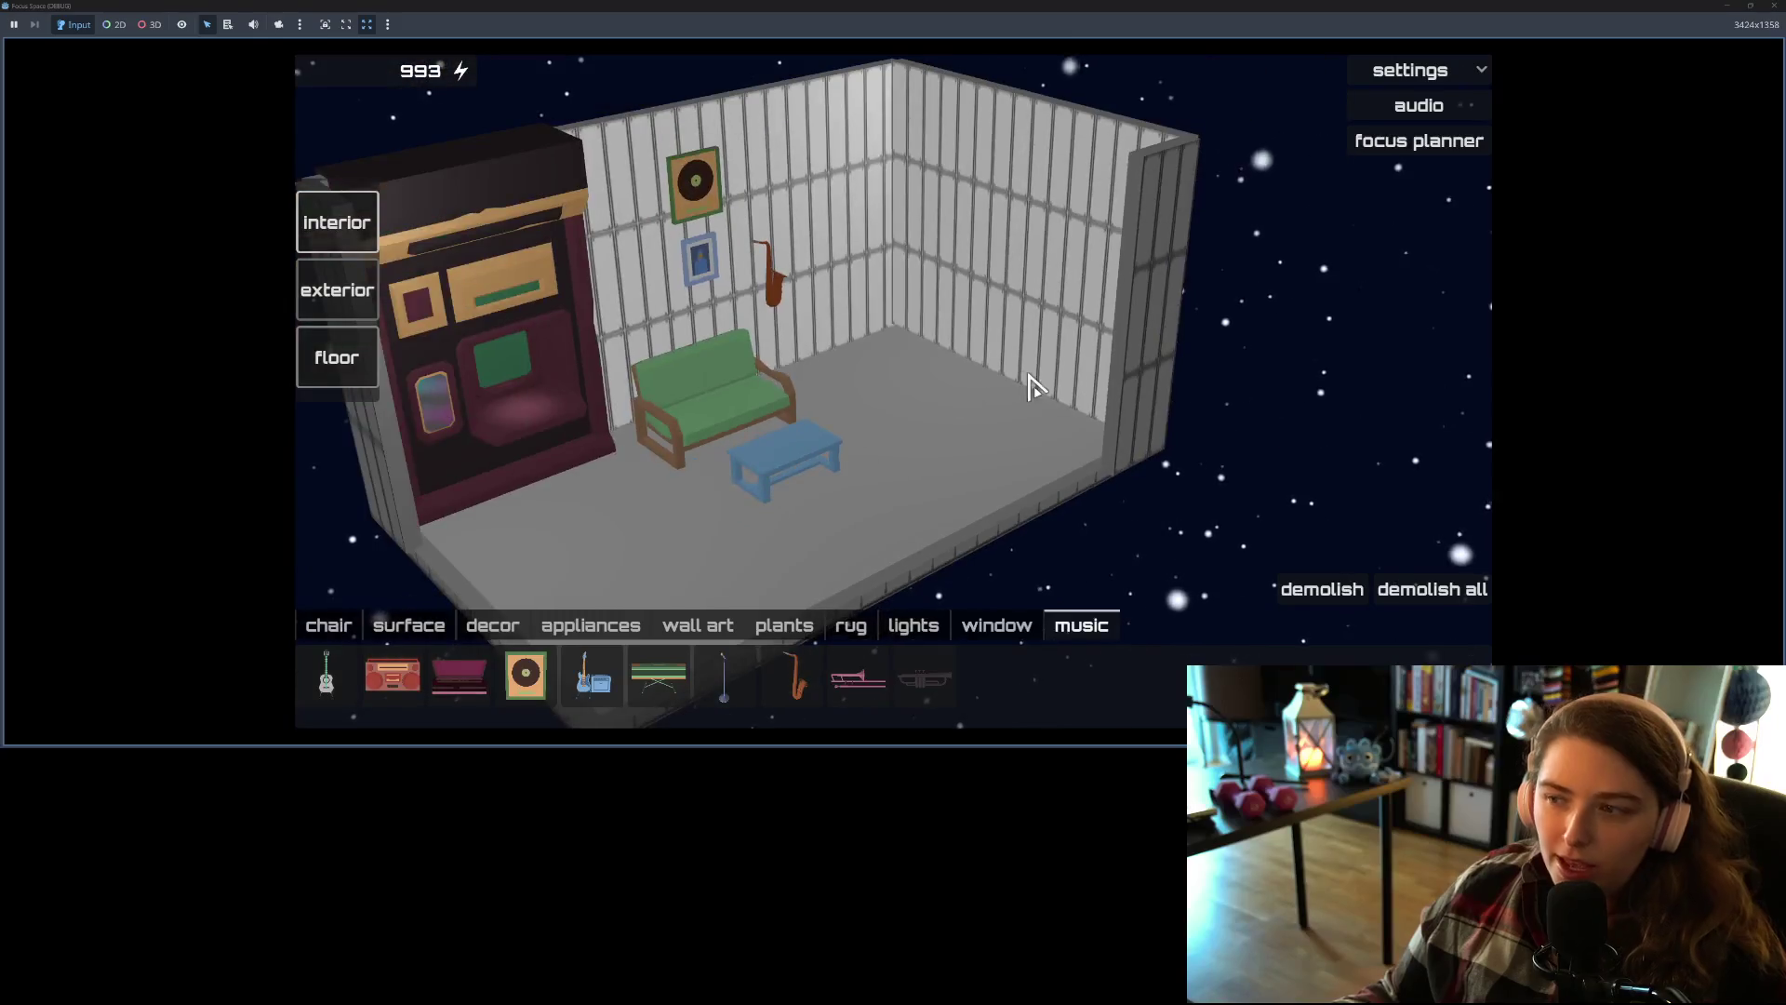
{"action": "left_click", "coordinate": [1440, 144]}
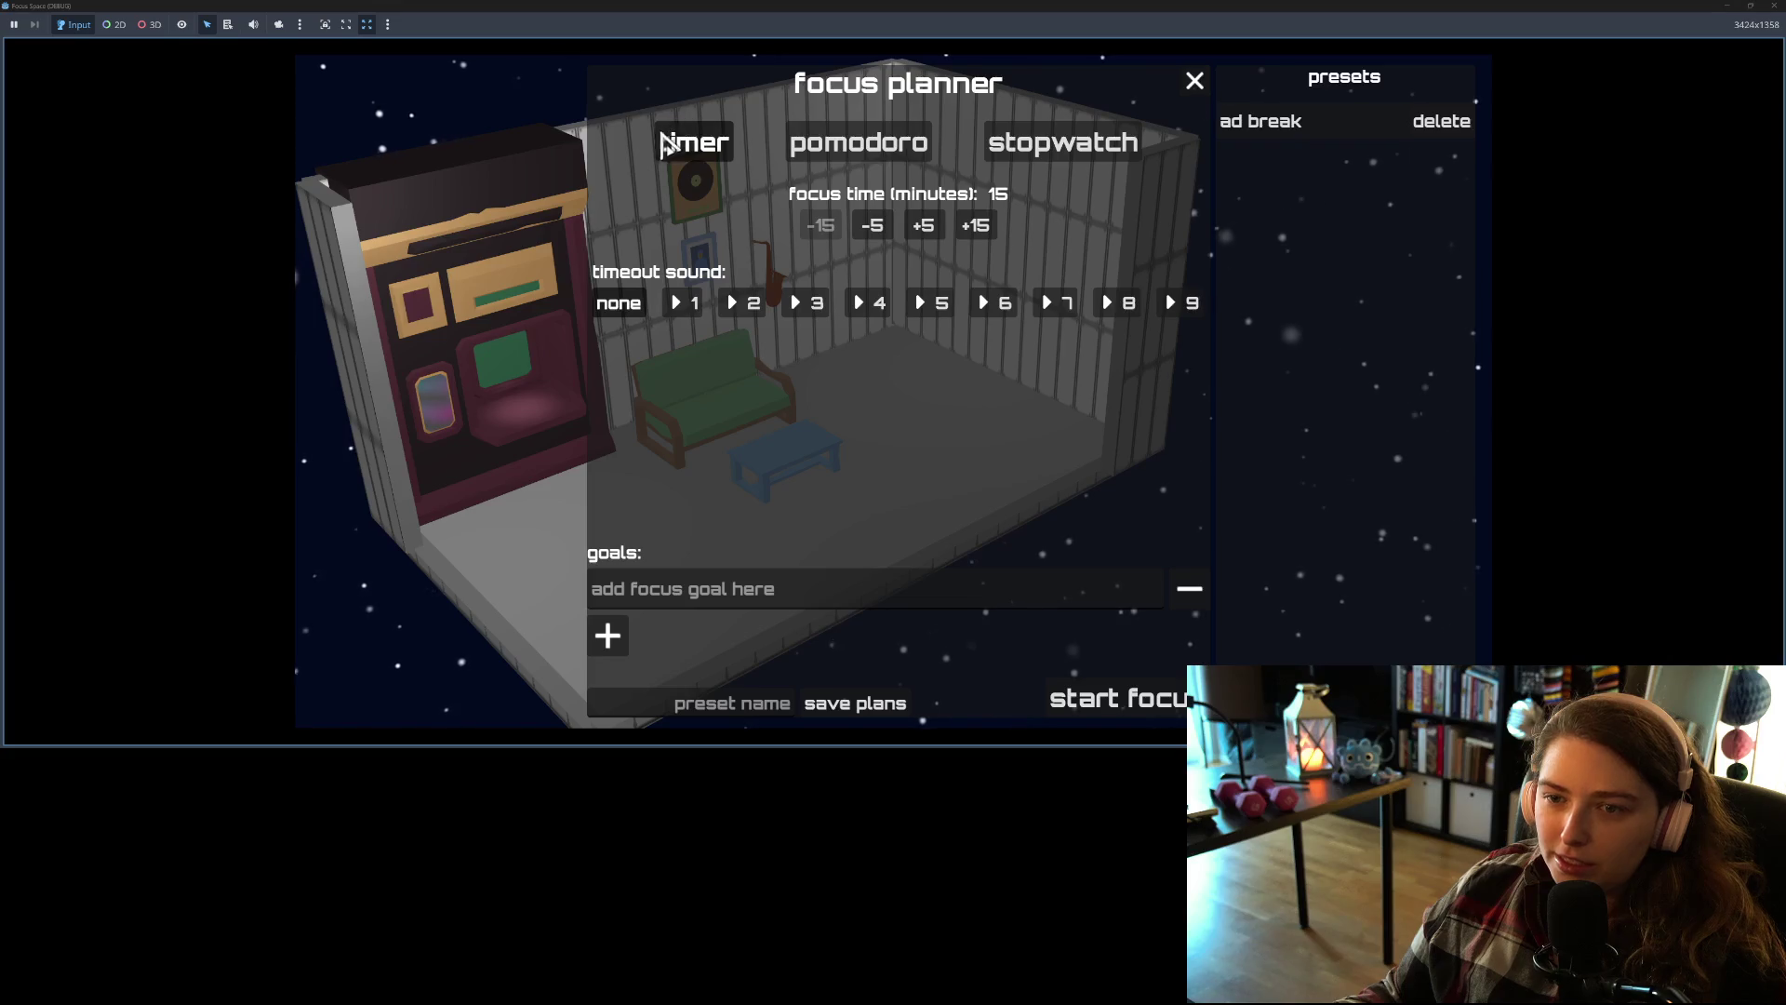
Step: Run a stopwatch focus session, end it early, dismiss the summary, and close the game
{"action": "left_click", "coordinate": [1065, 160]}
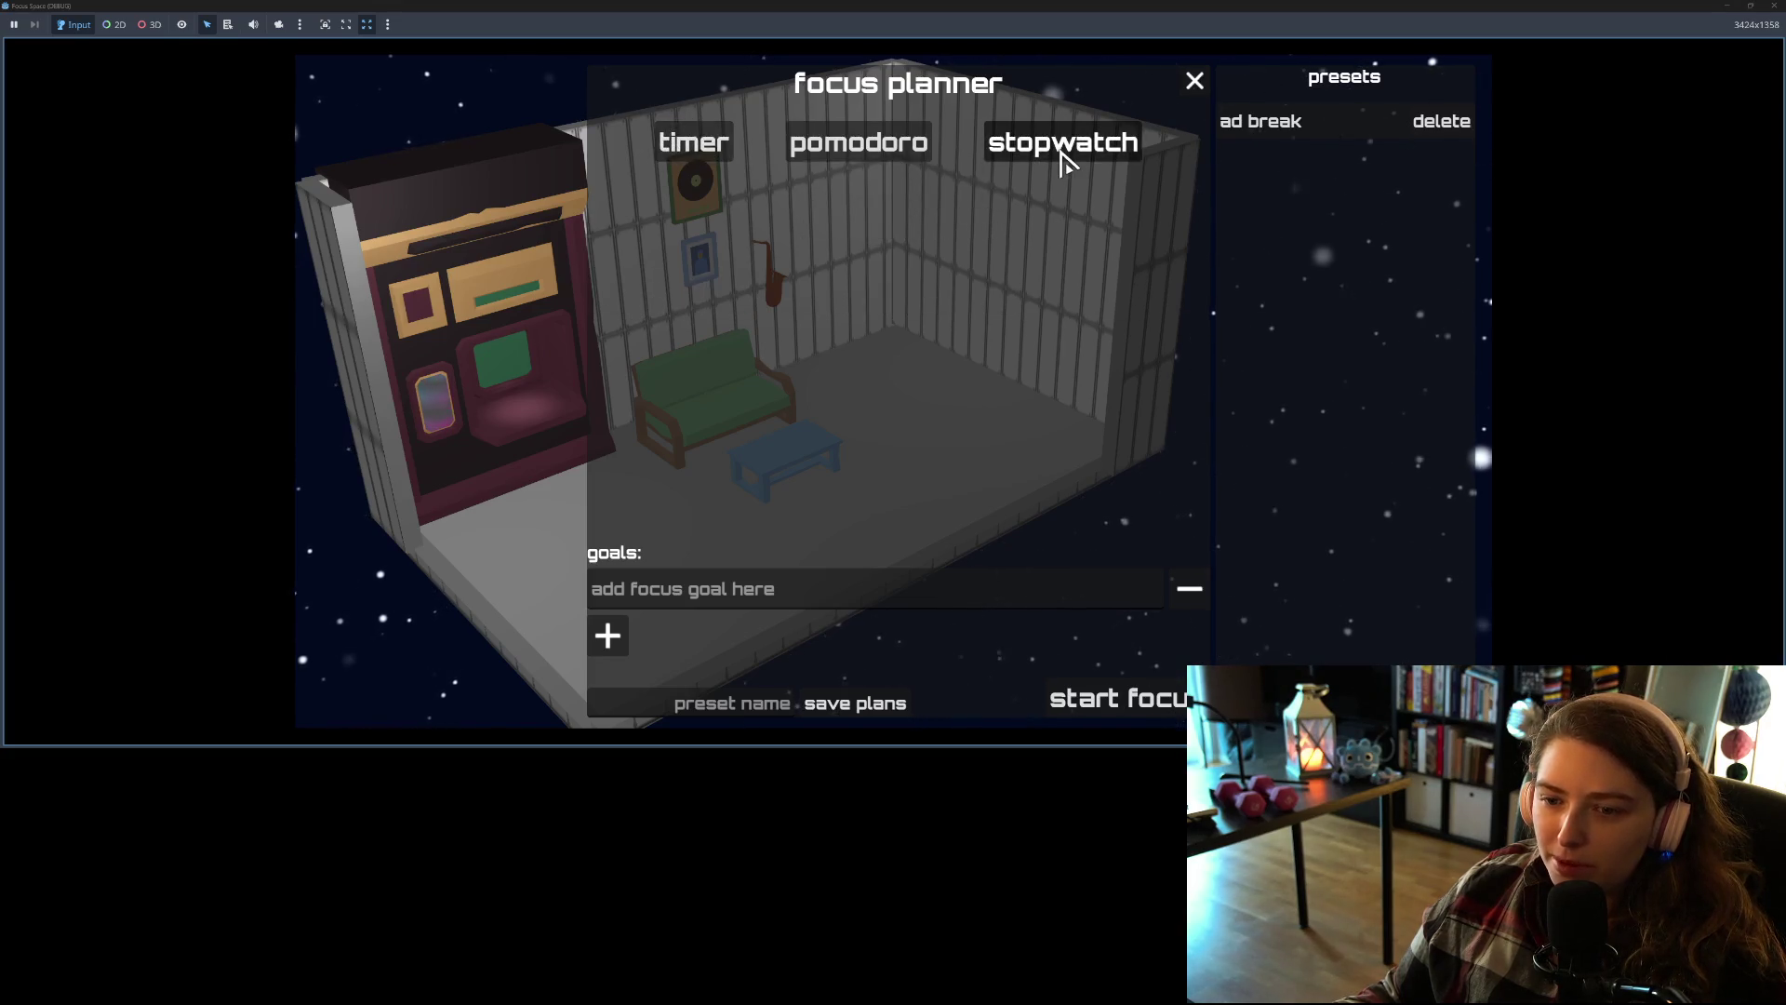
{"action": "left_click", "coordinate": [1112, 711]}
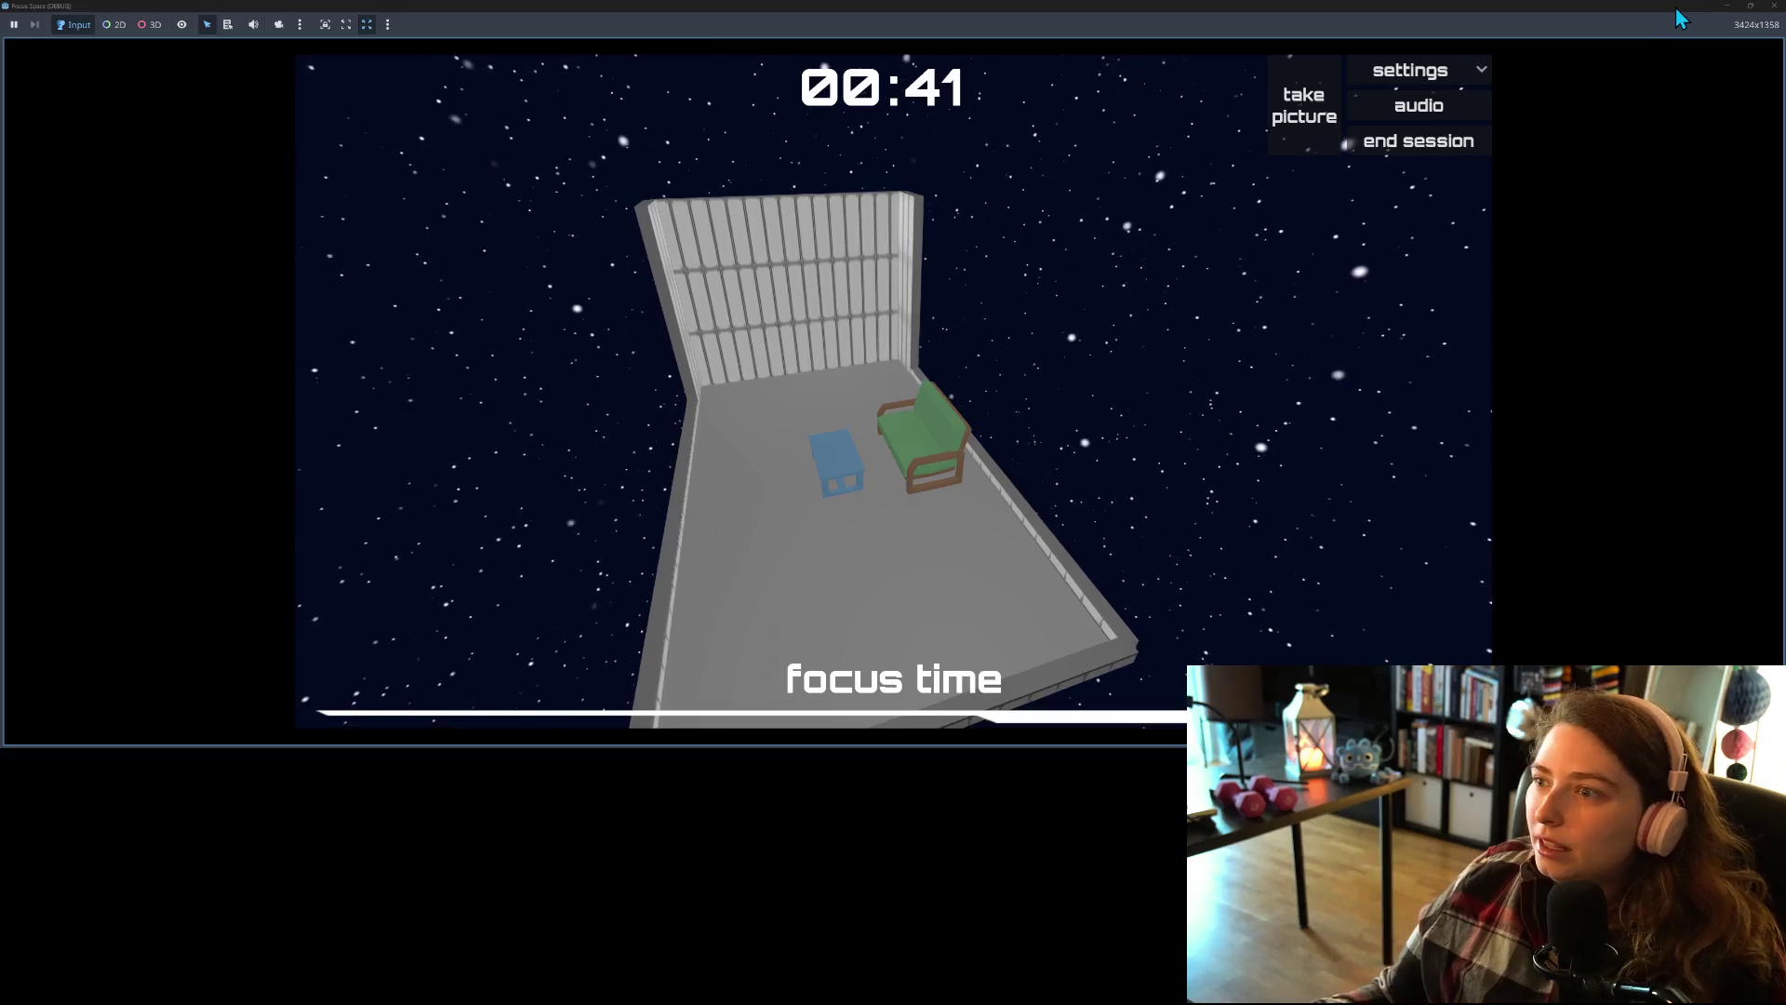
{"action": "left_click", "coordinate": [1461, 144]}
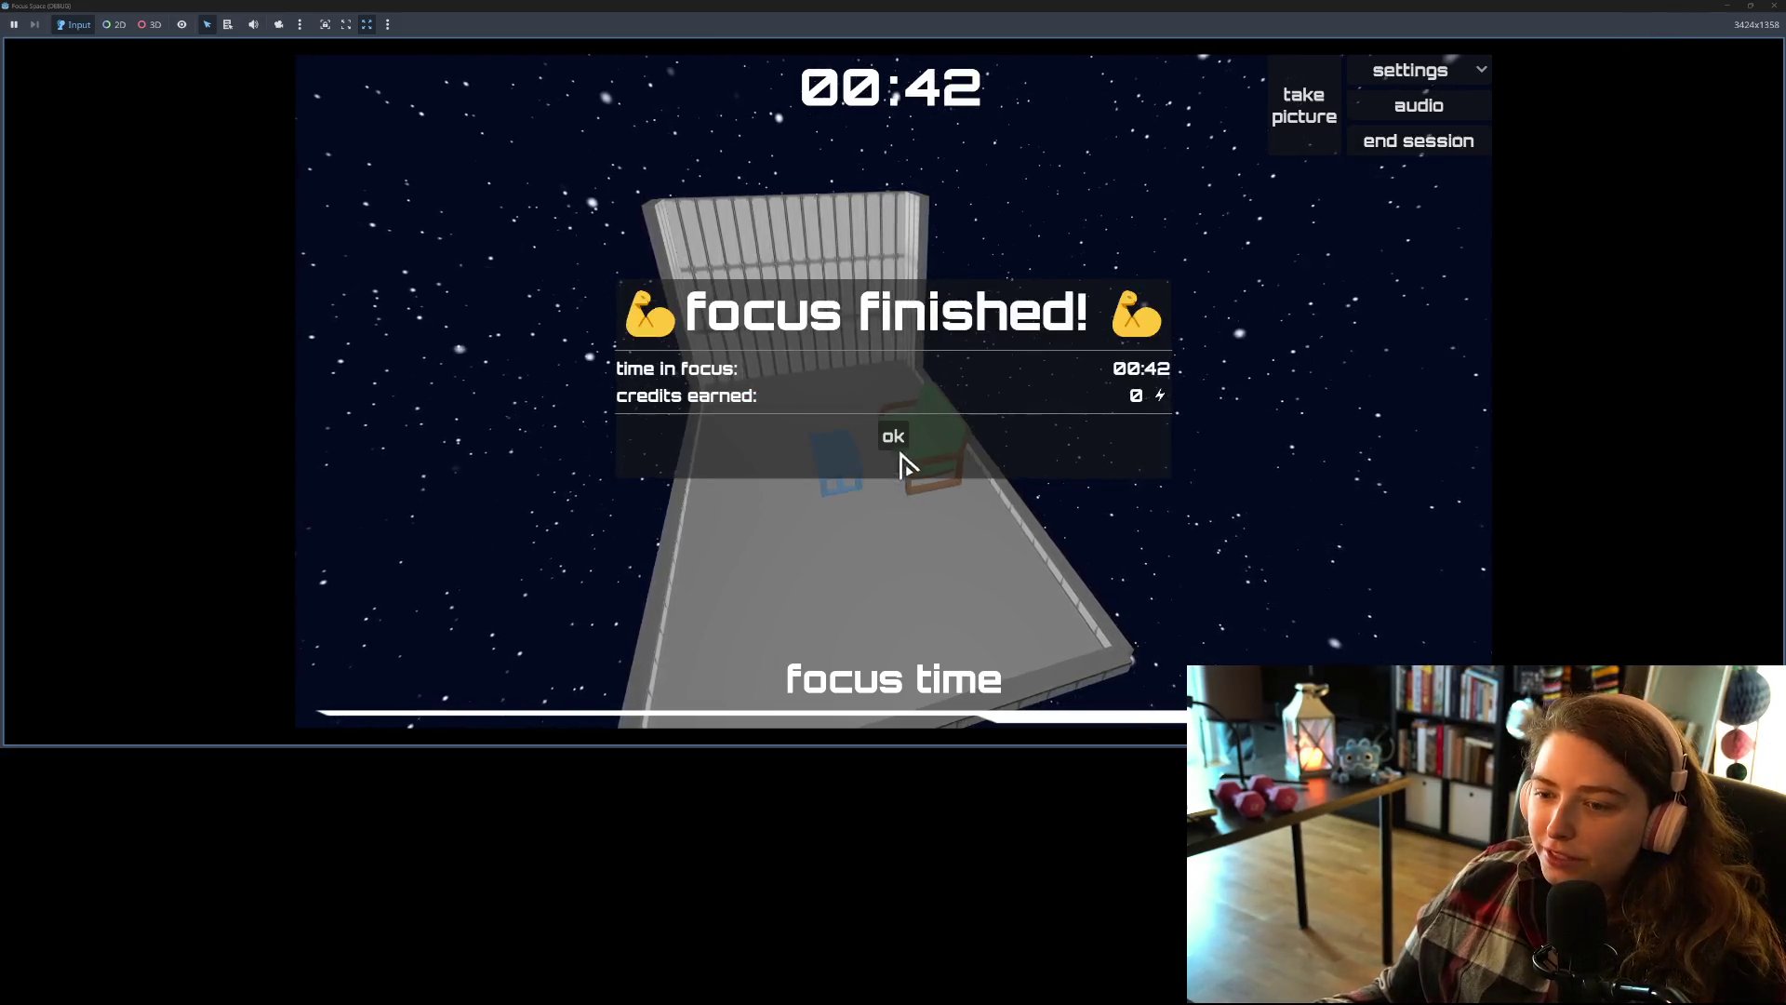
{"action": "left_click", "coordinate": [897, 444]}
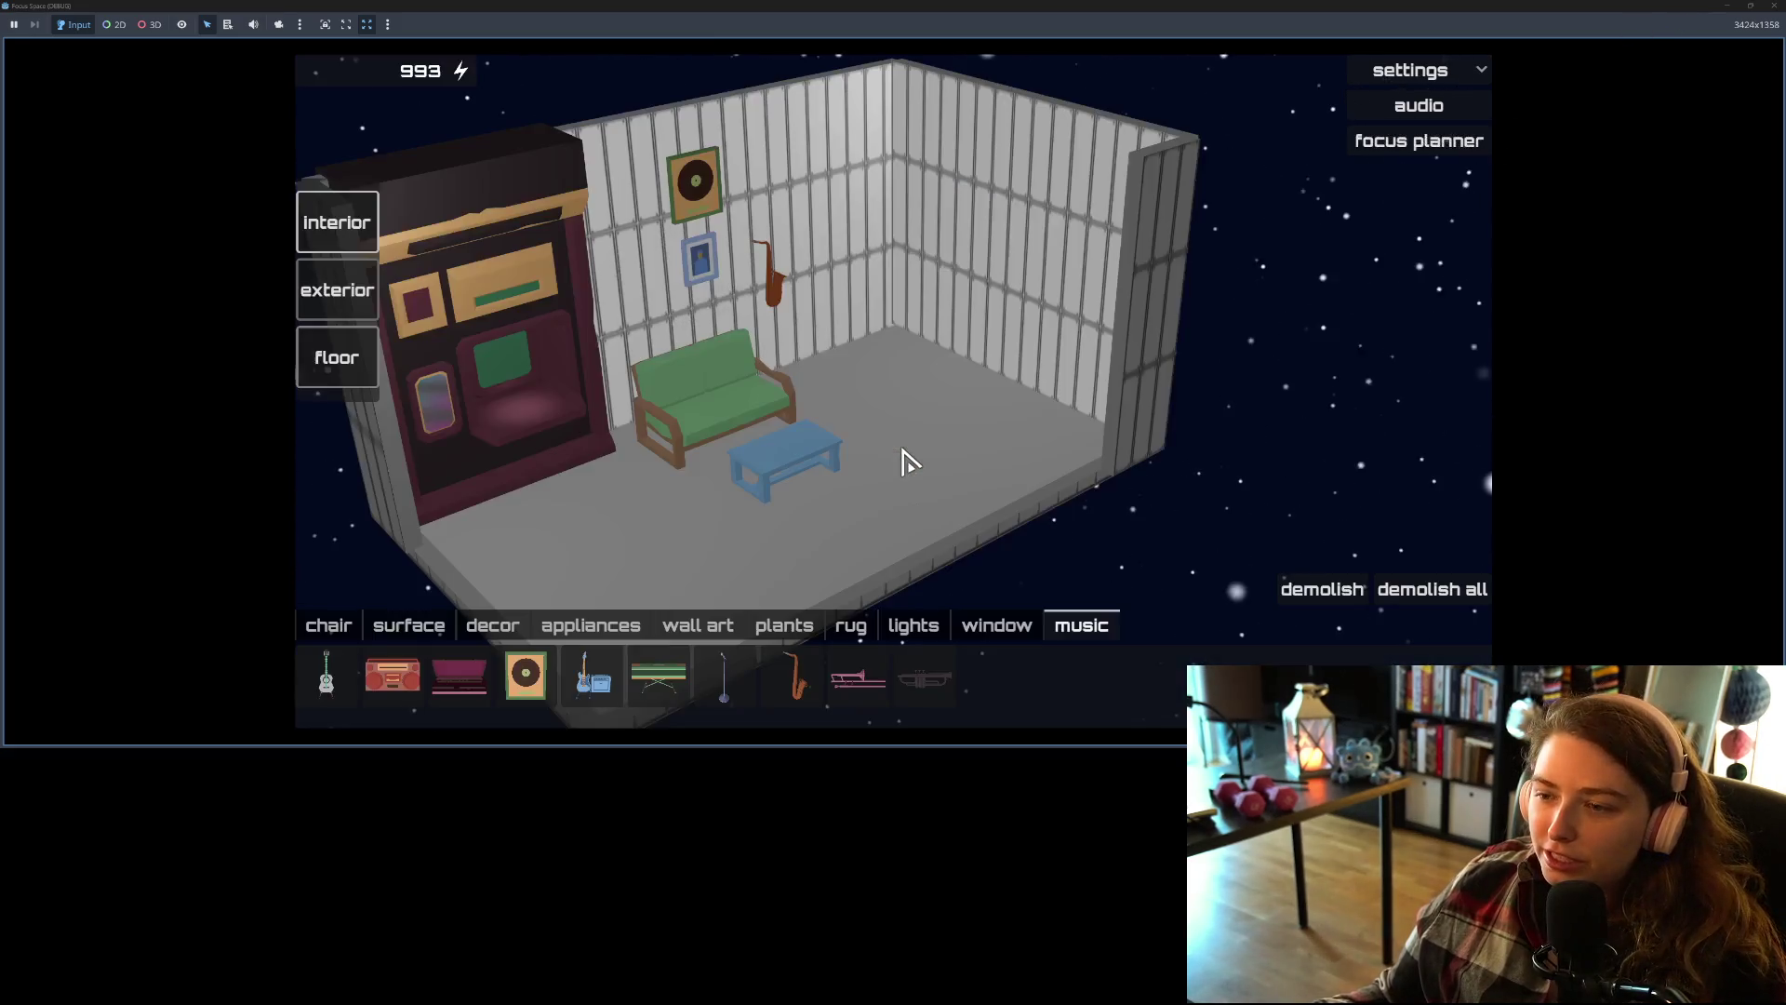
{"action": "left_click", "coordinate": [1773, 6]}
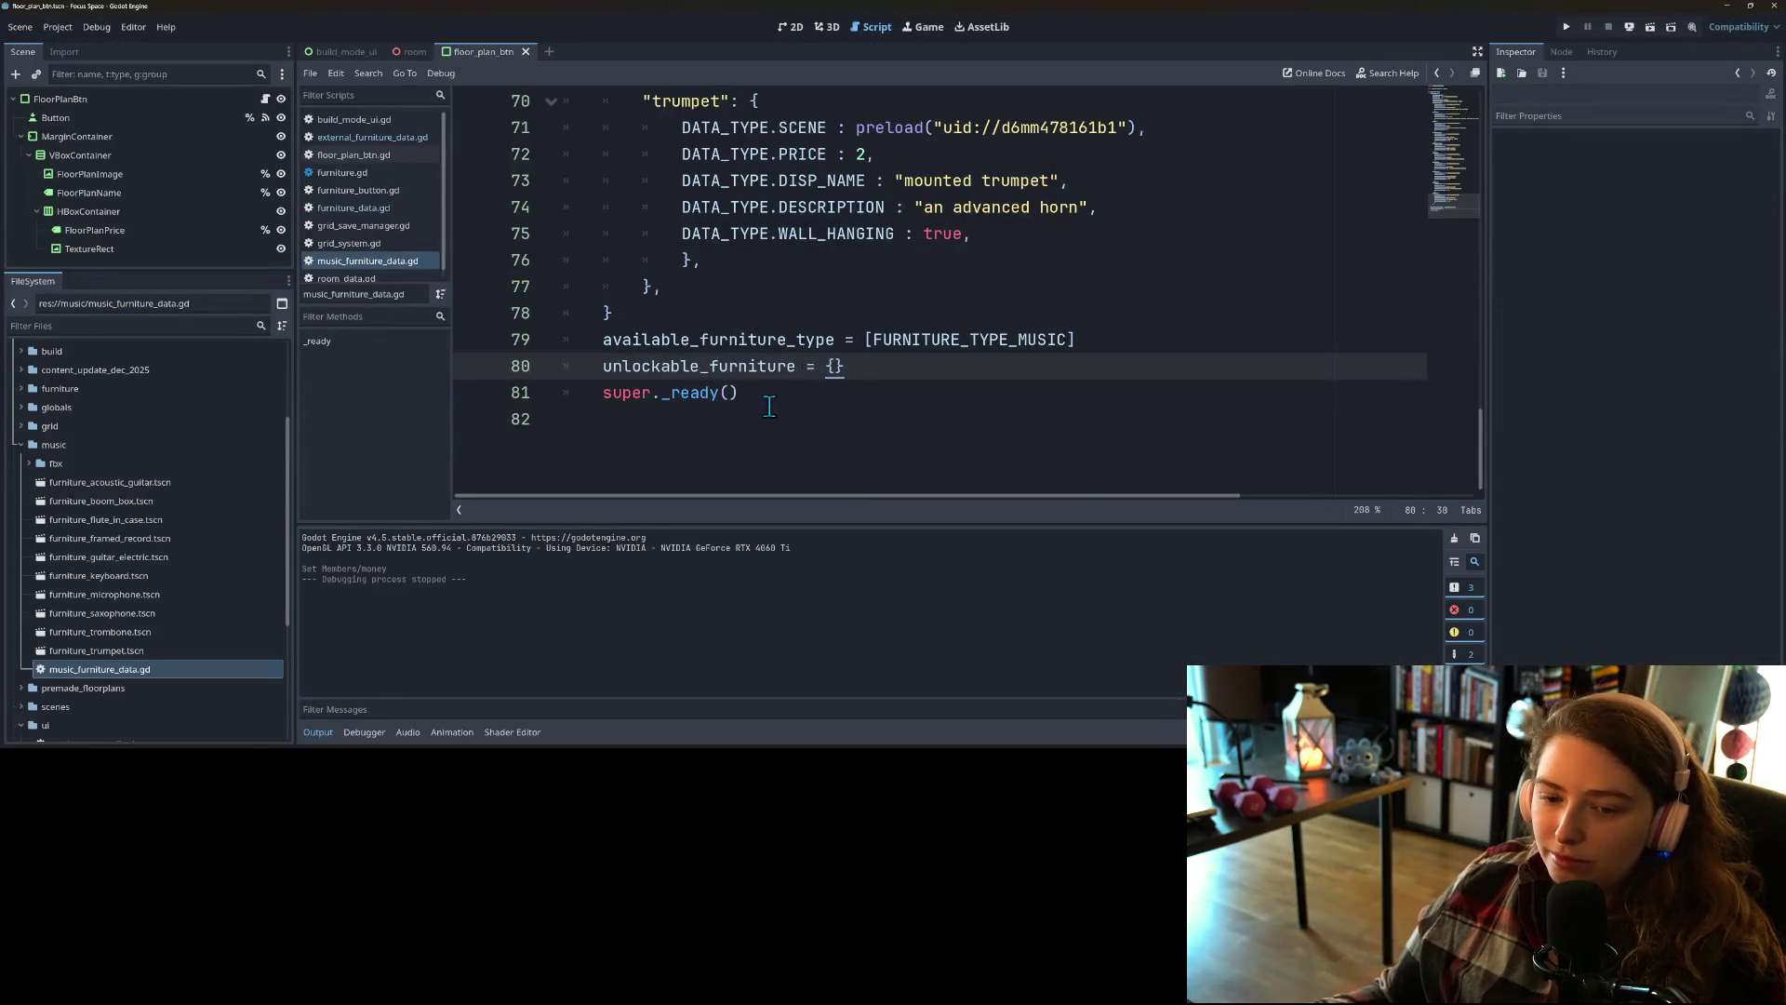
Step: Collapse the output log, adjust the music volume, minimize the player, and return to the script's top
{"action": "left_click", "coordinate": [317, 734]}
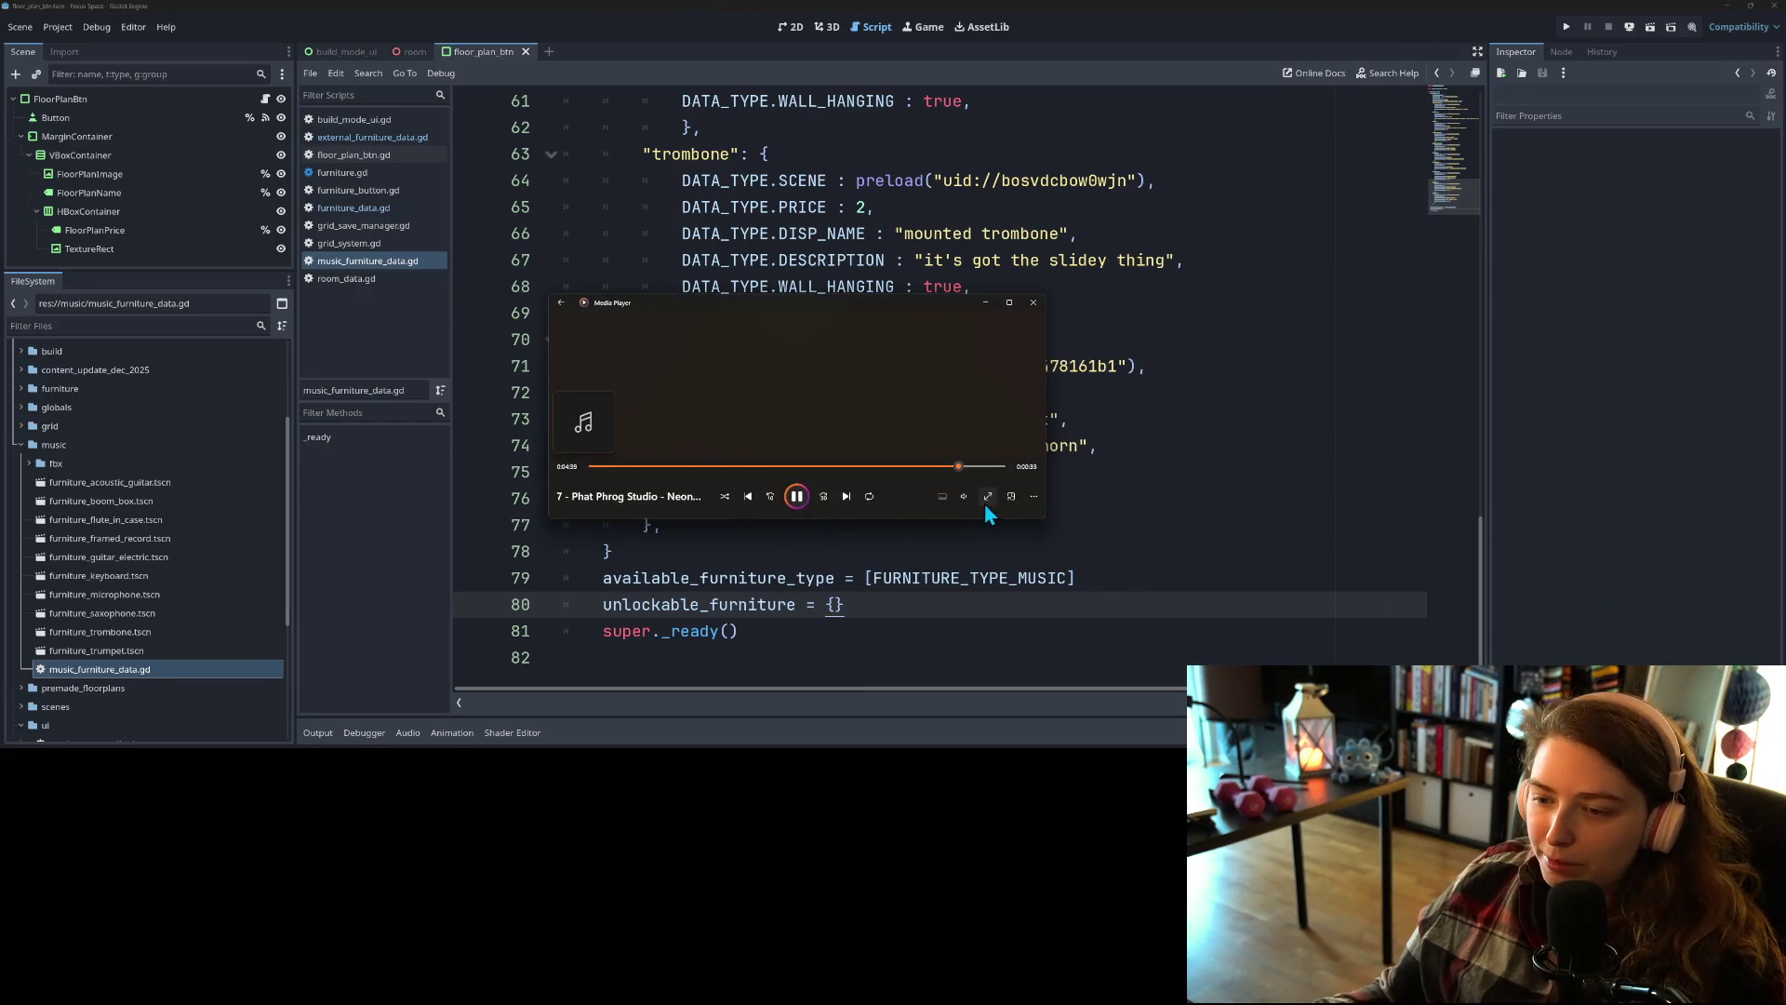
{"action": "left_click", "coordinate": [964, 496]}
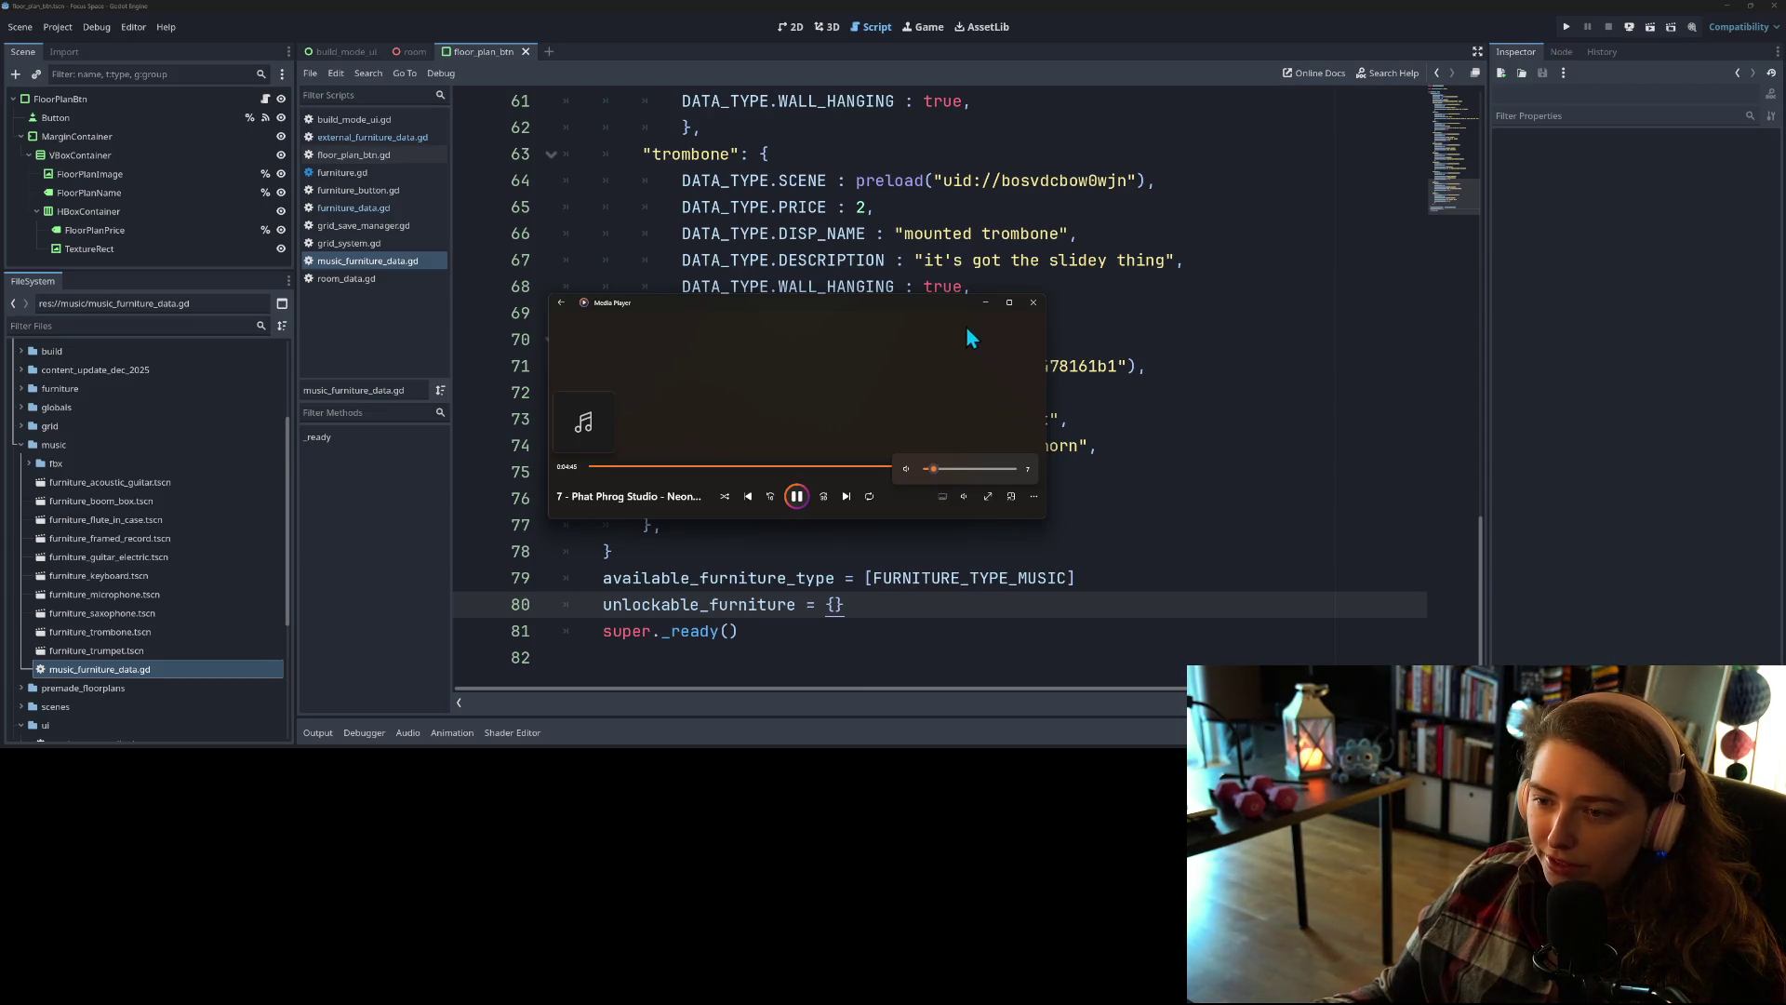
{"action": "left_click", "coordinate": [985, 302]}
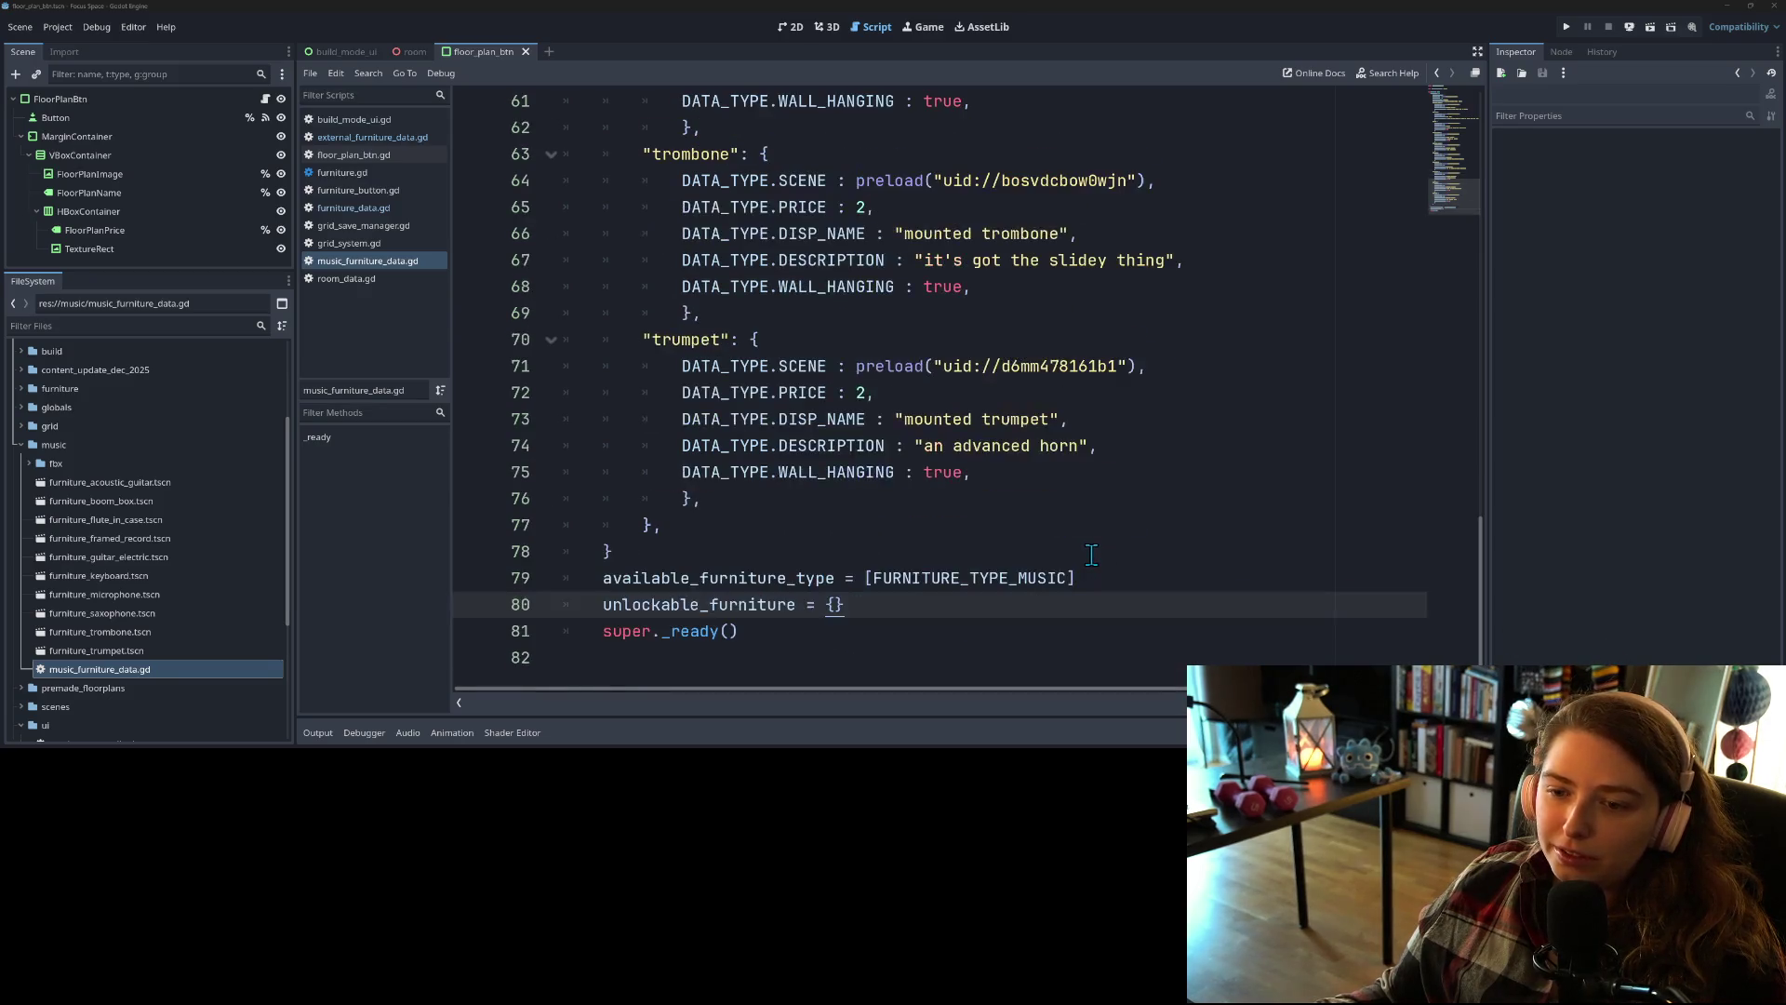
{"action": "scroll", "coordinate": [1093, 555], "scroll_direction": "up", "scroll_amount": 1}
{"action": "scroll", "coordinate": [1077, 562], "scroll_direction": "up", "scroll_amount": 19}
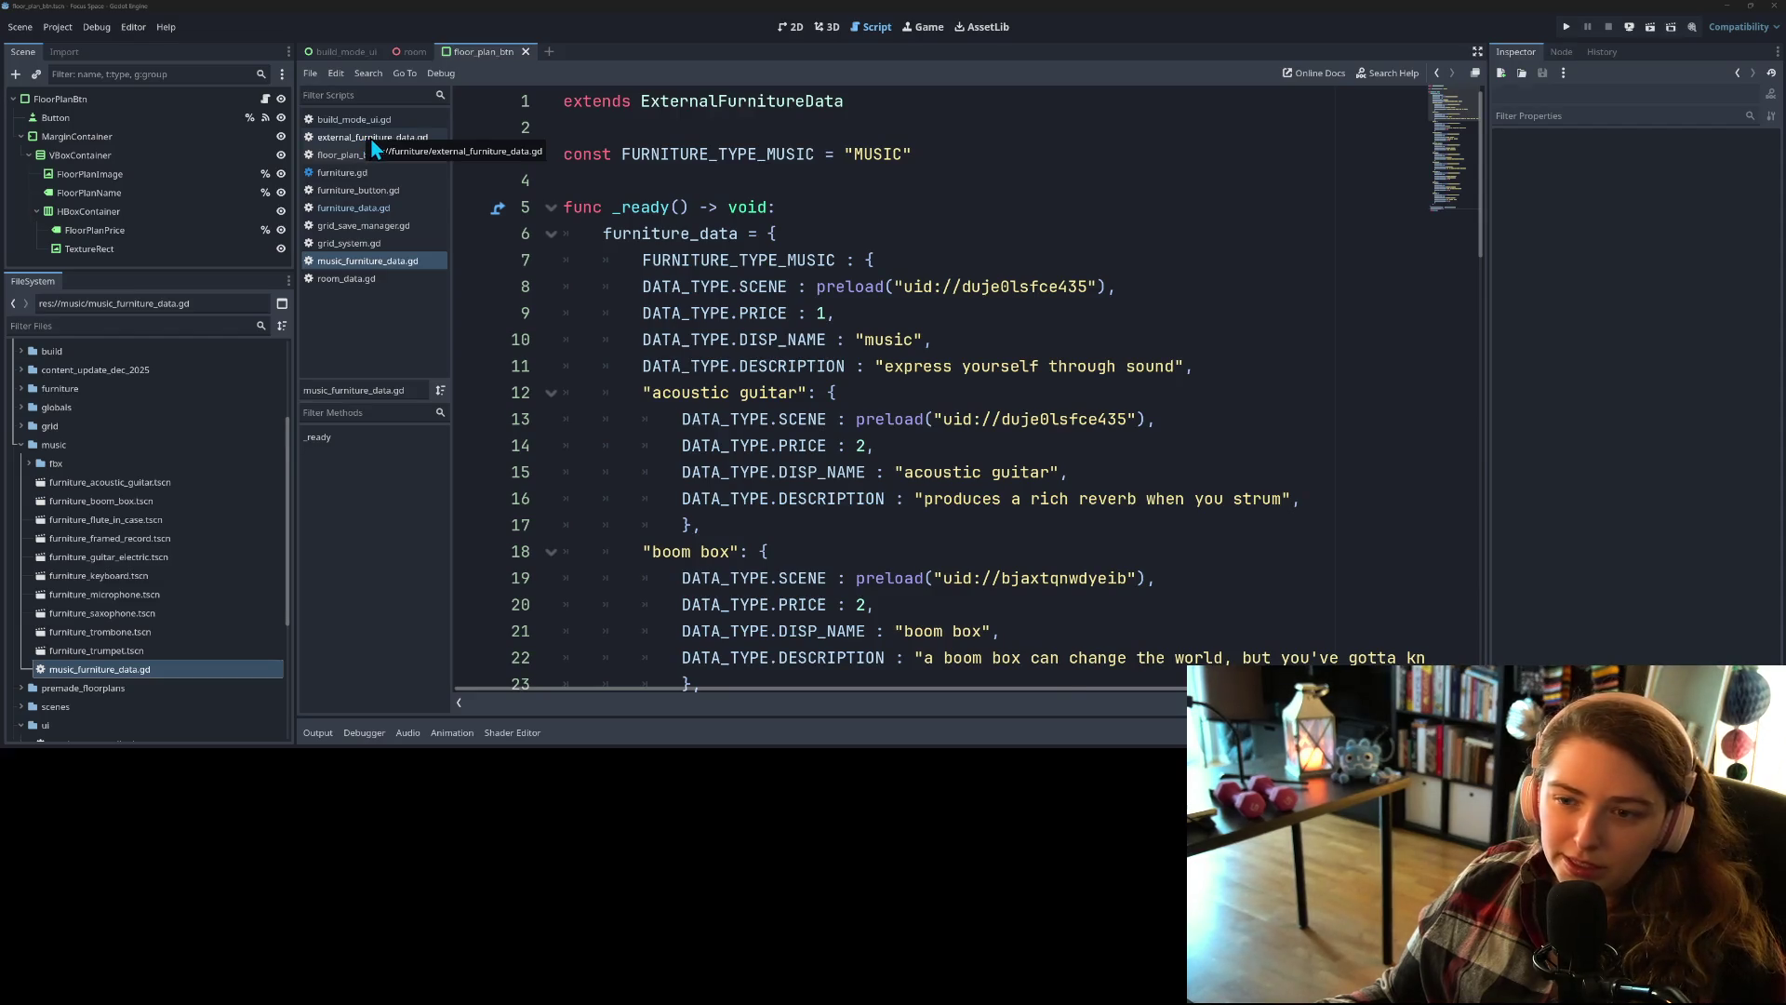
Step: Open external_furniture_data.gd and scroll through its code
{"action": "left_click", "coordinate": [370, 138]}
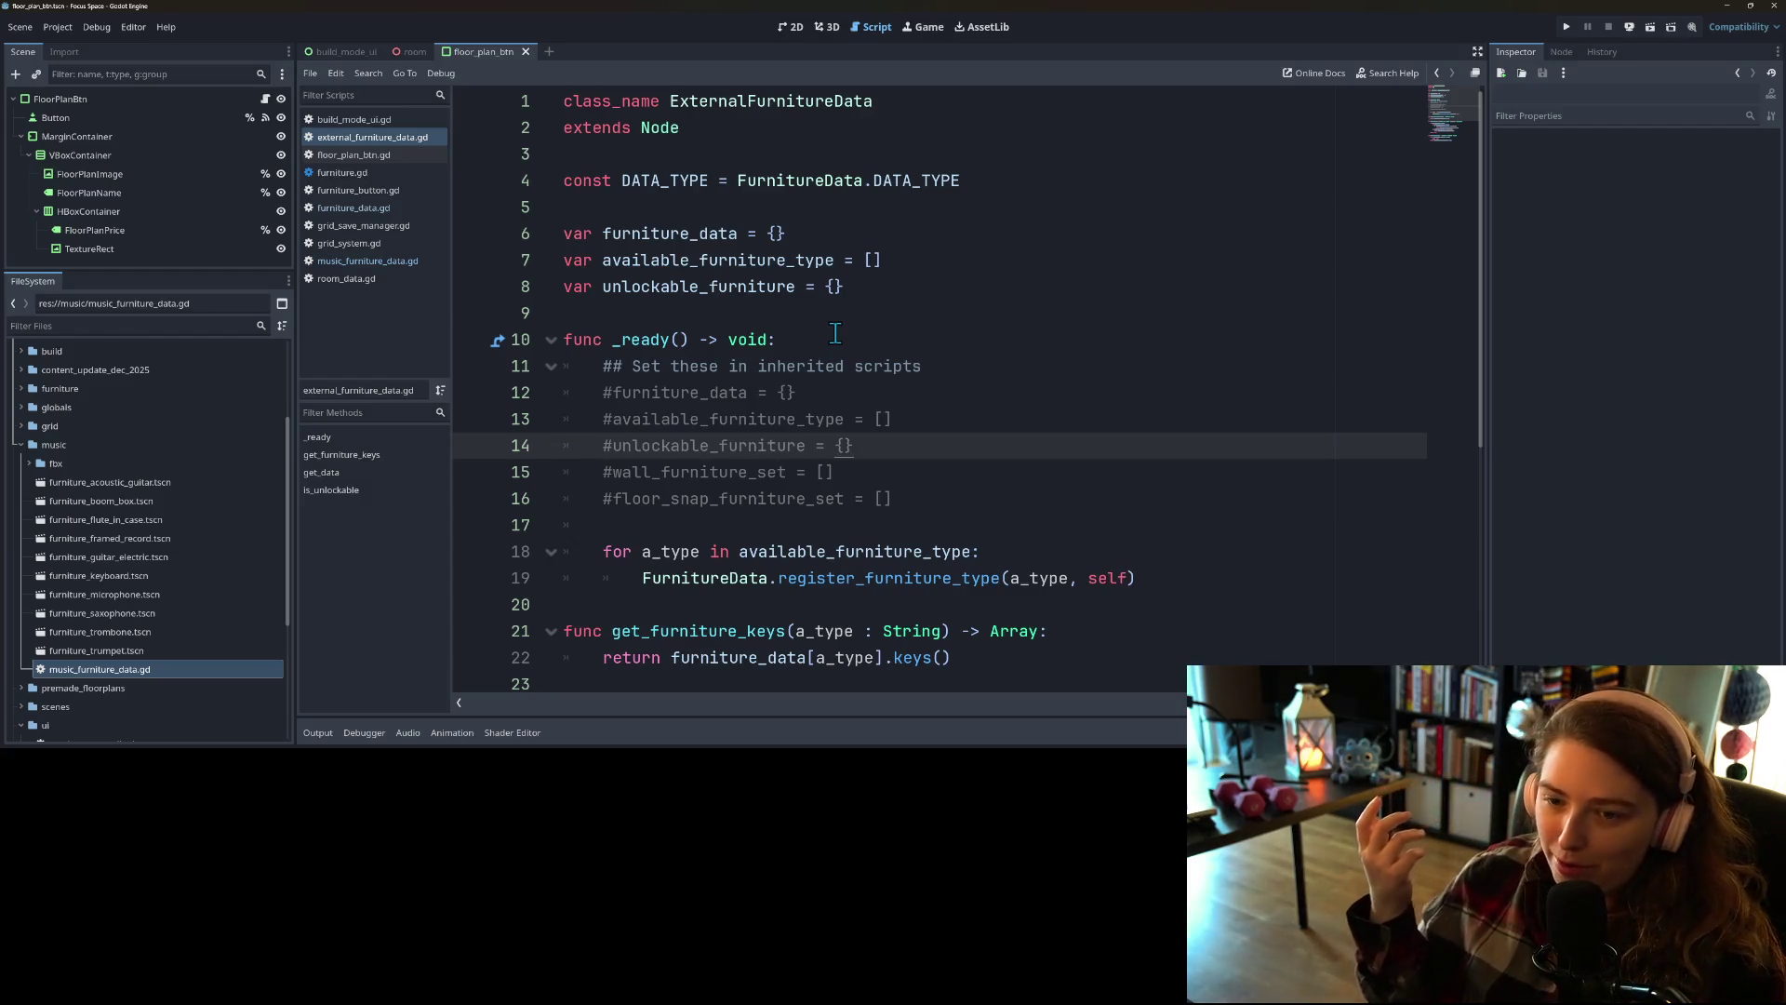
{"action": "scroll", "coordinate": [1052, 387], "scroll_direction": "down", "scroll_amount": 1}
{"action": "scroll", "coordinate": [1054, 388], "scroll_direction": "up", "scroll_amount": 1}
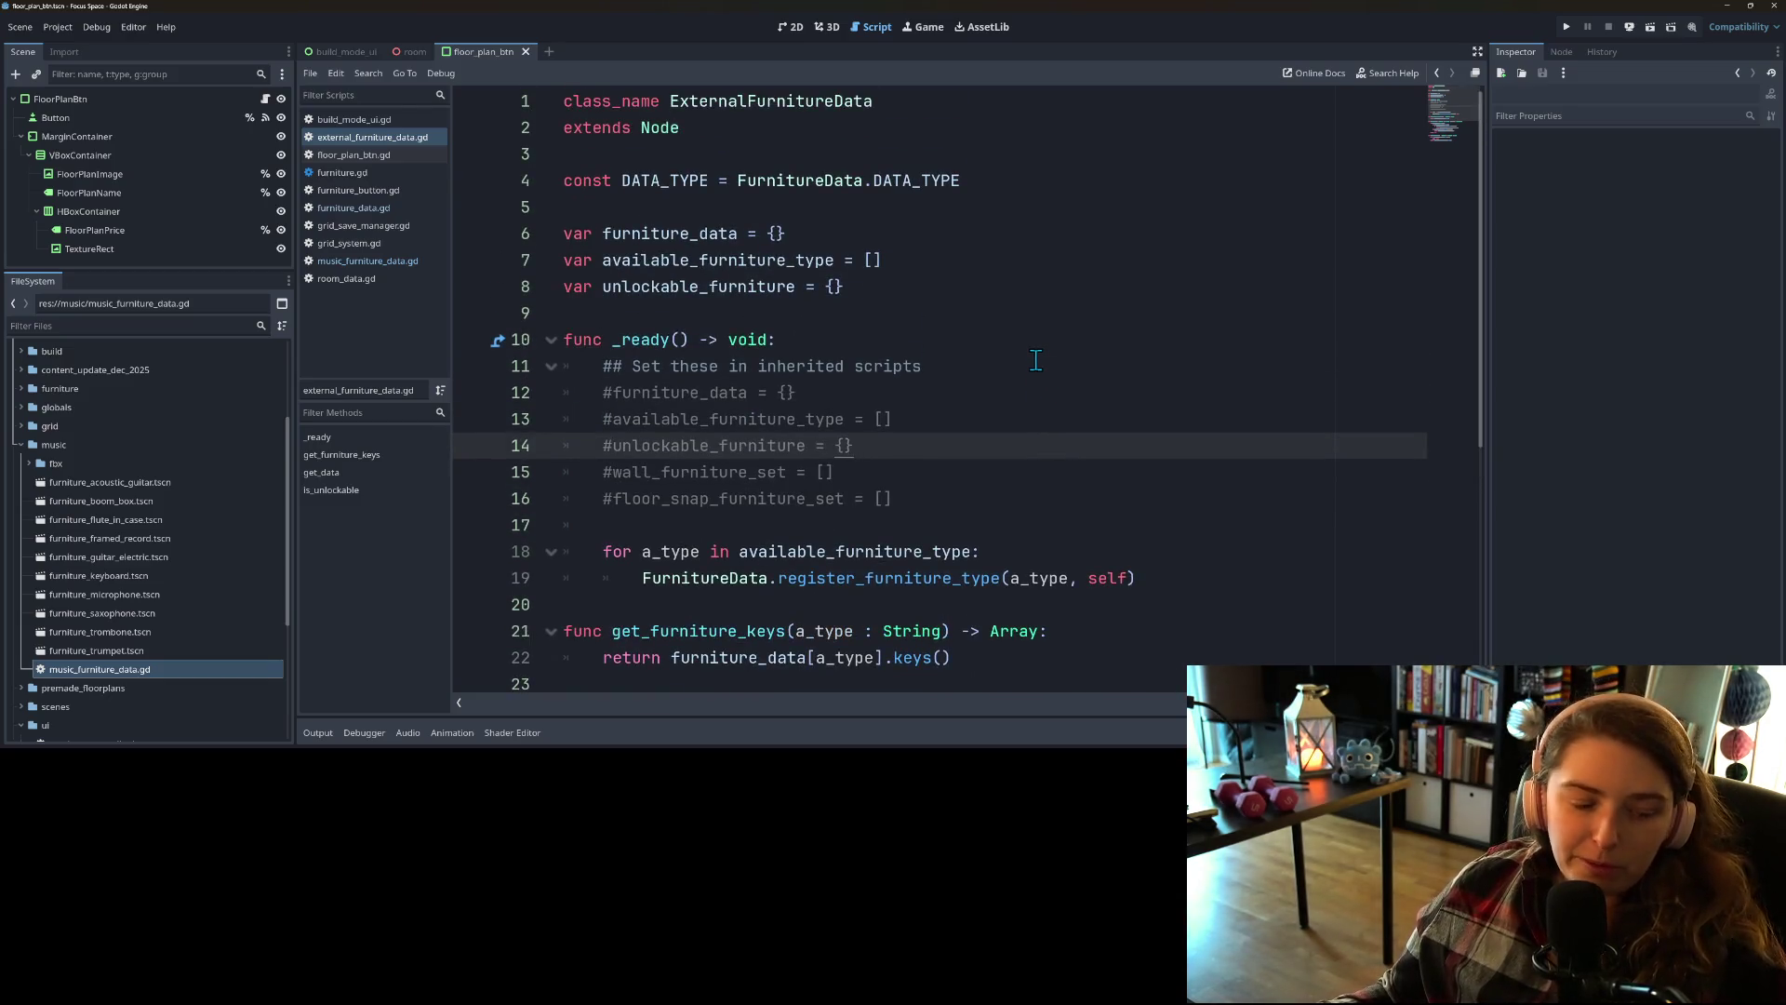
{"action": "scroll", "coordinate": [1035, 360], "scroll_direction": "down", "scroll_amount": 1}
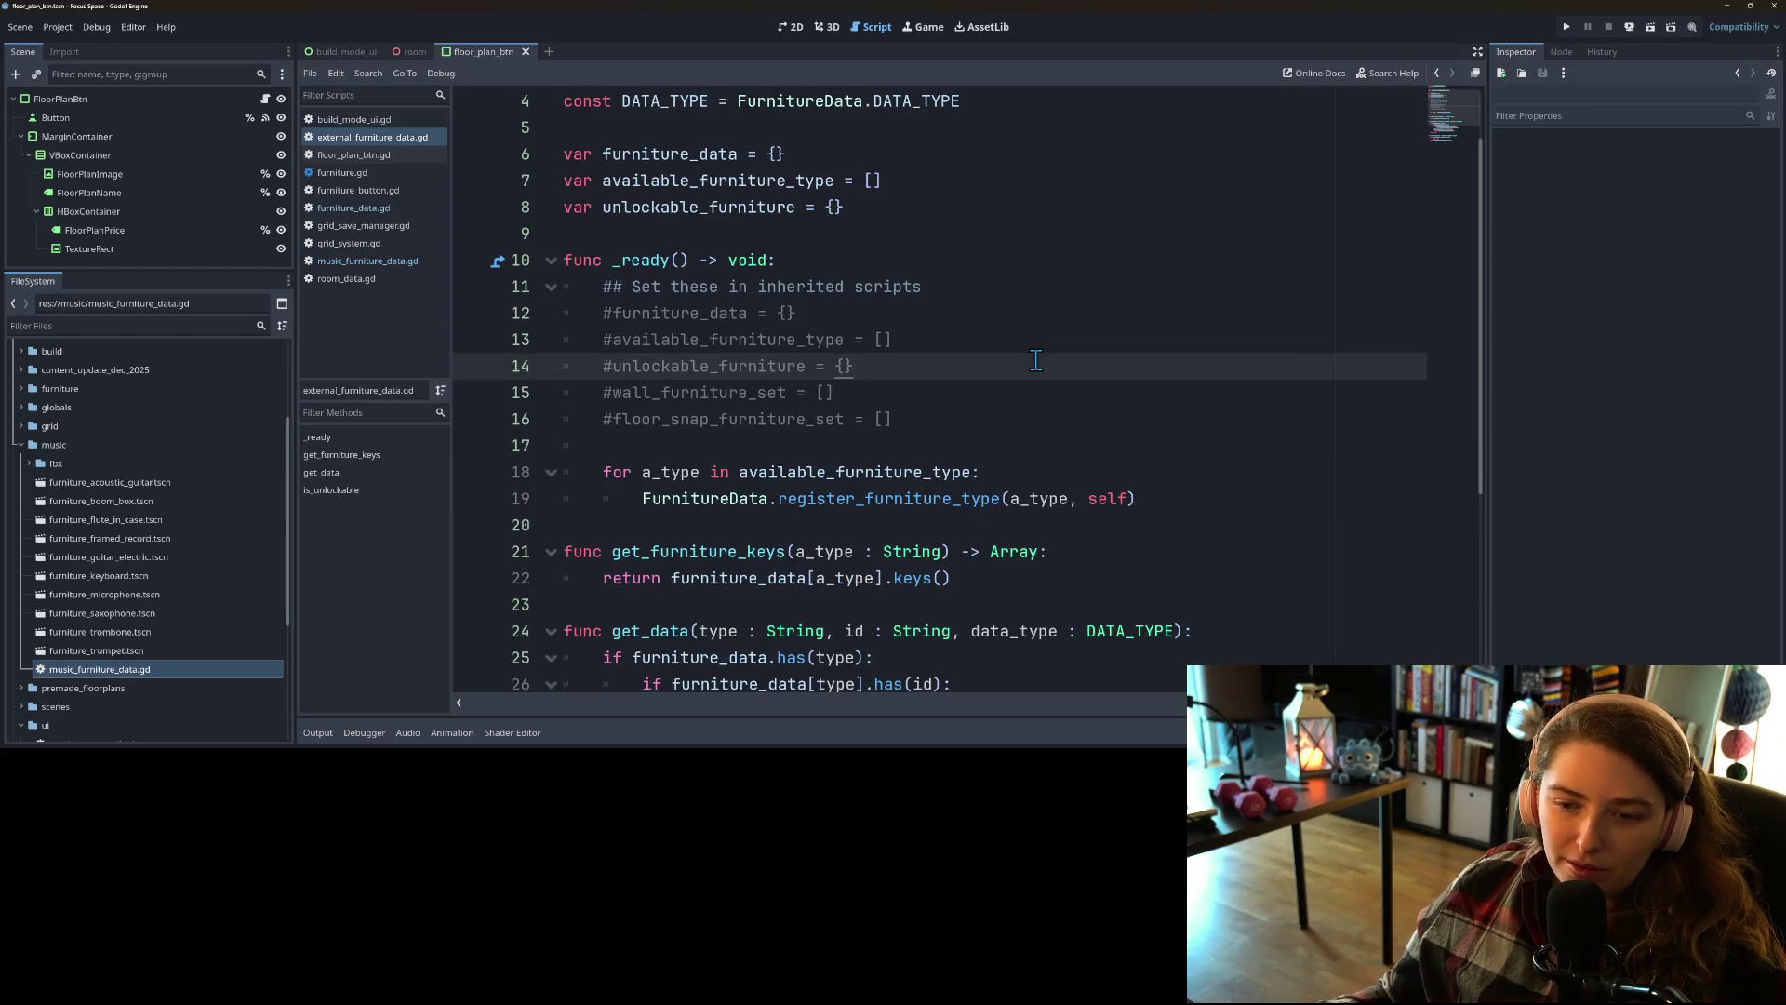
{"action": "scroll", "coordinate": [1035, 360], "scroll_direction": "down", "scroll_amount": 1}
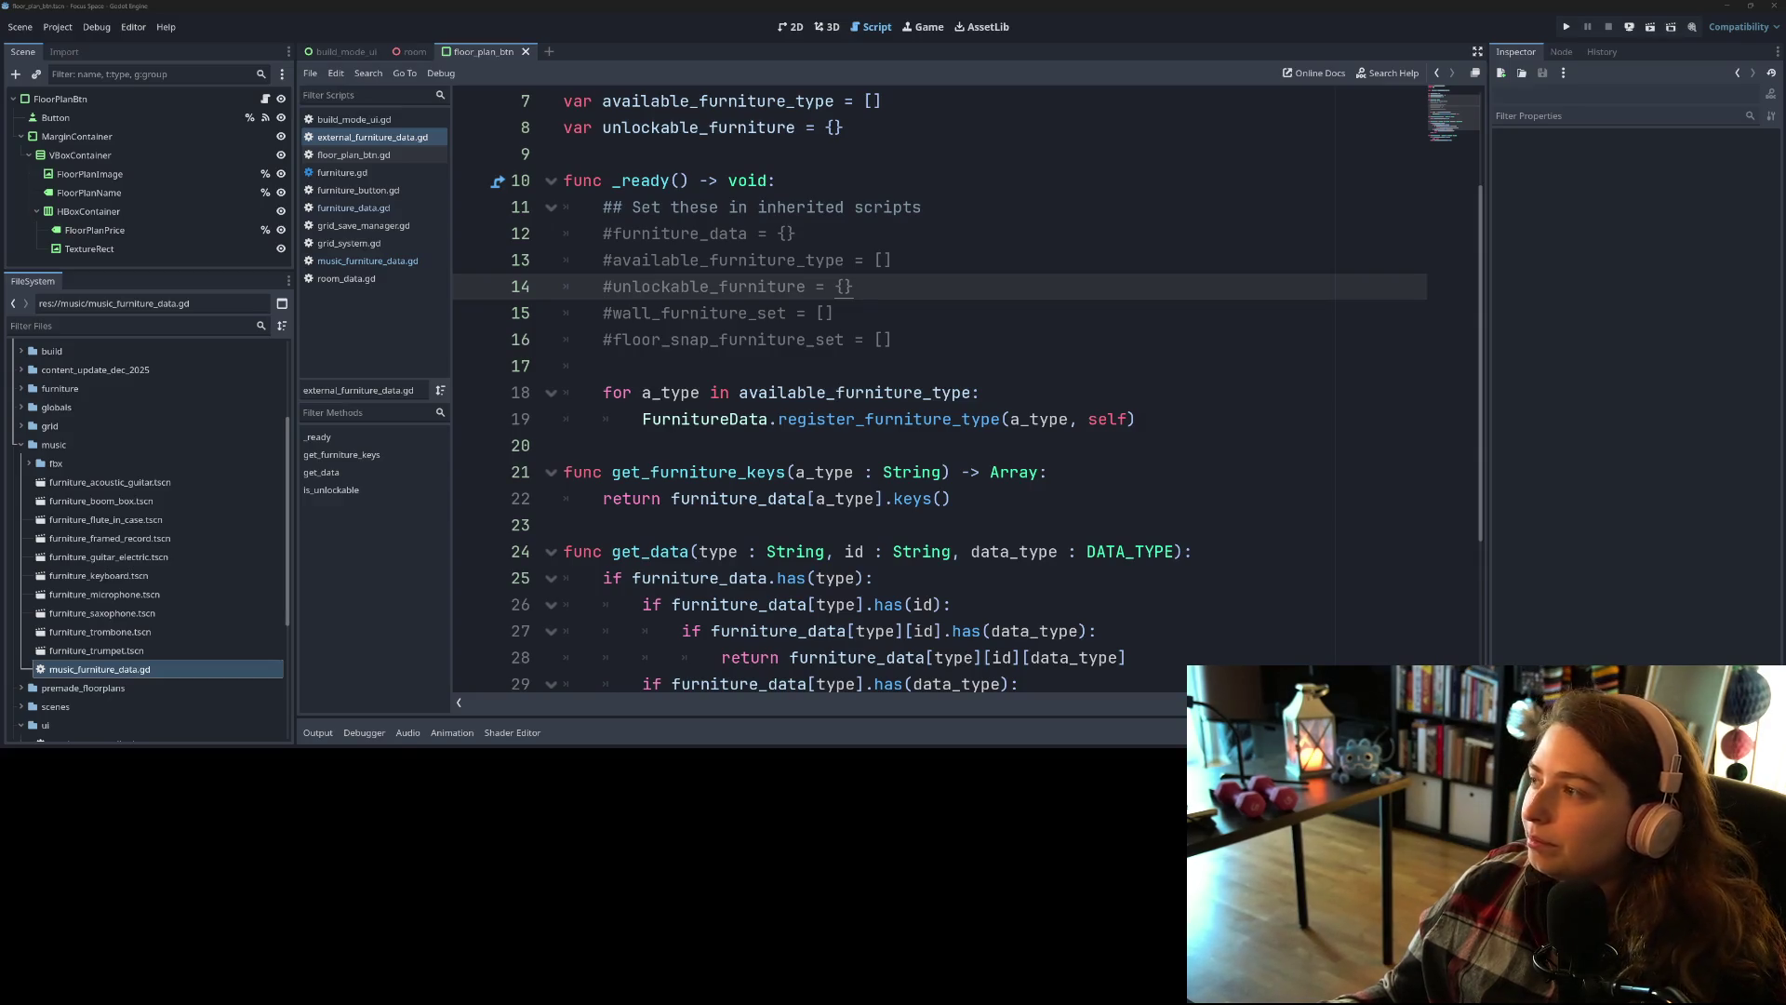
Step: Adjust the background music volume and minimize the music player
{"action": "mouse_move", "coordinate": [910, 386]}
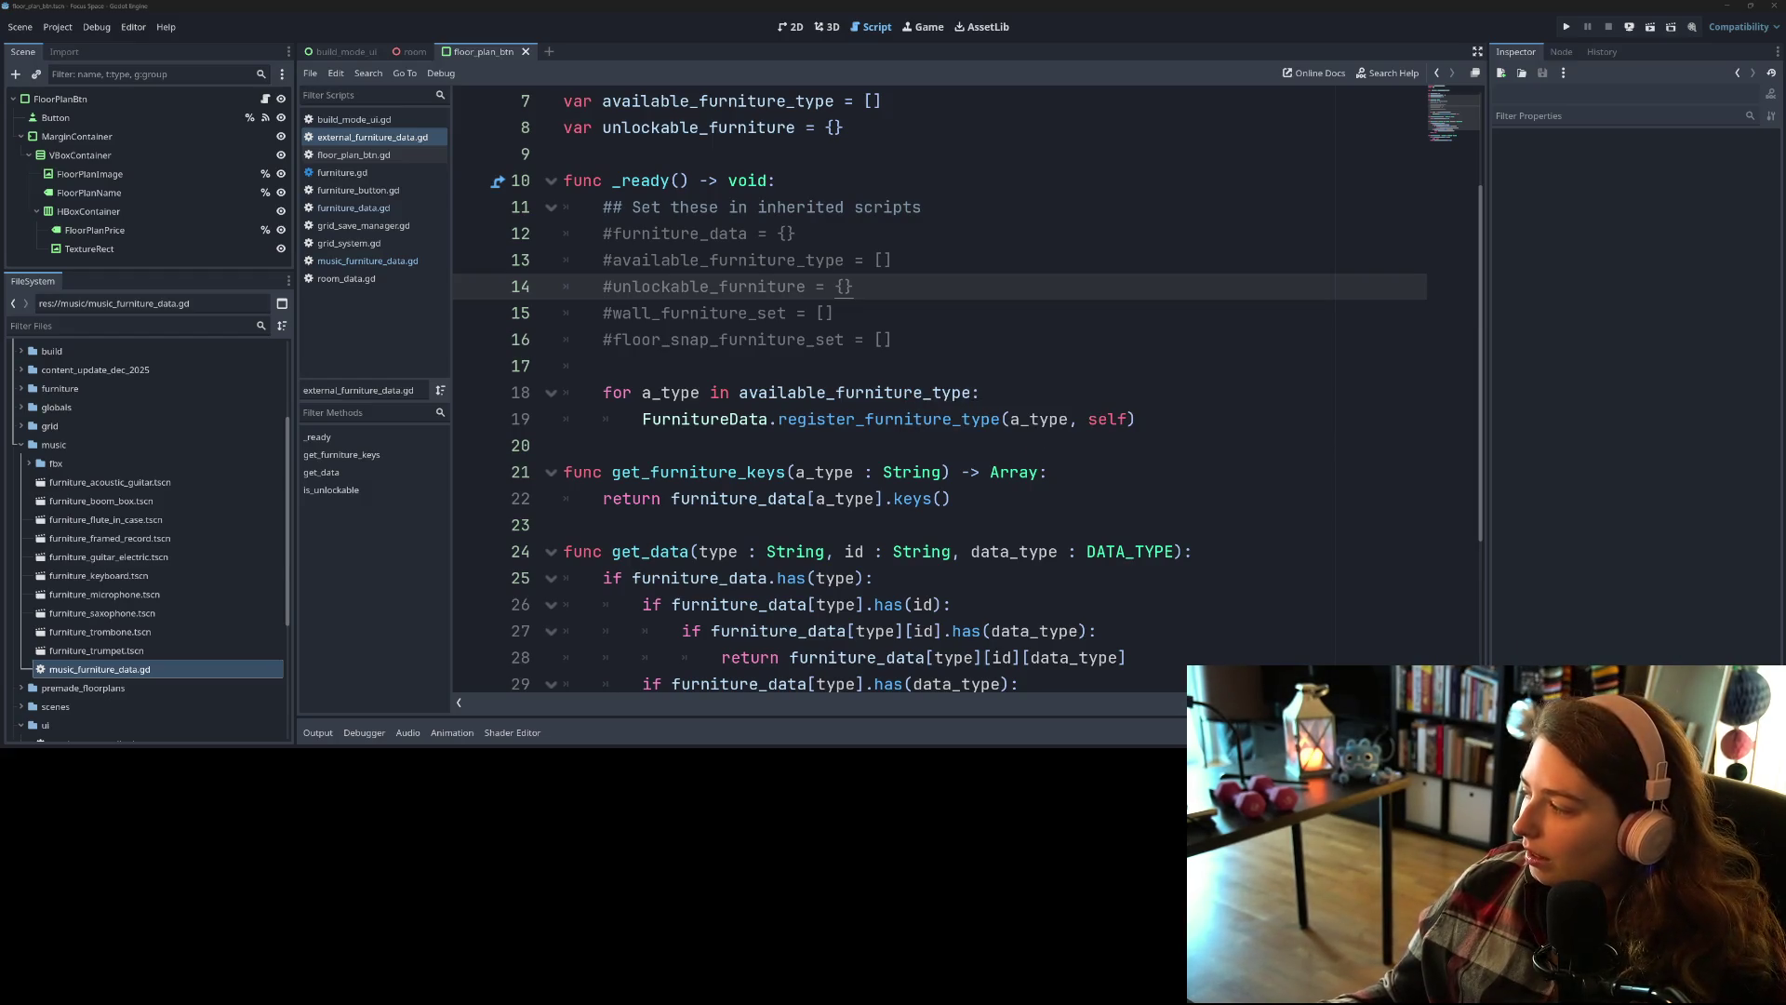
{"action": "key", "text": "alt+Tab"}
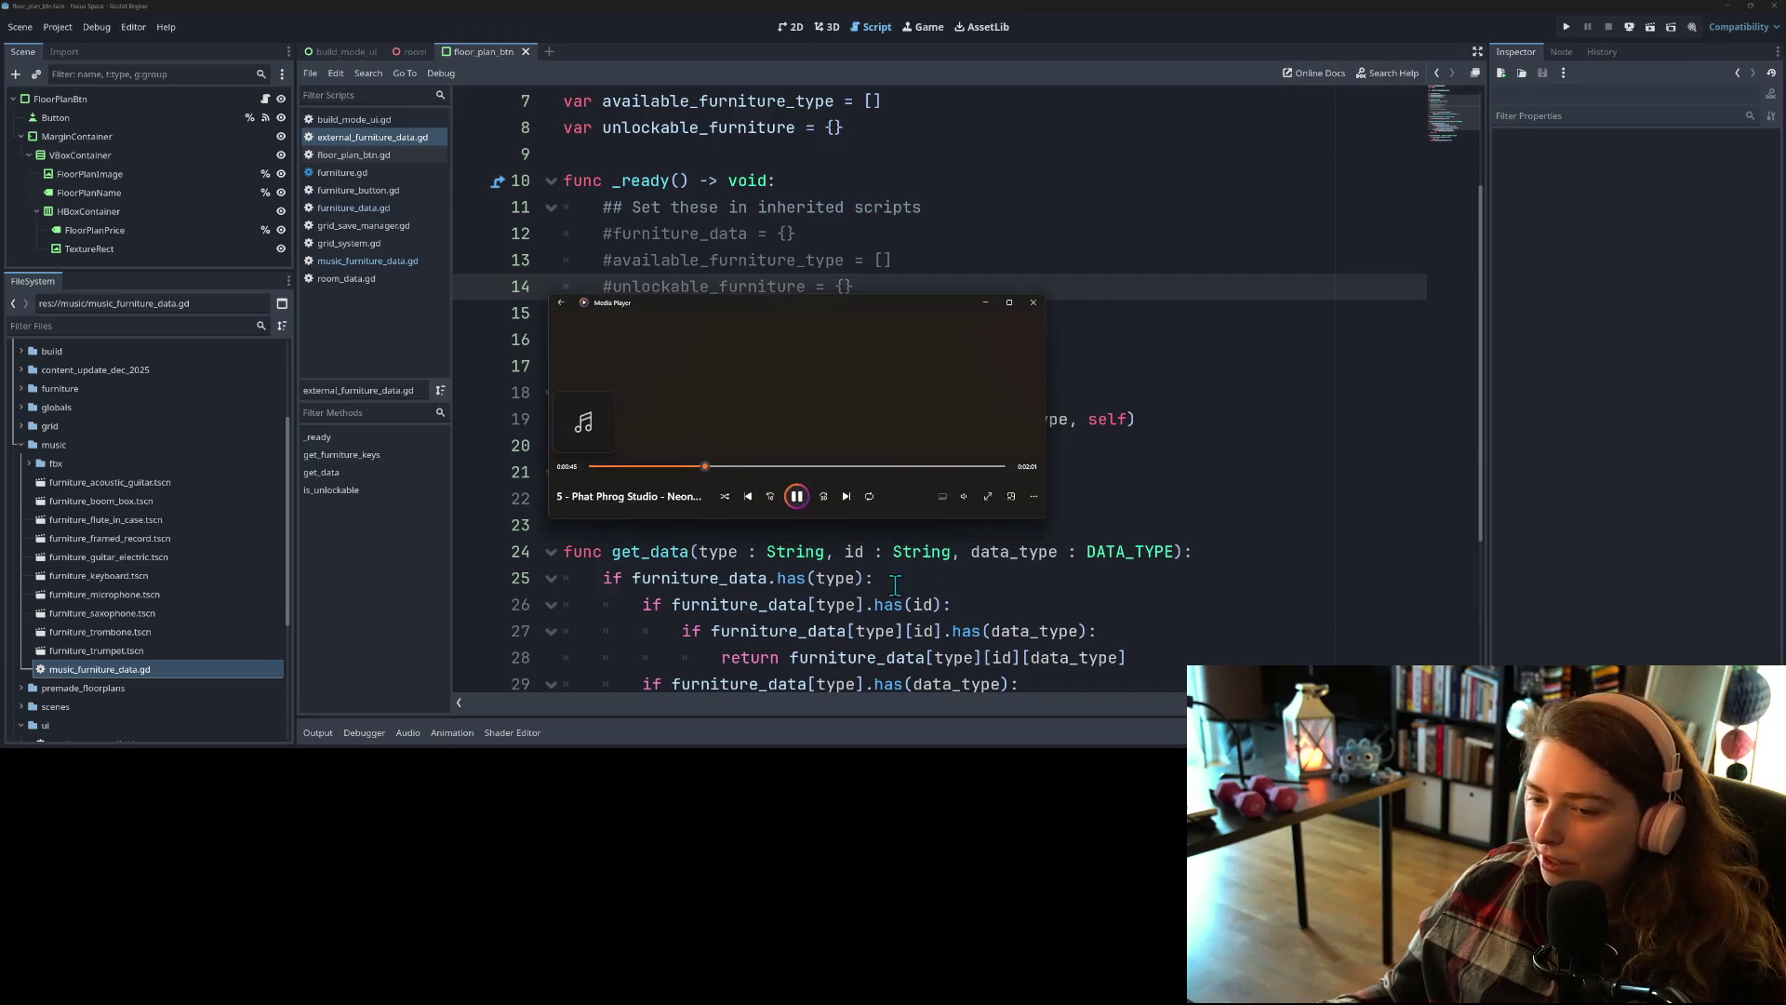
{"action": "left_click", "coordinate": [964, 496]}
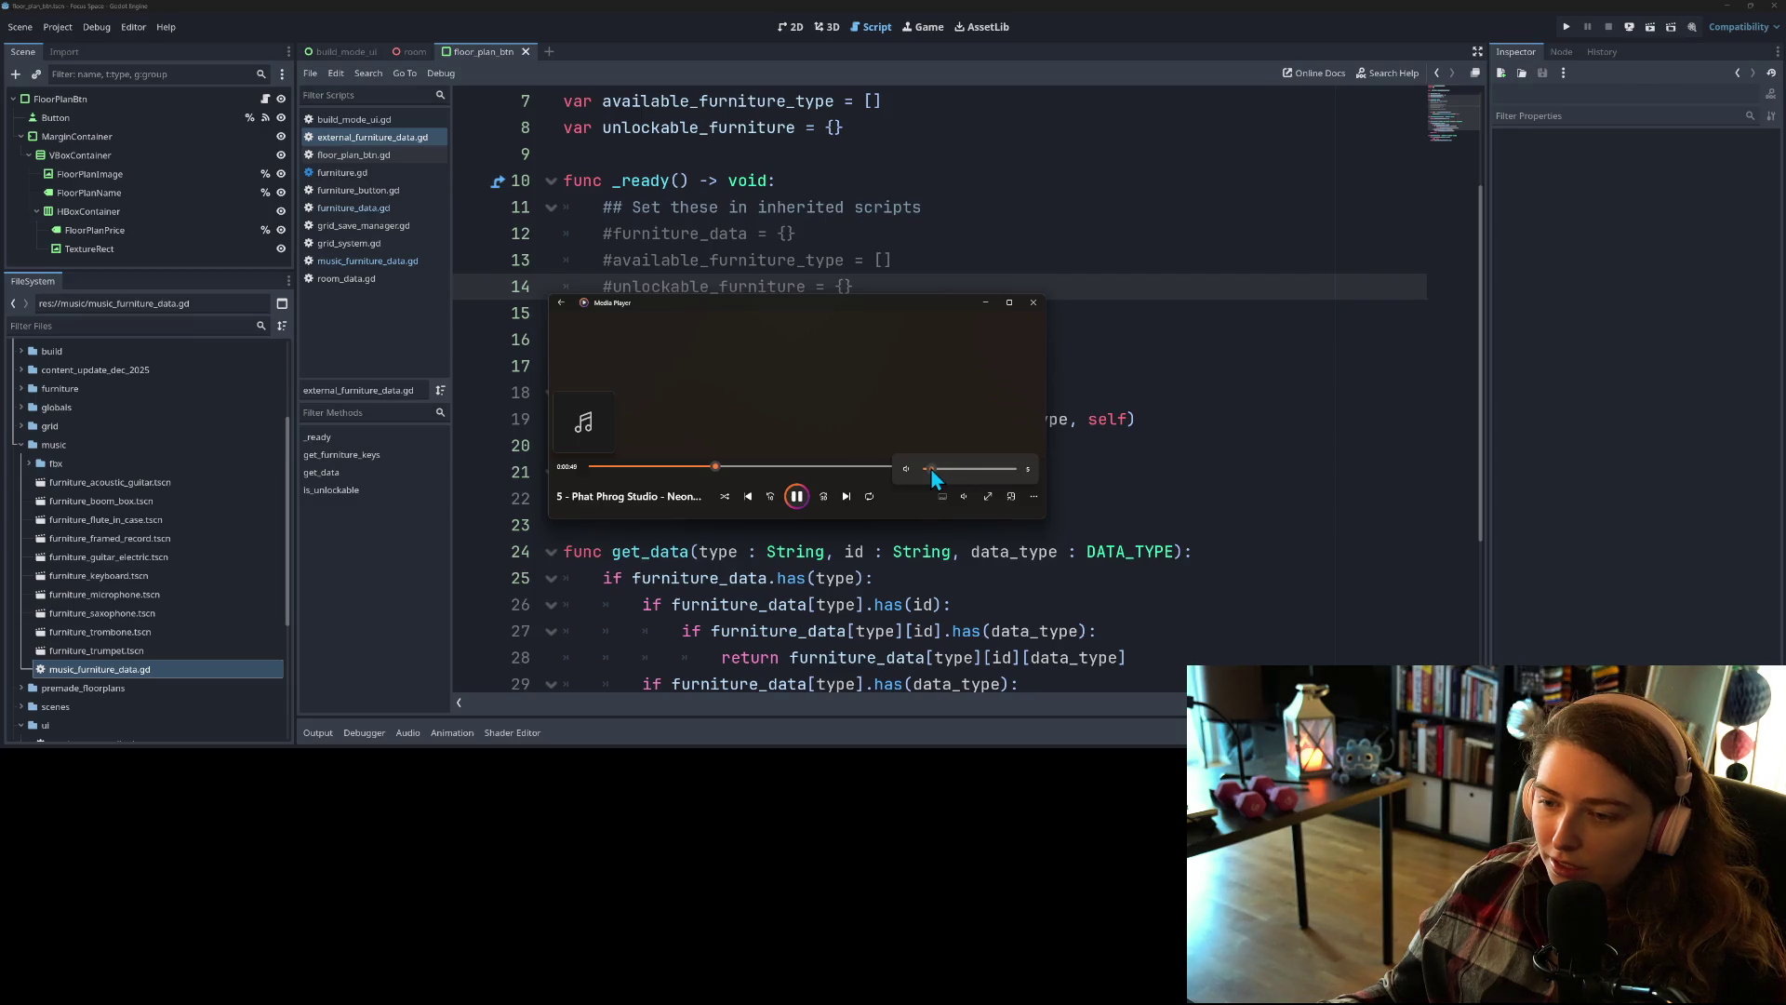
{"action": "left_click", "coordinate": [986, 303]}
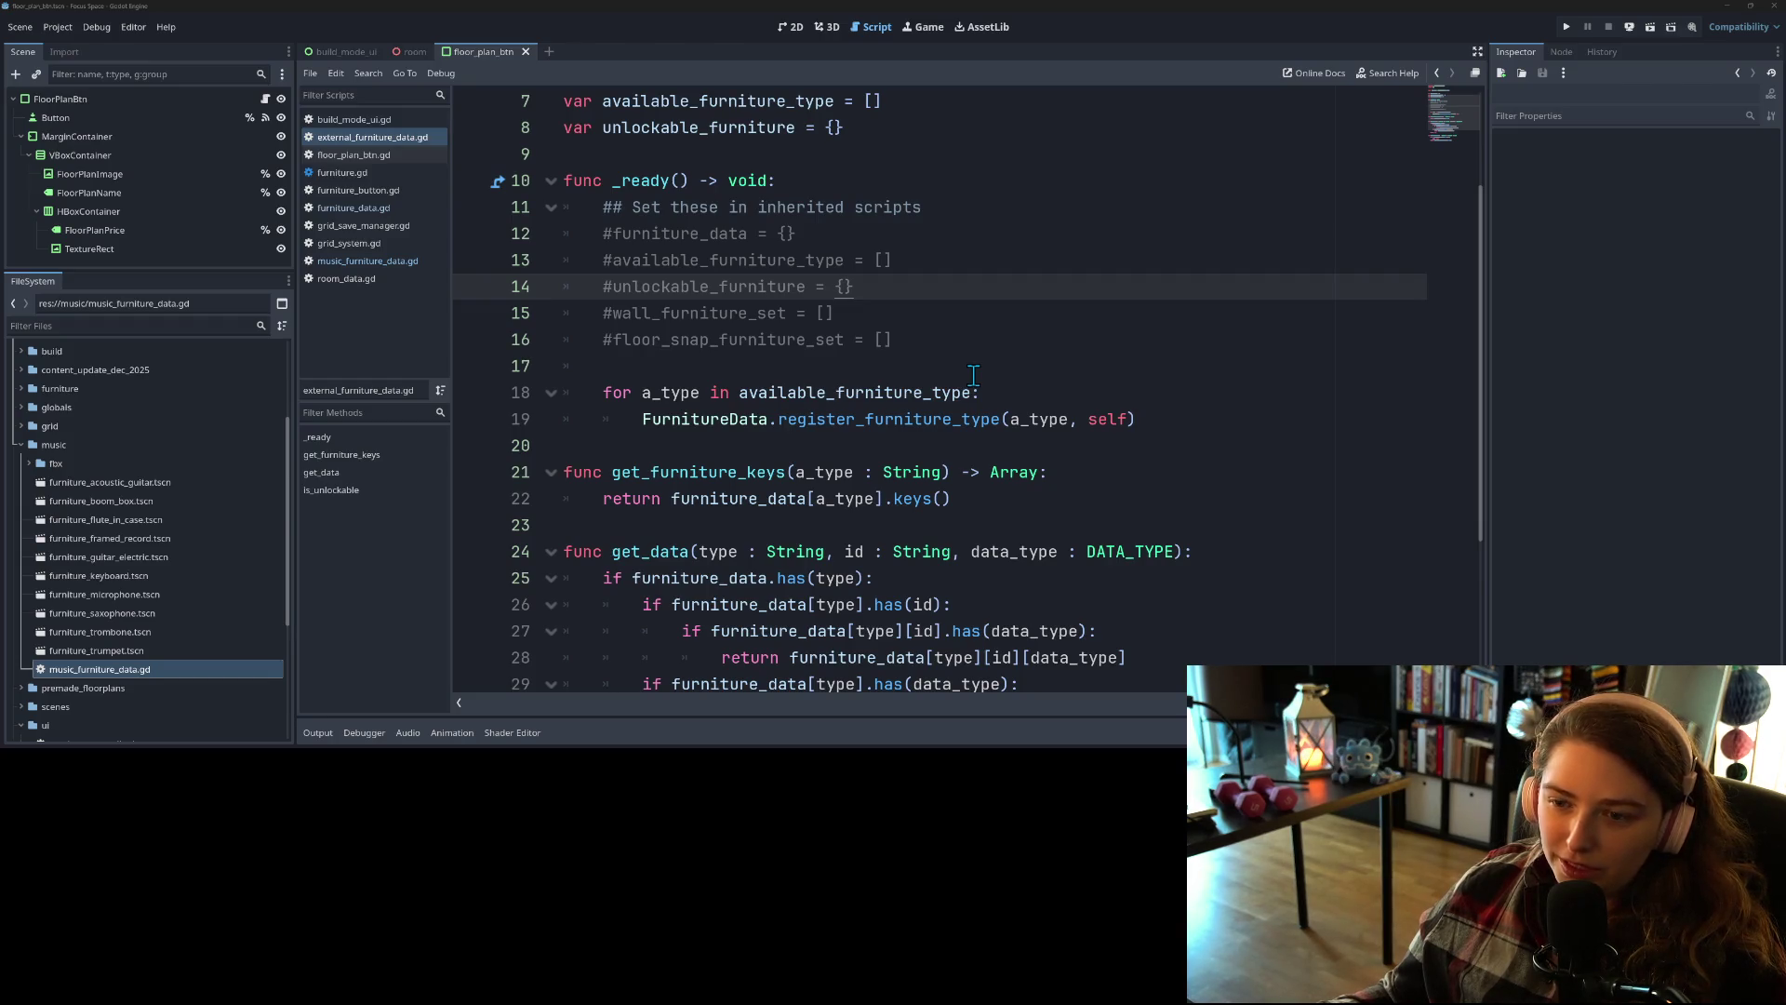
Step: Select the commented-out wall and floor snap set lines in _ready
{"action": "mouse_move", "coordinate": [969, 381]}
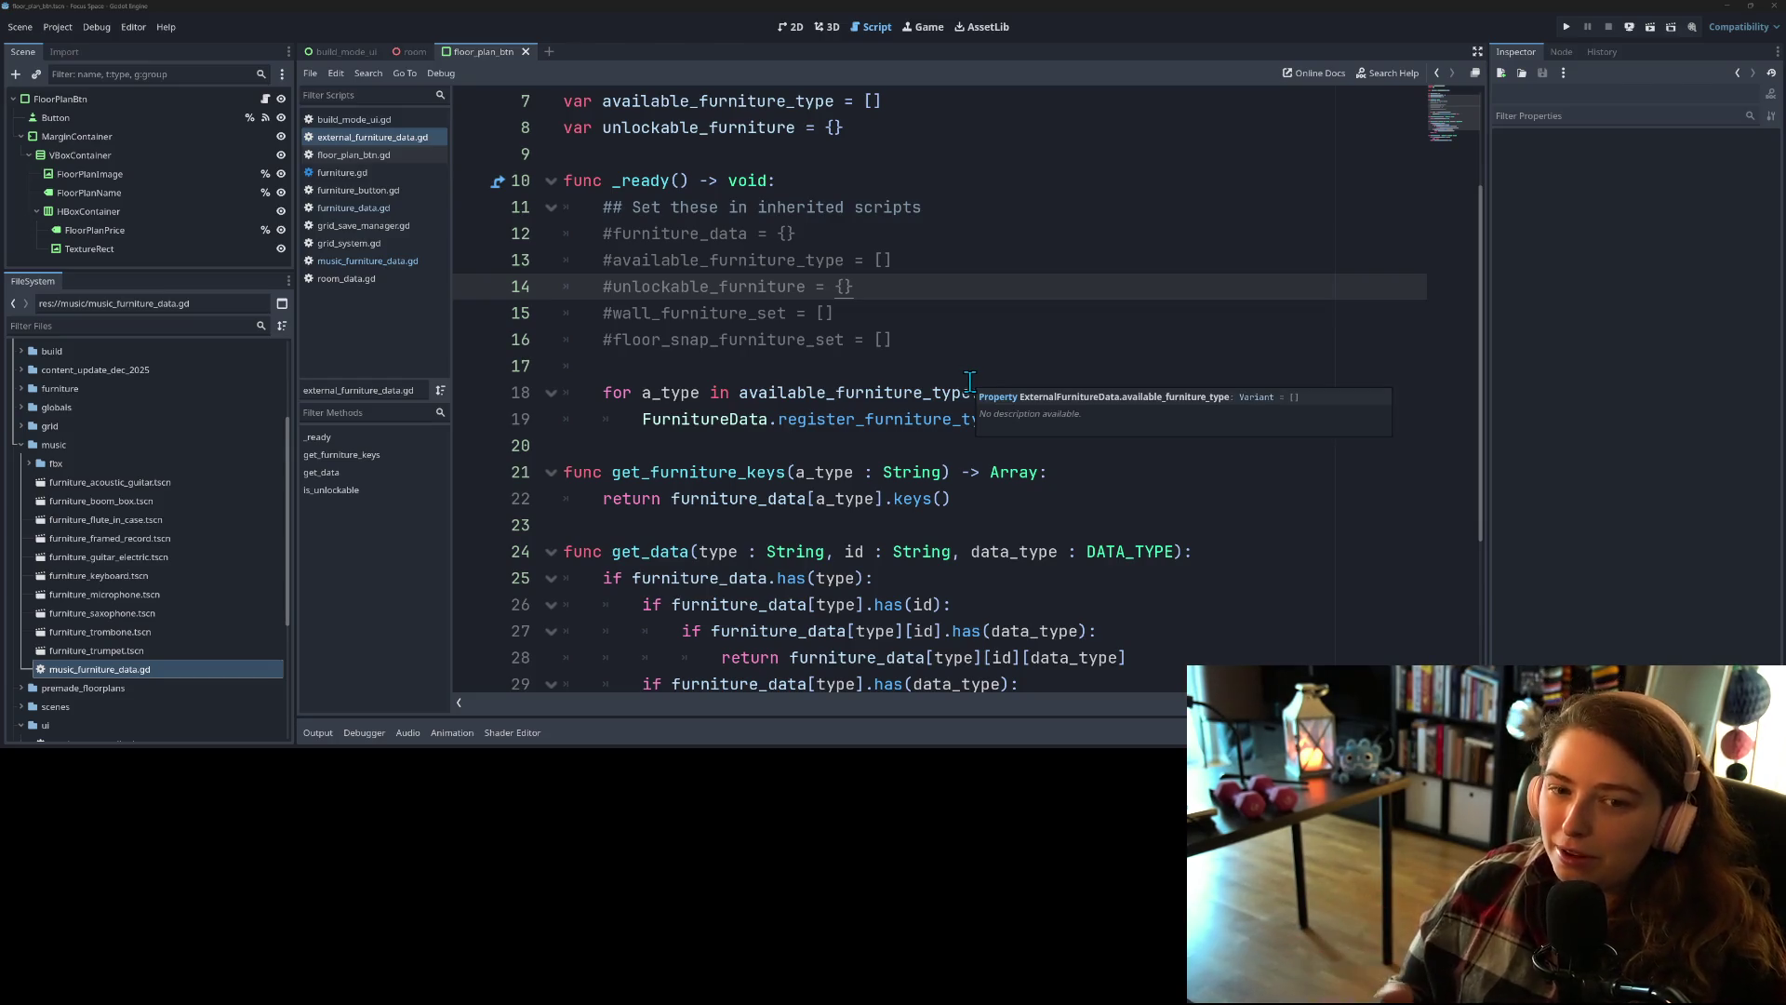
{"action": "left_click", "coordinate": [720, 444]}
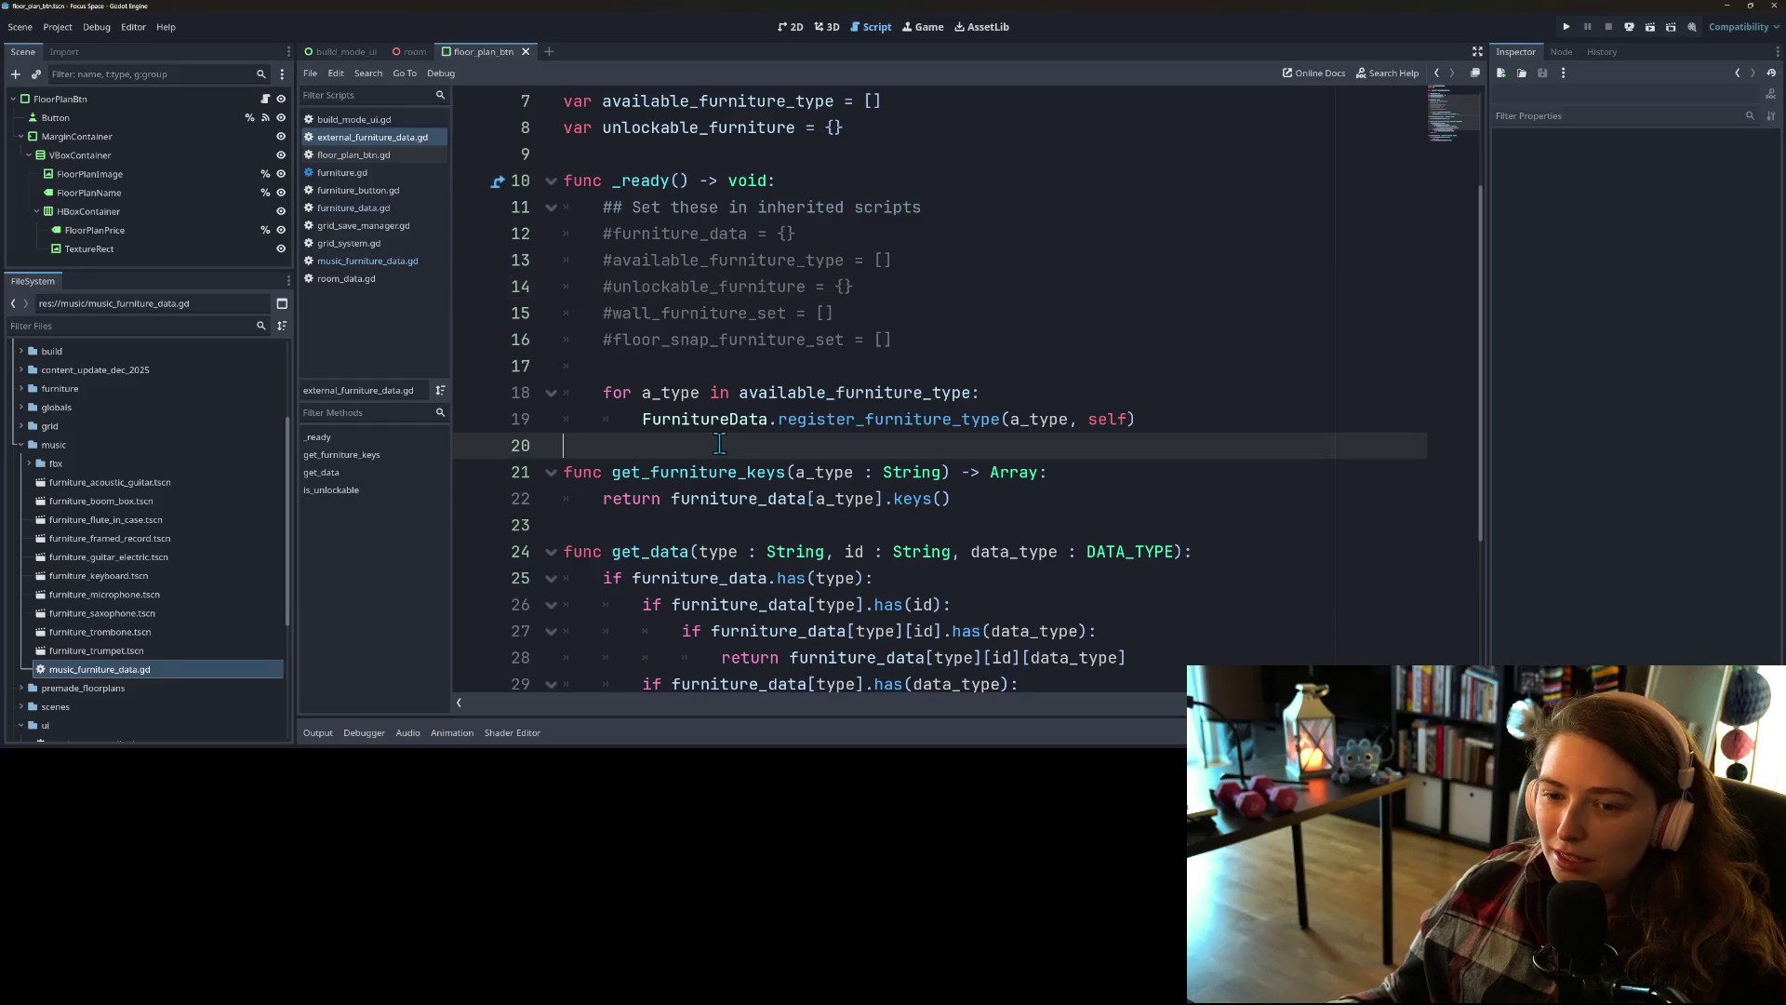
{"action": "left_click", "coordinate": [844, 393]}
{"action": "left_click", "coordinate": [873, 364]}
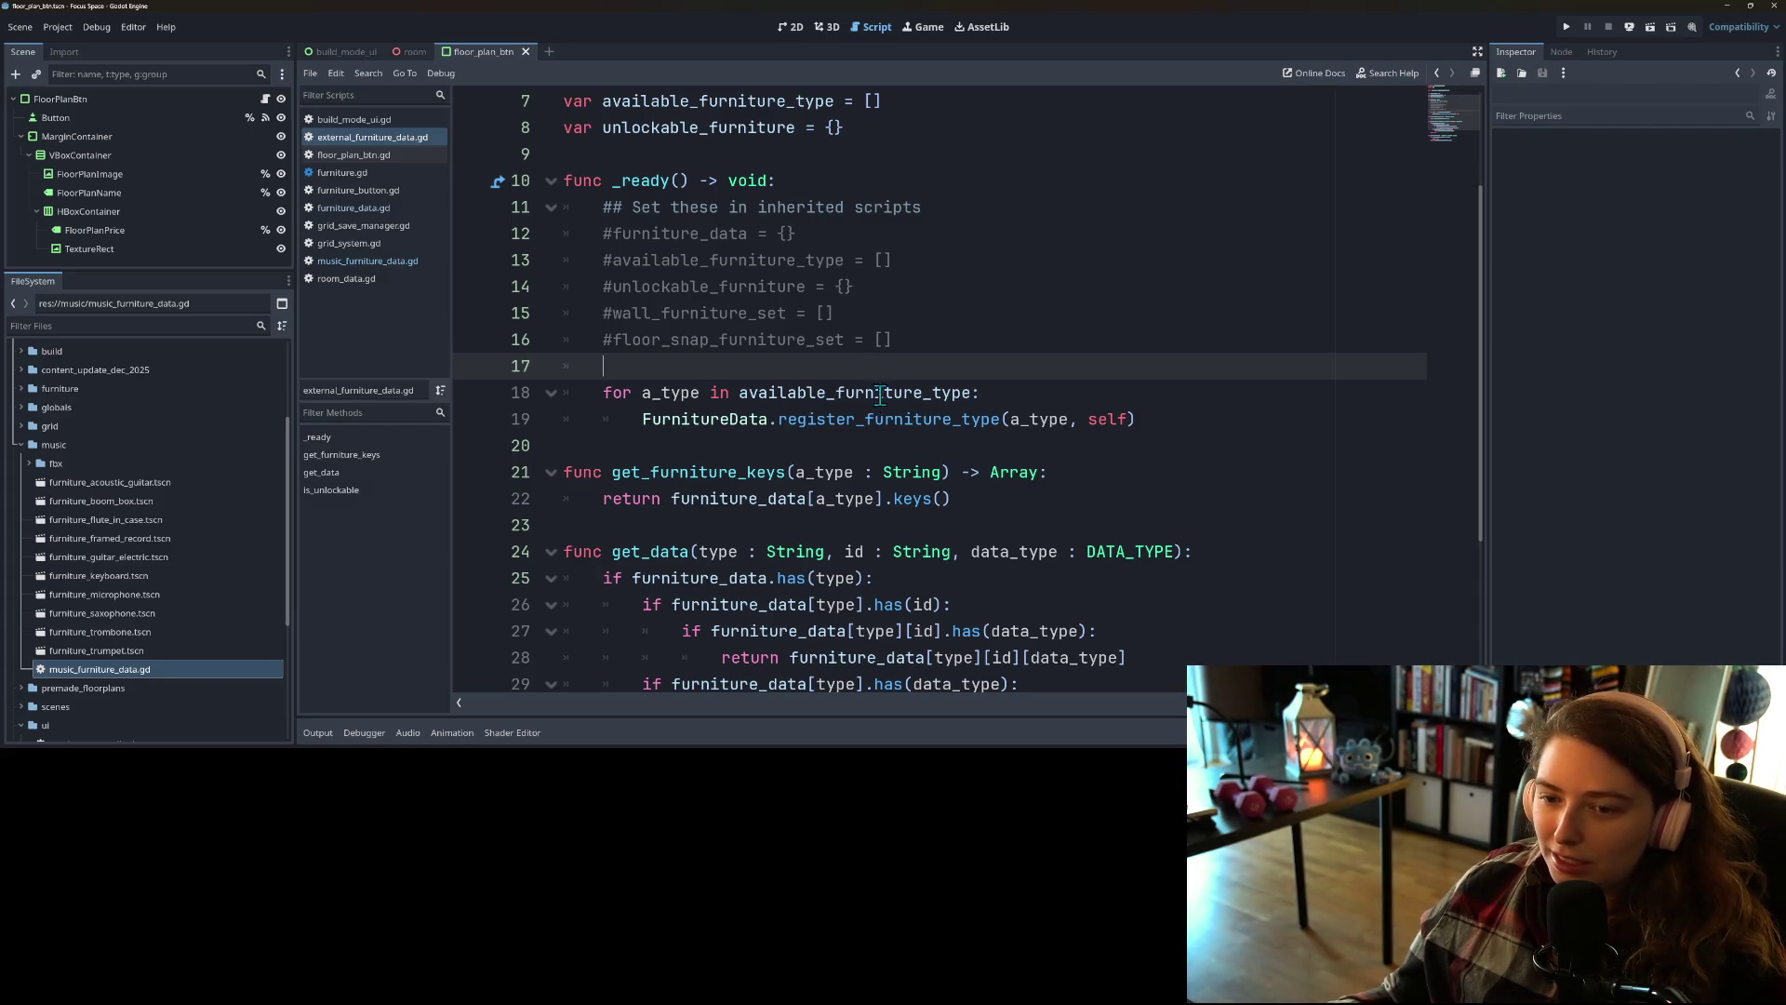
{"action": "scroll", "coordinate": [1013, 519], "scroll_direction": "down", "scroll_amount": 3}
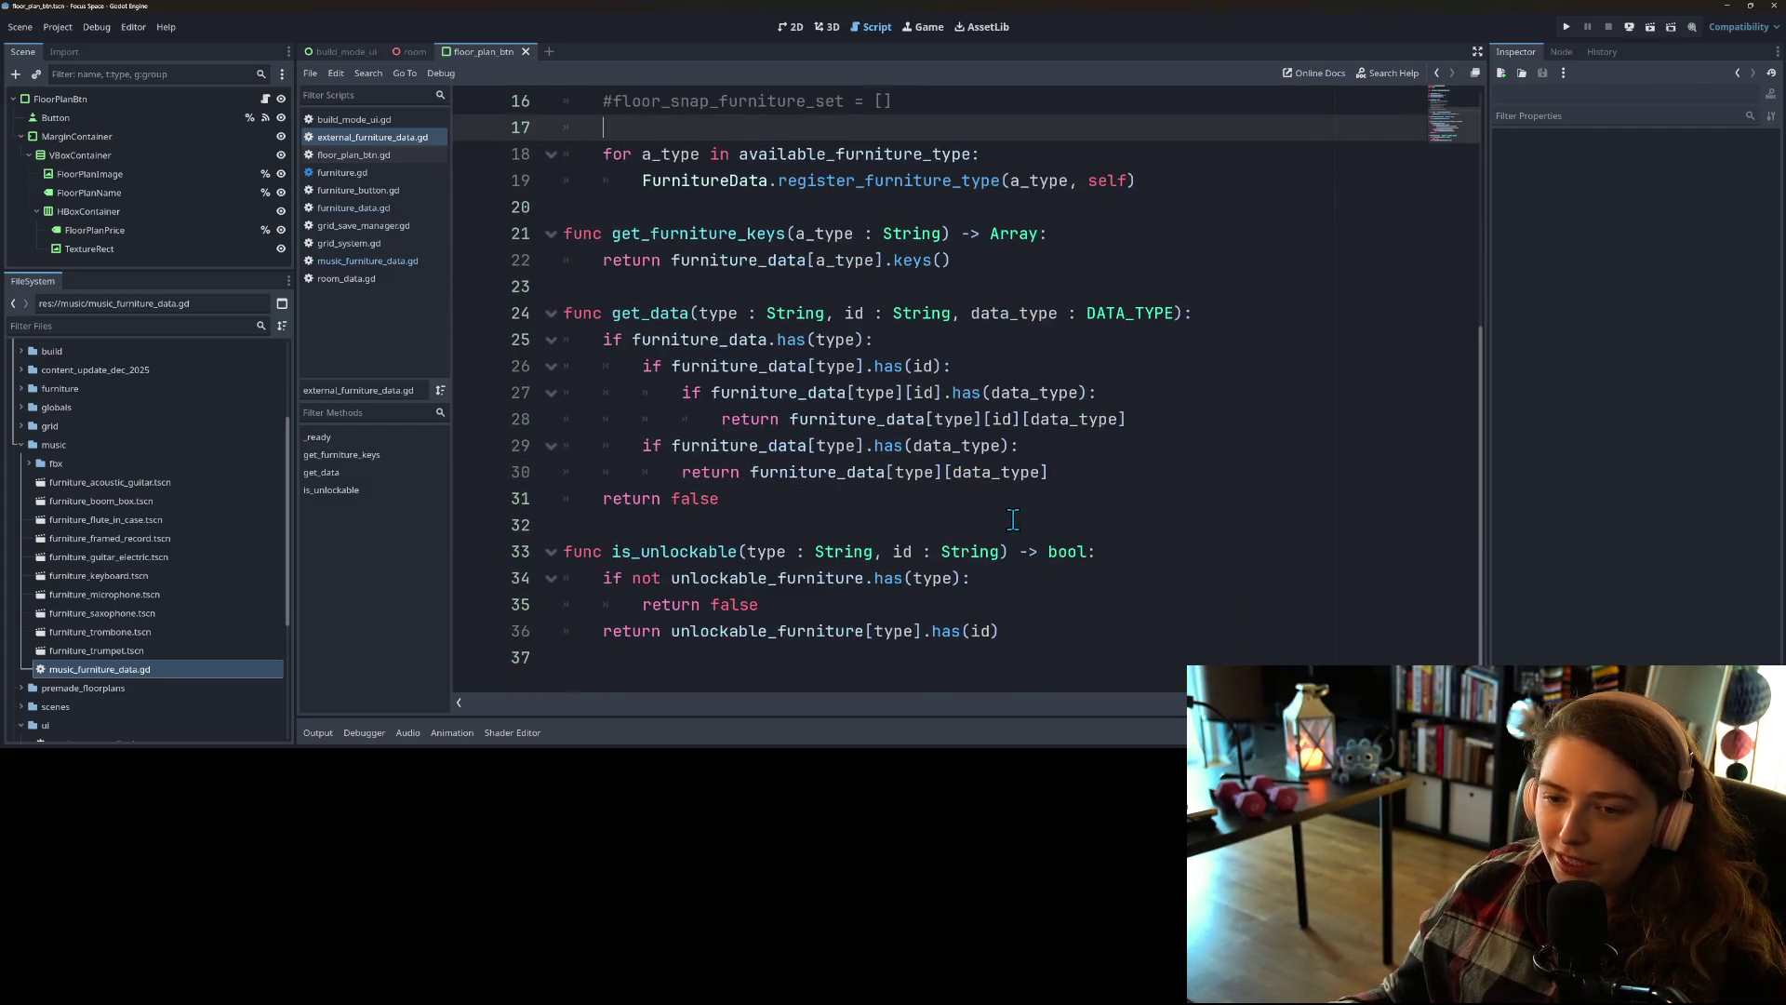
{"action": "scroll", "coordinate": [1013, 519], "scroll_direction": "down", "scroll_amount": 1, "text": "ctrl"}
{"action": "scroll", "coordinate": [1013, 519], "scroll_direction": "down", "scroll_amount": 1, "text": "ctrl"}
{"action": "scroll", "coordinate": [1013, 519], "scroll_direction": "up", "scroll_amount": 5}
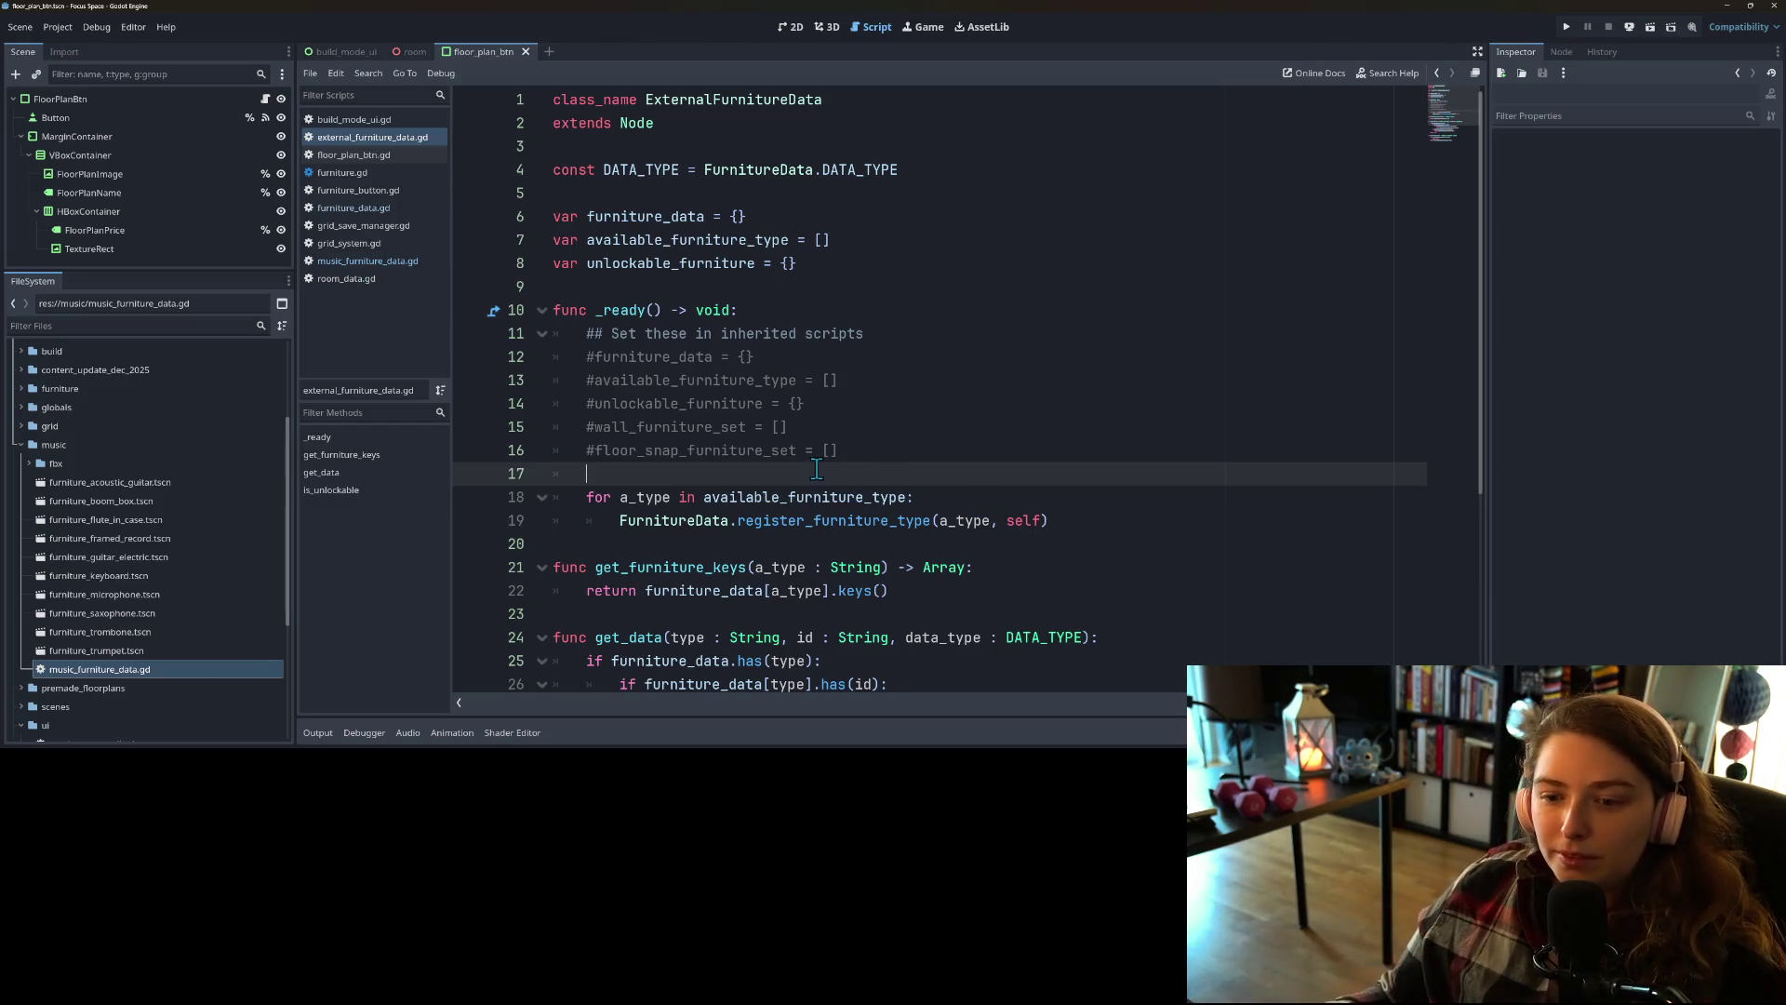
{"action": "left_click_drag", "start_coordinate": [840, 450], "coordinate": [554, 427]}
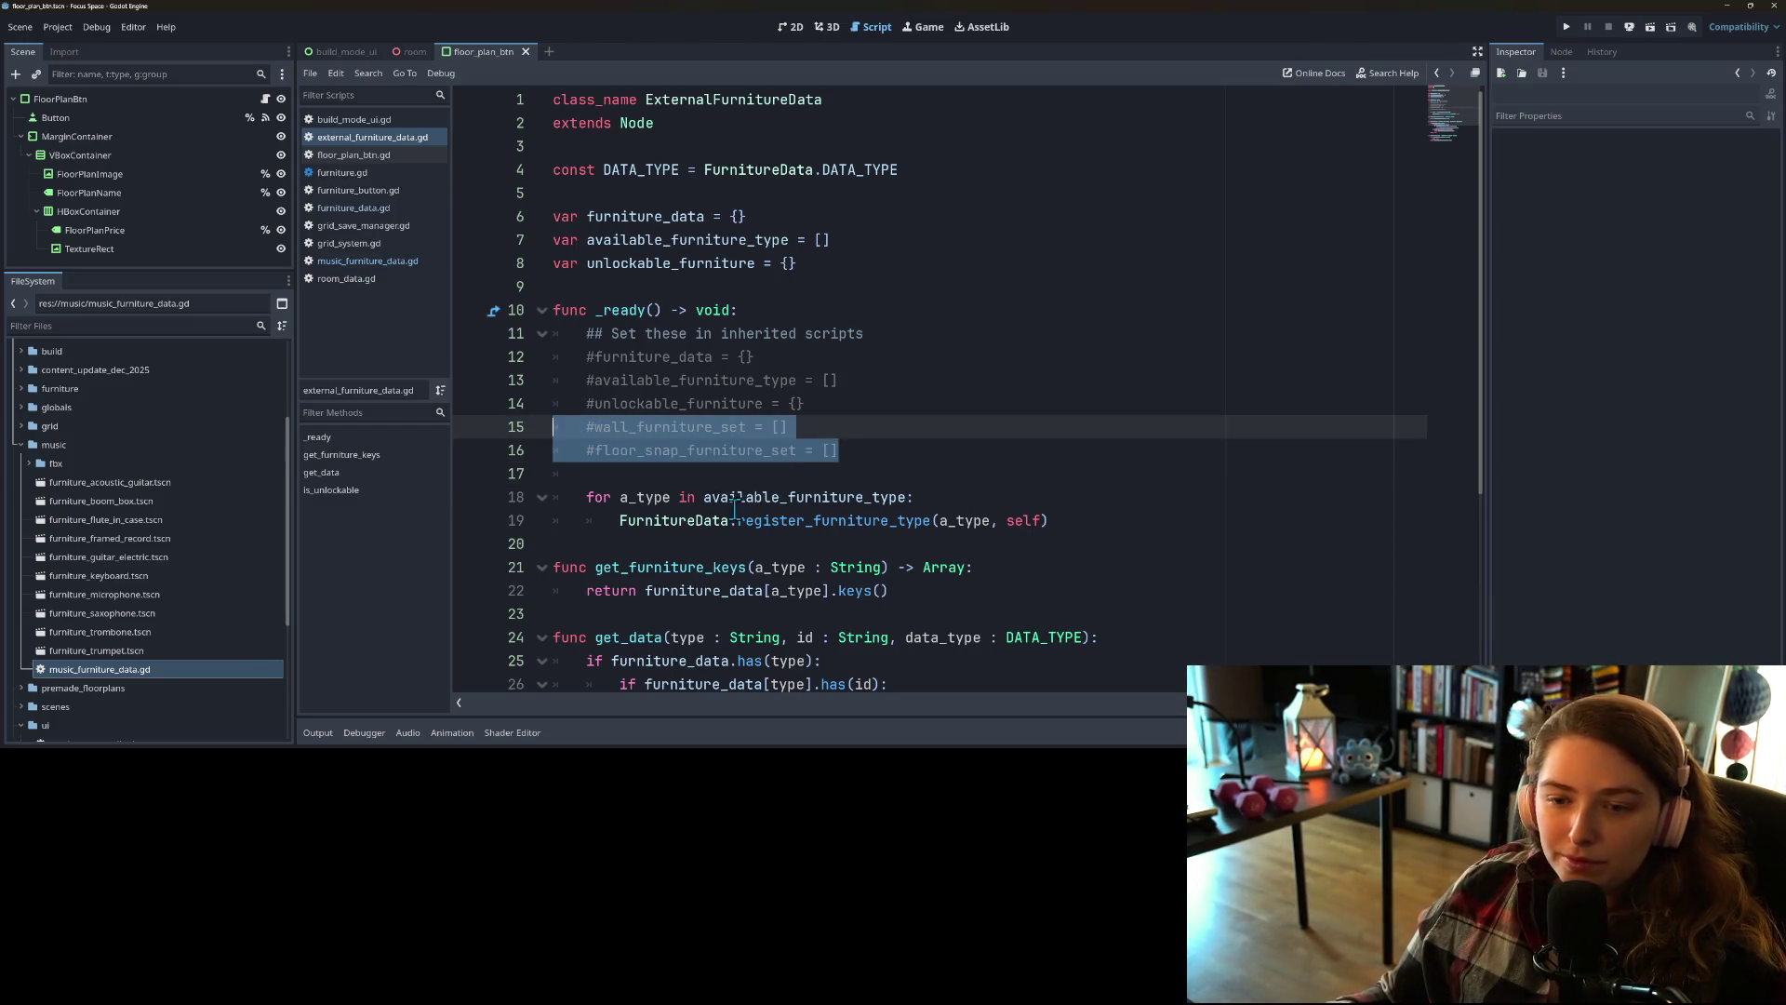
Step: Delete the two commented-out set lines and save external_furniture_data.gd
{"action": "key", "text": "BackSpace"}
{"action": "key", "text": "BackSpace"}
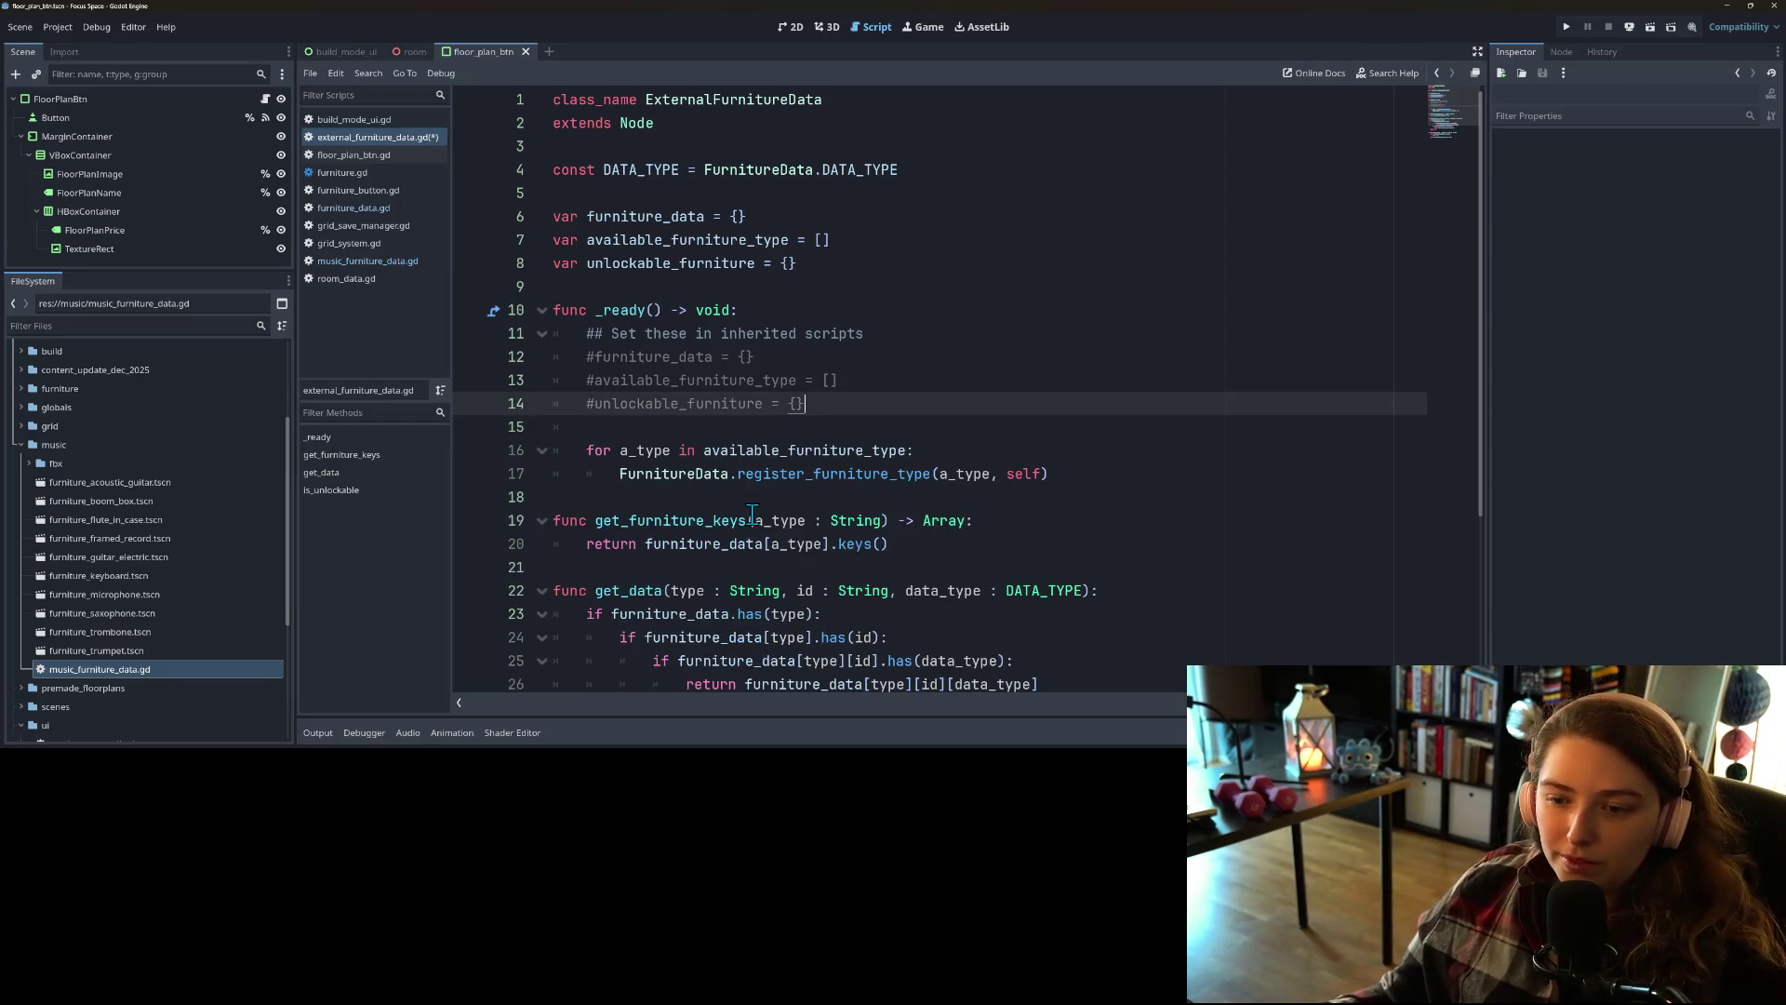
{"action": "key", "text": "ctrl+s"}
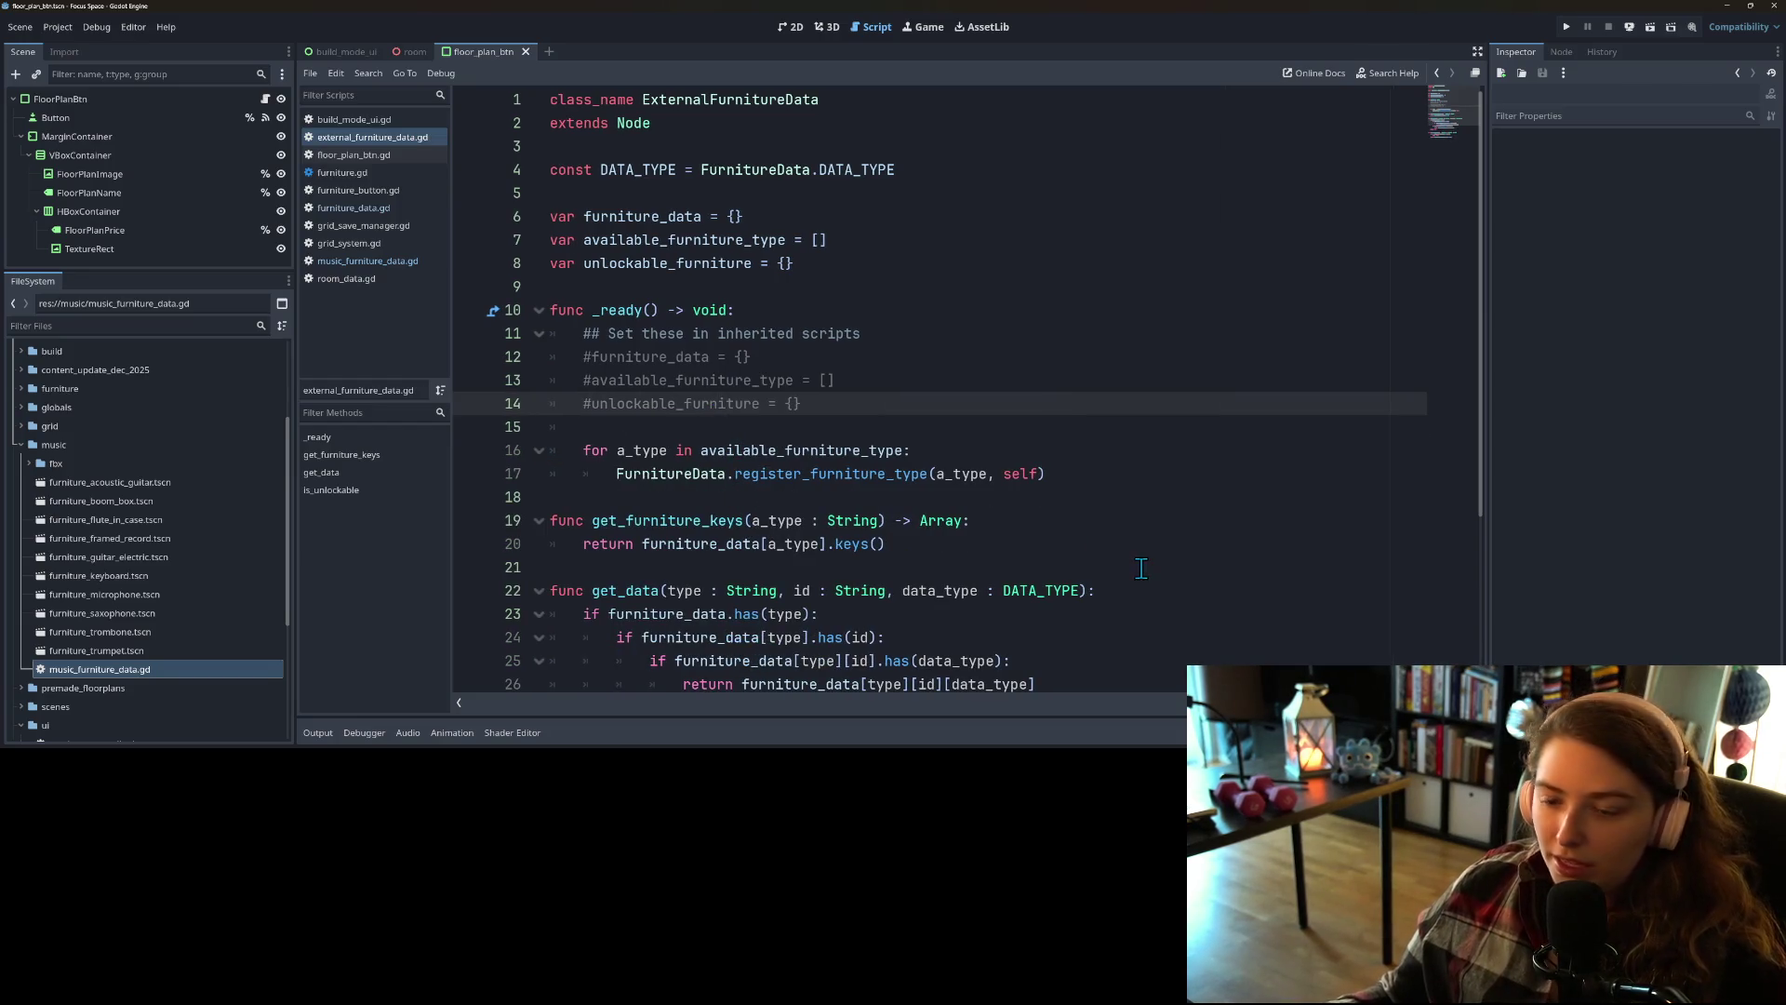
{"action": "scroll", "coordinate": [1172, 617], "scroll_direction": "down", "scroll_amount": 2}
{"action": "scroll", "coordinate": [1171, 618], "scroll_direction": "down", "scroll_amount": 2}
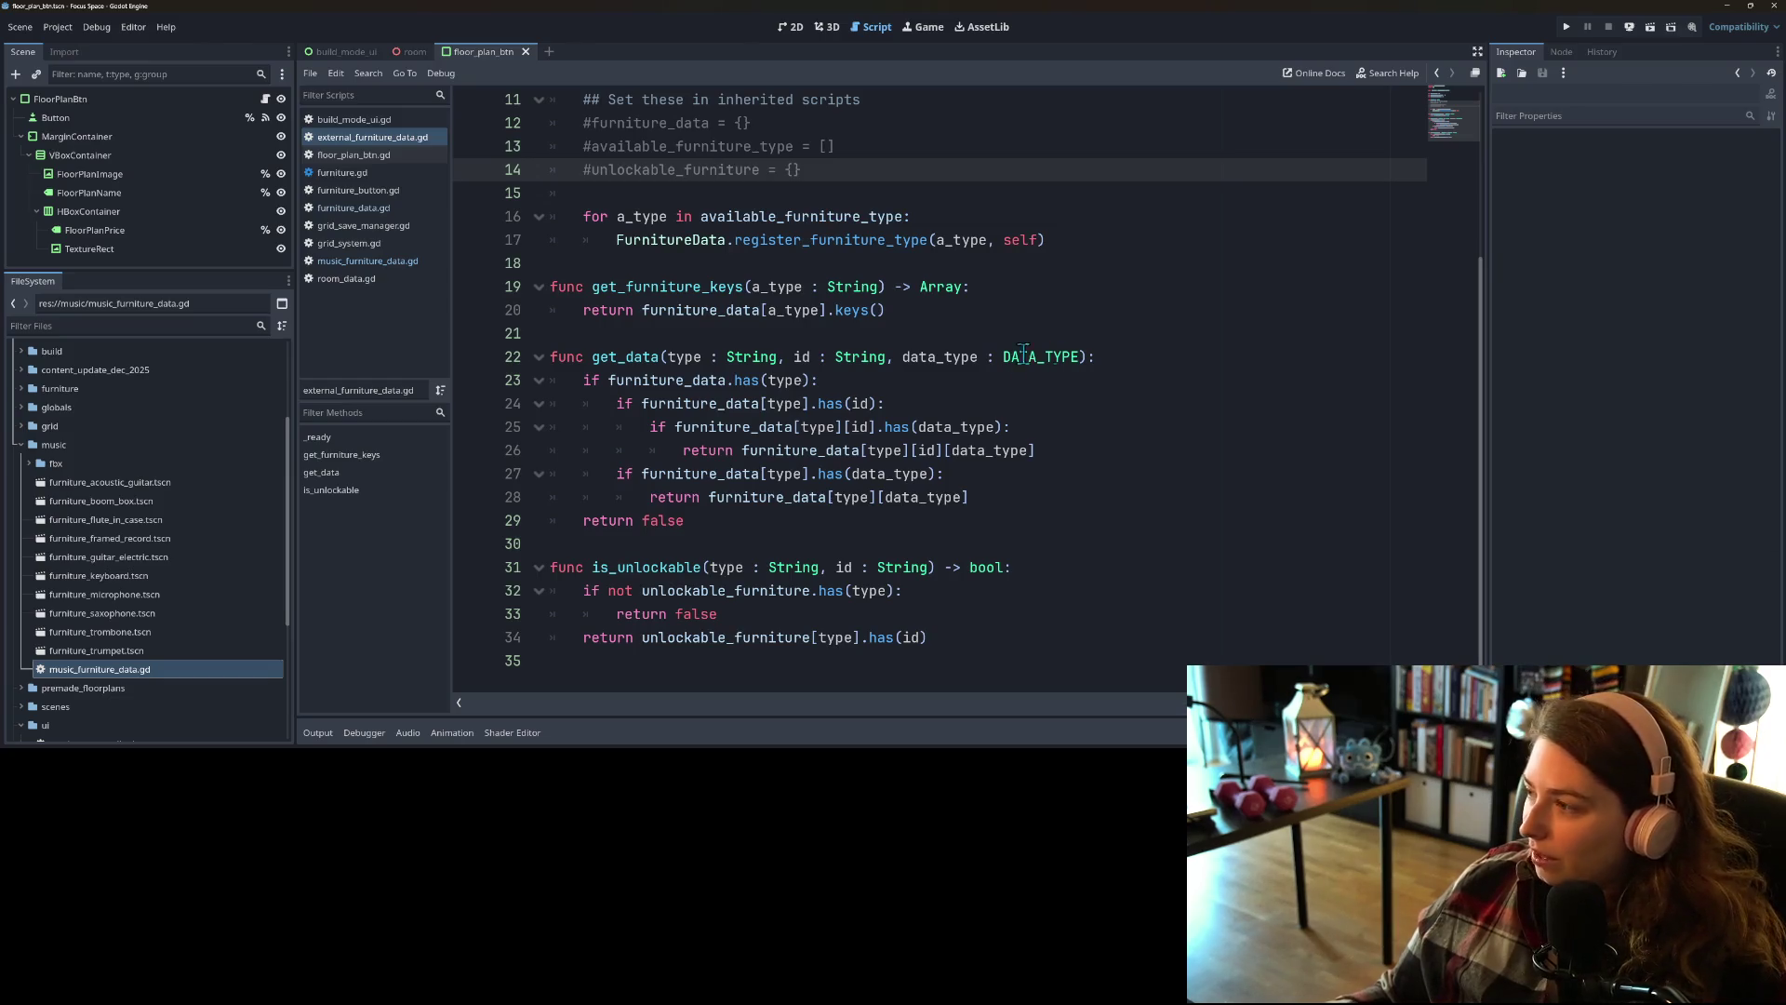
Step: Inspect is_unlockable and its unlockable_furniture check, then open furniture_data.gd
{"action": "double_click", "coordinate": [638, 568]}
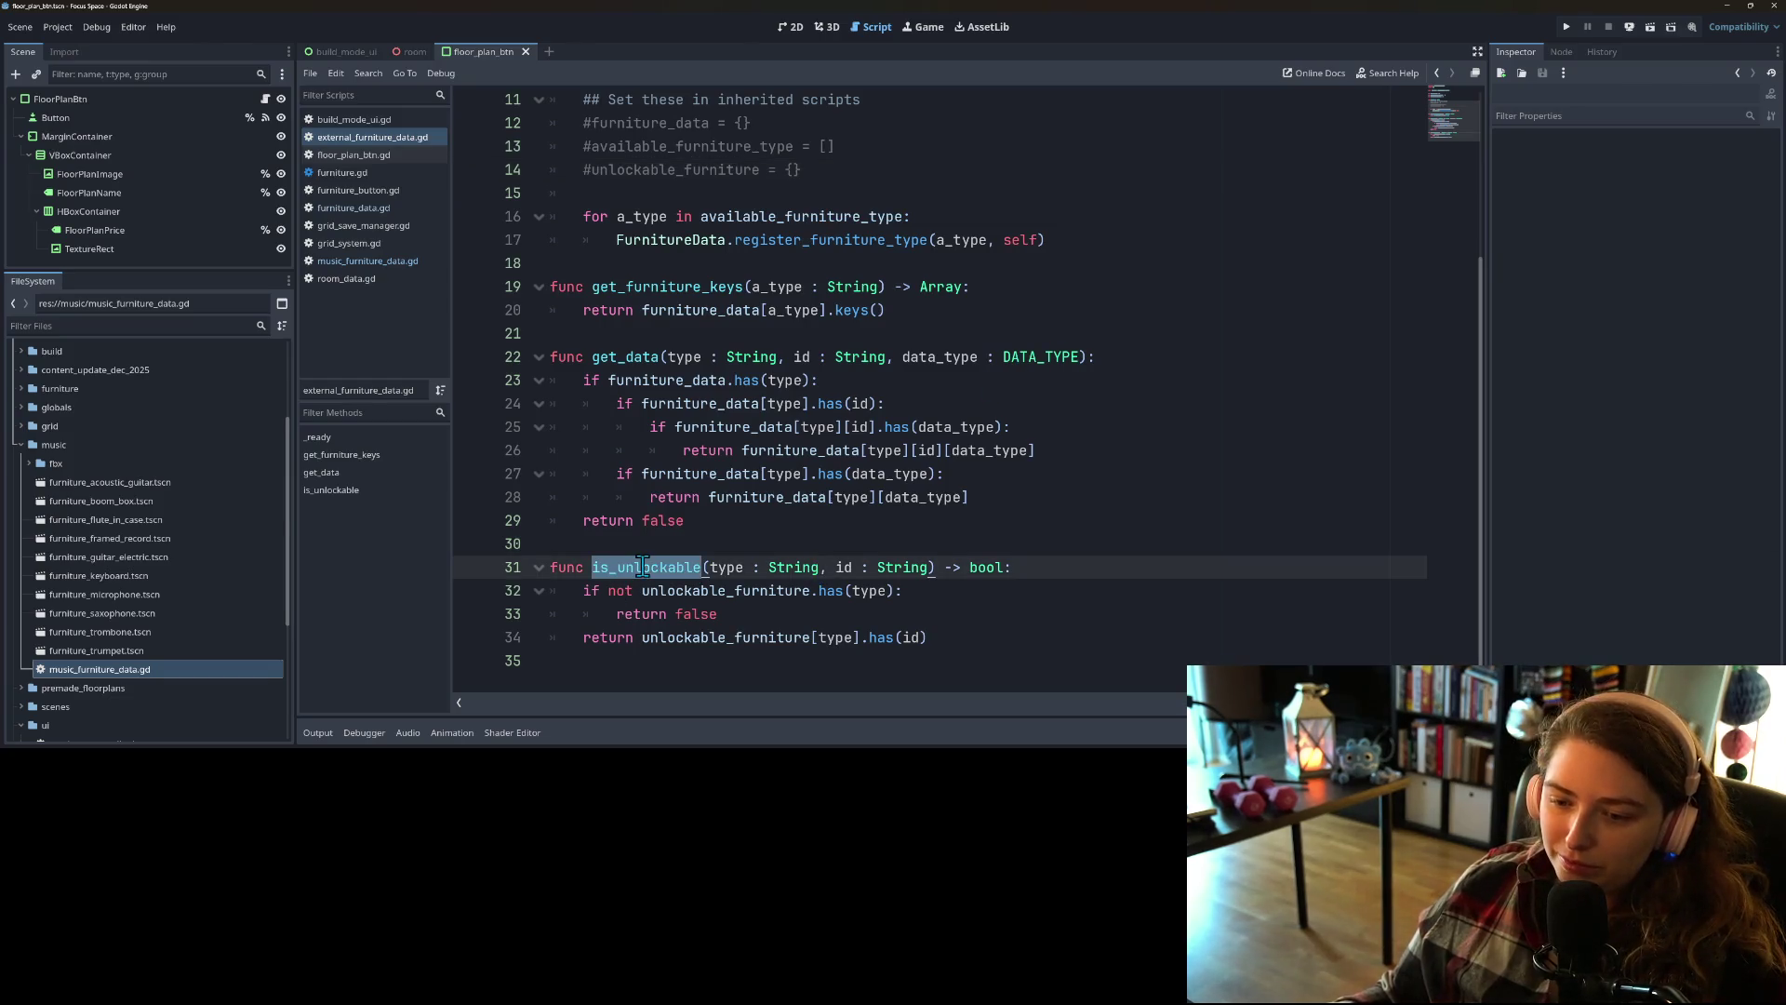
{"action": "double_click", "coordinate": [676, 612]}
{"action": "double_click", "coordinate": [682, 592]}
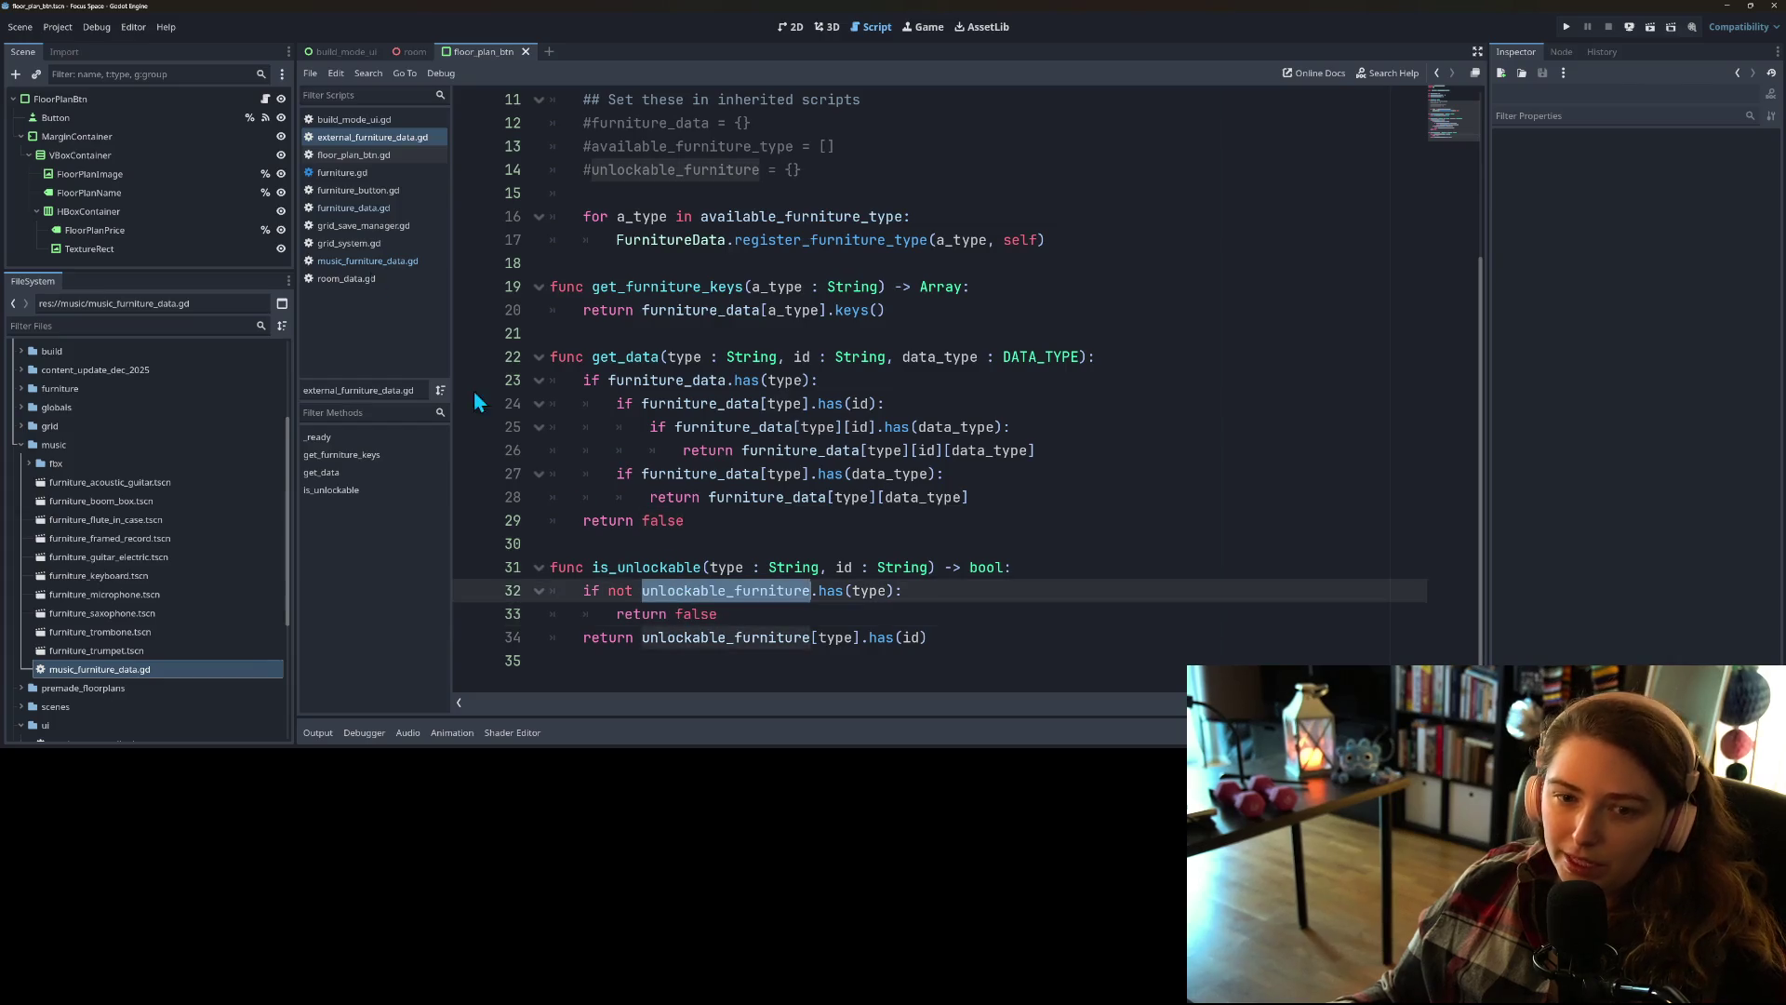
{"action": "double_click", "coordinate": [646, 568]}
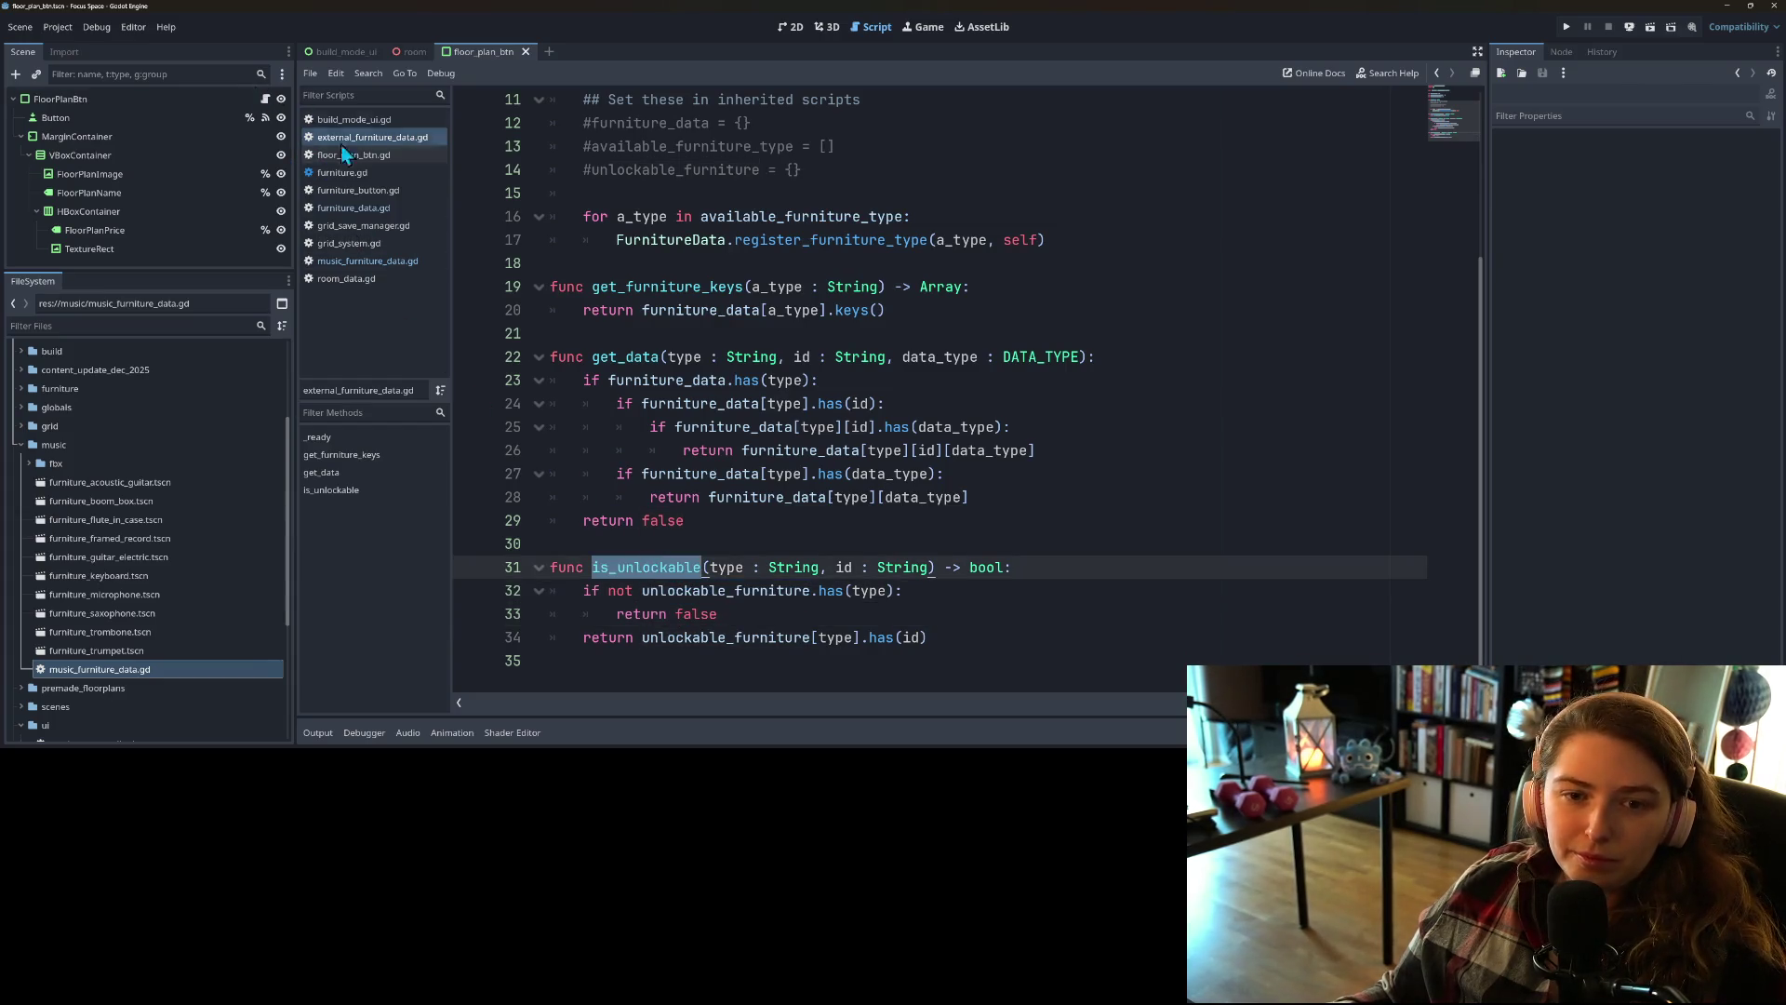
{"action": "left_click", "coordinate": [372, 209]}
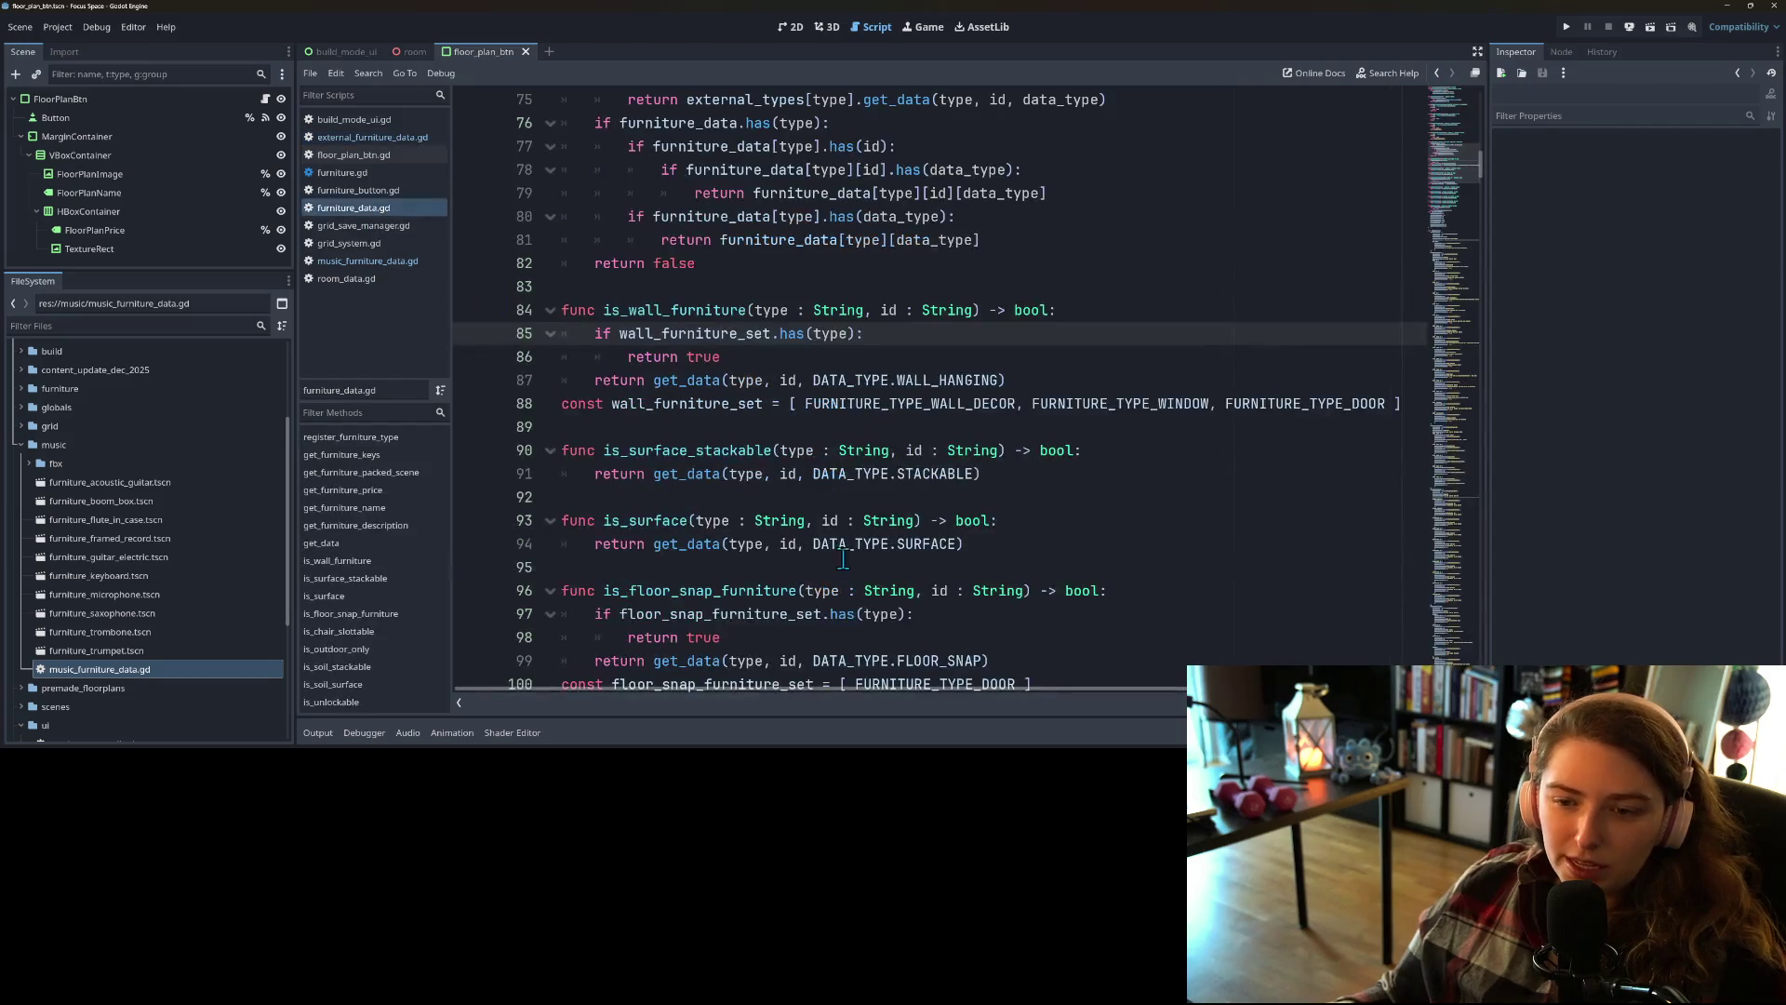
Step: Add an 'if external_types.has(type):' check at the start of is_unlockable
{"action": "scroll", "coordinate": [823, 557], "scroll_direction": "down", "scroll_amount": 6}
{"action": "scroll", "coordinate": [823, 557], "scroll_direction": "down", "scroll_amount": 5}
{"action": "scroll", "coordinate": [777, 558], "scroll_direction": "up", "scroll_amount": 2}
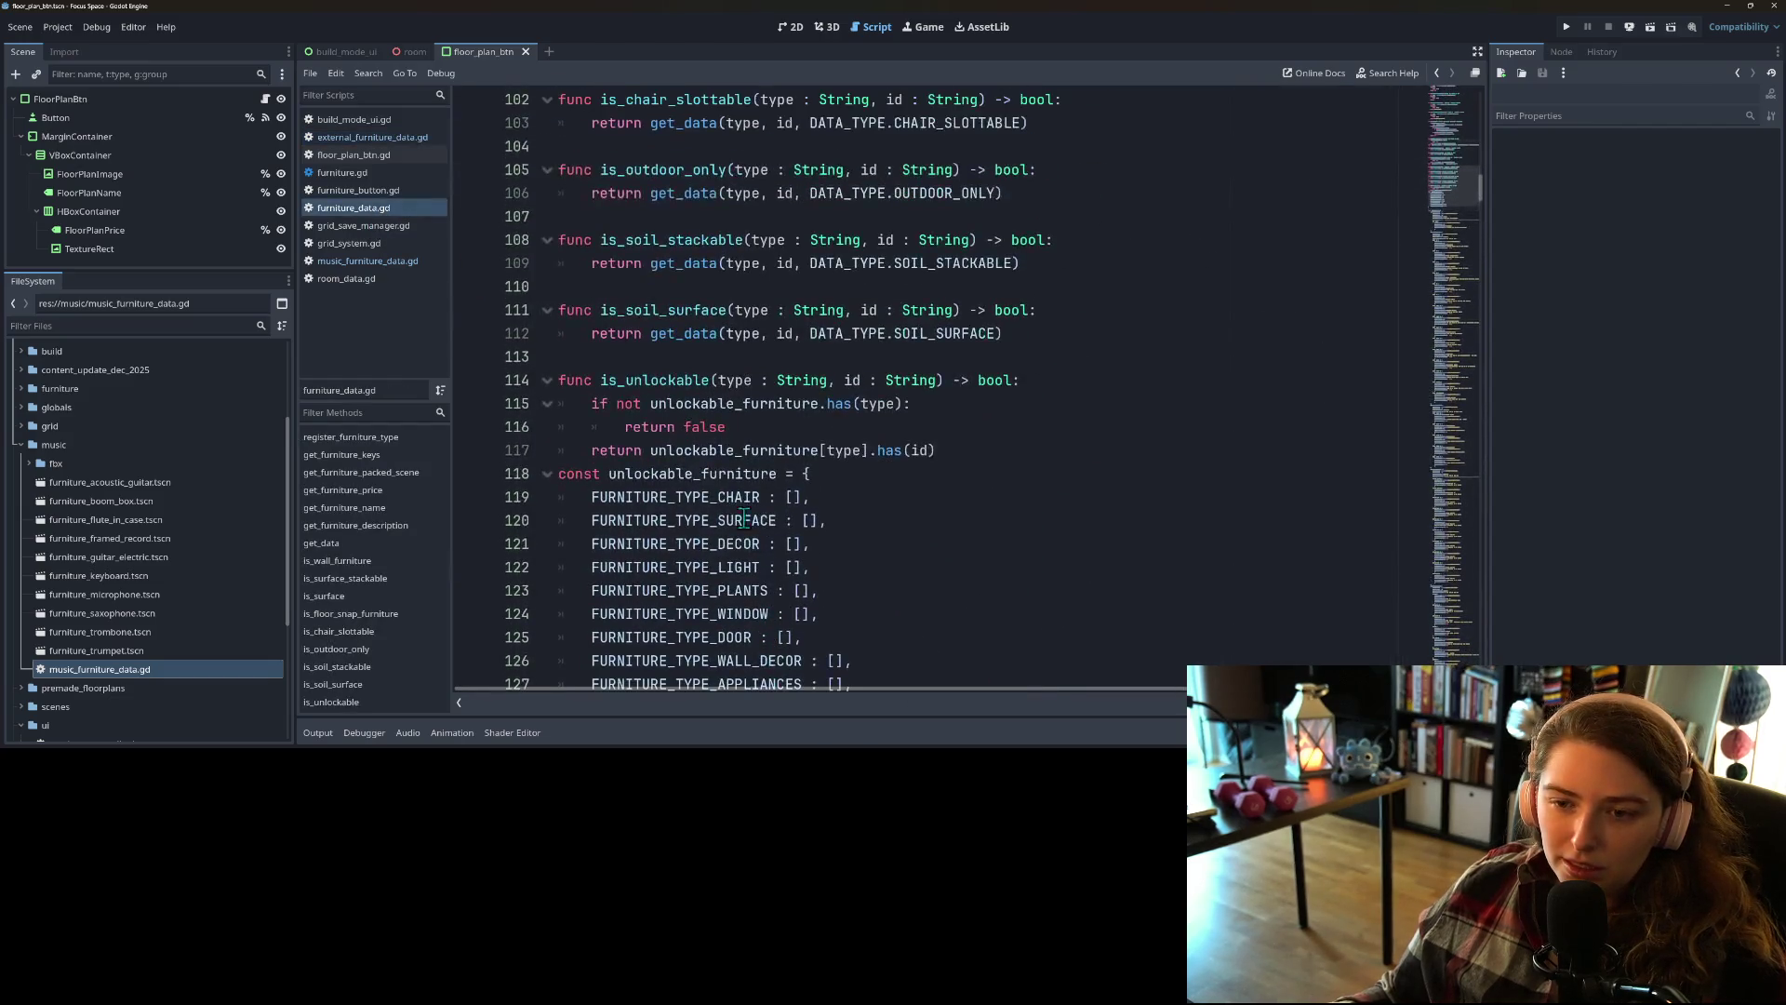
{"action": "double_click", "coordinate": [655, 380]}
{"action": "left_click", "coordinate": [1044, 384]}
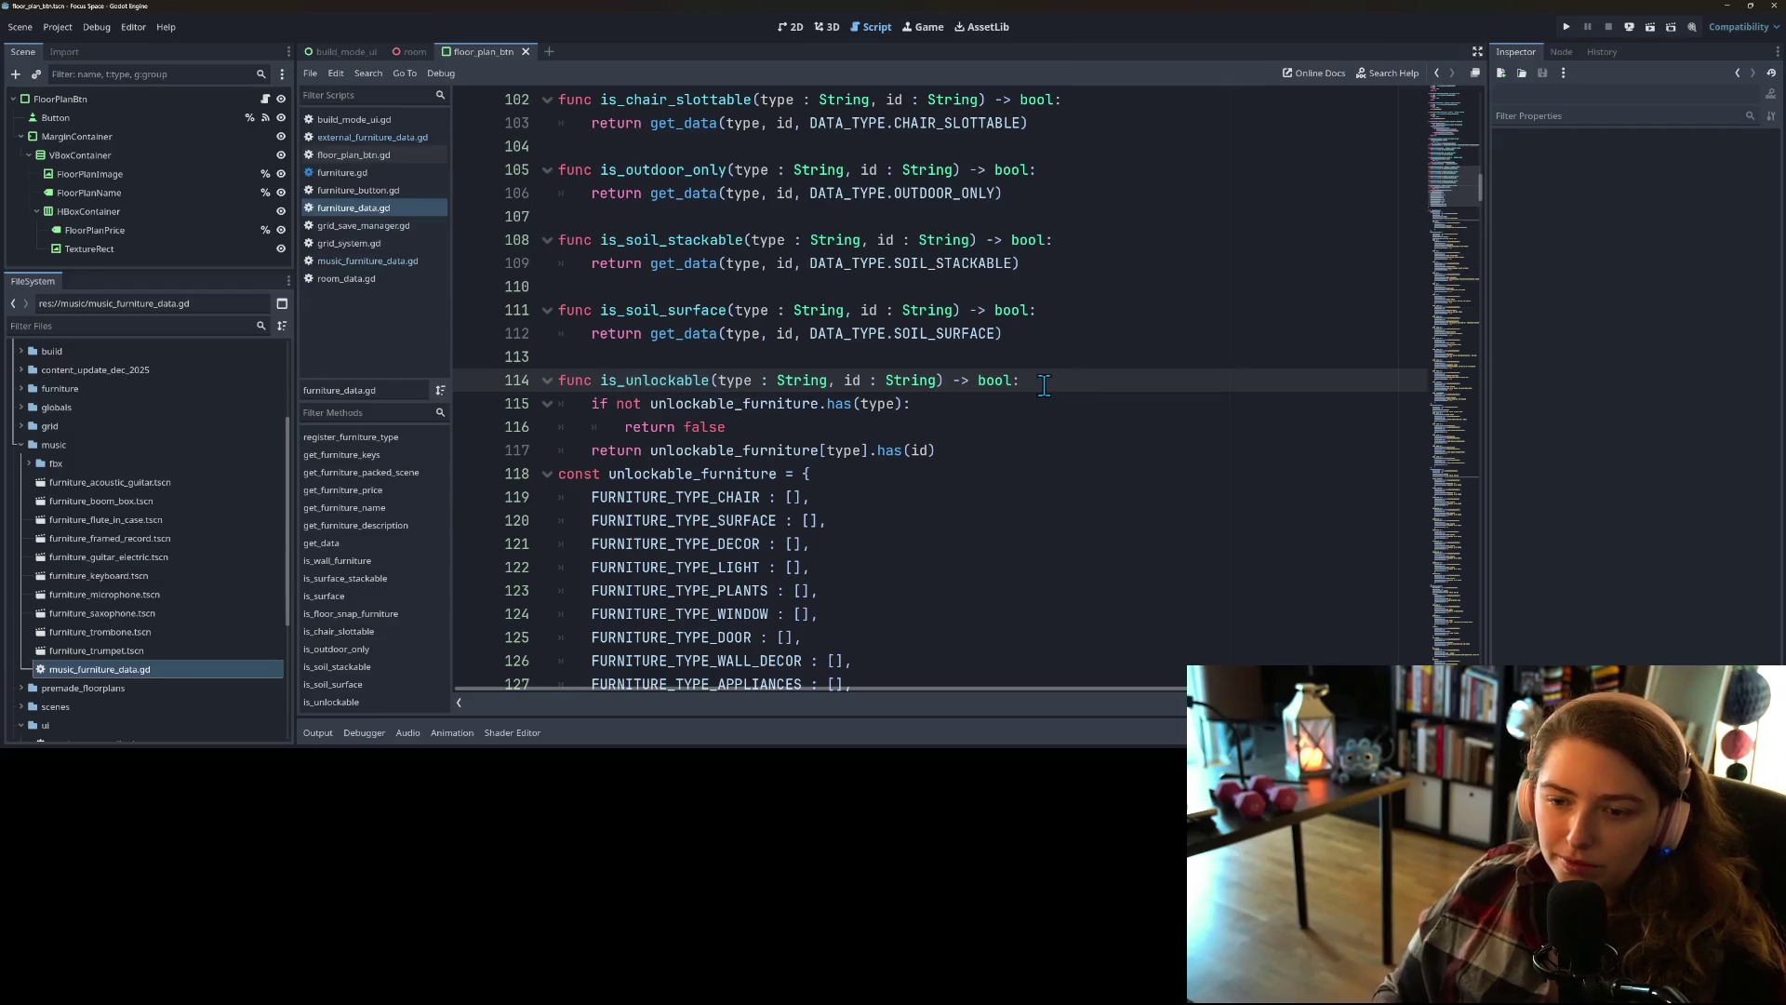
{"action": "key", "text": "Return"}
{"action": "type", "text": "if "}
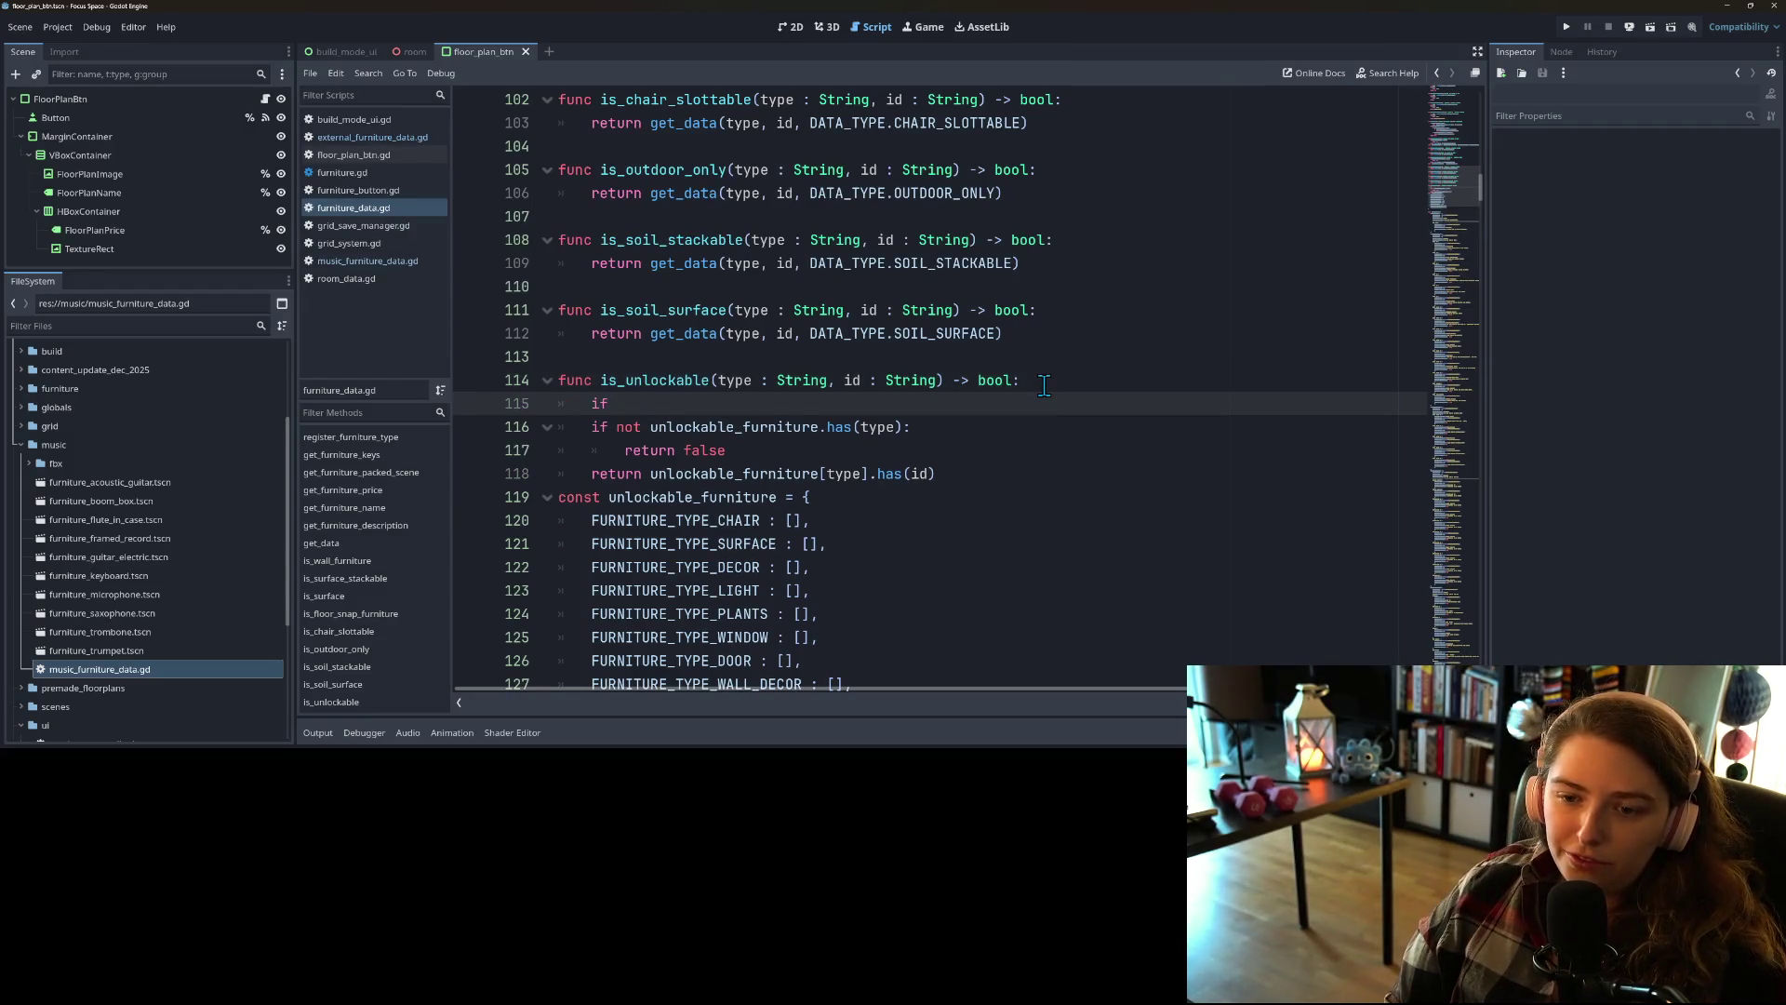
{"action": "type", "text": "e"}
{"action": "key", "text": "Return"}
{"action": "type", "text": ".has"}
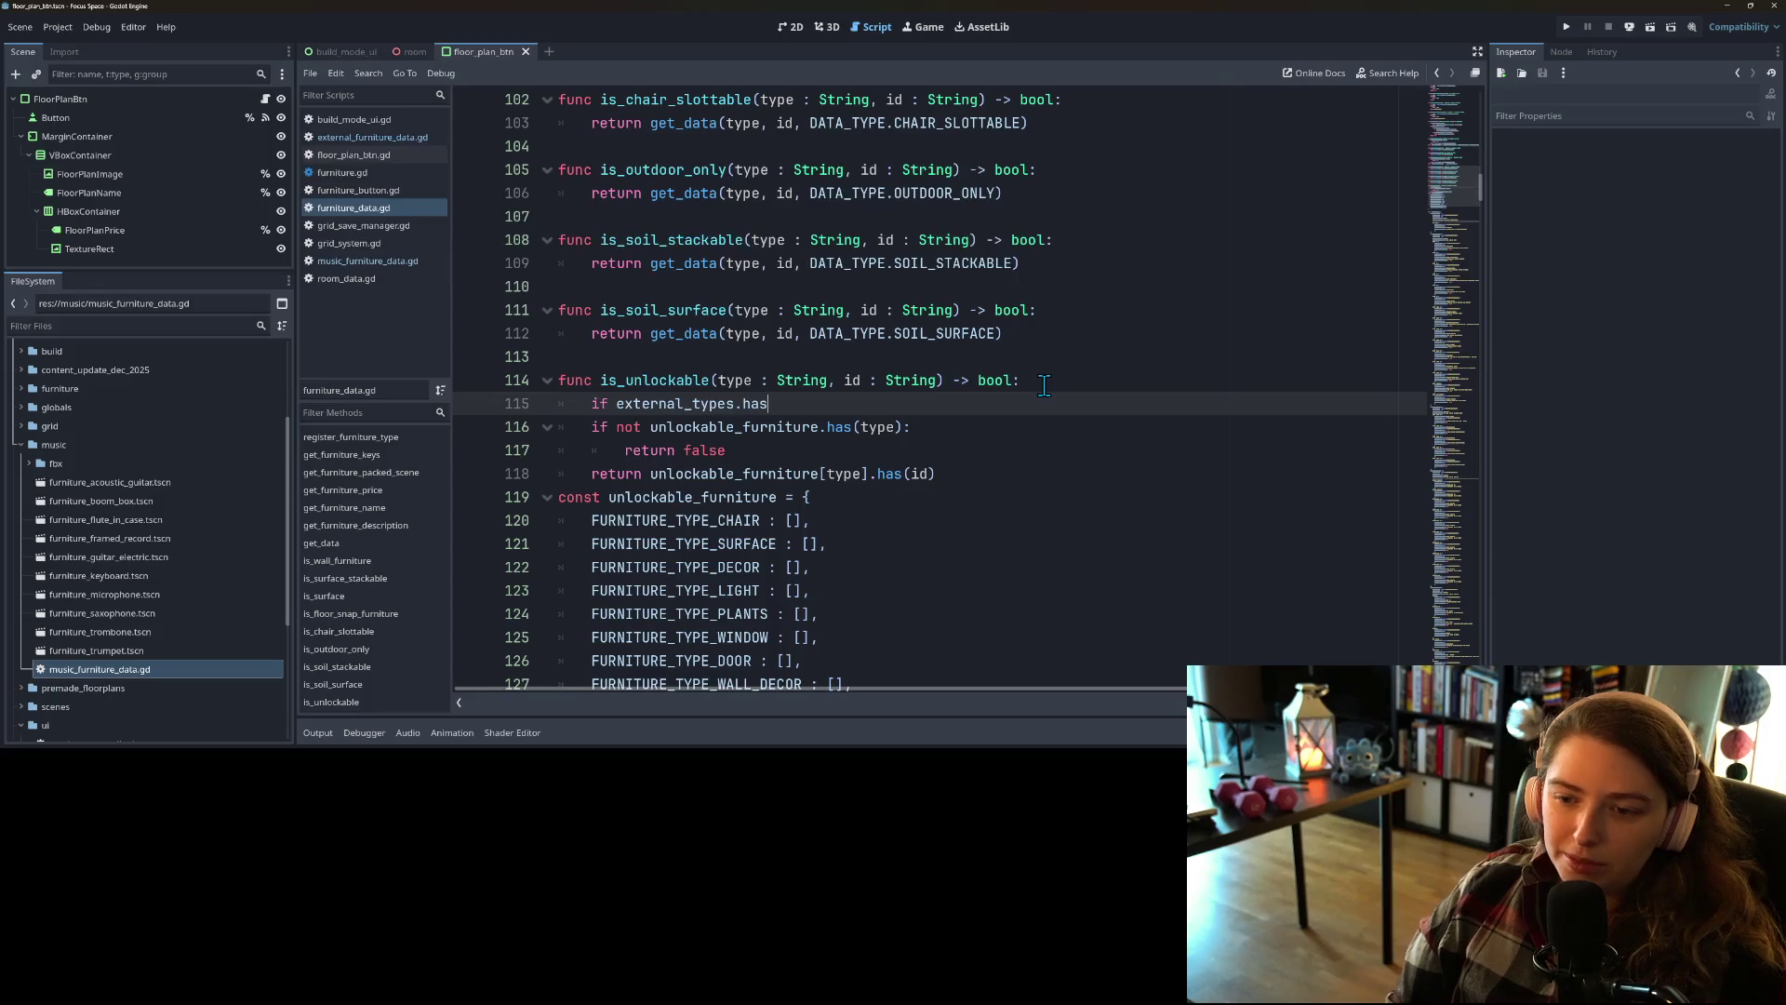
{"action": "key", "text": "Return"}
{"action": "type", "text": "pe):"}
{"action": "key", "text": "Return"}
Step: Return external_types[type].is_unlockable(type, id) under the check and save the script
{"action": "type", "text": "ret"}
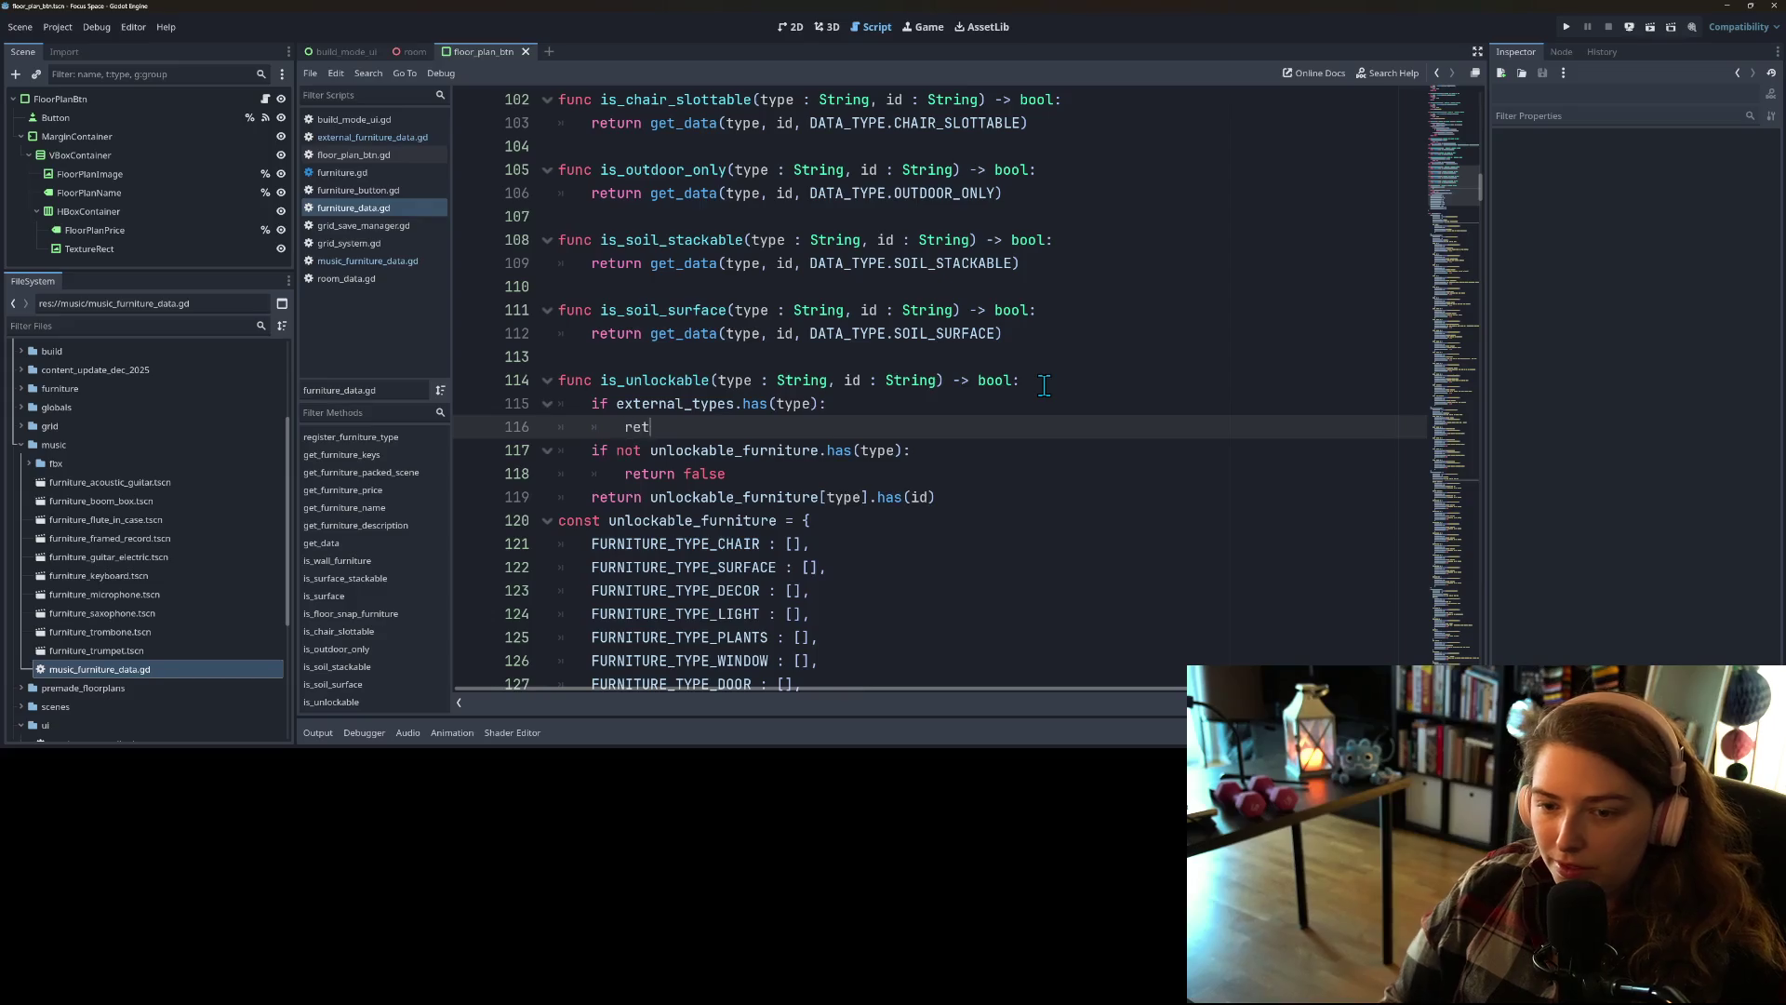
{"action": "type", "text": "urn ext"}
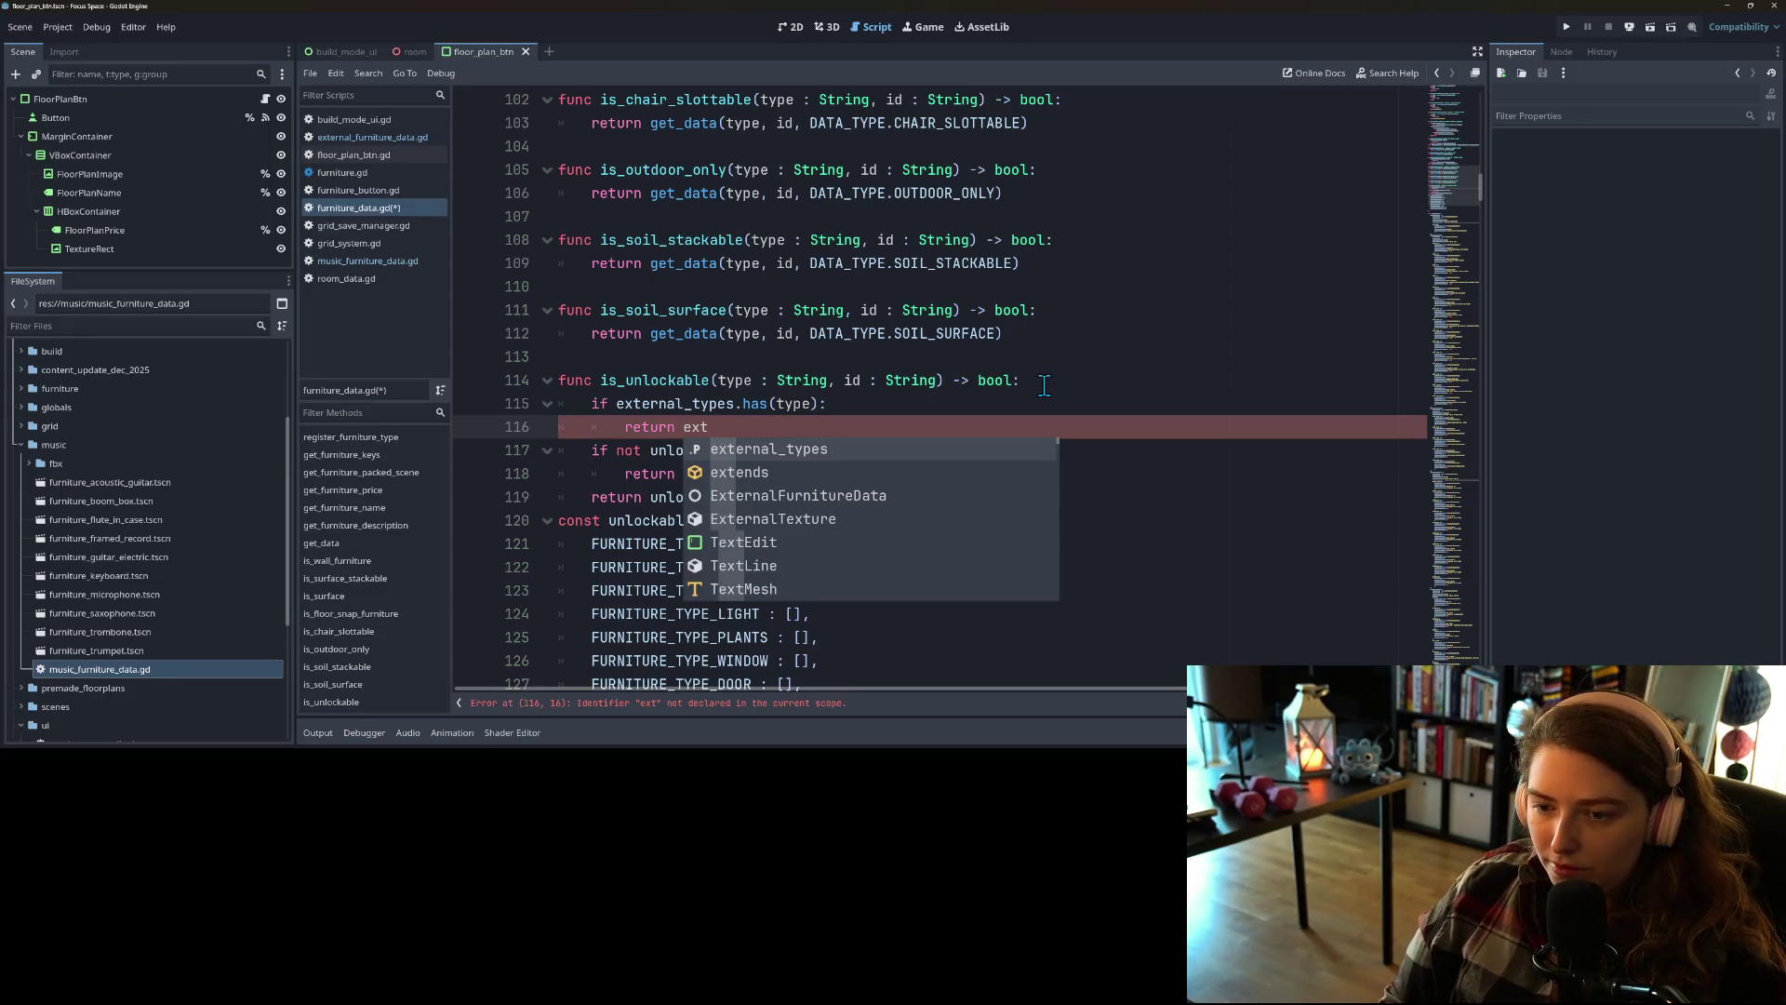
{"action": "key", "text": "Return"}
{"action": "type", "text": "["}
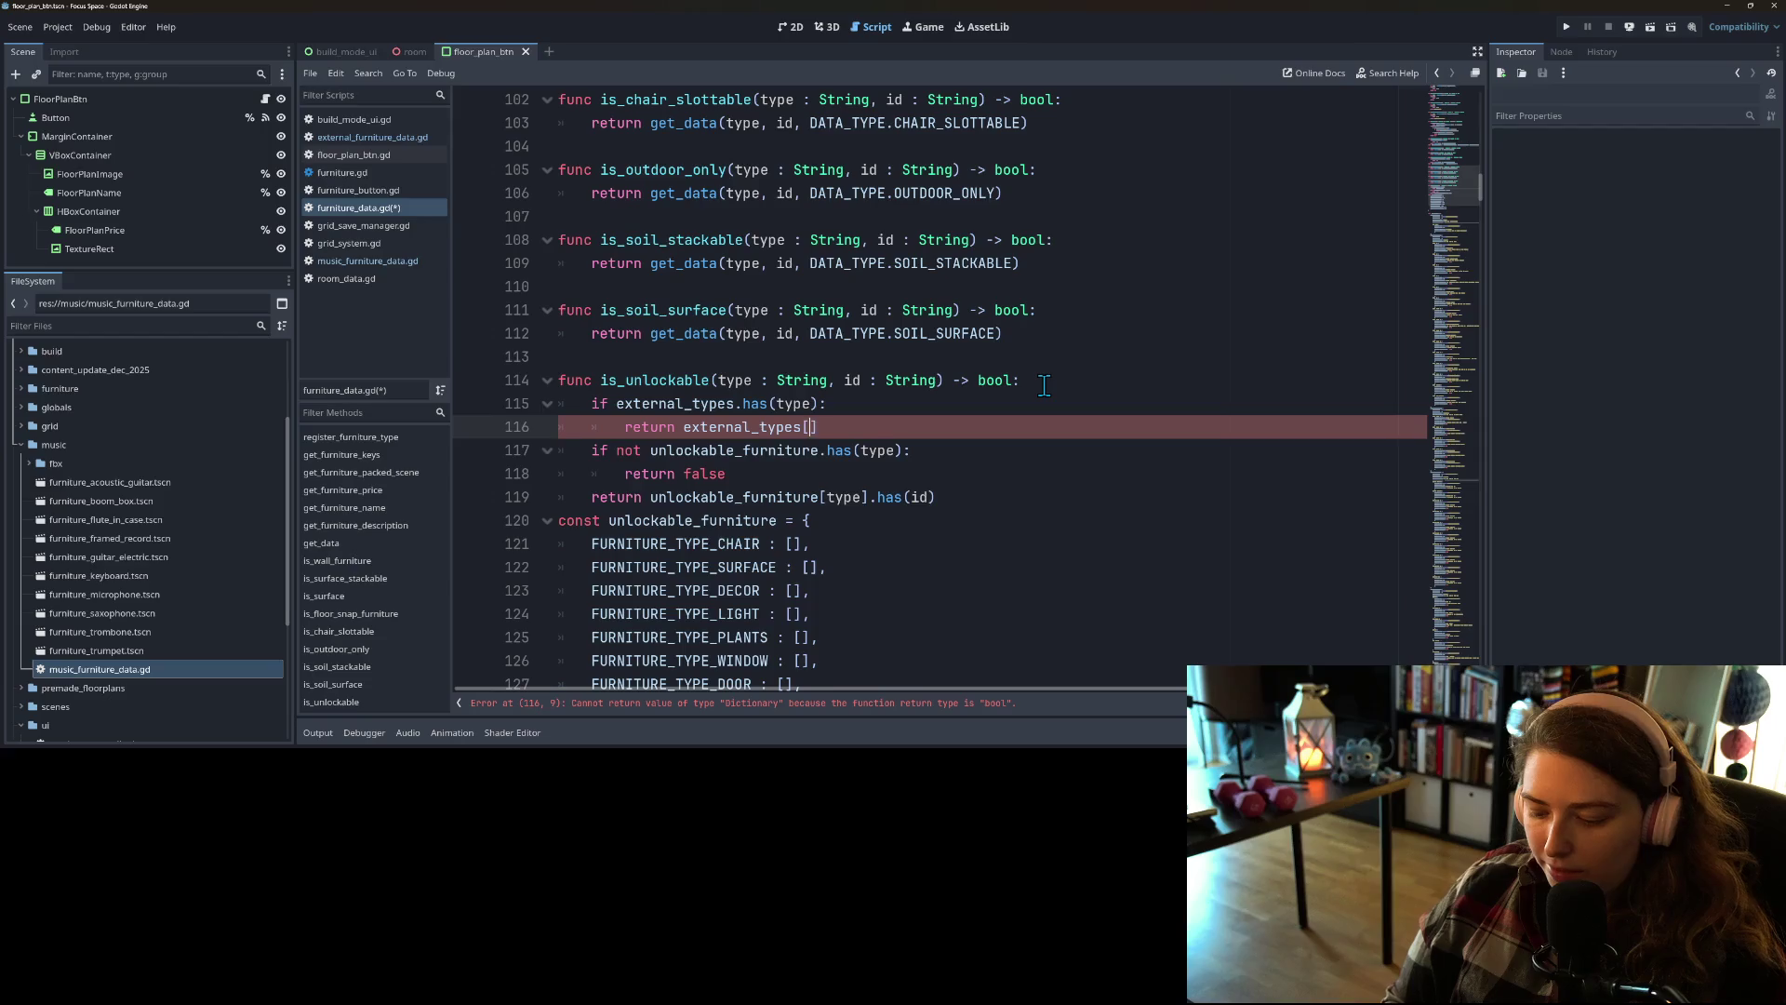
{"action": "type", "text": "]"}
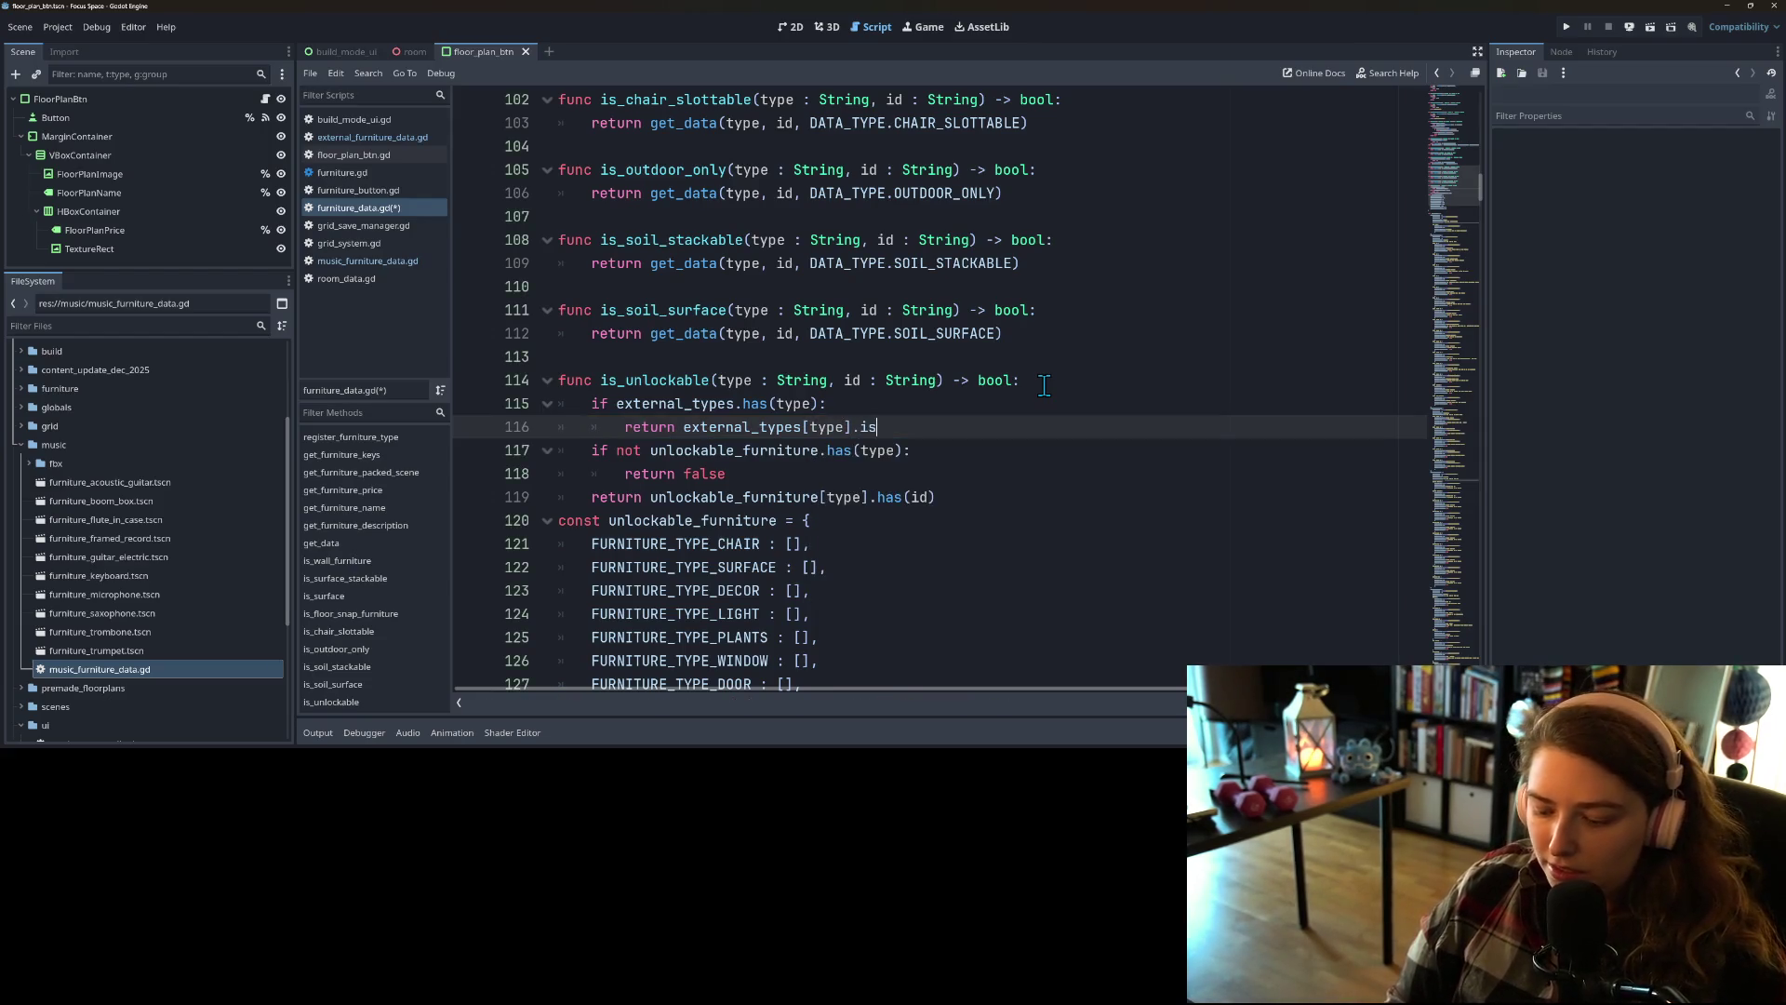
{"action": "type", "text": "cka"}
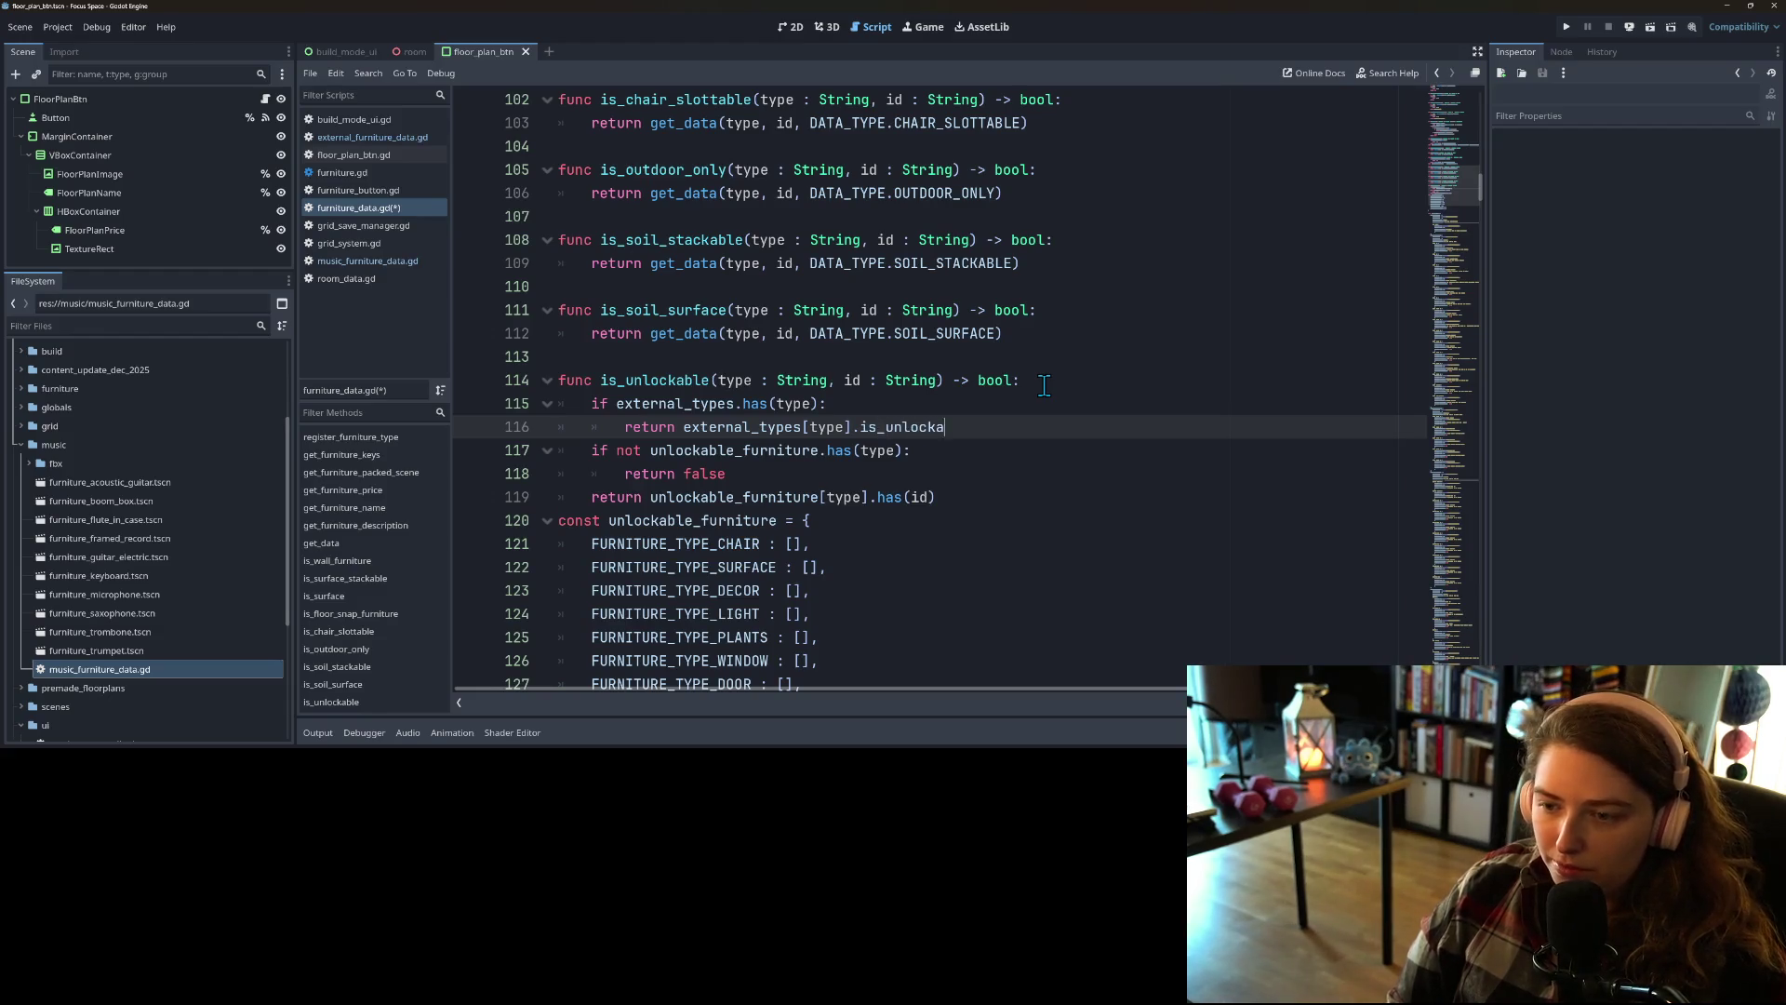
{"action": "type", "text": "(type, i"}
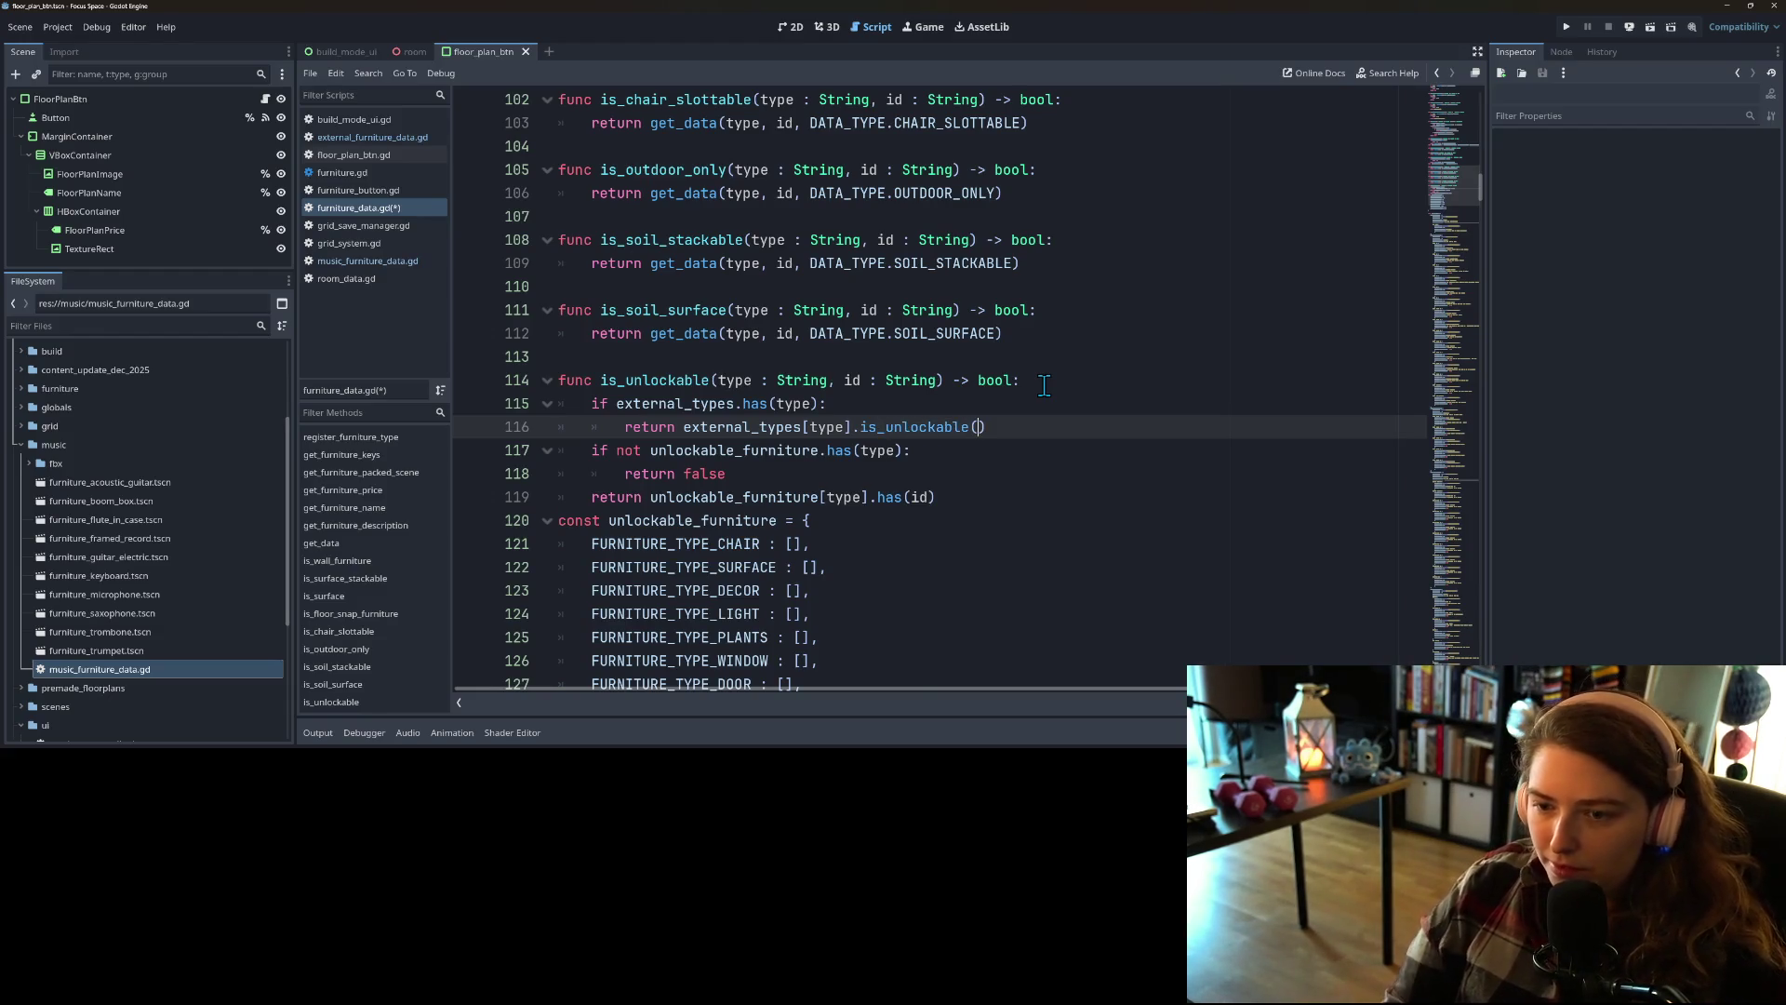
{"action": "type", "text": "d"}
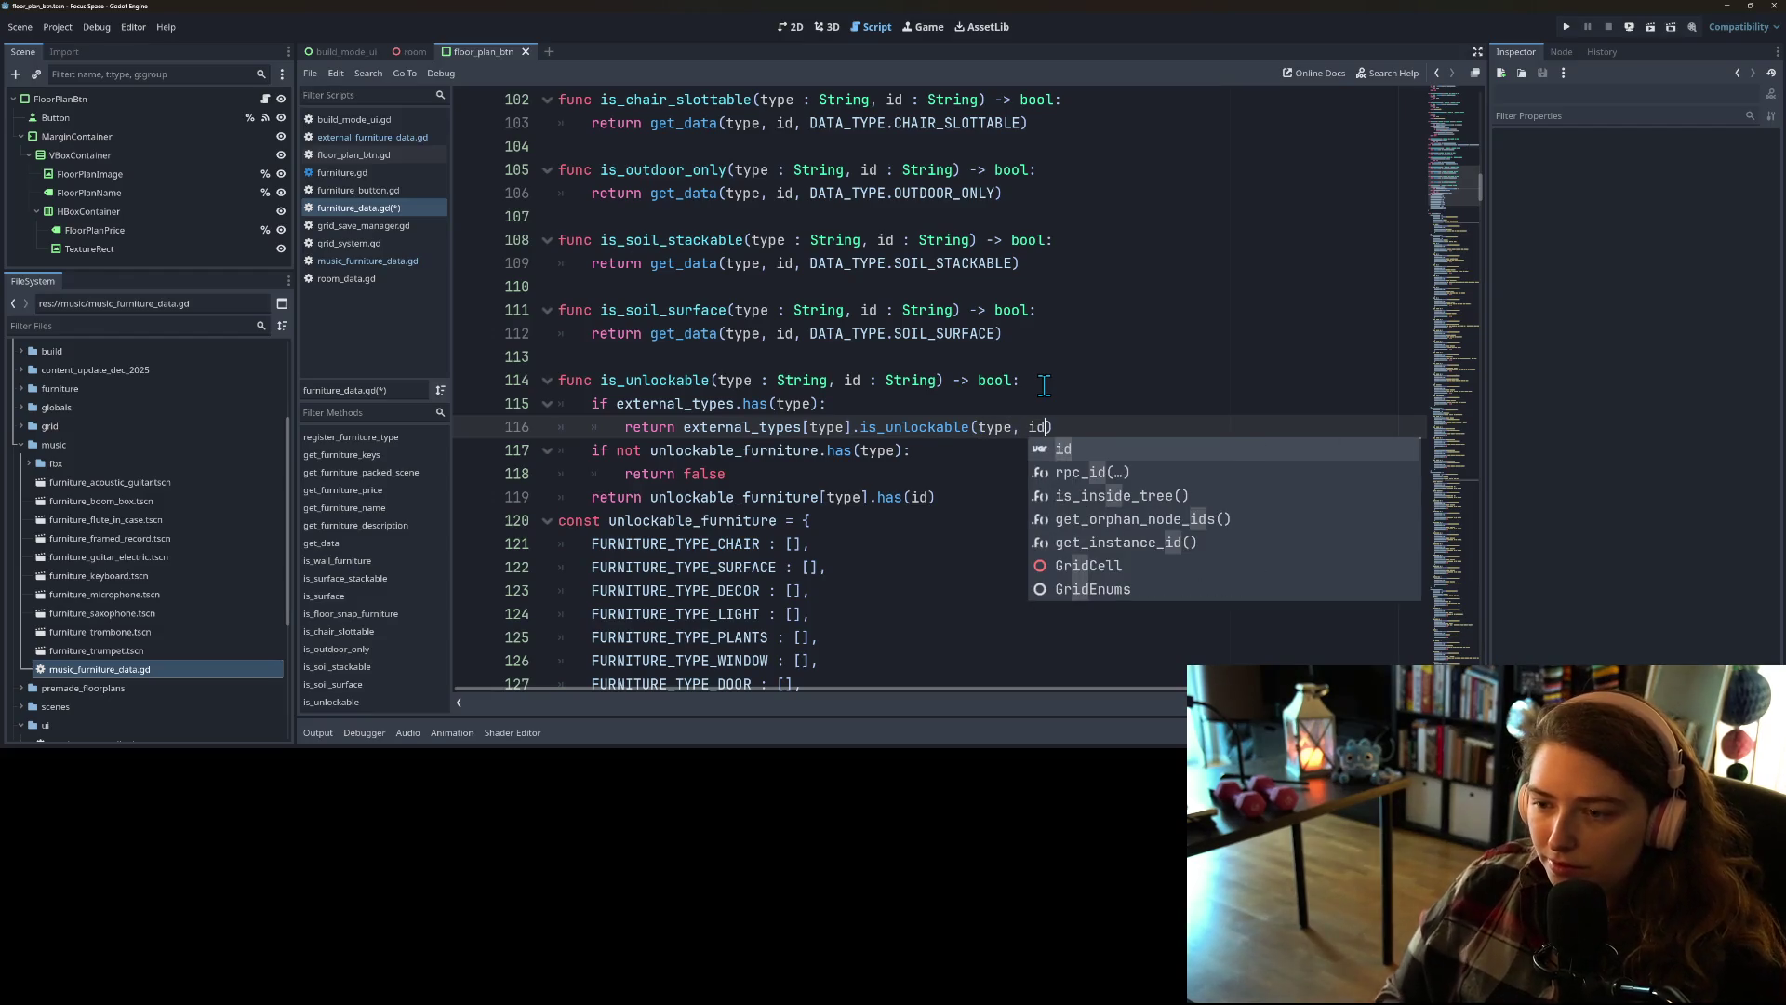
{"action": "key", "text": "ctrl+s"}
{"action": "left_click", "coordinate": [1058, 423]}
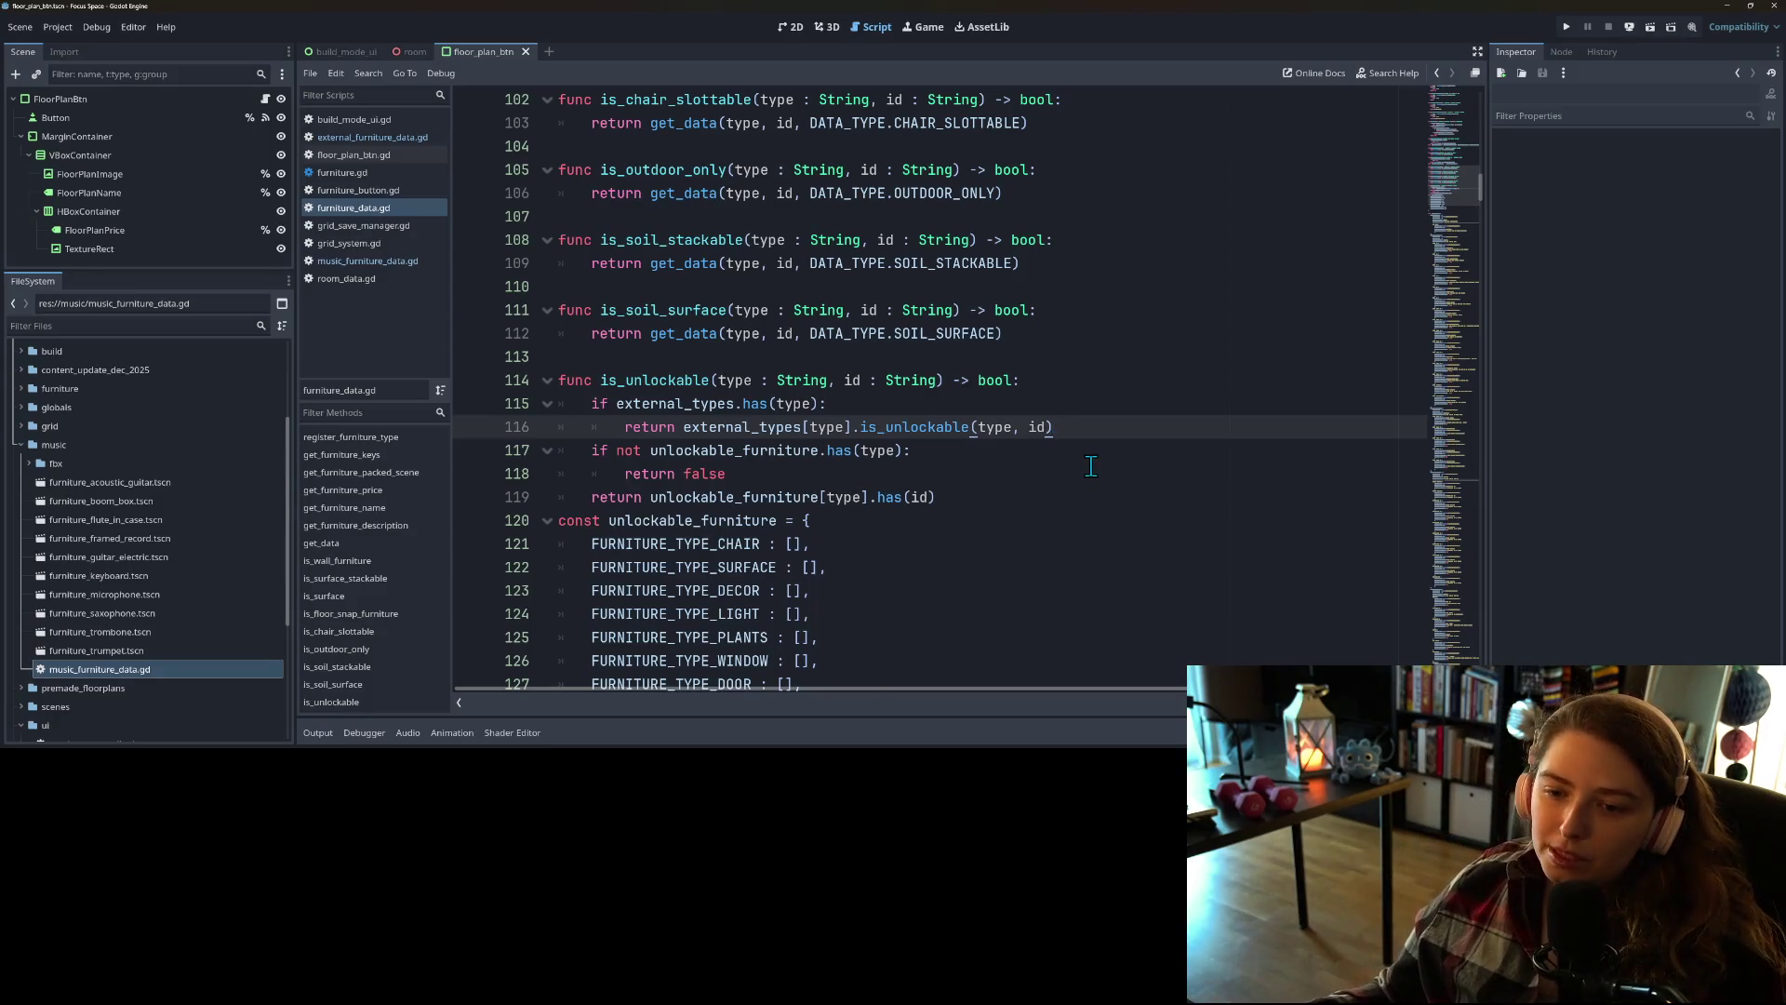
{"action": "left_click_drag", "start_coordinate": [1459, 191], "coordinate": [1448, 83]}
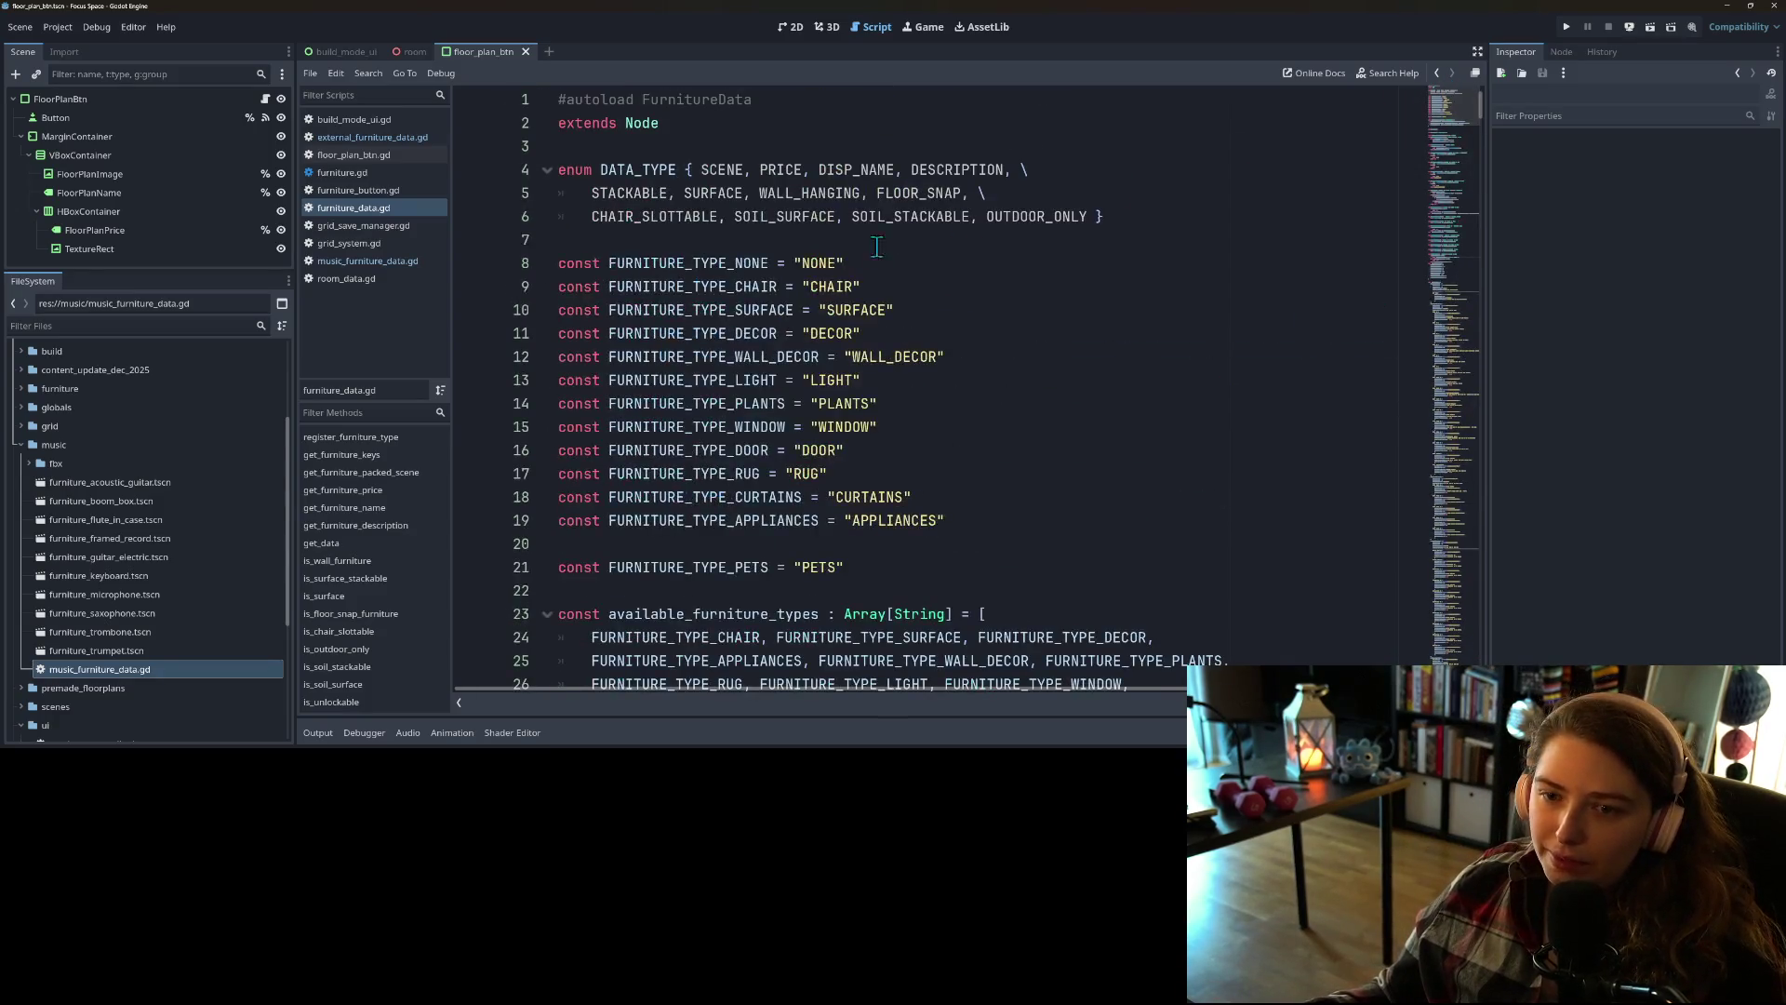
Step: Type external_types as Dictionary[String, ExternalFurnitureData] and save
{"action": "scroll", "coordinate": [761, 581], "scroll_direction": "down", "scroll_amount": 4}
{"action": "scroll", "coordinate": [763, 590], "scroll_direction": "down", "scroll_amount": 1}
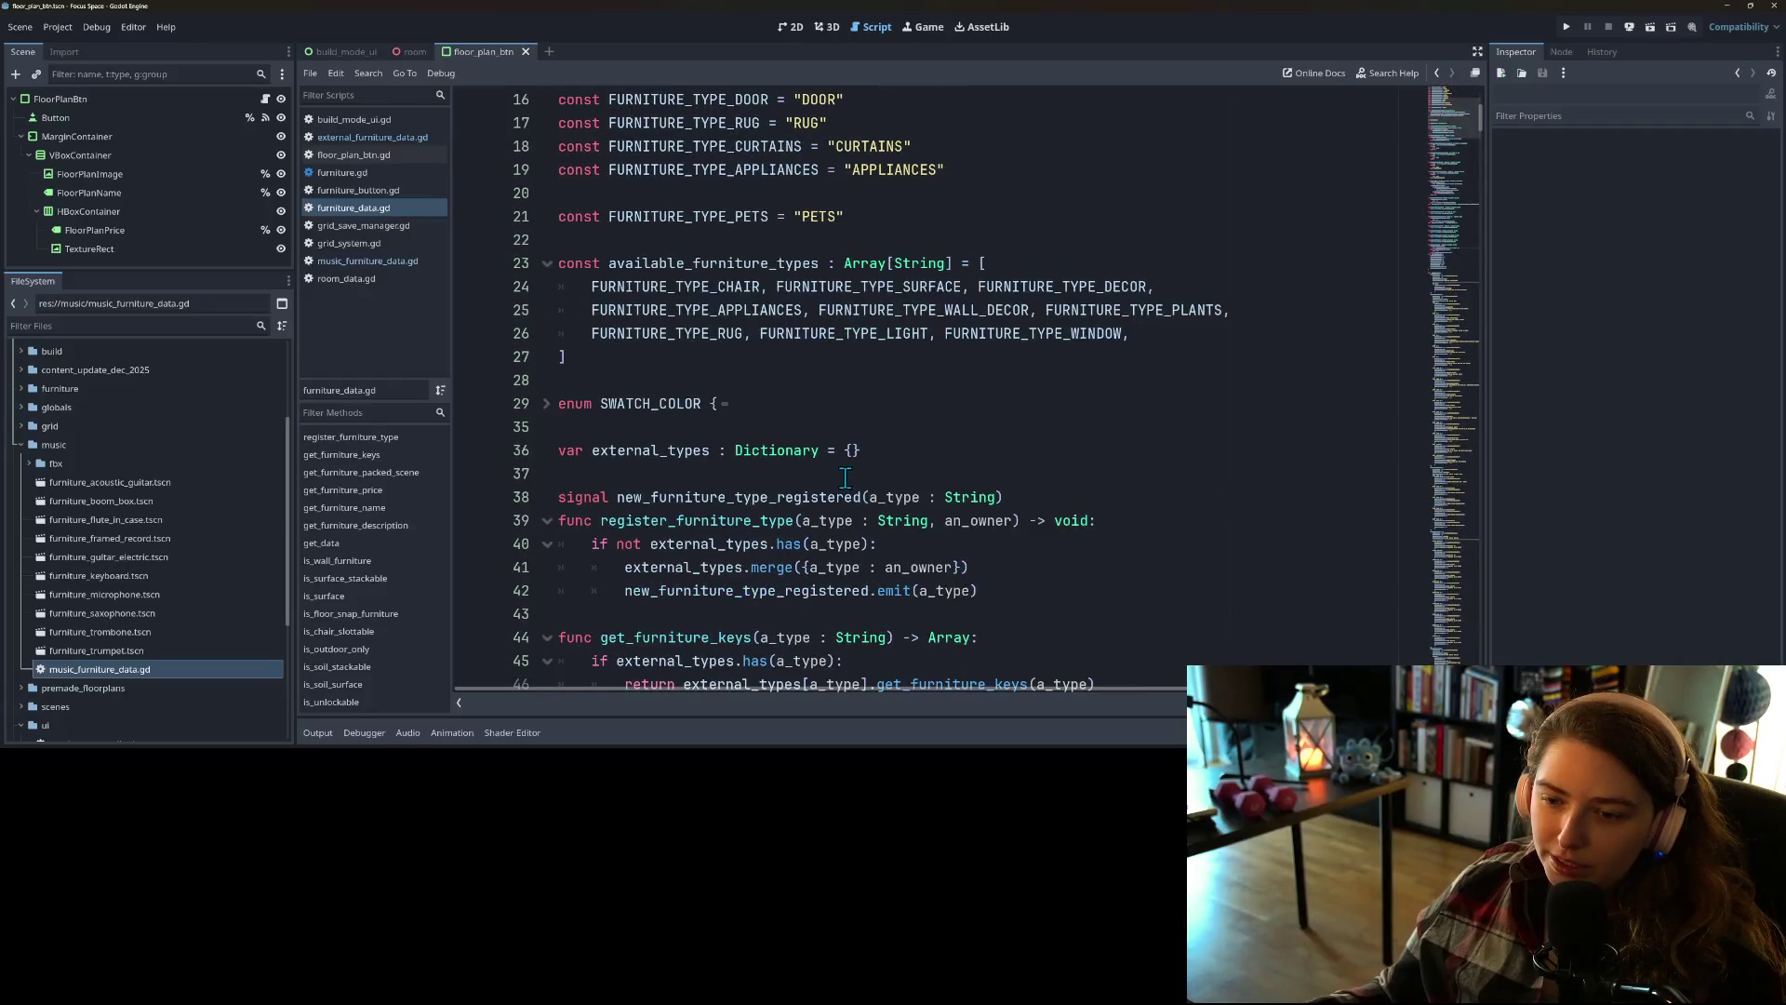
{"action": "left_click", "coordinate": [819, 450]}
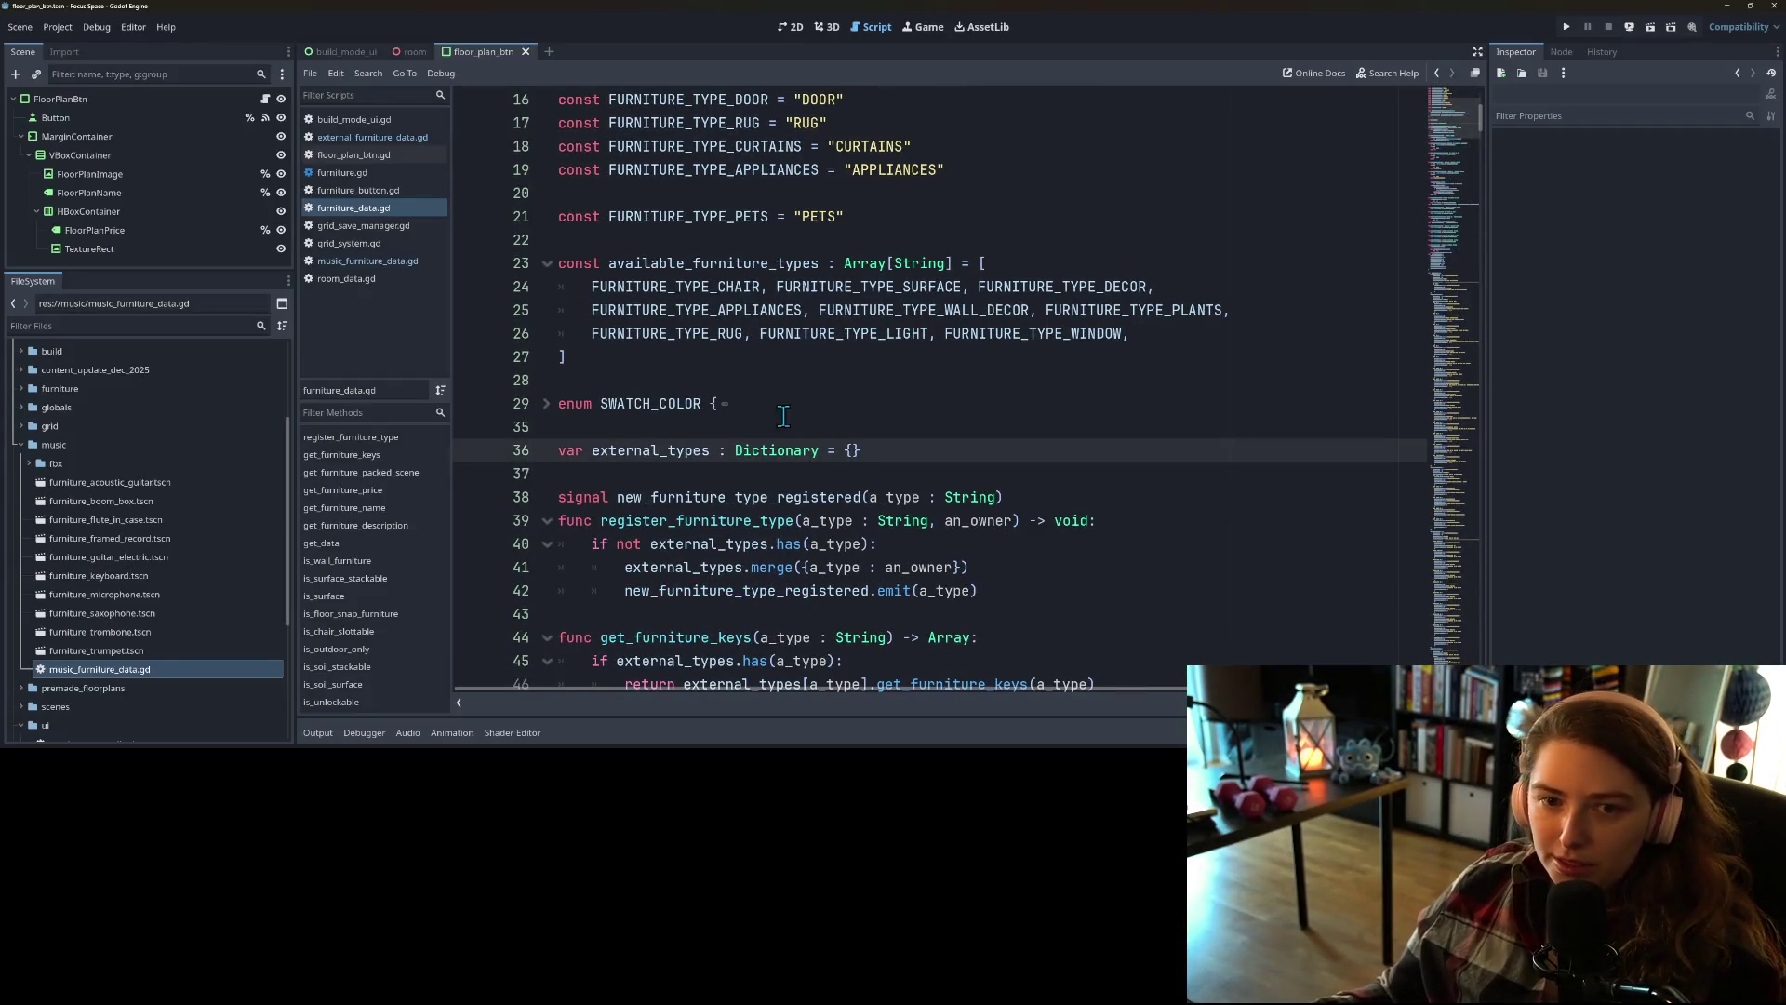
{"action": "type", "text": "[Strin"}
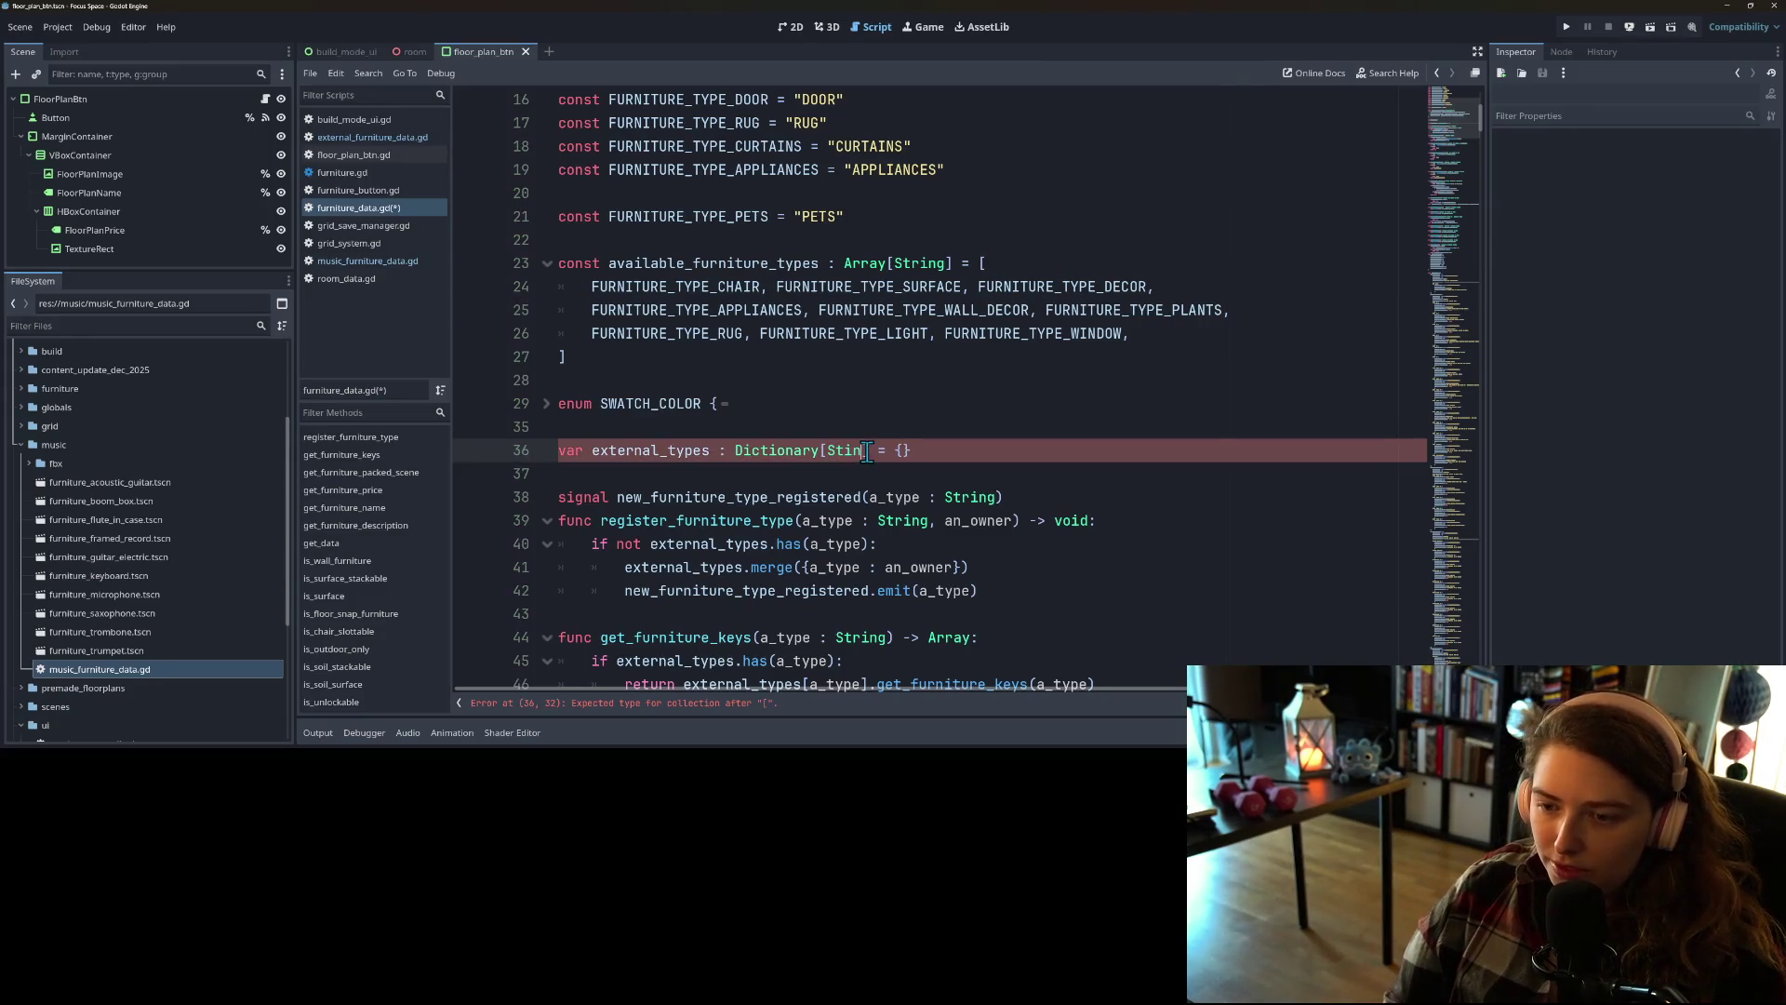
{"action": "type", "text": "g, "}
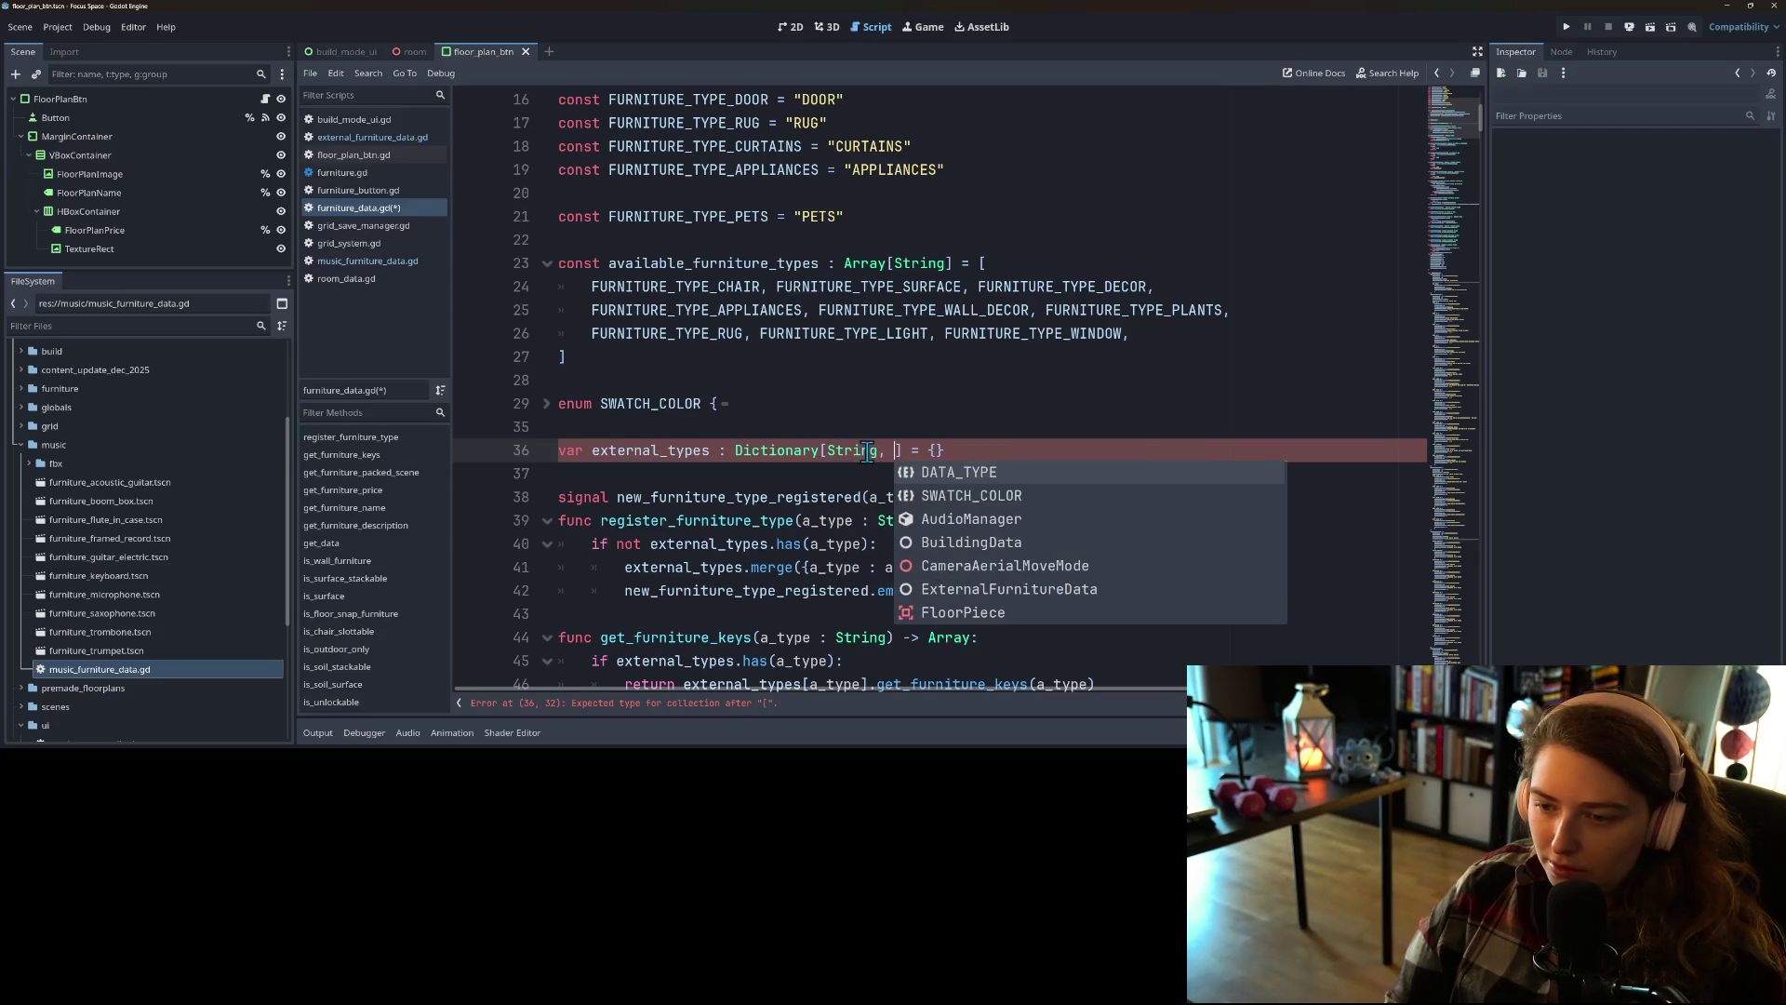
{"action": "type", "text": "Ext"}
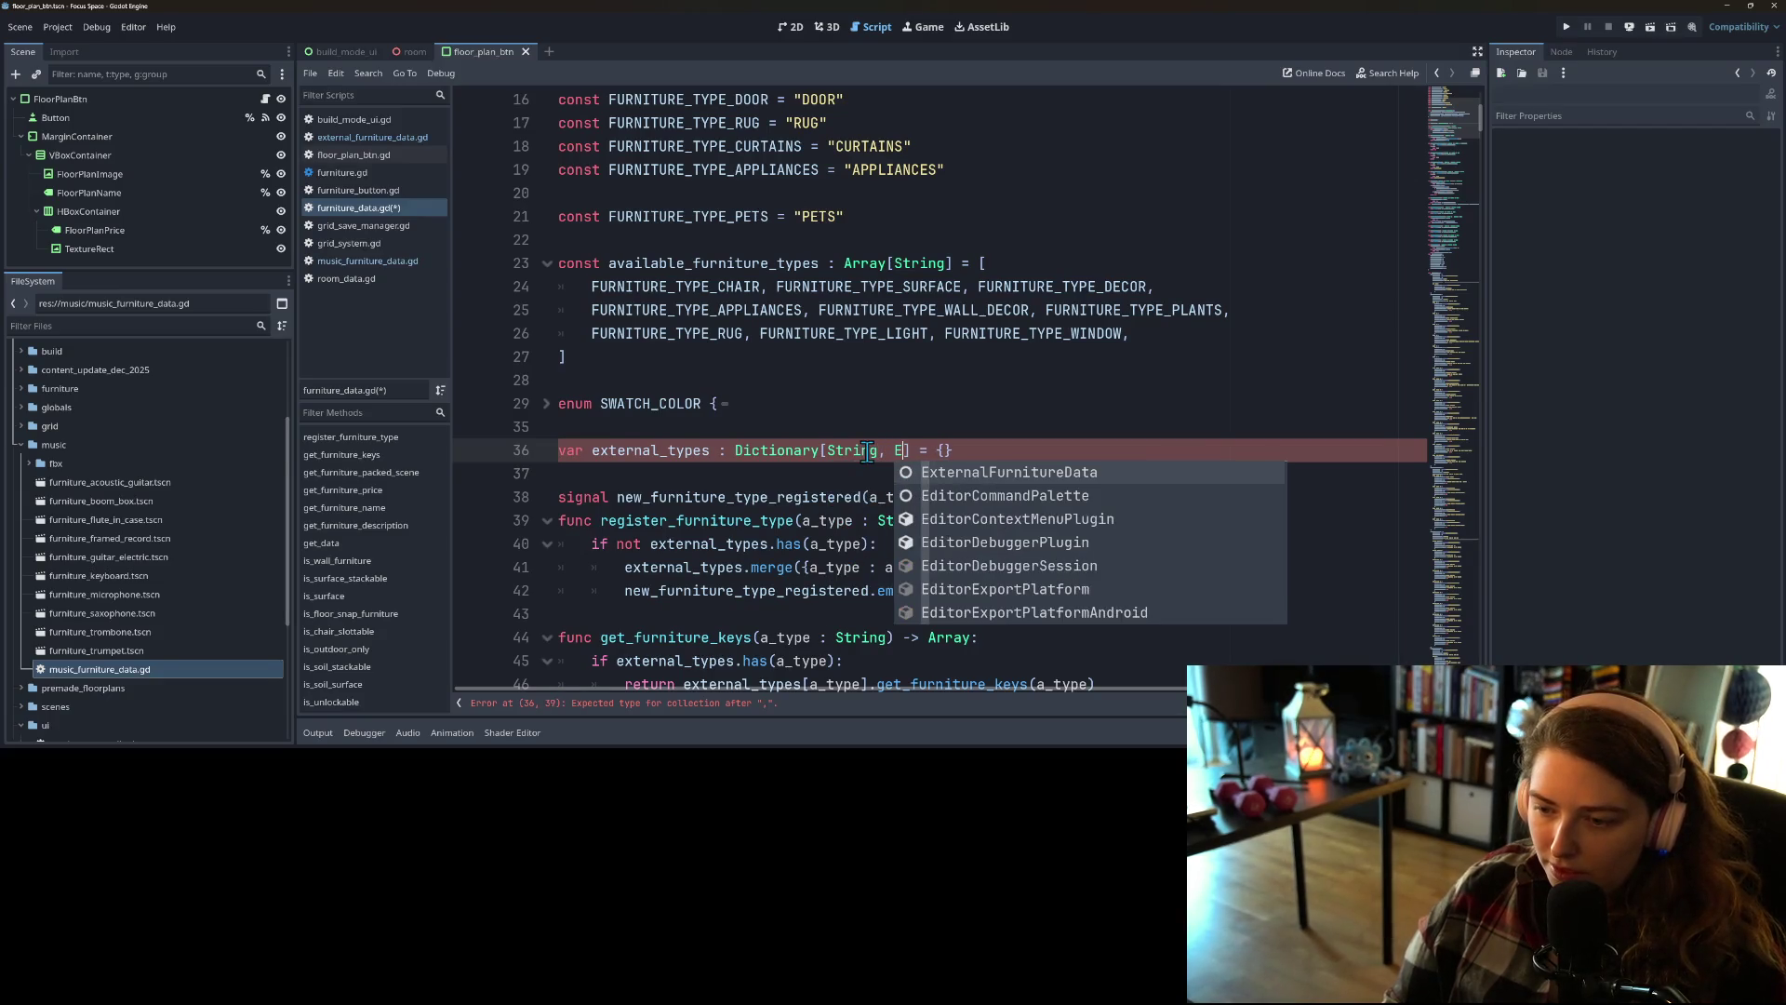
{"action": "key", "text": "Return"}
{"action": "key", "text": "ctrl+s"}
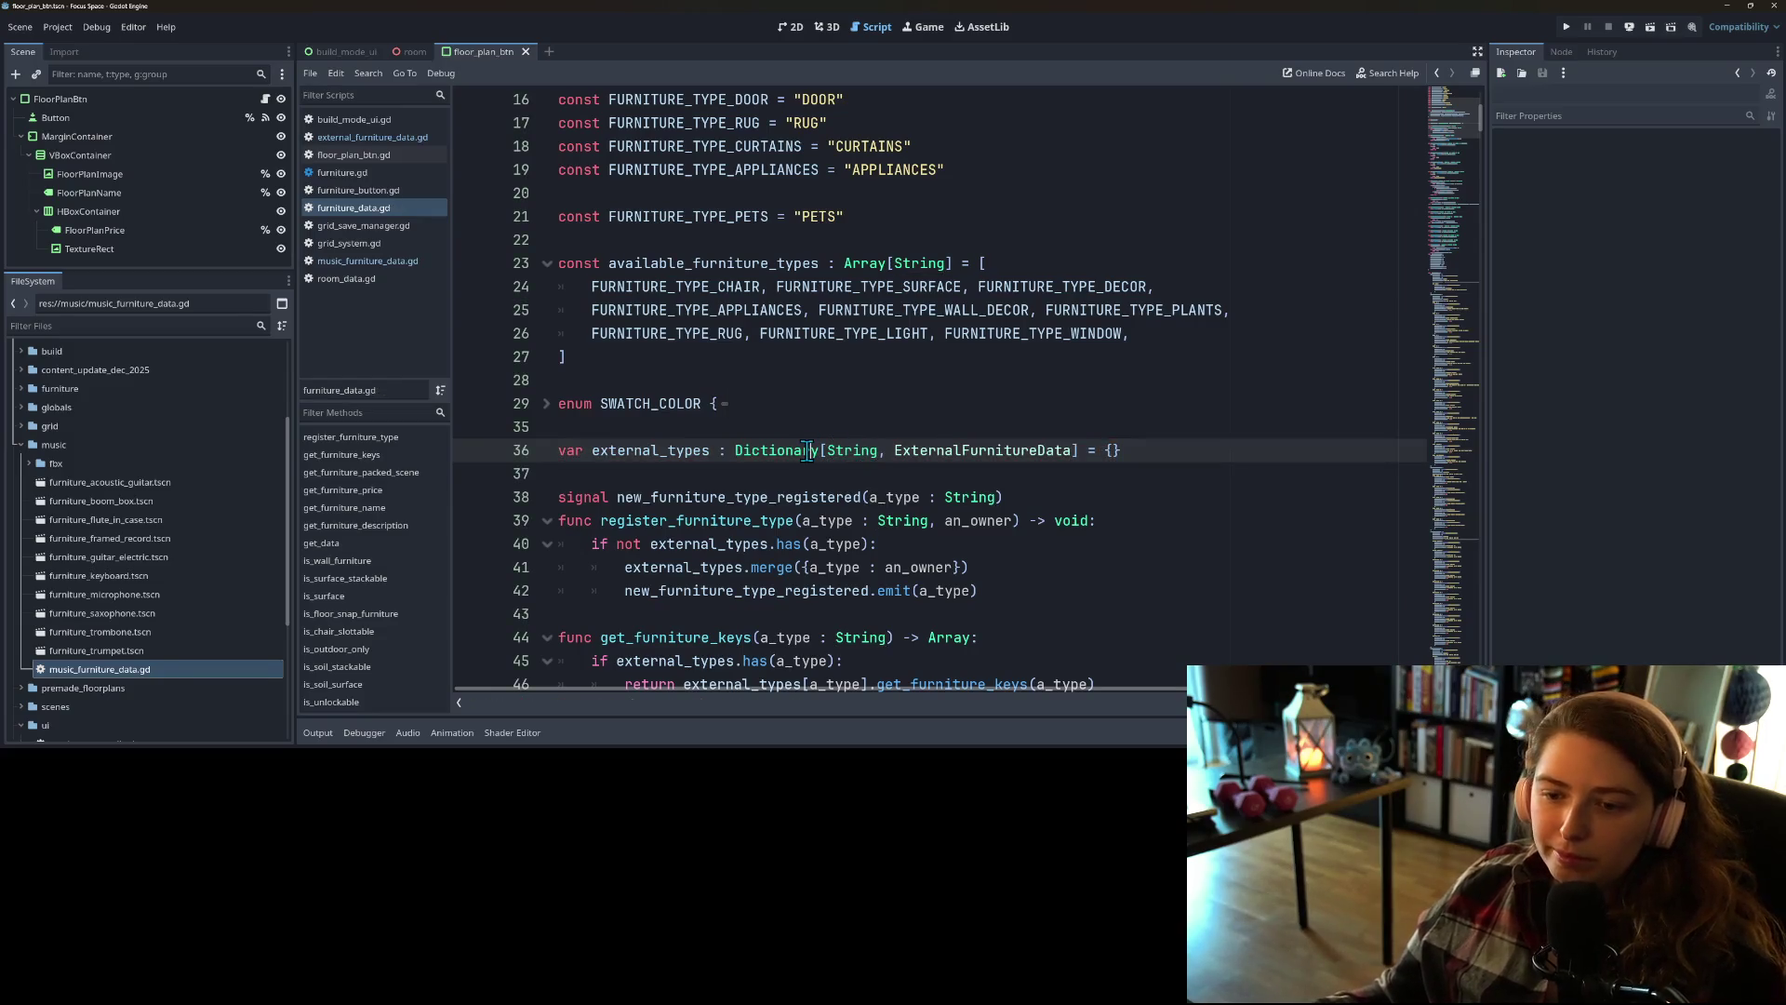
Step: Declare register_furniture_type's an_owner parameter as ExternalFurnitureData, then switch to GitHub Desktop
{"action": "scroll", "coordinate": [820, 528], "scroll_direction": "down", "scroll_amount": 5}
{"action": "scroll", "coordinate": [820, 526], "scroll_direction": "down", "scroll_amount": 1}
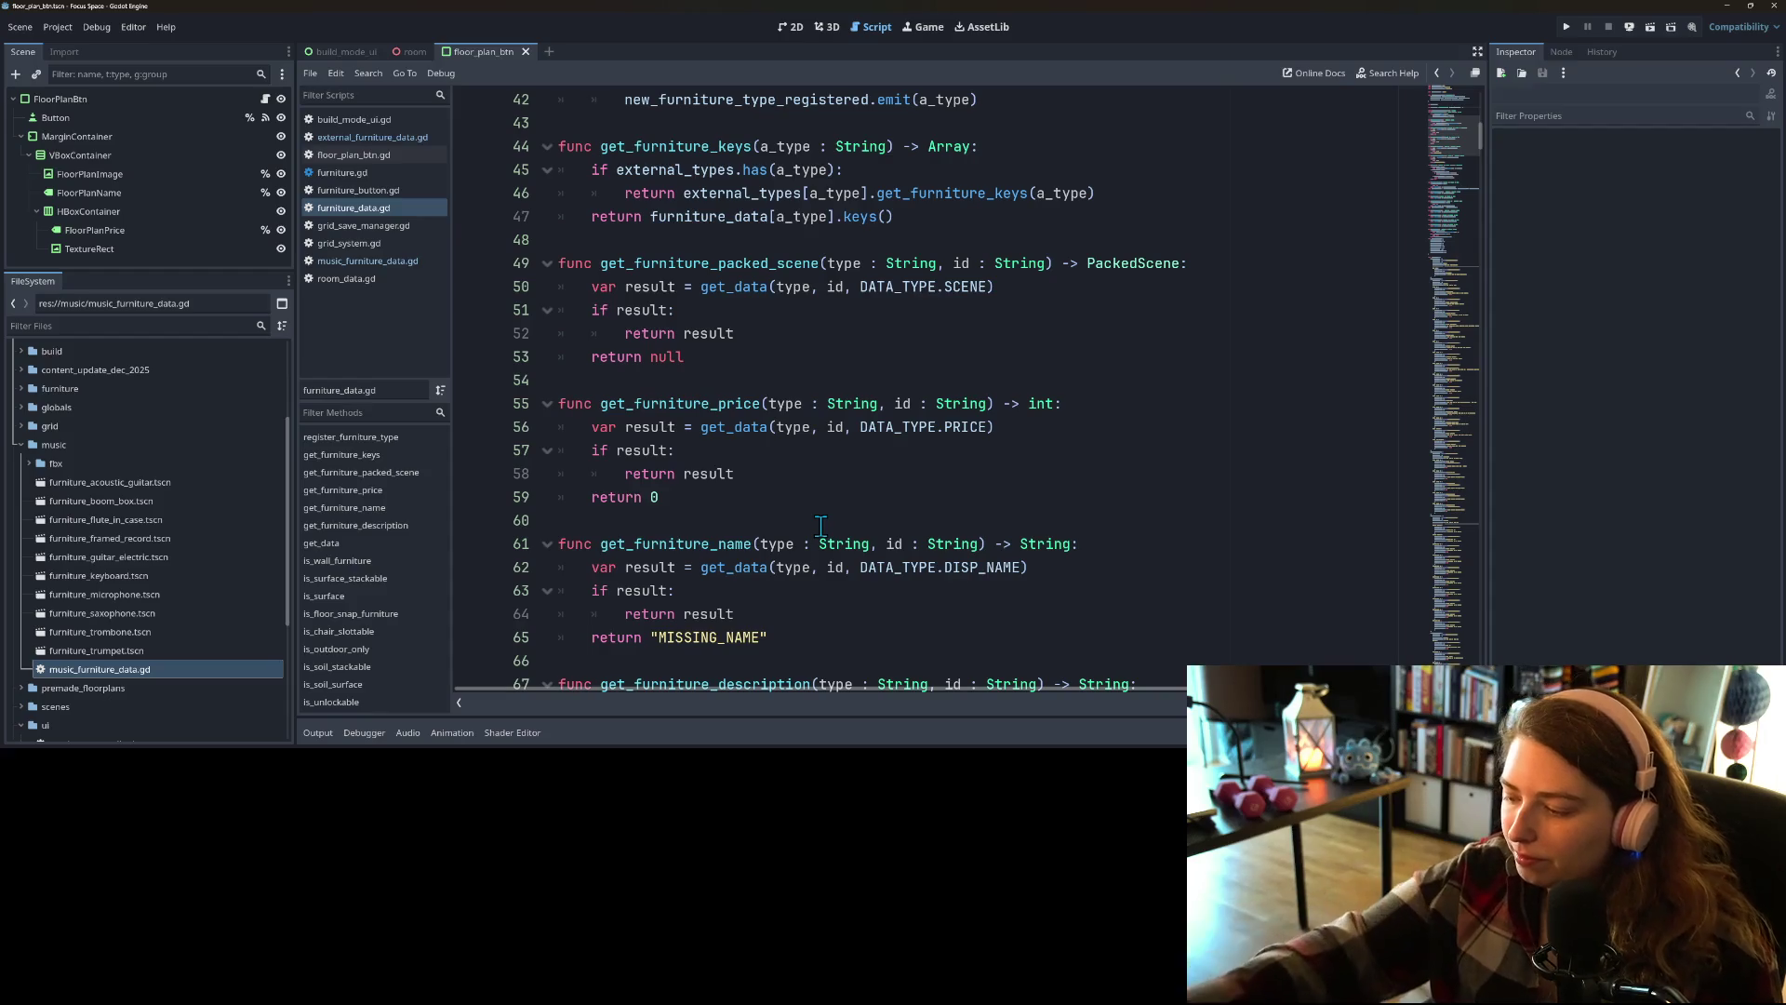
{"action": "scroll", "coordinate": [820, 527], "scroll_direction": "up", "scroll_amount": 5}
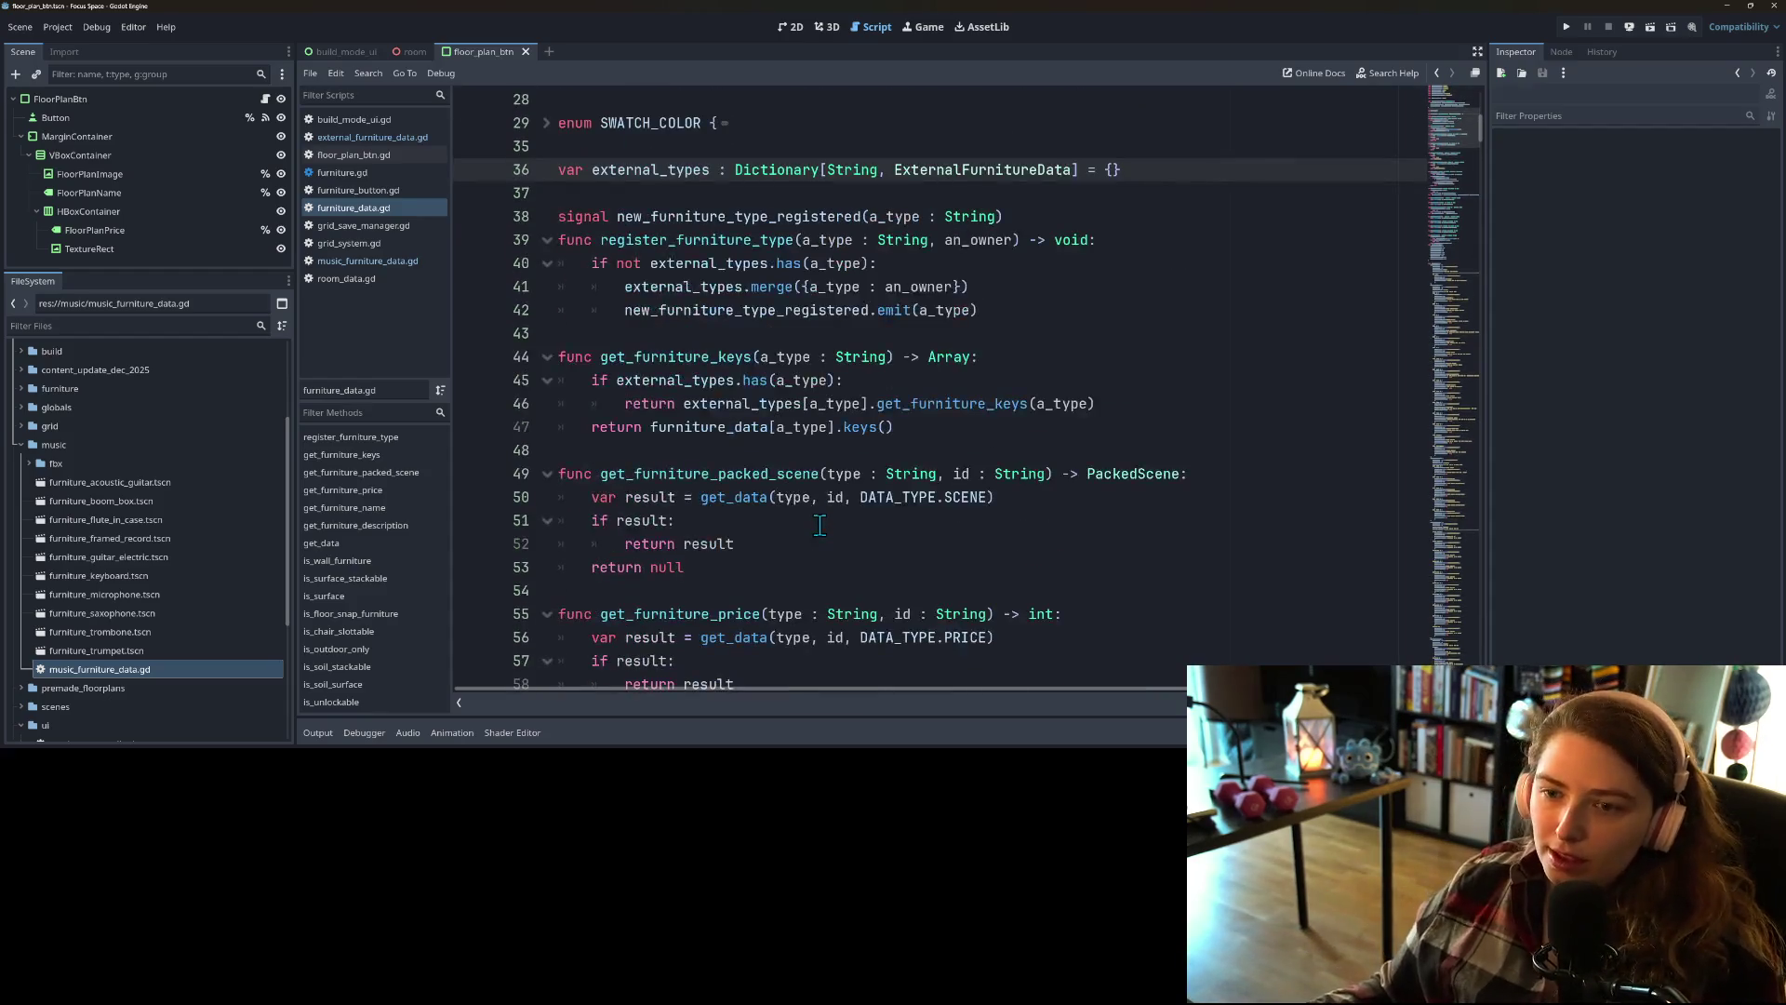
{"action": "left_click", "coordinate": [748, 239]}
{"action": "left_click", "coordinate": [1012, 240]}
{"action": "type", "text": ": Ex"}
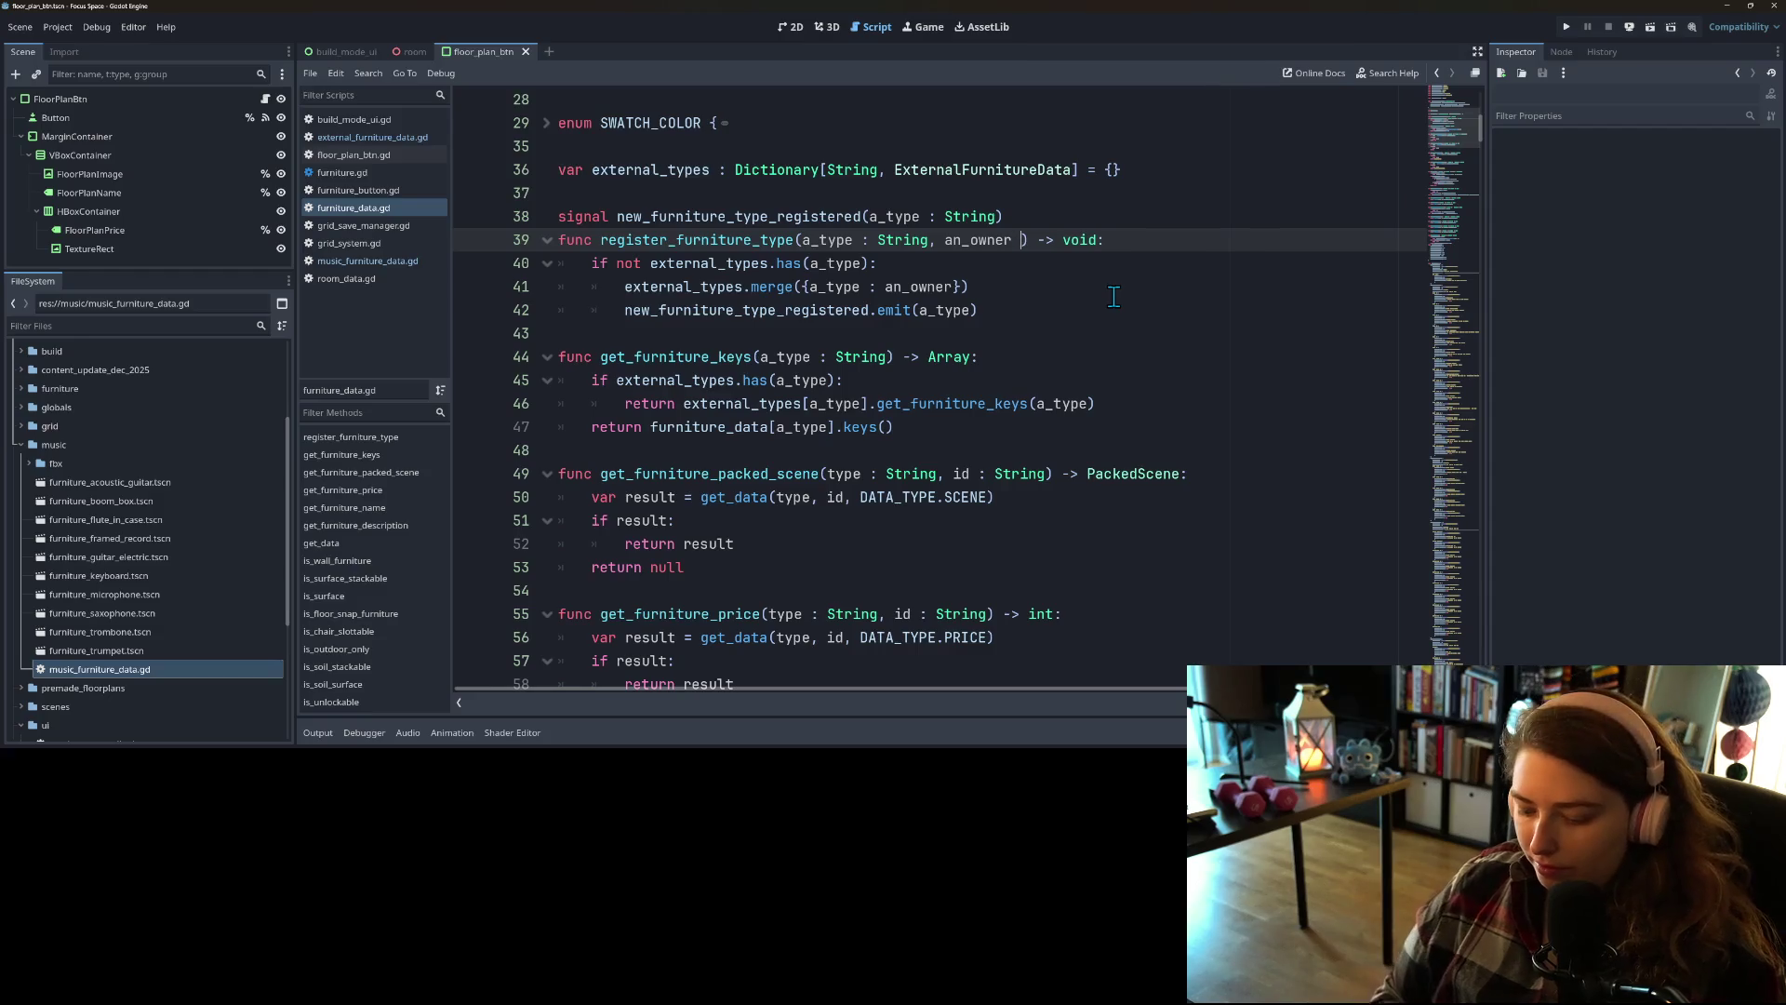
{"action": "type", "text": "te"}
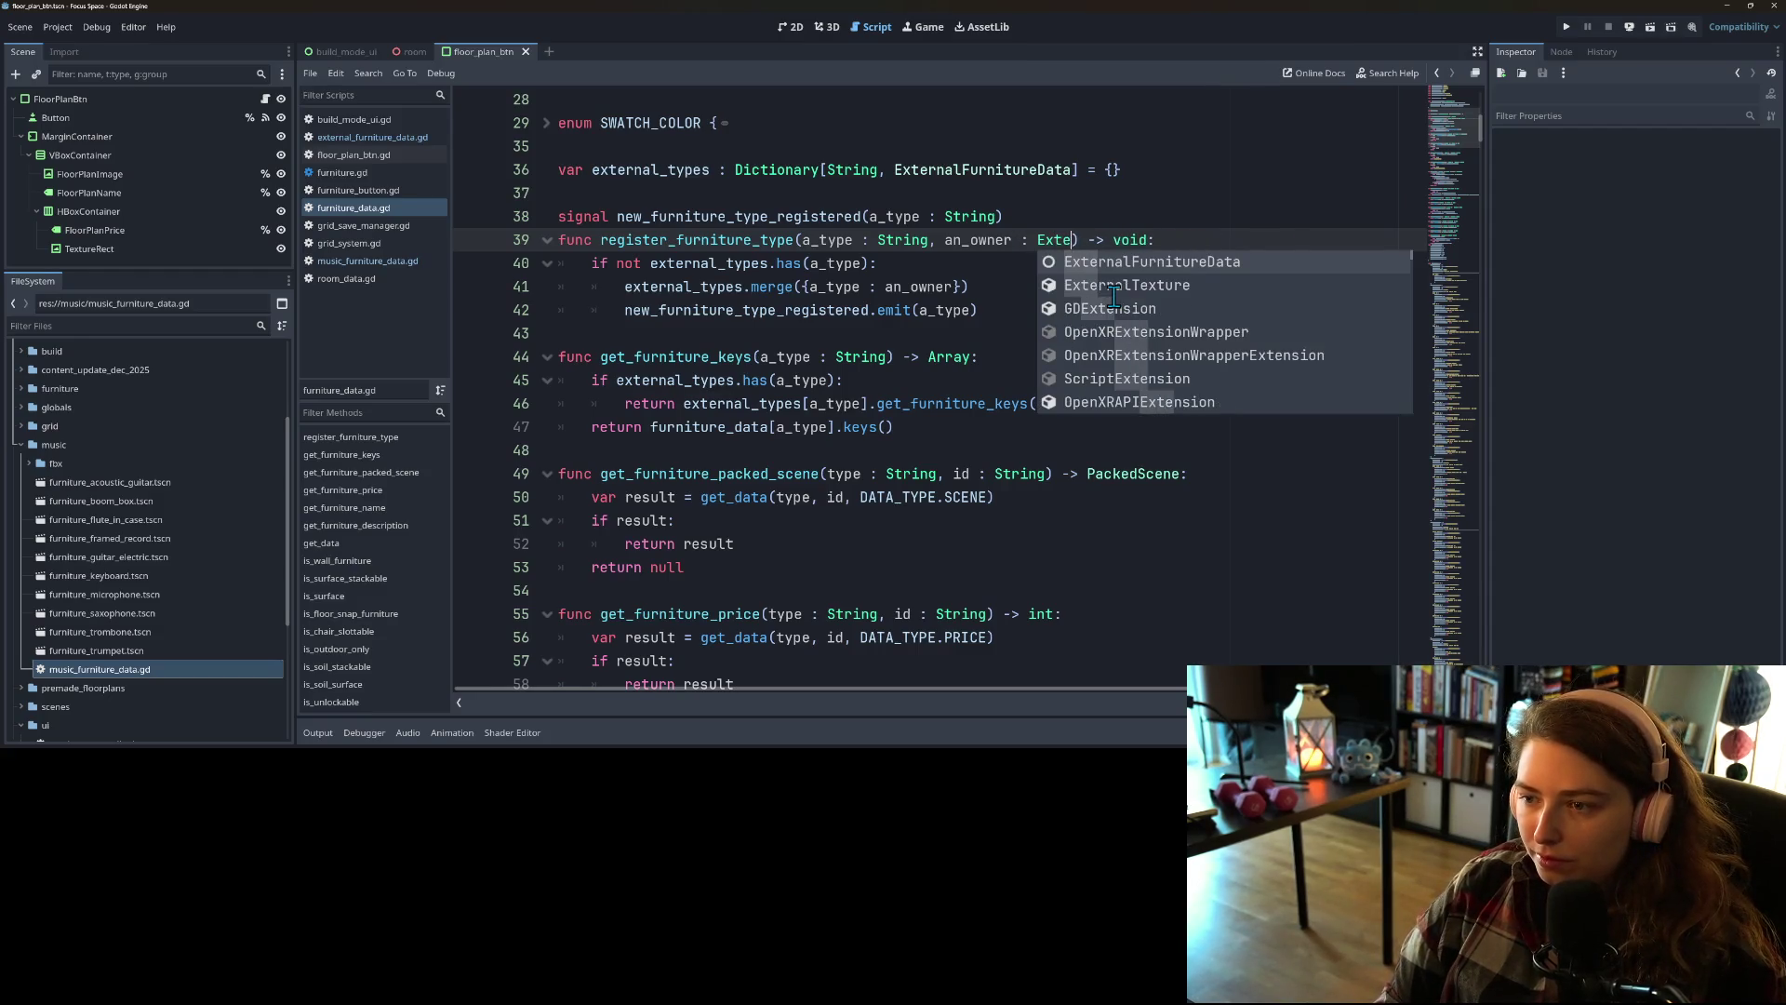
{"action": "key", "text": "Return"}
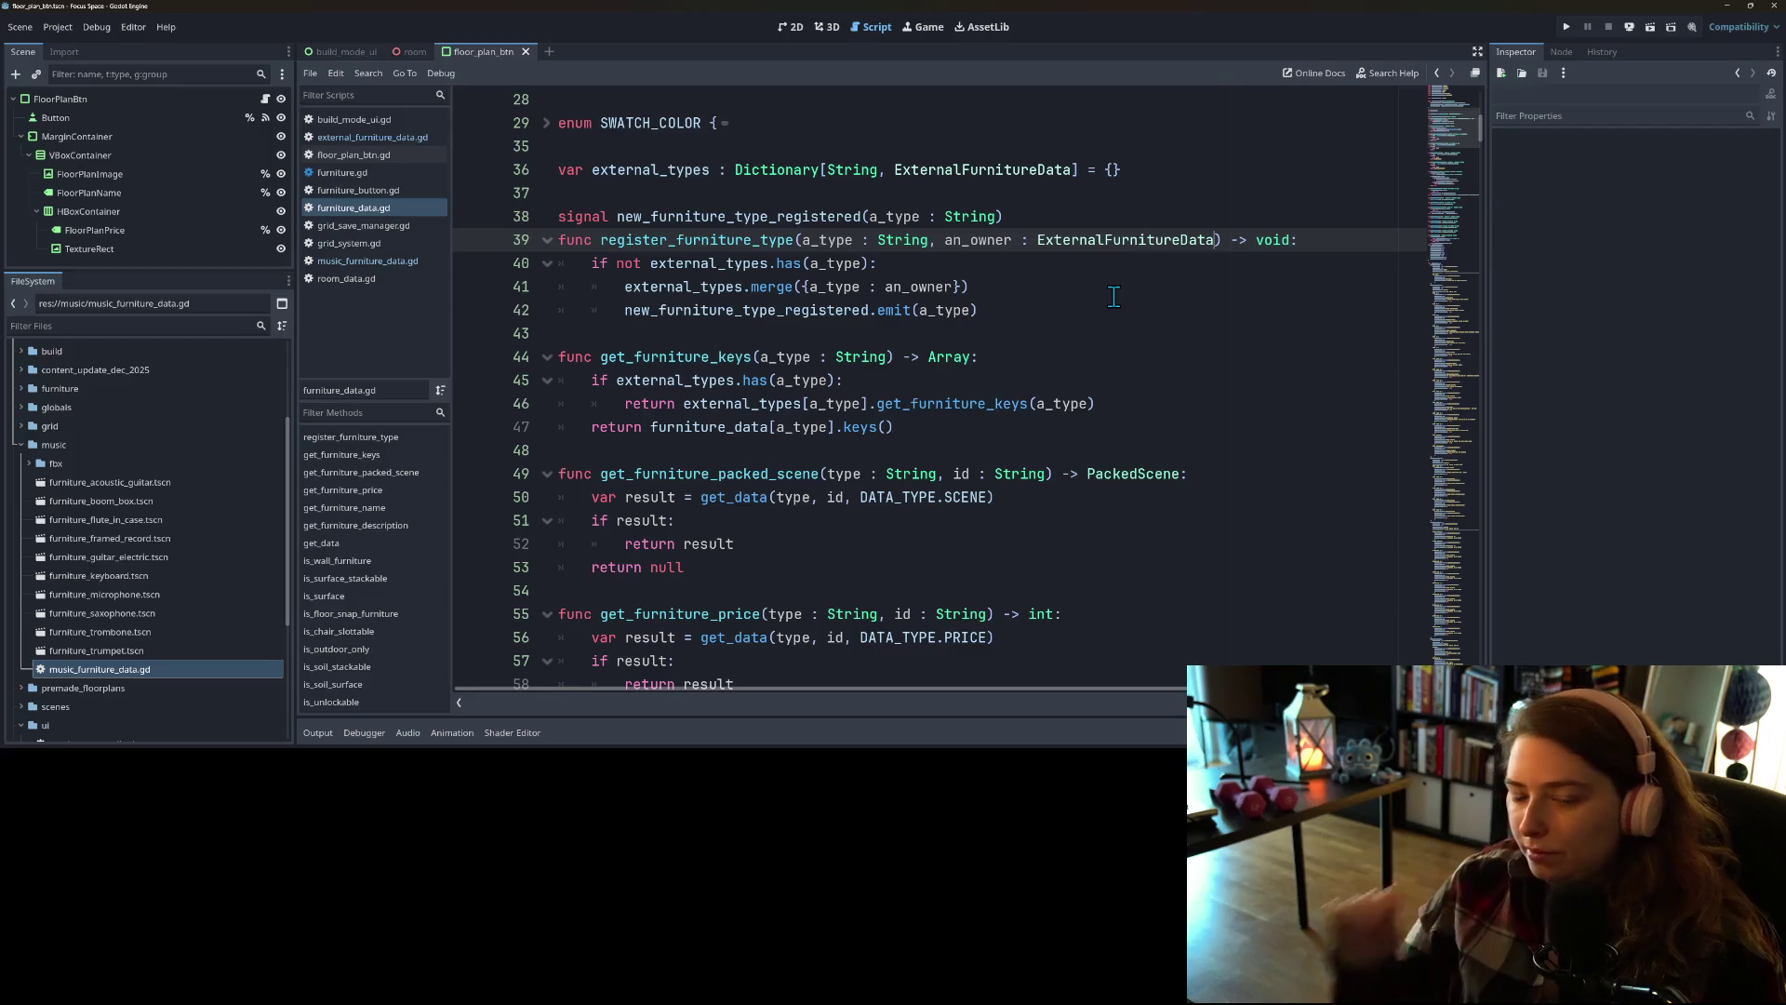
{"action": "scroll", "coordinate": [1032, 368], "scroll_direction": "up", "scroll_amount": 2}
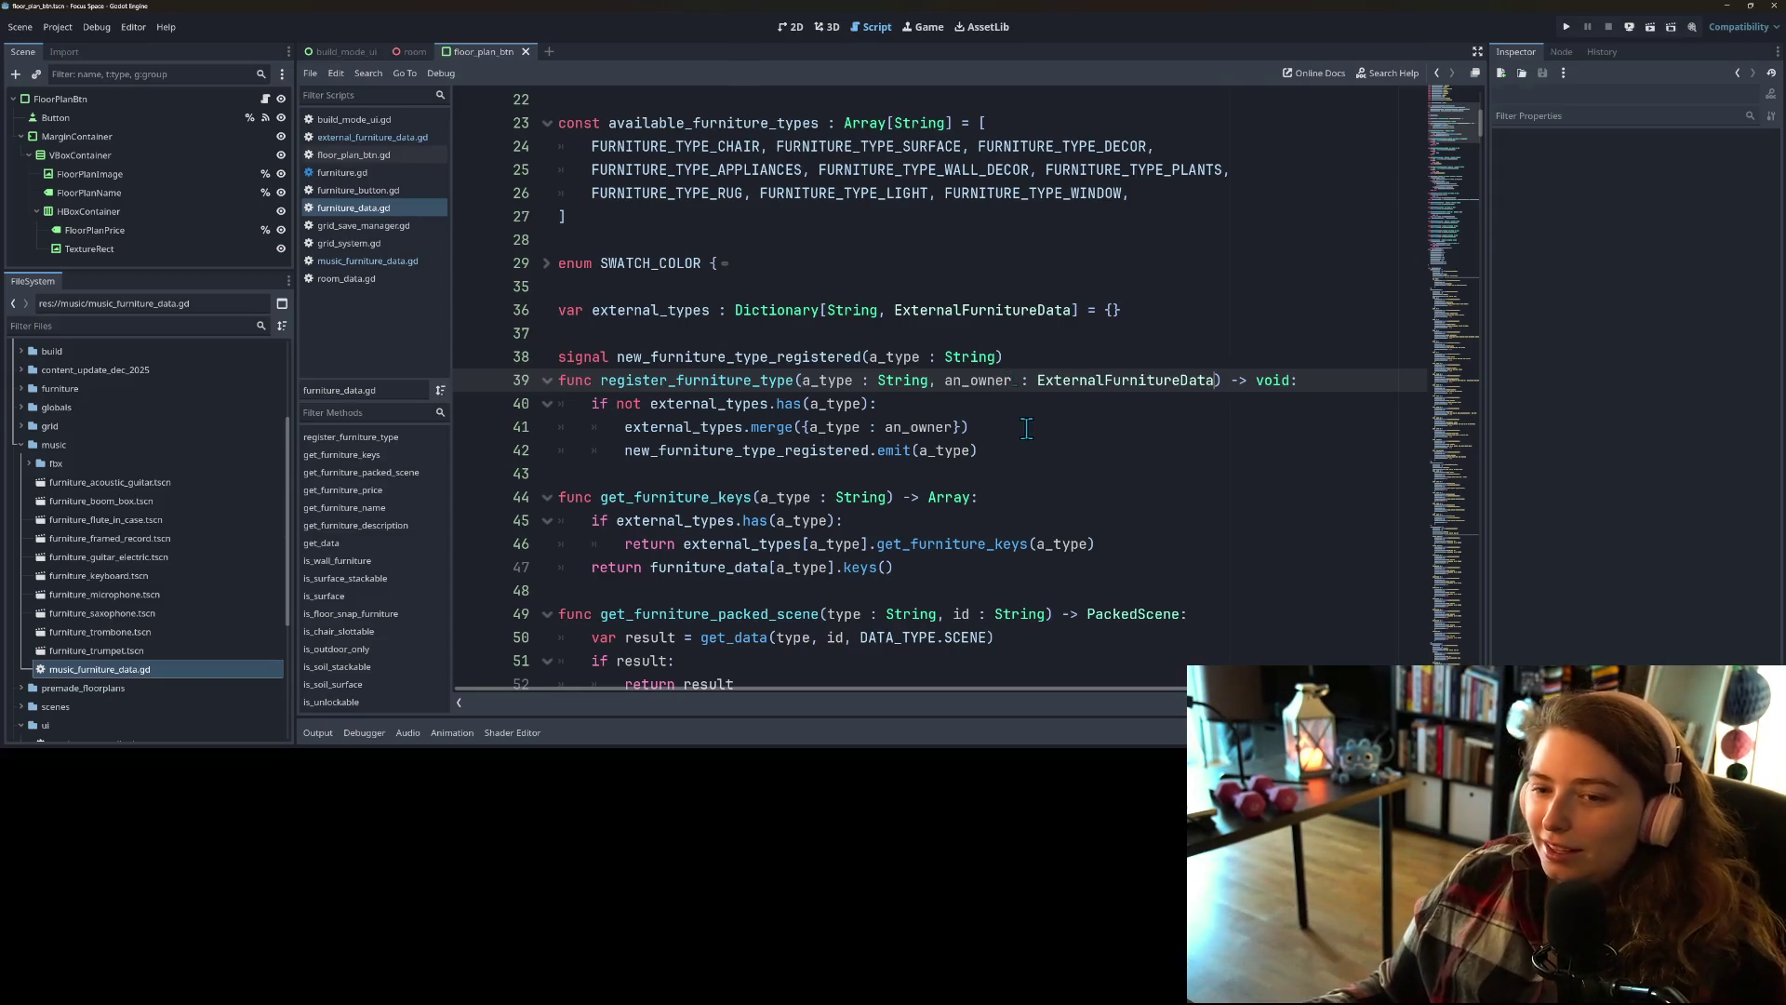
{"action": "key", "text": "alt+Tab"}
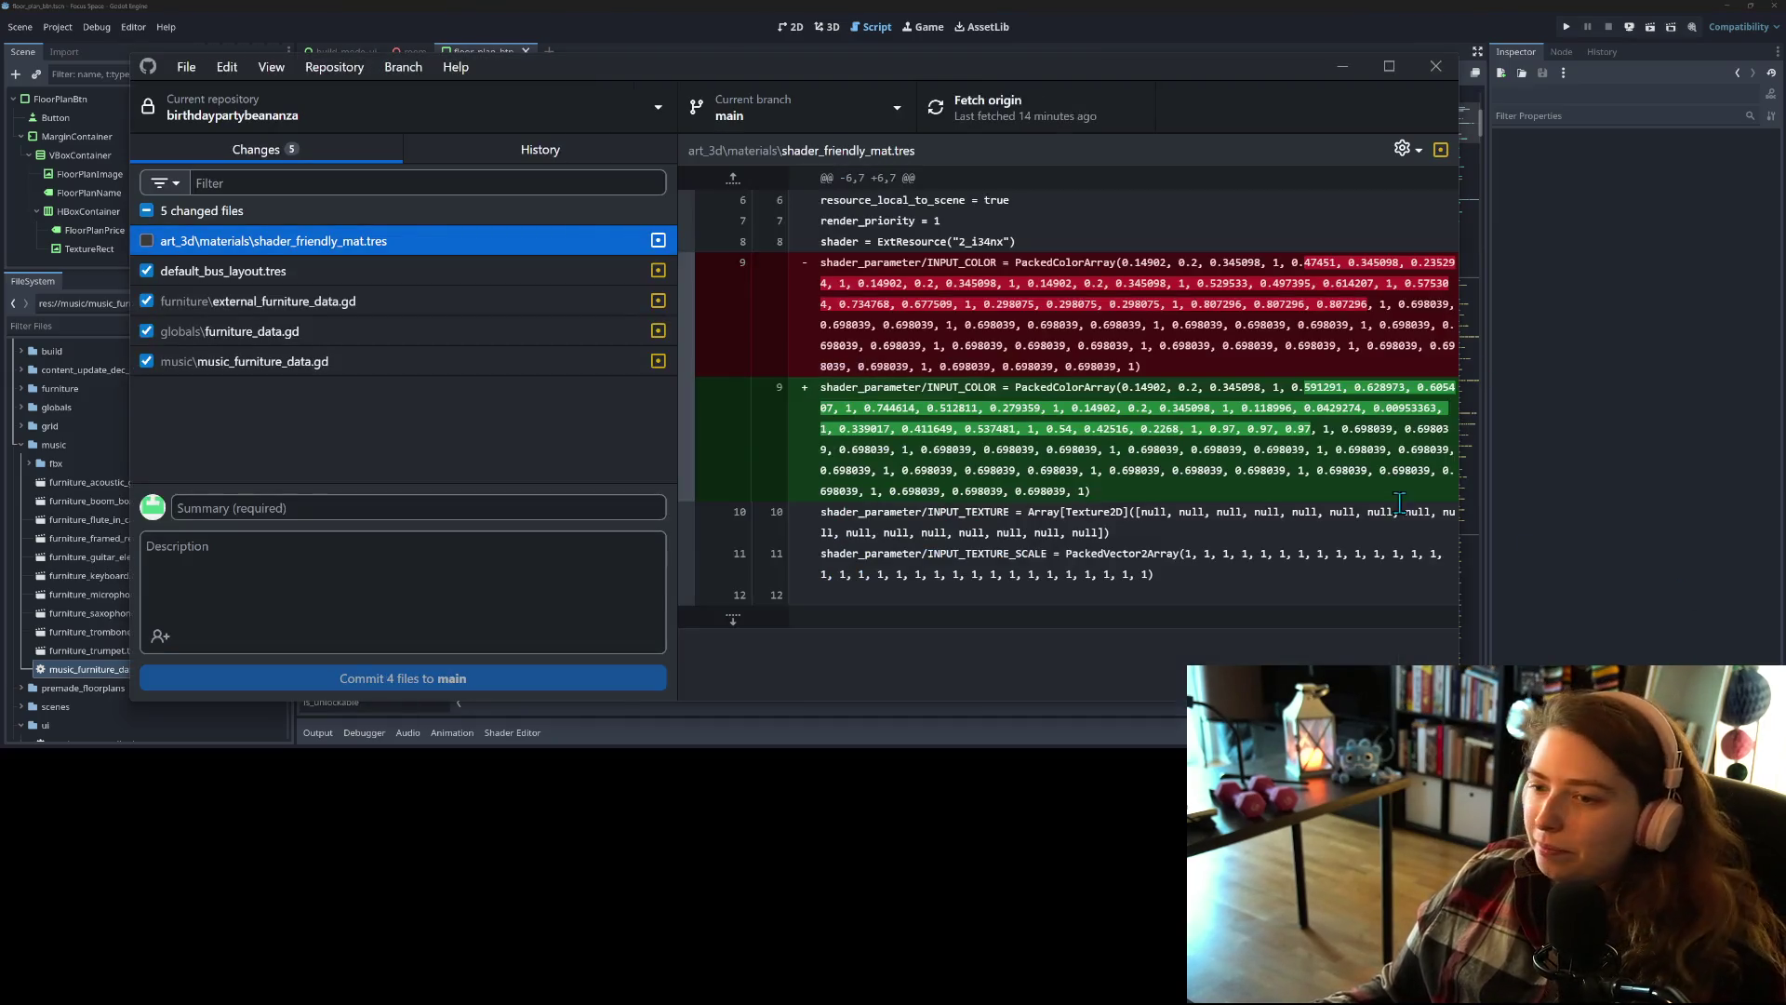
Step: Exclude default_bus_layout.tres from the commit and review the external_furniture_data.gd diff
{"action": "left_click", "coordinate": [374, 271]}
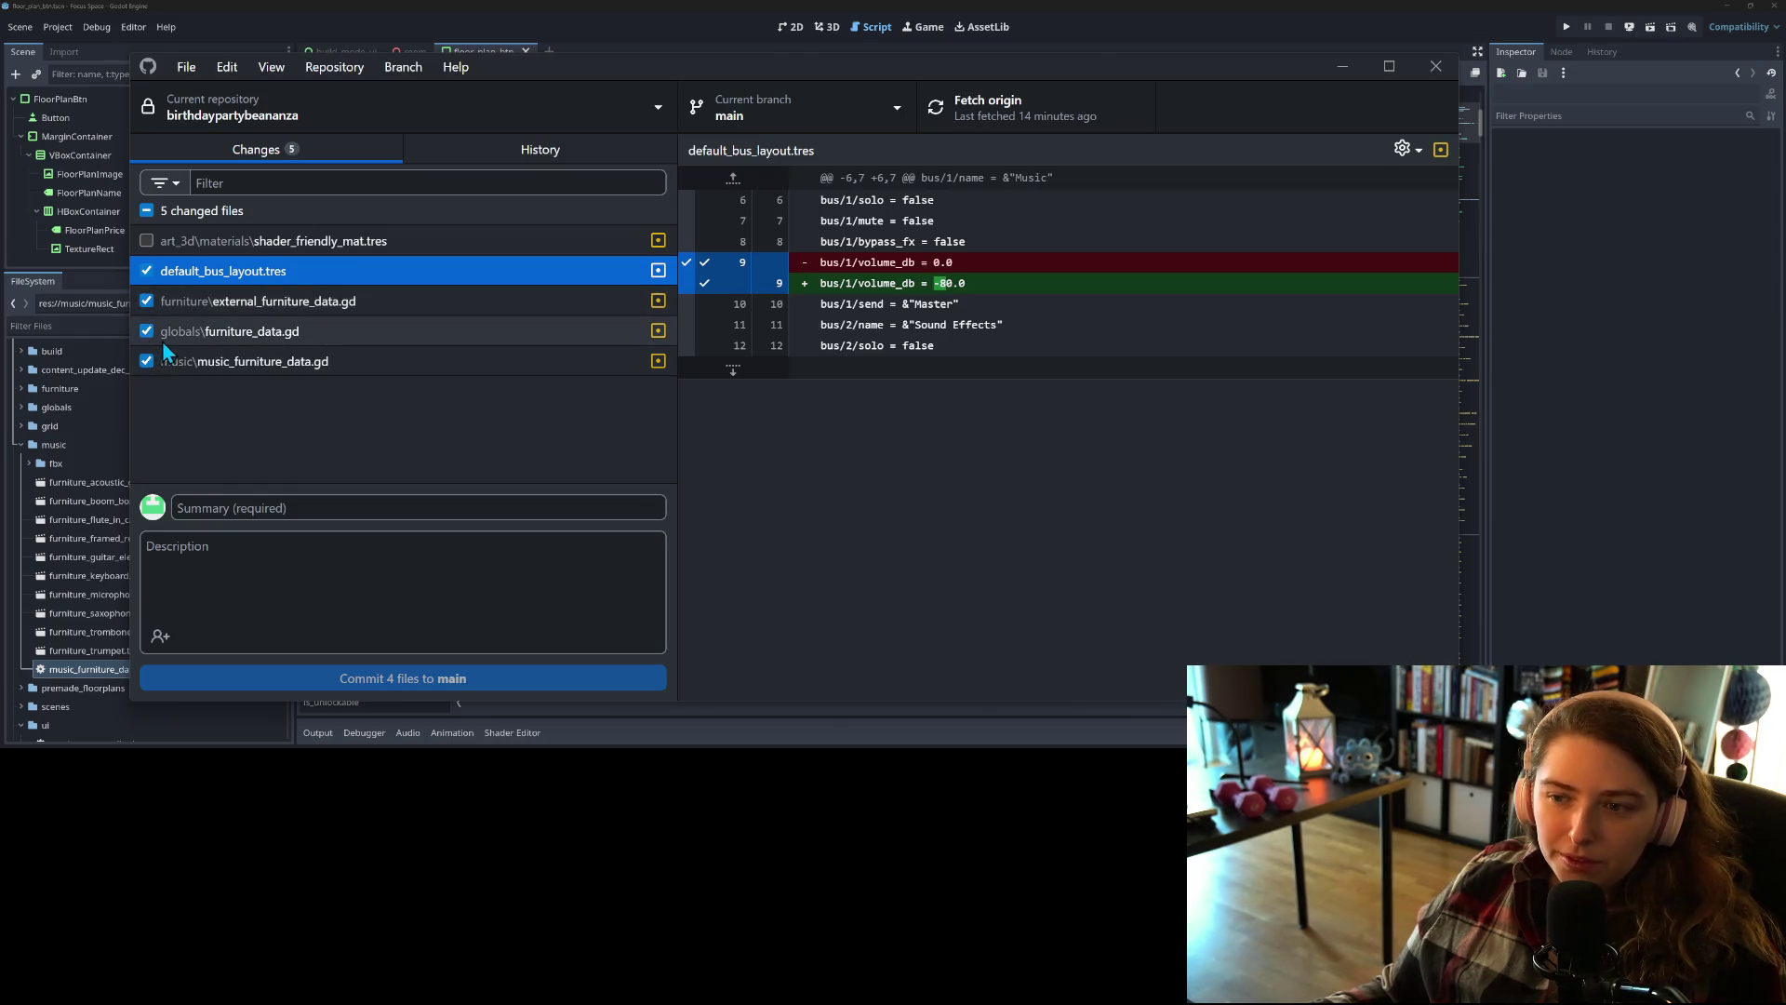
{"action": "left_click", "coordinate": [146, 271]}
{"action": "left_click", "coordinate": [180, 301]}
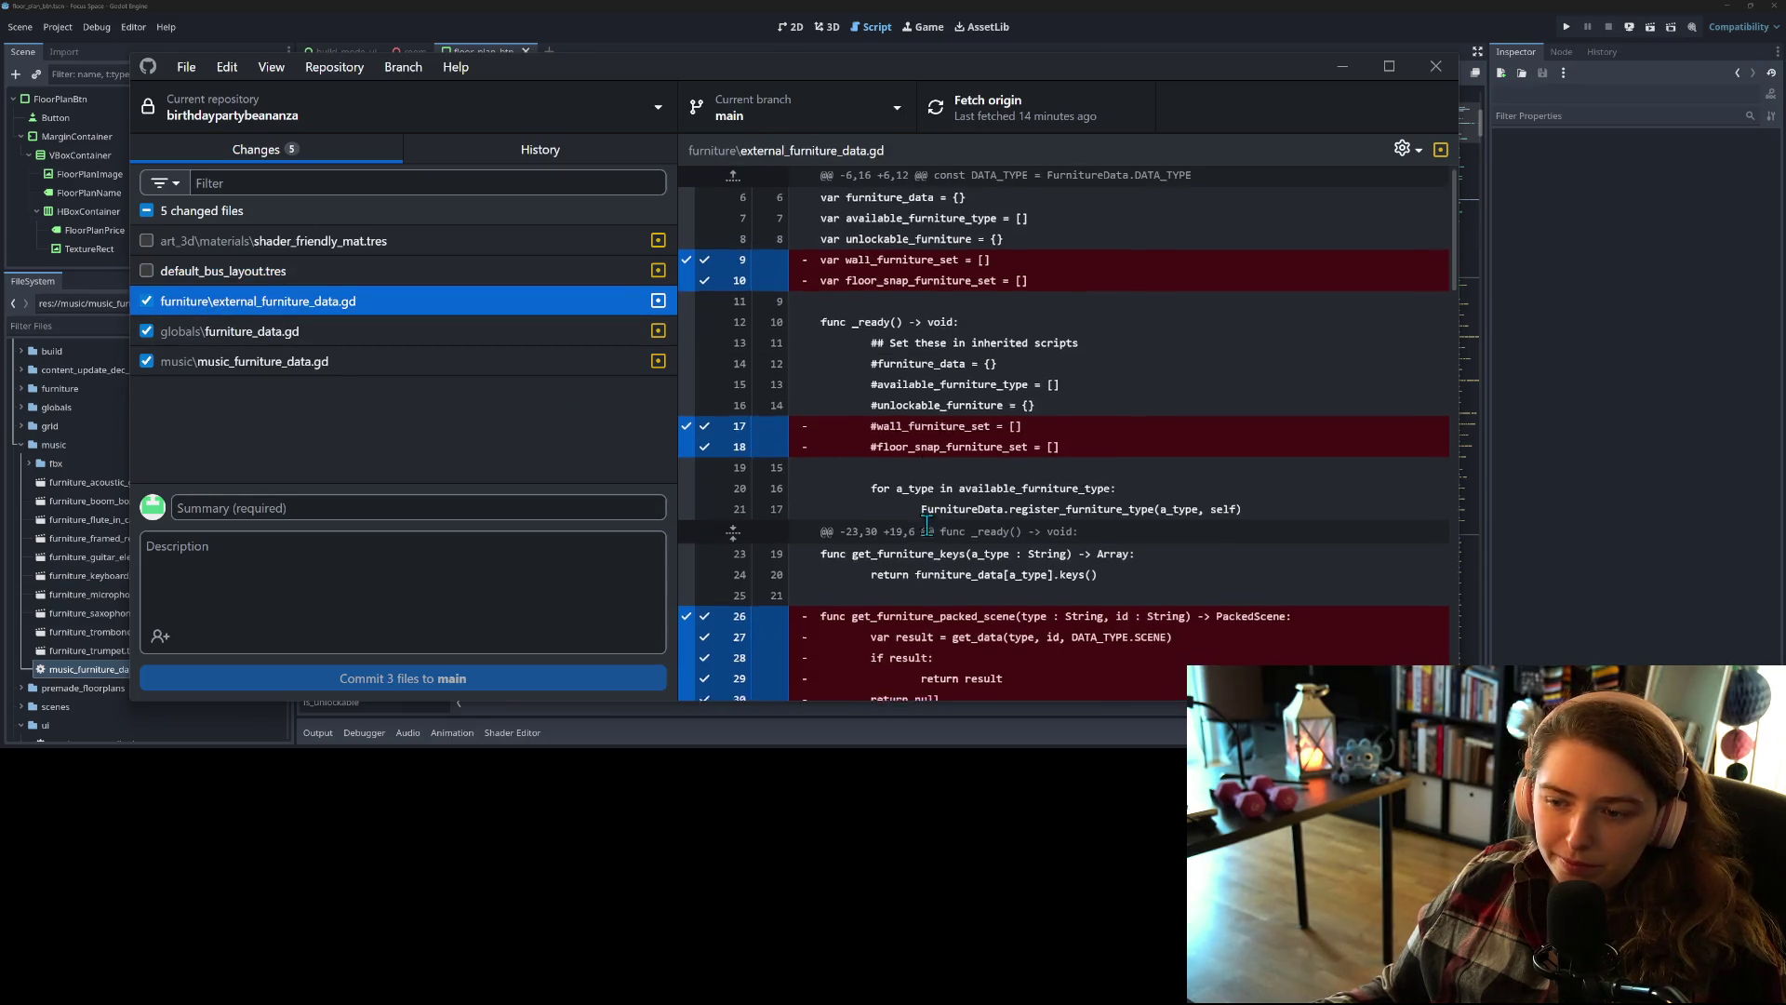
{"action": "scroll", "coordinate": [928, 527], "scroll_direction": "down", "scroll_amount": 3}
{"action": "scroll", "coordinate": [927, 527], "scroll_direction": "down", "scroll_amount": 6}
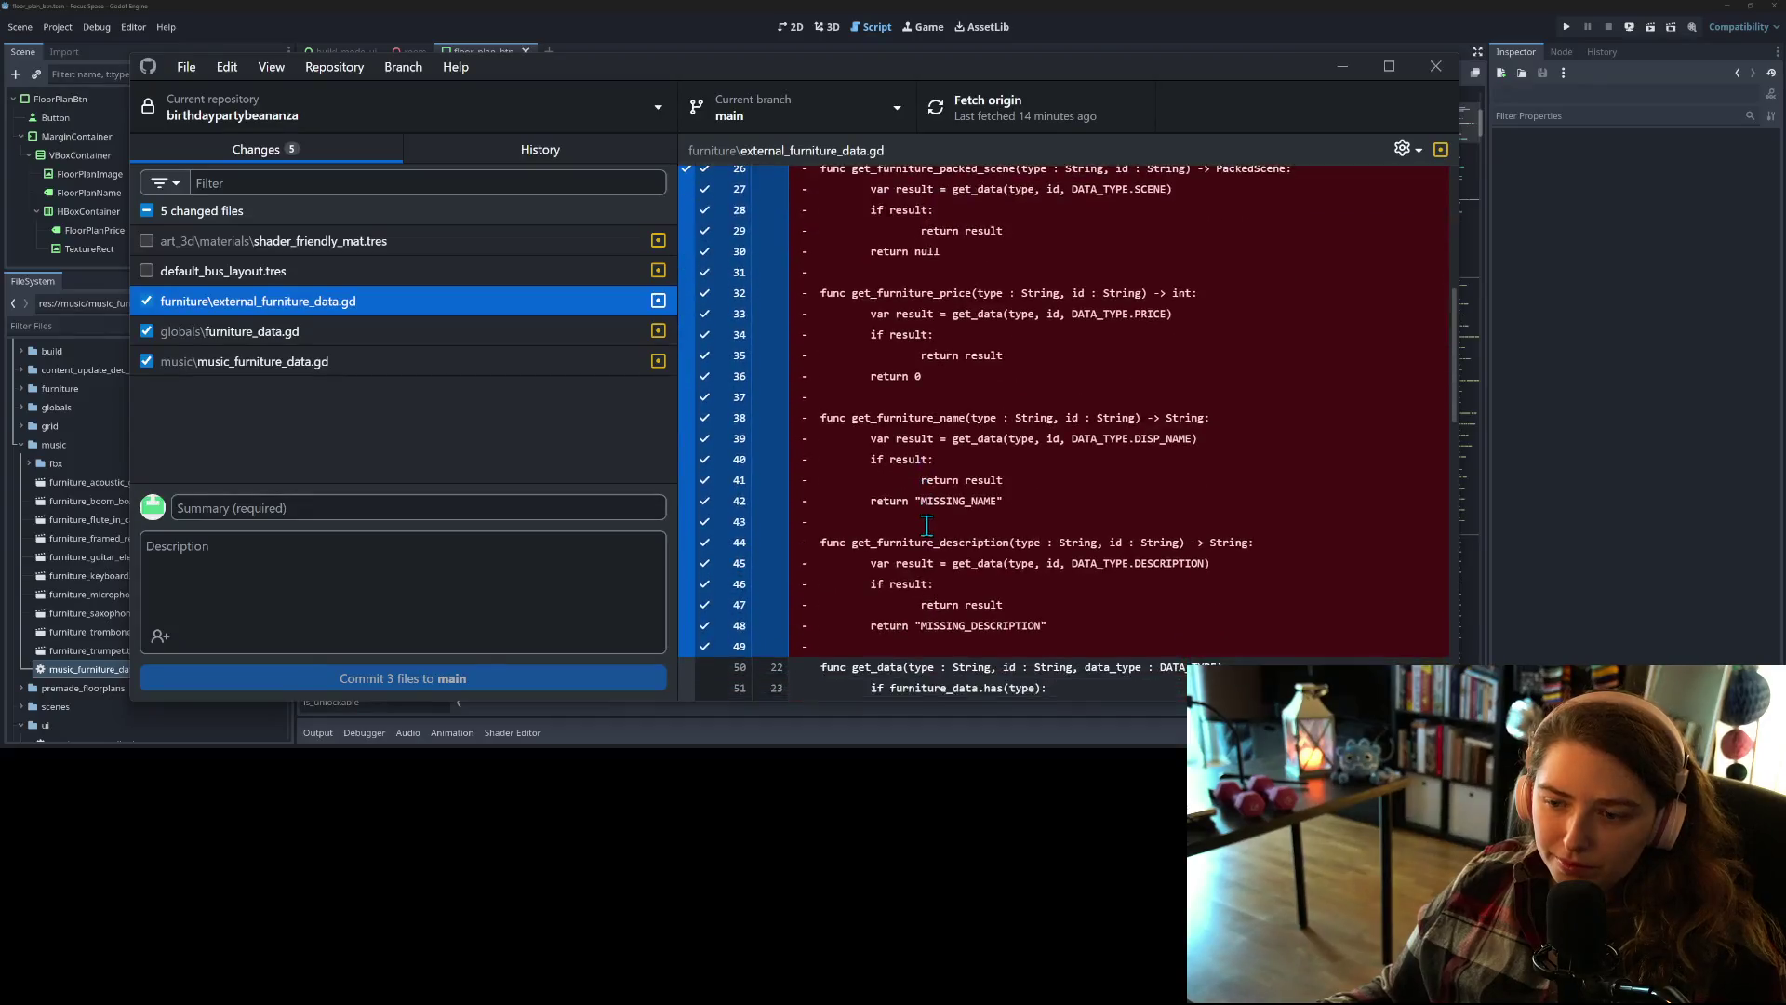
{"action": "scroll", "coordinate": [948, 567], "scroll_direction": "down", "scroll_amount": 8}
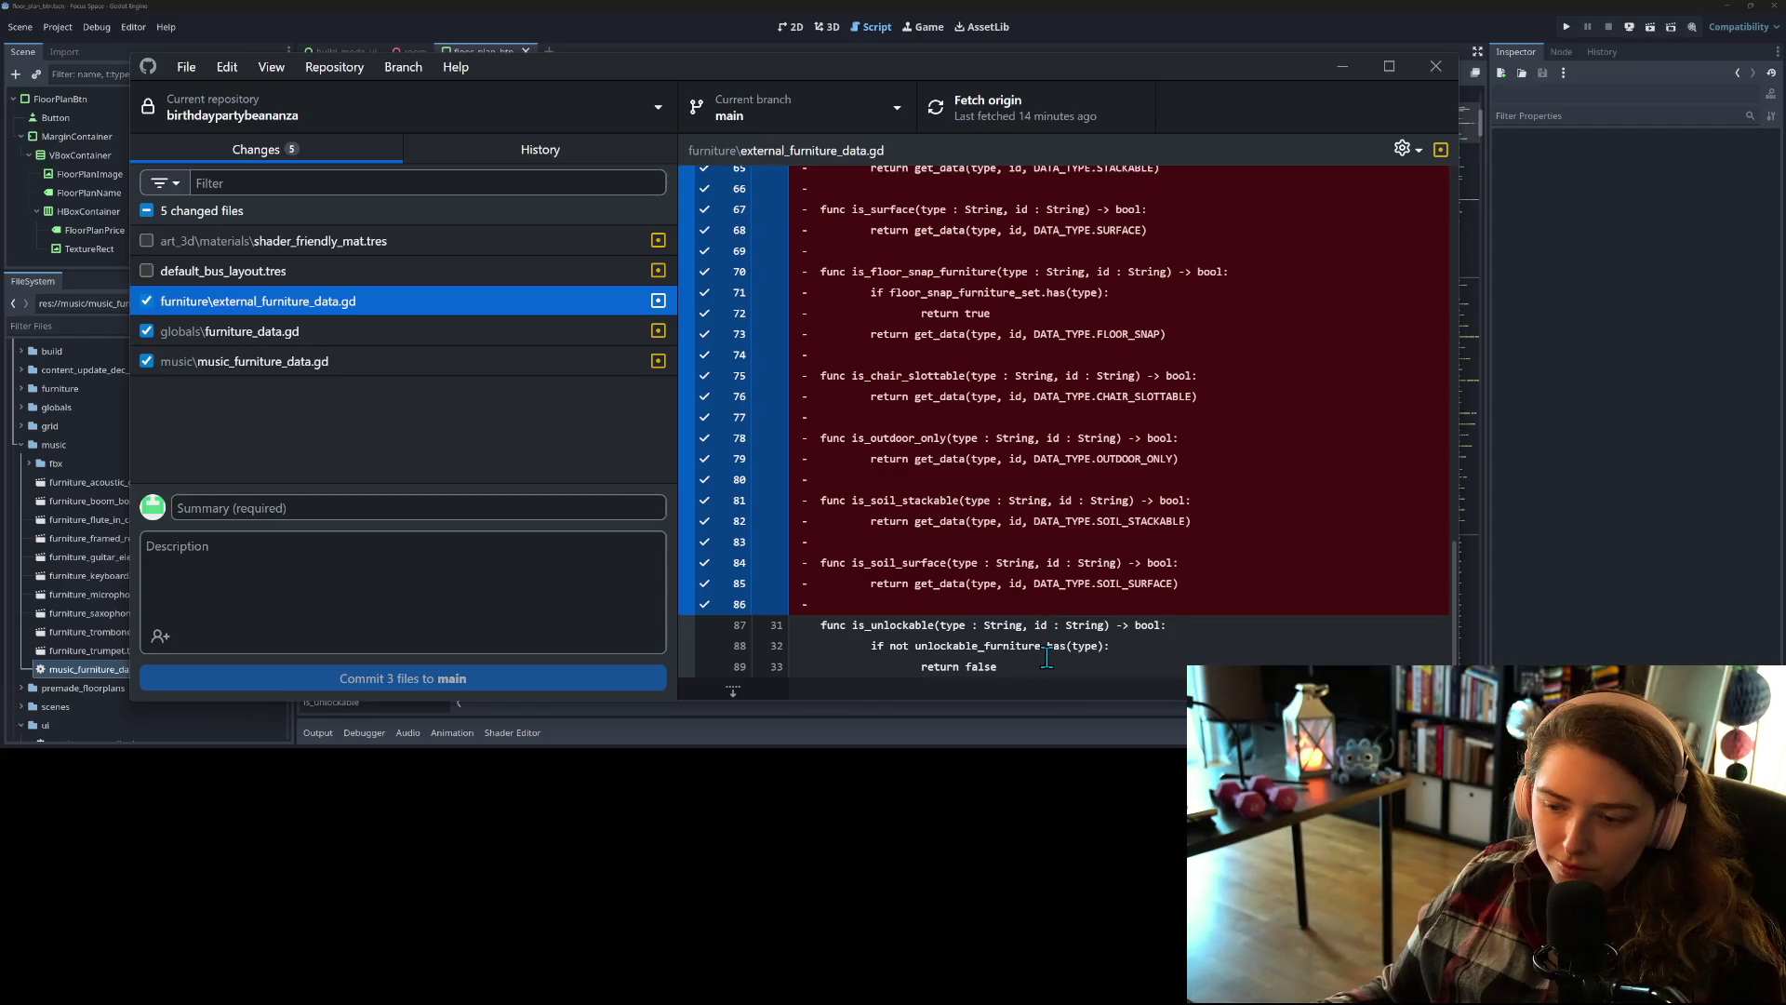
{"action": "scroll", "coordinate": [1017, 655], "scroll_direction": "up", "scroll_amount": 7}
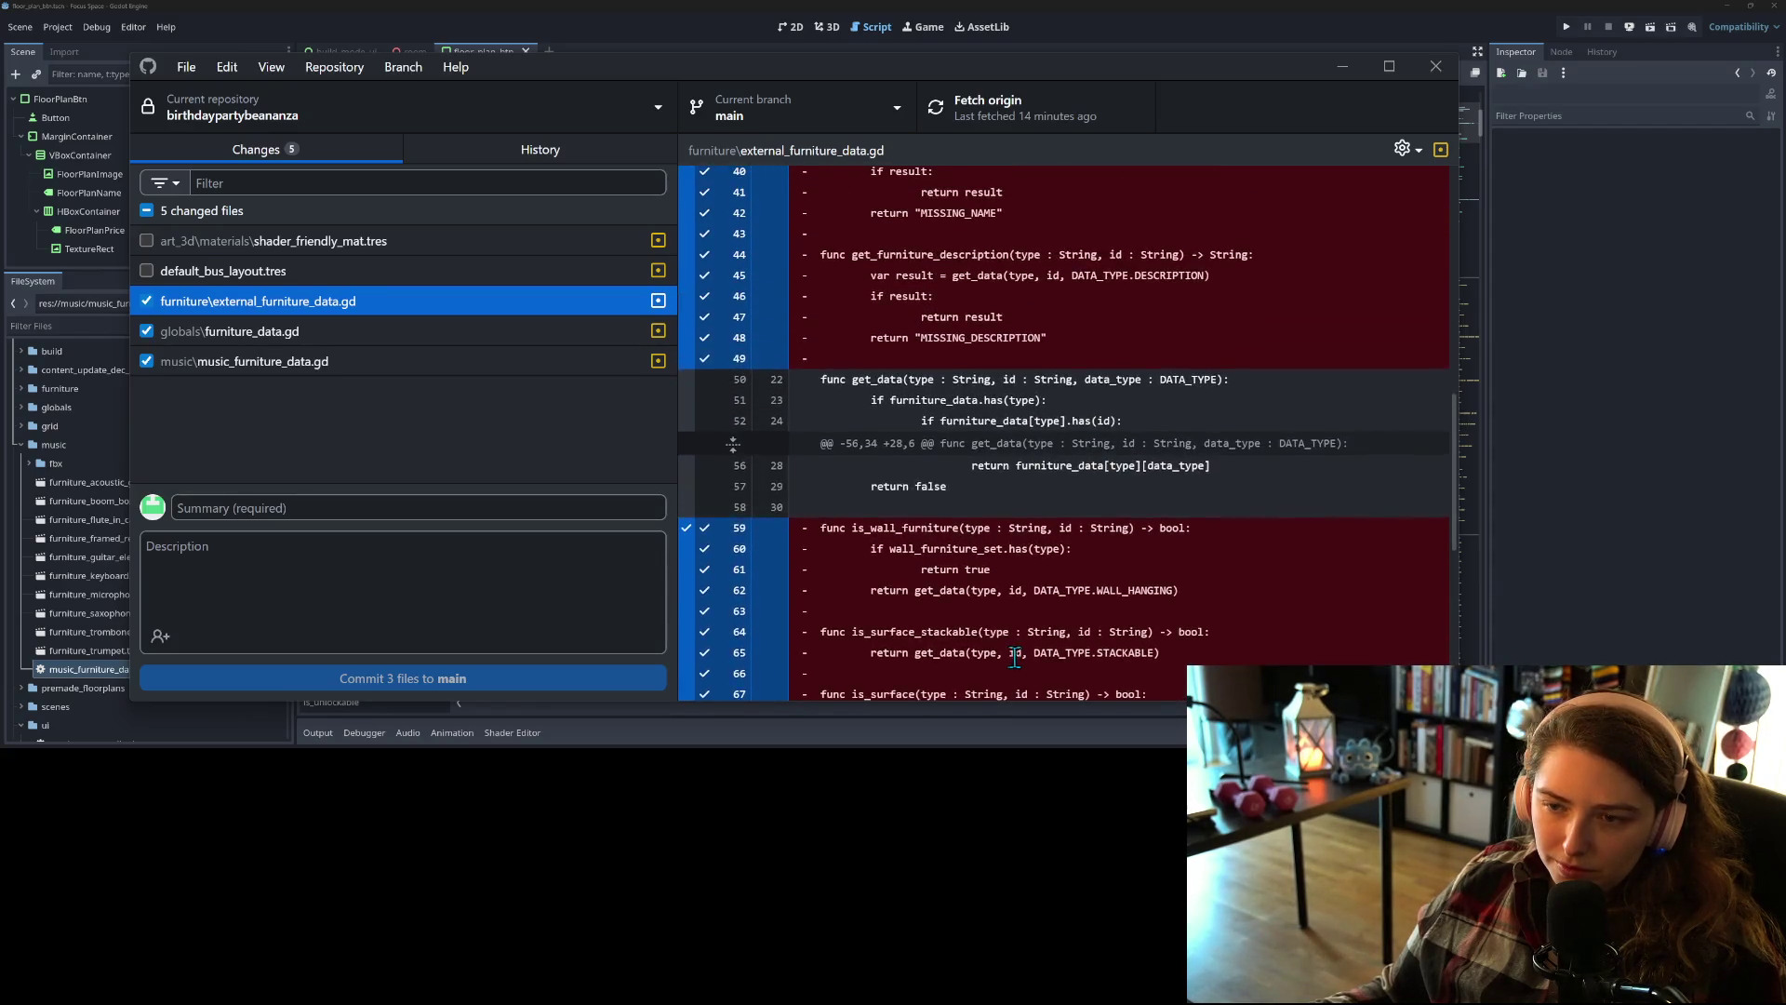
{"action": "scroll", "coordinate": [1015, 654], "scroll_direction": "up", "scroll_amount": 3}
Step: Review the furniture_data.gd and music_furniture_data.gd diffs, then focus the Summary field
{"action": "left_click", "coordinate": [267, 332]}
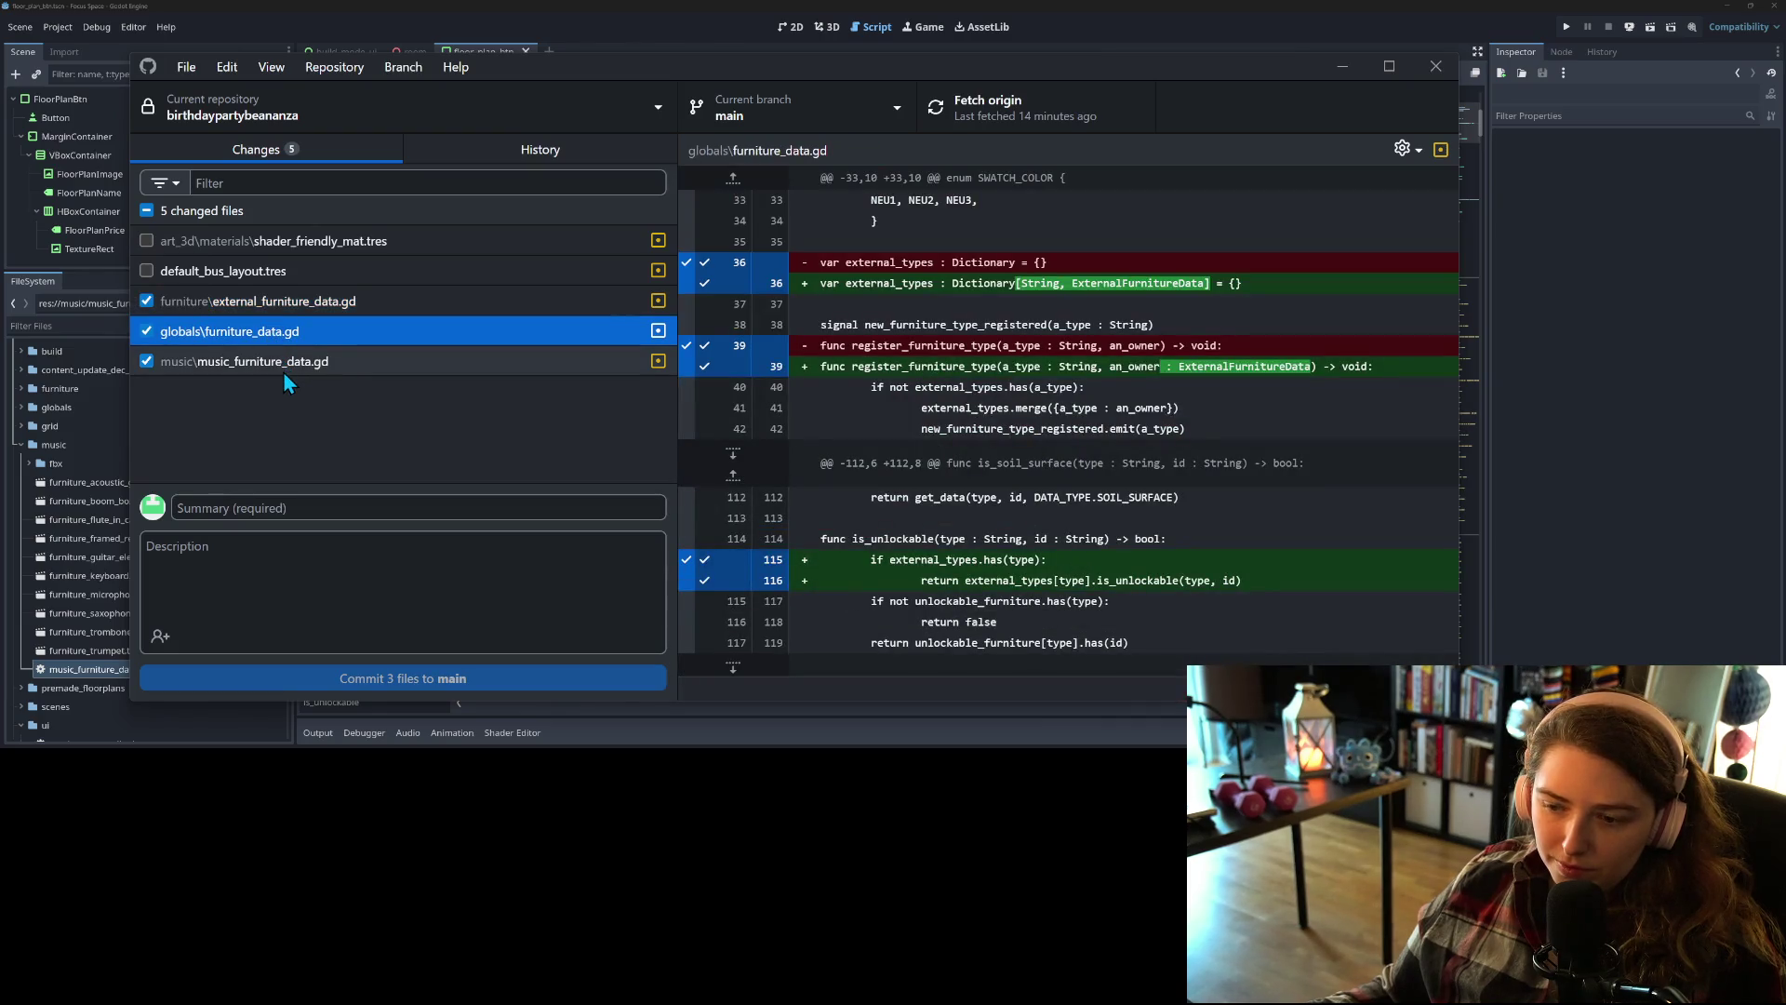
{"action": "left_click", "coordinate": [283, 371]}
{"action": "left_click", "coordinate": [409, 509]}
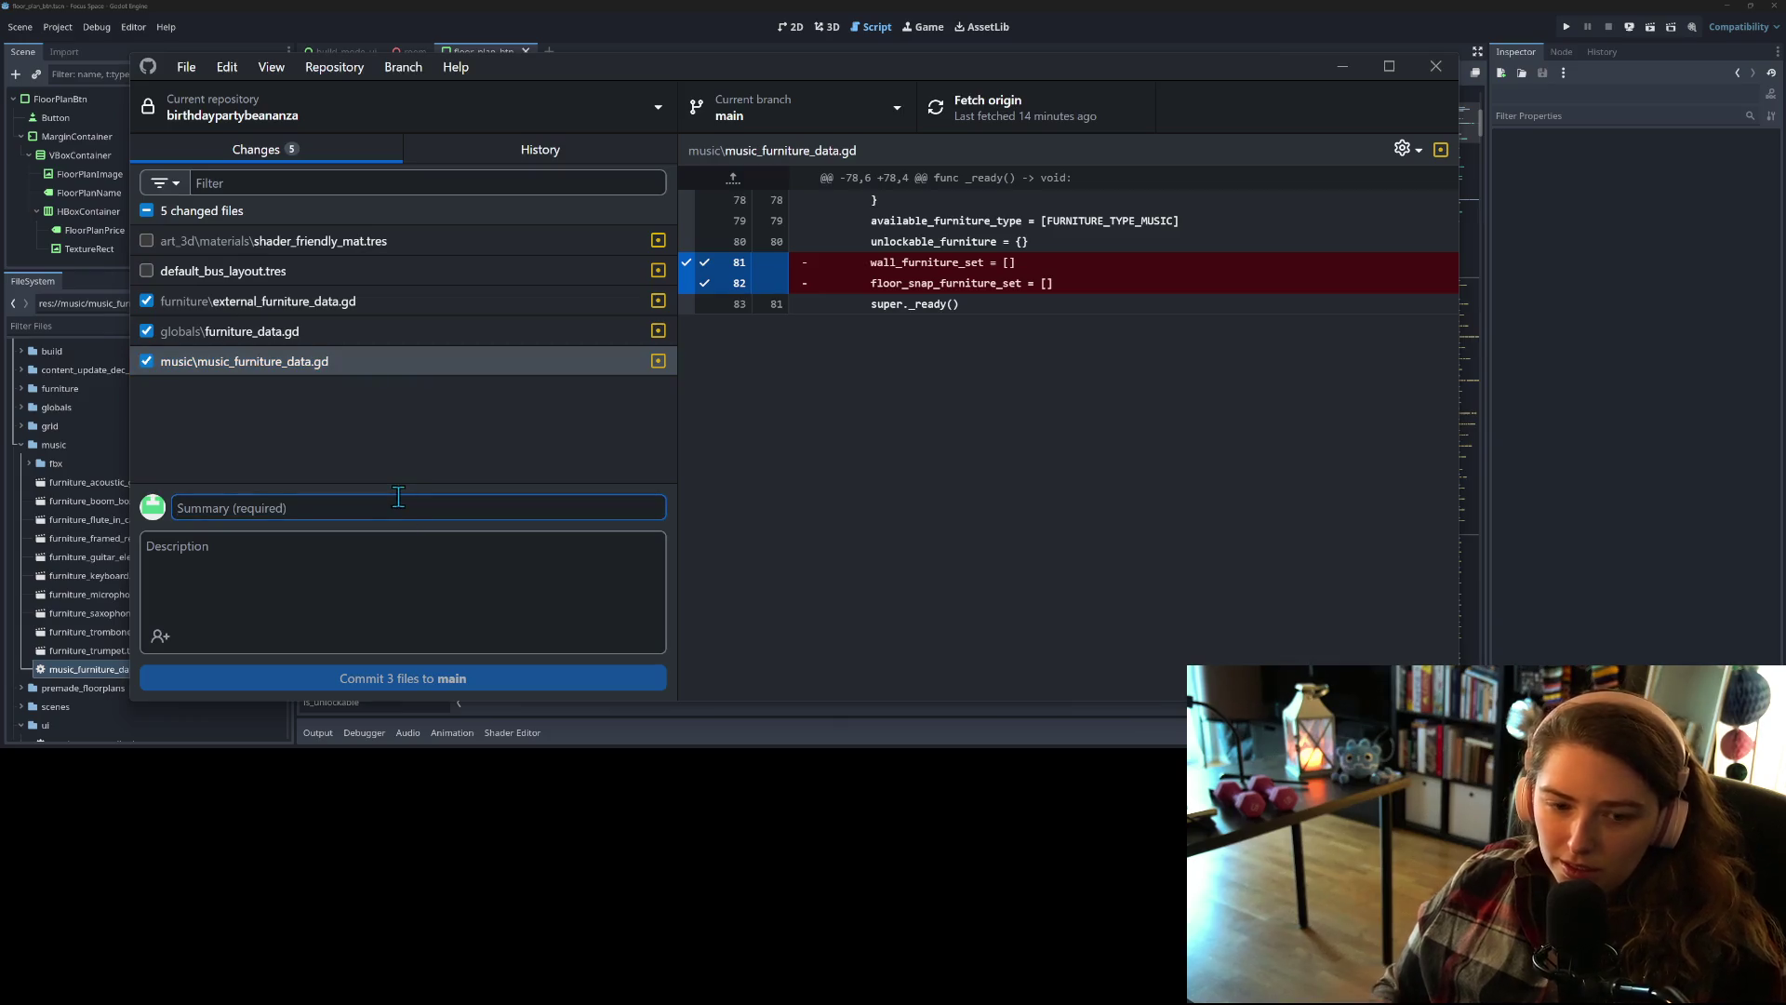
Step: Commit three scripts to main summarizing unused-data removal and unlocked-furniture check, then push to origin
{"action": "type", "text": "removes unused "}
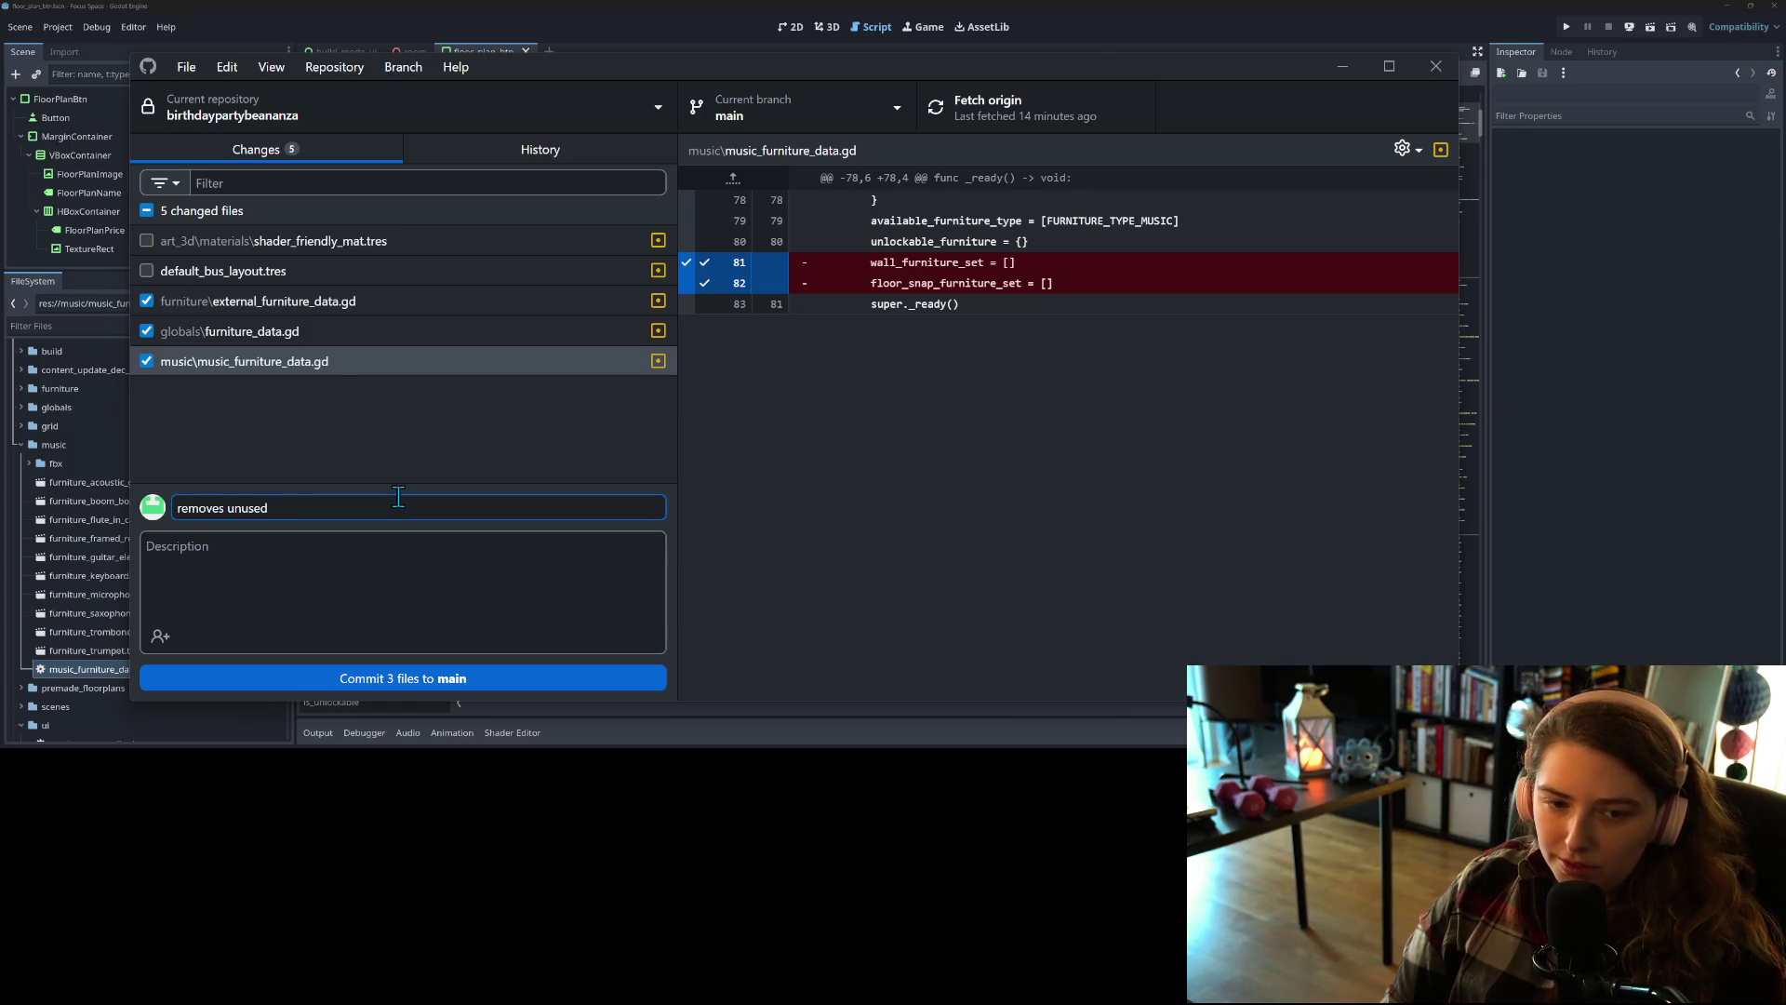
{"action": "type", "text": "on ss and data from external furn"}
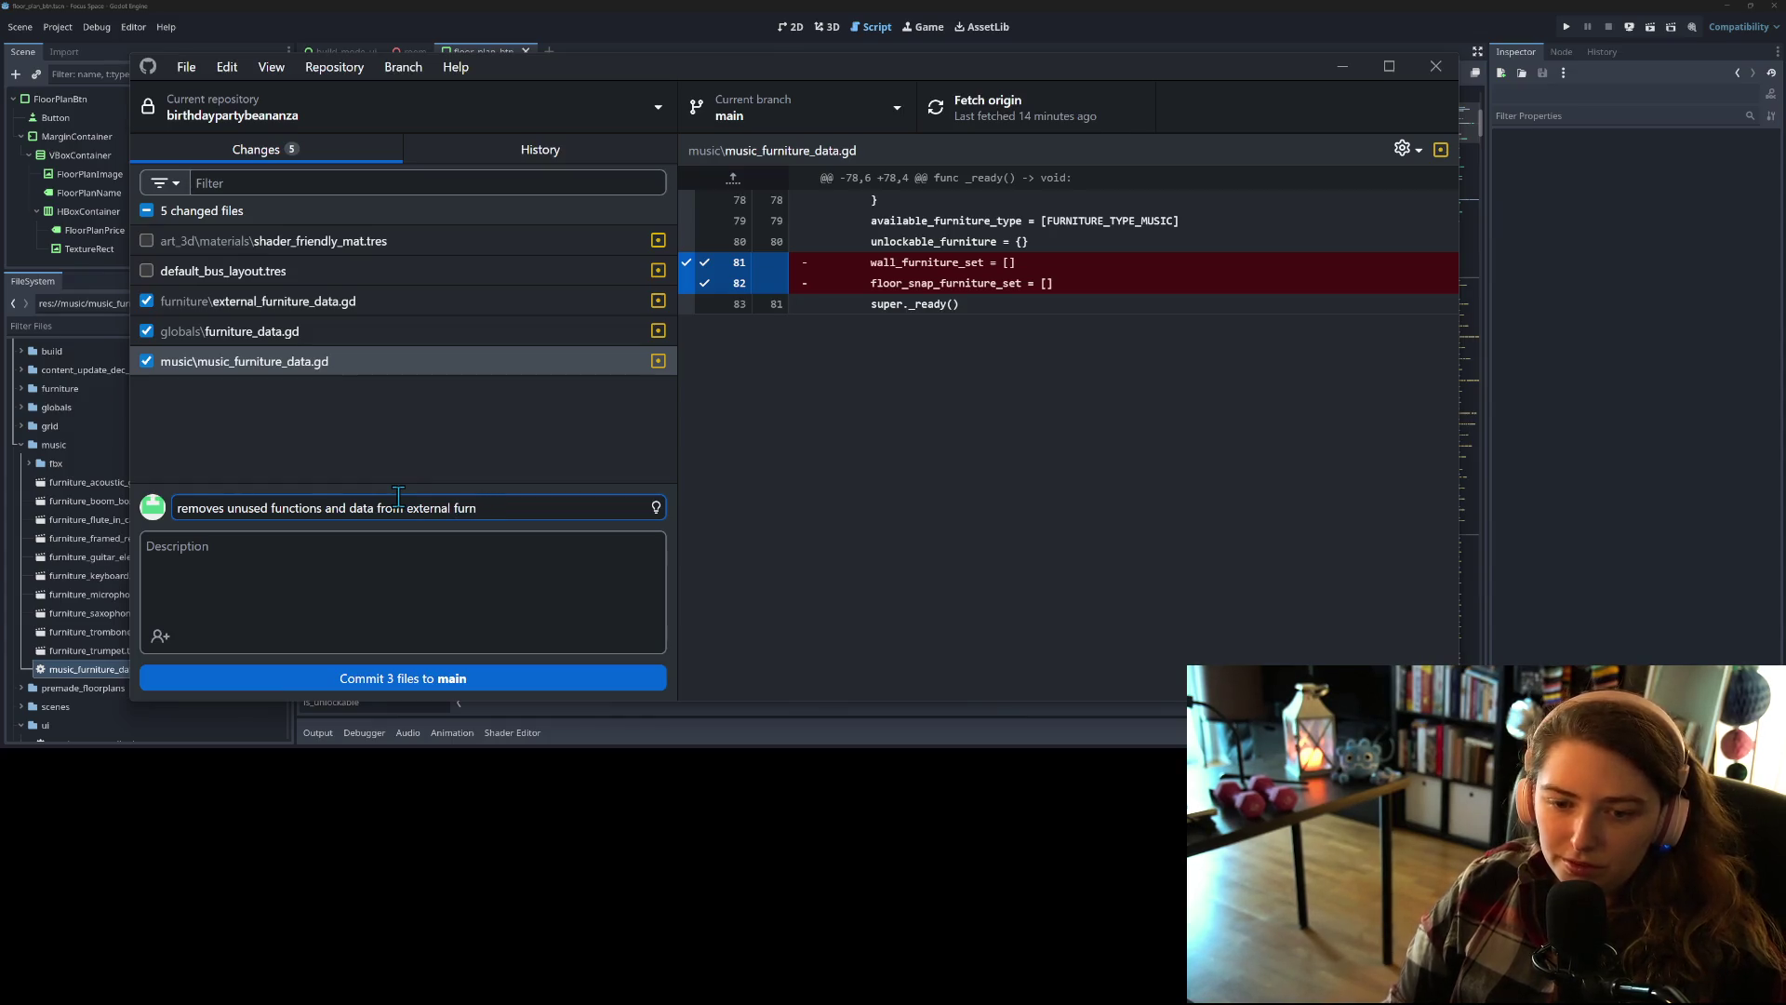
{"action": "type", "text": "ituredata"}
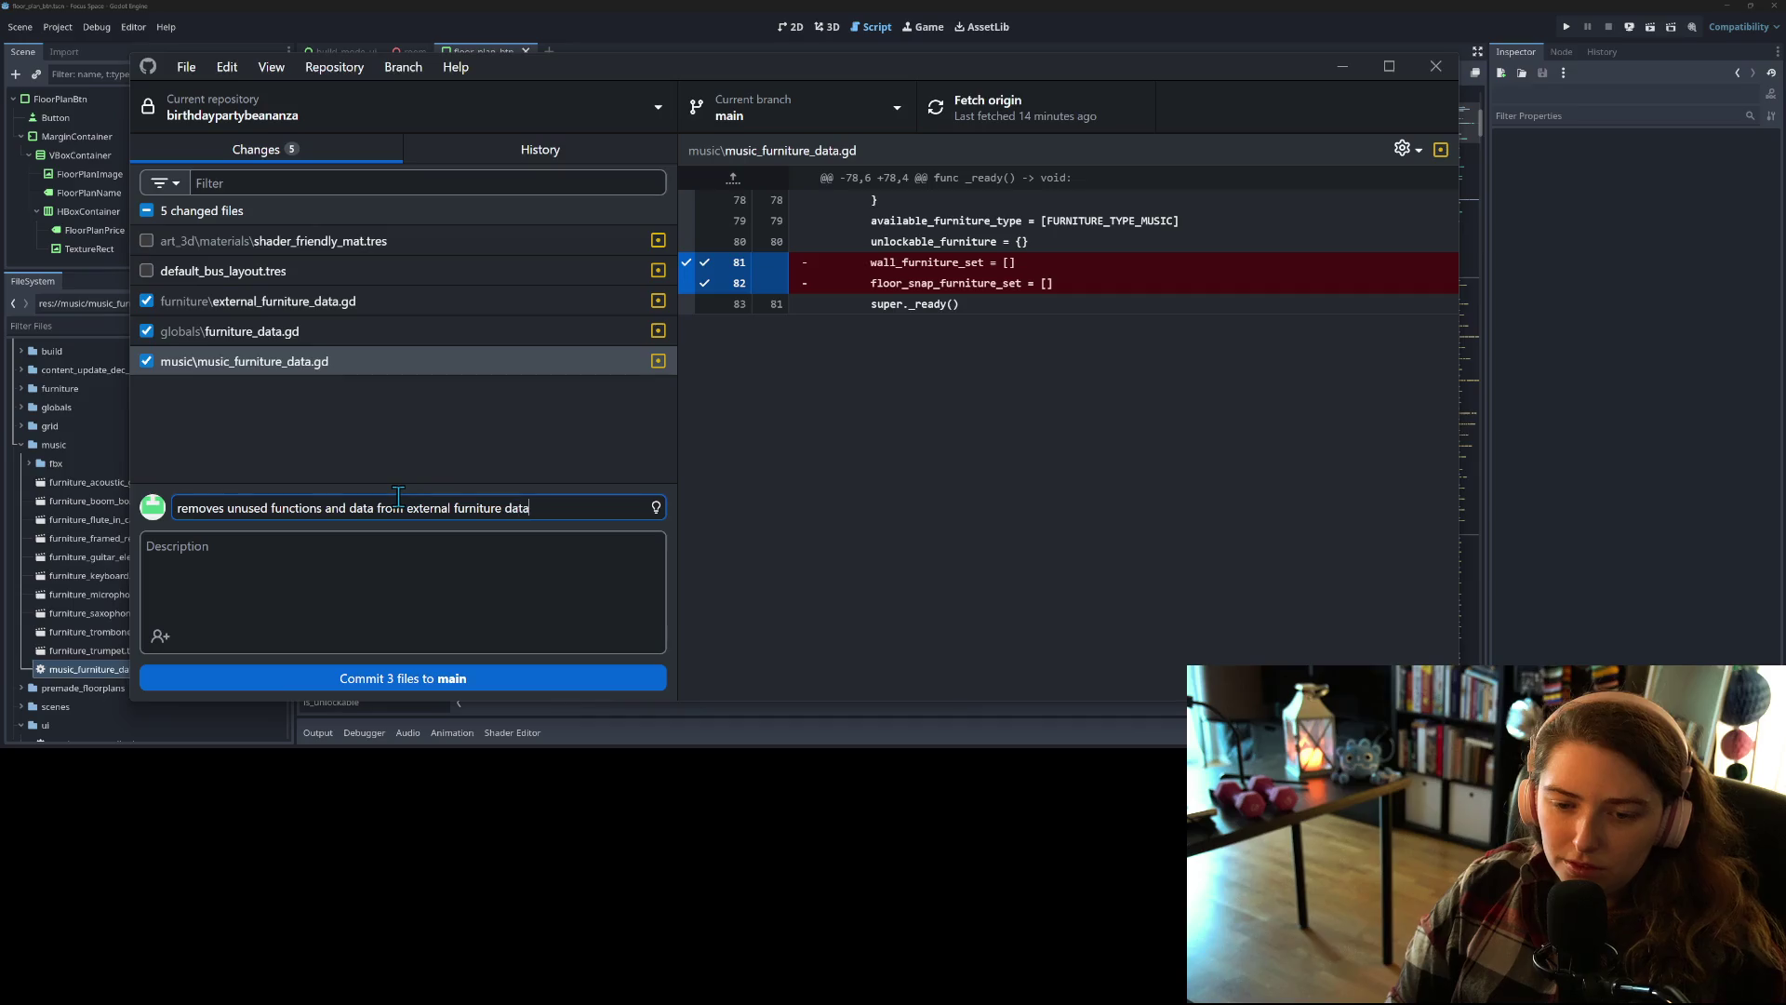
{"action": "type", "text": "adds check for unlocked furnitur"}
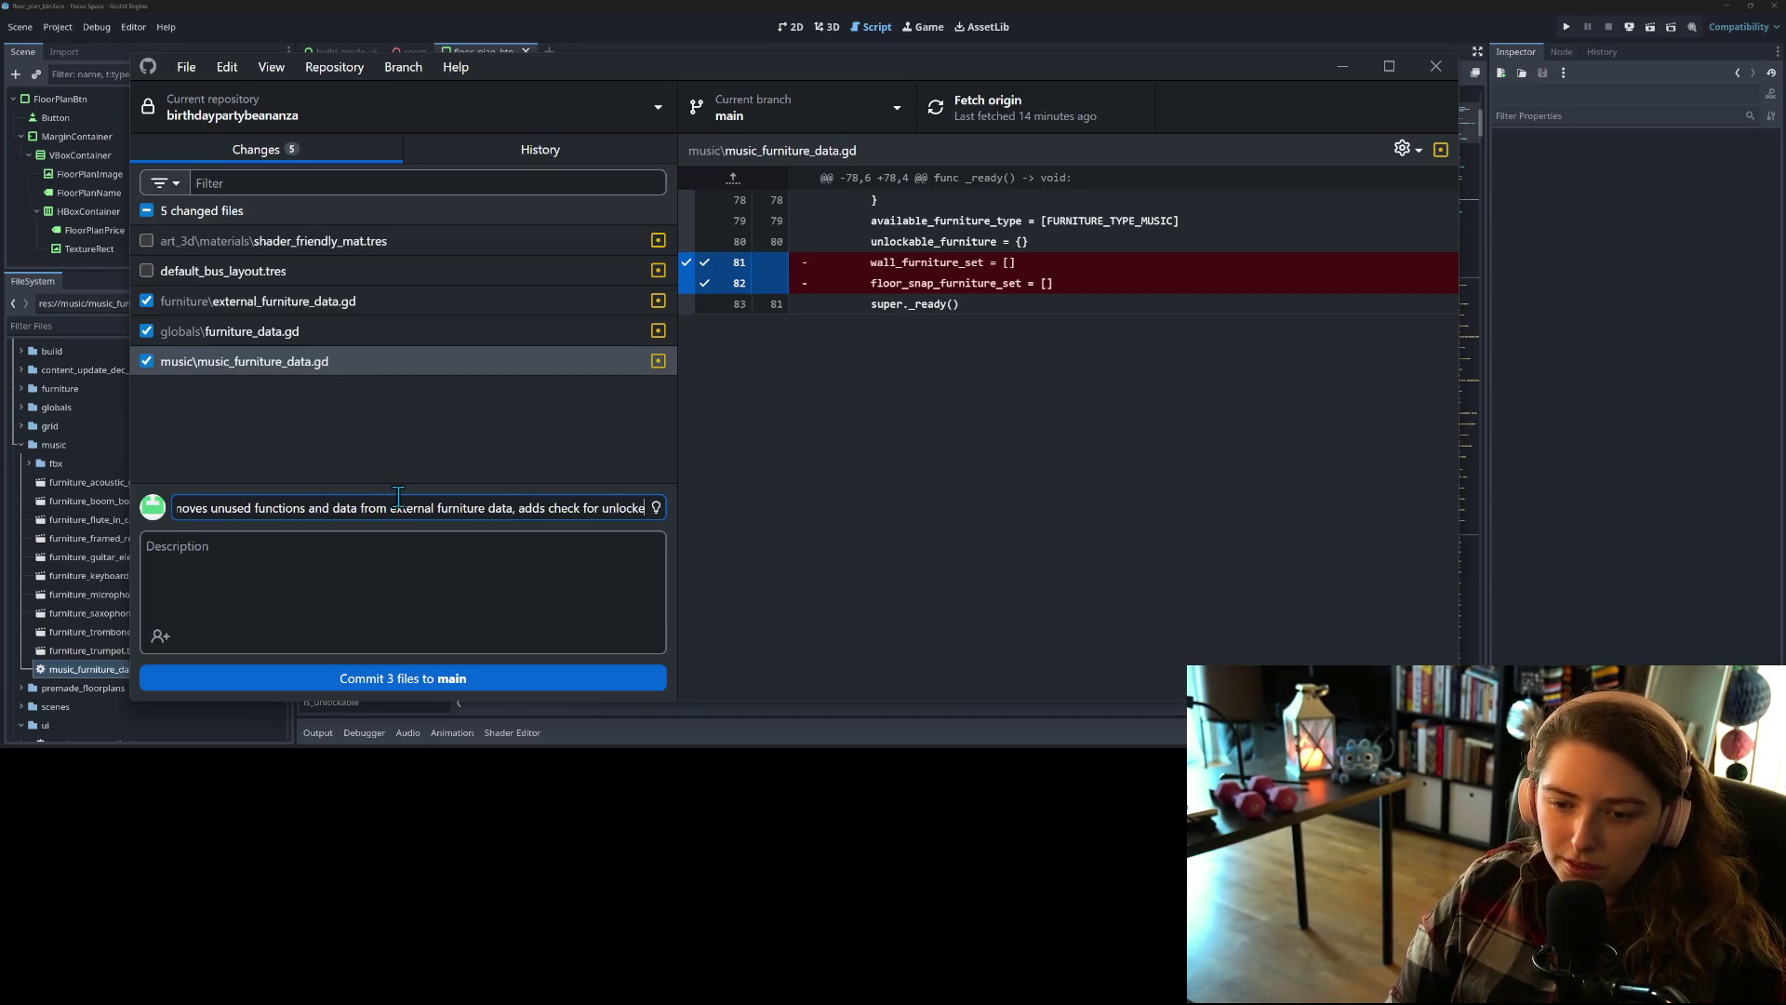
{"action": "type", "text": "e"}
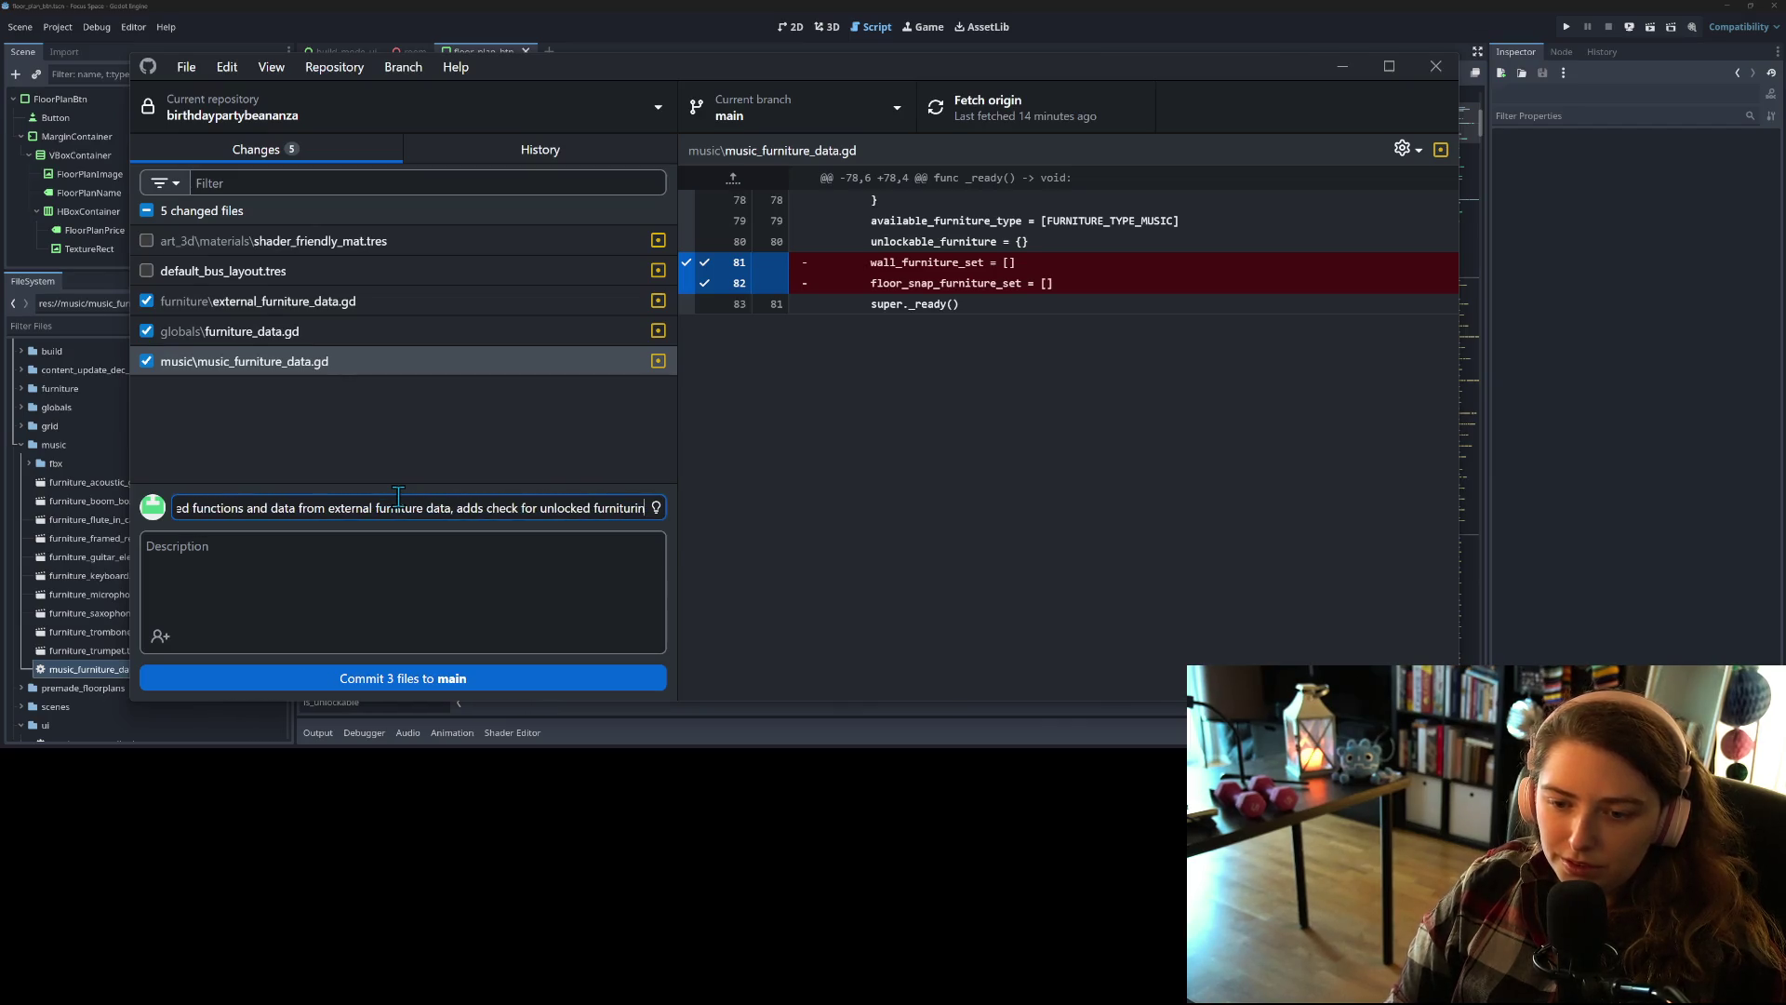
{"action": "left_click", "coordinate": [571, 685]}
{"action": "left_click", "coordinate": [1008, 101]}
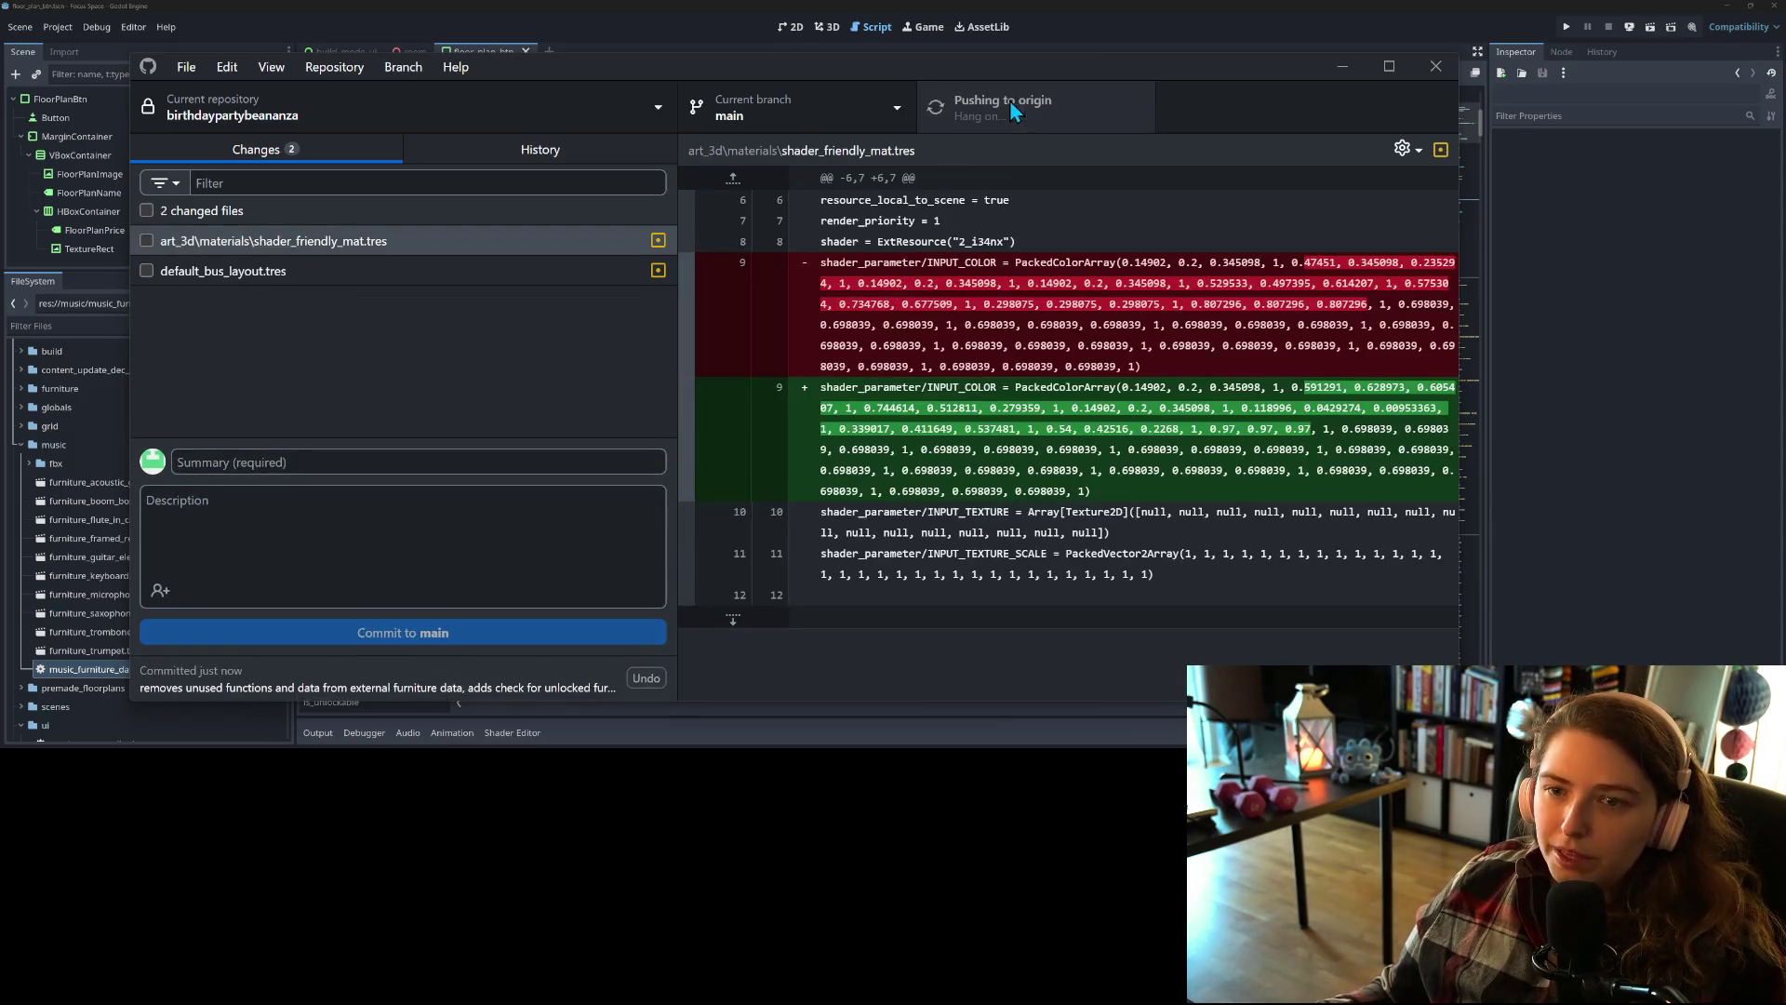
{"action": "left_click", "coordinate": [1345, 71]}
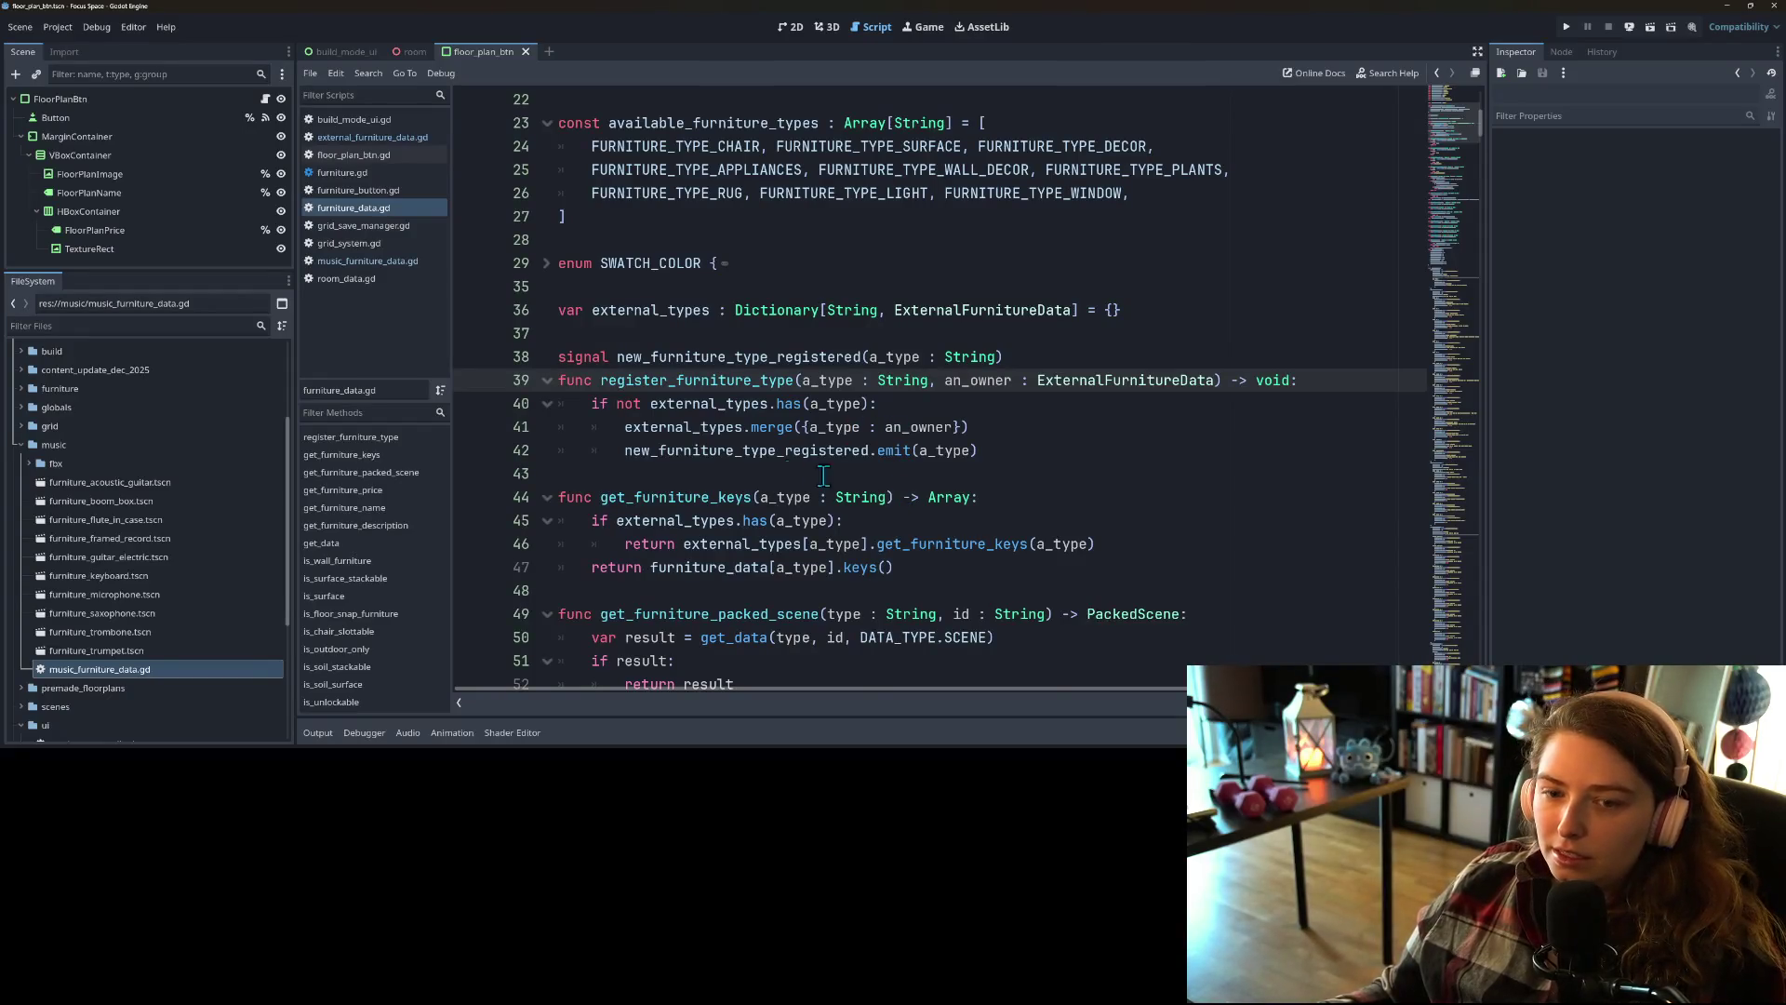
{"action": "left_click", "coordinate": [716, 409]}
{"action": "double_click", "coordinate": [716, 407]}
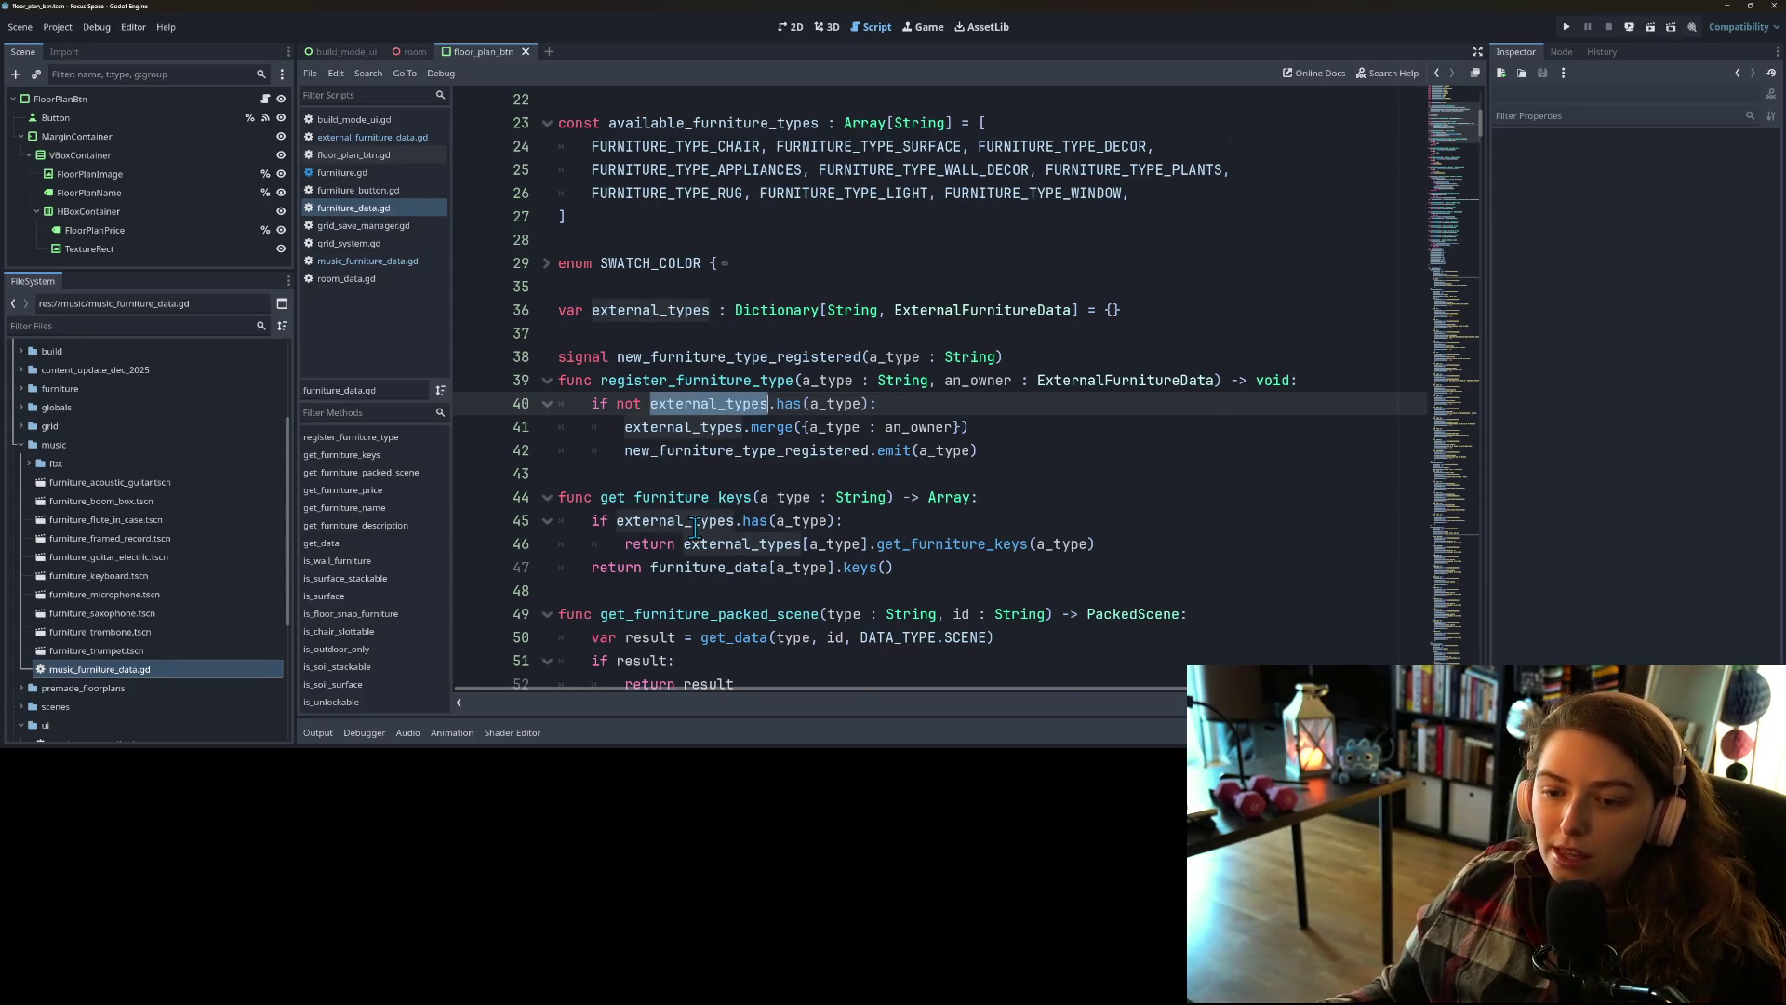
{"action": "mouse_move", "coordinate": [684, 538]}
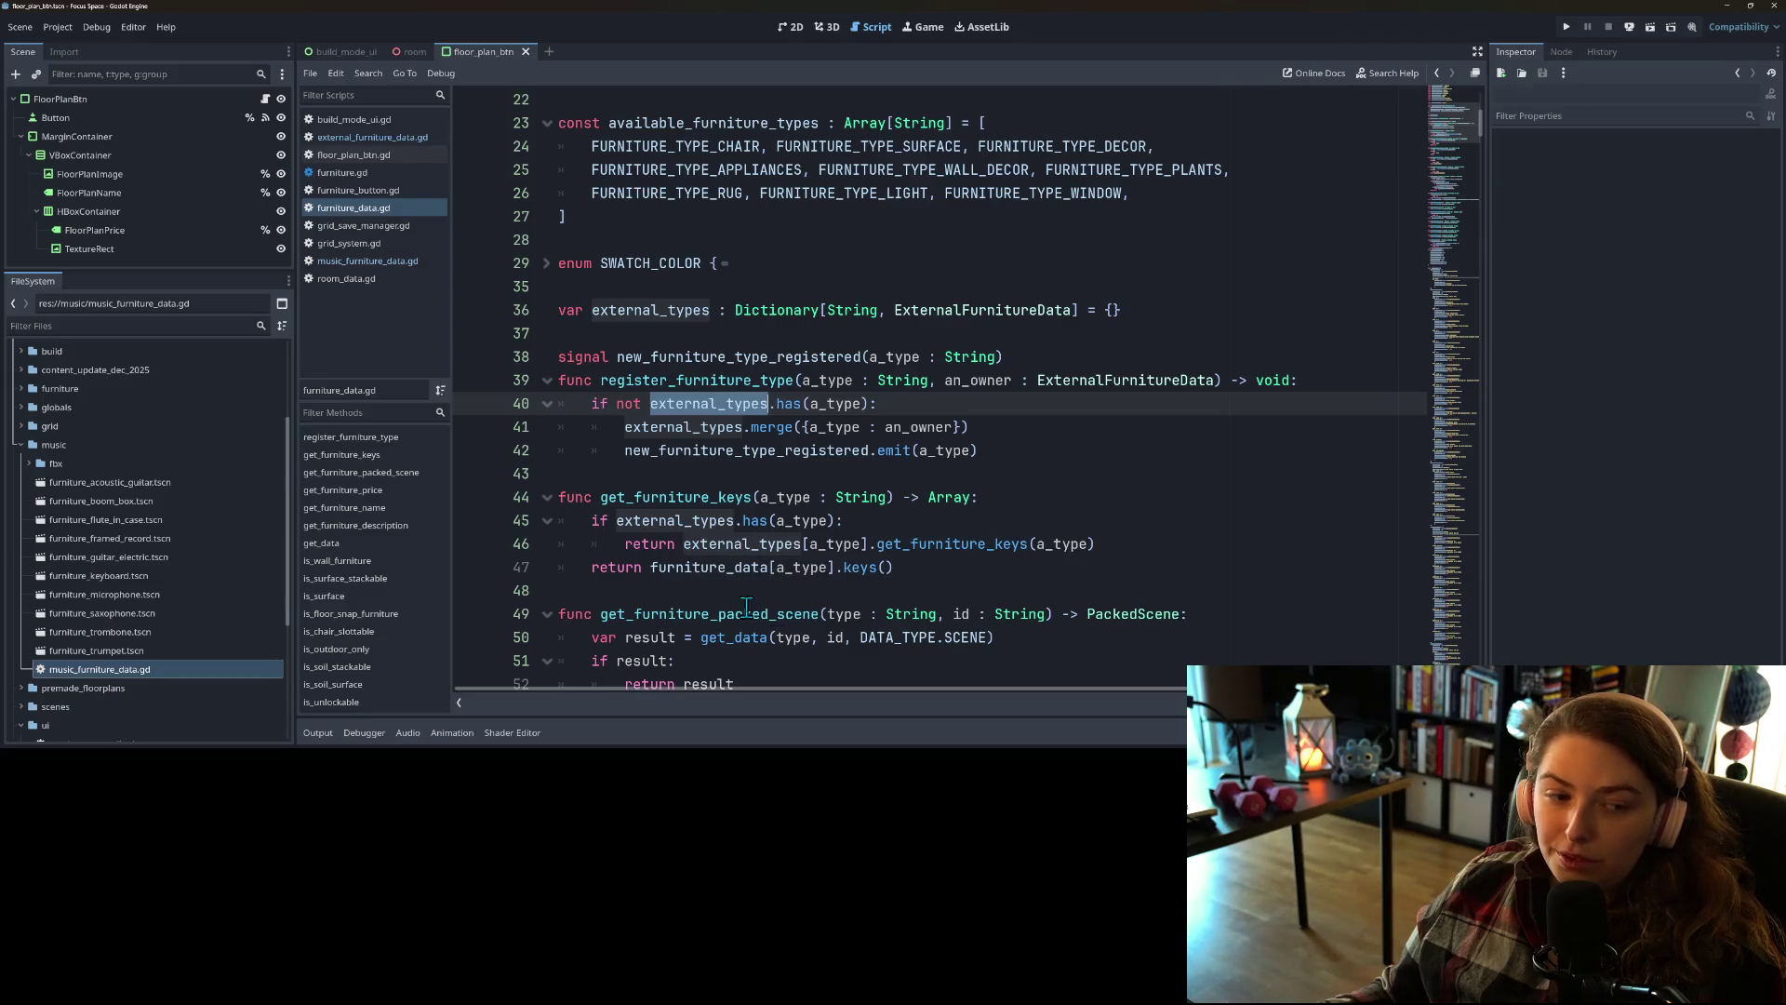
{"action": "mouse_move", "coordinate": [834, 403]}
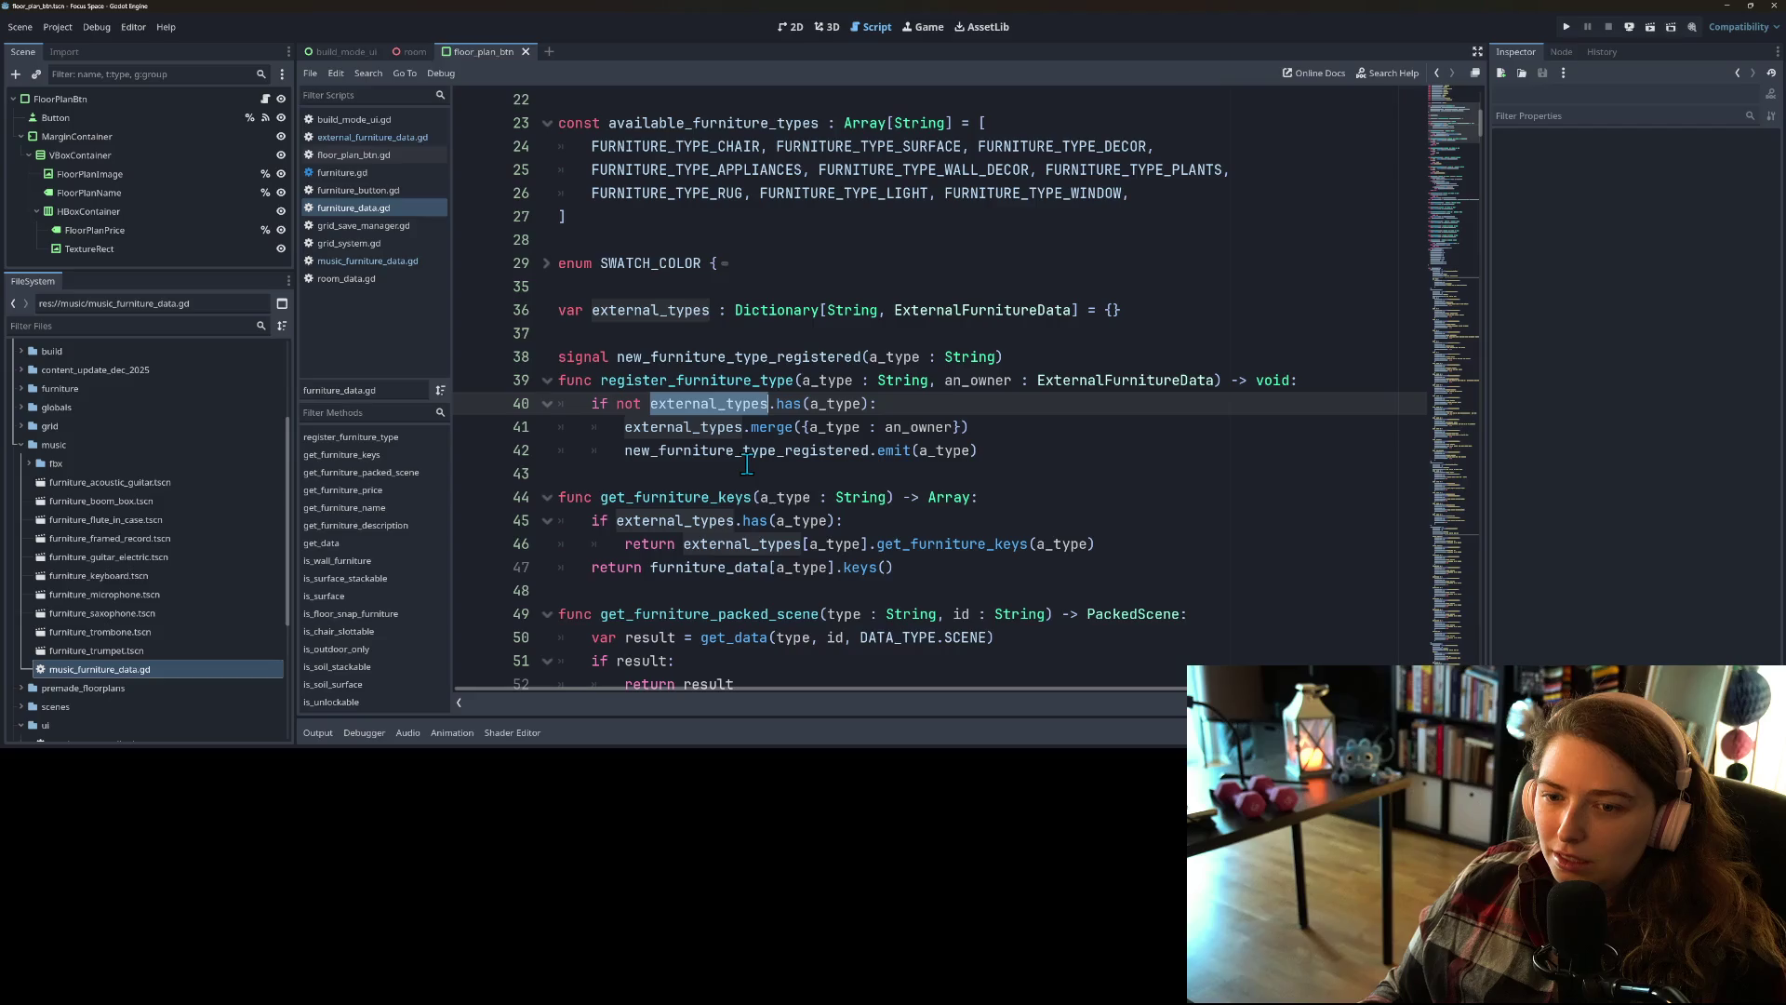
{"action": "double_click", "coordinate": [677, 310]}
{"action": "scroll", "coordinate": [754, 434], "scroll_direction": "up", "scroll_amount": 7}
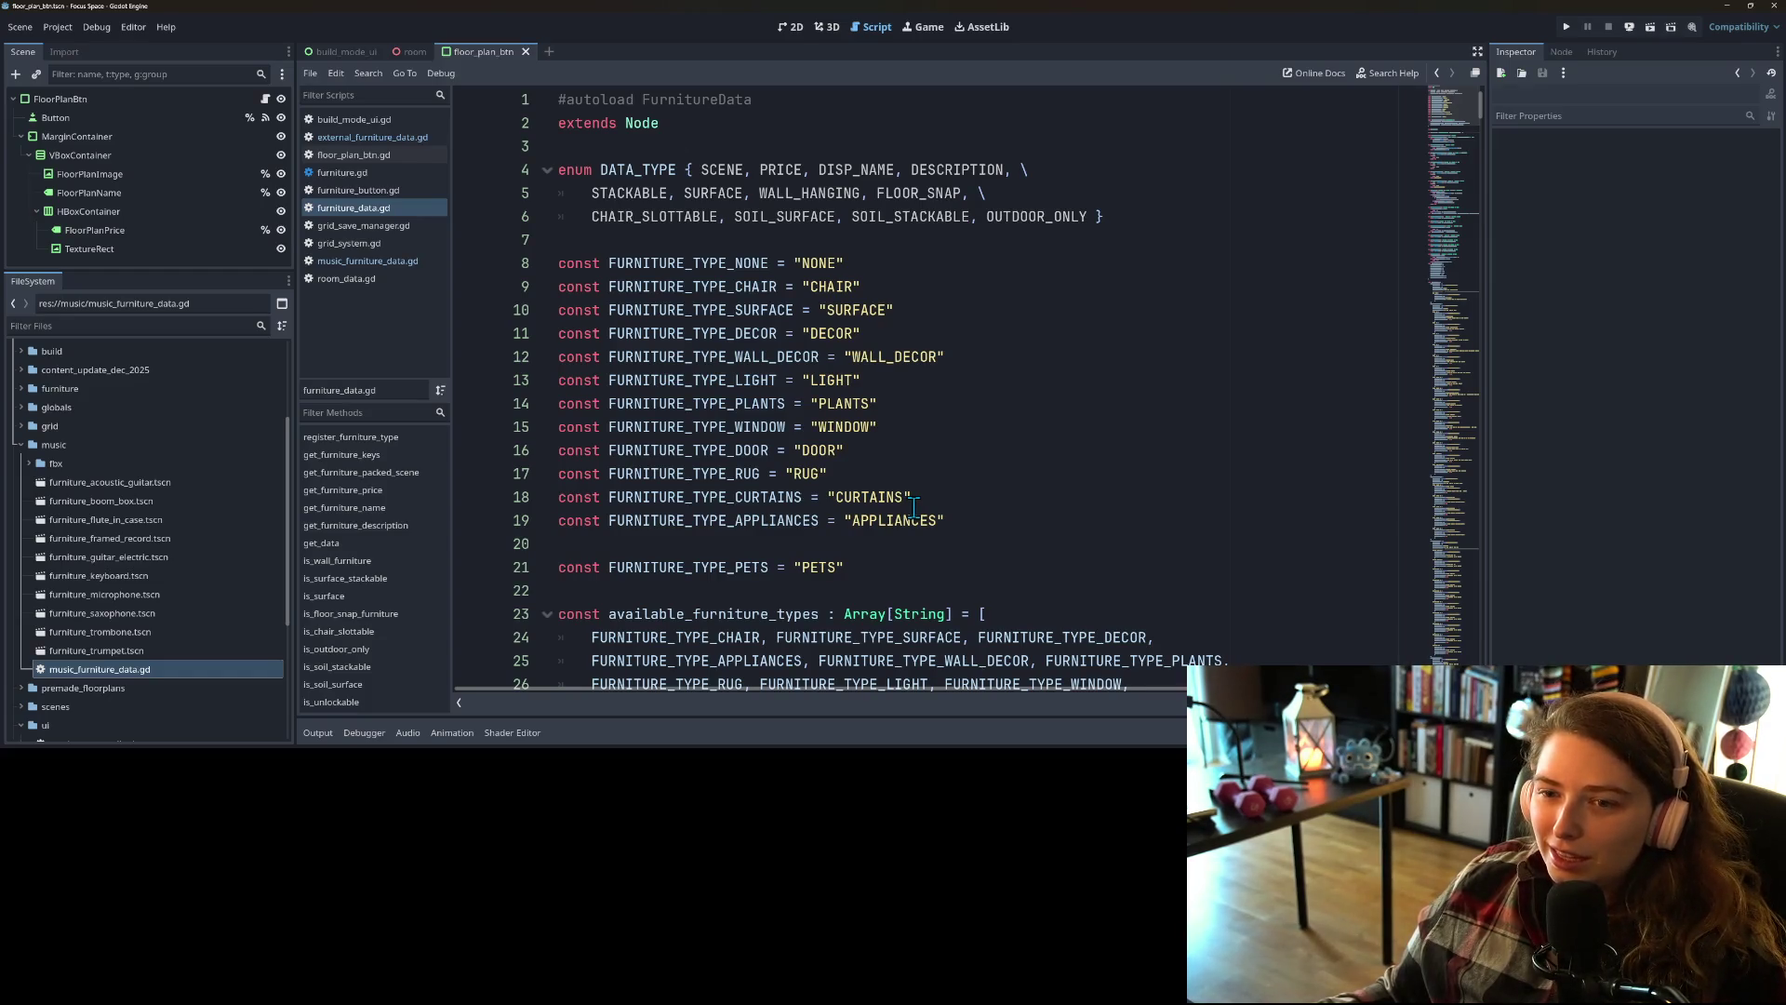
{"action": "scroll", "coordinate": [915, 508], "scroll_direction": "down", "scroll_amount": 4}
{"action": "left_click", "coordinate": [915, 508]}
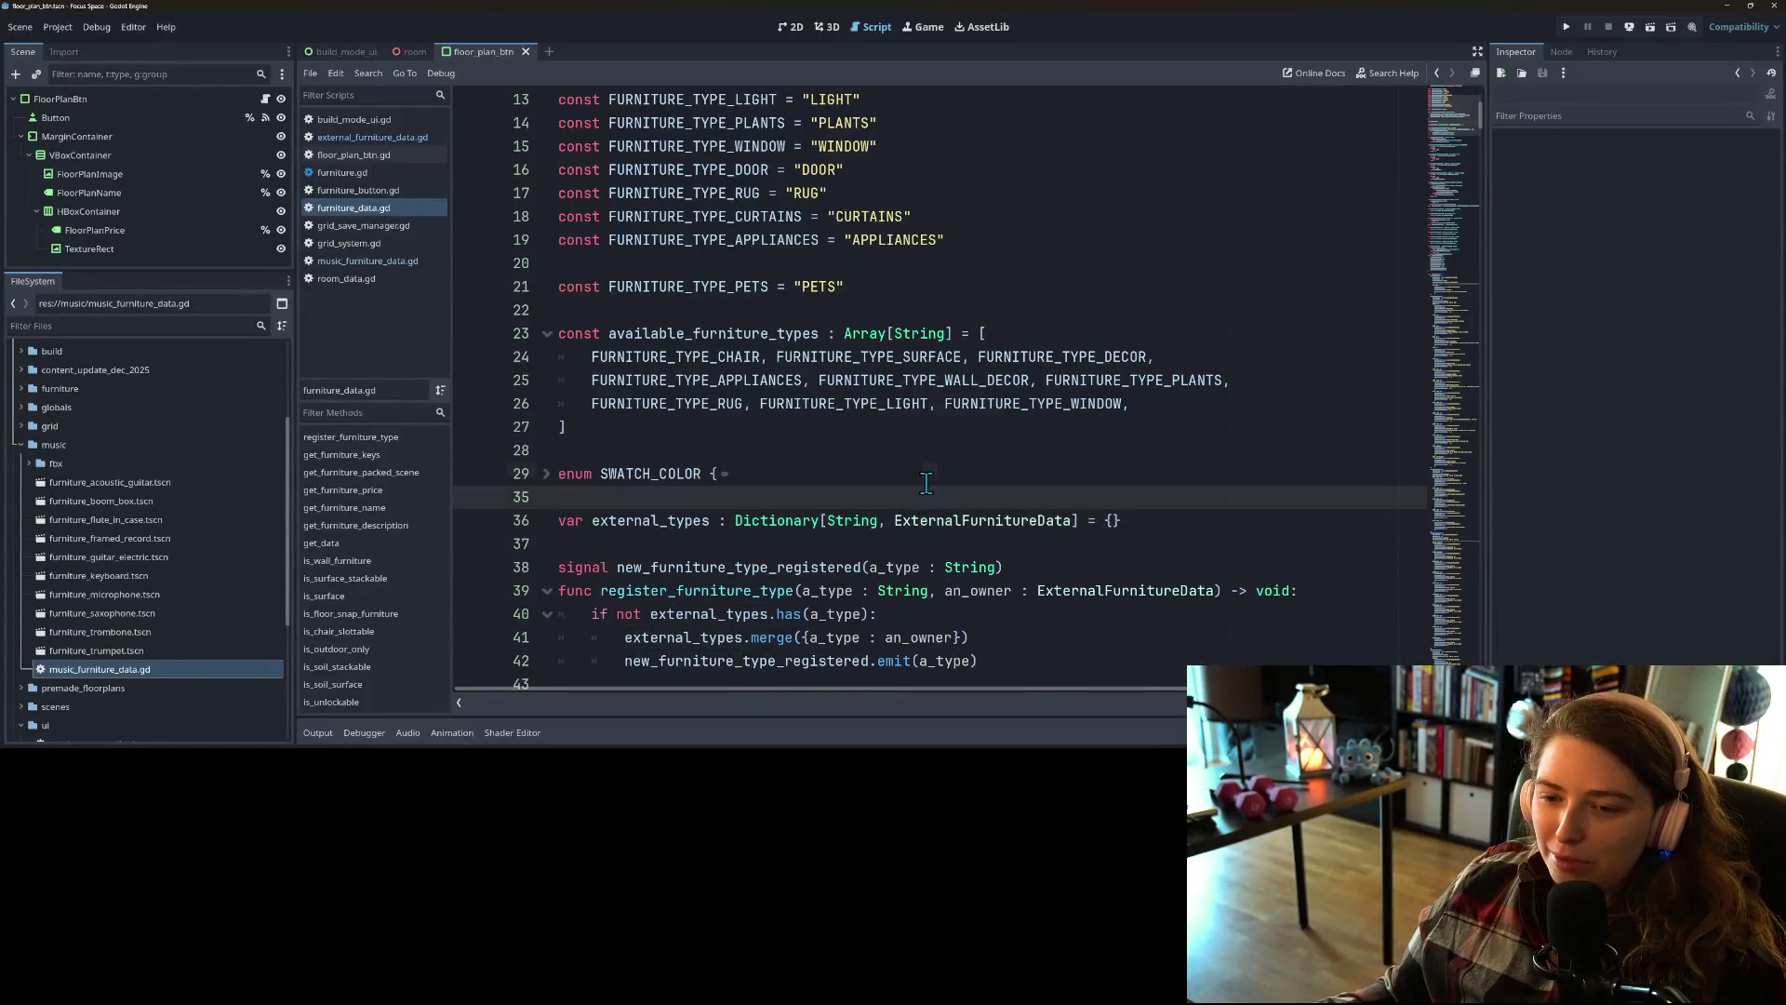
{"action": "left_click", "coordinate": [1230, 522]}
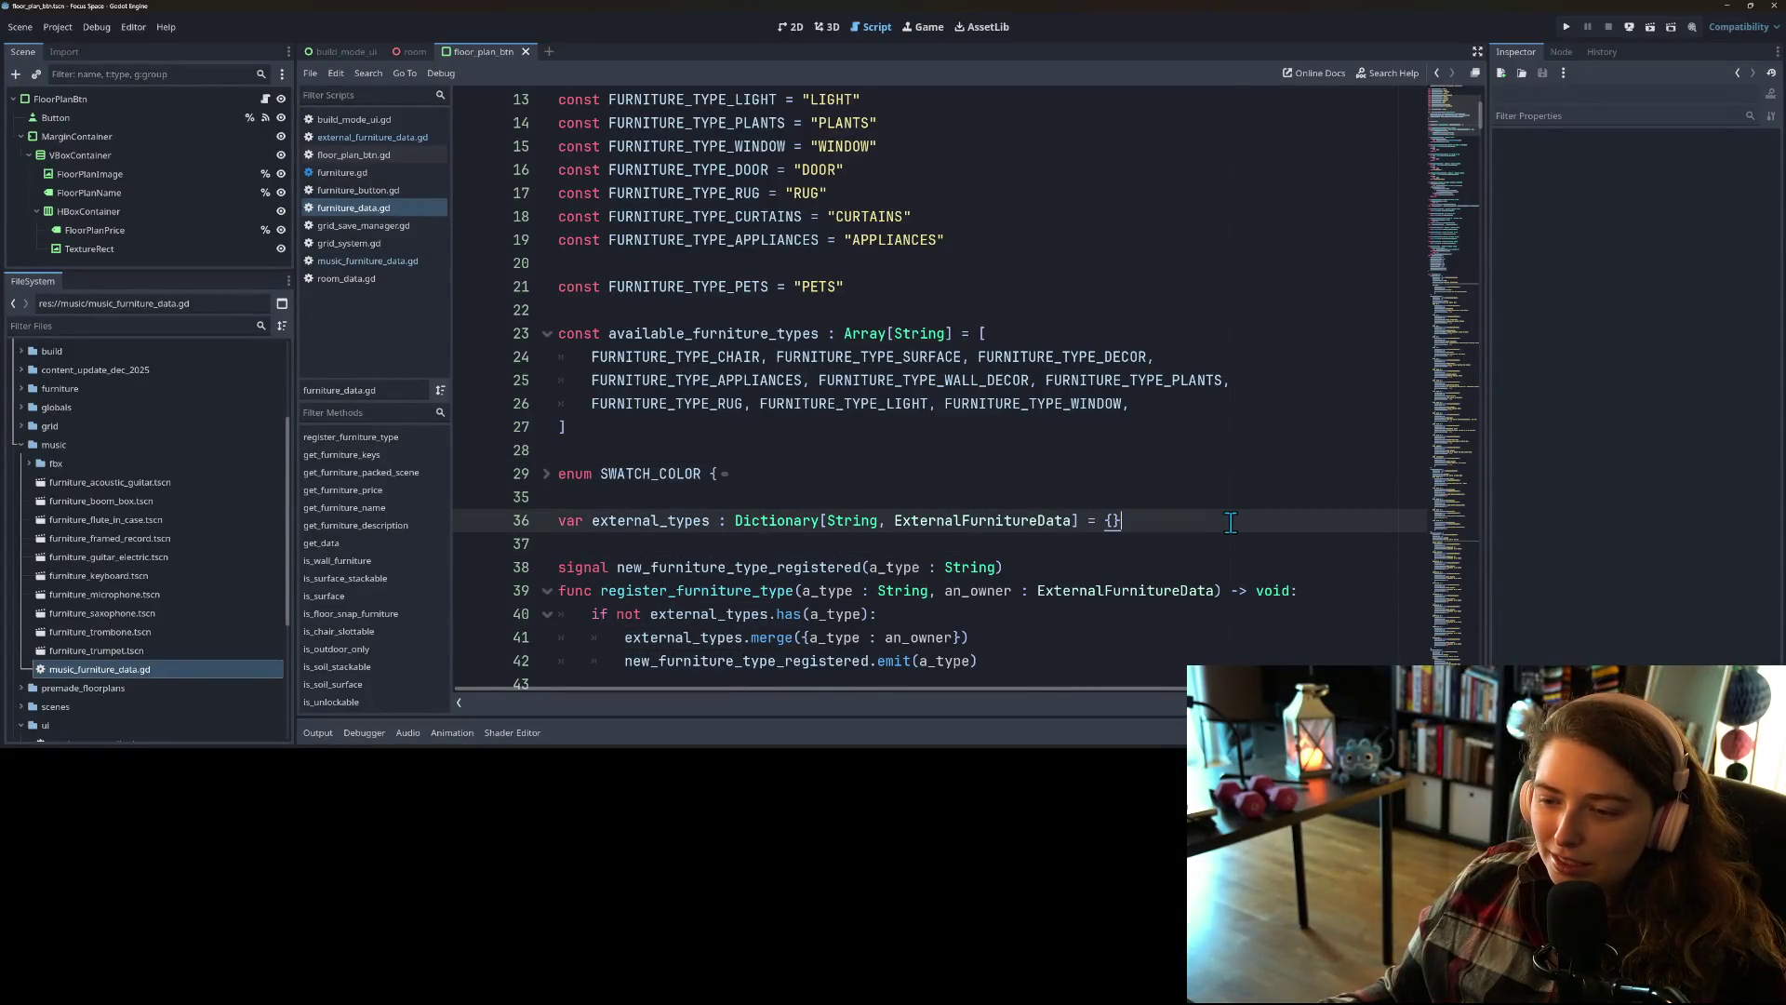
{"action": "scroll", "coordinate": [1230, 523], "scroll_direction": "down", "scroll_amount": 3}
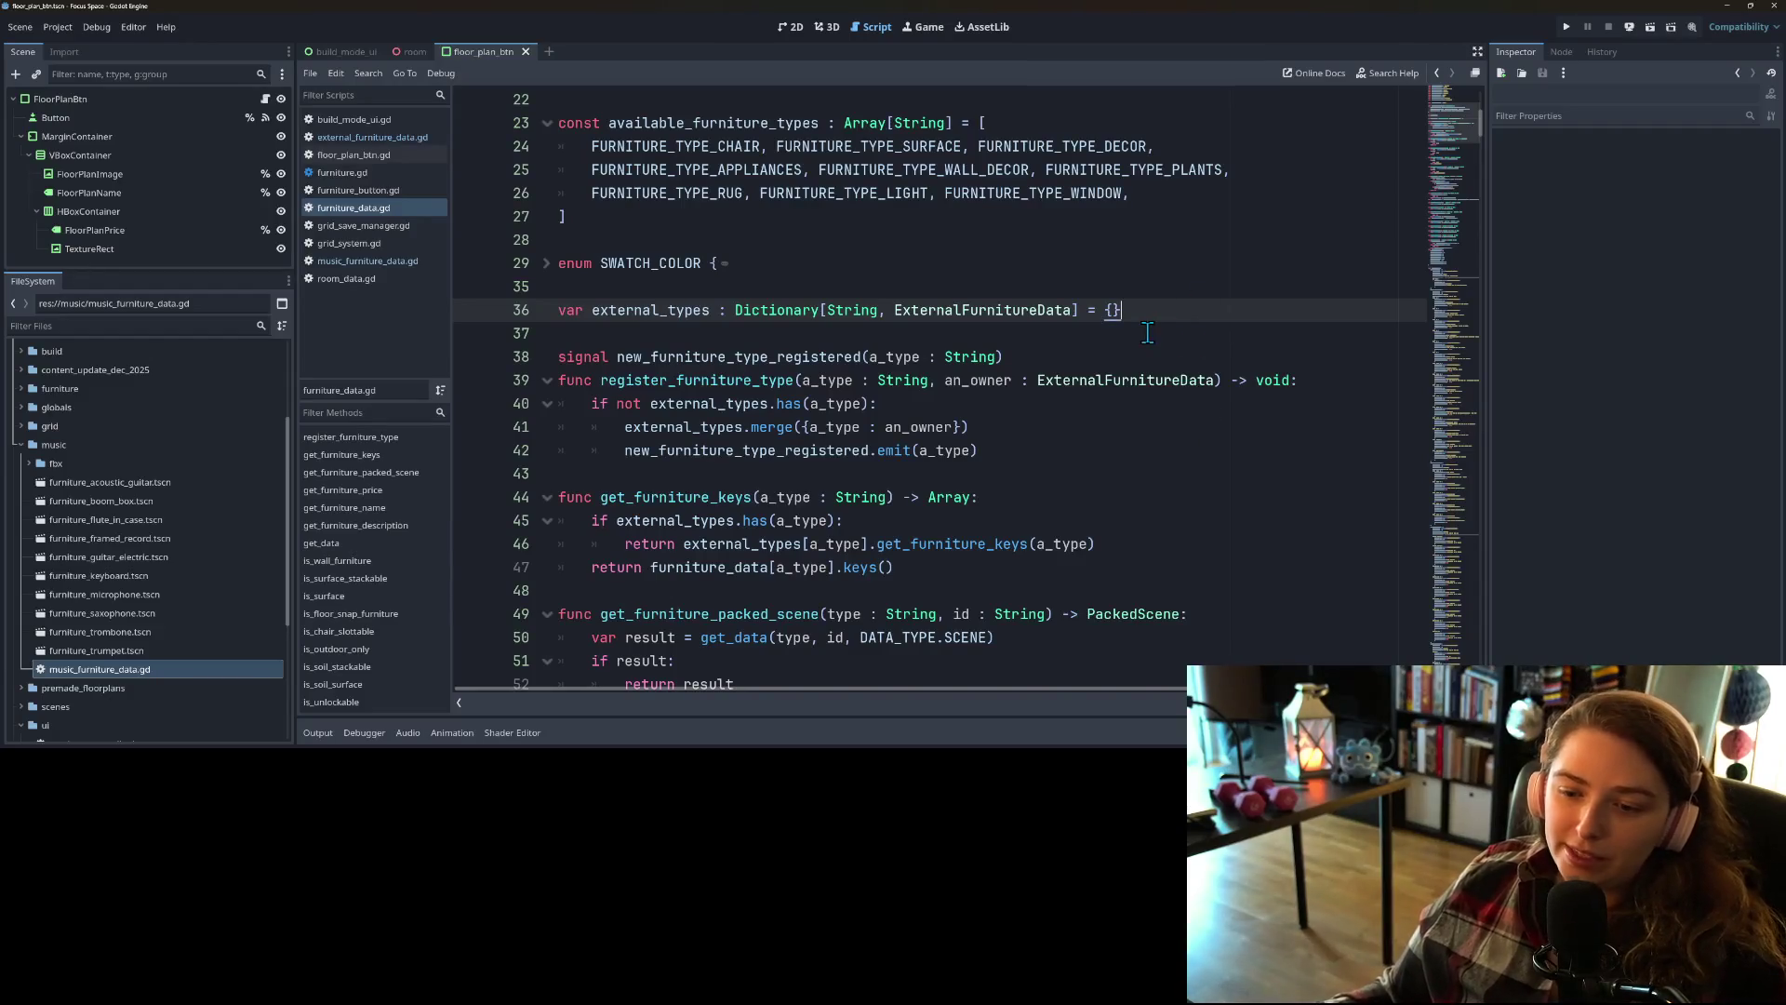
{"action": "scroll", "coordinate": [1096, 563], "scroll_direction": "down", "scroll_amount": 1}
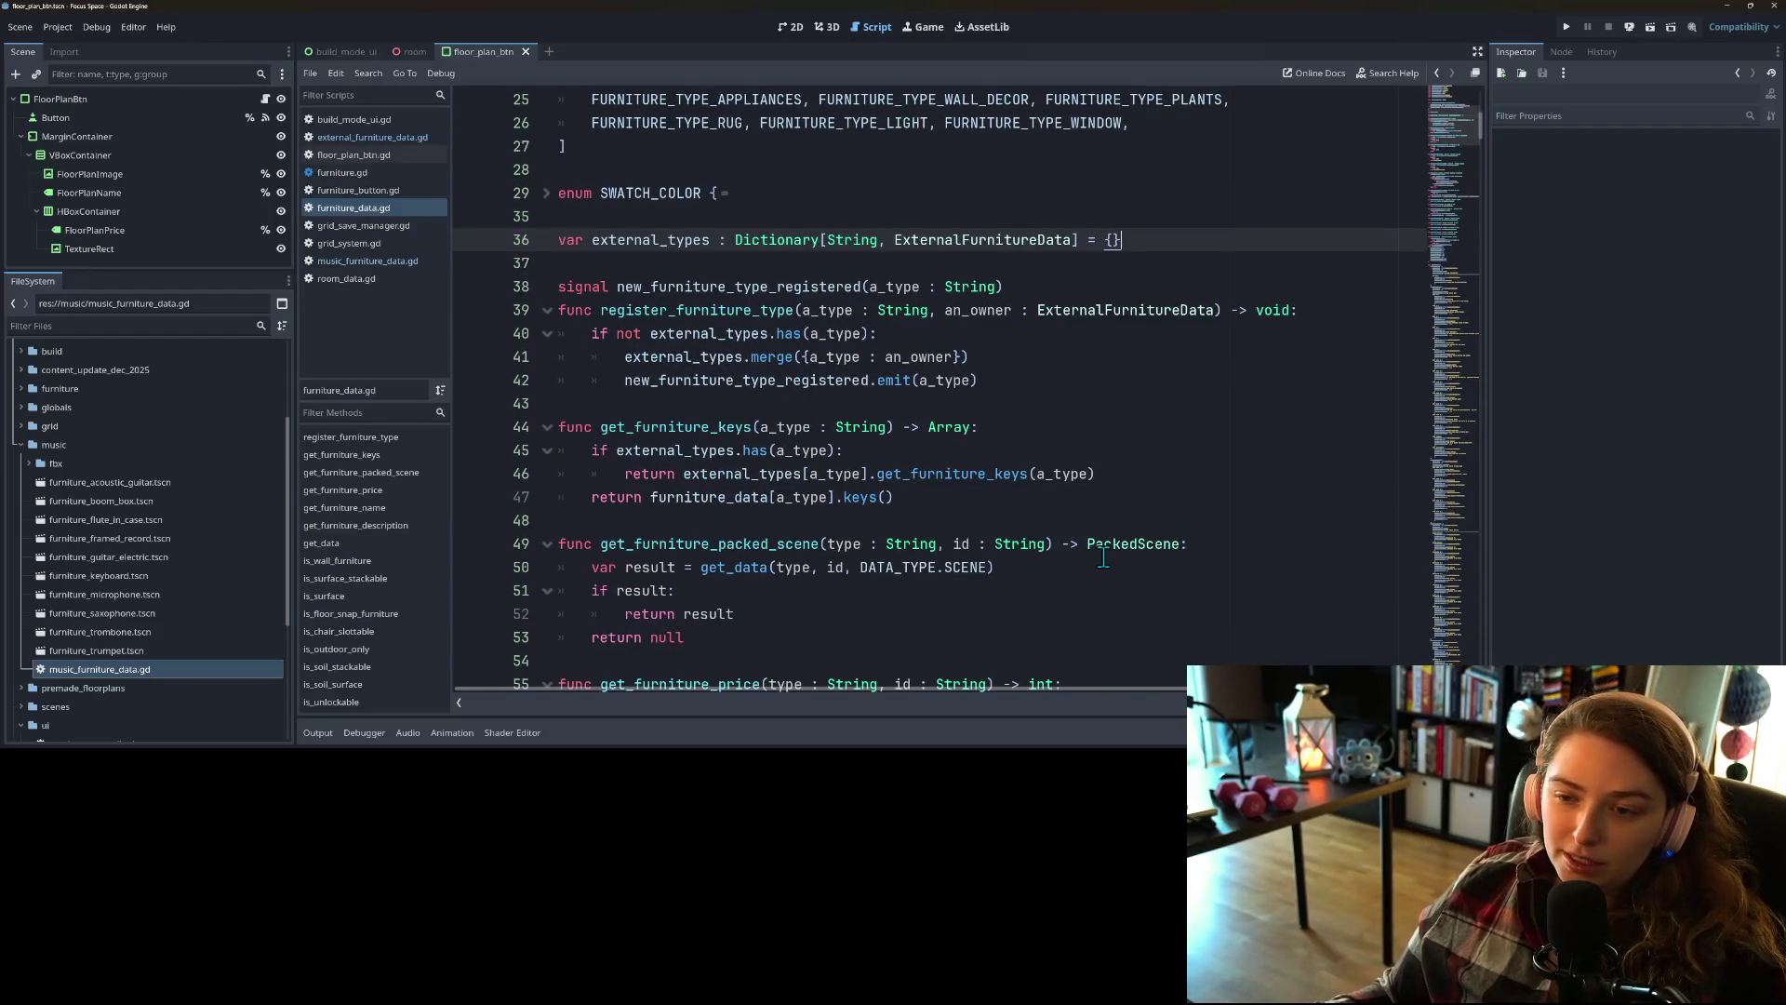
{"action": "scroll", "coordinate": [1102, 558], "scroll_direction": "down", "scroll_amount": 1}
{"action": "scroll", "coordinate": [1103, 556], "scroll_direction": "down", "scroll_amount": 2}
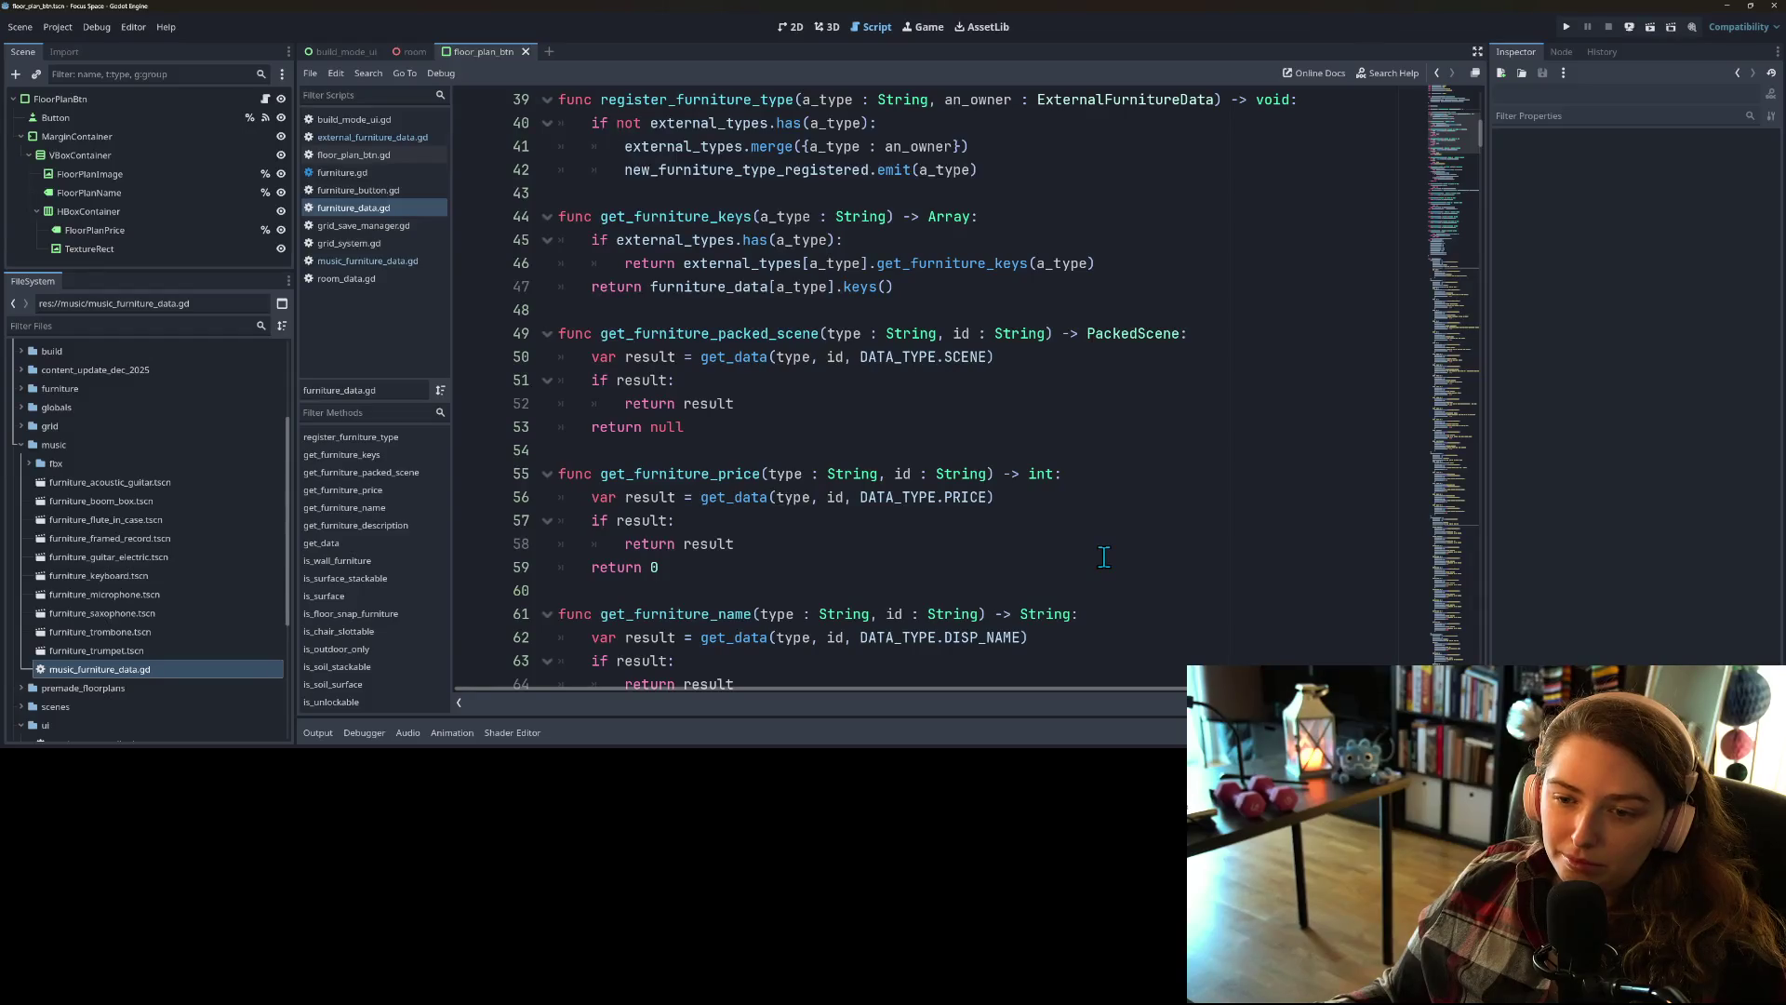
{"action": "double_click", "coordinate": [736, 341]}
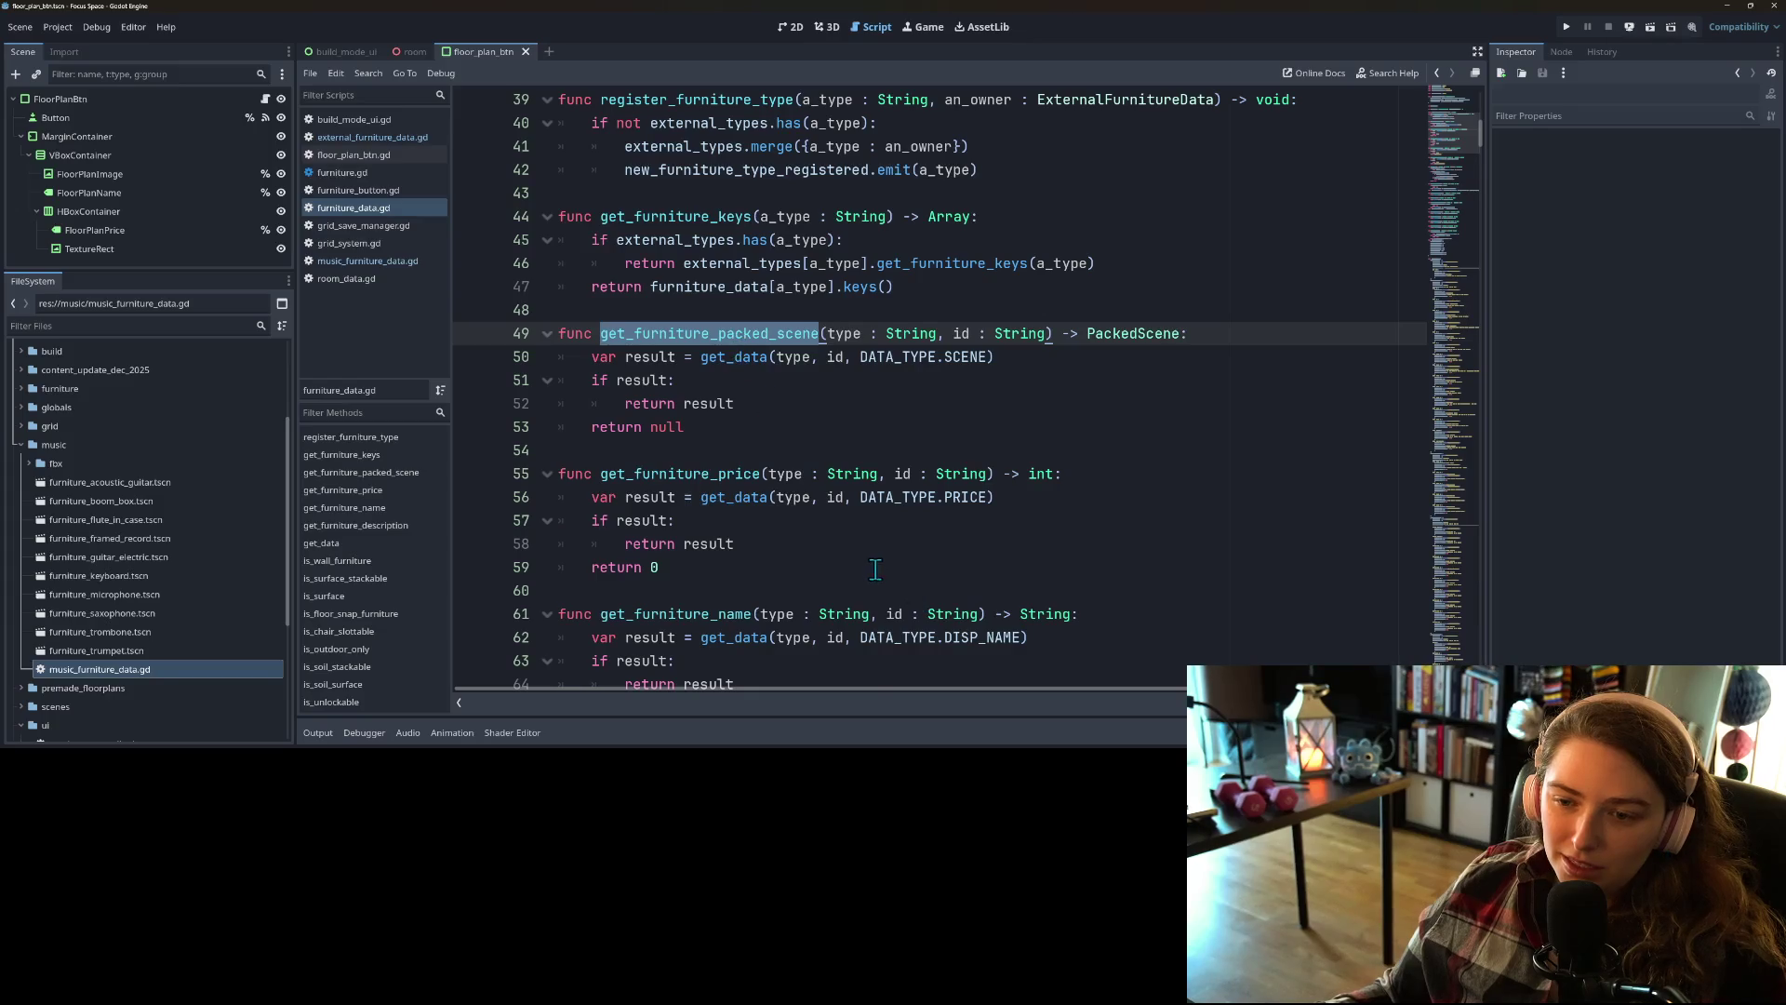
{"action": "scroll", "coordinate": [869, 565], "scroll_direction": "up", "scroll_amount": 1}
{"action": "scroll", "coordinate": [869, 565], "scroll_direction": "up", "scroll_amount": 3}
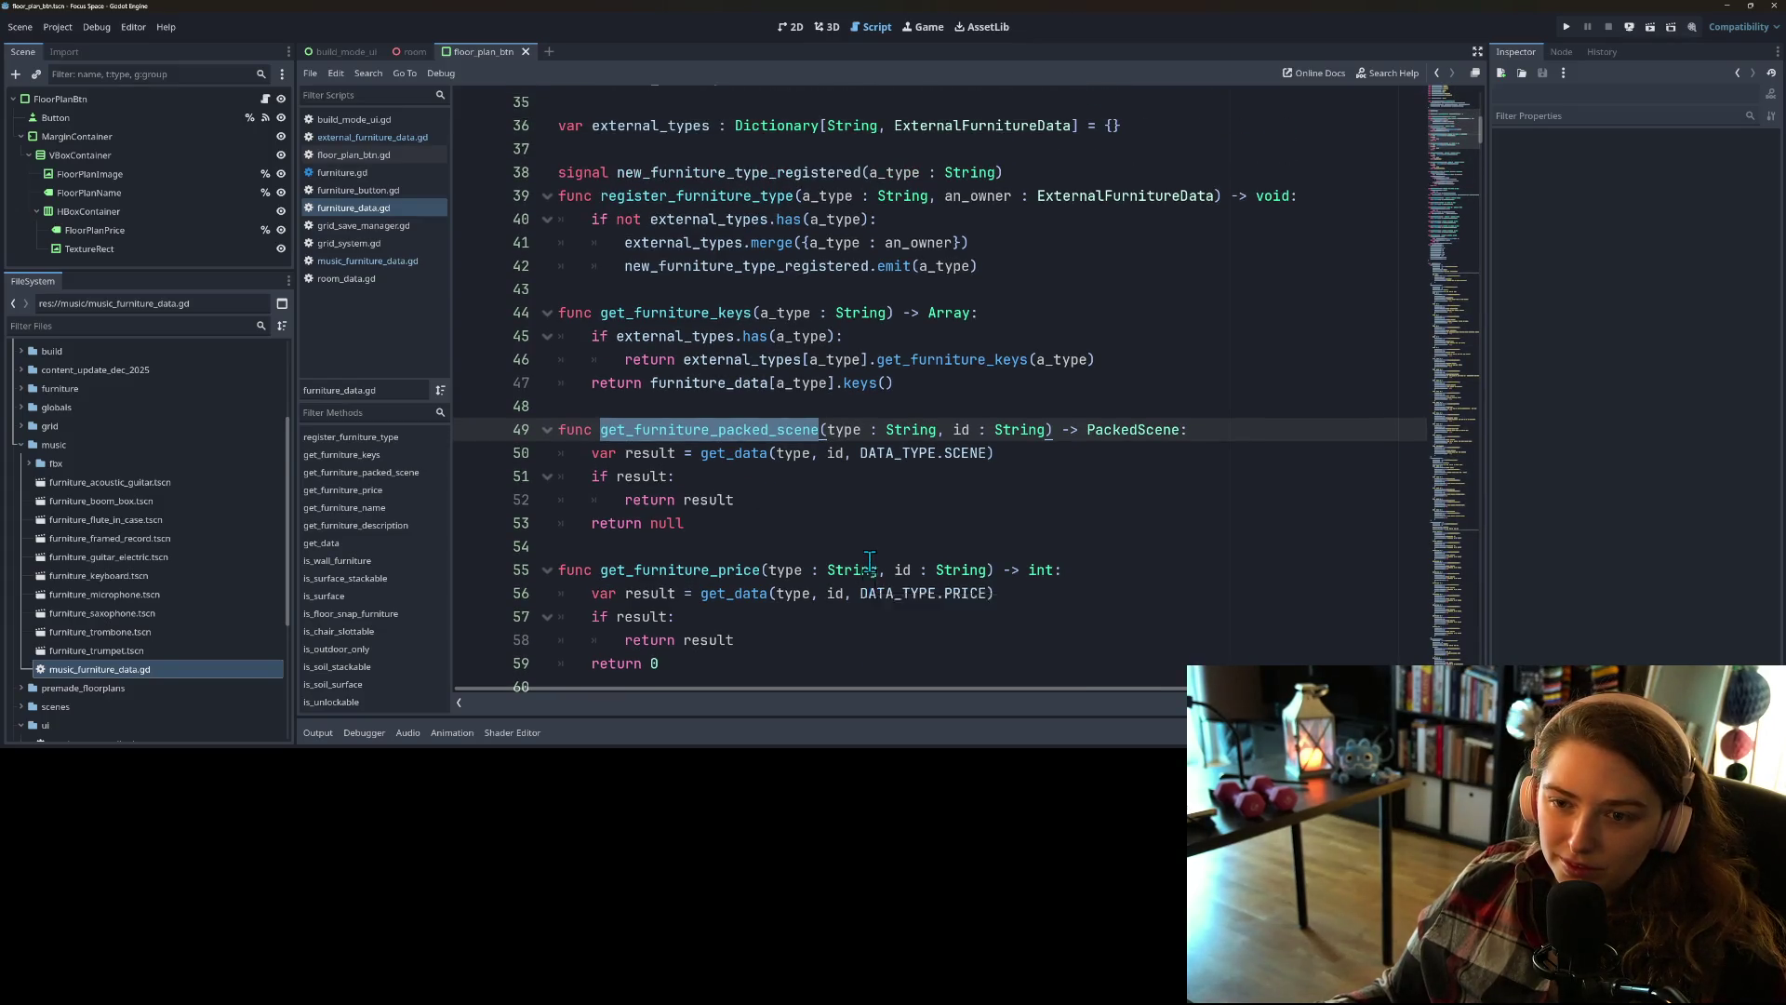
{"action": "scroll", "coordinate": [869, 561], "scroll_direction": "down", "scroll_amount": 10}
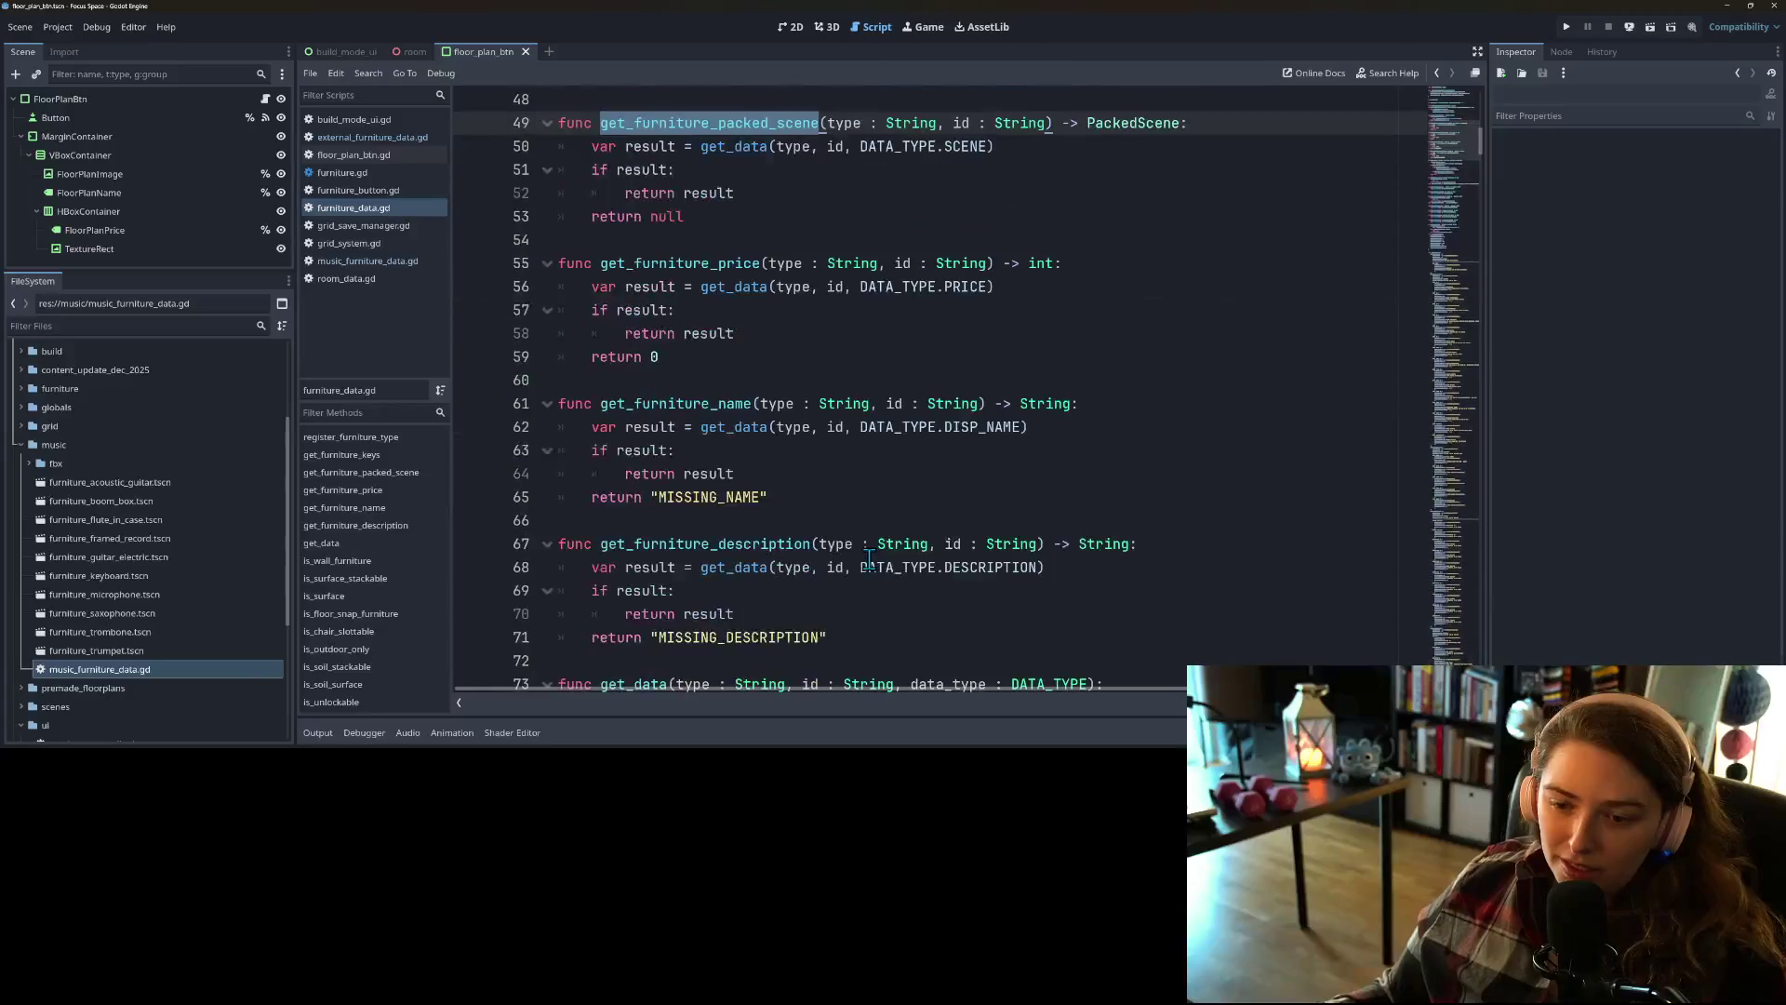
{"action": "scroll", "coordinate": [869, 557], "scroll_direction": "down", "scroll_amount": 1}
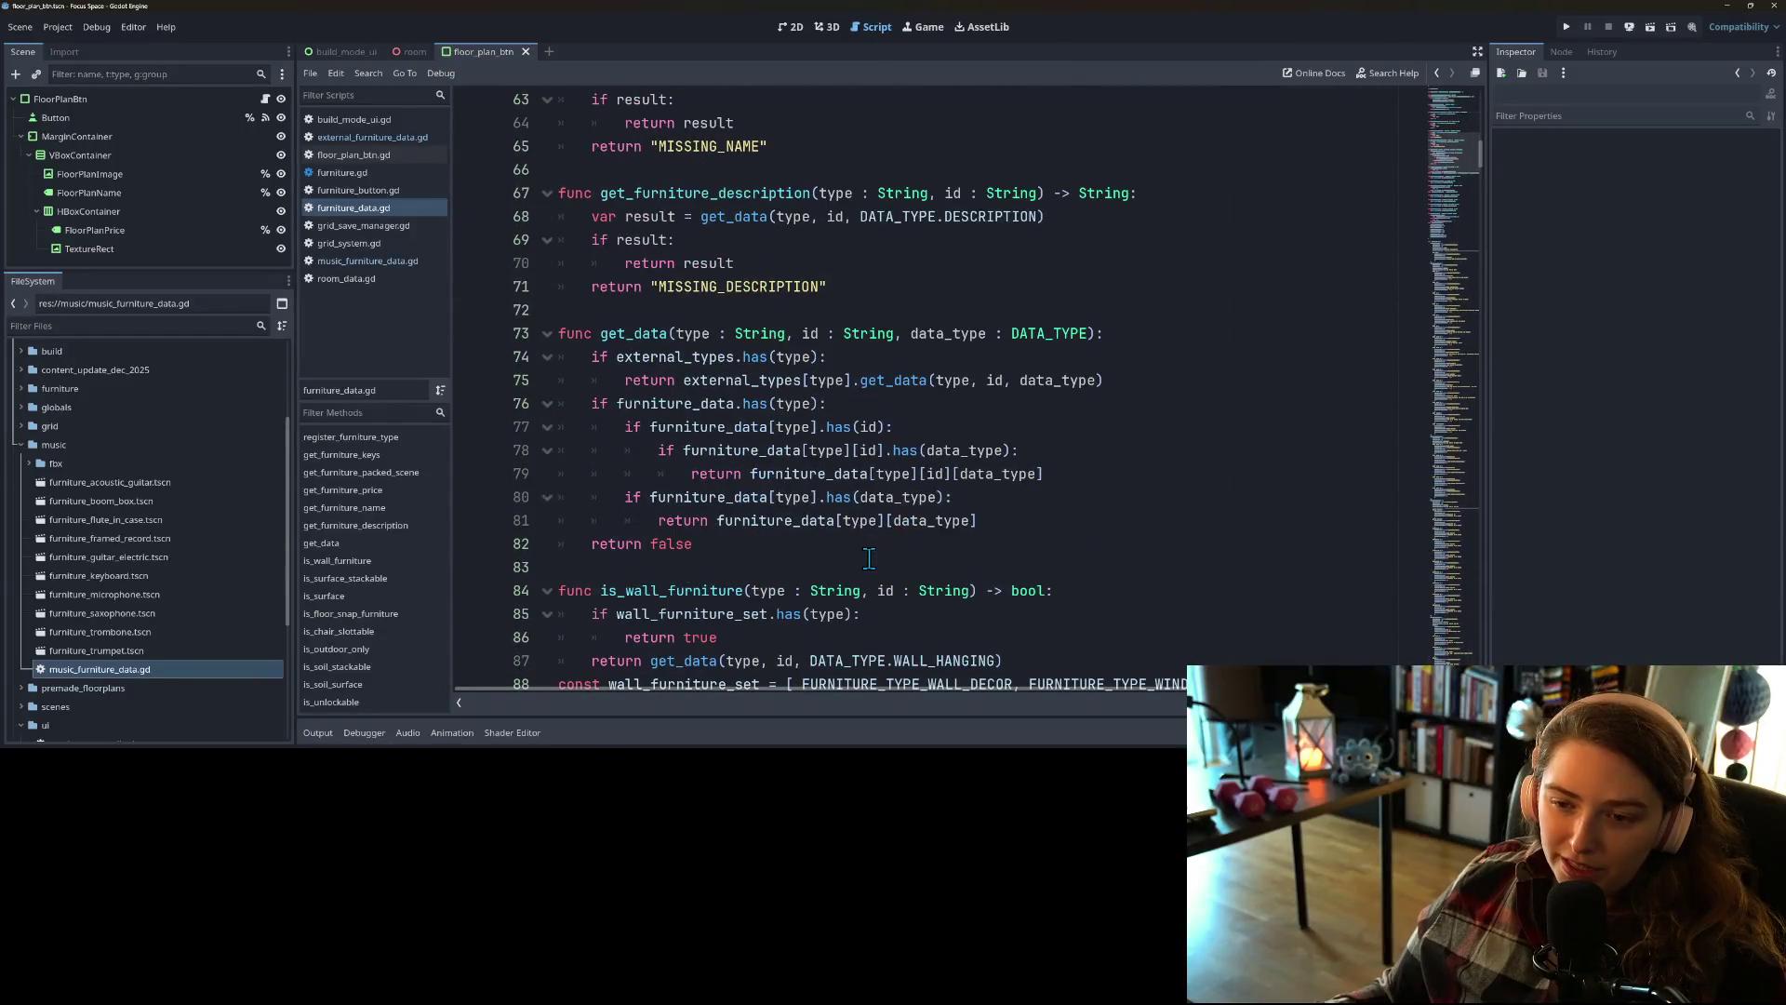
{"action": "scroll", "coordinate": [869, 558], "scroll_direction": "down", "scroll_amount": 1}
{"action": "scroll", "coordinate": [868, 559], "scroll_direction": "down", "scroll_amount": 15}
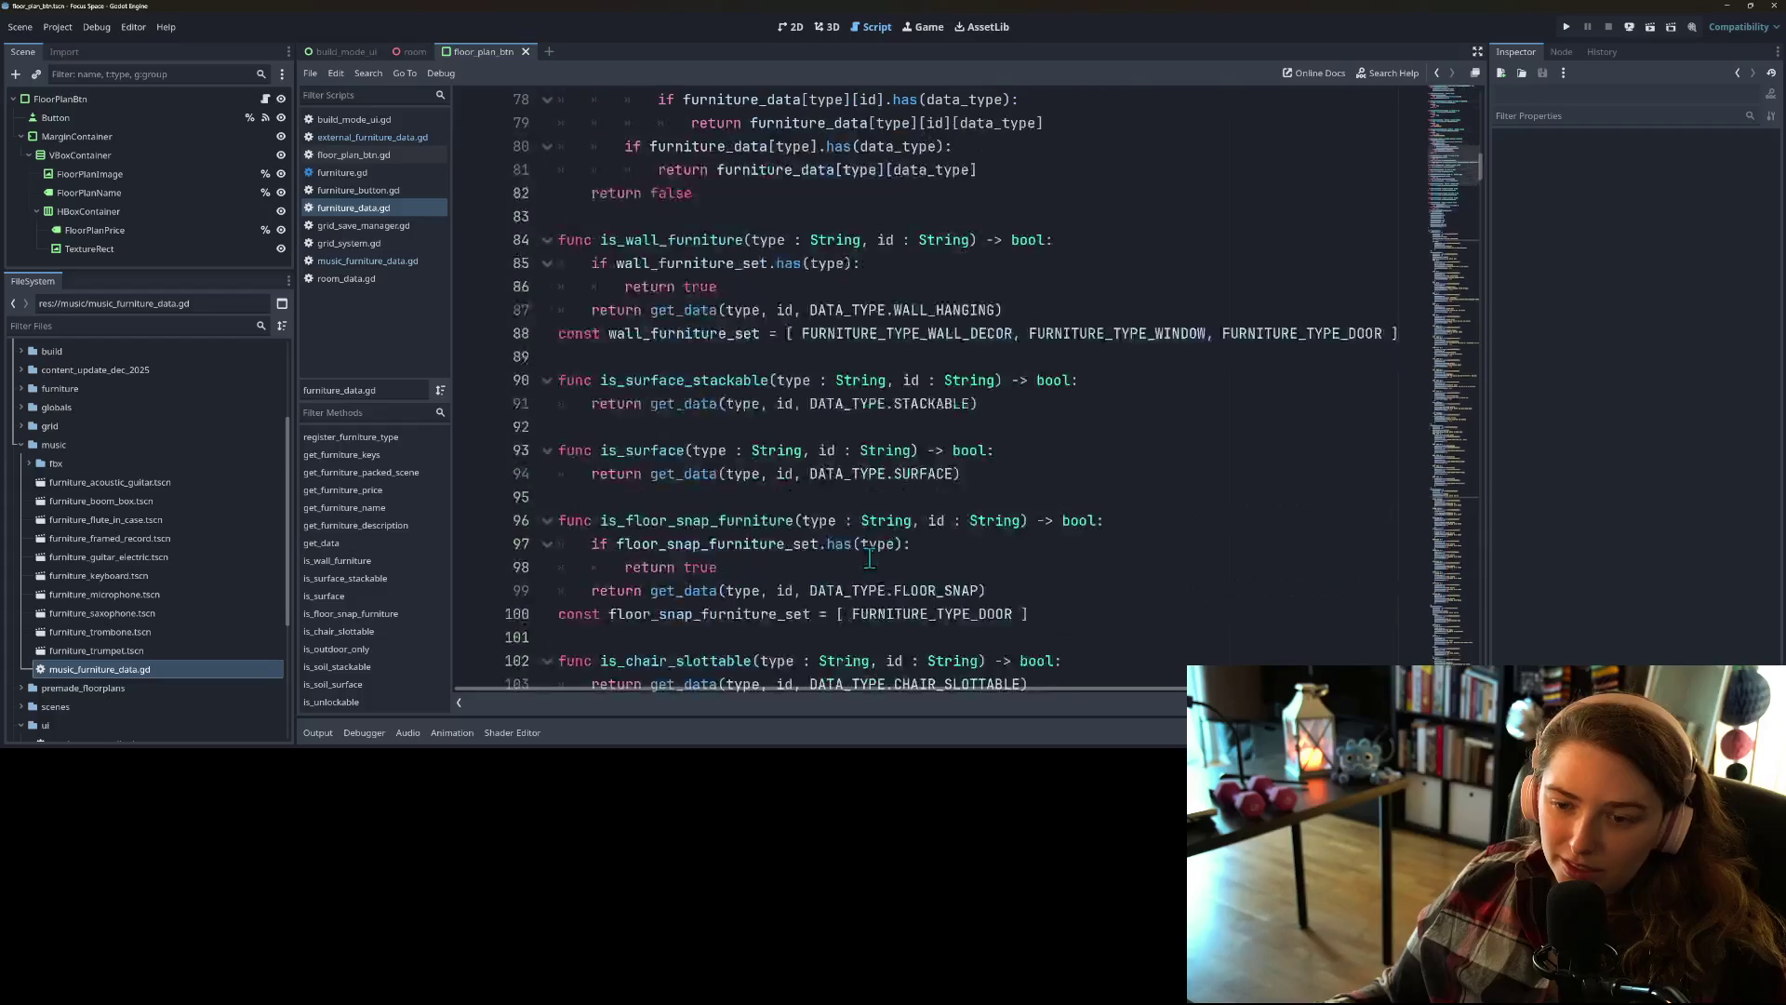
{"action": "scroll", "coordinate": [869, 557], "scroll_direction": "down", "scroll_amount": 1}
{"action": "scroll", "coordinate": [869, 557], "scroll_direction": "up", "scroll_amount": 6}
{"action": "scroll", "coordinate": [869, 558], "scroll_direction": "up", "scroll_amount": 19}
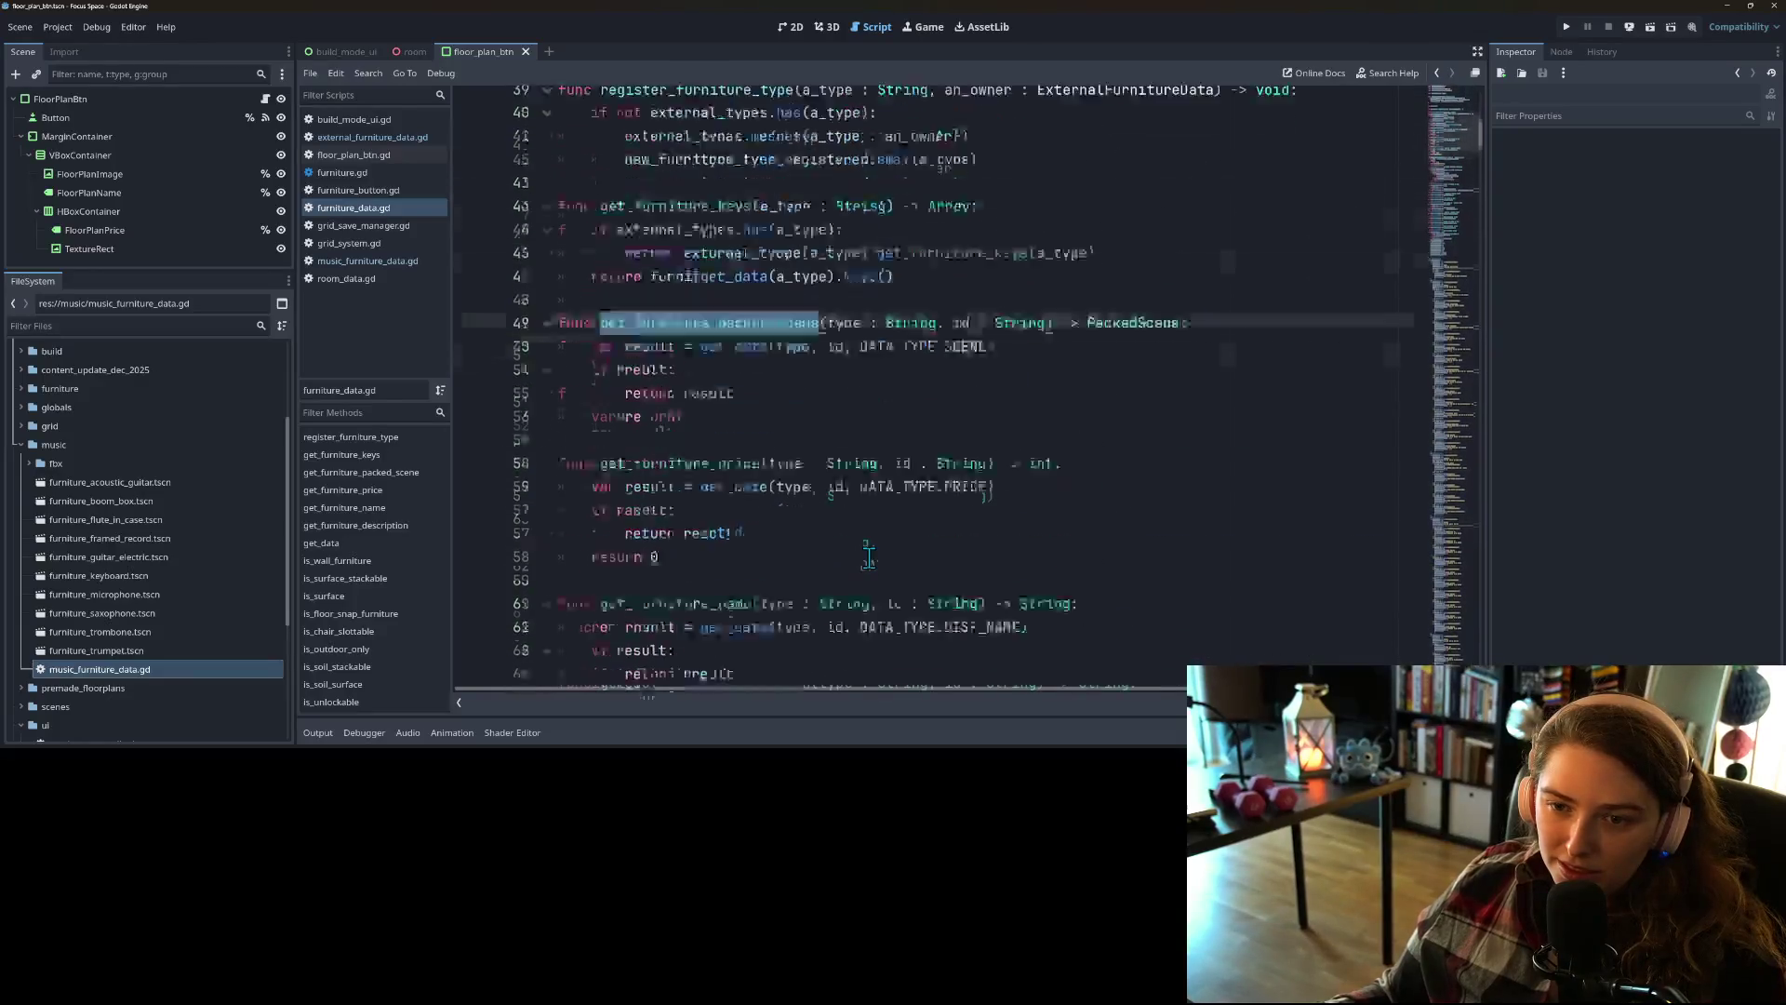
{"action": "scroll", "coordinate": [869, 556], "scroll_direction": "up", "scroll_amount": 5}
{"action": "left_click", "coordinate": [869, 559]}
{"action": "left_click", "coordinate": [806, 472]}
{"action": "left_click", "coordinate": [736, 403]}
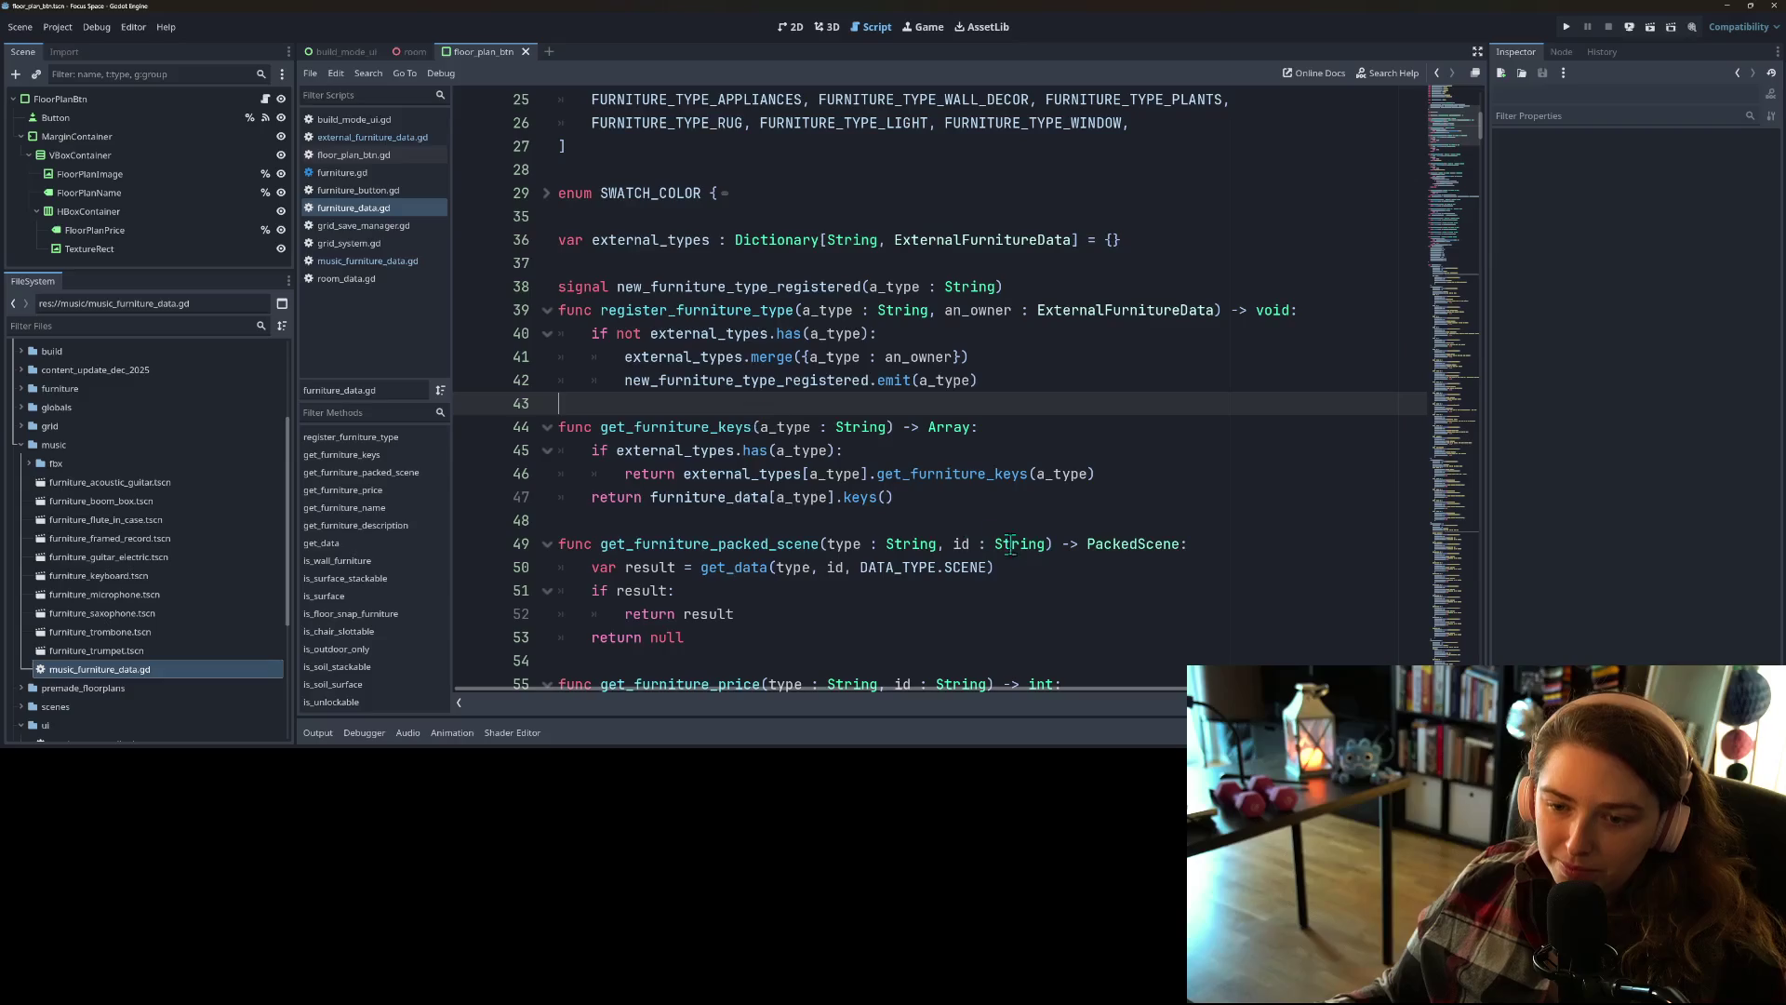
{"action": "key", "text": "Return"}
{"action": "key", "text": "Return"}
{"action": "key", "text": "Up"}
{"action": "type", "text": "func "}
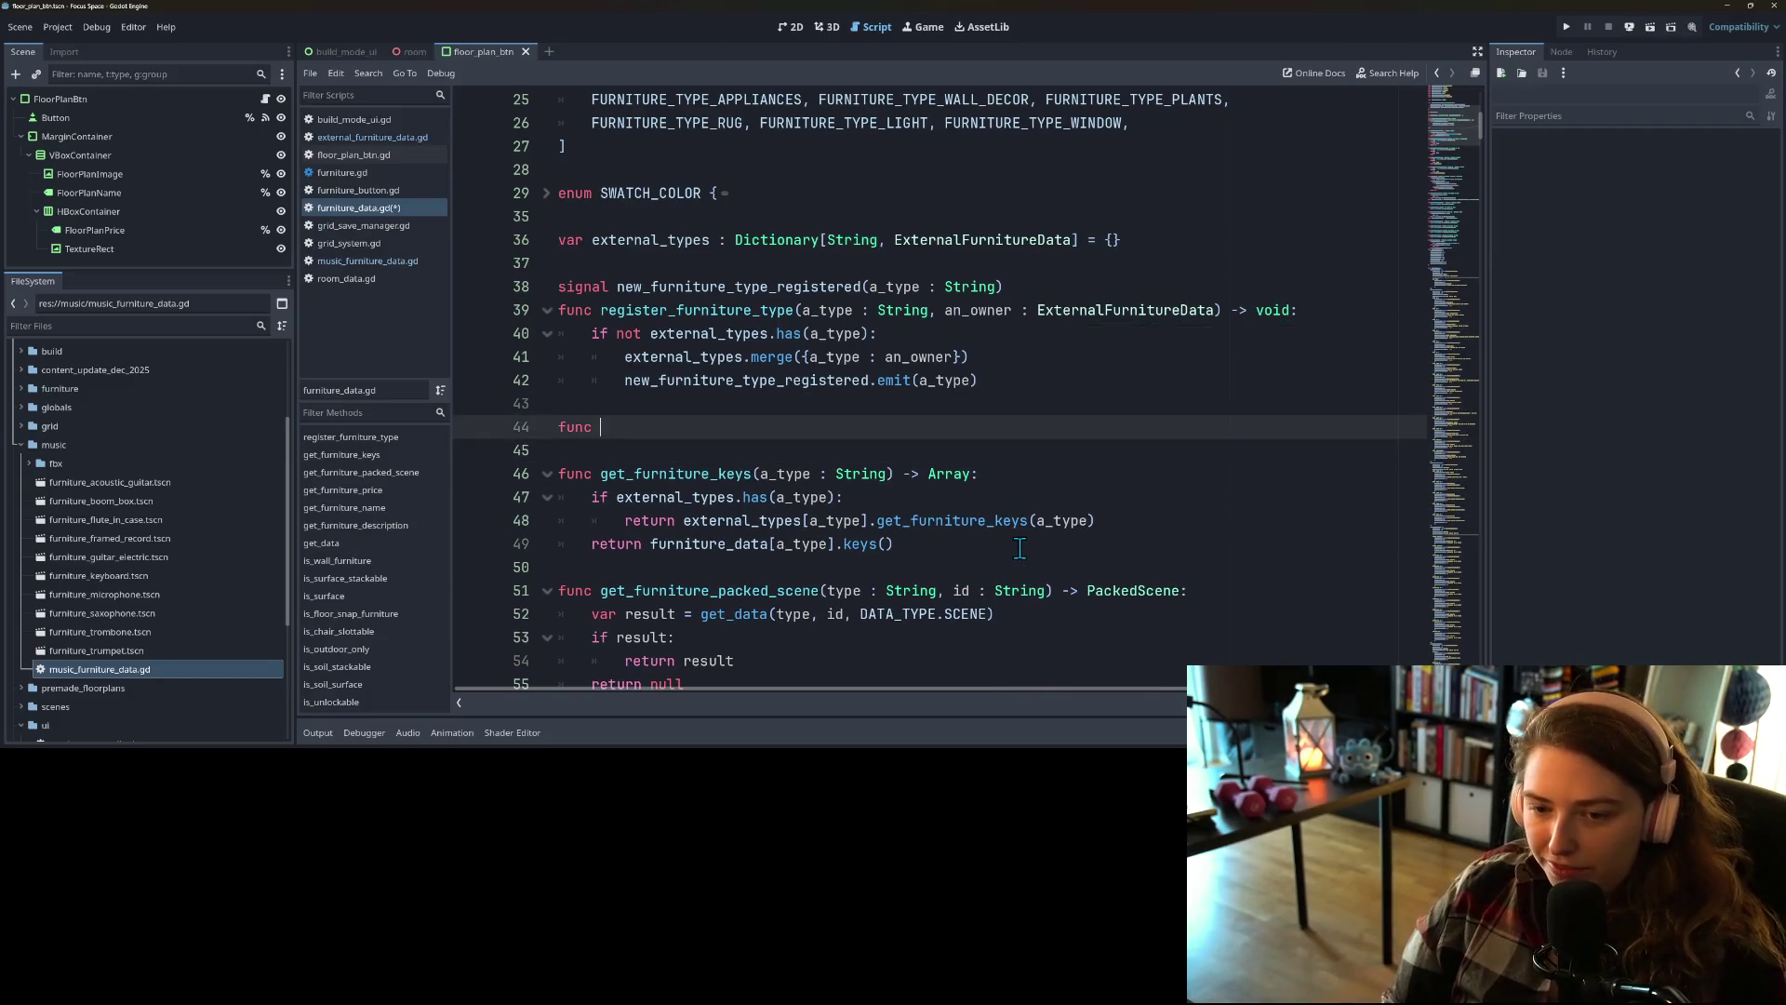
{"action": "type", "text": "is_"}
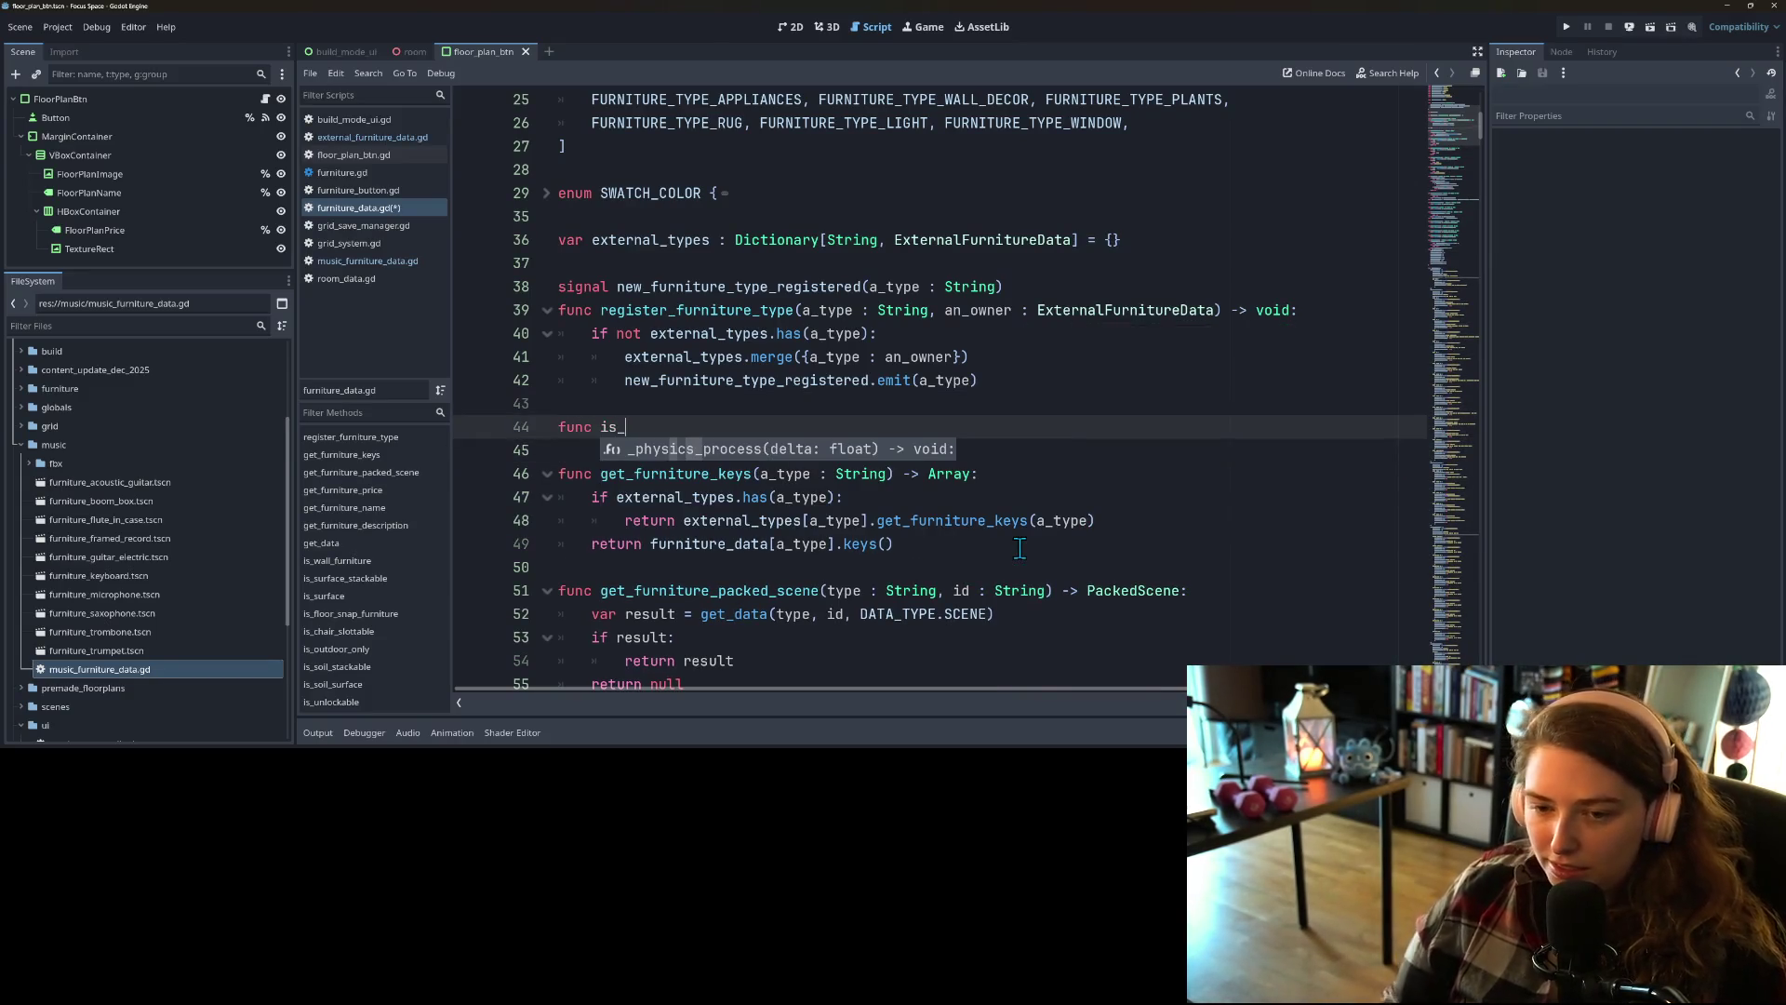
{"action": "type", "text": "furniture"}
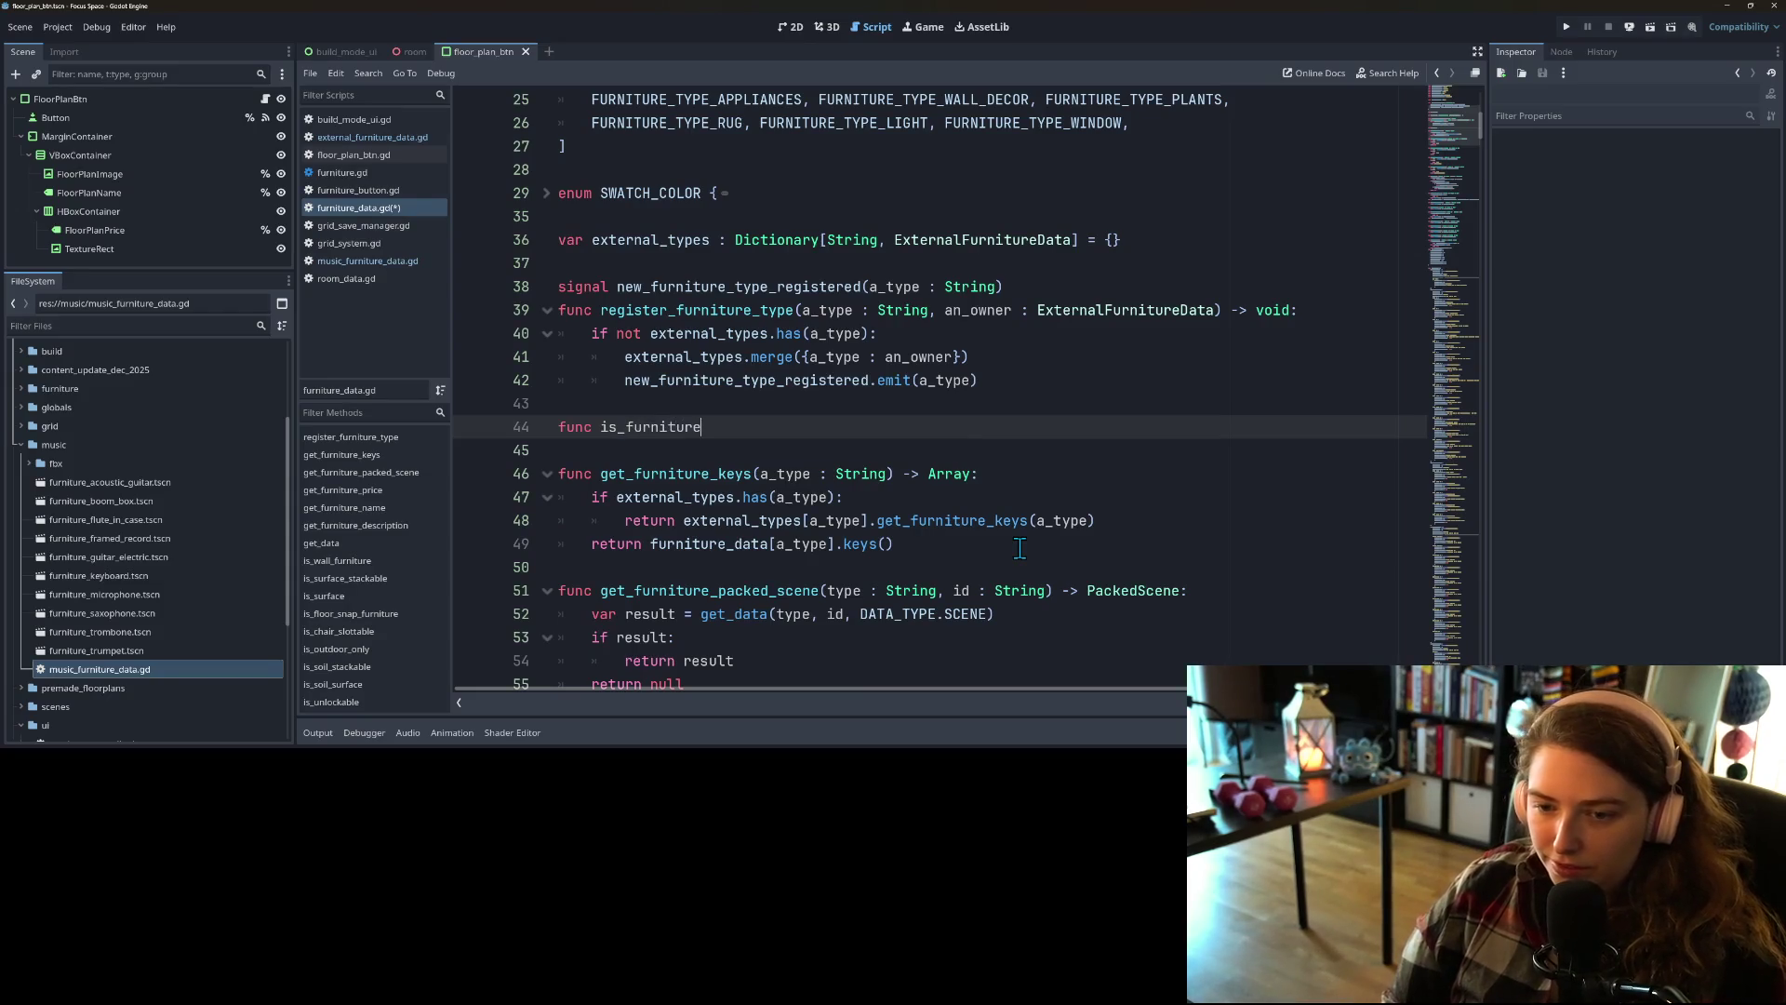
{"action": "key", "text": "BackSpace"}
{"action": "key", "text": "BackSpace"}
{"action": "key", "text": "BackSpace"}
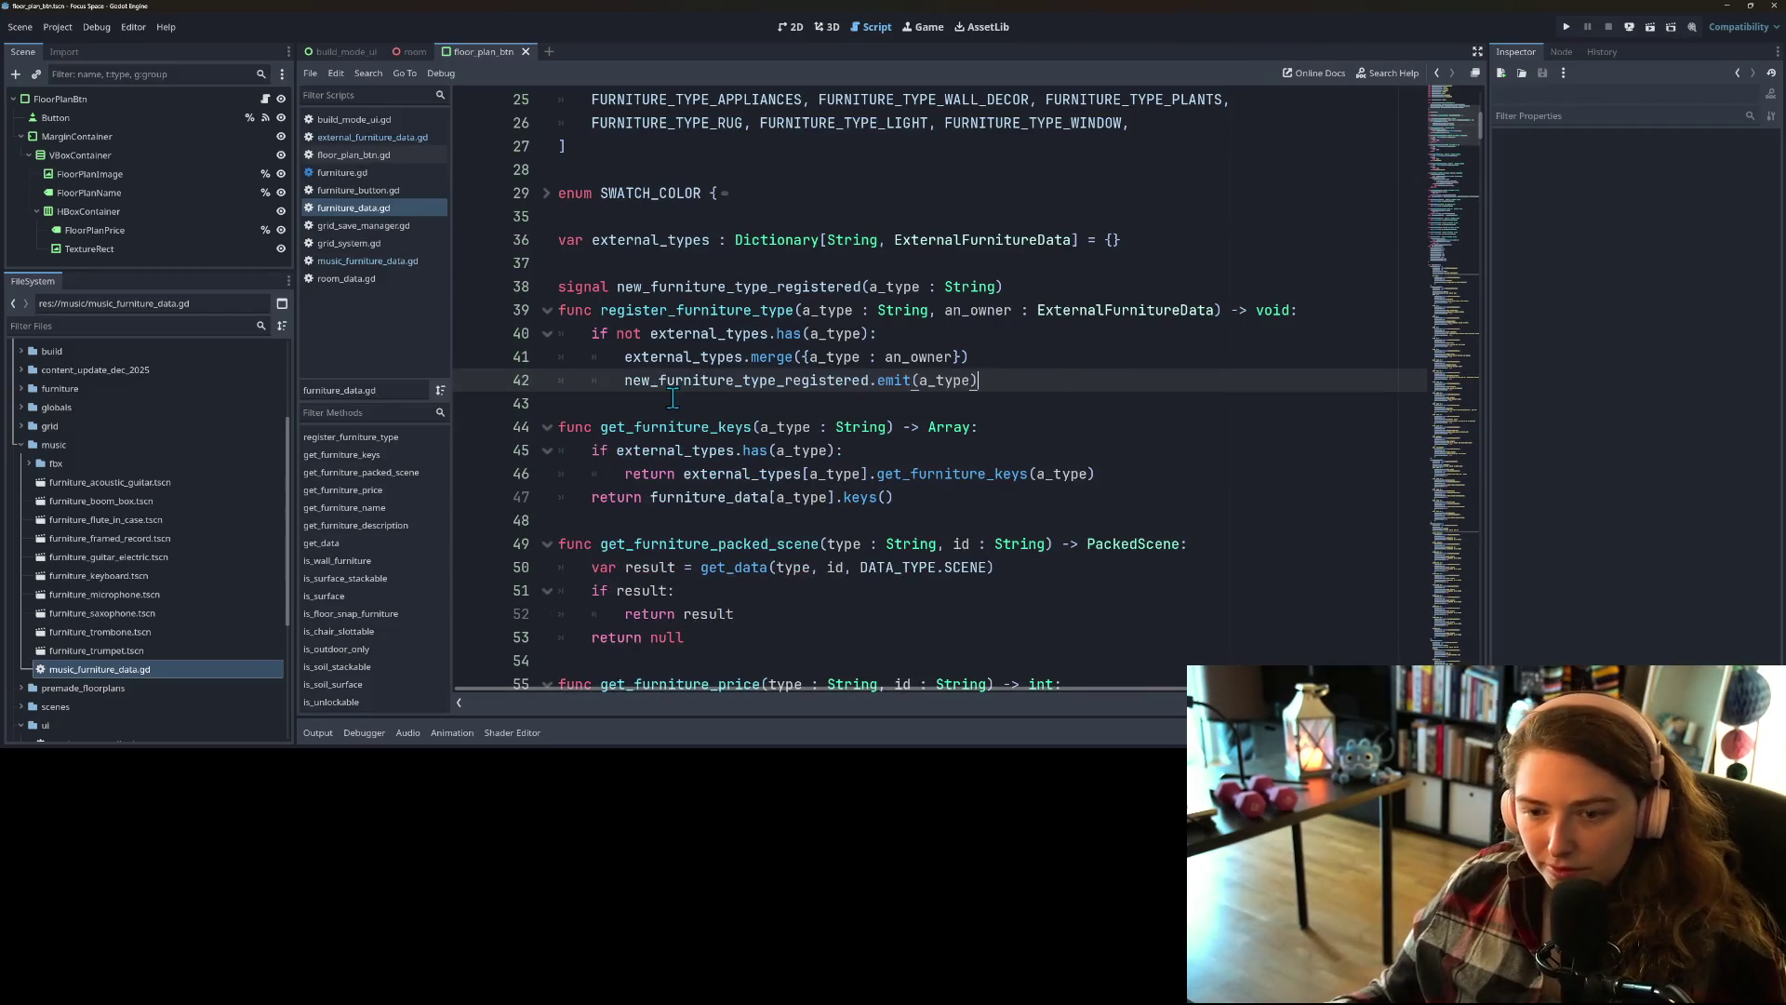
{"action": "key", "text": "Down"}
{"action": "key", "text": "ctrl+s"}
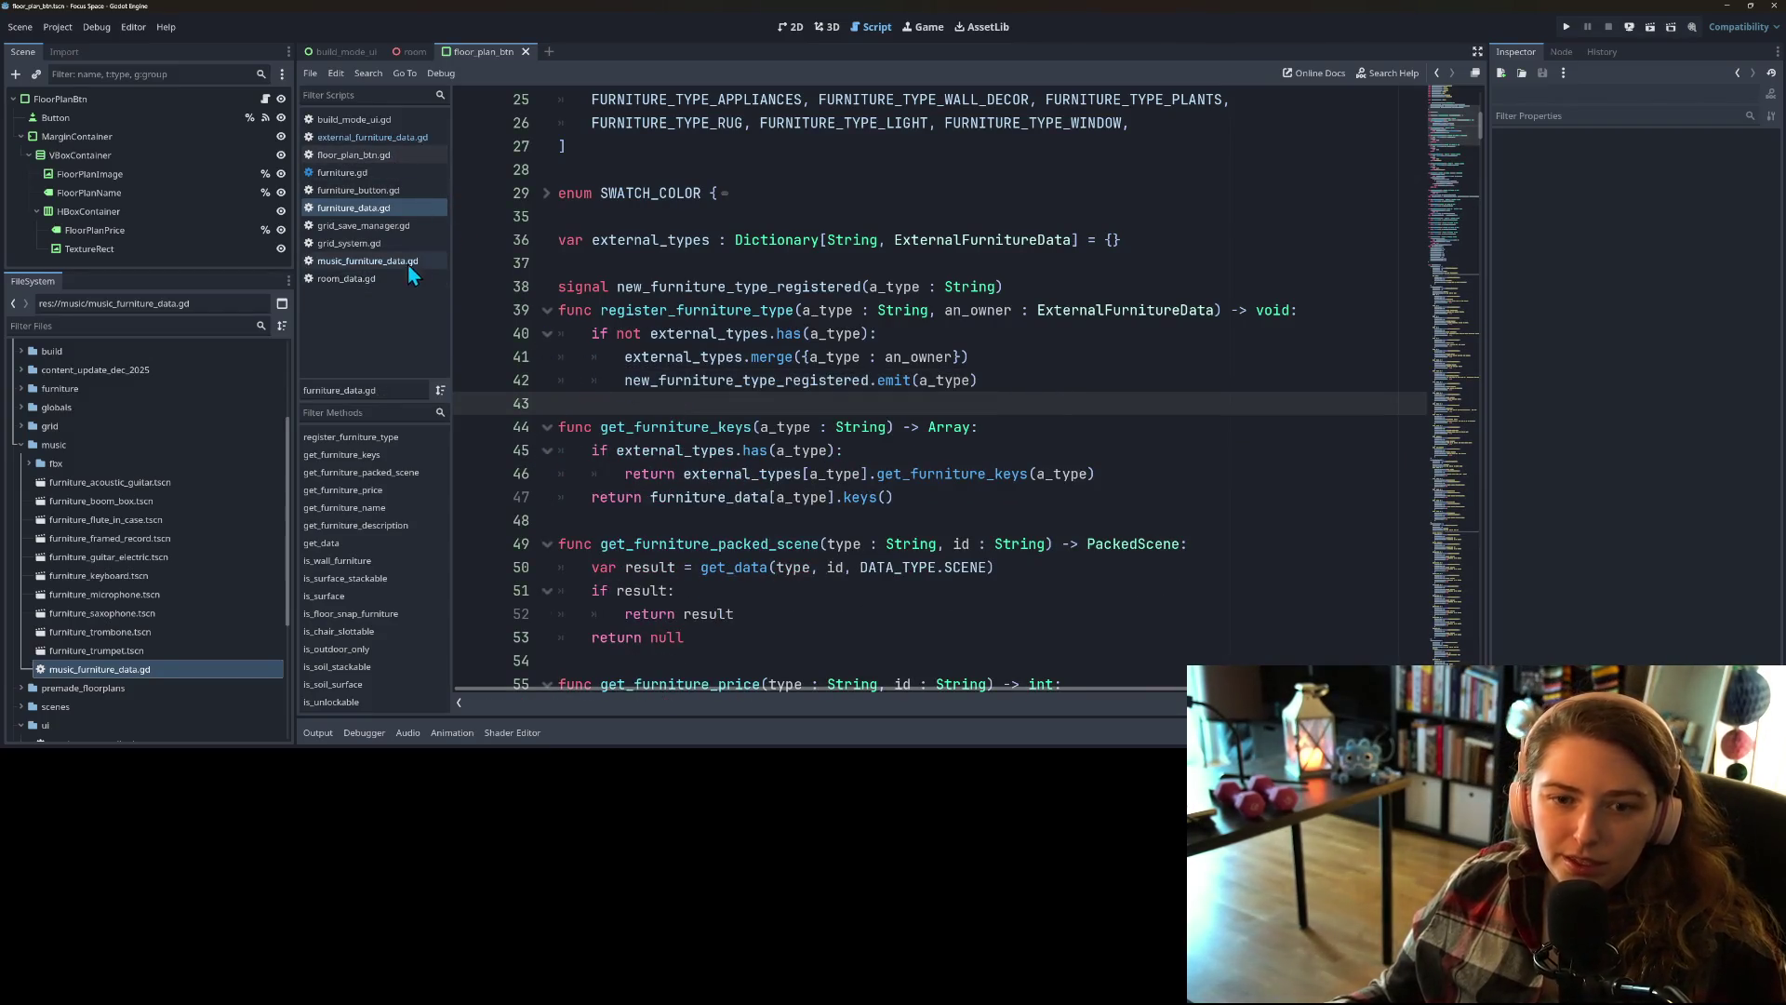
Step: Open grid_system.gd and find where _place_object looks up and instantiates the furniture scene
{"action": "left_click", "coordinate": [376, 247]}
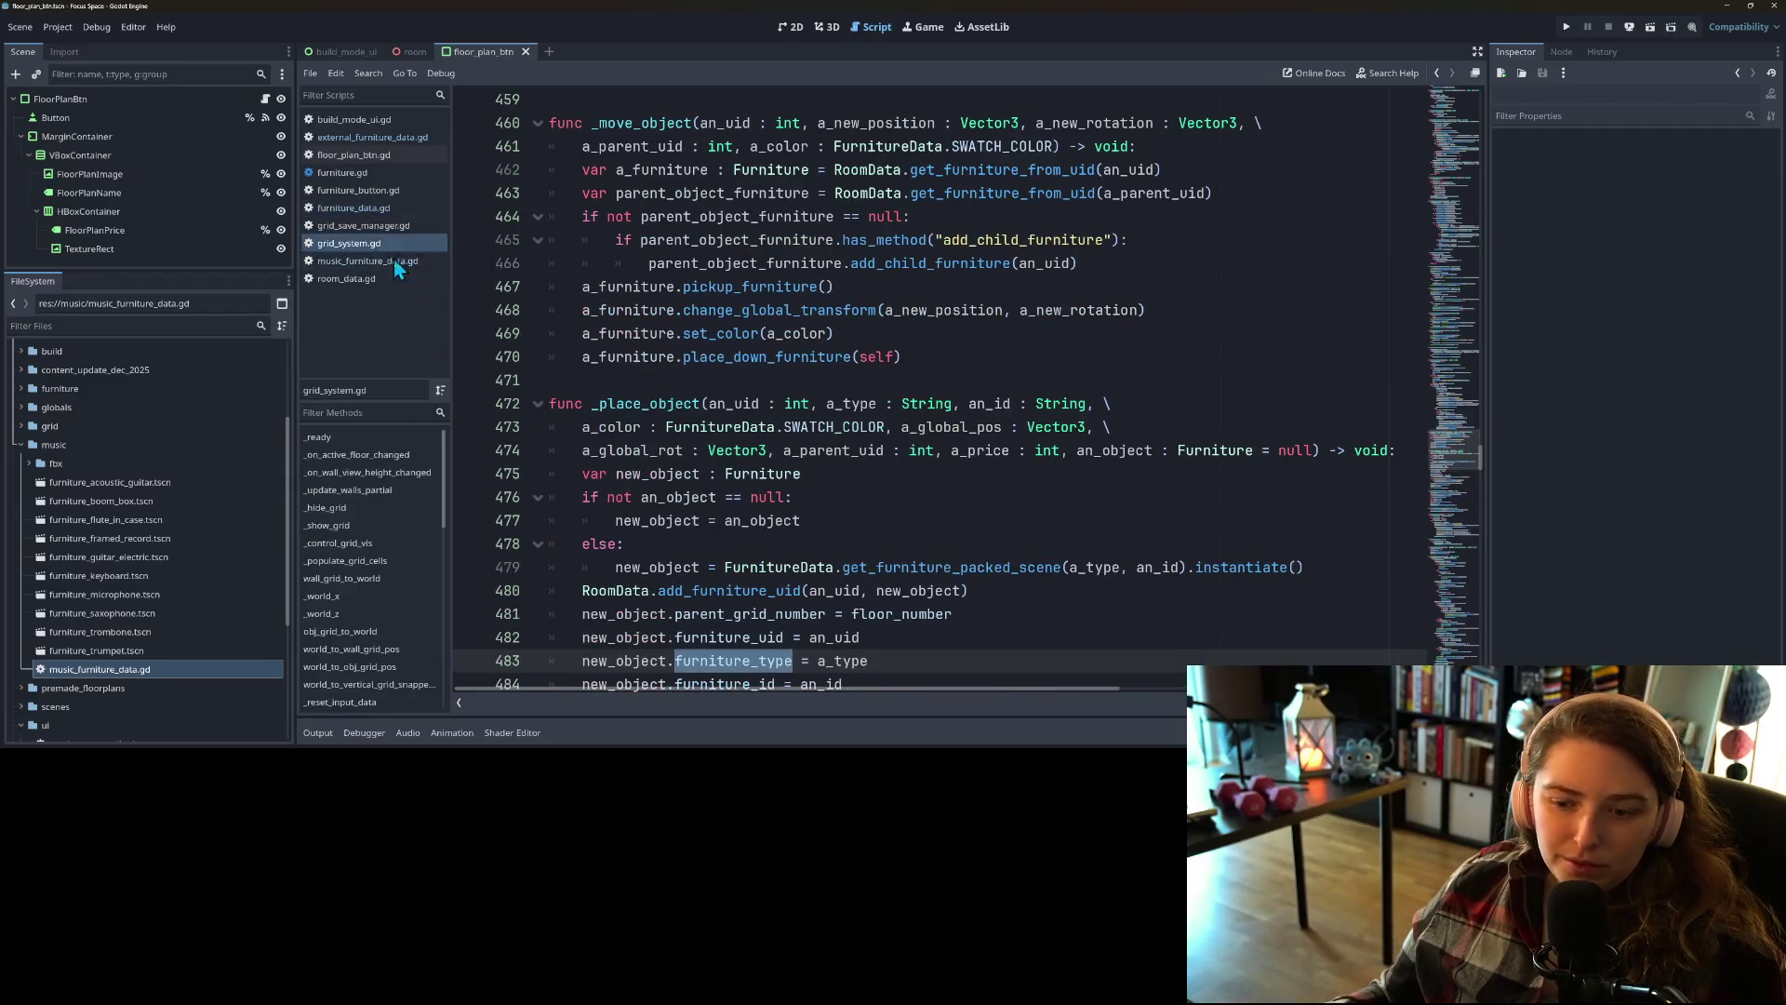
{"action": "left_click", "coordinate": [941, 609]}
{"action": "scroll", "coordinate": [941, 609], "scroll_direction": "down", "scroll_amount": 2}
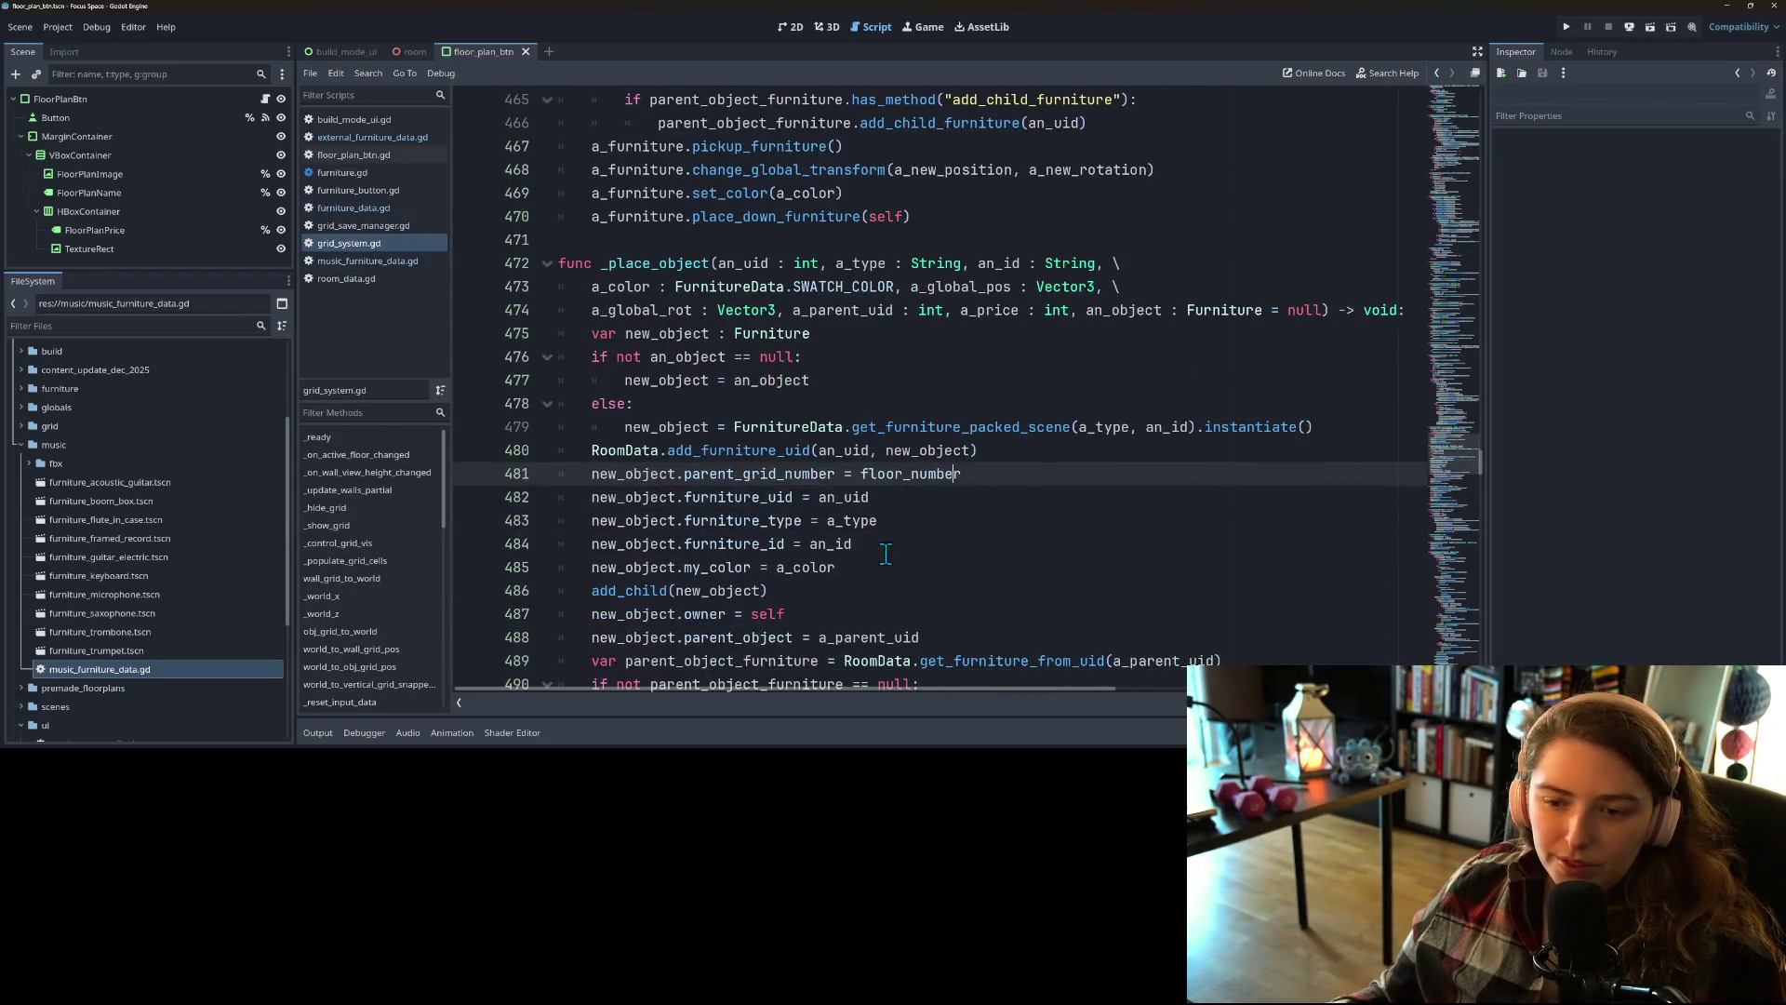
{"action": "left_click", "coordinate": [714, 420]}
{"action": "double_click", "coordinate": [715, 420]}
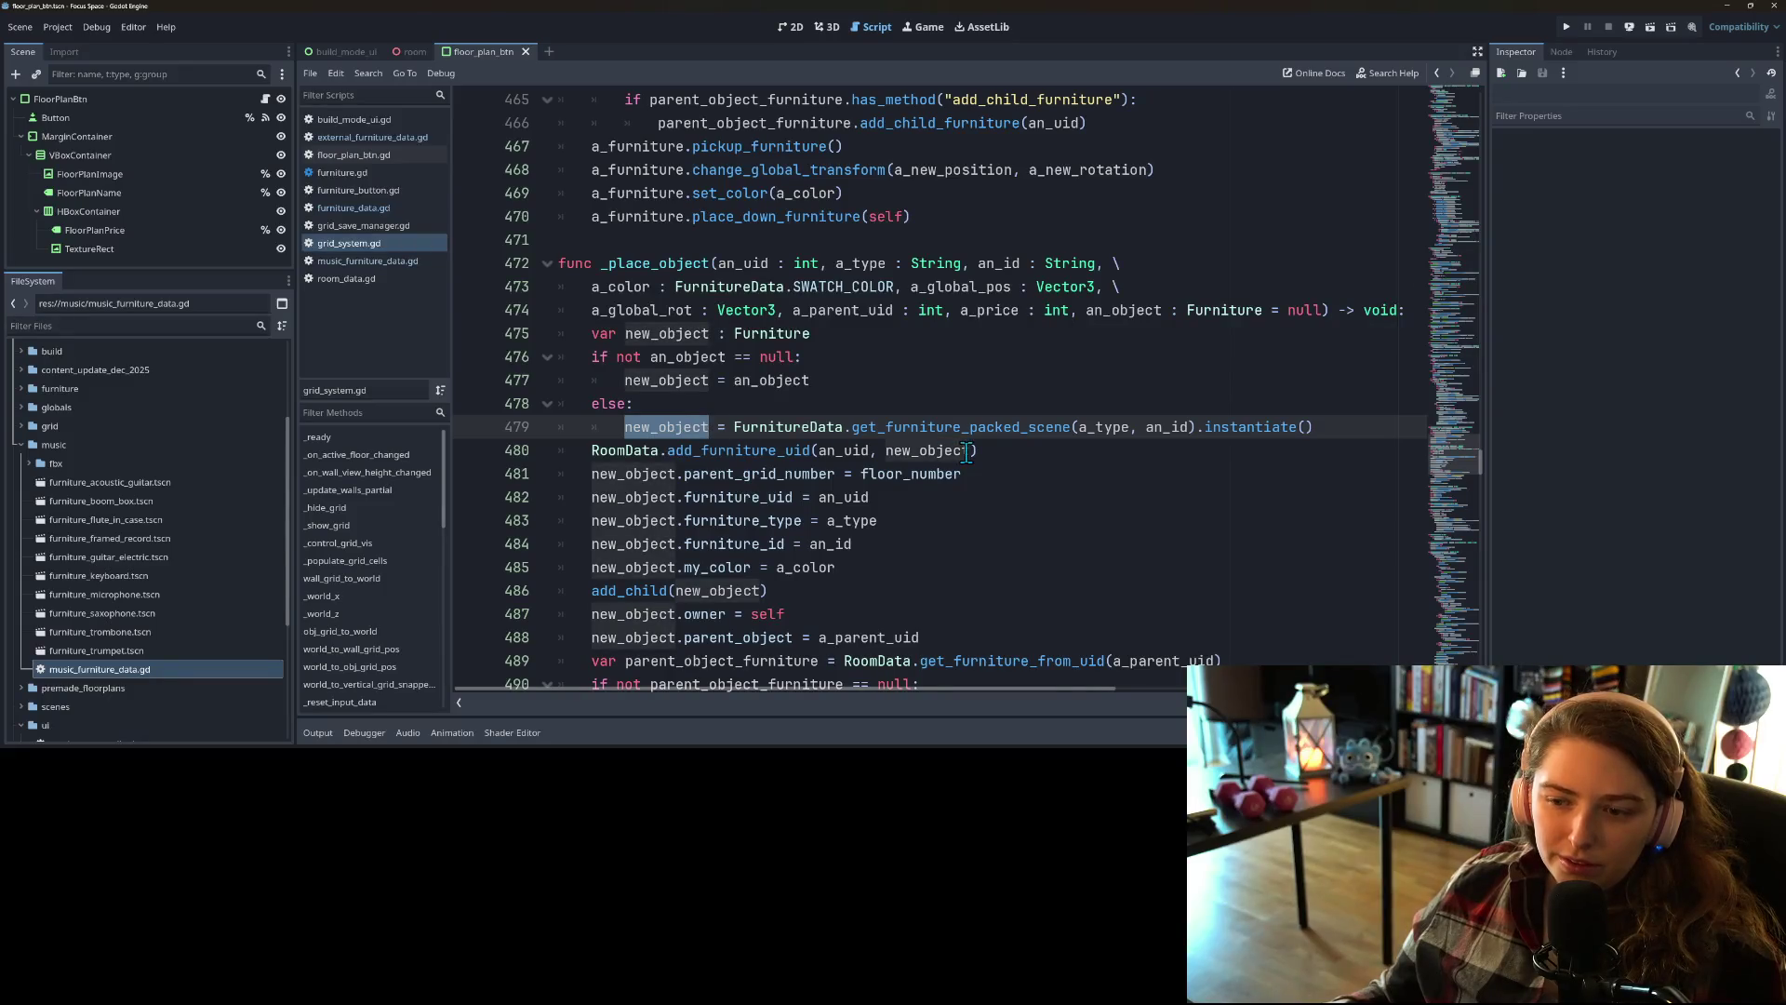
{"action": "left_click", "coordinate": [1011, 431]}
{"action": "double_click", "coordinate": [1011, 431]}
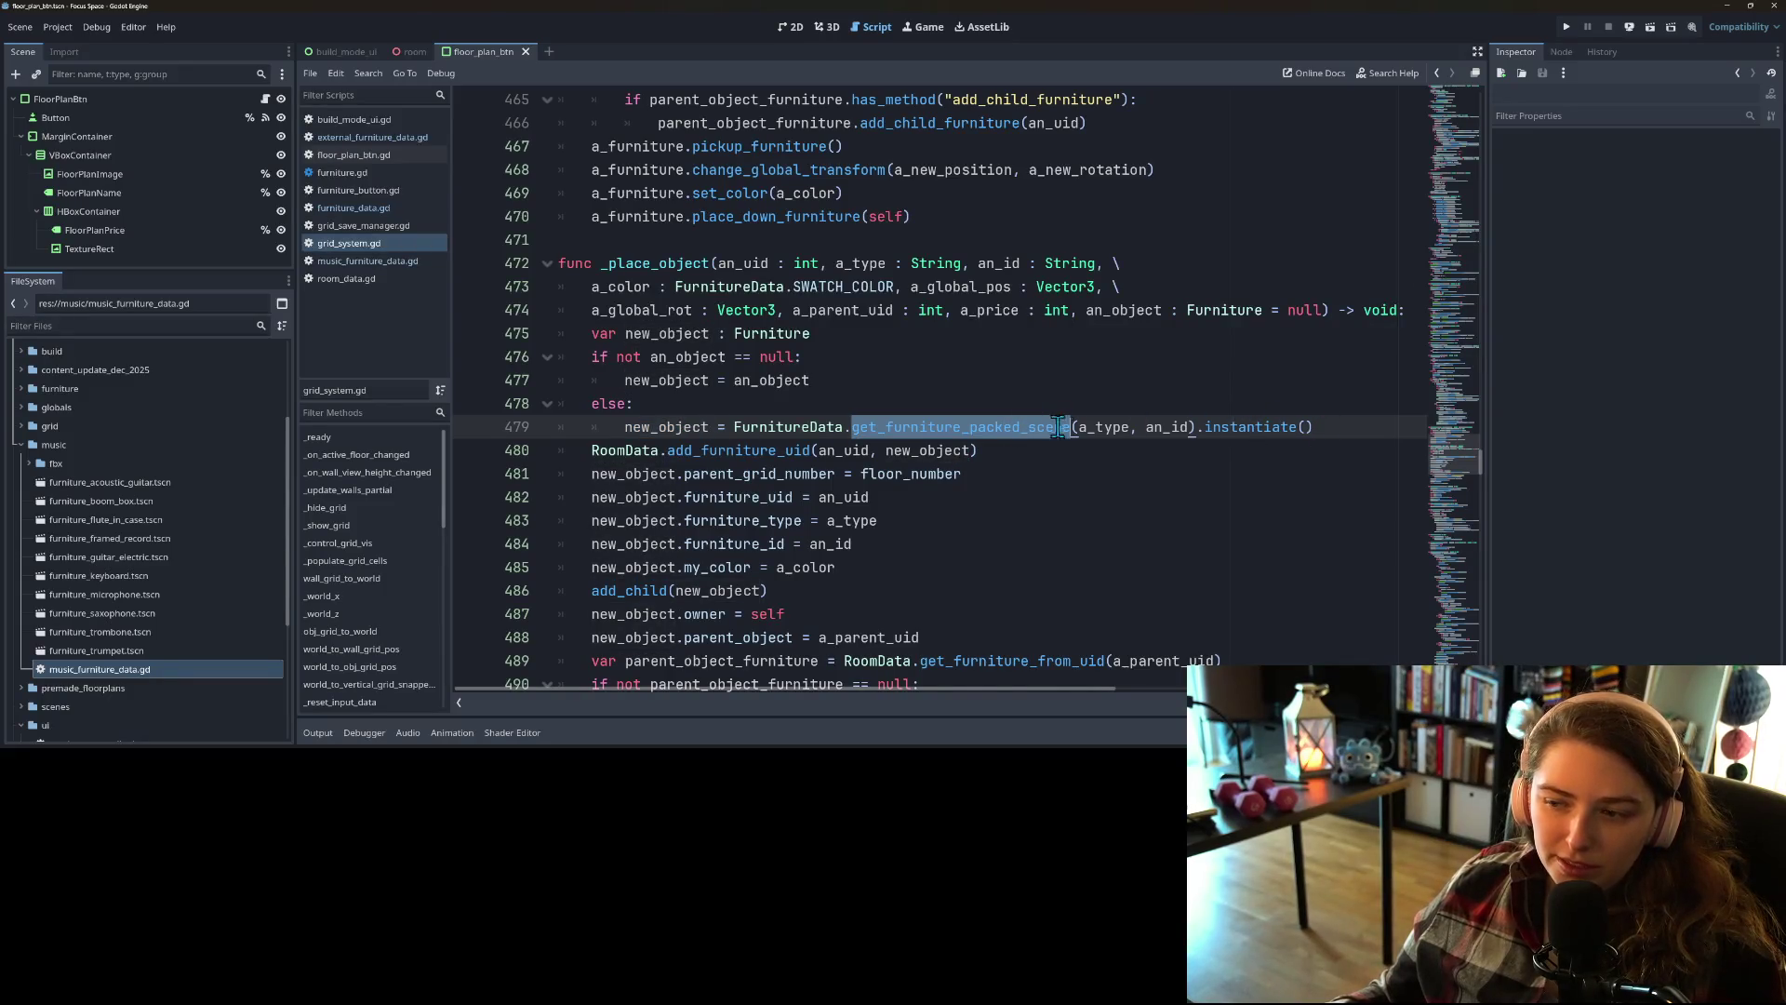
{"action": "scroll", "coordinate": [1110, 432], "scroll_direction": "down", "scroll_amount": 1}
{"action": "left_click", "coordinate": [1220, 359]}
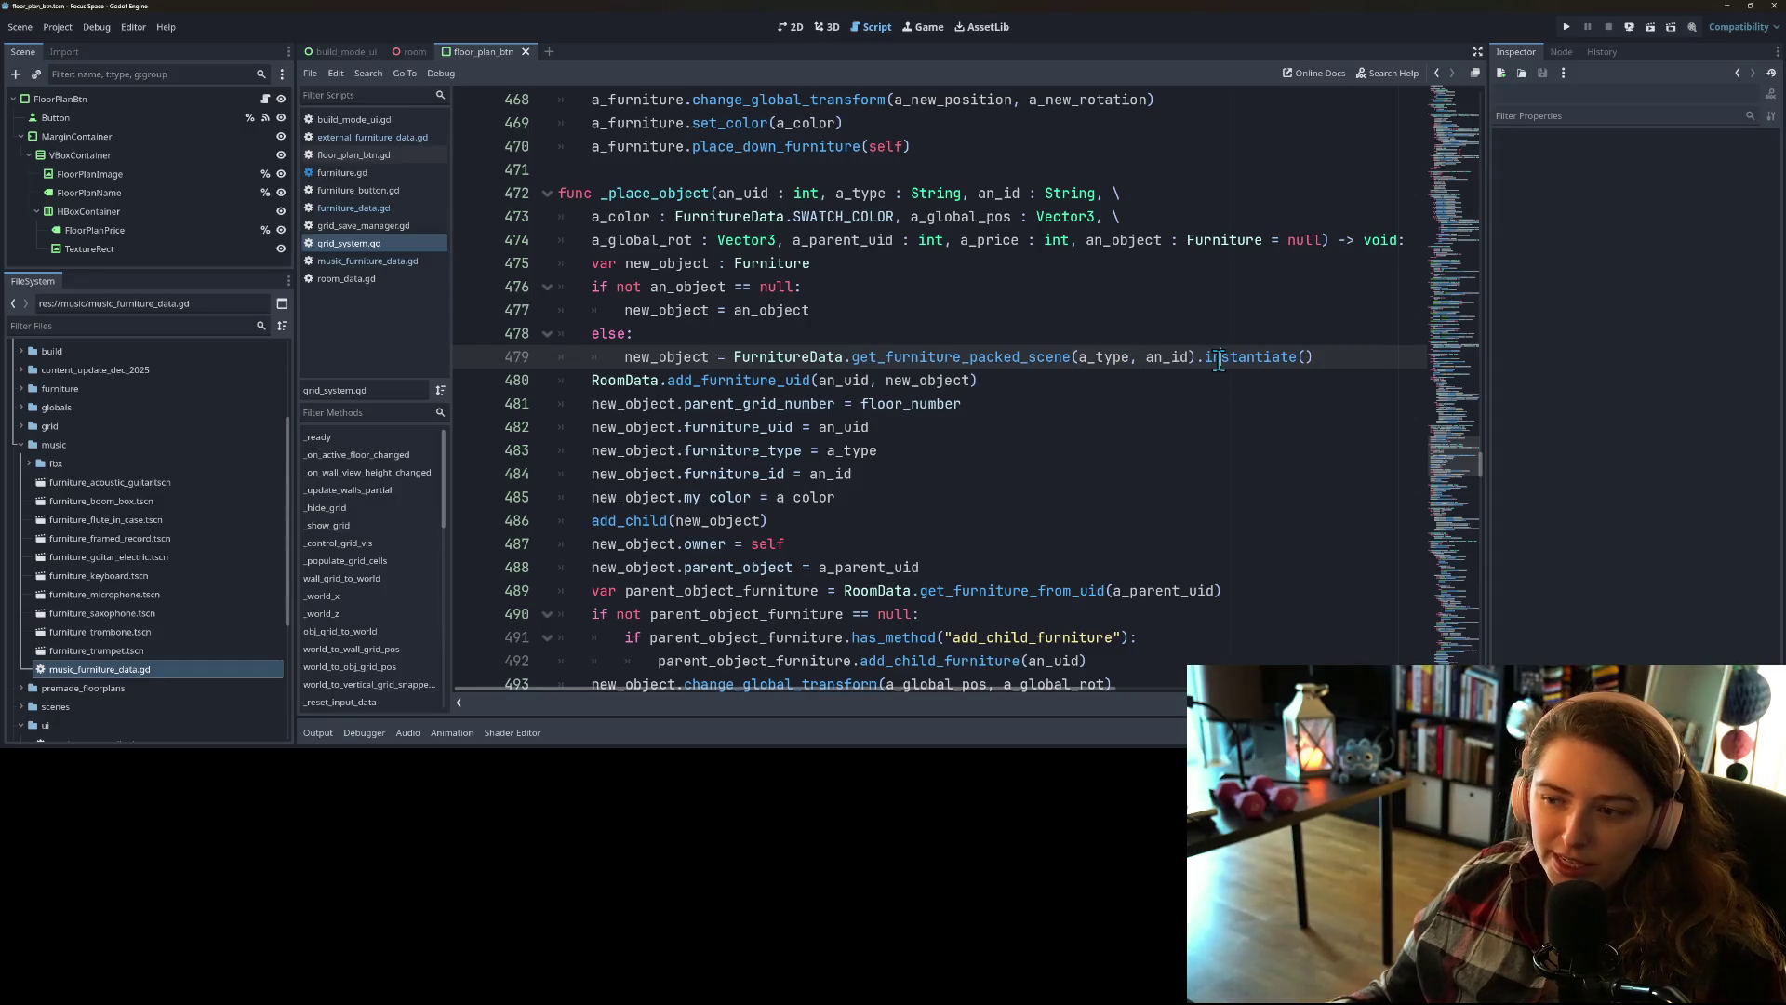
Step: Store the get_furniture_packed_scene lookup in a new_obj variable and call new_obj.instantiate()
{"action": "left_click", "coordinate": [828, 340]}
{"action": "key", "text": "Return"}
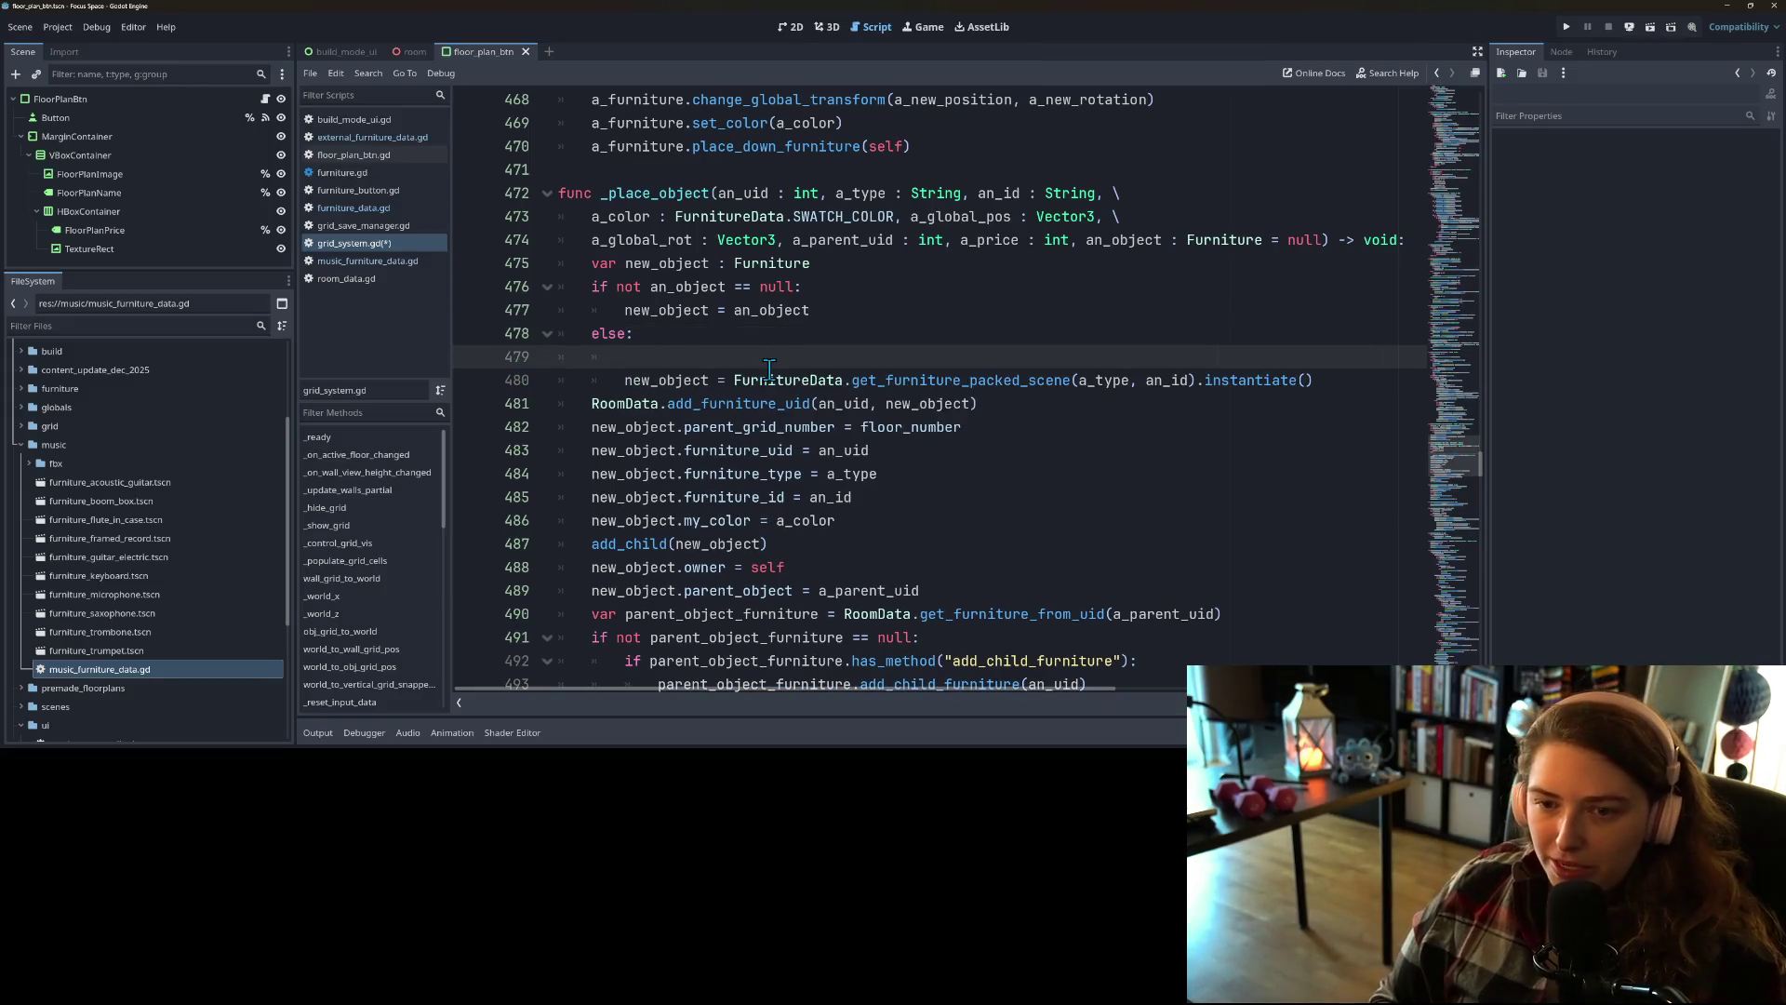
{"action": "type", "text": "var n"}
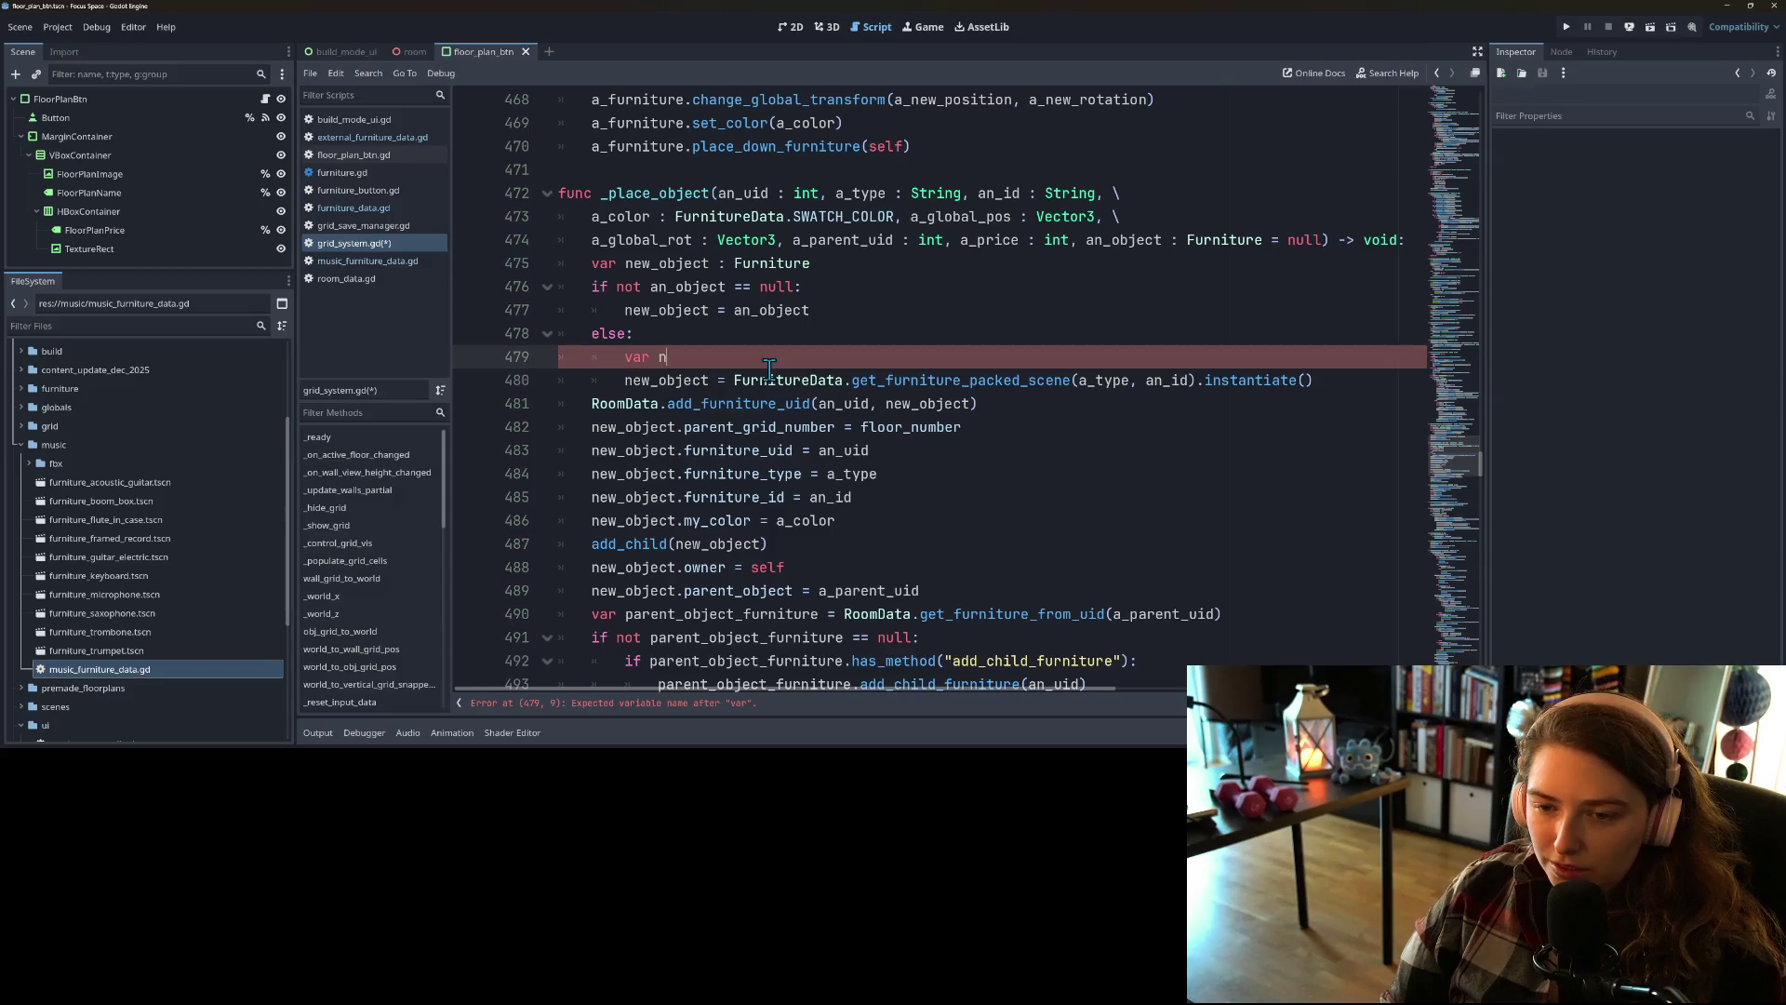
{"action": "type", "text": "_"}
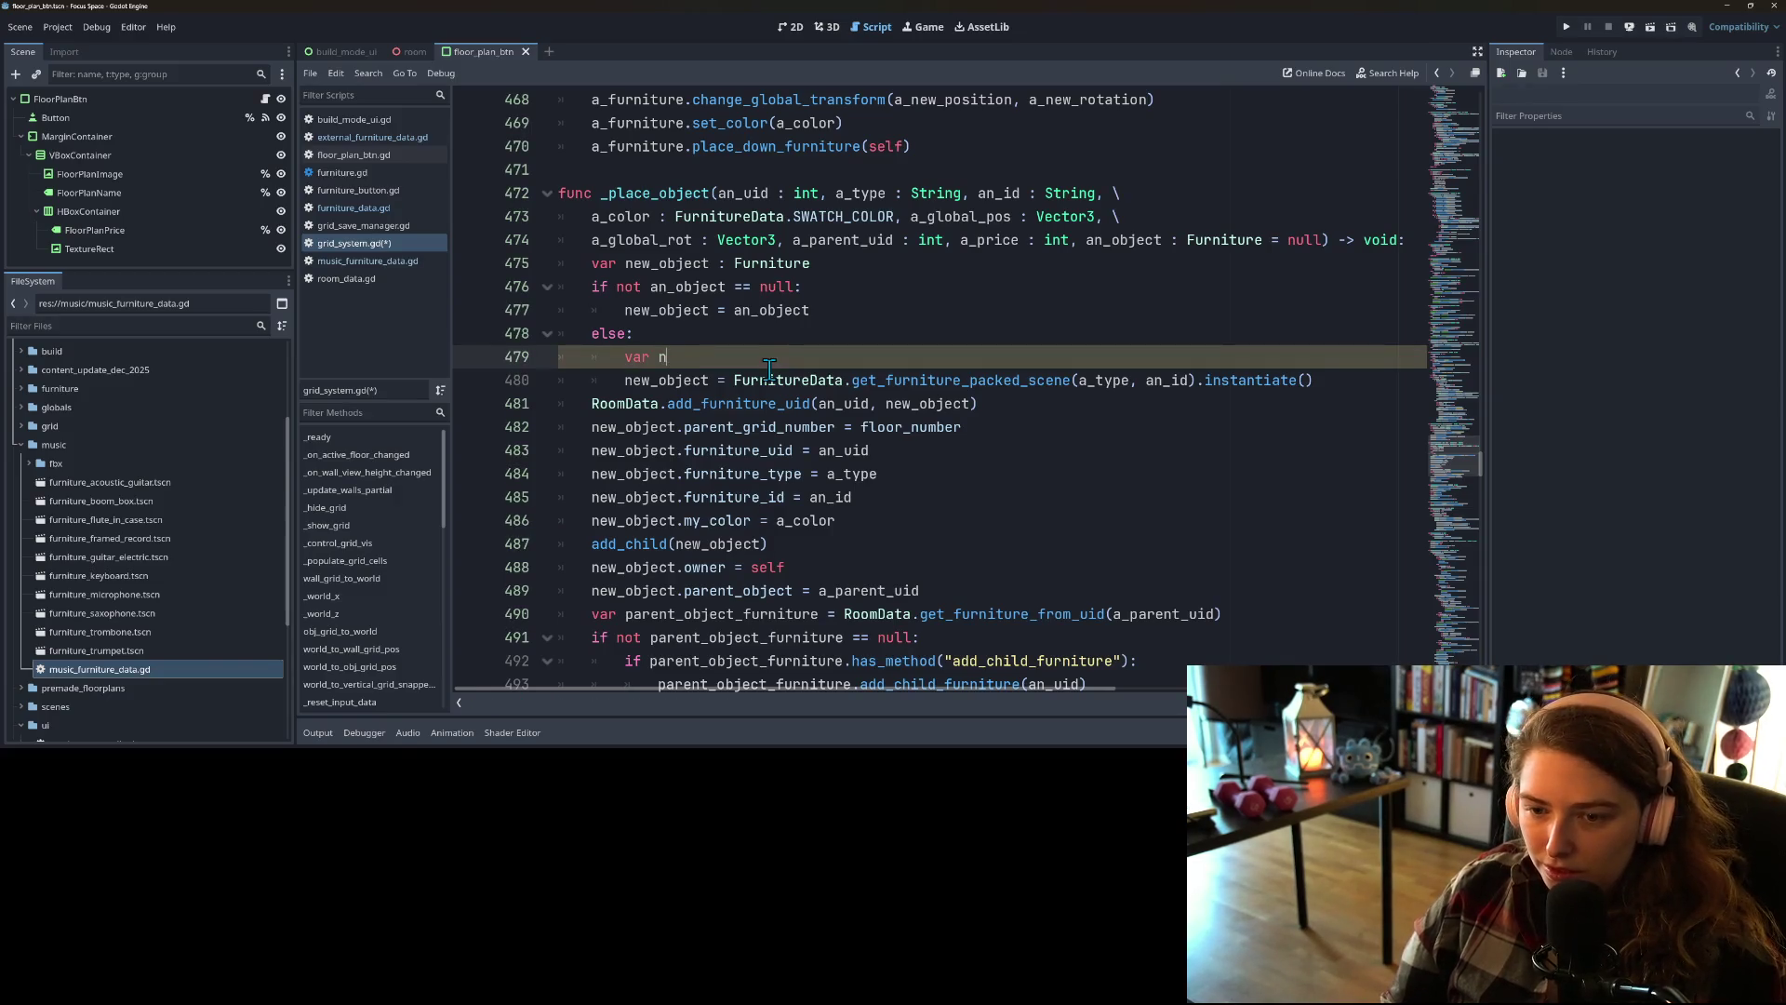
{"action": "type", "text": "_obj"}
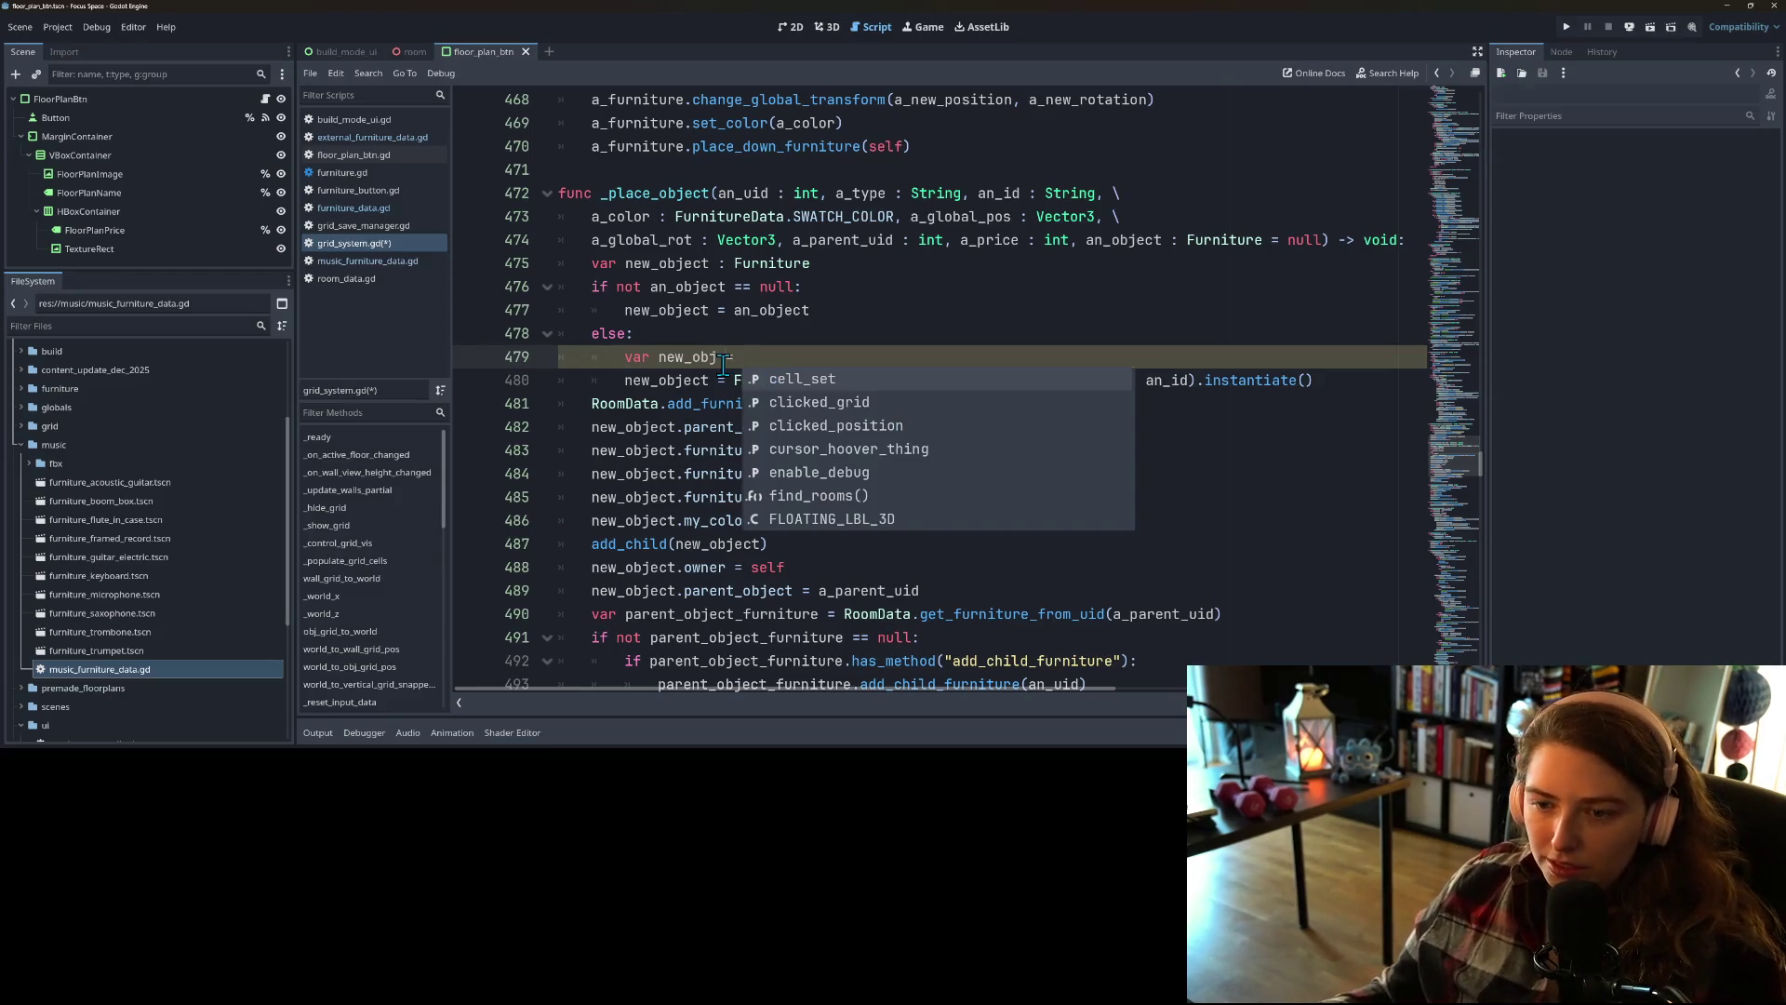
{"action": "type", "text": "="}
{"action": "left_click_drag", "start_coordinate": [733, 378], "coordinate": [1198, 382]}
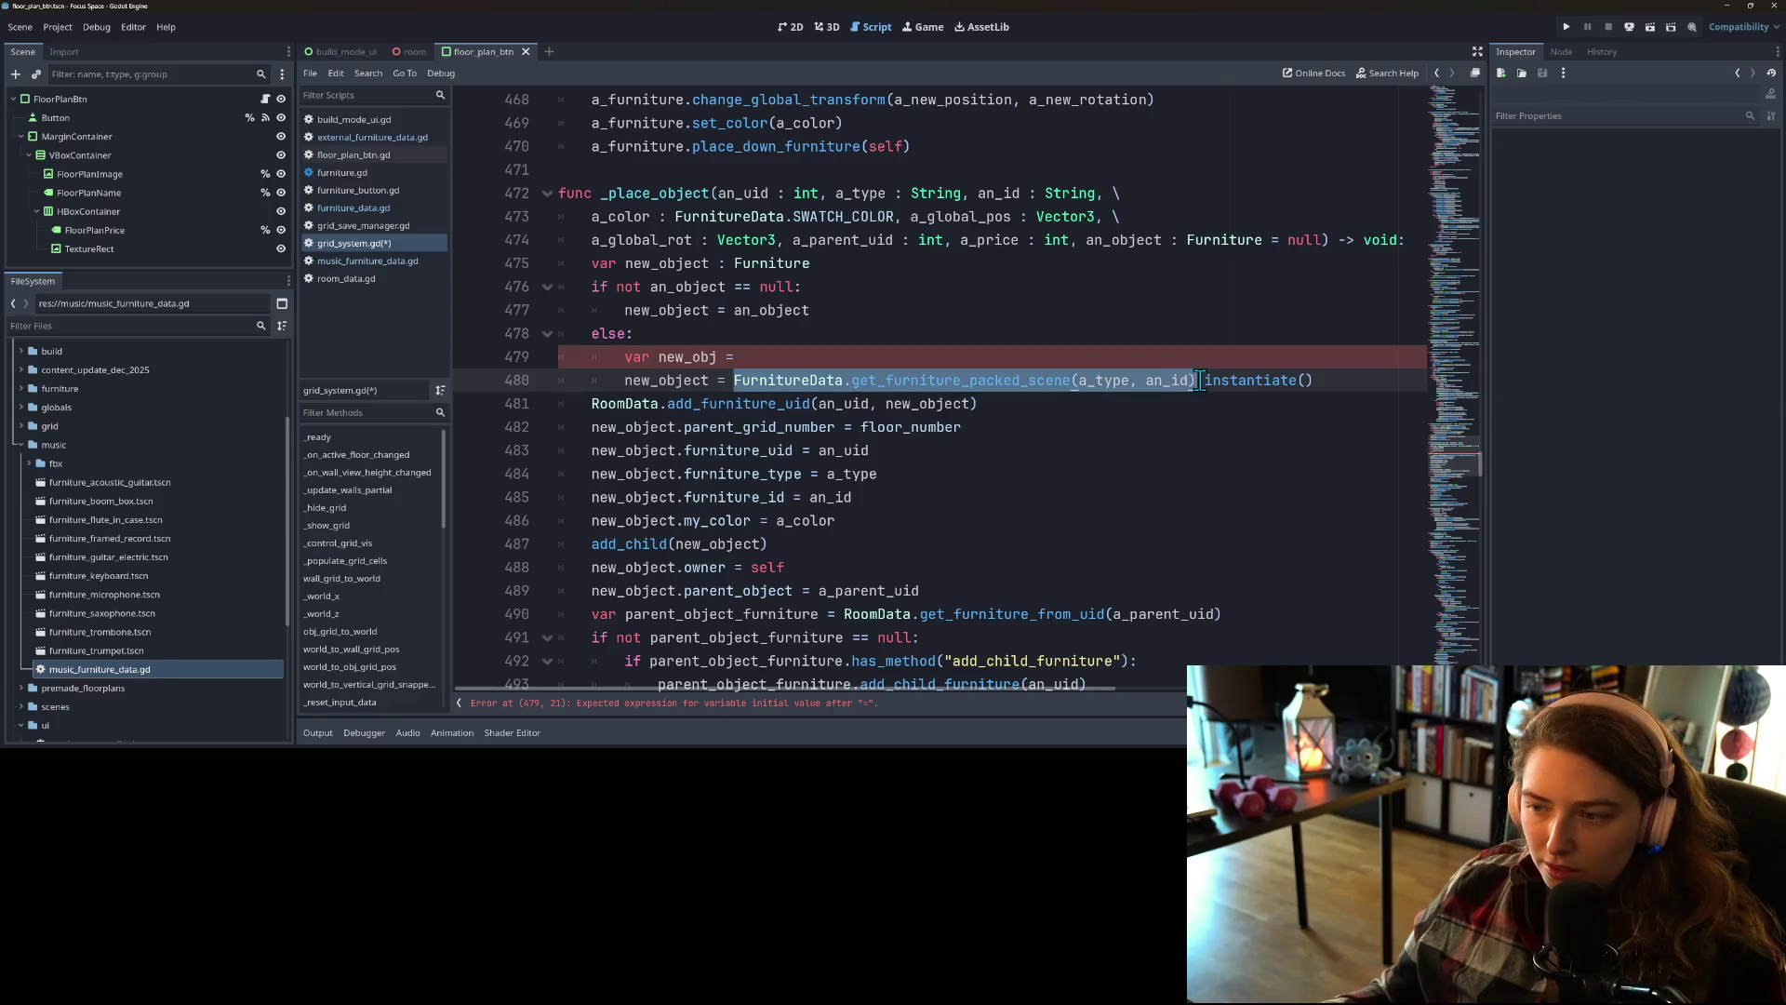
{"action": "key", "text": "ctrl+x"}
{"action": "key", "text": "Up"}
{"action": "key", "text": "ctrl+v"}
{"action": "double_click", "coordinate": [677, 356]}
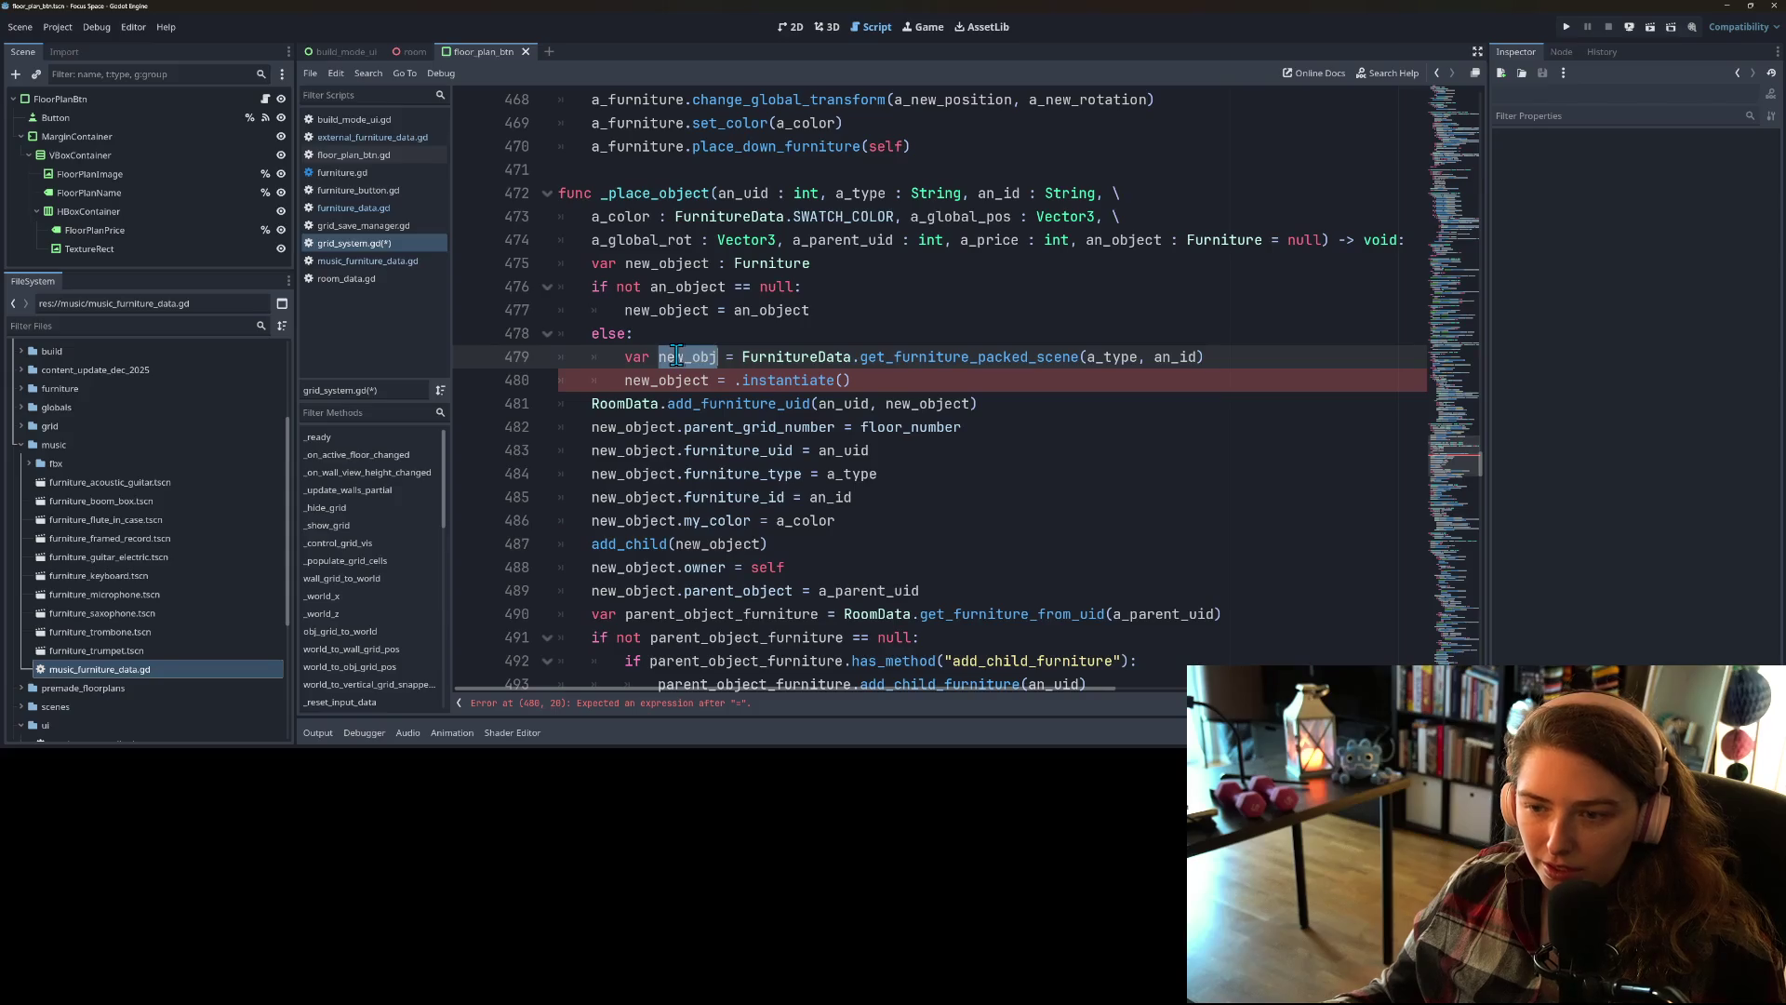
{"action": "key", "text": "ctrl+c"}
{"action": "left_click", "coordinate": [736, 381]}
{"action": "key", "text": "ctrl+v"}
{"action": "type", "text": "."}
Step: Add an 'if new_obj == null:' check below the new_obj declaration
{"action": "left_click", "coordinate": [1246, 357]}
{"action": "key", "text": "Return"}
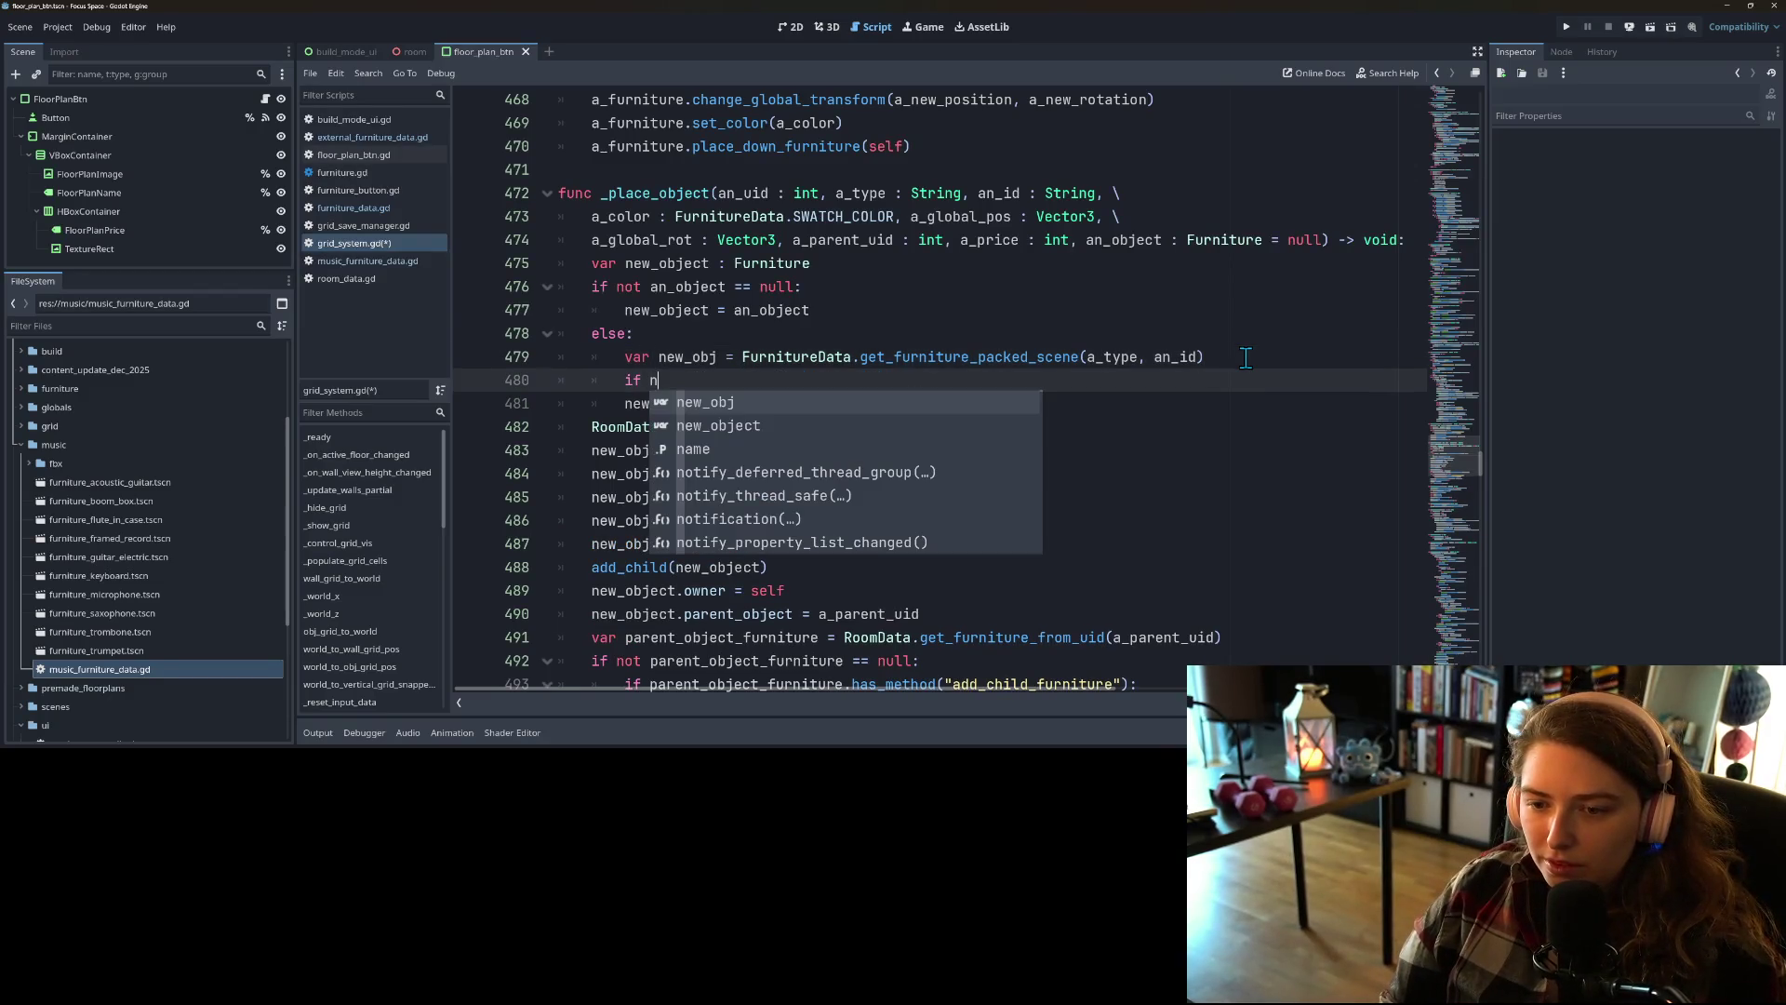
{"action": "key", "text": "Return"}
{"action": "type", "text": "== "}
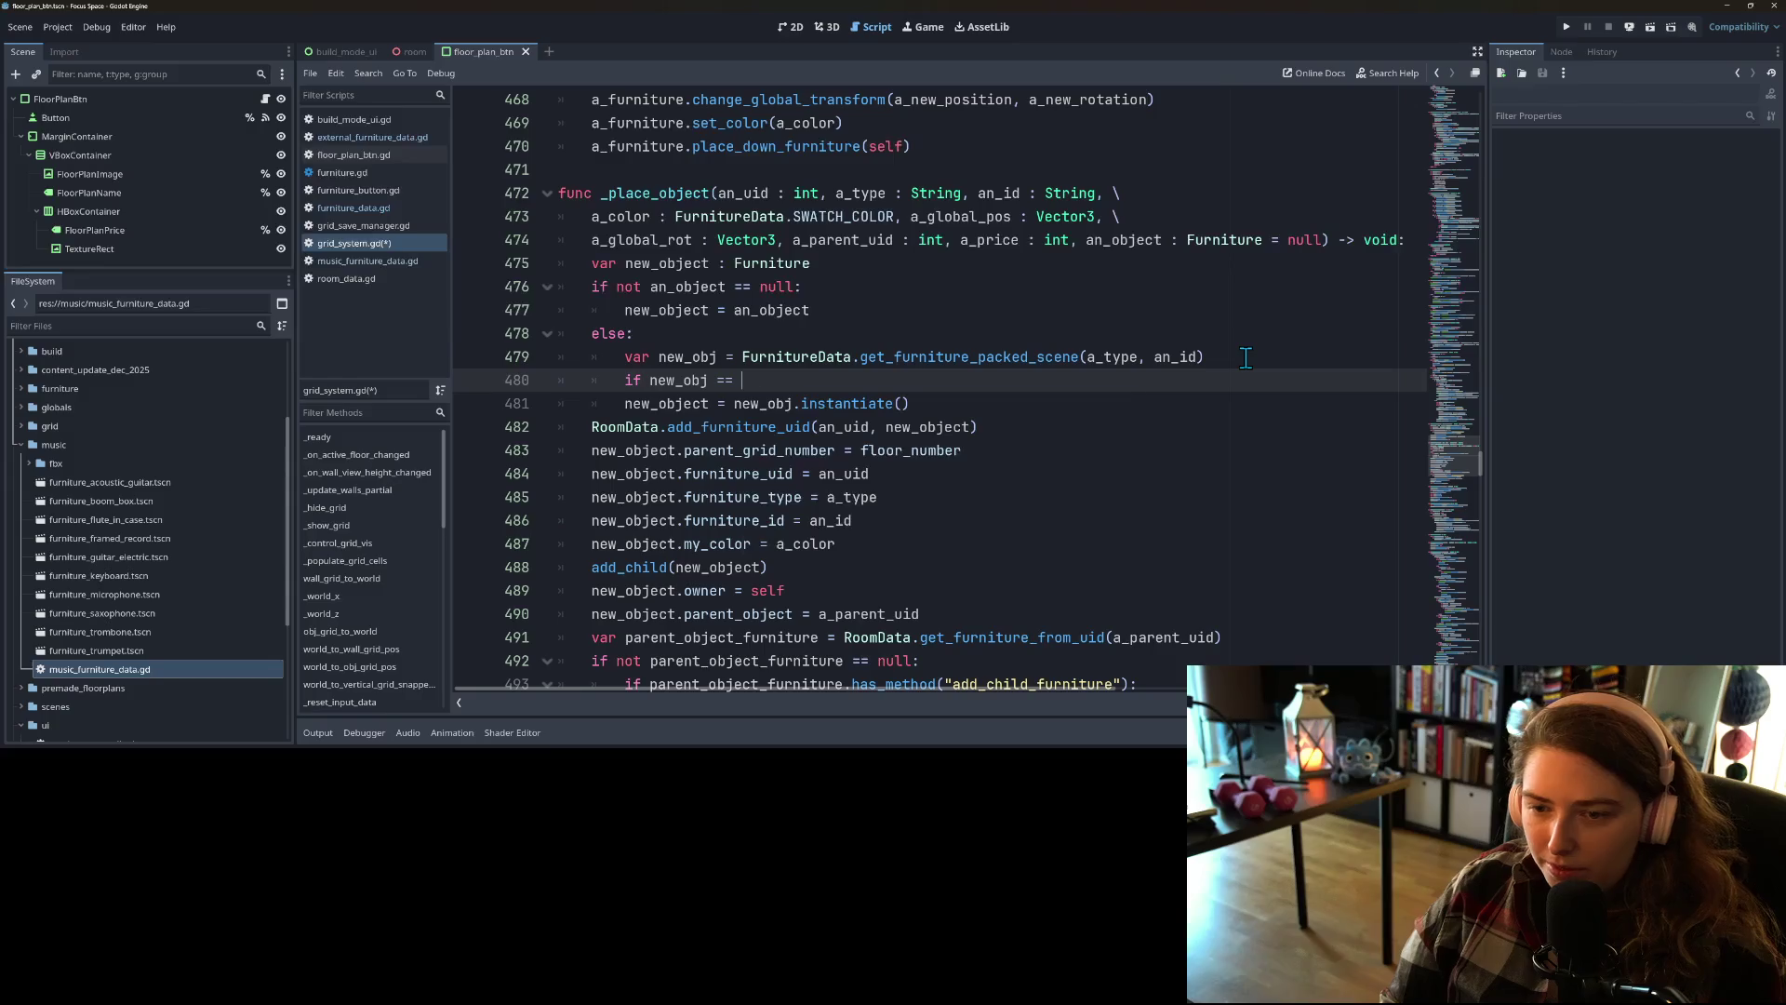
{"action": "type", "text": "null:"}
{"action": "key", "text": "Return"}
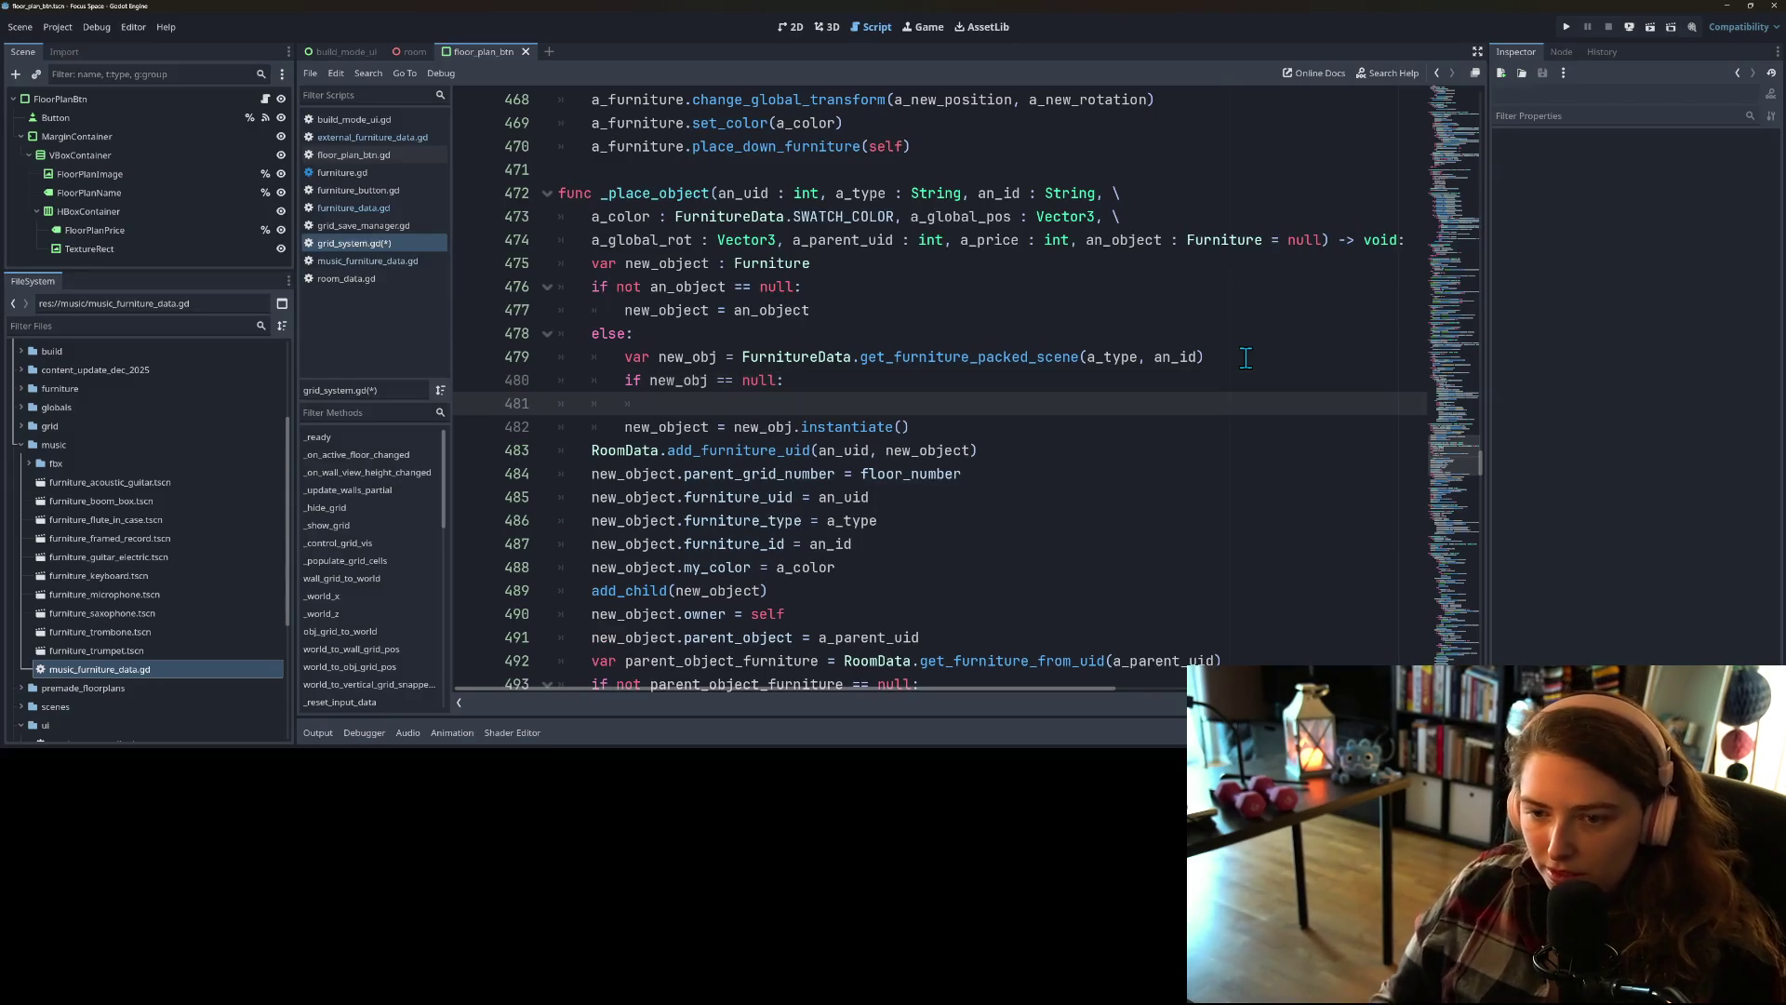
{"action": "scroll", "coordinate": [1246, 358], "scroll_direction": "down", "scroll_amount": 5}
{"action": "scroll", "coordinate": [1030, 452], "scroll_direction": "up", "scroll_amount": 2}
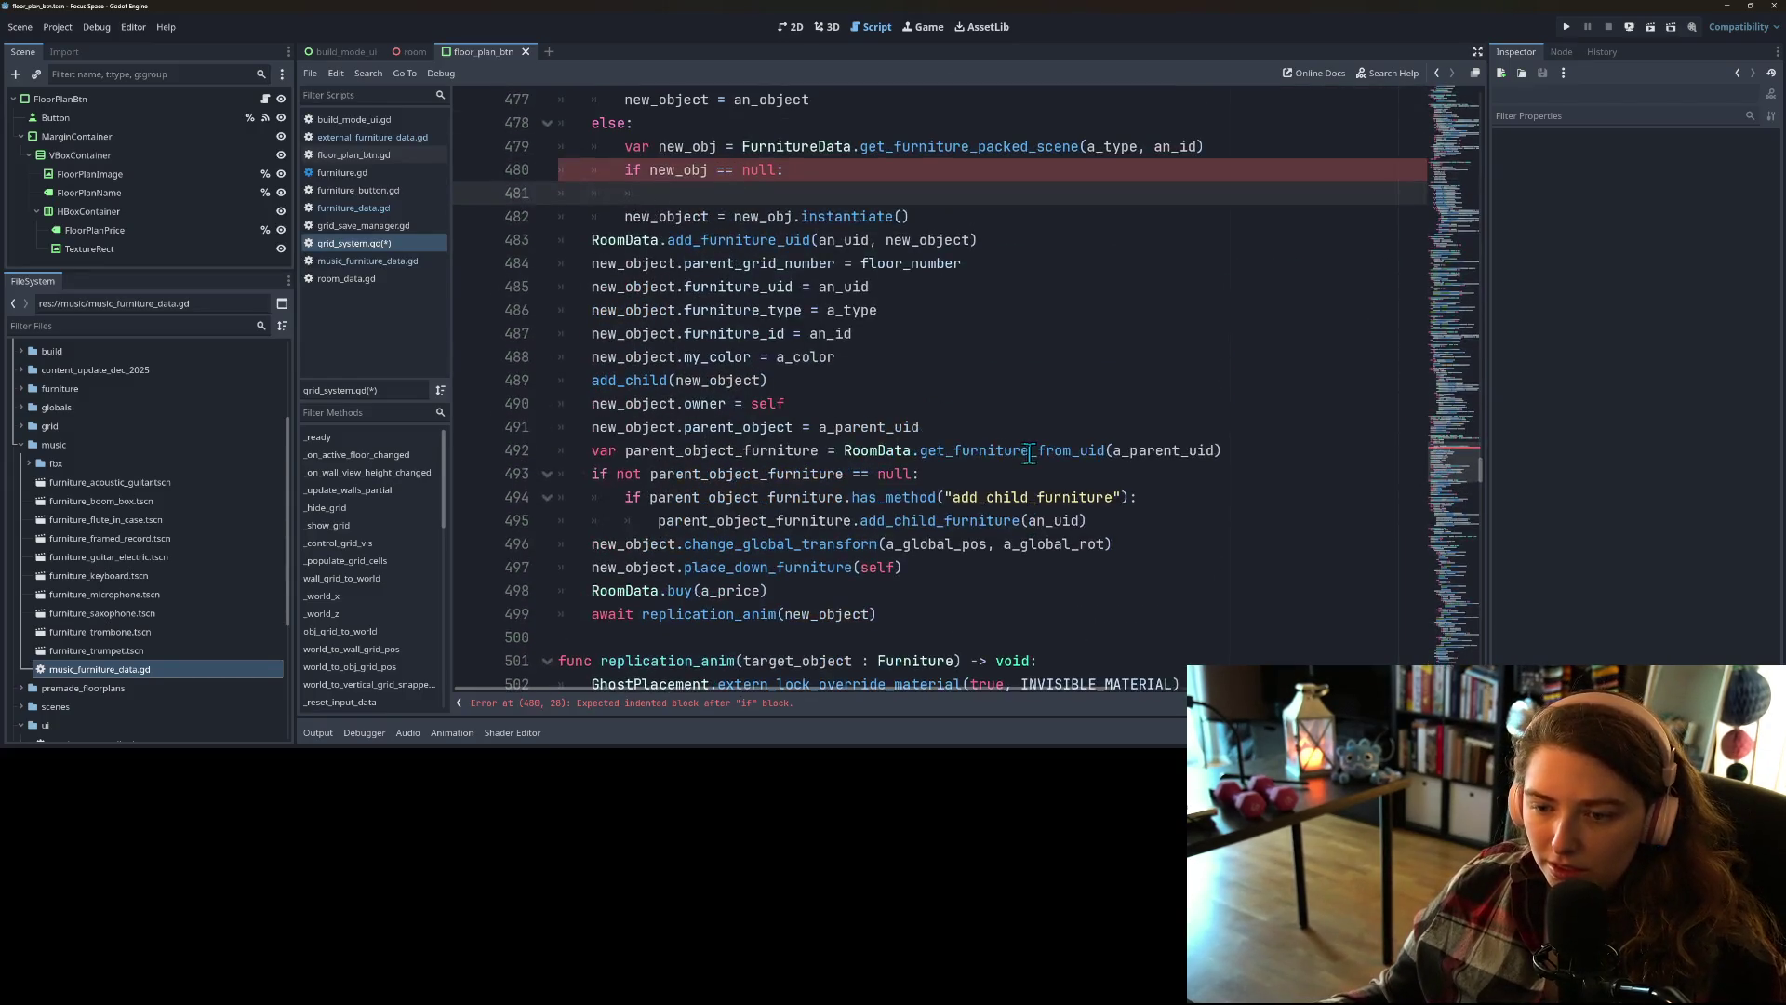
{"action": "scroll", "coordinate": [1010, 502], "scroll_direction": "up", "scroll_amount": 2}
{"action": "scroll", "coordinate": [996, 511], "scroll_direction": "down", "scroll_amount": 2}
{"action": "scroll", "coordinate": [974, 529], "scroll_direction": "up", "scroll_amount": 3}
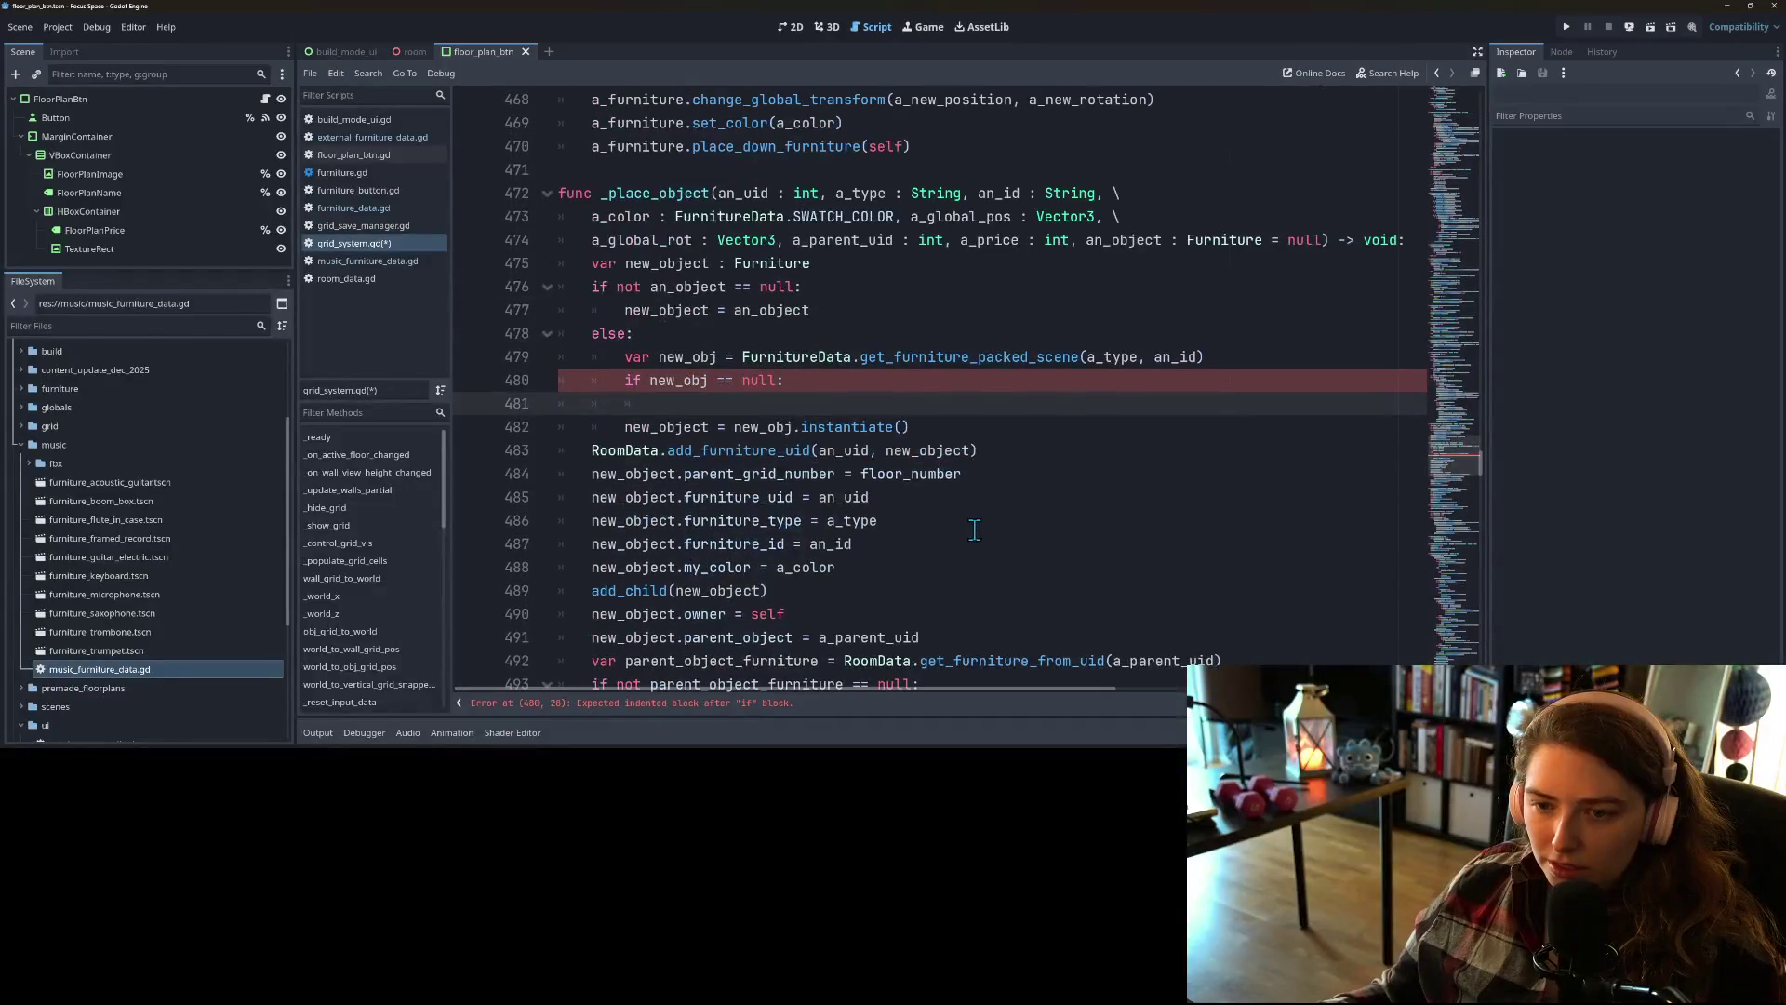
Step: Inside the null check, push_warning("Missing furniture scene ", a_type, an_id) and save the script
{"action": "type", "text": "pu"}
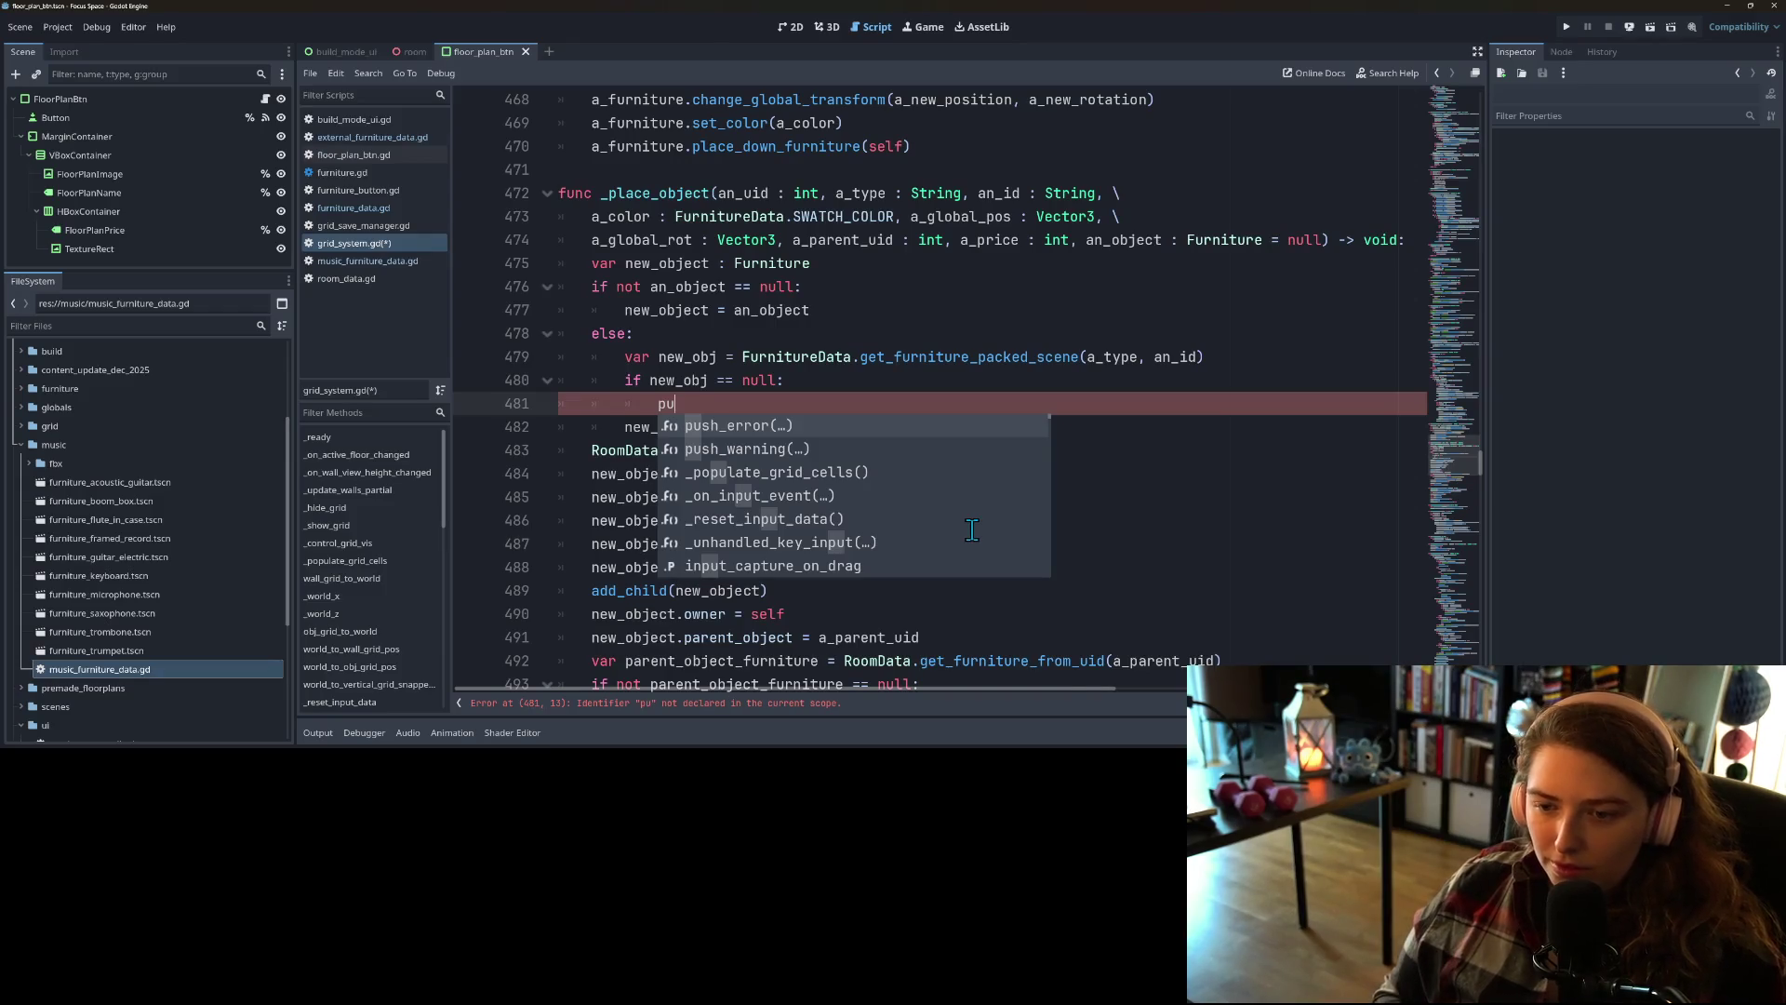
{"action": "key", "text": "Down"}
{"action": "key", "text": "Return"}
{"action": "type", "text": "\"Missing "}
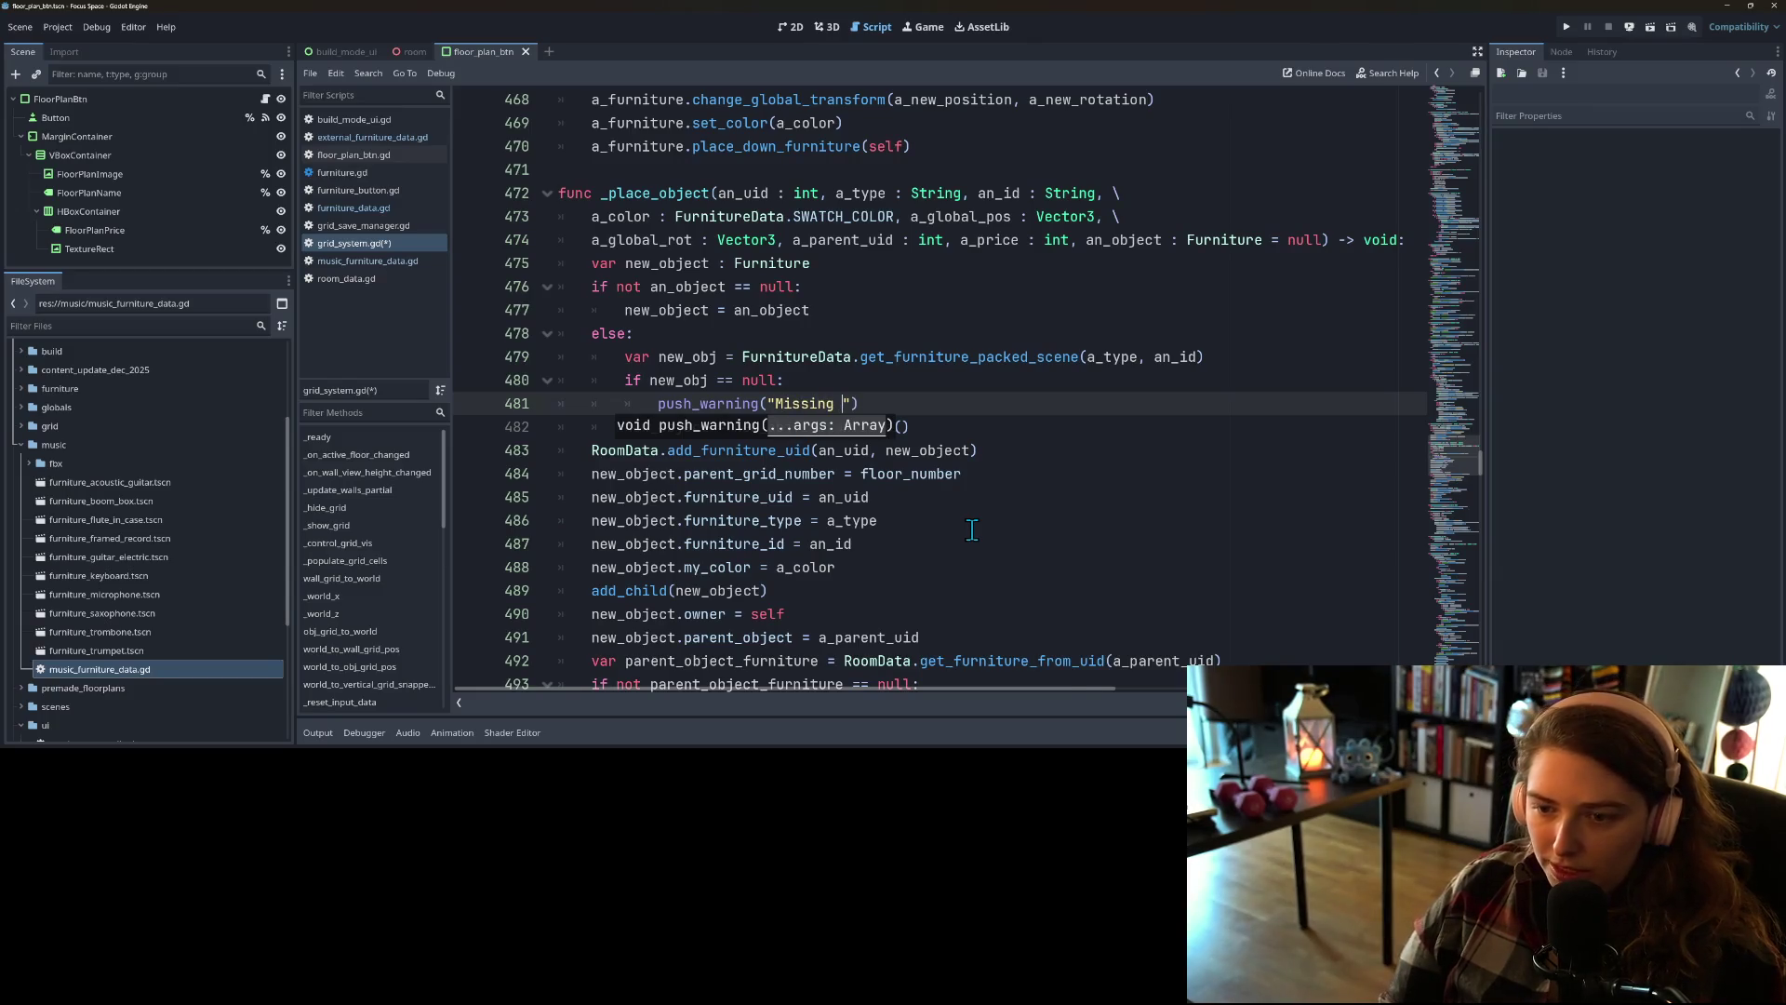
{"action": "type", "text": "furnitu"}
{"action": "type", "text": "re sc"}
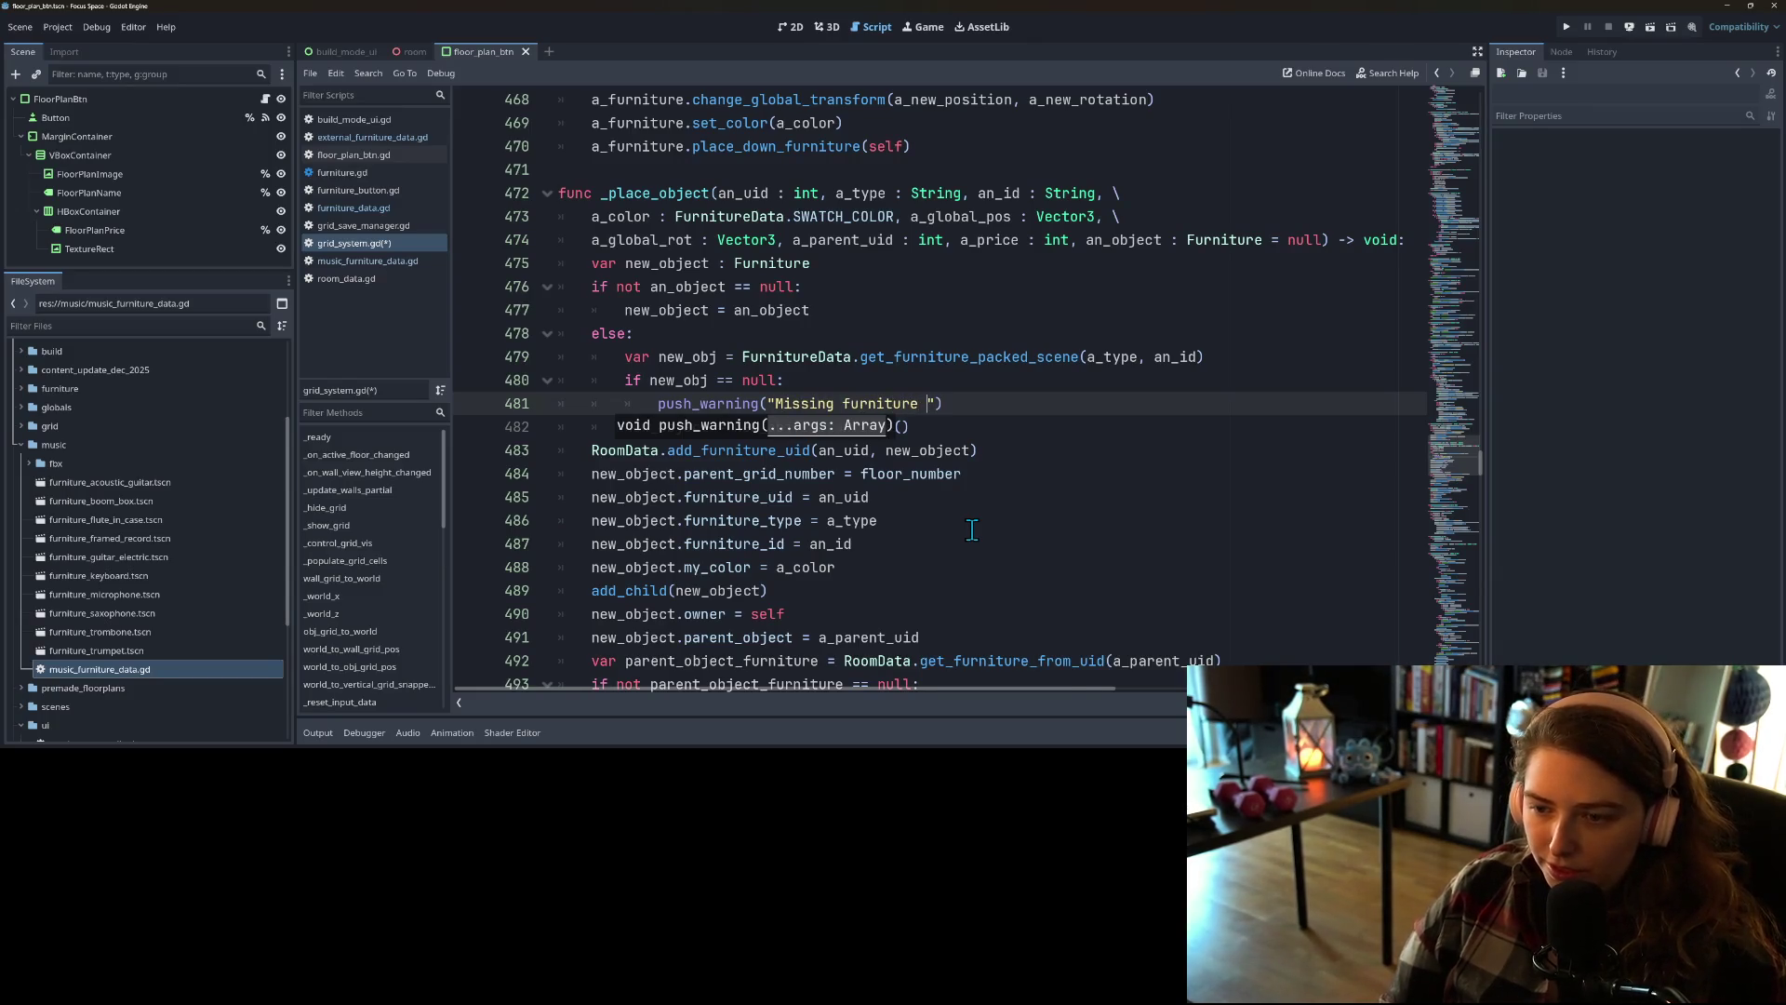
{"action": "type", "text": "ene \""}
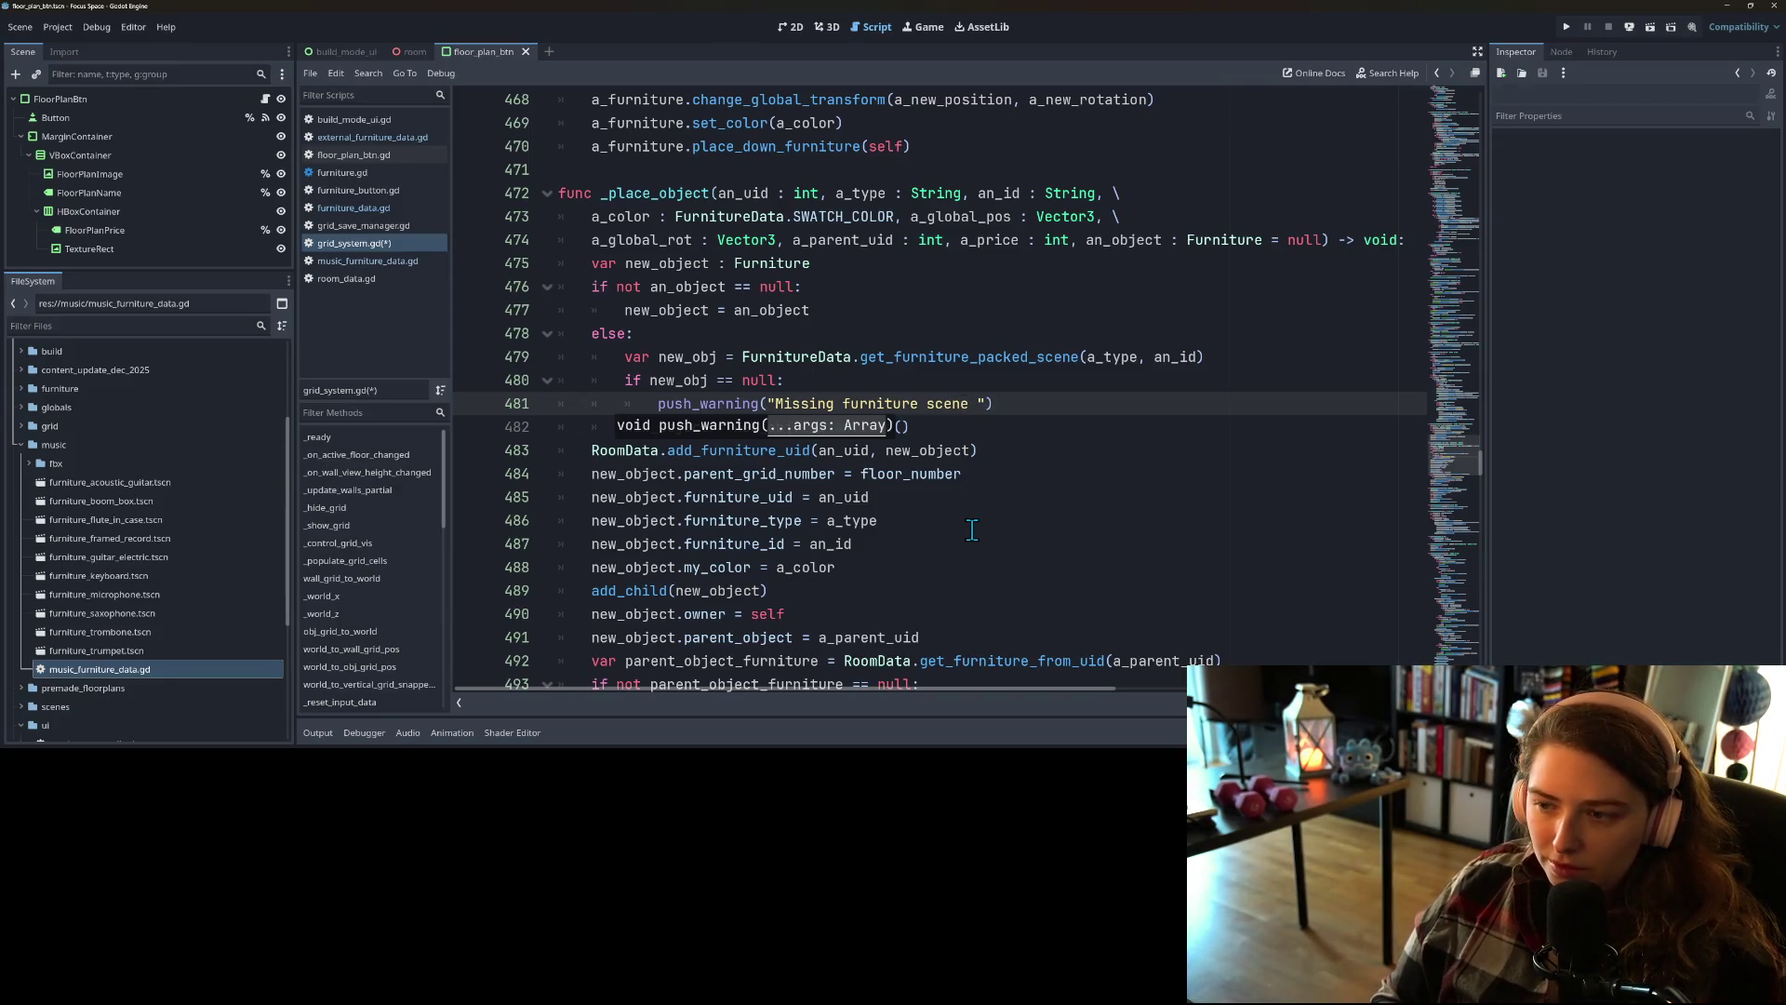
{"action": "type", "text": ", "}
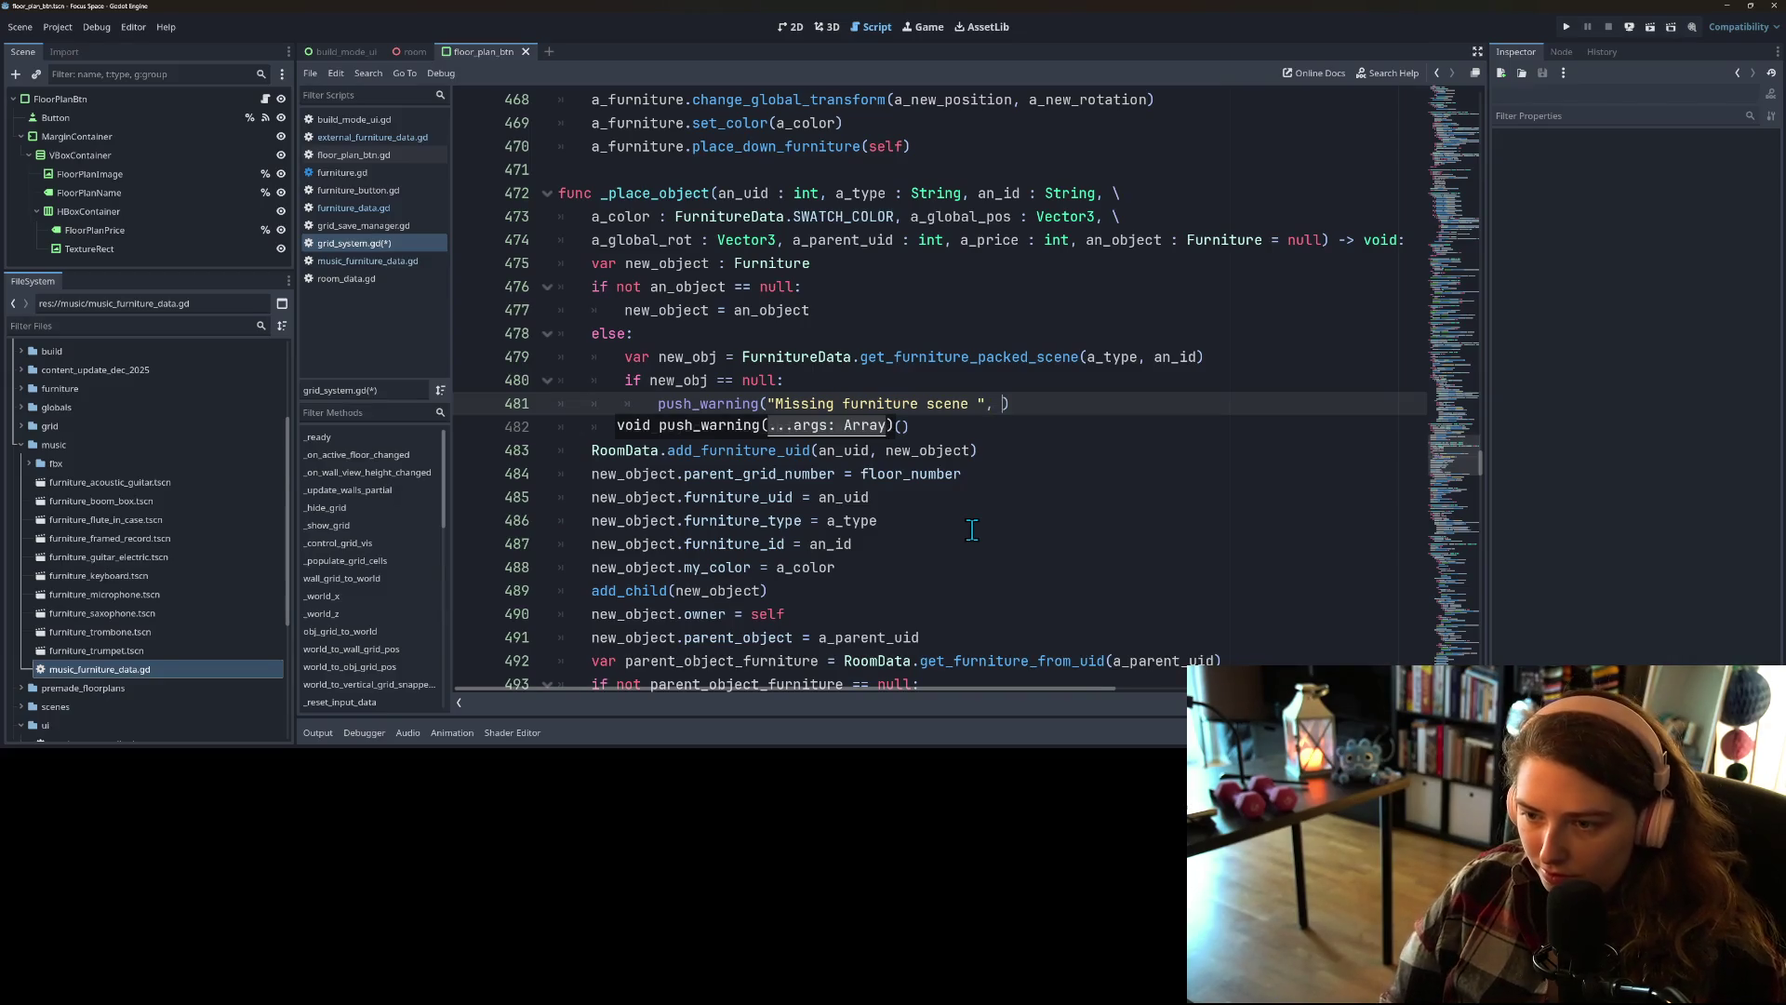
{"action": "type", "text": "a"}
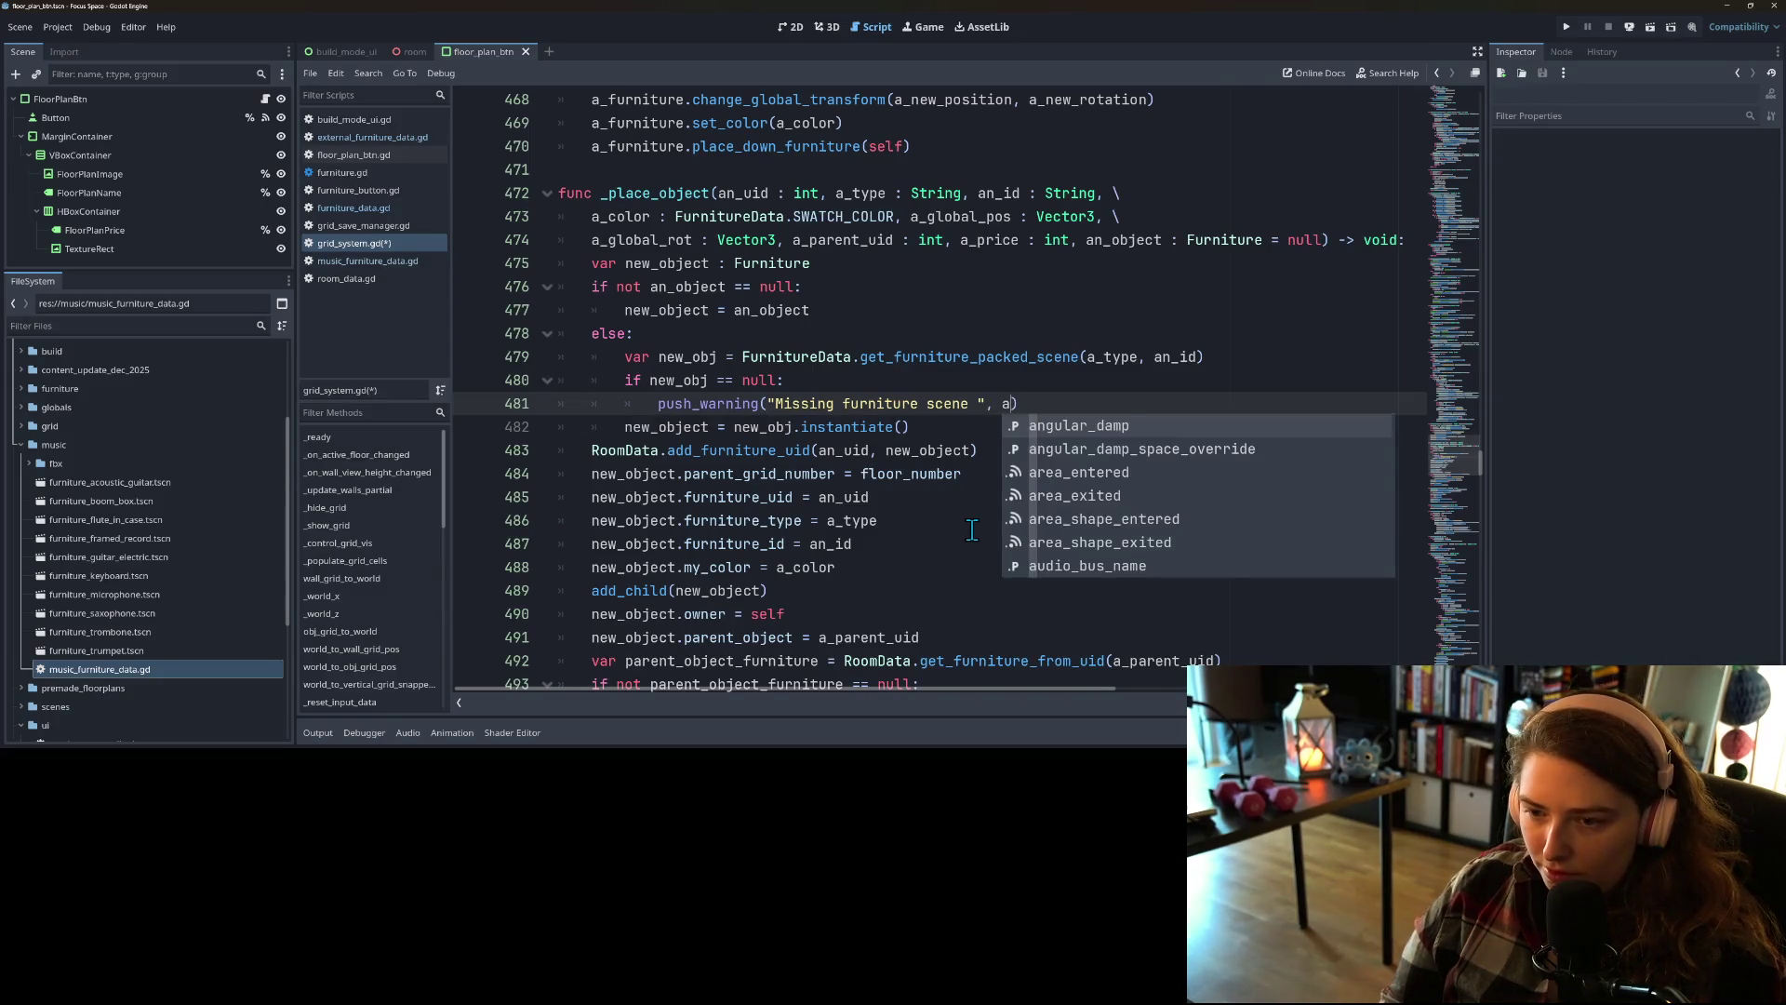
{"action": "type", "text": "_type,"}
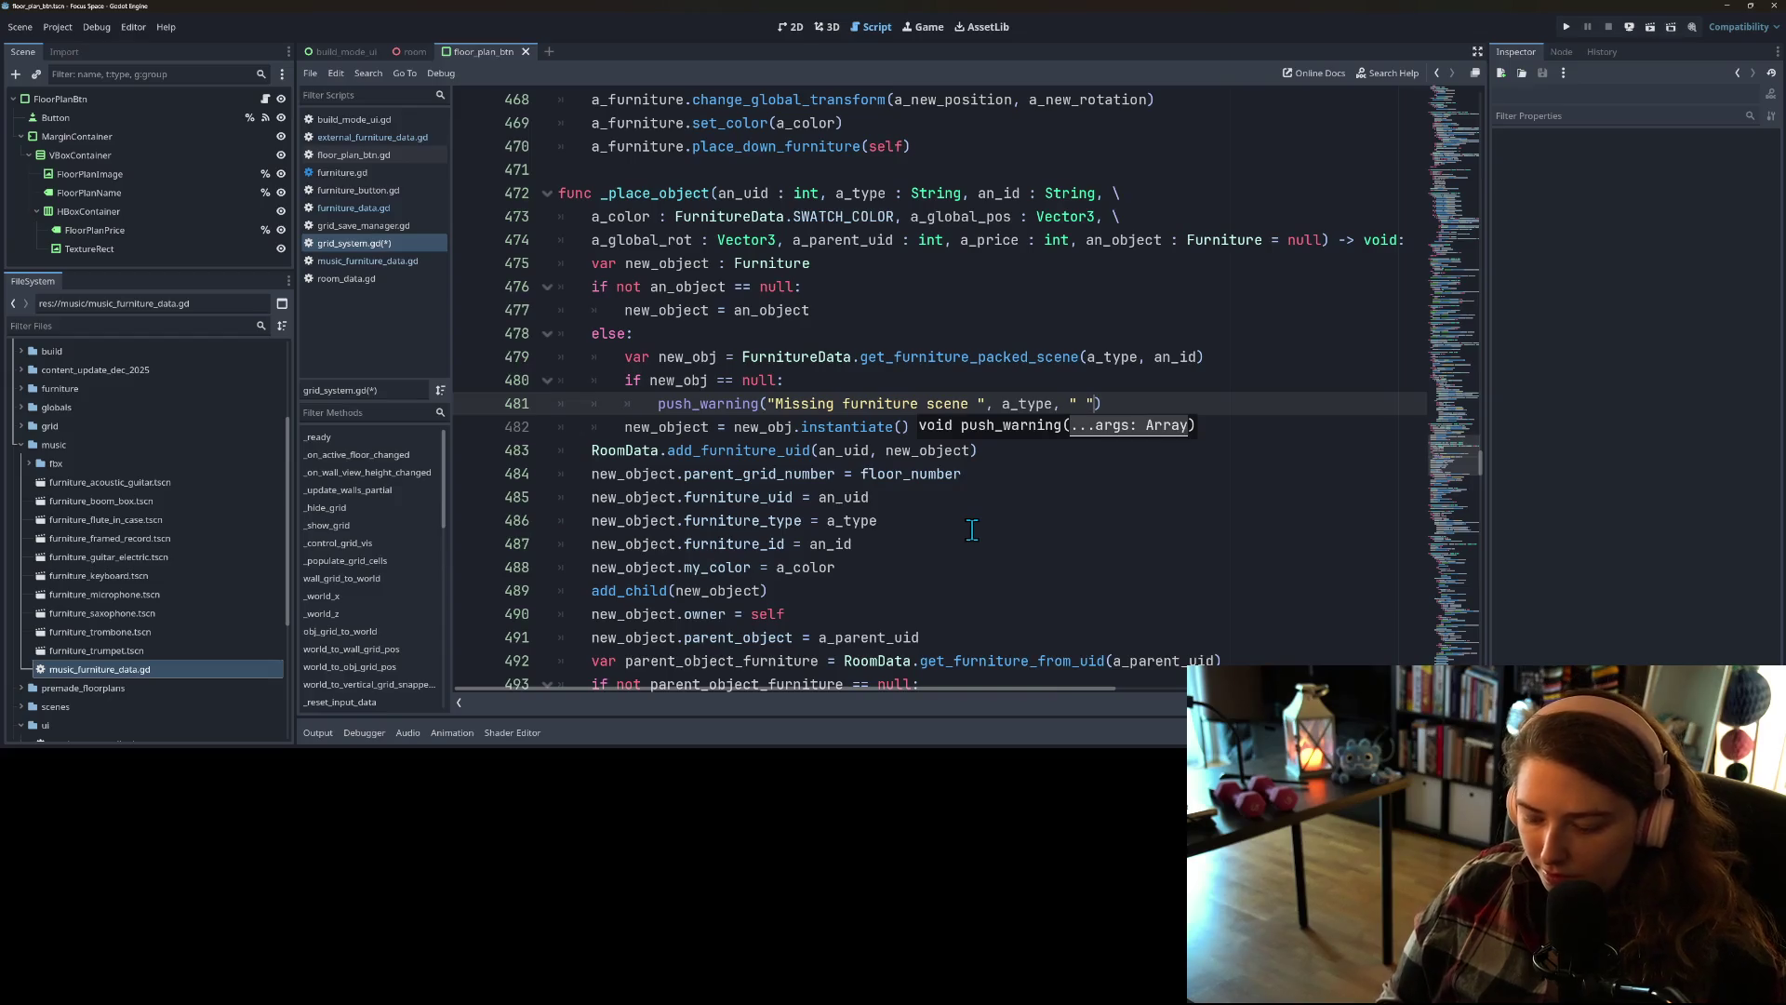
{"action": "type", "text": "n"}
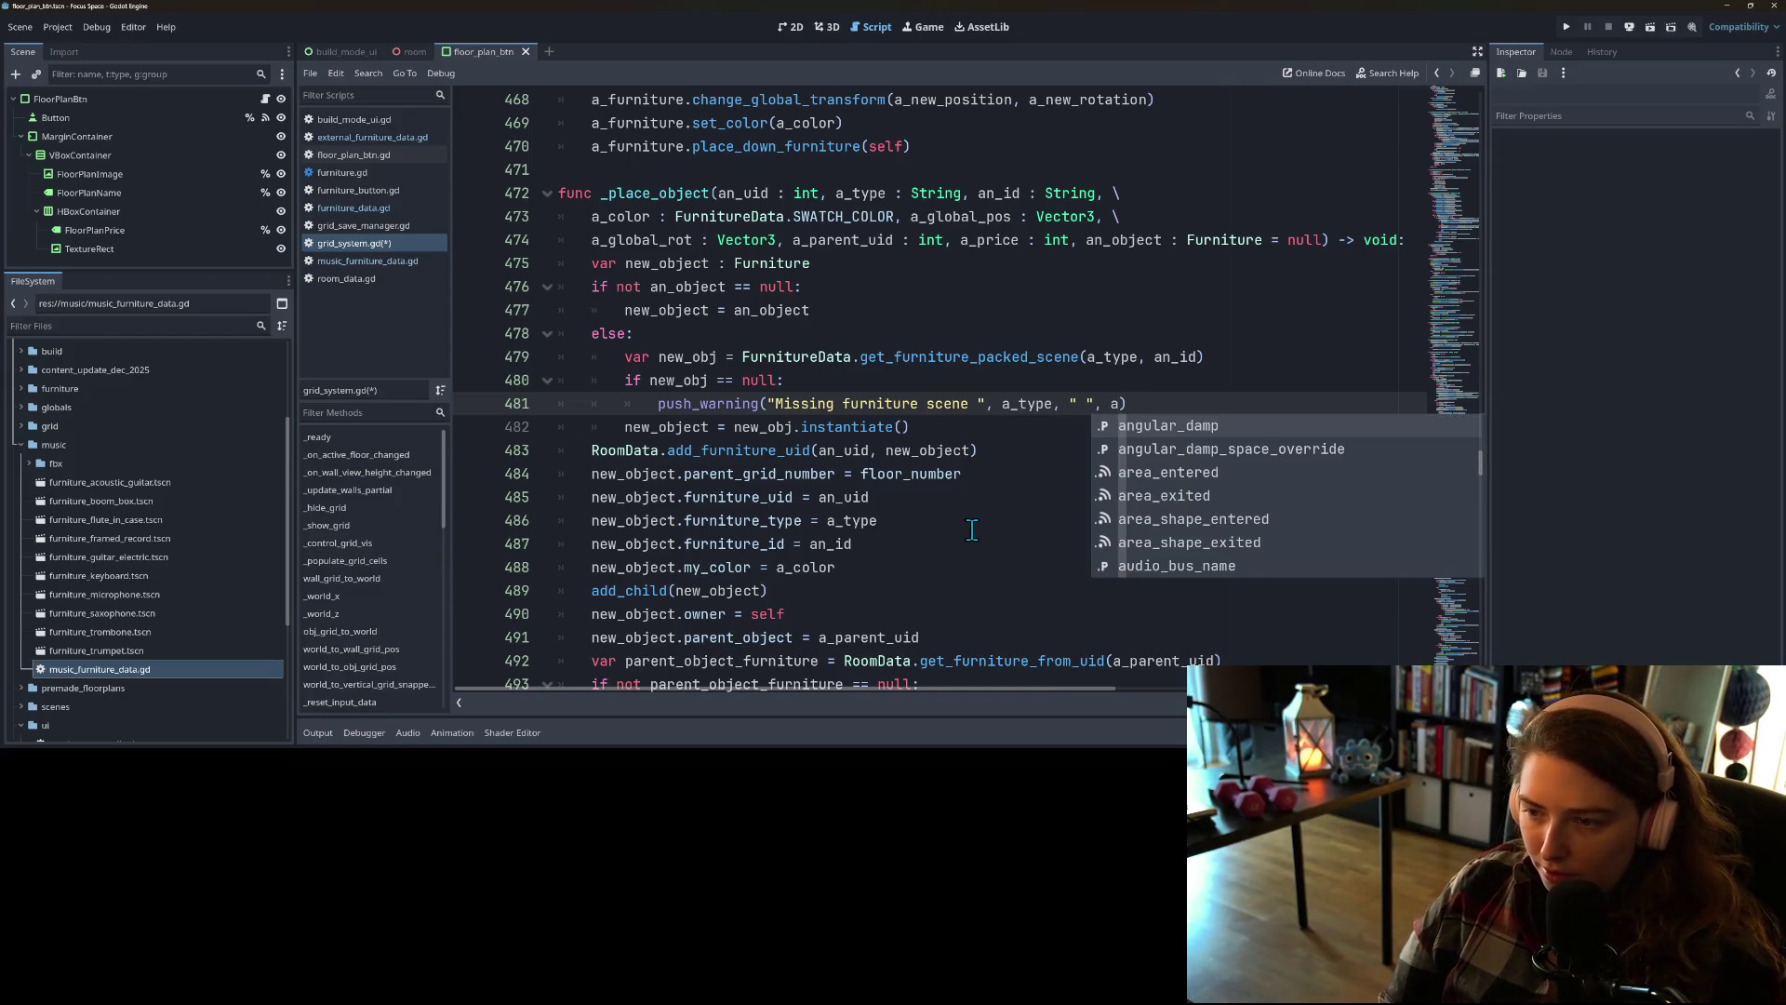
{"action": "type", "text": "_id"}
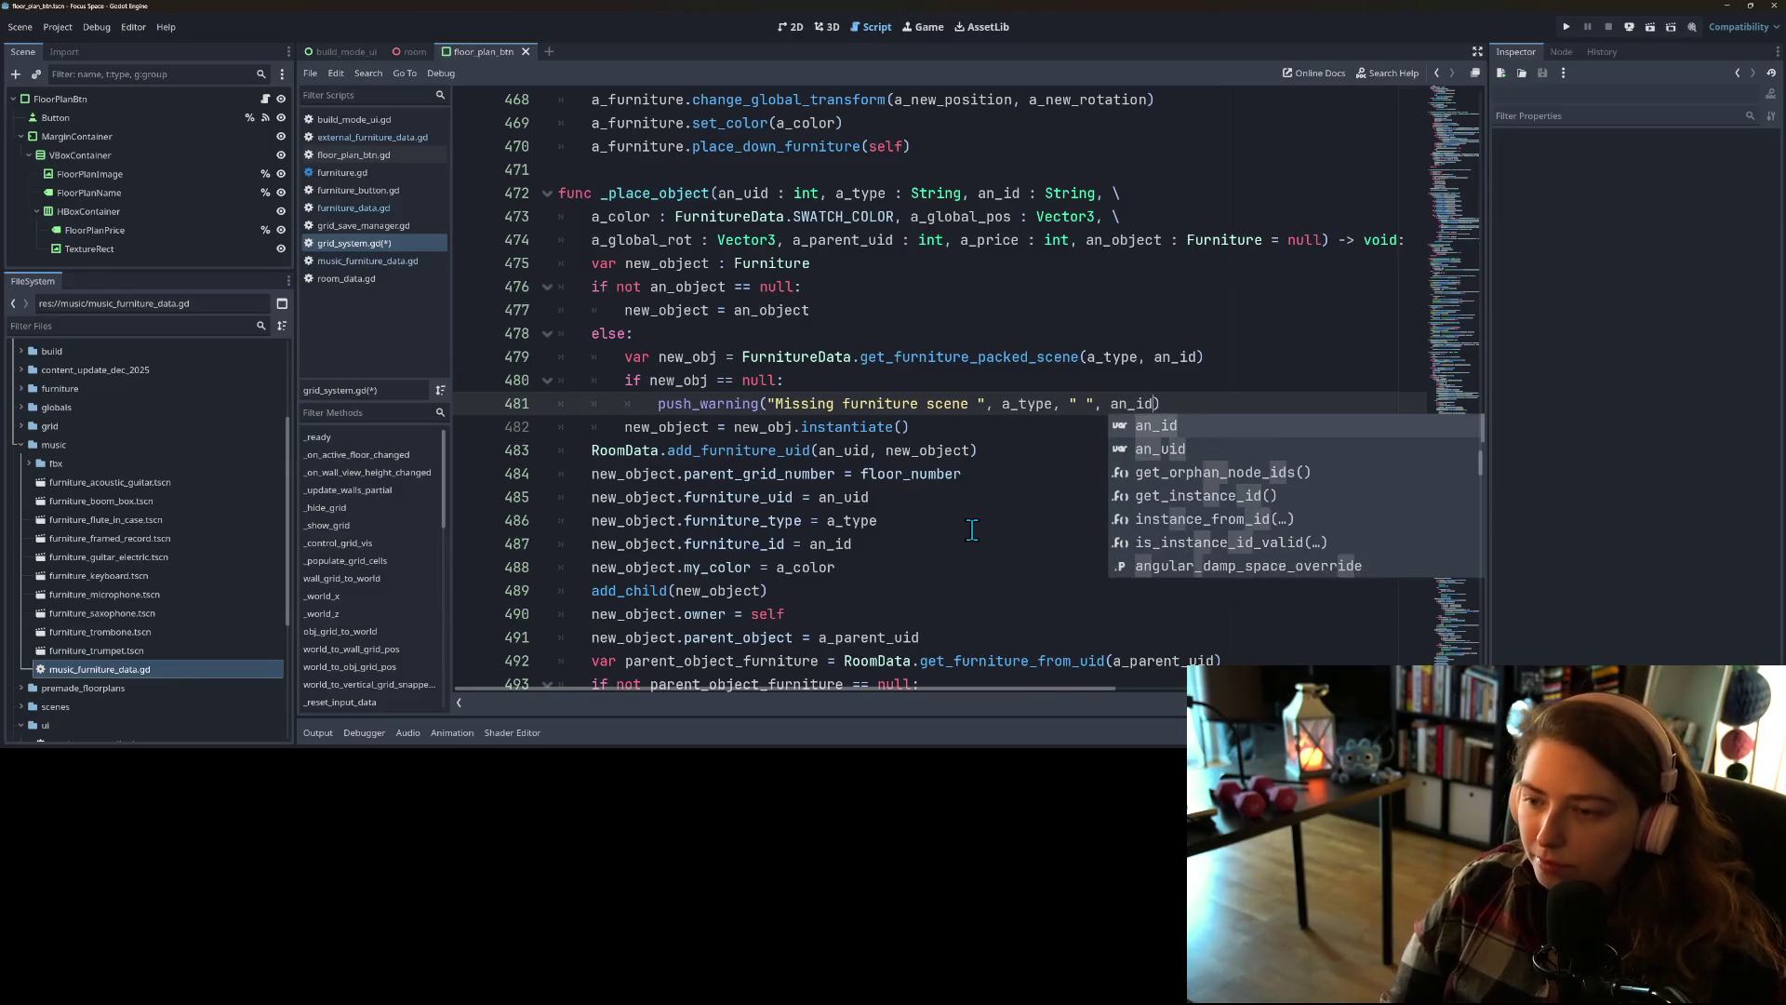
{"action": "key", "text": "ctrl+s"}
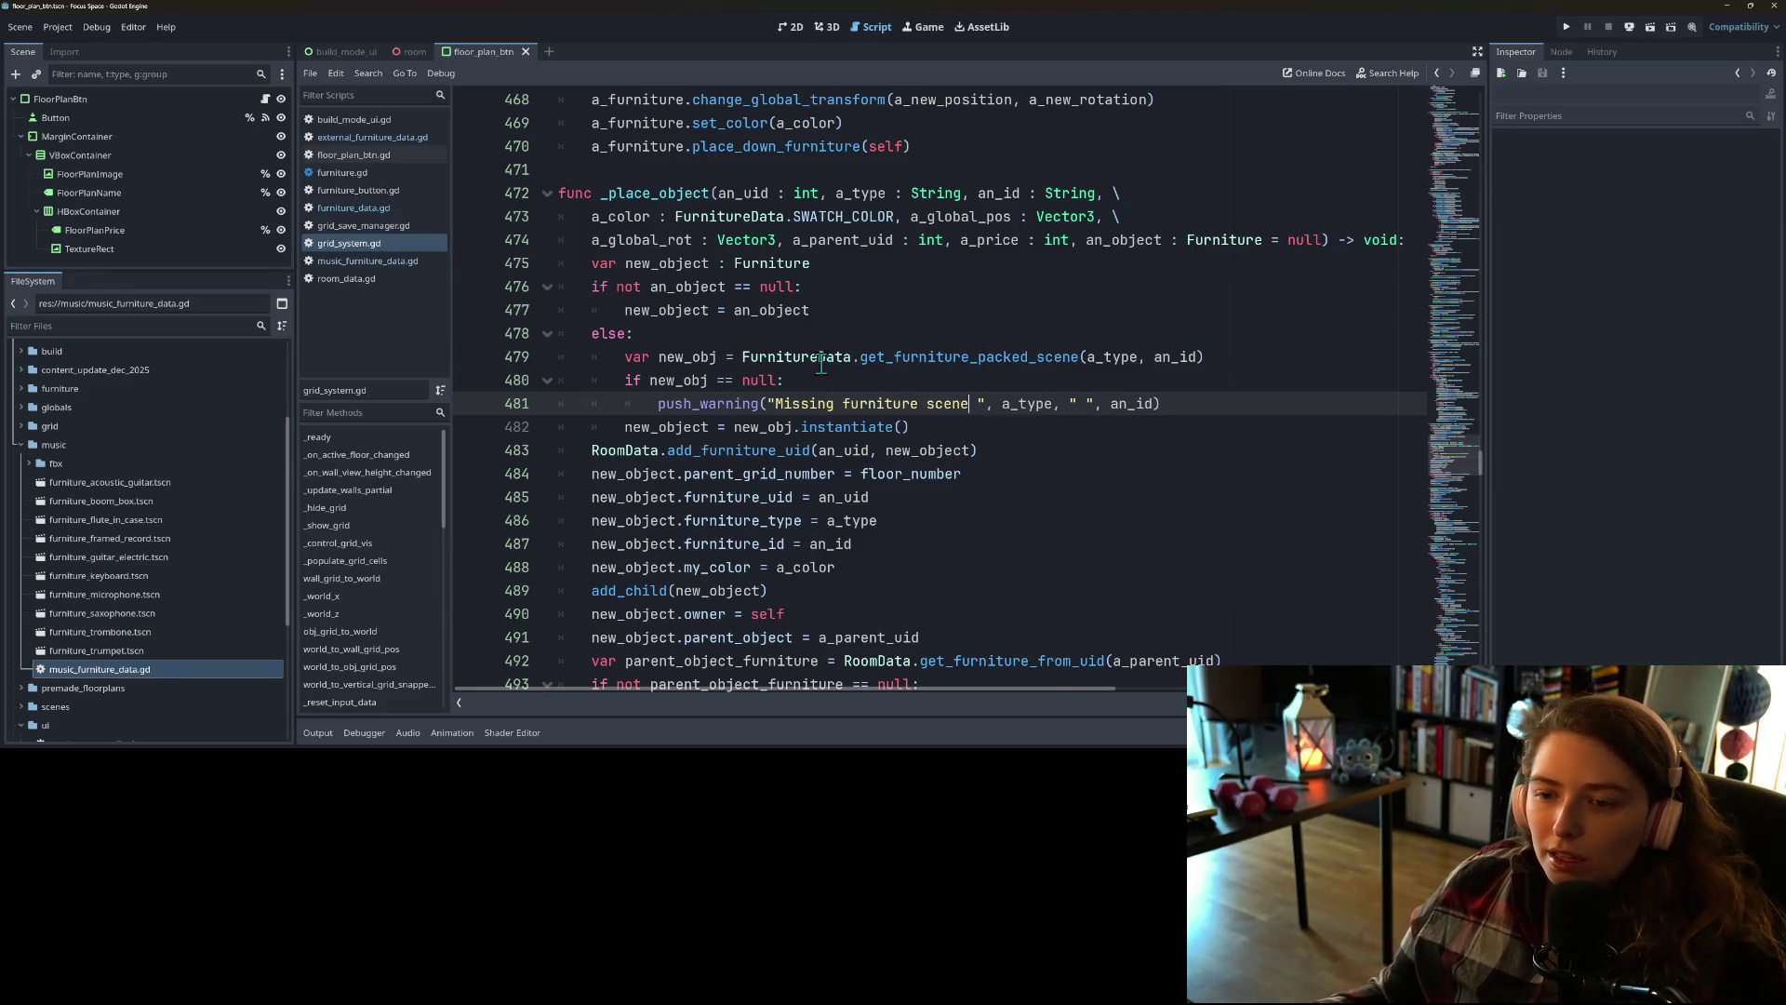
Step: Put the instantiate line under an else: branch and save
{"action": "left_click", "coordinate": [703, 362]}
{"action": "double_click", "coordinate": [682, 381]}
{"action": "left_click", "coordinate": [698, 427]}
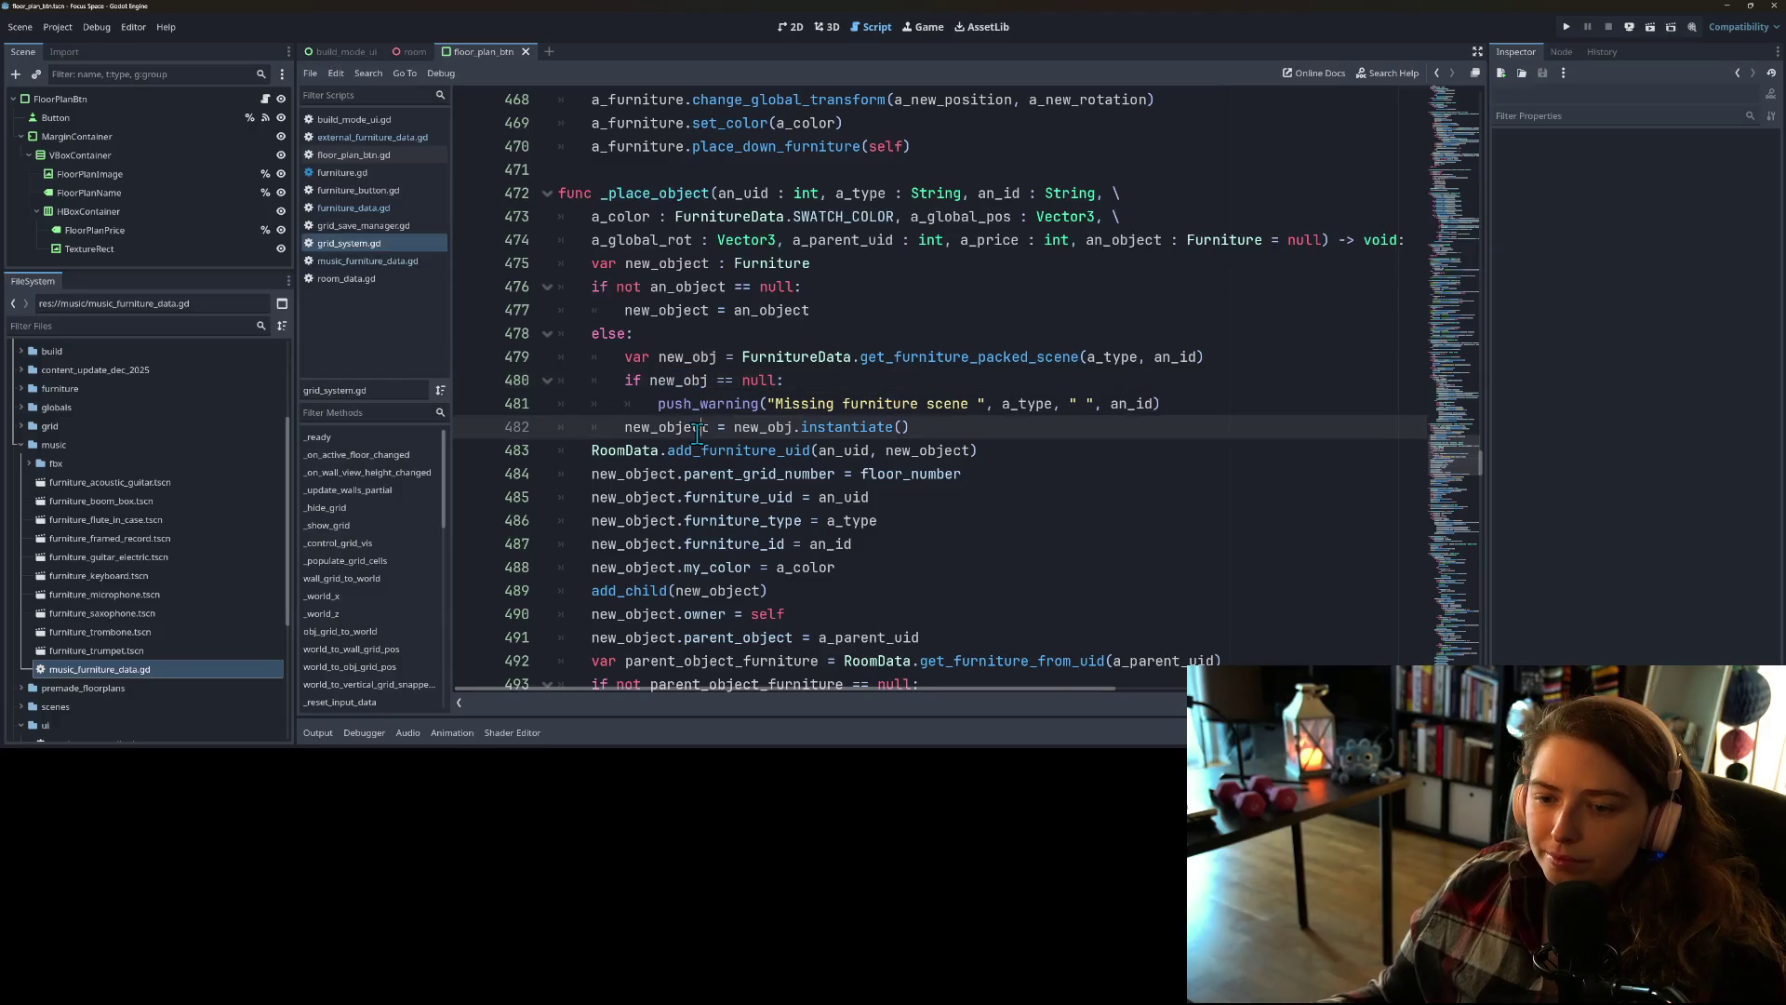
{"action": "left_click", "coordinate": [676, 407]}
{"action": "left_click_drag", "start_coordinate": [623, 428], "coordinate": [625, 441]}
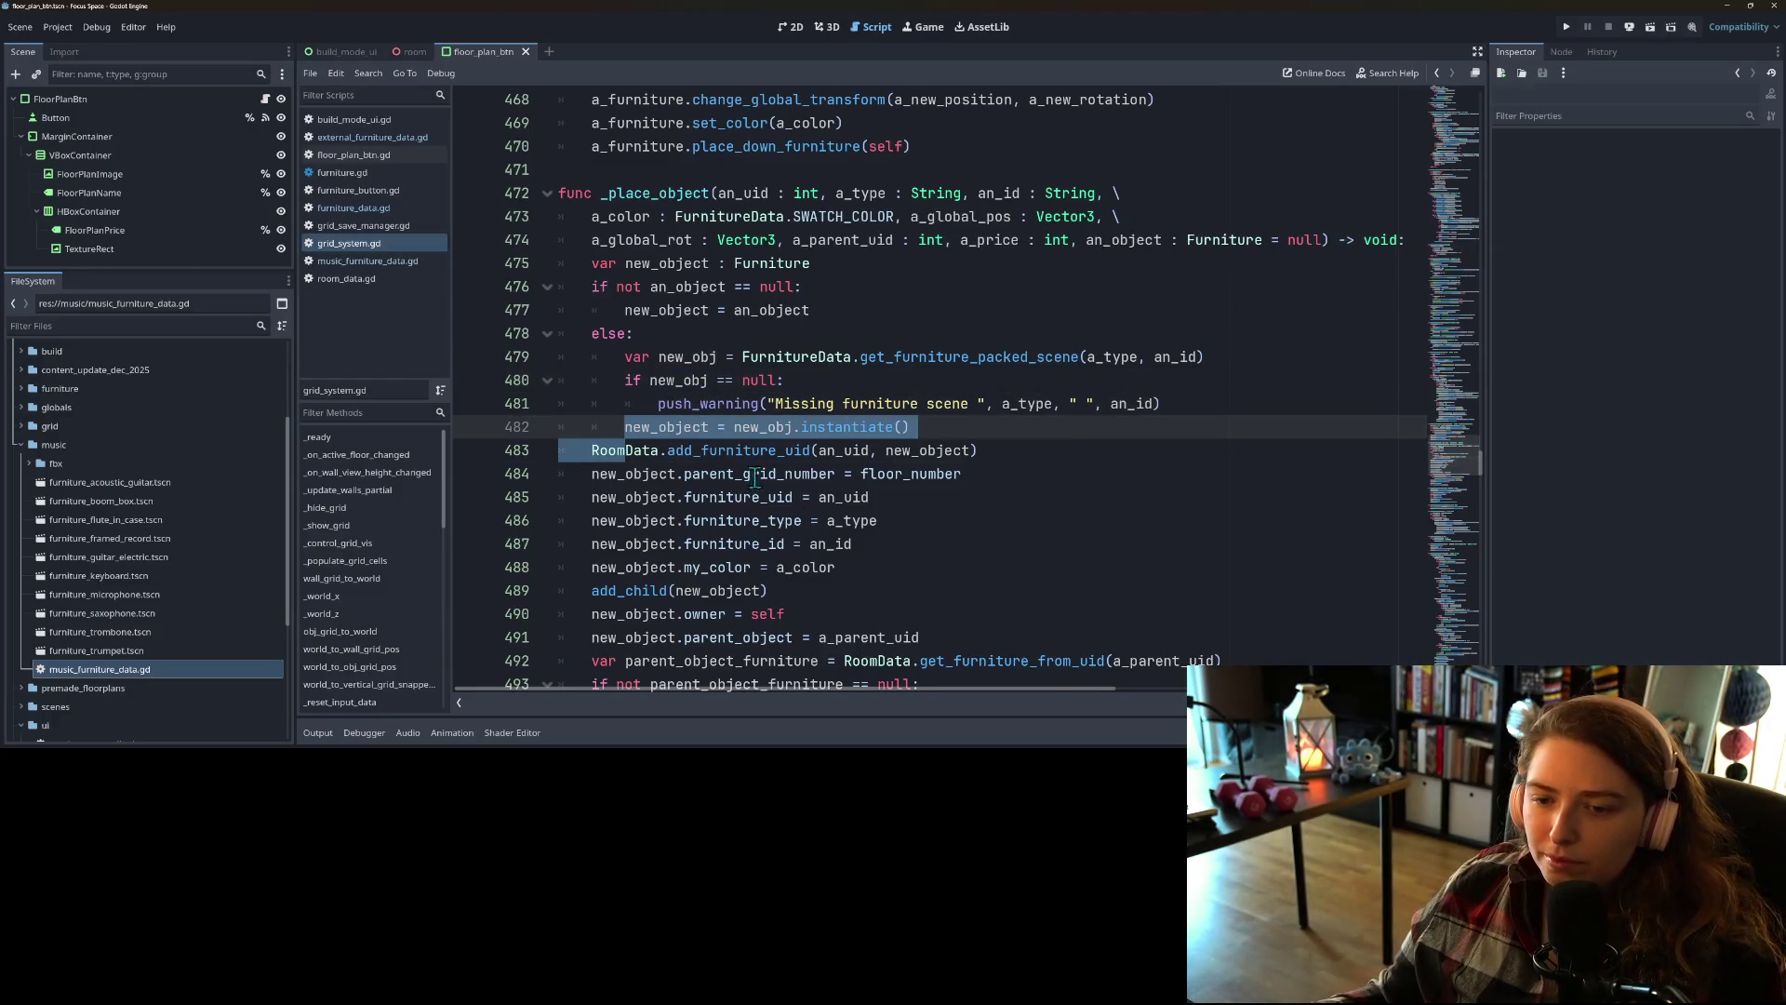
{"action": "key", "text": "Left"}
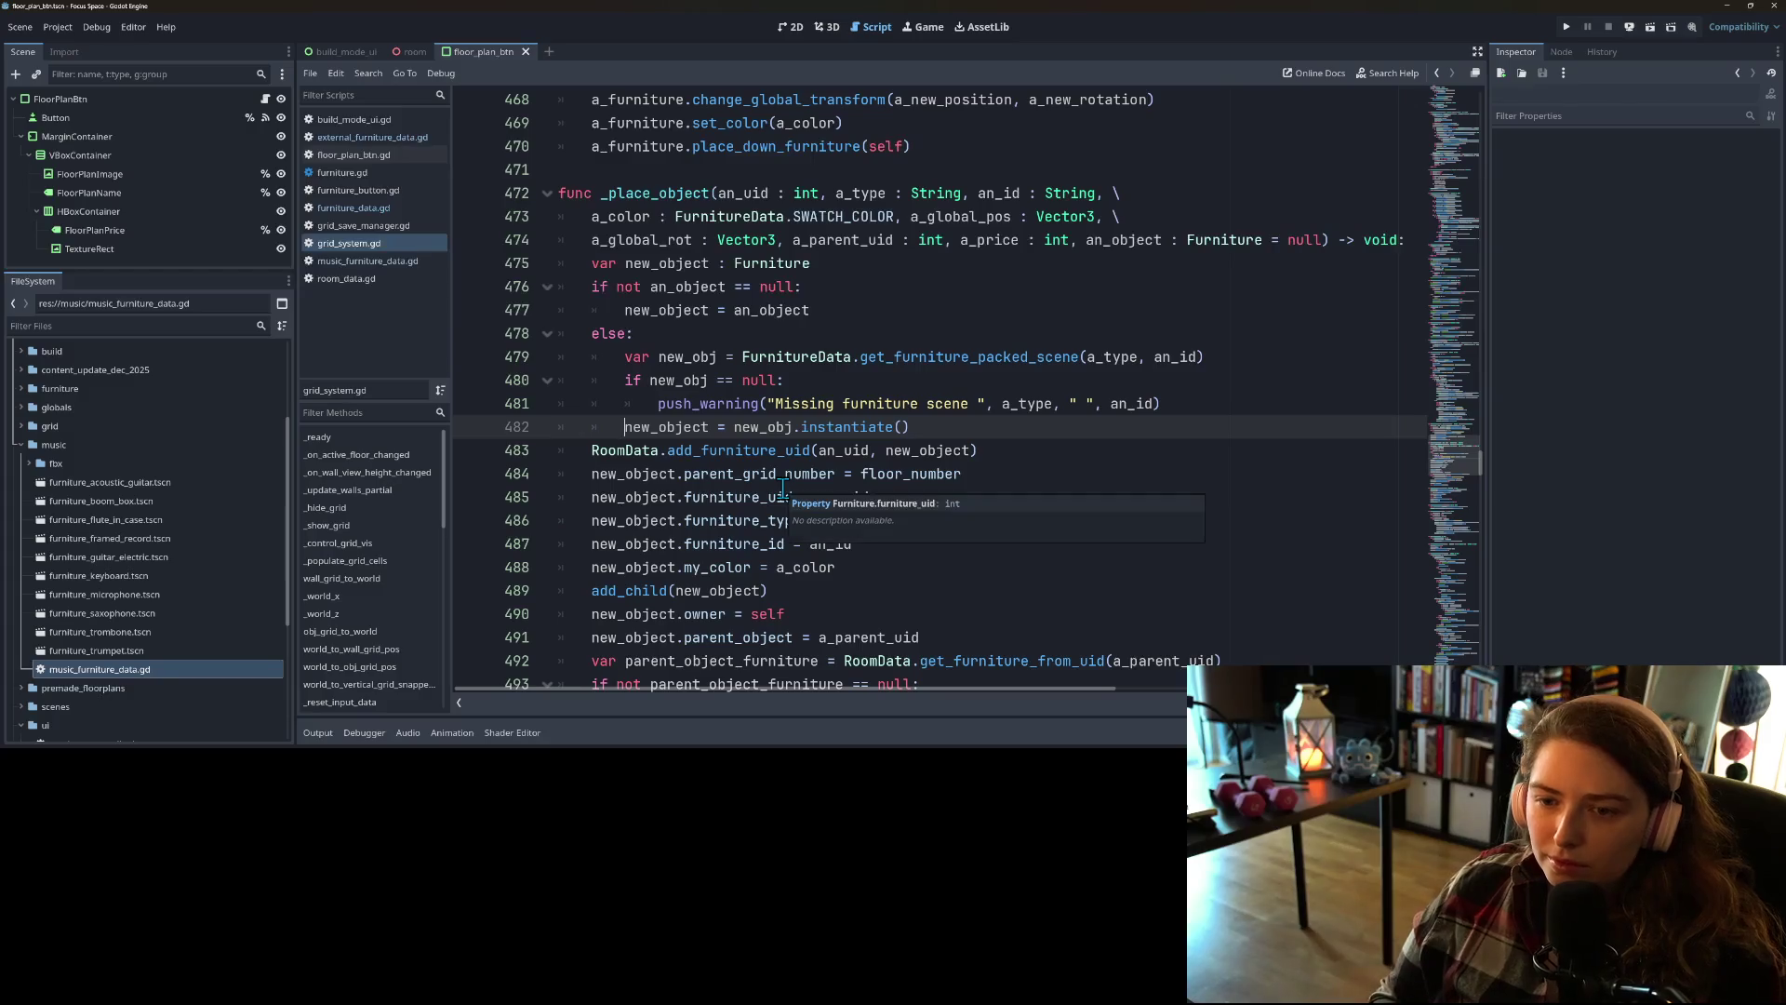
{"action": "key", "text": "Return"}
{"action": "key", "text": "Up"}
{"action": "type", "text": "else:"}
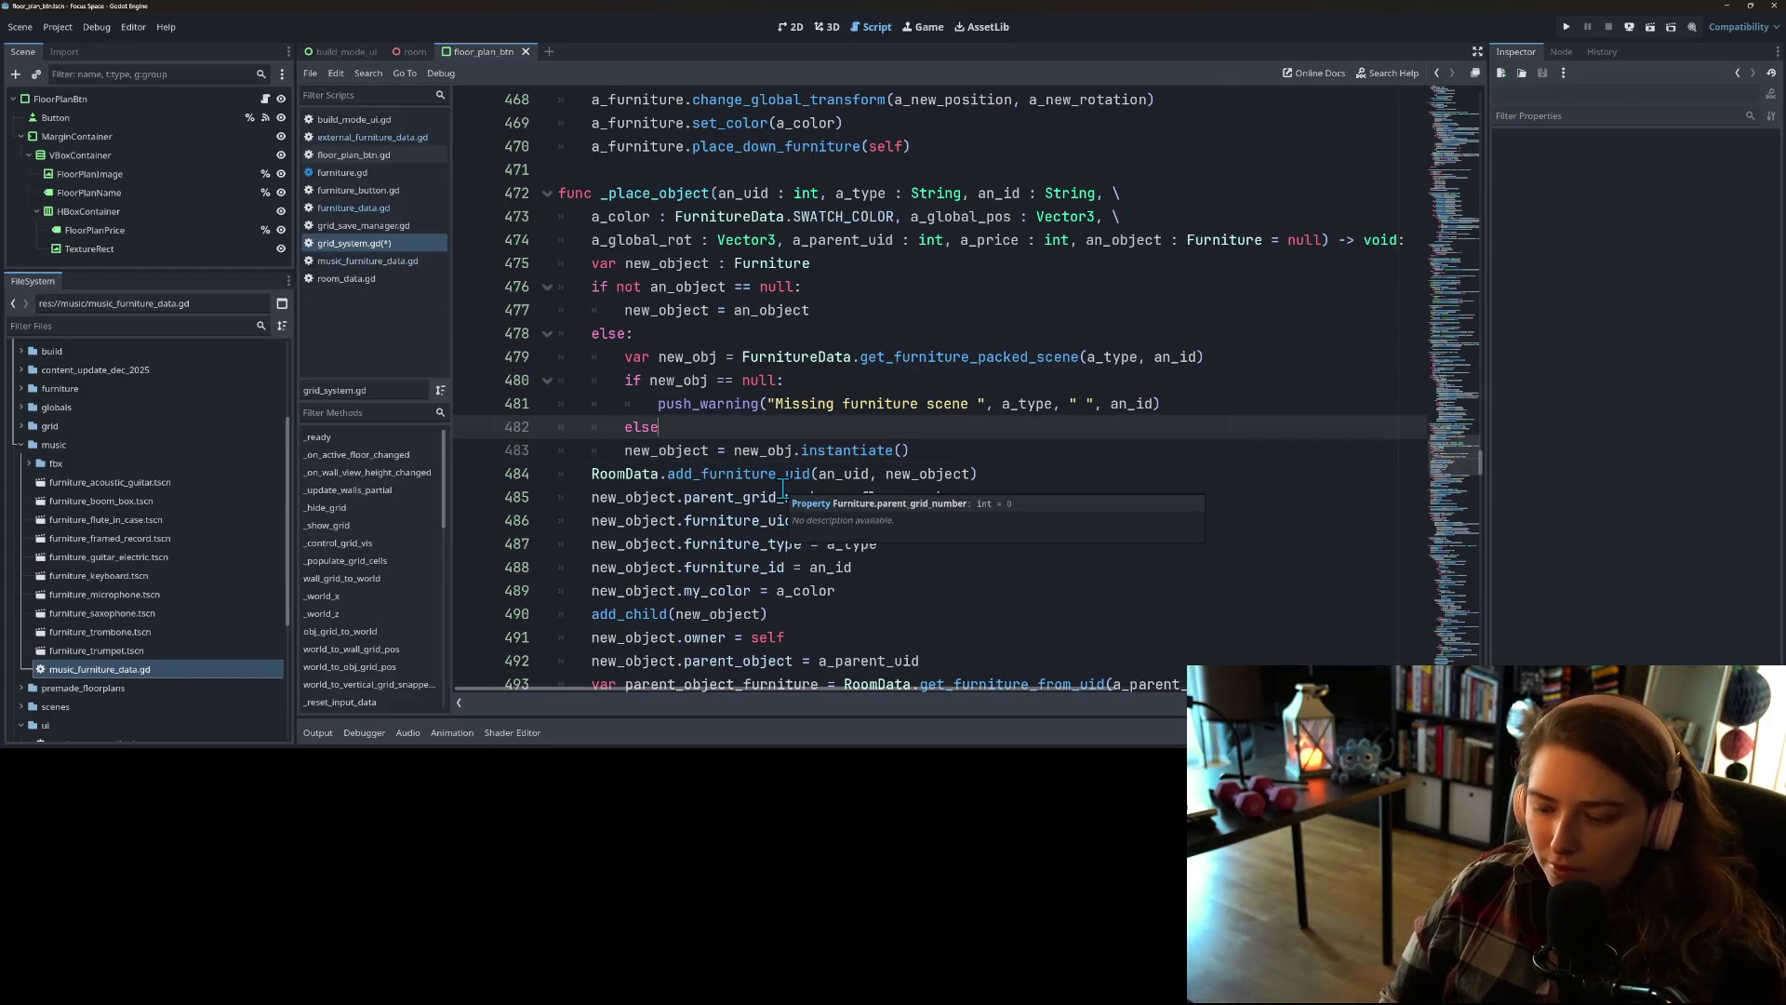
{"action": "key", "text": "Down"}
{"action": "key", "text": "Home"}
{"action": "key", "text": "Tab"}
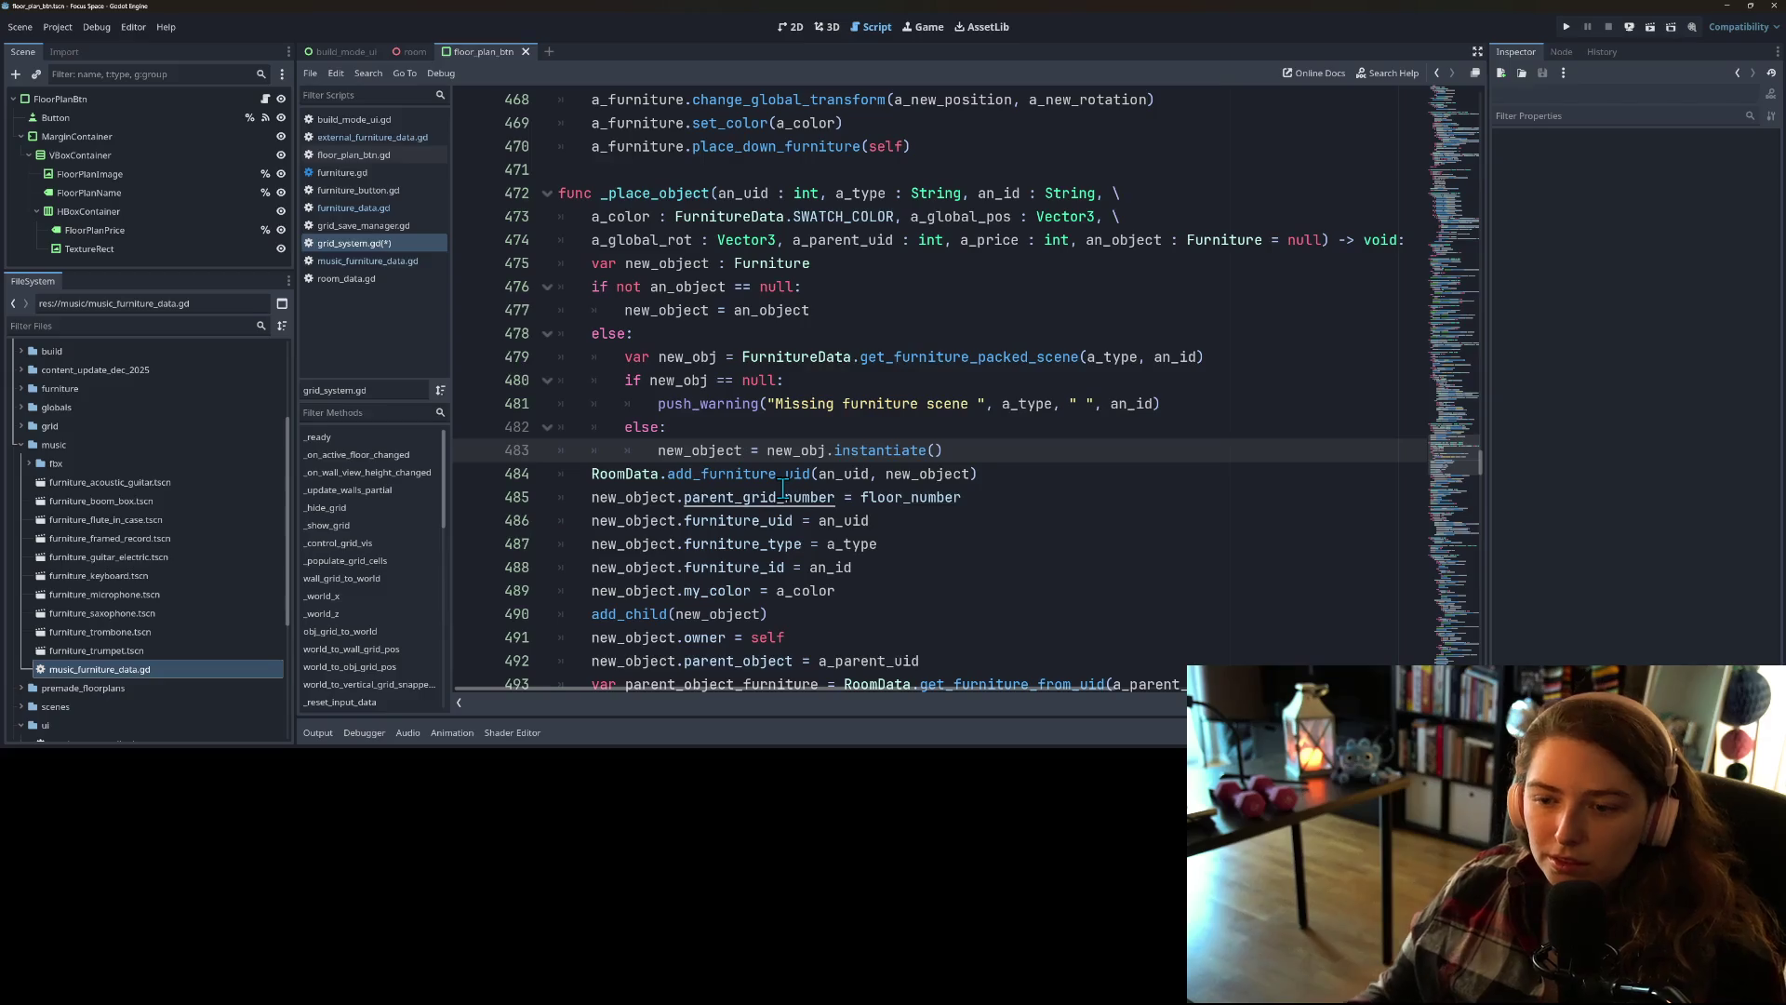
{"action": "key", "text": "ctrl+s"}
Step: Remove the else: line, add a return after the warning, and save
{"action": "double_click", "coordinate": [703, 450]}
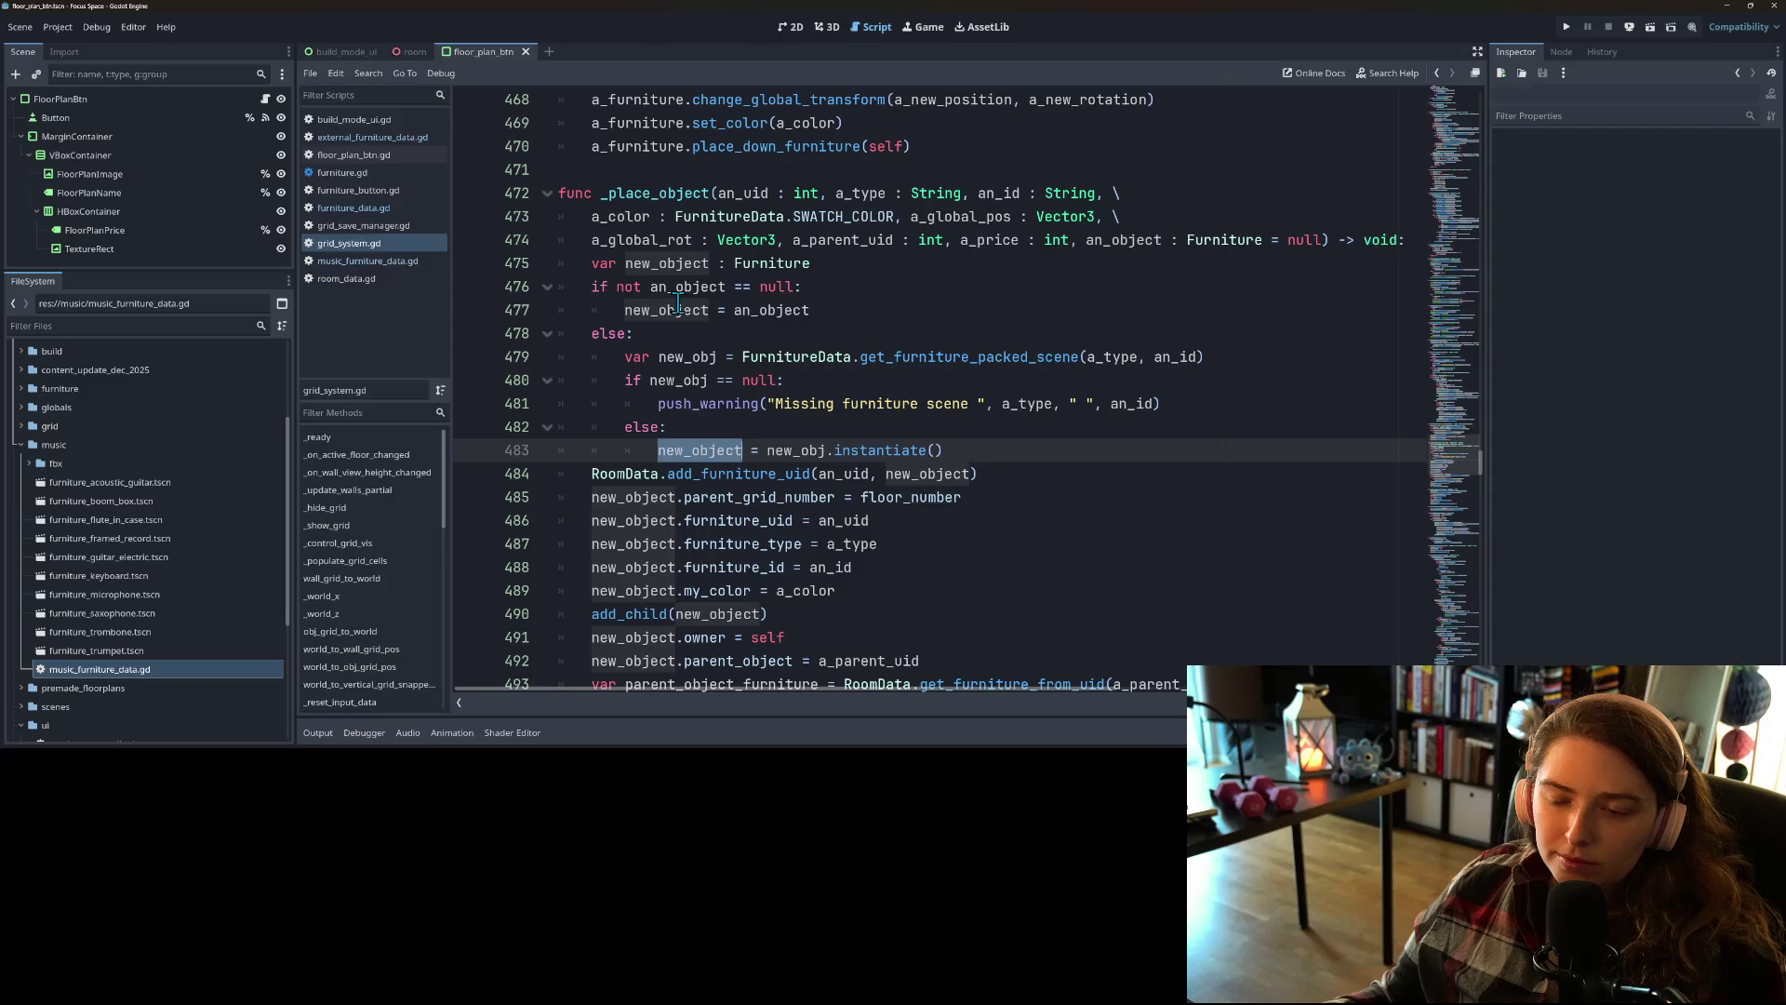
{"action": "mouse_move", "coordinate": [678, 307]}
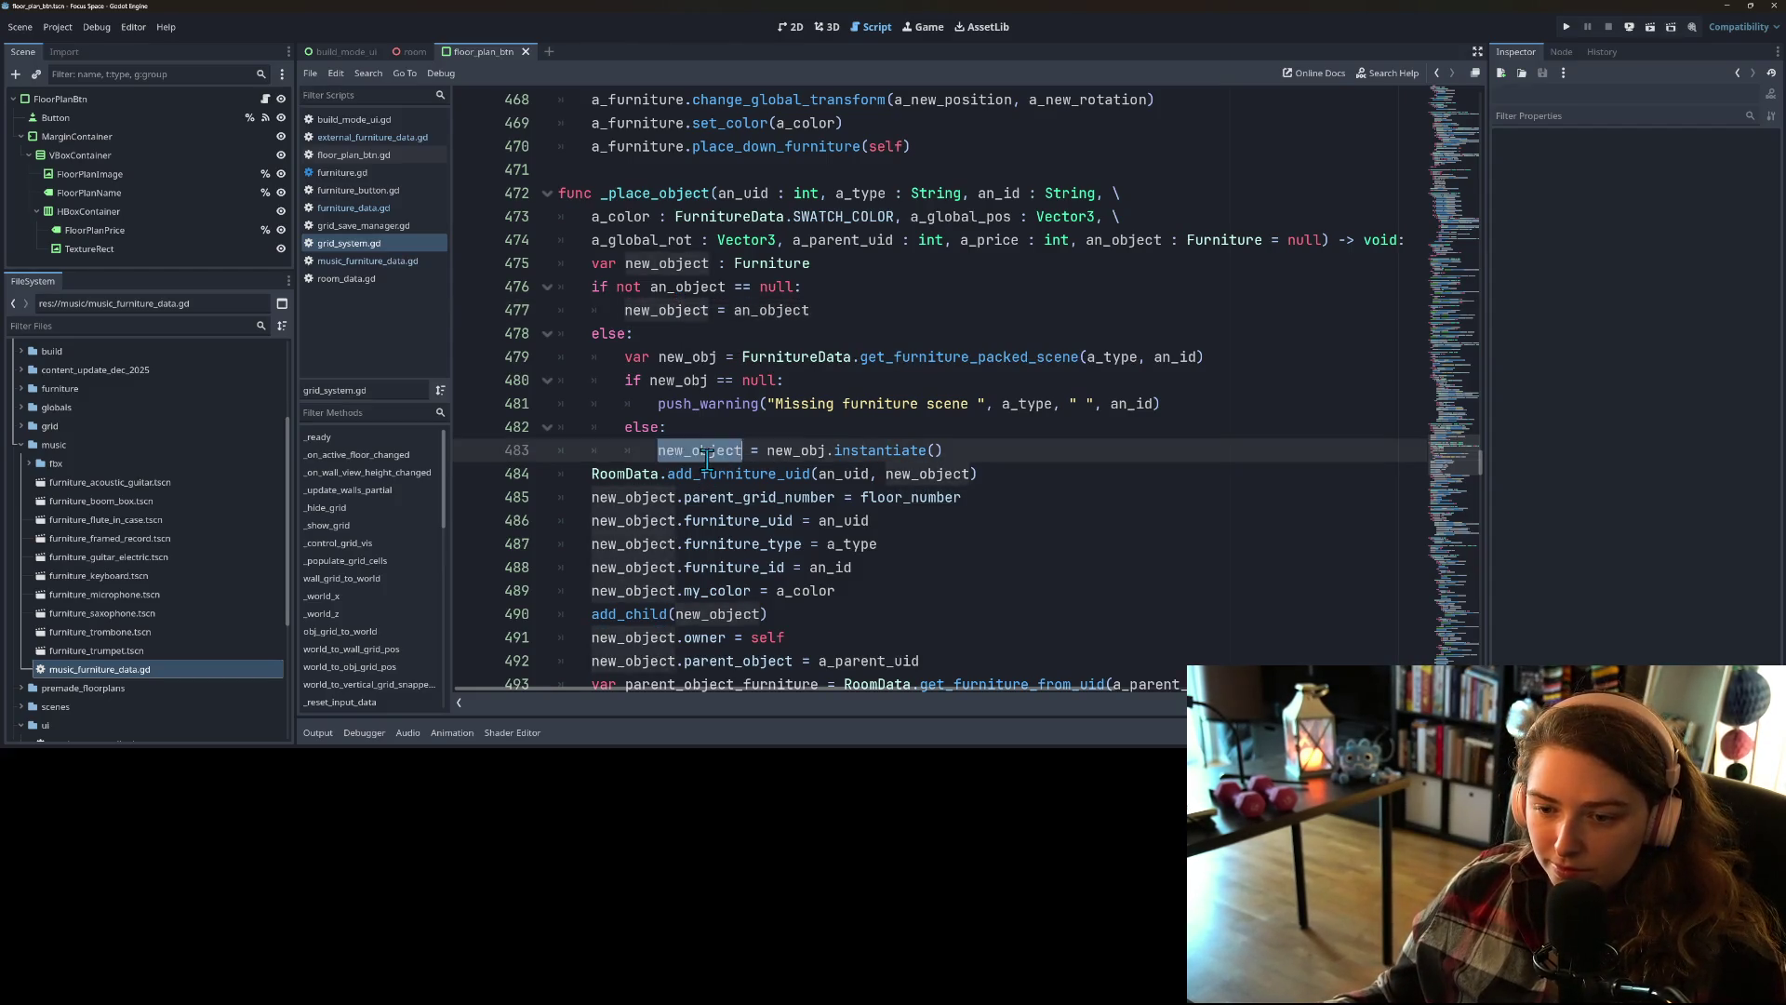
{"action": "key", "text": "shift+Up"}
{"action": "key", "text": "shift+Home"}
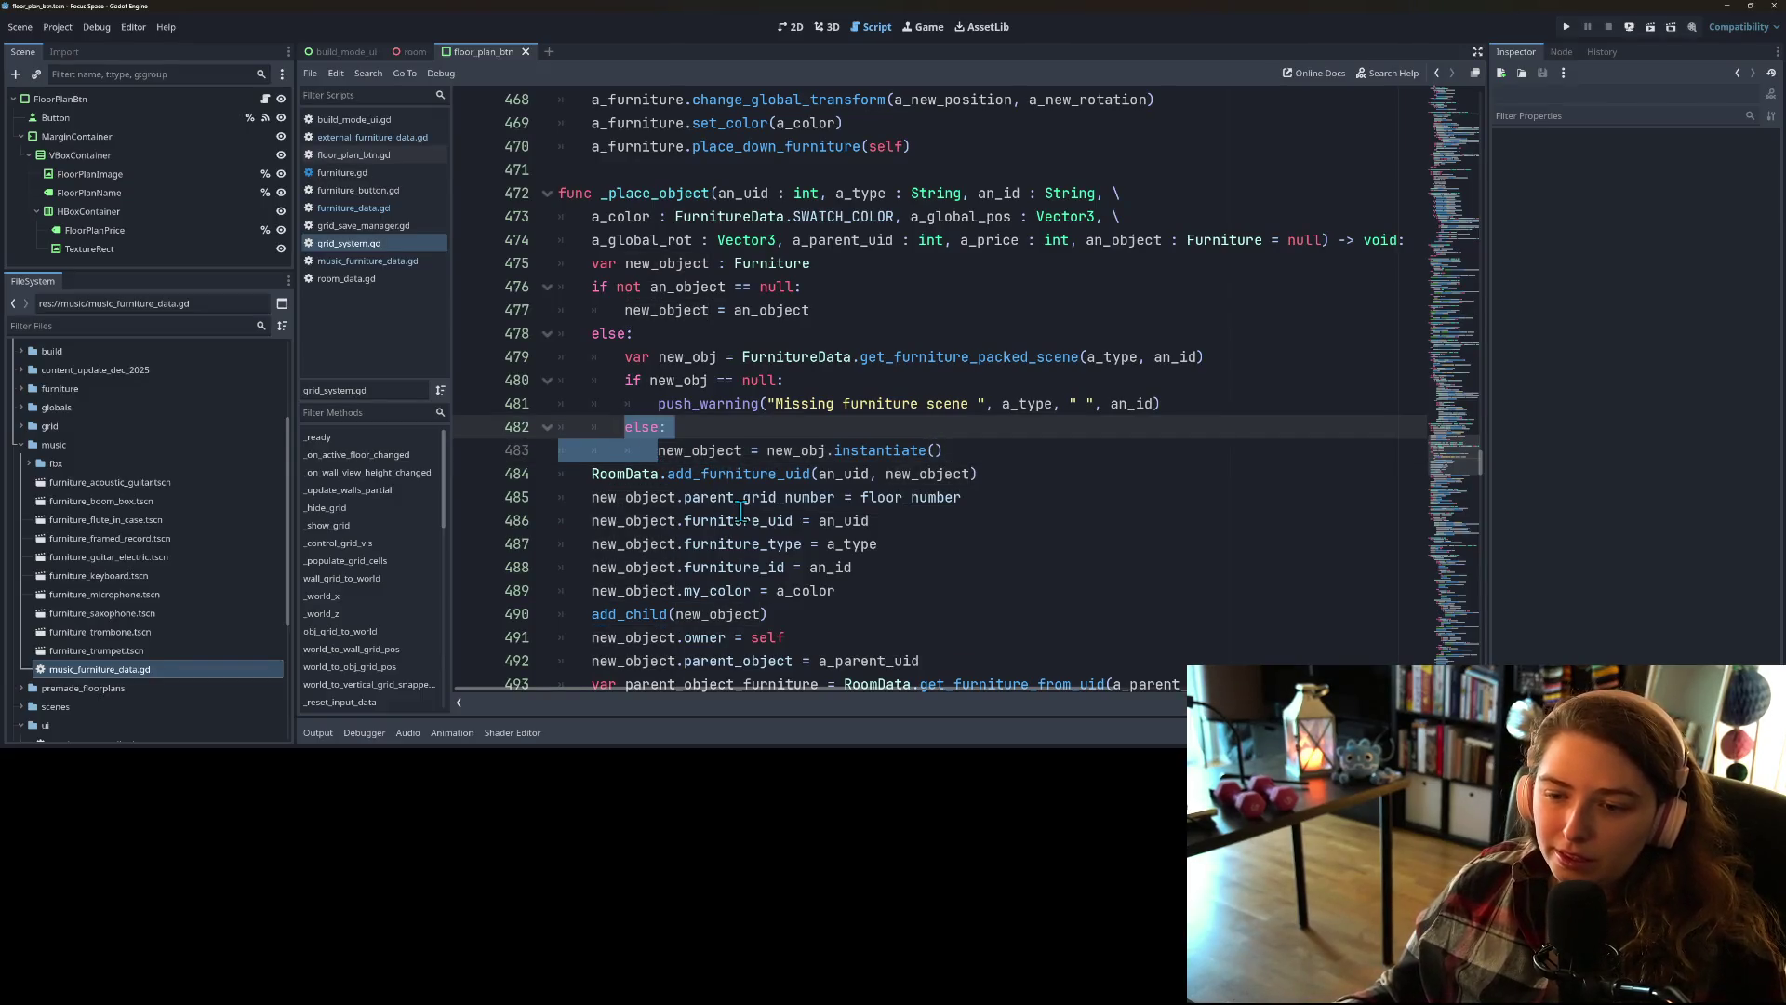
{"action": "key", "text": "BackSpace"}
{"action": "left_click", "coordinate": [1198, 410]}
{"action": "key", "text": "Return"}
{"action": "type", "text": "return"}
{"action": "key", "text": "ctrl+s"}
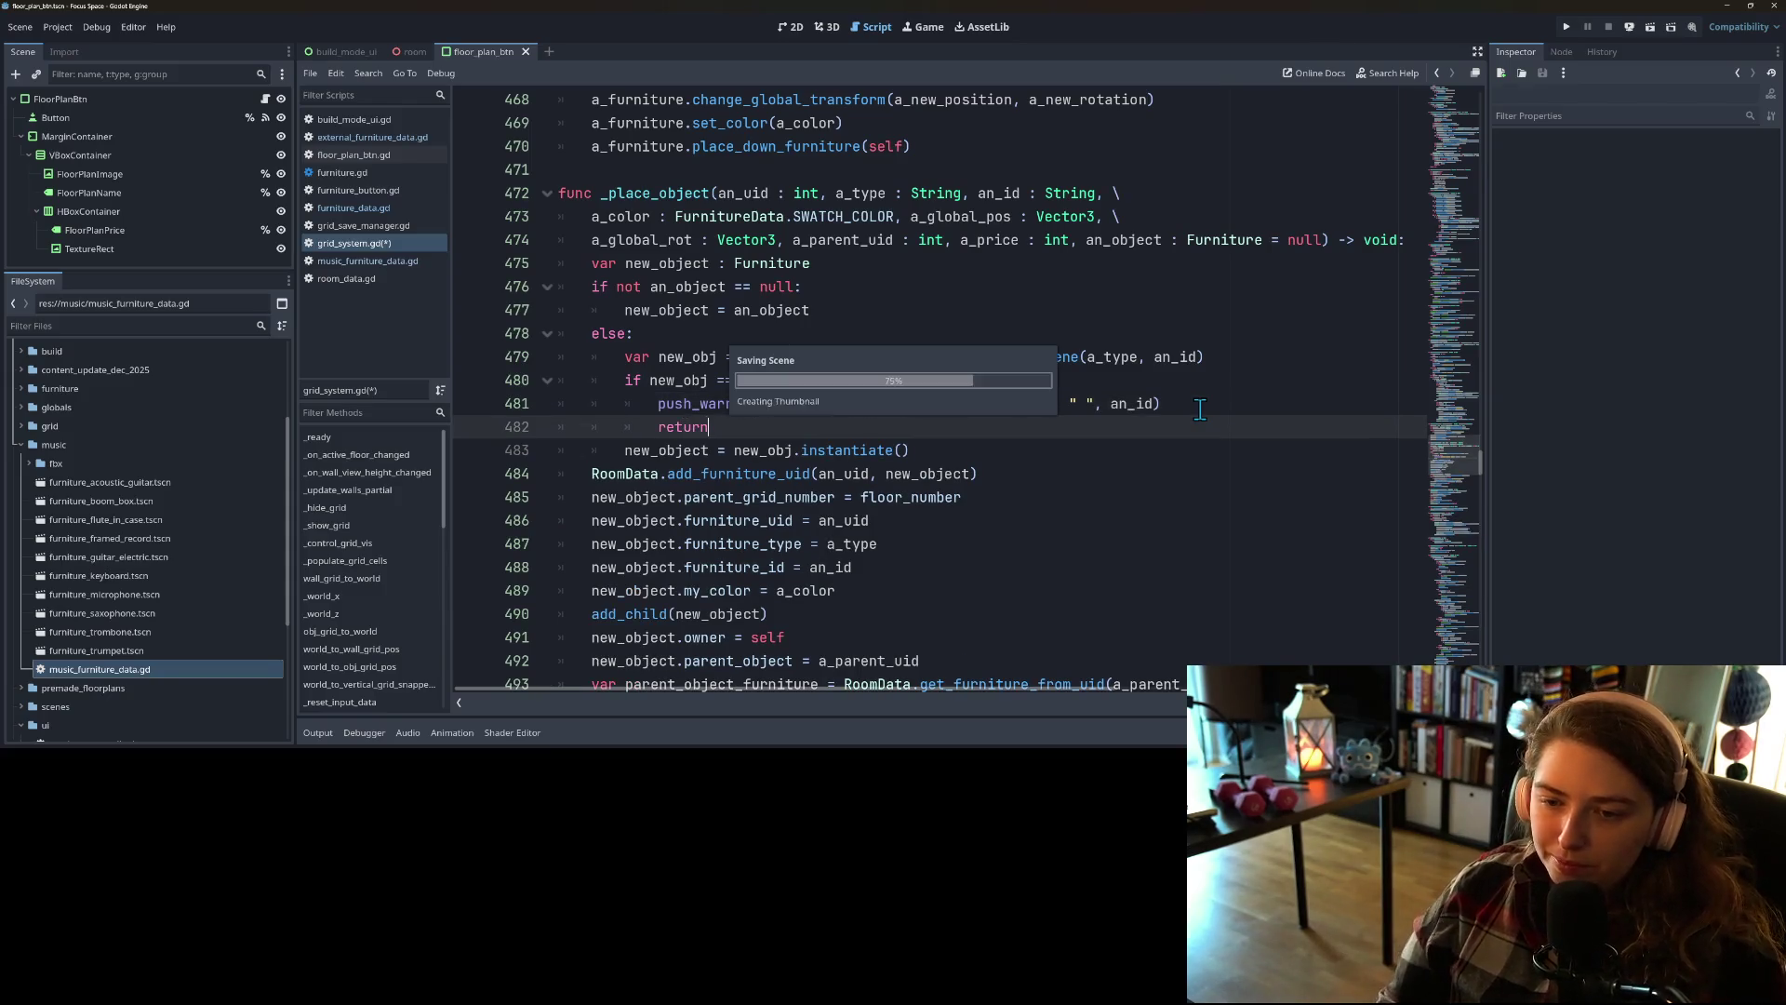
{"action": "scroll", "coordinate": [937, 465], "scroll_direction": "down", "scroll_amount": 3}
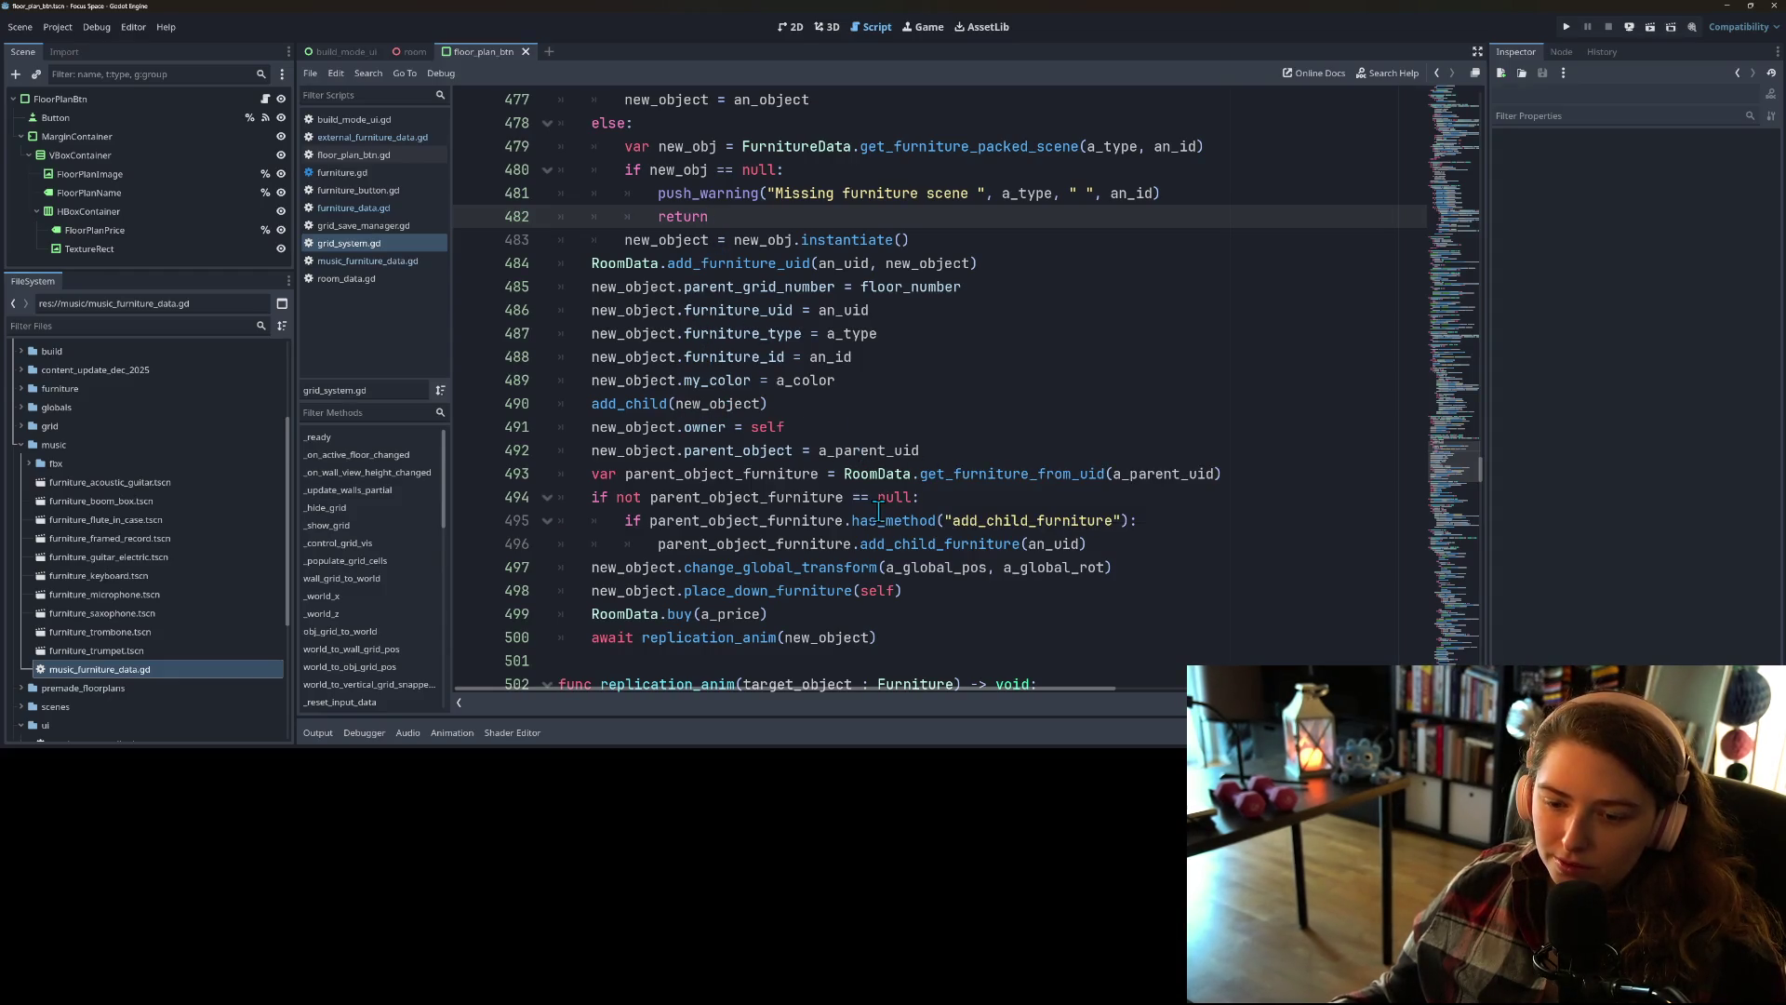
Step: Break the _place_object signature with a backslash so an_object starts its own line
{"action": "scroll", "coordinate": [879, 518], "scroll_direction": "up", "scroll_amount": 3}
{"action": "double_click", "coordinate": [677, 216]}
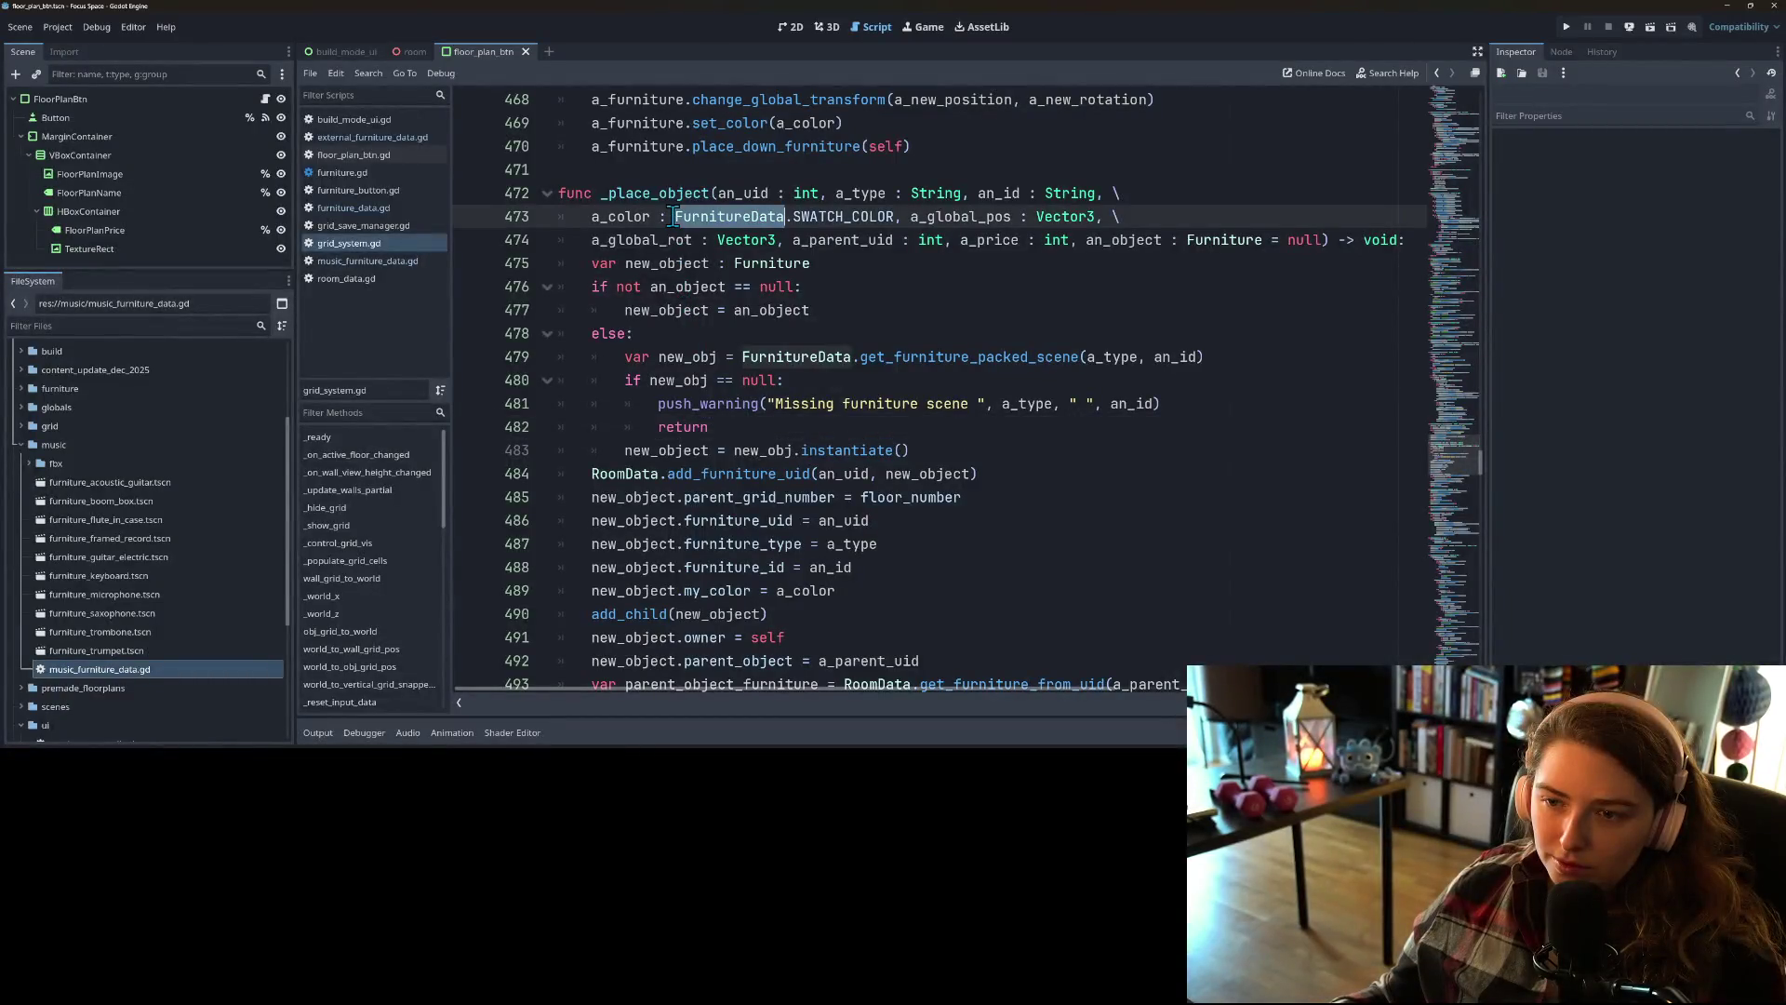
{"action": "left_click", "coordinate": [653, 197]}
{"action": "double_click", "coordinate": [653, 195]}
{"action": "mouse_move", "coordinate": [890, 687]}
{"action": "left_mouse_down"}
{"action": "mouse_move", "coordinate": [954, 684]}
{"action": "mouse_move", "coordinate": [842, 685]}
{"action": "left_mouse_up"}
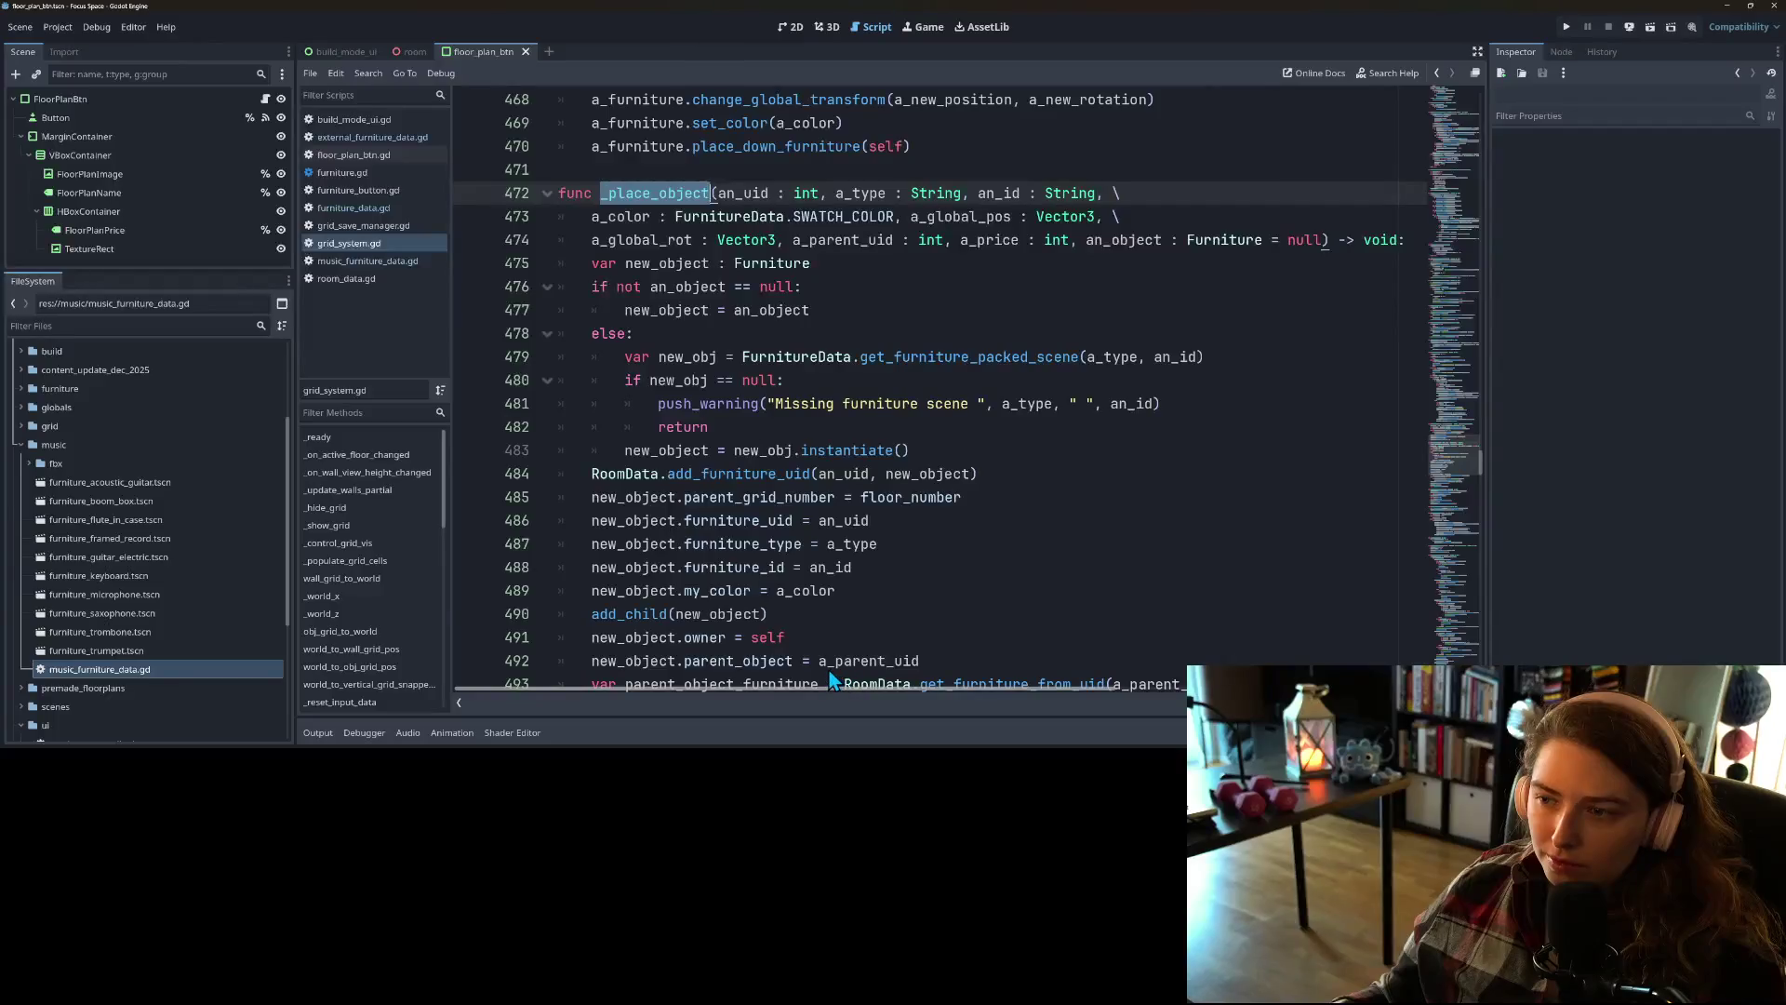
{"action": "left_click", "coordinate": [1086, 240]}
{"action": "type", "text": "\\"}
{"action": "key", "text": "Return"}
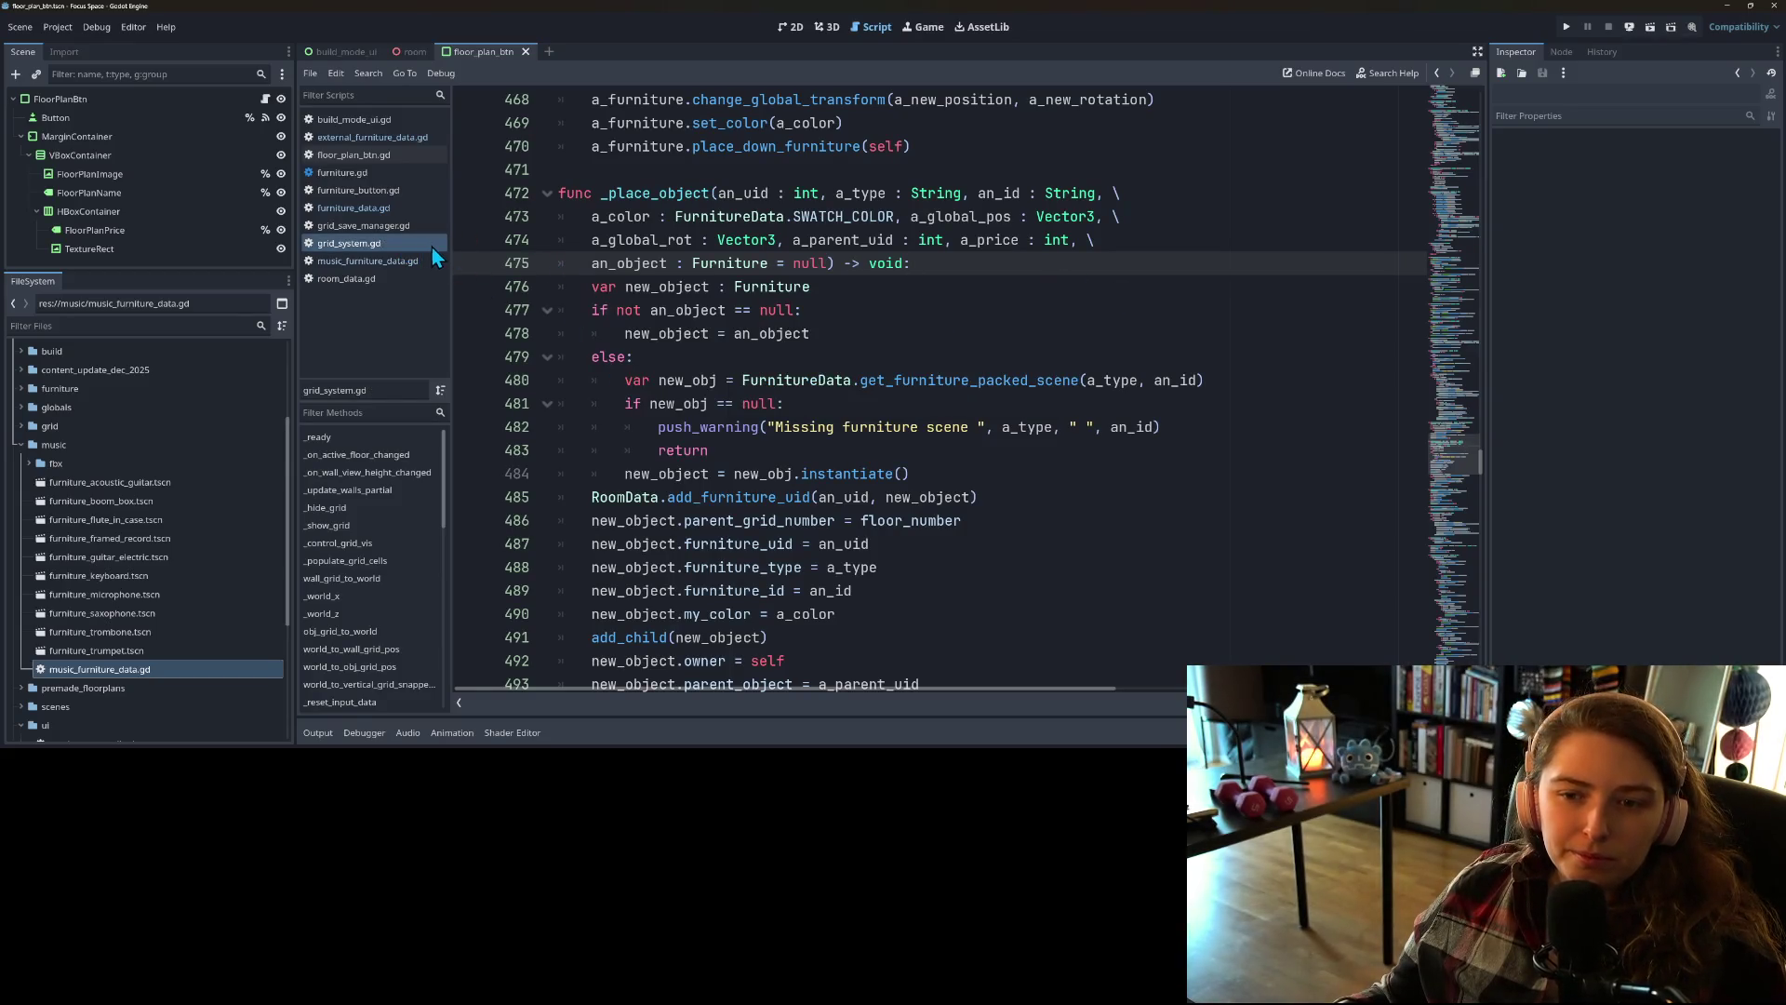
Step: Indent signature continuation lines 473–475 one extra level
{"action": "left_click_drag", "start_coordinate": [591, 216], "coordinate": [620, 265]}
{"action": "key", "text": "Tab"}
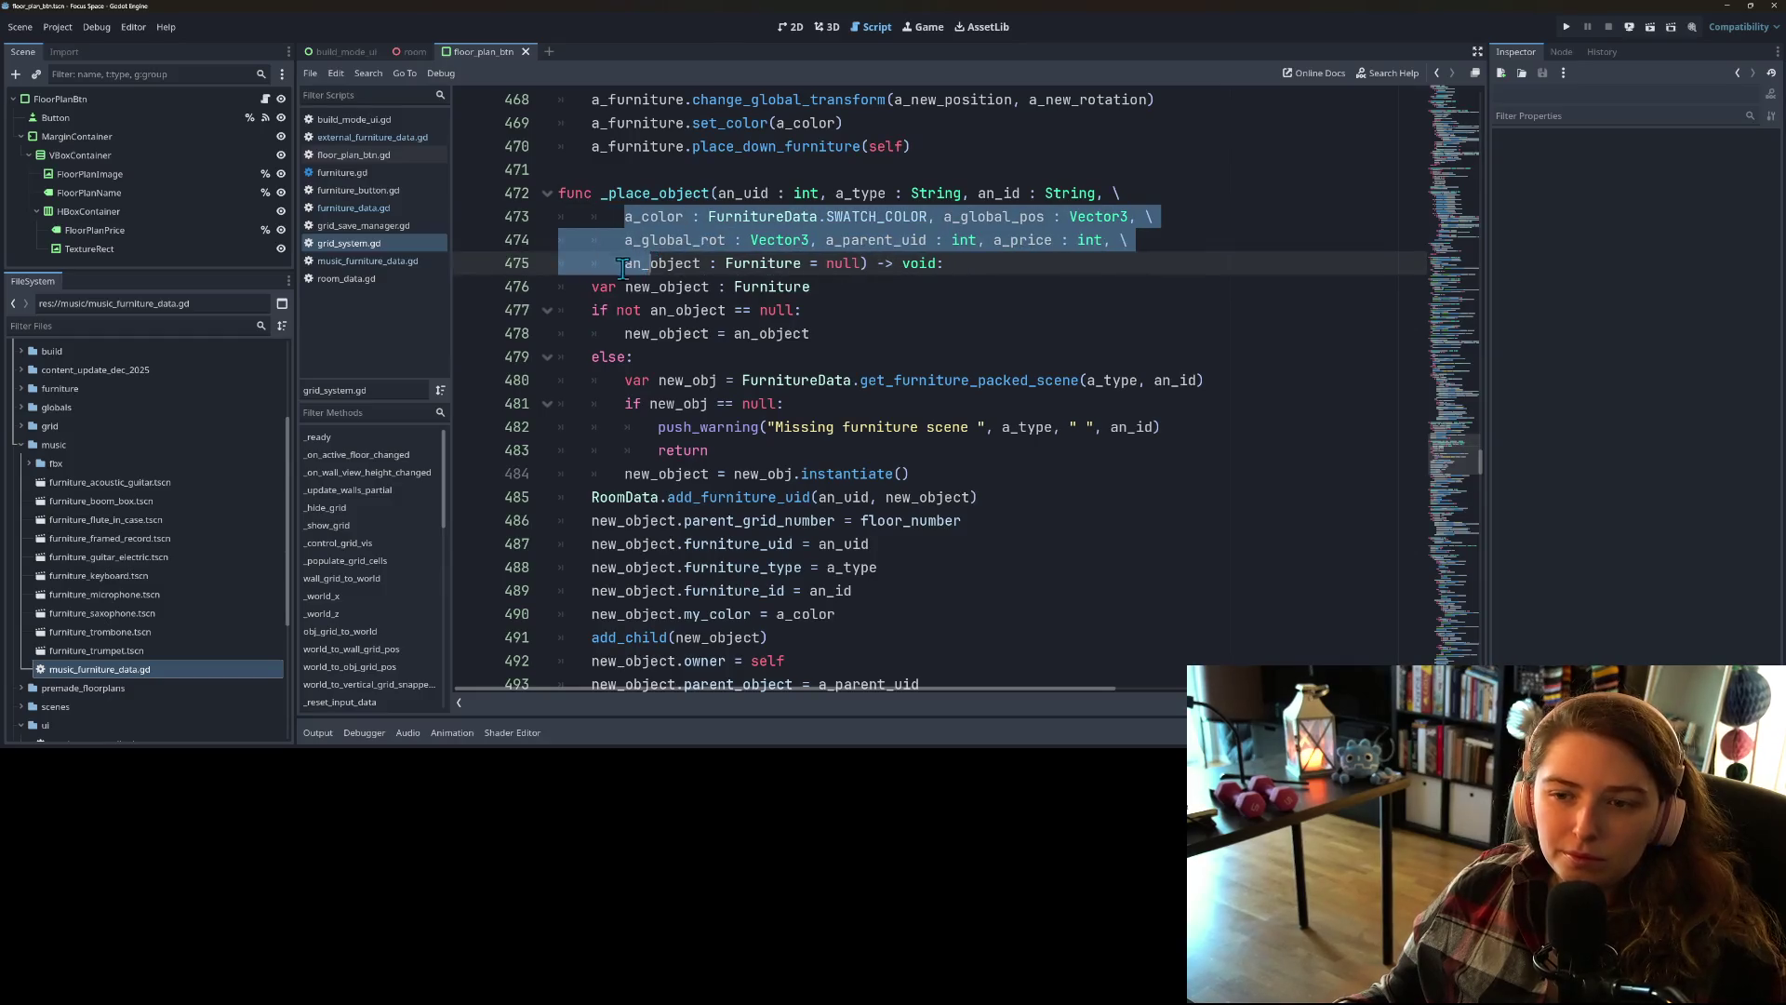
{"action": "left_click", "coordinate": [591, 333]}
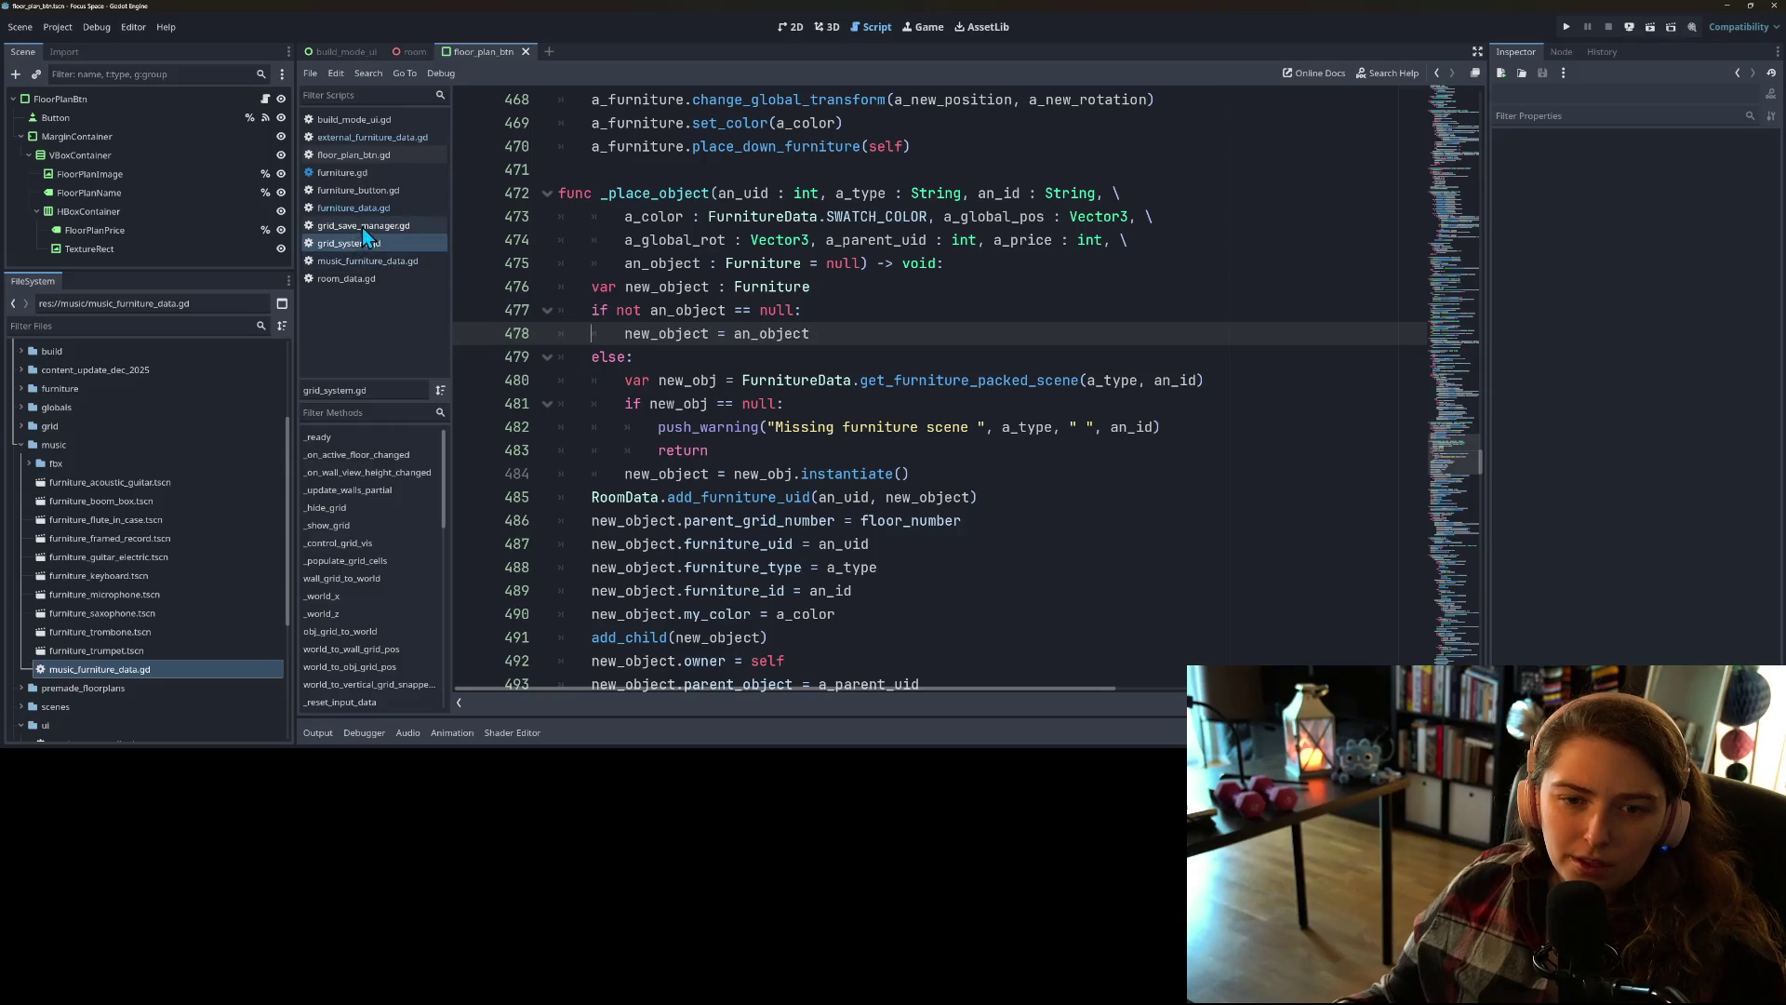
{"action": "left_click", "coordinate": [355, 283]}
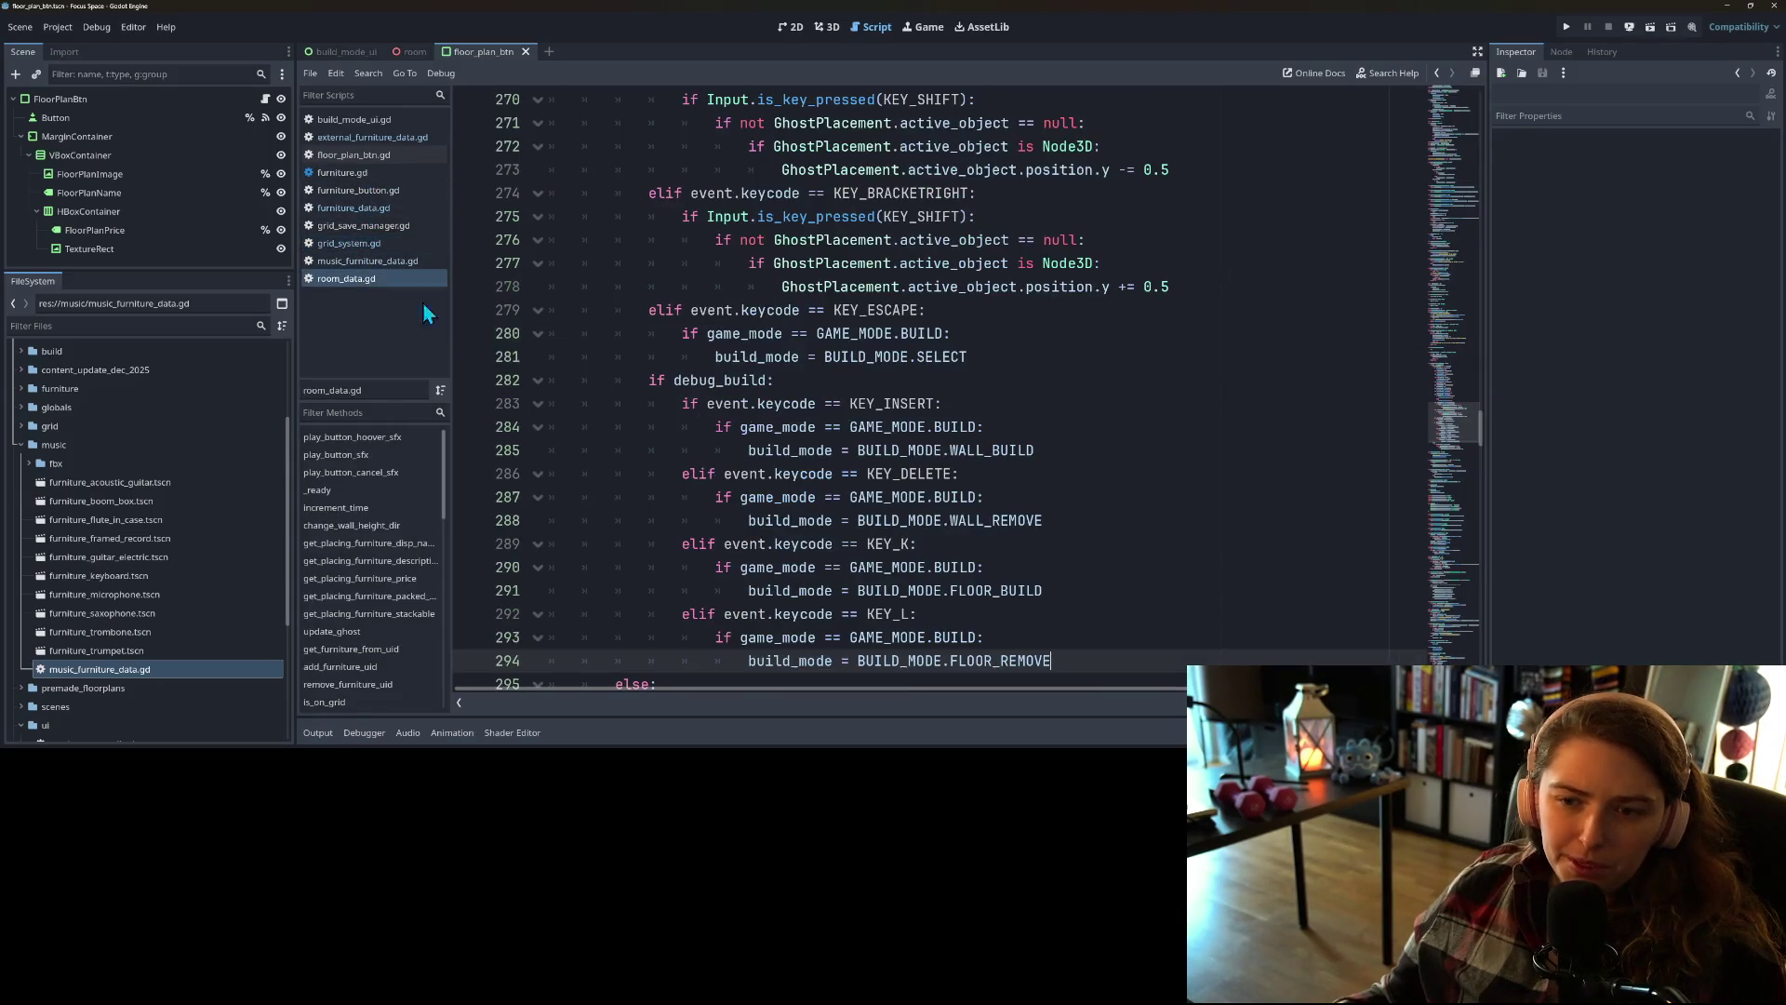
Step: Review save_build_data's write_save_file call and load_build_data's furniture_uid_counter check and read_save_file call
{"action": "scroll", "coordinate": [1083, 644], "scroll_direction": "down", "scroll_amount": 3}
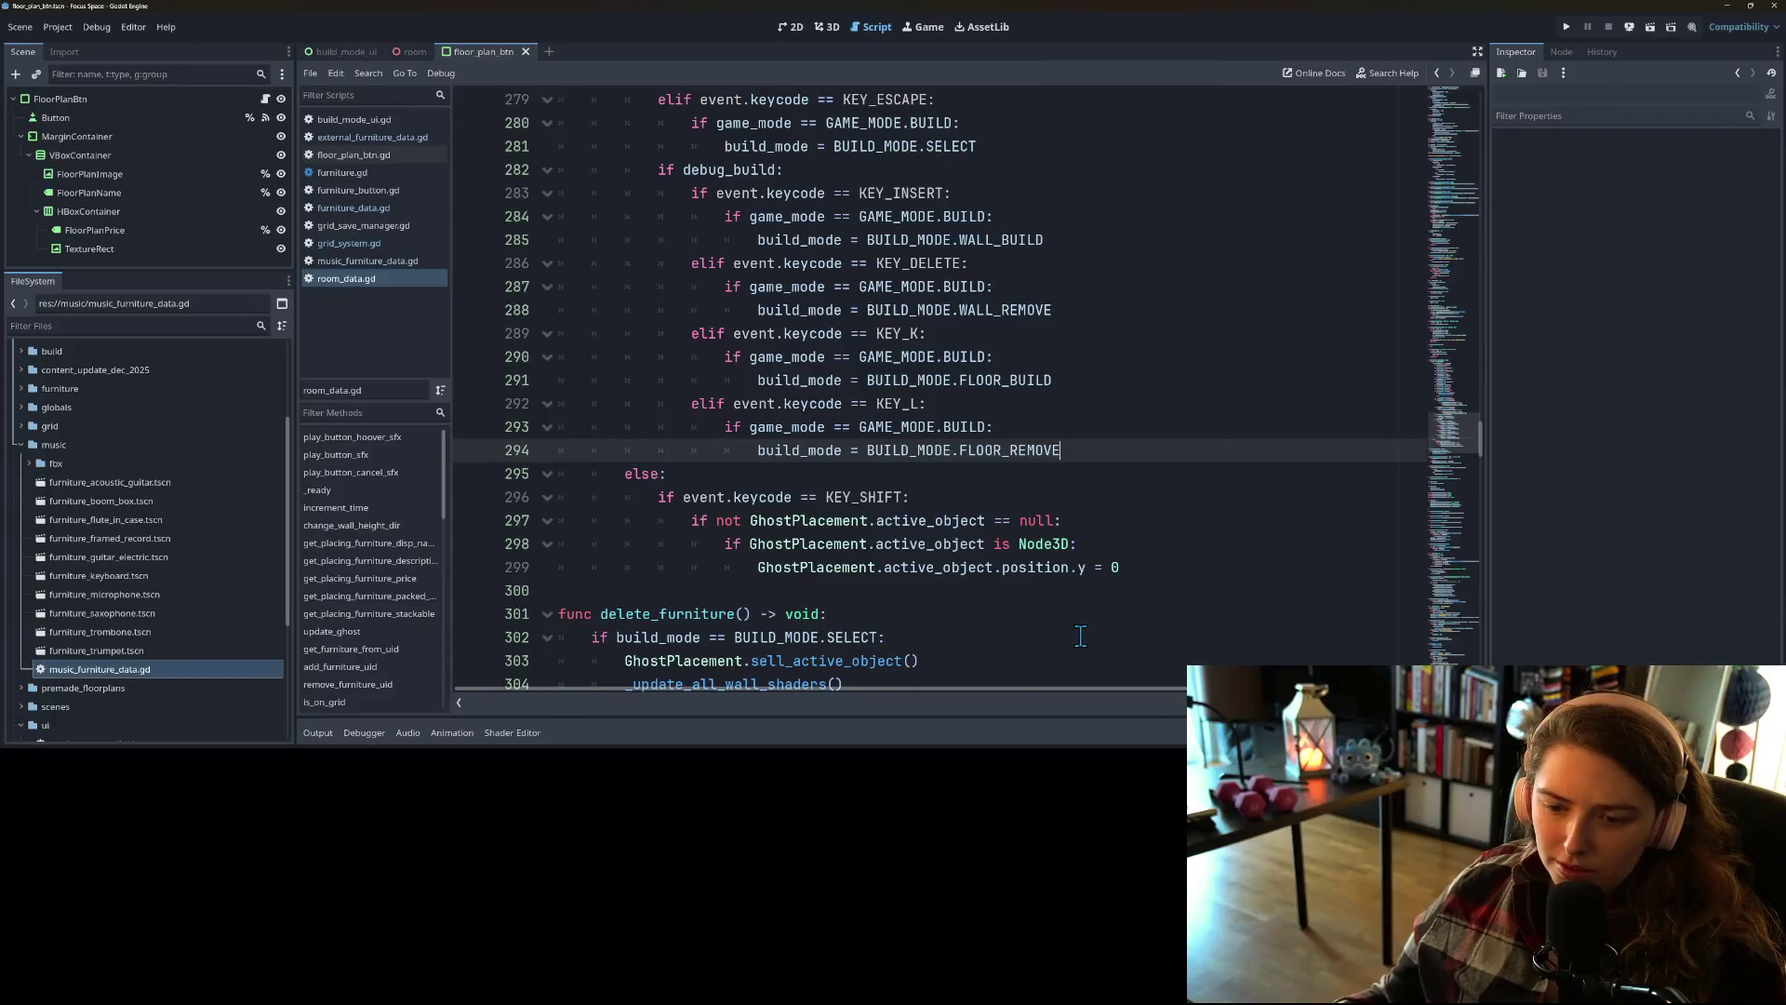
{"action": "scroll", "coordinate": [1074, 629], "scroll_direction": "down", "scroll_amount": 15}
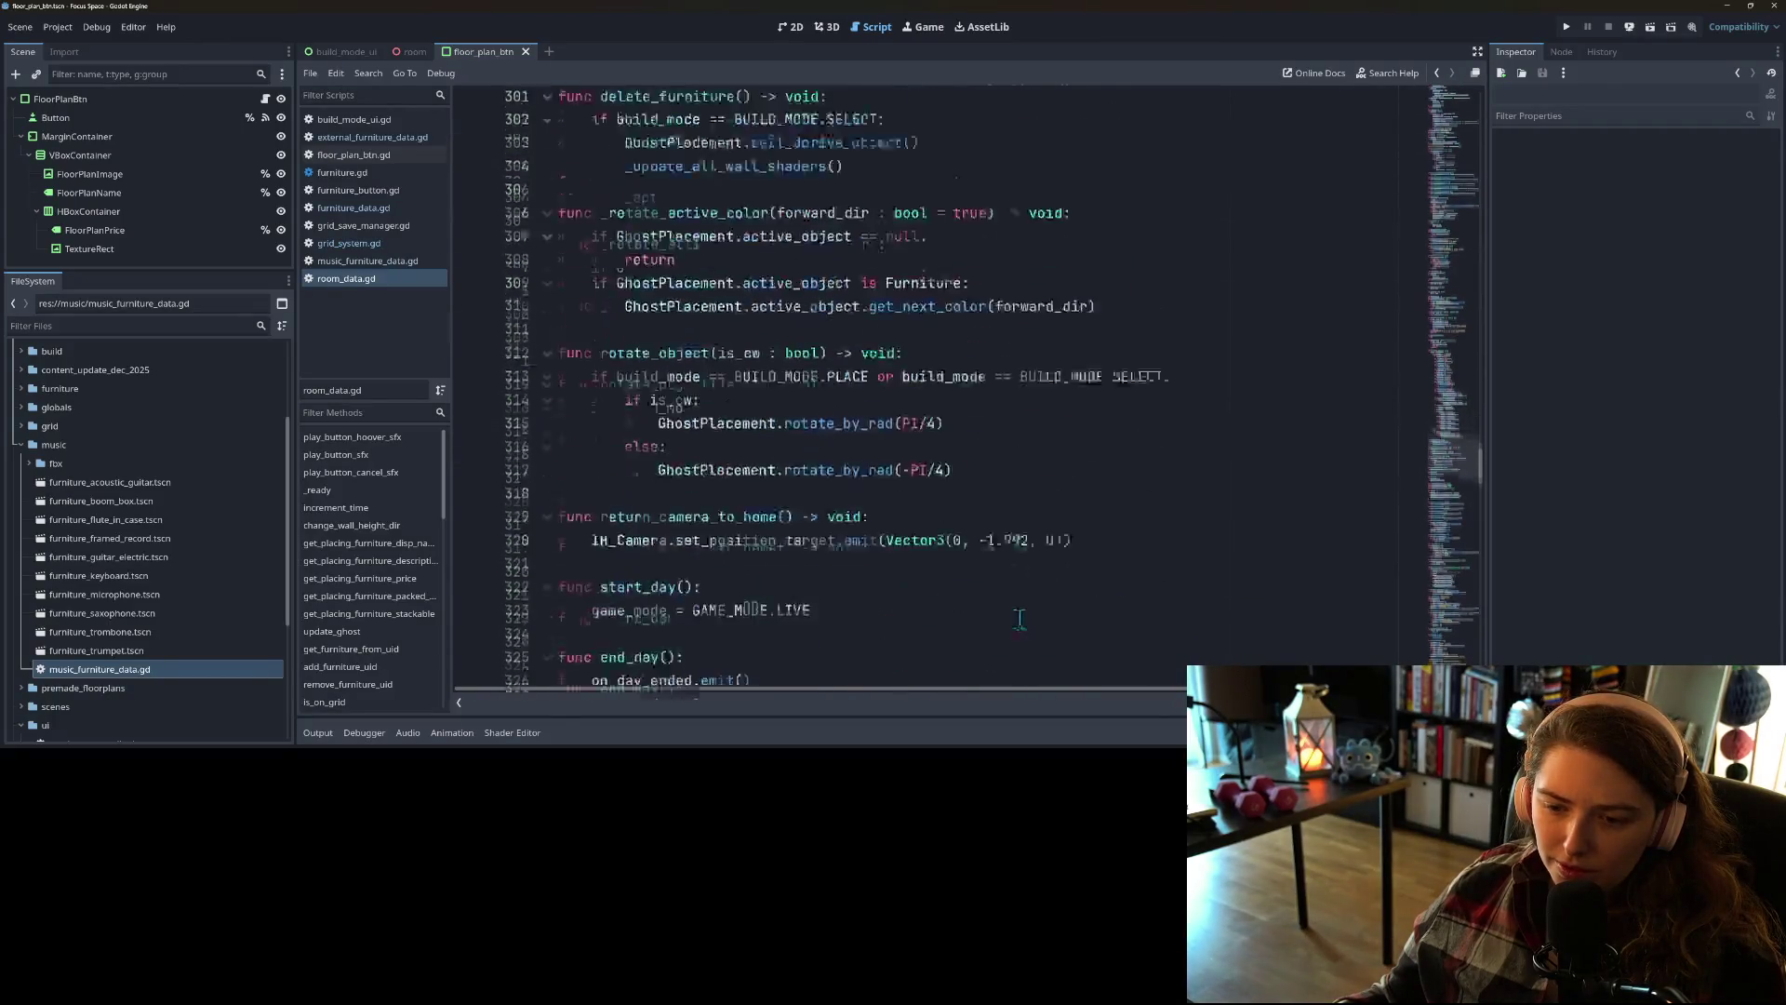
{"action": "scroll", "coordinate": [930, 577], "scroll_direction": "down", "scroll_amount": 12}
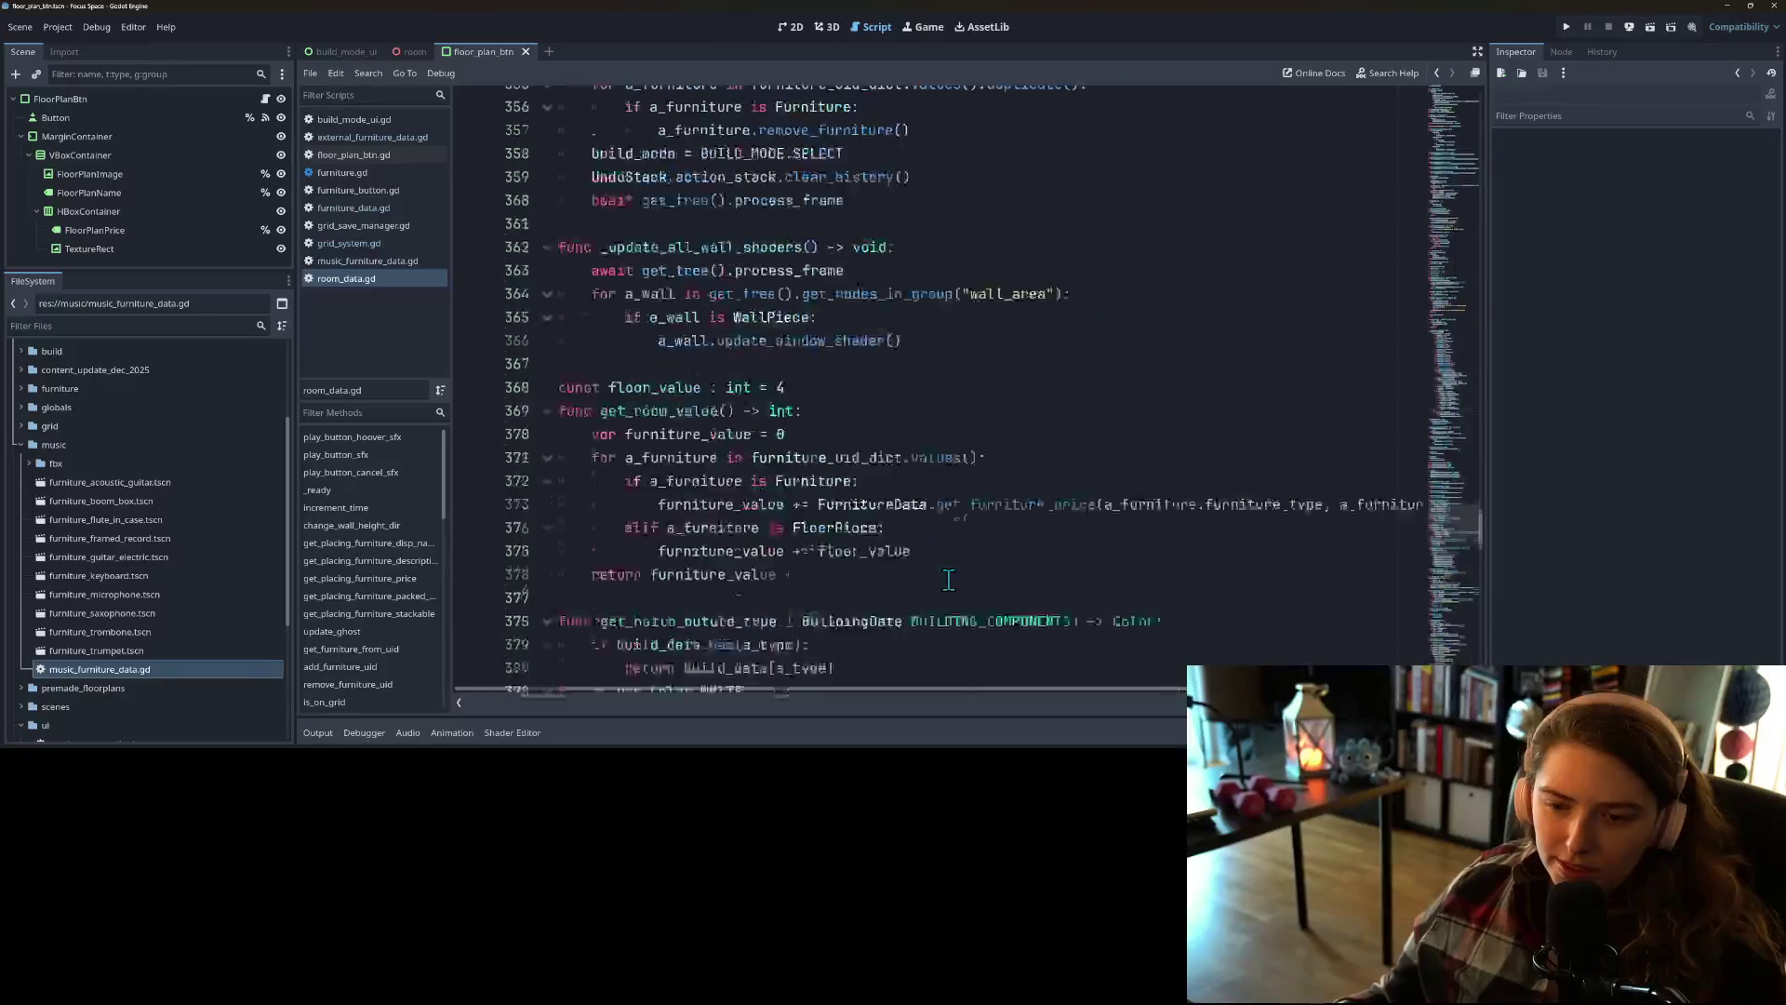
{"action": "scroll", "coordinate": [877, 574], "scroll_direction": "down", "scroll_amount": 3}
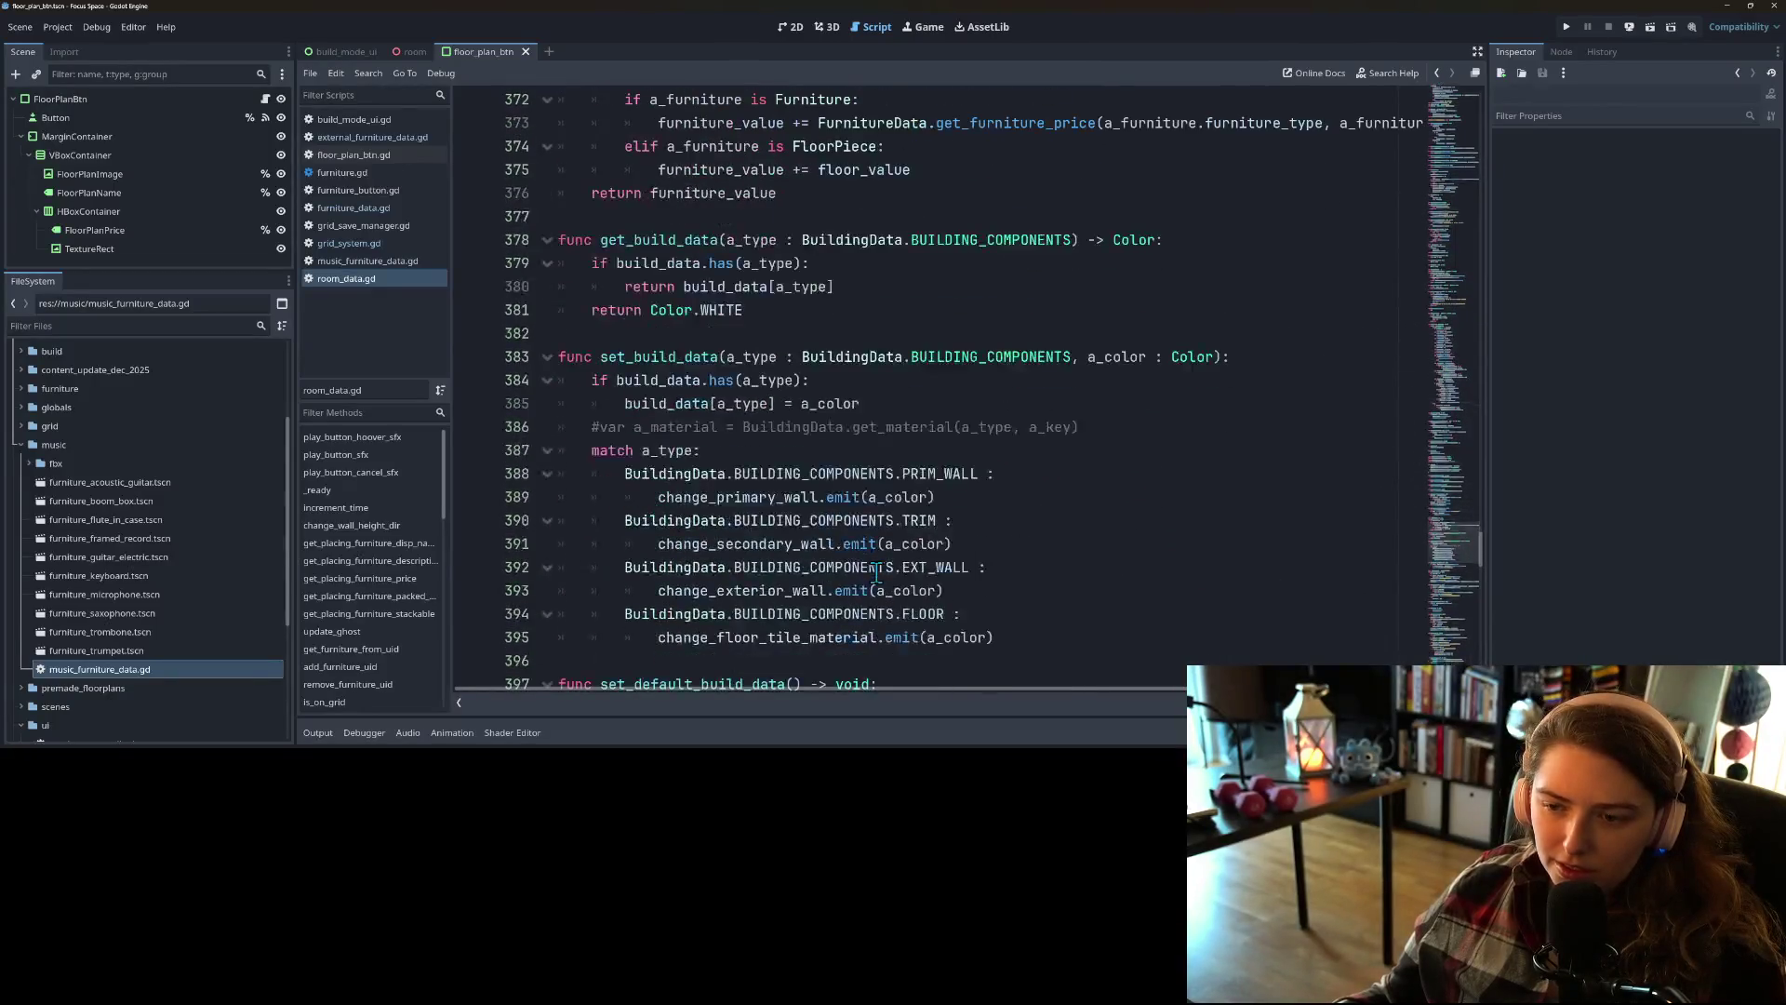
{"action": "scroll", "coordinate": [877, 574], "scroll_direction": "down", "scroll_amount": 1}
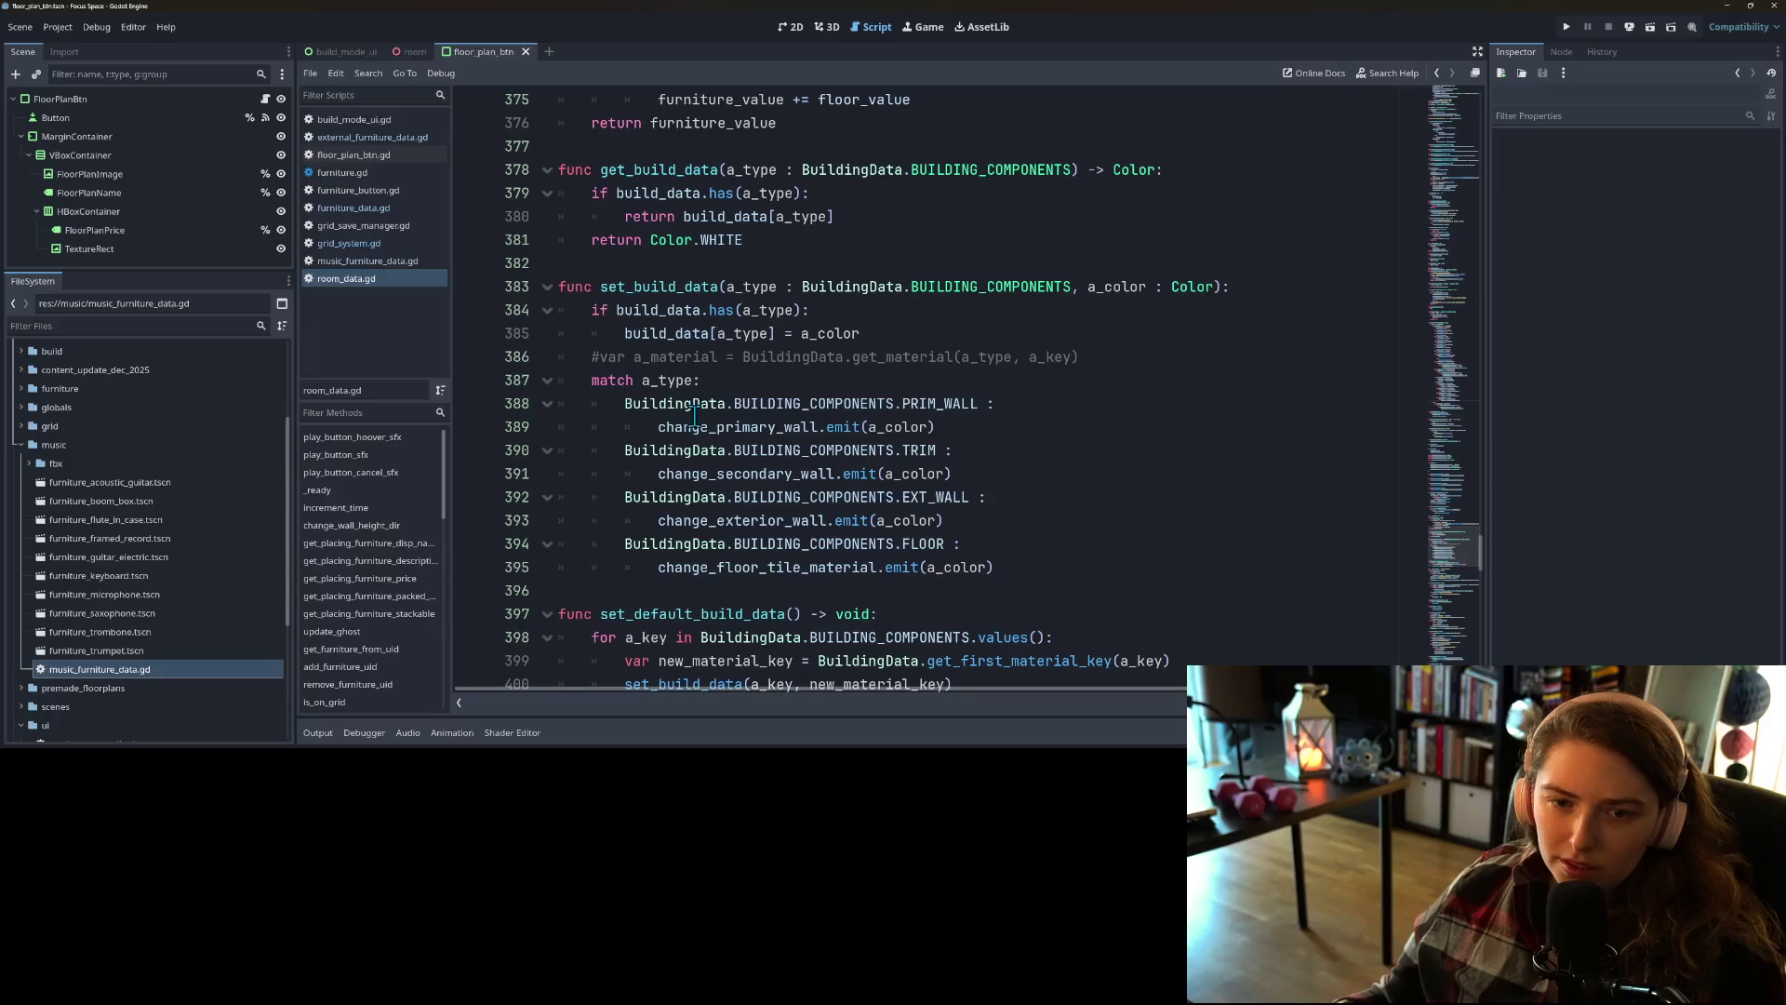
{"action": "scroll", "coordinate": [831, 470], "scroll_direction": "down", "scroll_amount": 9}
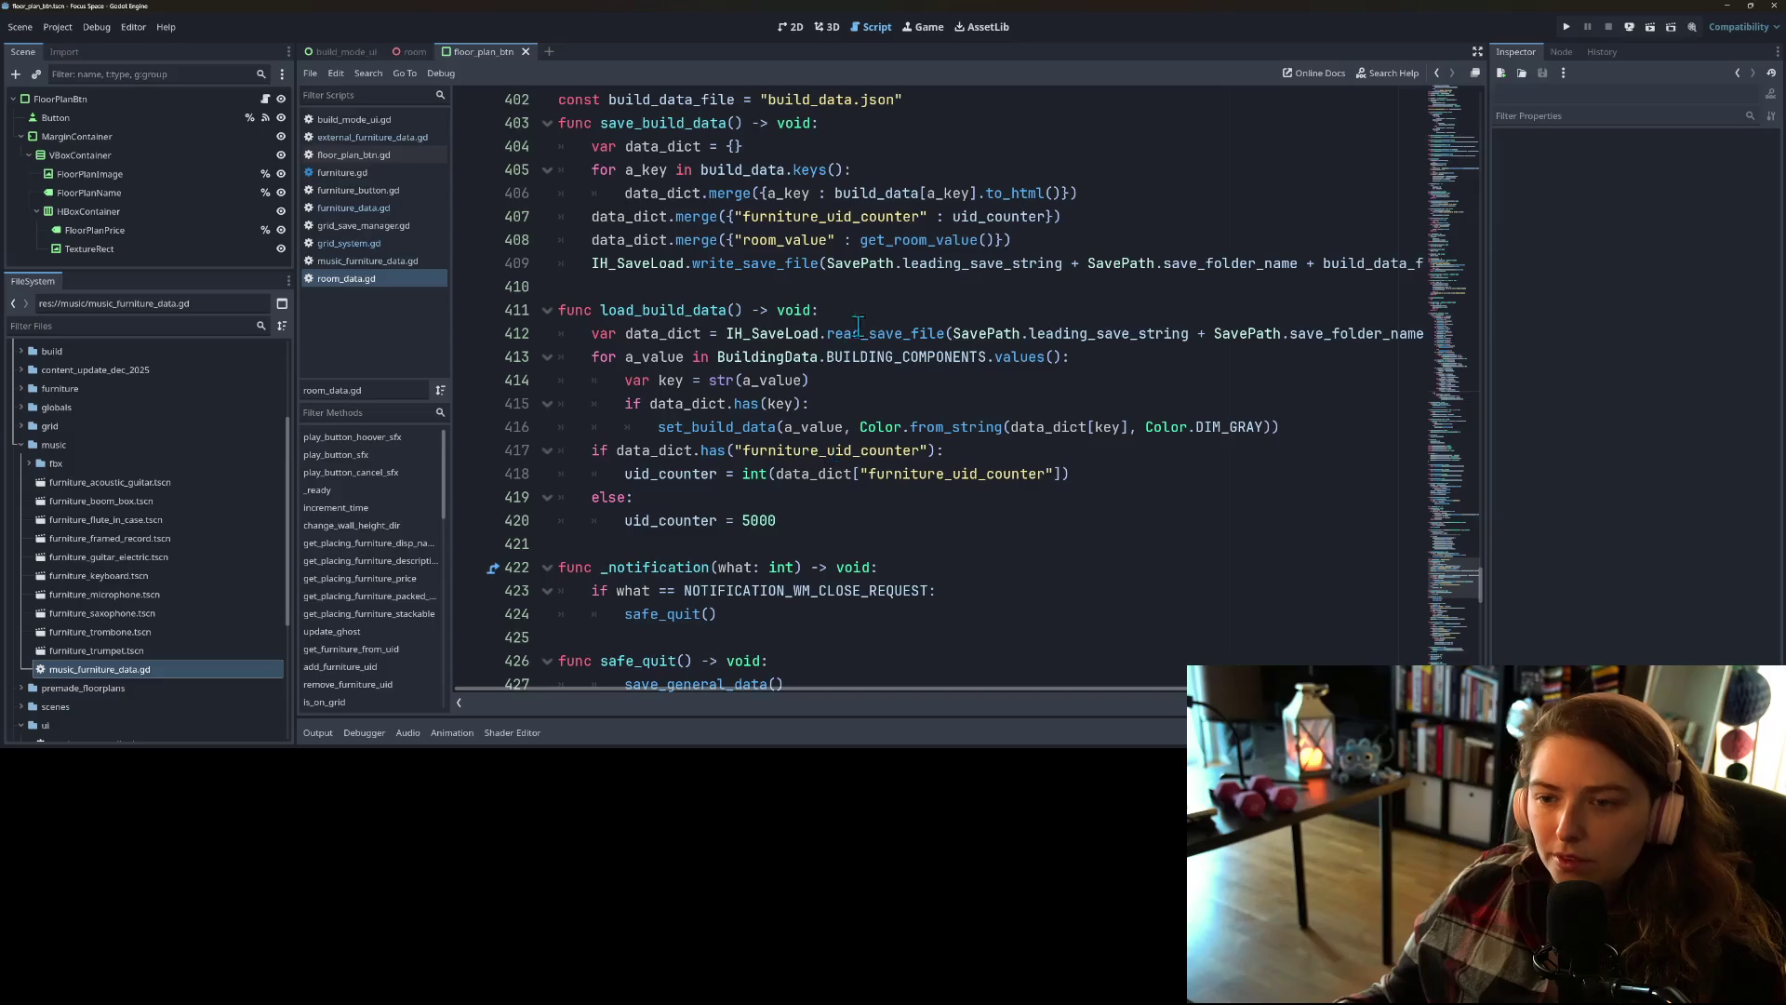
{"action": "left_click", "coordinate": [874, 279]}
{"action": "left_click", "coordinate": [878, 264]}
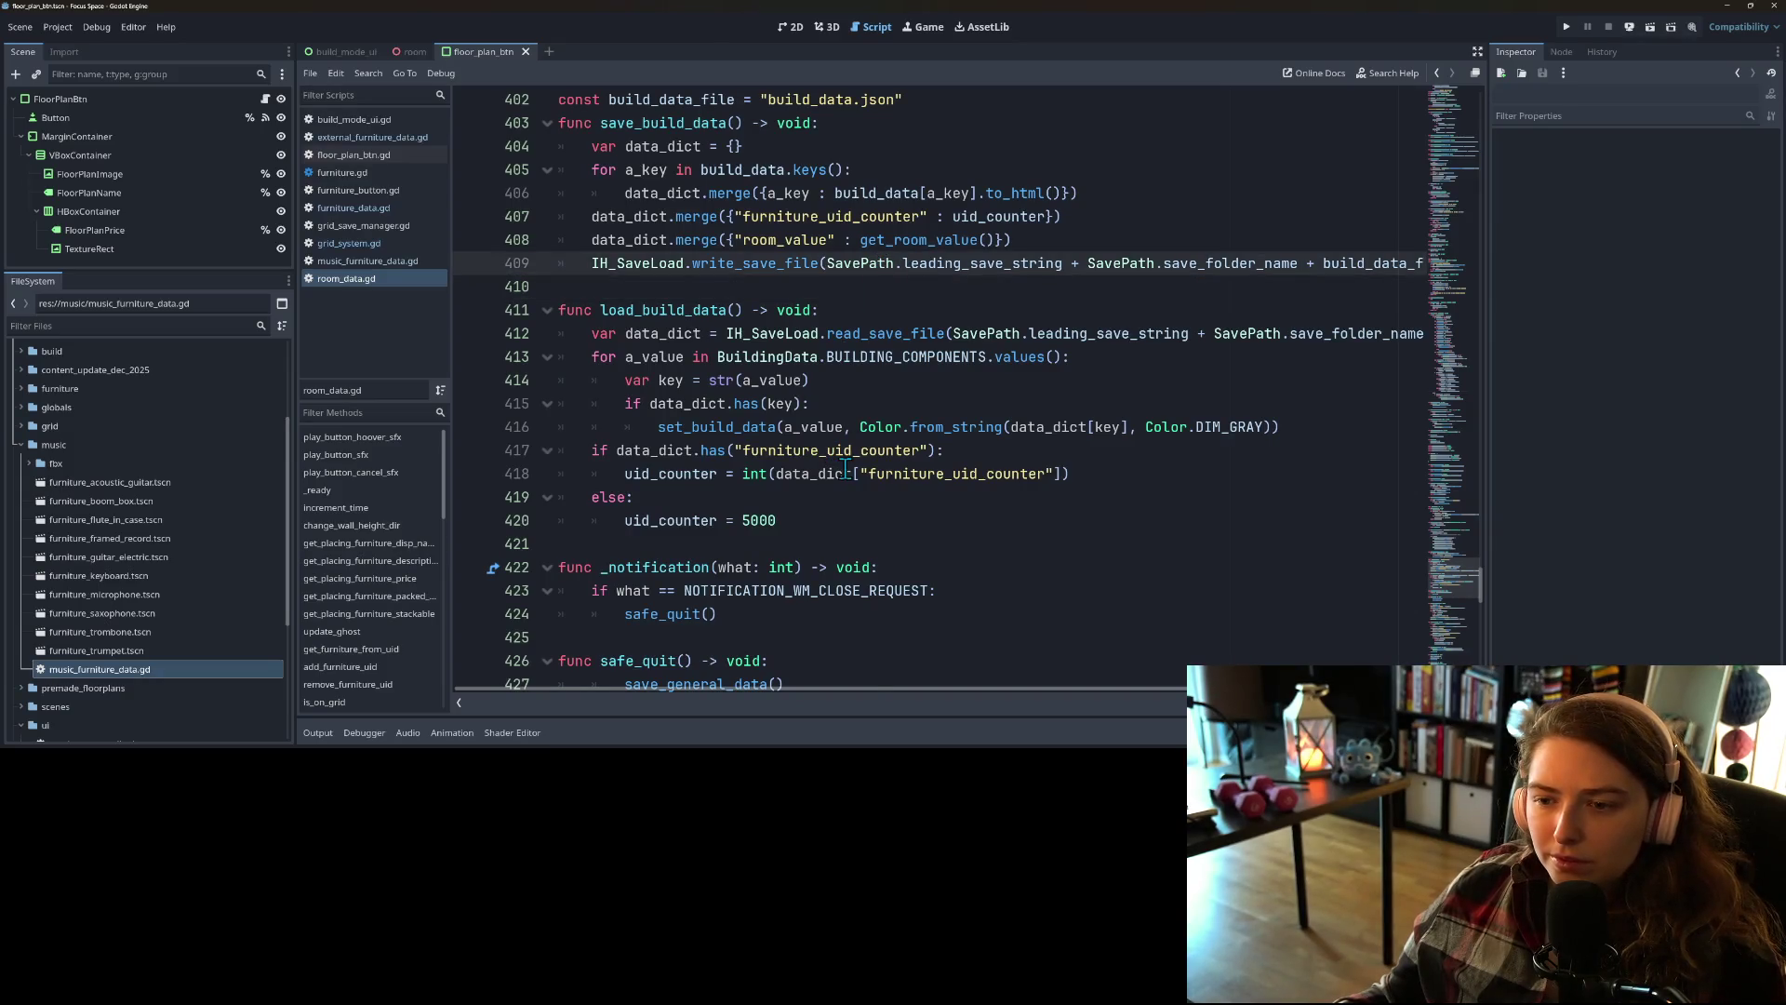
{"action": "left_click", "coordinate": [734, 449]}
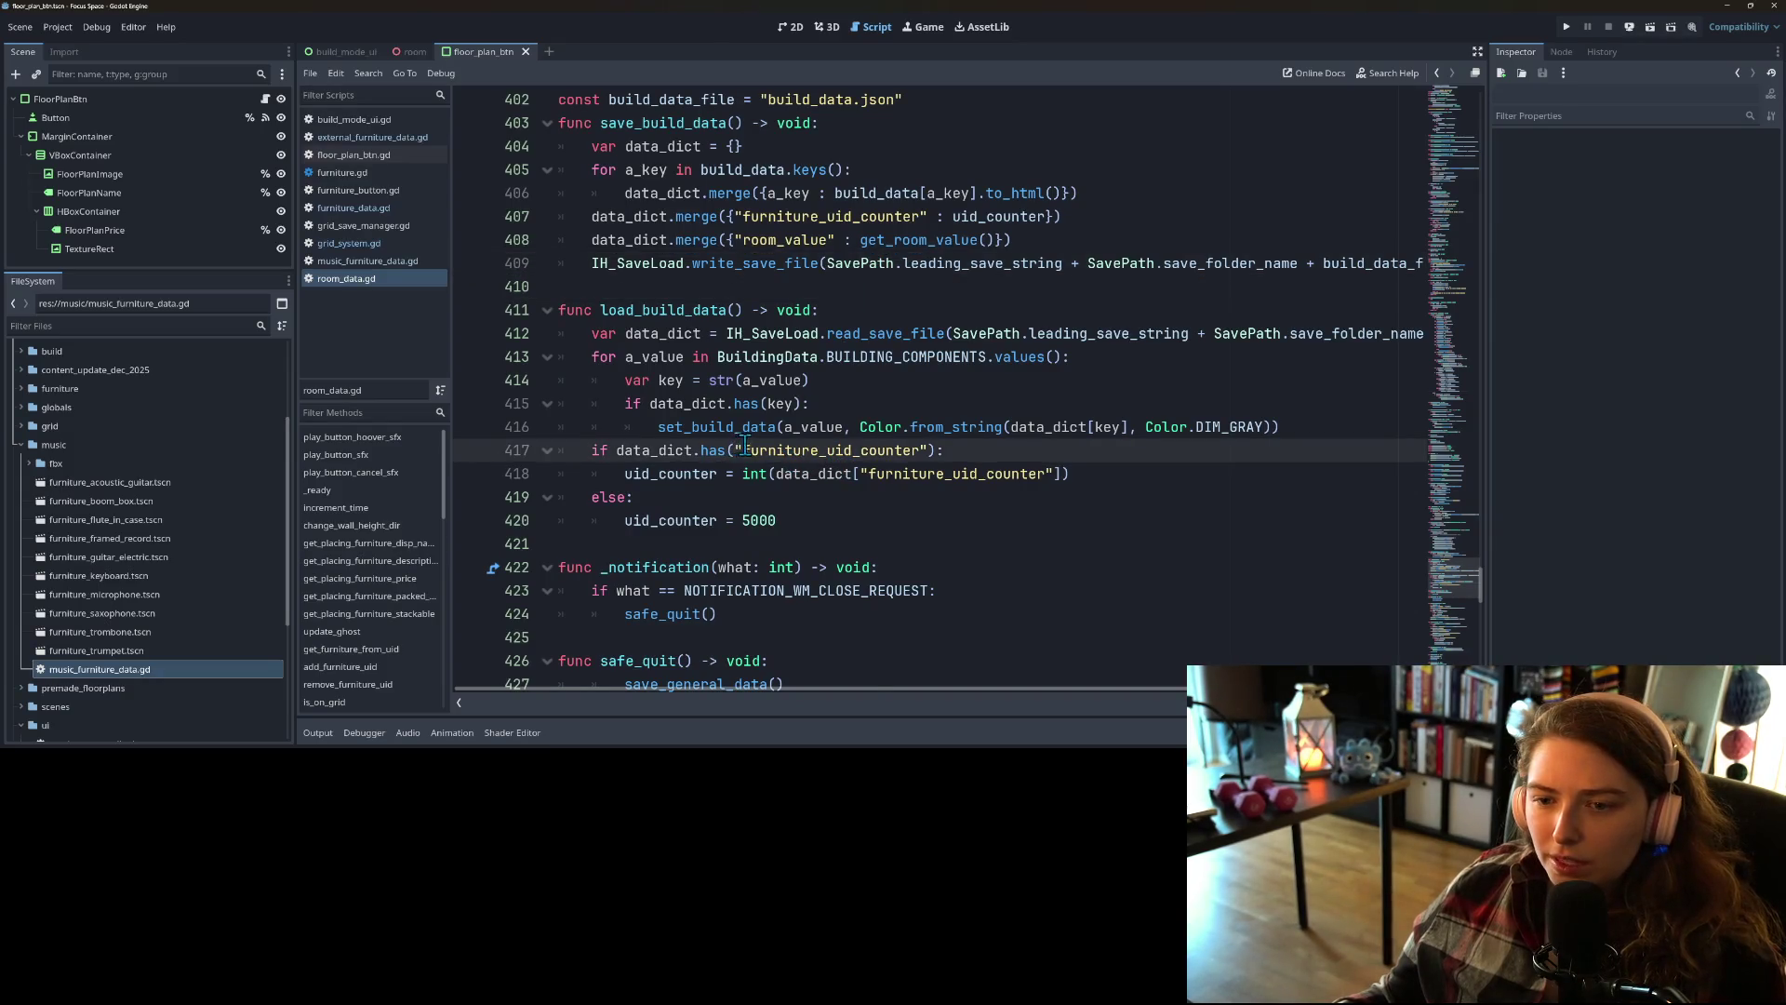
{"action": "scroll", "coordinate": [745, 445], "scroll_direction": "up", "scroll_amount": 1}
{"action": "left_click", "coordinate": [712, 406]}
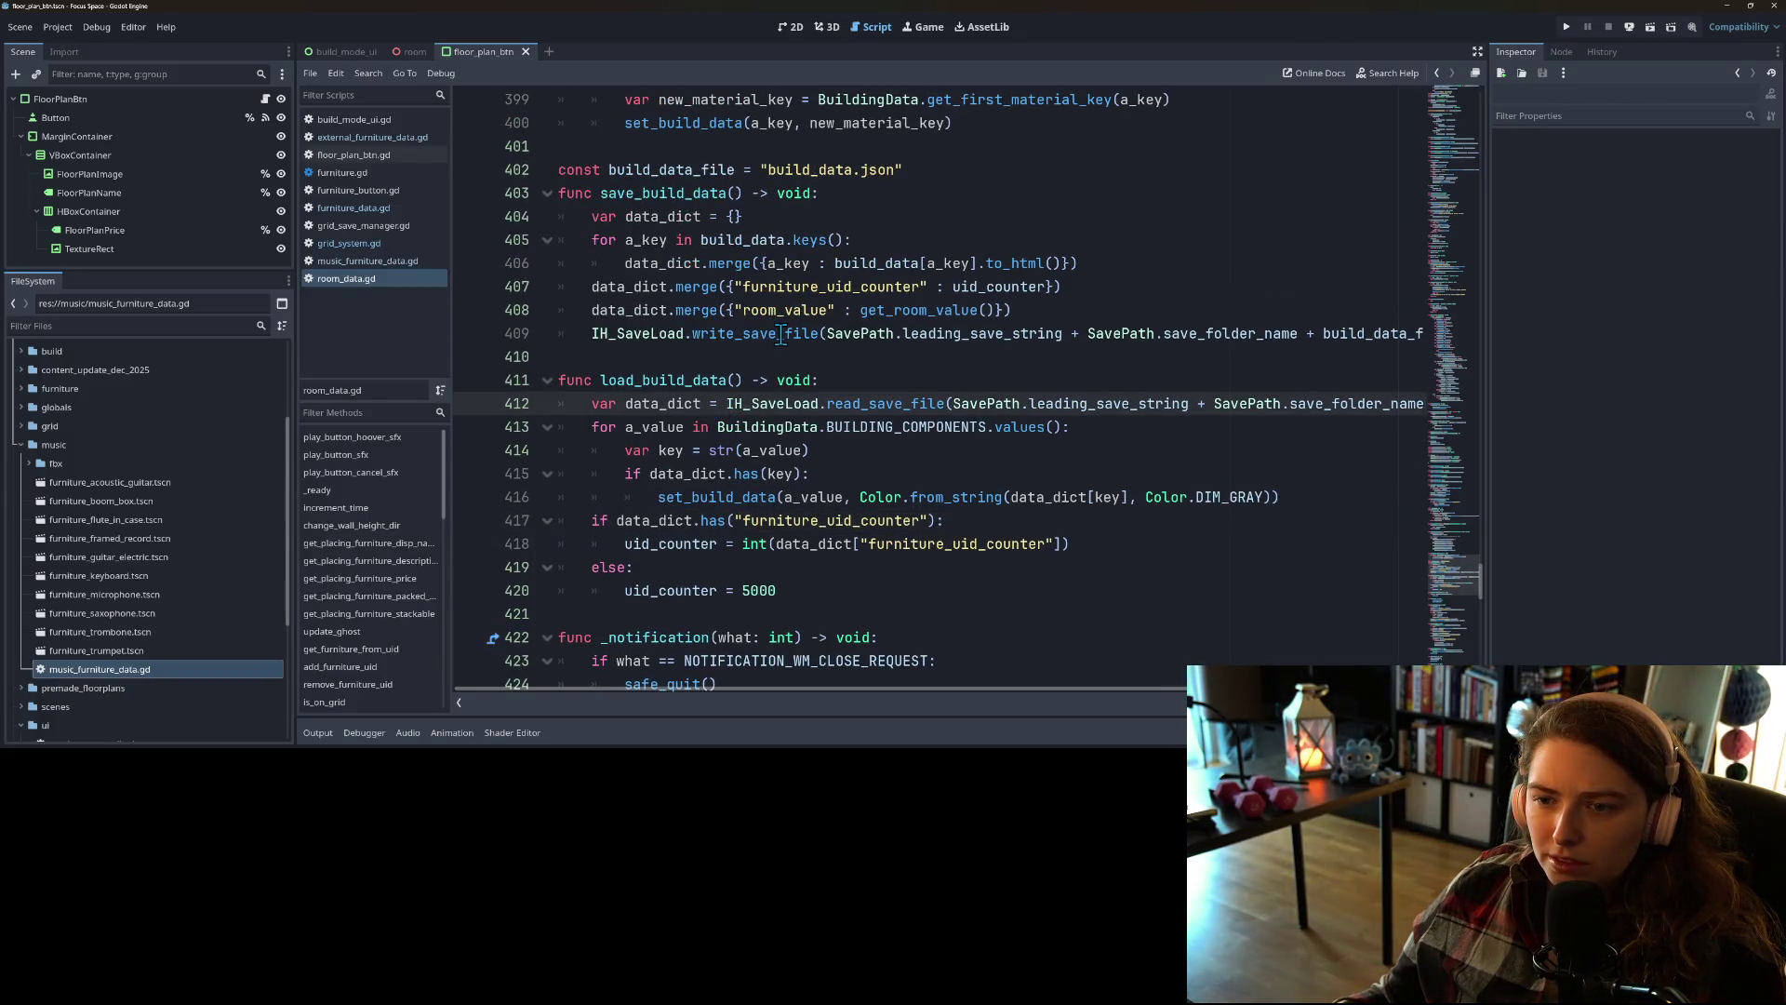
{"action": "left_click", "coordinate": [380, 225]}
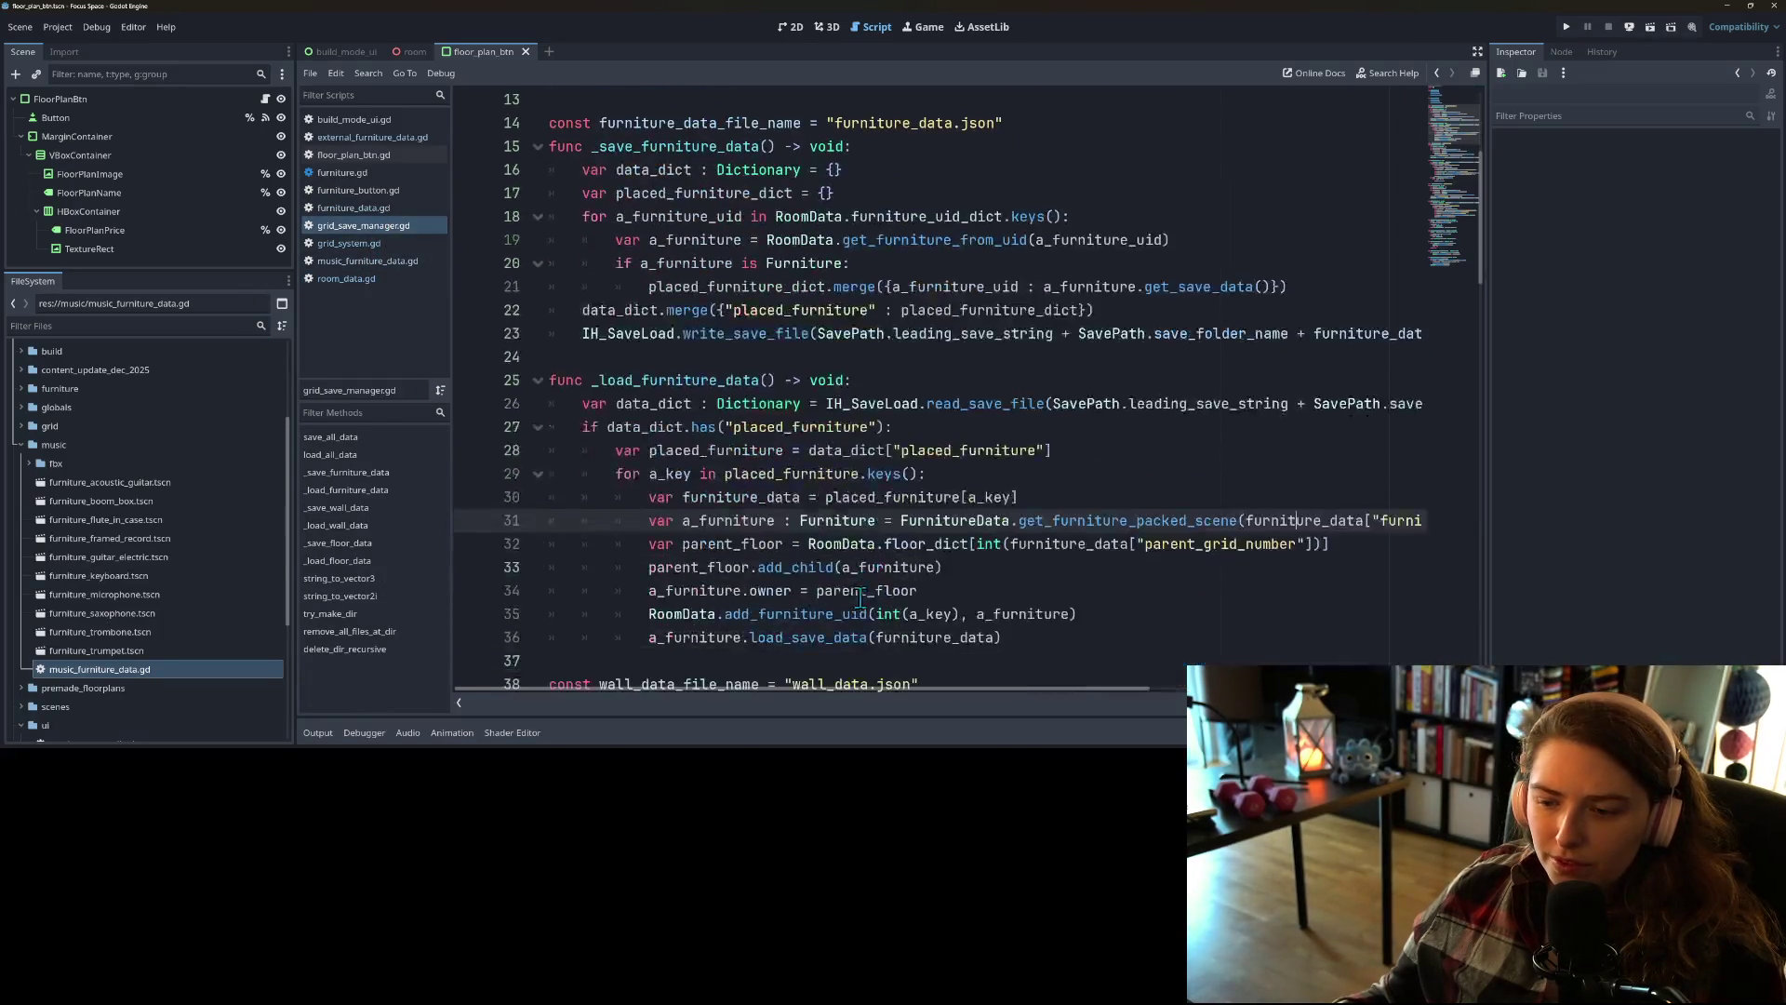
Step: Move the get_furniture_packed_scene lookup from line 32 into a new 'var a_furn' on line 31
{"action": "mouse_move", "coordinate": [1007, 691]}
{"action": "left_mouse_down"}
{"action": "mouse_move", "coordinate": [1331, 690]}
{"action": "mouse_move", "coordinate": [1010, 688]}
{"action": "left_mouse_up"}
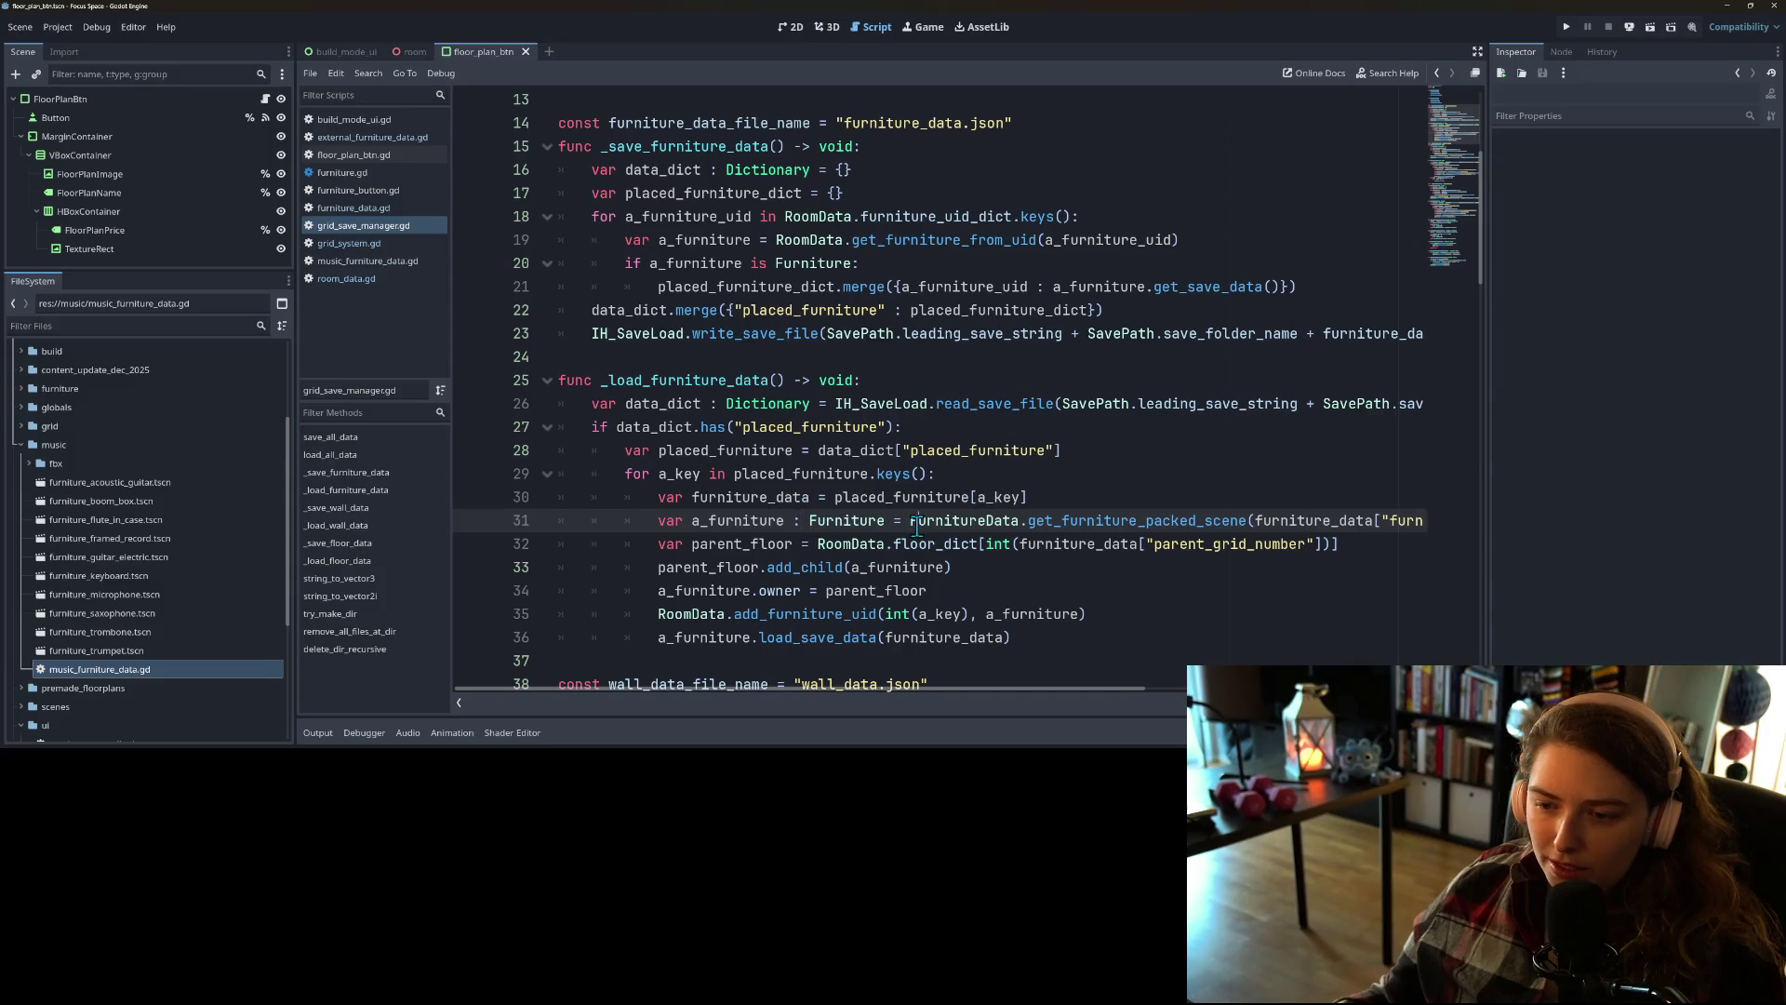
{"action": "left_click", "coordinate": [1082, 498]}
{"action": "key", "text": "Return"}
{"action": "type", "text": "var a_furn ="}
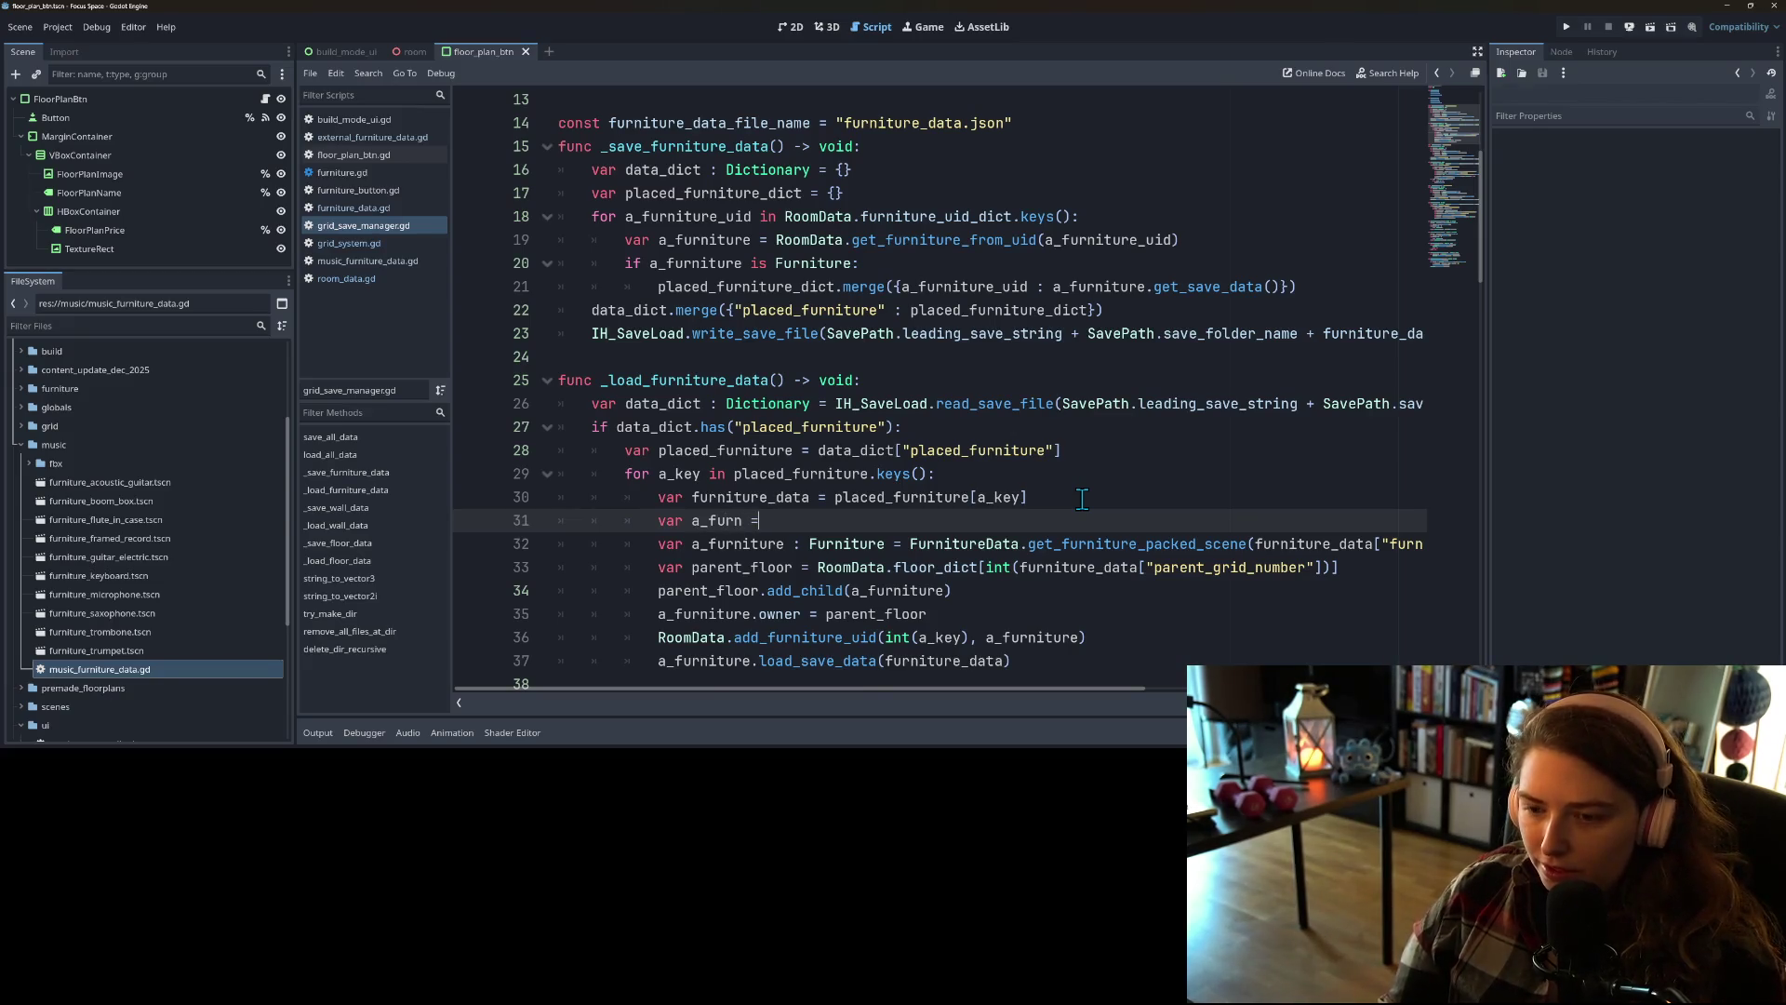
{"action": "key", "text": "ctrl+space"}
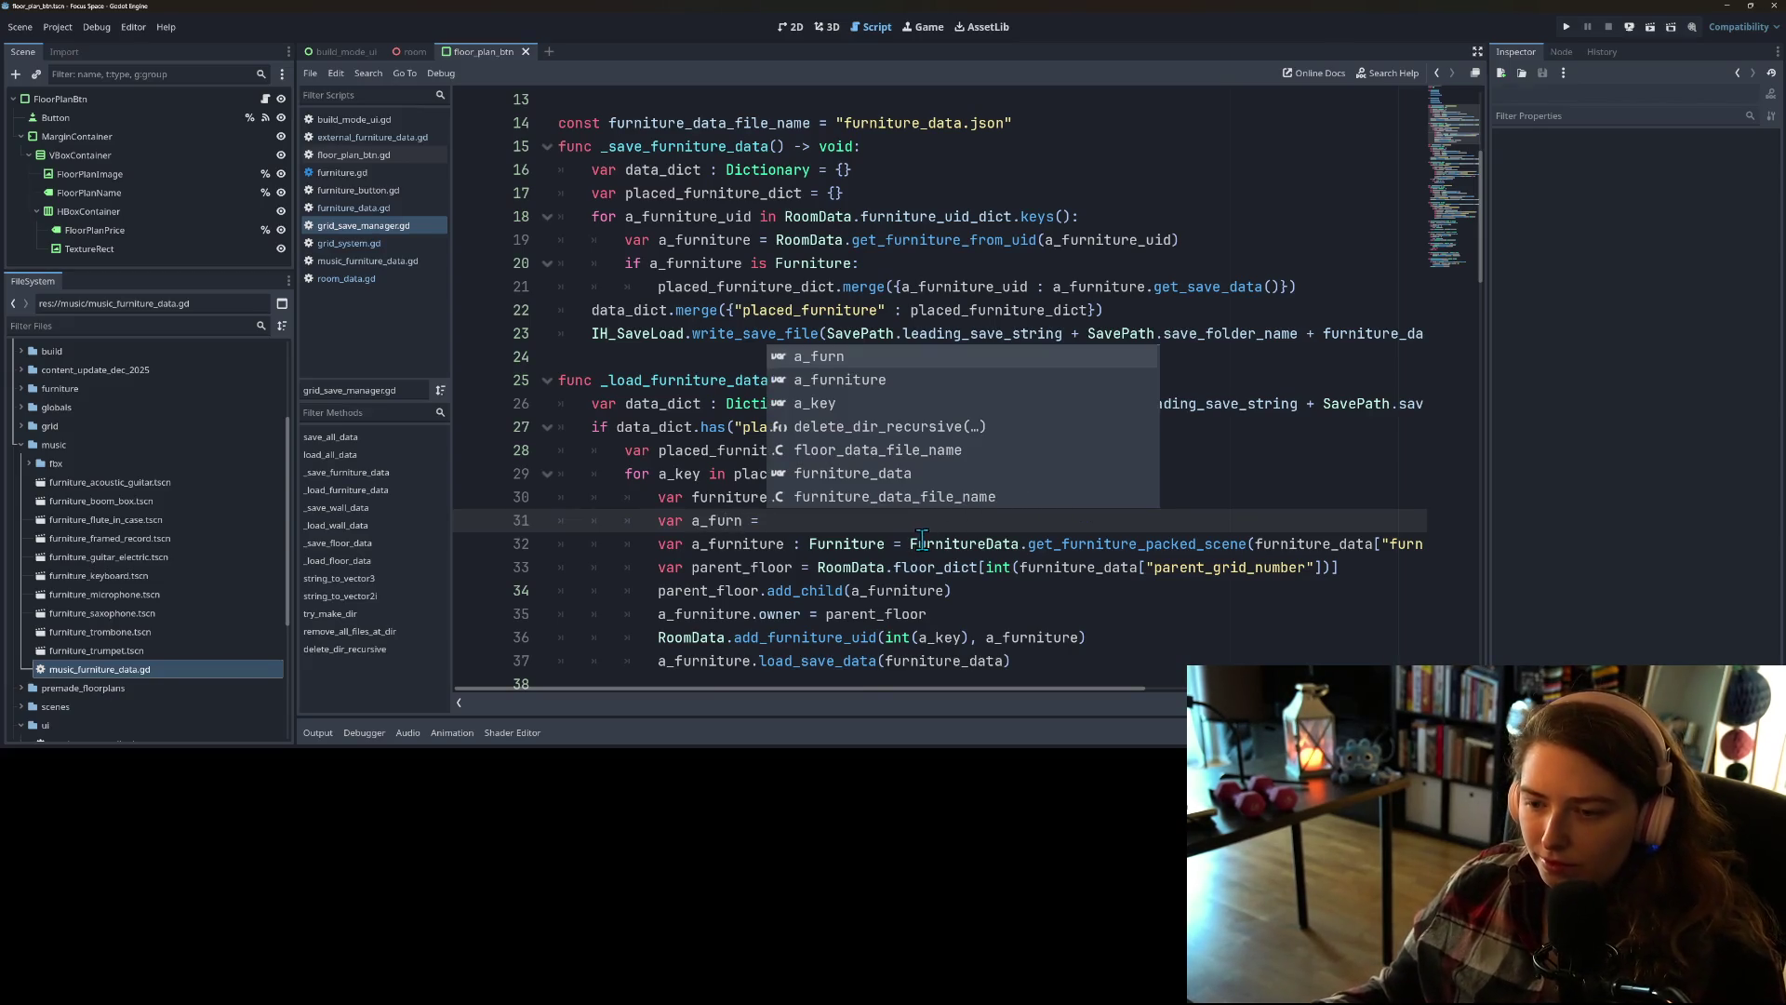
{"action": "mouse_move", "coordinate": [909, 546]}
{"action": "left_mouse_down"}
{"action": "mouse_move", "coordinate": [1433, 549]}
{"action": "mouse_move", "coordinate": [1312, 553]}
{"action": "left_mouse_up"}
{"action": "key", "text": "ctrl+x"}
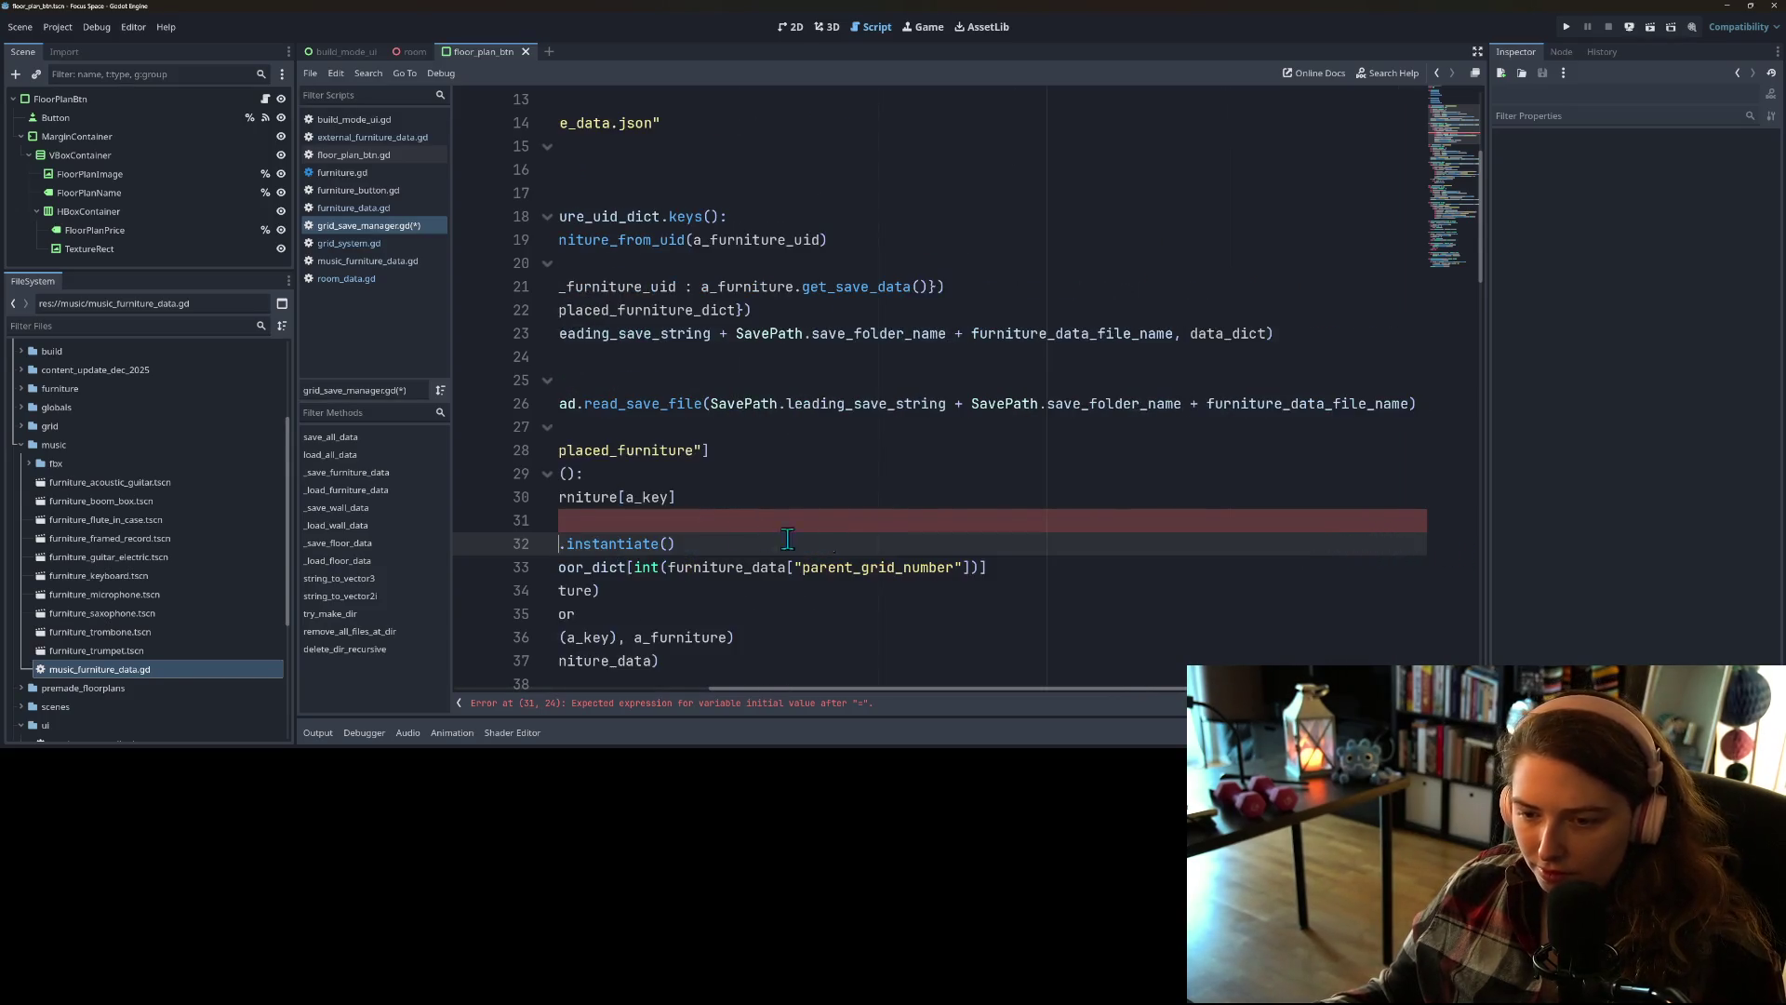
{"action": "type", "text": "a_furn"}
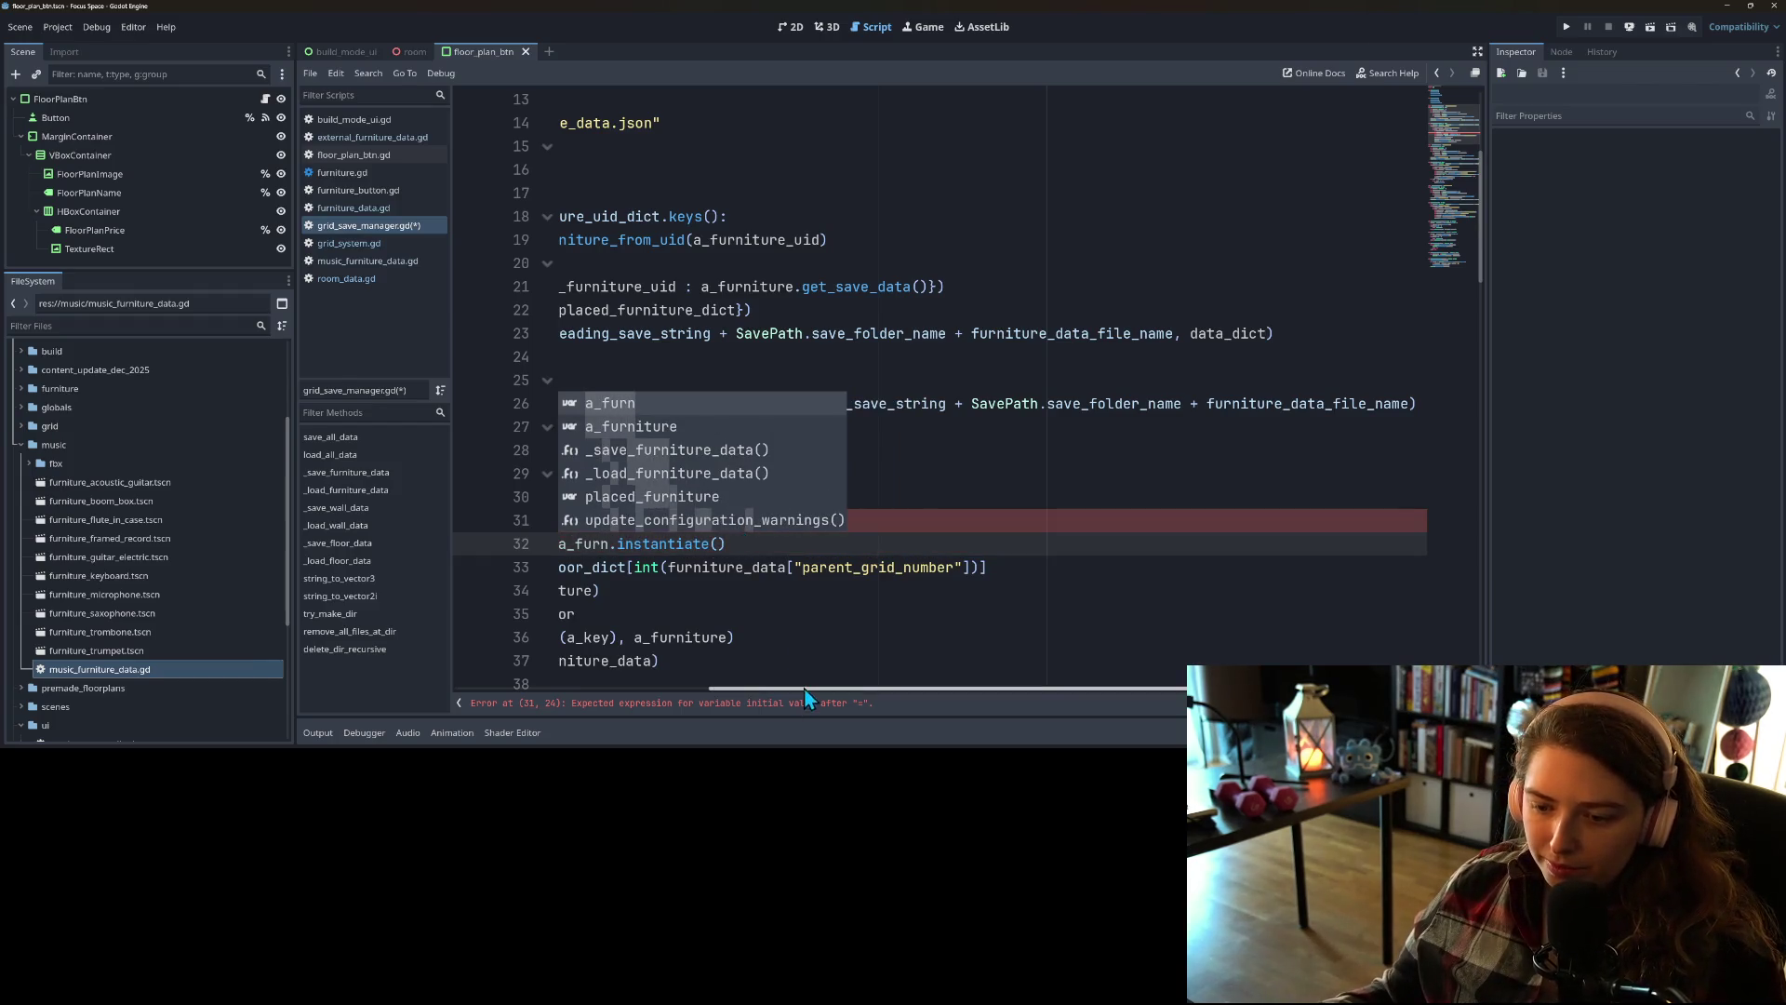
{"action": "scroll", "coordinate": [801, 681], "scroll_direction": "down", "scroll_amount": 5}
{"action": "scroll", "coordinate": [816, 657], "scroll_direction": "up", "scroll_amount": 4}
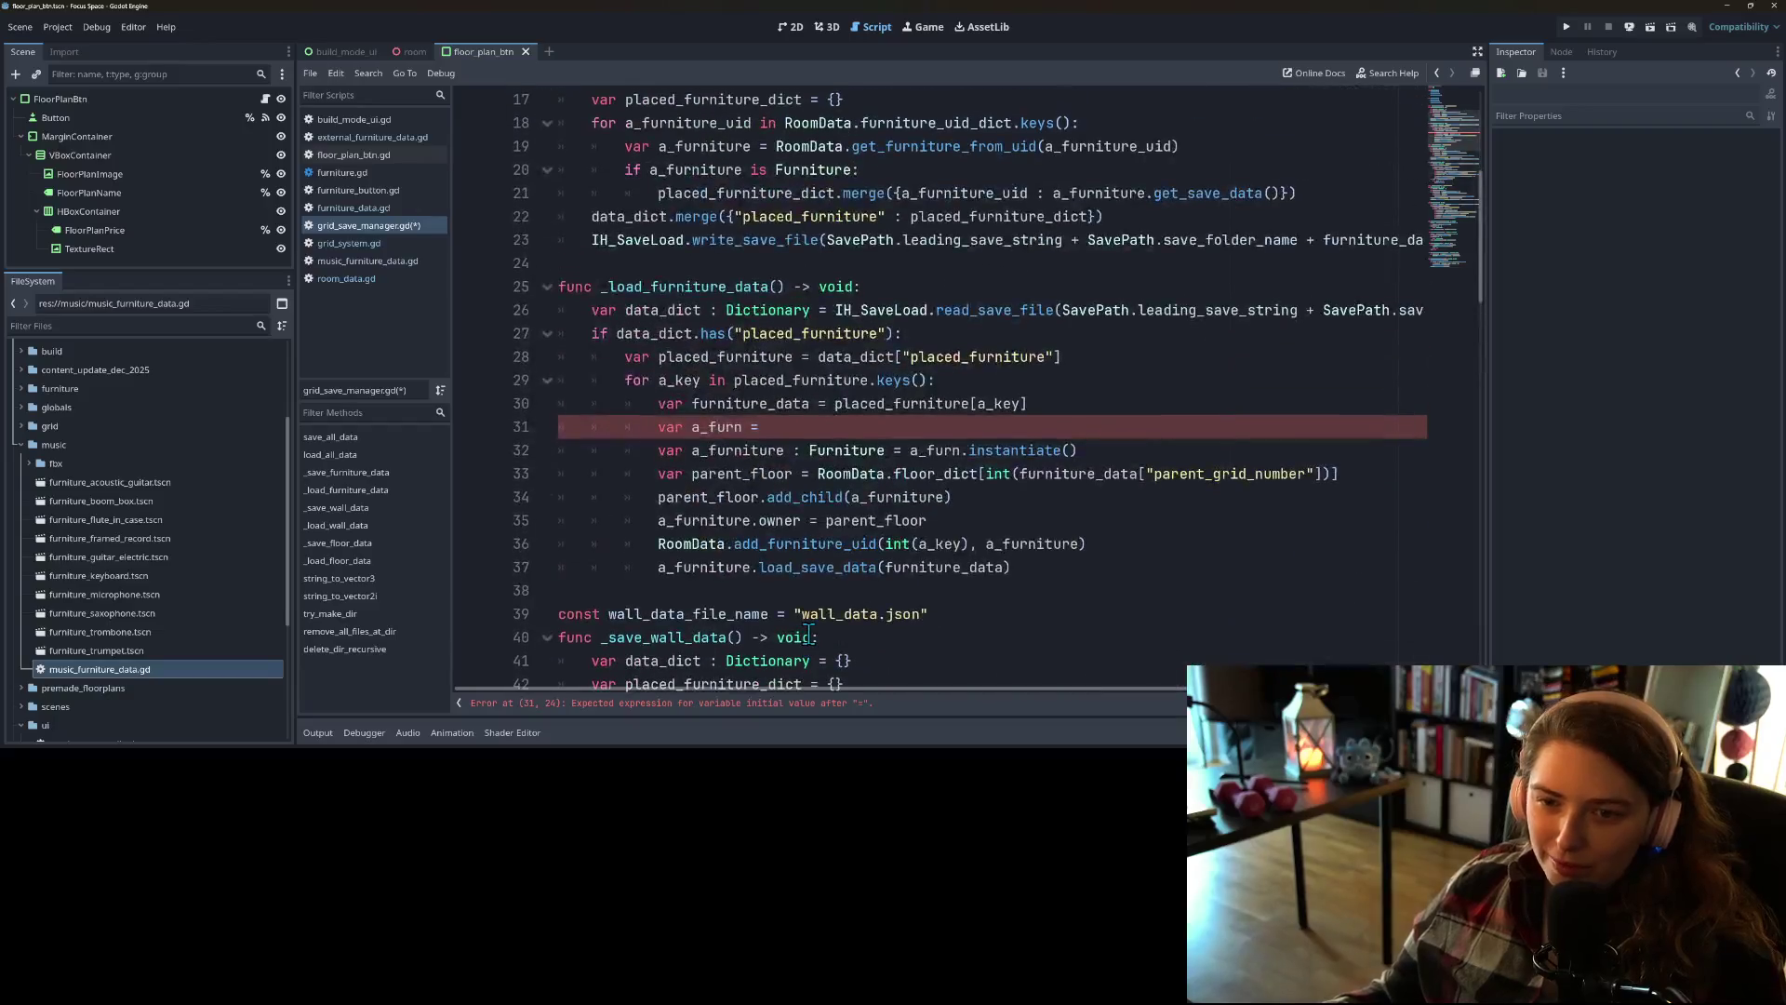
{"action": "key", "text": "ctrl+v"}
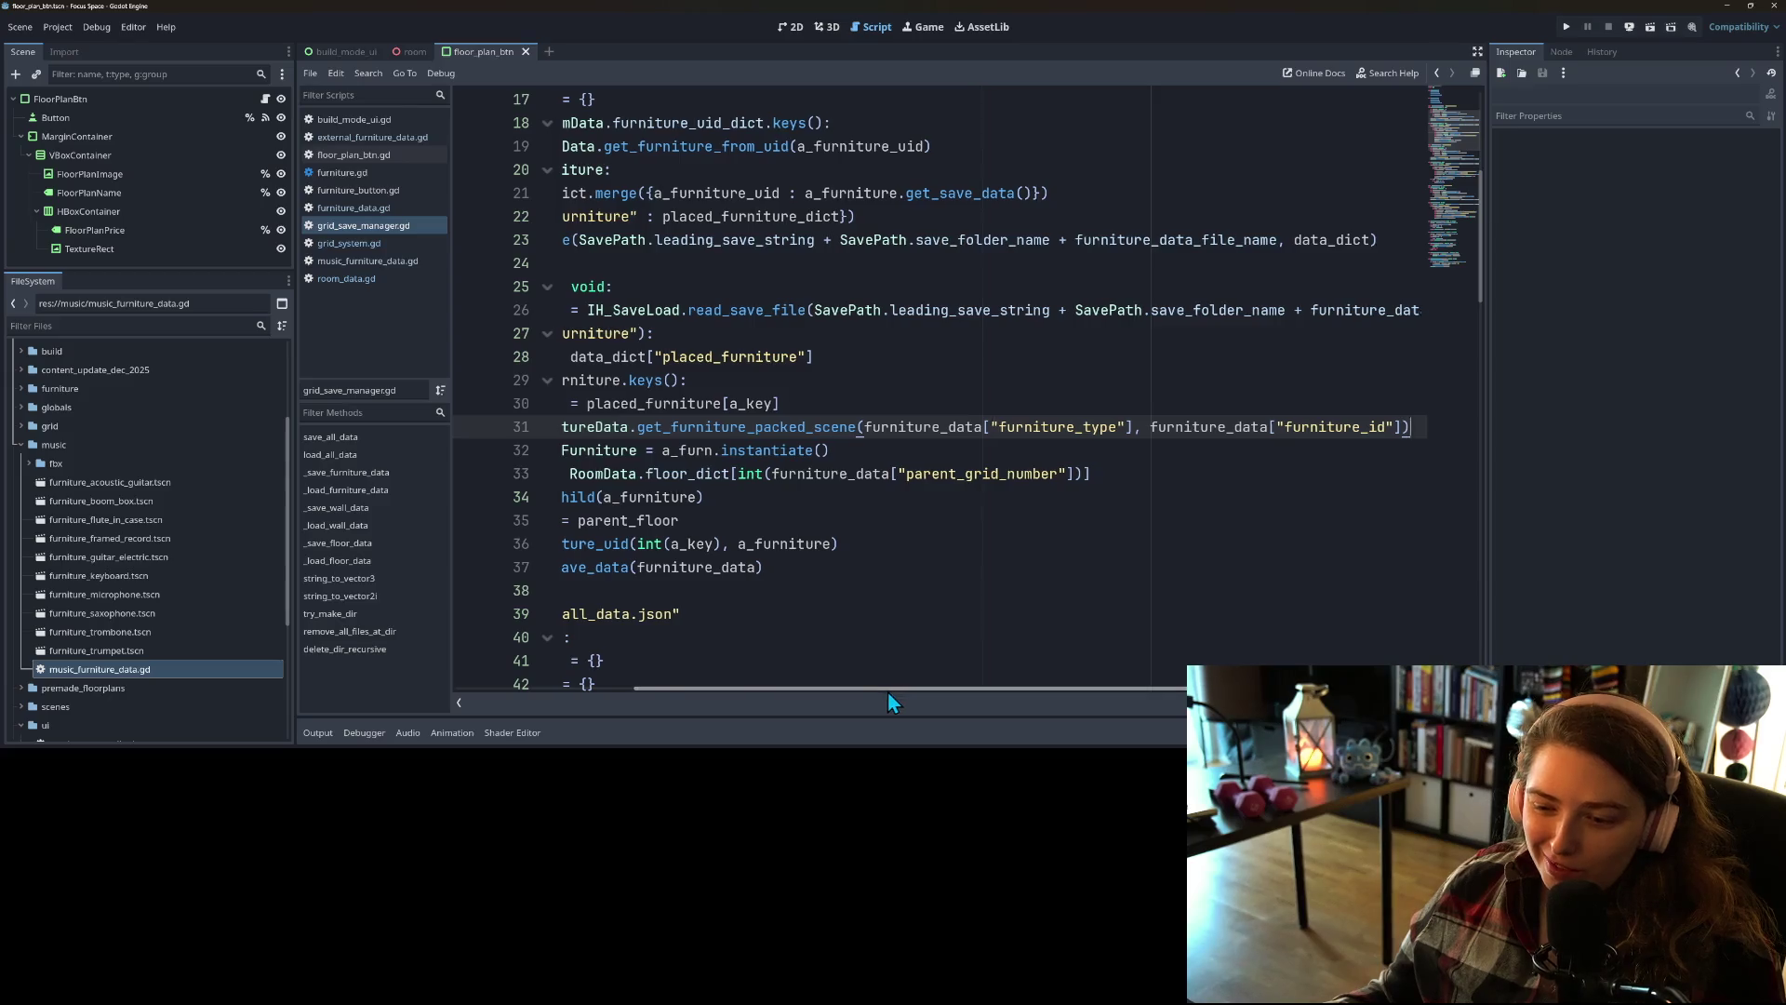
{"action": "left_click_drag", "start_coordinate": [888, 690], "coordinate": [707, 690]}
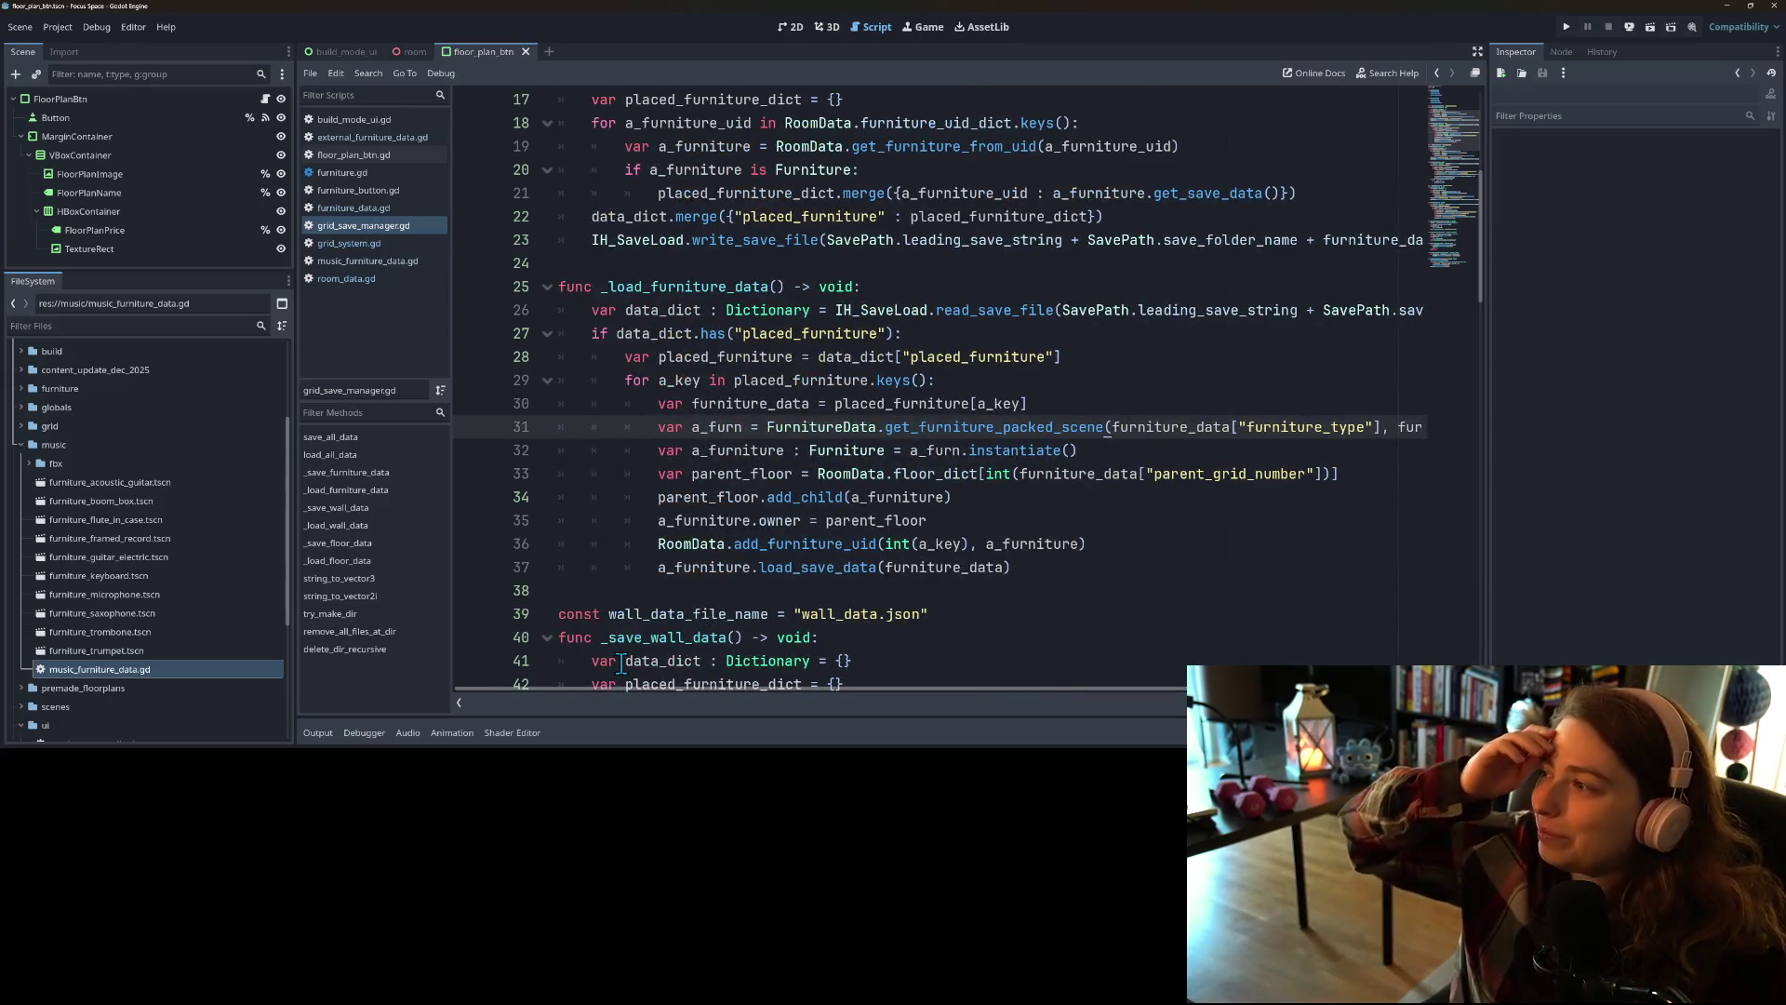
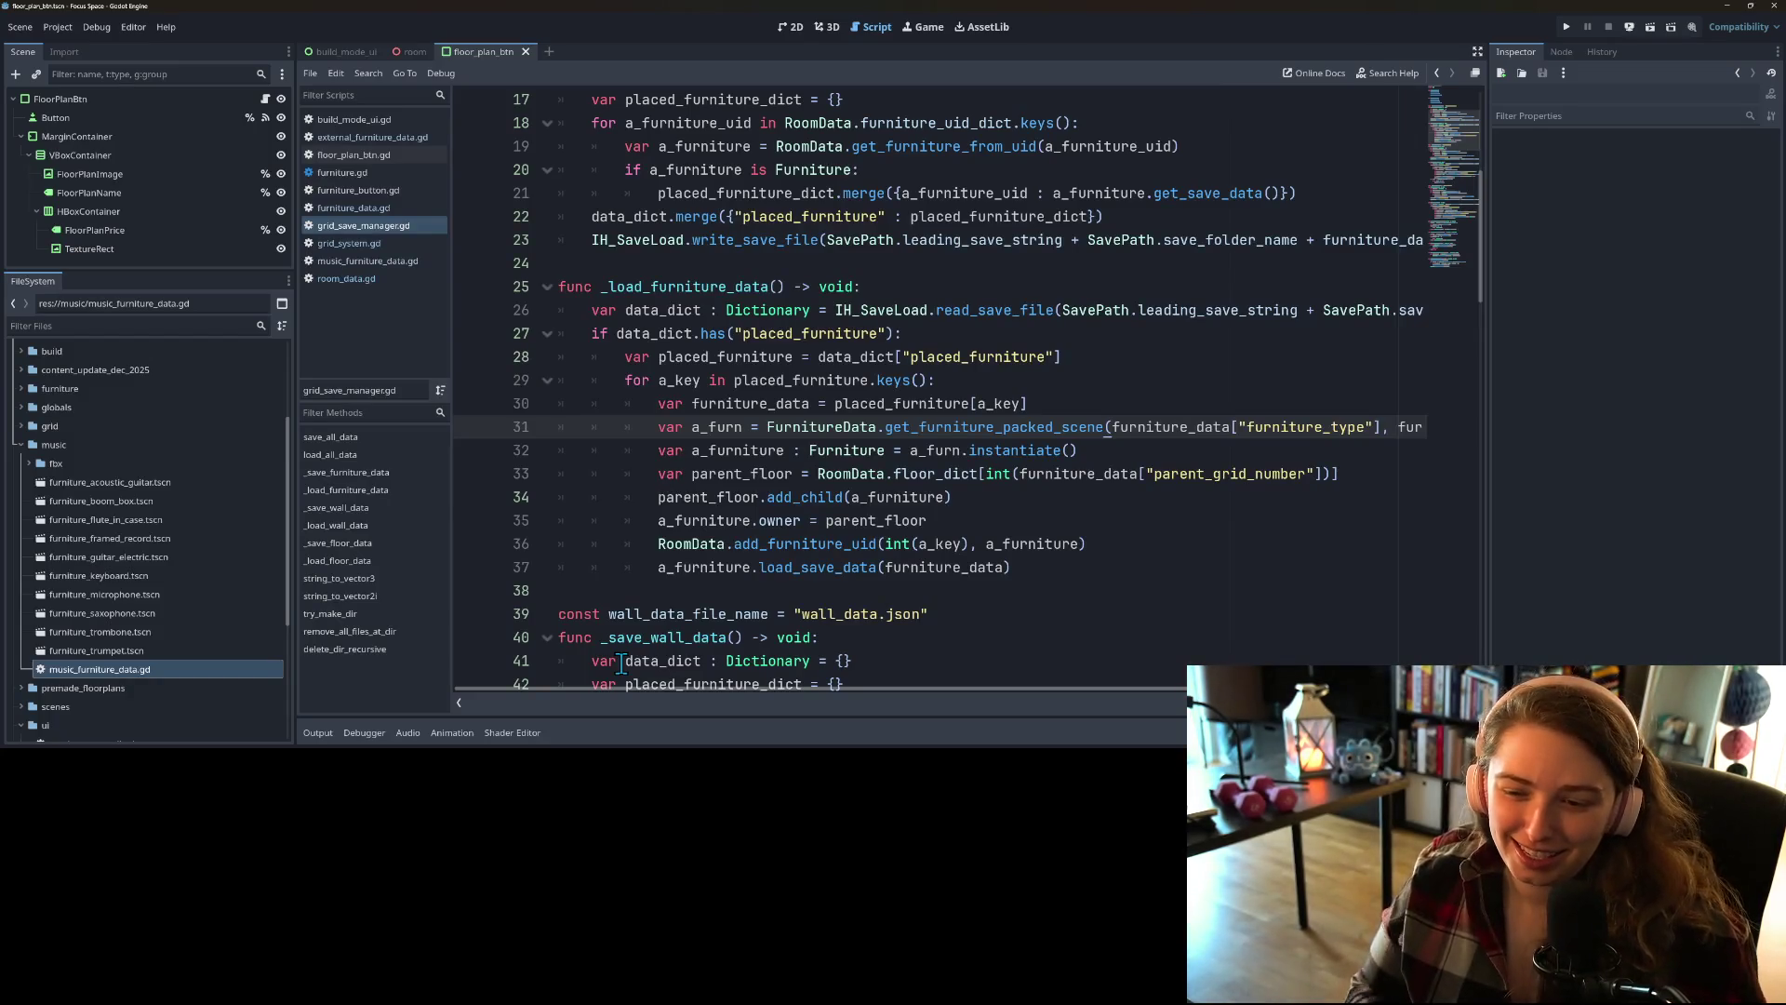
Step: Insert an 'if a_furn == null:' check with 'continue' before the instantiate line in _load_furniture_data
{"action": "mouse_move", "coordinate": [999, 421]}
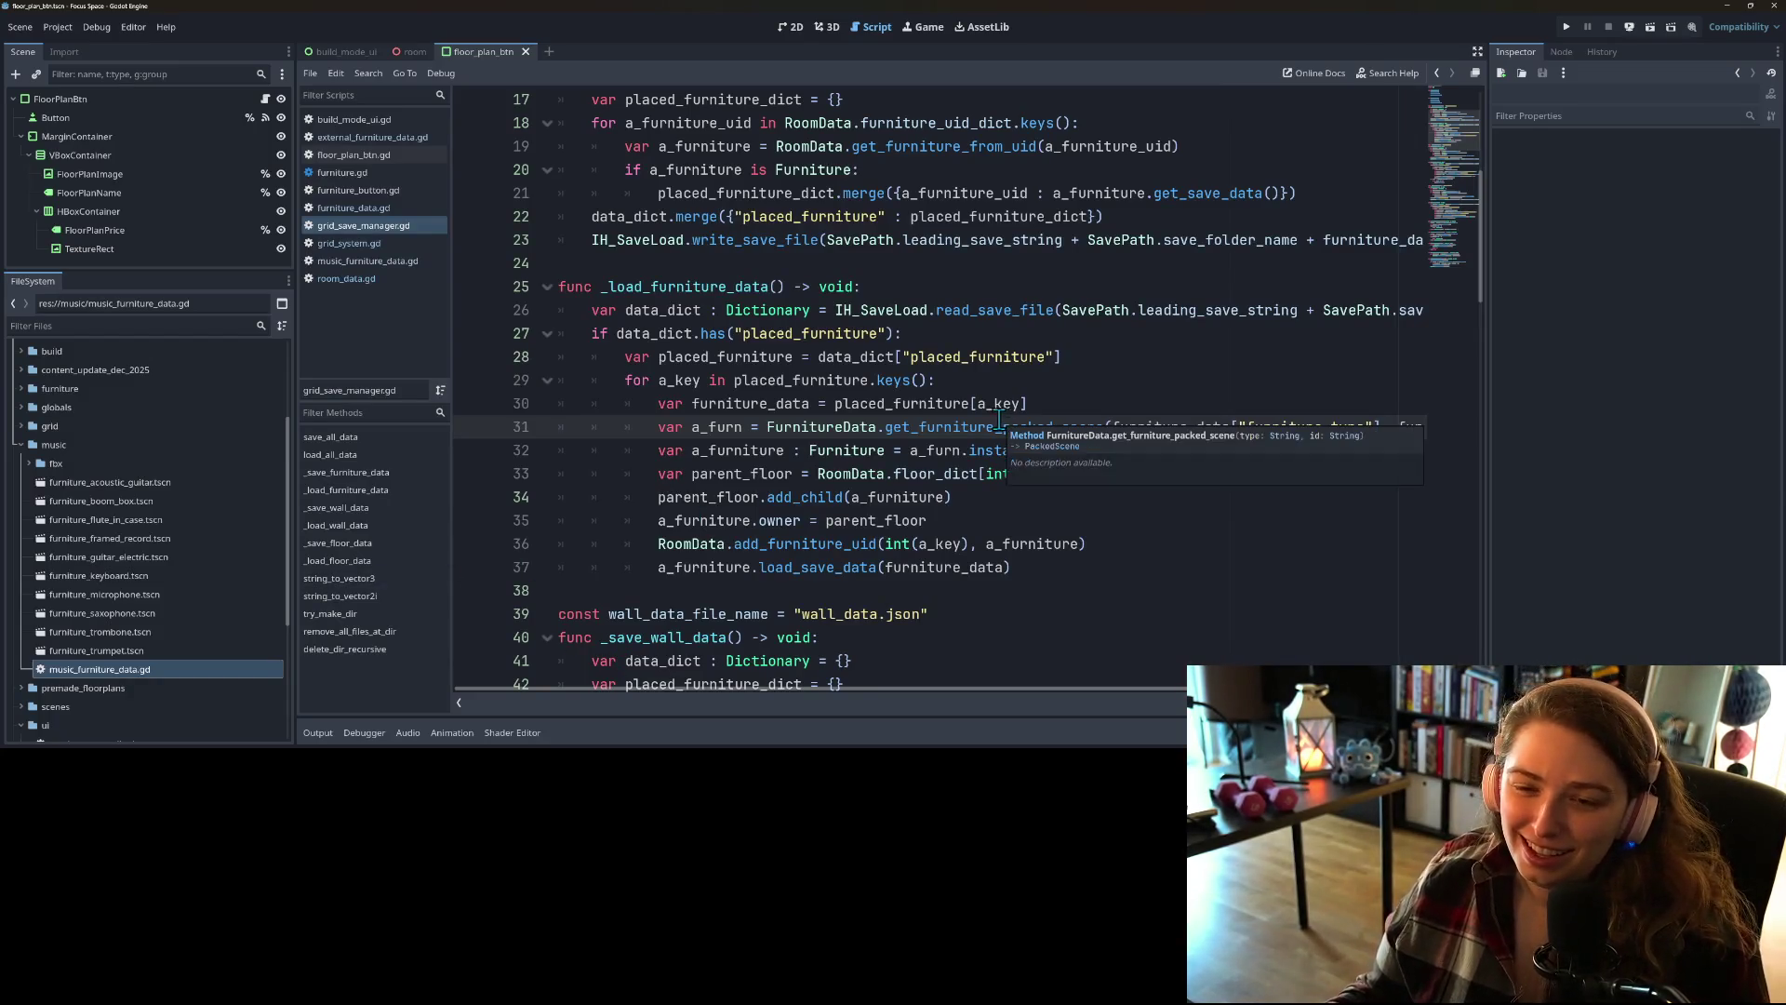
{"action": "scroll", "coordinate": [941, 409], "scroll_direction": "down", "scroll_amount": 2}
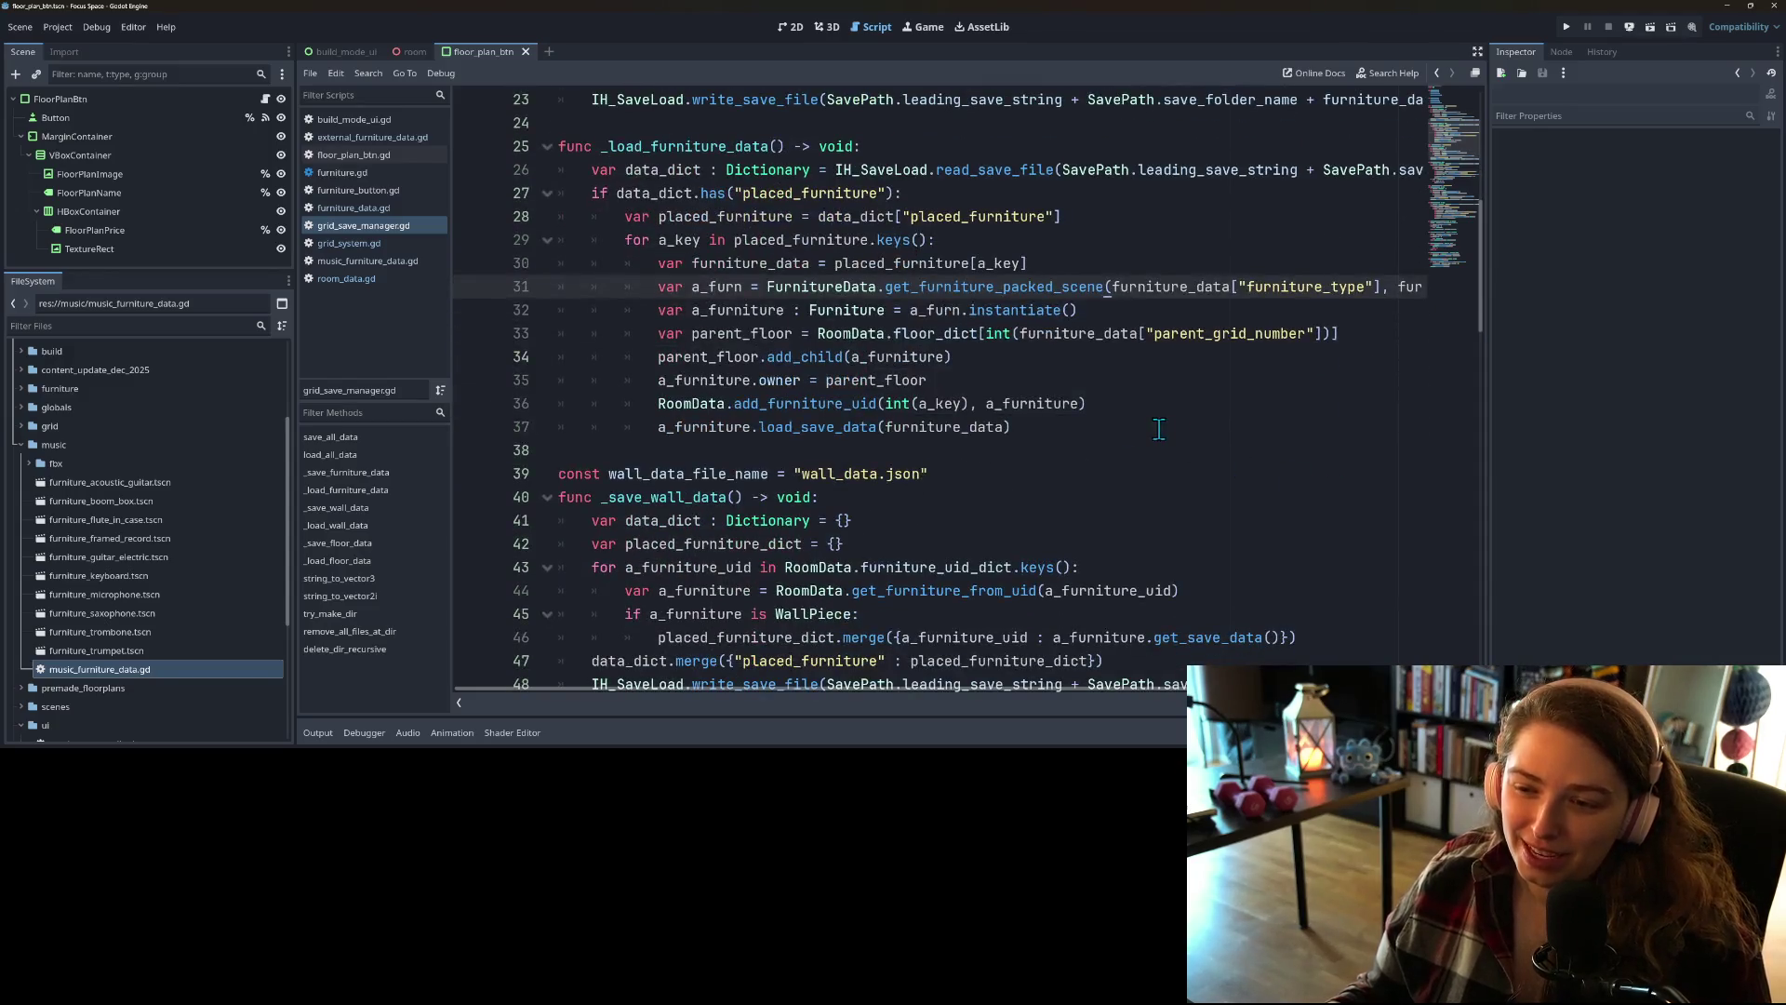
{"action": "left_click", "coordinate": [1158, 428]}
{"action": "left_click", "coordinate": [842, 357]}
{"action": "left_click", "coordinate": [661, 311]}
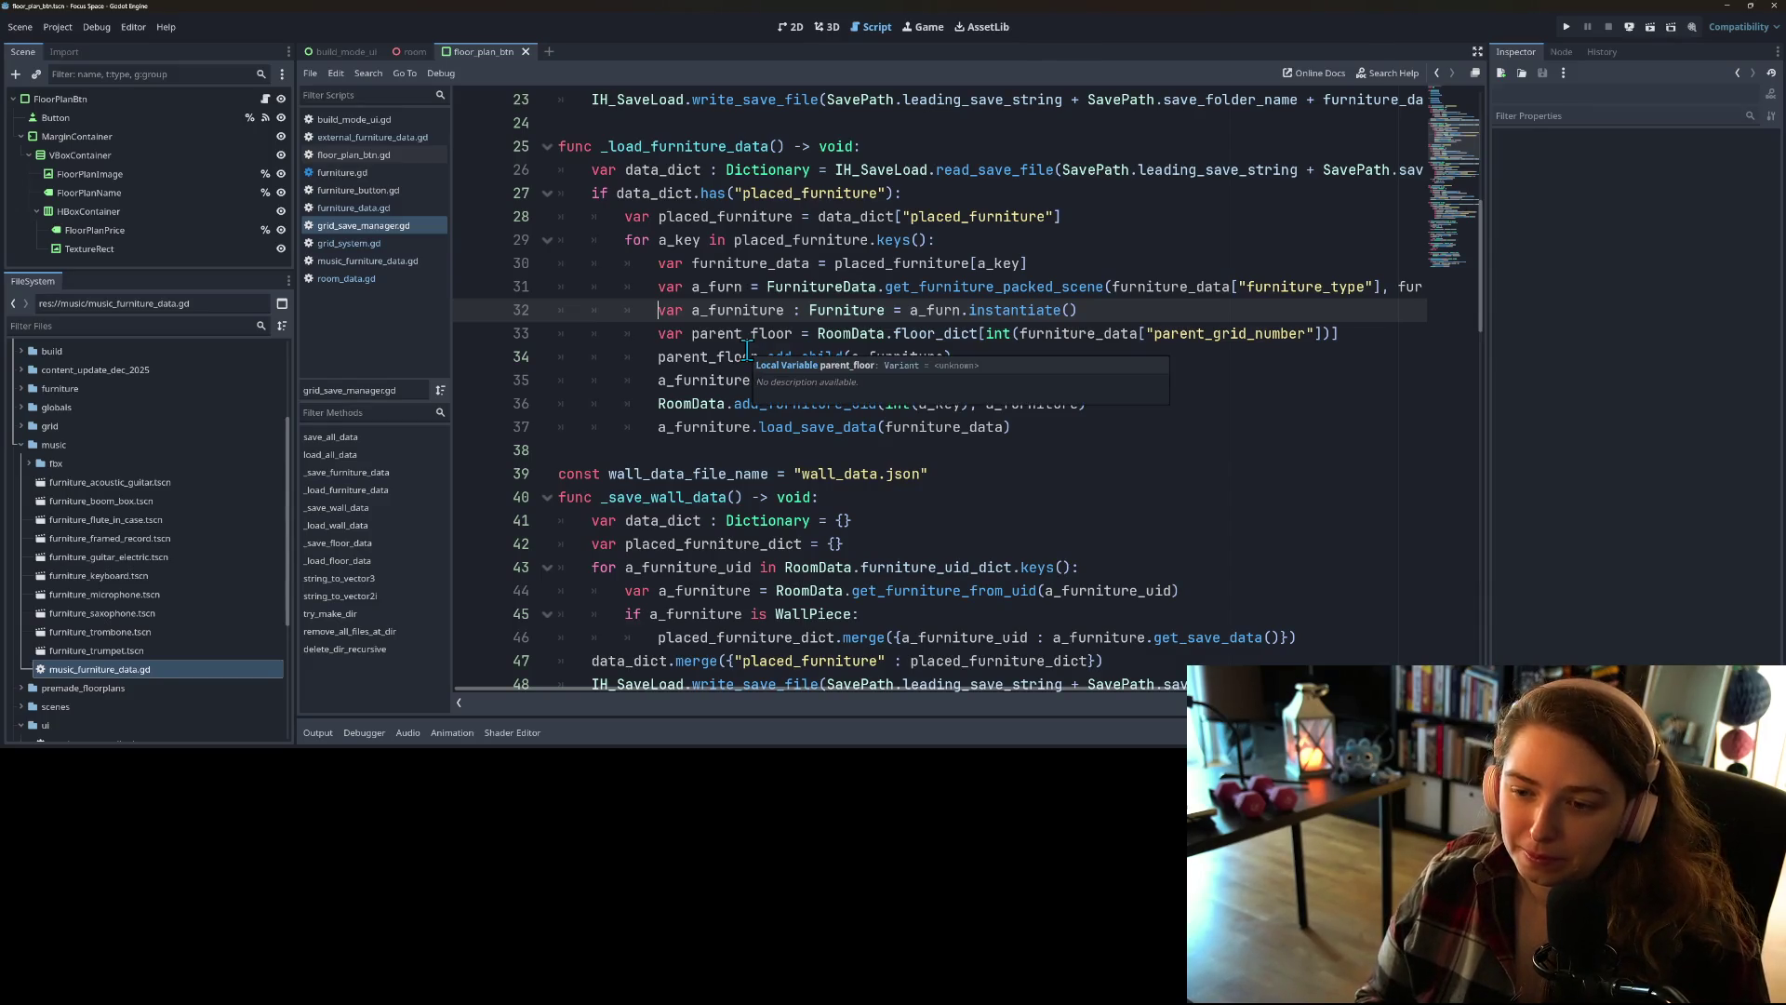
{"action": "key", "text": "Return"}
{"action": "key", "text": "Up"}
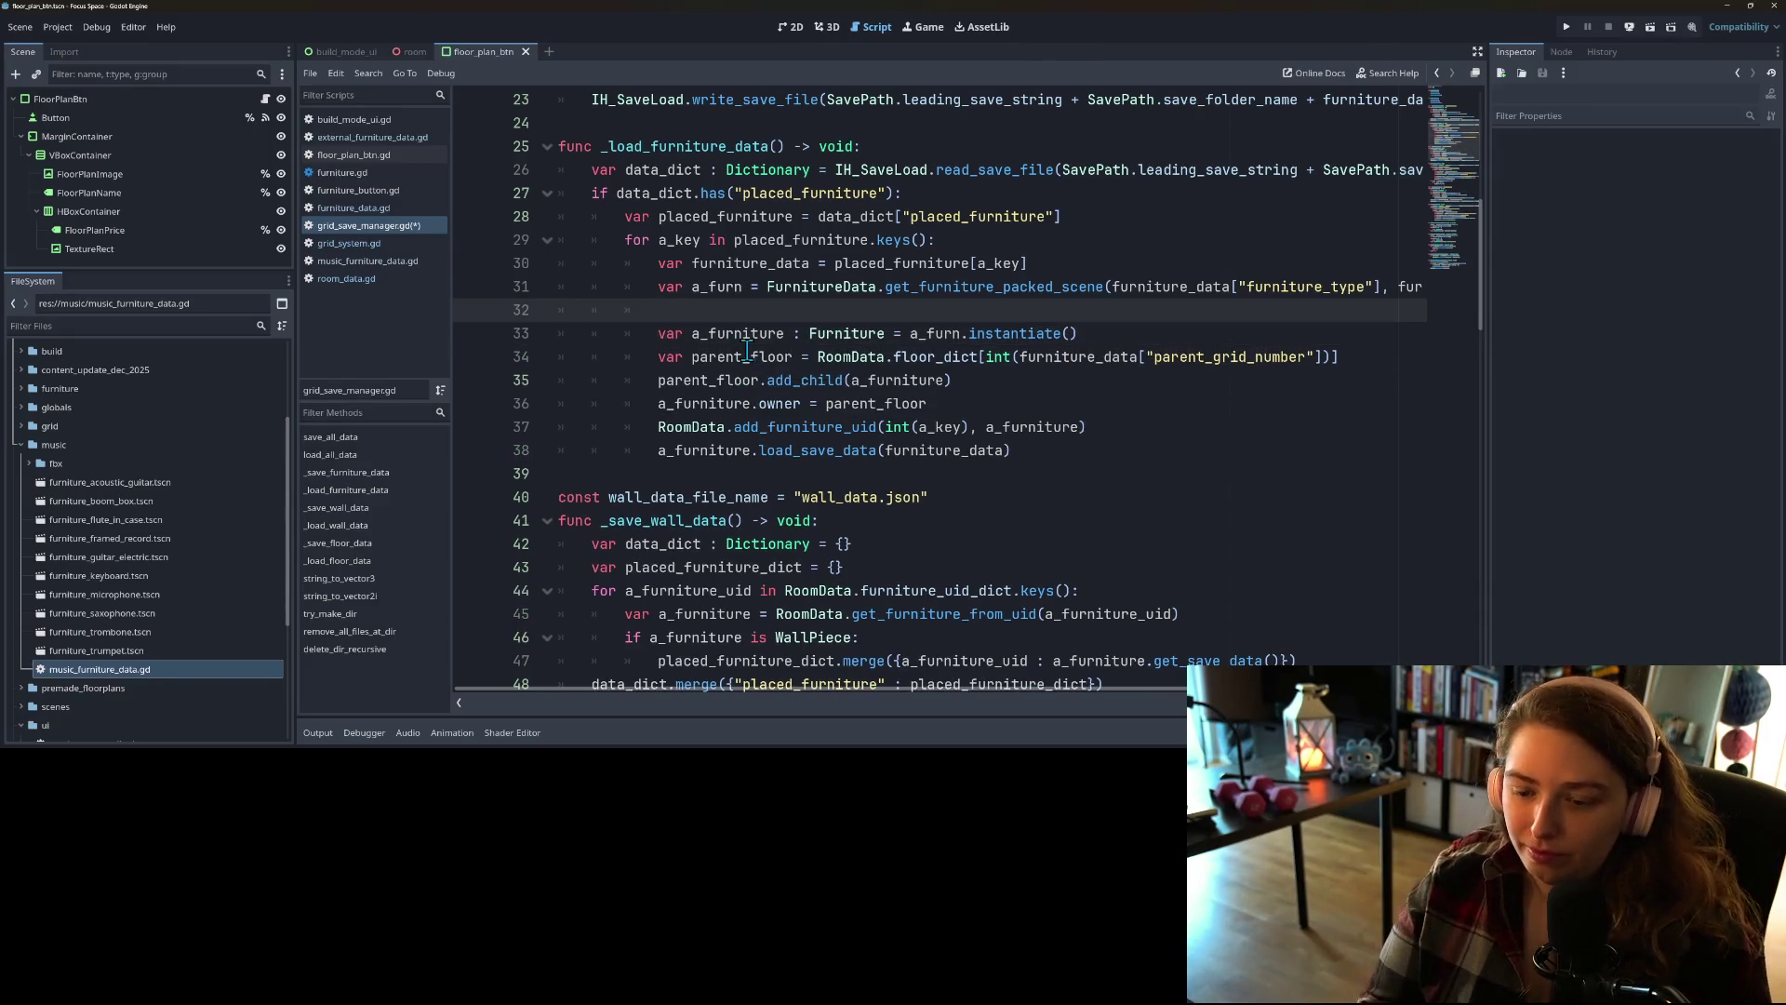
{"action": "type", "text": "_furn"}
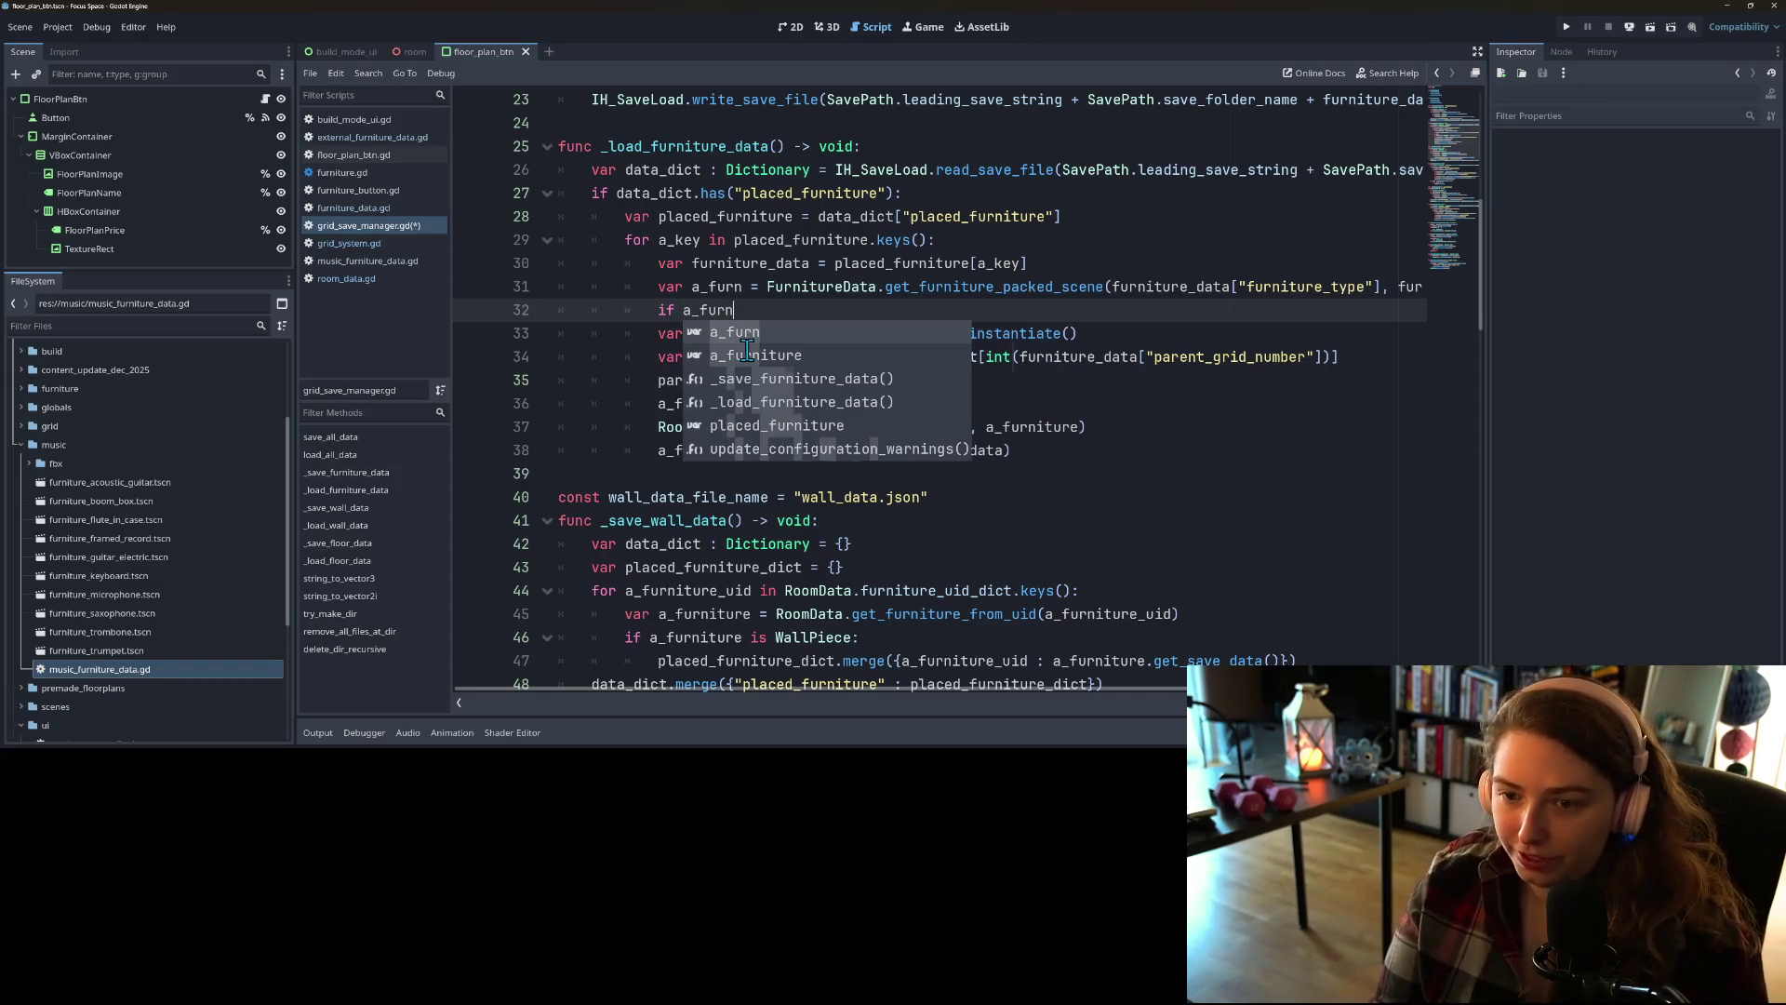
{"action": "type", "text": " == null:"}
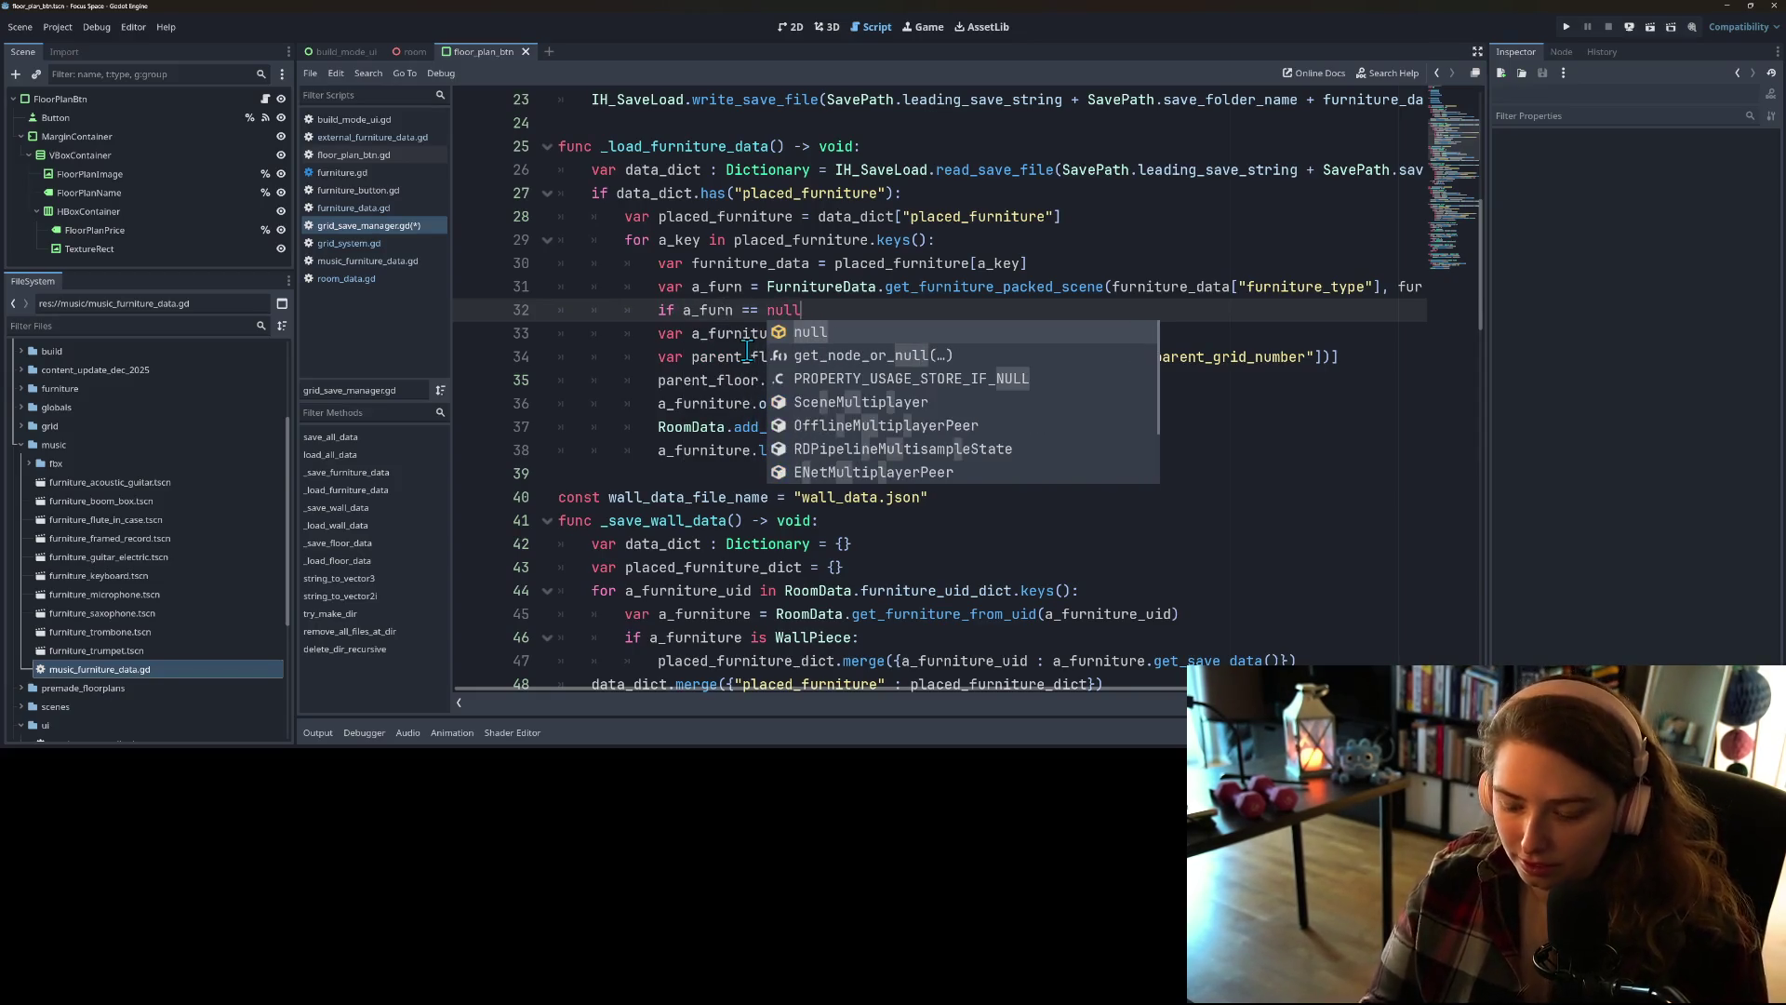
{"action": "key", "text": "Return"}
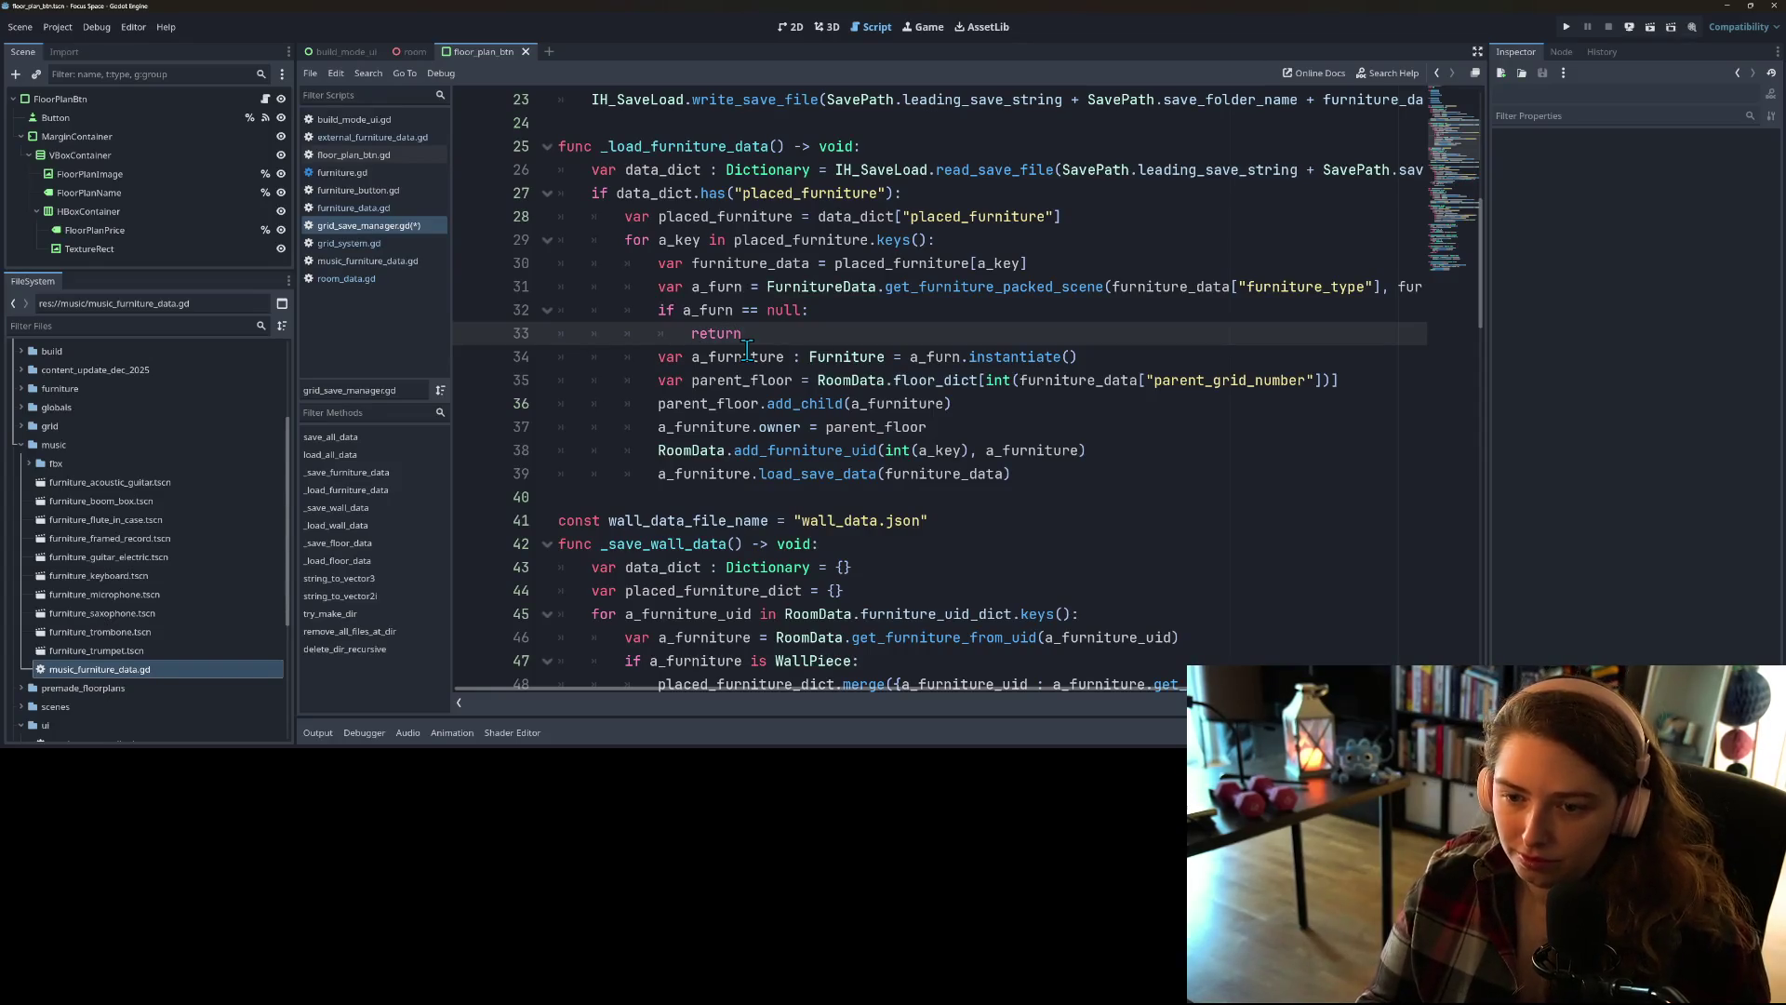
{"action": "type", "text": "con"}
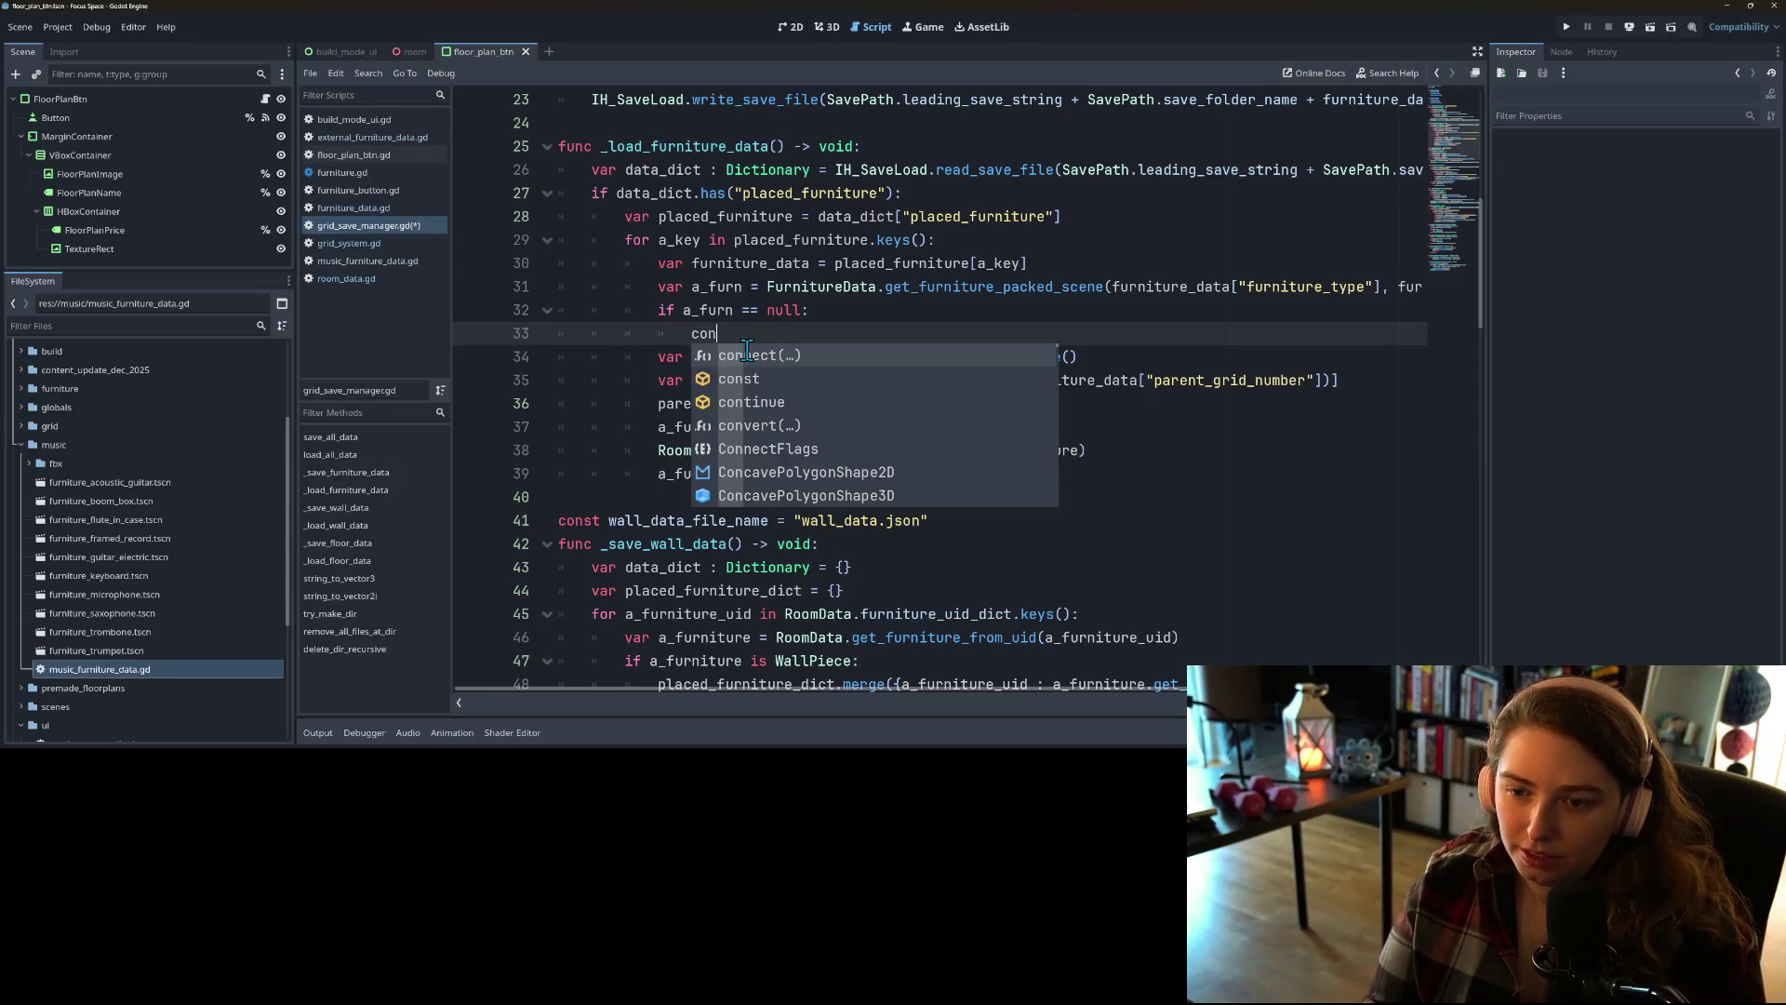
{"action": "type", "text": "ti"}
{"action": "key", "text": "Return"}
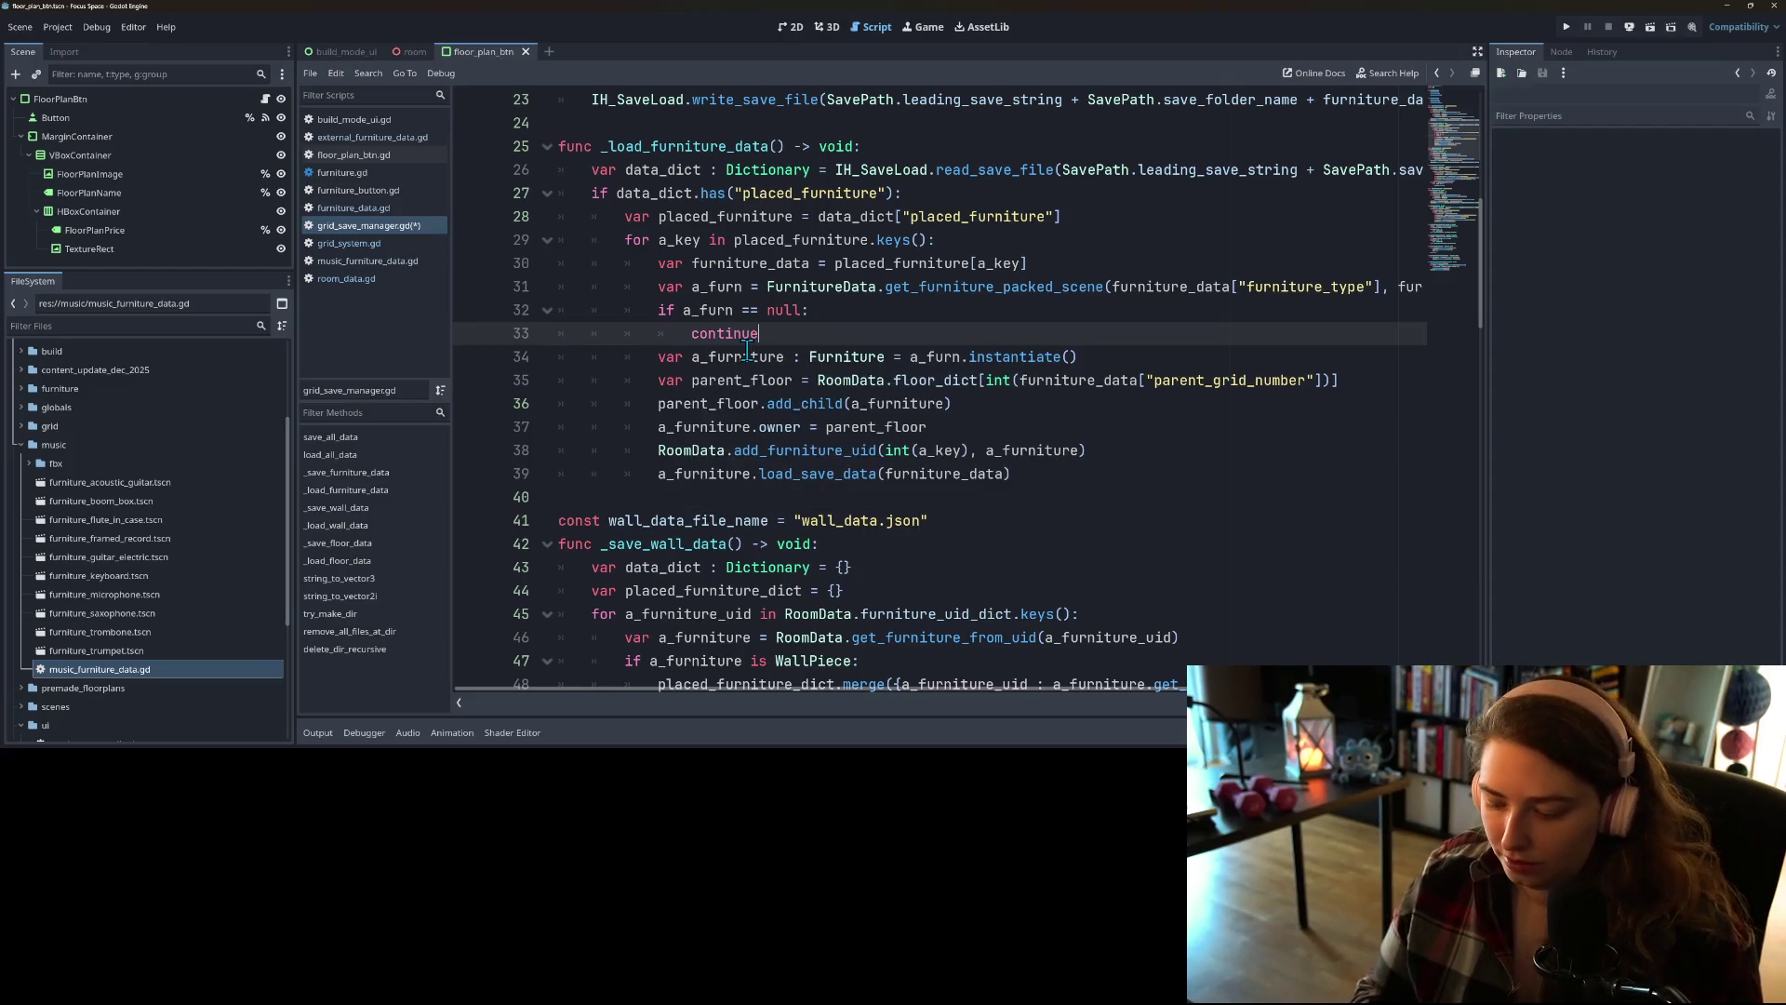
Step: Add push_warning("Unable to load ") above the continue inside the null check
{"action": "key", "text": "Up"}
{"action": "key", "text": "Return"}
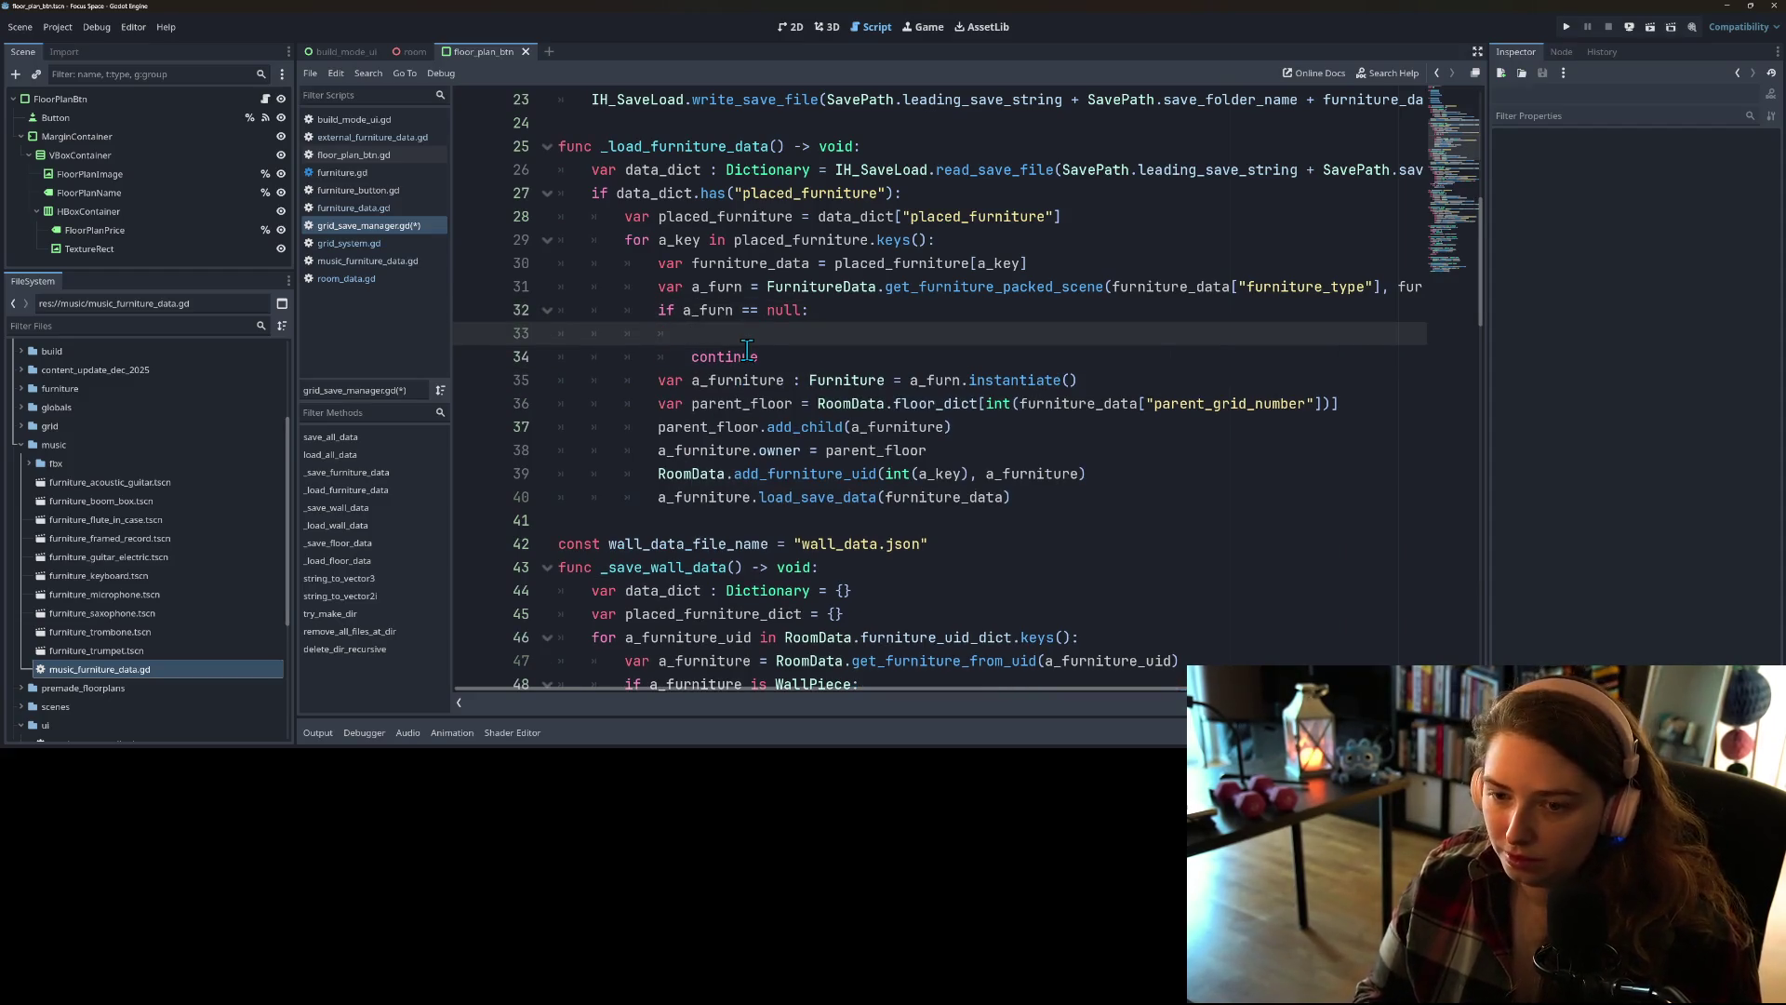
{"action": "key", "text": "BackSpace"}
{"action": "type", "text": "sh"}
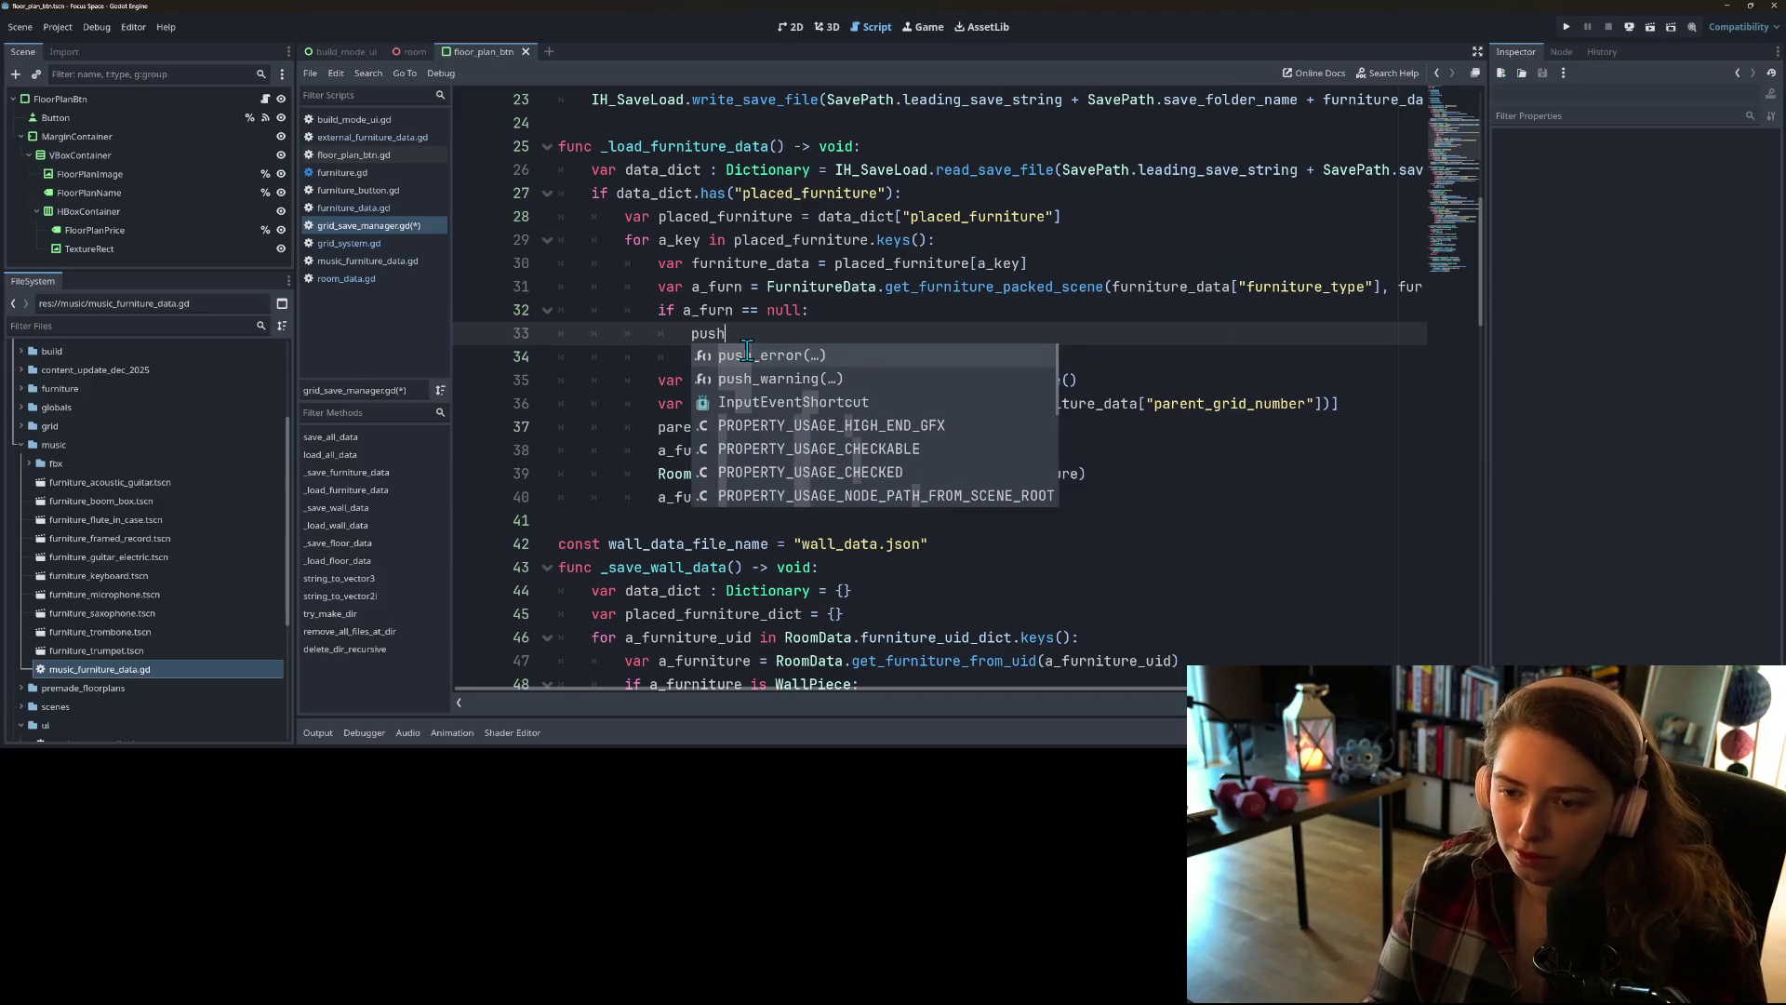
{"action": "key", "text": "Down"}
{"action": "key", "text": "Return"}
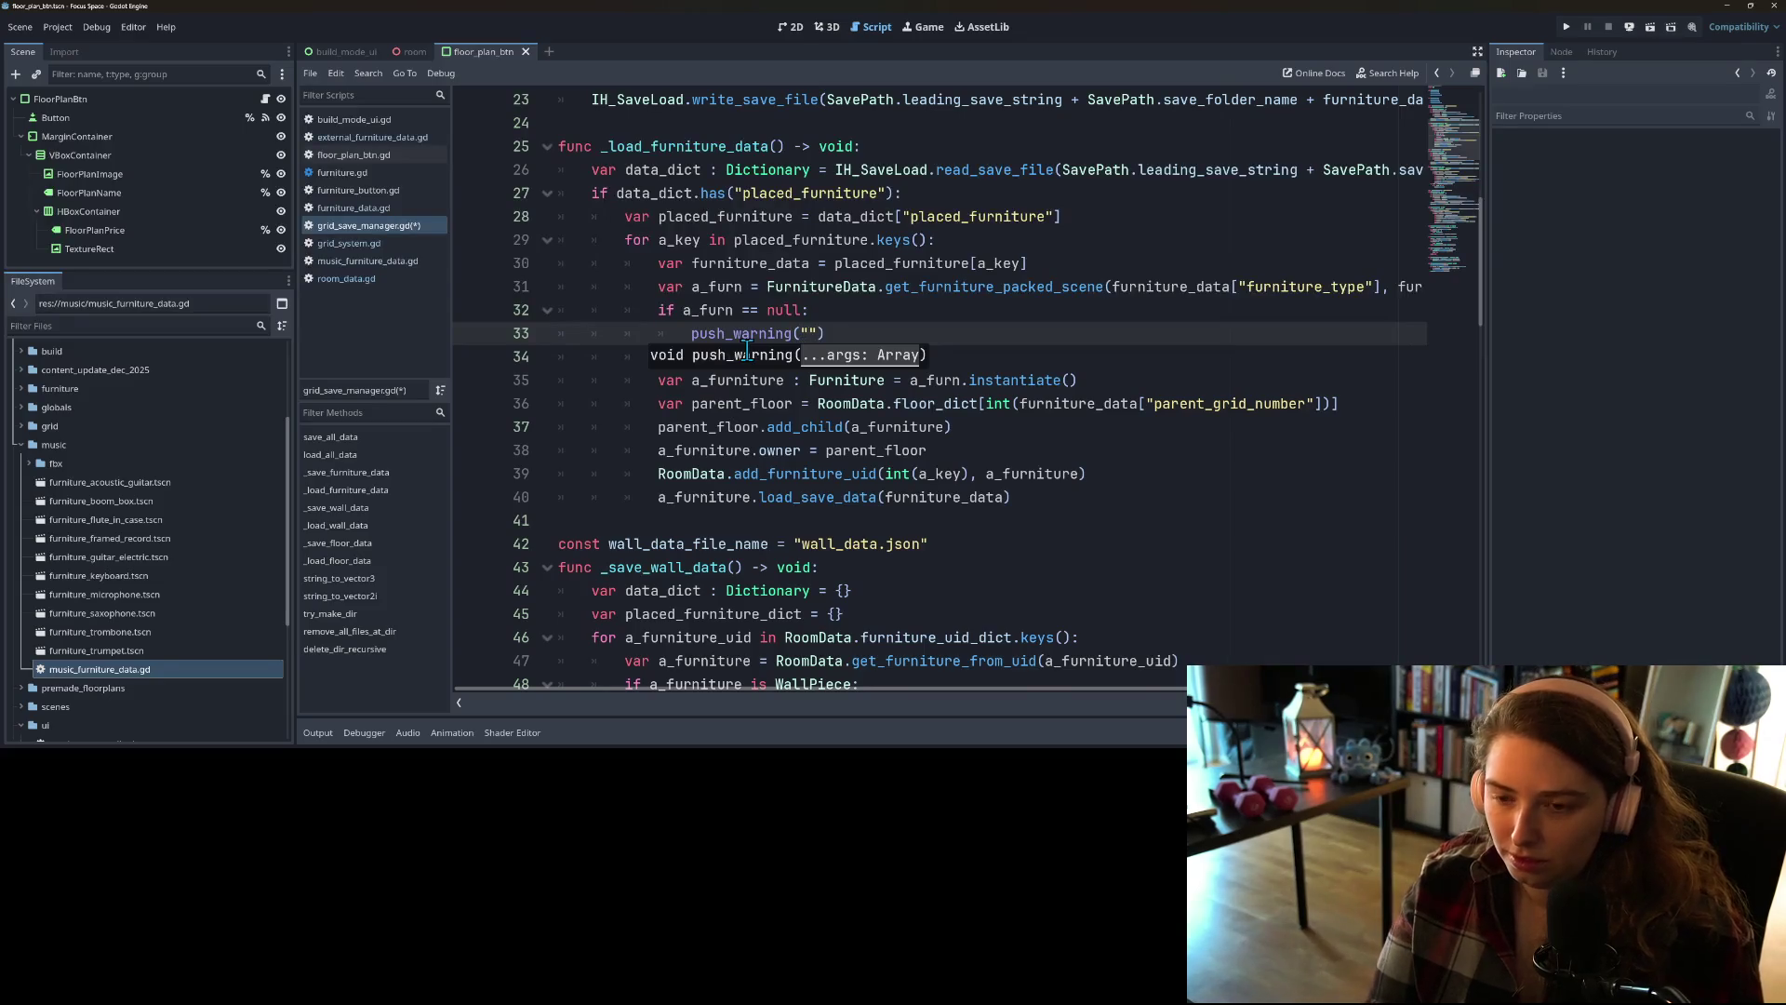
{"action": "key", "text": "BackSpace"}
{"action": "key", "text": "BackSpace"}
{"action": "type", "text": "able to load"}
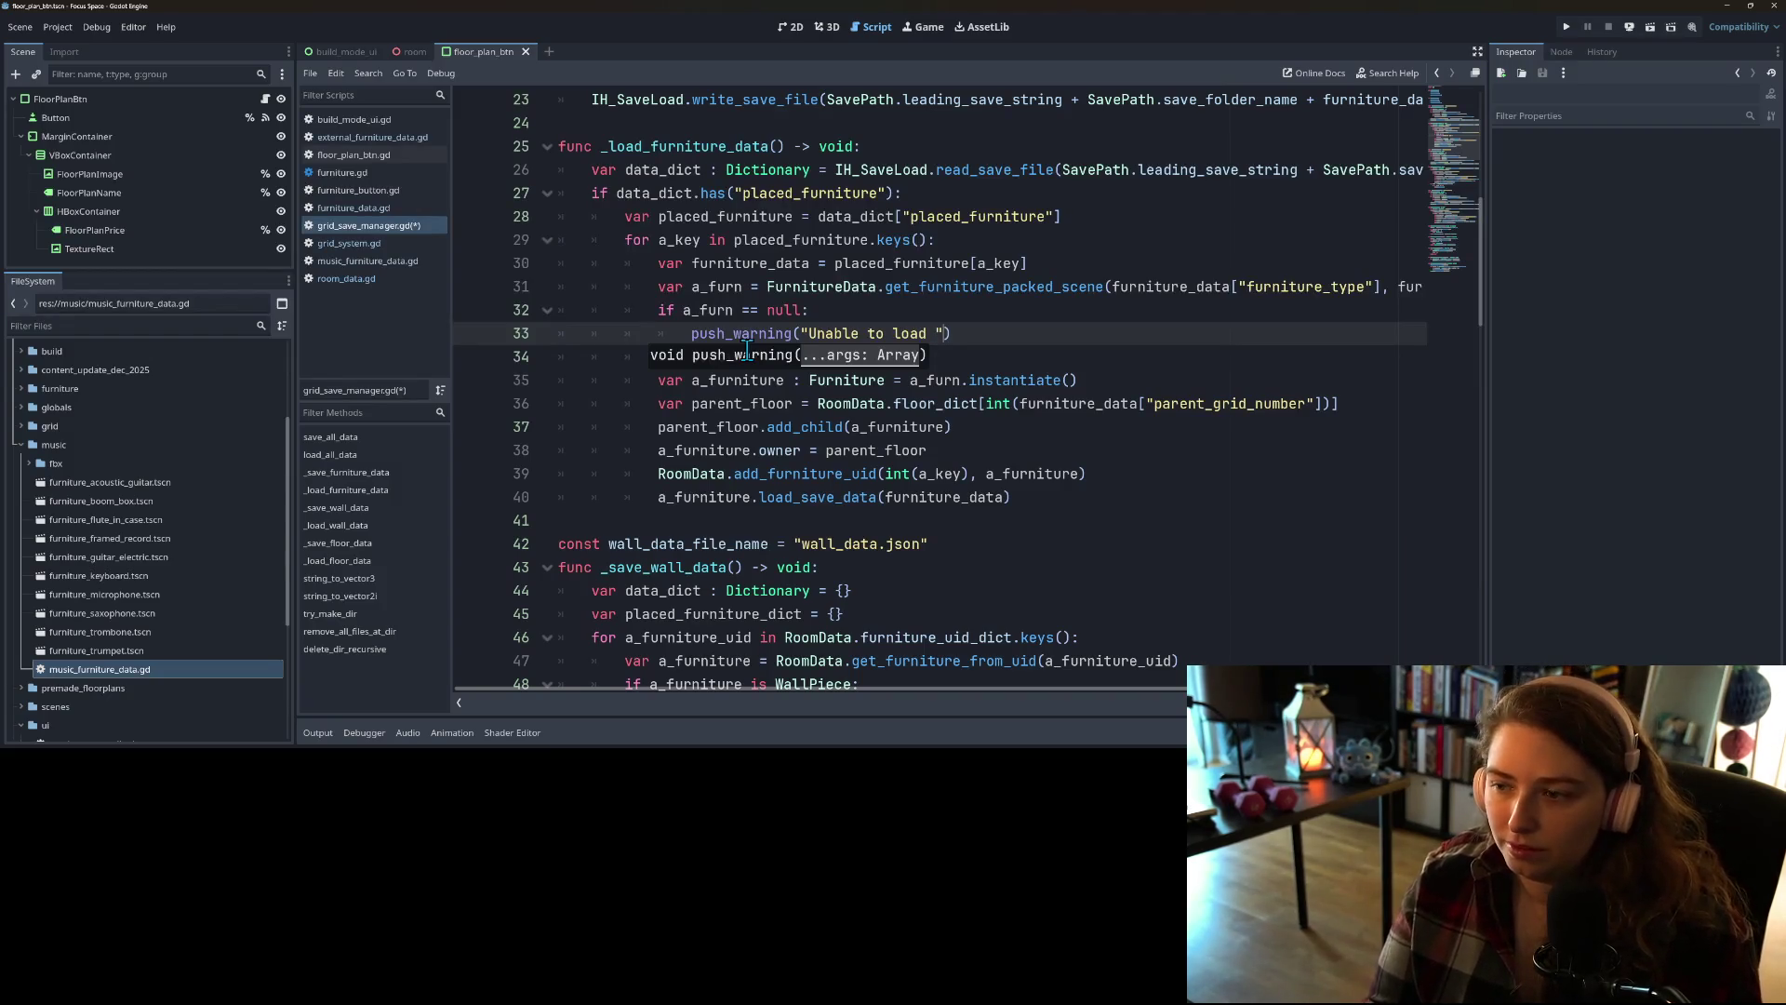
{"action": "left_click", "coordinate": [963, 292]}
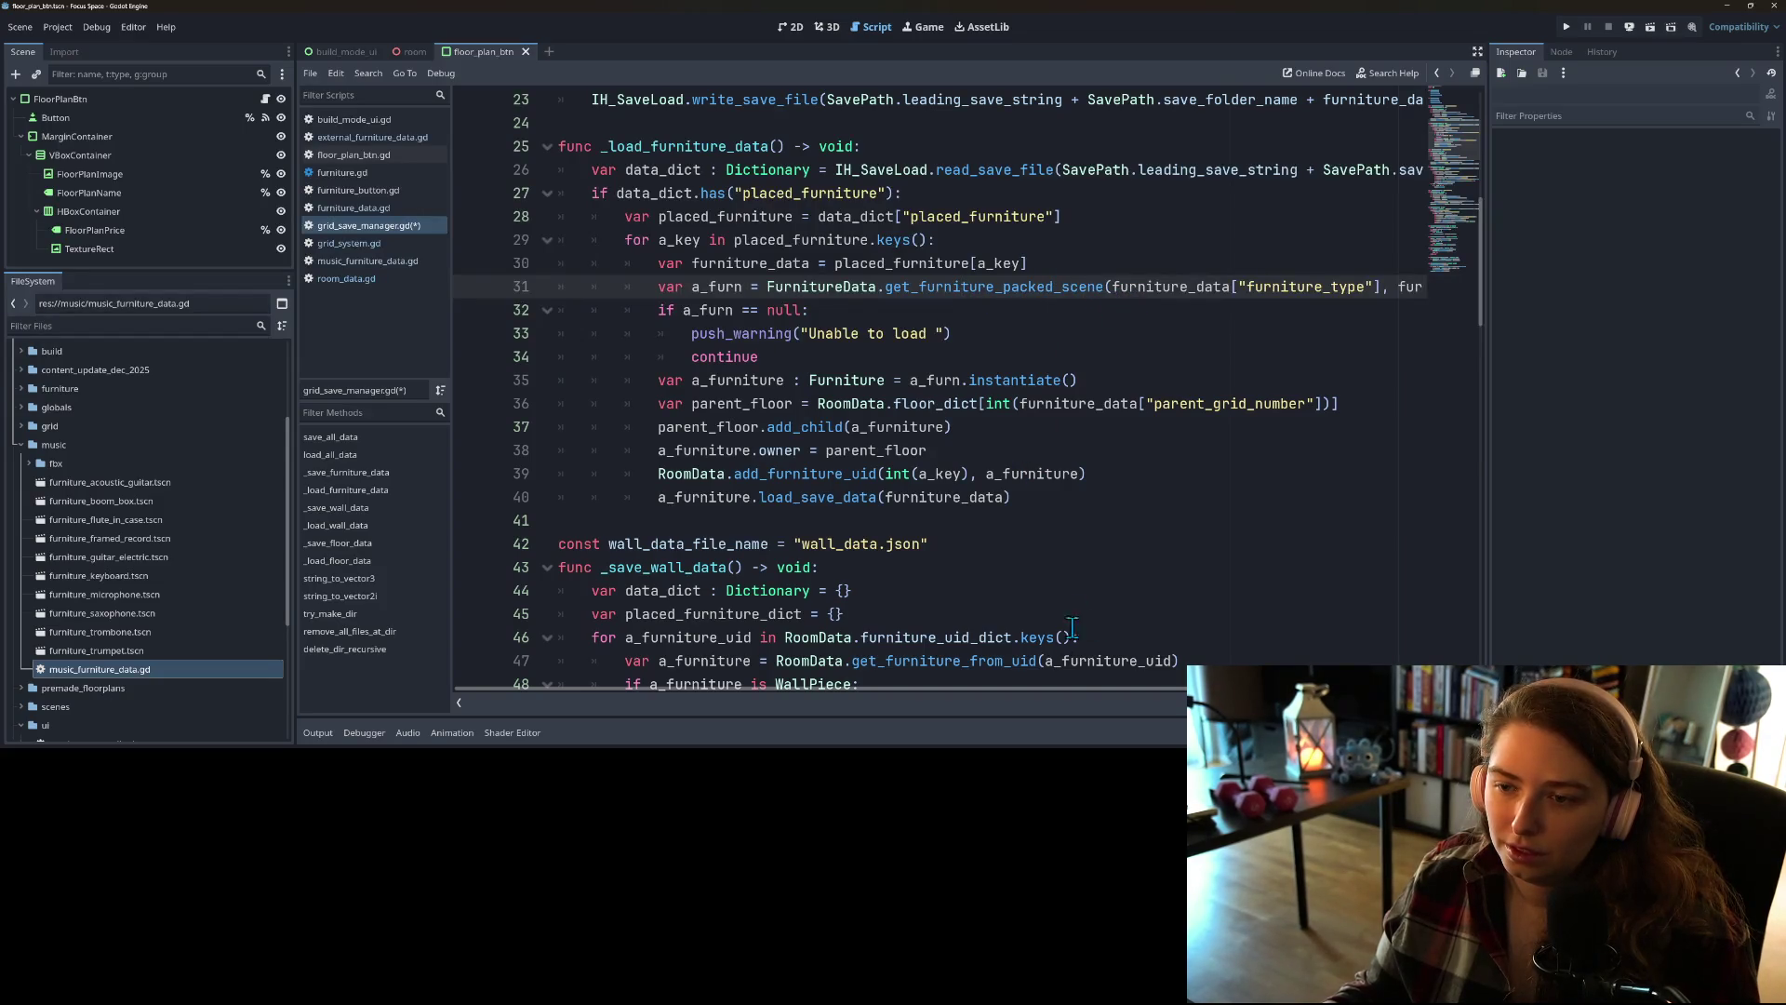
{"action": "left_click_drag", "start_coordinate": [1053, 690], "coordinate": [1153, 707]}
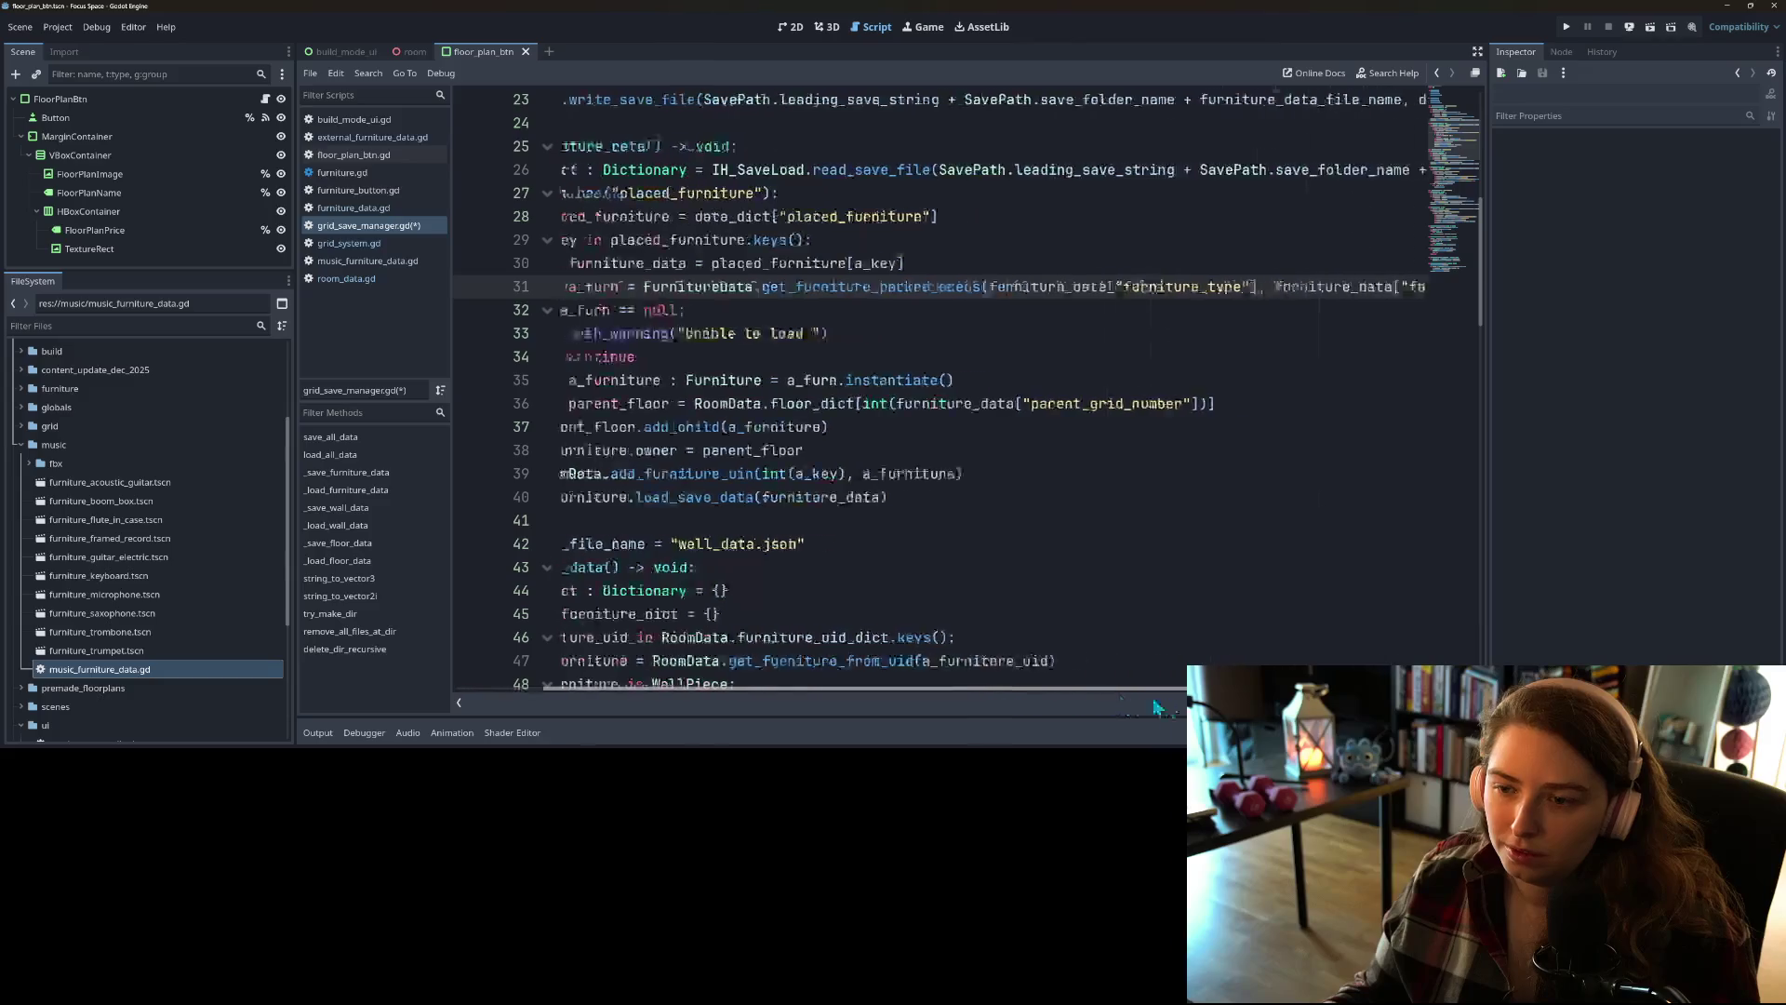
Step: Append furniture_type and furniture_id, joined by " ", to the push_warning call and save grid_save_manager.gd
{"action": "left_click_drag", "start_coordinate": [884, 292], "coordinate": [1423, 294]}
{"action": "key", "text": "ctrl+c"}
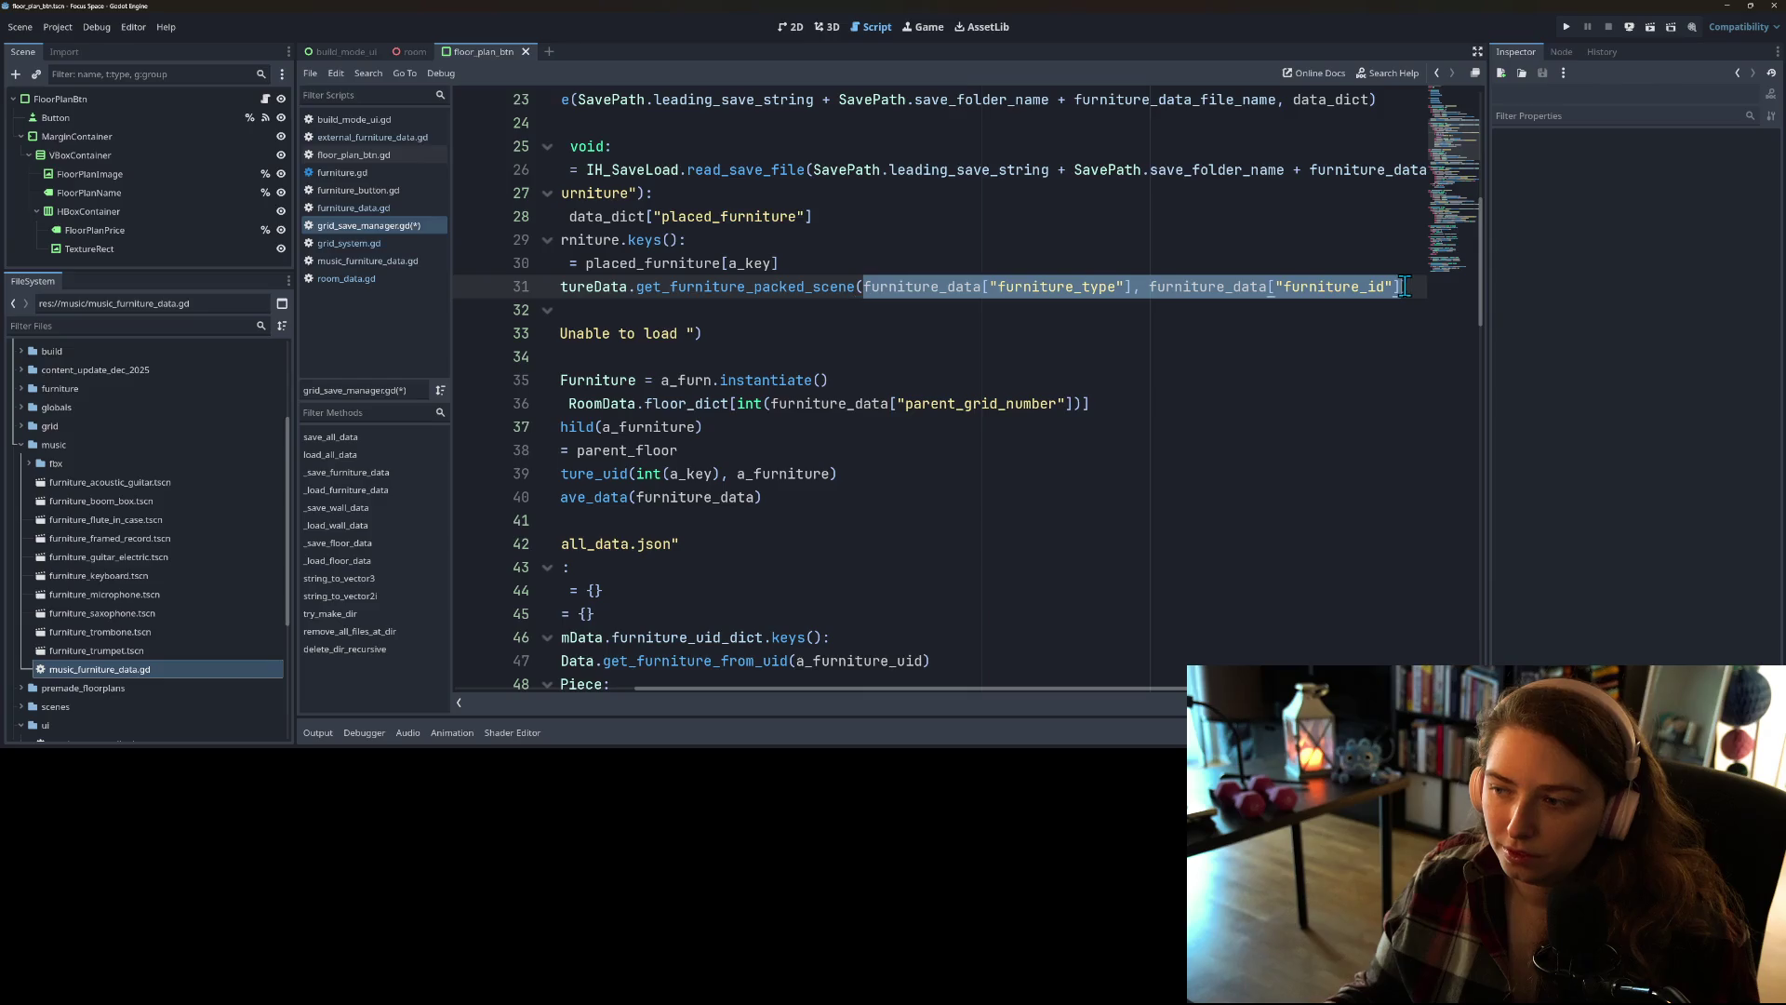
{"action": "left_click_drag", "start_coordinate": [972, 689], "coordinate": [707, 615]}
{"action": "left_click", "coordinate": [944, 333]}
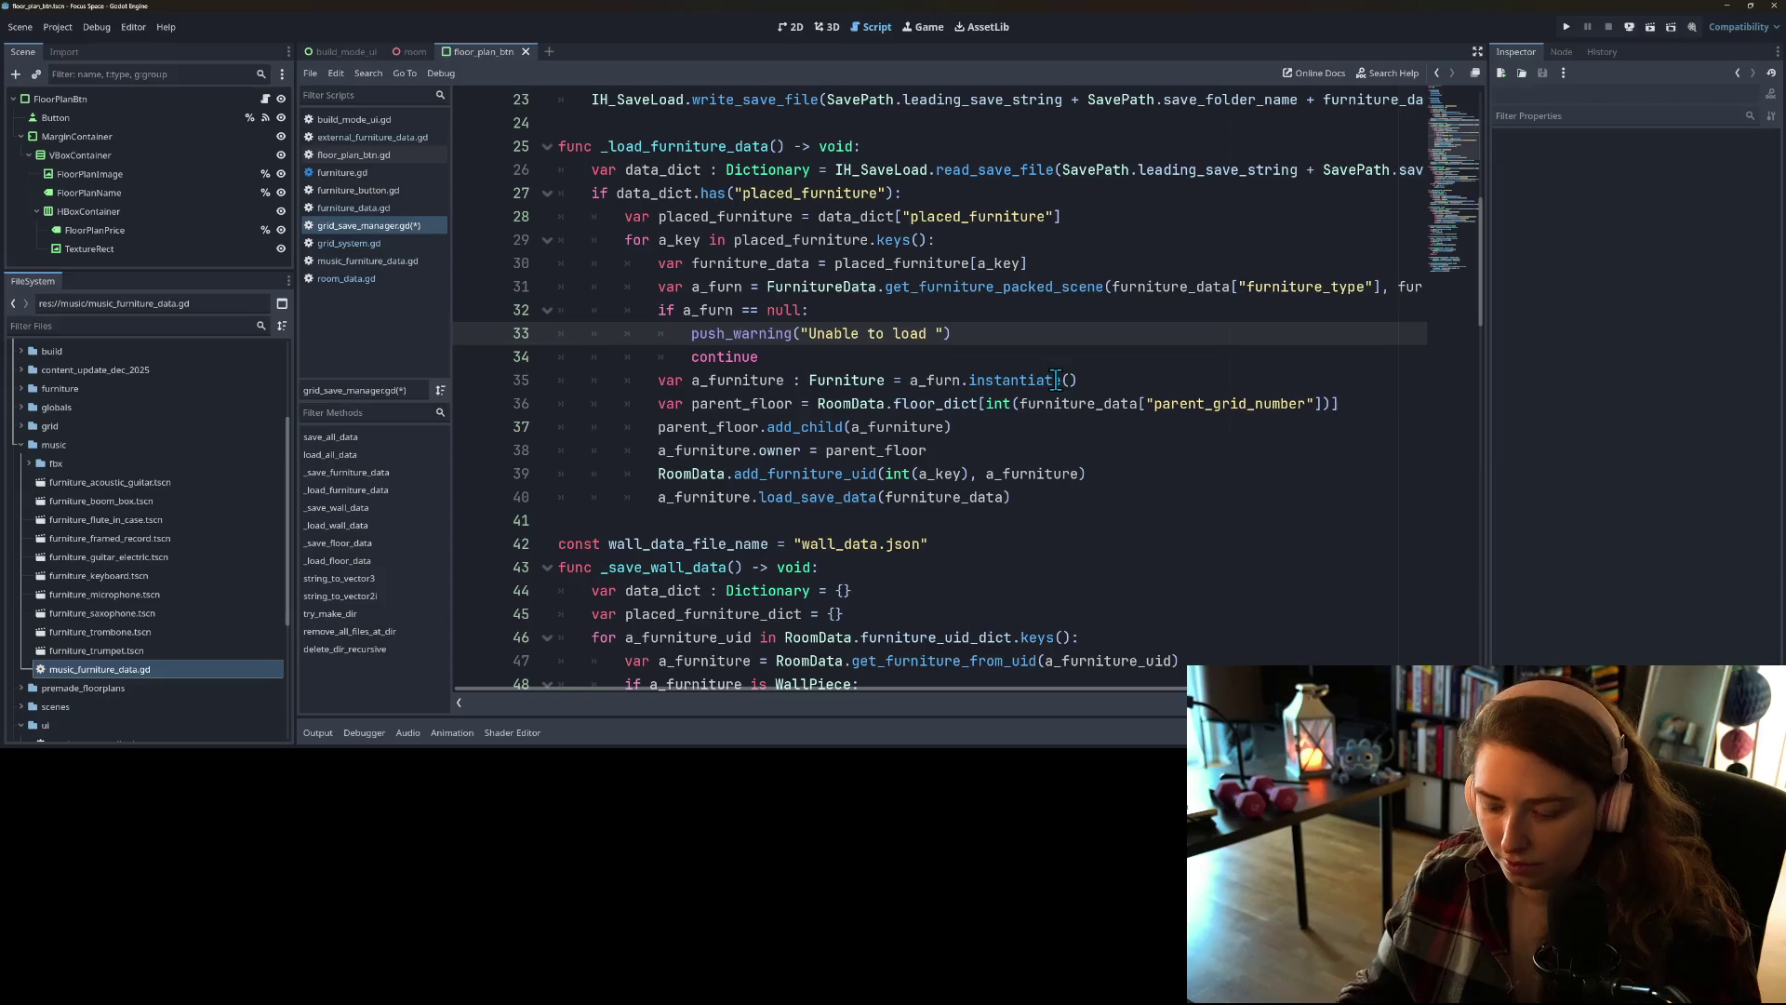
{"action": "type", "text": ","}
{"action": "key", "text": "ctrl+v"}
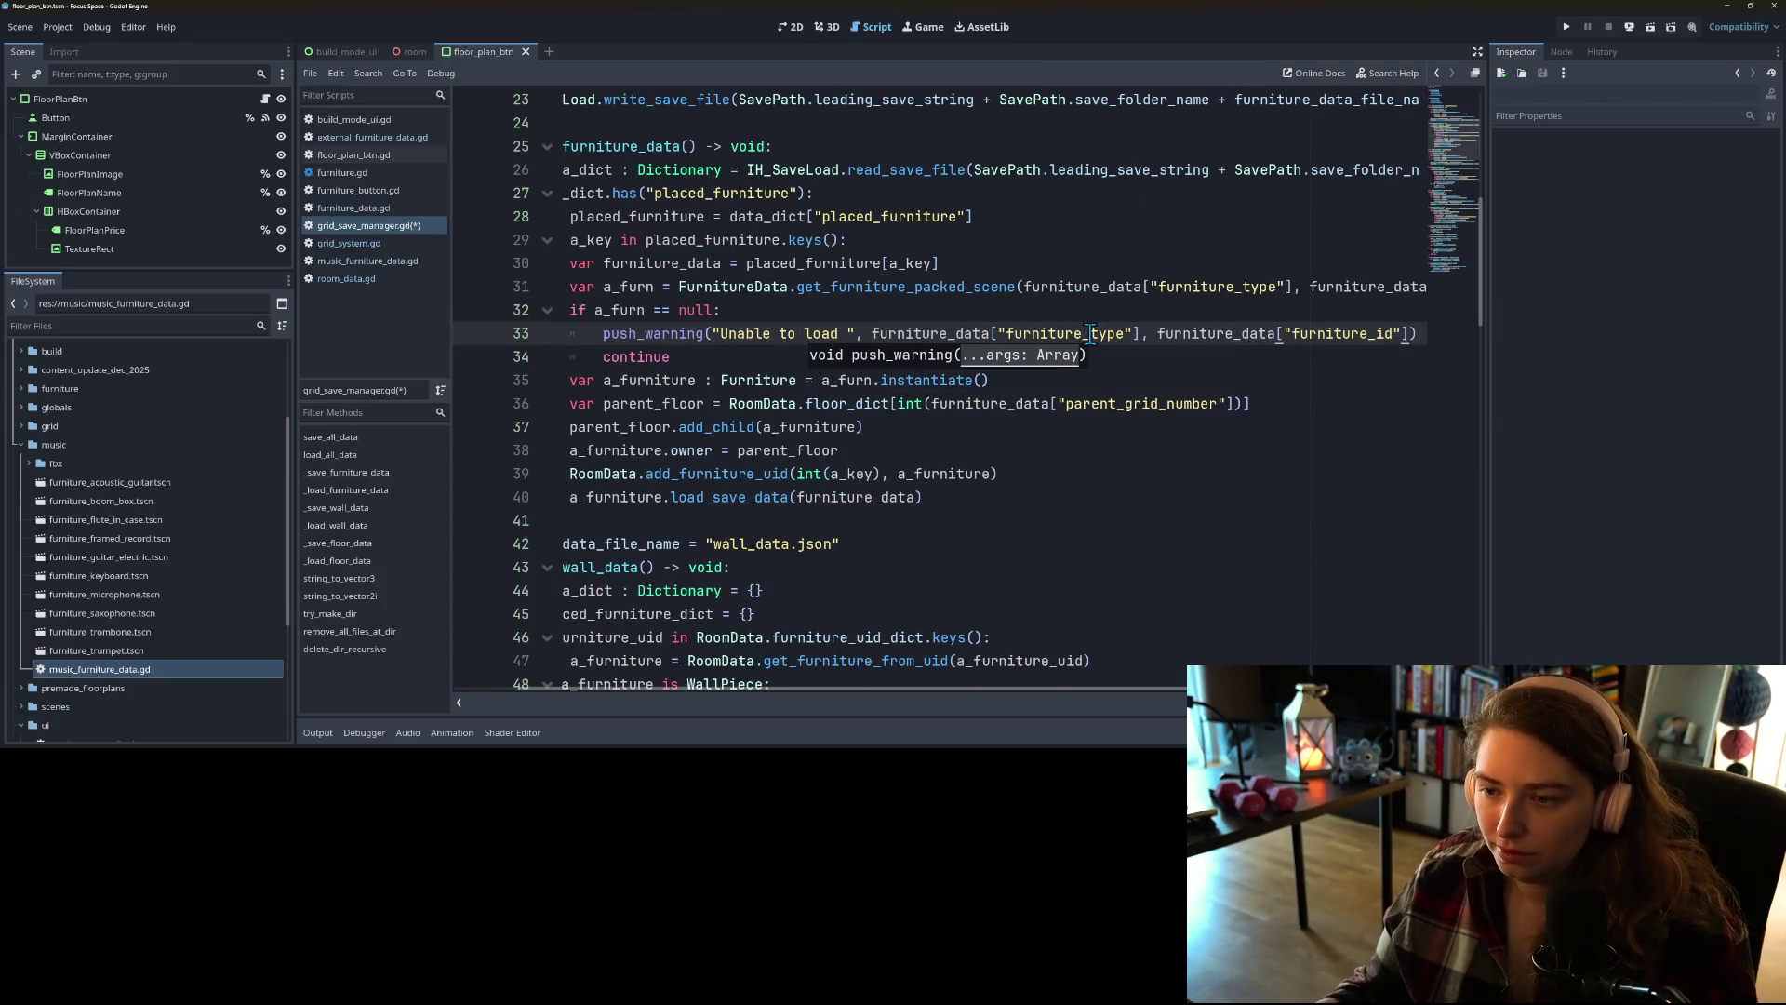
{"action": "type", "text": ", \" "}
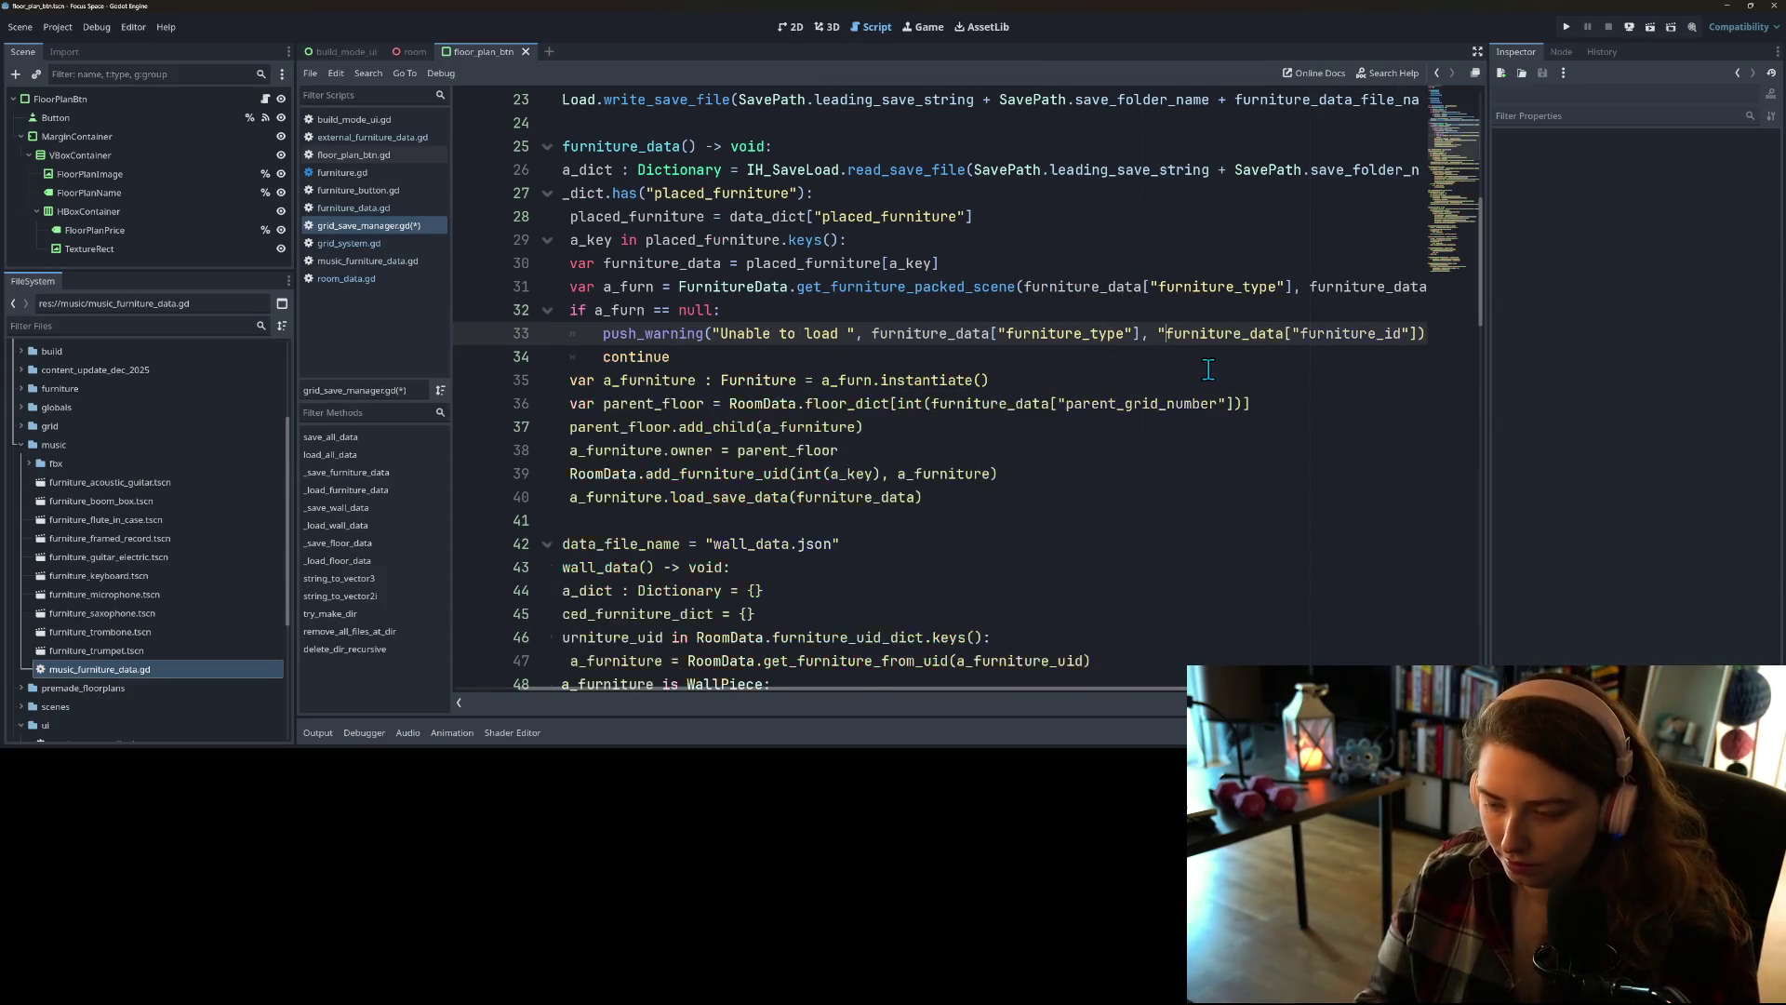
{"action": "type", "text": "\","}
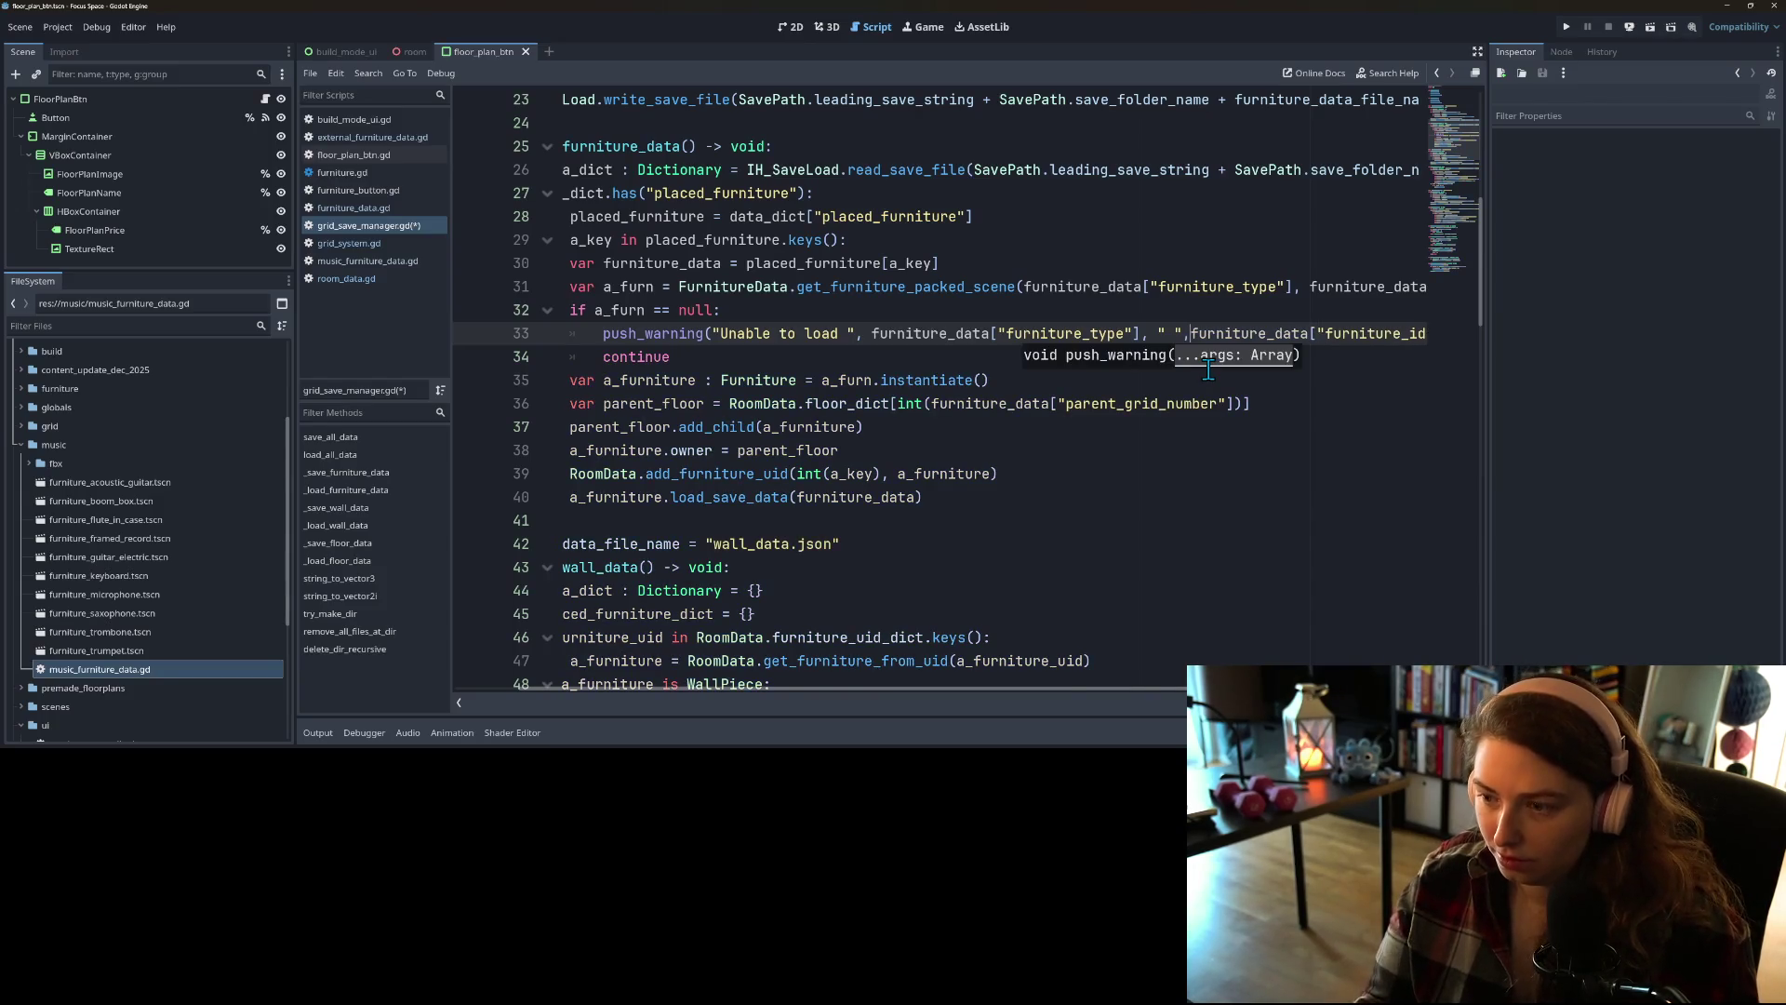
{"action": "key", "text": "ctrl+s"}
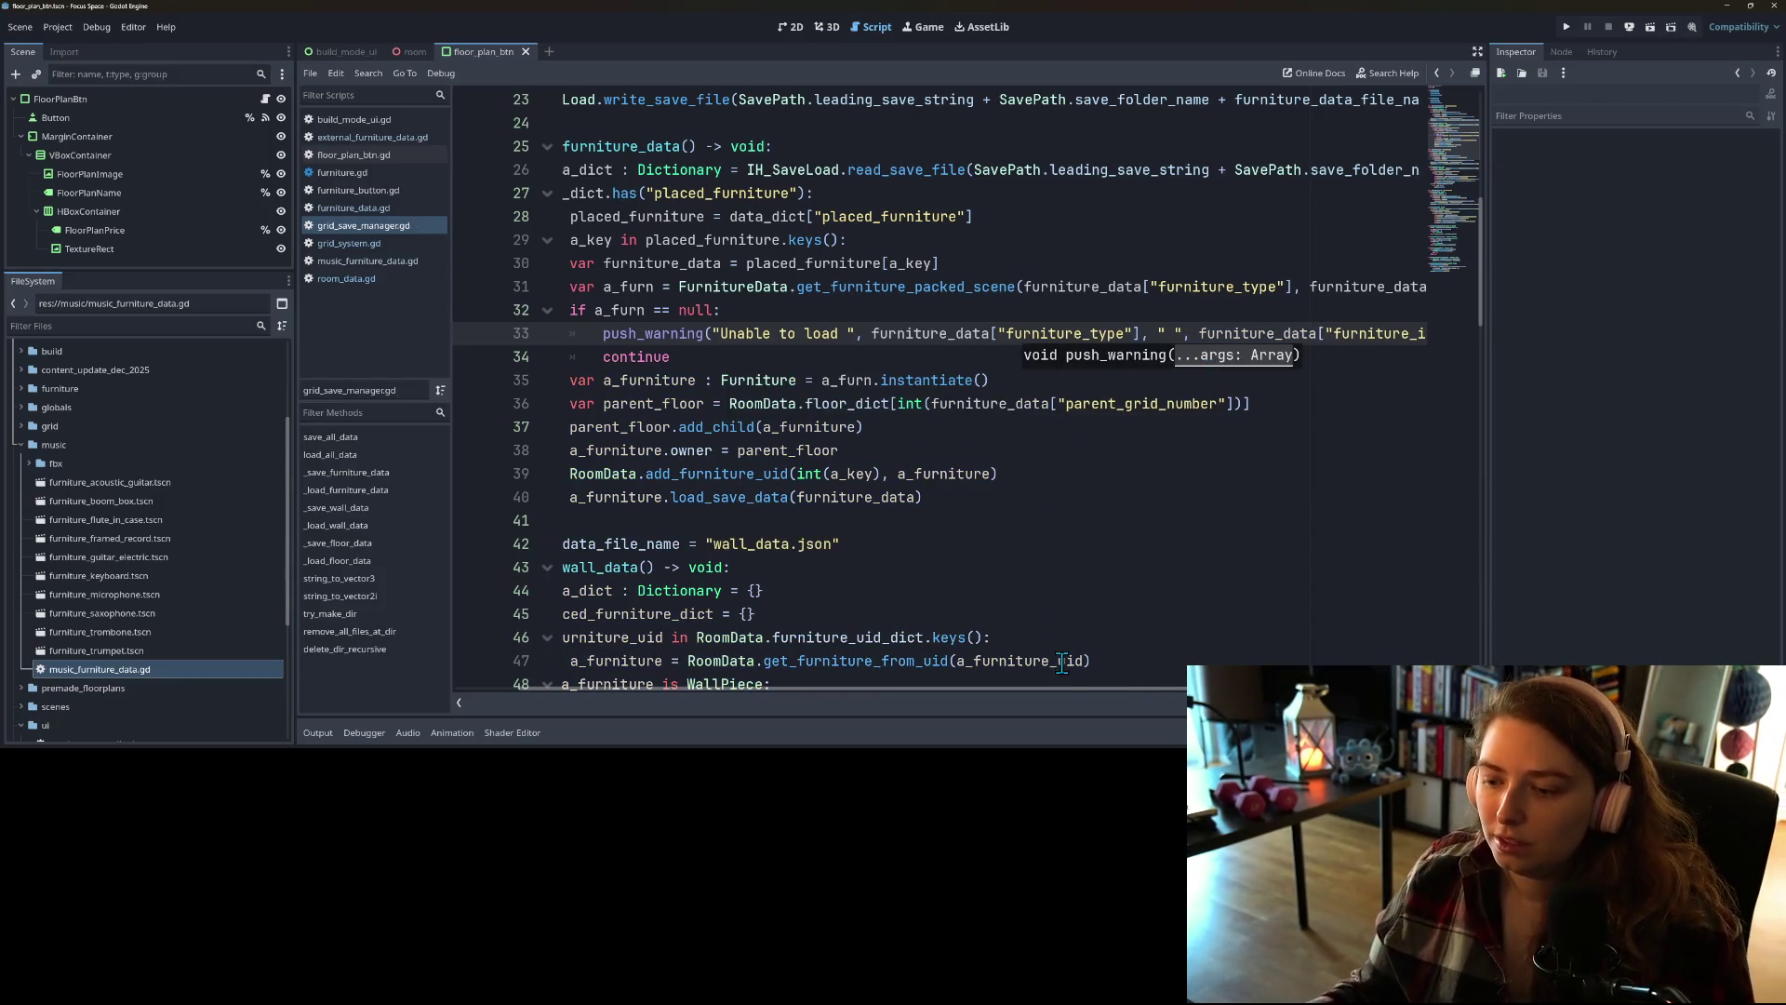
Step: Look over the updated furniture loader code, then bring up the Project menu
{"action": "scroll", "coordinate": [1073, 686], "scroll_direction": "right", "scroll_amount": 5}
{"action": "scroll", "coordinate": [1073, 686], "scroll_direction": "left", "scroll_amount": 10}
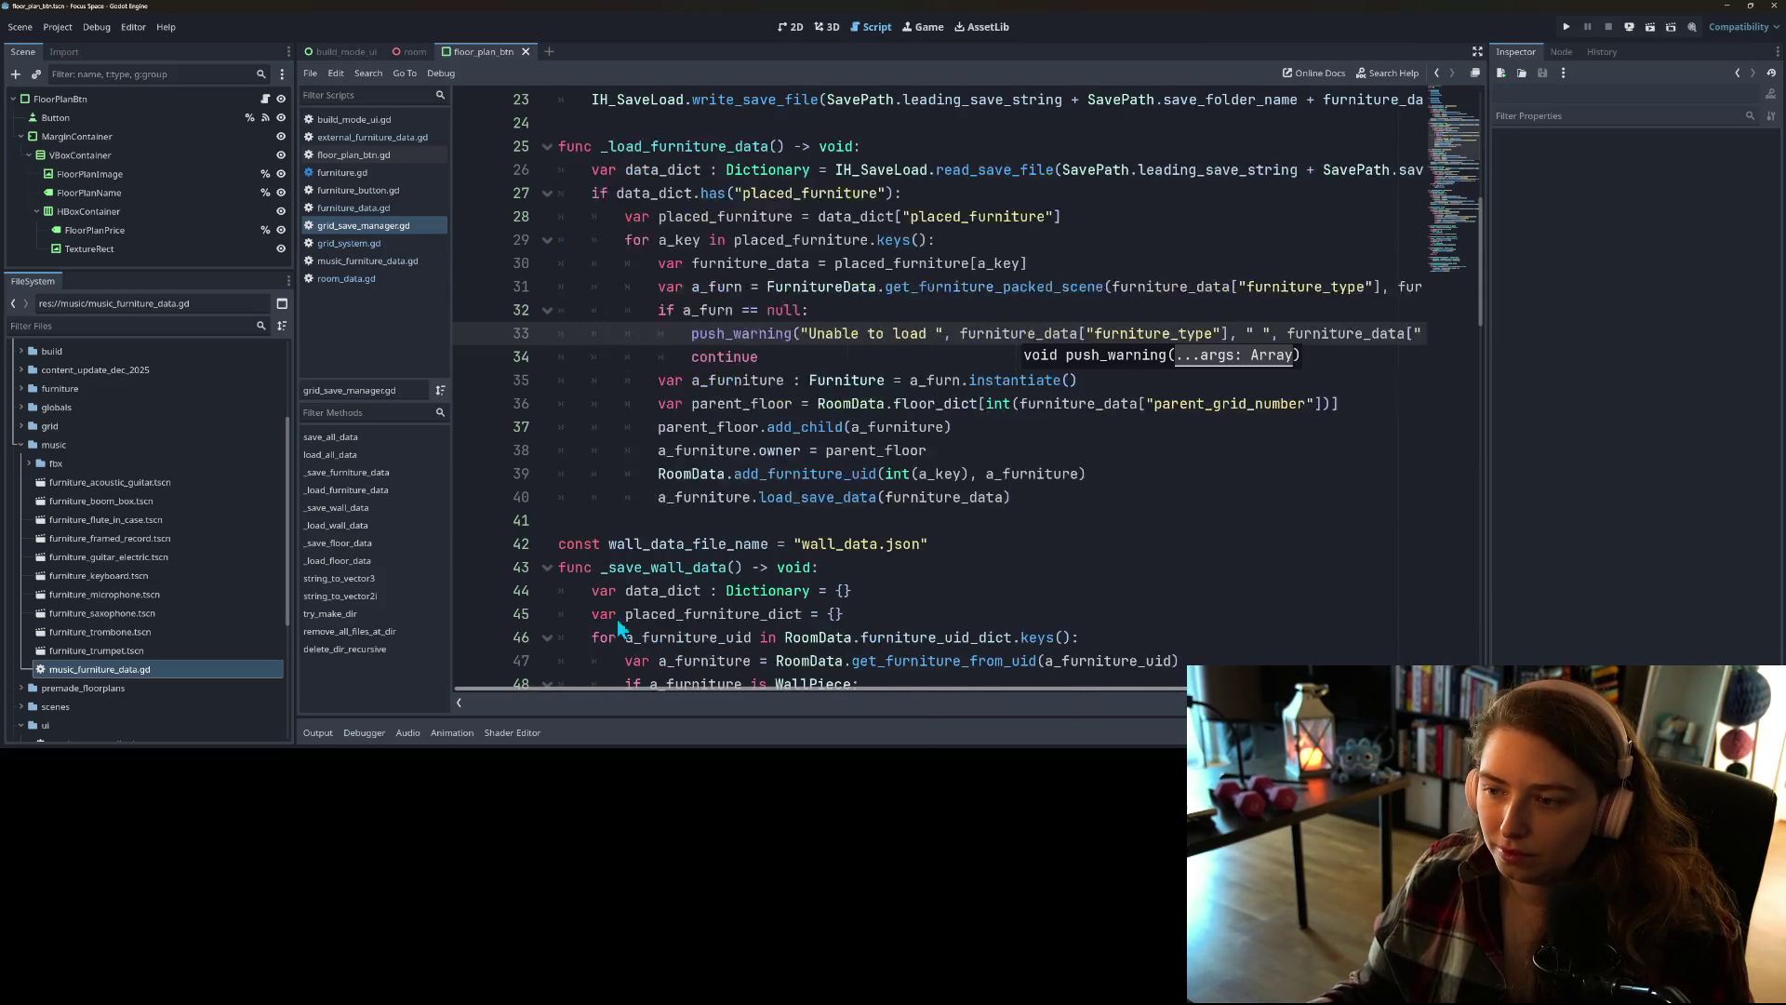
{"action": "left_click", "coordinate": [784, 474]}
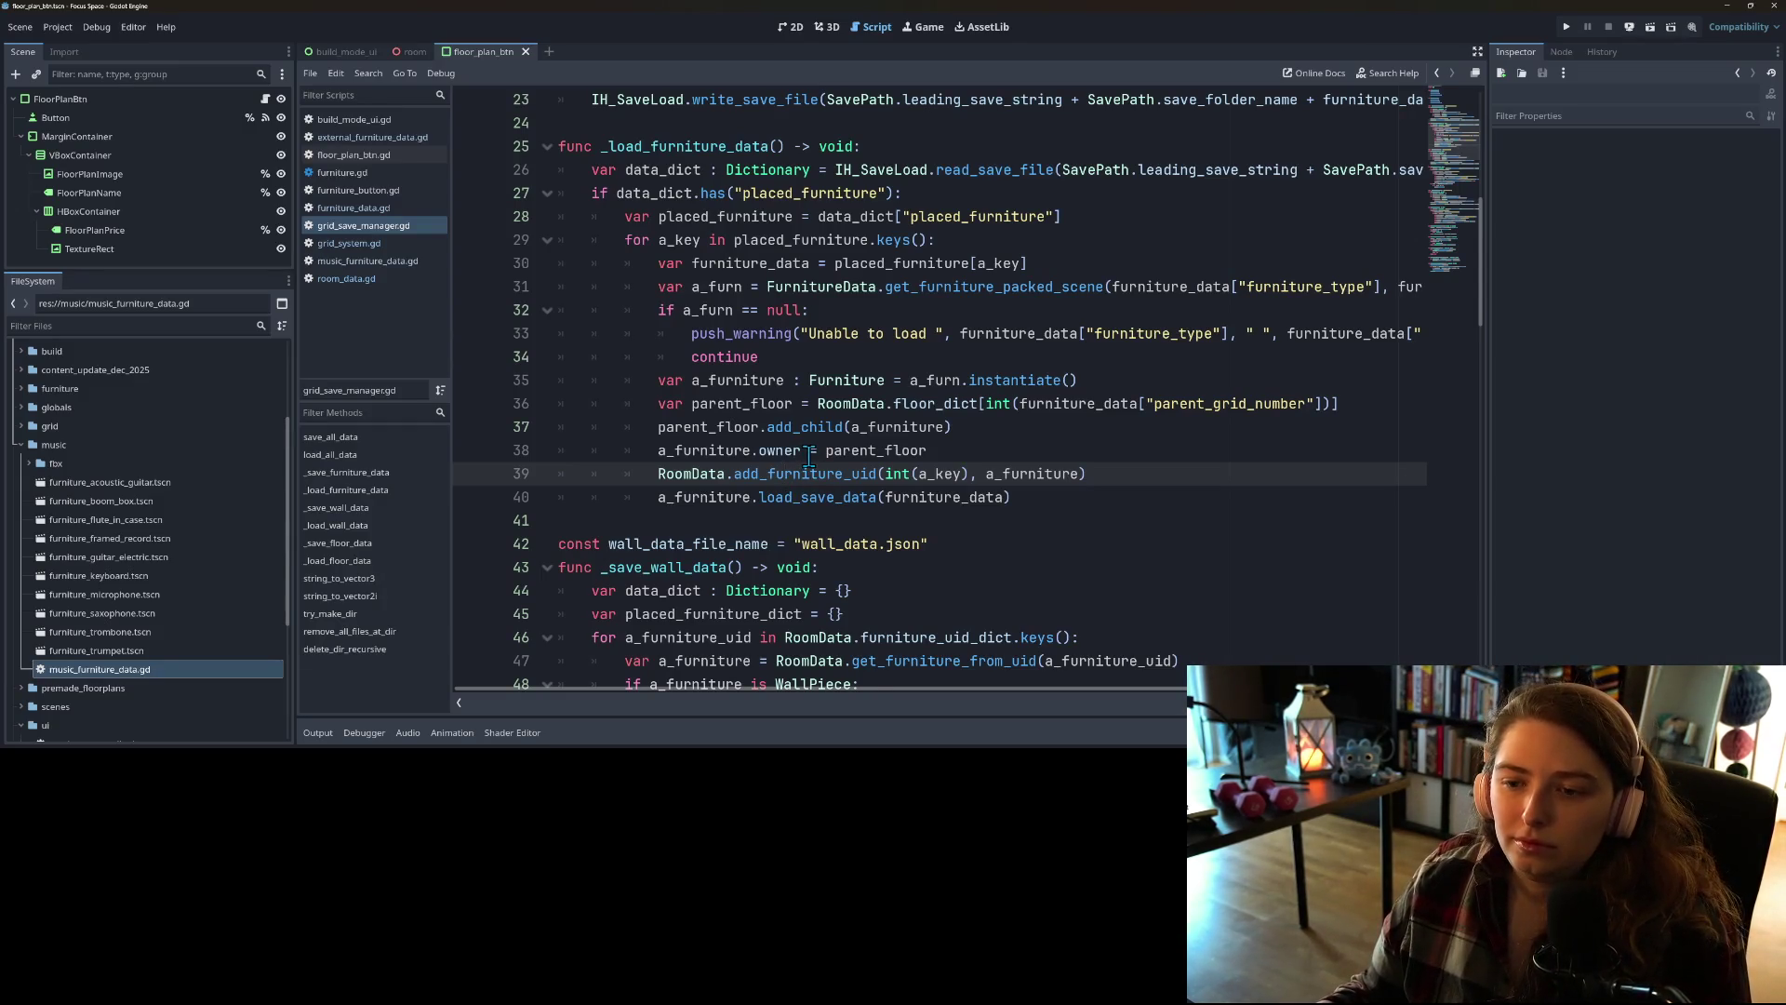
{"action": "scroll", "coordinate": [809, 456], "scroll_direction": "down", "scroll_amount": 4}
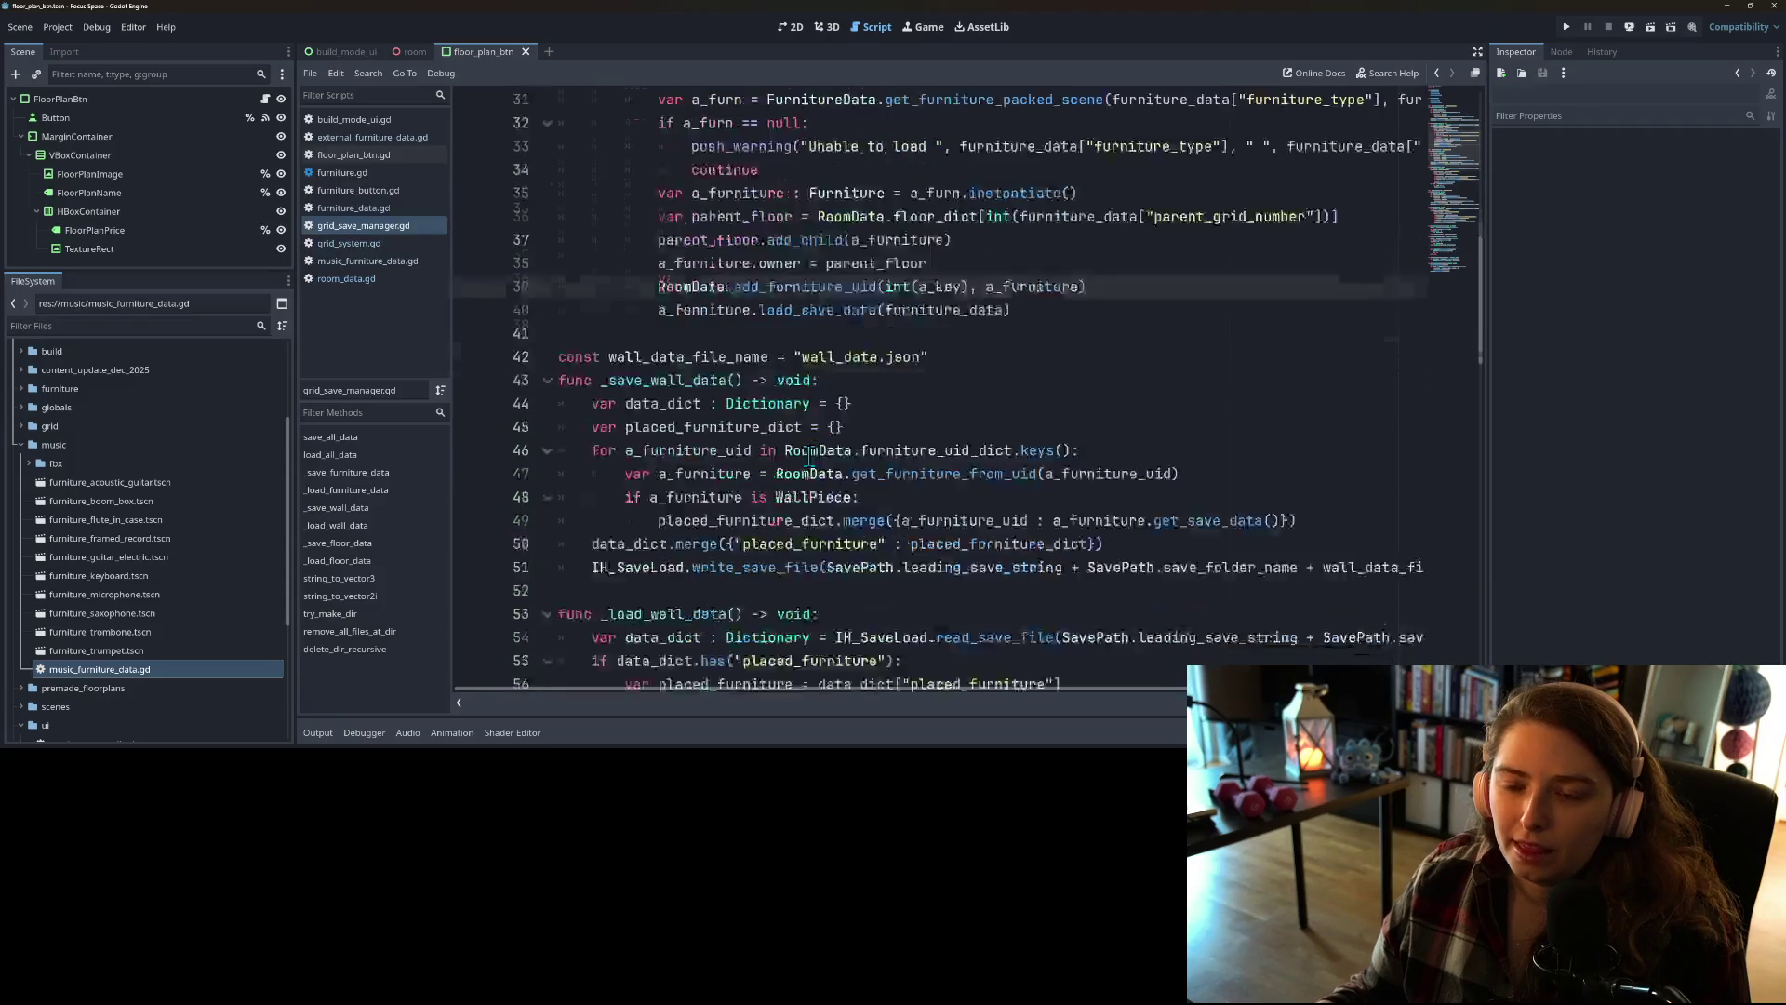
{"action": "scroll", "coordinate": [809, 456], "scroll_direction": "up", "scroll_amount": 2}
{"action": "scroll", "coordinate": [809, 456], "scroll_direction": "down", "scroll_amount": 15}
{"action": "scroll", "coordinate": [809, 456], "scroll_direction": "down", "scroll_amount": 4}
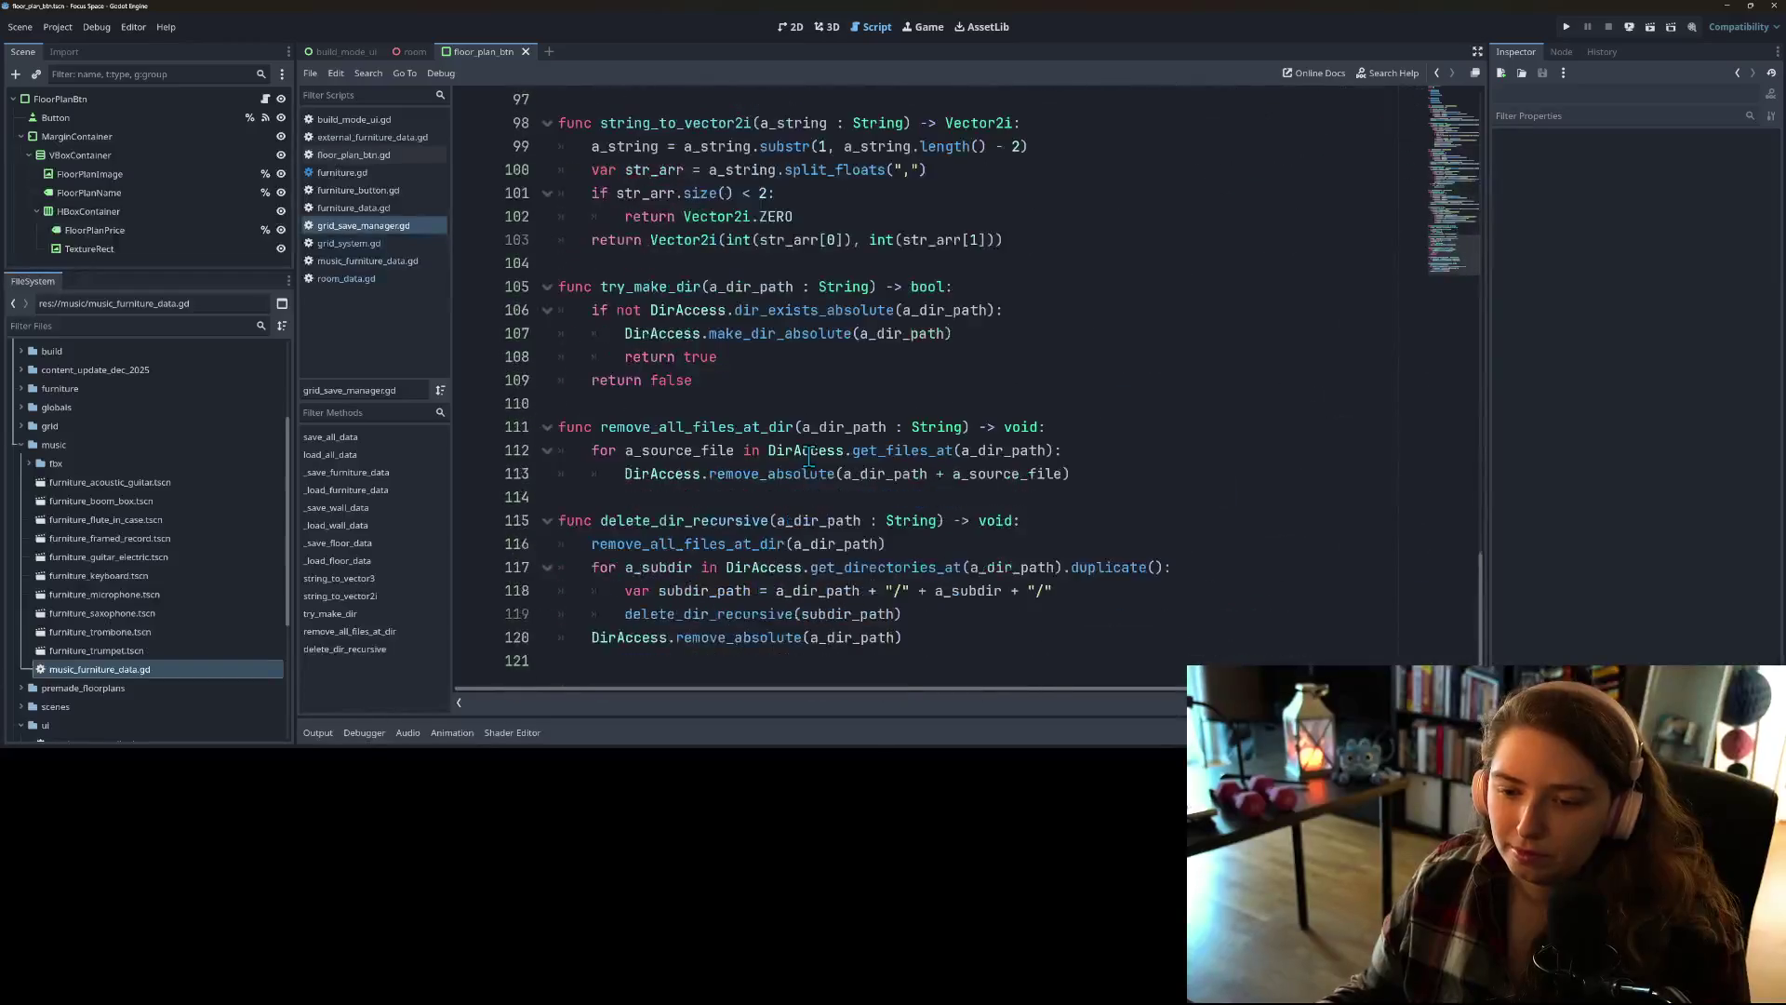
{"action": "scroll", "coordinate": [809, 456], "scroll_direction": "up", "scroll_amount": 18}
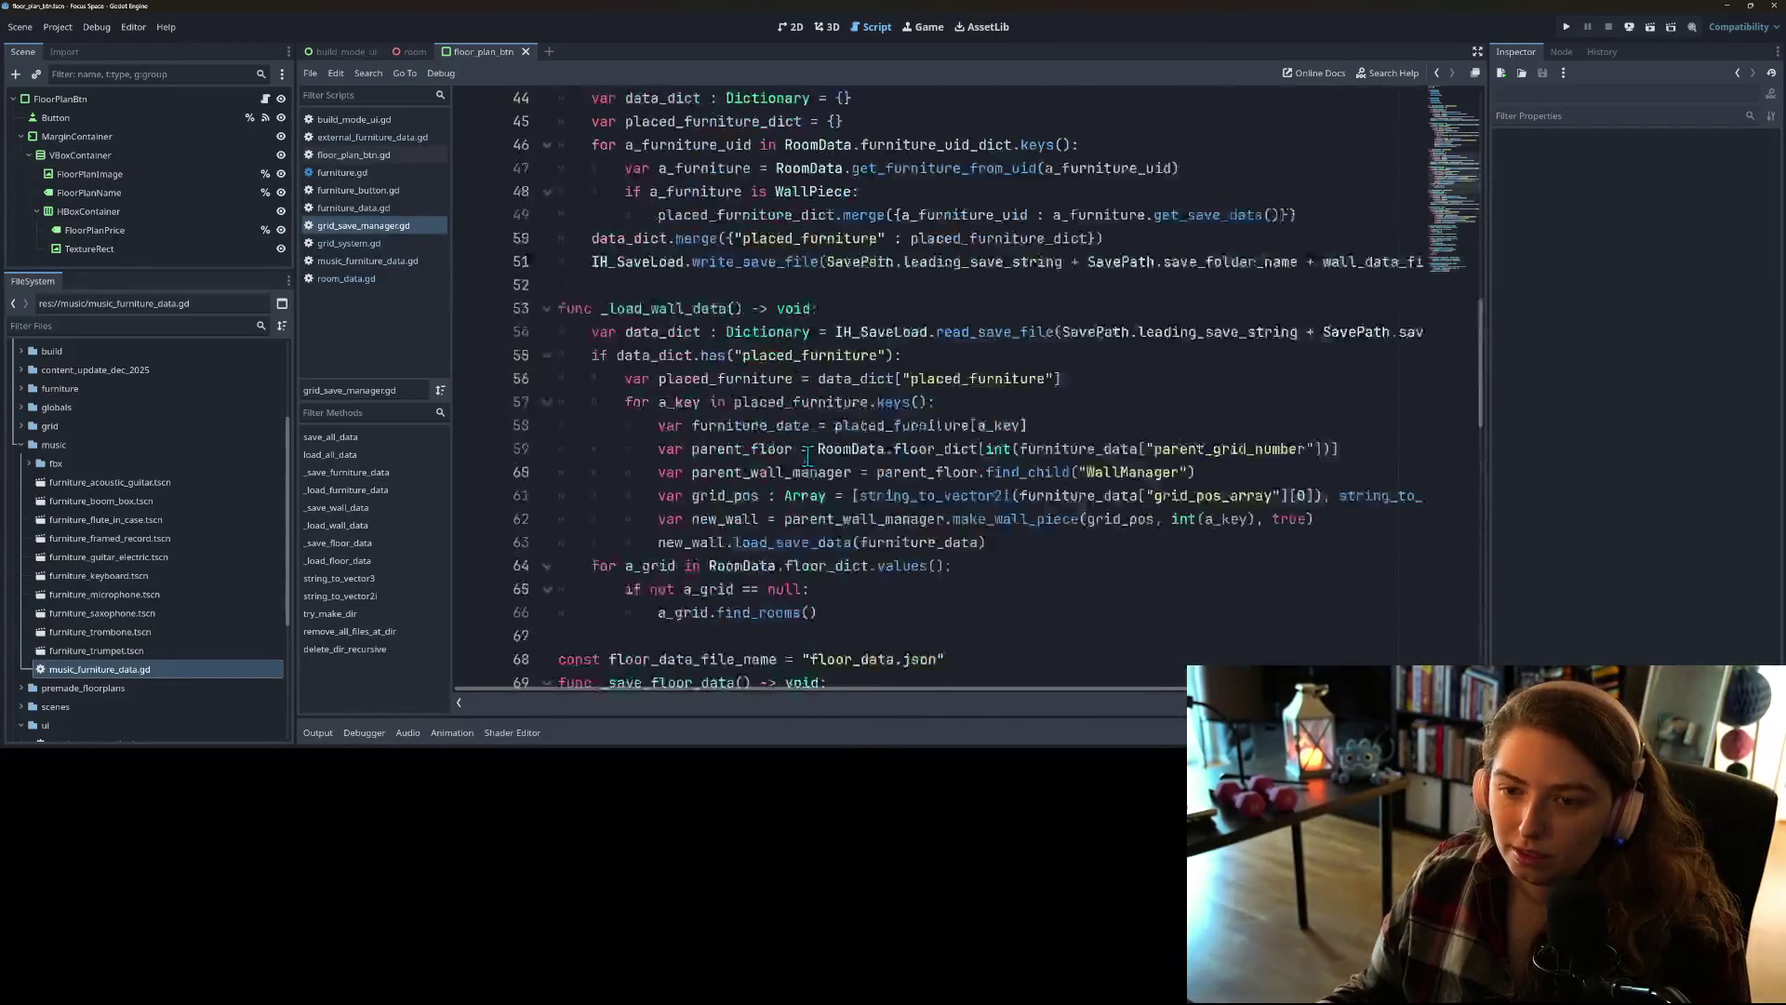
{"action": "scroll", "coordinate": [806, 458], "scroll_direction": "up", "scroll_amount": 4}
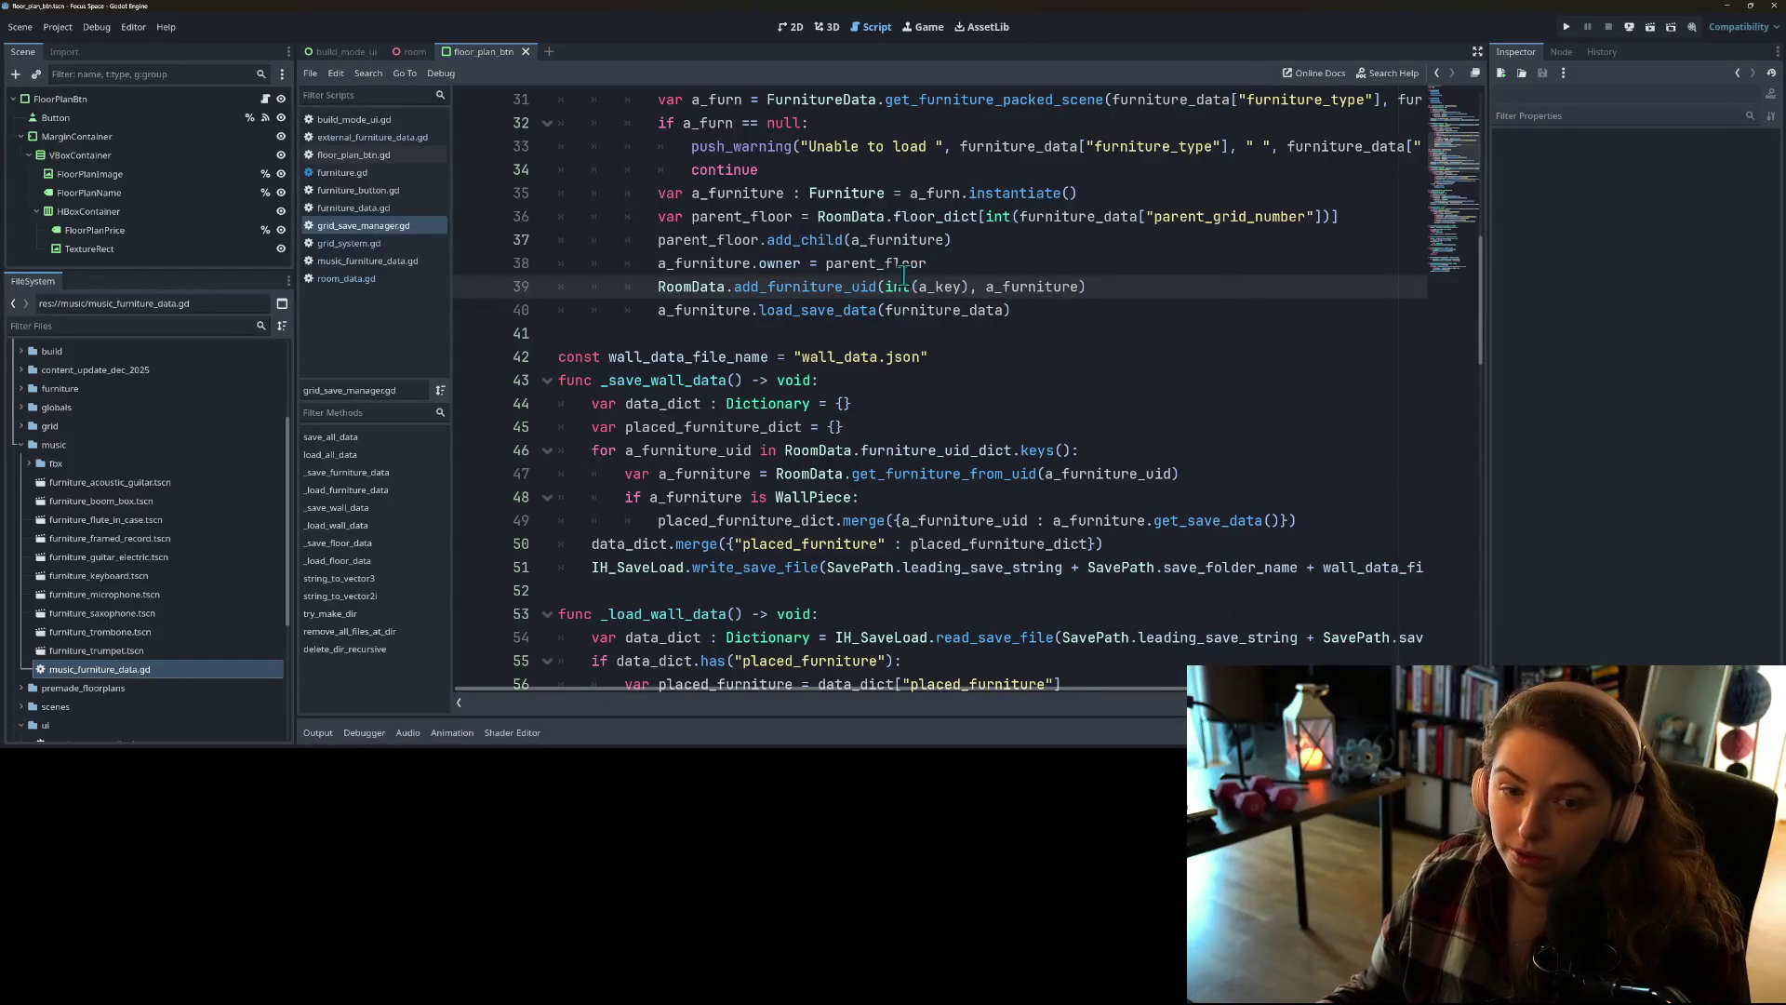
{"action": "left_click", "coordinate": [57, 27]}
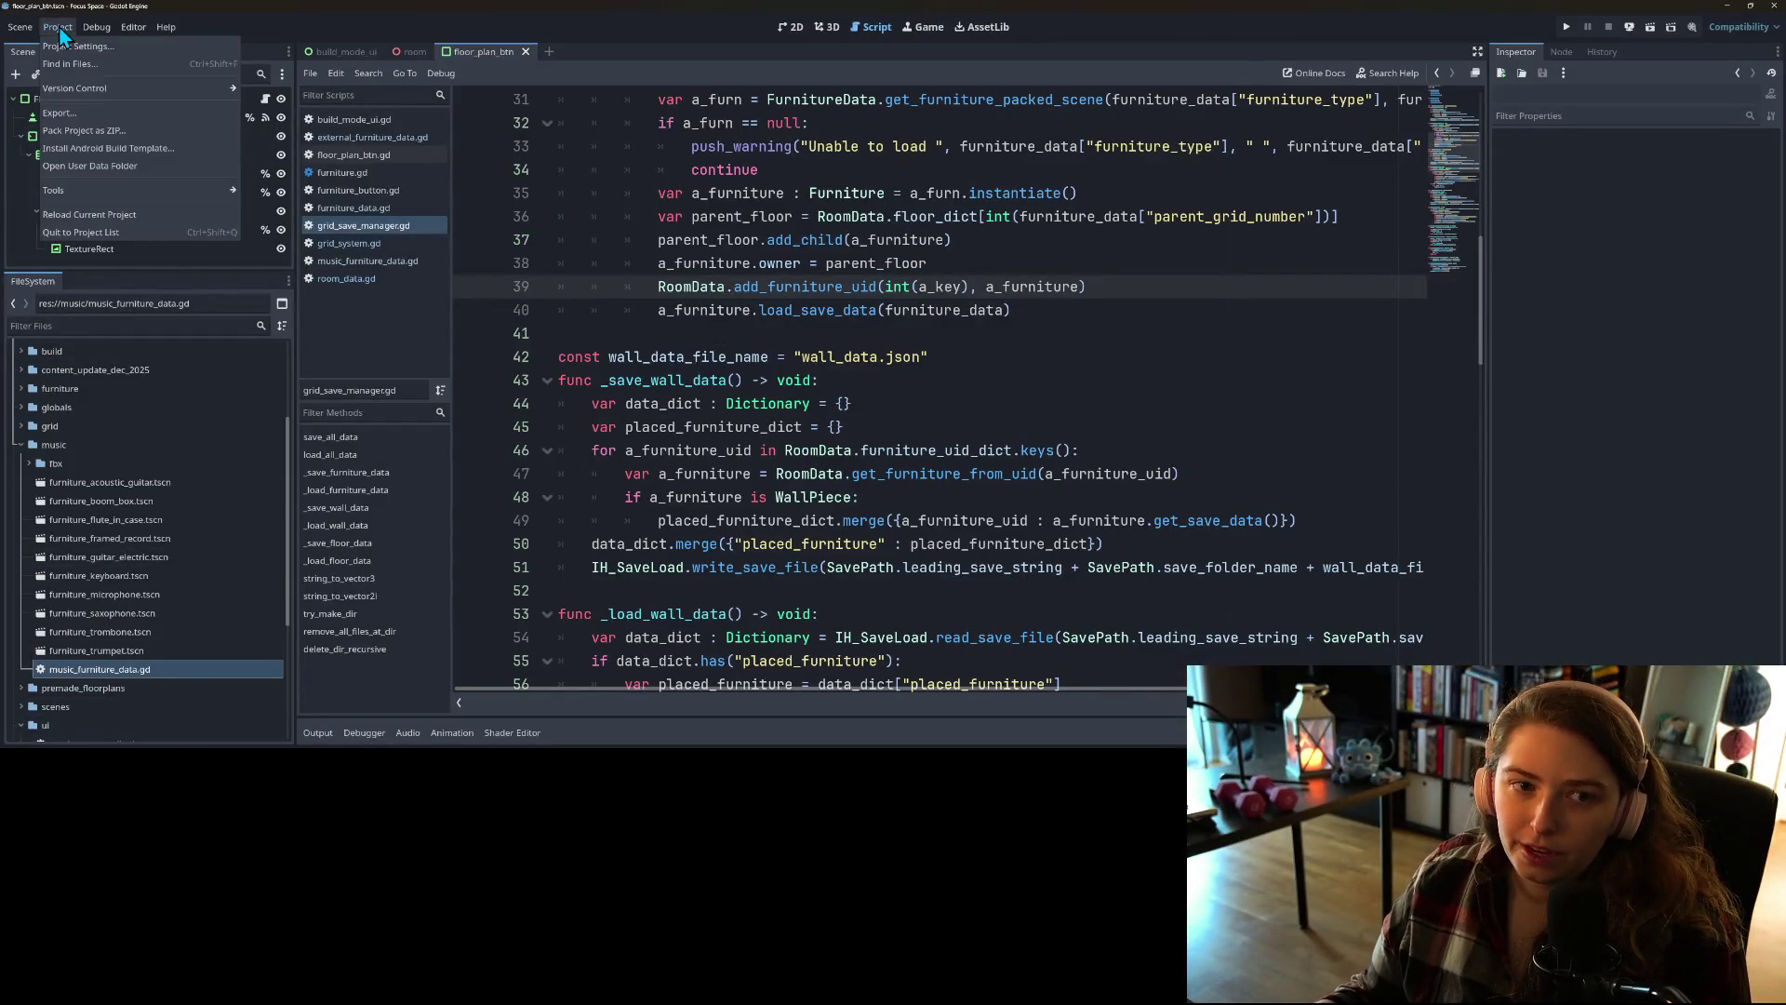
Step: Confirm the IH_SaveLoad plugin is enabled in Project Settings
{"action": "left_click", "coordinate": [63, 47]}
{"action": "left_click", "coordinate": [757, 186]}
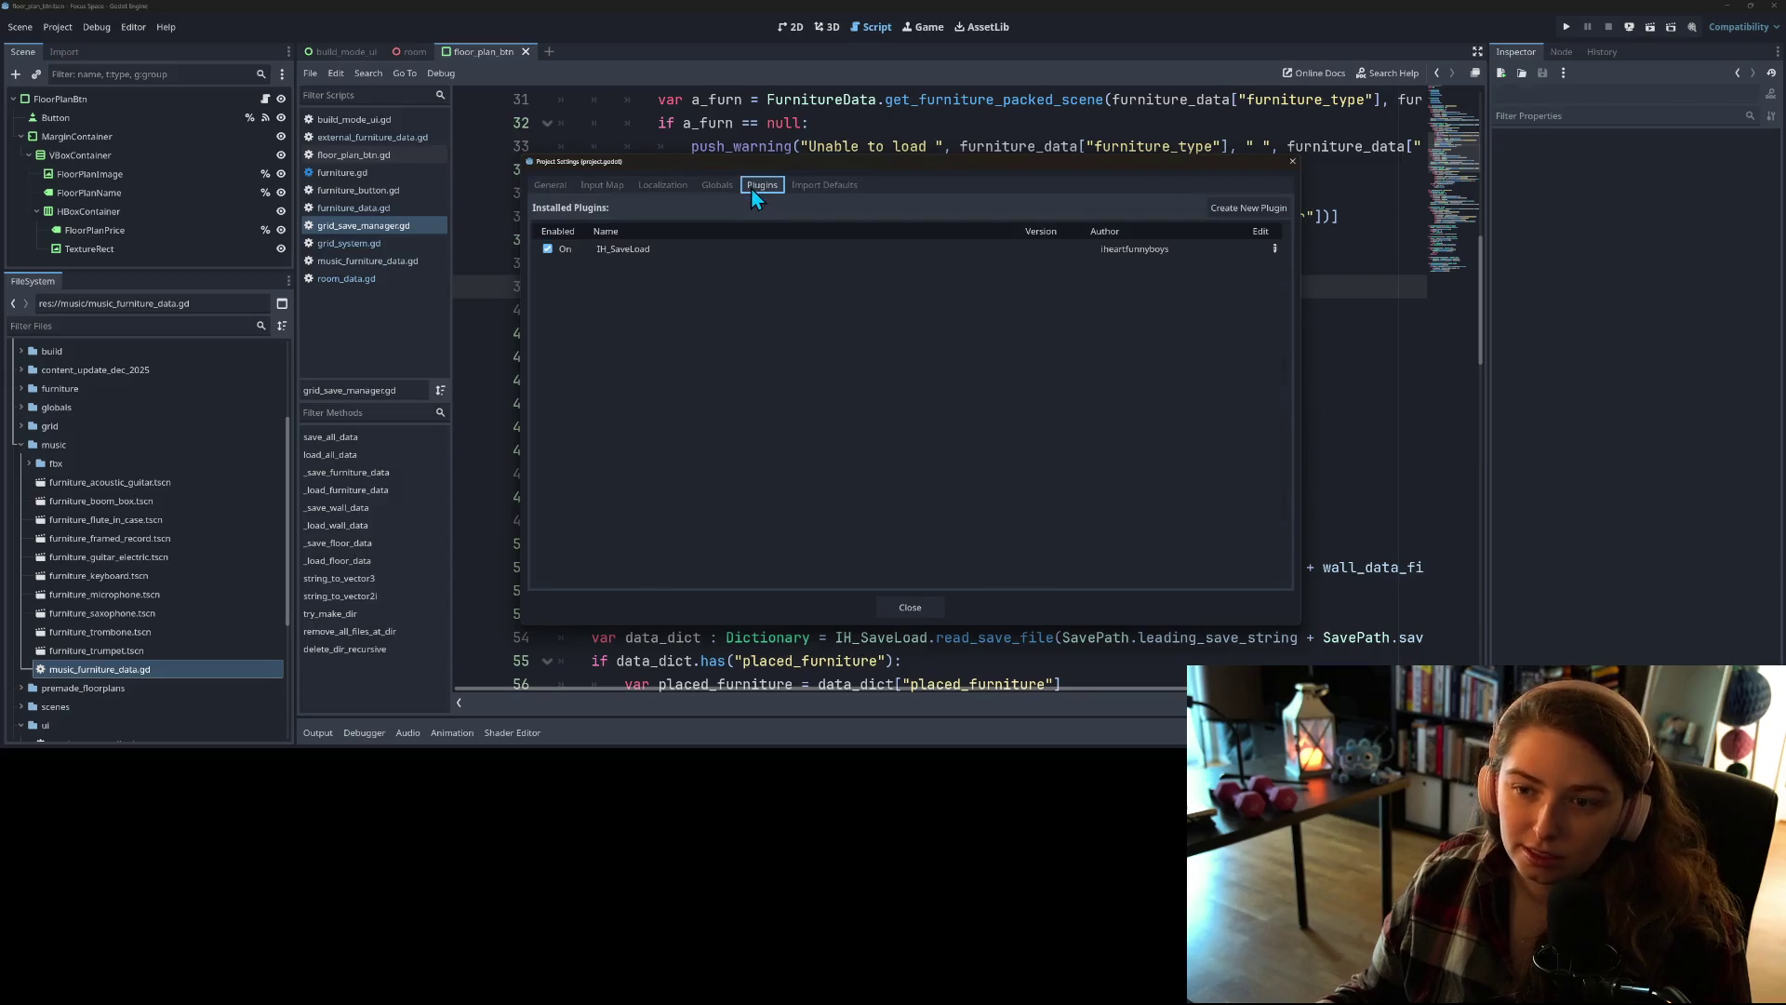
{"action": "left_click", "coordinate": [553, 247]}
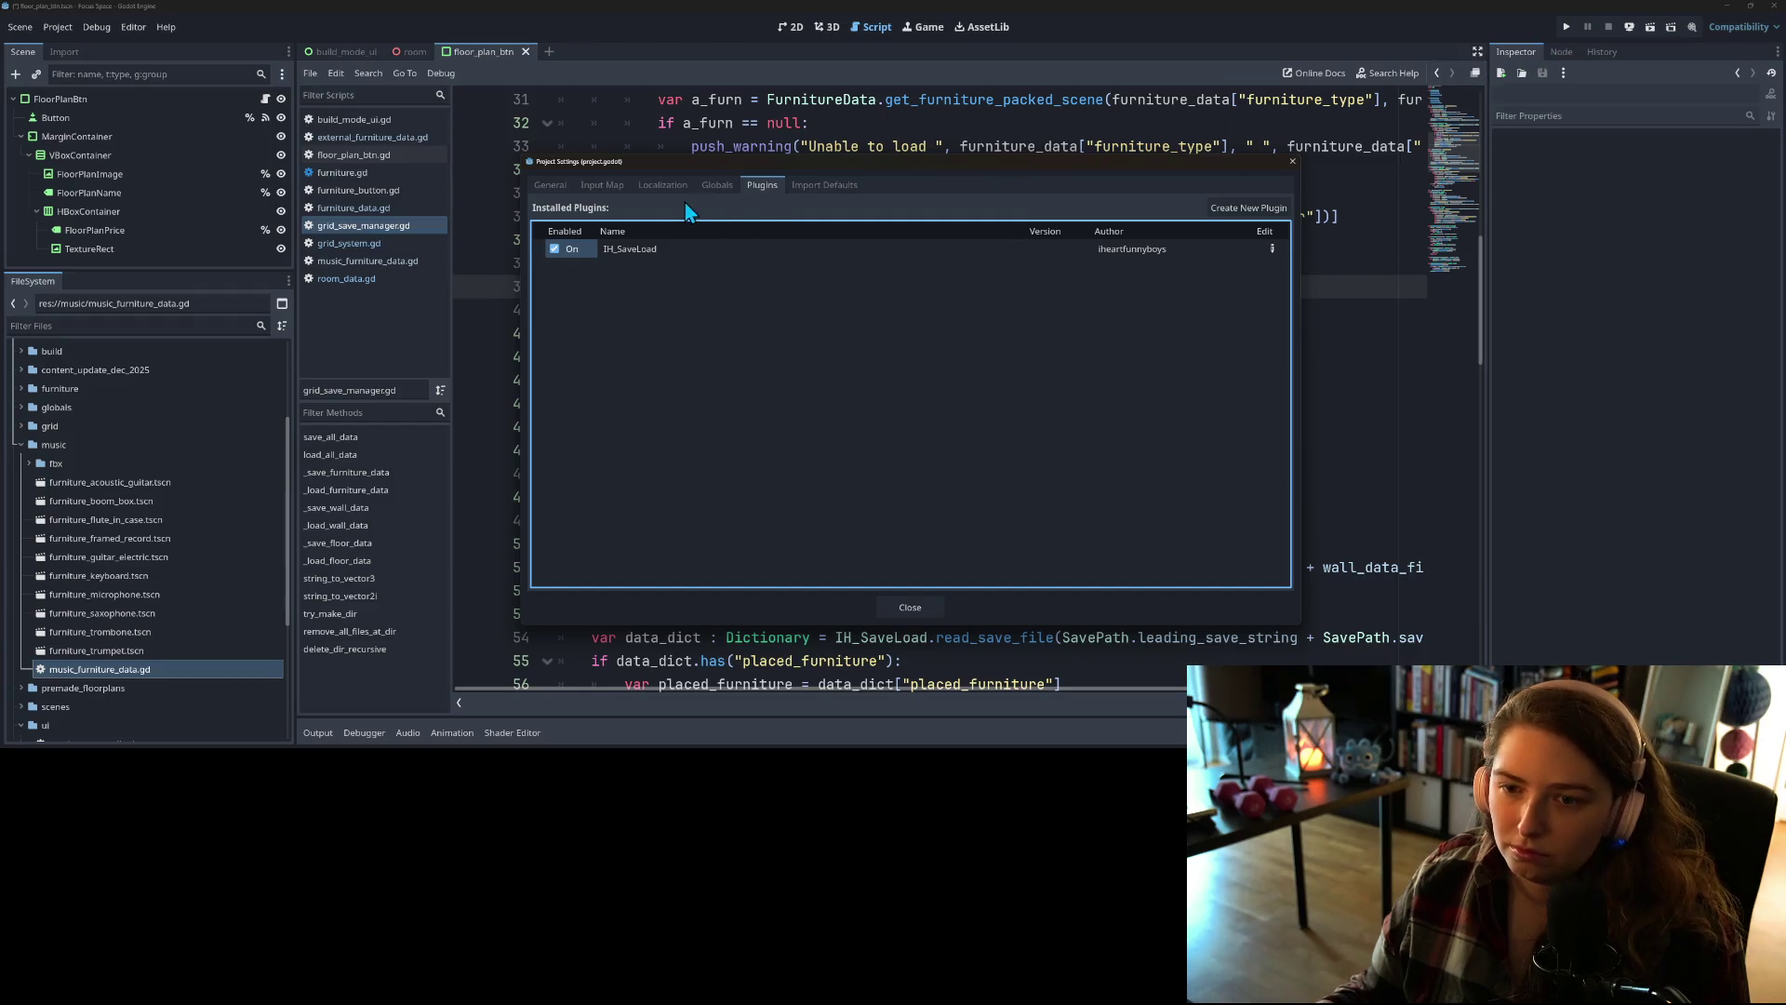
Step: Disable the MusicFurnitureData autoload, close Project Settings and save the scene
{"action": "left_click", "coordinate": [701, 180]}
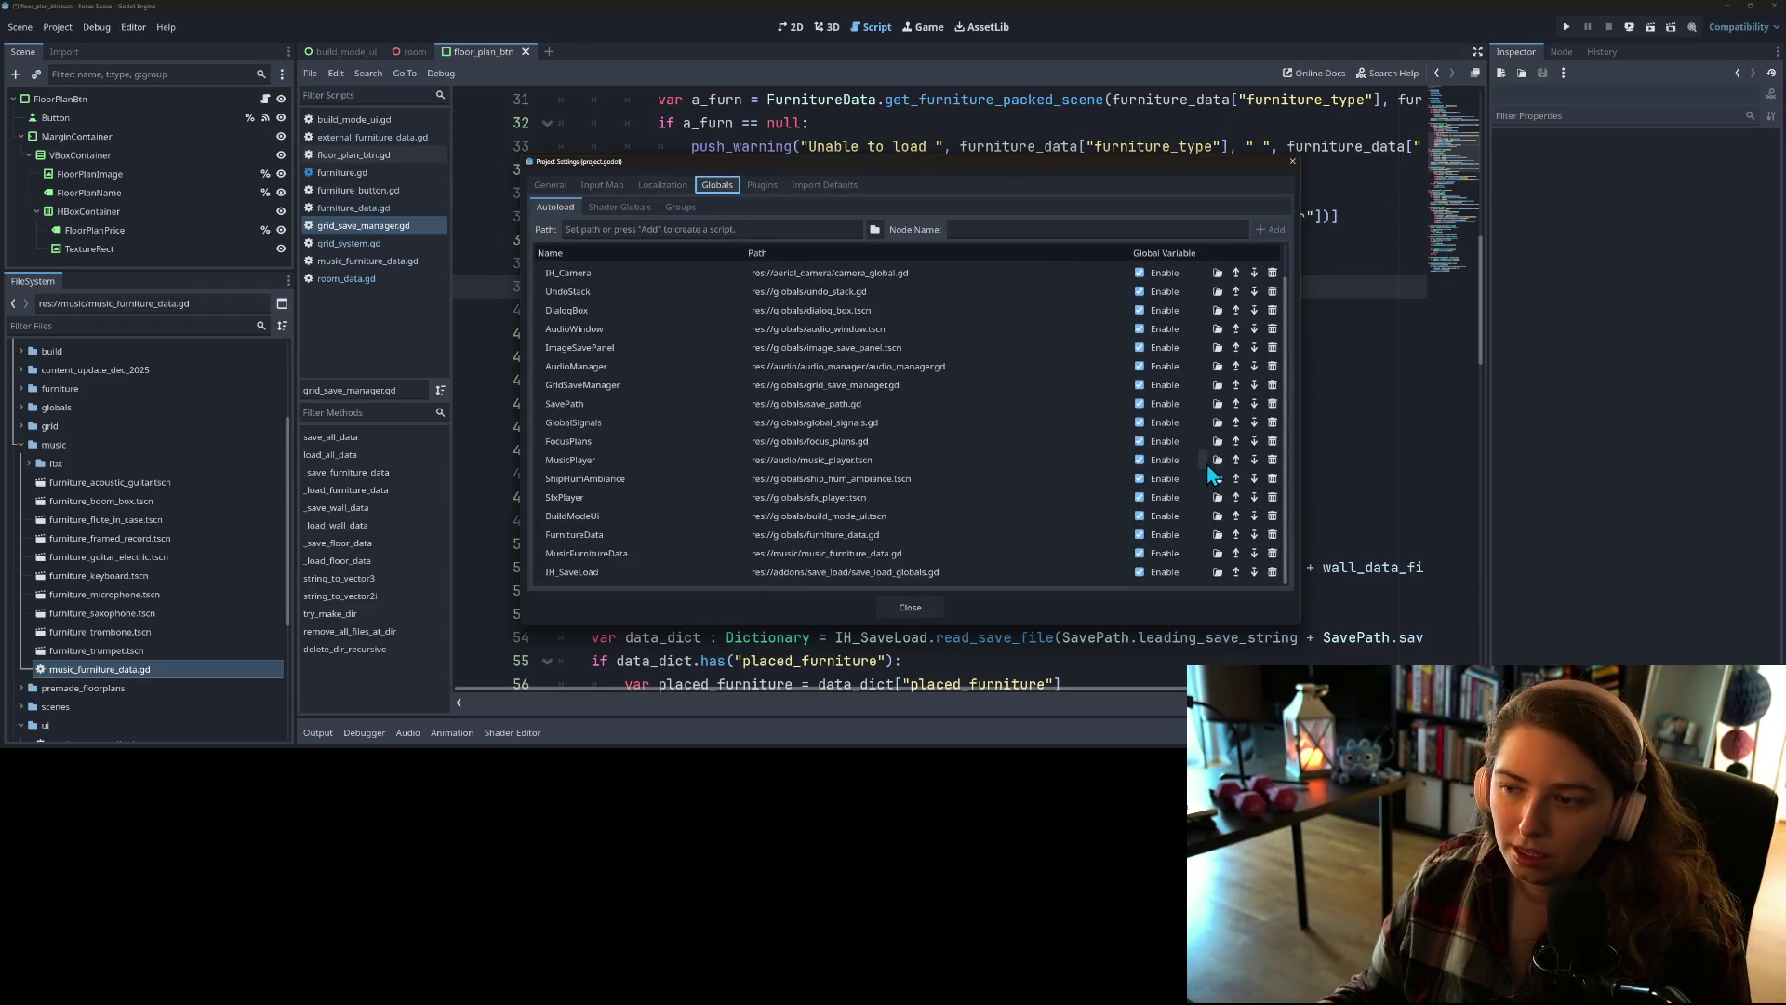
{"action": "left_click", "coordinate": [1139, 553]}
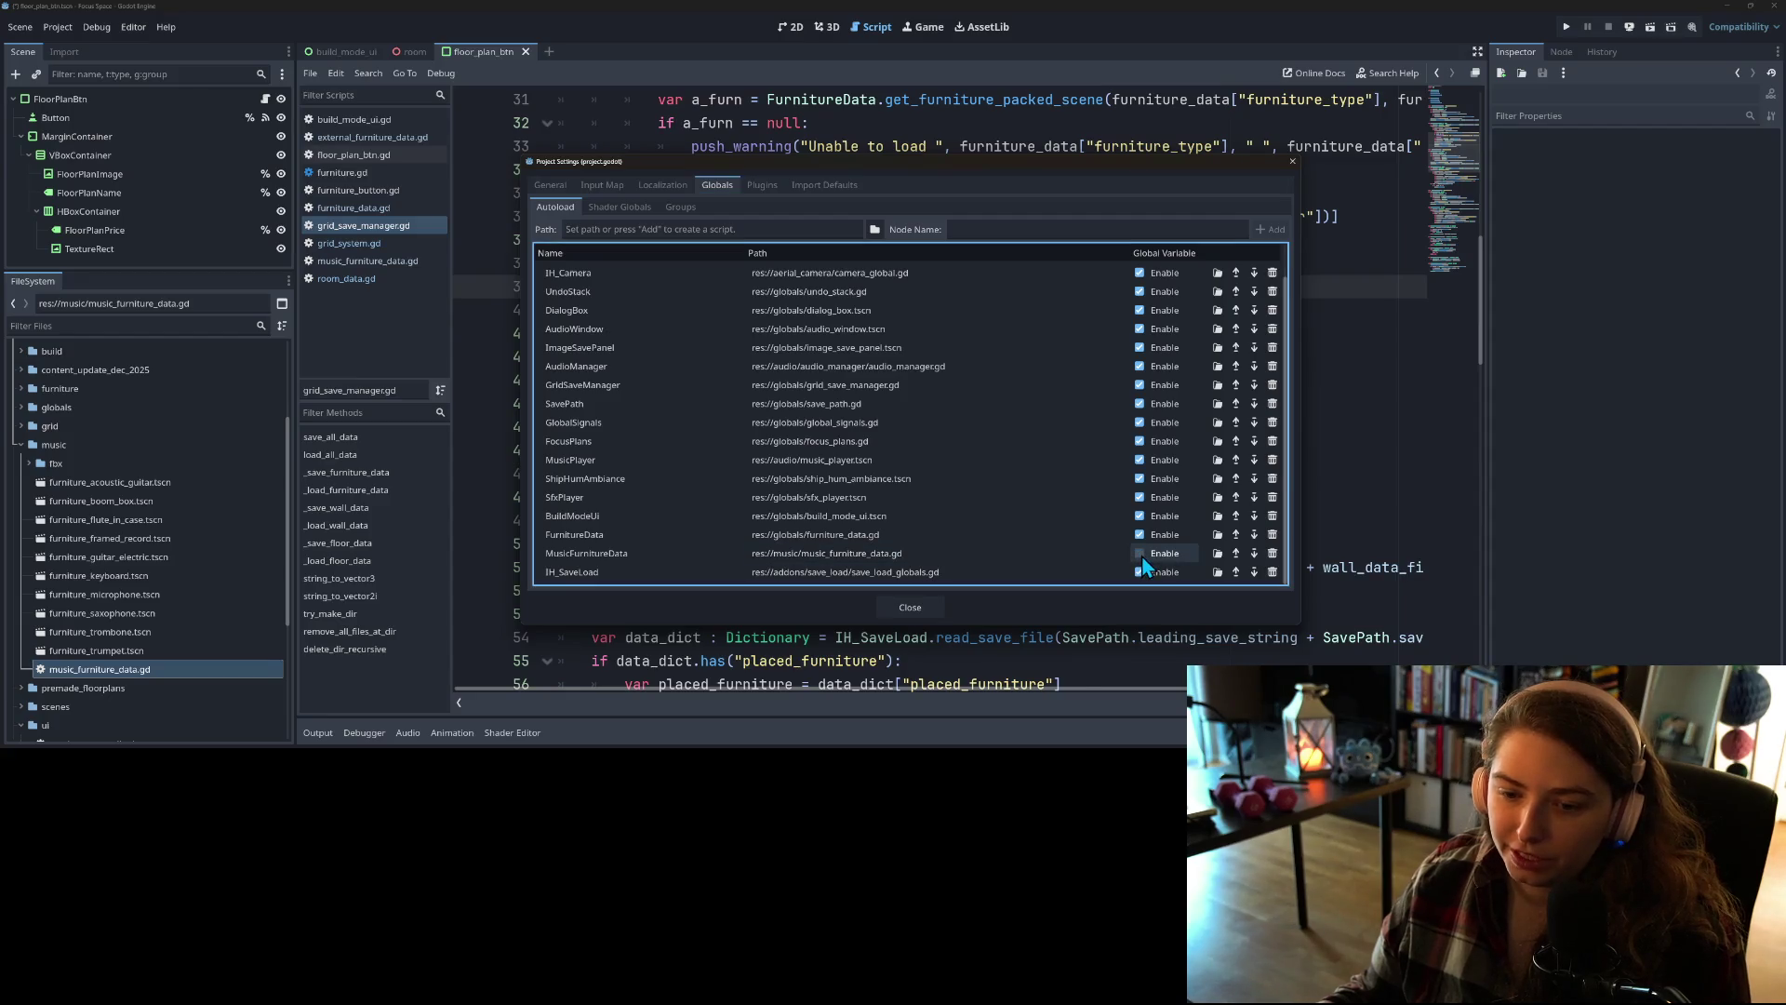
{"action": "left_click", "coordinate": [898, 610]}
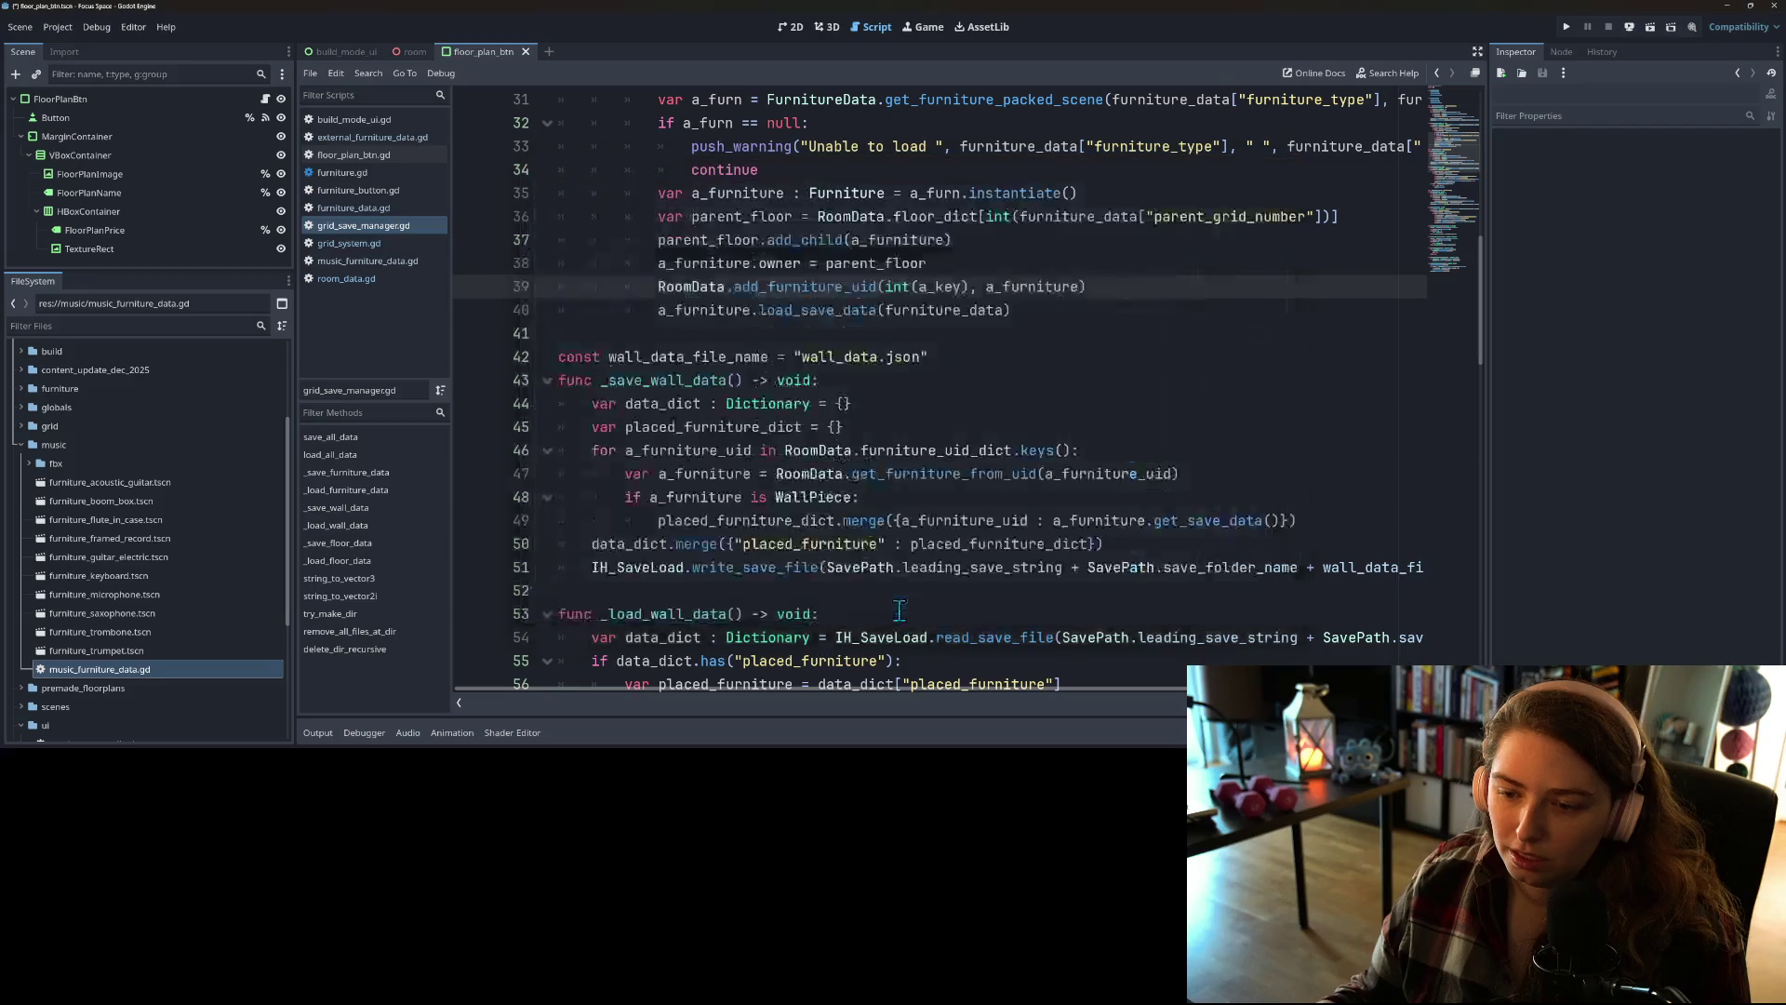
{"action": "key", "text": "ctrl+s"}
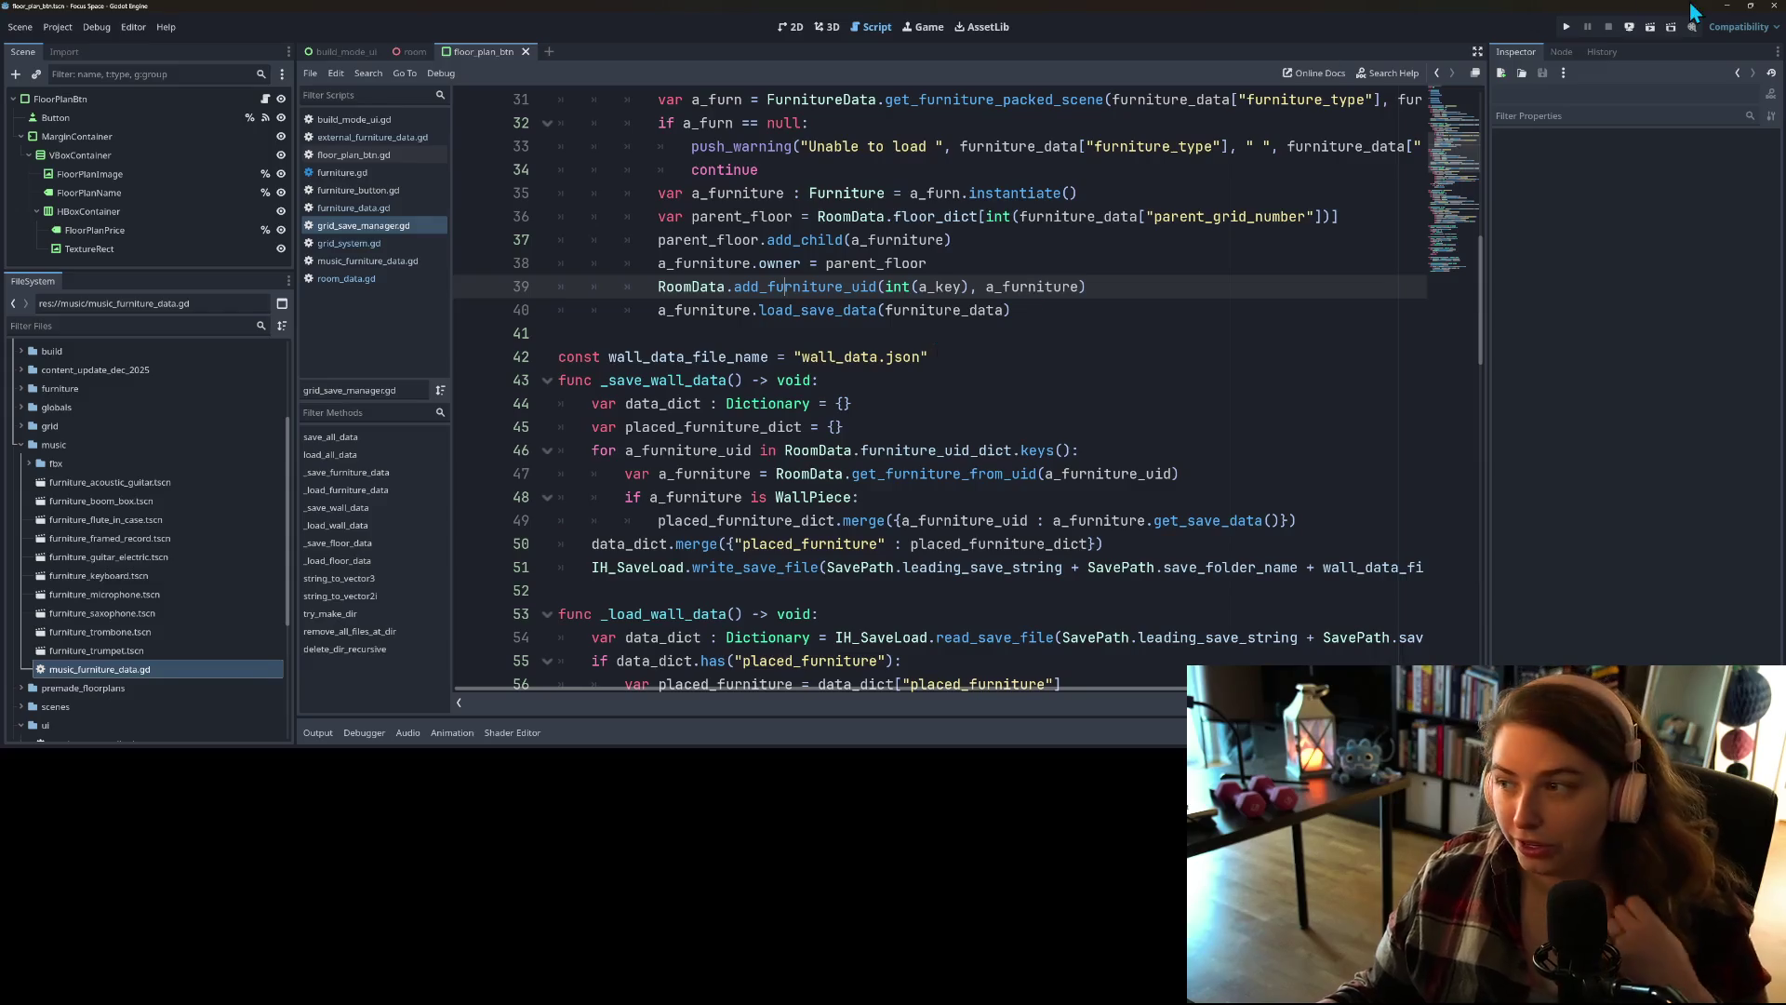
Step: Run the project, get past the splash, open my_room and shrink the game window
{"action": "left_click", "coordinate": [1566, 26]}
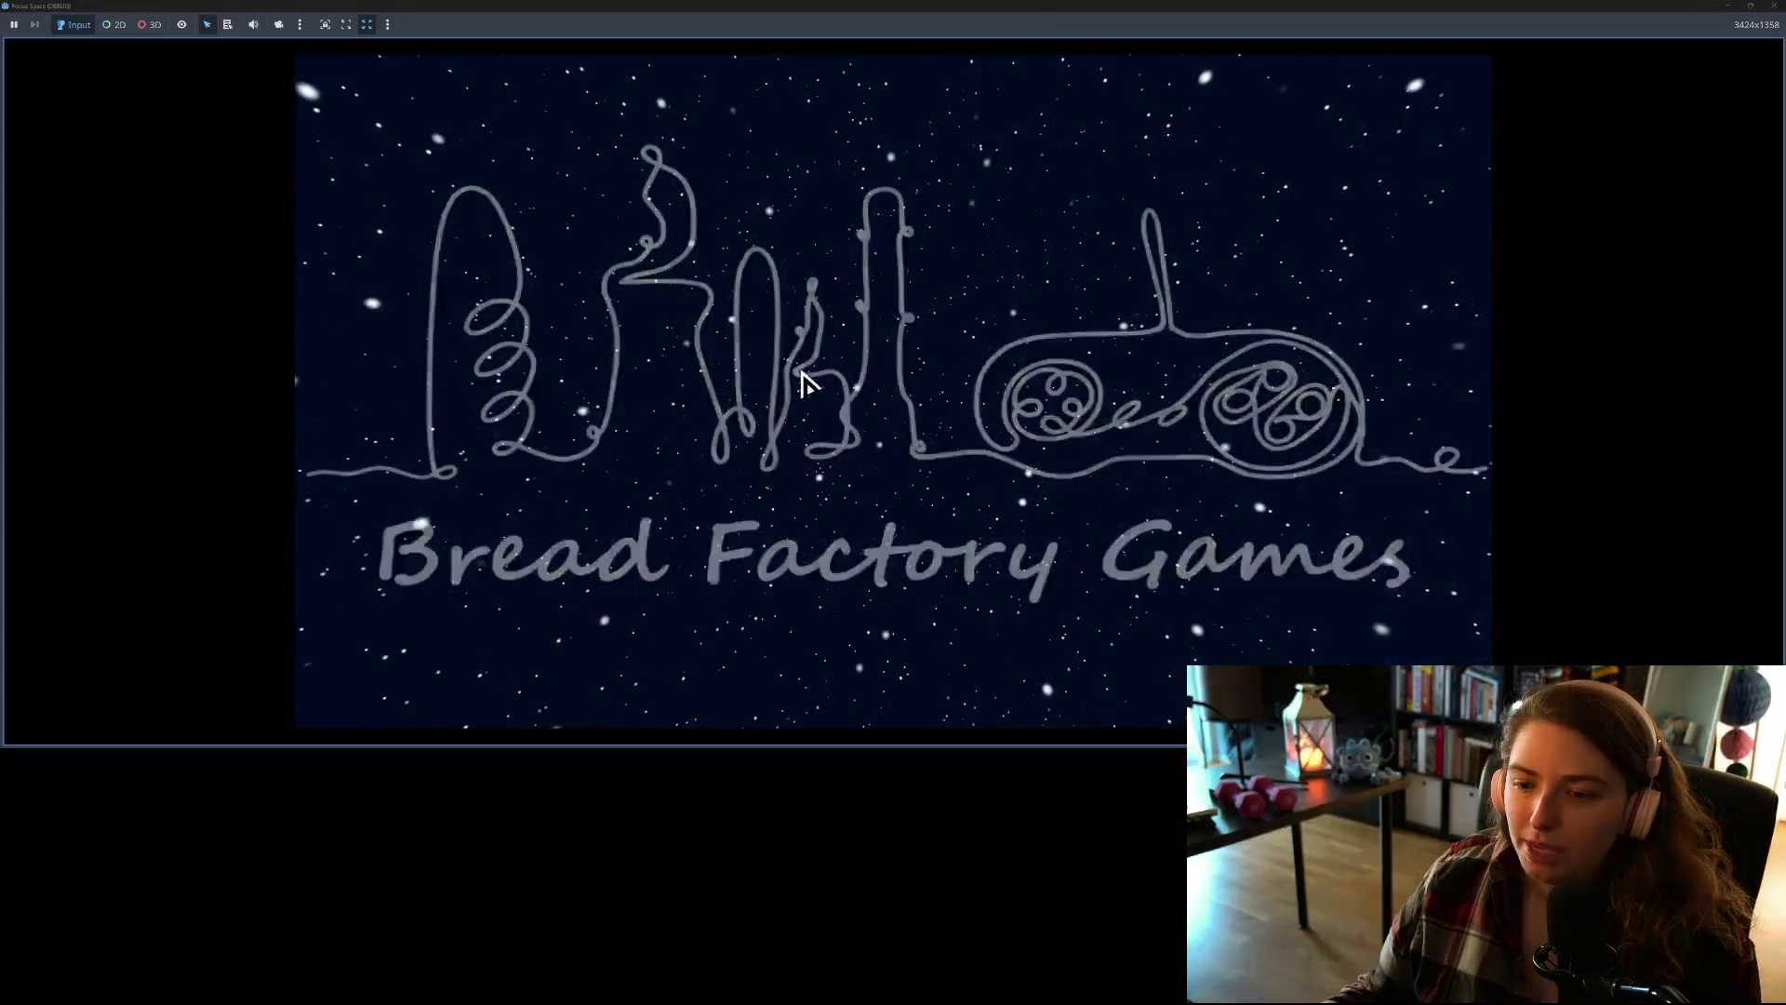
{"action": "left_click", "coordinate": [880, 579]}
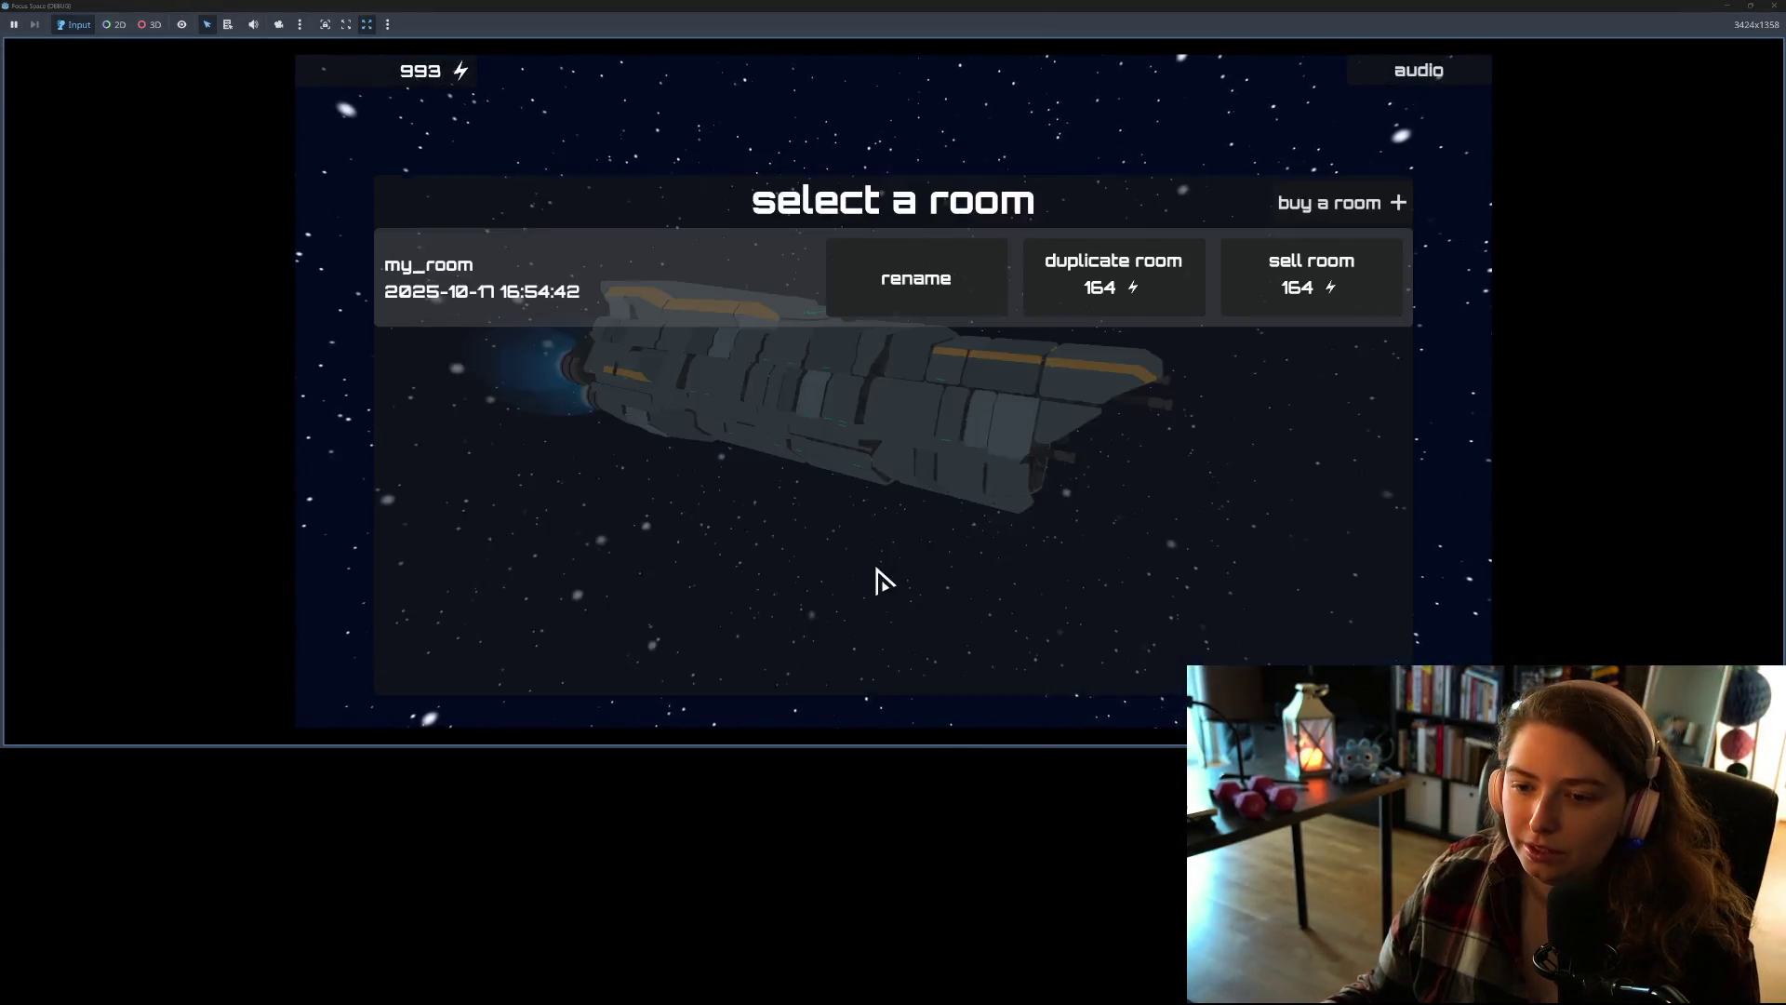
{"action": "left_click", "coordinate": [582, 275]}
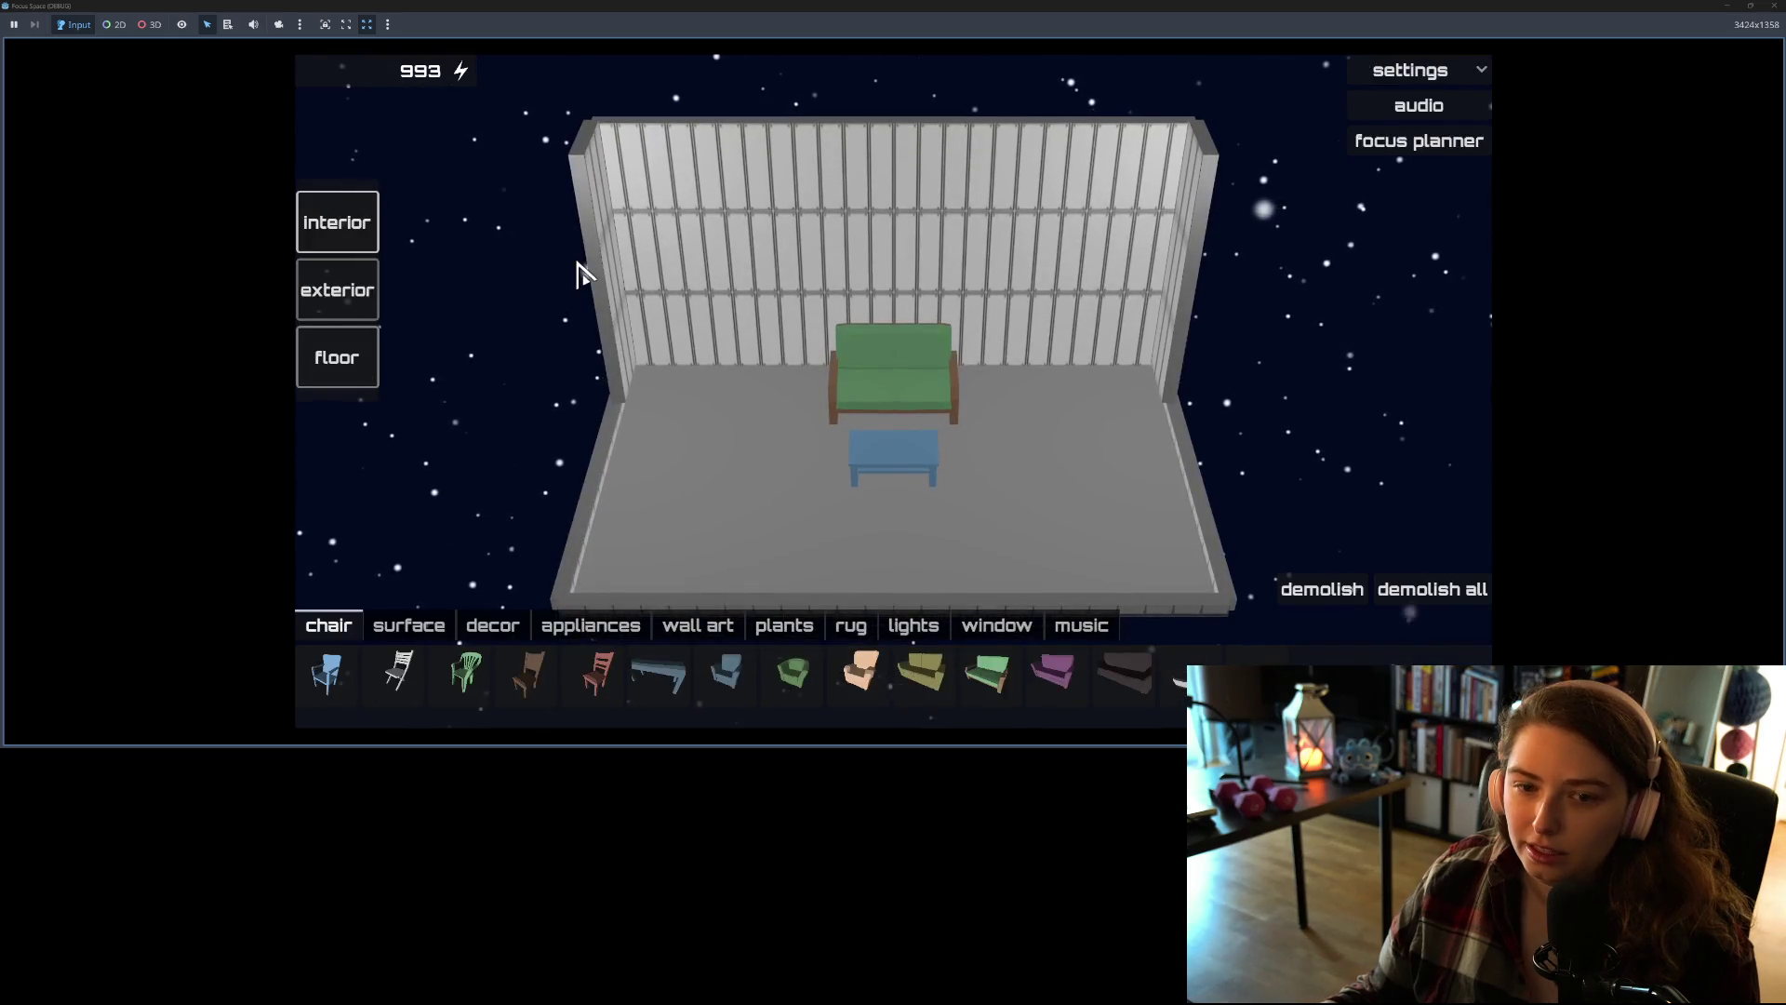
{"action": "mouse_move", "coordinate": [1168, 9]}
{"action": "left_mouse_down"}
{"action": "mouse_move", "coordinate": [1136, 132]}
{"action": "mouse_move", "coordinate": [1037, 111]}
{"action": "left_mouse_up"}
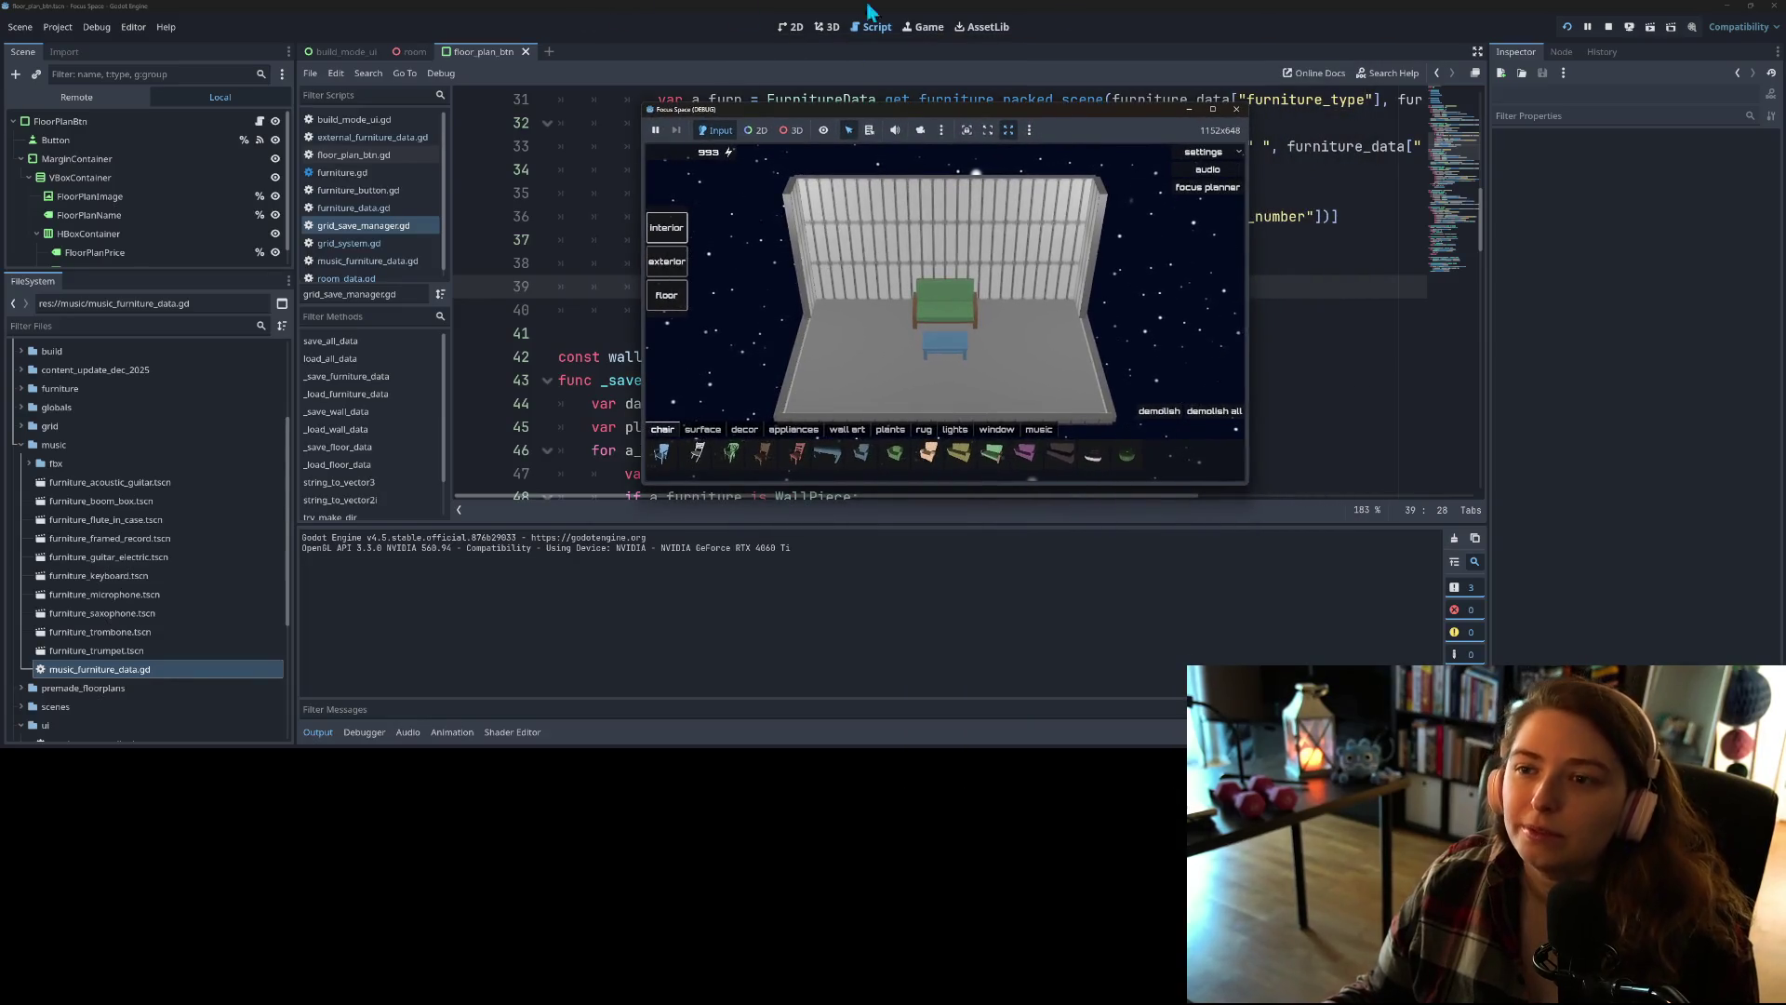
Step: Close the game and re-enable the MusicFurnitureData autoload in Project Settings
{"action": "left_click", "coordinate": [1233, 111]}
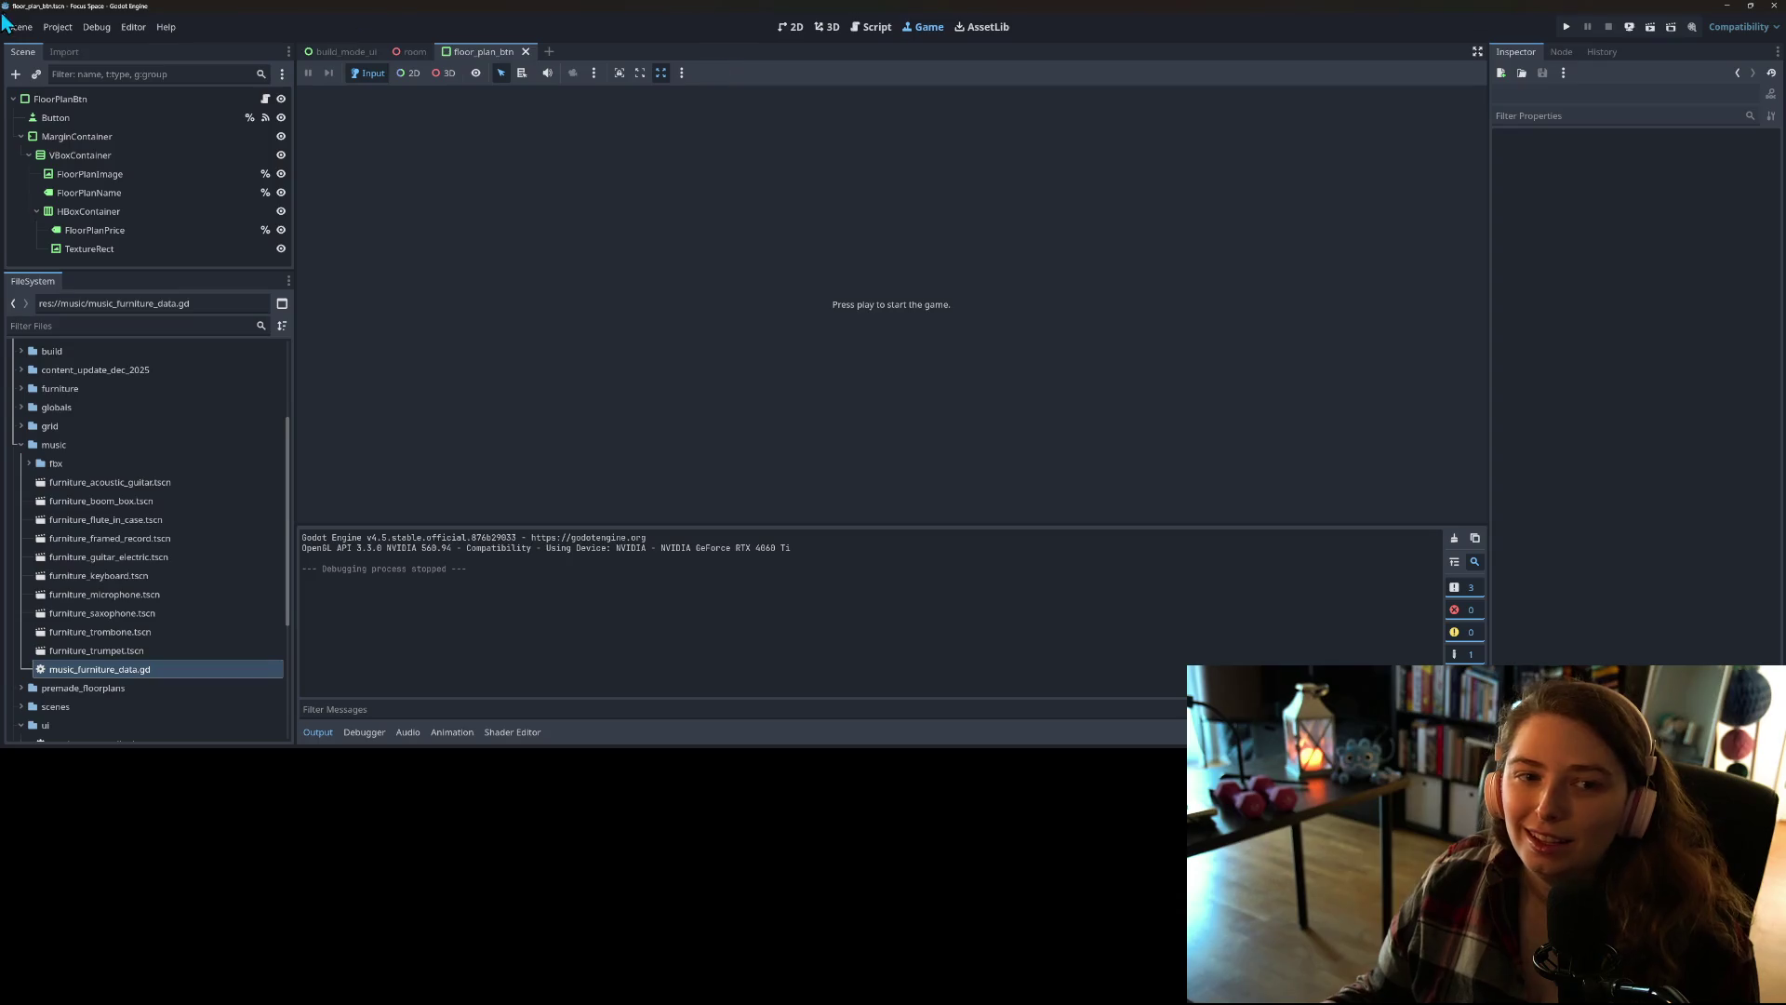
{"action": "left_click", "coordinate": [54, 30]}
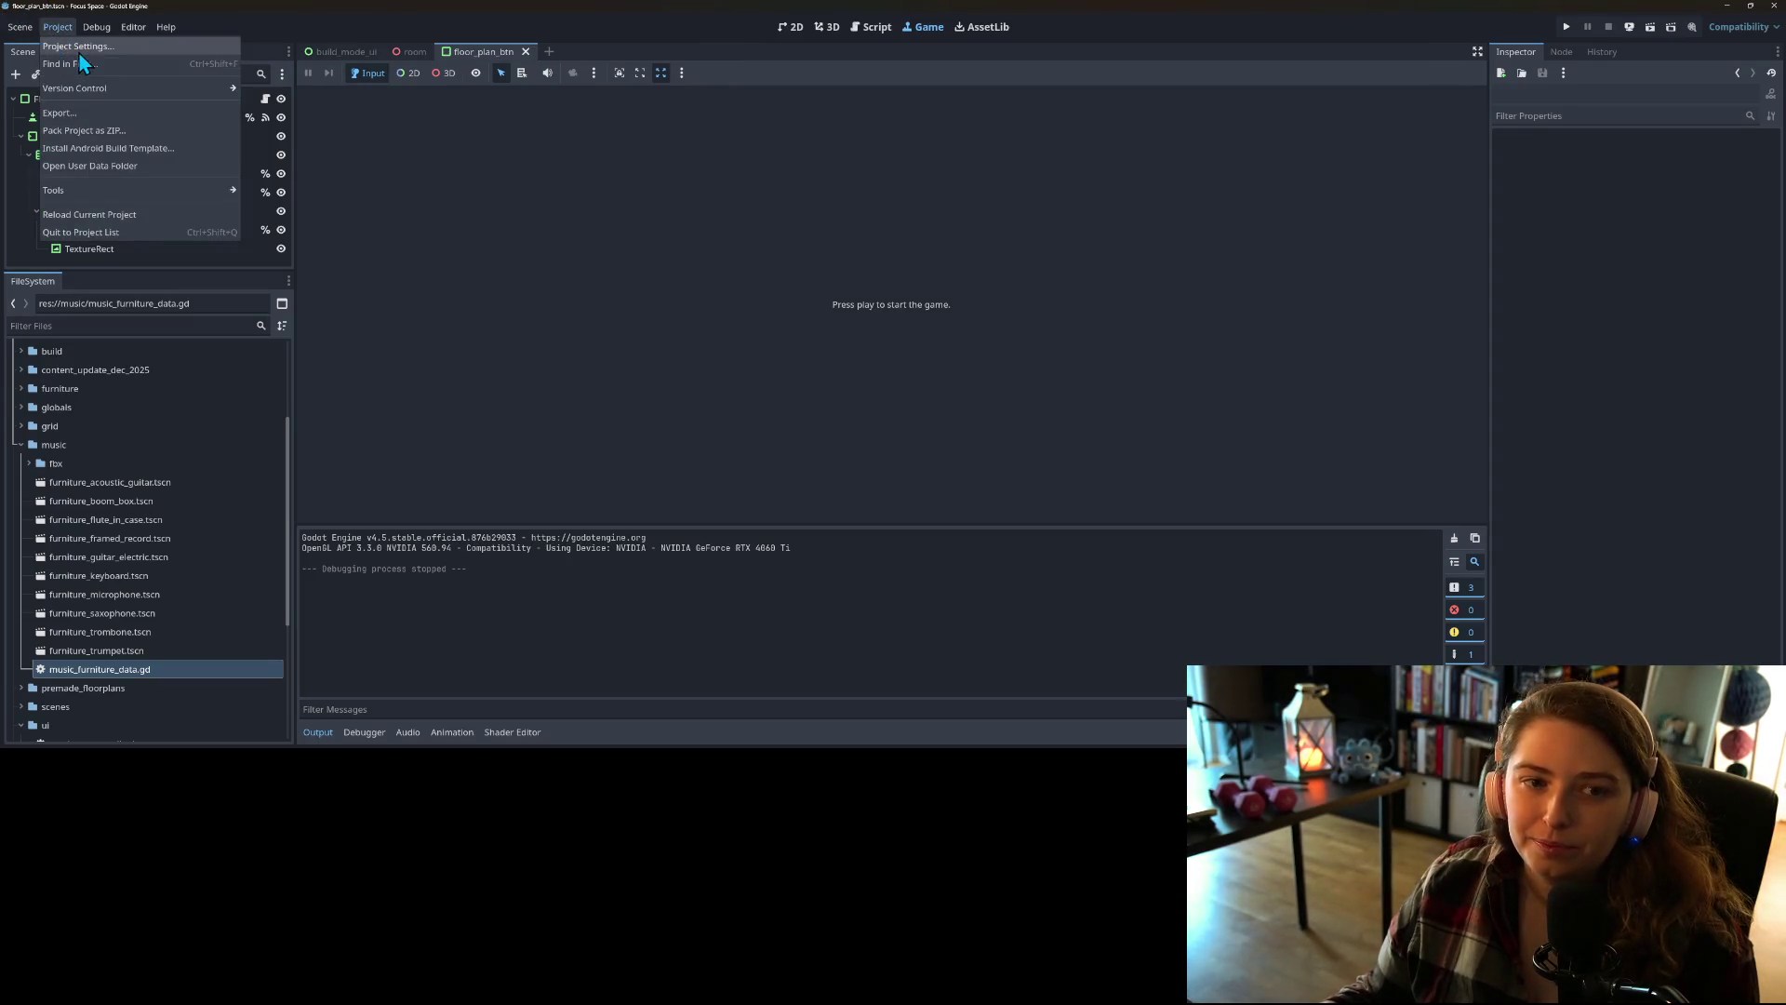
{"action": "left_click", "coordinate": [65, 46]}
{"action": "left_click", "coordinate": [1140, 552]}
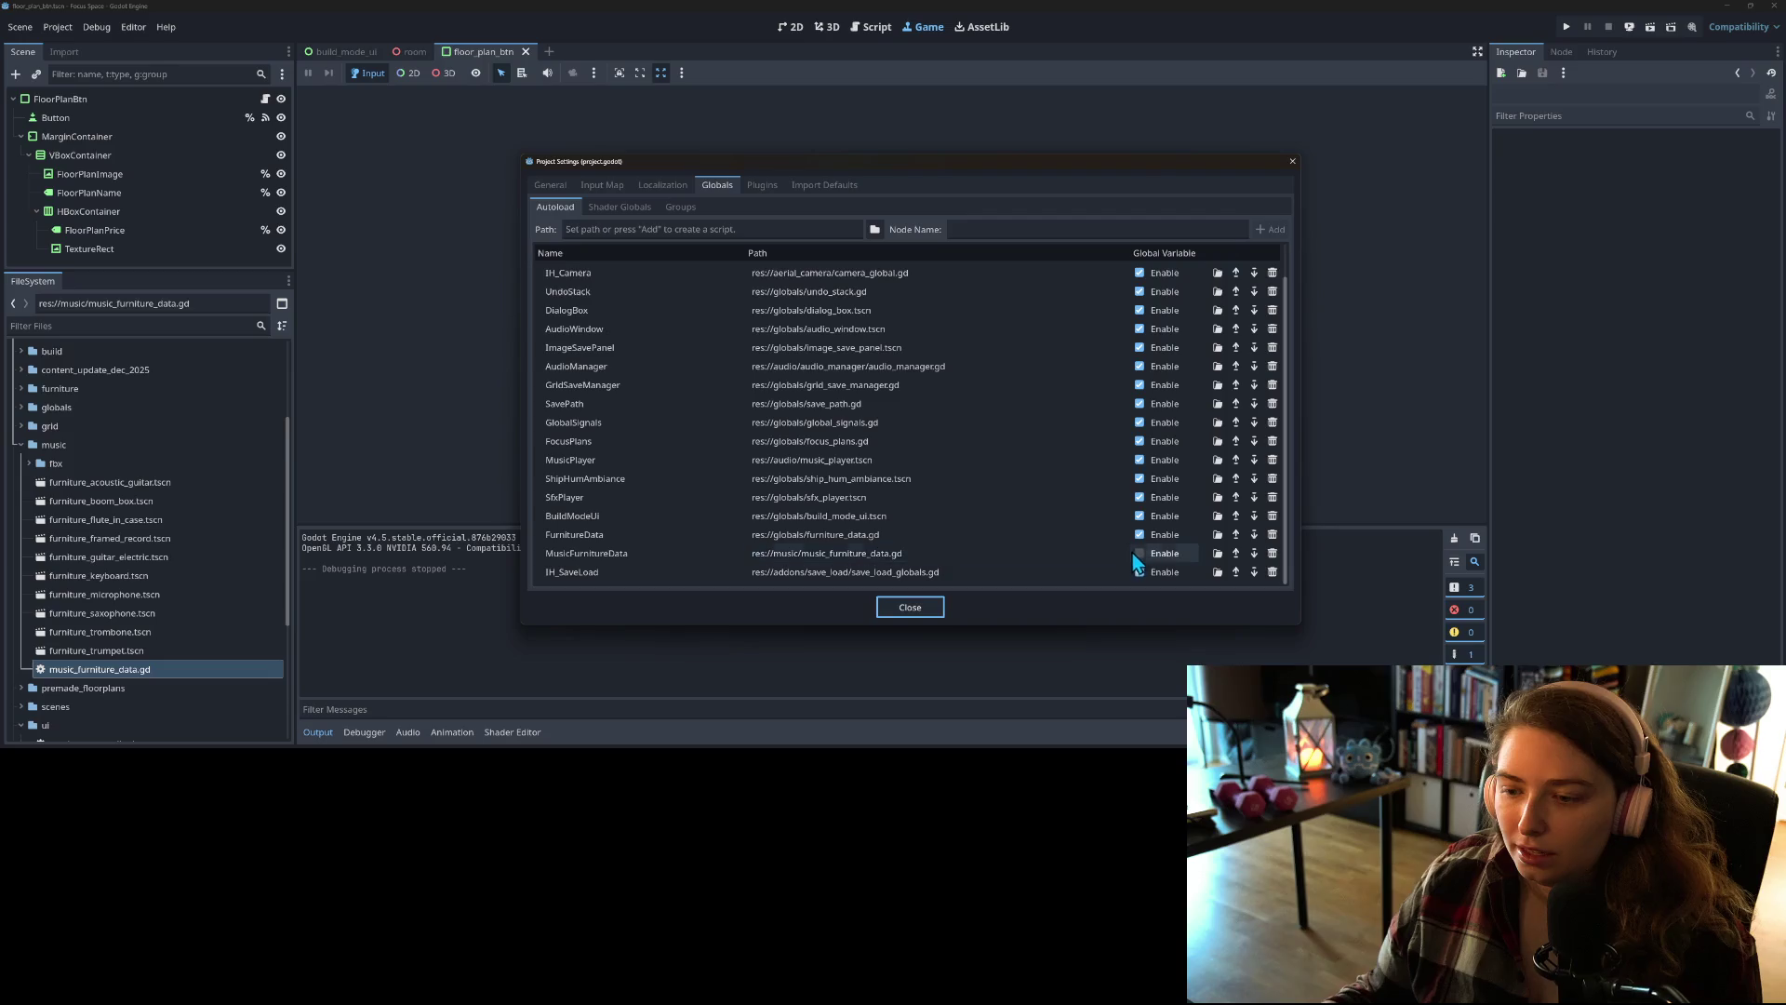
{"action": "left_click", "coordinate": [911, 604]}
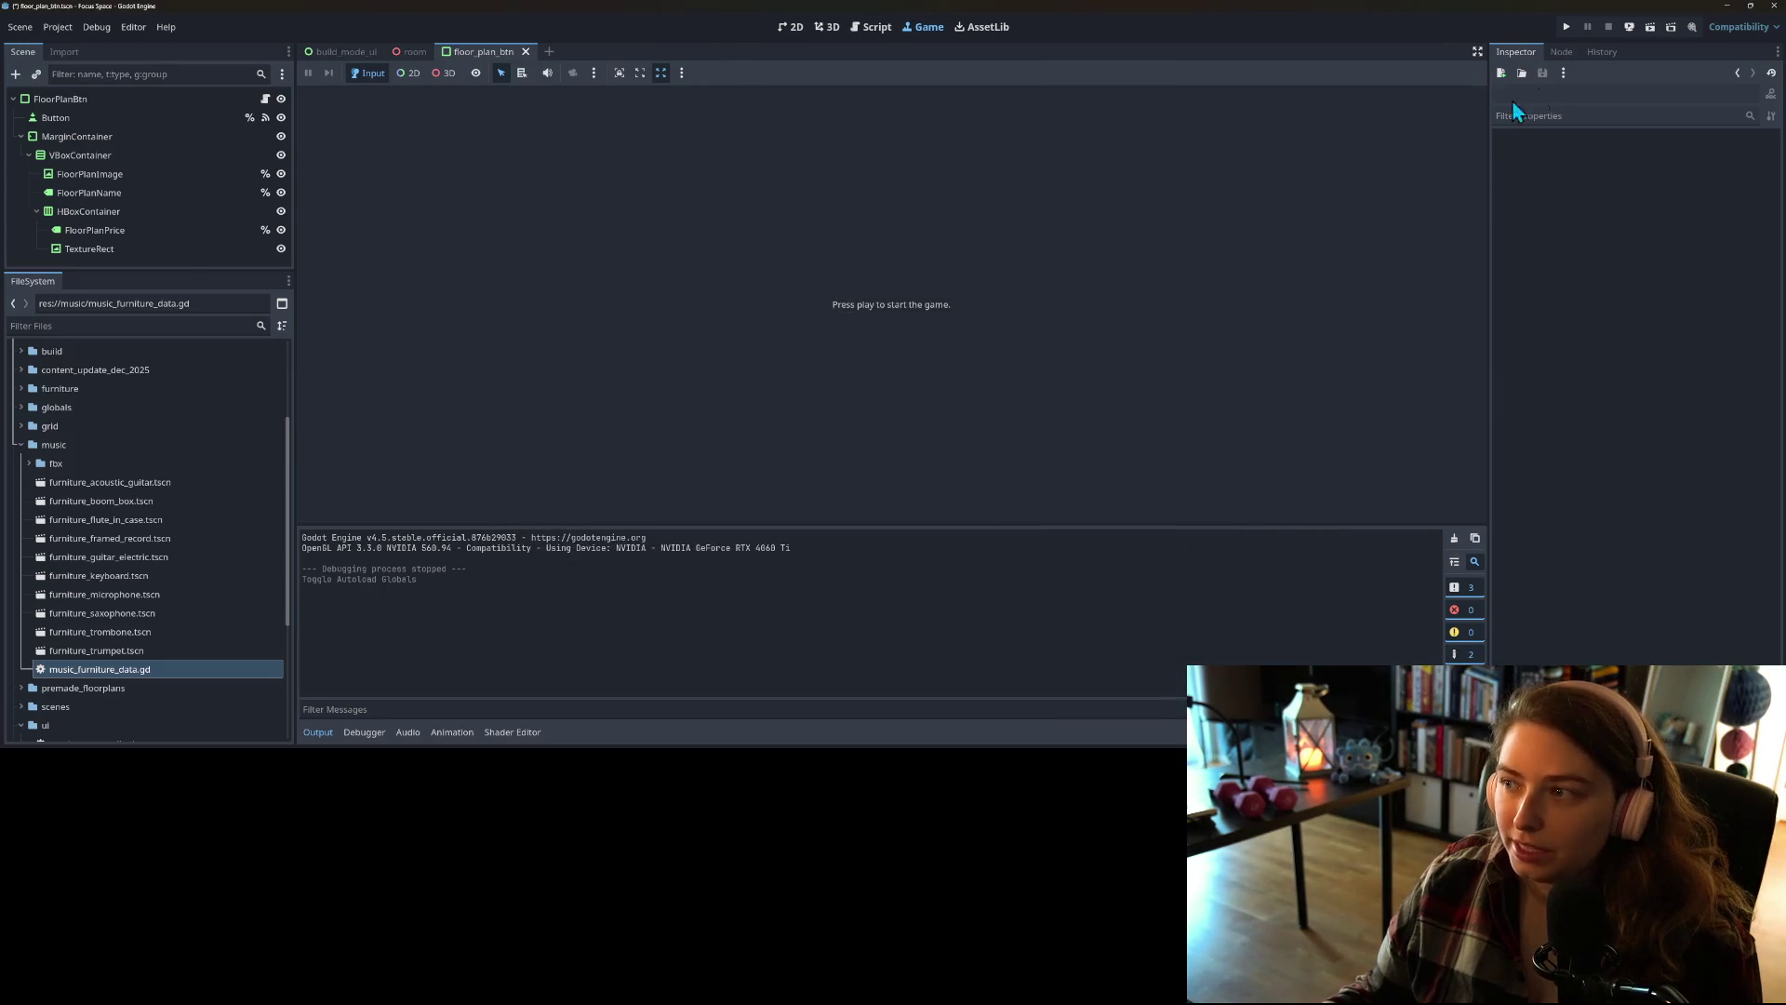
Step: Run the game, open my_room and place a keyboard, electric guitar and wall-mounted trumpet
{"action": "left_click", "coordinate": [1567, 26]}
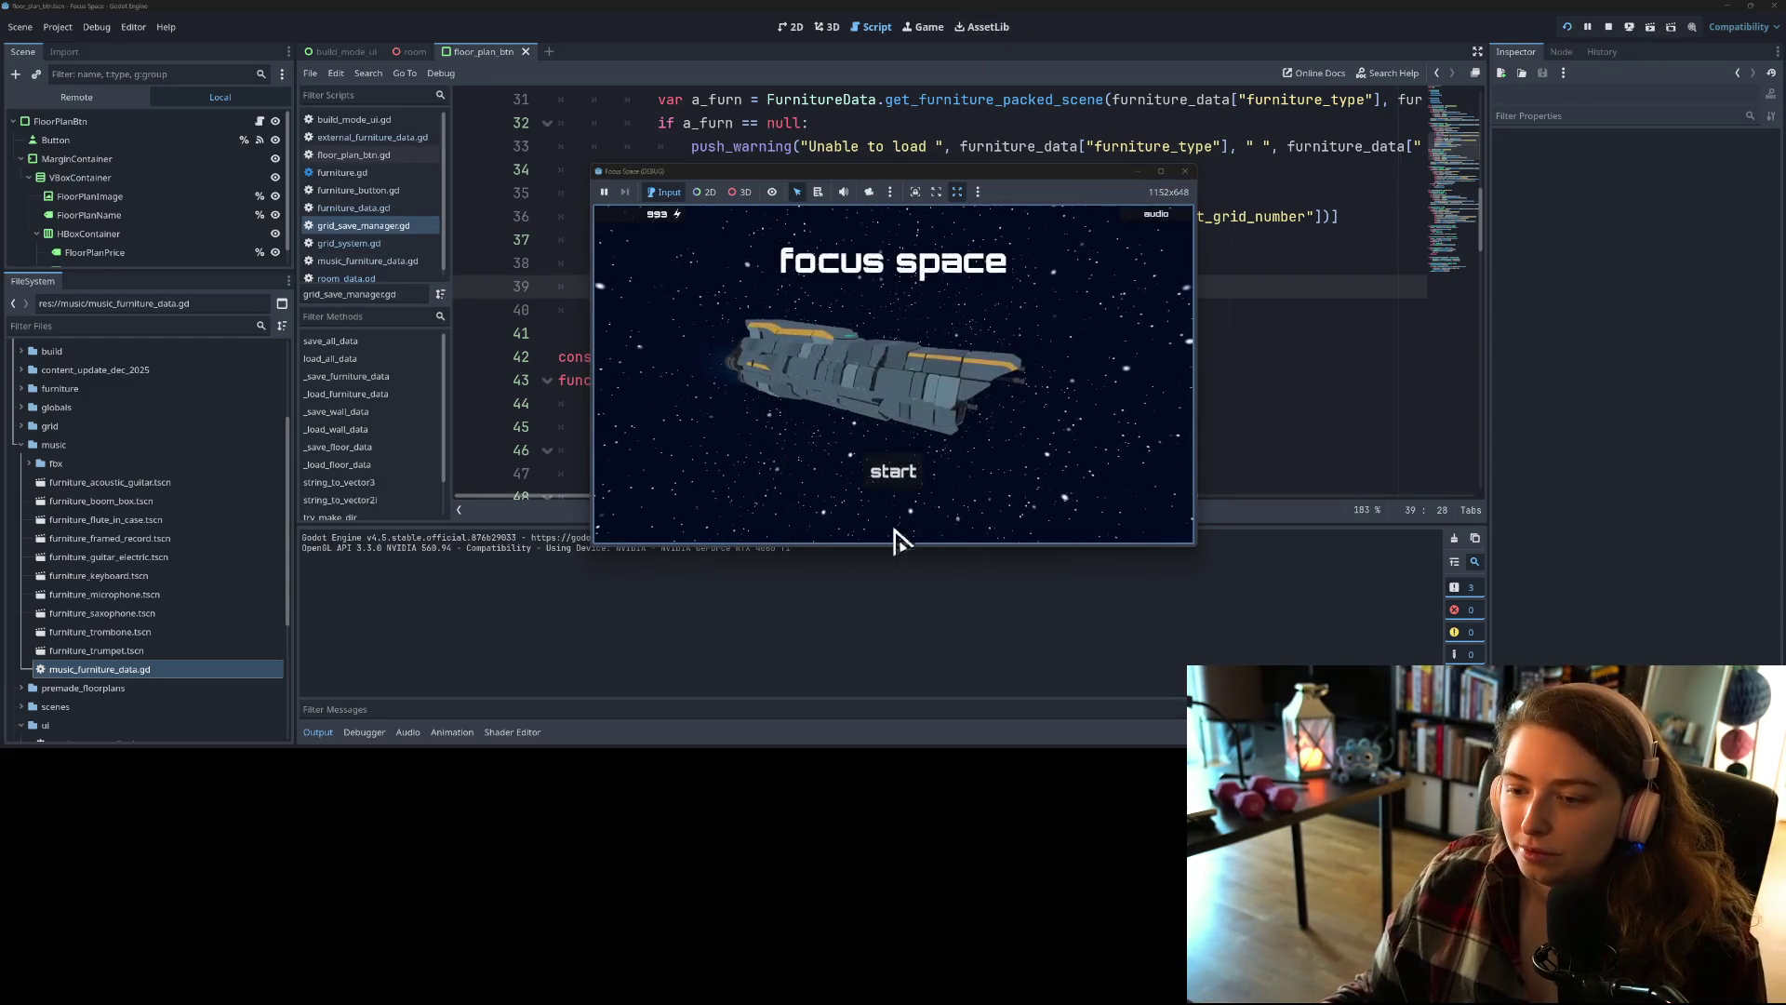
{"action": "left_click", "coordinate": [900, 478]}
{"action": "left_click", "coordinate": [744, 318]}
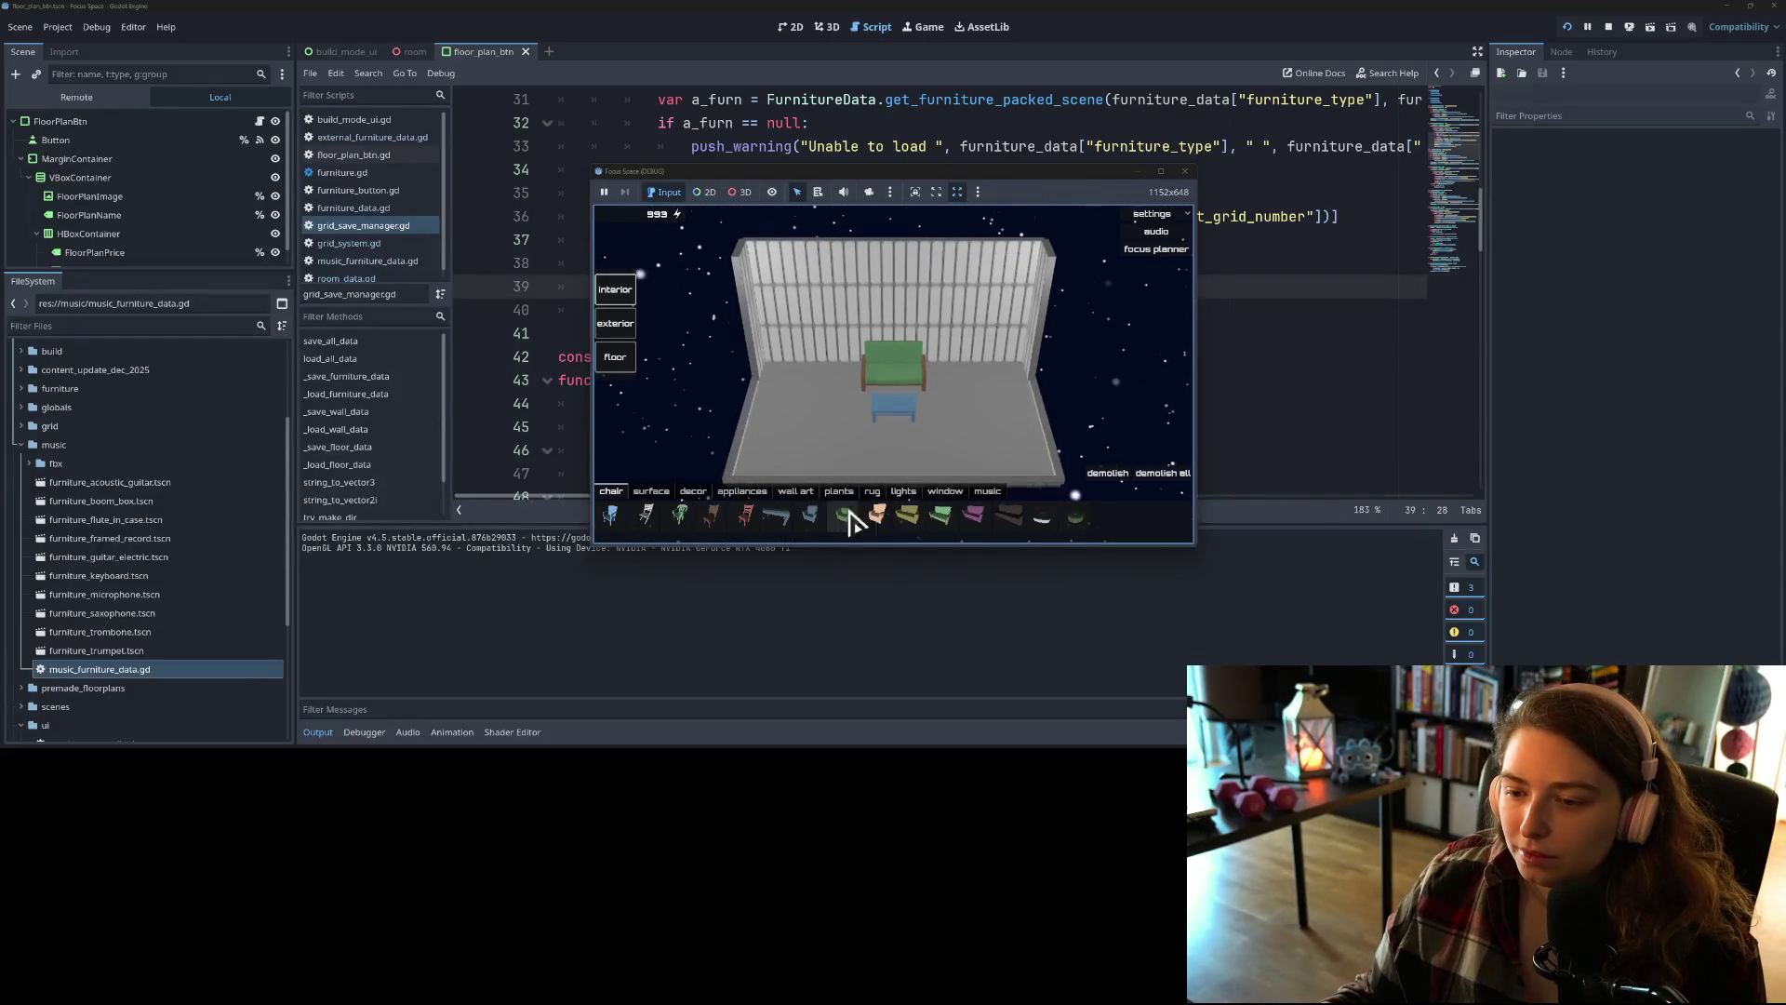
{"action": "left_click", "coordinate": [984, 501]}
{"action": "left_click", "coordinate": [780, 517]}
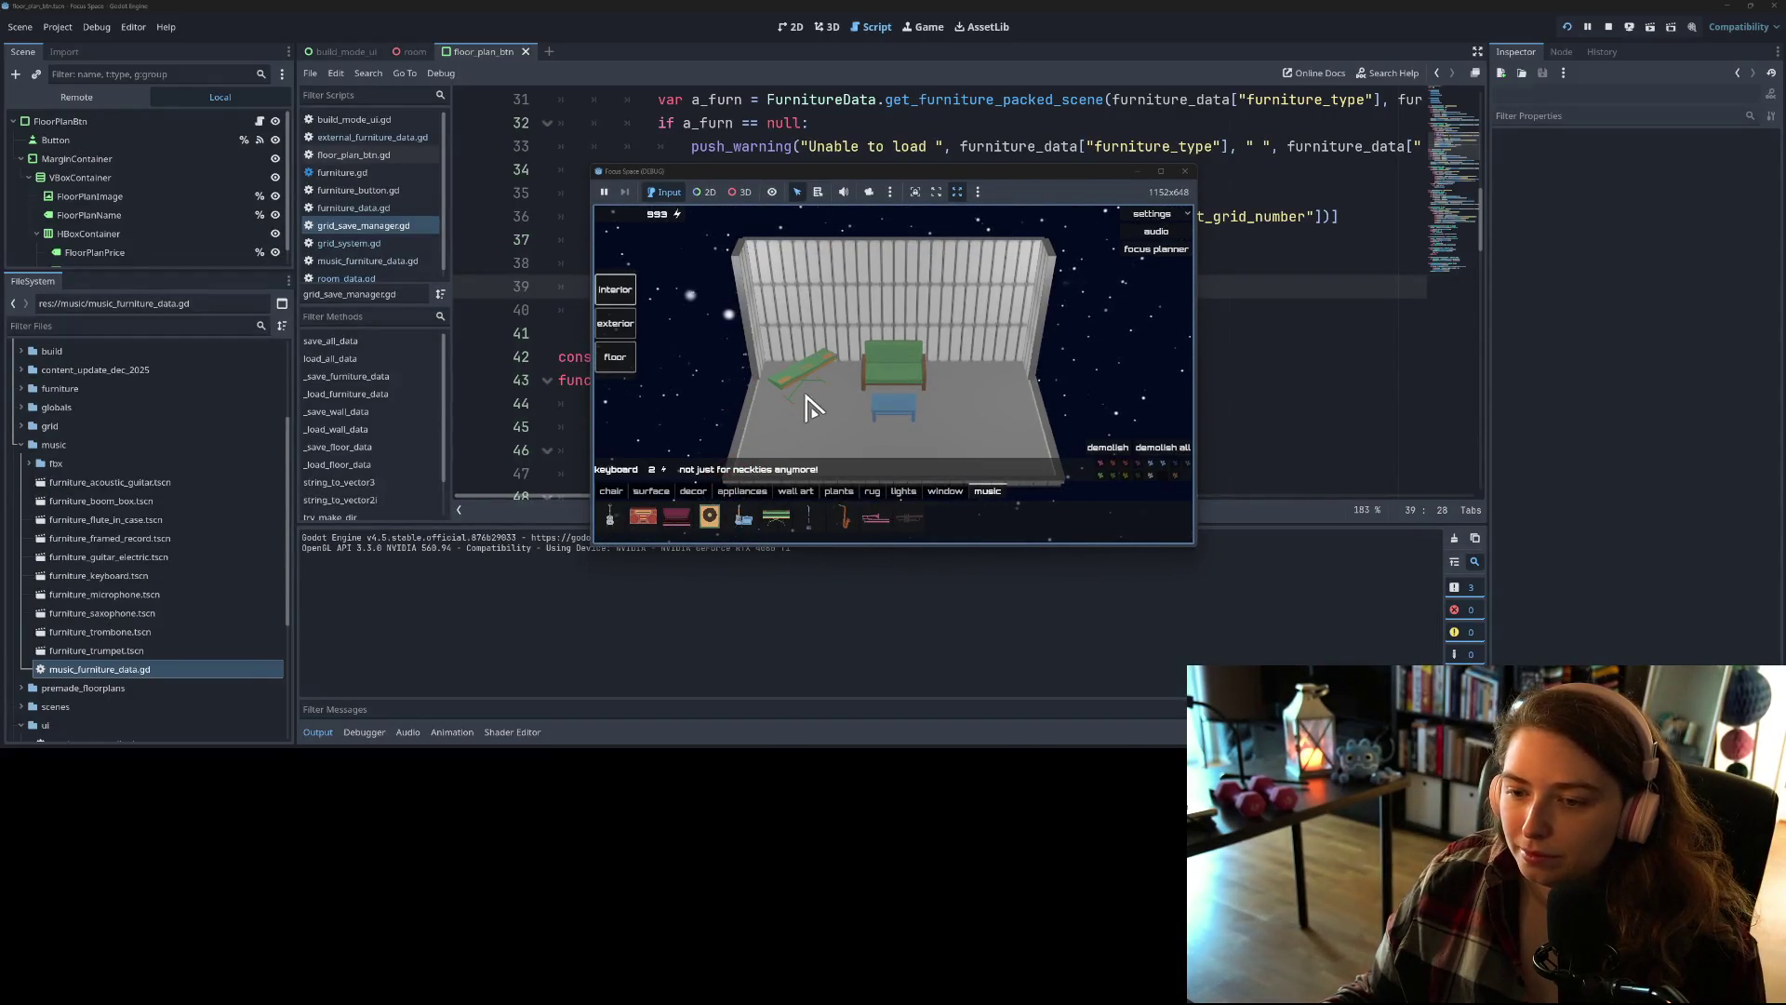
{"action": "left_click", "coordinate": [810, 409]}
{"action": "left_click", "coordinate": [743, 521]}
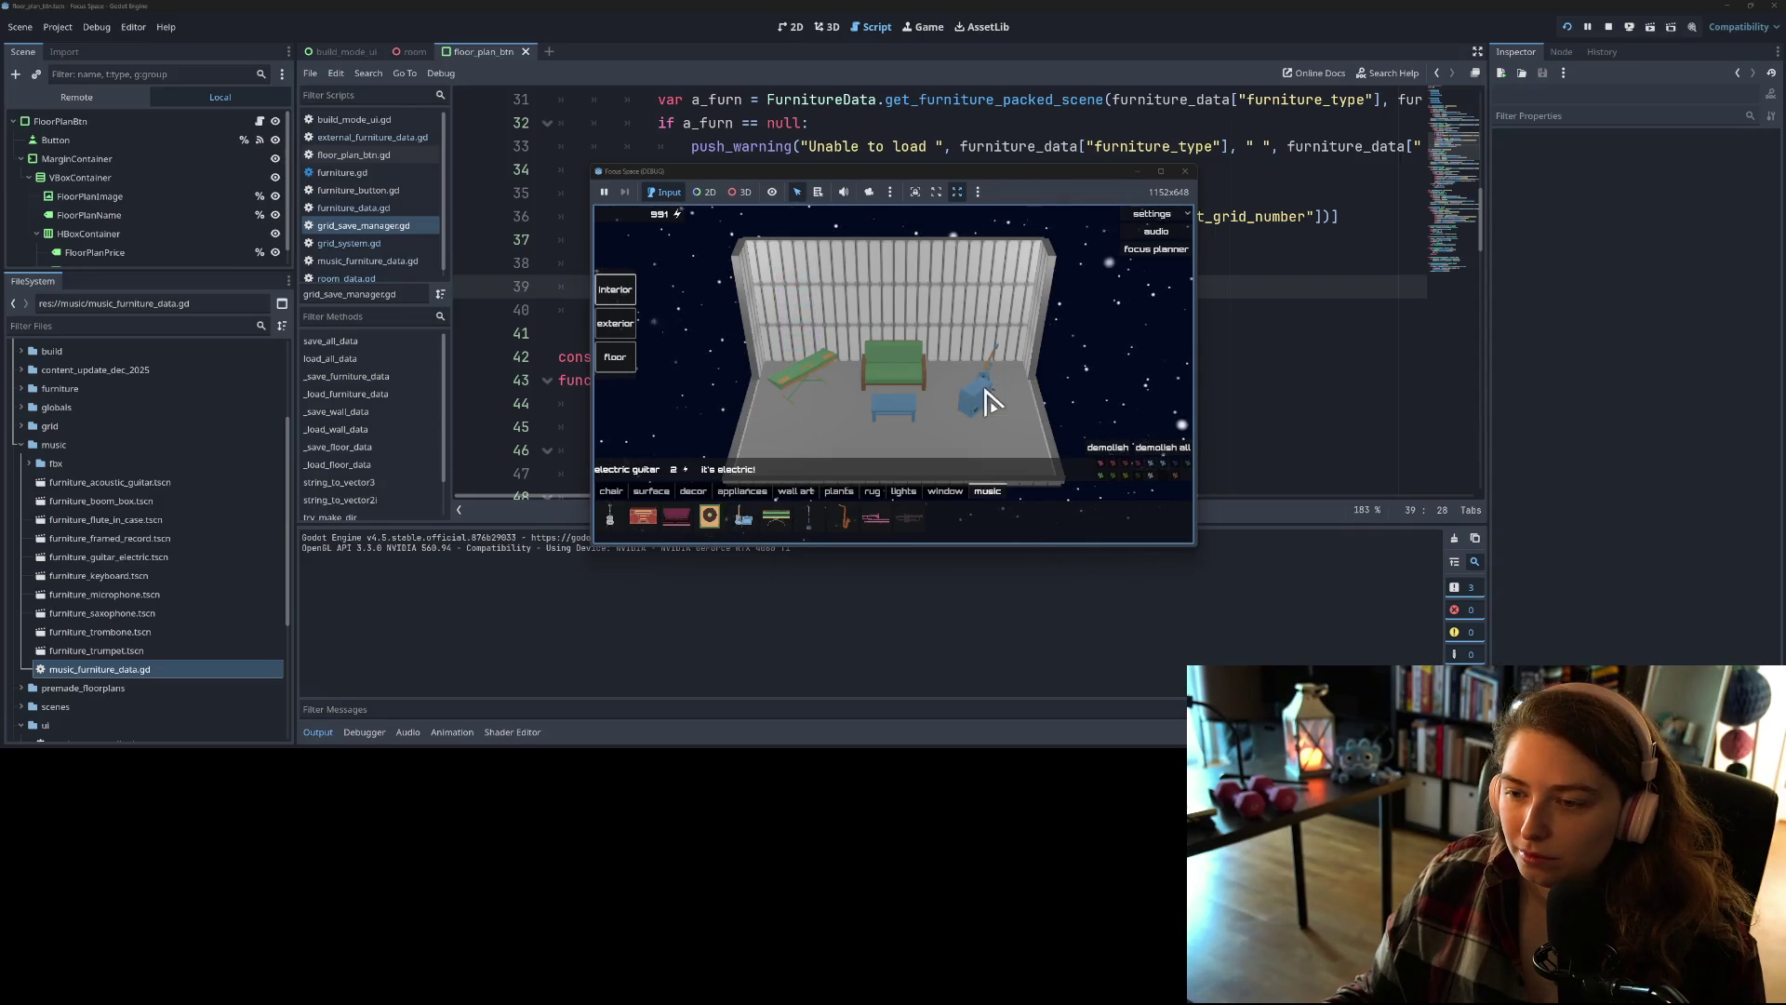
{"action": "left_click", "coordinate": [981, 394]}
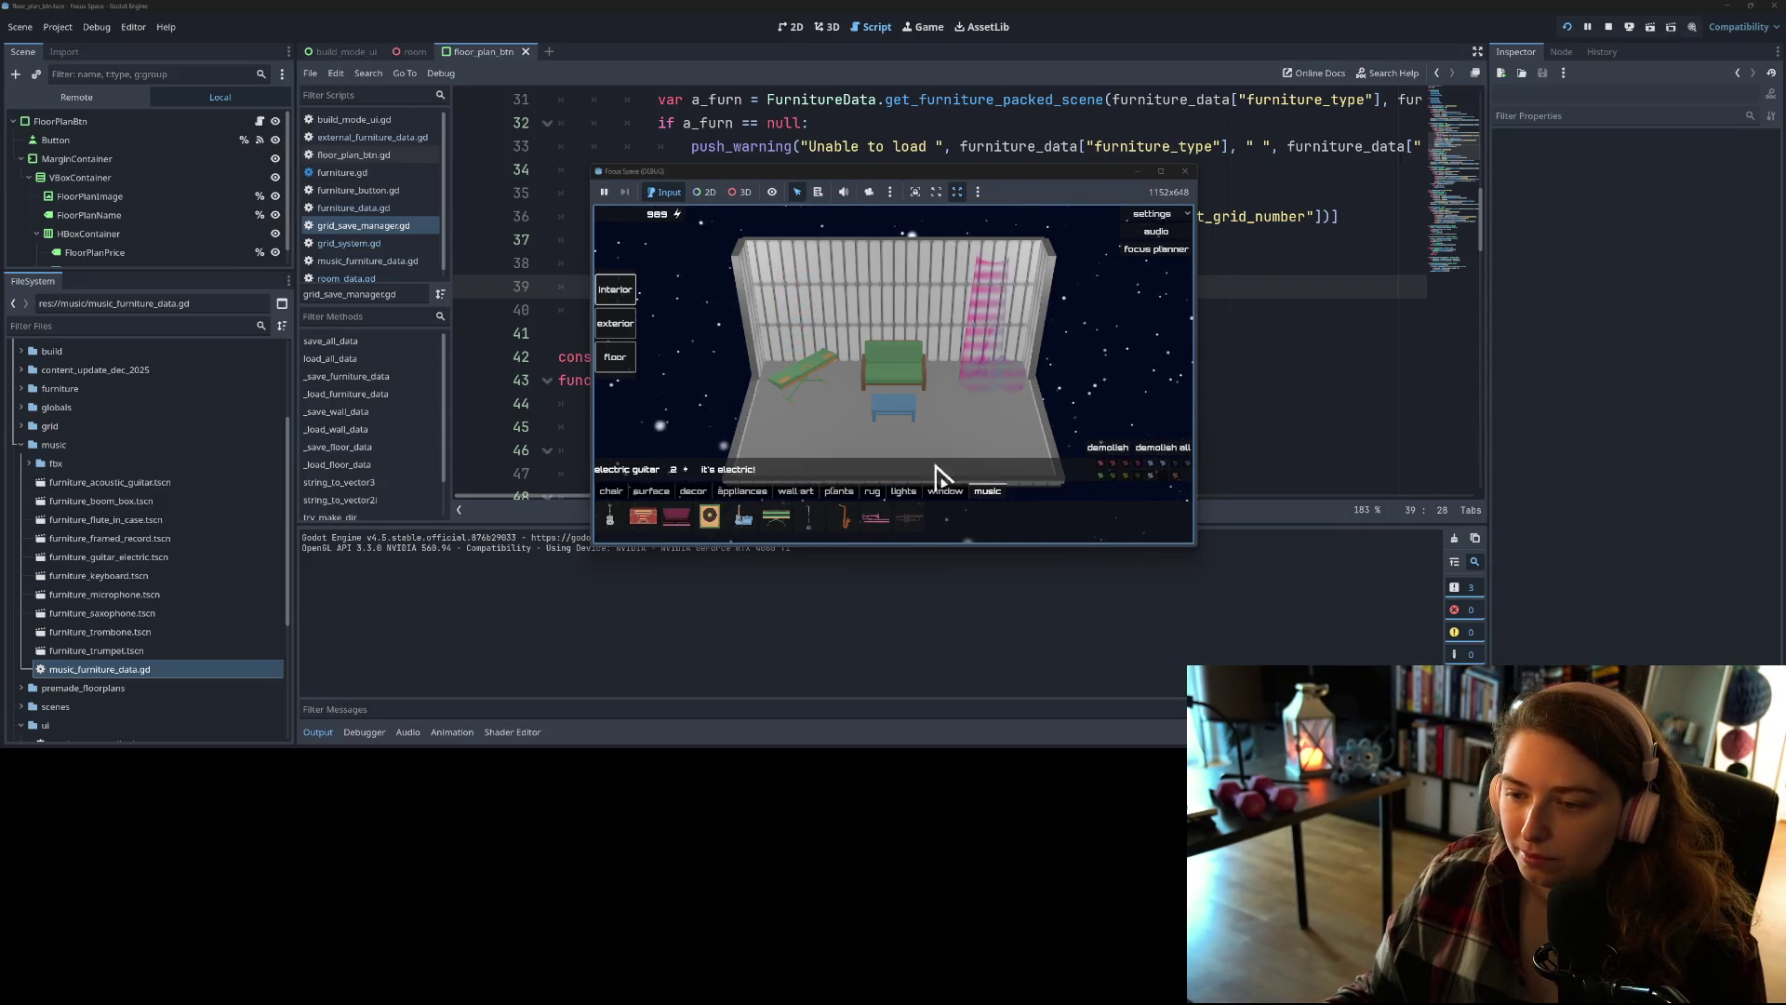
{"action": "left_click", "coordinate": [912, 534]}
{"action": "left_click", "coordinate": [931, 326]}
Step: Toggle the in-game settings options, then close the running game
{"action": "left_click", "coordinate": [1151, 214]}
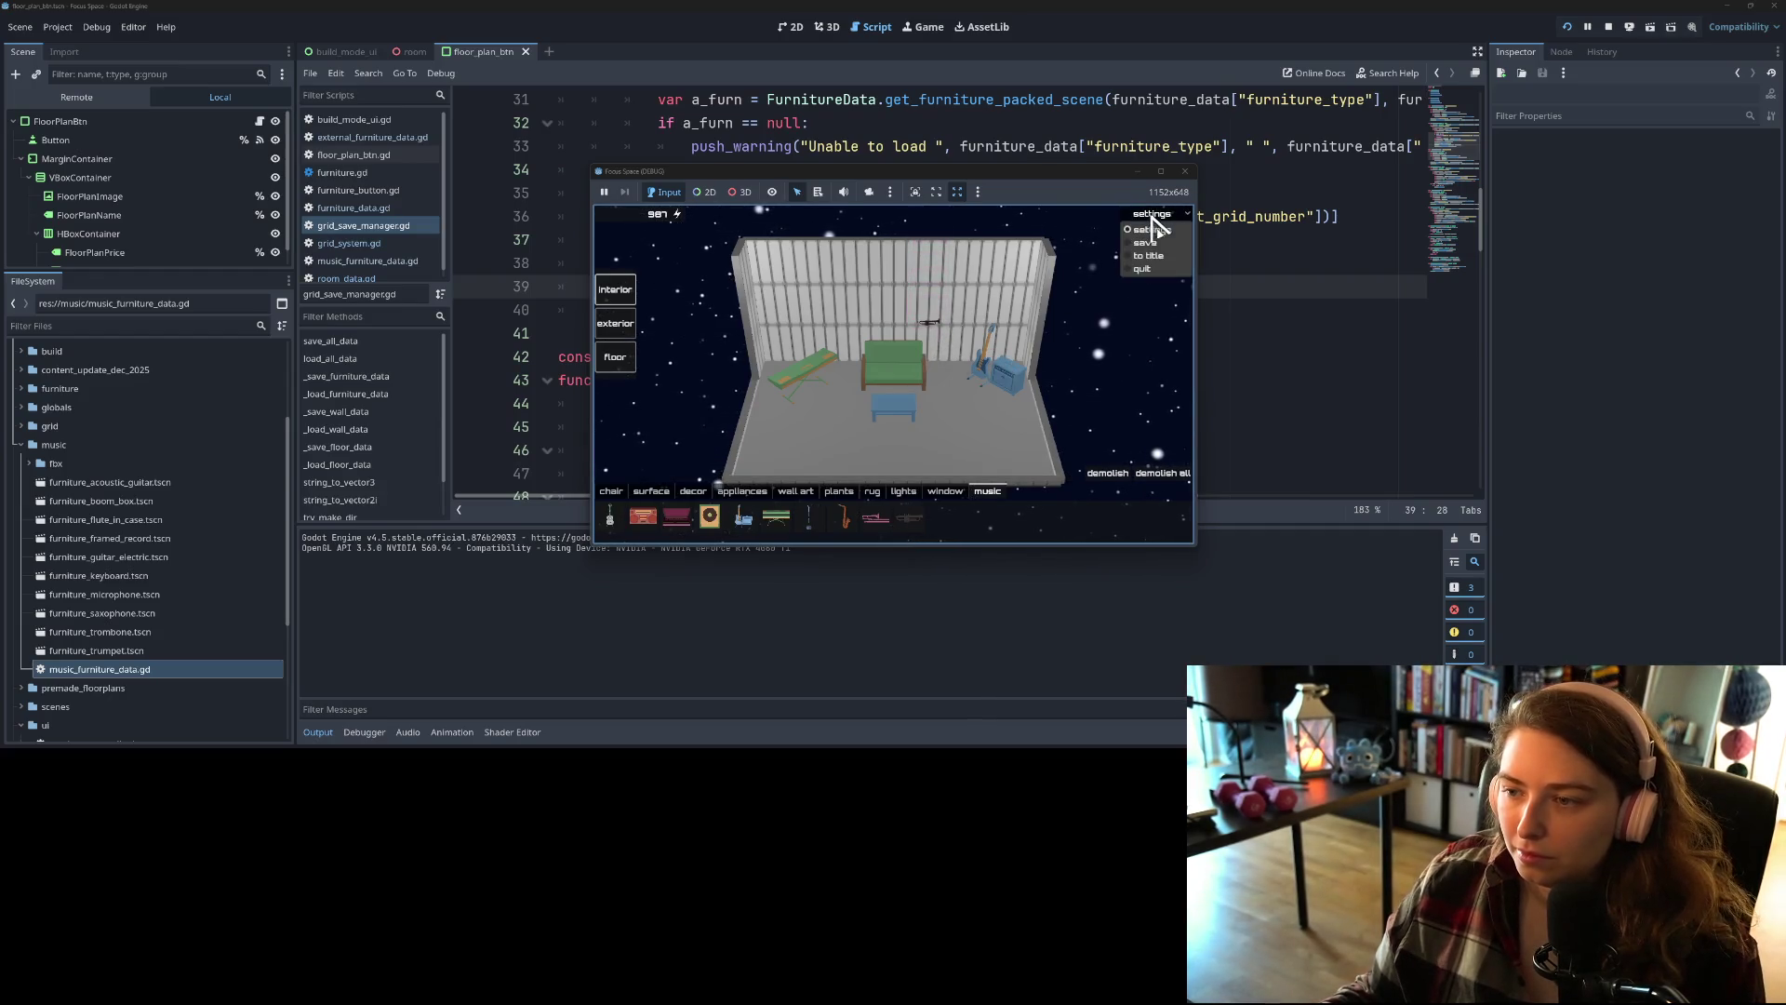
{"action": "left_click", "coordinate": [1149, 230]}
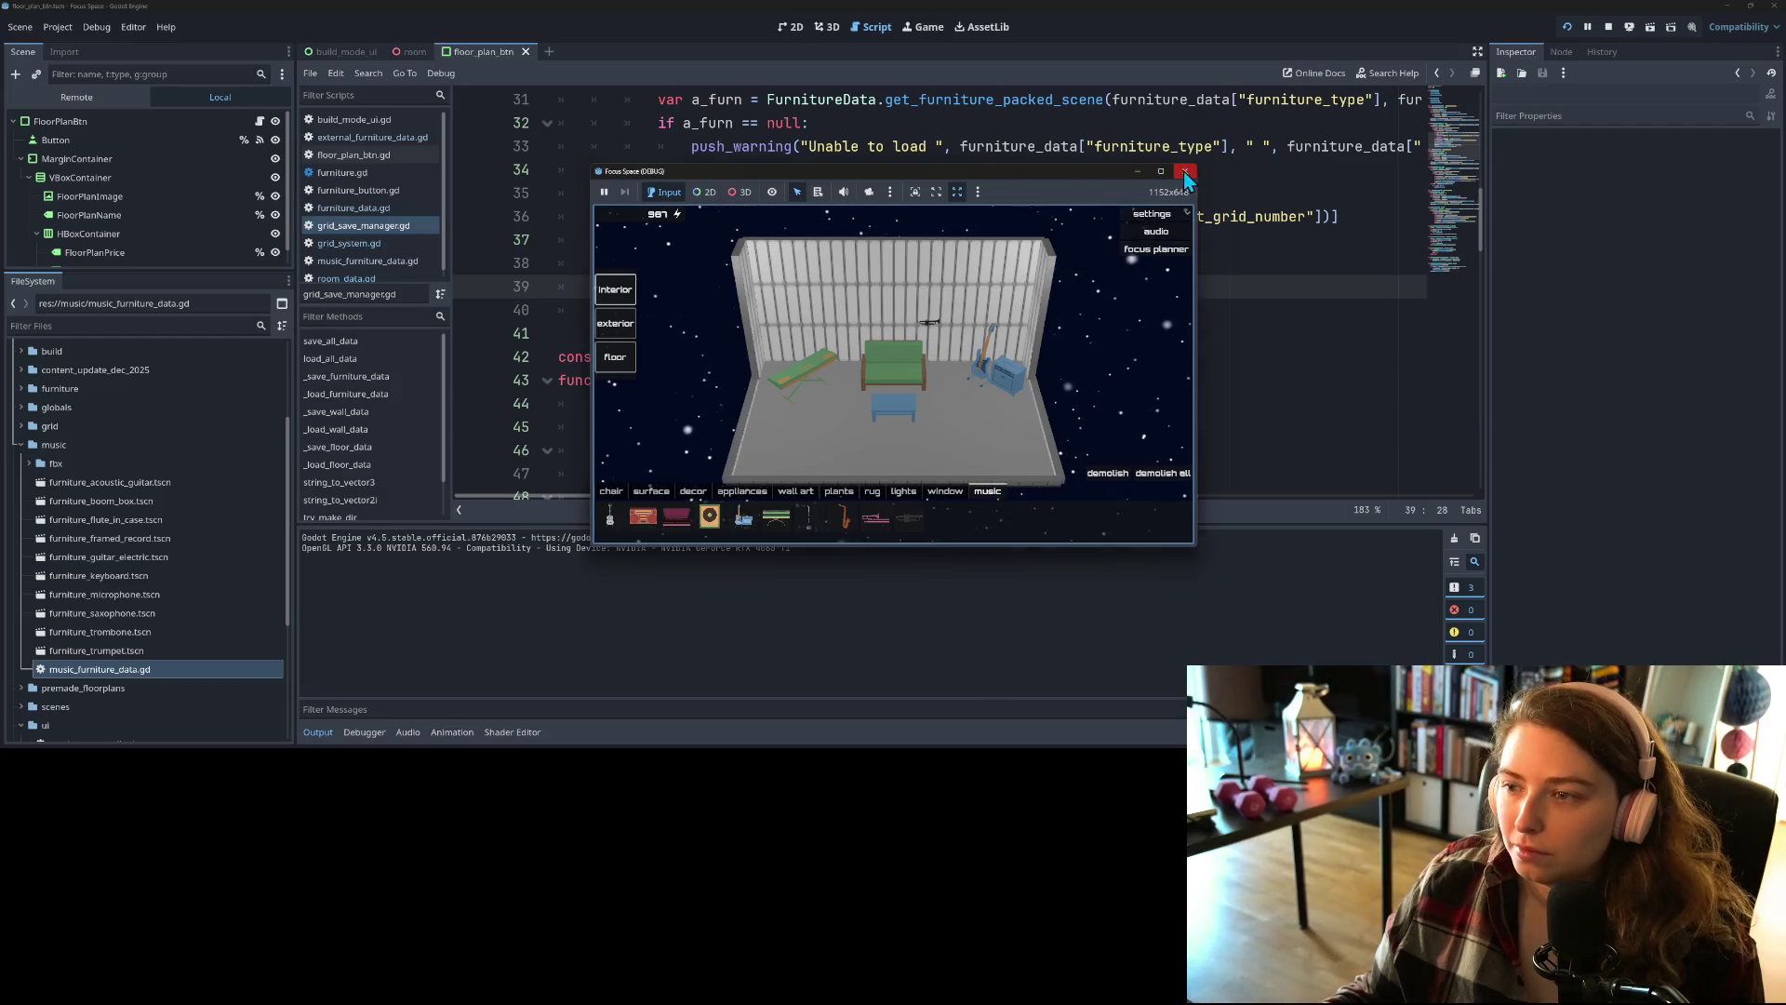
{"action": "left_click", "coordinate": [1184, 172]}
{"action": "left_click", "coordinate": [55, 37]}
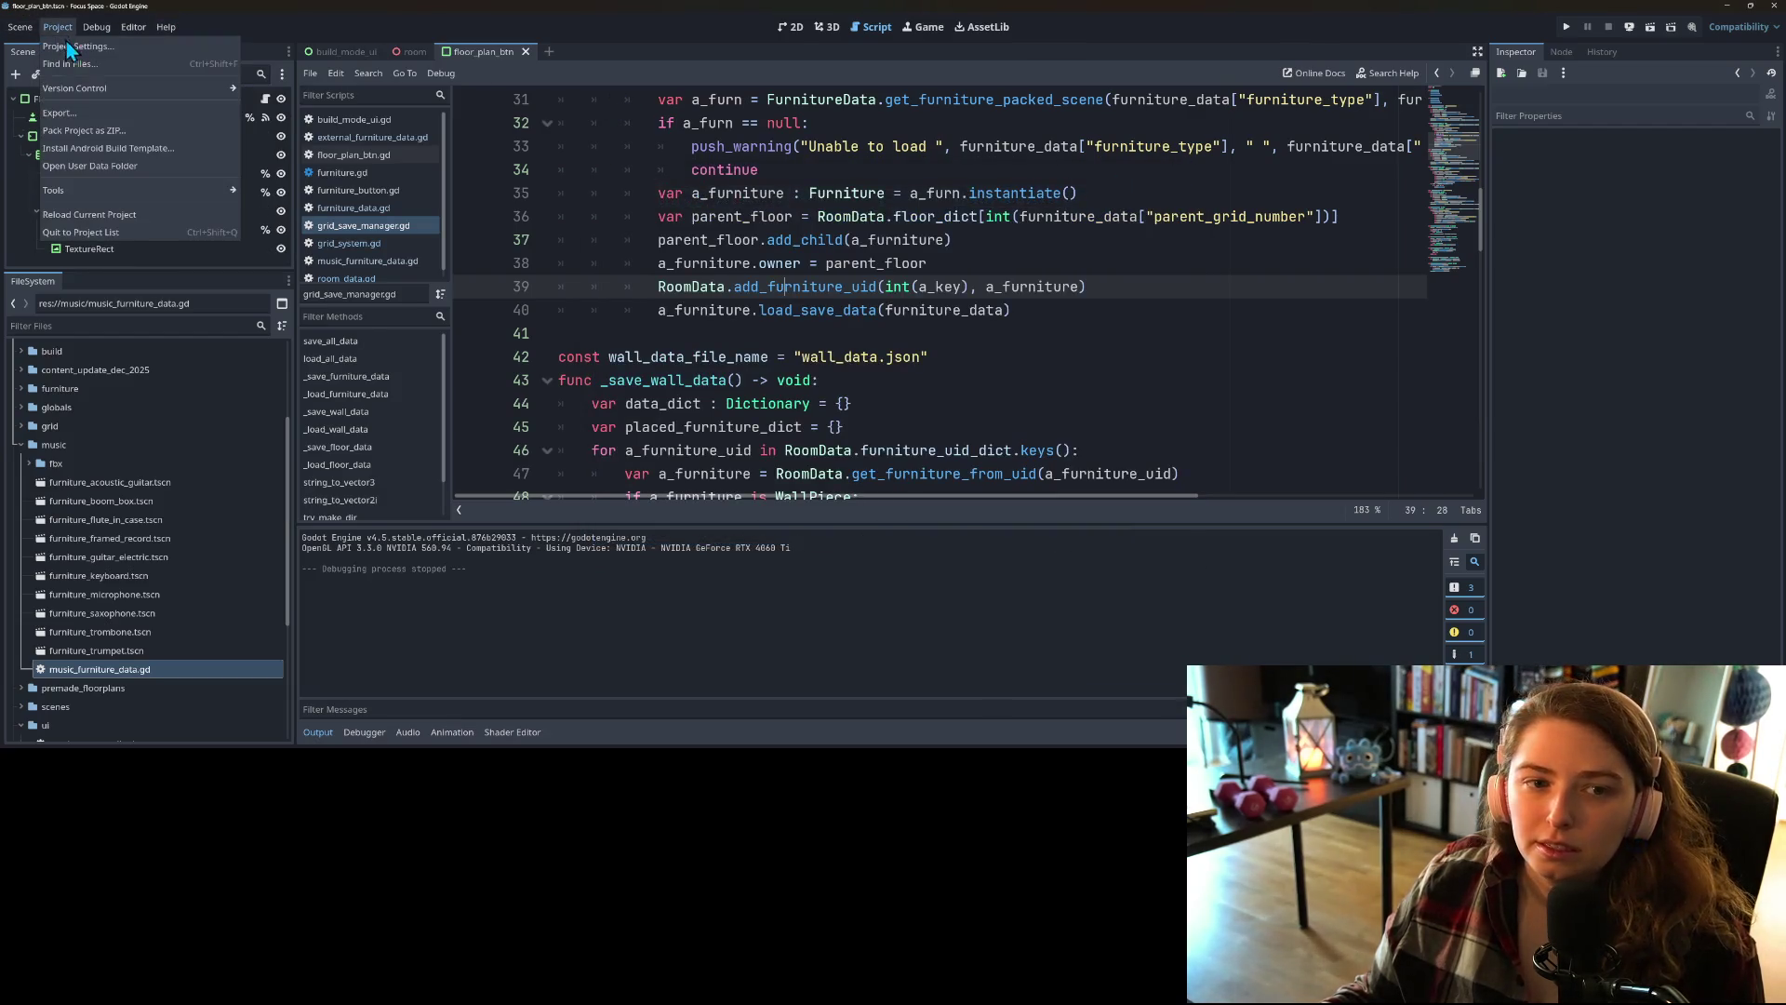
Step: Disable the MusicFurnitureData autoload again and close Project Settings
{"action": "left_click", "coordinate": [67, 47]}
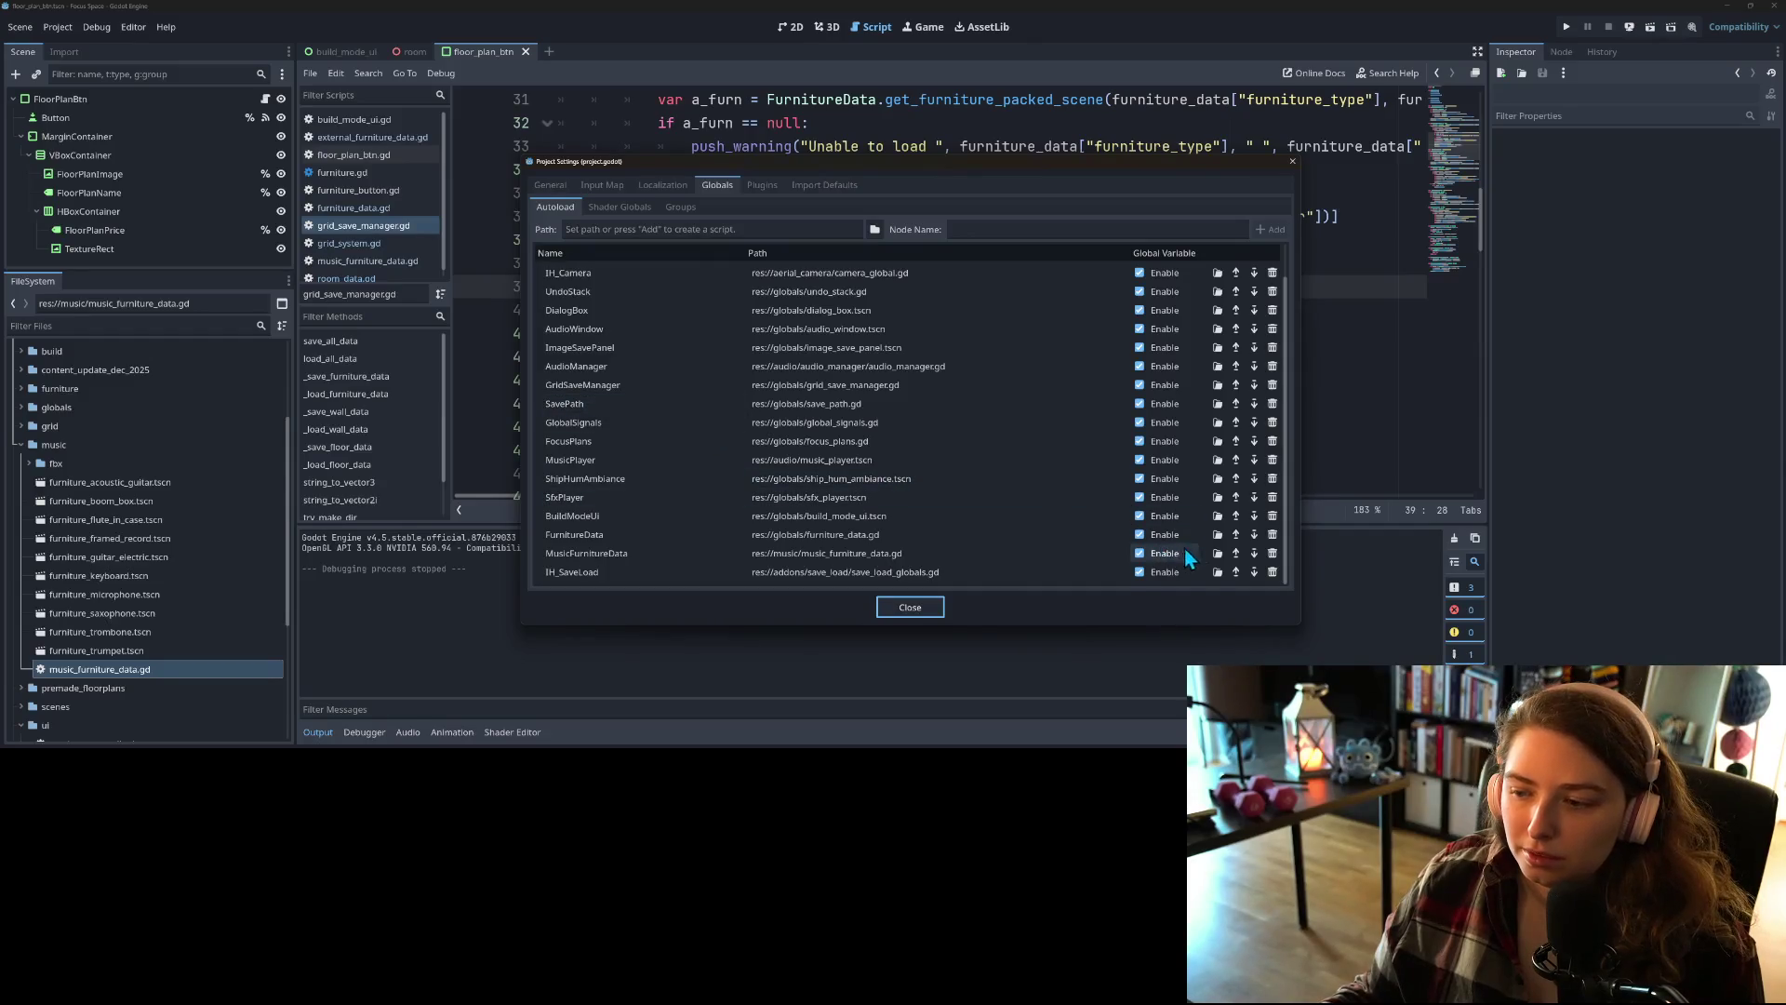
{"action": "left_click", "coordinate": [1139, 554]}
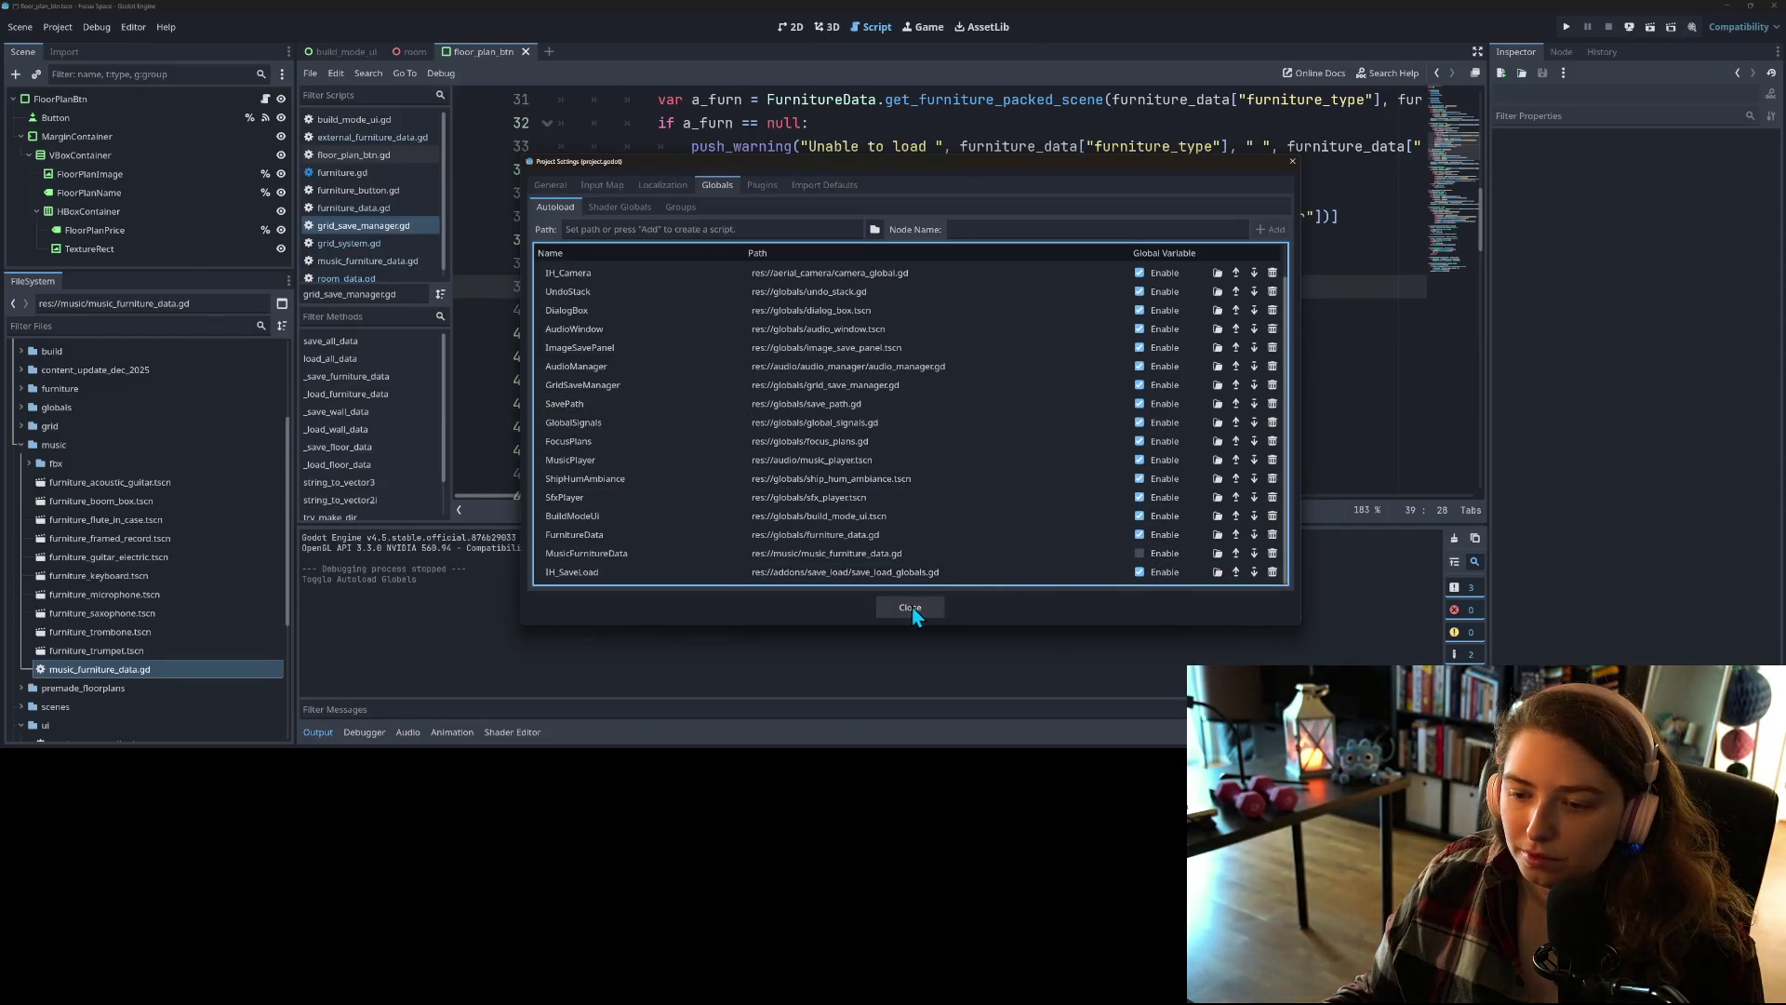
{"action": "left_click", "coordinate": [911, 610]}
Step: Rerun the game to check my_room's music furniture, then reopen the autoload list
{"action": "left_click", "coordinate": [1563, 25]}
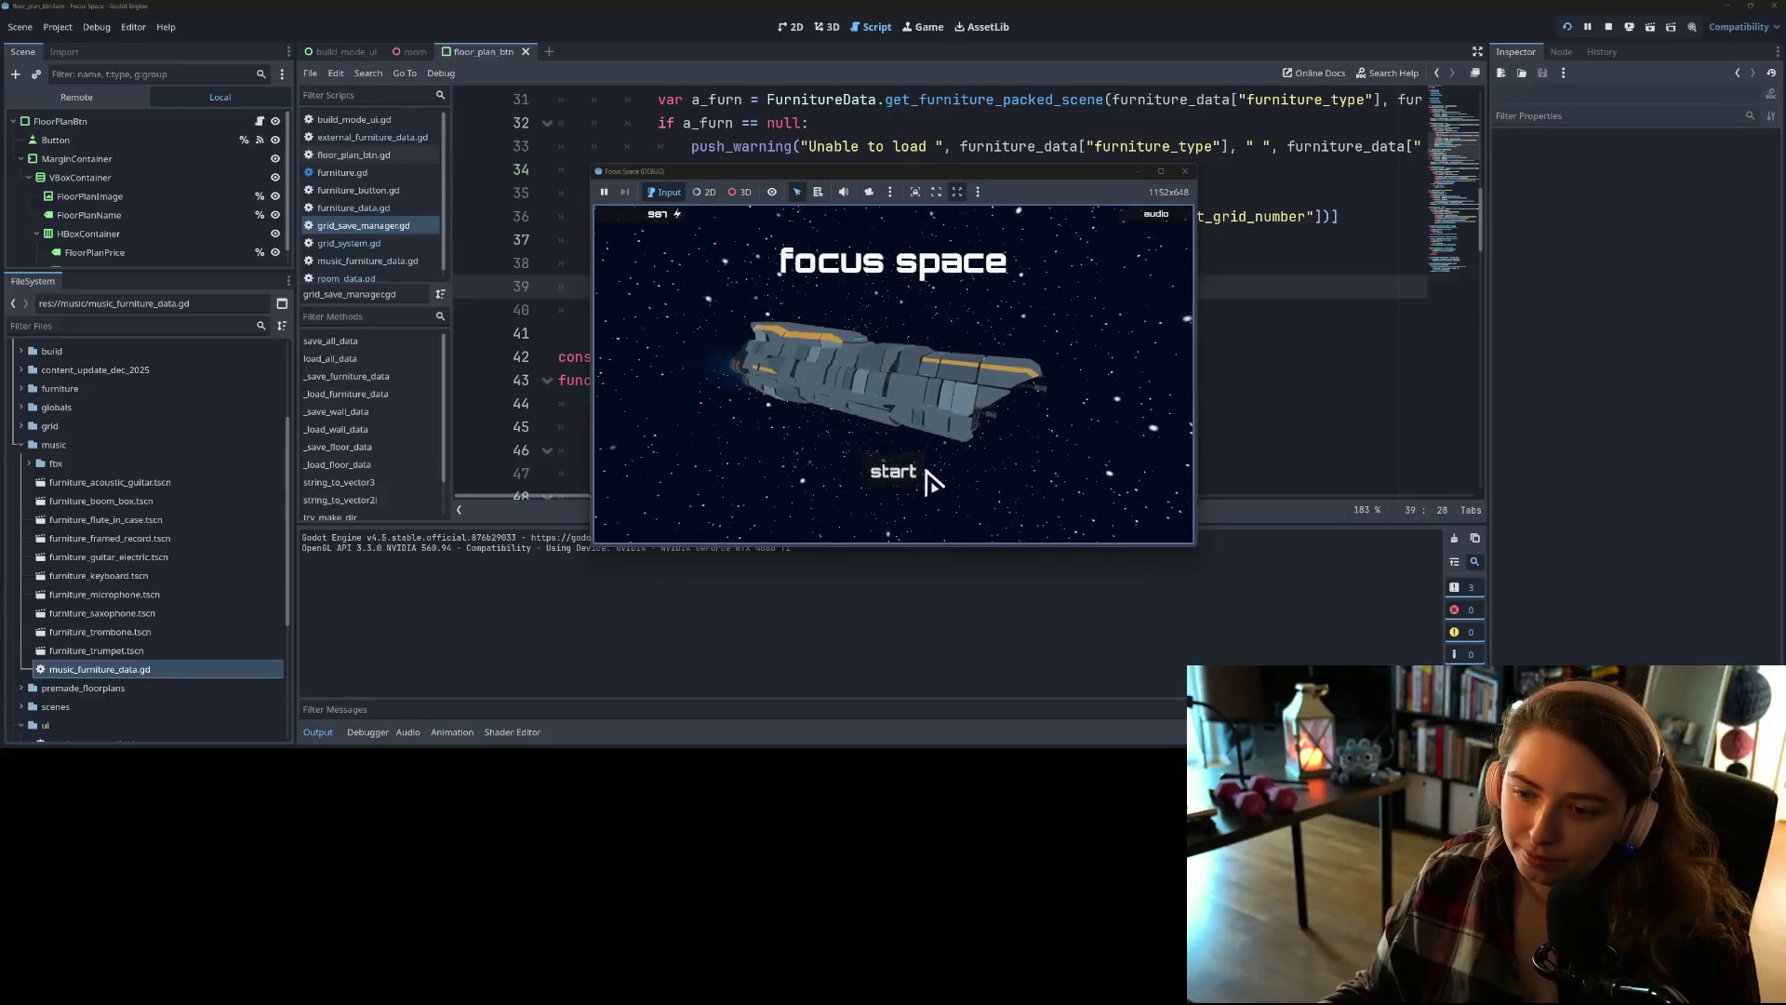
{"action": "left_click", "coordinate": [928, 482]}
{"action": "left_click", "coordinate": [778, 337]}
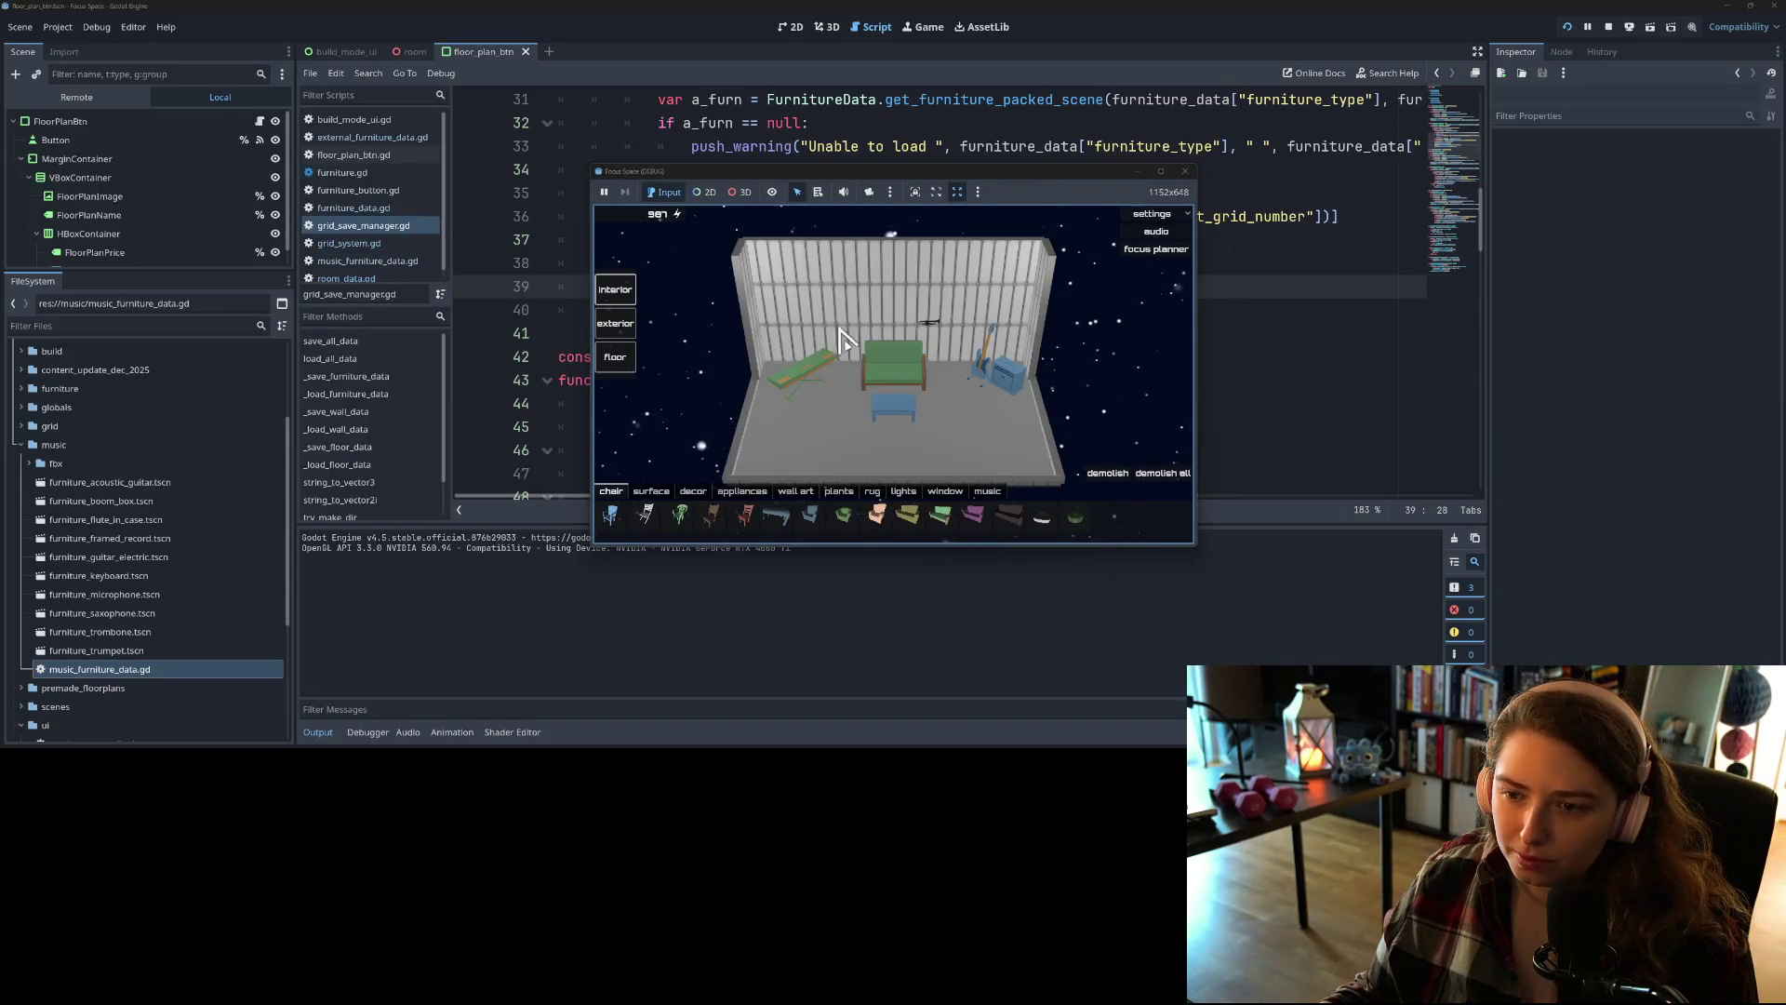
{"action": "left_click", "coordinate": [1185, 173]}
{"action": "left_click", "coordinate": [57, 26]}
{"action": "left_click", "coordinate": [59, 47]}
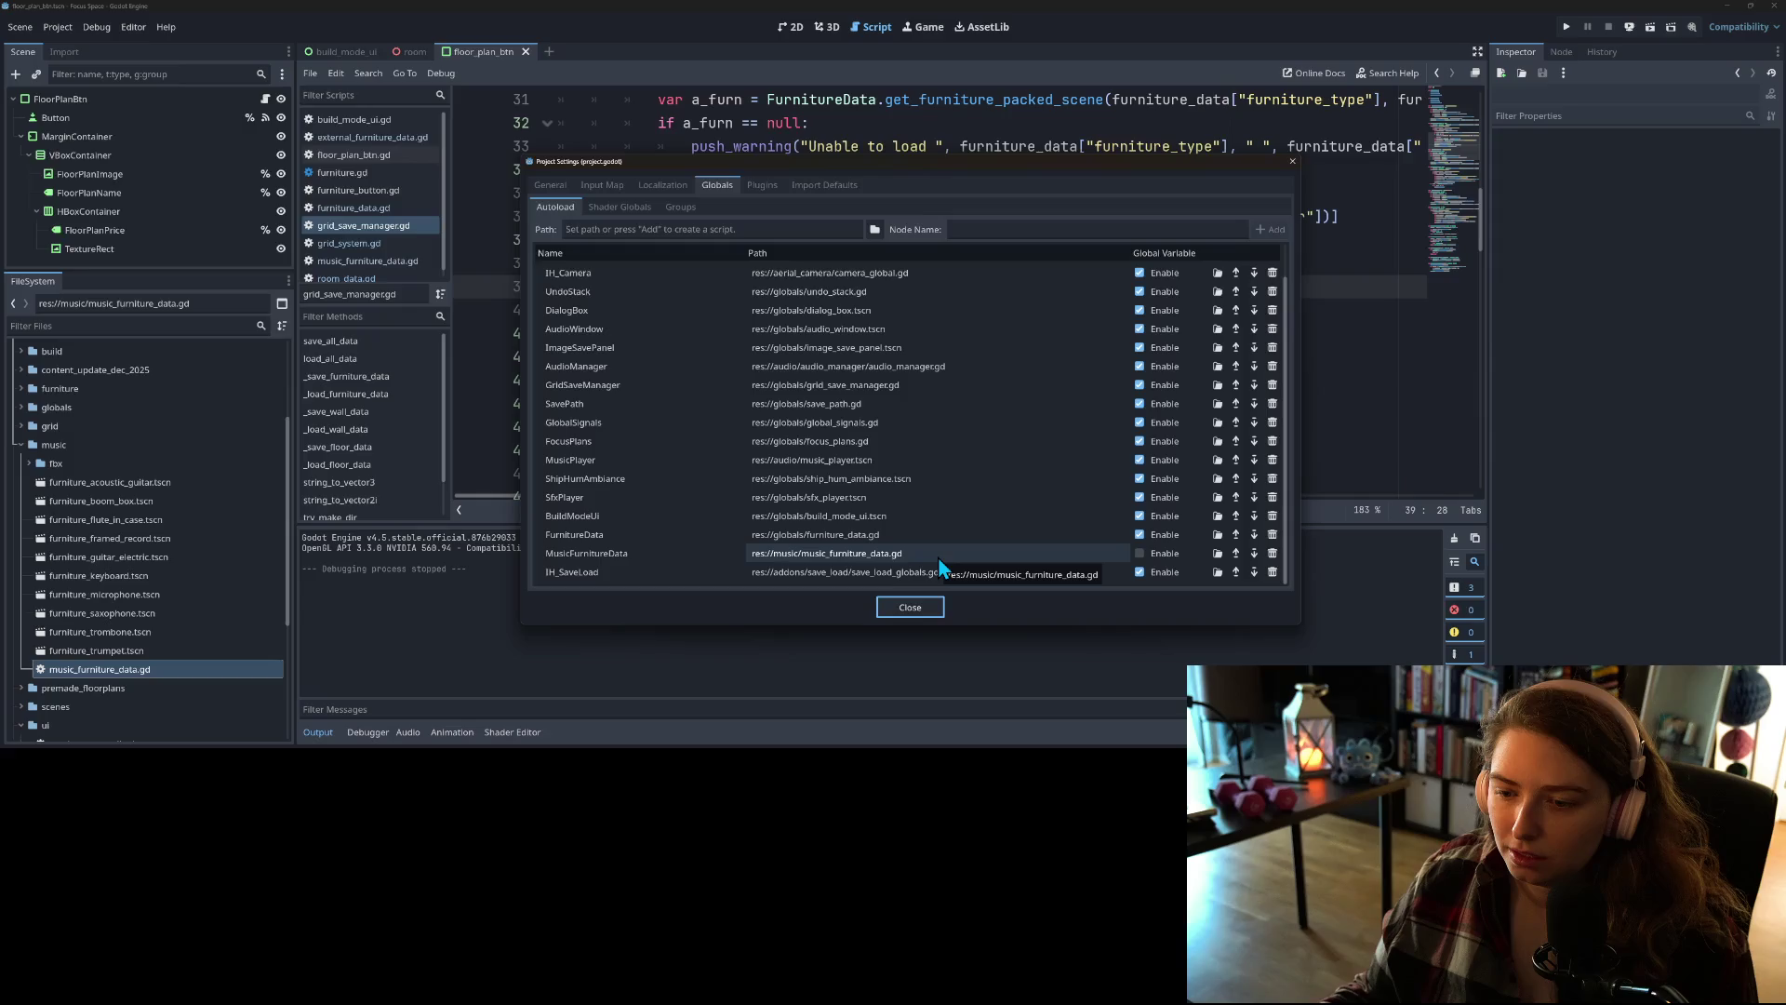
Step: Remove the MusicFurnitureData autoload entirely, rerun the game and load my_room
{"action": "left_click", "coordinate": [1272, 553]}
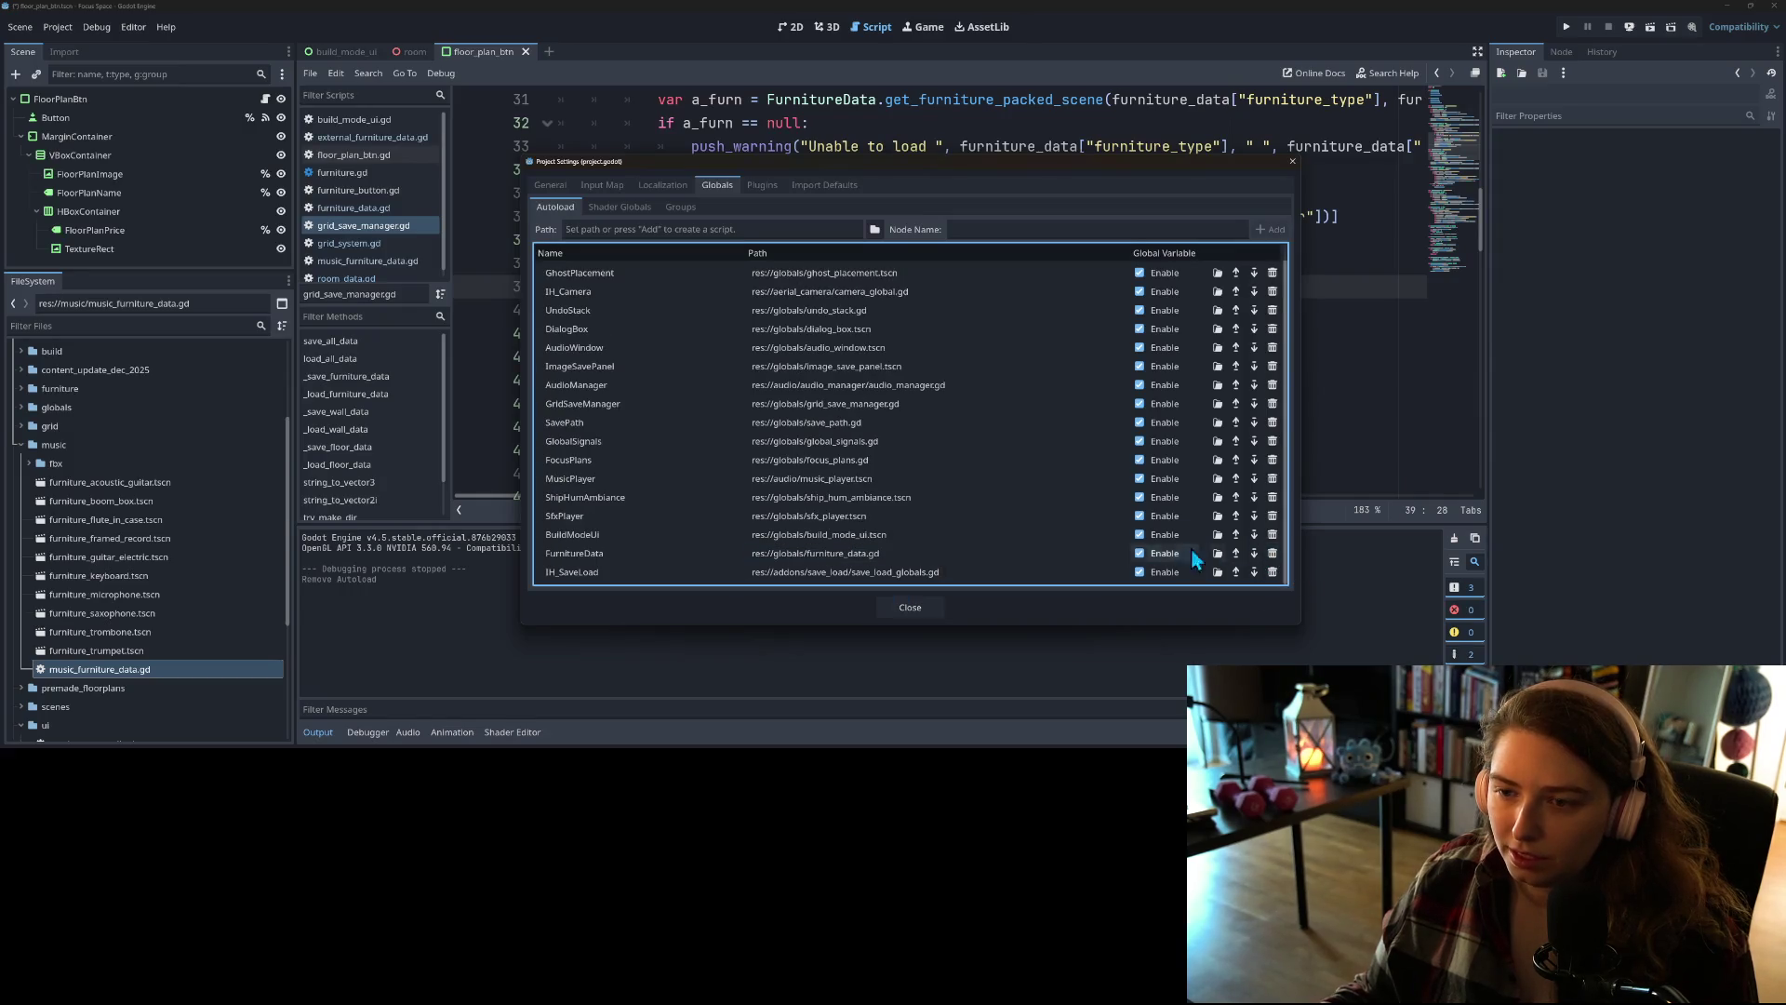
{"action": "left_click", "coordinate": [898, 604]}
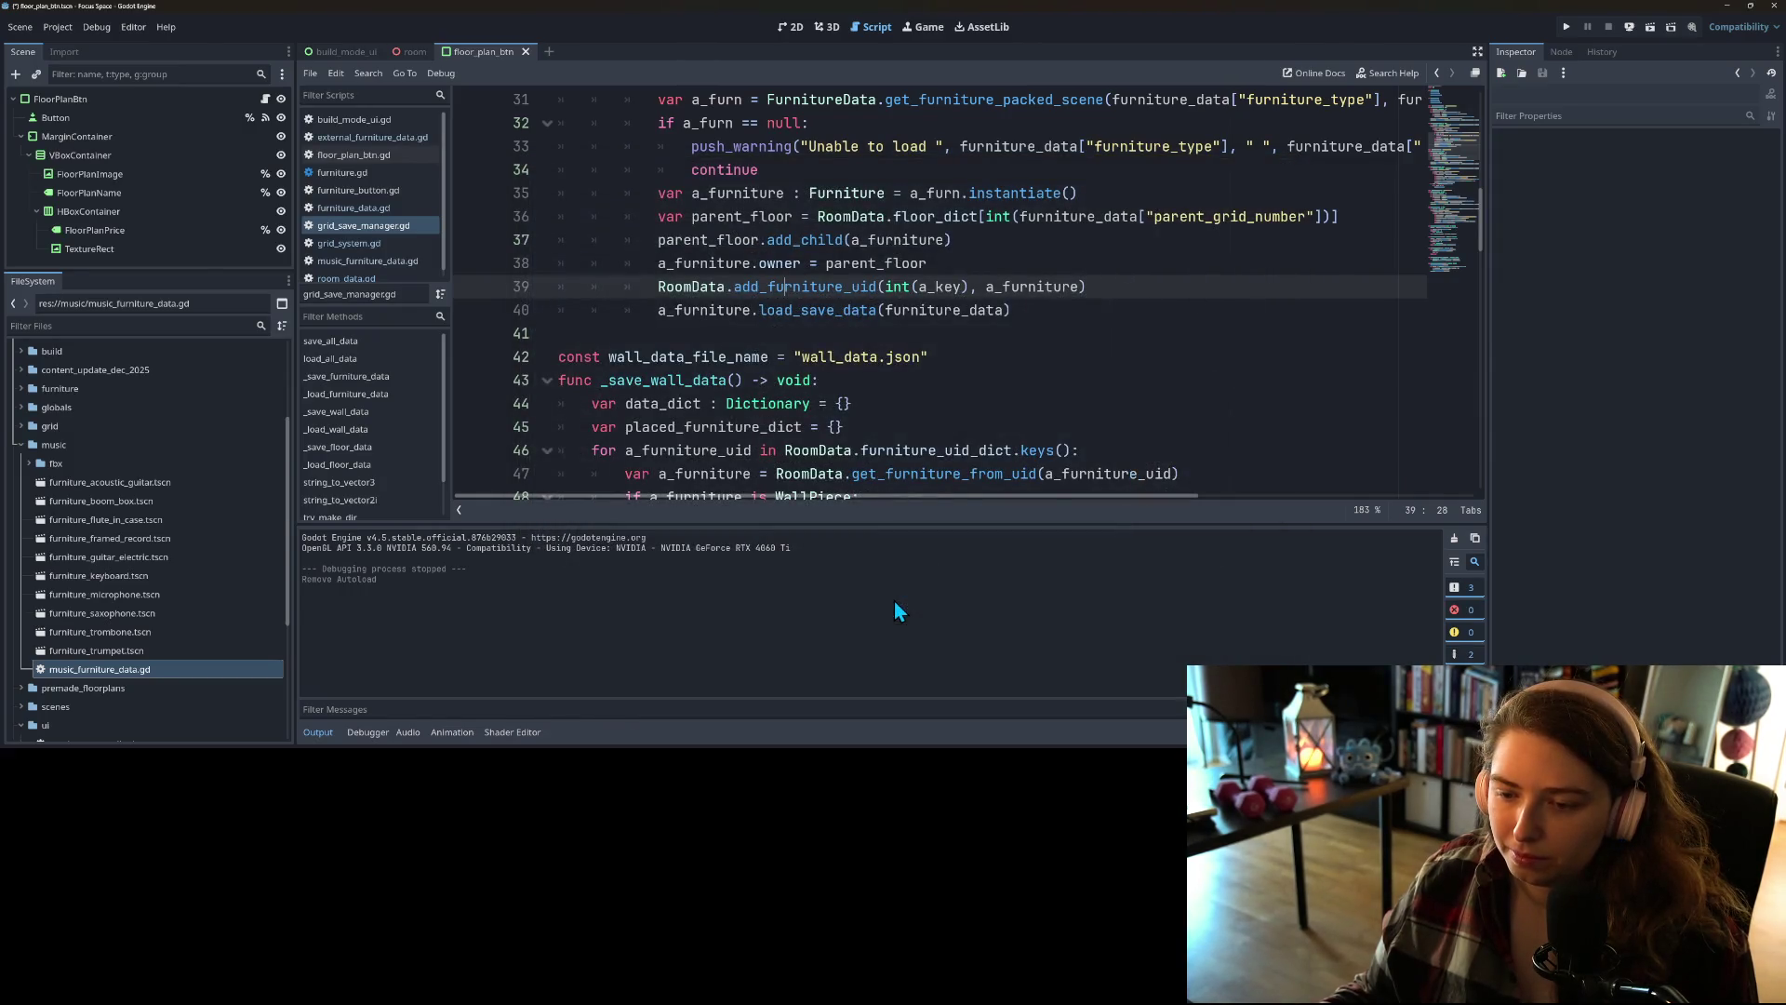
{"action": "left_click", "coordinate": [1566, 27]}
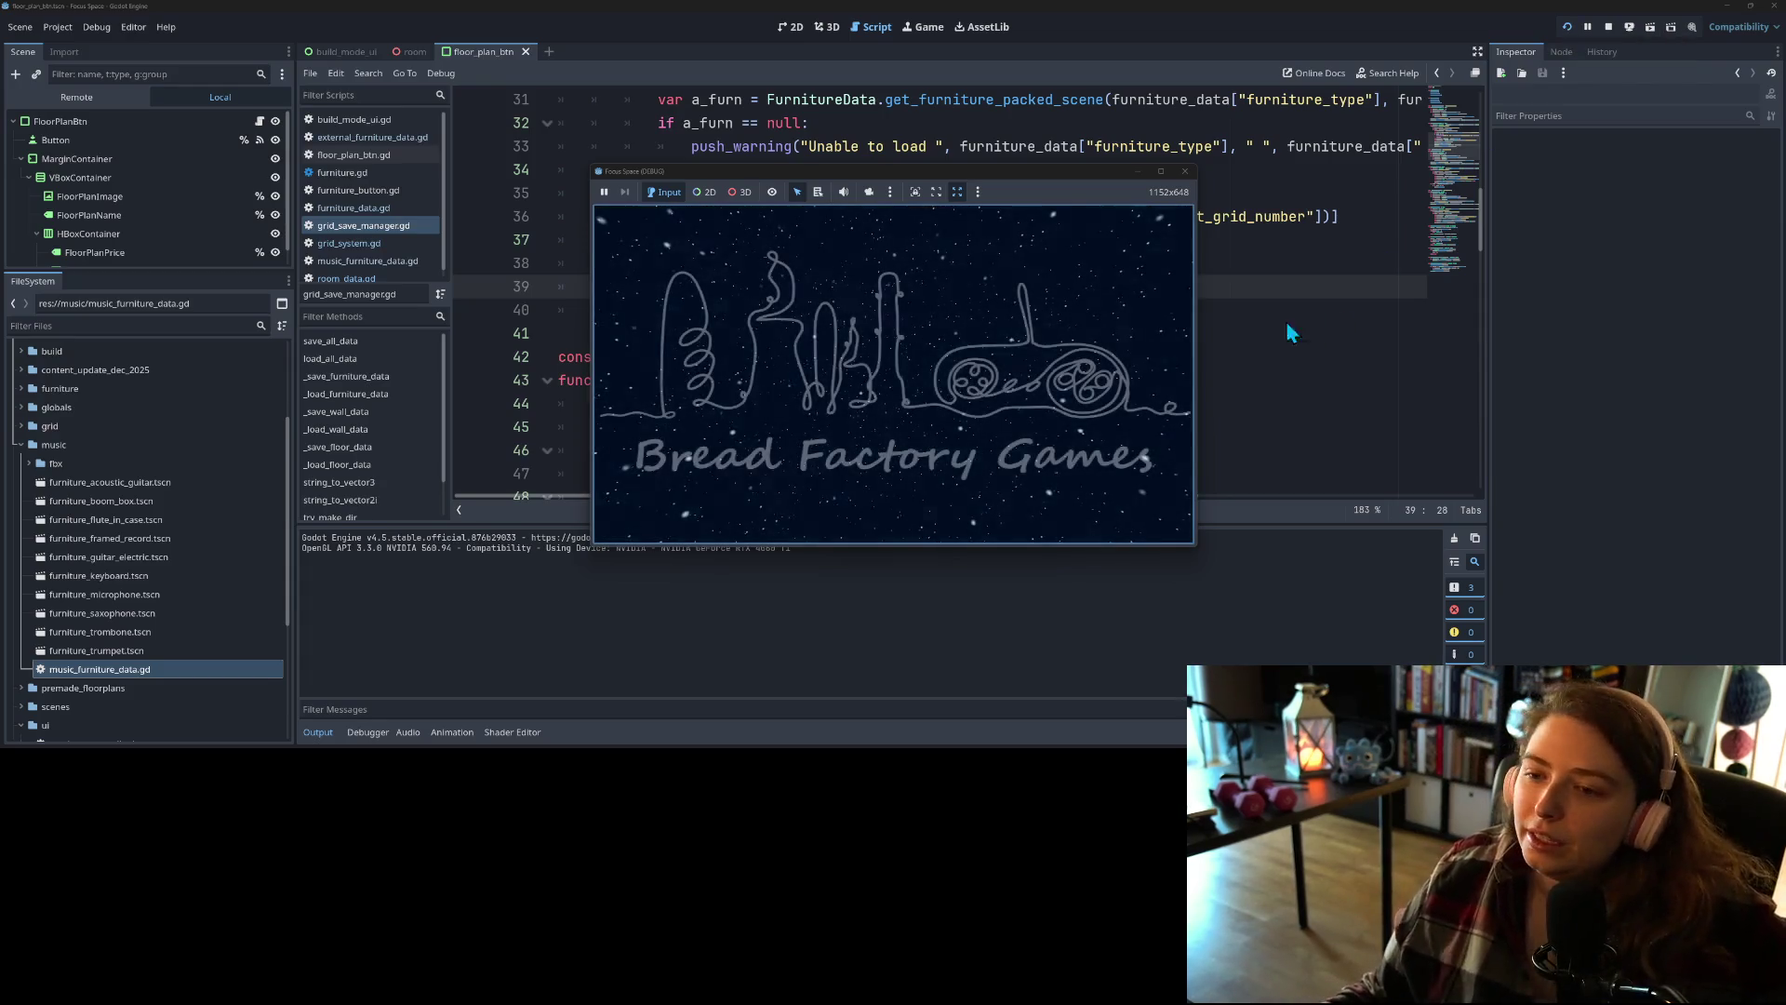
{"action": "left_click", "coordinate": [895, 474]}
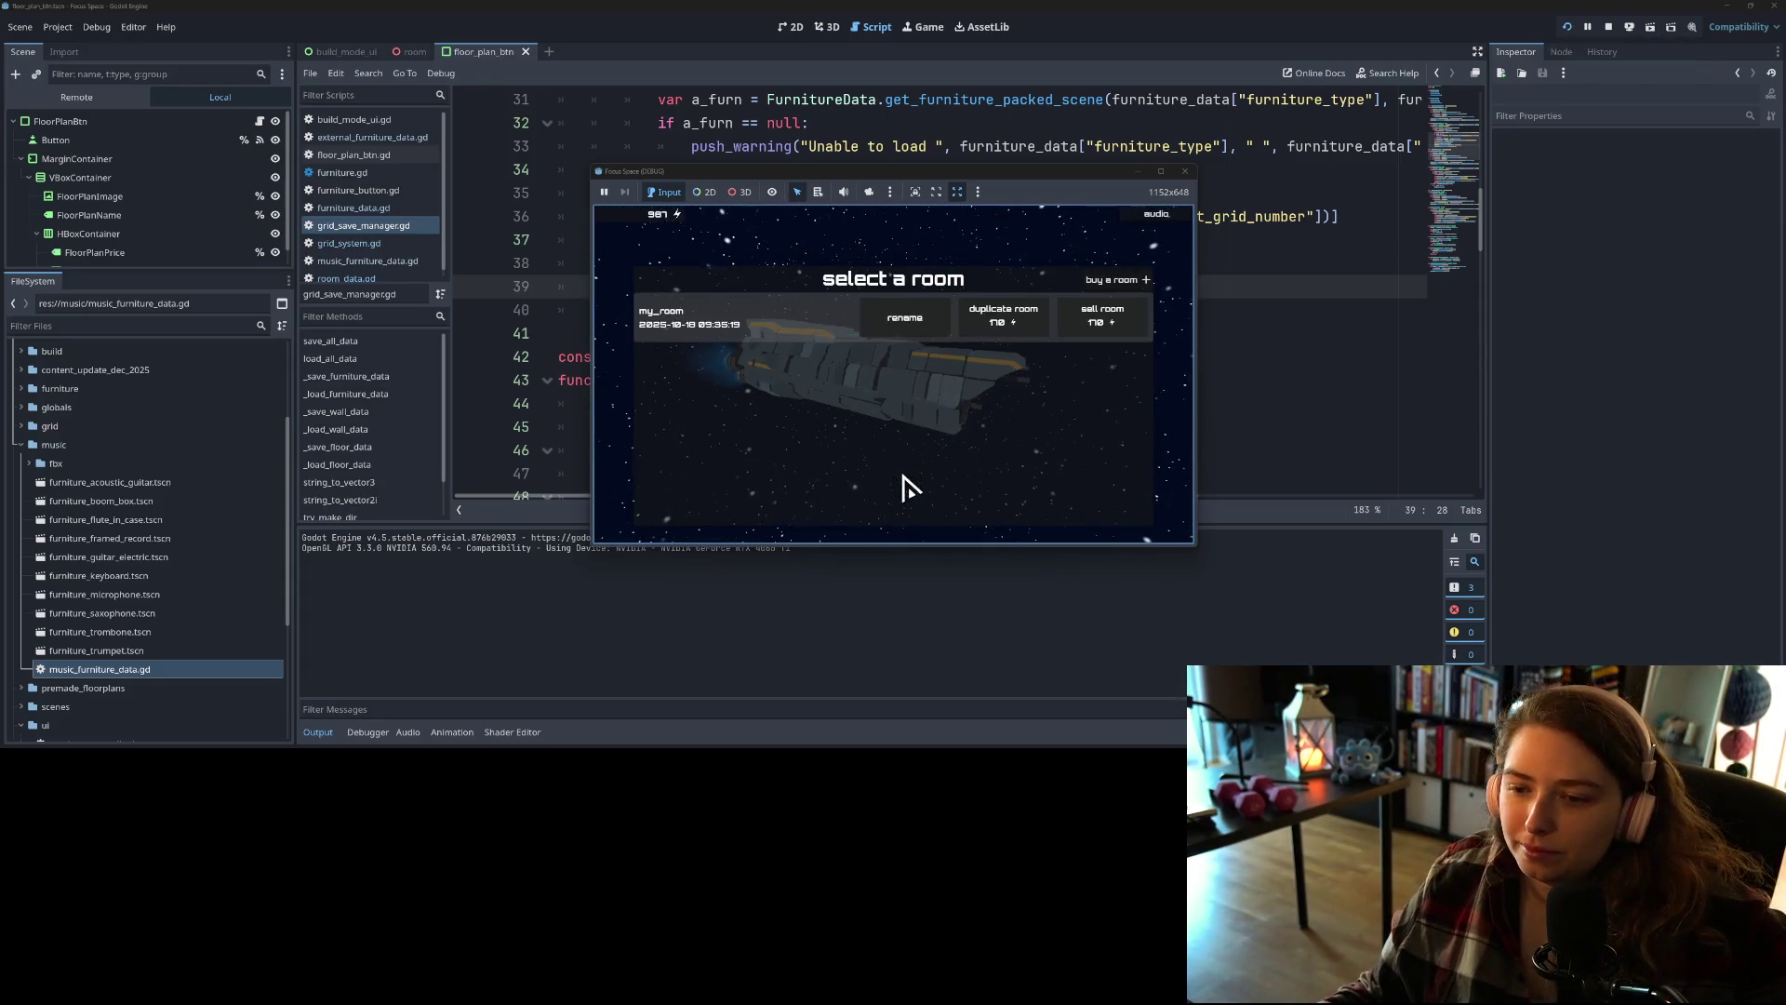
{"action": "left_click", "coordinate": [802, 343]}
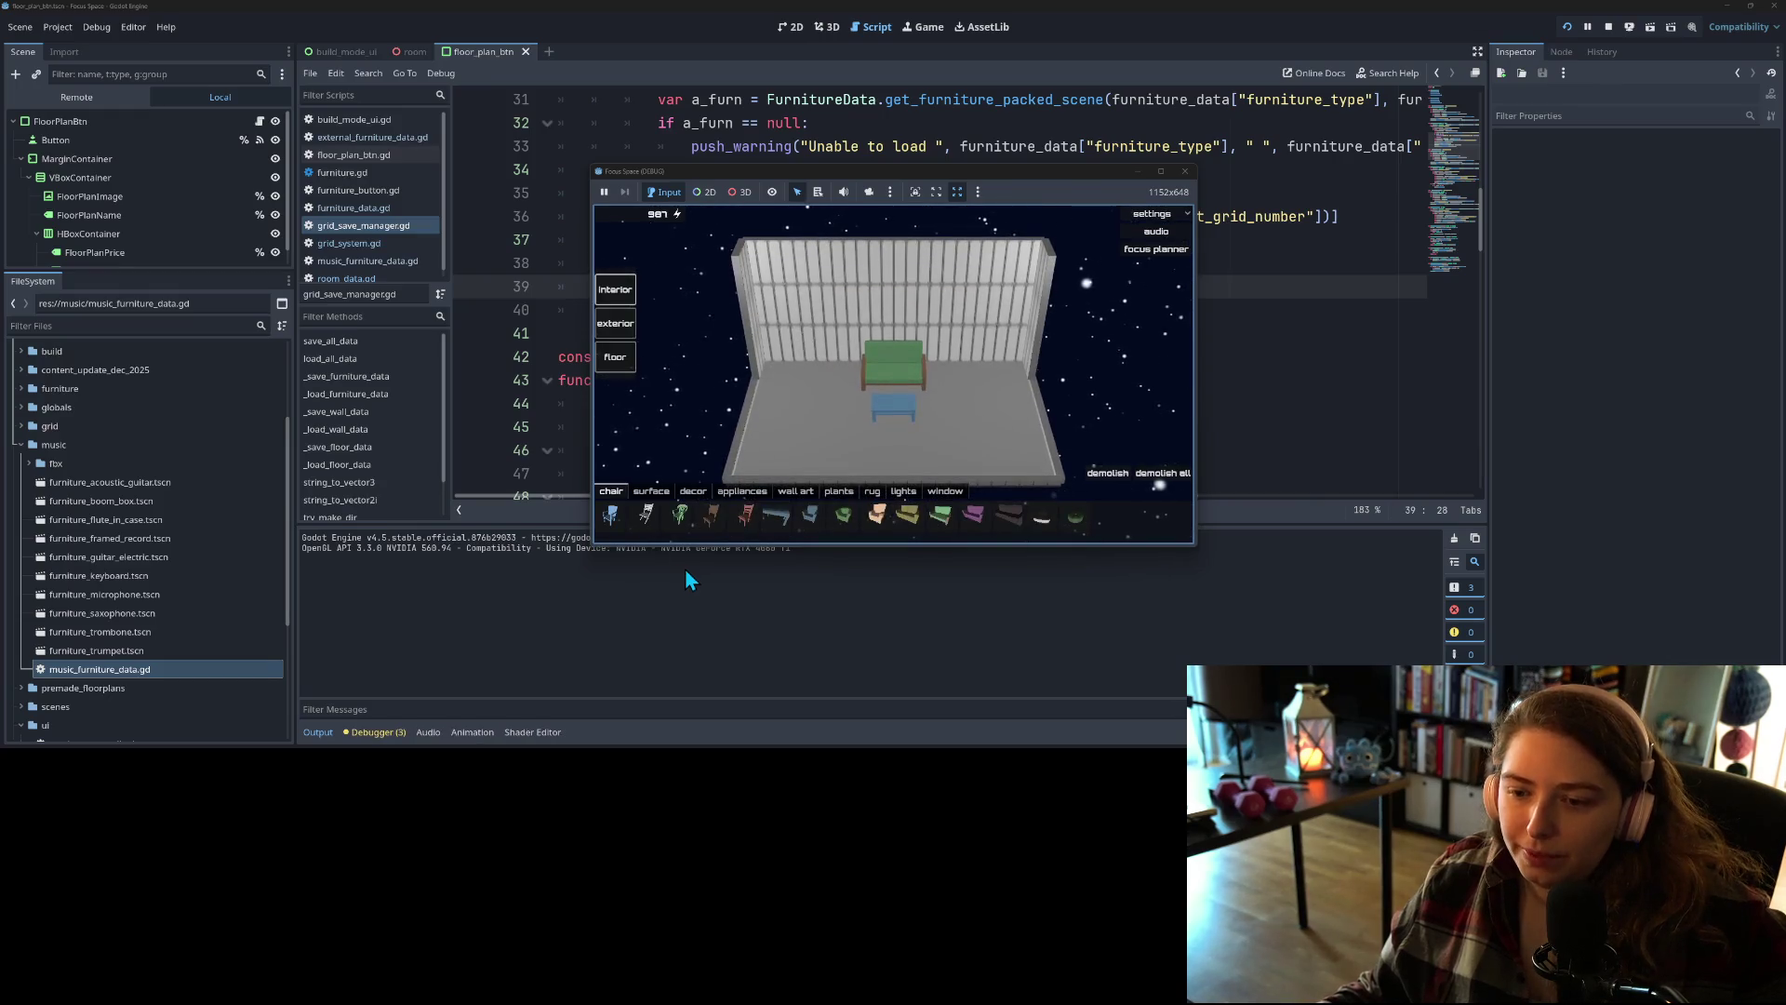
Step: Read the three 'Unable to load MUSIC' warnings in the Debugger's Errors tab, then stop the game
{"action": "left_click", "coordinate": [374, 732]}
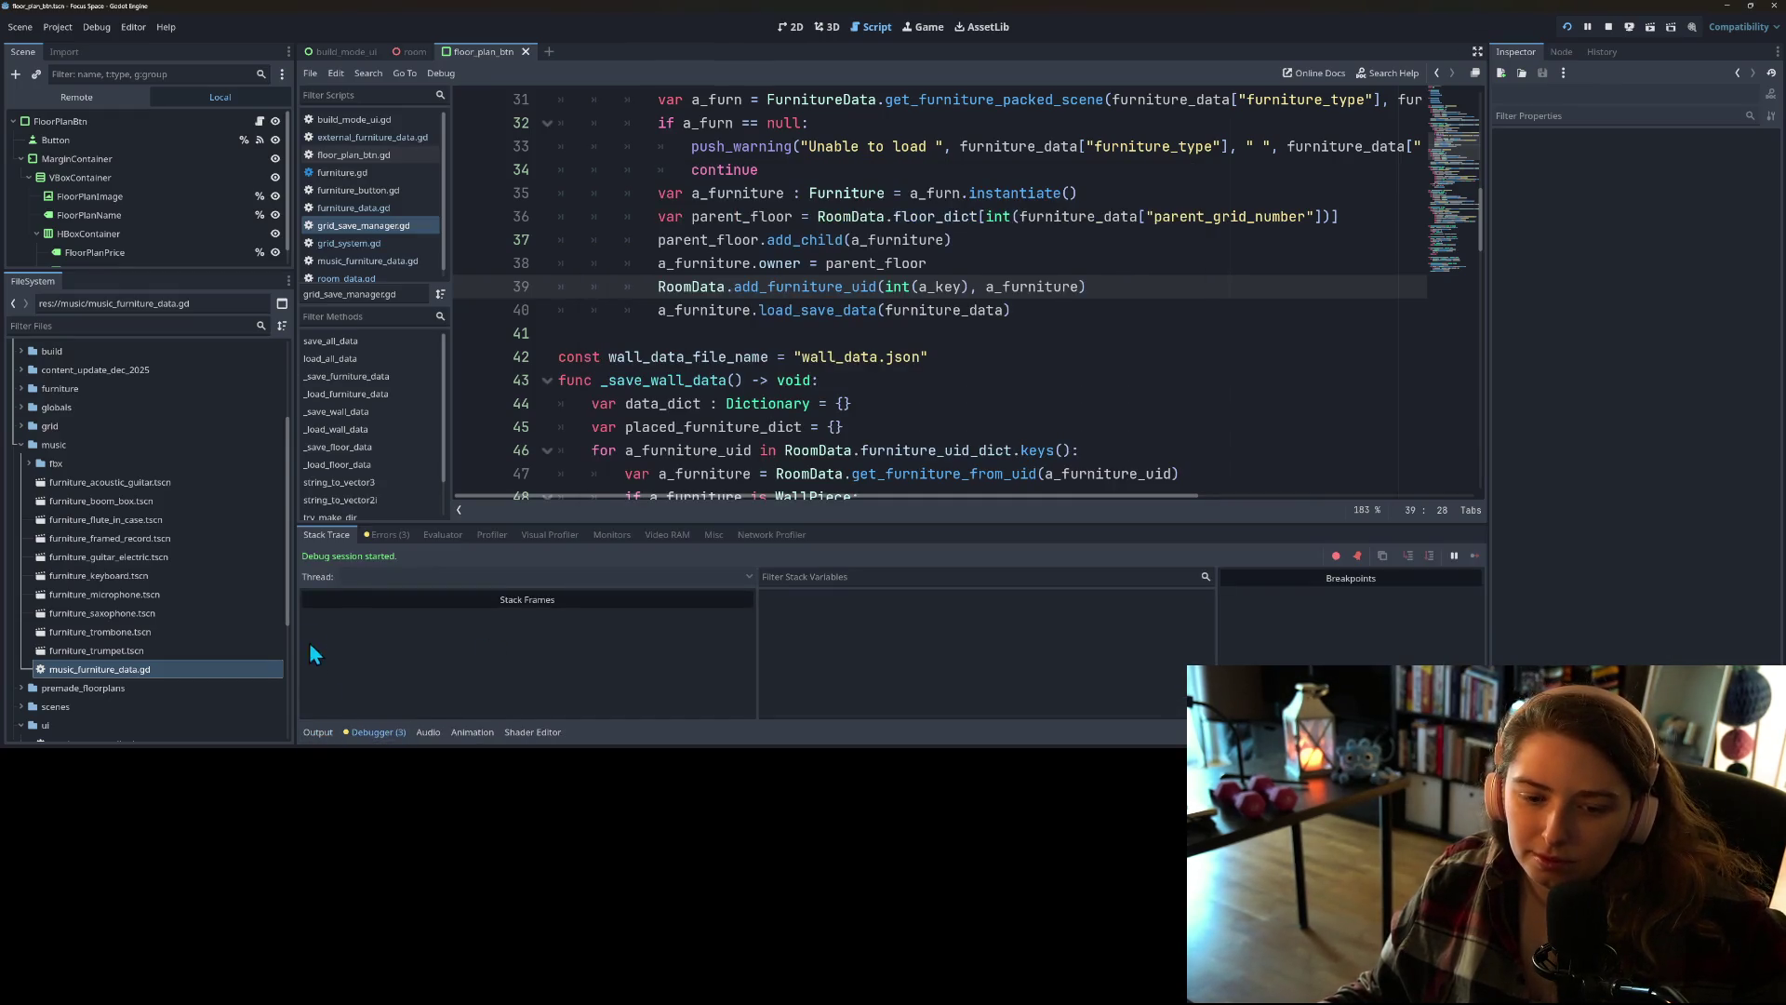
{"action": "left_click", "coordinate": [388, 538]}
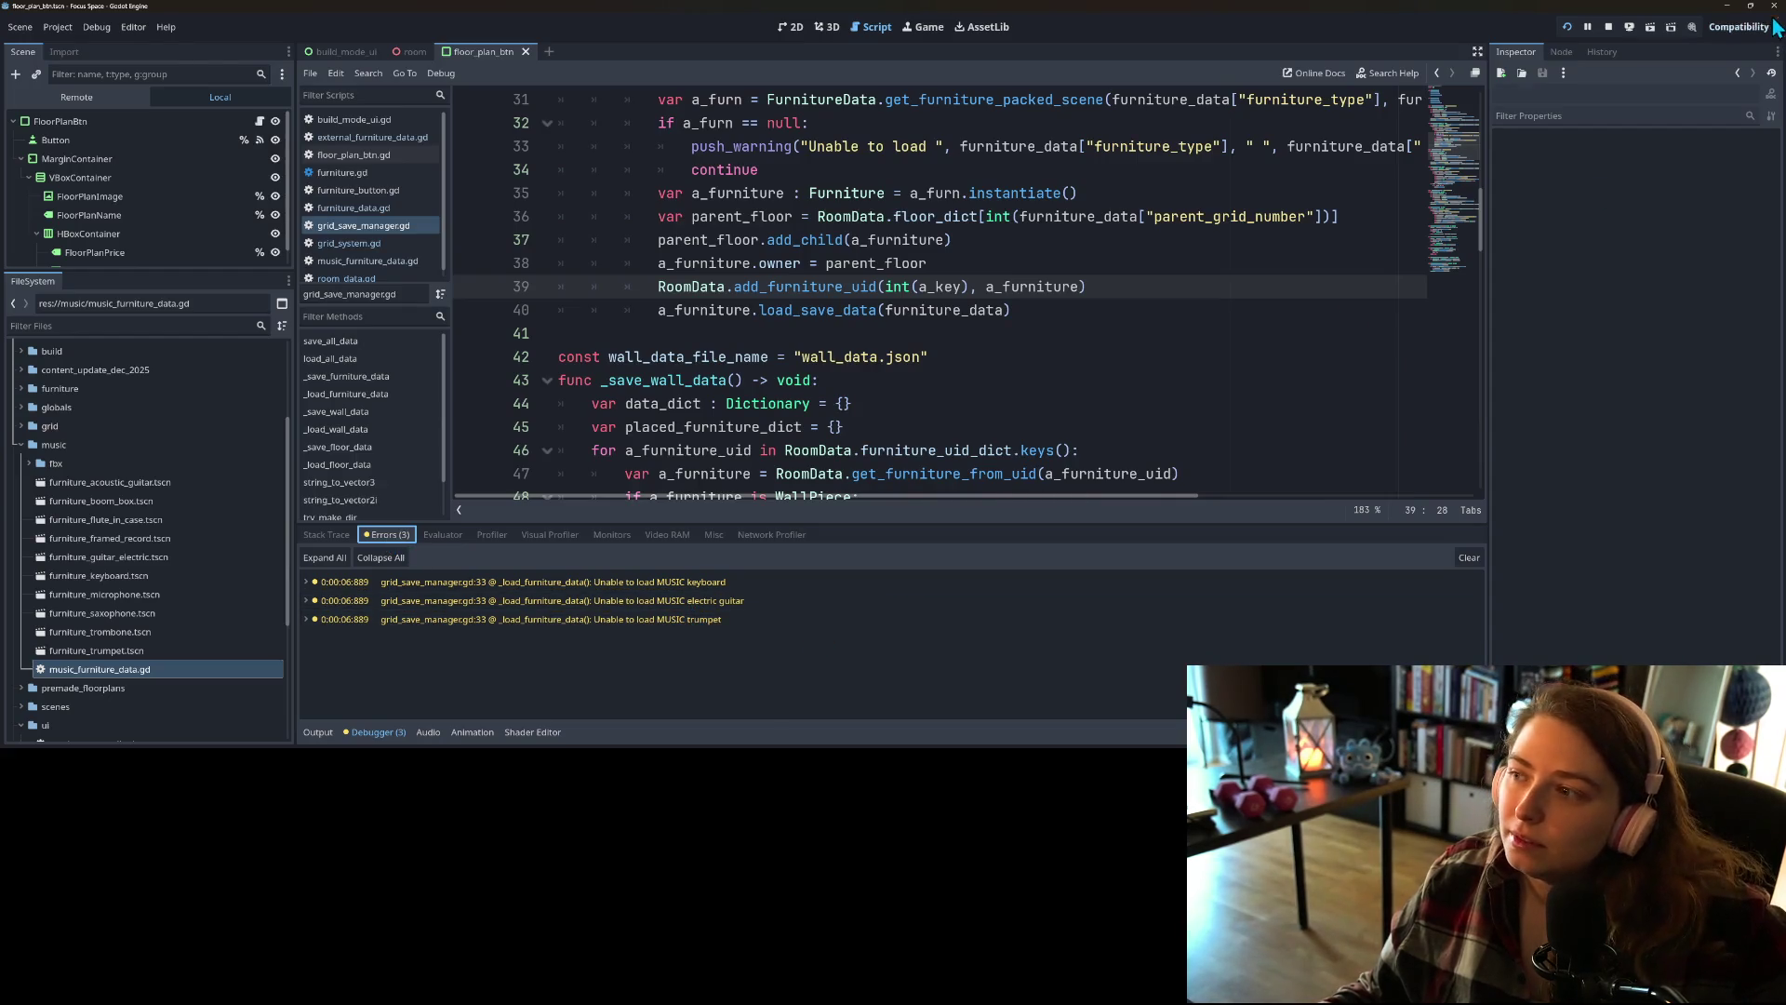
{"action": "left_click", "coordinate": [1608, 27]}
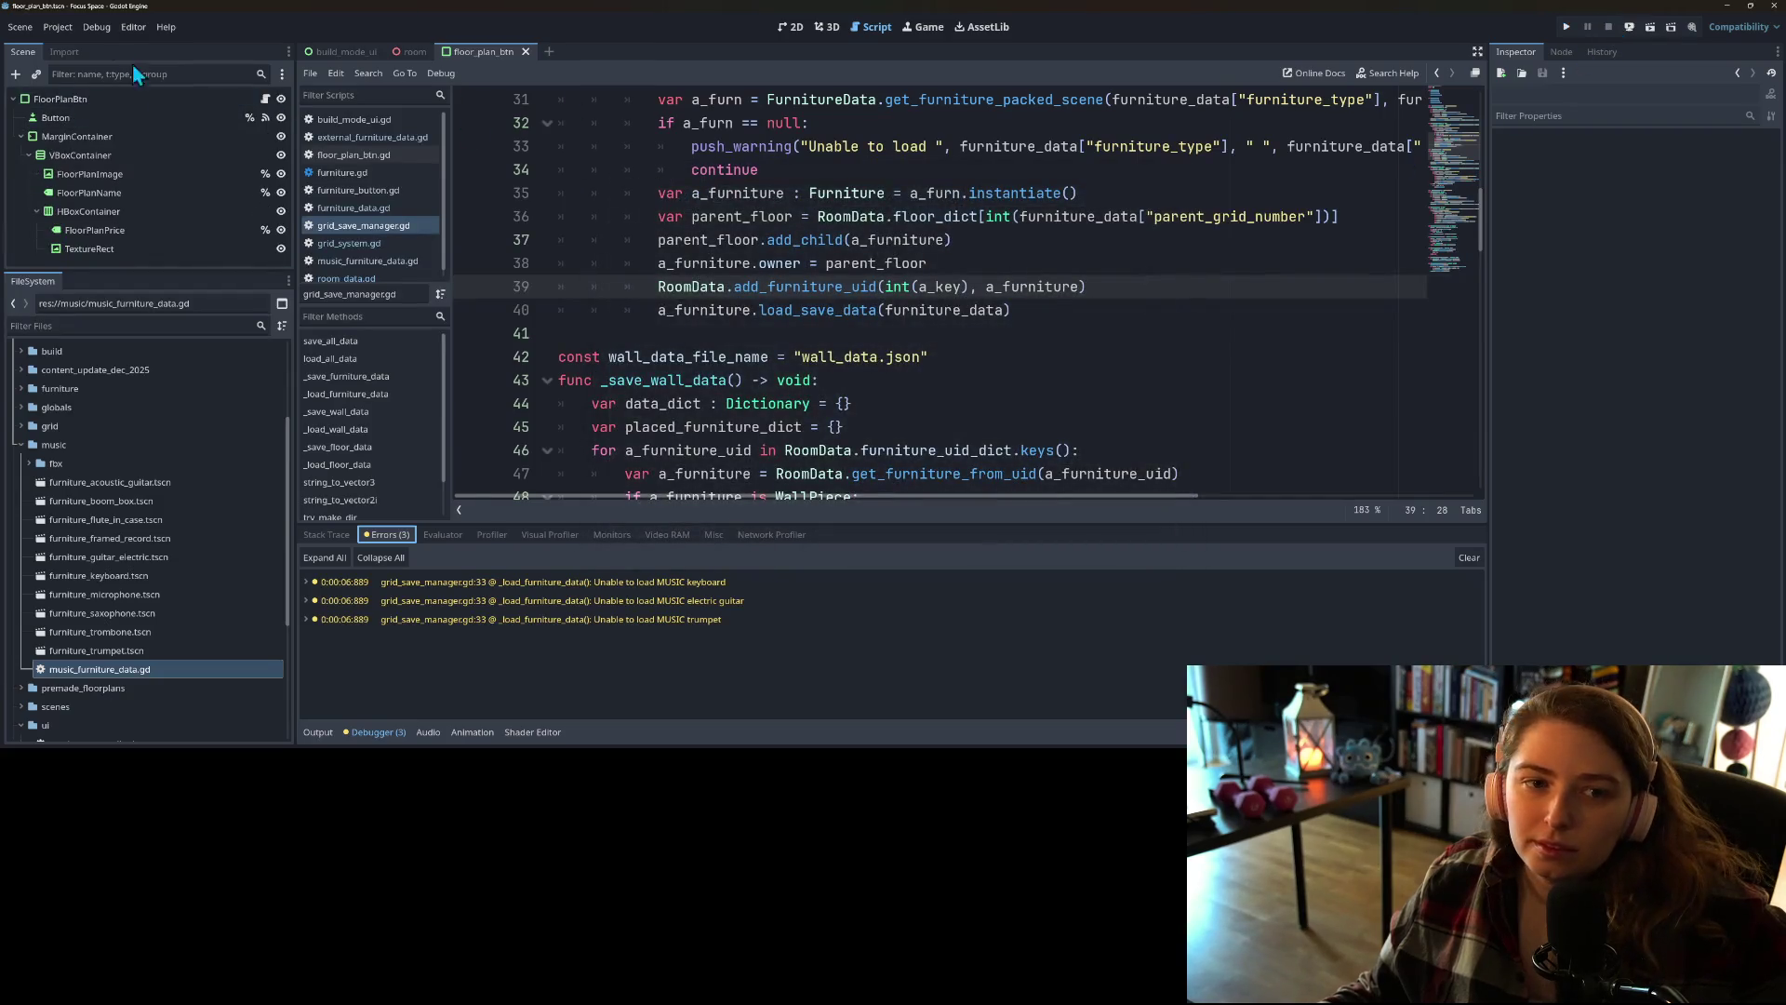
Step: Add res://music/music_furniture_data.gd as the MusicFurnitureData global autoload
{"action": "left_click", "coordinate": [58, 27]}
{"action": "left_click", "coordinate": [71, 55]}
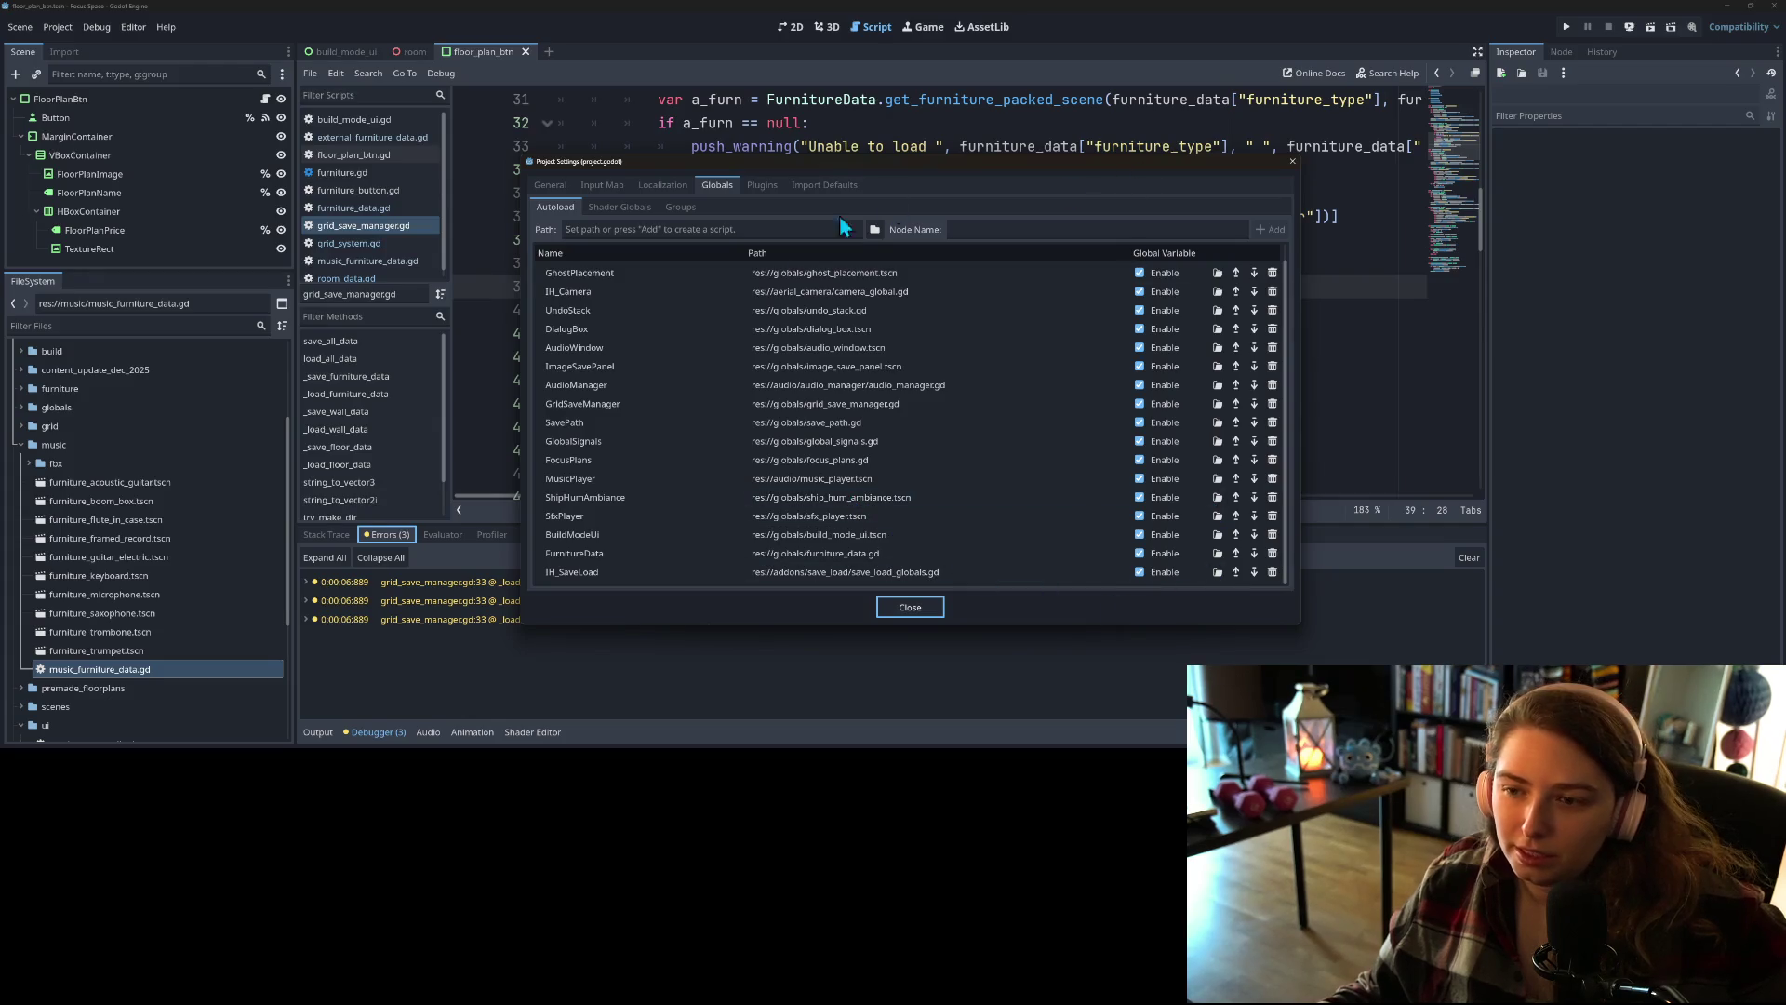
{"action": "left_click", "coordinate": [875, 228]}
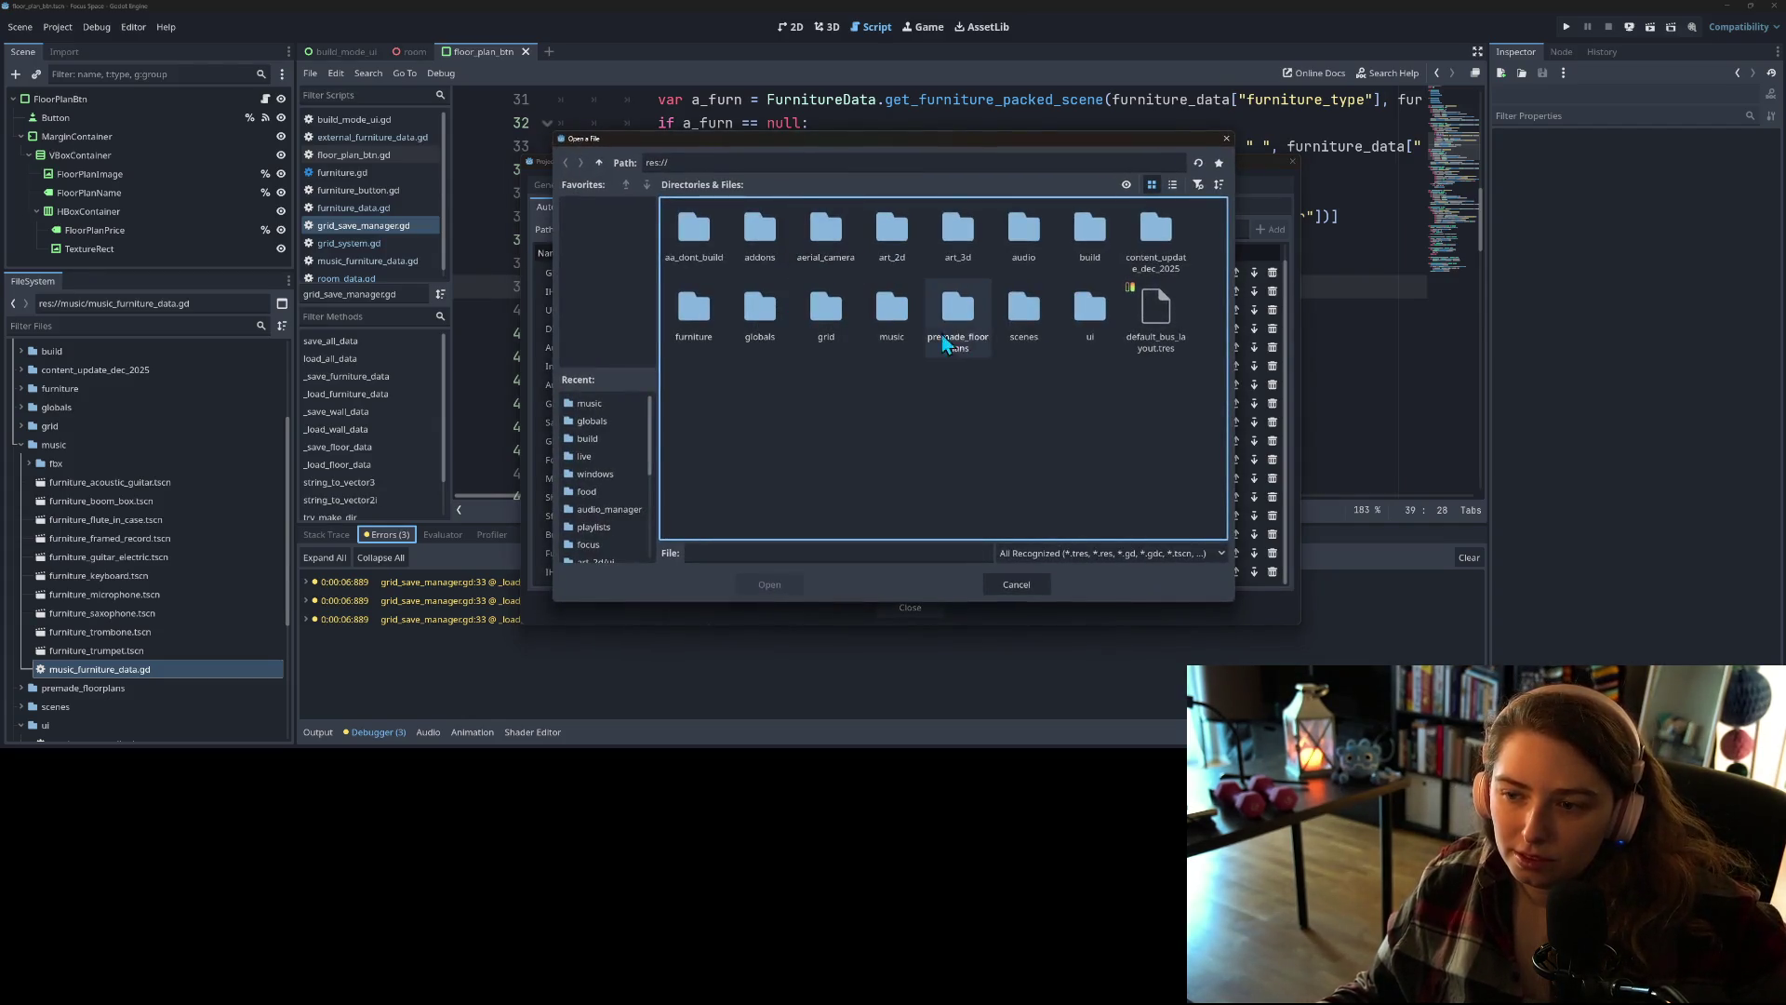
{"action": "left_click", "coordinate": [1016, 584]}
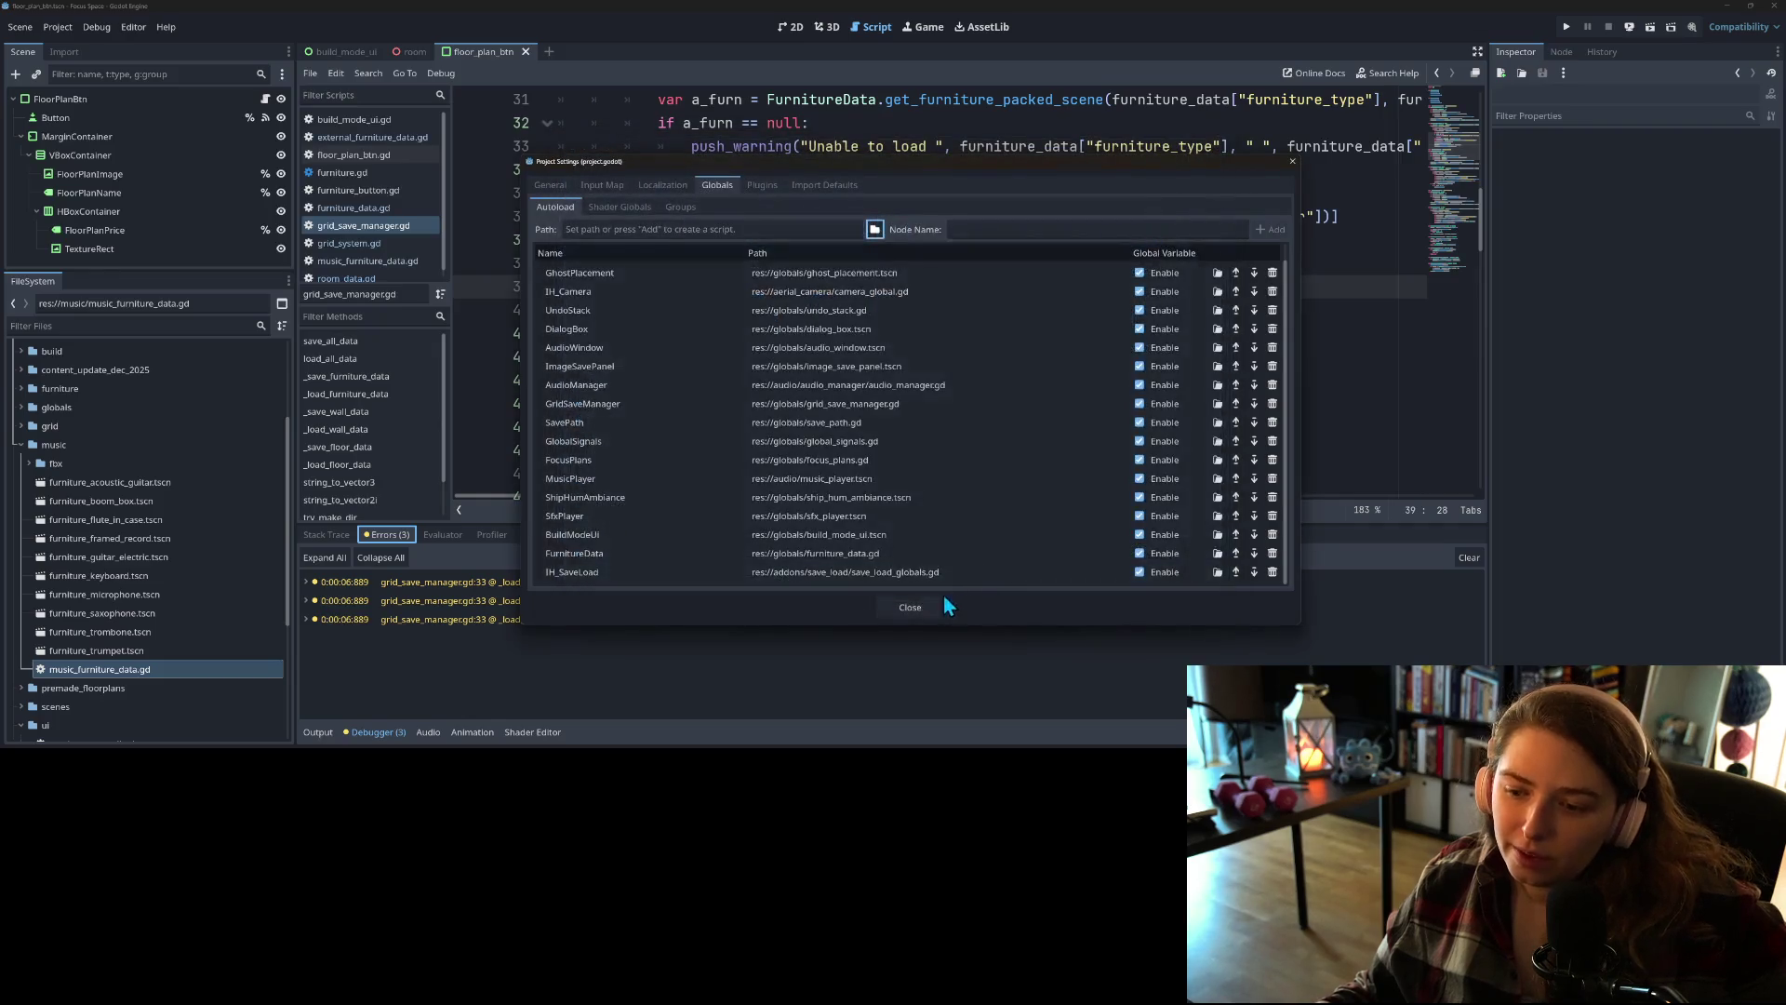
{"action": "left_click", "coordinate": [875, 229]}
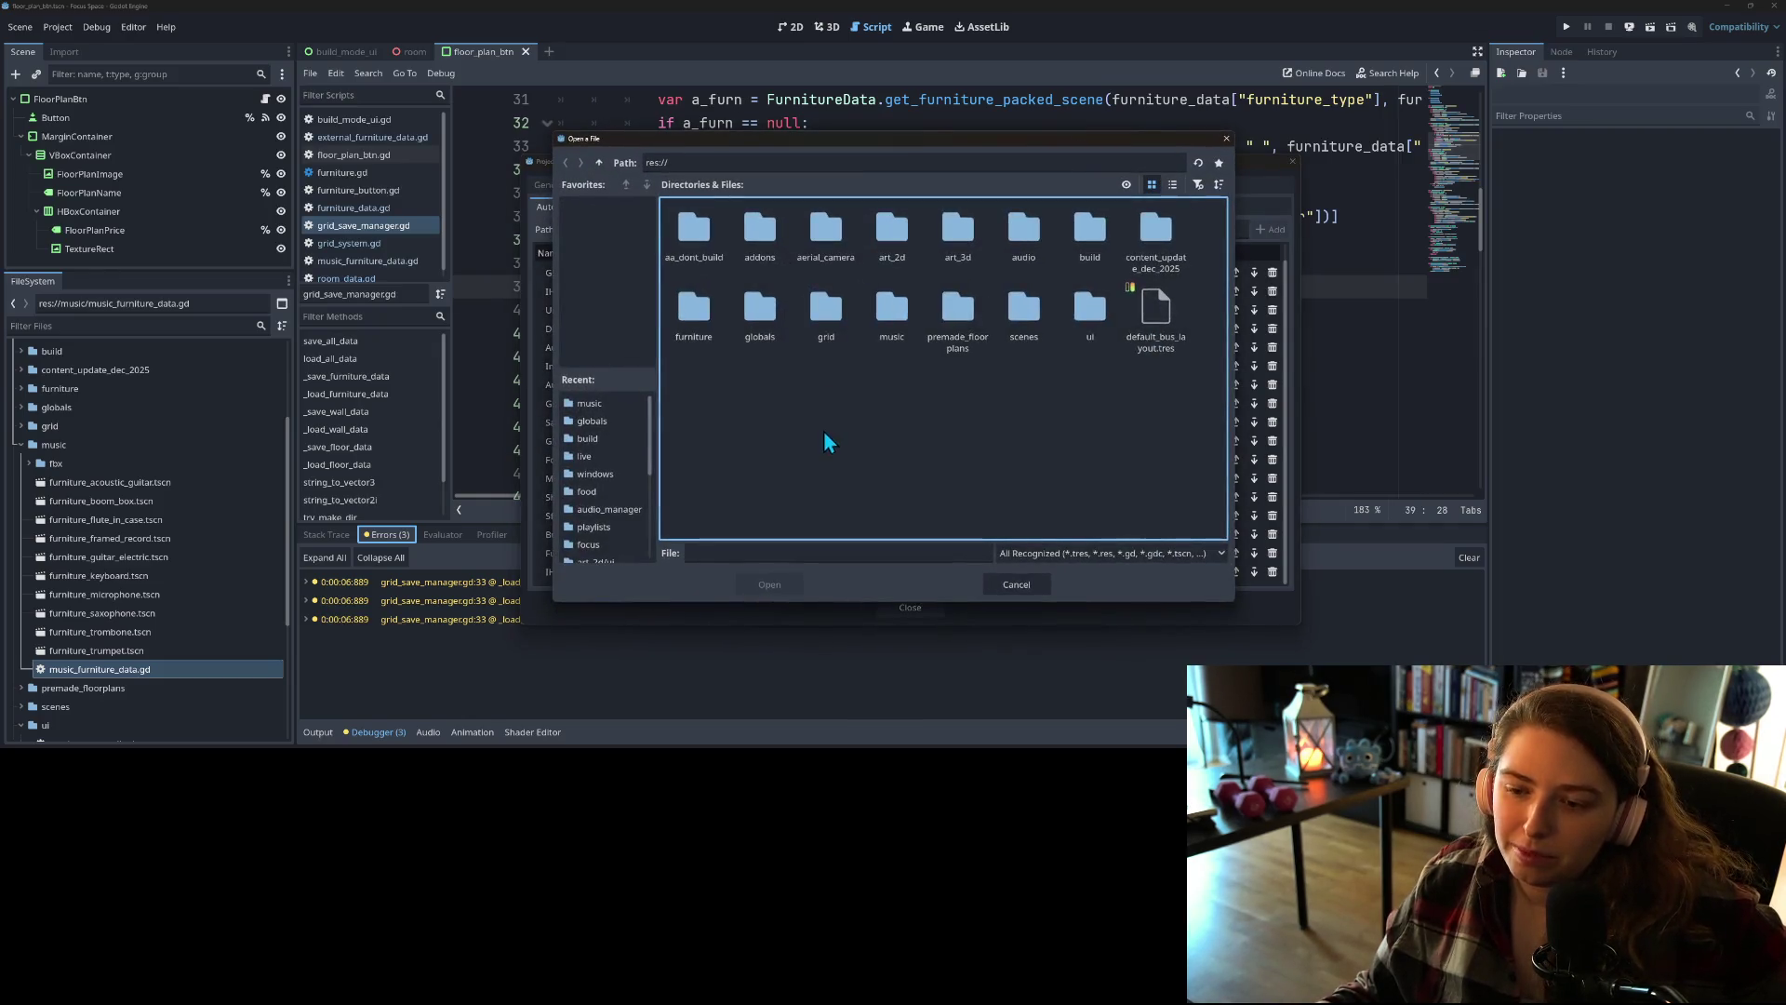
{"action": "double_click", "coordinate": [919, 317]}
{"action": "double_click", "coordinate": [892, 317]}
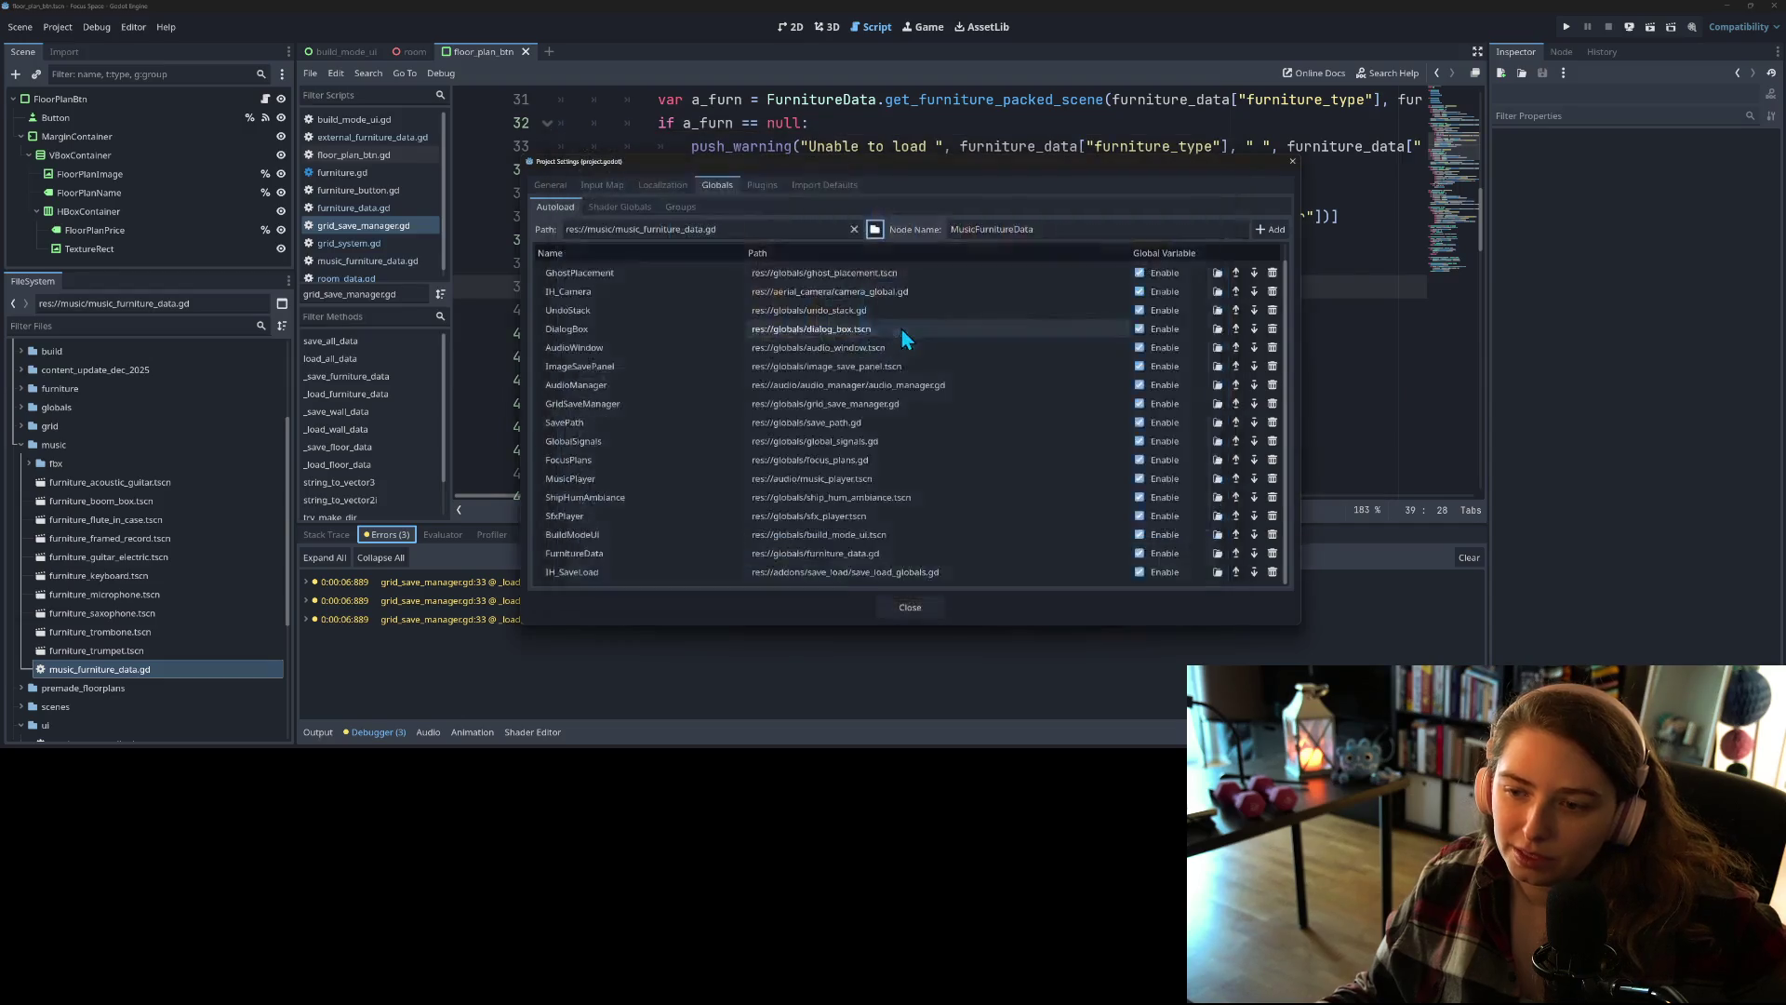
{"action": "left_click", "coordinate": [1270, 229]}
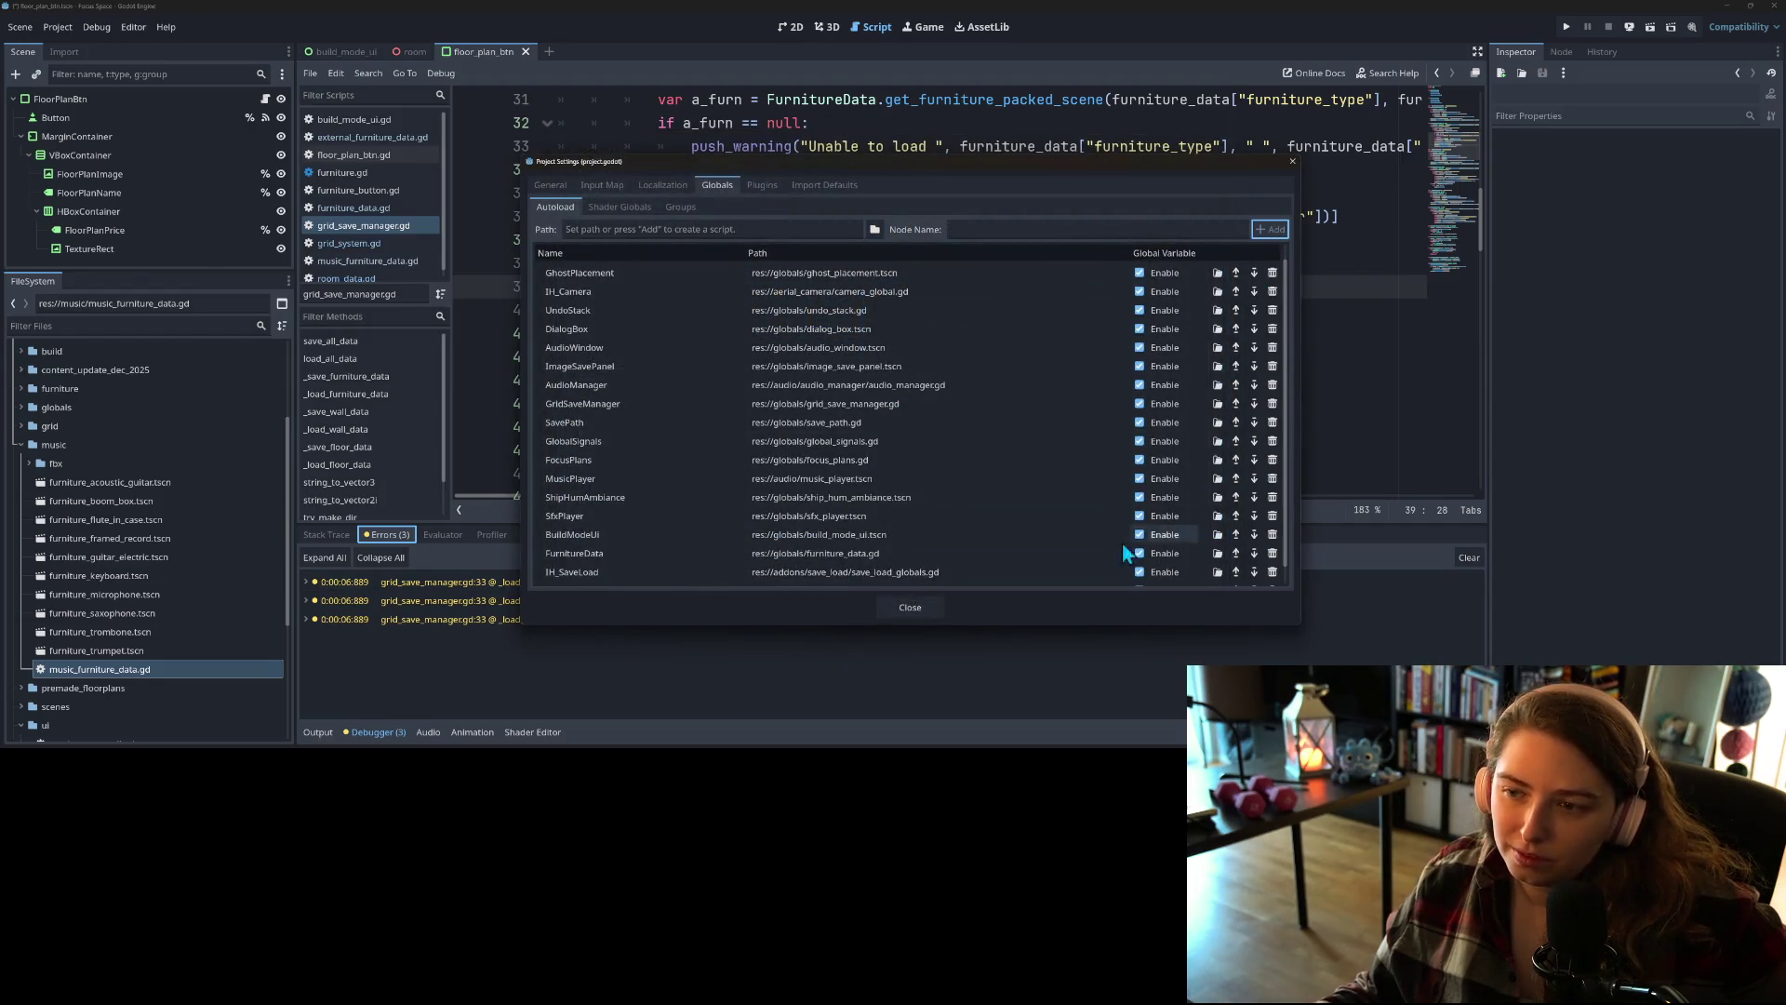
{"action": "left_click", "coordinate": [909, 609]}
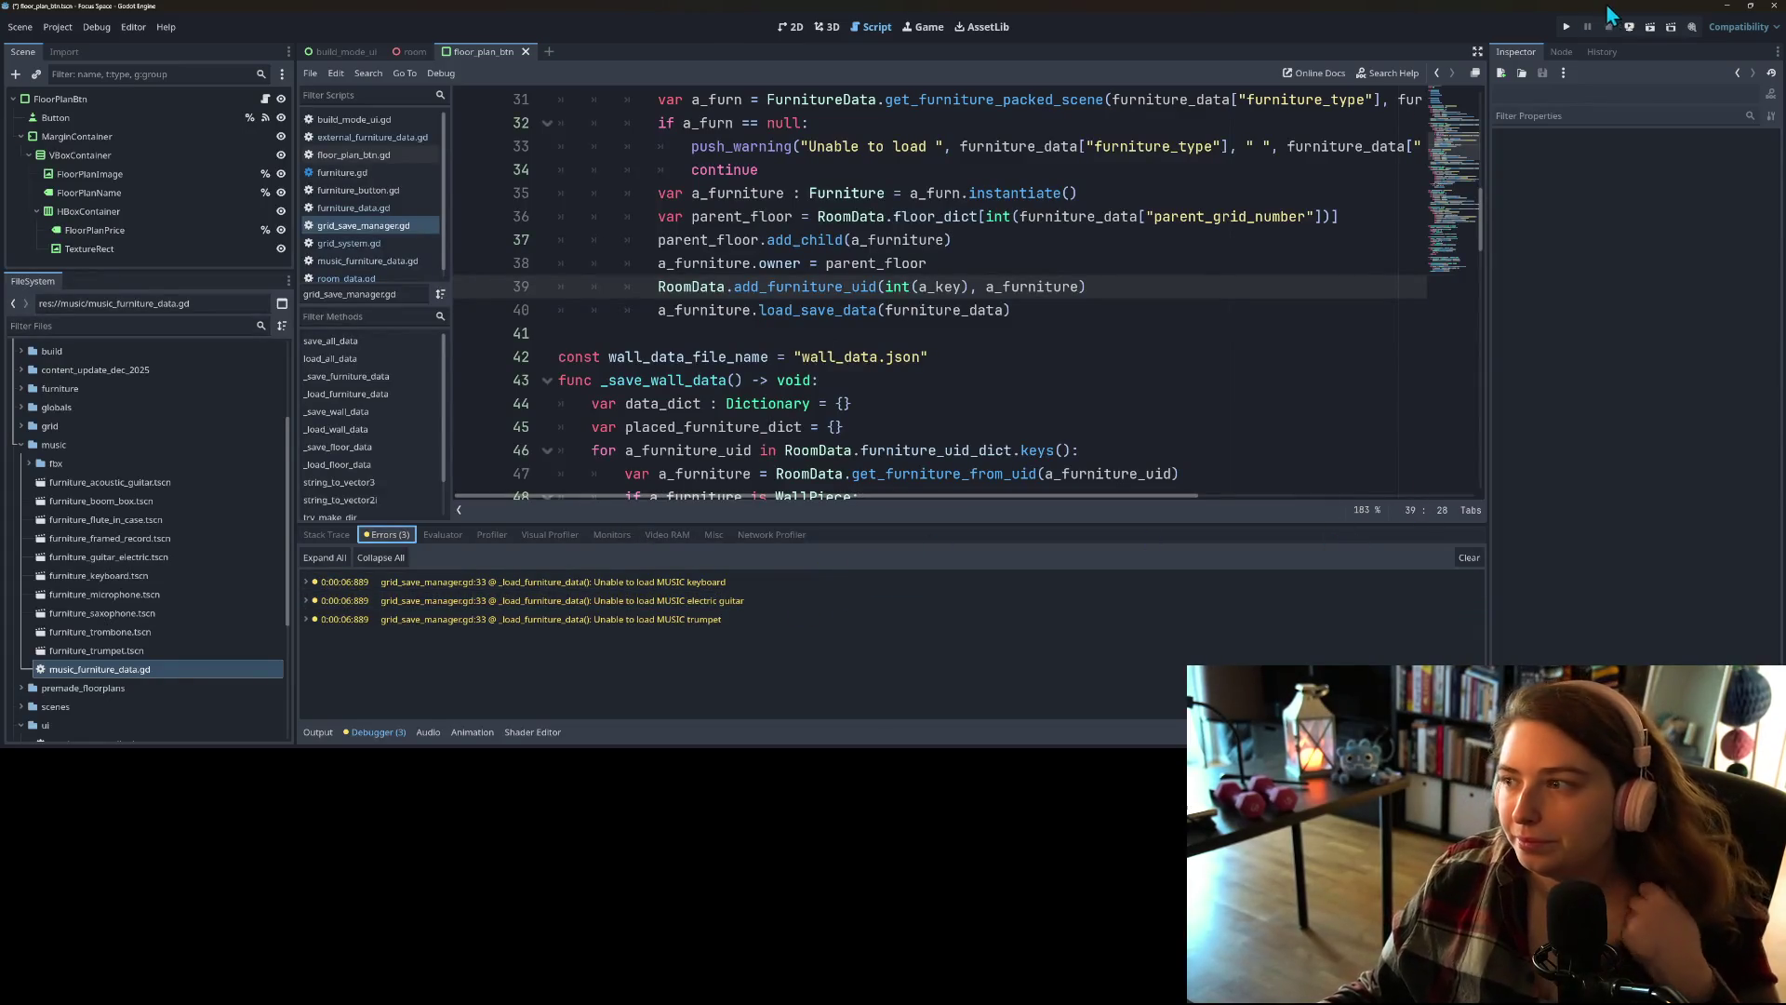
Step: Run the game, load my_room to retest, then close it
{"action": "left_click", "coordinate": [1565, 28]}
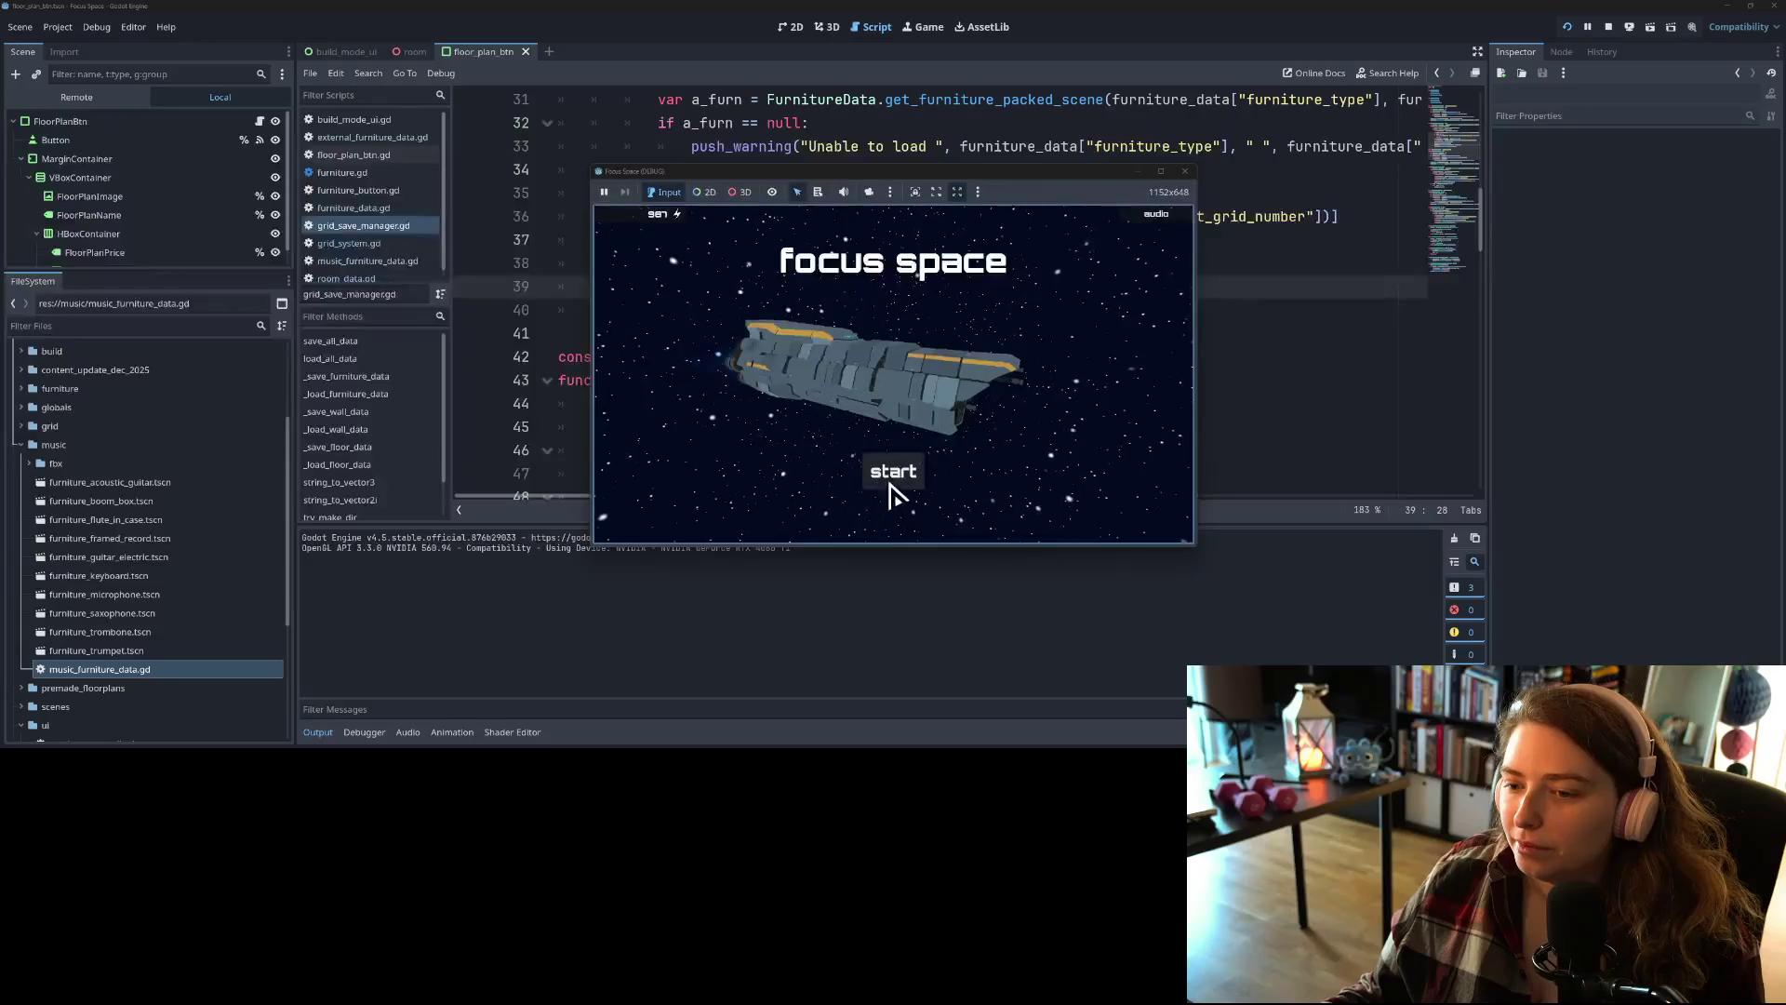
{"action": "left_click", "coordinate": [891, 472]}
{"action": "left_click", "coordinate": [722, 319]}
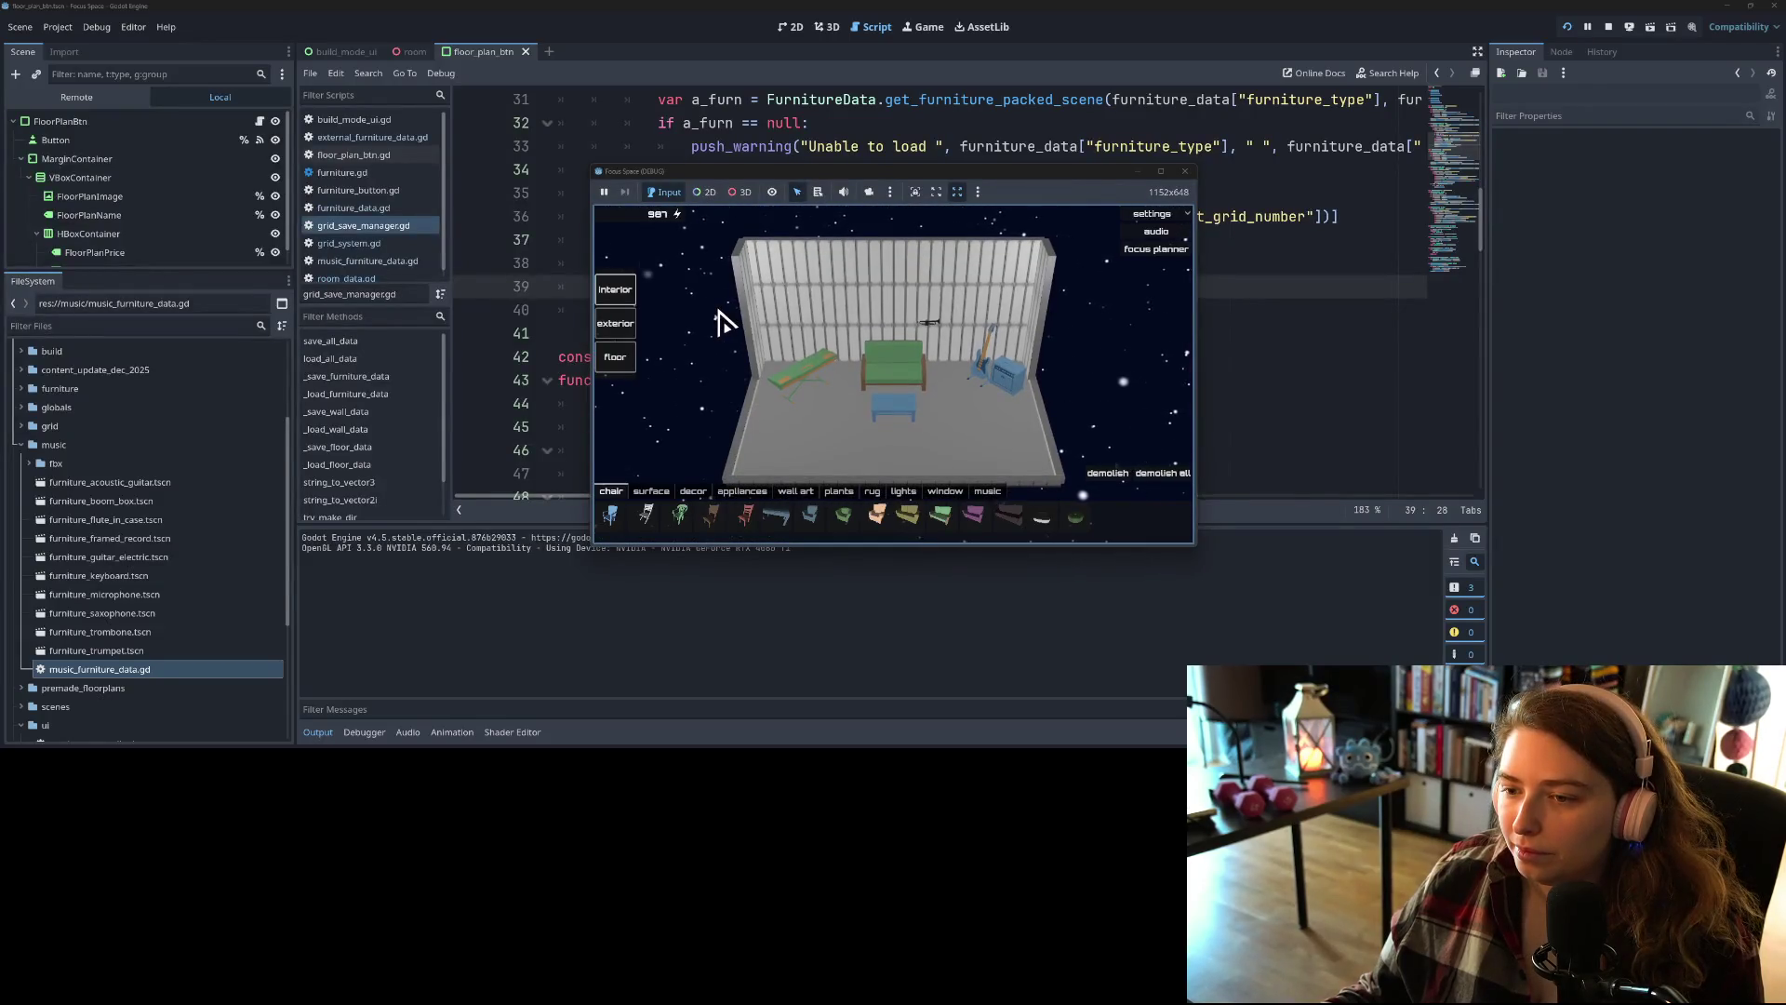
{"action": "left_click", "coordinate": [1184, 172]}
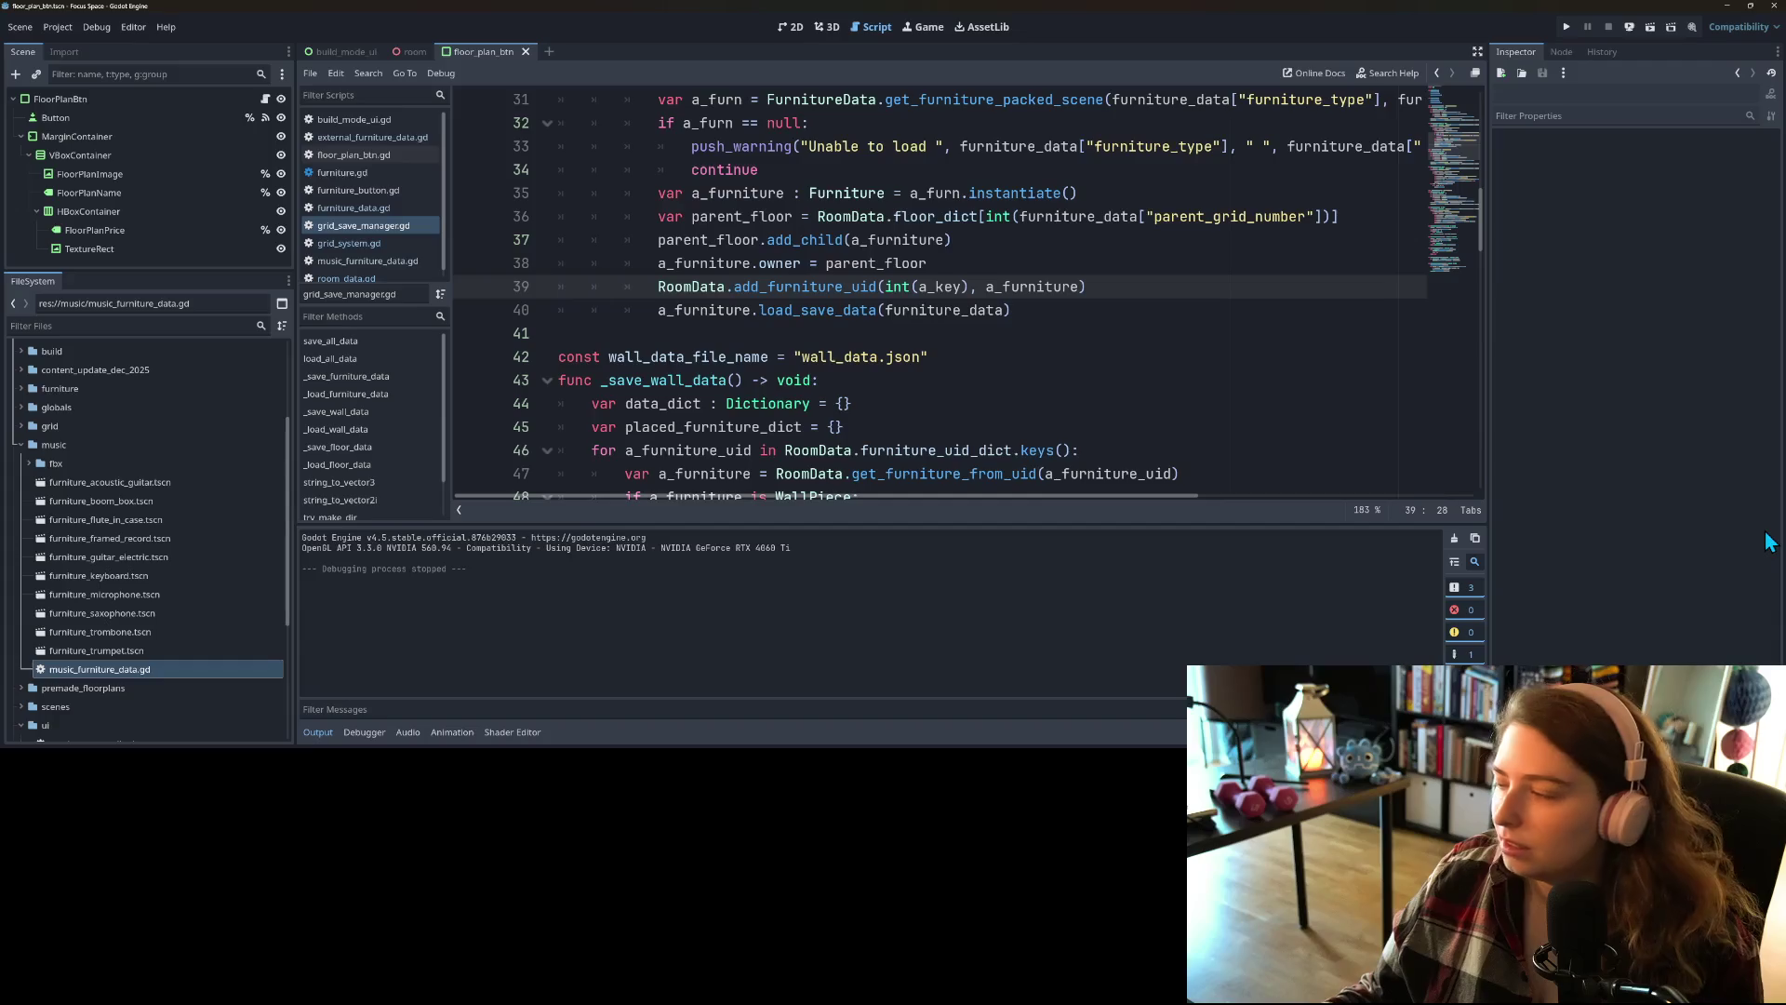
Step: Review the diffs of grid_save_manager.gd, grid_system.gd and project.godot in GitHub Desktop
{"action": "key", "text": "alt+Tab"}
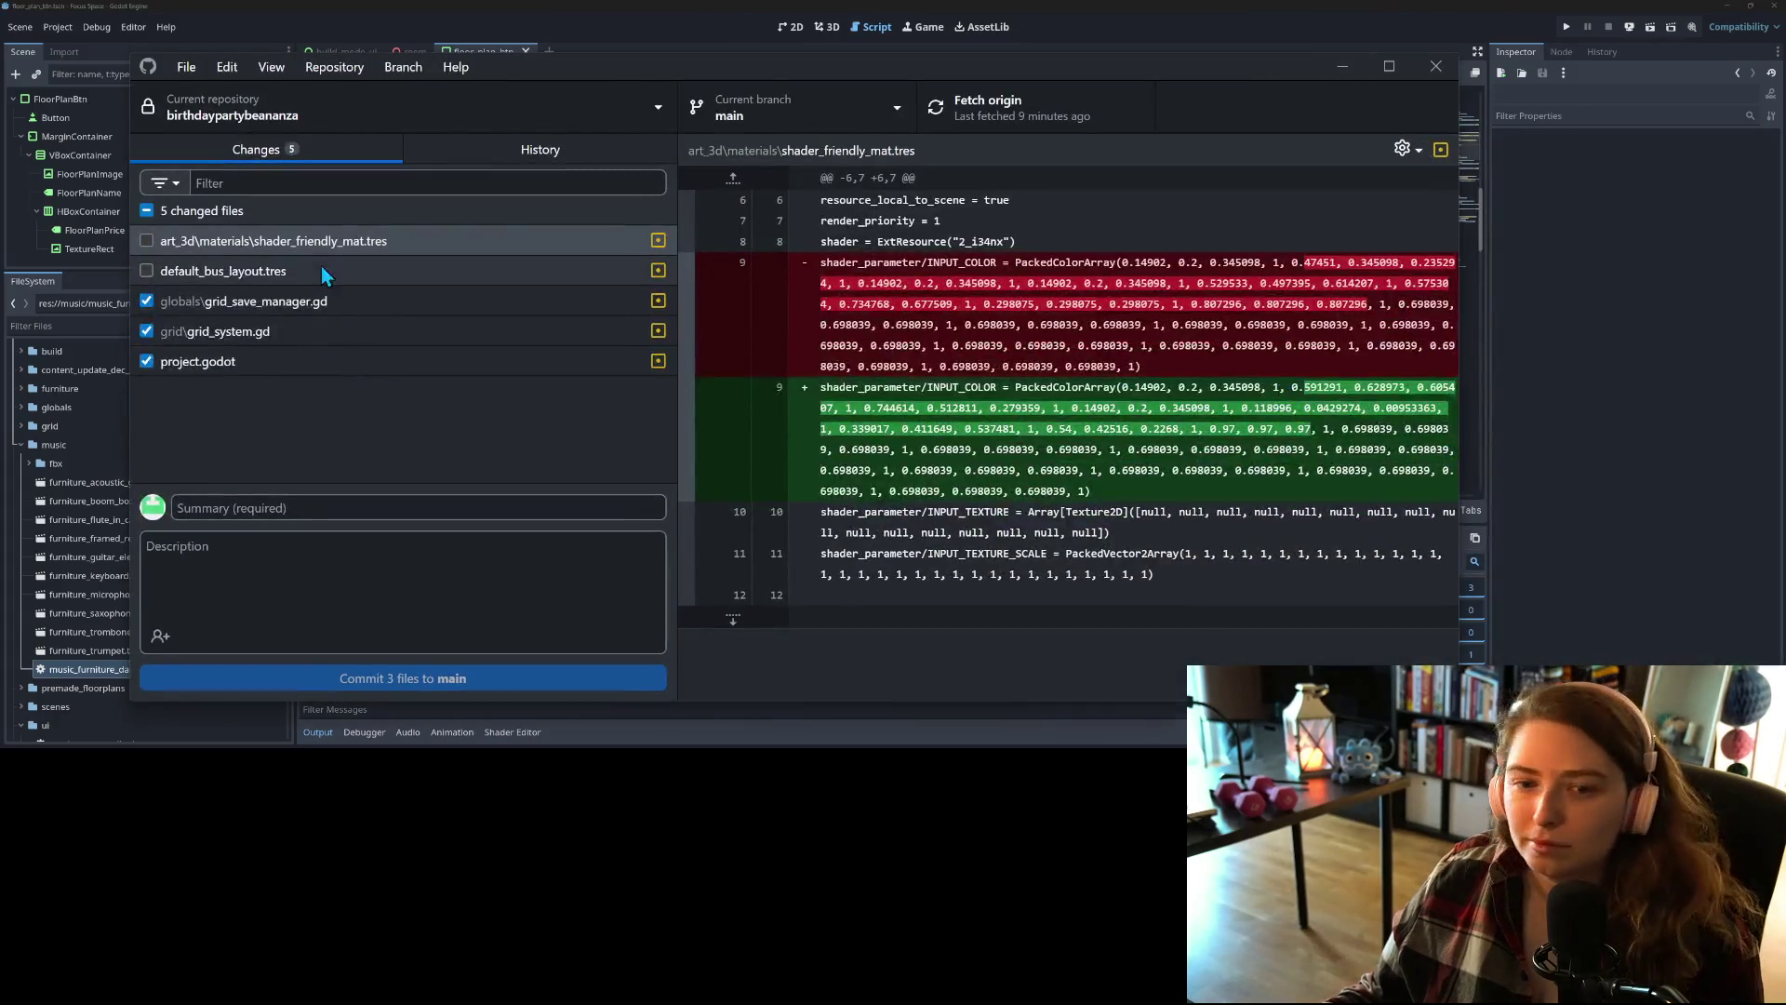
{"action": "left_click", "coordinate": [266, 301]}
{"action": "left_click", "coordinate": [261, 335]}
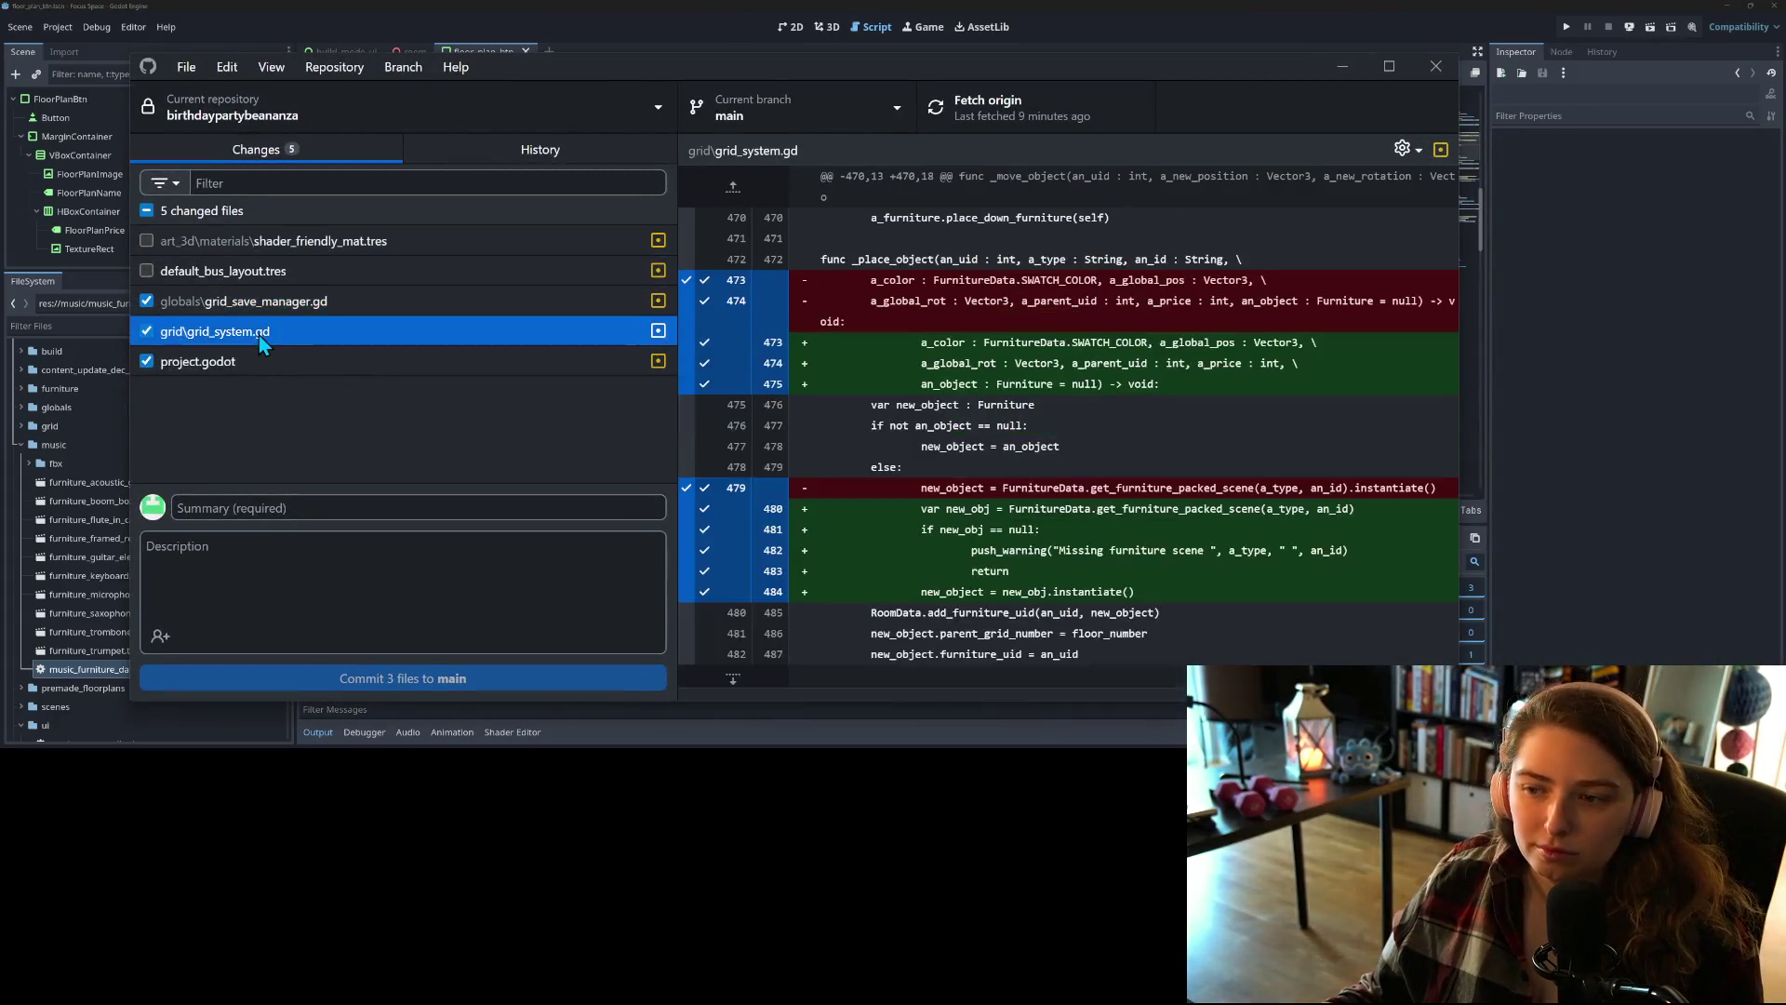
{"action": "left_click", "coordinate": [266, 364]}
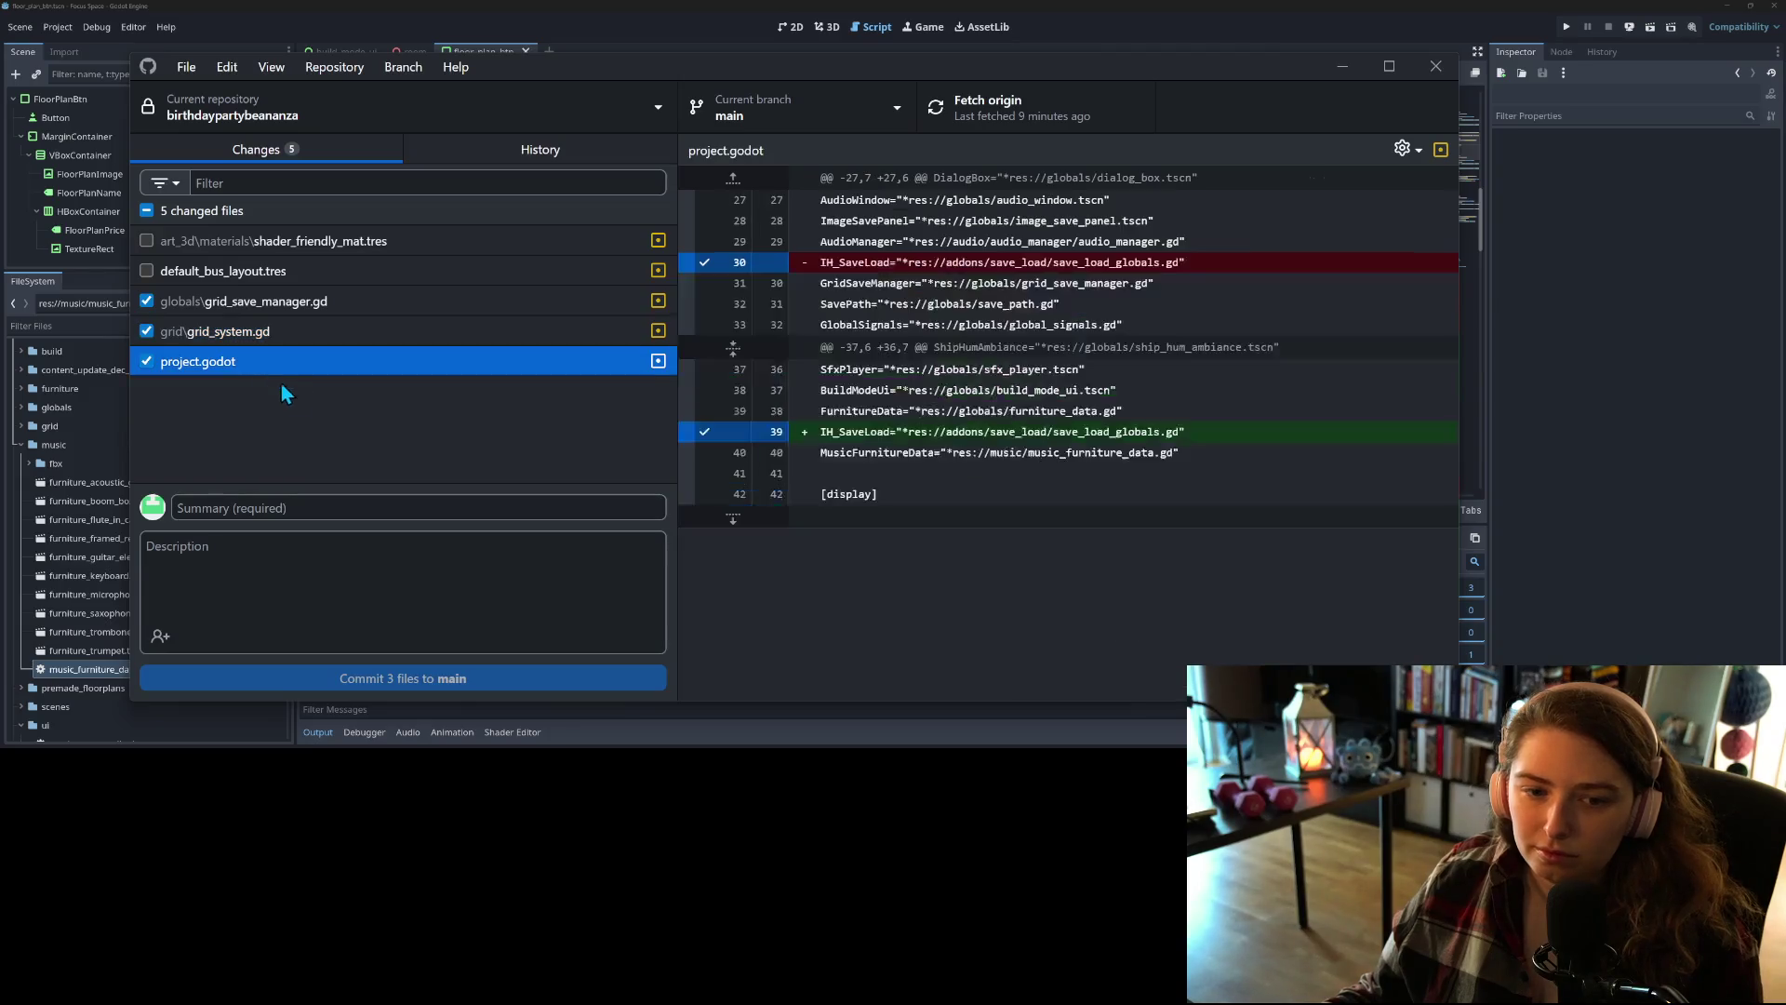
Step: Commit the three files to main as 'Adds safety check when loading furniture to make sure it's valid' and push
{"action": "left_click", "coordinate": [371, 510]}
{"action": "type", "text": "Adds"}
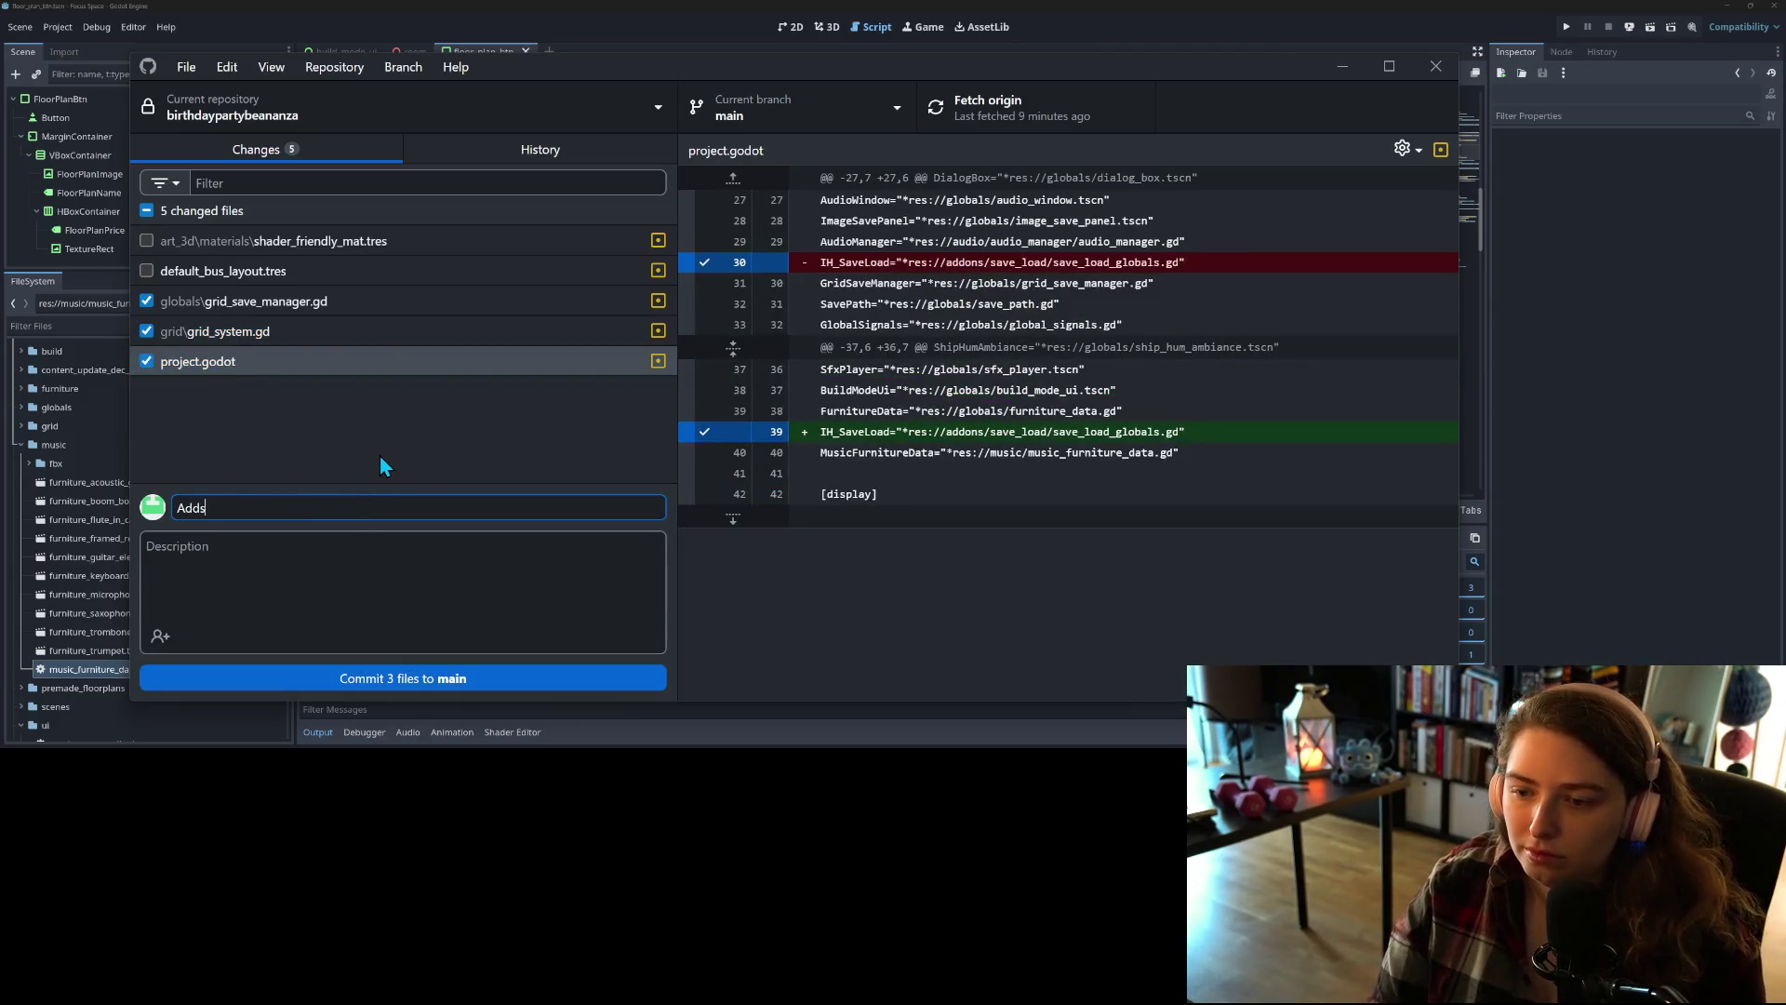
{"action": "left_click", "coordinate": [146, 361]}
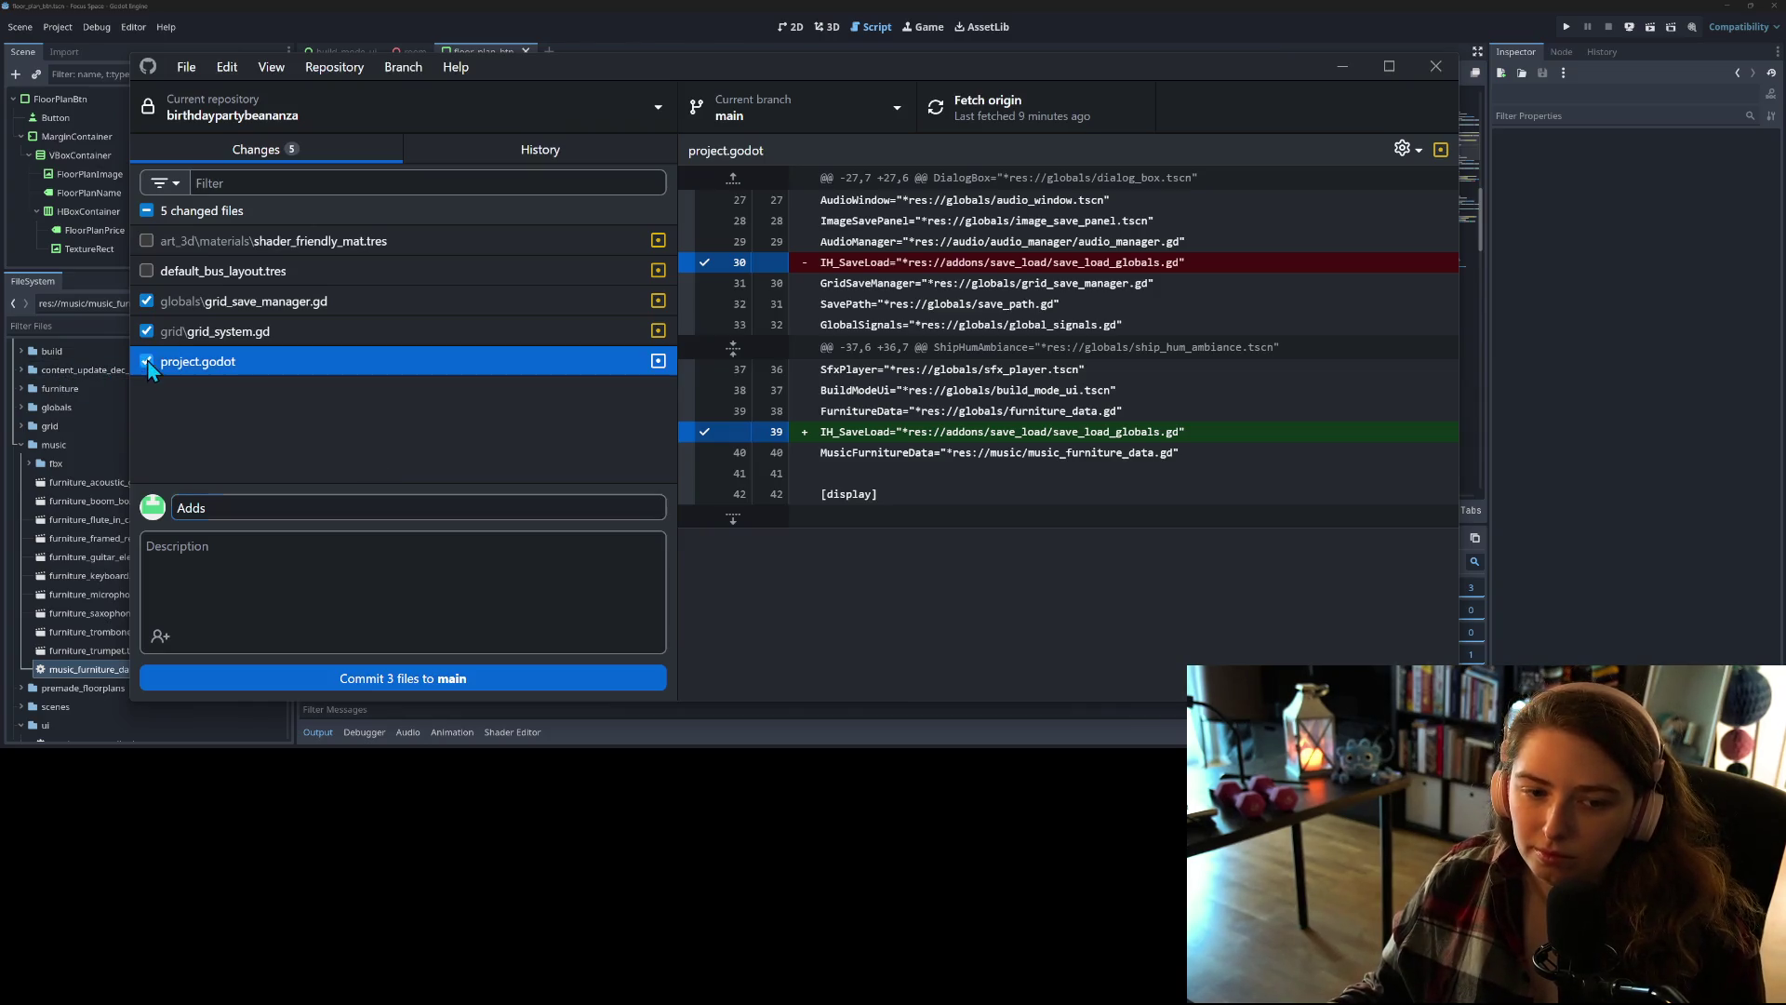
{"action": "left_click", "coordinate": [271, 511]}
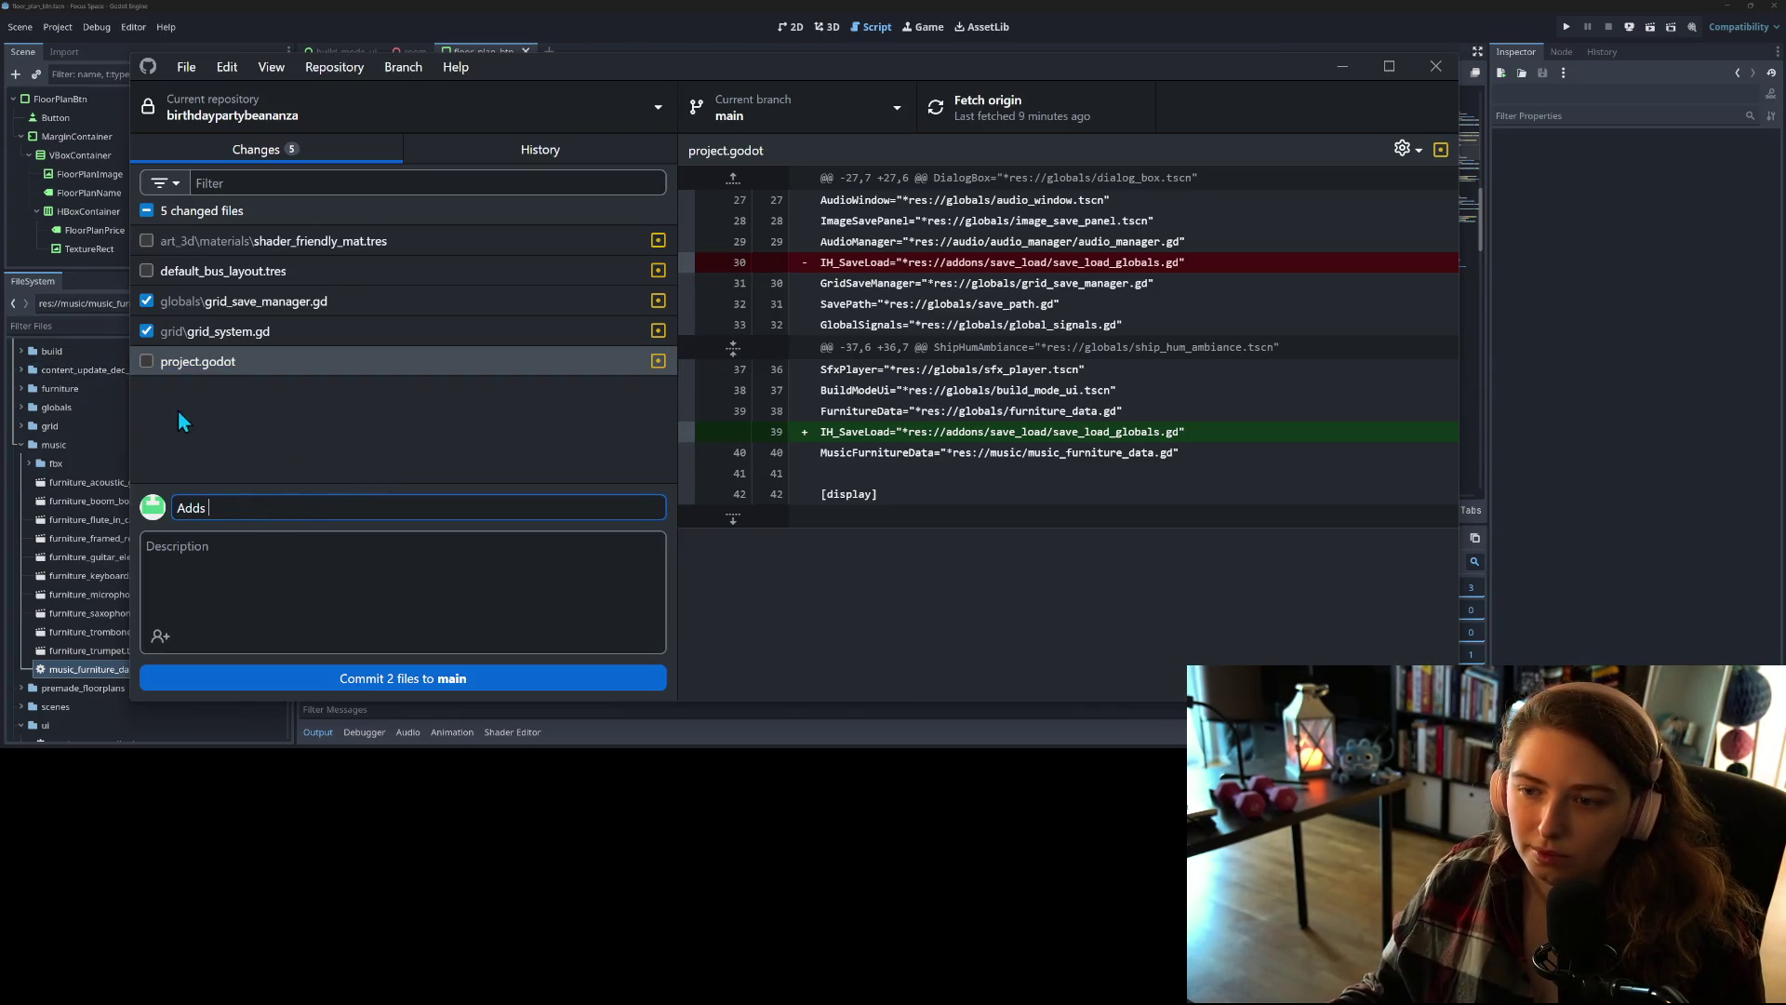
{"action": "left_click", "coordinate": [146, 361]}
{"action": "left_click", "coordinate": [283, 498]}
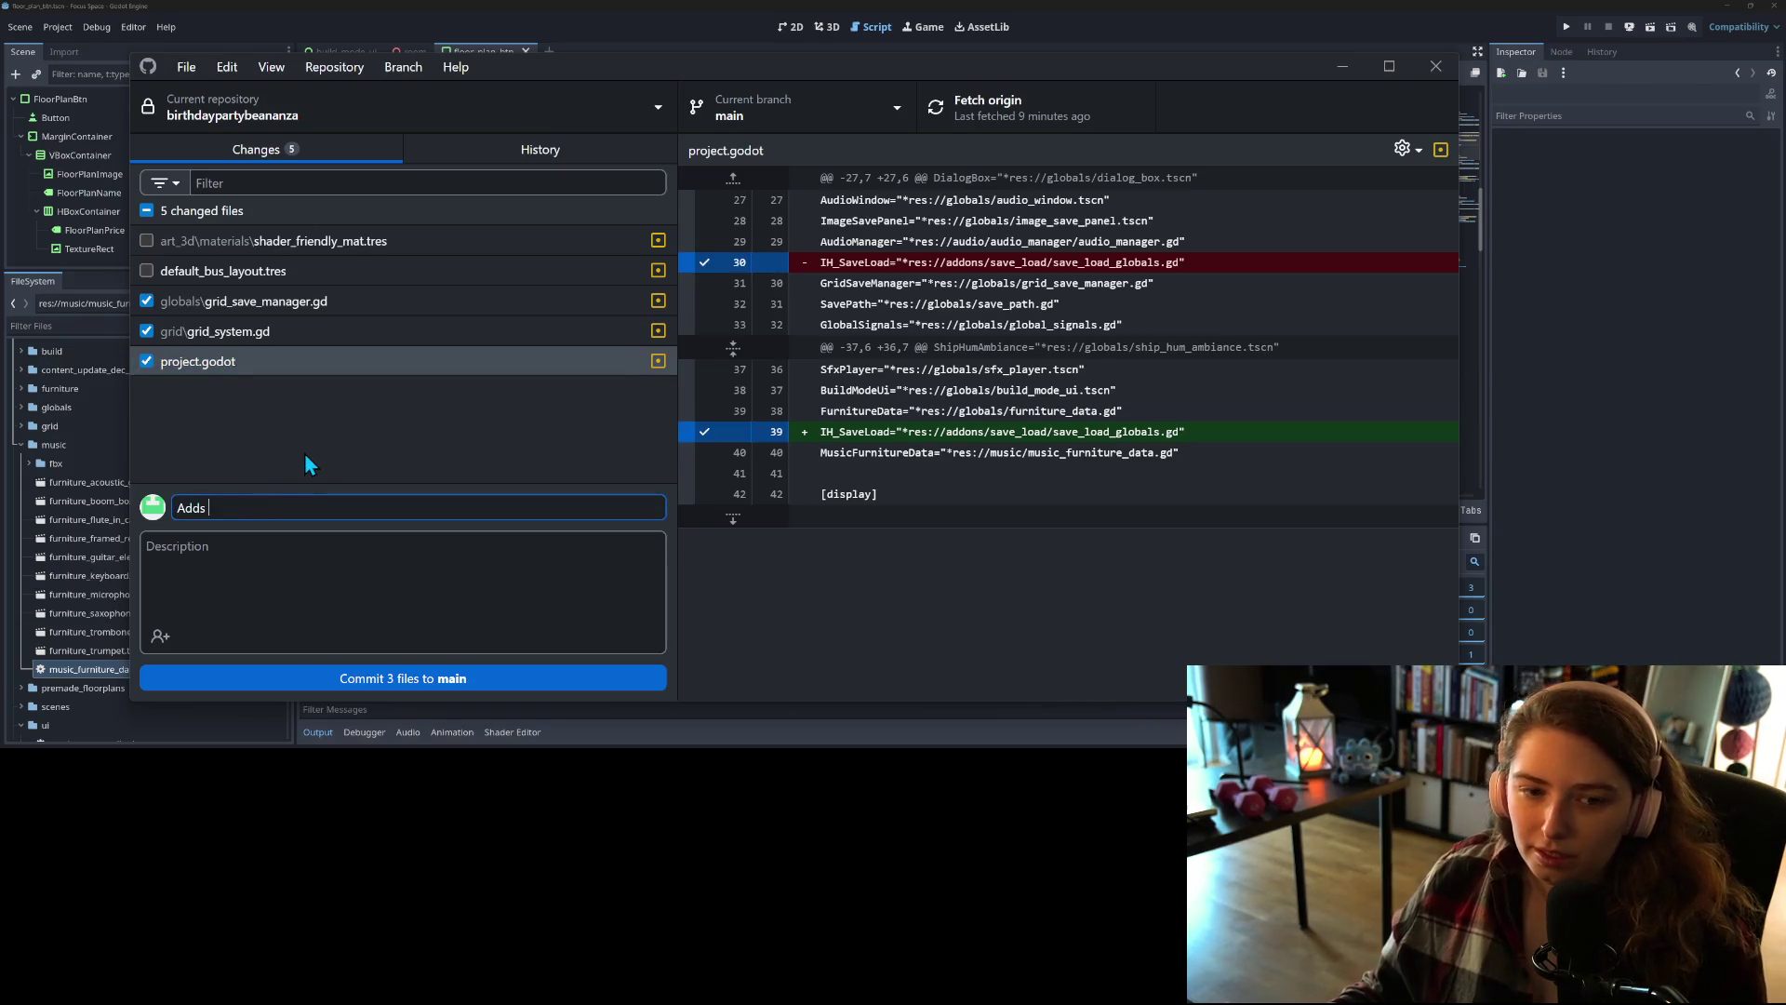
{"action": "type", "text": "safety che"}
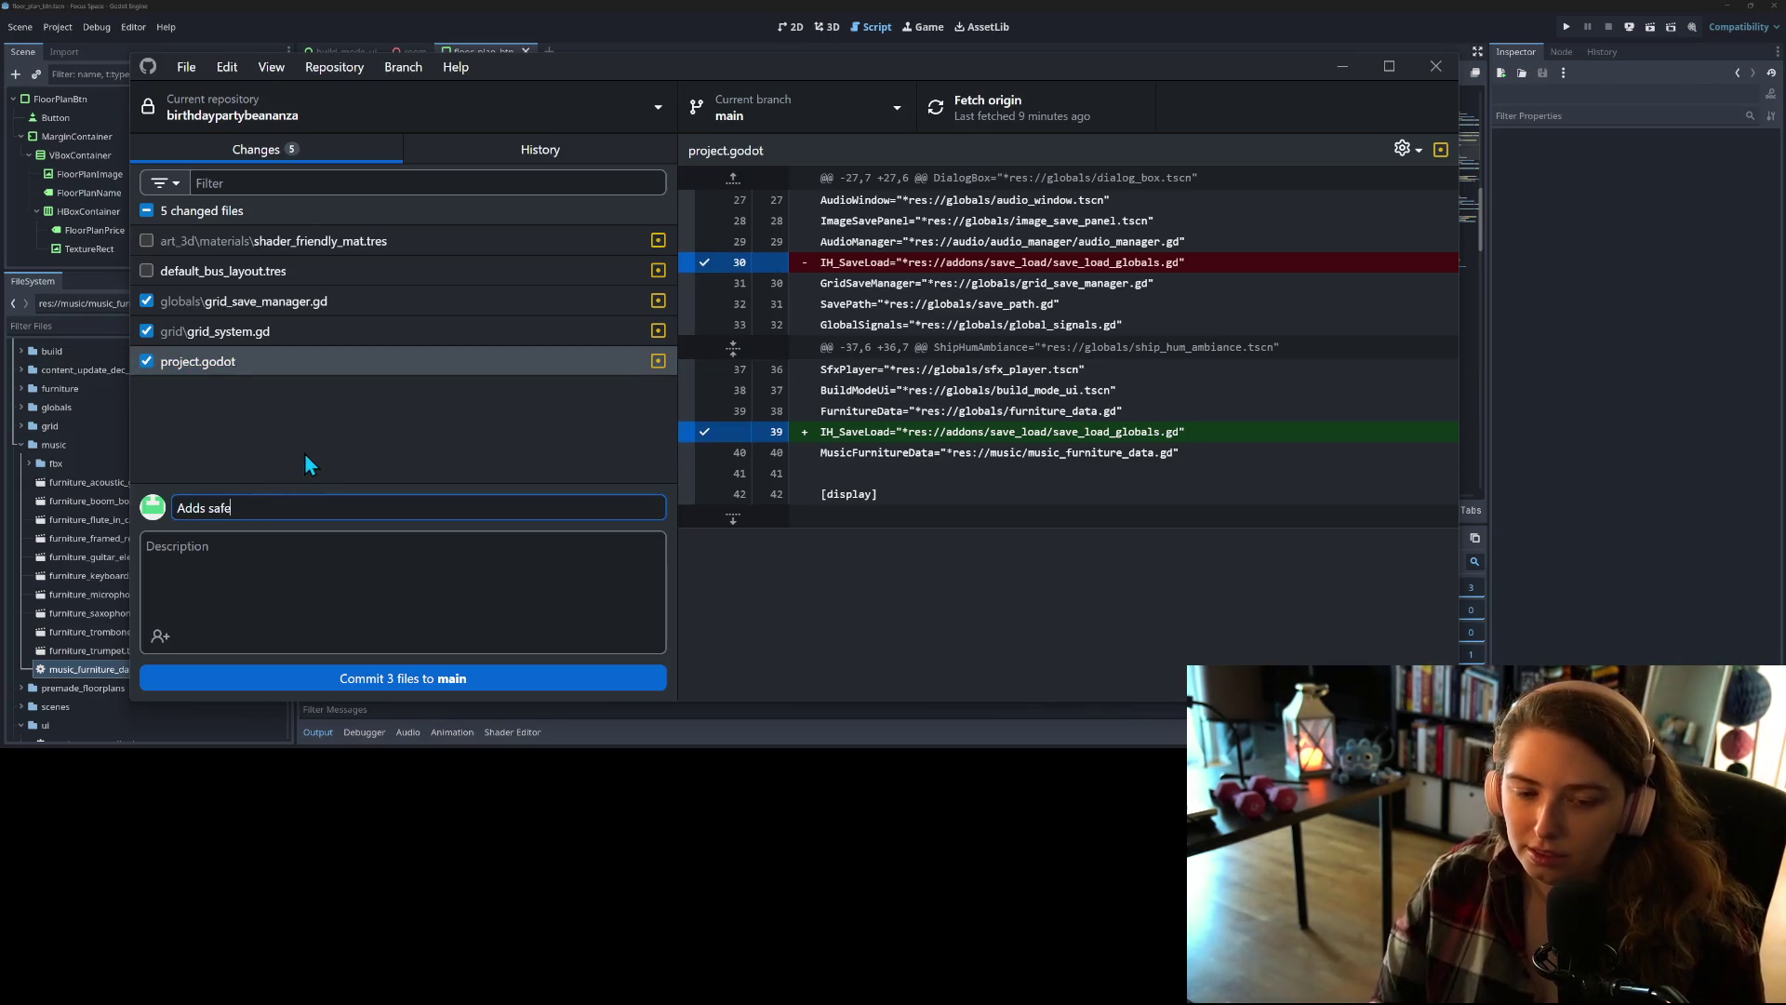
{"action": "type", "text": "ck when "}
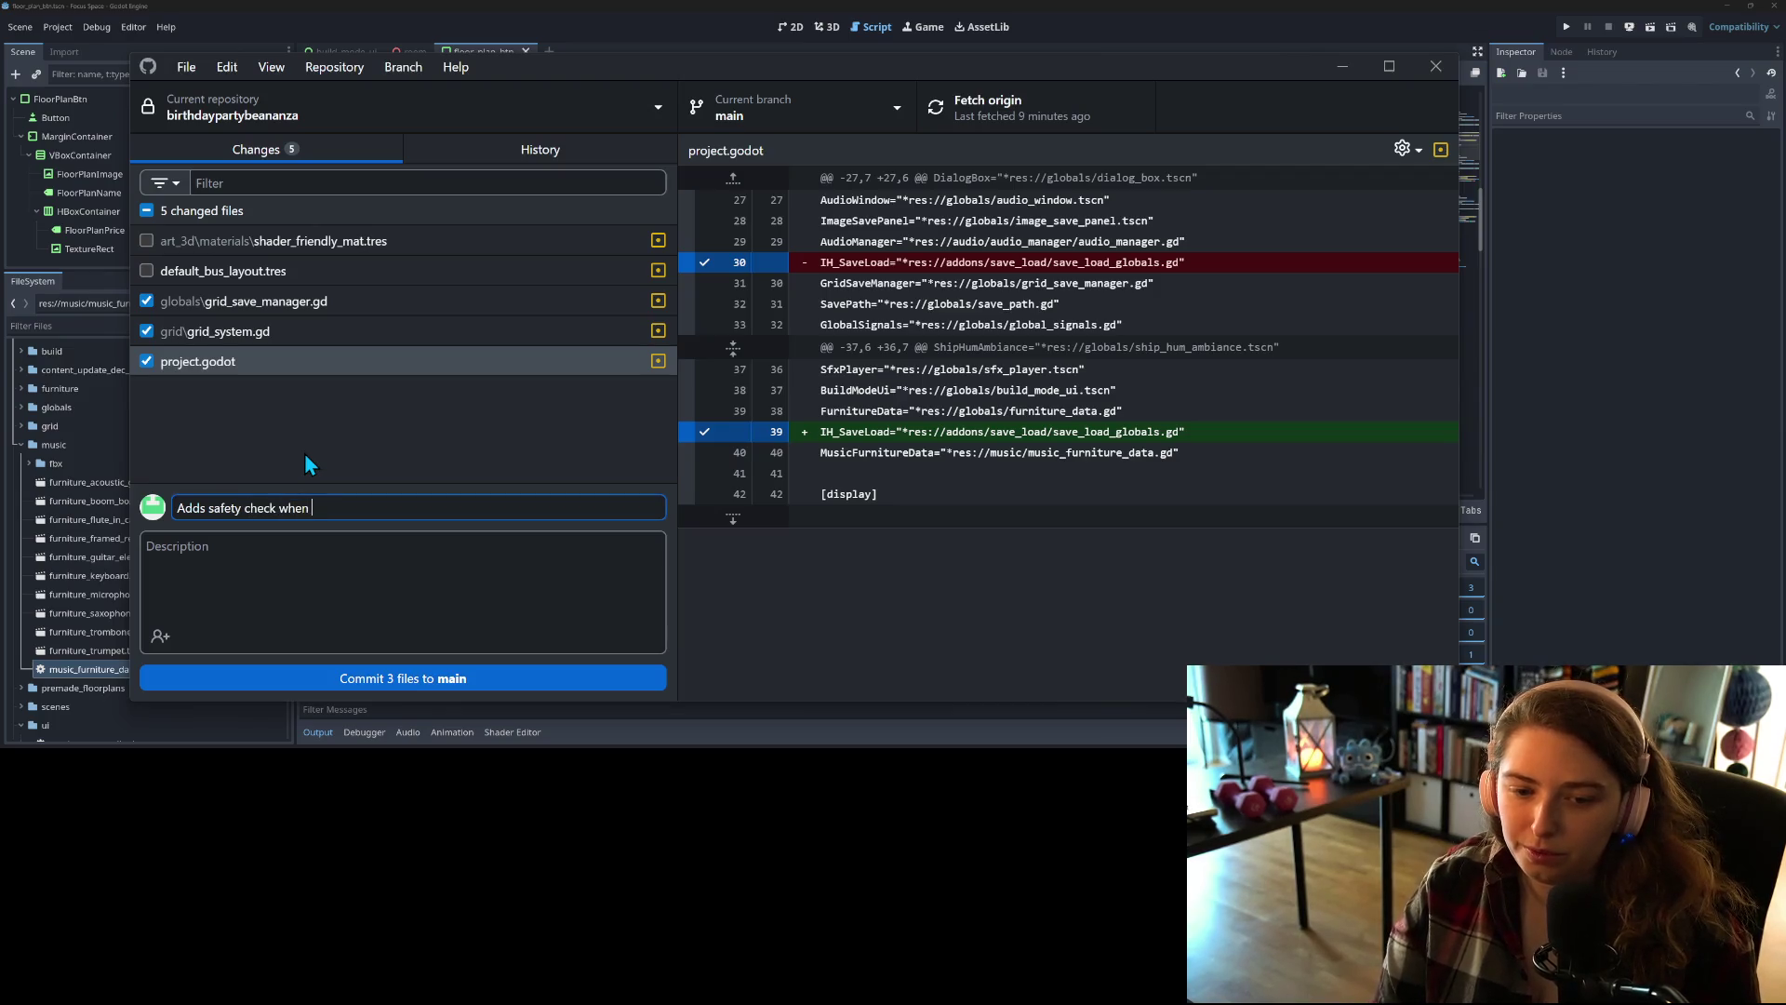
{"action": "type", "text": "loading furniture"}
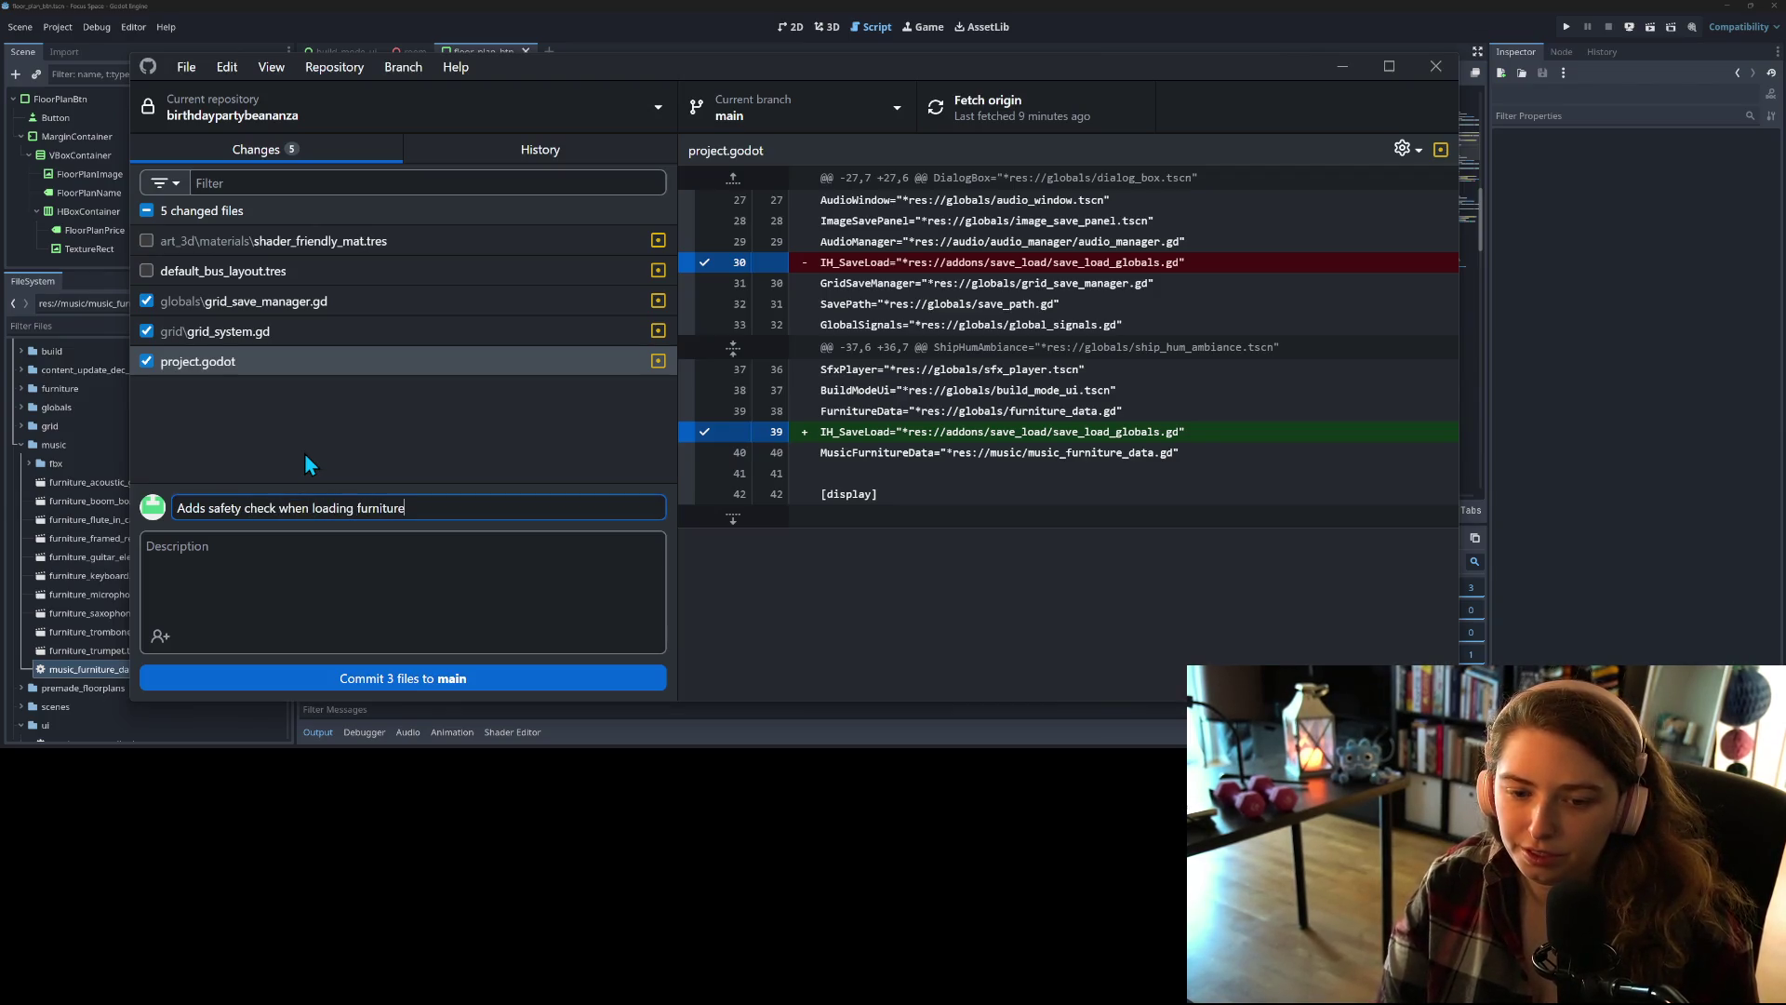
{"action": "type", "text": " to make sure it's valis"}
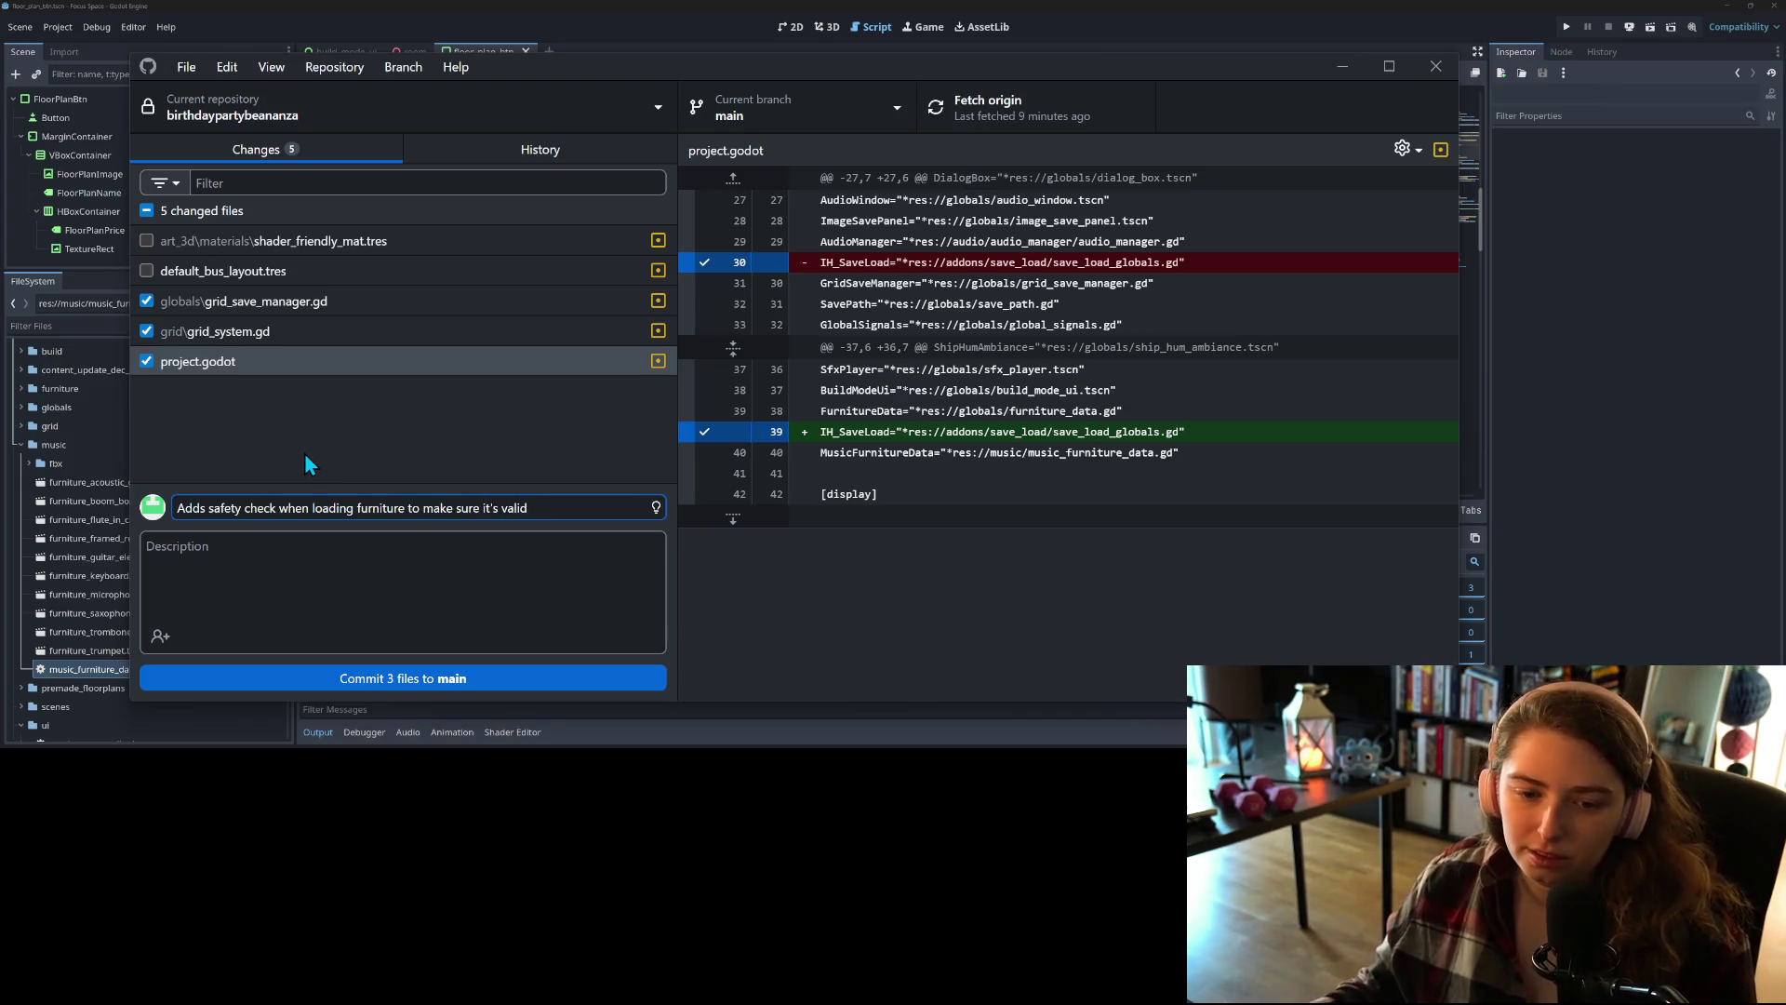
{"action": "left_click", "coordinate": [327, 666]}
{"action": "left_click", "coordinate": [1014, 120]}
{"action": "left_click", "coordinate": [1343, 66]}
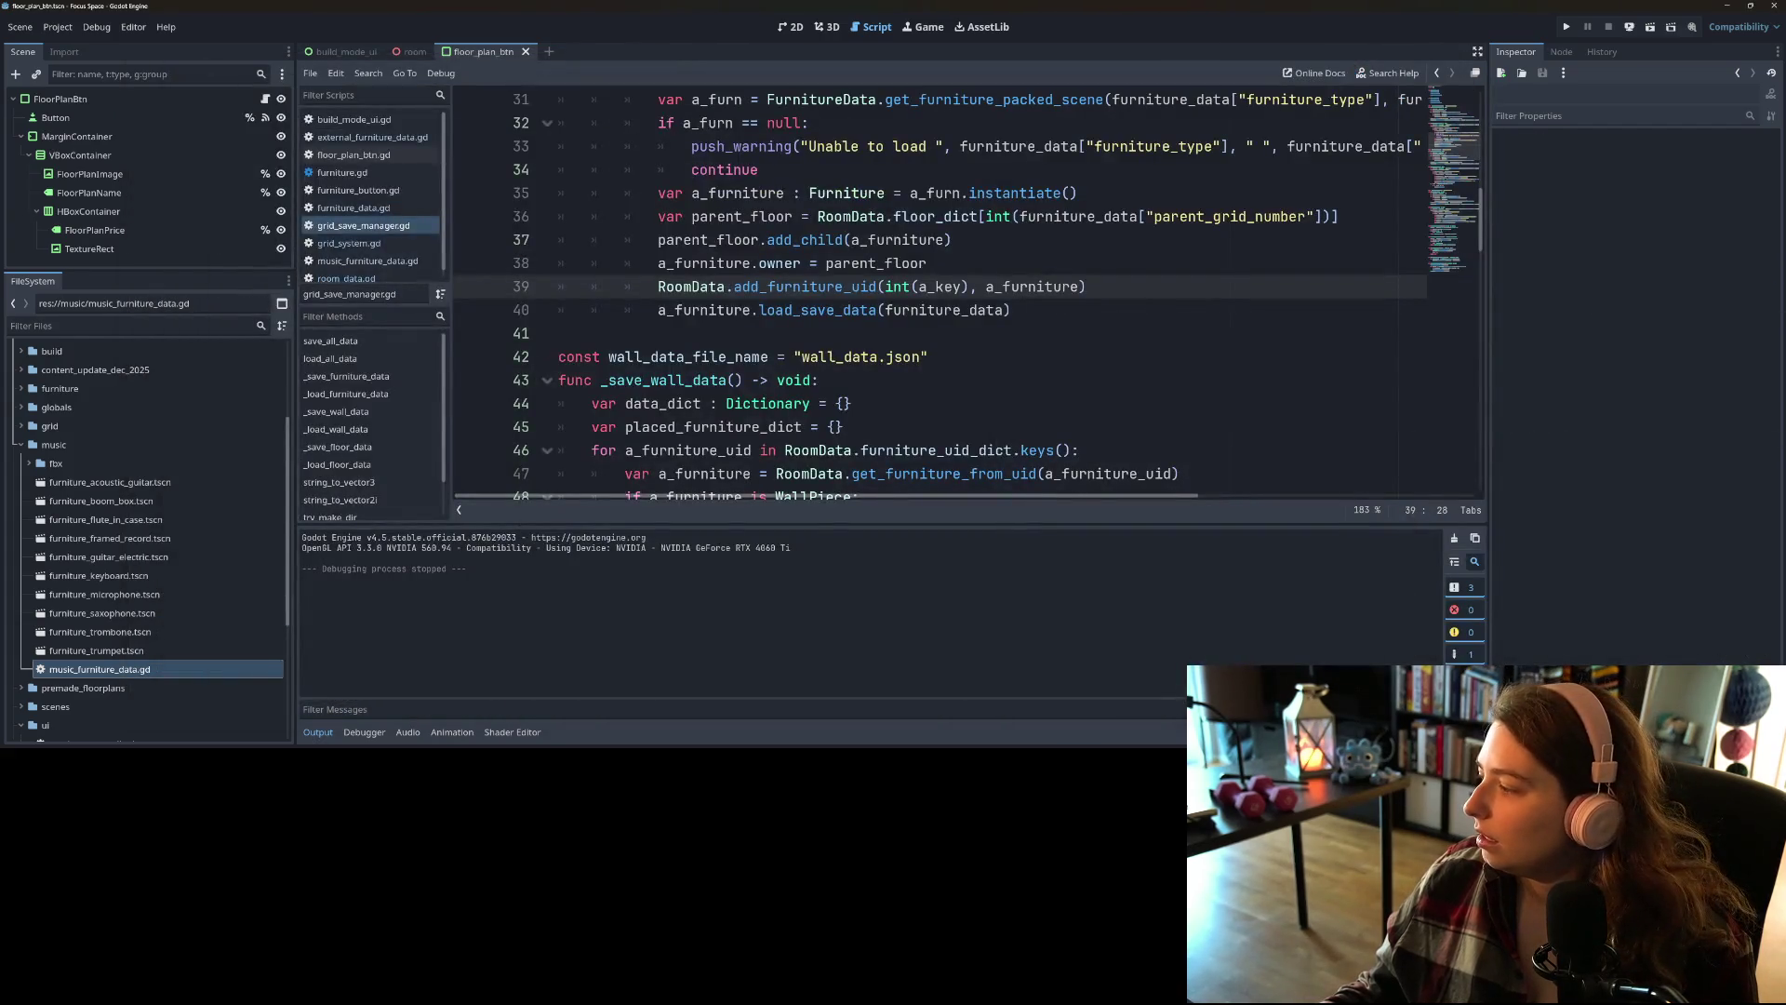
Step: Move the furniture data class card to Done and zoom the Trello board in
{"action": "key", "text": "alt+Tab"}
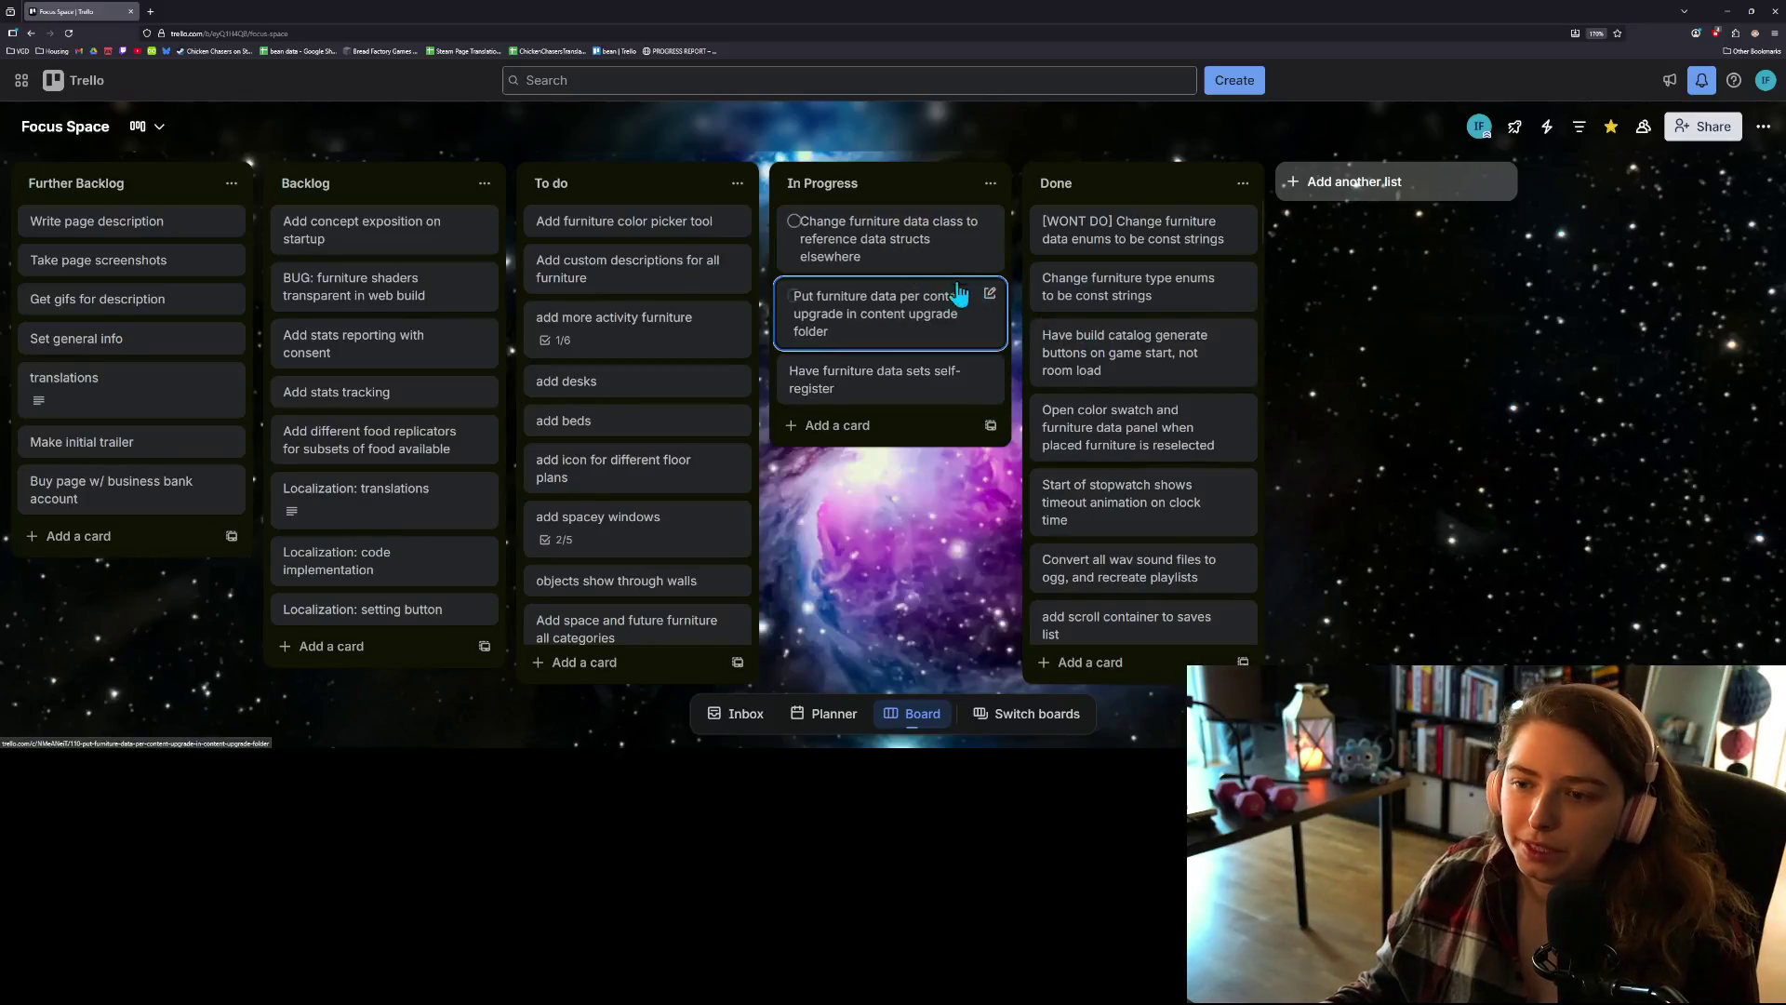
{"action": "mouse_move", "coordinate": [899, 268]}
{"action": "left_mouse_down"}
{"action": "mouse_move", "coordinate": [1187, 204]}
{"action": "mouse_move", "coordinate": [1169, 242]}
{"action": "mouse_move", "coordinate": [1113, 228]}
{"action": "left_mouse_up"}
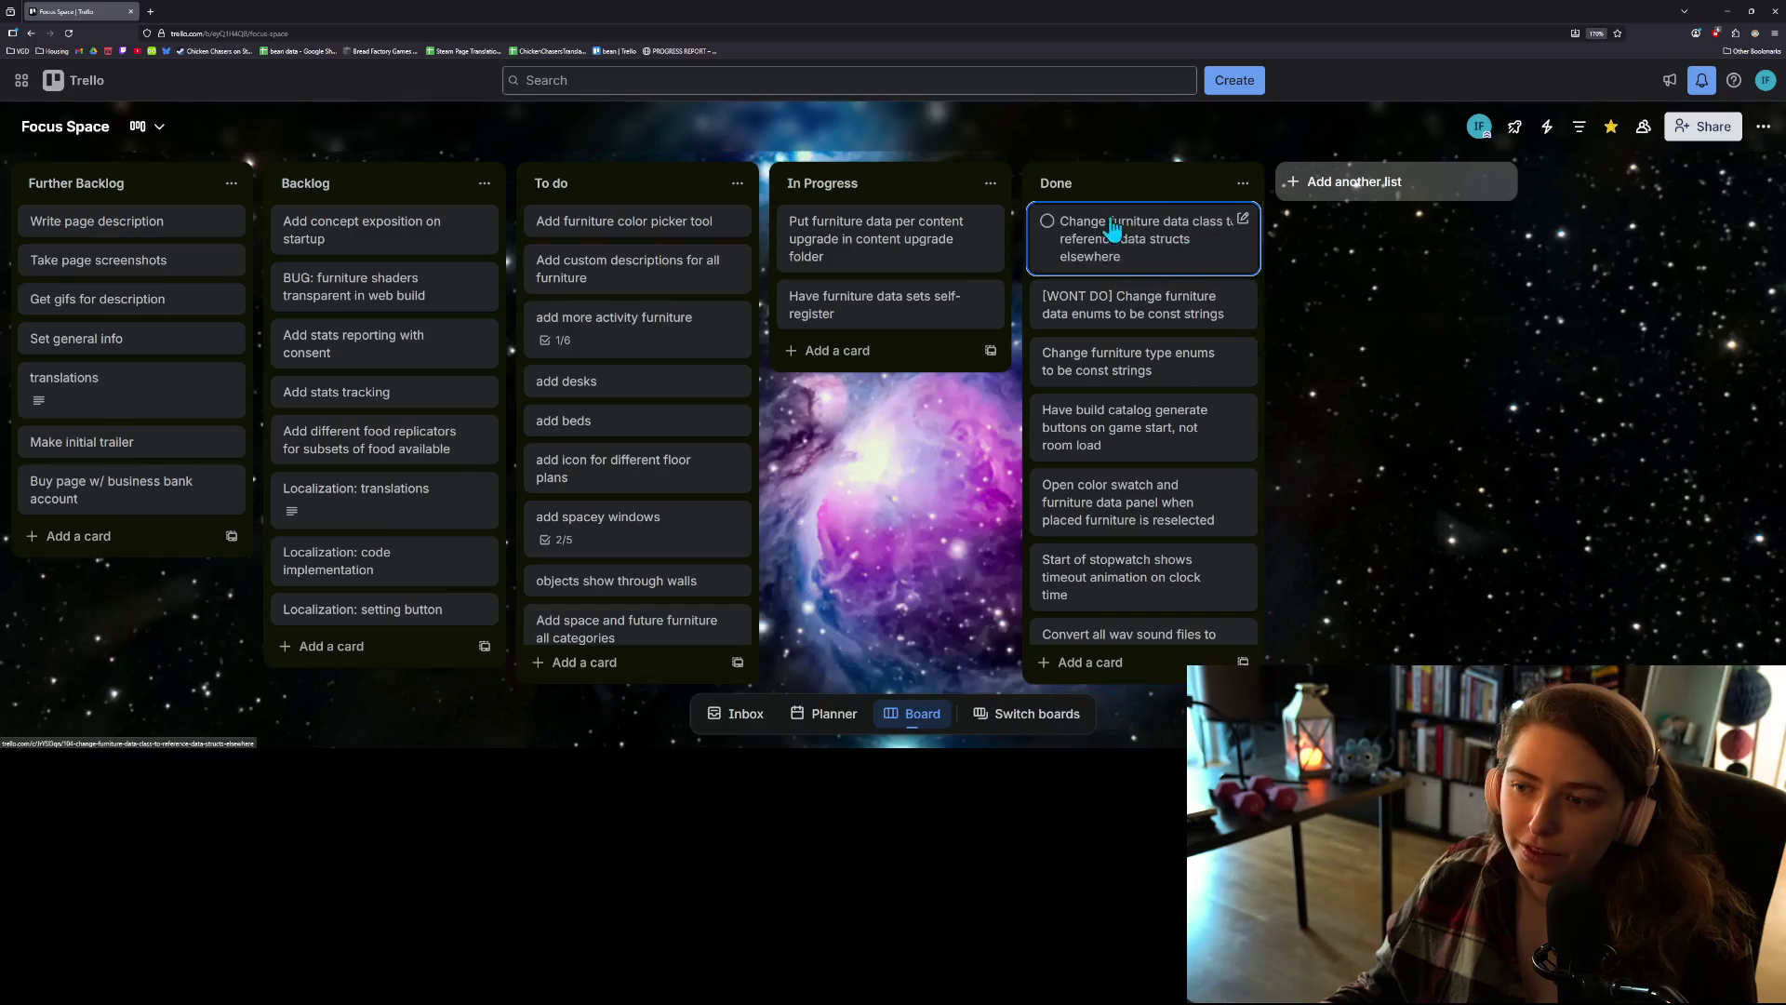
{"action": "key", "text": "ctrl+plus"}
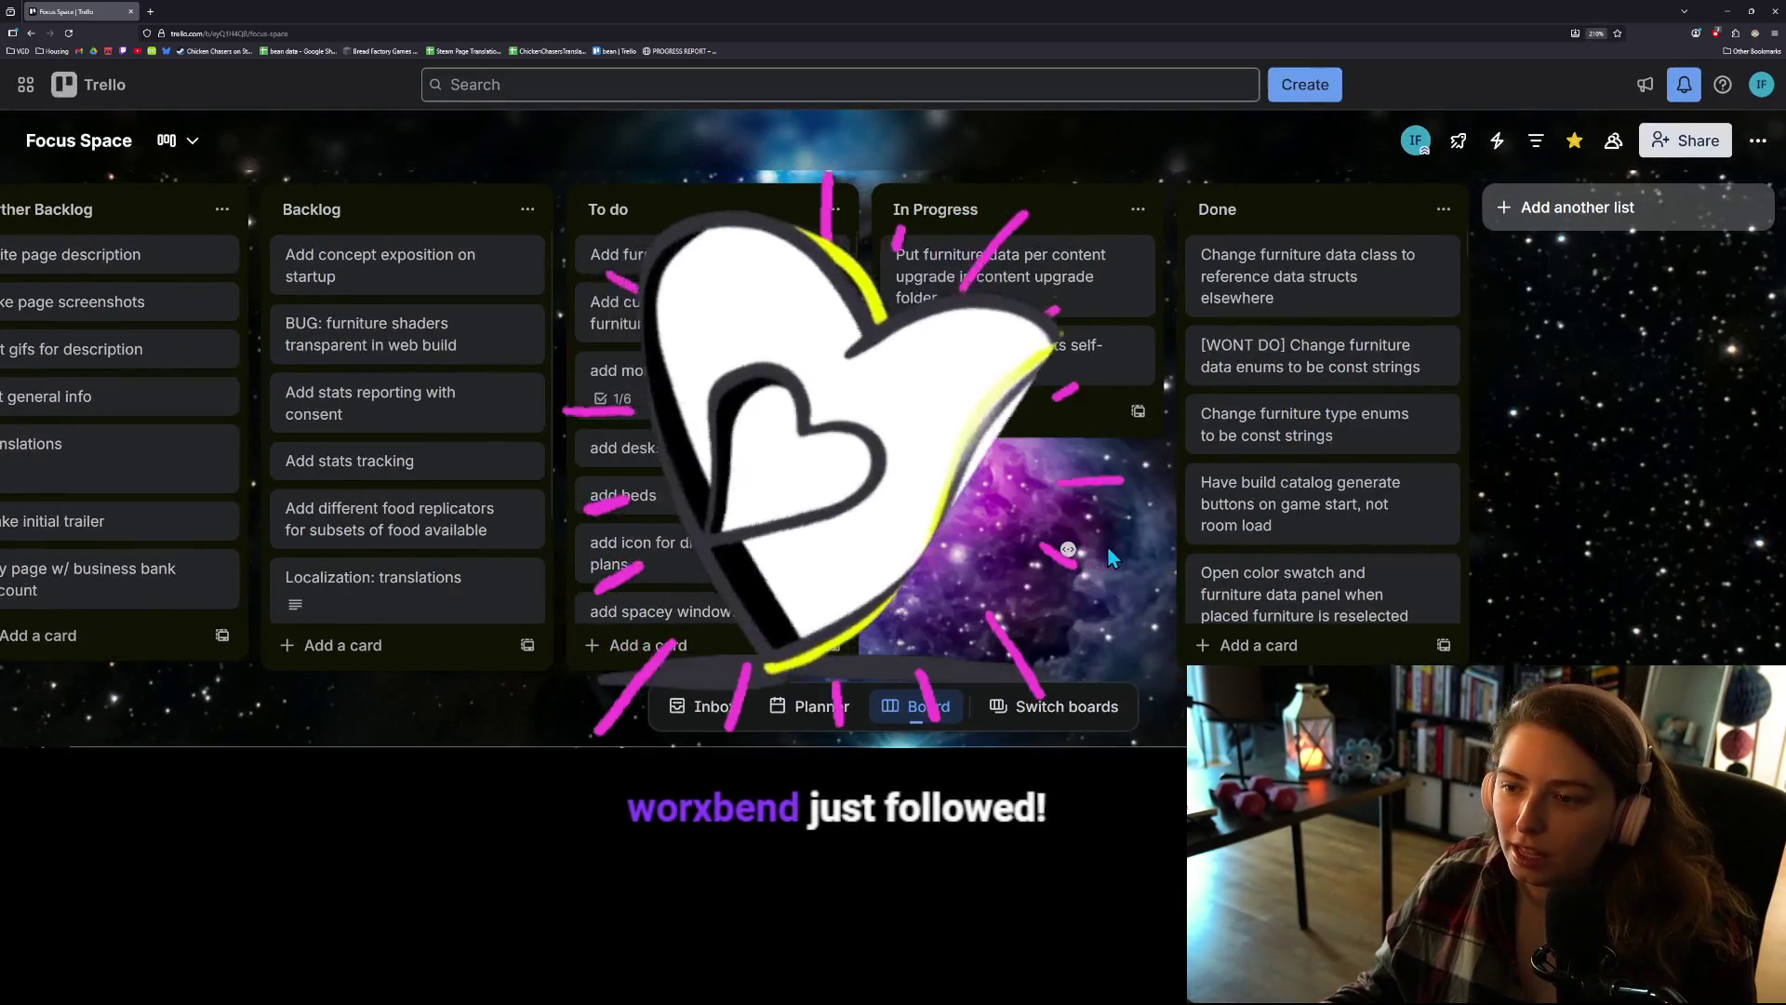
{"action": "key", "text": "ctrl+plus"}
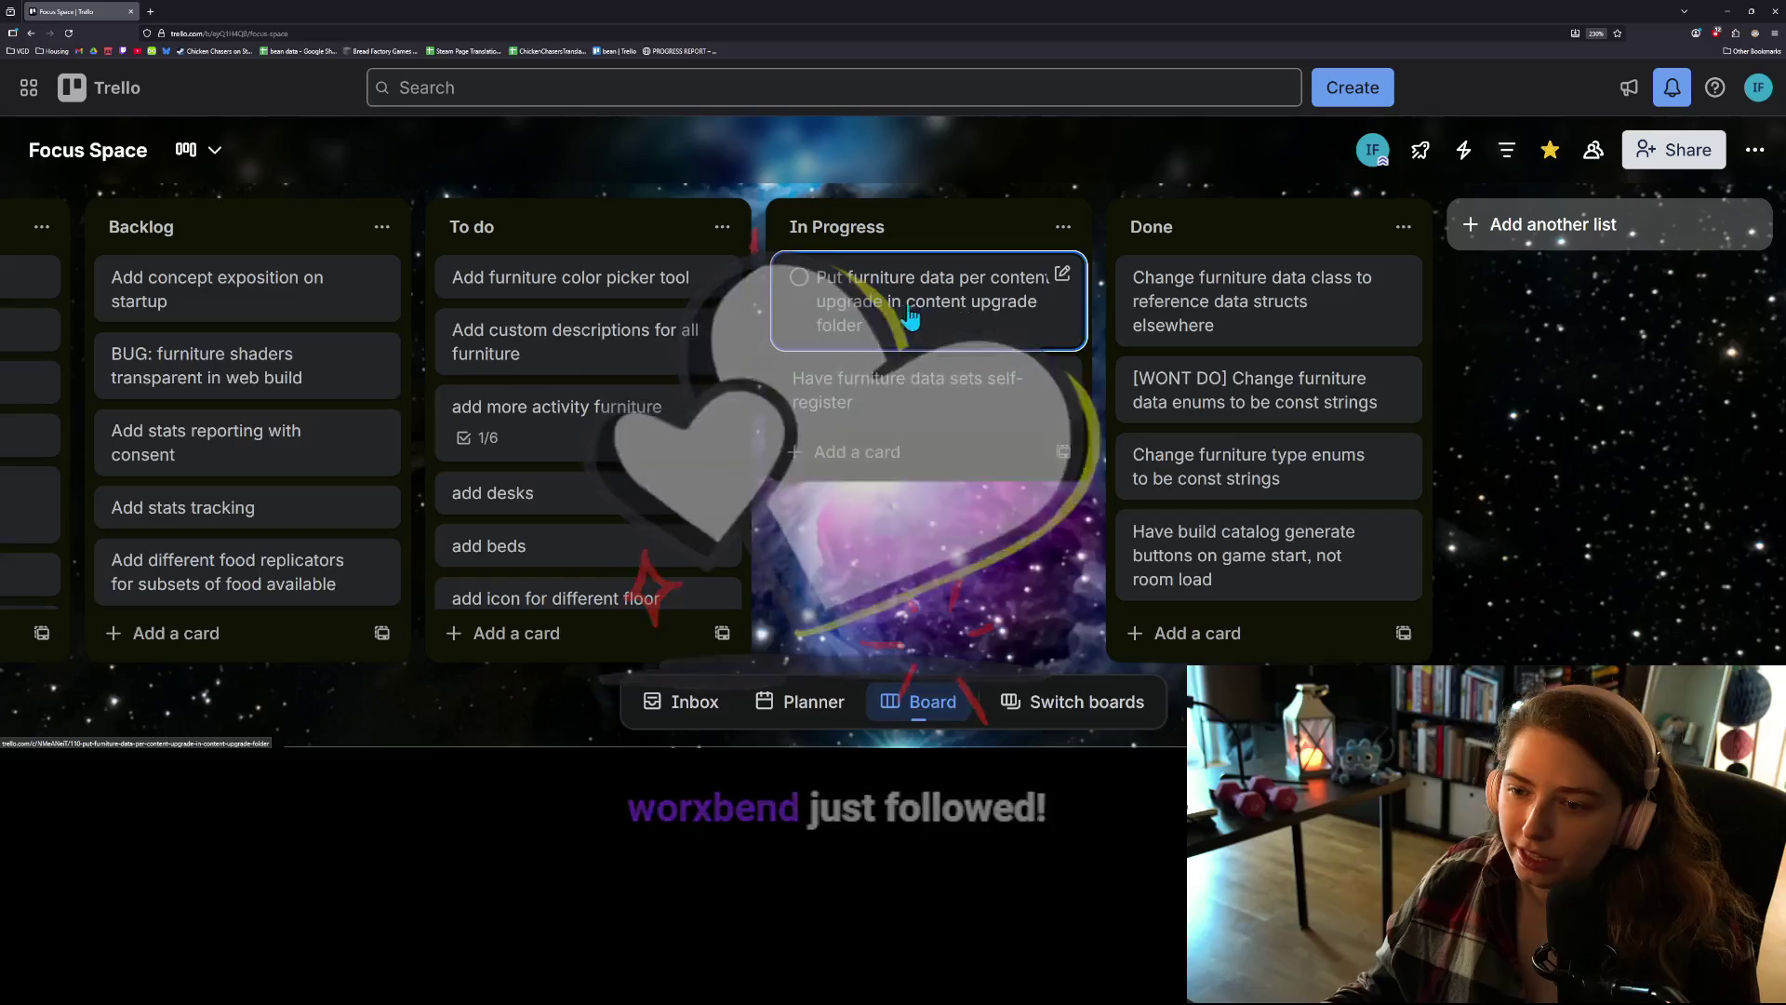
Step: Move 'Put furniture data per content upgrade in content upgrade folder' to Done and start a new In Progress card
{"action": "mouse_move", "coordinate": [925, 348]}
{"action": "left_mouse_down"}
{"action": "mouse_move", "coordinate": [1002, 304]}
{"action": "mouse_move", "coordinate": [1260, 295]}
{"action": "left_mouse_up"}
{"action": "mouse_move", "coordinate": [924, 316]}
{"action": "left_mouse_down"}
{"action": "mouse_move", "coordinate": [1183, 320]}
{"action": "mouse_move", "coordinate": [1228, 297]}
{"action": "mouse_move", "coordinate": [991, 279]}
{"action": "mouse_move", "coordinate": [924, 347]}
{"action": "left_mouse_up"}
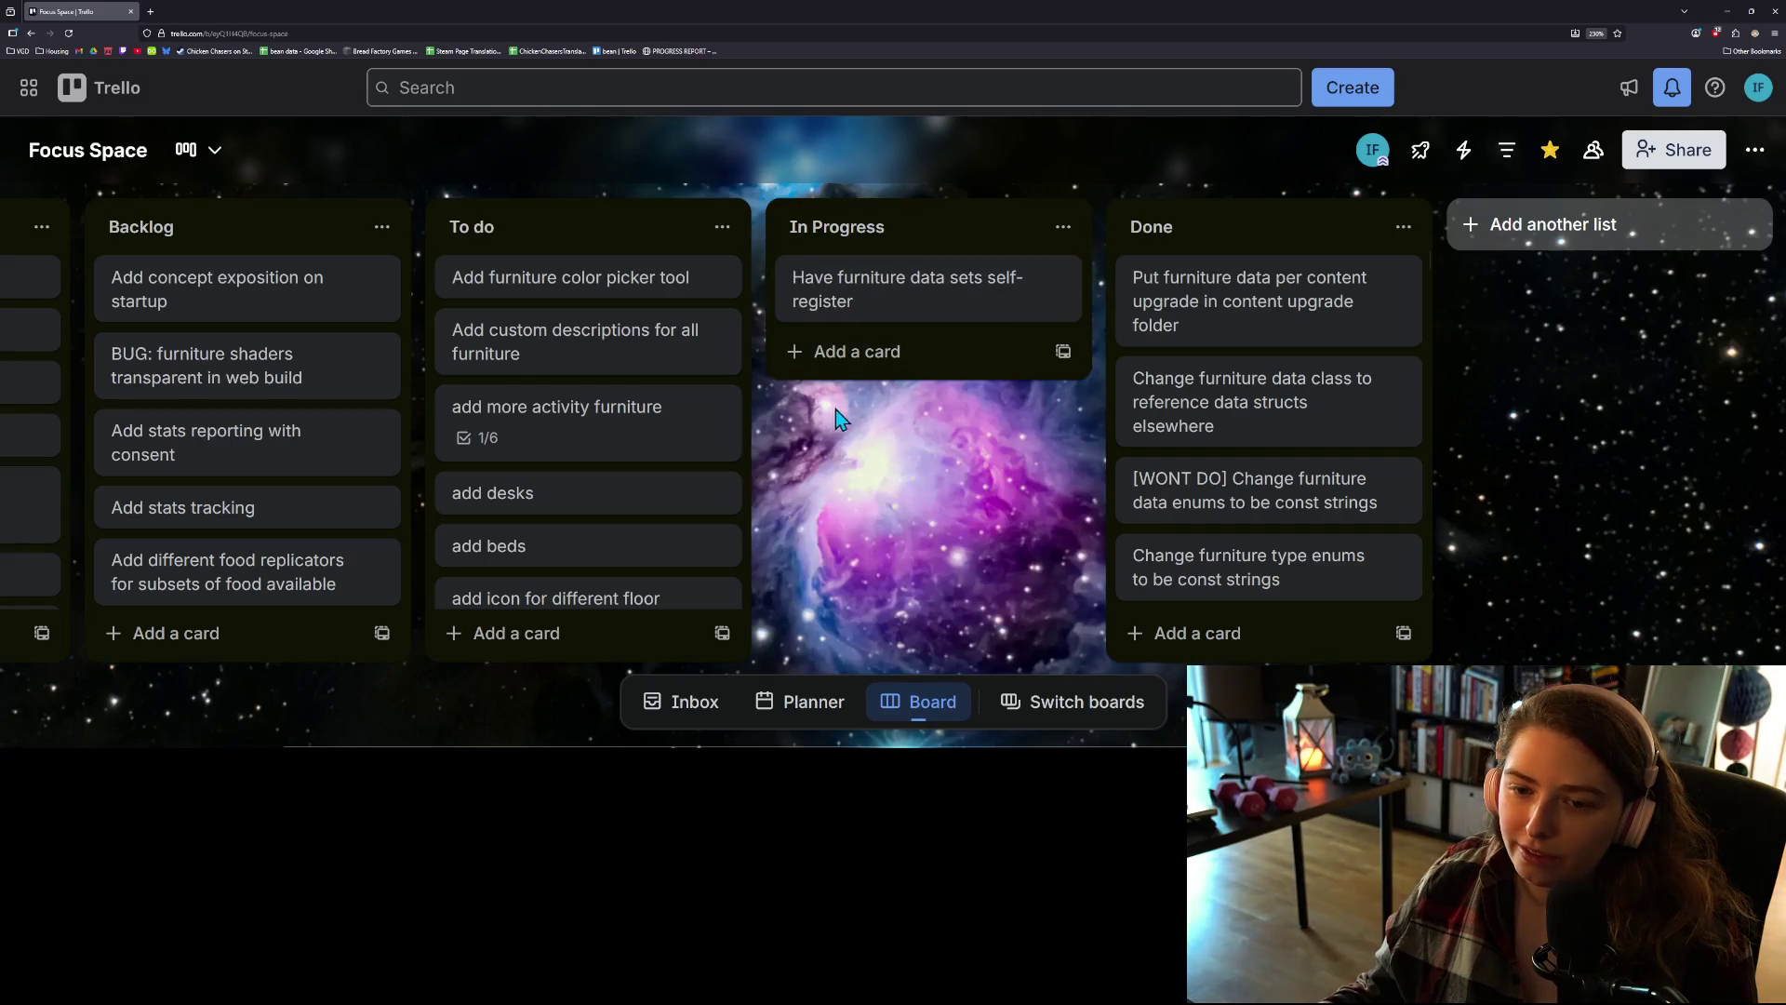
{"action": "left_click", "coordinate": [847, 353]}
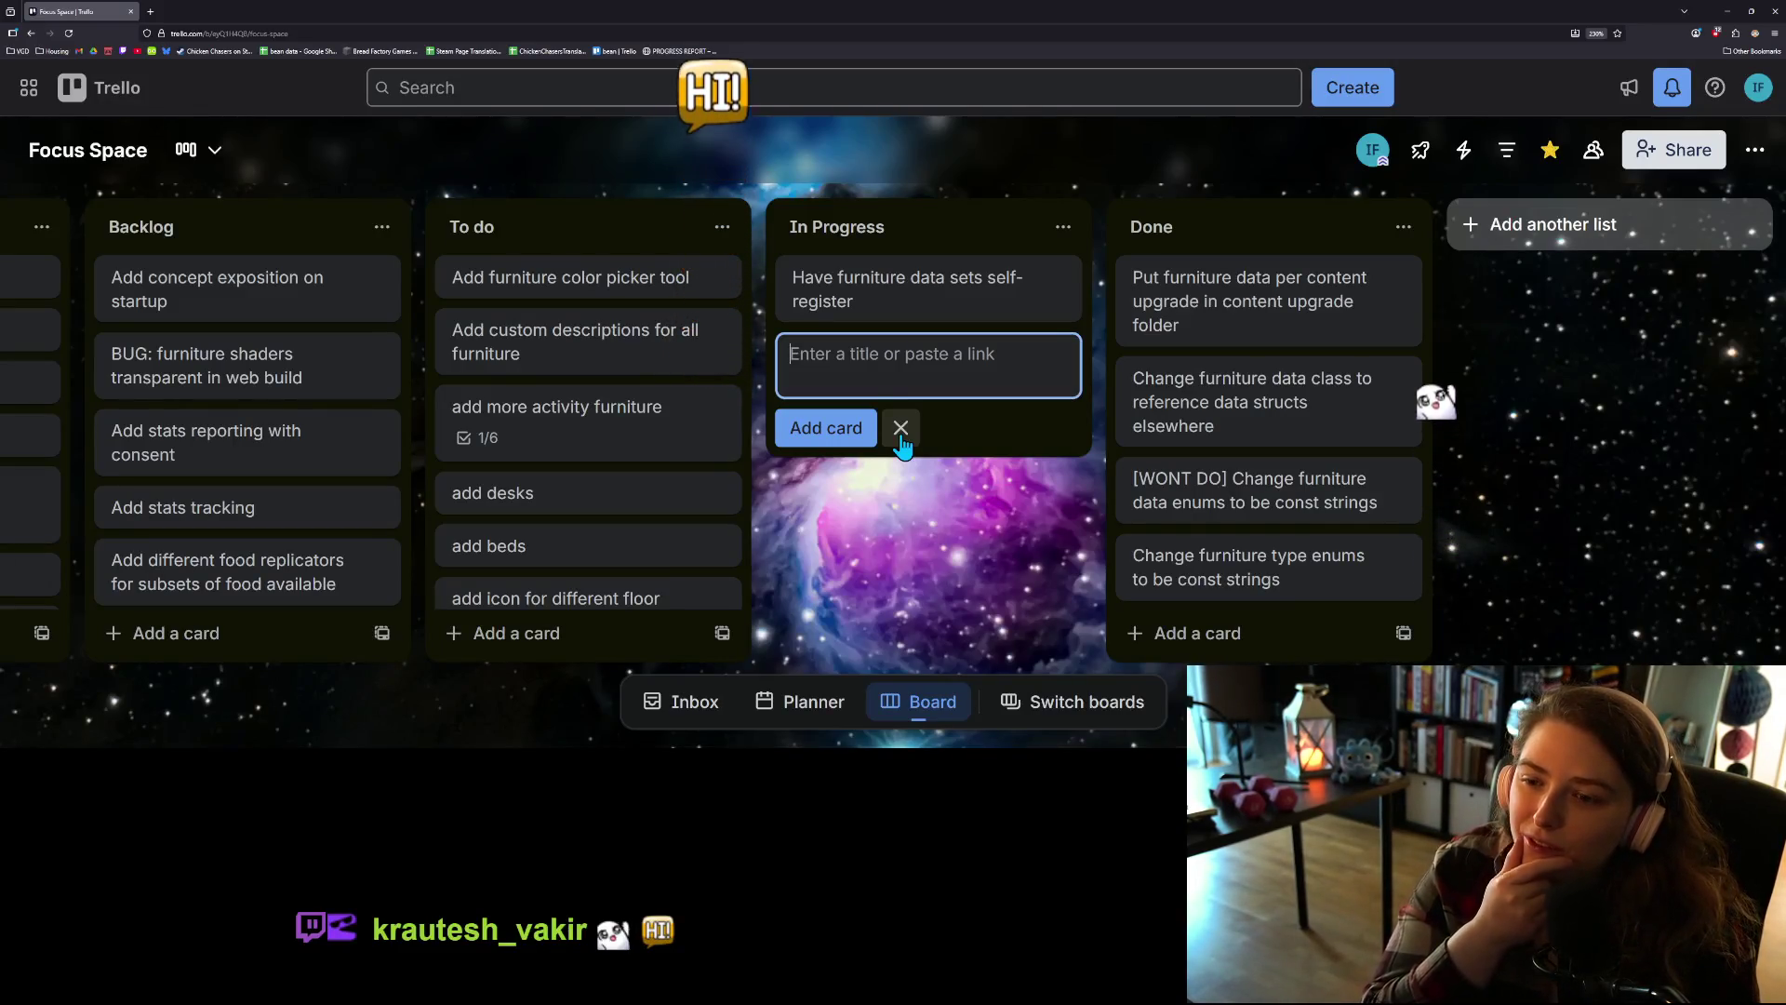
Step: Add a card 'Convert furniture data upgrades to addons' to the In Progress list
{"action": "type", "text": "Conv"}
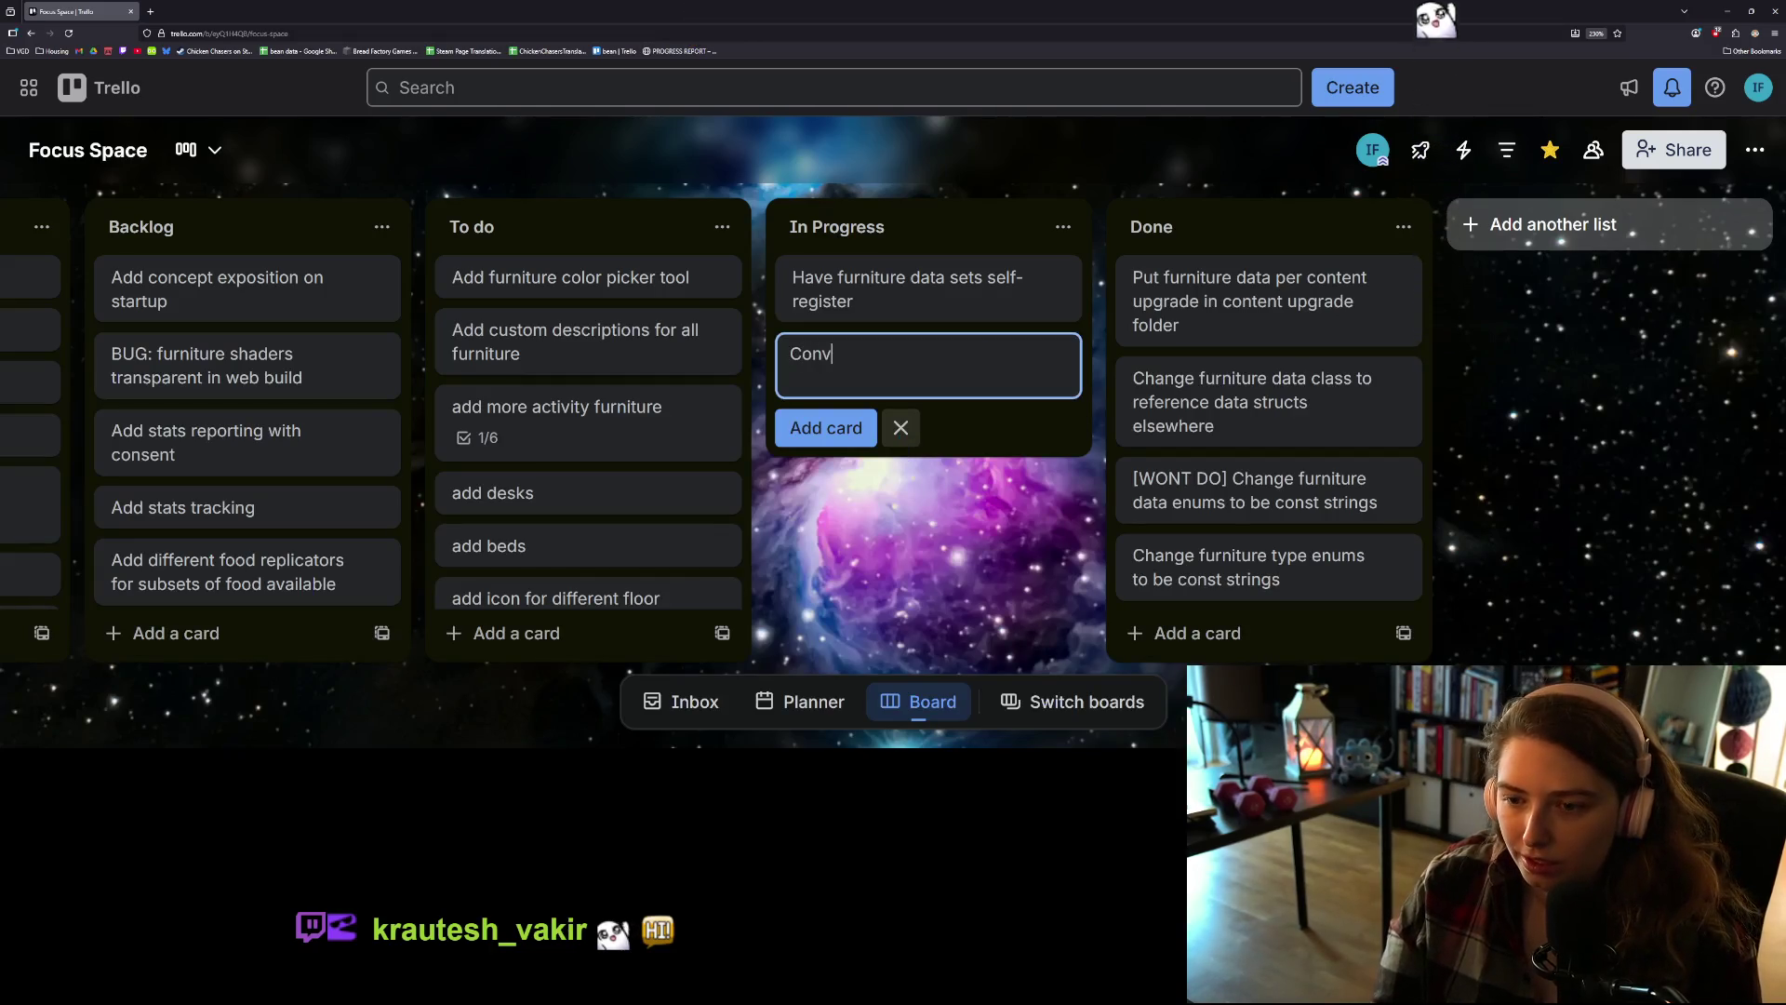
{"action": "type", "text": "ert furniture data upgrades t"}
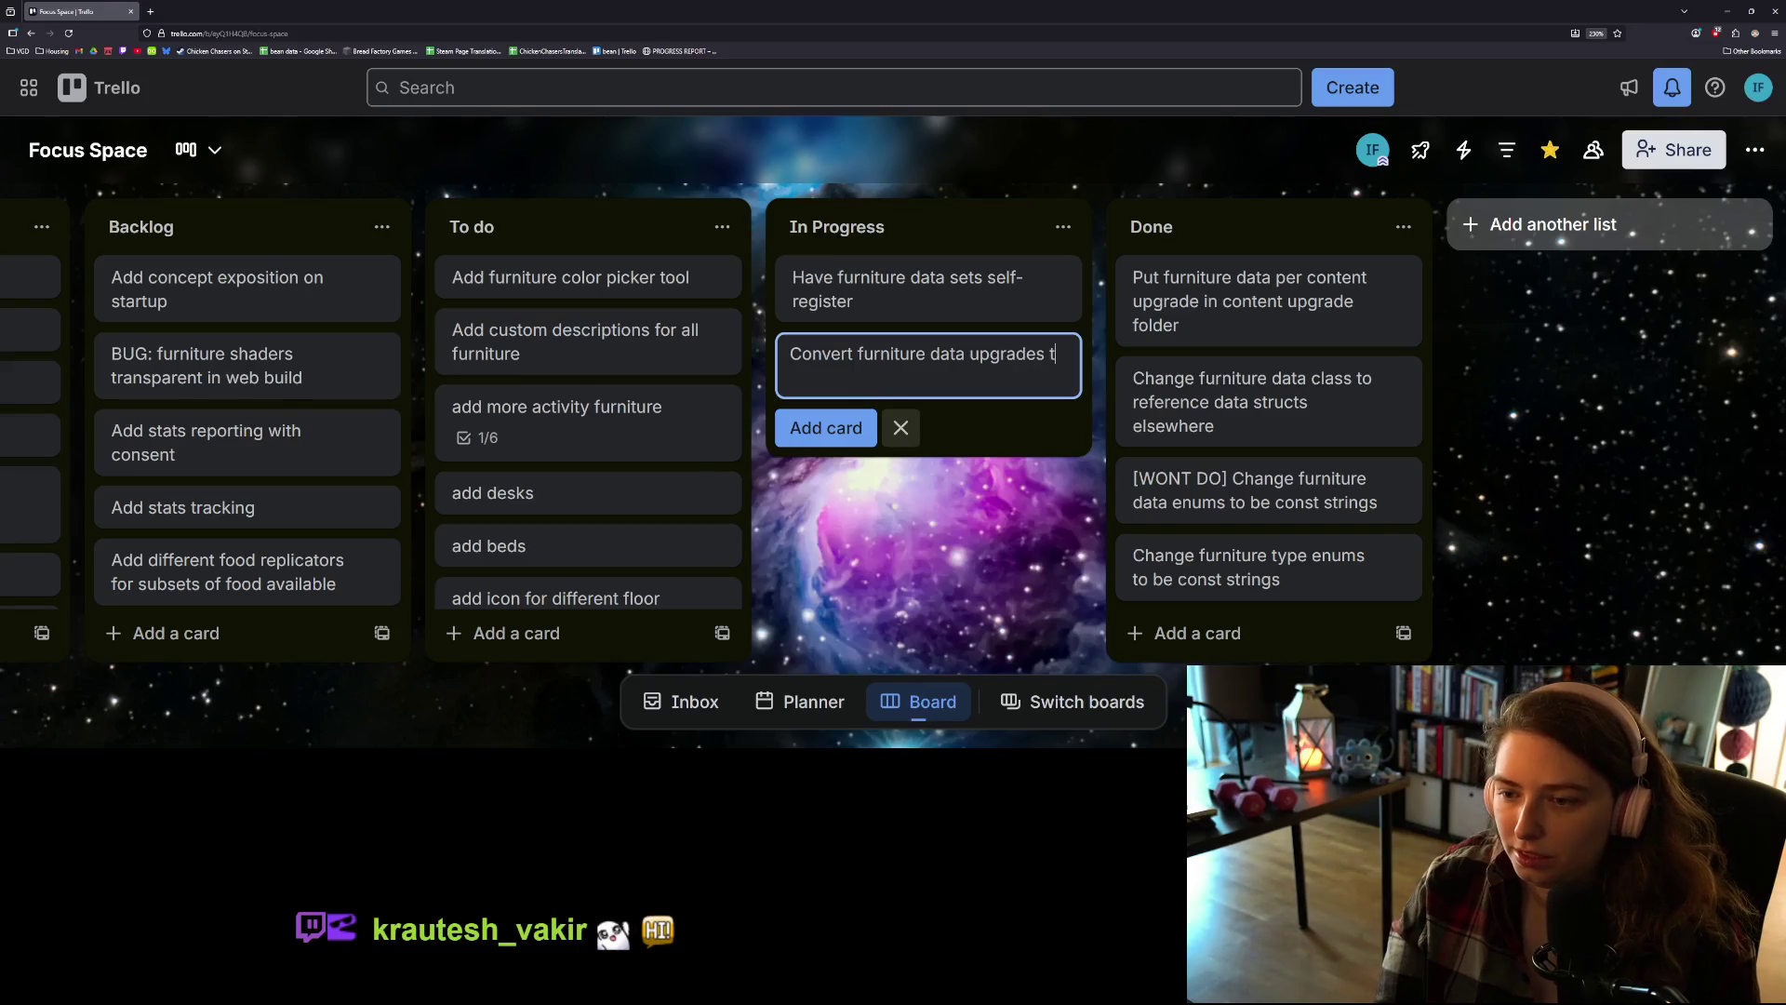
{"action": "type", "text": "o addon"}
{"action": "type", "text": "s"}
{"action": "key", "text": "Return"}
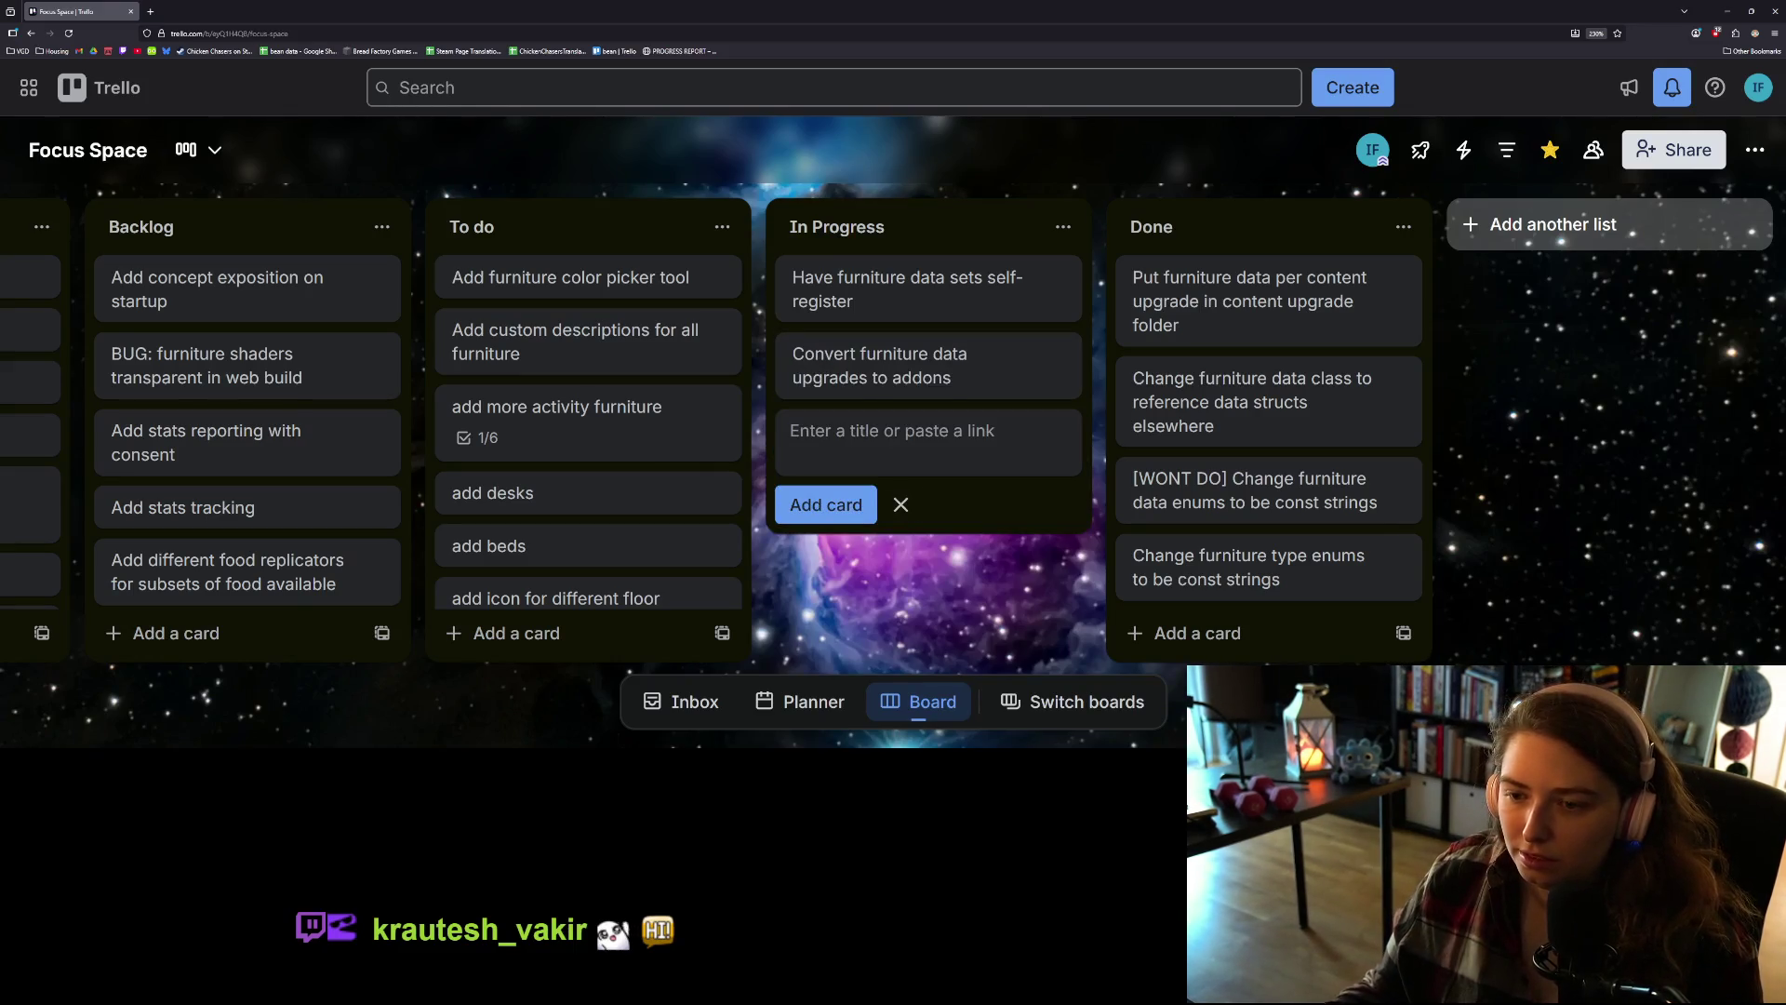
Step: Append ', self register globals' to the new card's title and drag the self-register card to Done
{"action": "left_click", "coordinate": [1061, 356]}
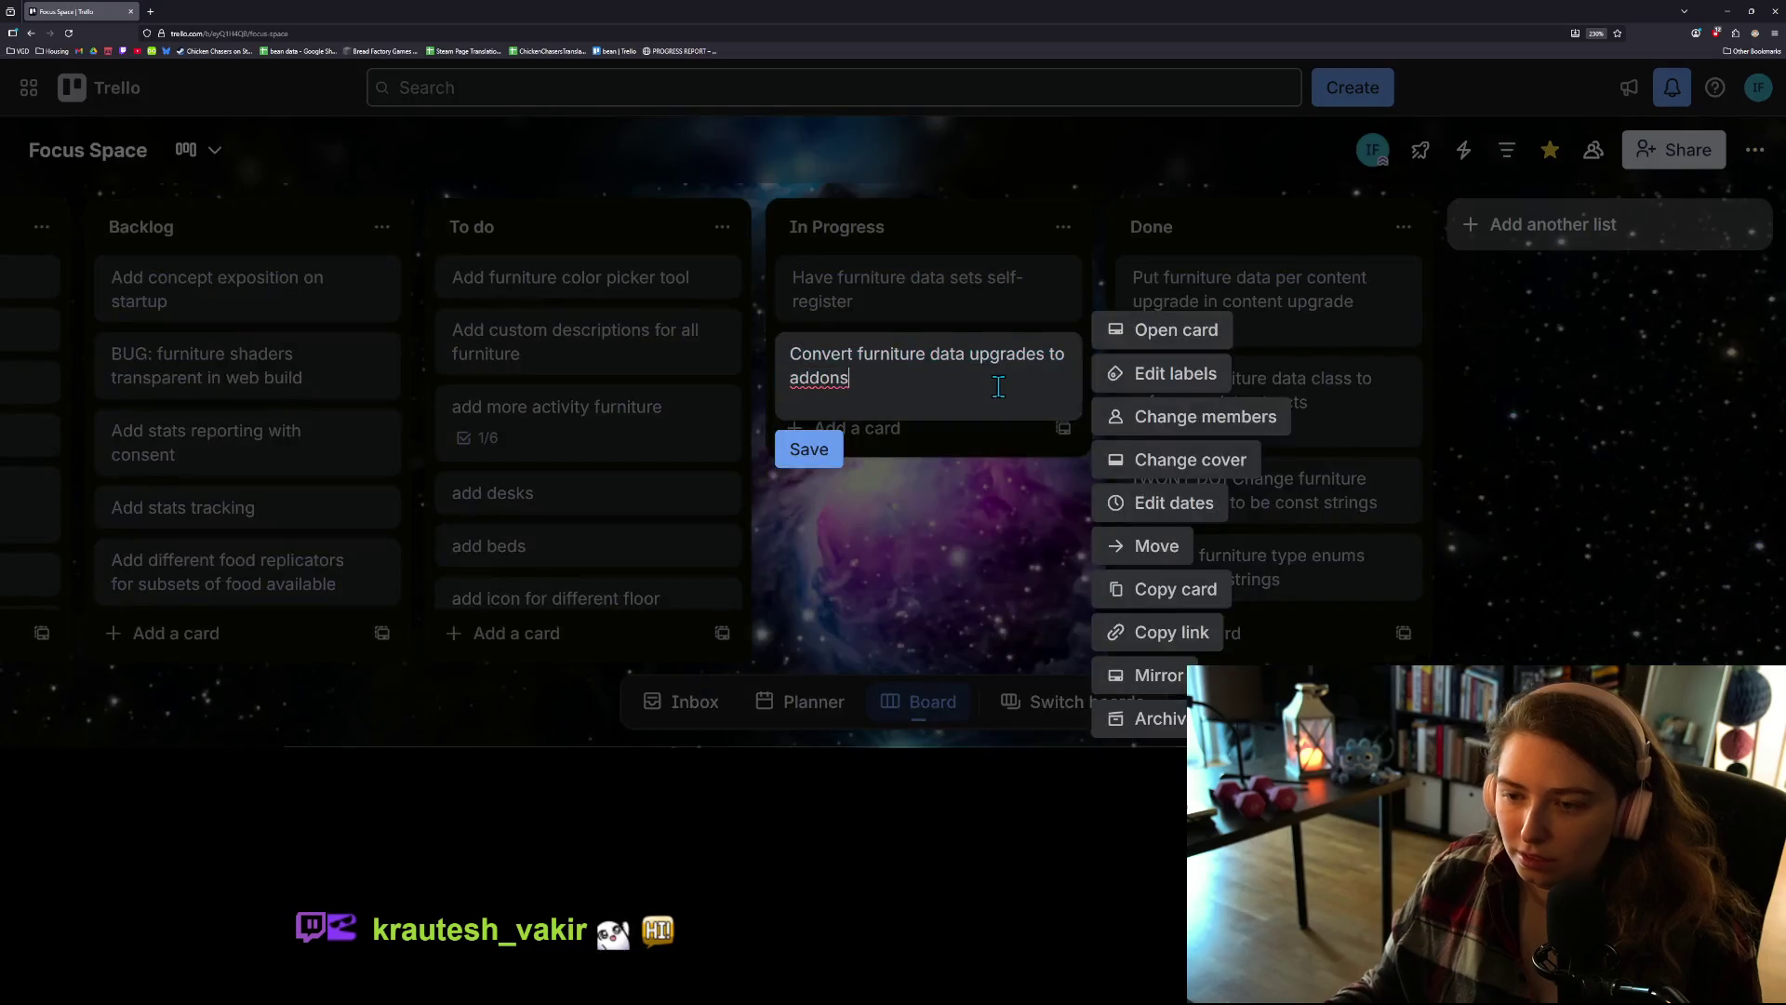
{"action": "type", "text": ", self register g"}
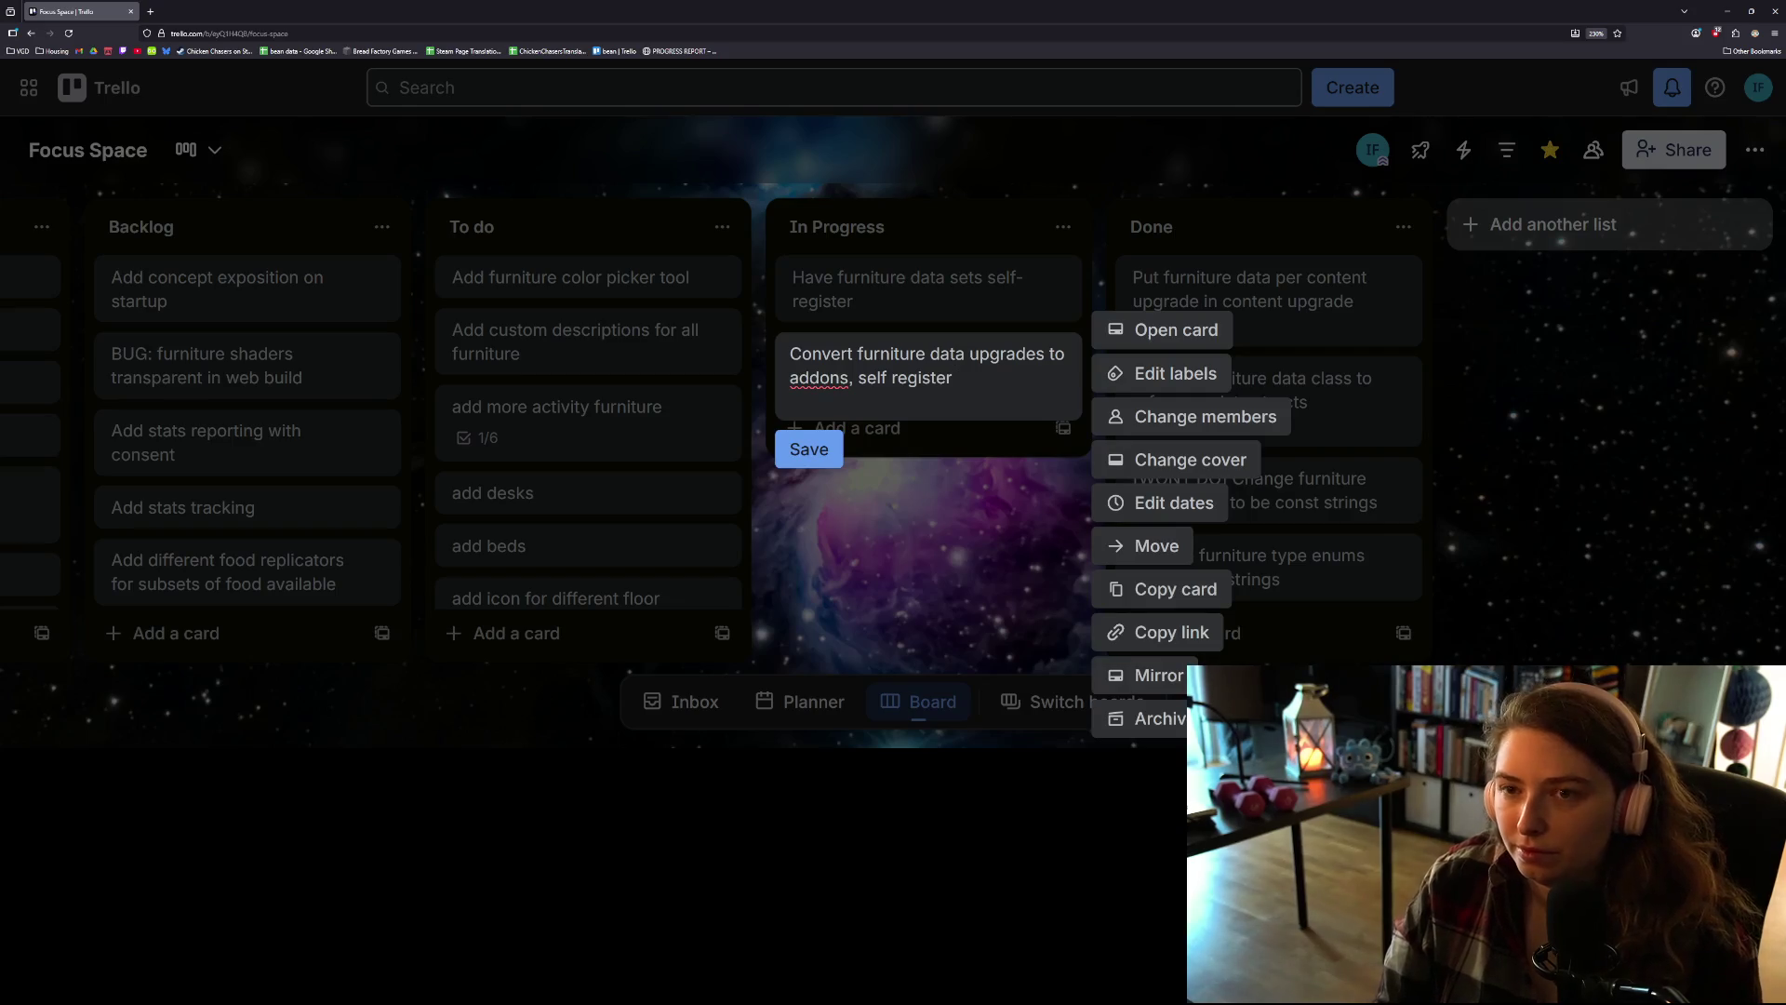
{"action": "type", "text": "lobals"}
{"action": "key", "text": "Return"}
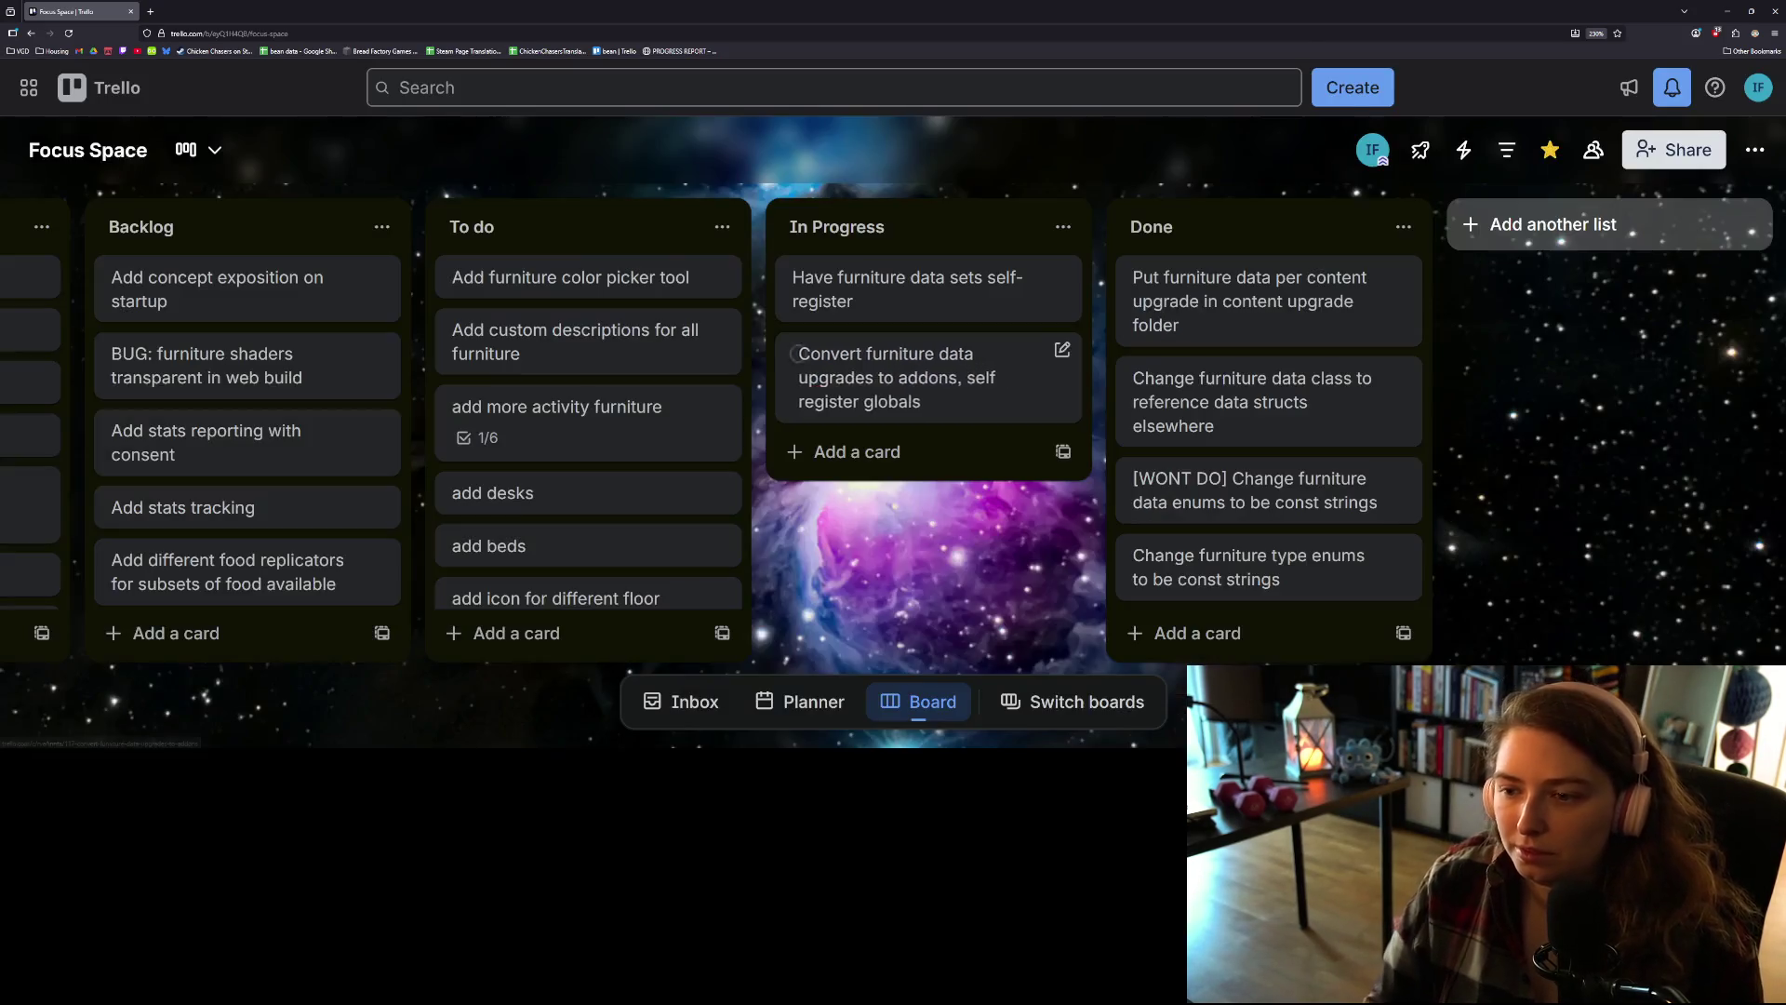
{"action": "left_click_drag", "start_coordinate": [928, 276], "coordinate": [1200, 284]}
{"action": "left_click", "coordinate": [893, 372]}
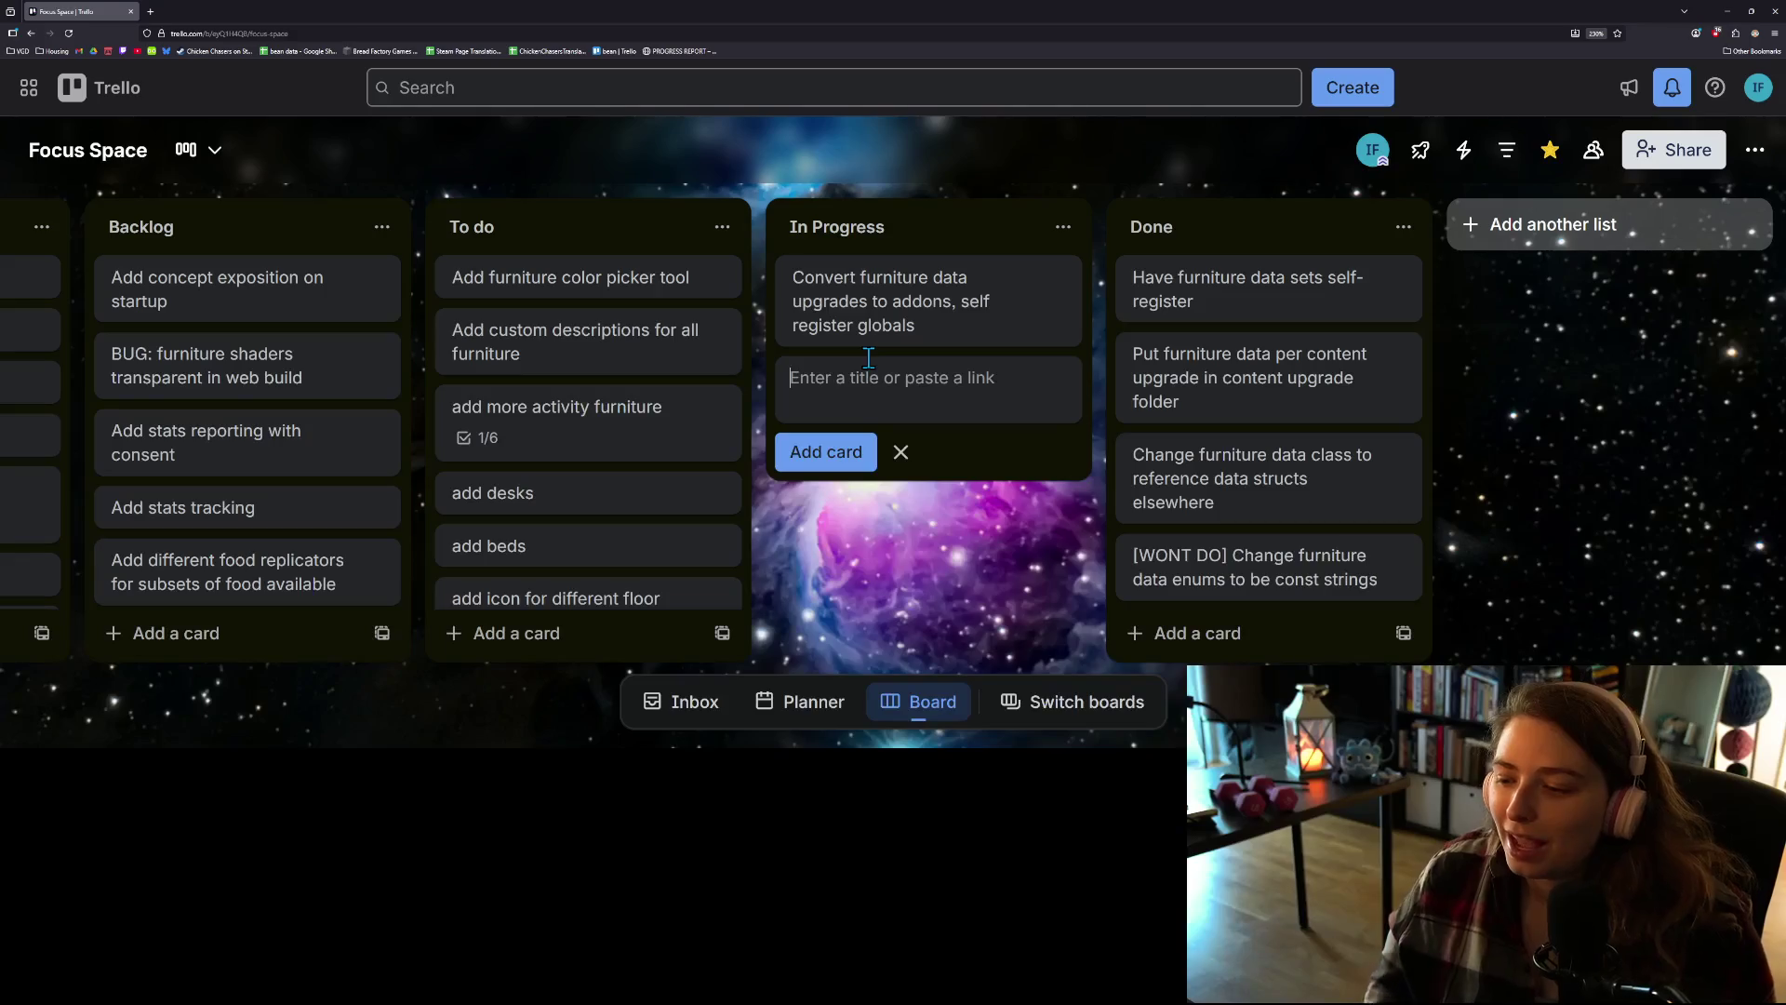
Step: Place the cursor in the title field of the new In Progress card entry
{"action": "left_click", "coordinate": [868, 357]}
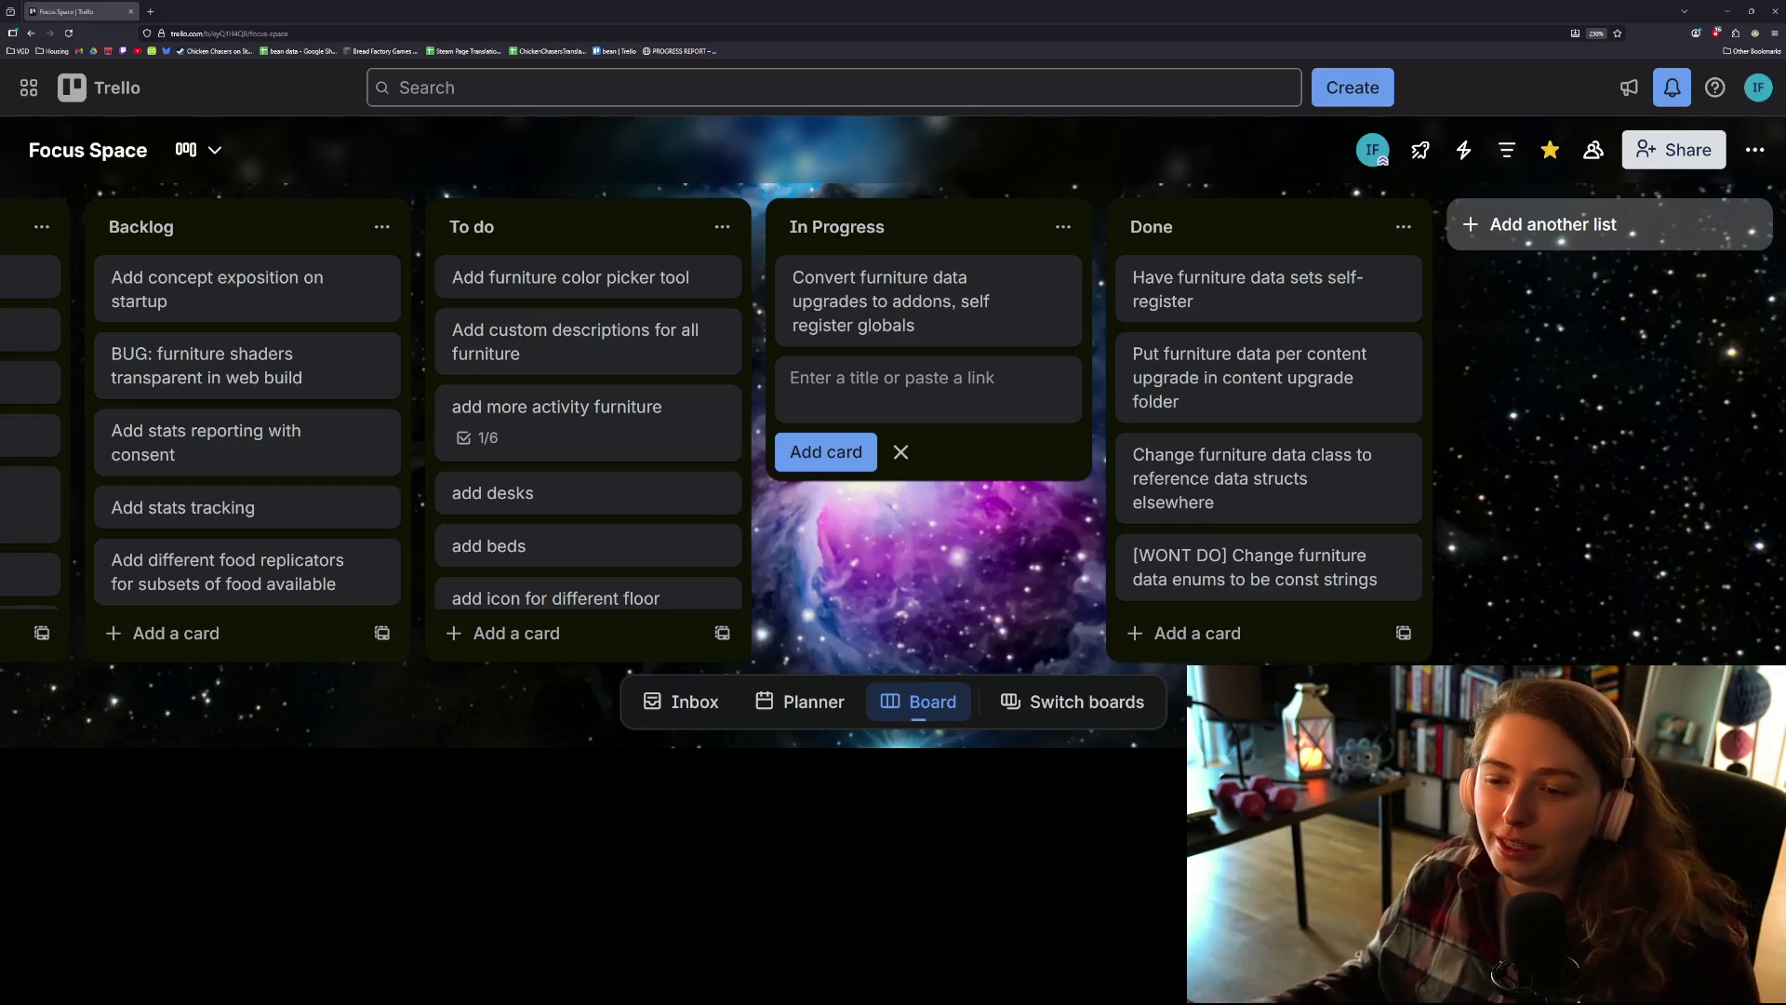
{"action": "left_click", "coordinate": [903, 398]}
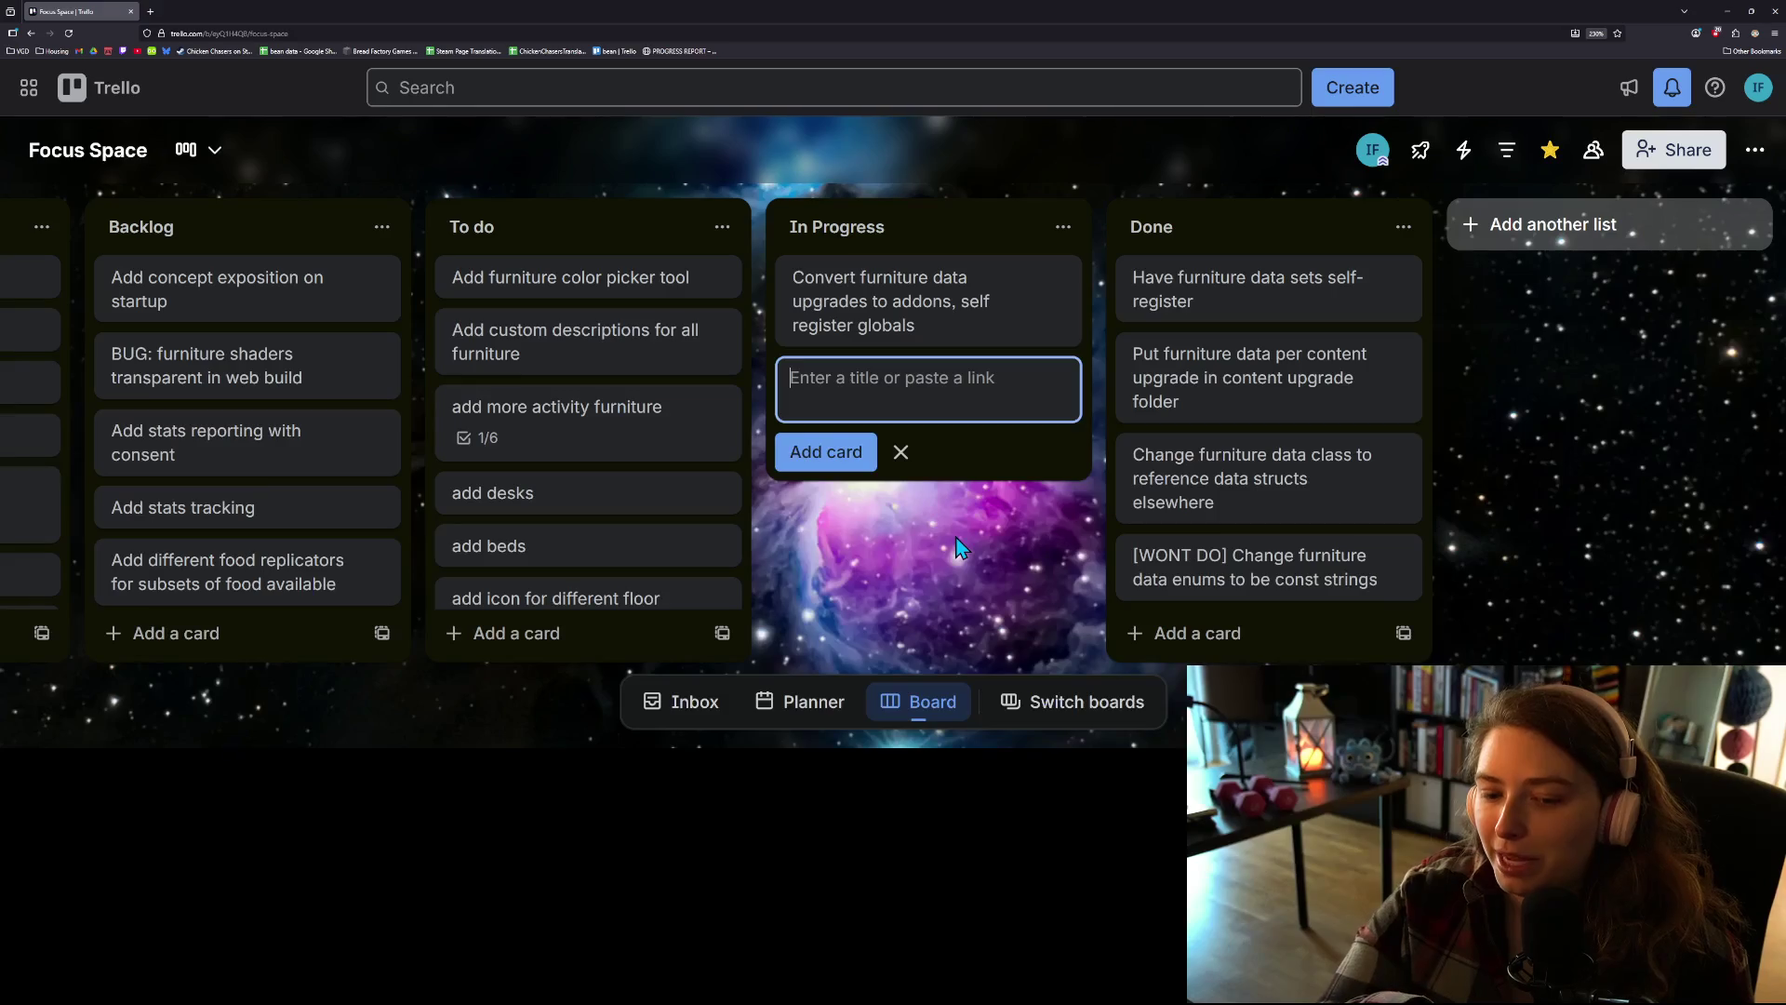
Step: Save the card 'Add money recovery if you don't save before leaving room' and close the empty composer
{"action": "type", "text": "A"}
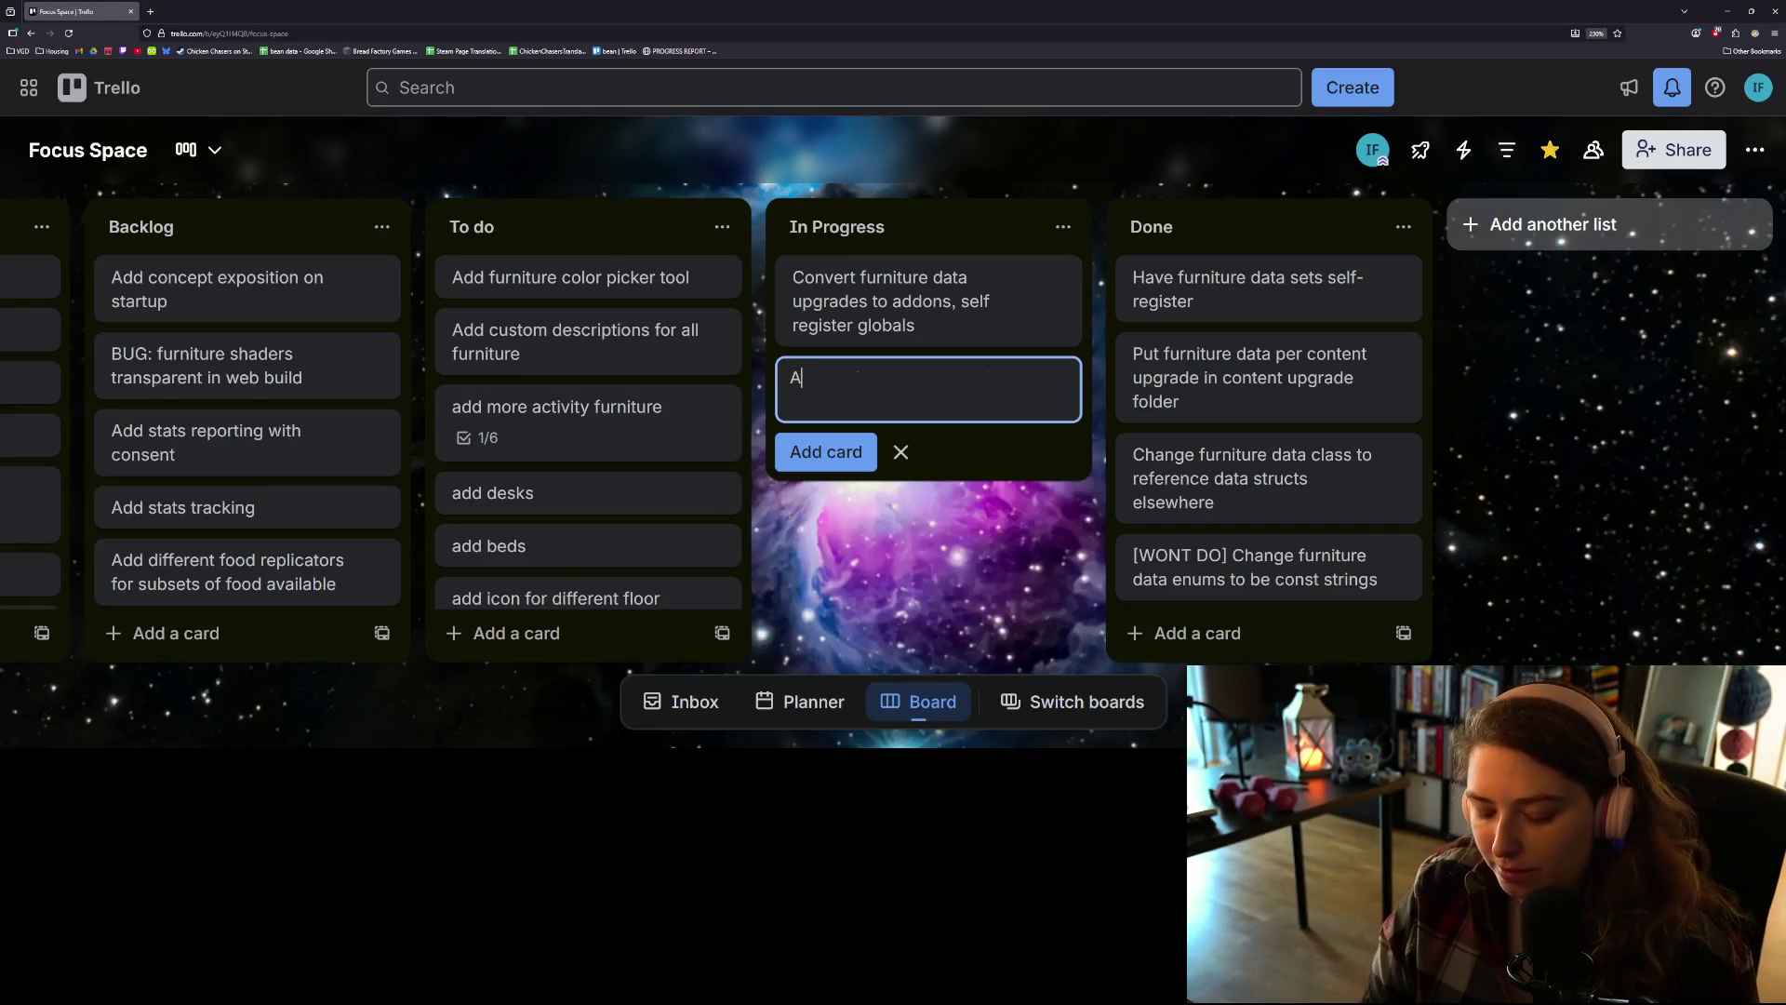
{"action": "type", "text": "dd money recovery if you don'"}
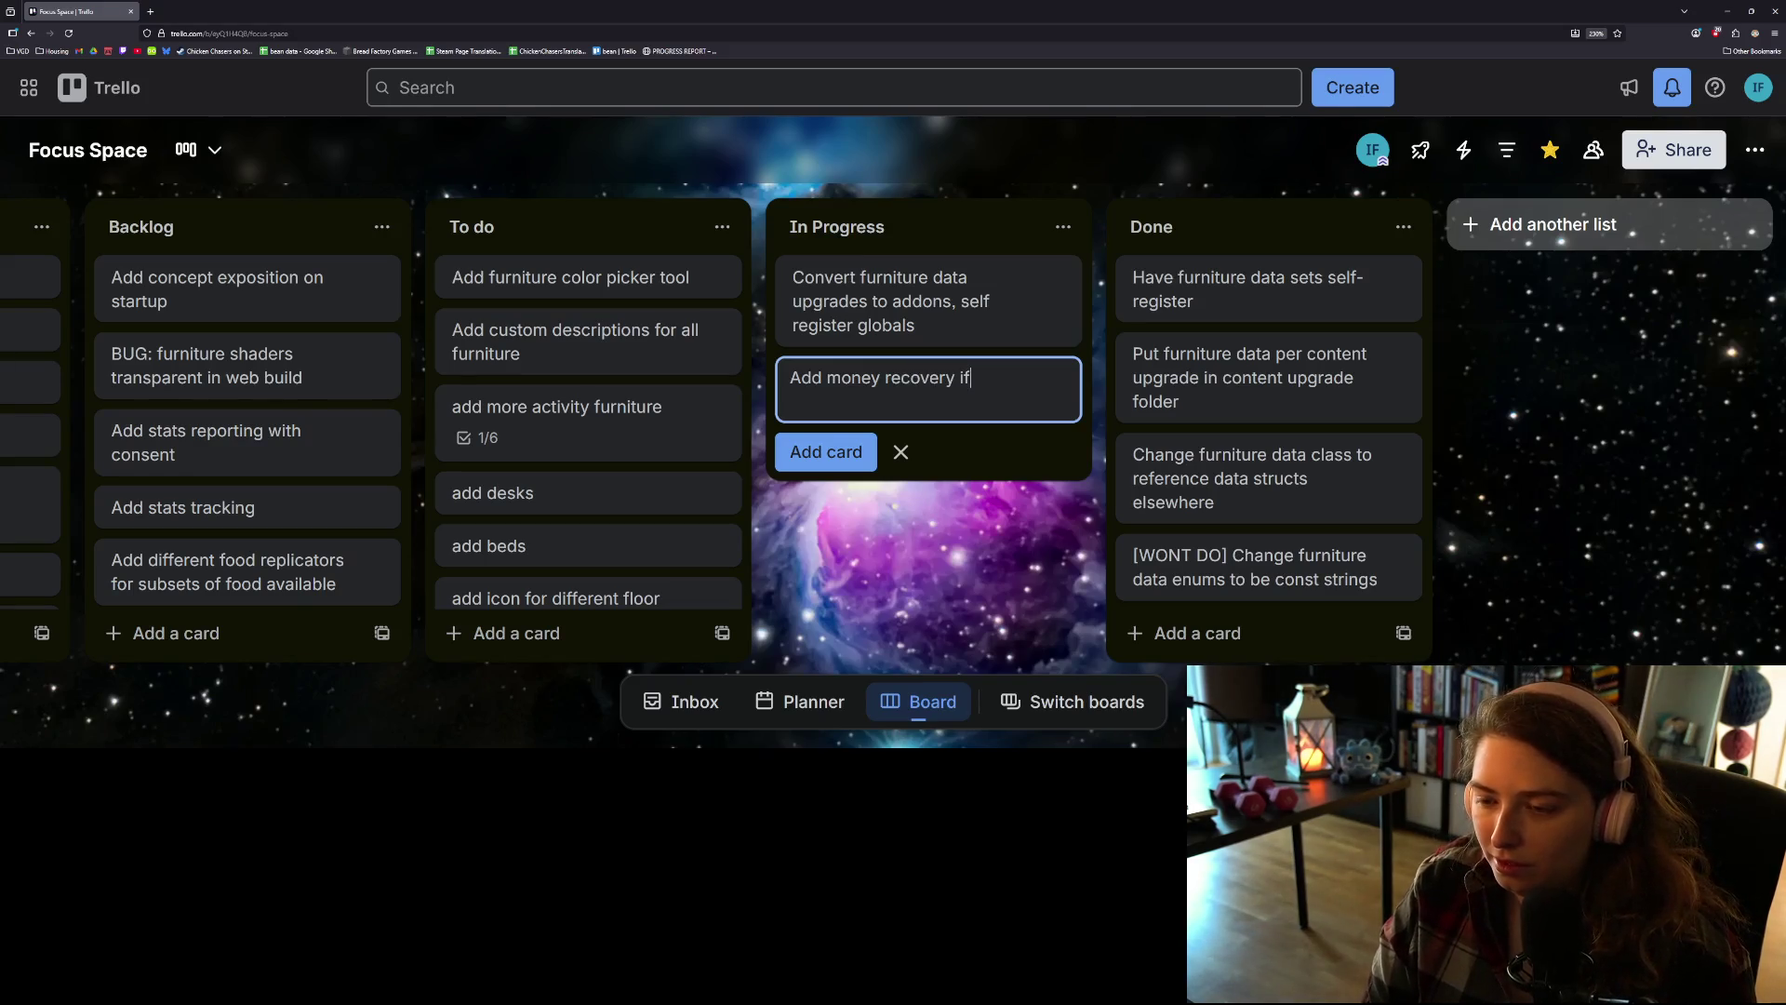
{"action": "type", "text": "t save "}
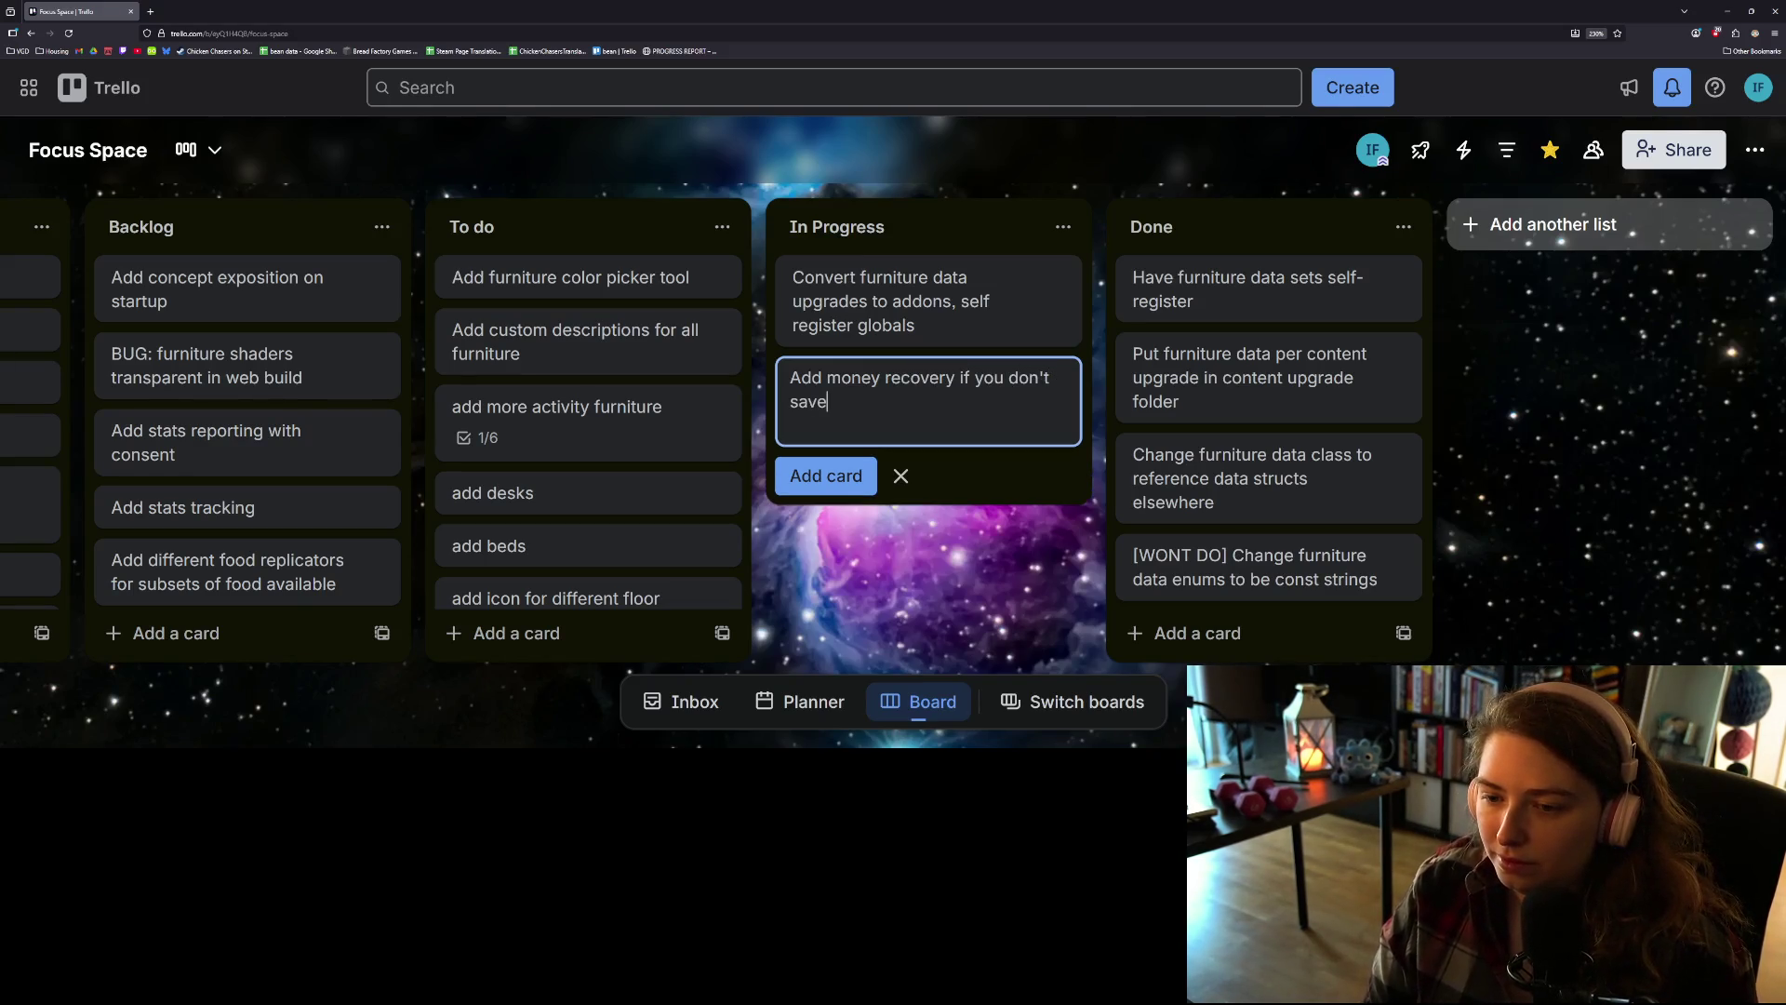
{"action": "type", "text": "befo"}
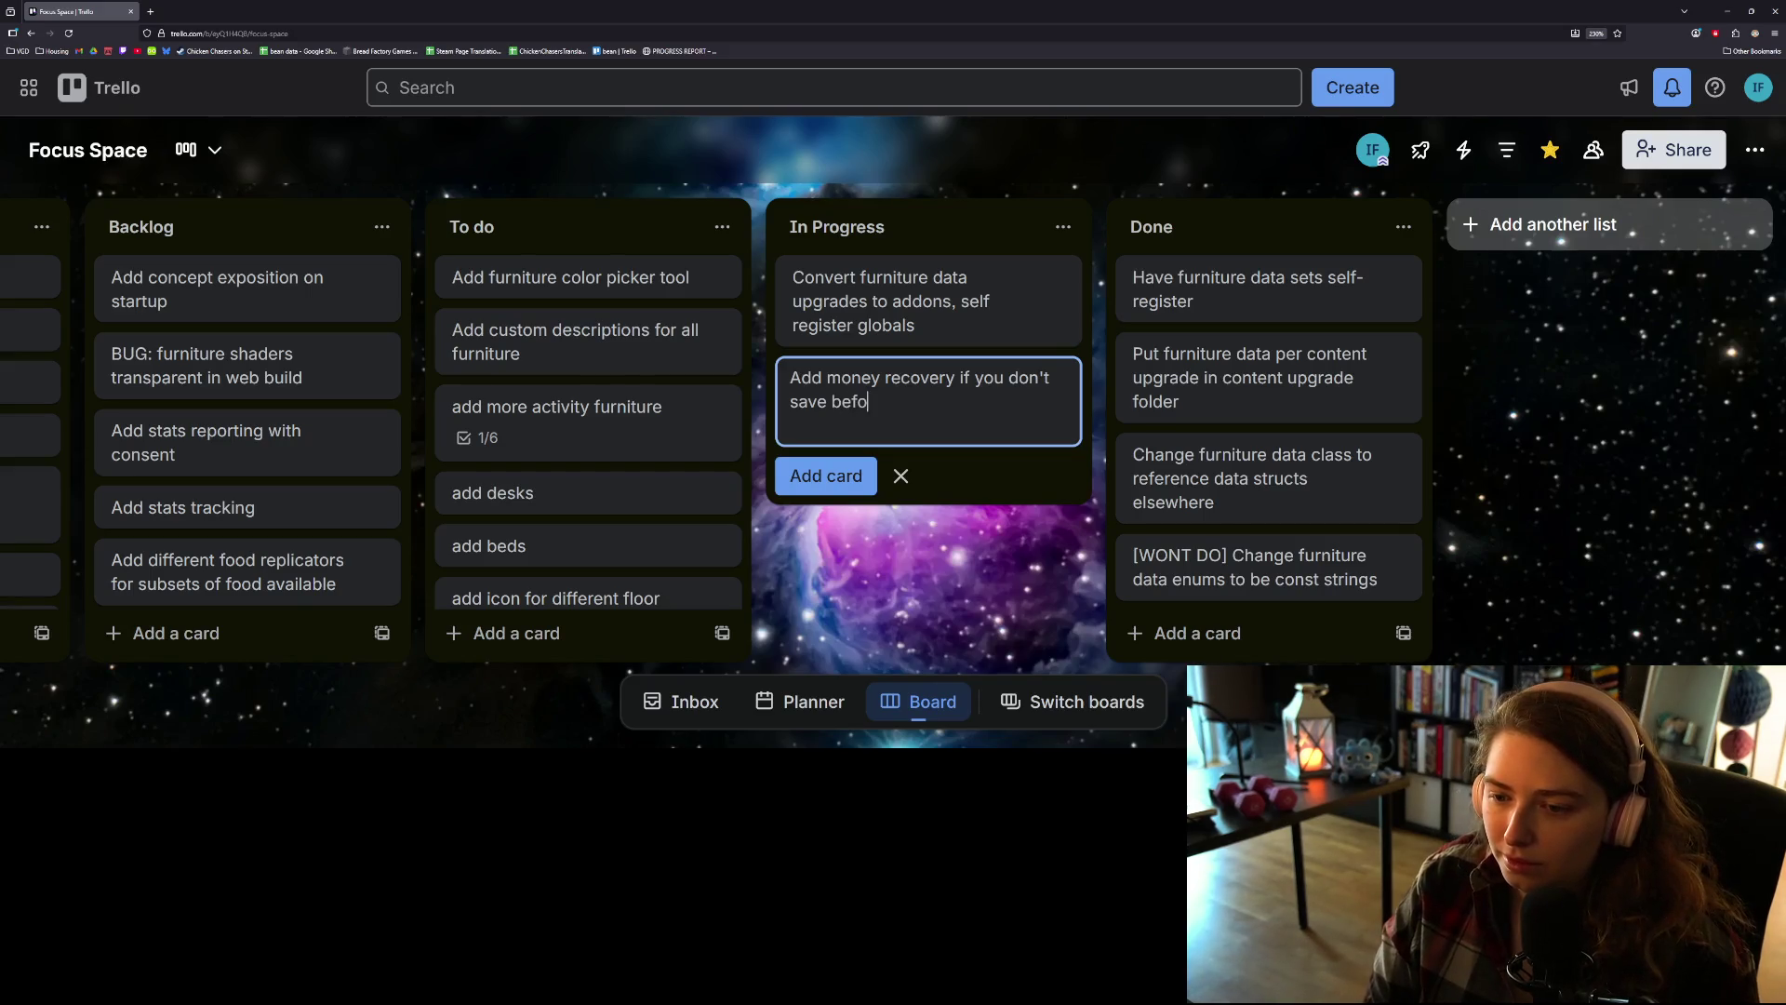
{"action": "type", "text": "re leaving room"}
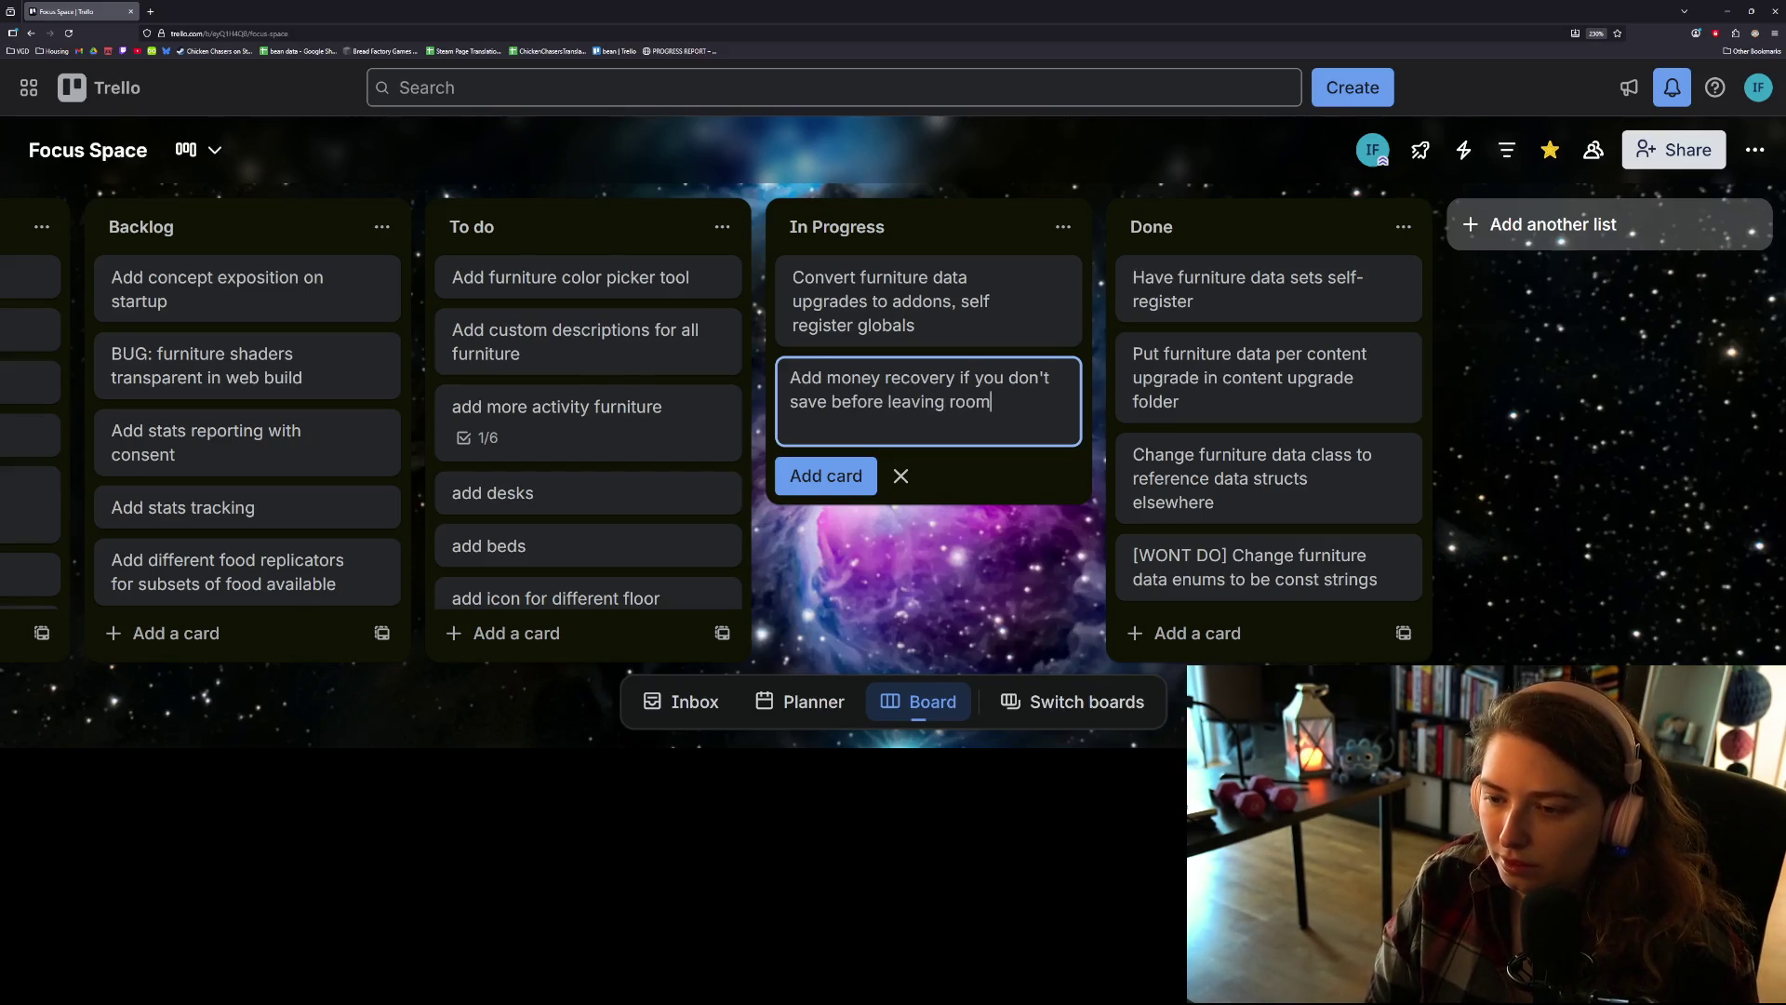
{"action": "key", "text": "Return"}
{"action": "left_click", "coordinate": [974, 611]}
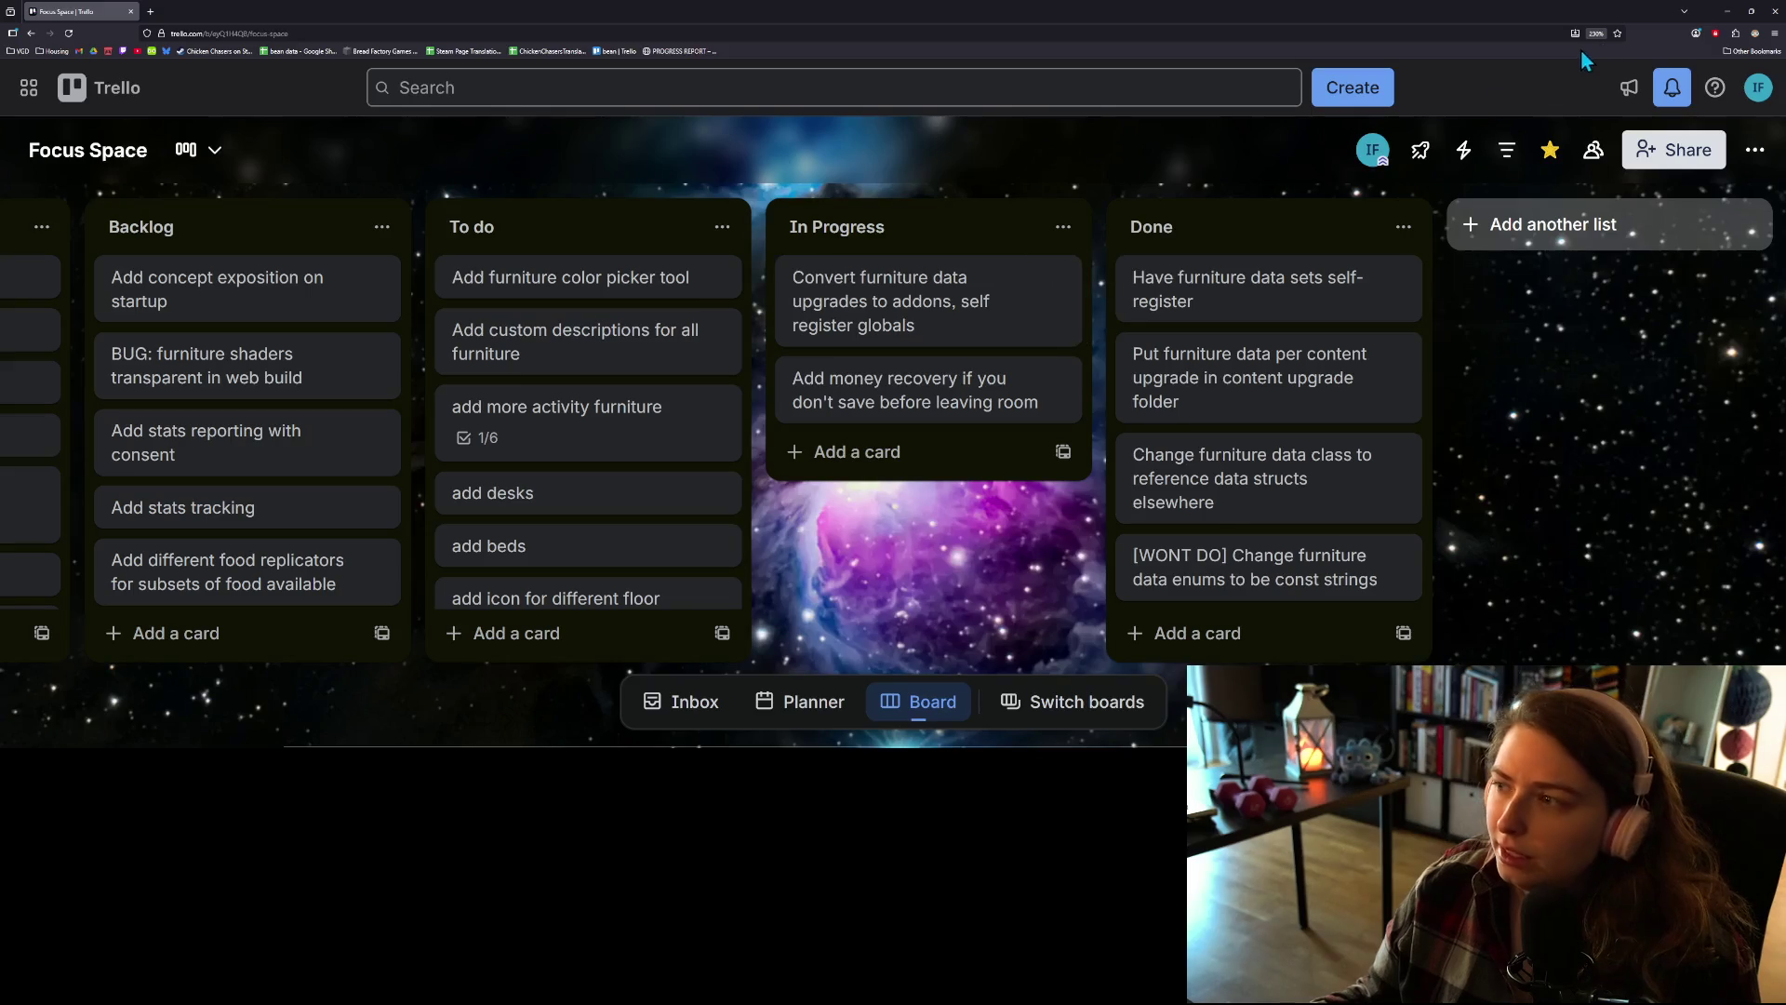
{"action": "left_click", "coordinate": [1727, 11]}
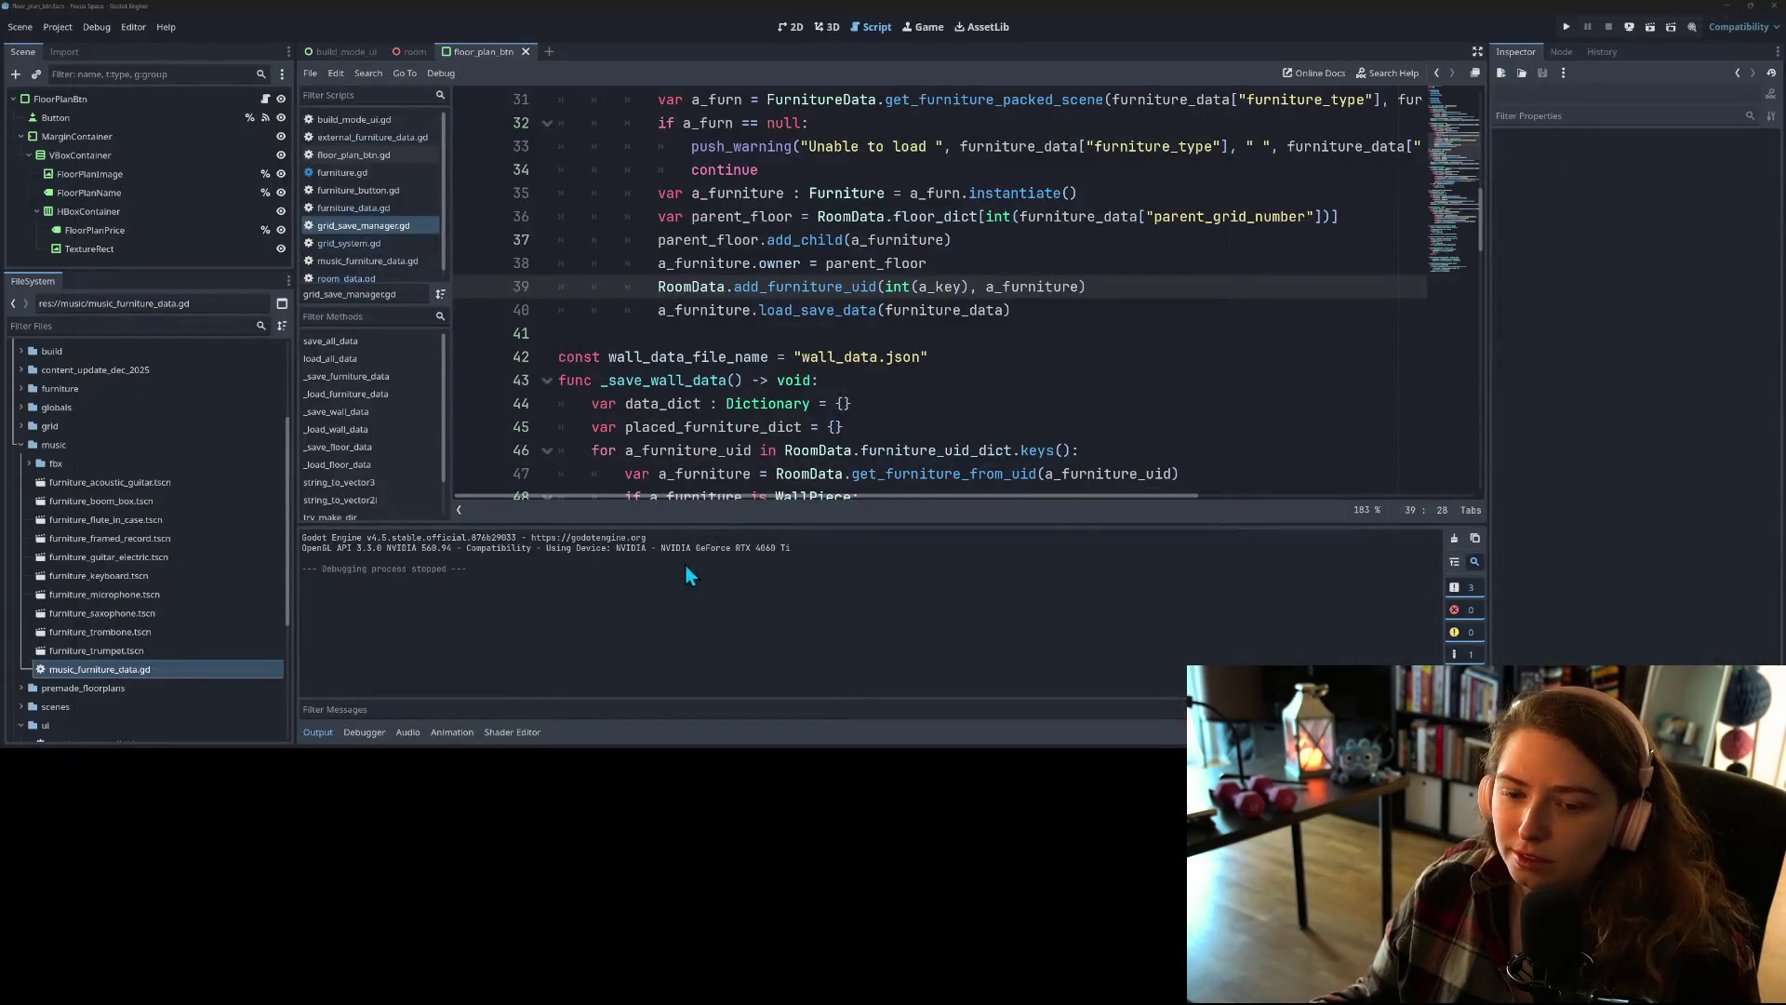
Step: Hide the Output panel and open addons/save_load/plugin.cfg from the FileSystem dock
{"action": "left_click", "coordinate": [317, 732]}
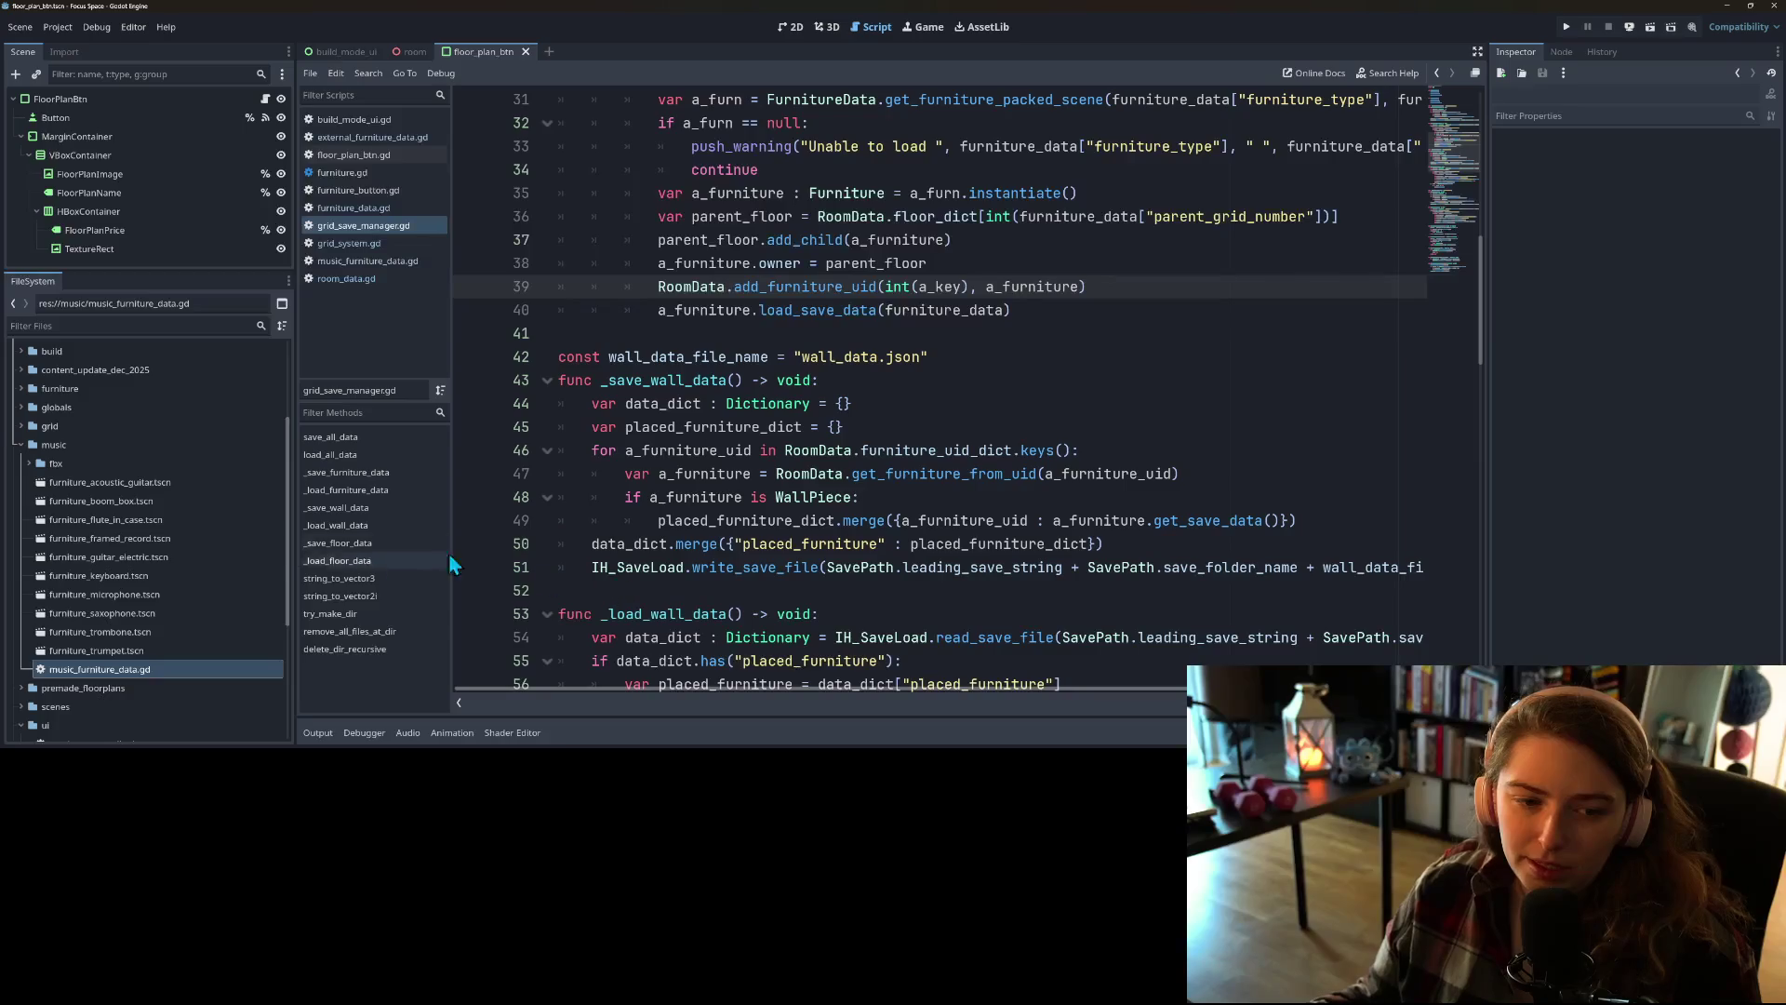
{"action": "scroll", "coordinate": [56, 528], "scroll_direction": "up", "scroll_amount": 4}
{"action": "left_click", "coordinate": [20, 407]}
{"action": "left_click", "coordinate": [30, 426]}
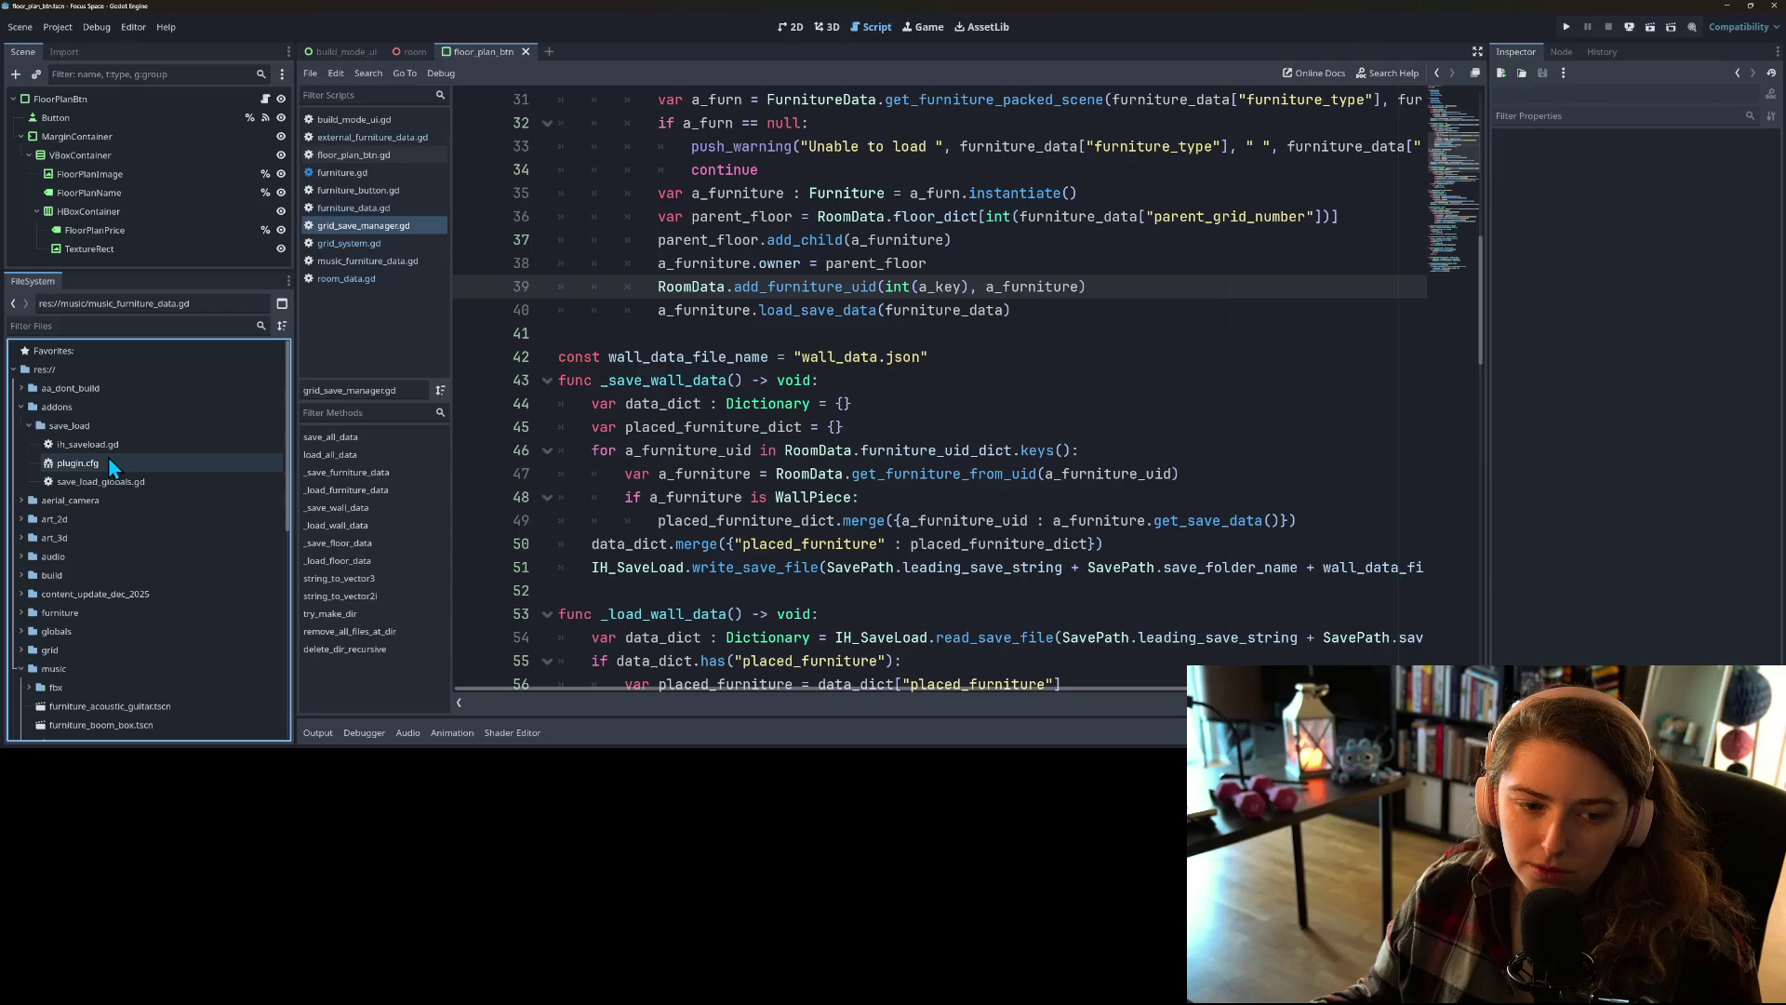
{"action": "left_click", "coordinate": [149, 465]}
{"action": "double_click", "coordinate": [147, 467]}
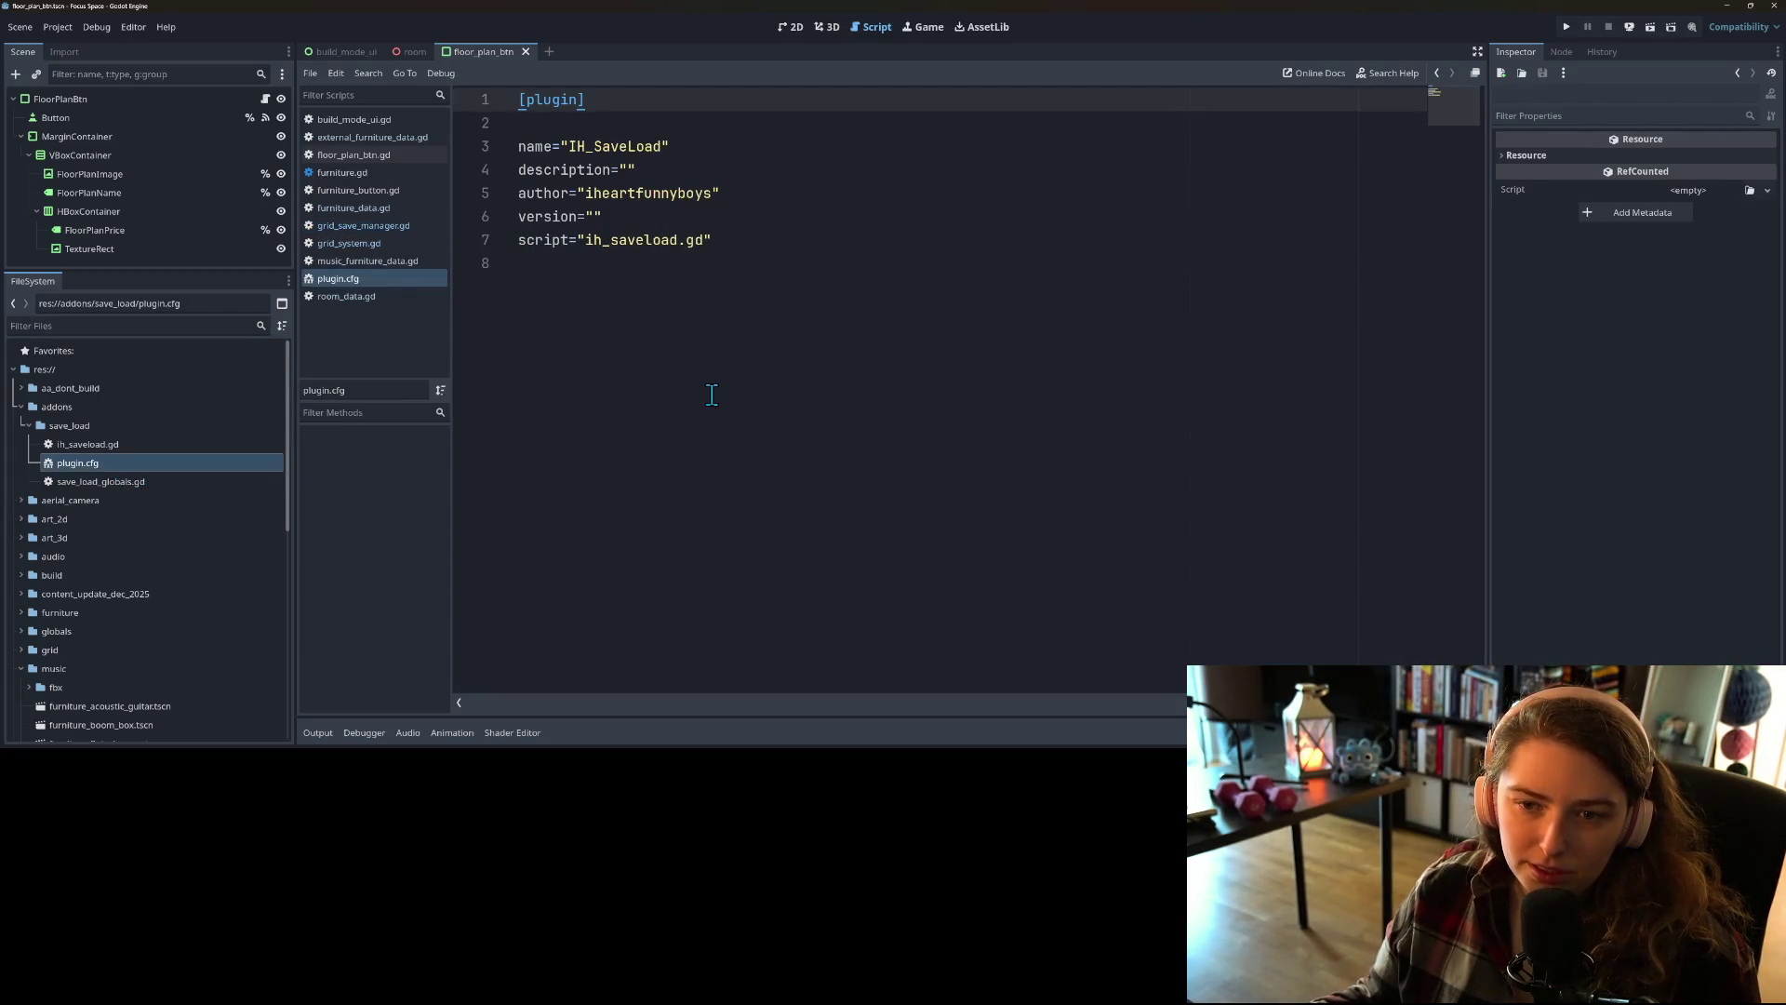
Step: Open save_load_globals.gd and ih_saveload.gd in the script editor
{"action": "double_click", "coordinate": [110, 483]}
{"action": "scroll", "coordinate": [623, 575], "scroll_direction": "up", "scroll_amount": 2}
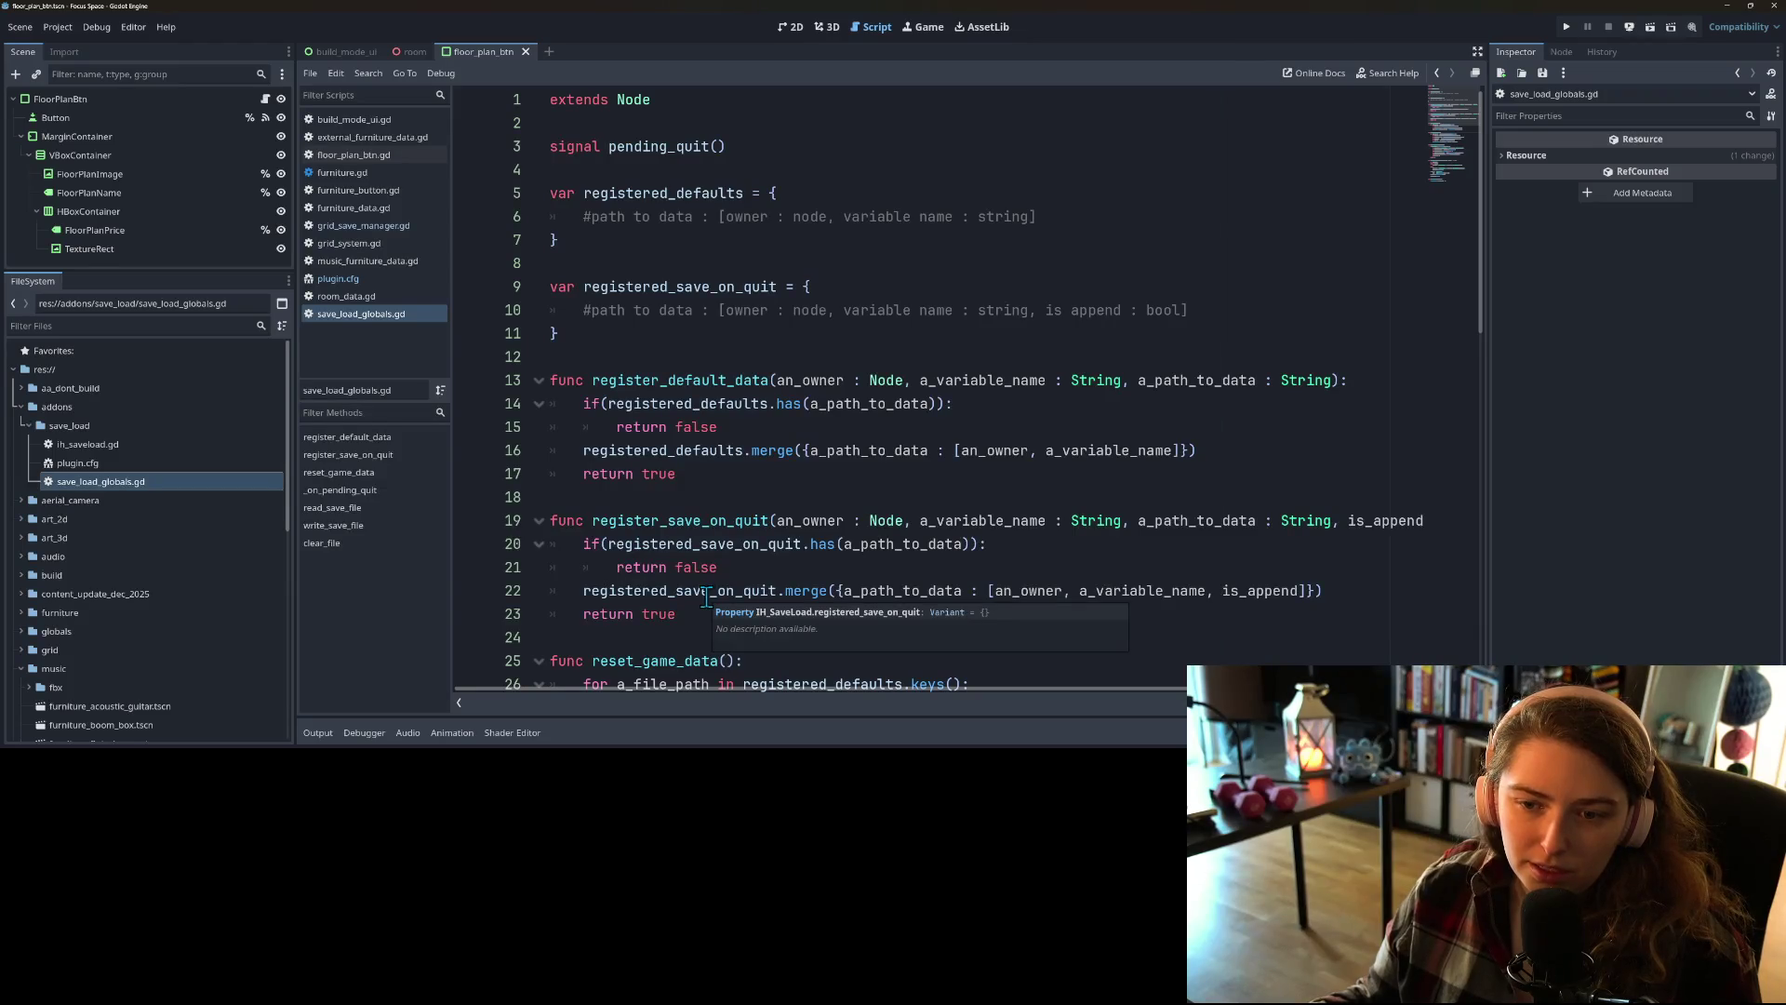
{"action": "scroll", "coordinate": [707, 598], "scroll_direction": "down", "scroll_amount": 10}
{"action": "double_click", "coordinate": [136, 445]}
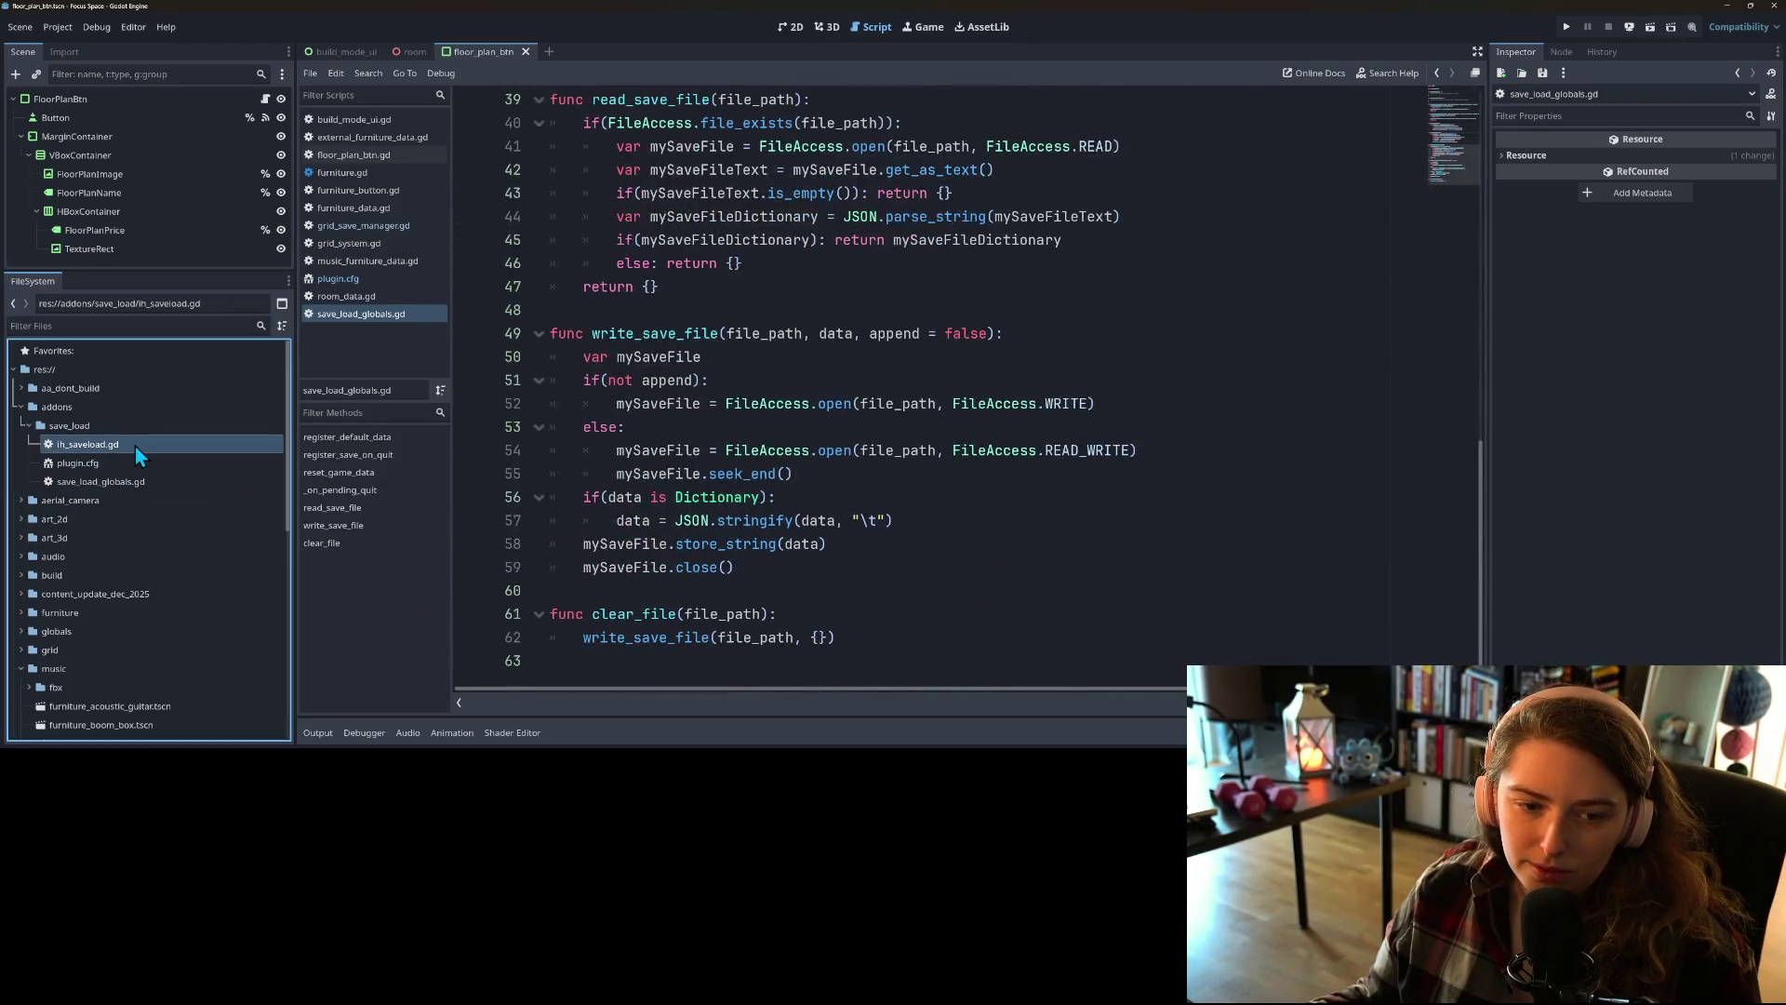
{"action": "left_click", "coordinate": [65, 409]}
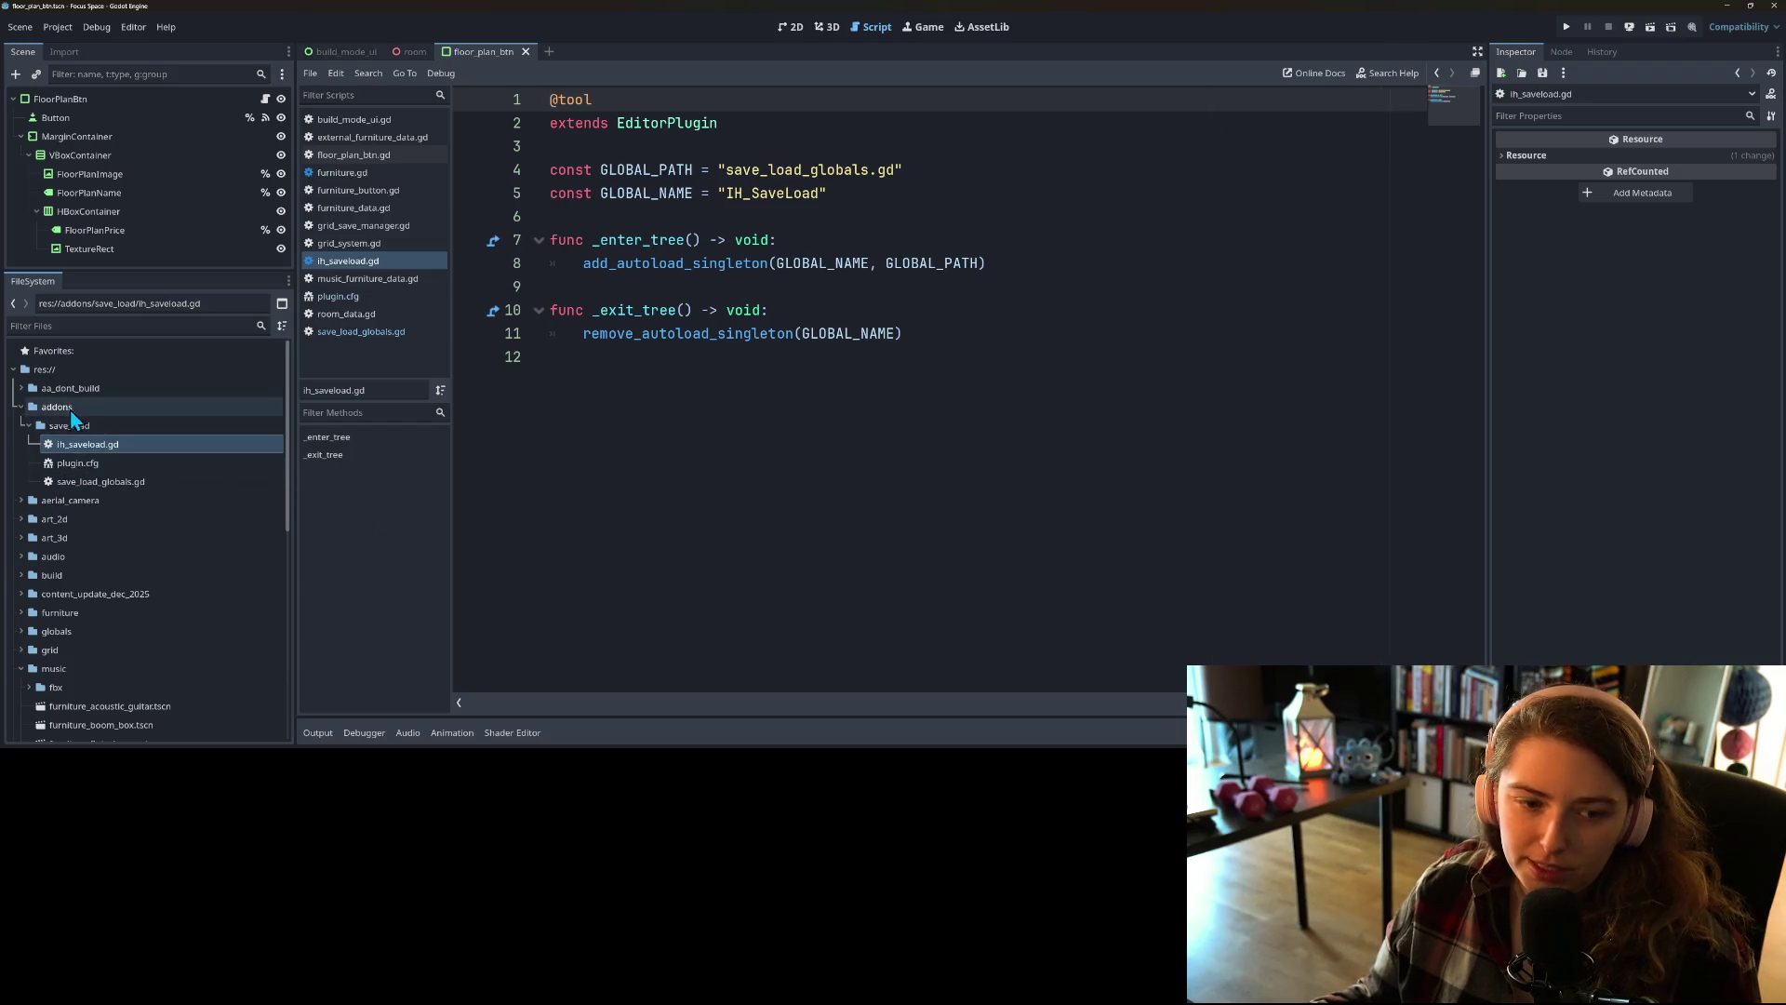
{"action": "scroll", "coordinate": [65, 410], "scroll_direction": "down", "scroll_amount": 15}
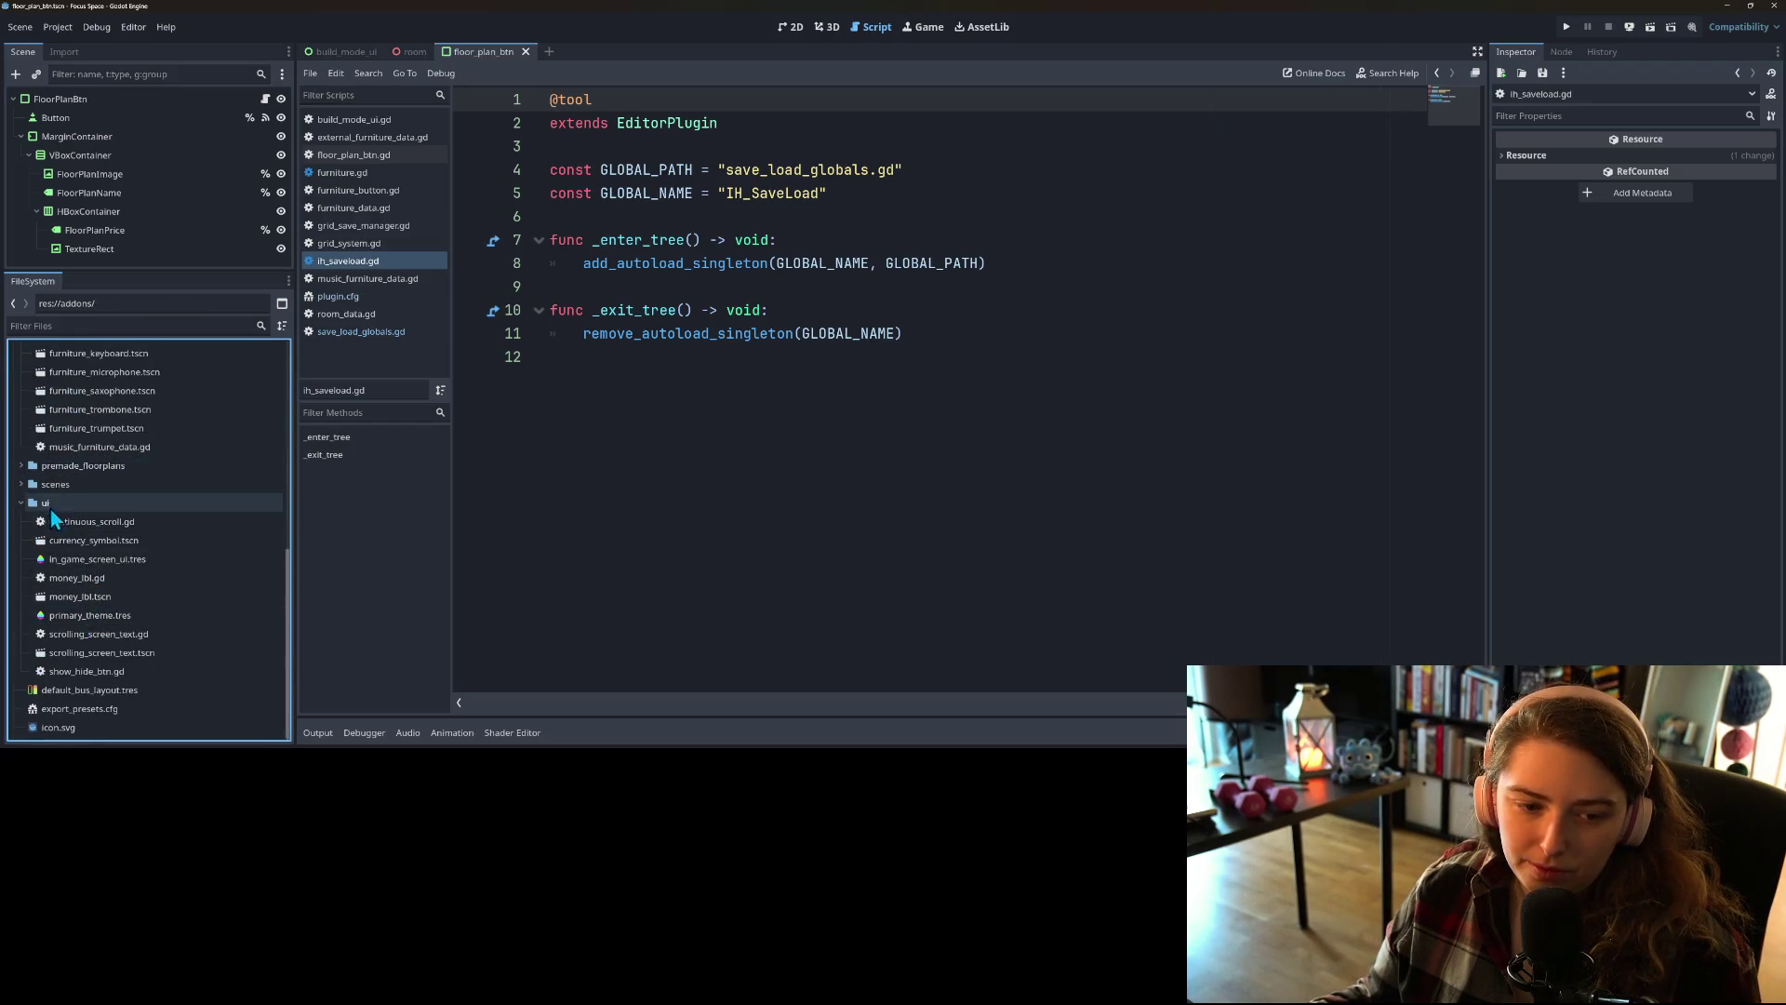
Step: Create an empty Node script named music_expansion.gd in res://addons/music via Create New > Script
{"action": "scroll", "coordinate": [82, 696], "scroll_direction": "up", "scroll_amount": 5}
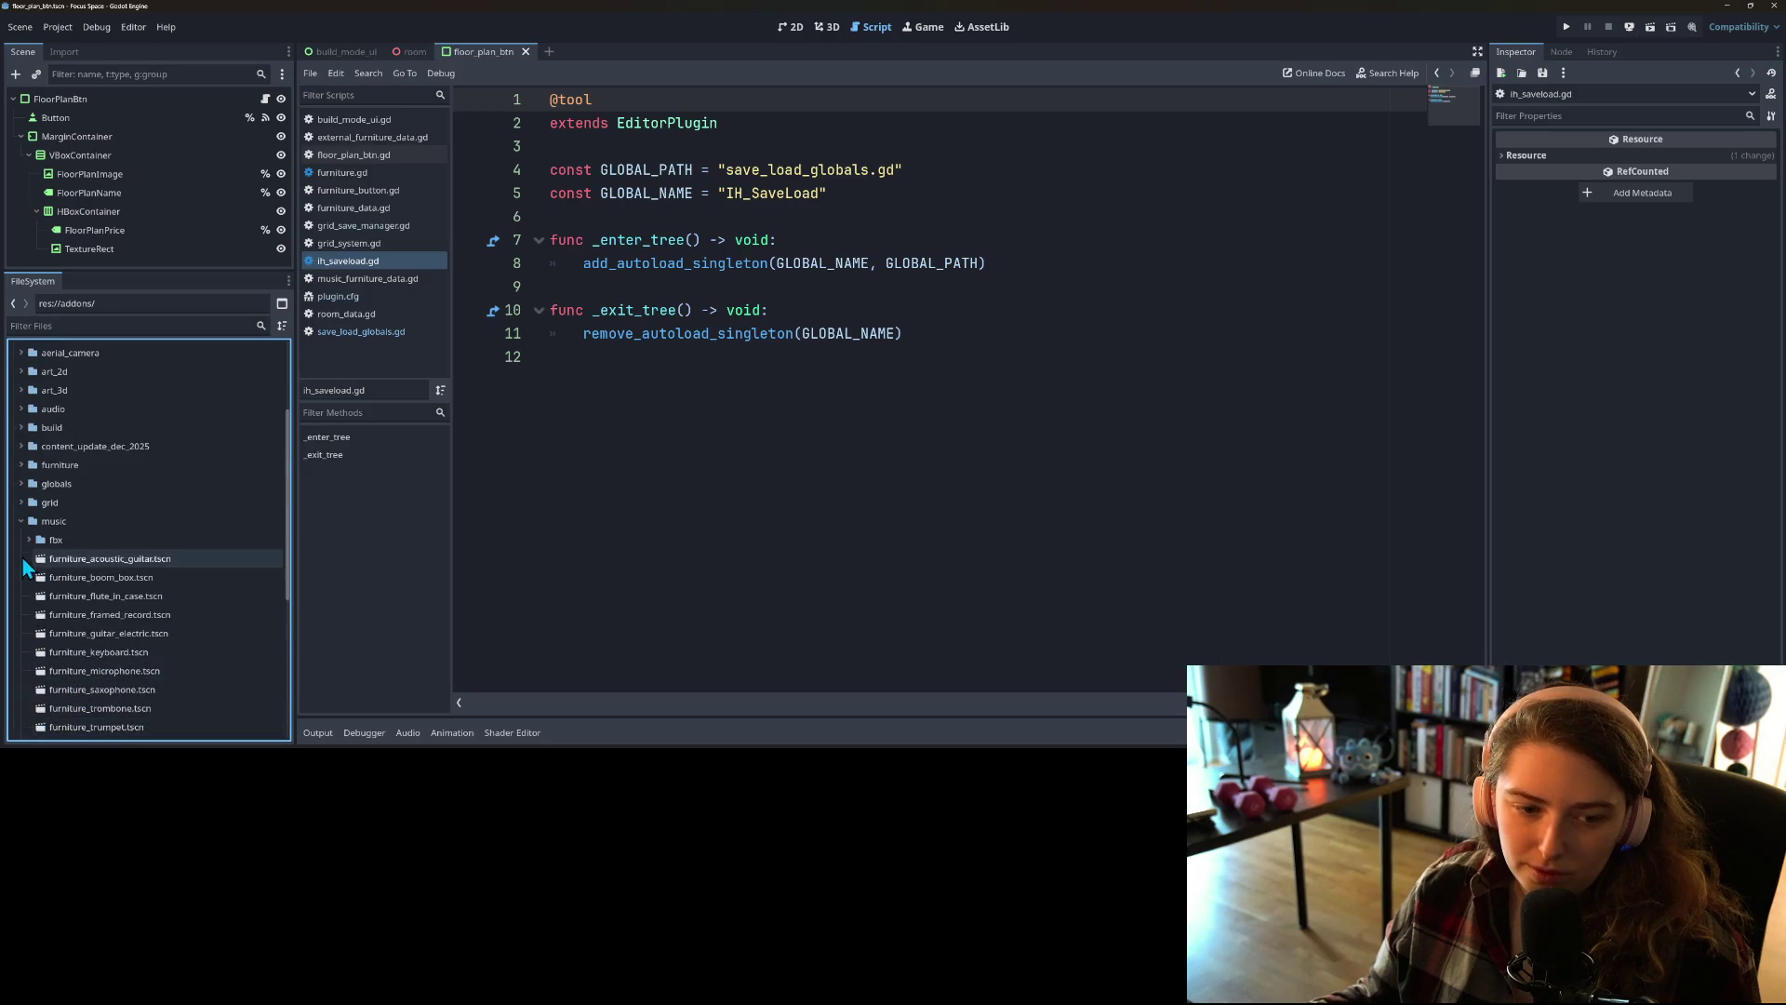
{"action": "double_click", "coordinate": [60, 522]}
{"action": "left_click_drag", "start_coordinate": [60, 523], "coordinate": [54, 406]}
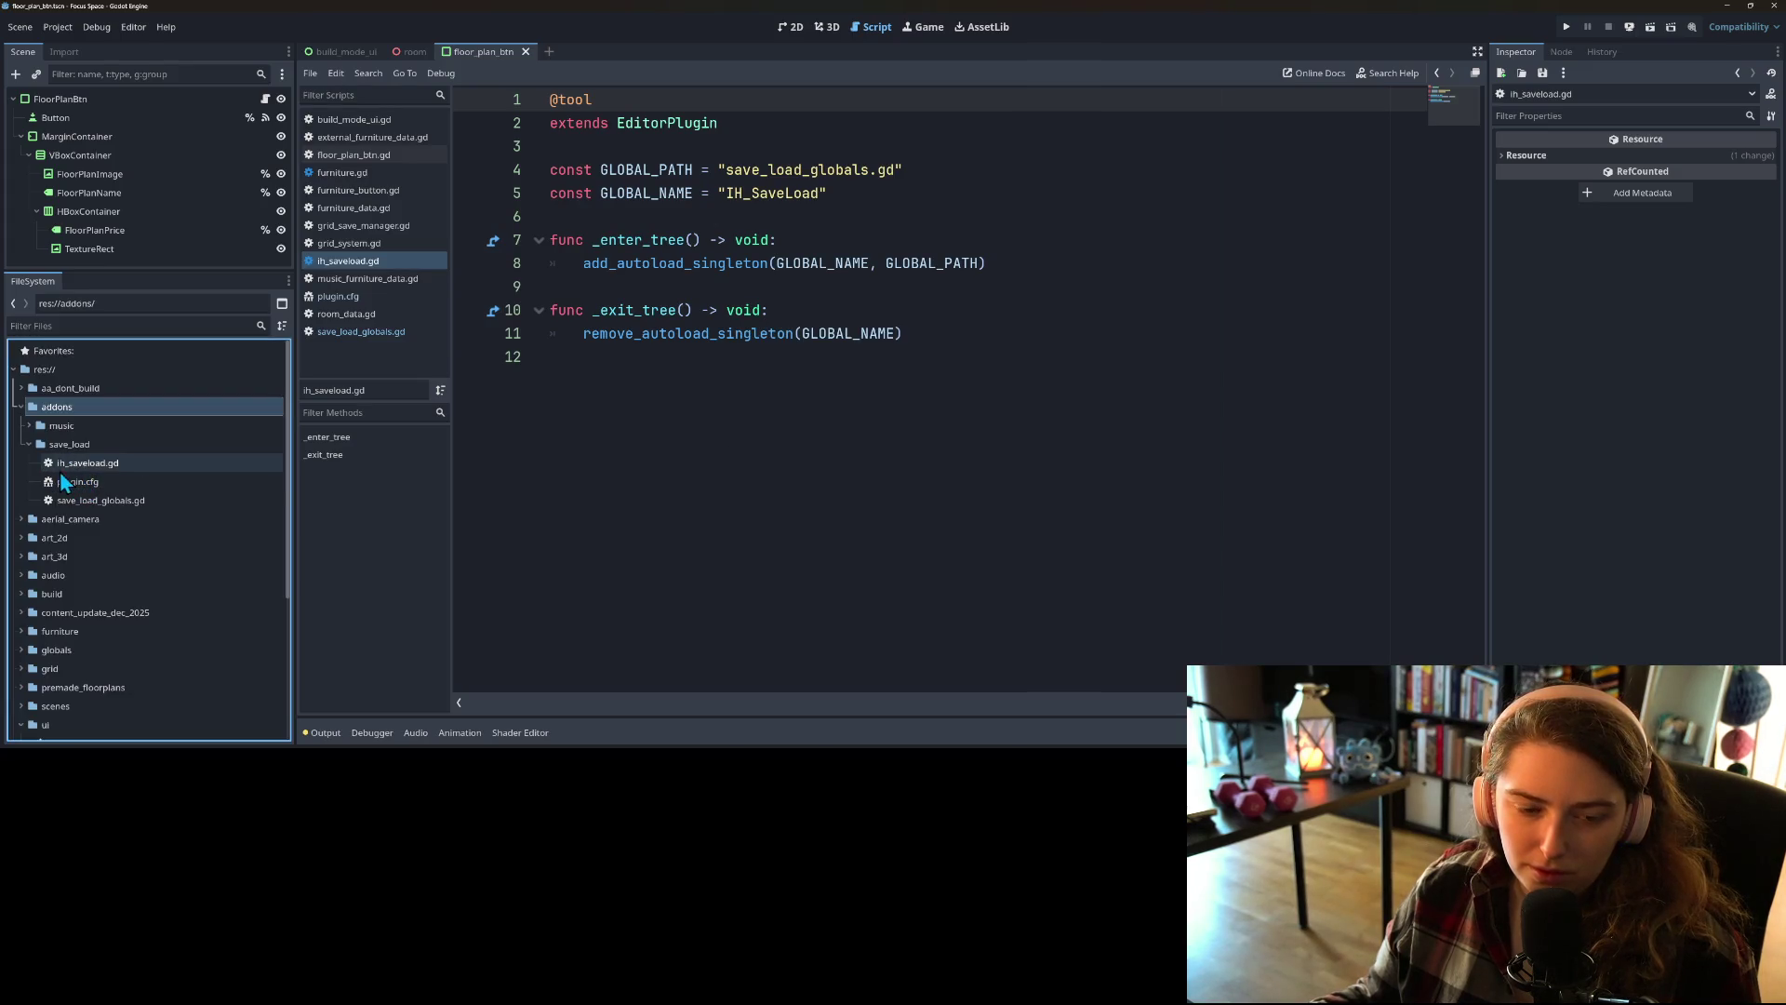
{"action": "left_click", "coordinate": [29, 426]}
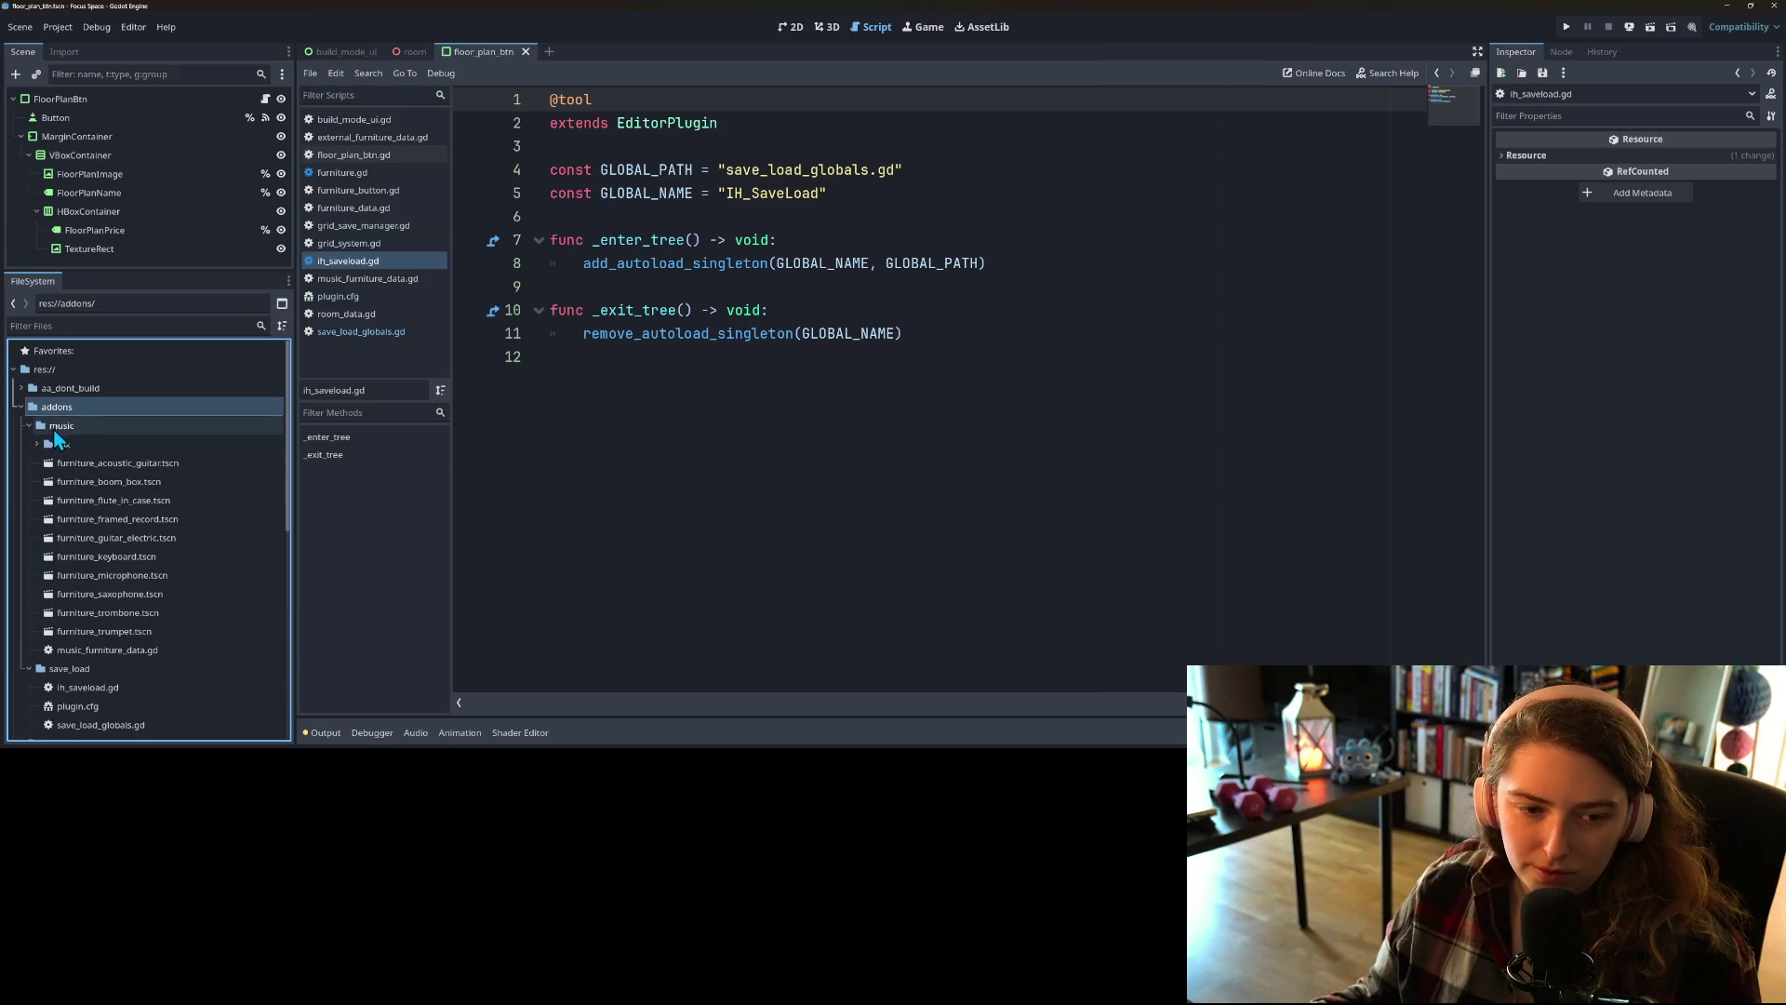
{"action": "left_click", "coordinate": [60, 427]}
{"action": "right_click", "coordinate": [61, 426]}
{"action": "mouse_move", "coordinate": [79, 438]}
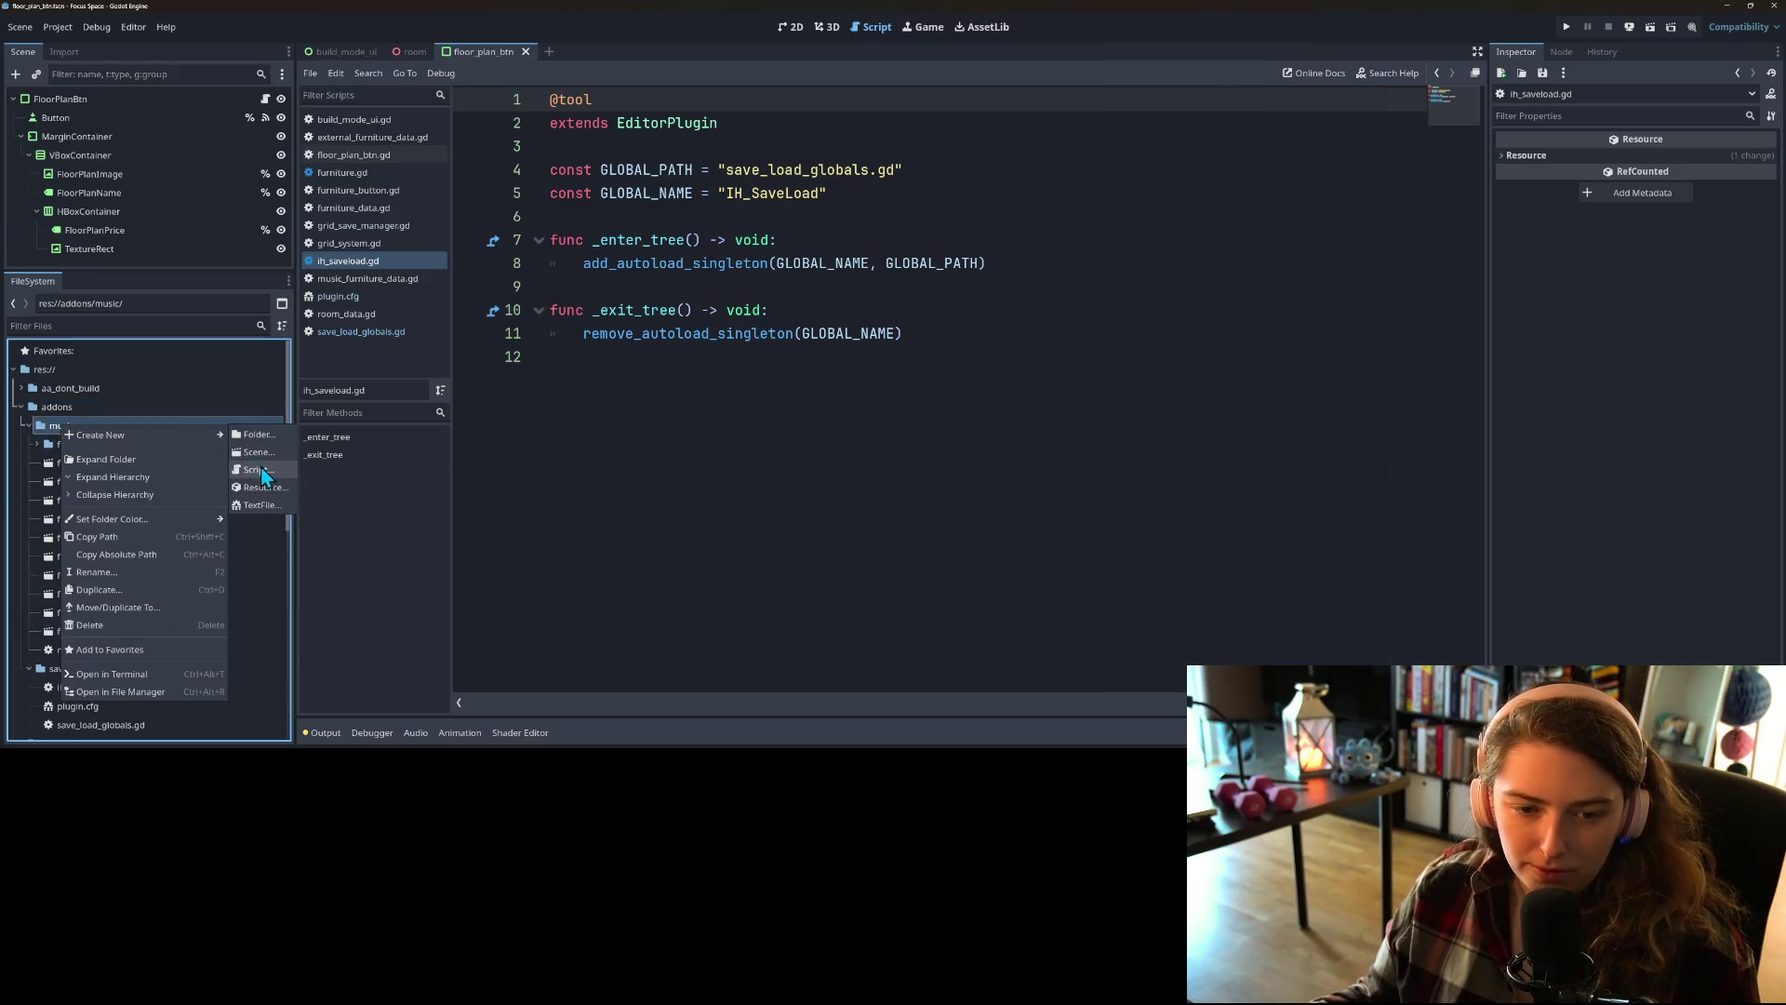
{"action": "left_click", "coordinate": [257, 470]}
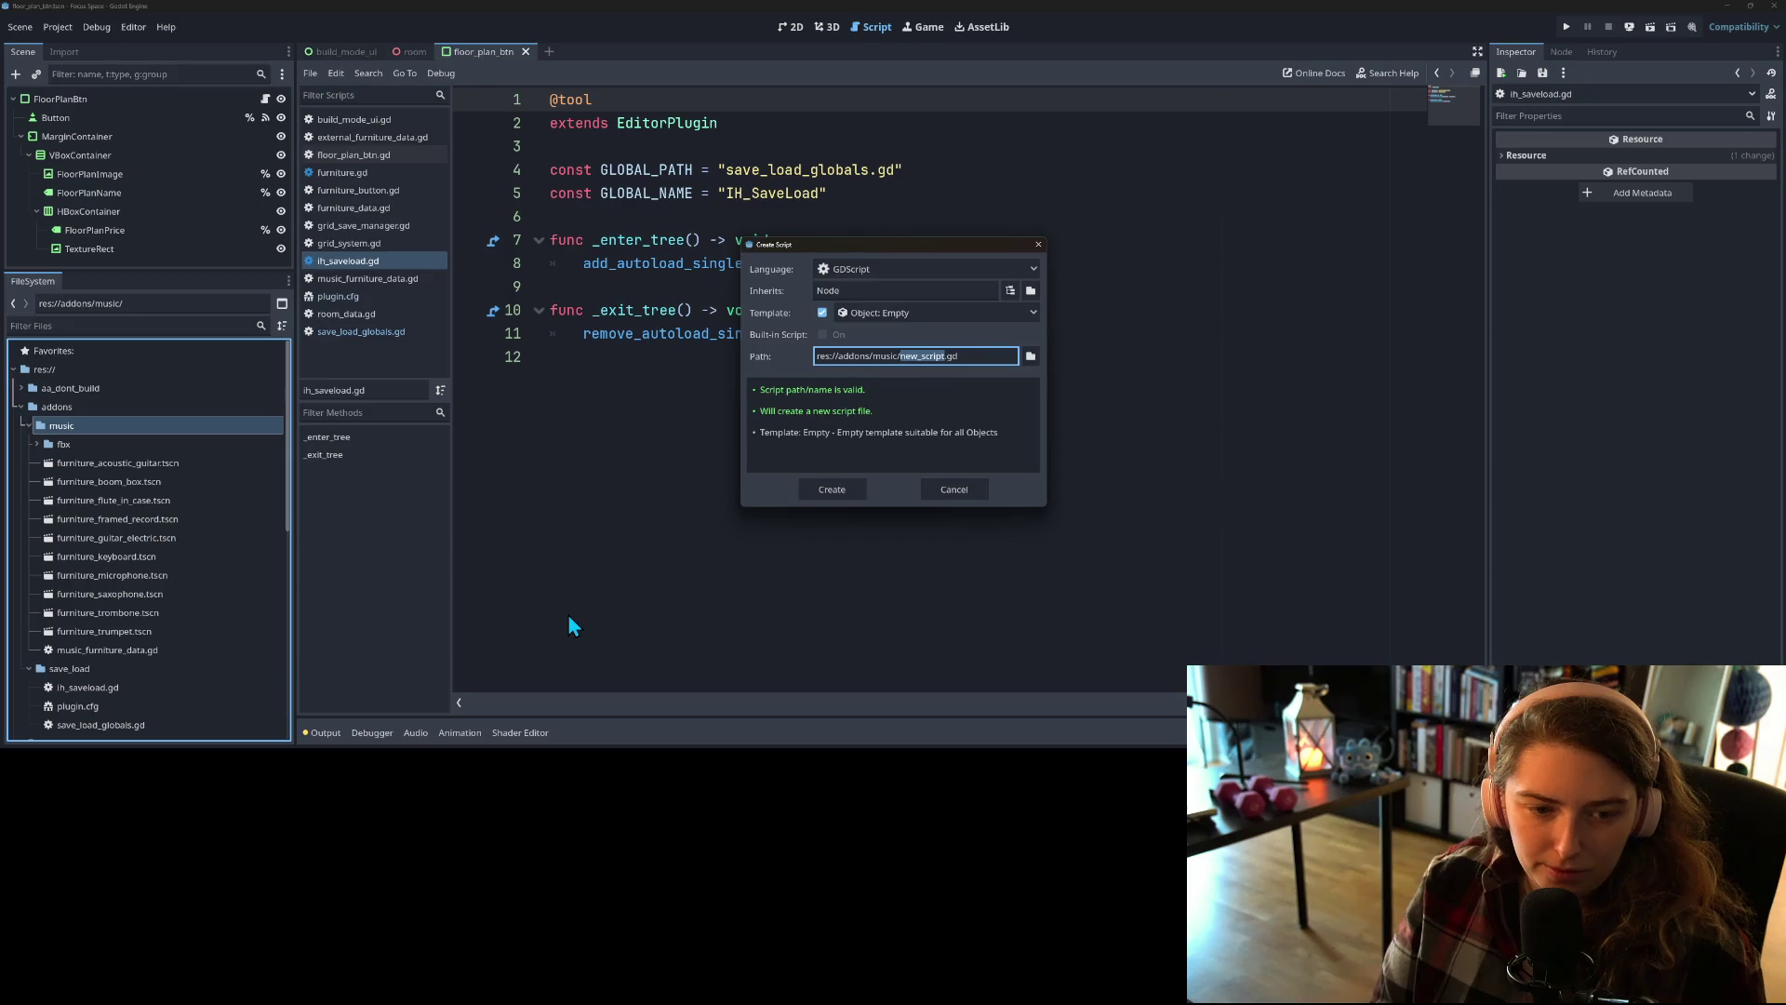
{"action": "type", "text": "music_expa"}
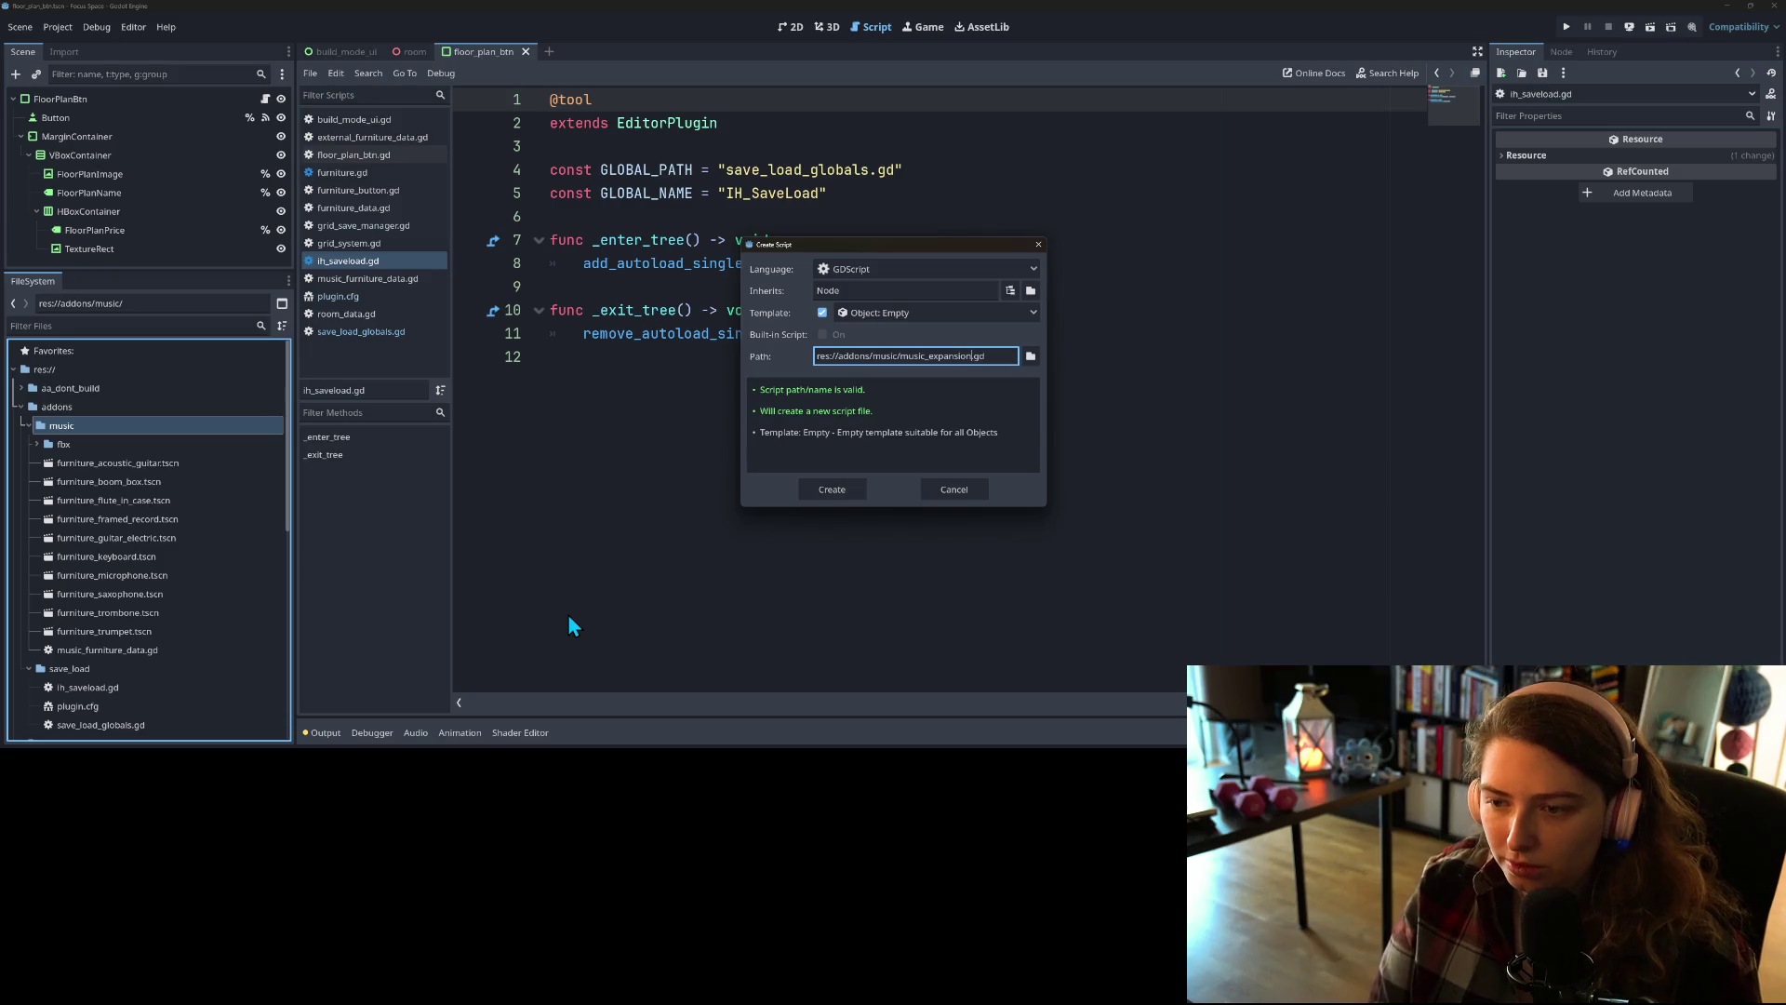
{"action": "key", "text": "Return"}
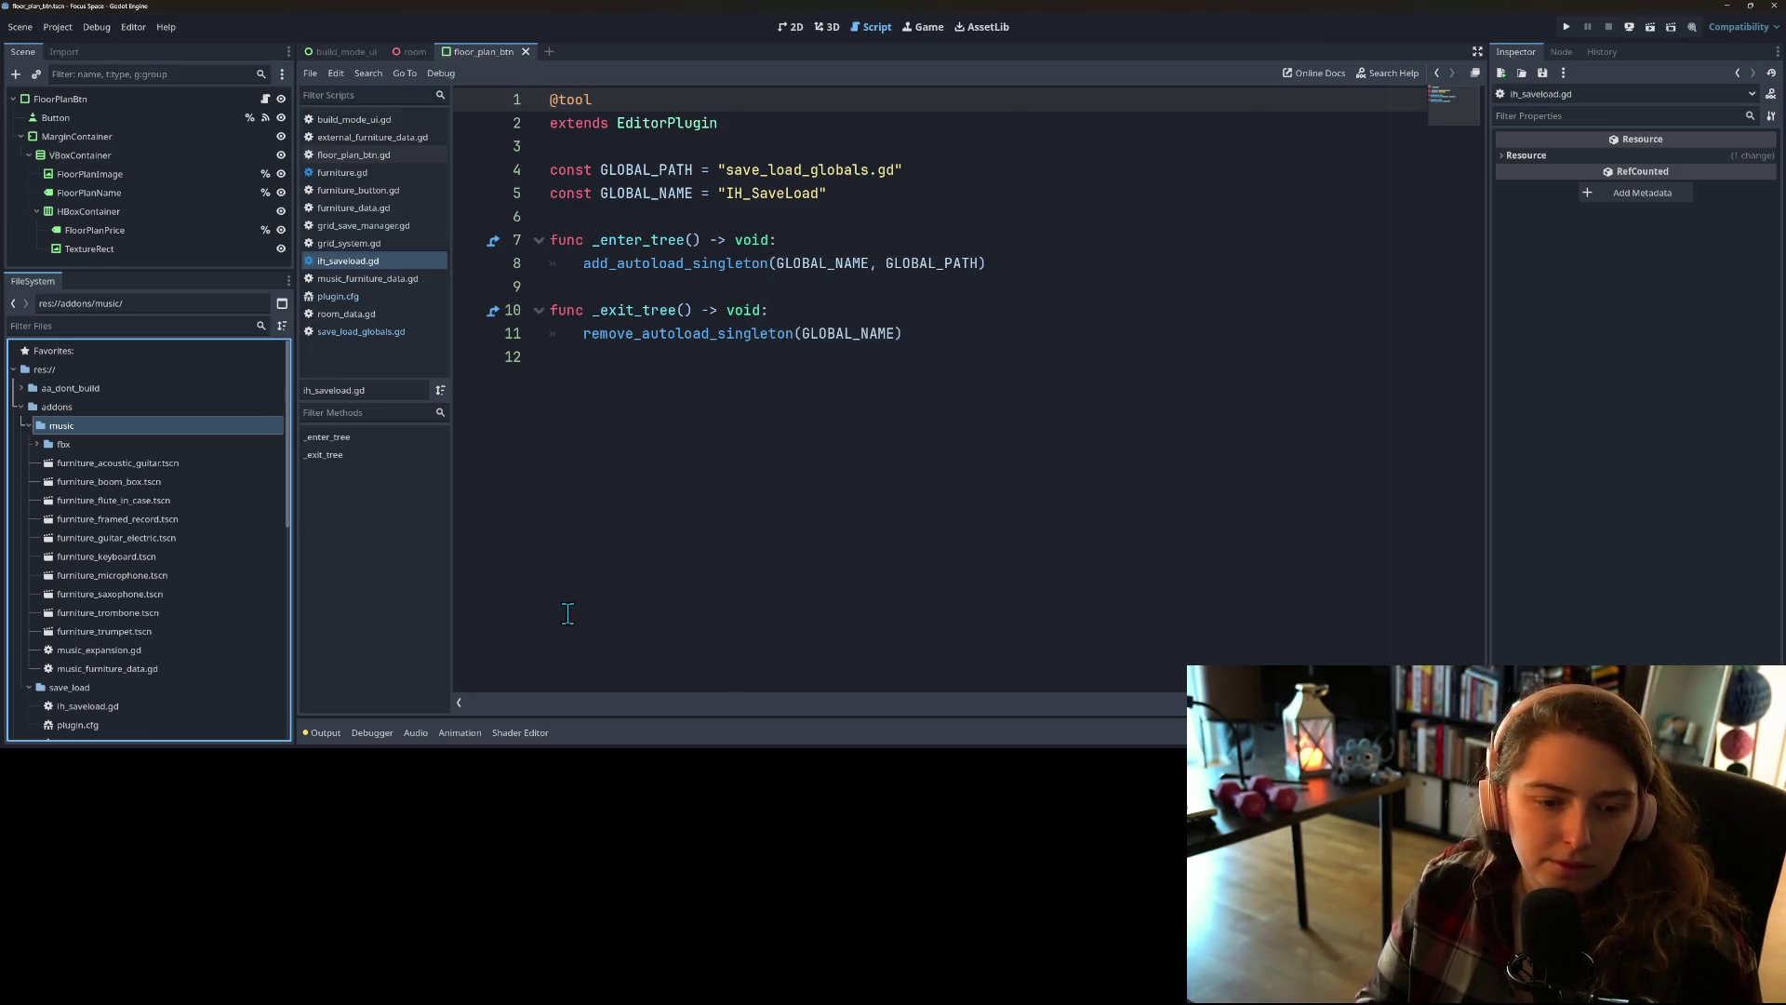
{"action": "scroll", "coordinate": [197, 568], "scroll_direction": "down", "scroll_amount": 3}
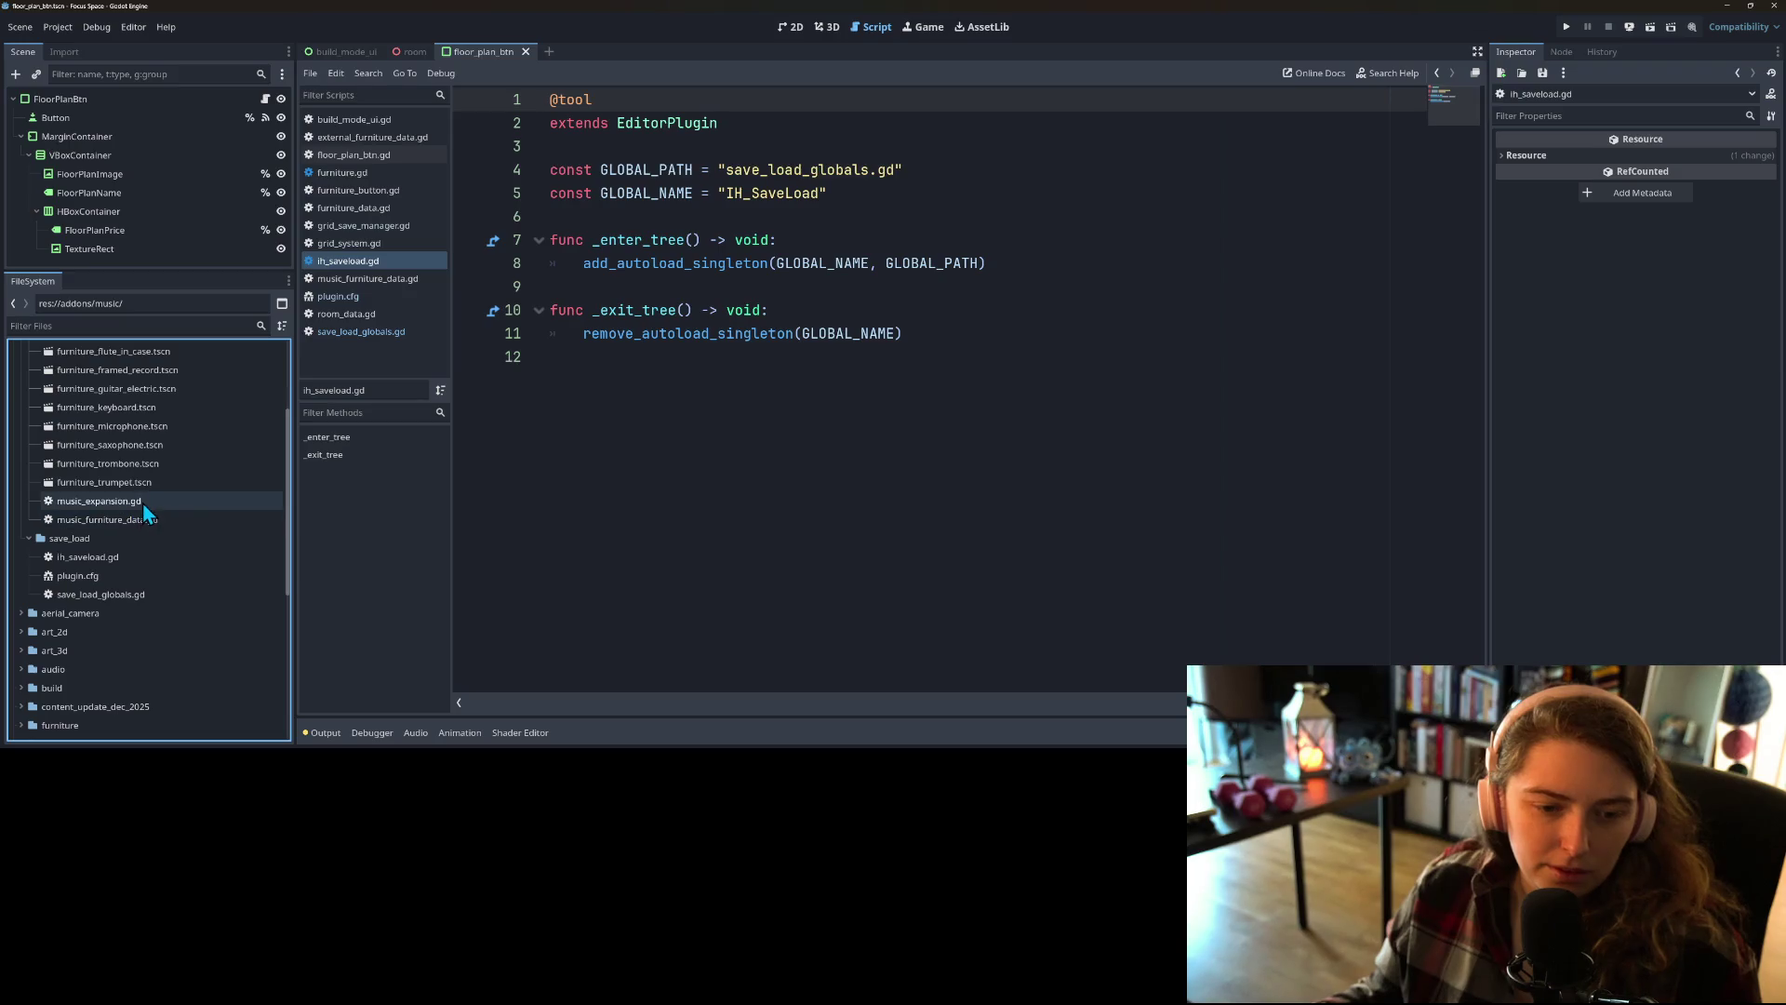
{"action": "scroll", "coordinate": [147, 511], "scroll_direction": "up", "scroll_amount": 3}
Step: Rename the music folder to music_content_expansion
{"action": "right_click", "coordinate": [78, 426]}
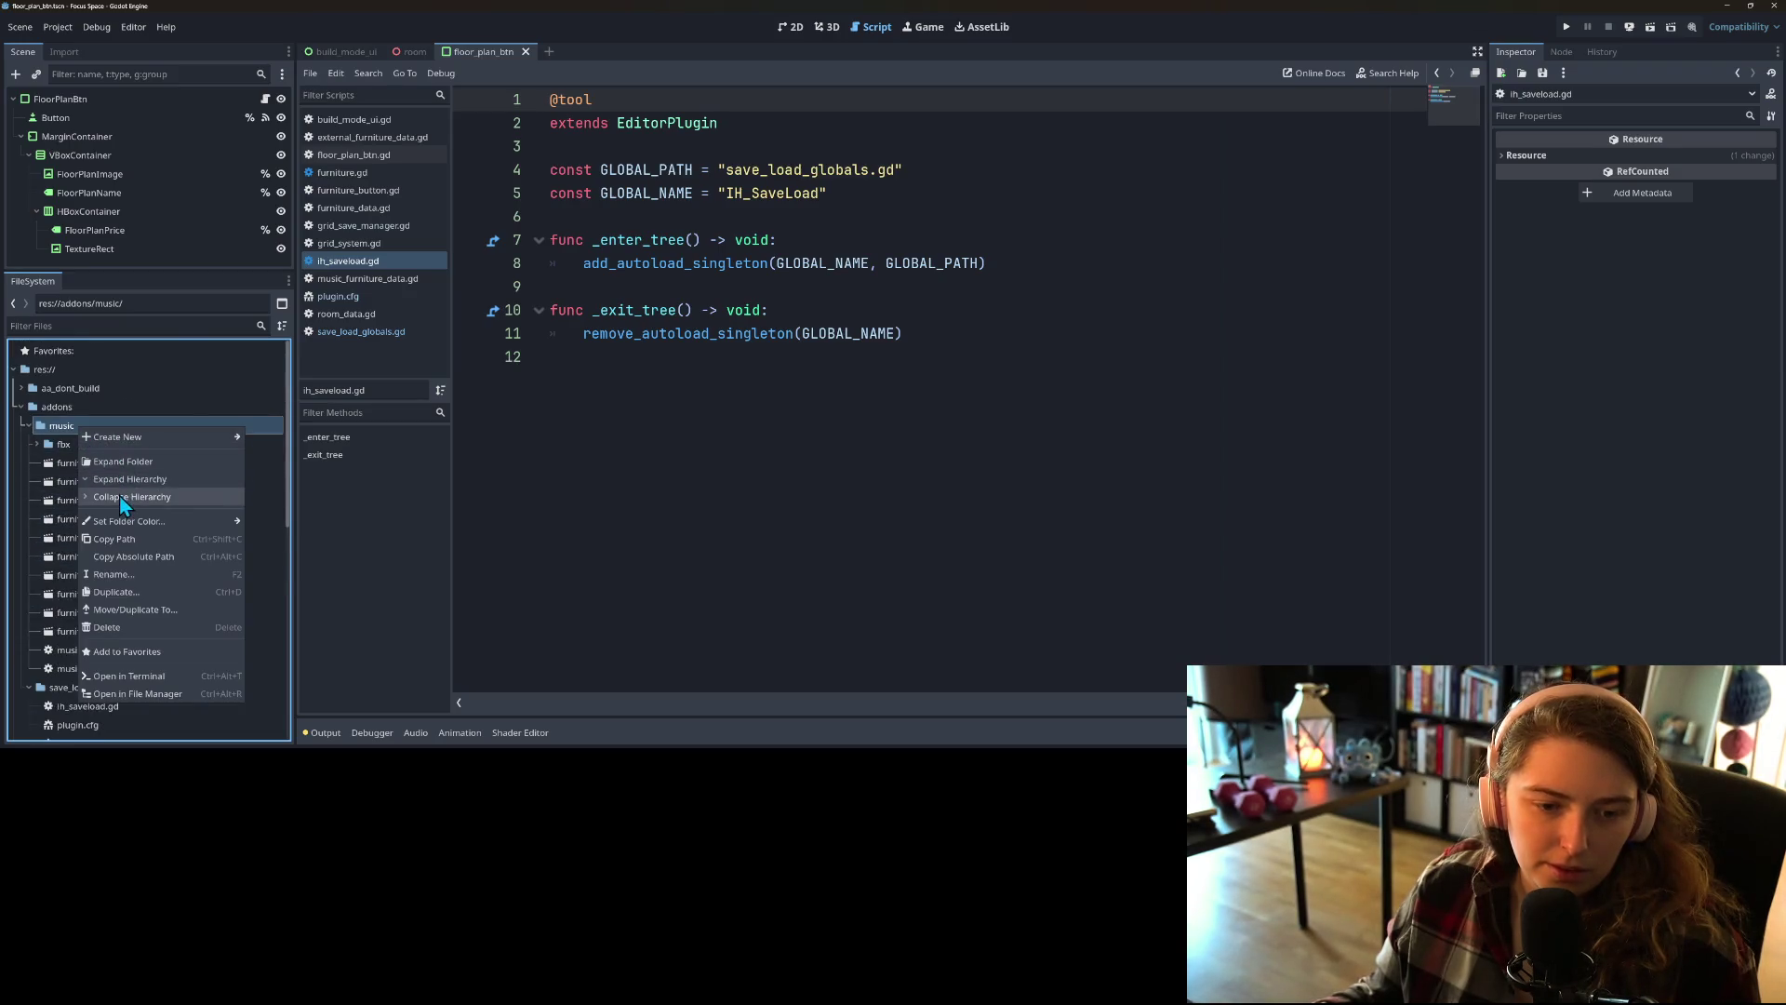
{"action": "left_click", "coordinate": [136, 573]}
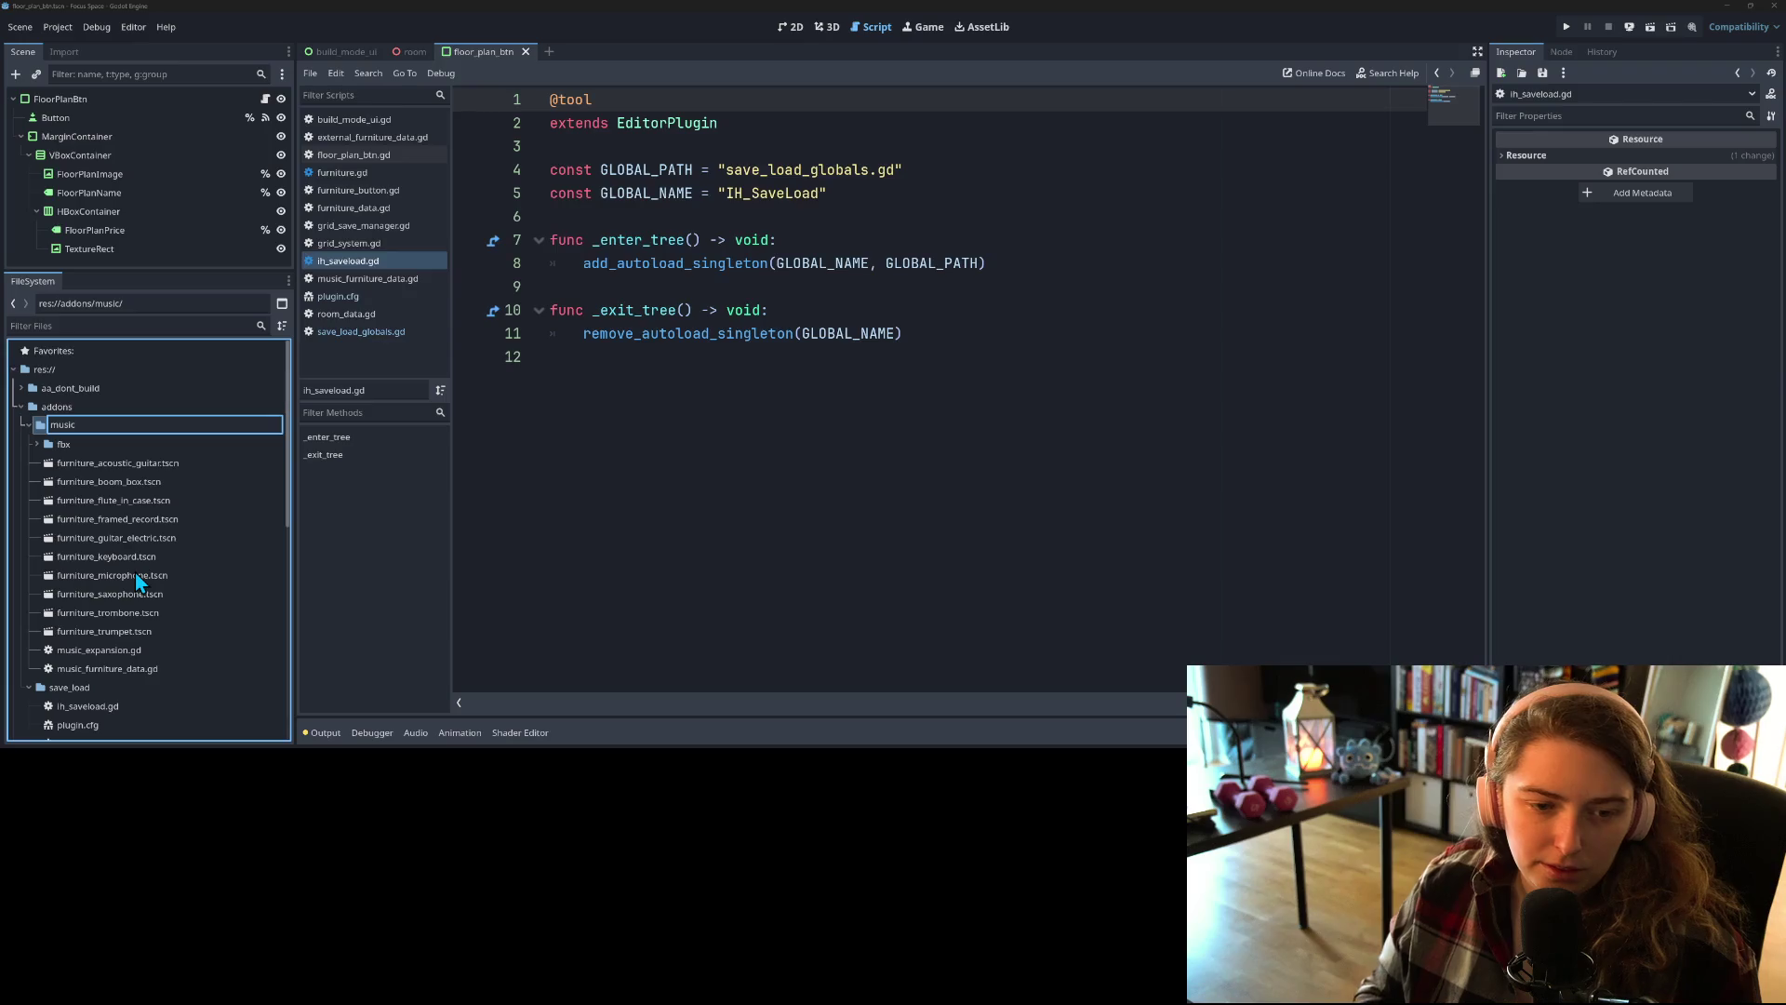
{"action": "type", "text": "_content"}
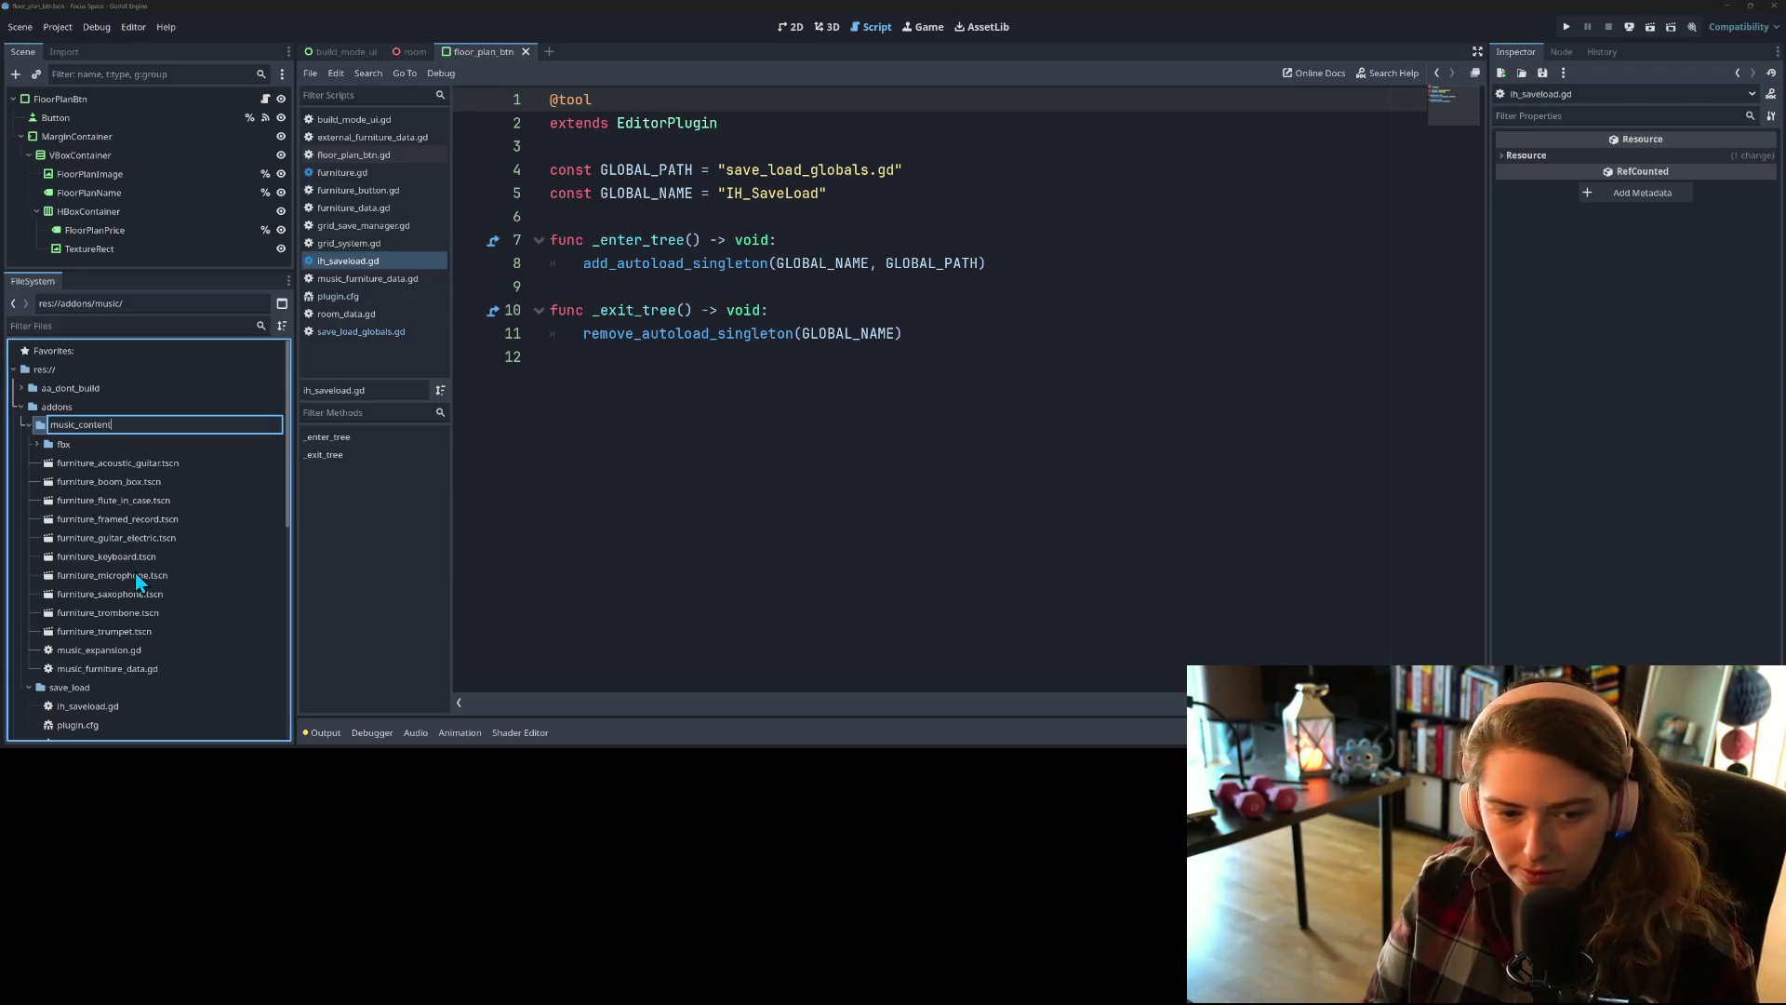
{"action": "type", "text": "_expansion"}
{"action": "key", "text": "Return"}
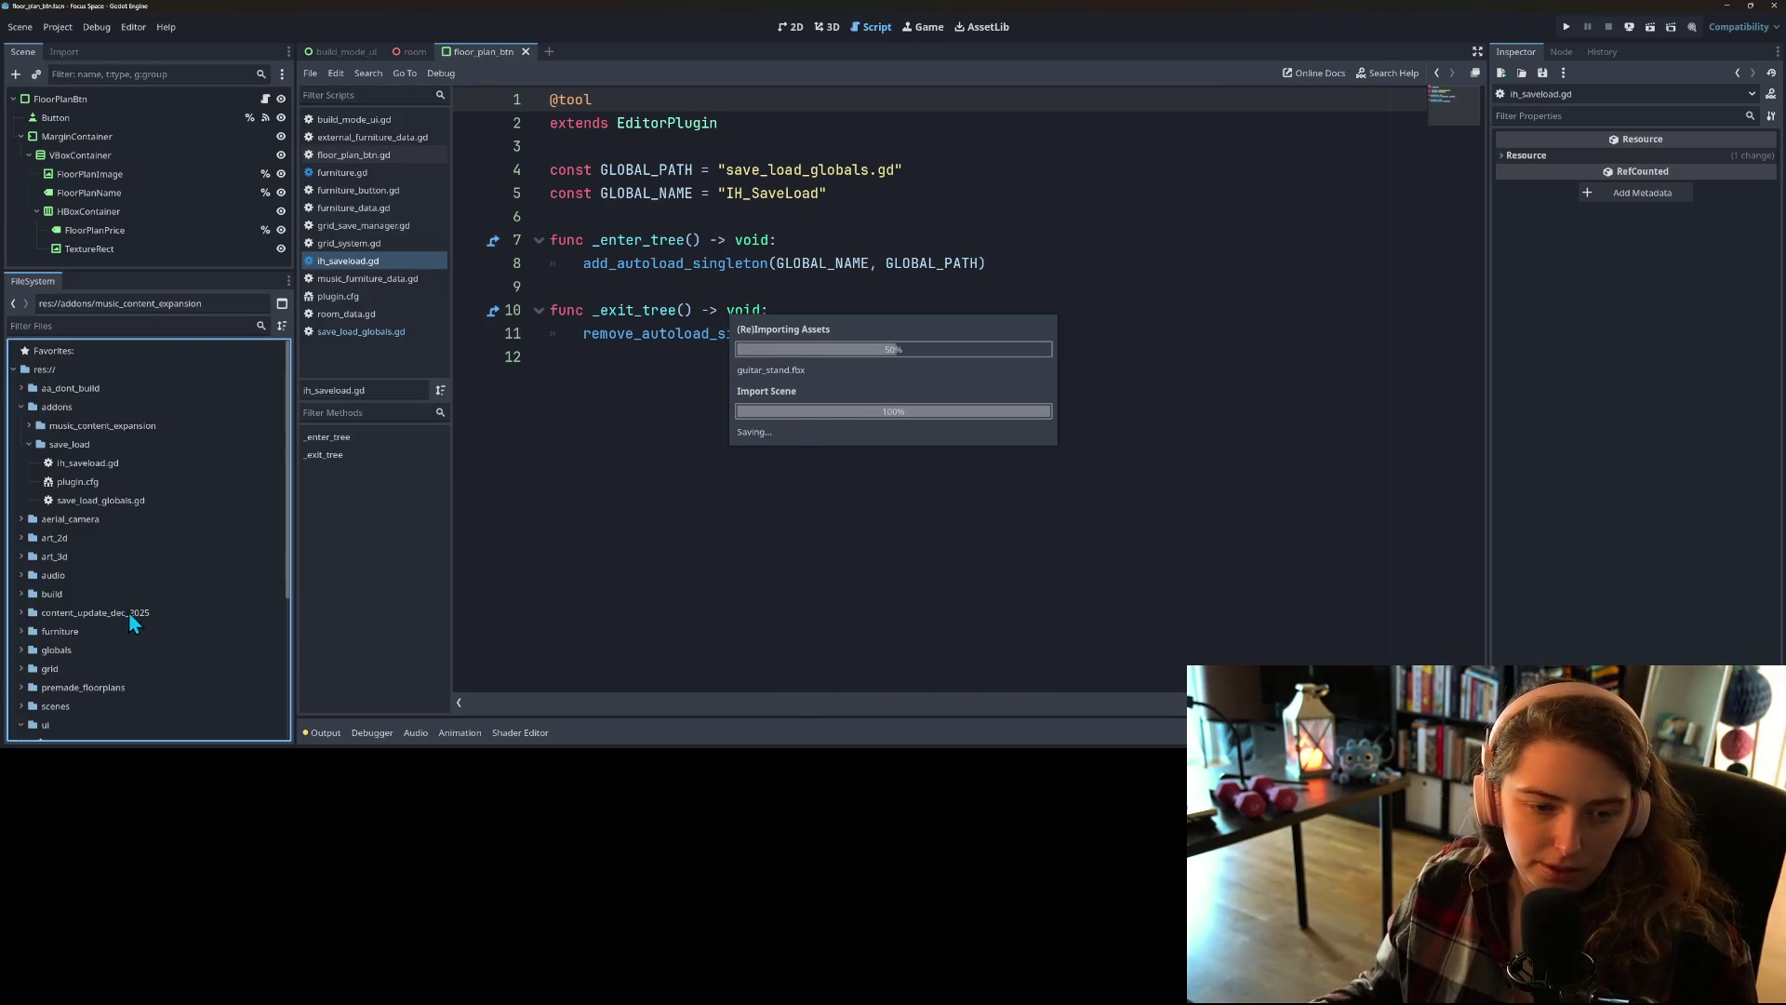
{"action": "left_click", "coordinate": [29, 426]}
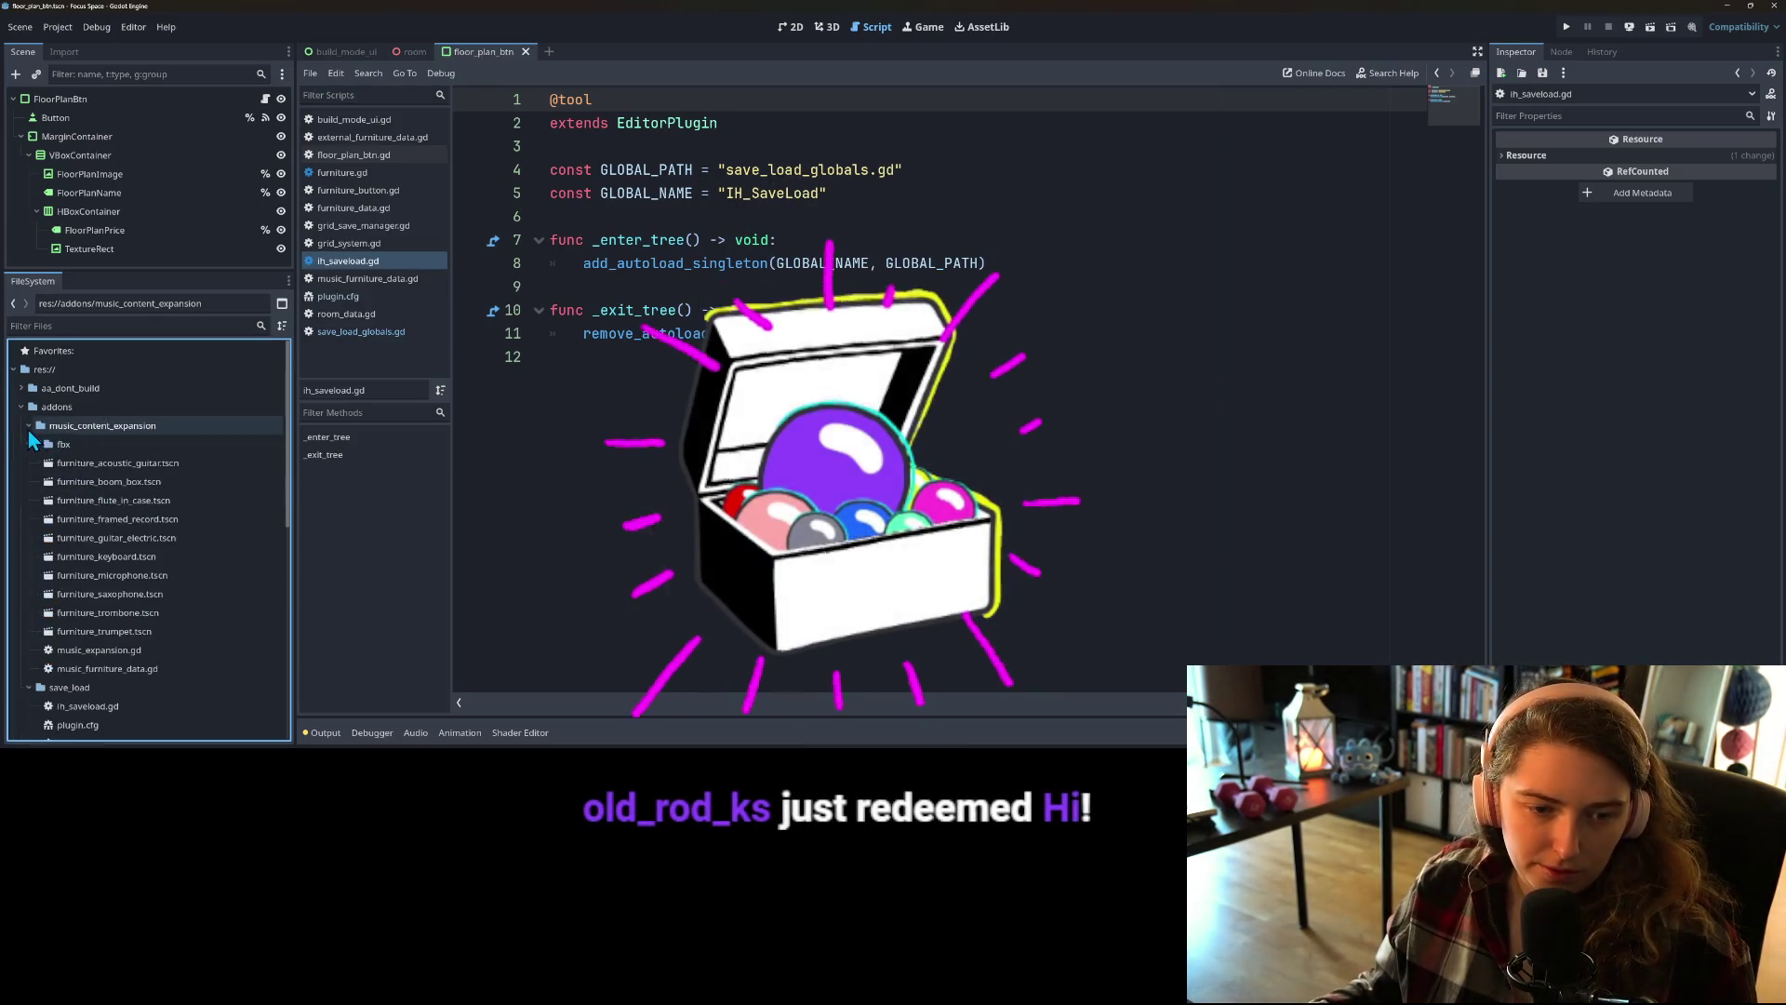
Step: Rename music_expansion.gd to music_content_expansion.gd and open it
{"action": "right_click", "coordinate": [115, 651]}
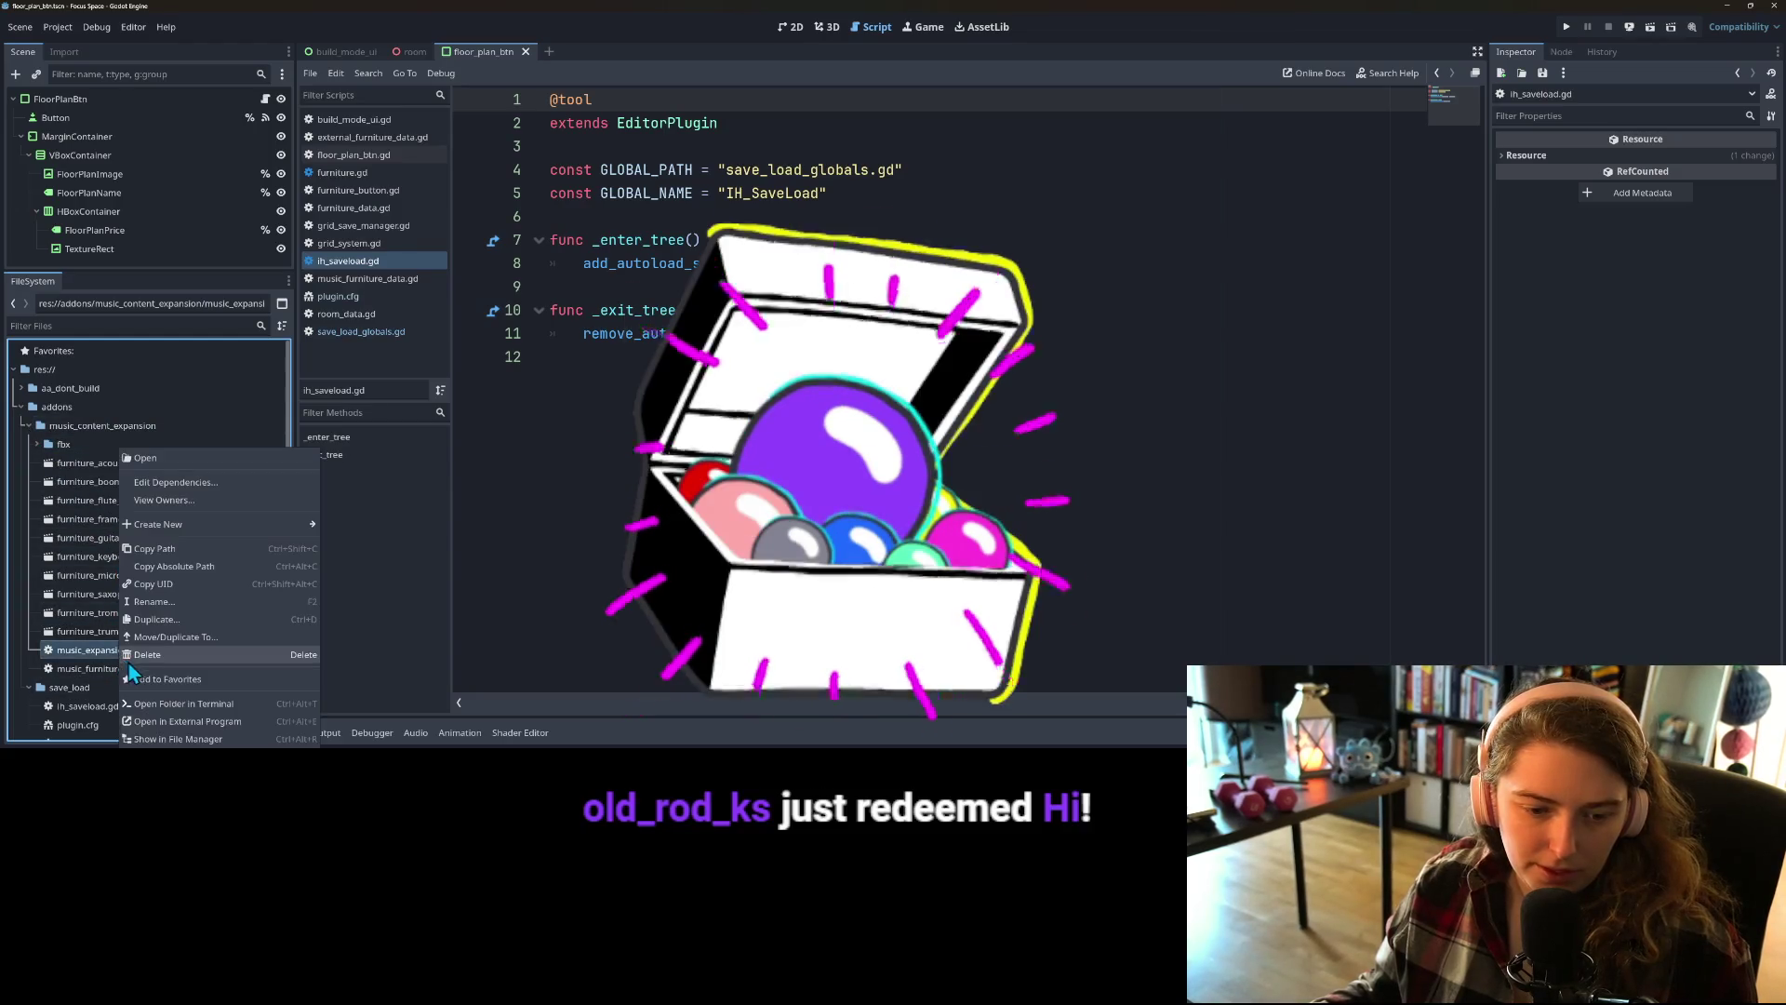
{"action": "left_click", "coordinate": [153, 603]}
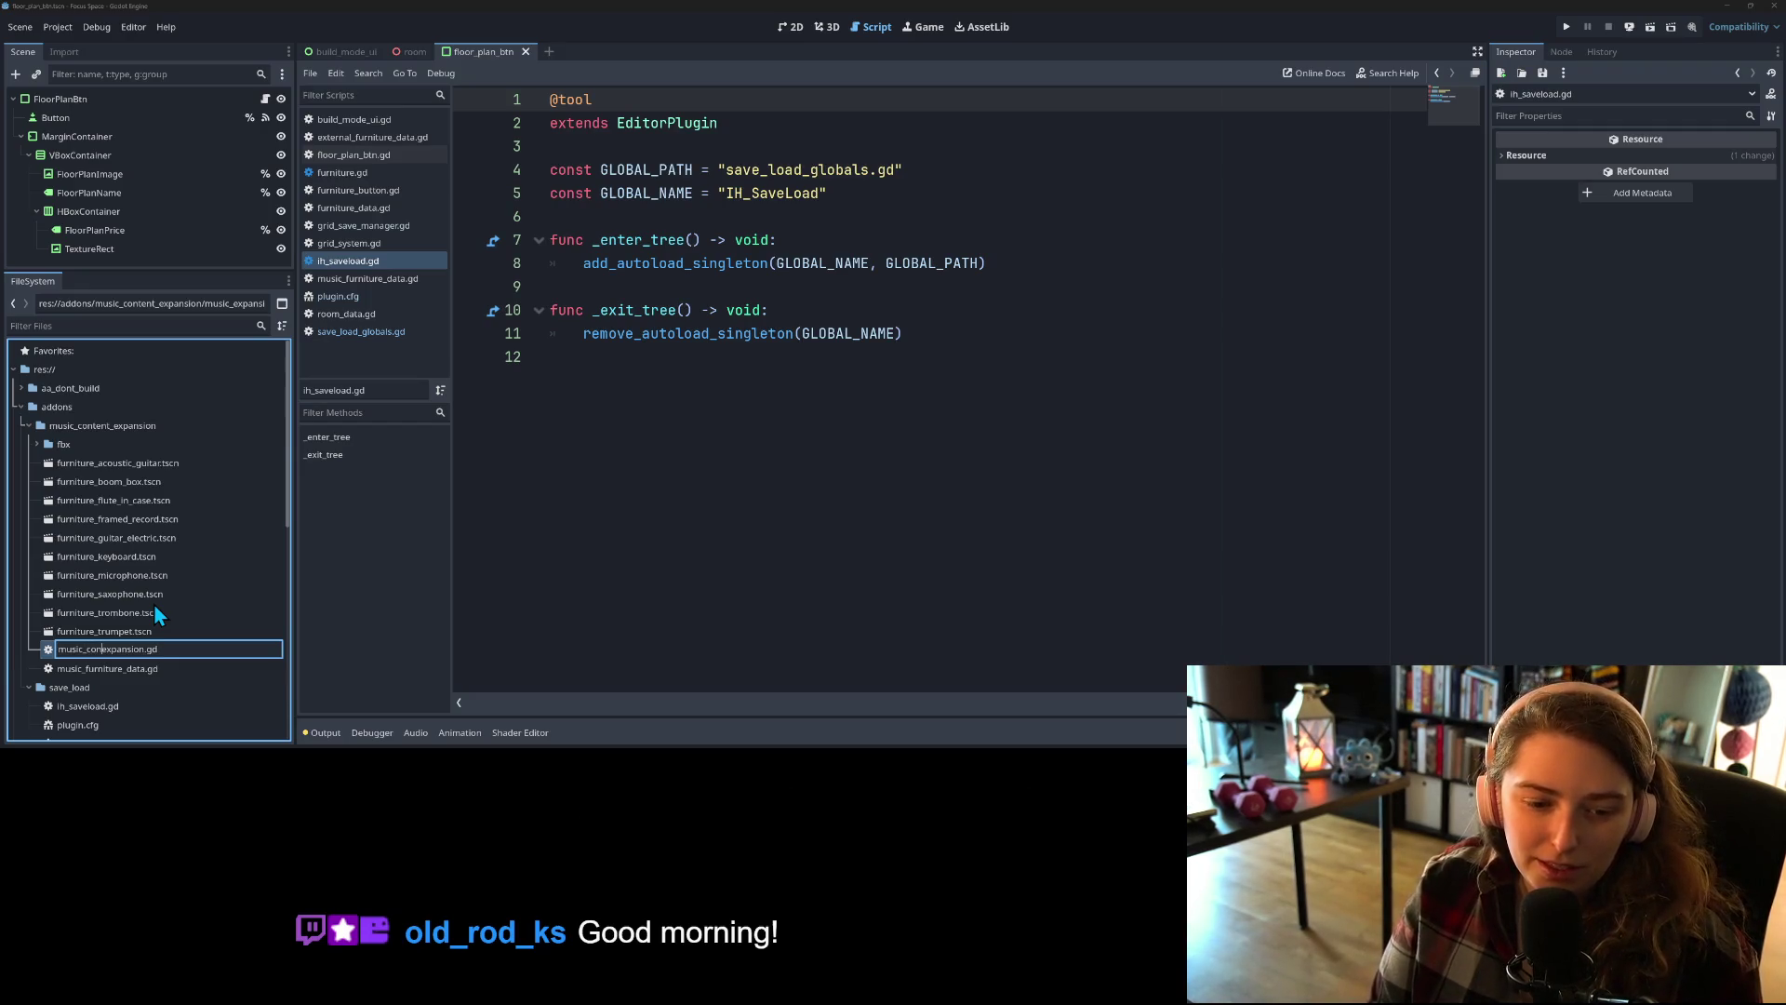
{"action": "type", "text": "ontent_"}
{"action": "key", "text": "Return"}
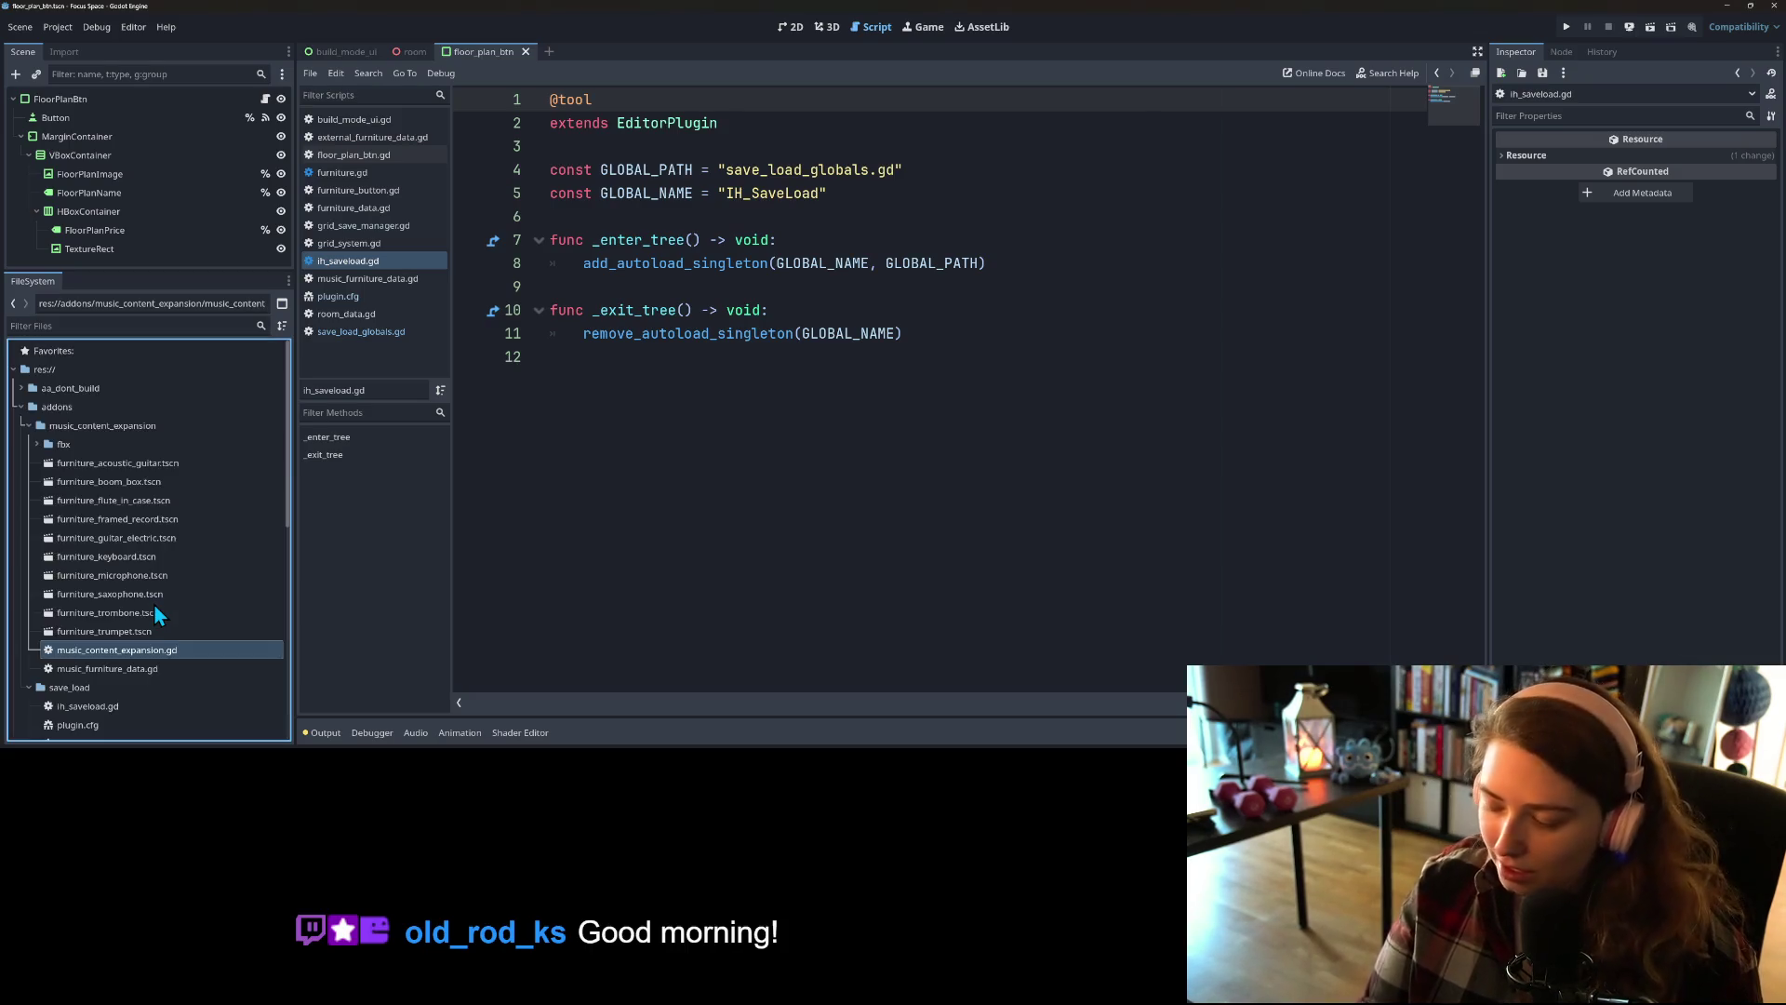
{"action": "scroll", "coordinate": [161, 616], "scroll_direction": "down", "scroll_amount": 3}
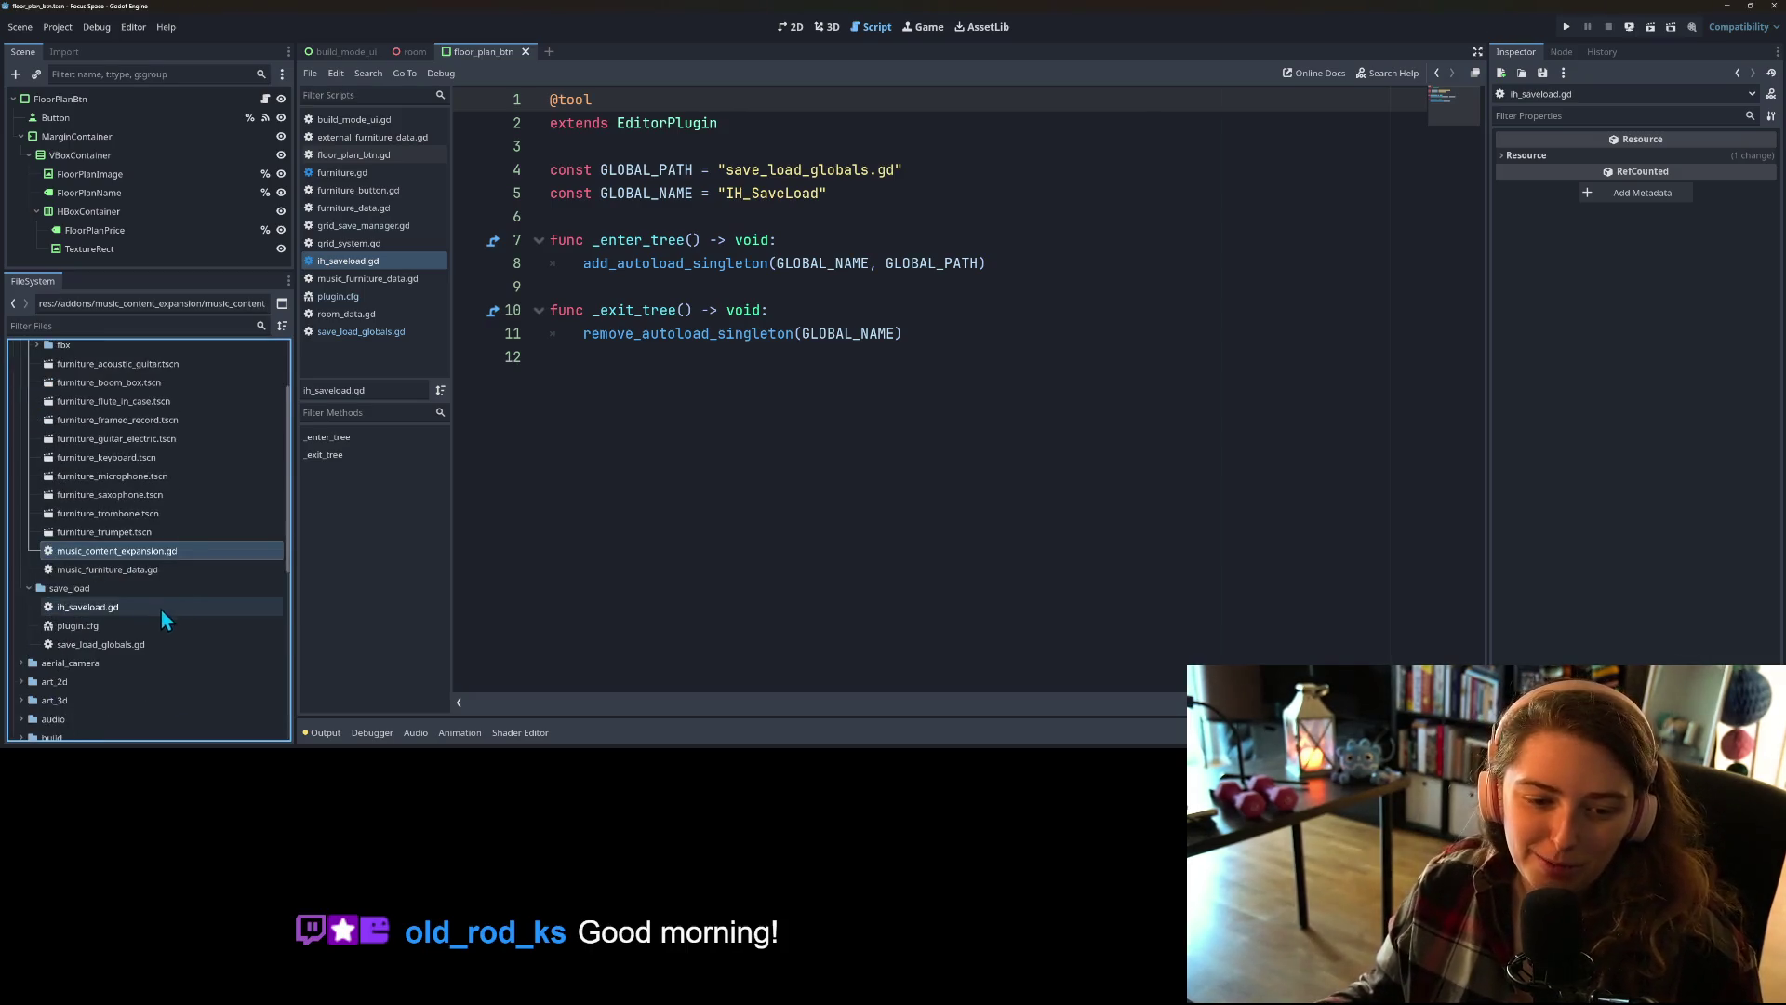
{"action": "double_click", "coordinate": [149, 555]}
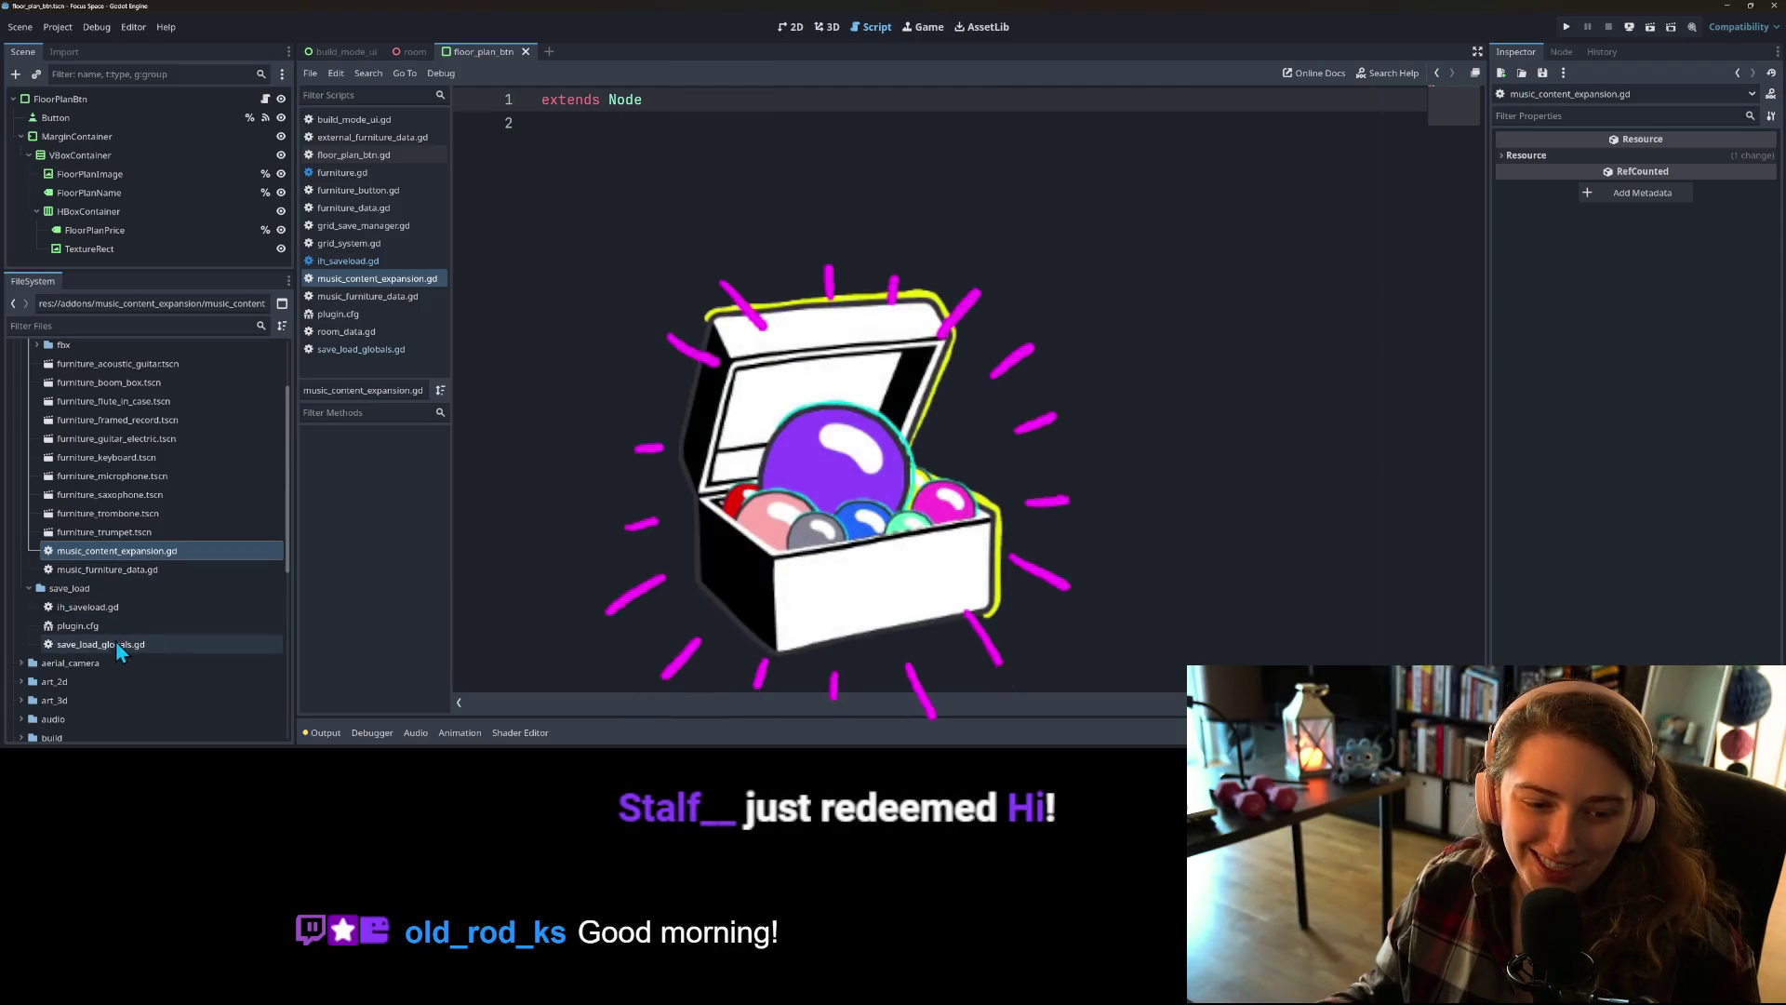
Step: Copy the ih_saveload.gd plugin code over the extends Node line in music_content_expansion.gd
{"action": "double_click", "coordinate": [98, 609]}
{"action": "mouse_move", "coordinate": [646, 535]}
{"action": "left_mouse_down"}
{"action": "mouse_move", "coordinate": [670, 265]}
{"action": "mouse_move", "coordinate": [558, 130]}
{"action": "mouse_move", "coordinate": [460, 97]}
{"action": "left_mouse_up"}
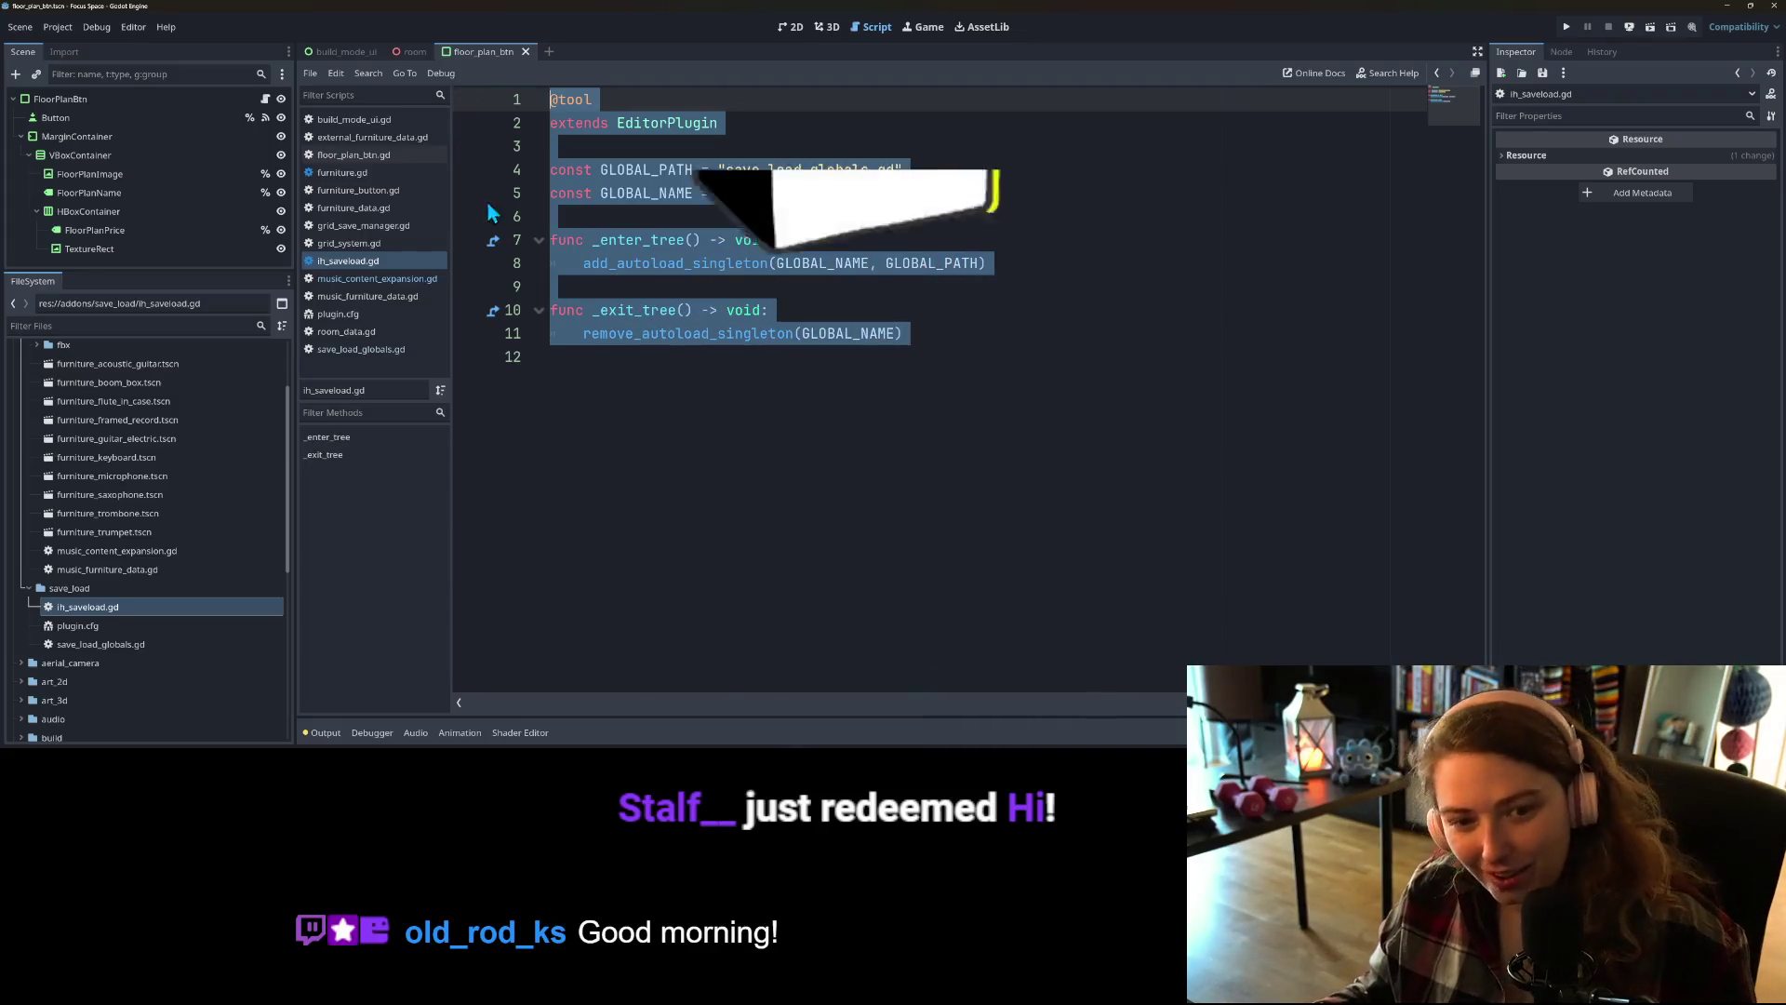
{"action": "left_click", "coordinate": [379, 283]}
{"action": "left_click_drag", "start_coordinate": [670, 123], "coordinate": [464, 102]}
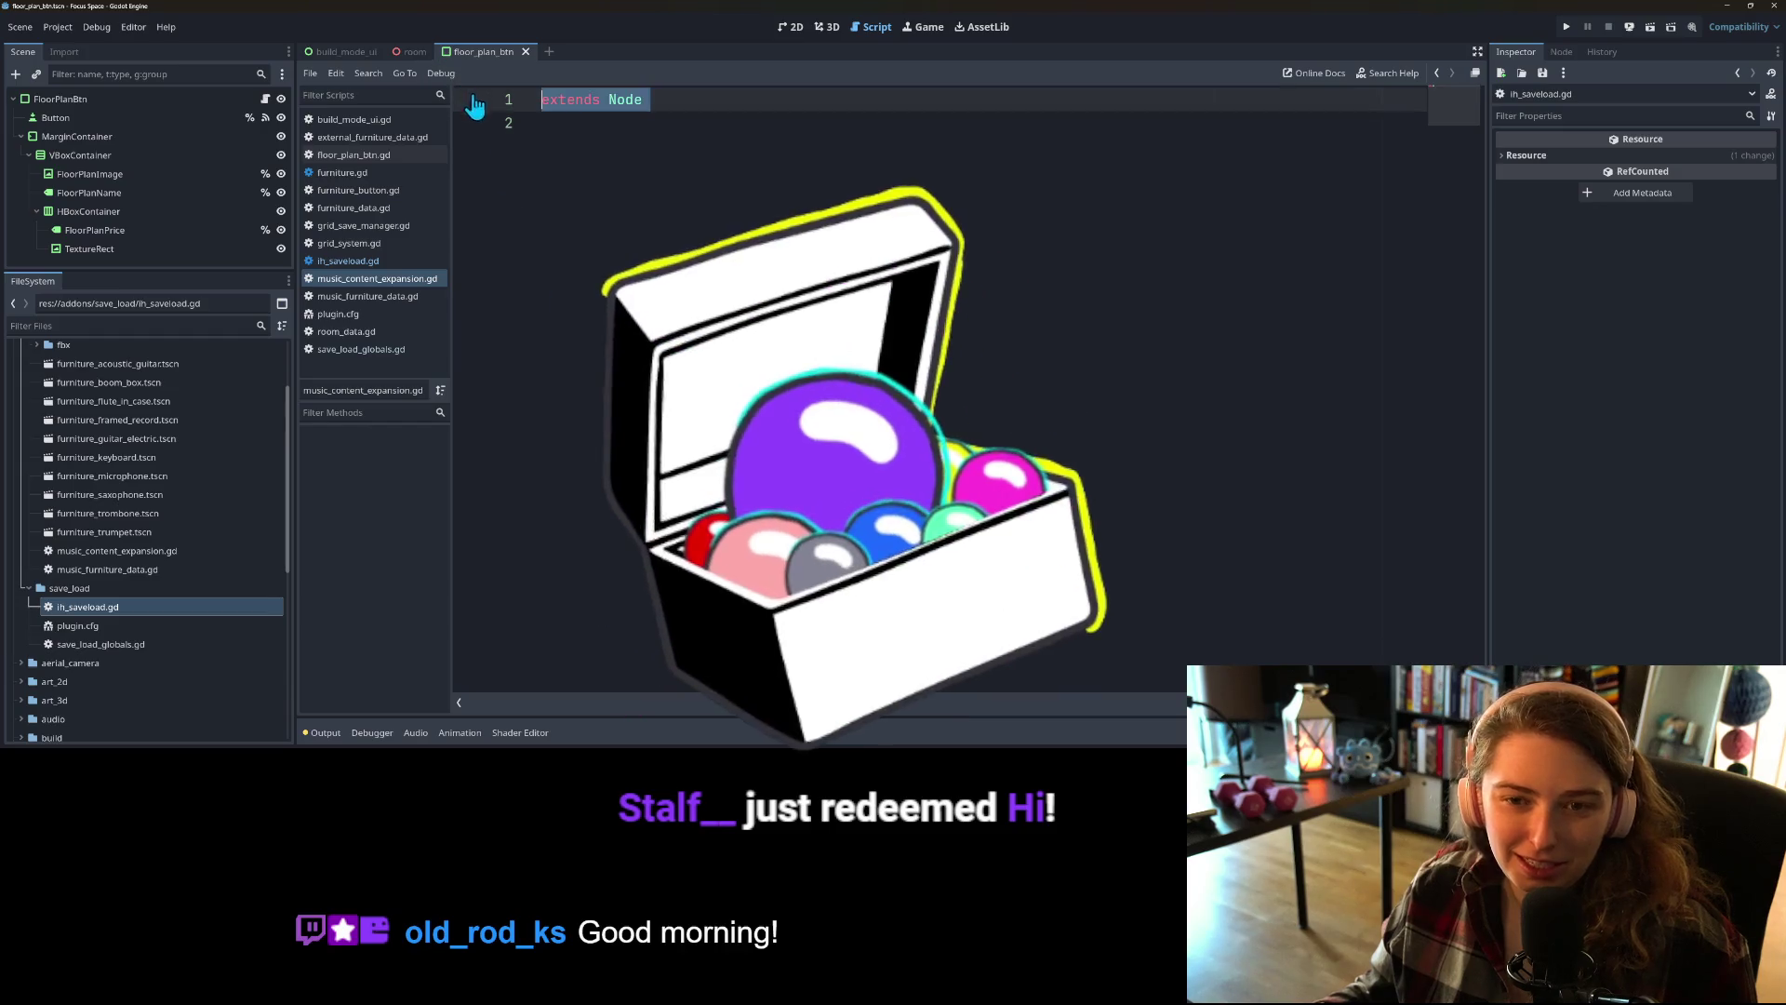
{"action": "type", "text": "@tool extends EditorPlugin  const GLOBAL_PATH = \"save_load_globals.gd\" const GLOBAL_NAME = \"IH_SaveLoad\"  func _enter_tree() -> void: \tadd_autoload_singleton(GLOBAL_NAME, GLOBAL_PATH)  func _exit_tree() -> void: \tremove_autoload_singleton(GLOBAL_NAME)"}
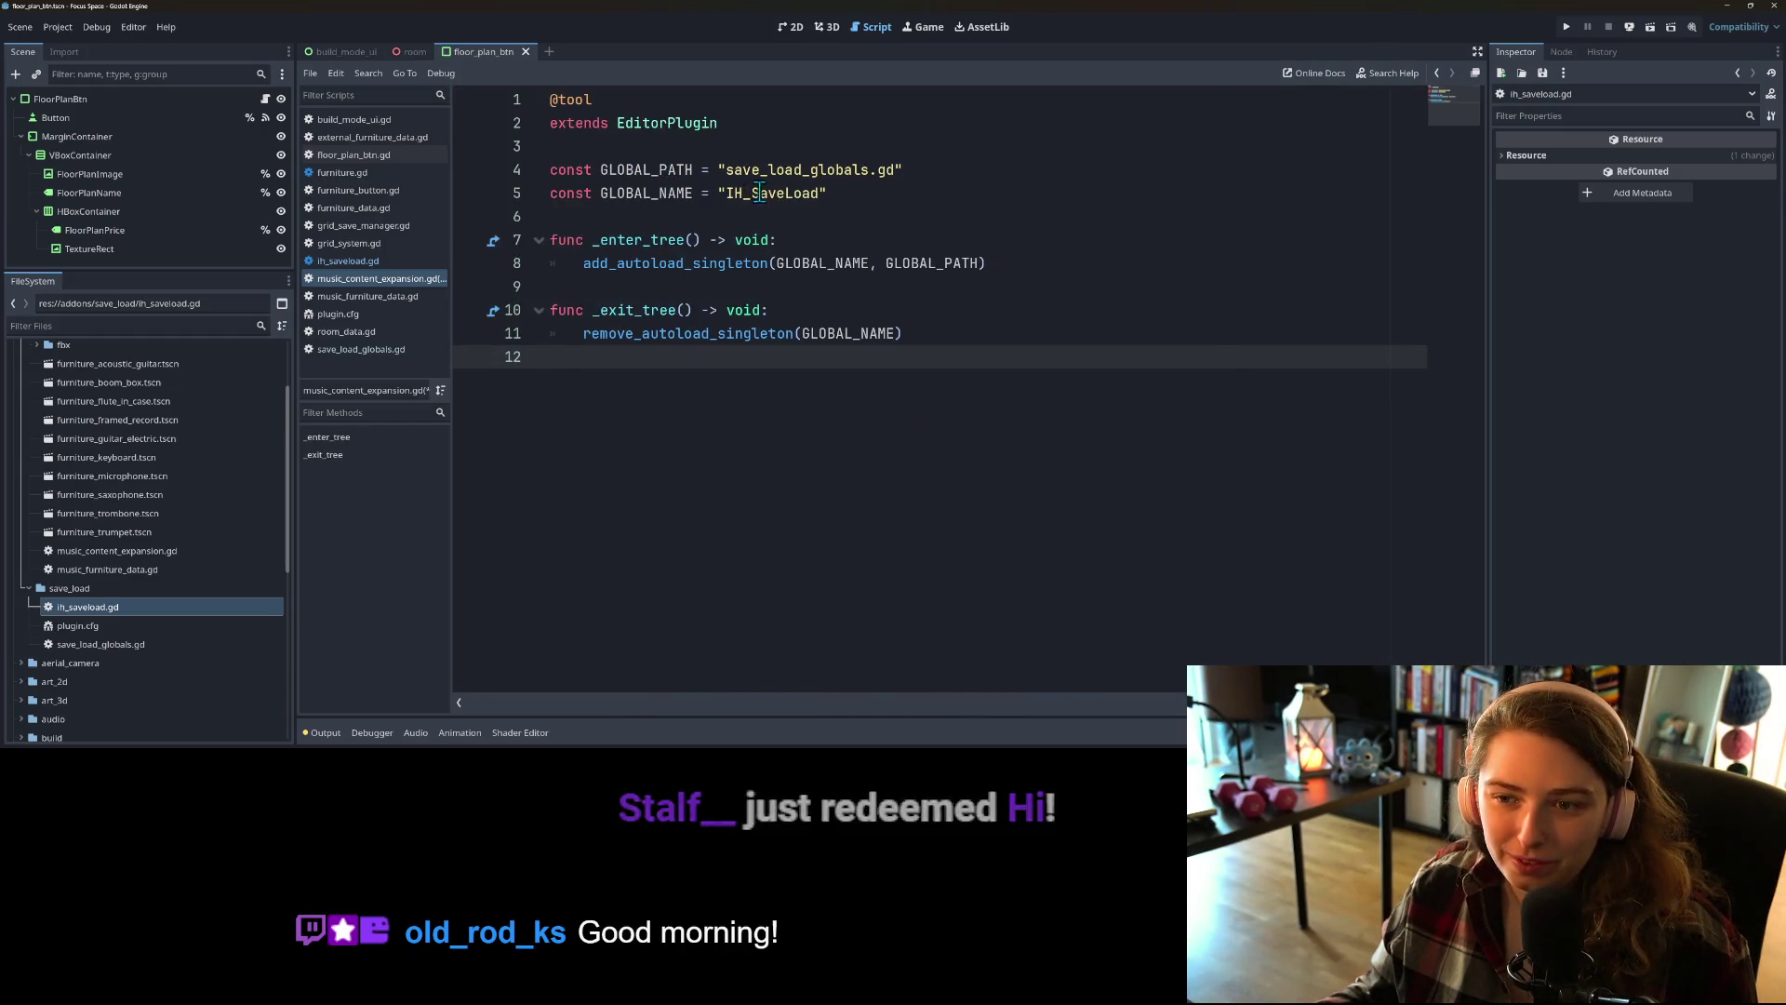
Step: Change the GLOBAL_PATH from save_load_globals.gd to music_furniture_data.gd
{"action": "double_click", "coordinate": [790, 170]}
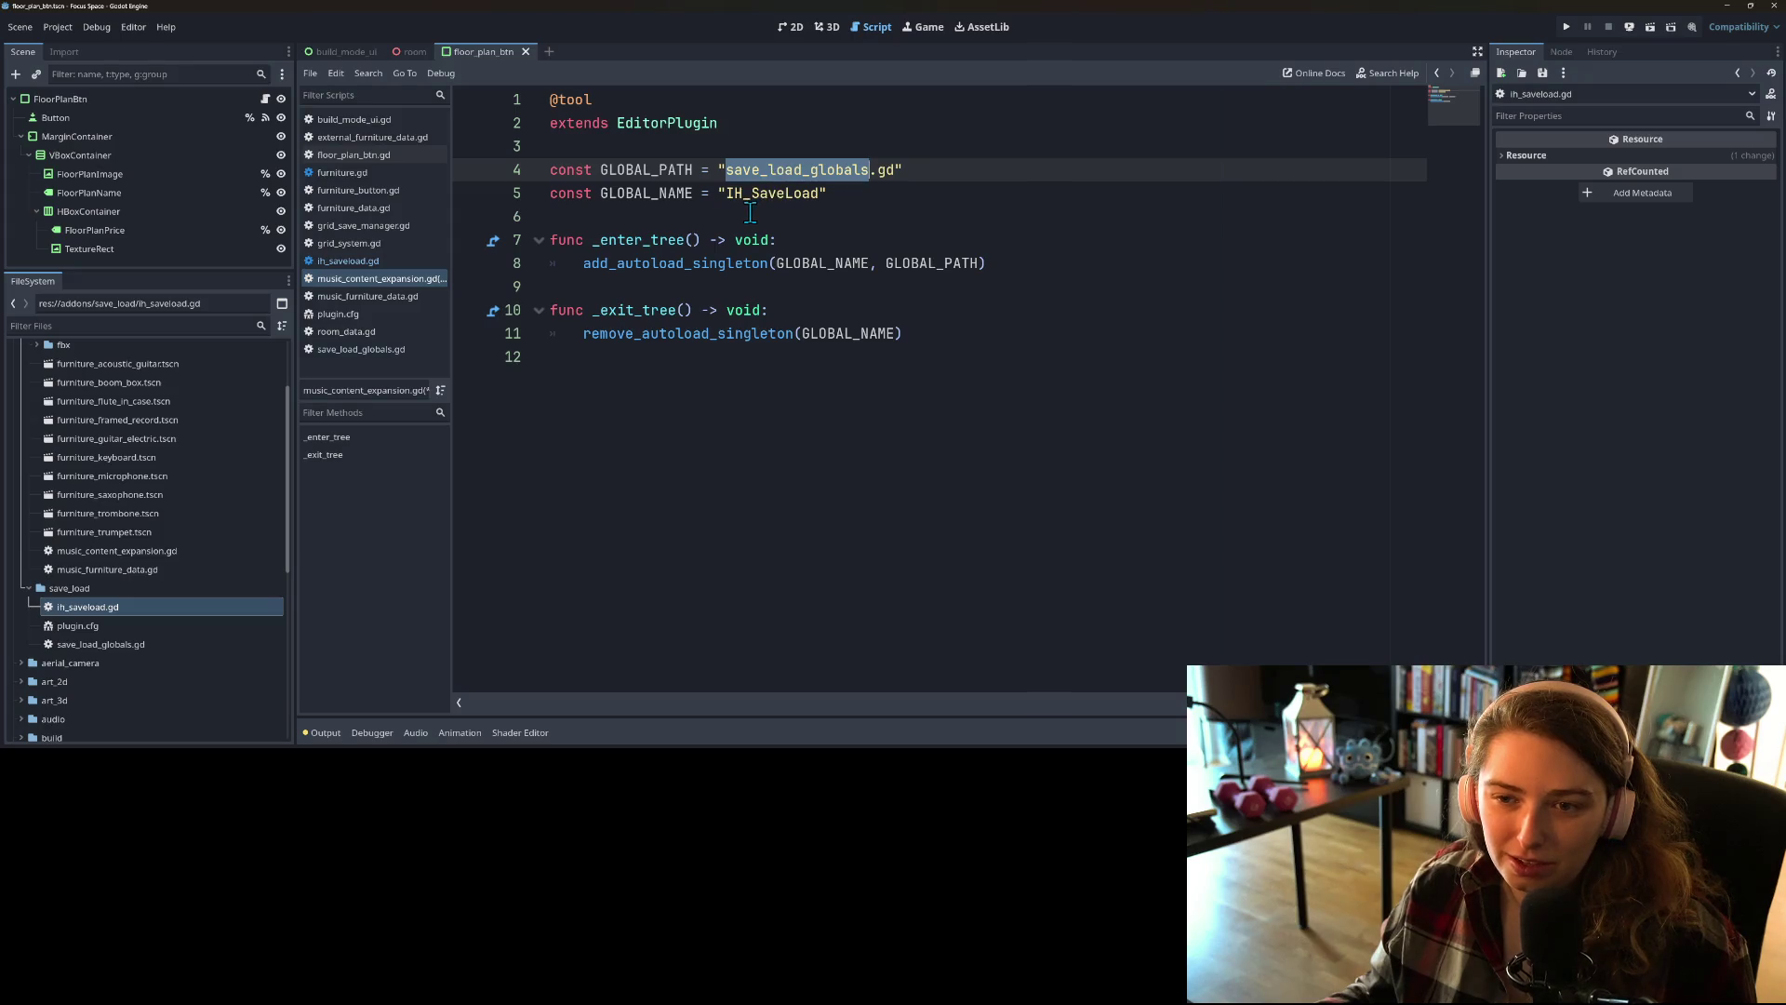
{"action": "left_click", "coordinate": [801, 173]}
{"action": "double_click", "coordinate": [801, 173]}
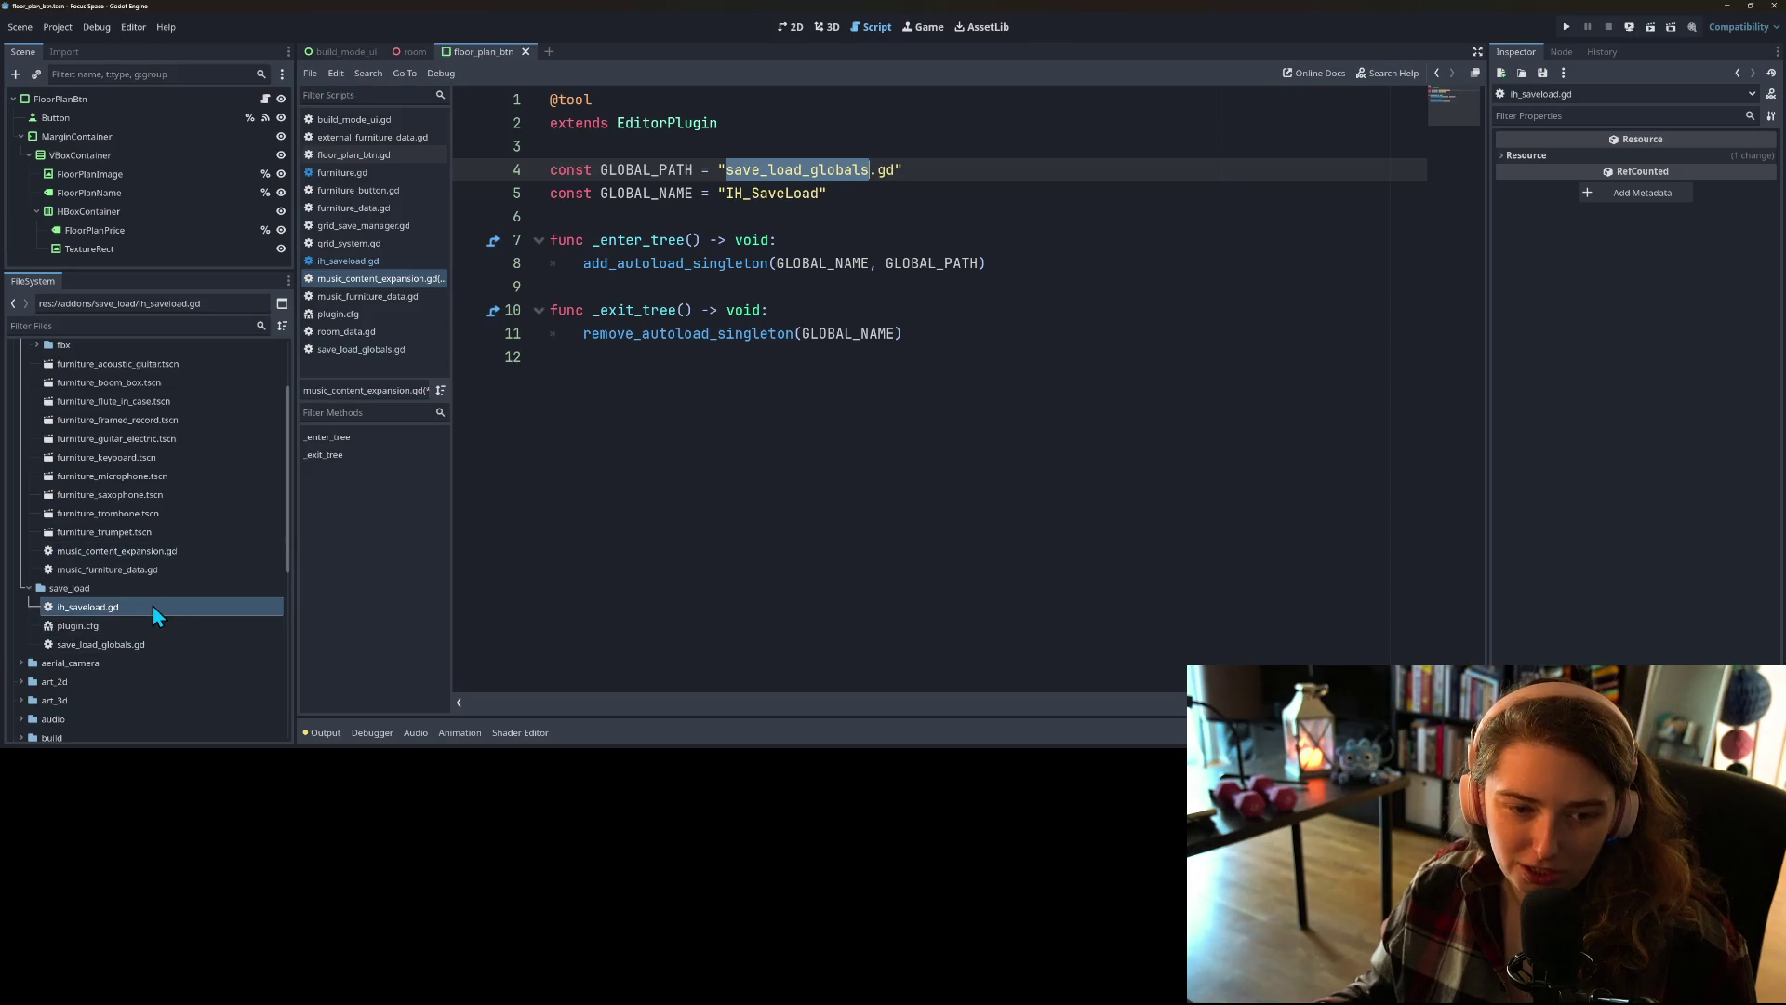
{"action": "scroll", "coordinate": [153, 606], "scroll_direction": "up", "scroll_amount": 1}
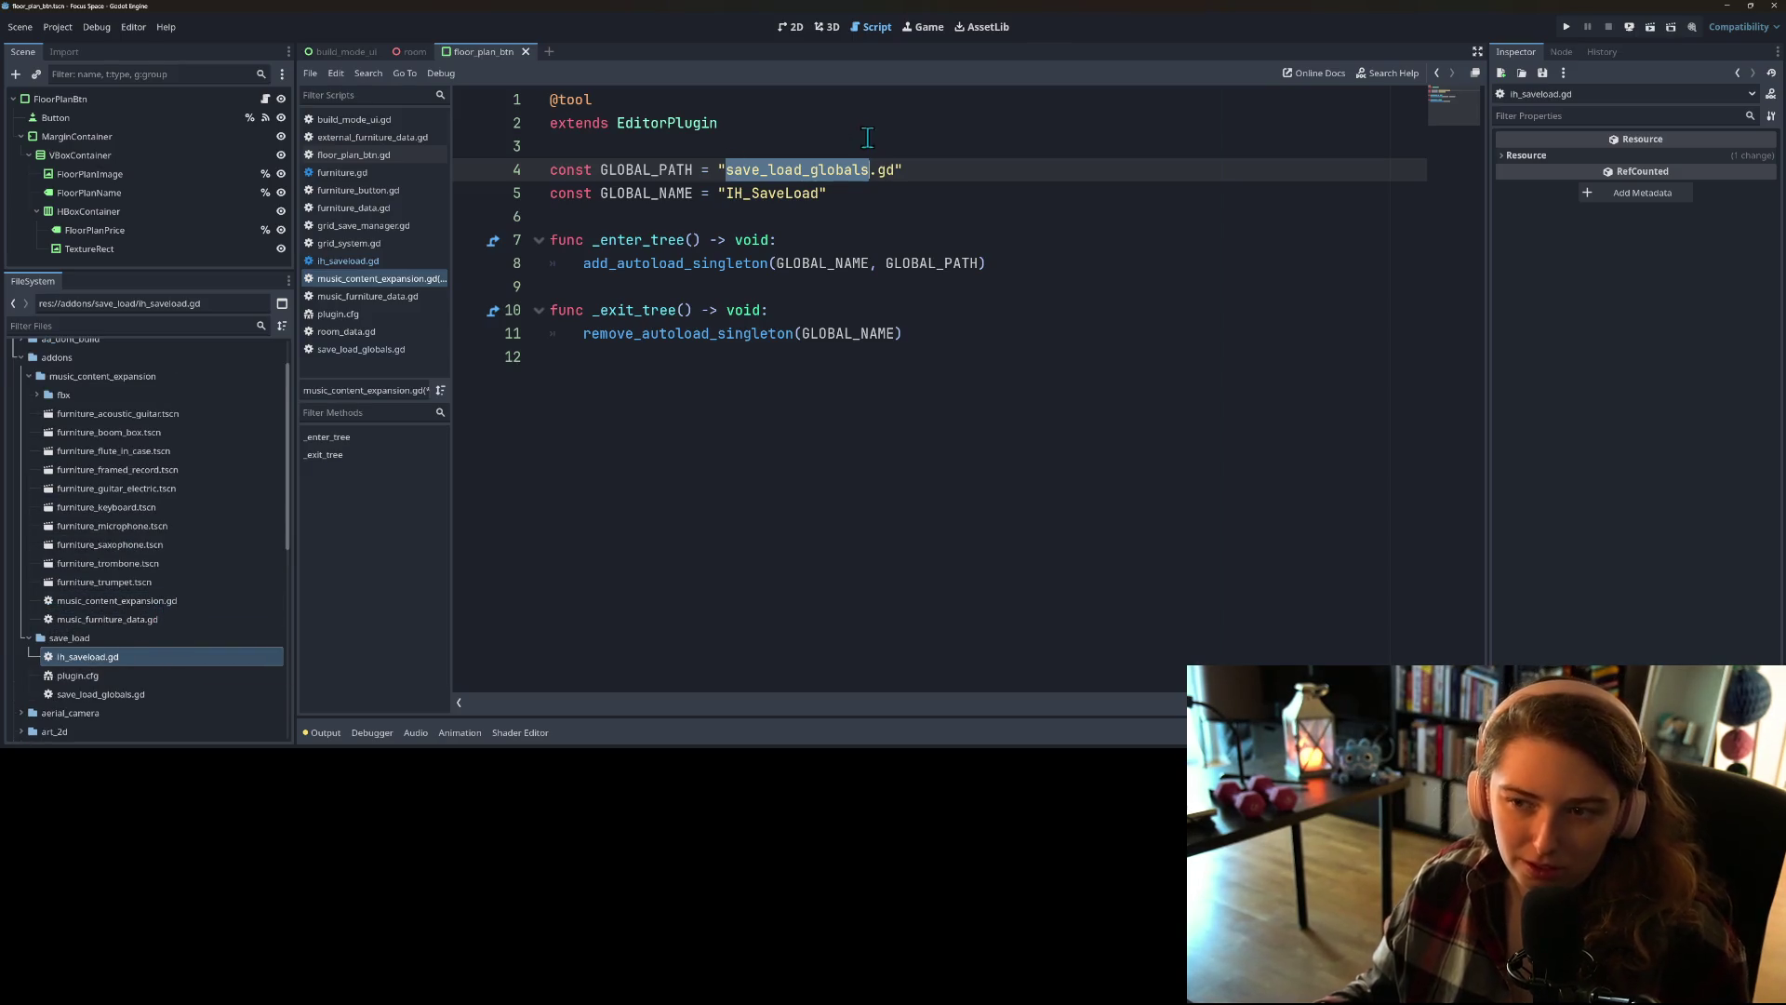
{"action": "left_click_drag", "start_coordinate": [894, 173], "coordinate": [725, 173]}
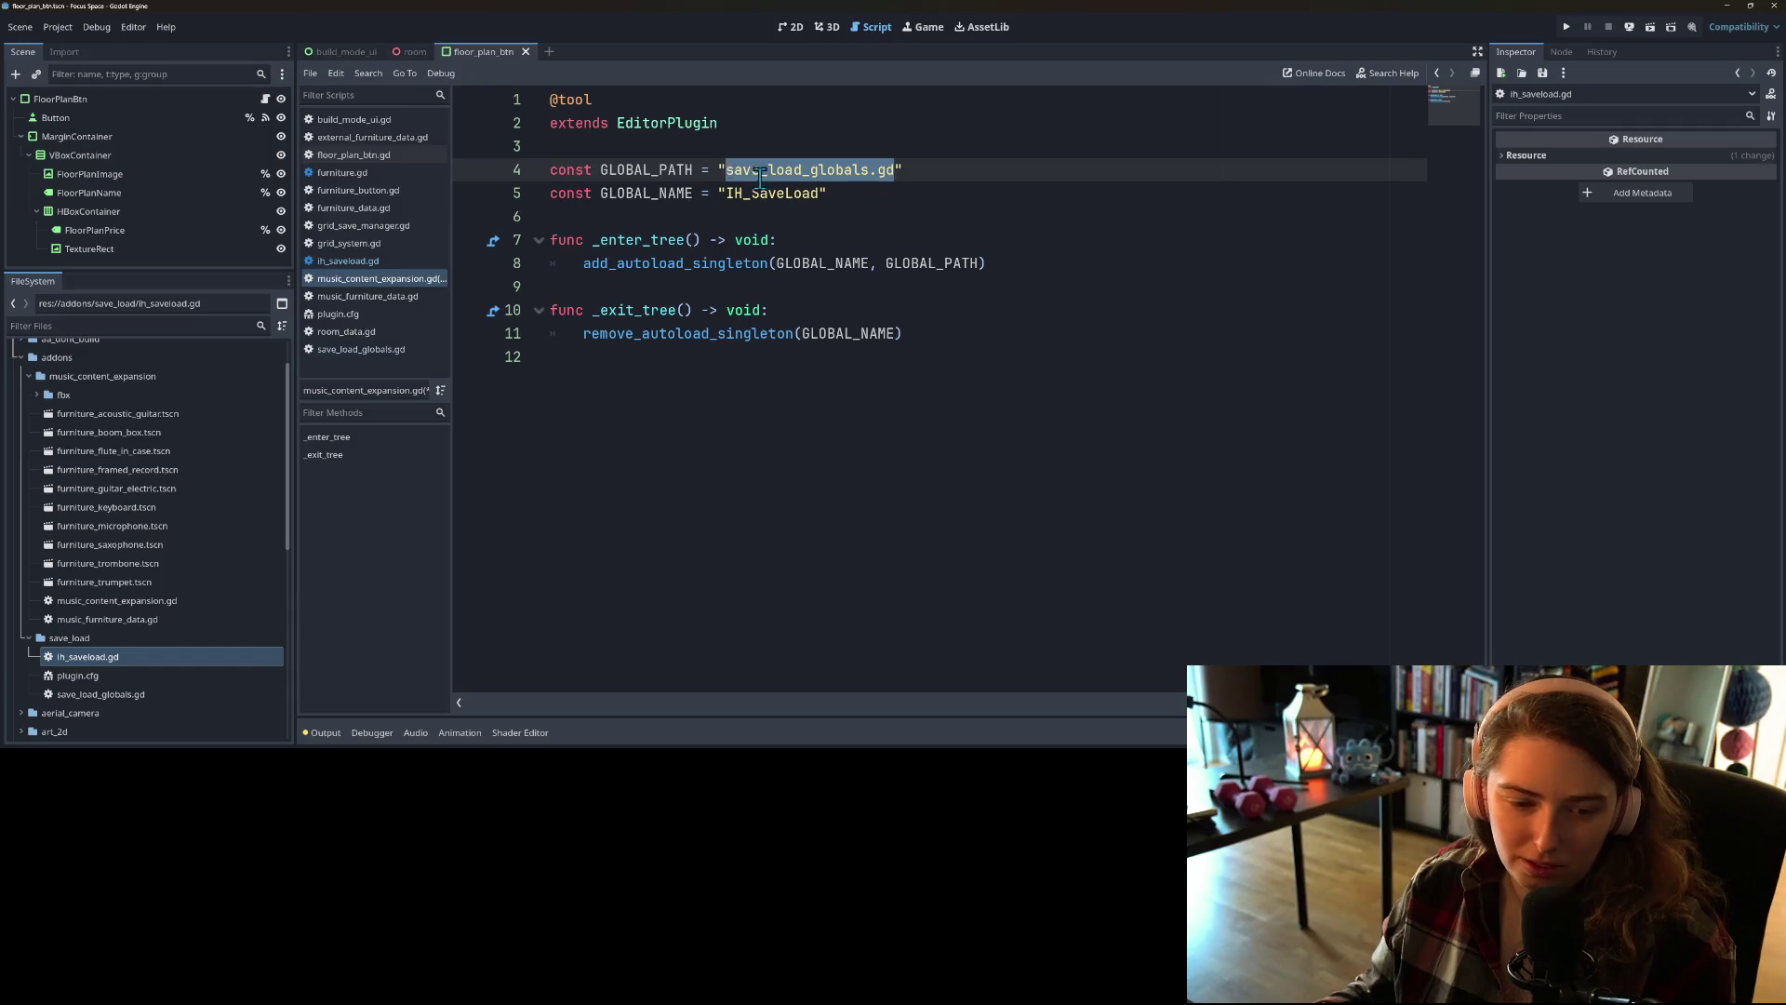
{"action": "key", "text": "BackSpace"}
{"action": "type", "text": "music"}
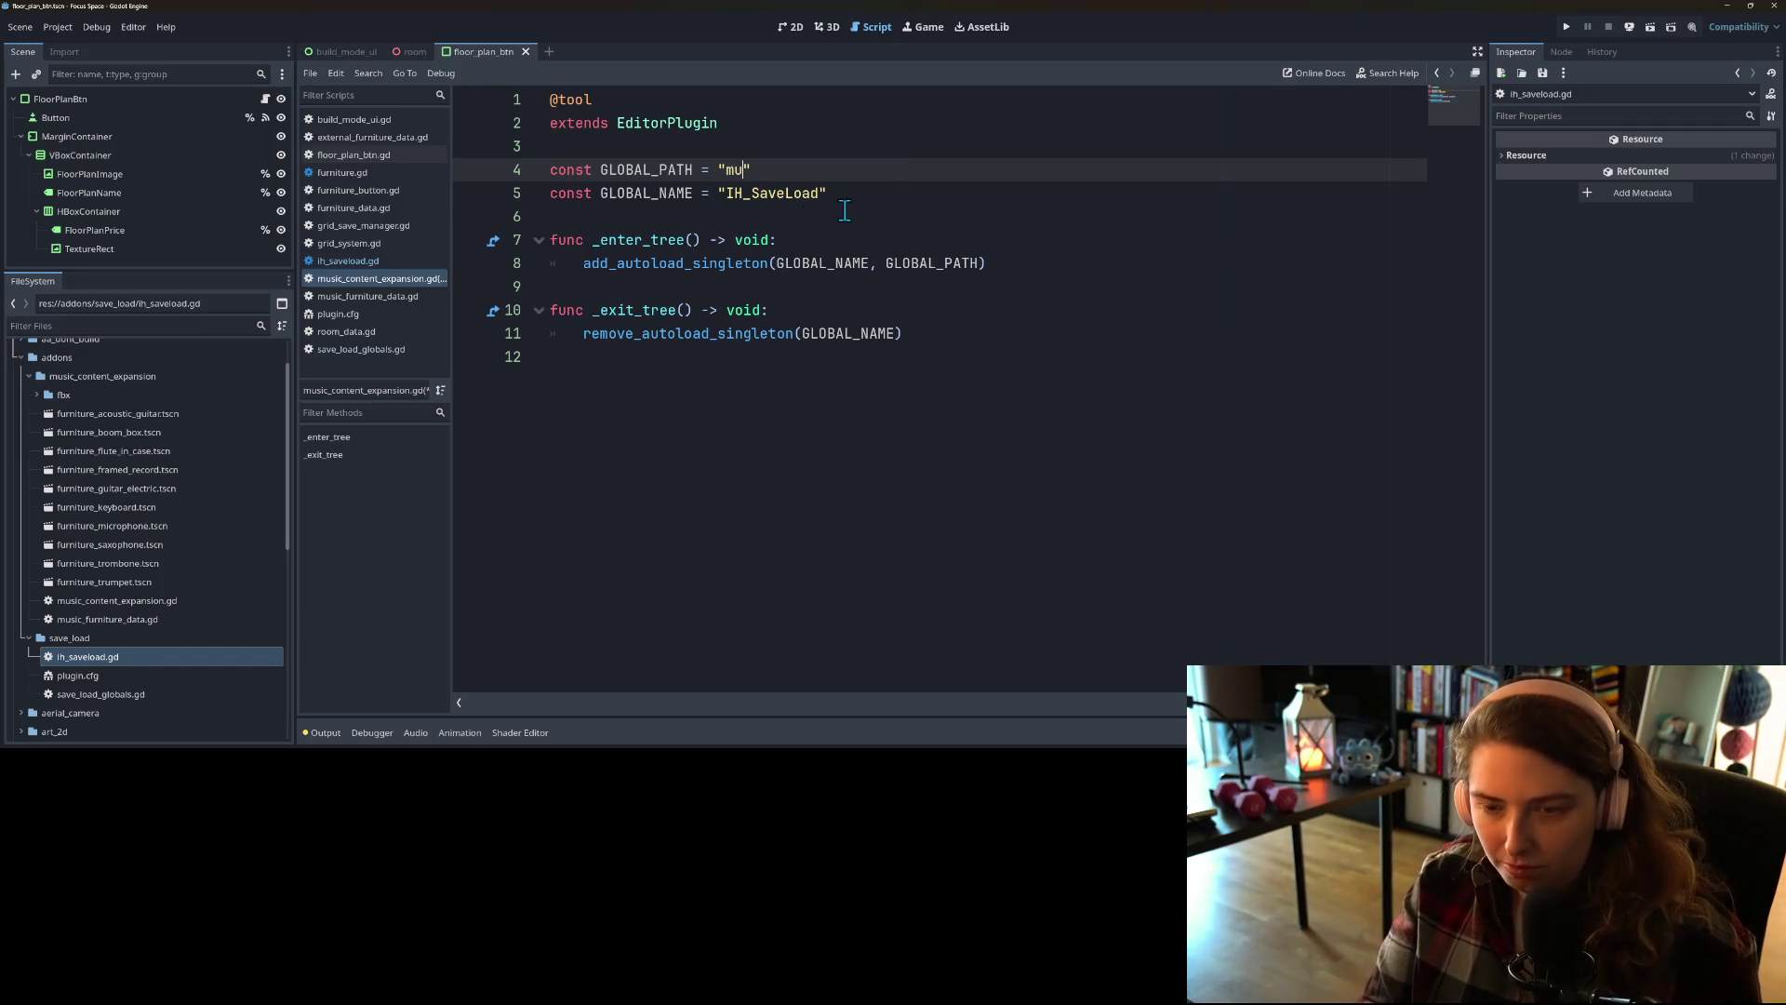
{"action": "type", "text": "_furniture_data.gd"}
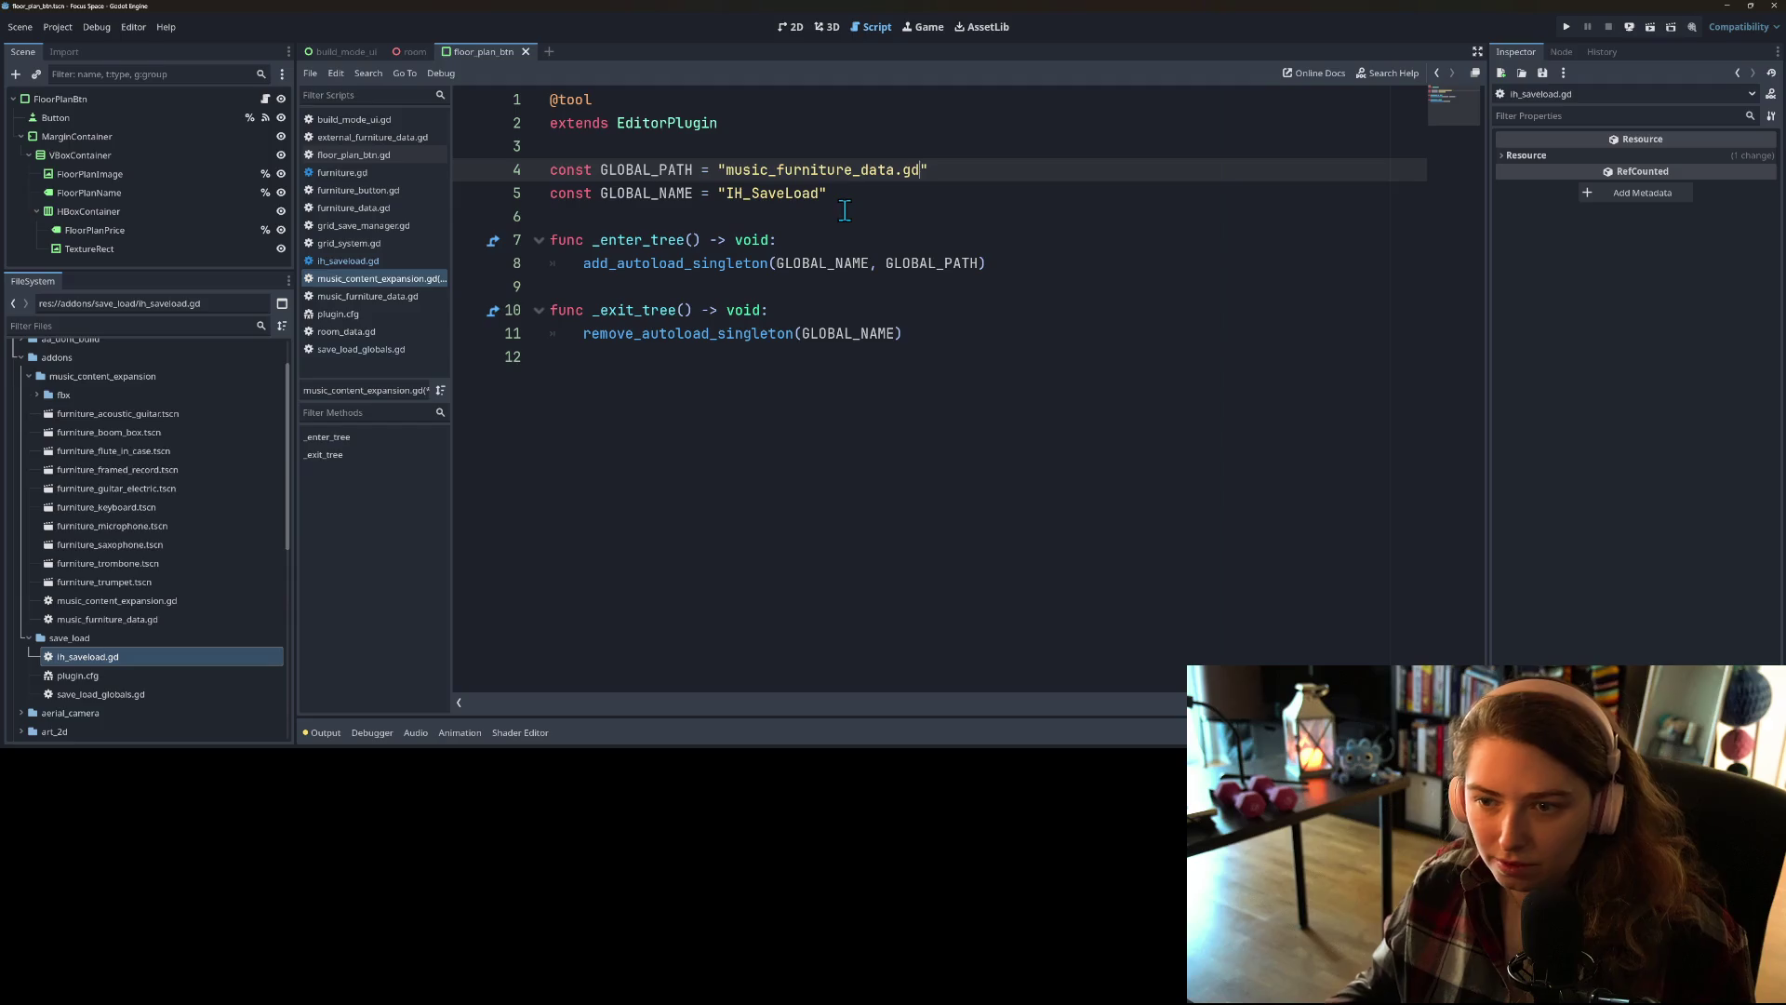
Step: Change the GLOBAL_NAME from IH_SaveLoad to MusicFurnitureData and save the script
{"action": "left_click", "coordinate": [793, 195]}
{"action": "double_click", "coordinate": [790, 196]}
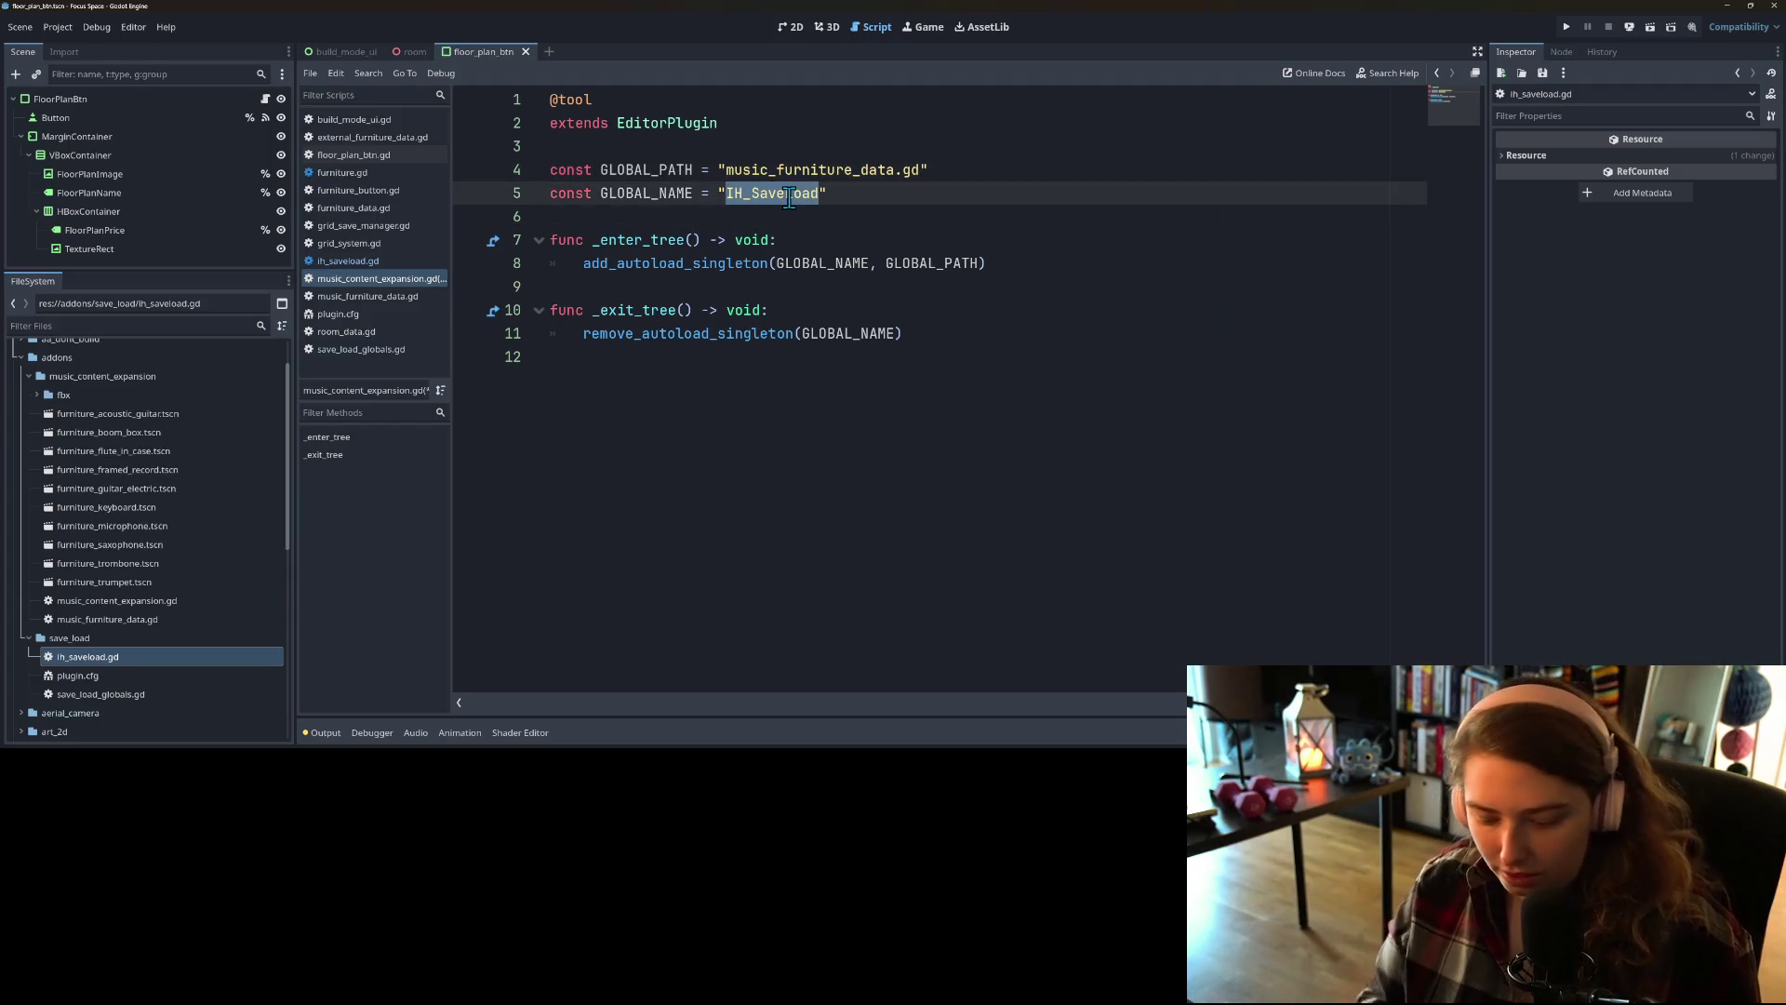
{"action": "type", "text": "MusicF"}
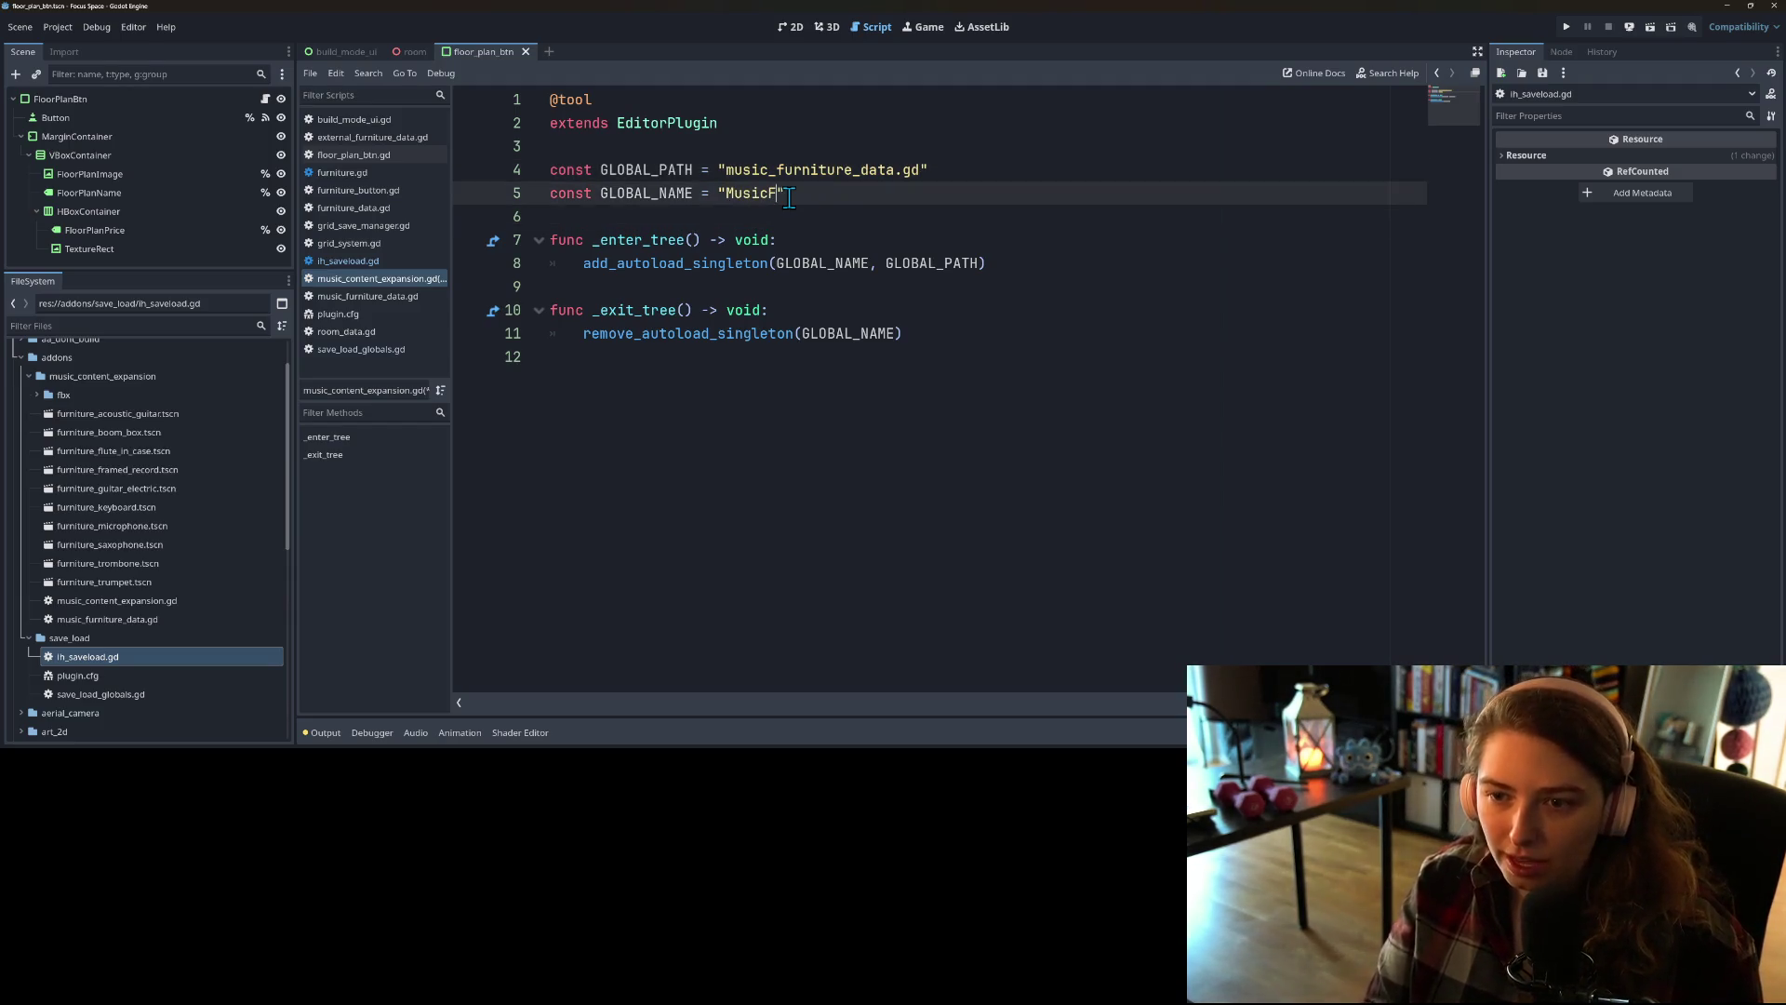
{"action": "type", "text": "ata"}
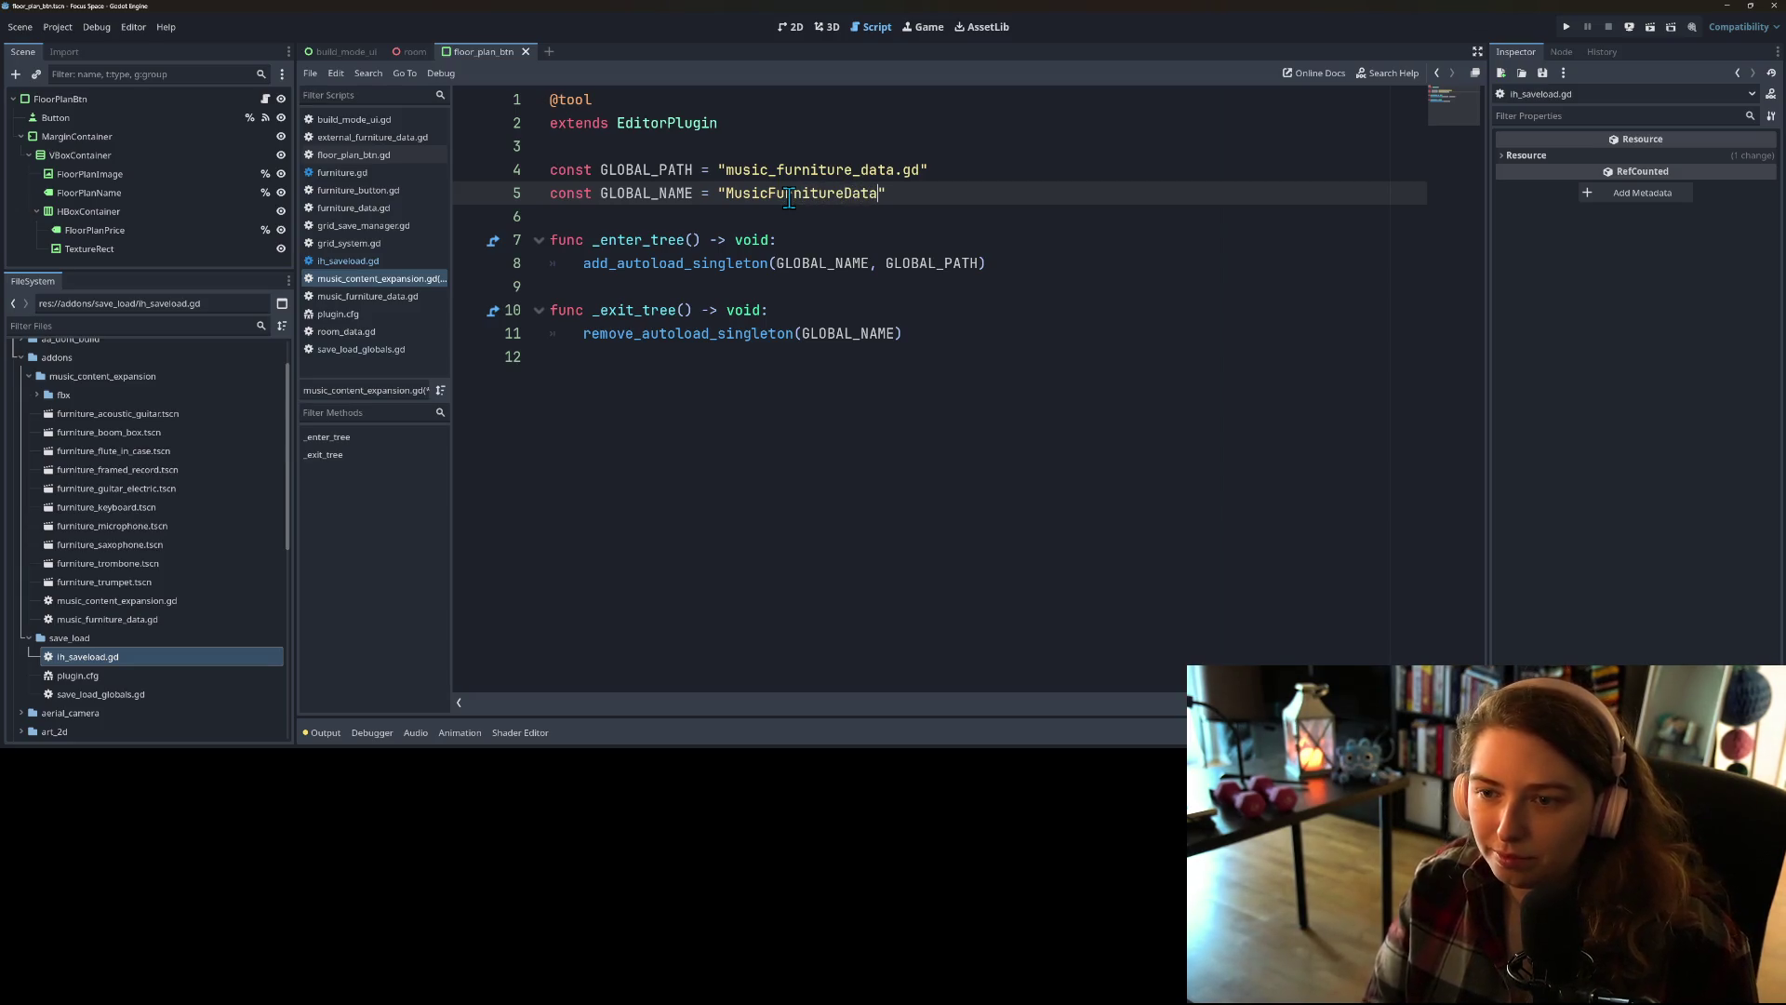
{"action": "key", "text": "ctrl+s"}
Step: Compare against ih_saveload.gd, then return and select music_furniture_data.gd in FileSystem
{"action": "left_click", "coordinate": [339, 262]}
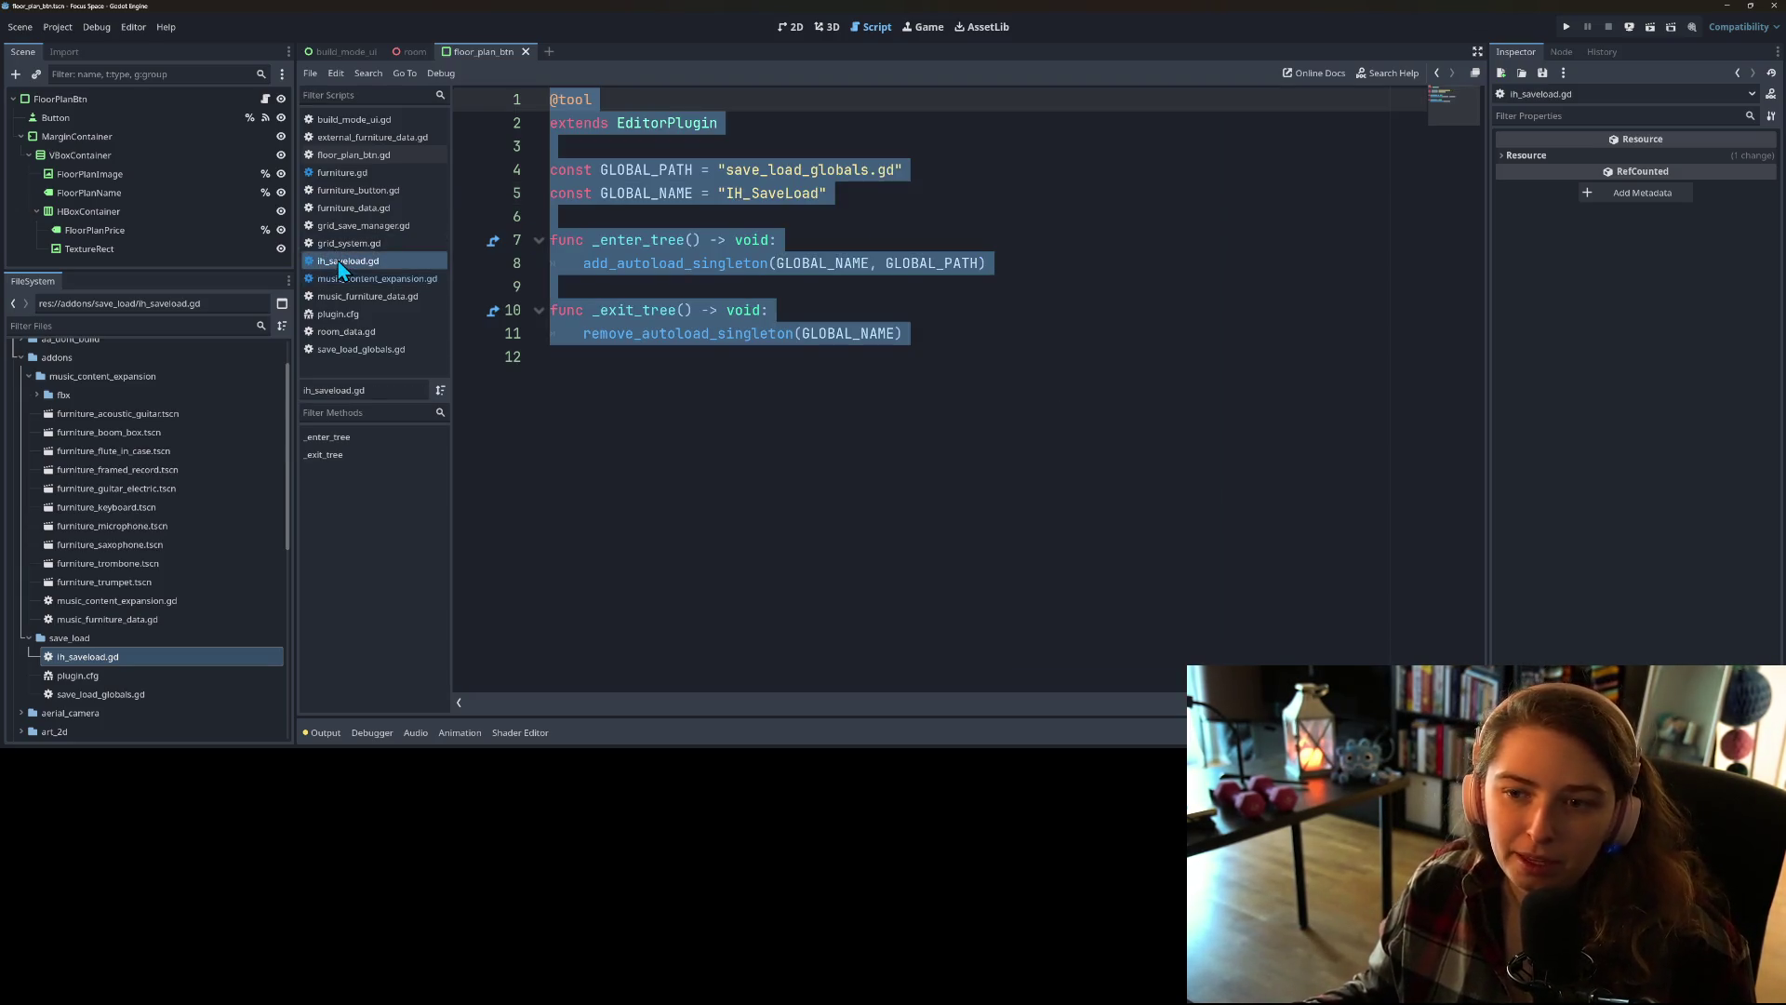
{"action": "left_click", "coordinate": [814, 291]}
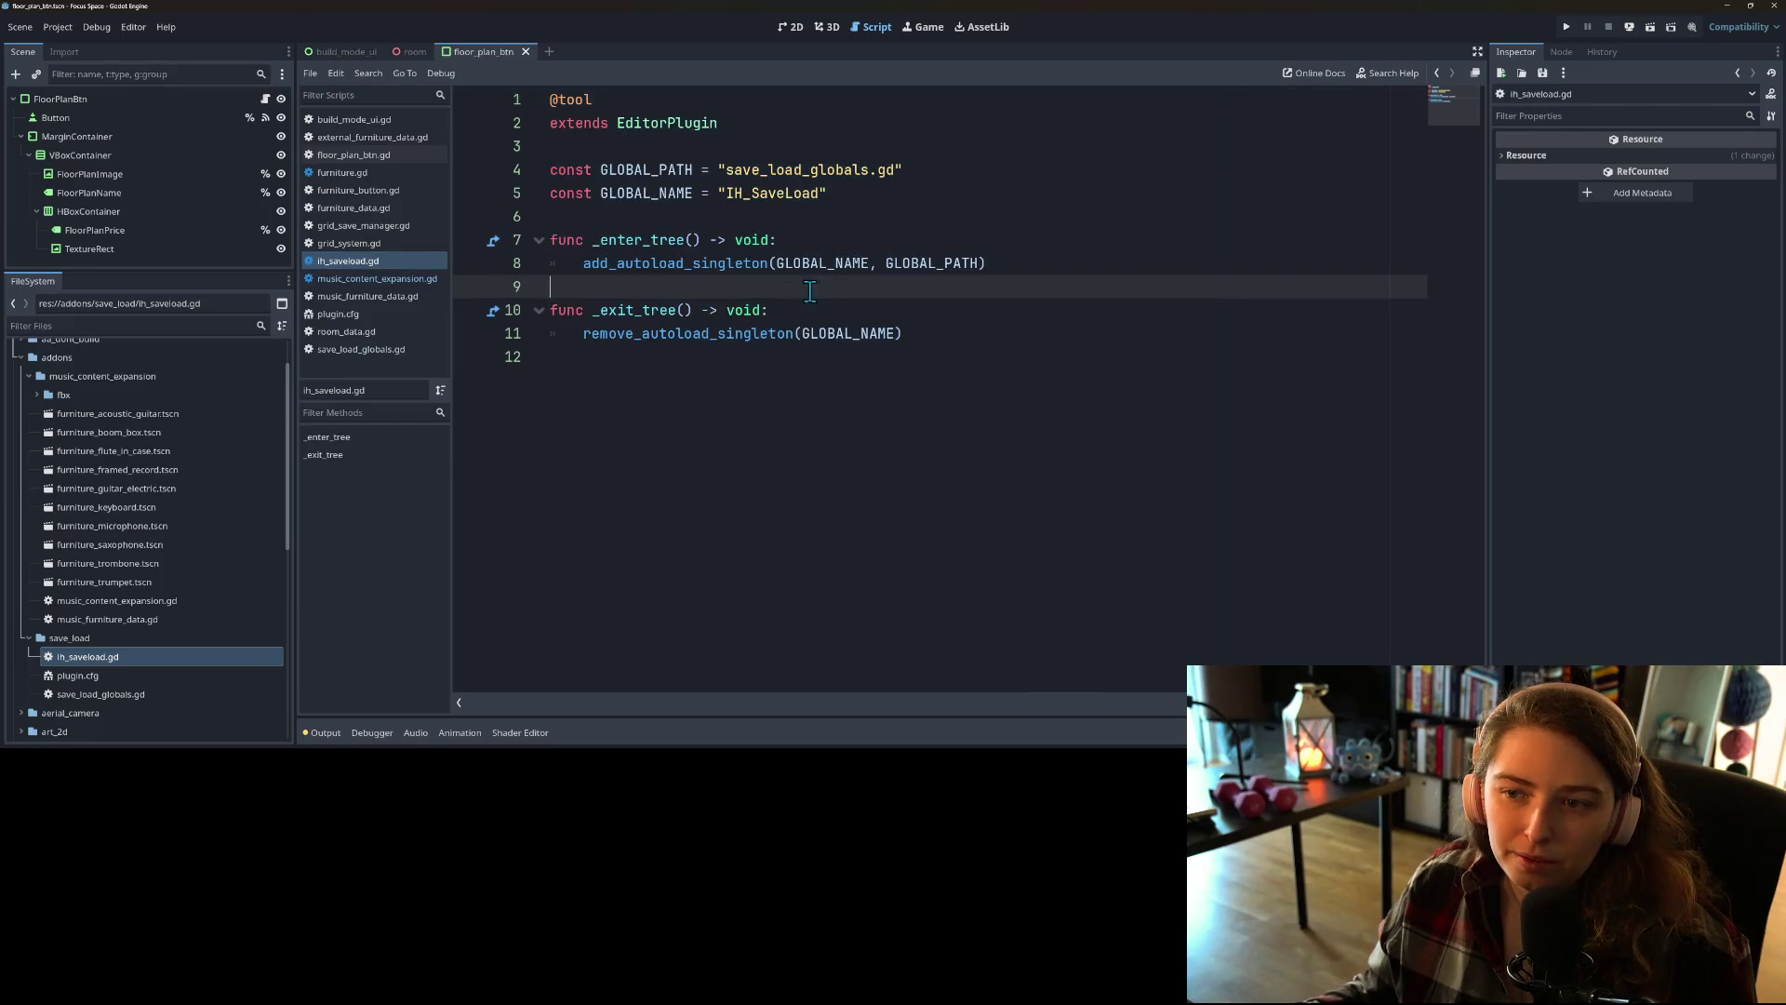
{"action": "left_click", "coordinate": [405, 281]}
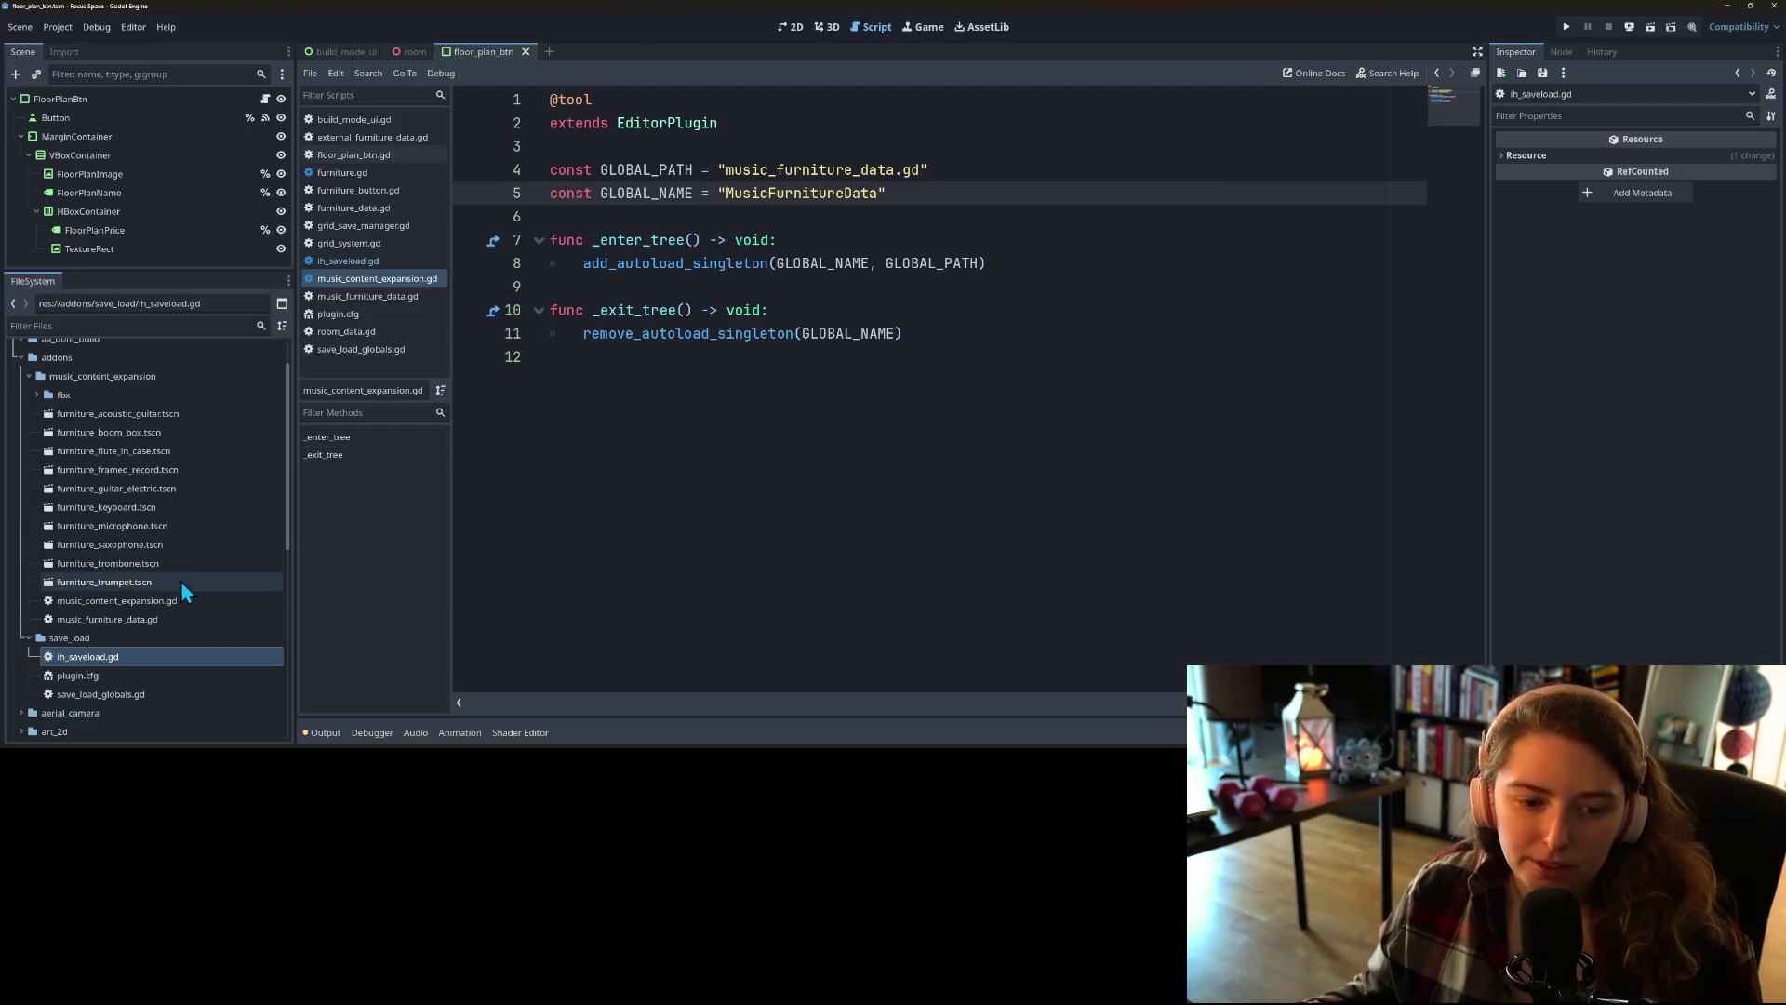
{"action": "left_click", "coordinate": [177, 622]}
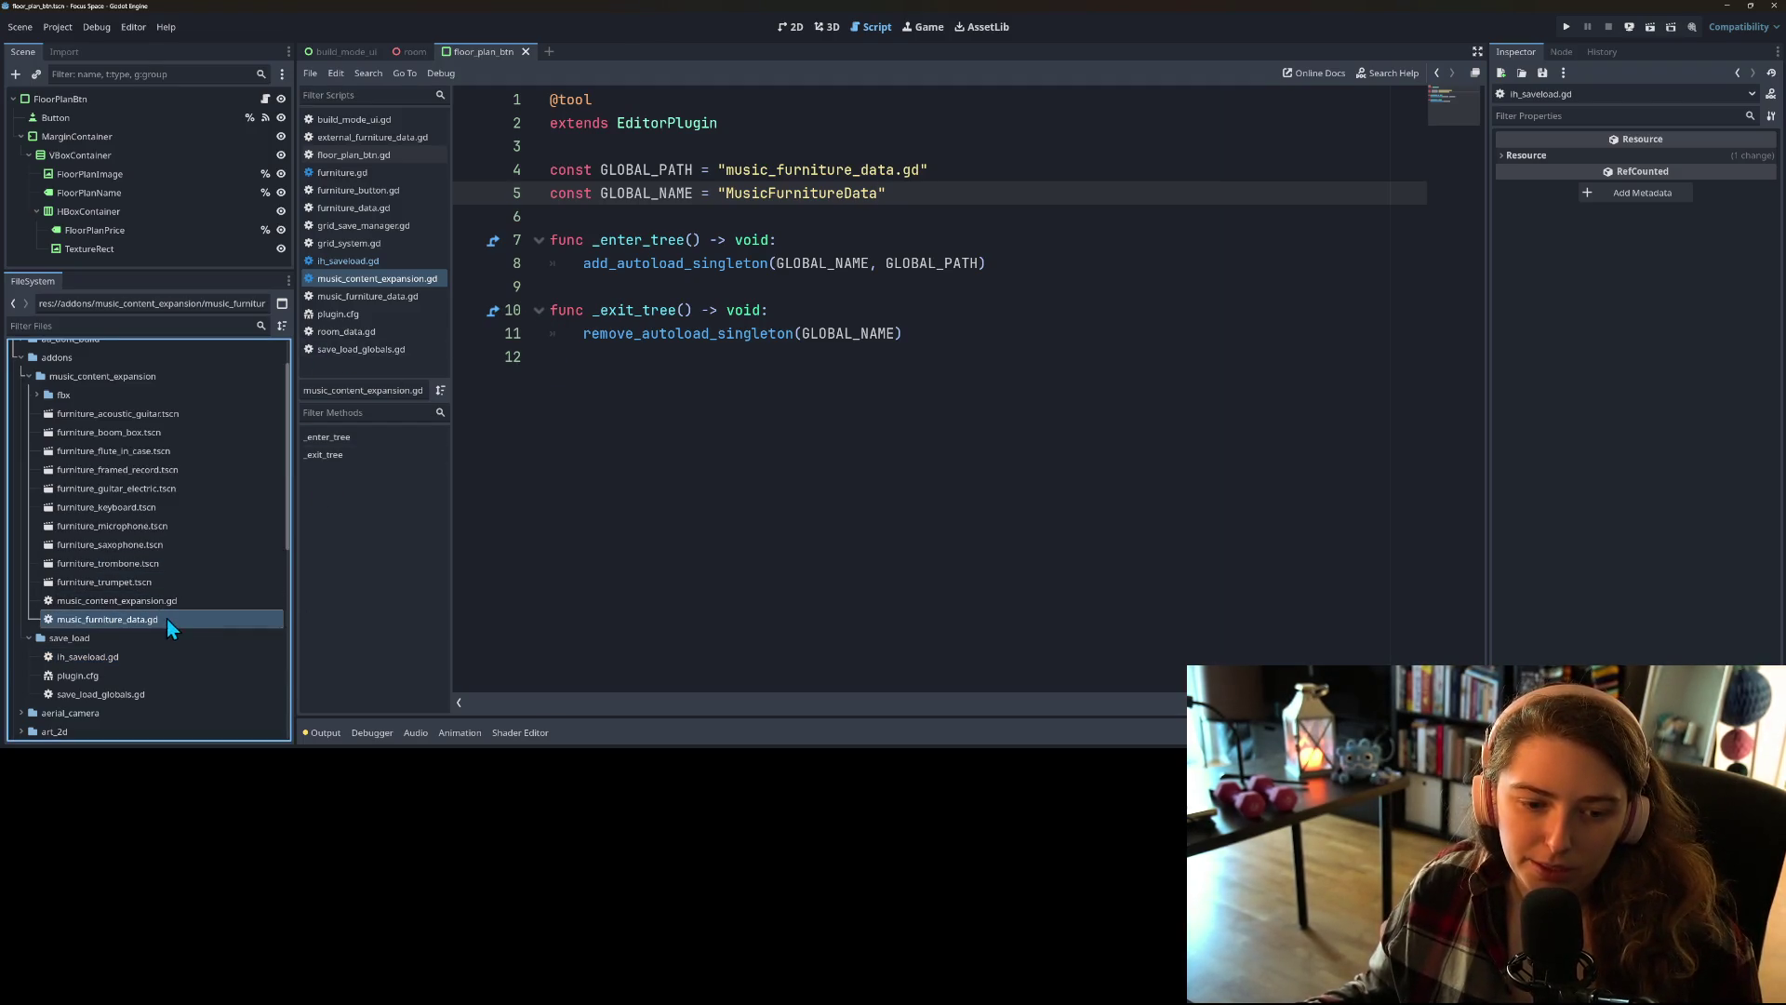
Step: Open music_furniture_data.gd and collapse its furniture_data dictionary at line 6
{"action": "left_click", "coordinate": [168, 603]}
{"action": "double_click", "coordinate": [158, 620]}
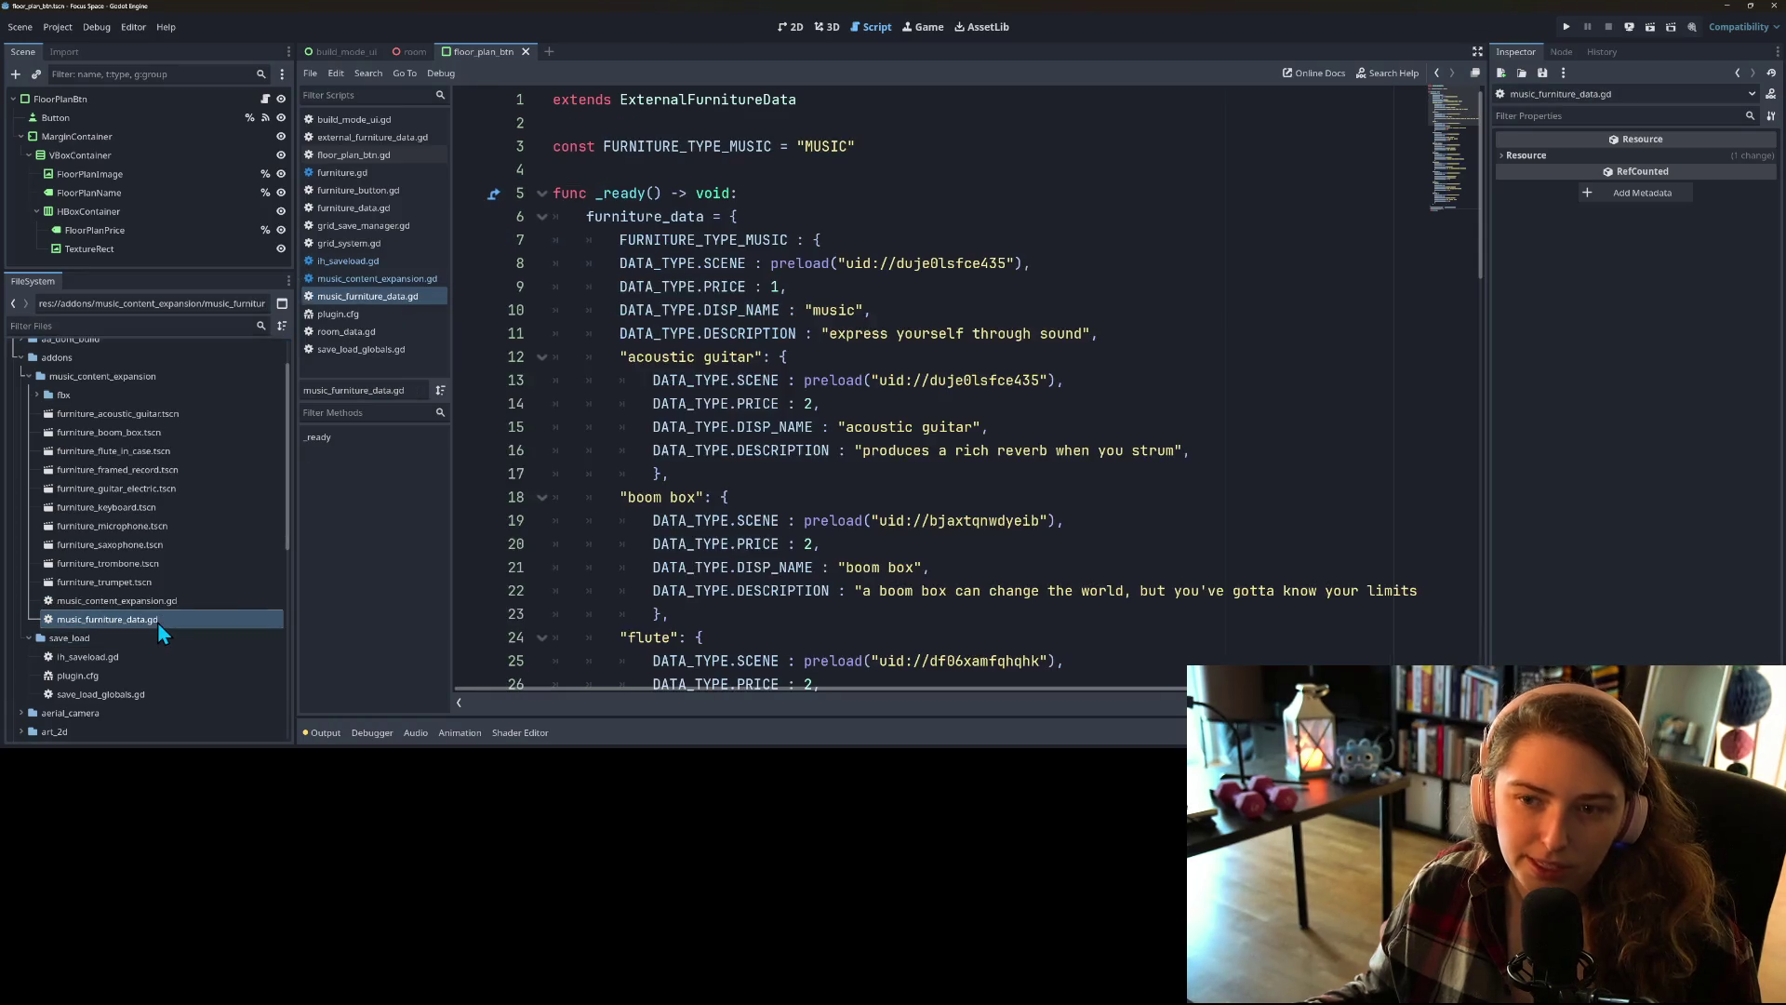
{"action": "scroll", "coordinate": [692, 462], "scroll_direction": "down", "scroll_amount": 5}
{"action": "scroll", "coordinate": [636, 350], "scroll_direction": "up", "scroll_amount": 5}
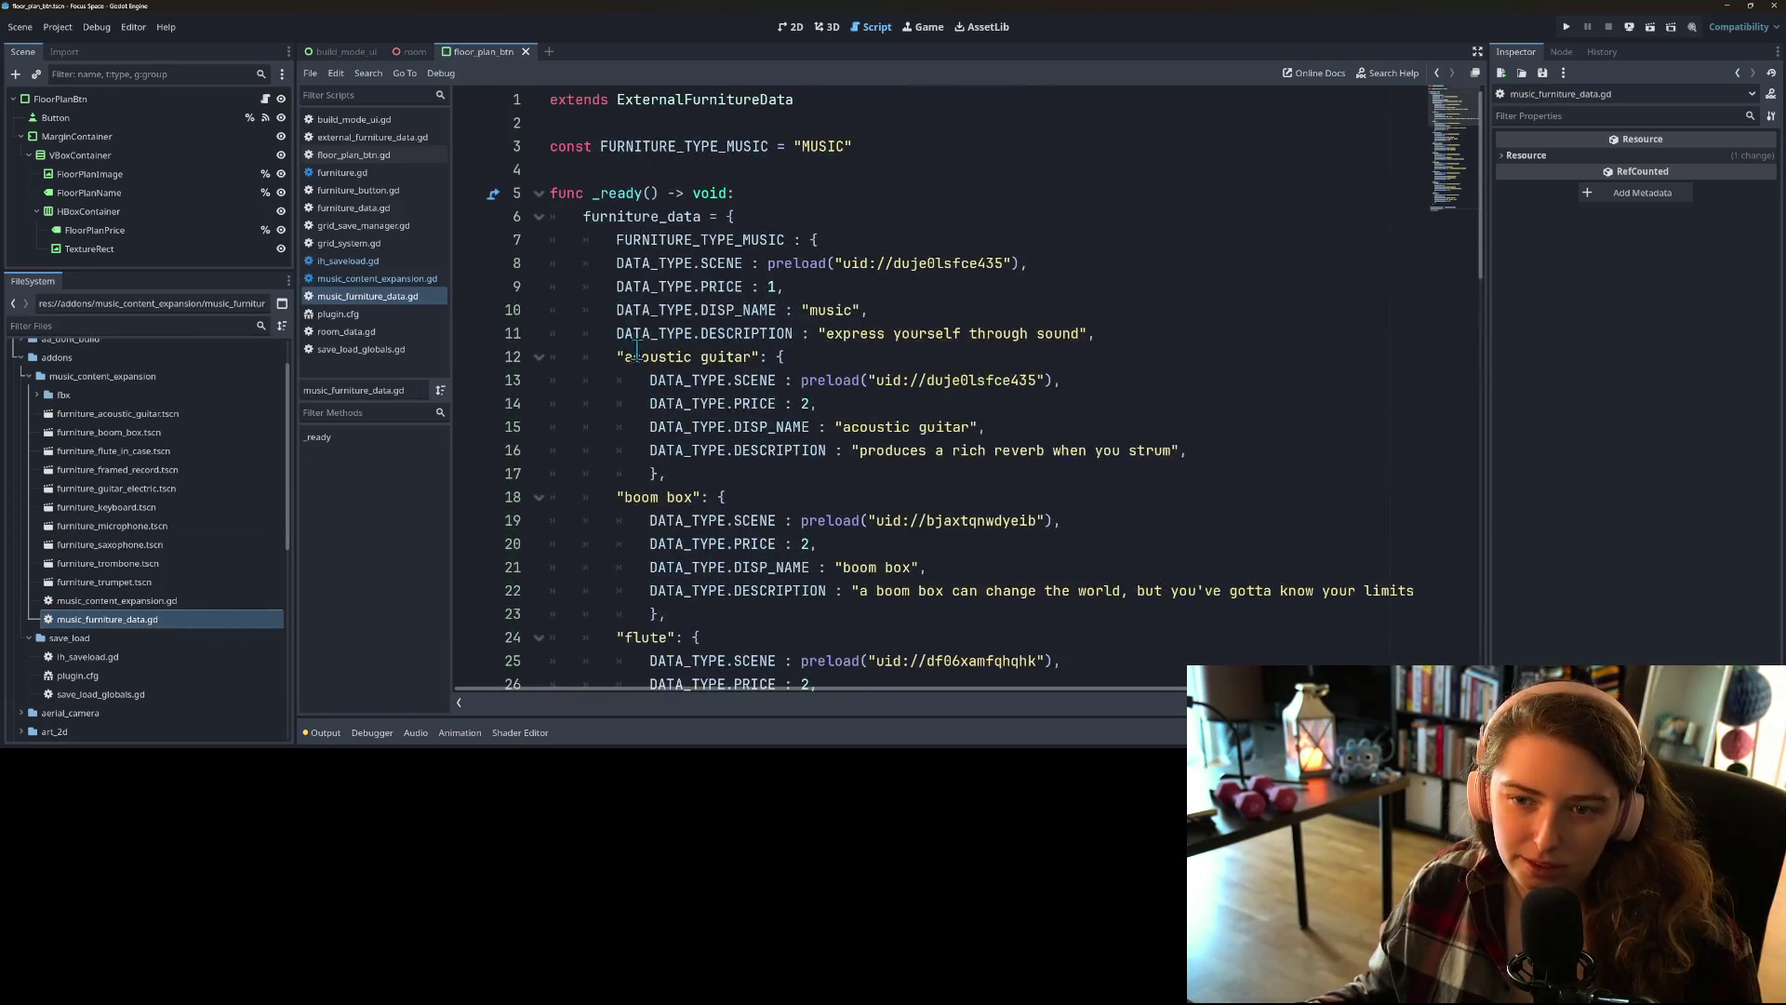
{"action": "left_click", "coordinate": [539, 216]}
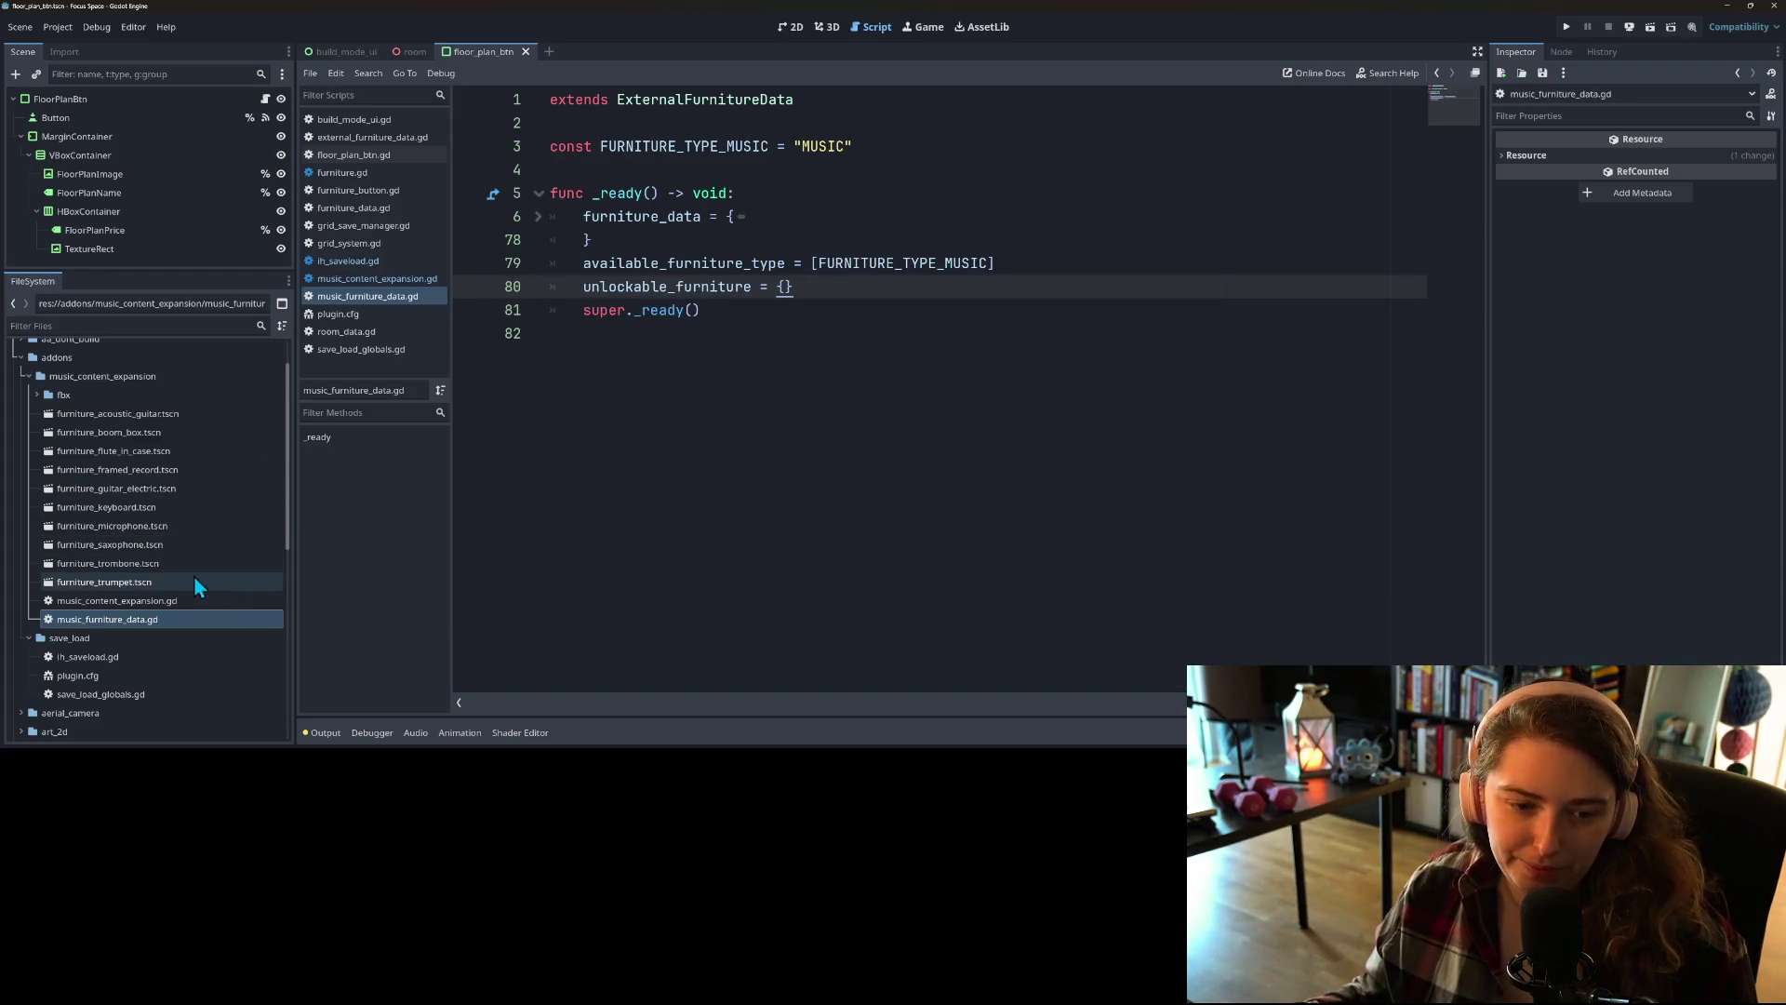
Step: Try creating a plugin.cfg file via Create New > Script in music_content_expansion, then cancel
{"action": "right_click", "coordinate": [71, 386]}
{"action": "mouse_move", "coordinate": [182, 390]}
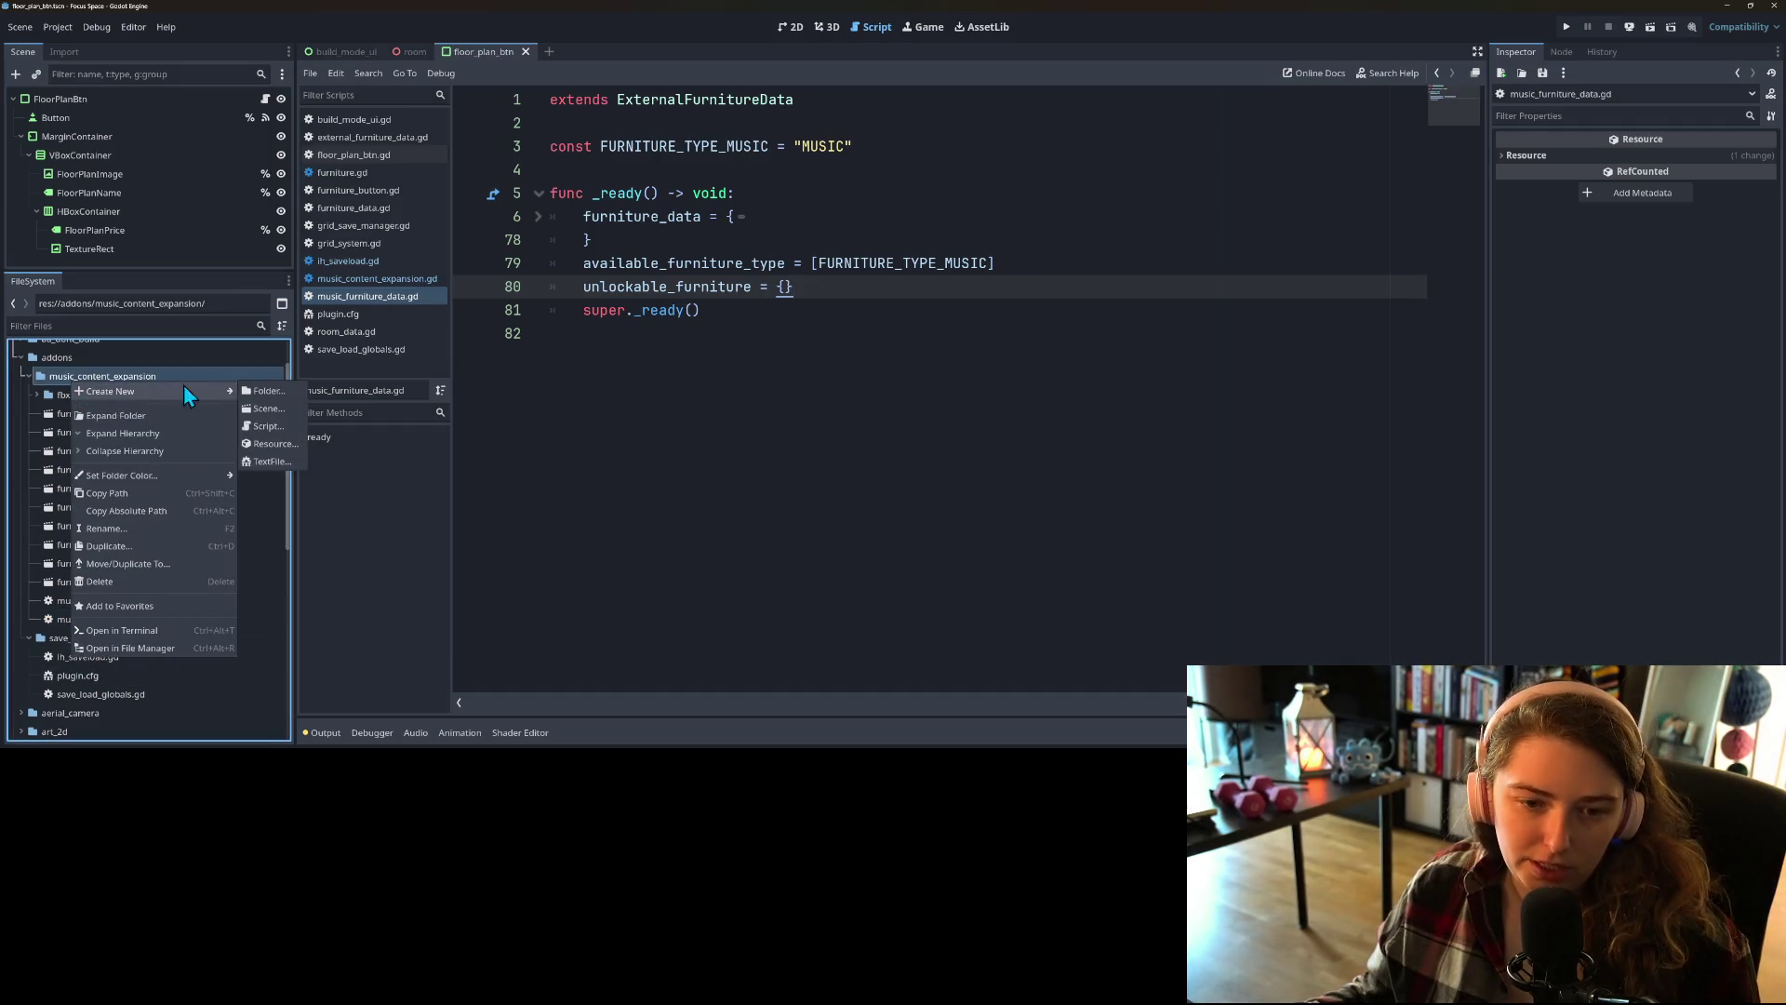
{"action": "left_click", "coordinate": [270, 426]}
{"action": "type", "text": "plug"}
{"action": "key", "text": "Delete"}
{"action": "key", "text": "Delete"}
{"action": "key", "text": "Delete"}
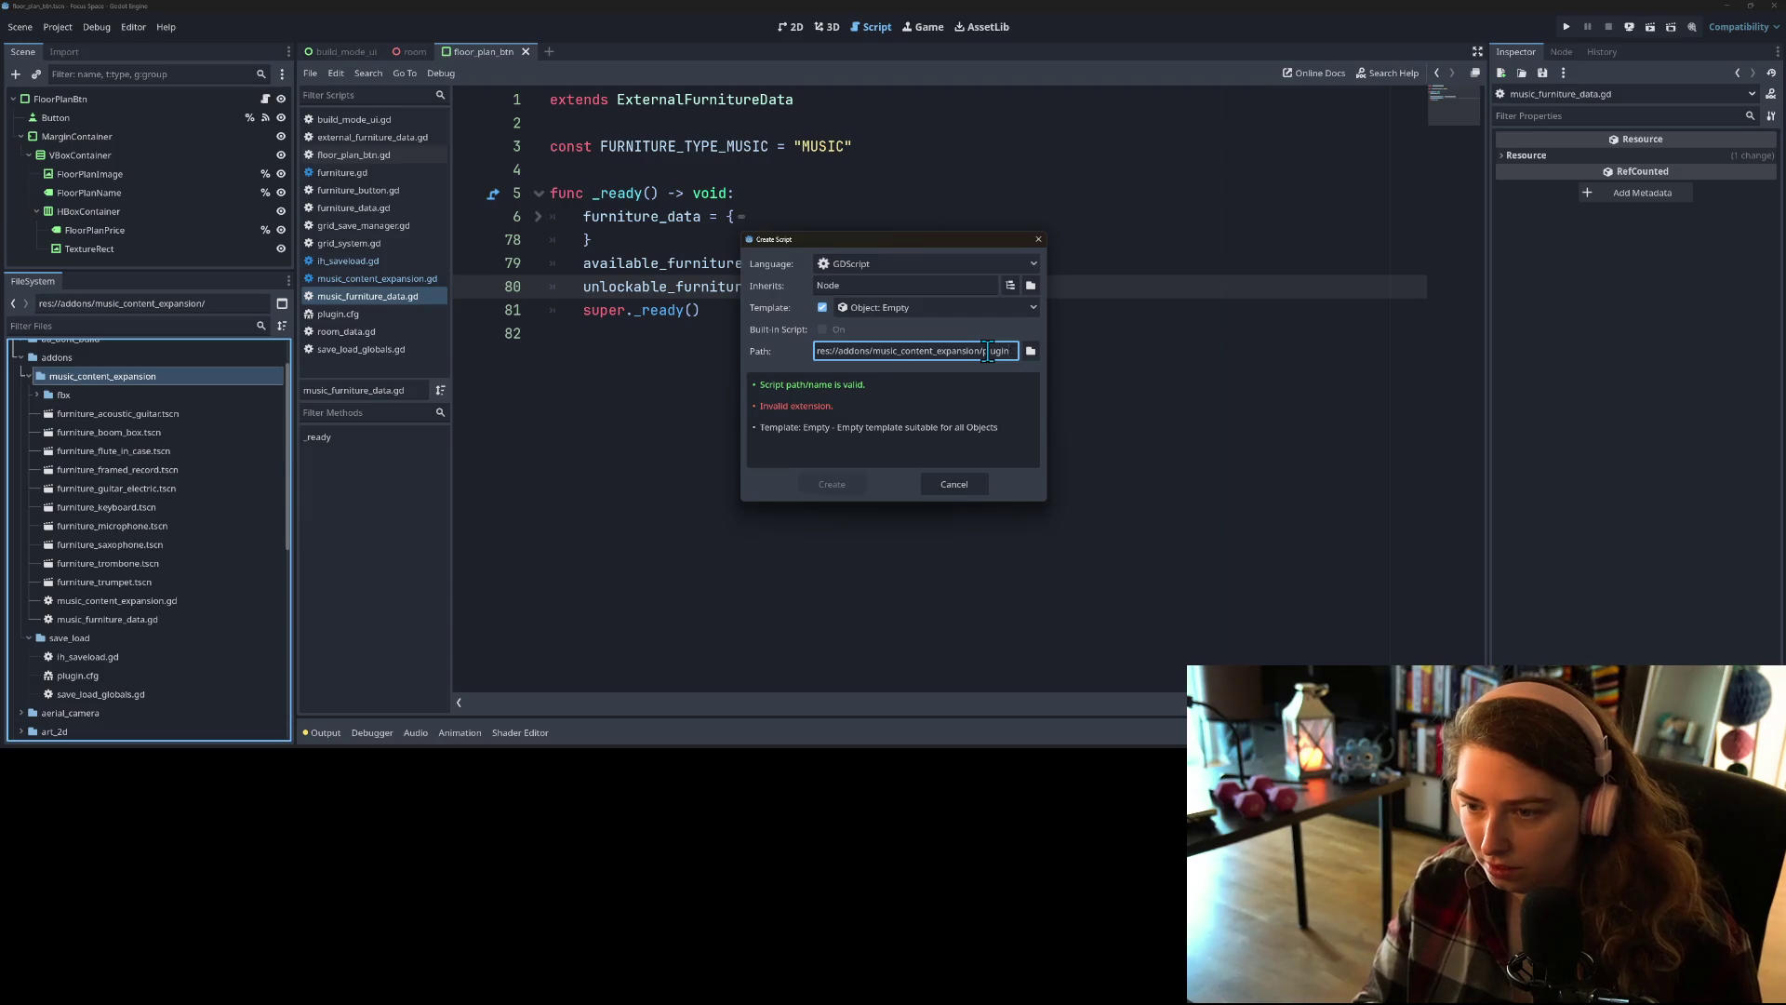
{"action": "type", "text": ".cfg"}
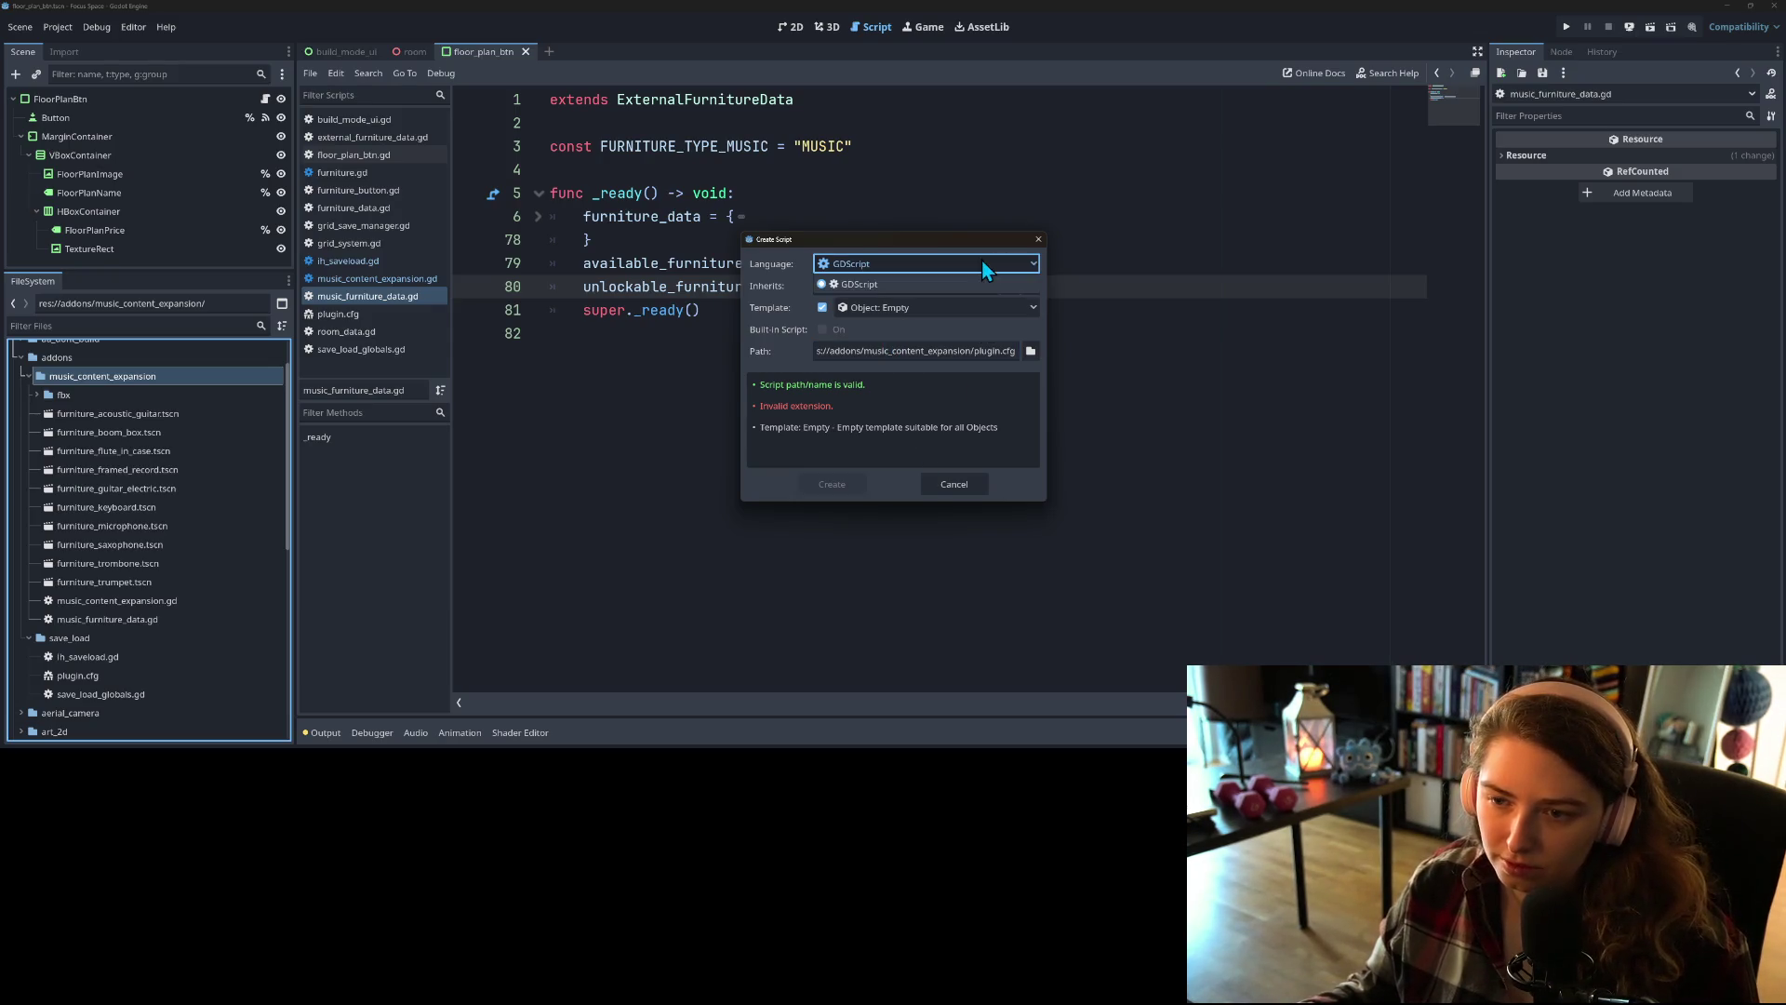
{"action": "left_click", "coordinate": [1039, 239]}
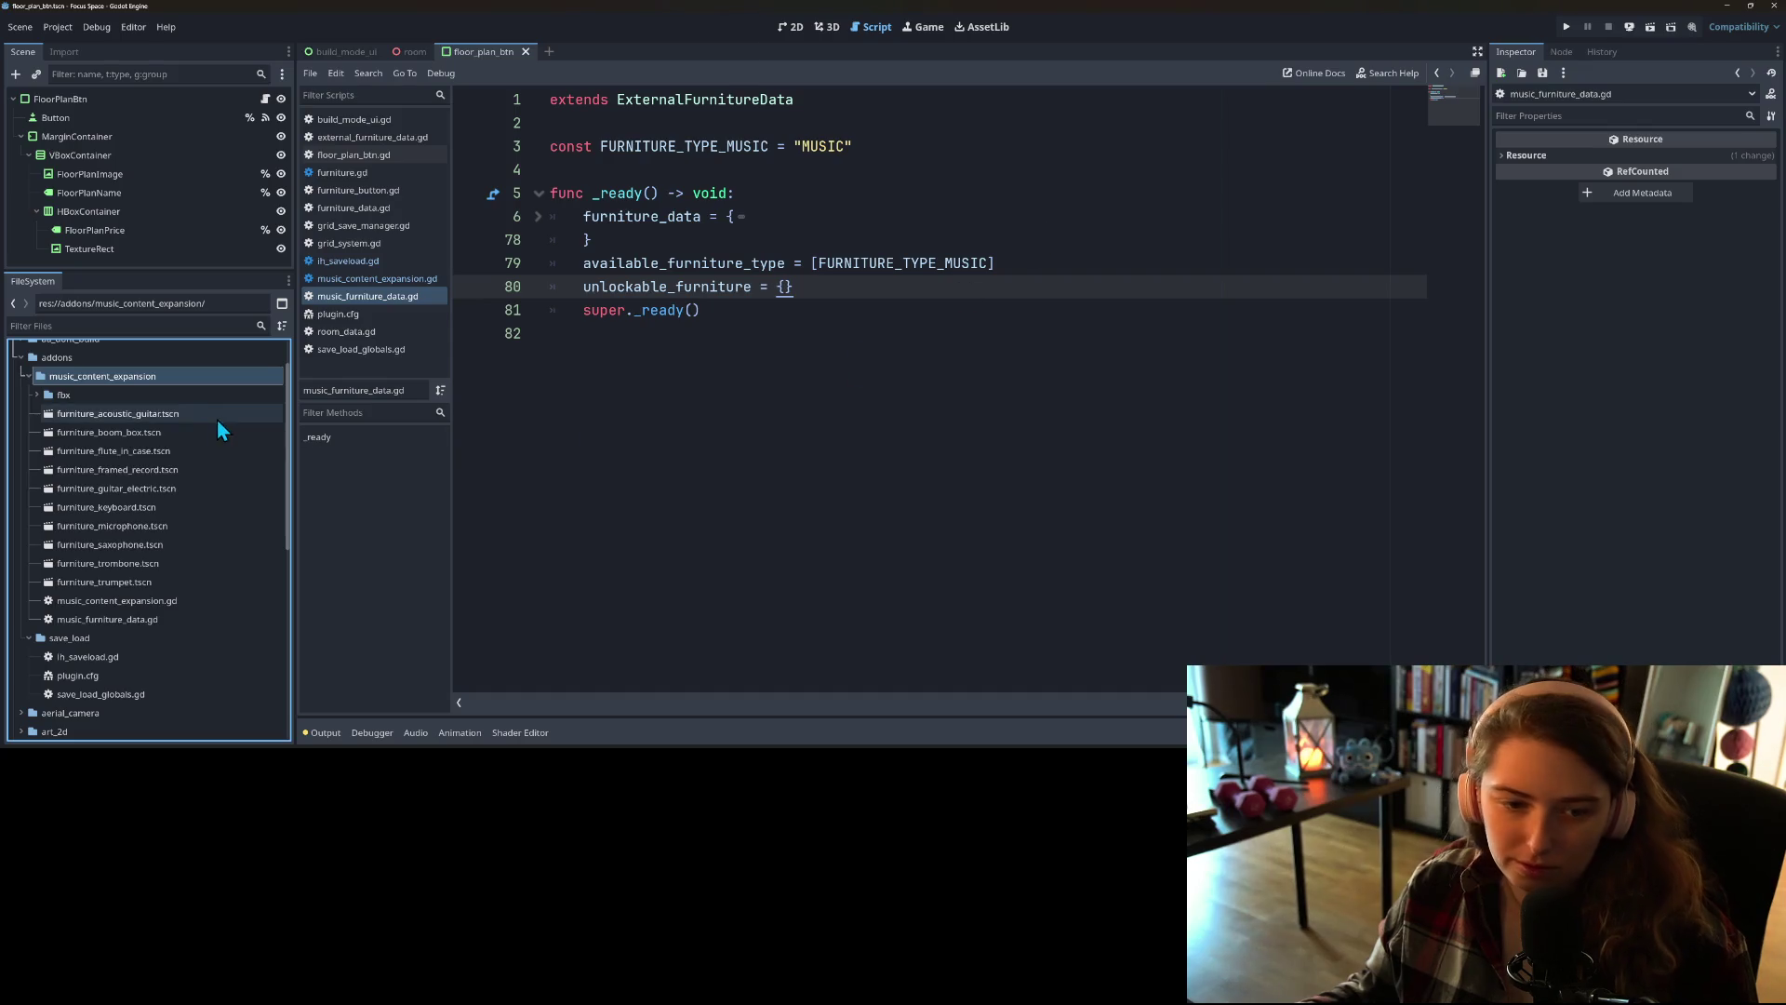
Step: Copy save_load's plugin.cfg into music_content_expansion using Move/Duplicate To, then open the copy
{"action": "left_click", "coordinate": [99, 679]}
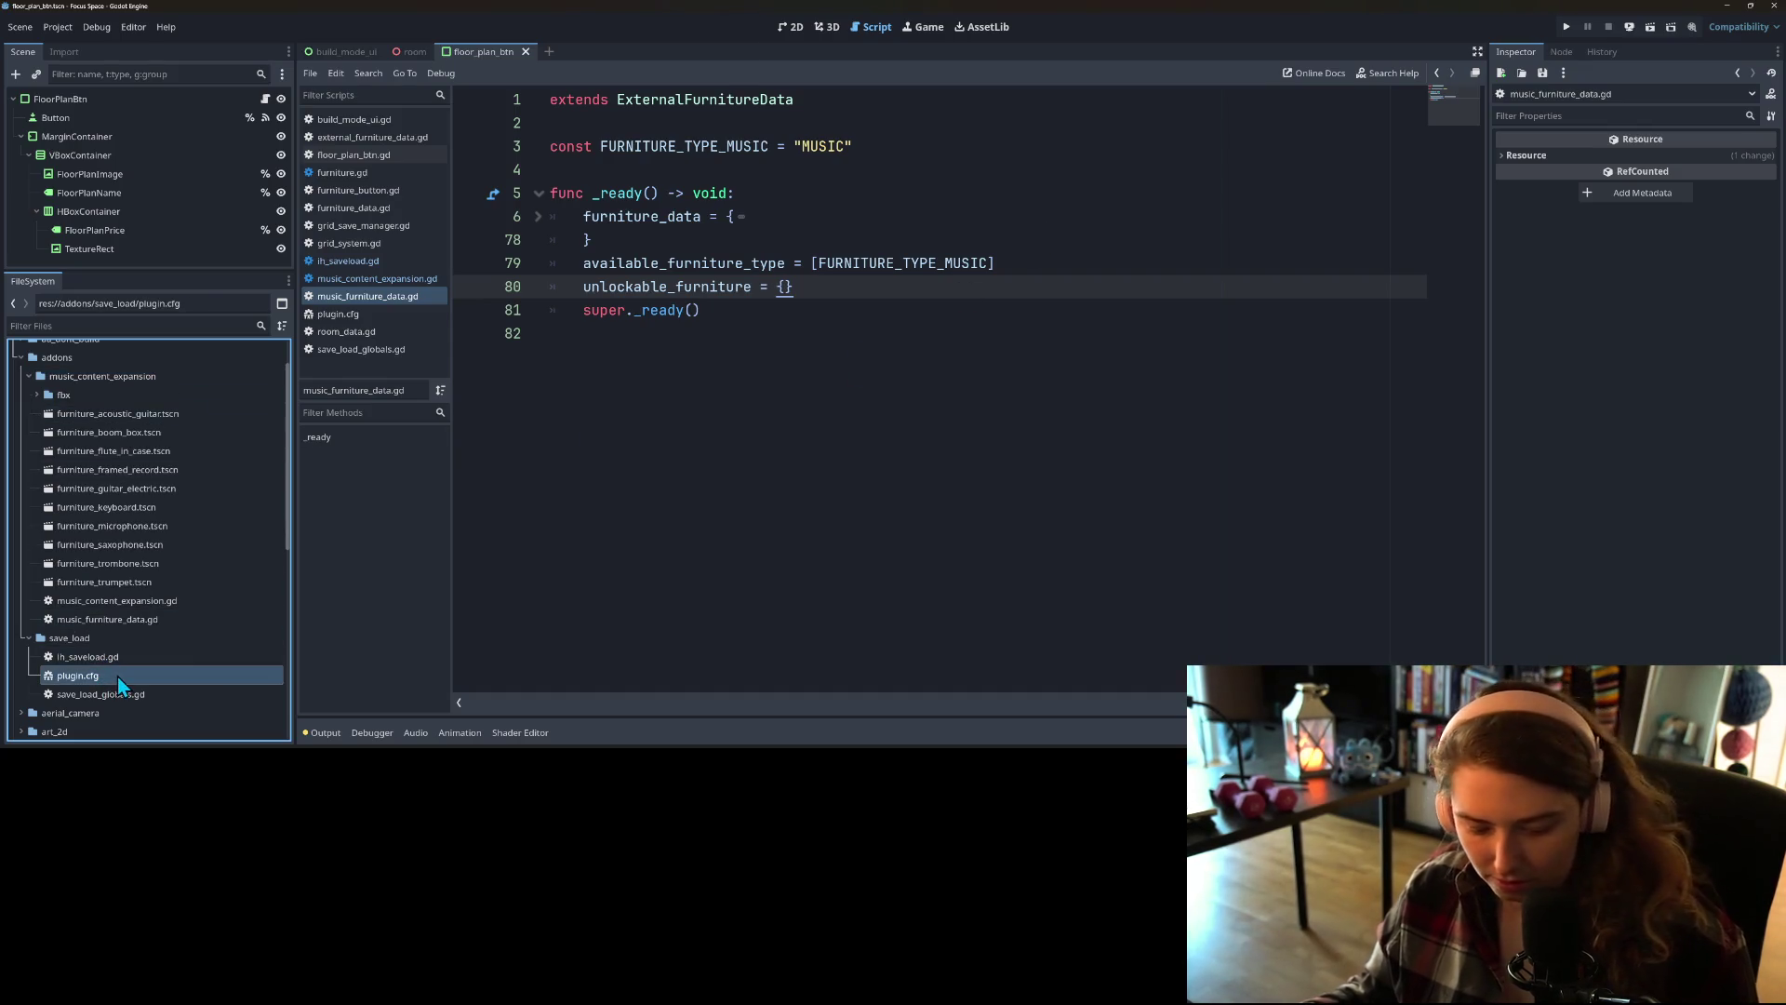
{"action": "left_click", "coordinate": [71, 382]}
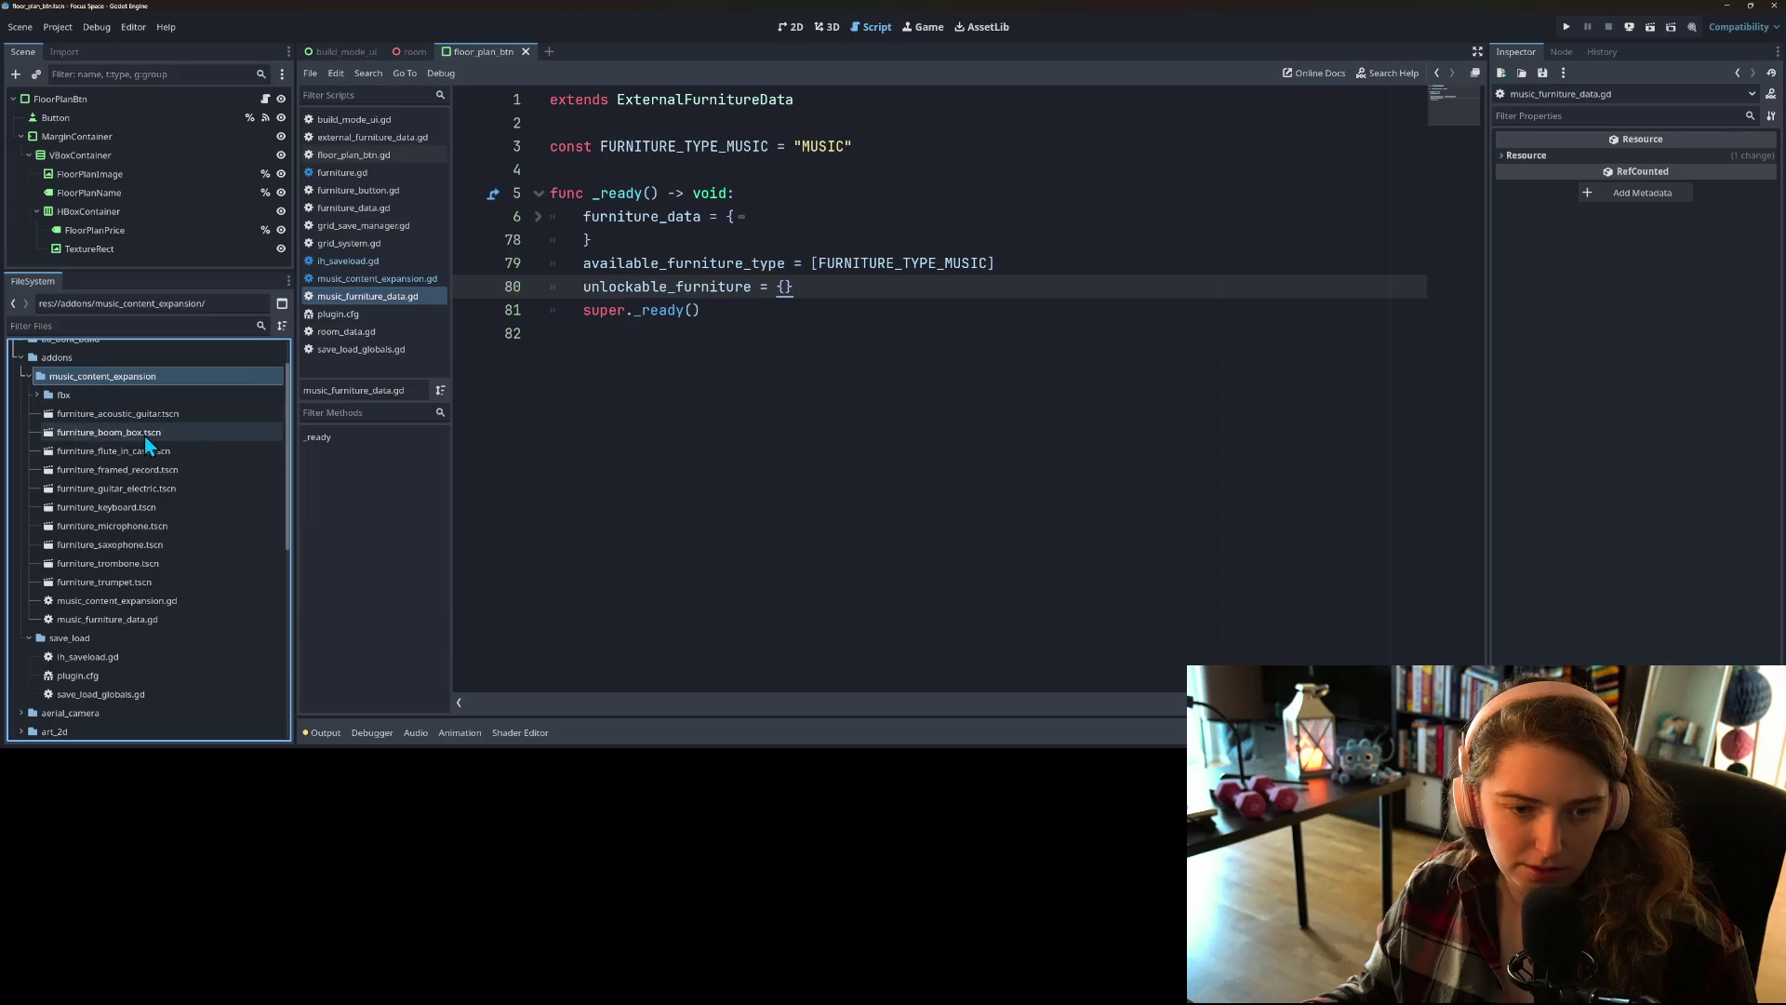
{"action": "left_click", "coordinate": [89, 681]}
{"action": "right_click", "coordinate": [91, 683]}
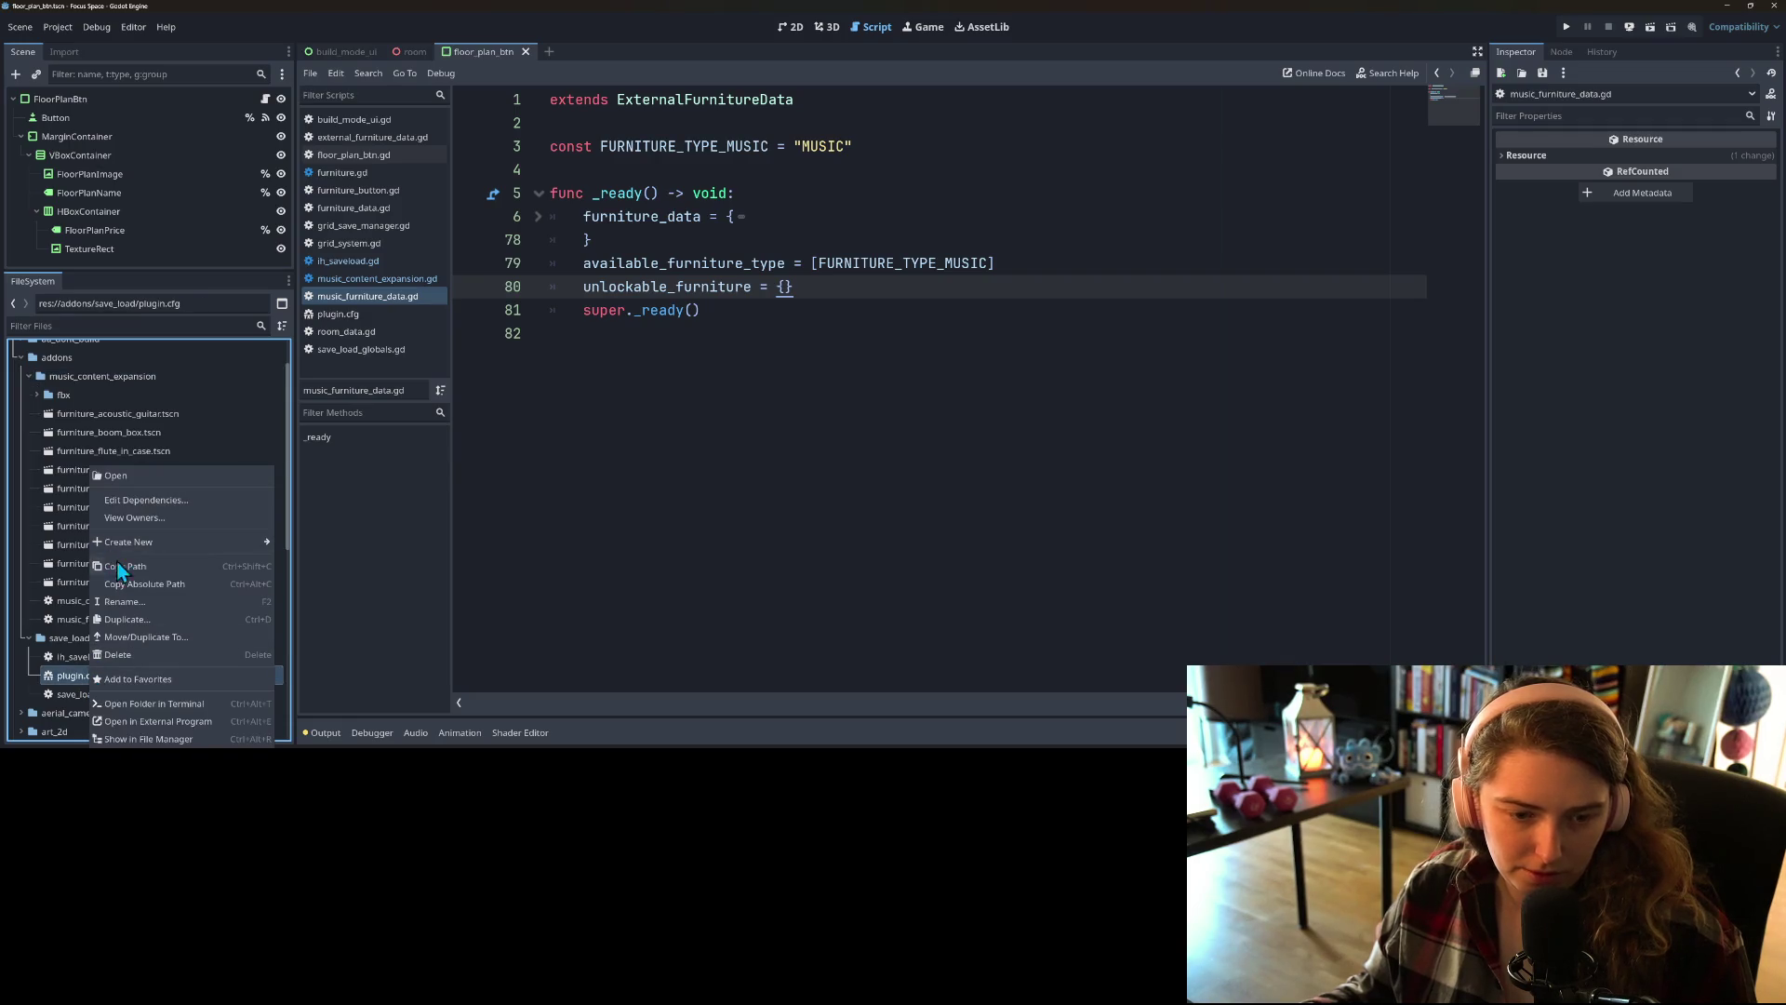
{"action": "left_click", "coordinate": [162, 639]}
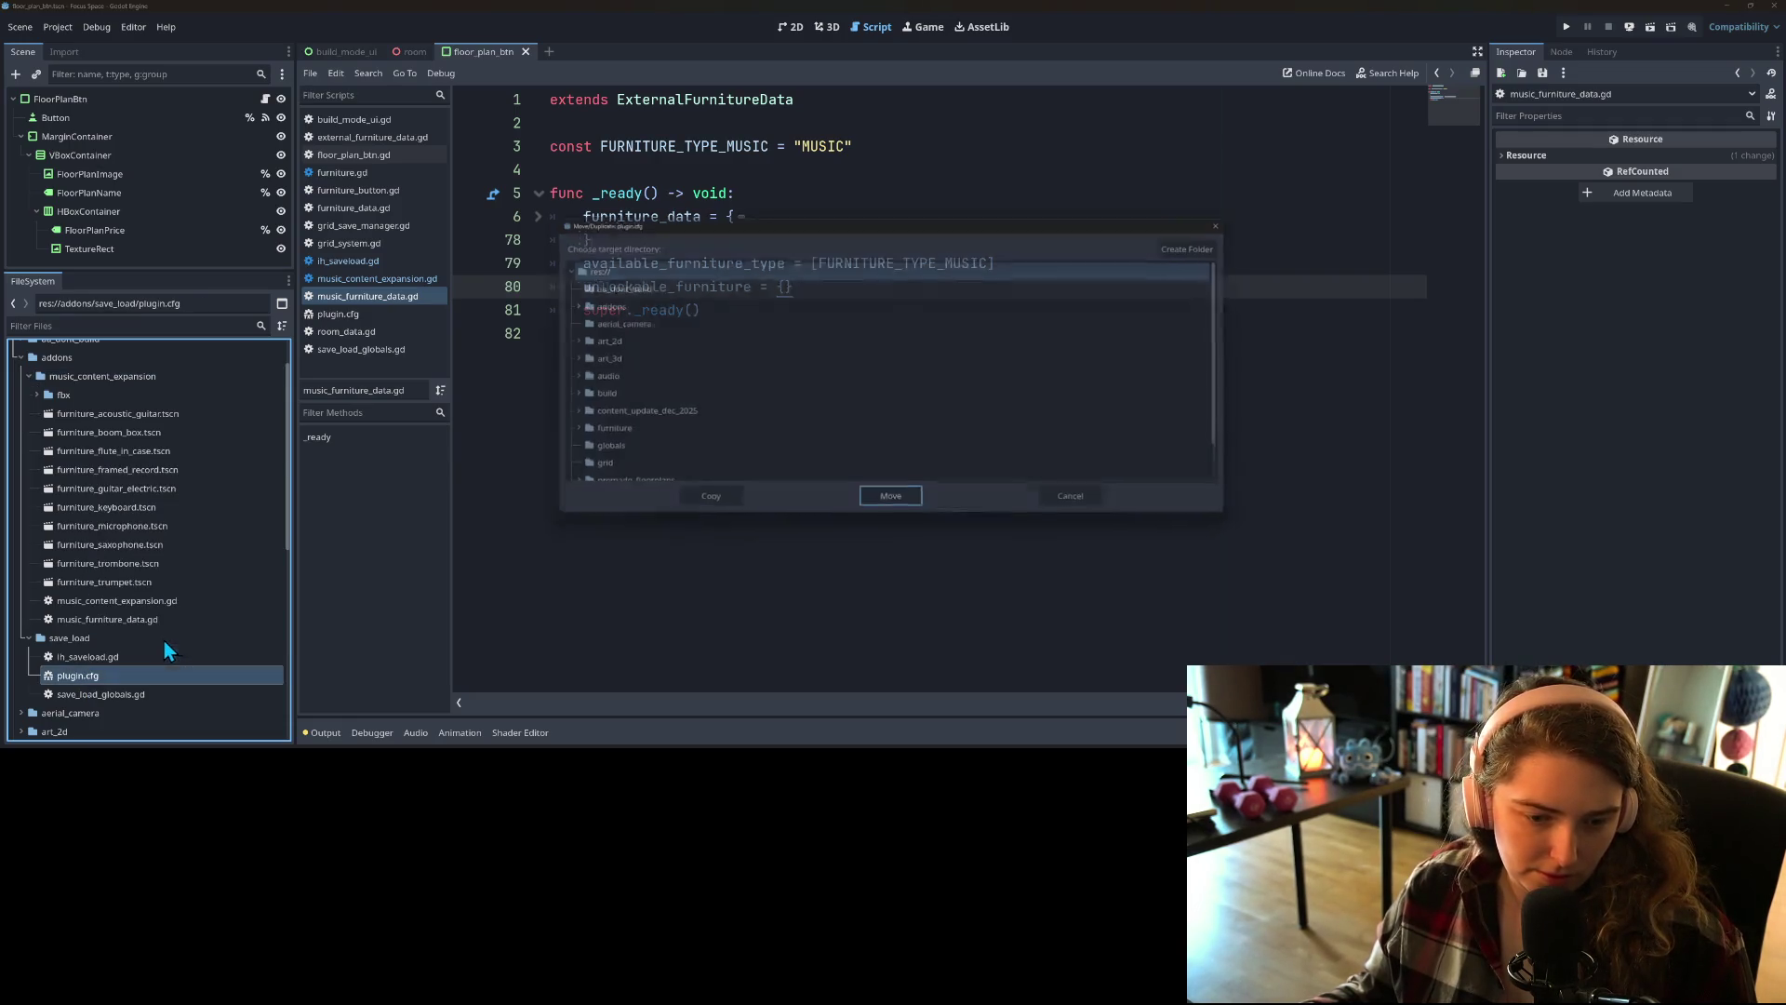
{"action": "left_click", "coordinate": [556, 302]}
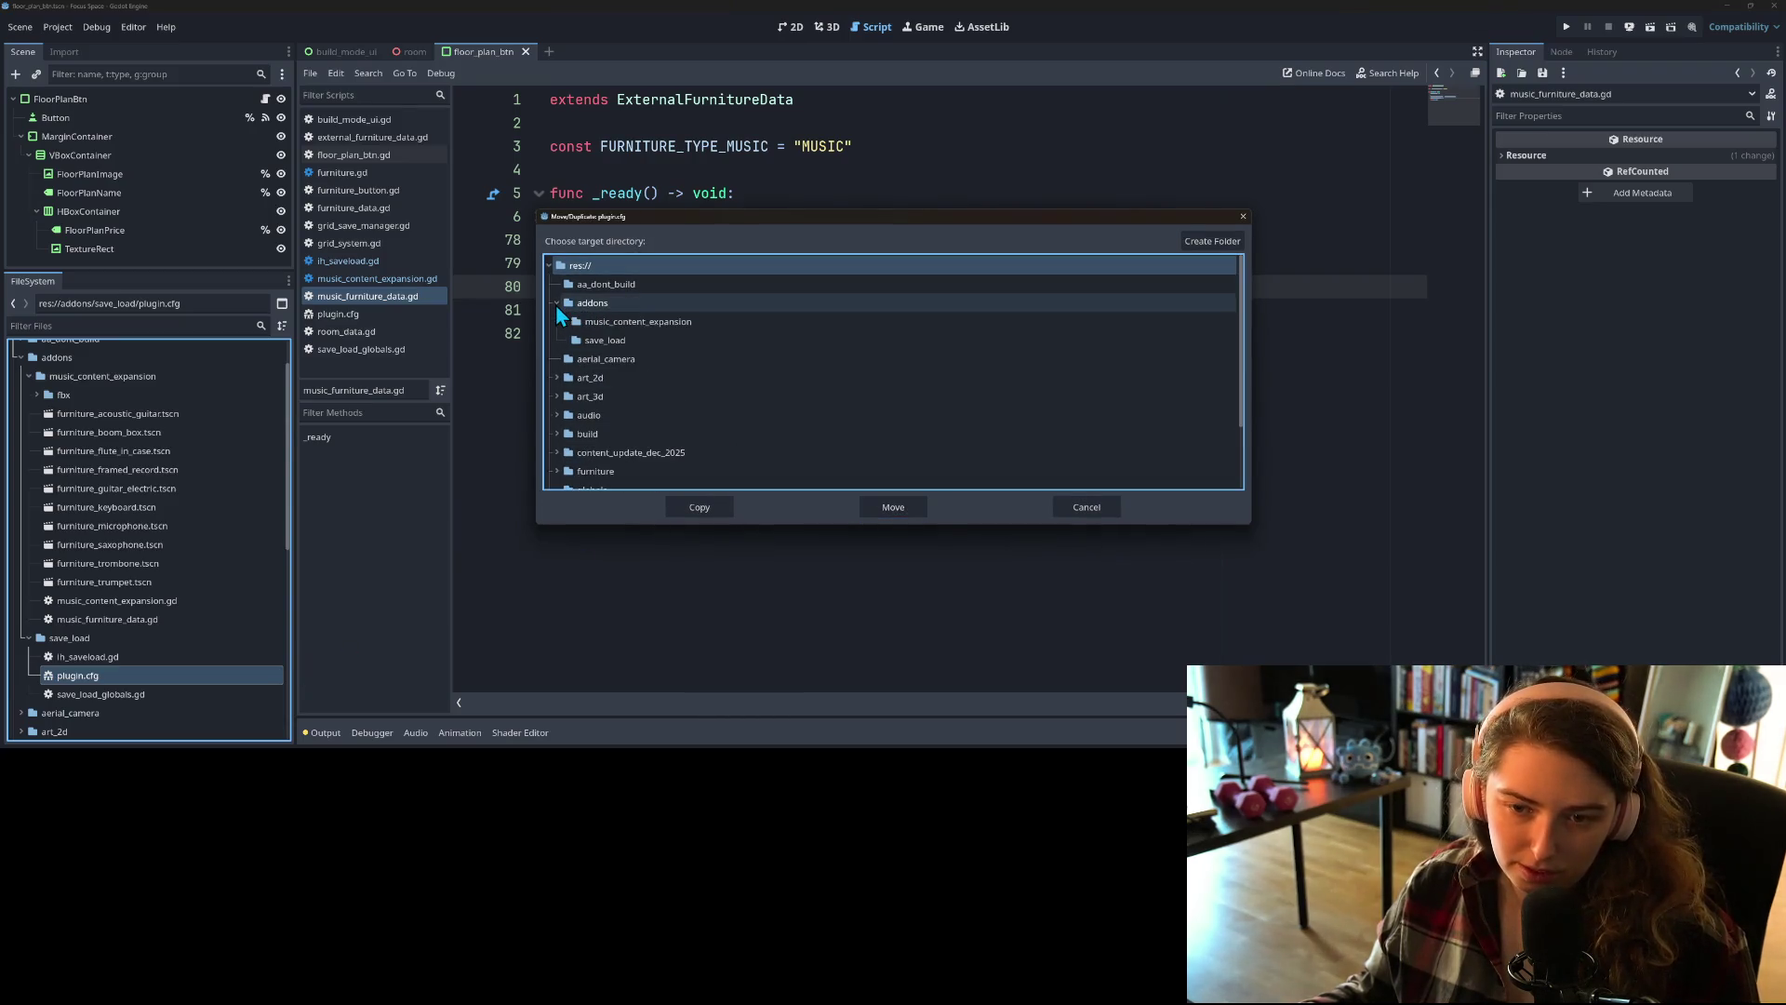
{"action": "left_click", "coordinate": [623, 321]}
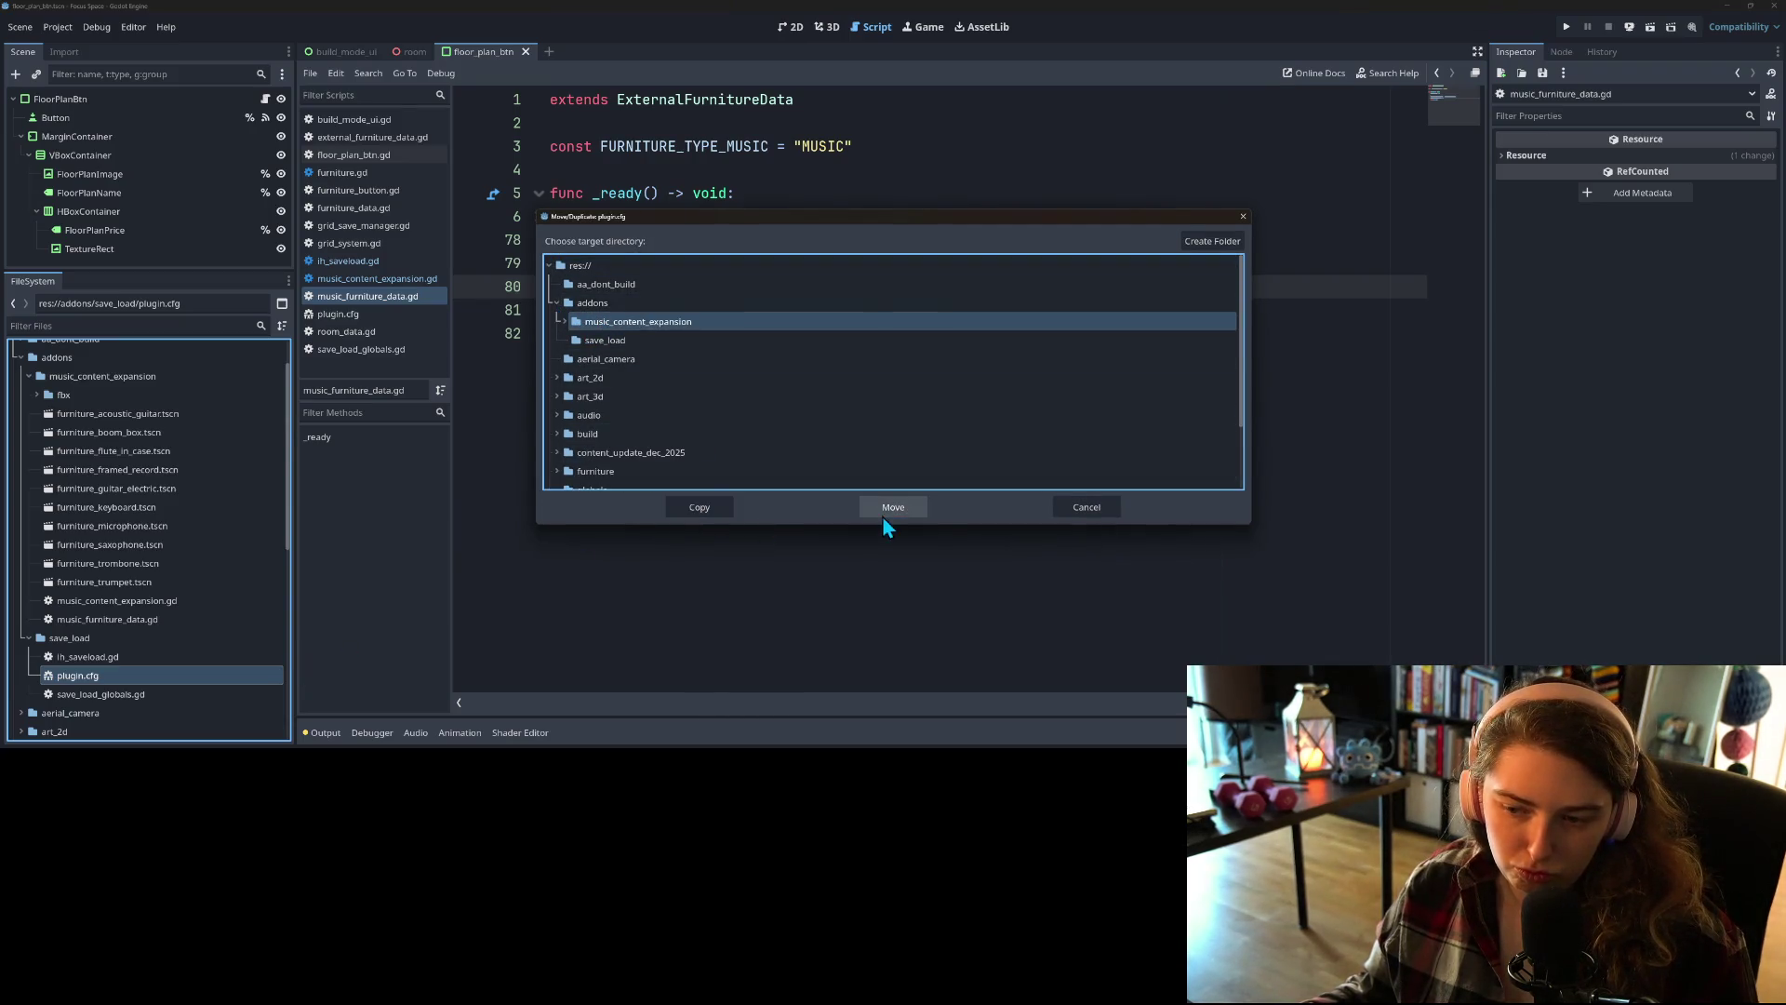
{"action": "left_click", "coordinate": [701, 502]}
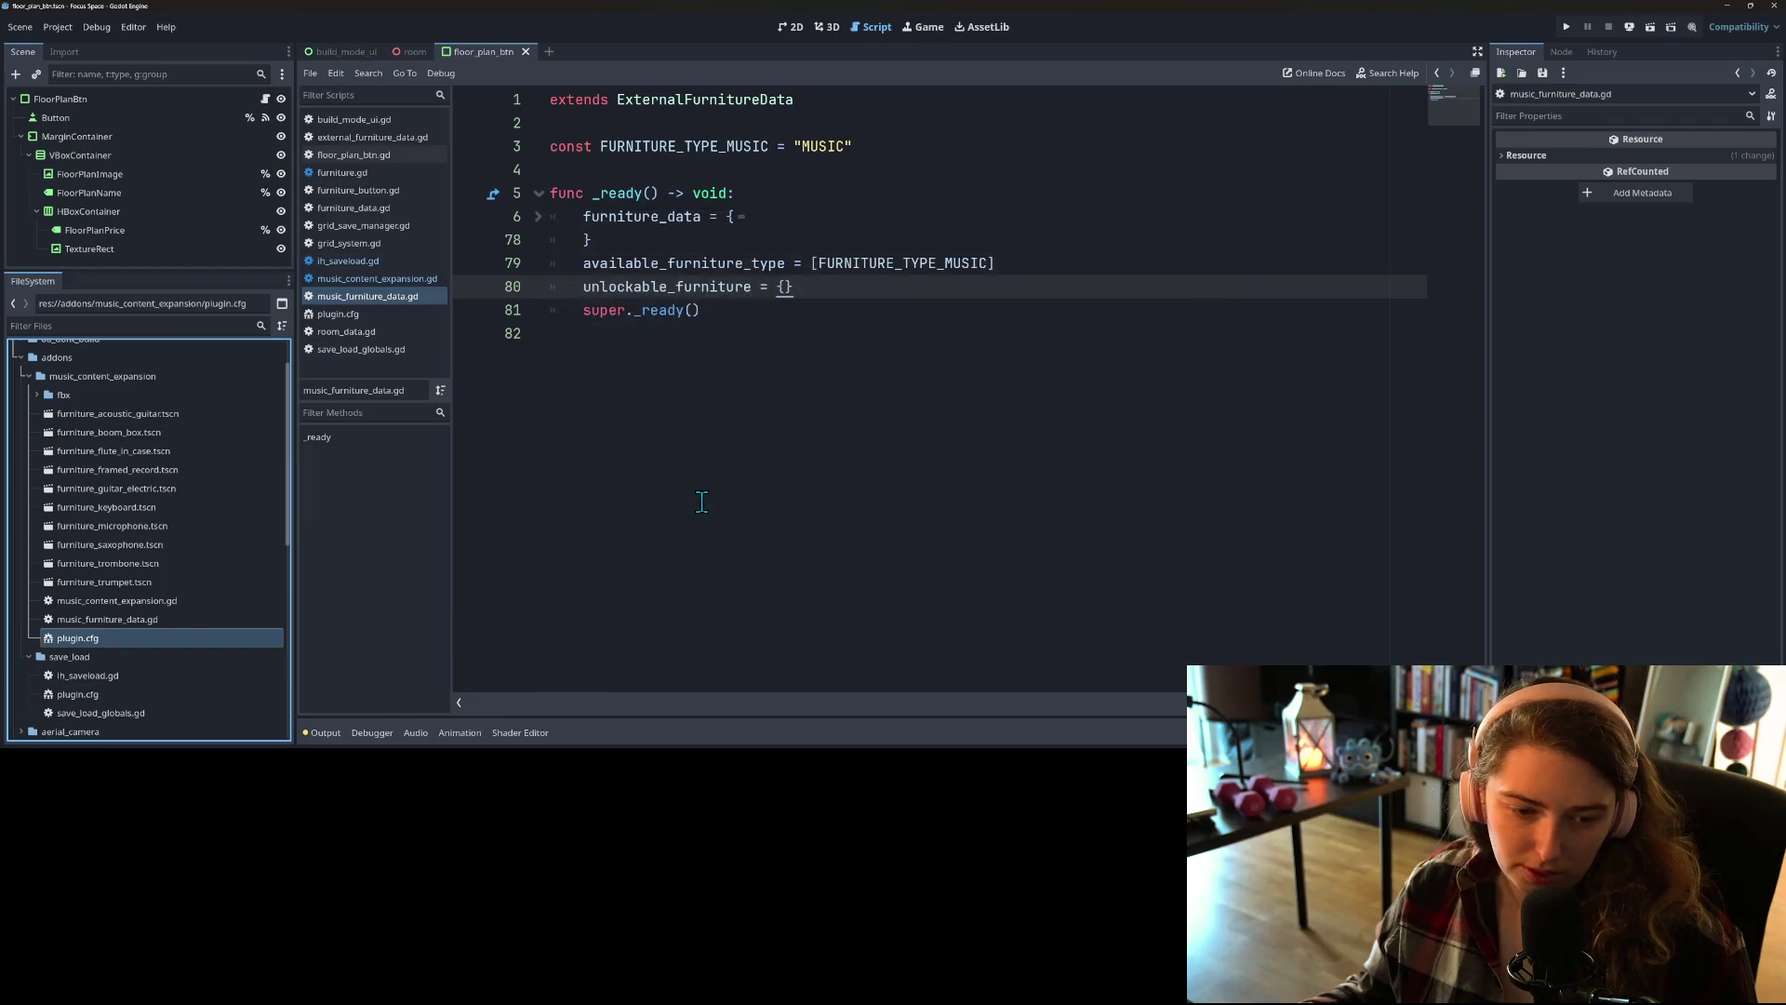
{"action": "double_click", "coordinate": [90, 640]}
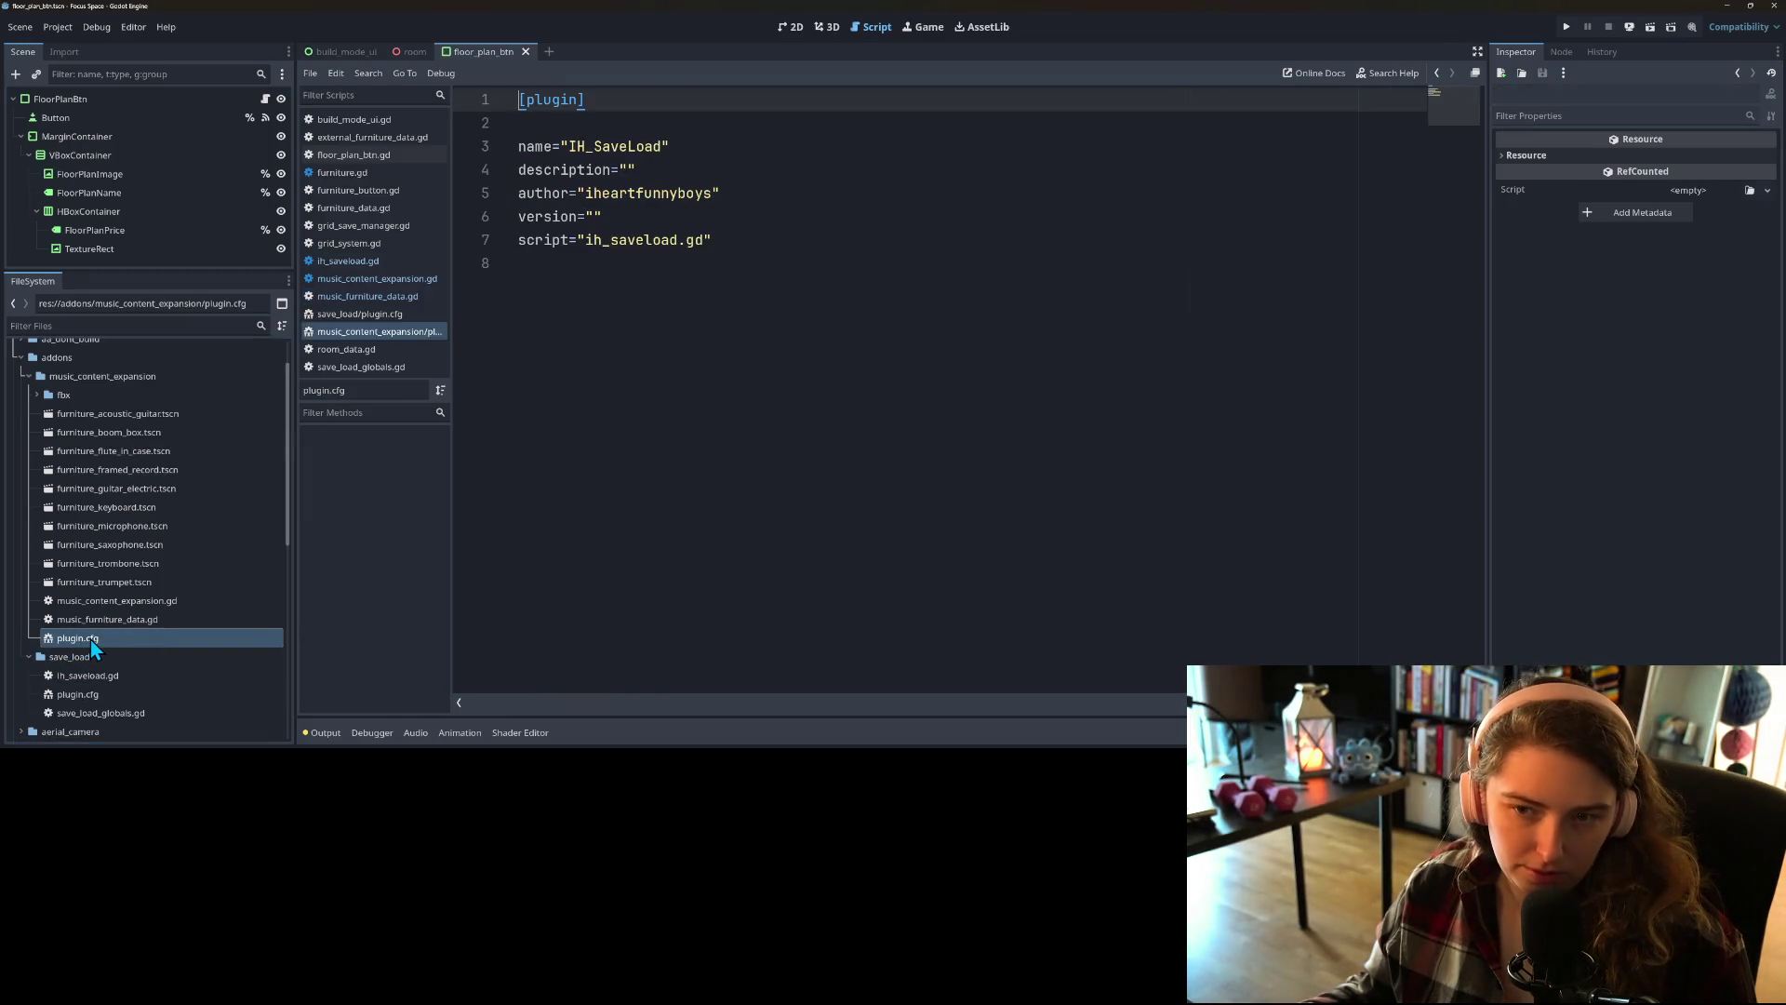
Step: Replace IH_SaveLoad with 'Music Content Expansion' and ih_saveload with music_content_expansion, then save plugin.cfg
{"action": "double_click", "coordinate": [595, 146]}
{"action": "type", "text": "Music"}
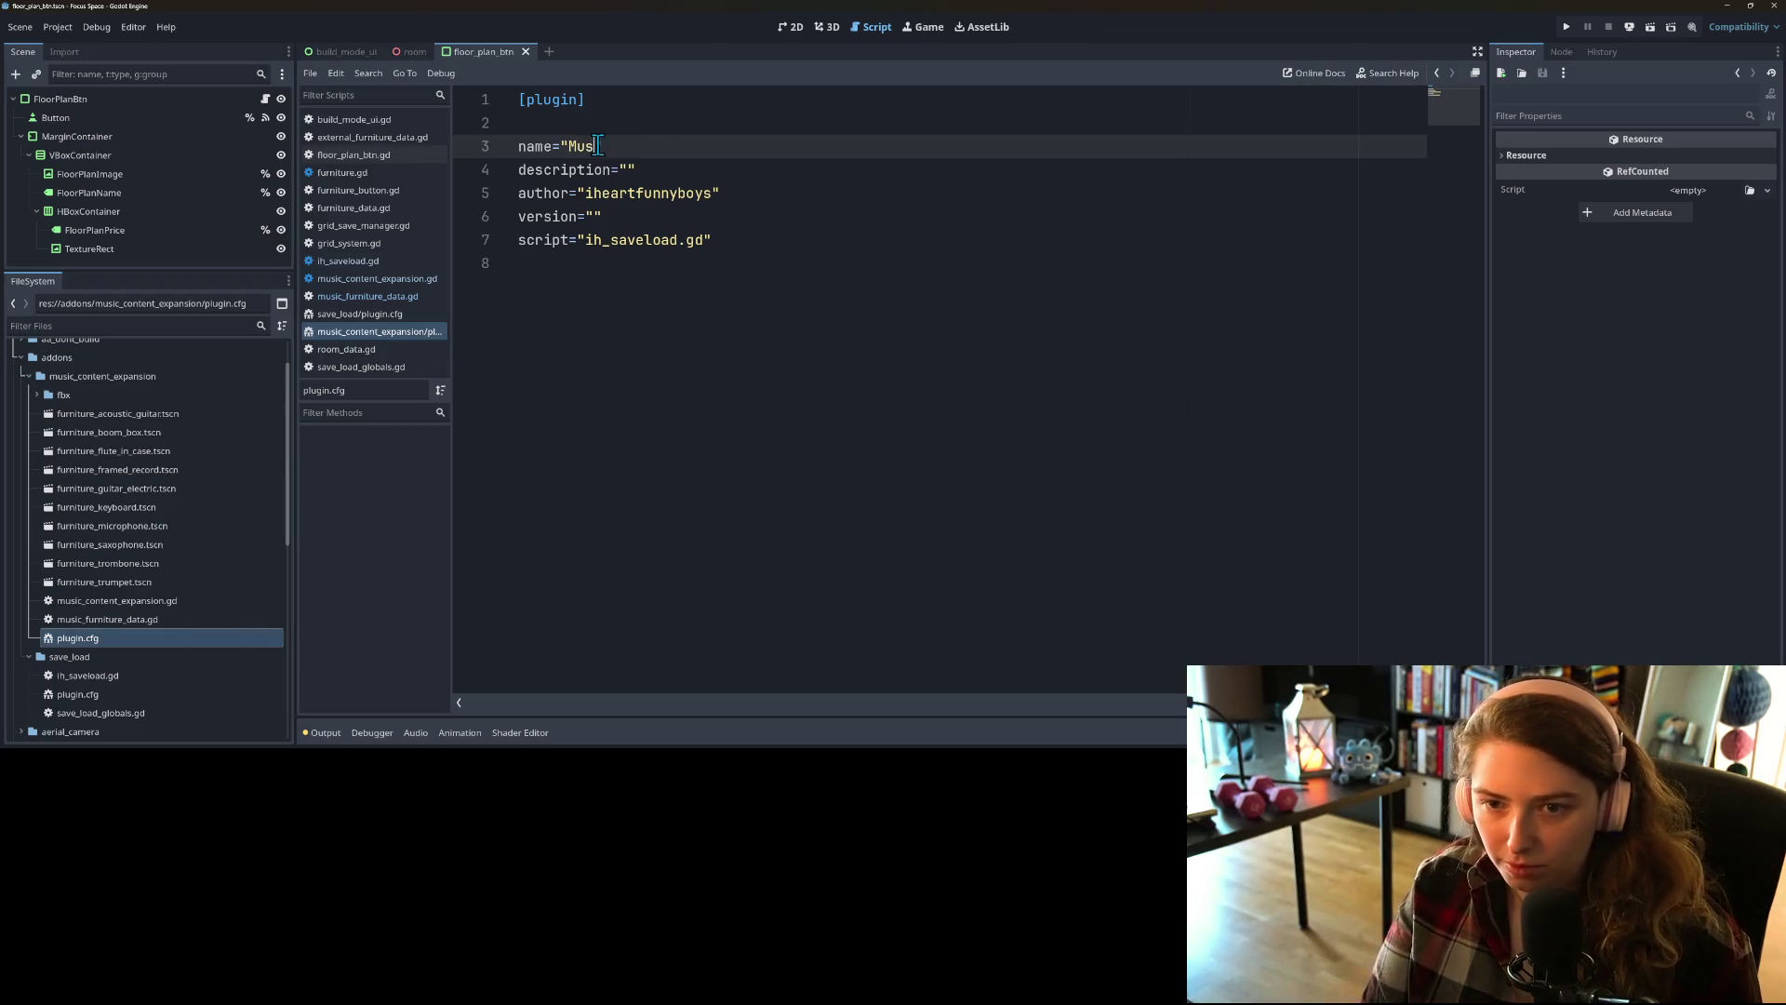
{"action": "type", "text": "C Content Expansion"}
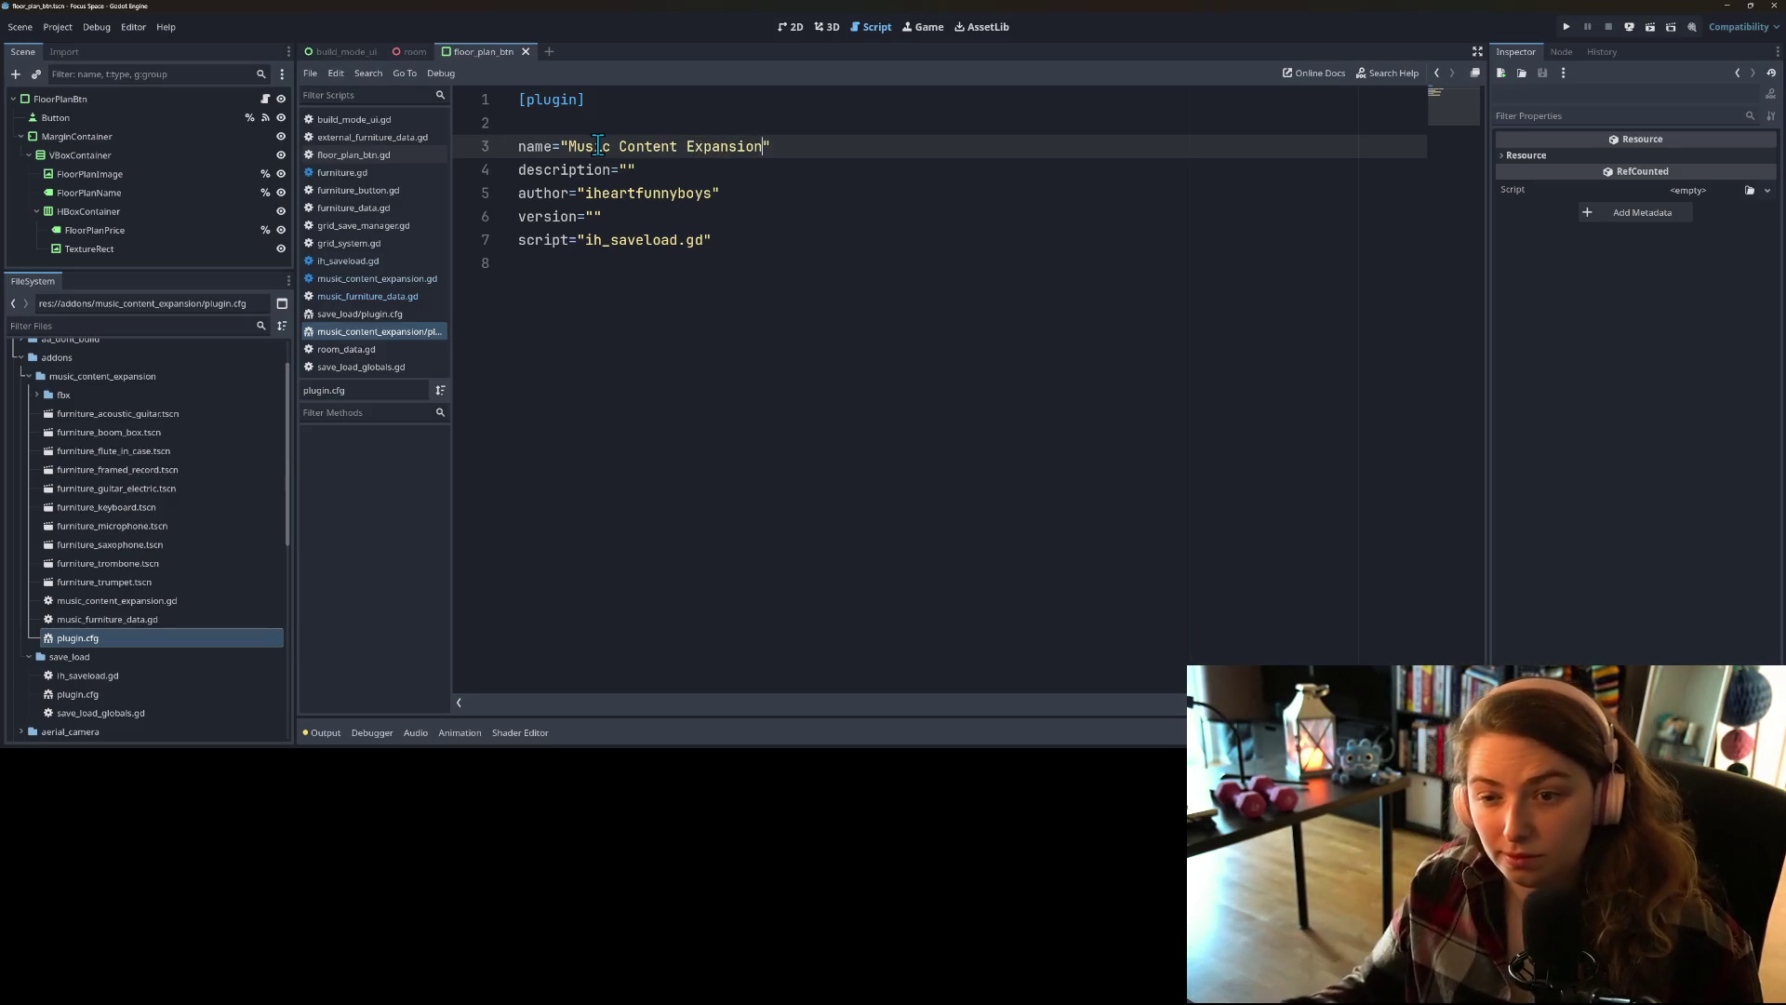
{"action": "double_click", "coordinate": [612, 242]}
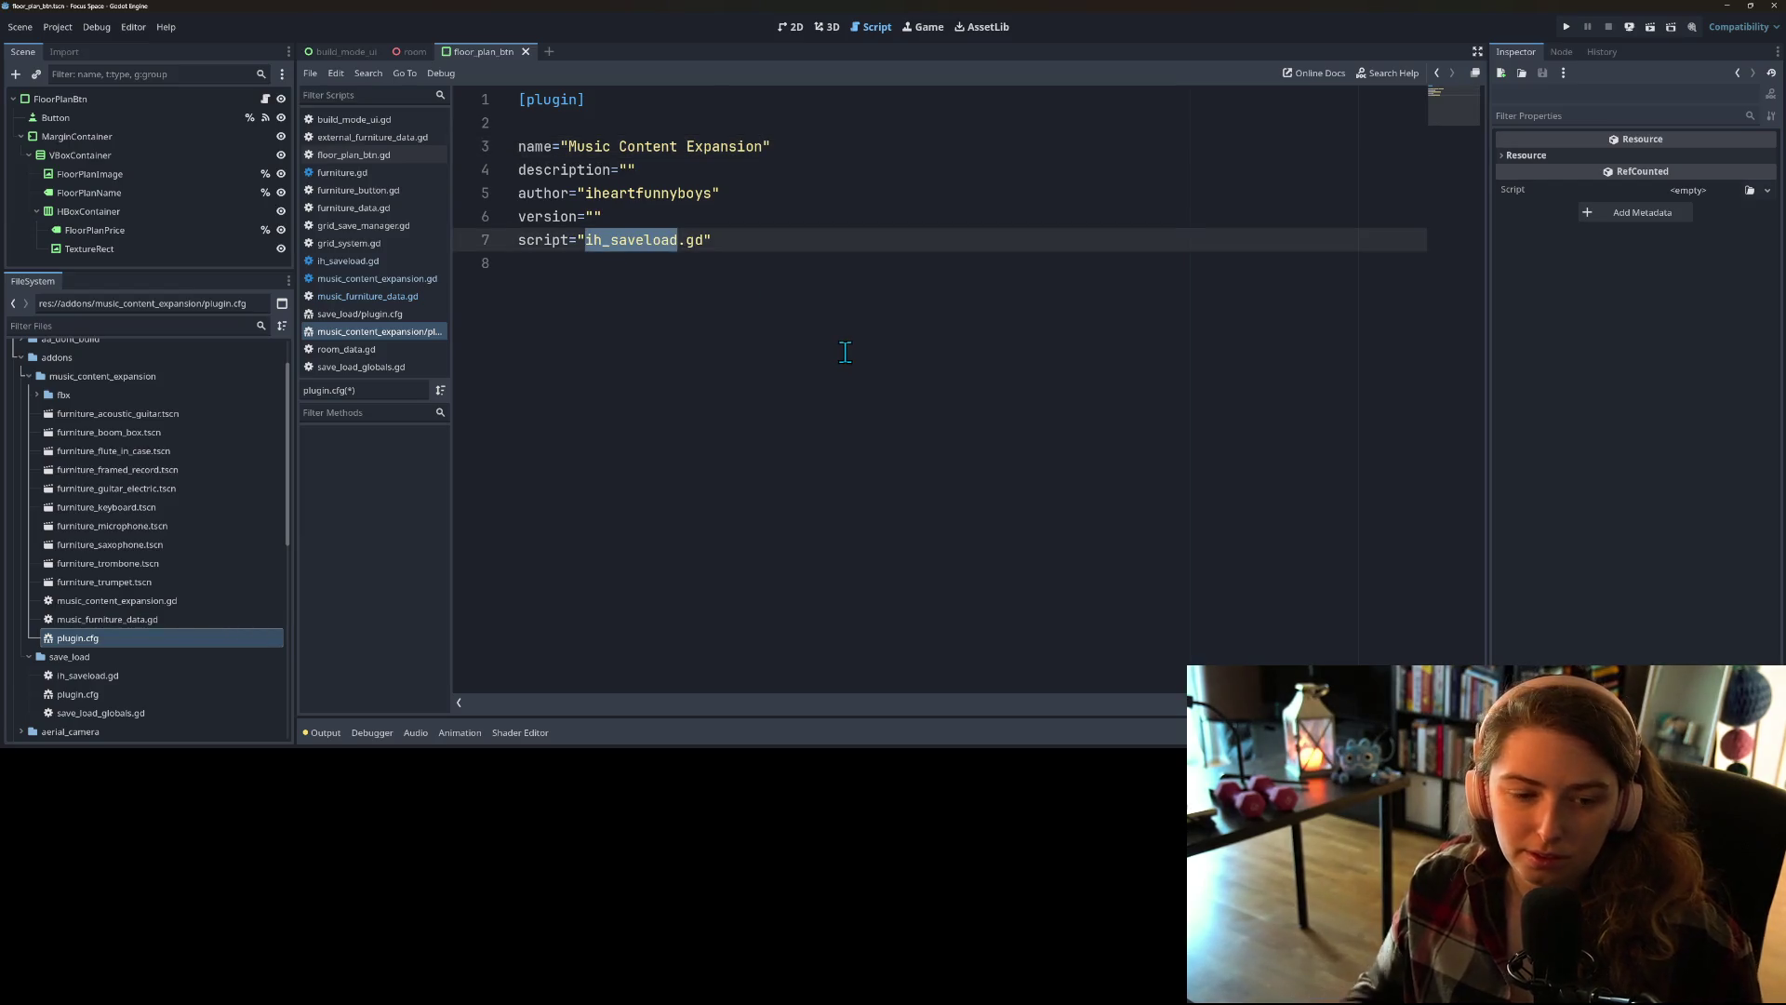
{"action": "type", "text": "musice"}
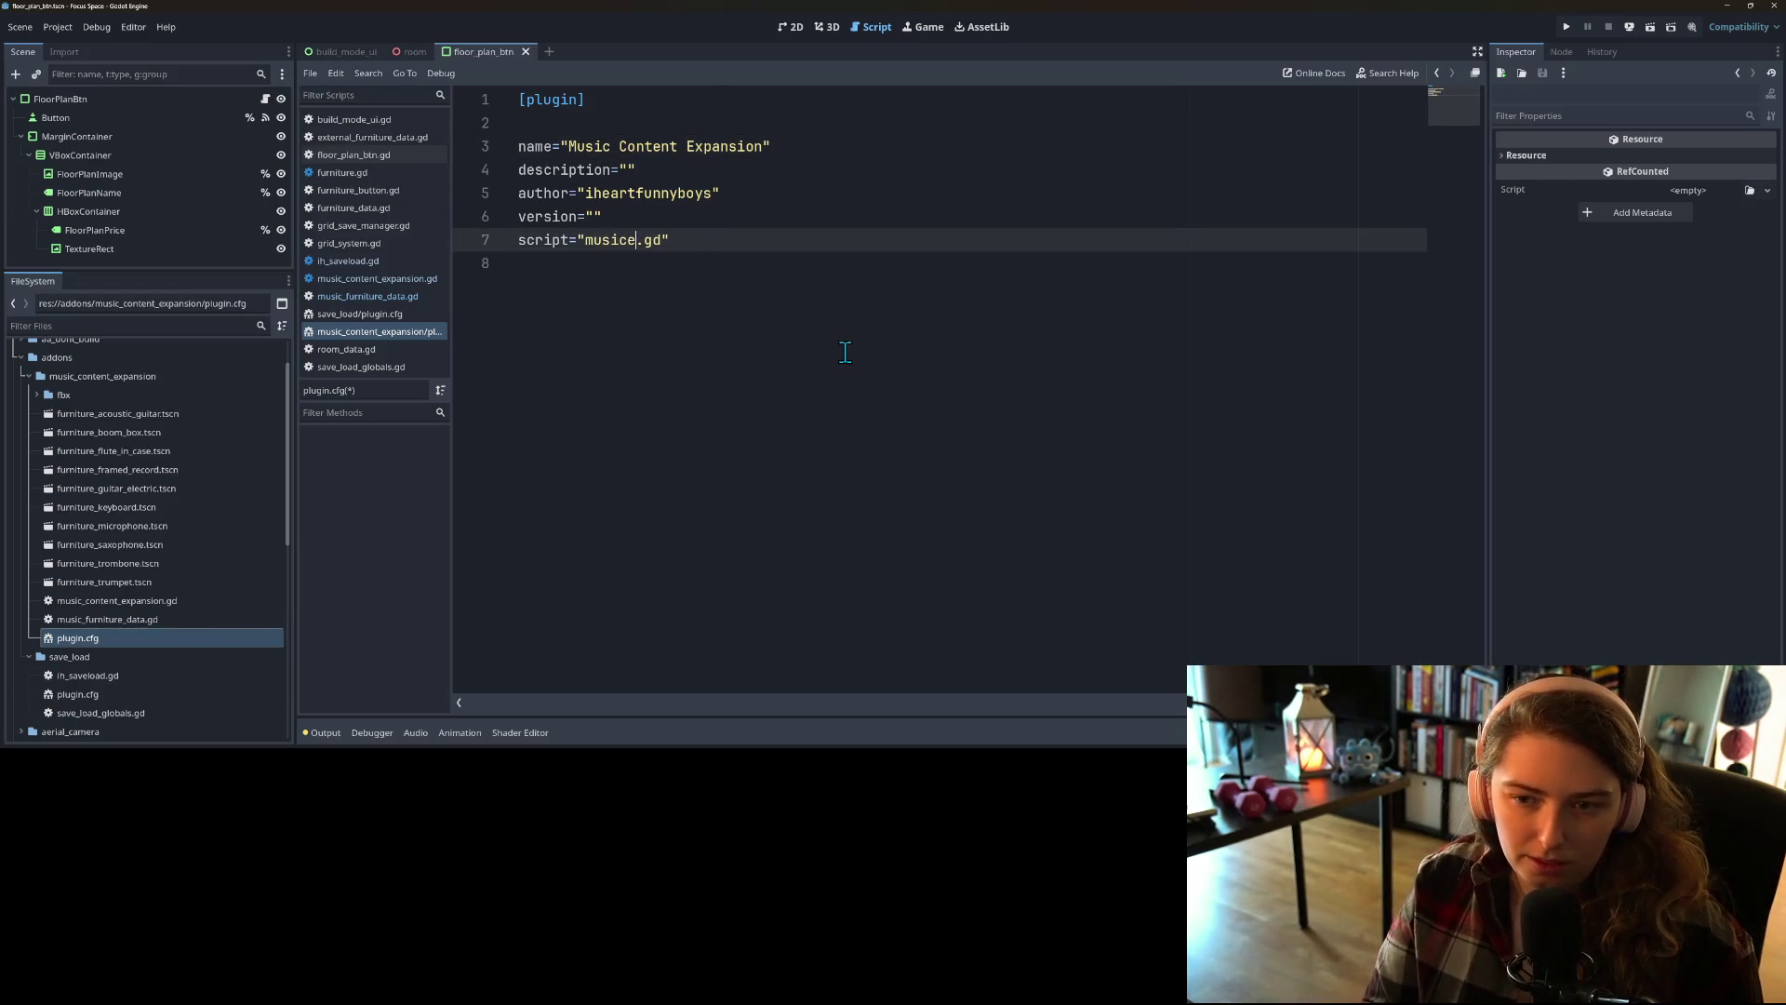
{"action": "key", "text": "BackSpace"}
{"action": "type", "text": "_content"}
{"action": "type", "text": "_expansion"}
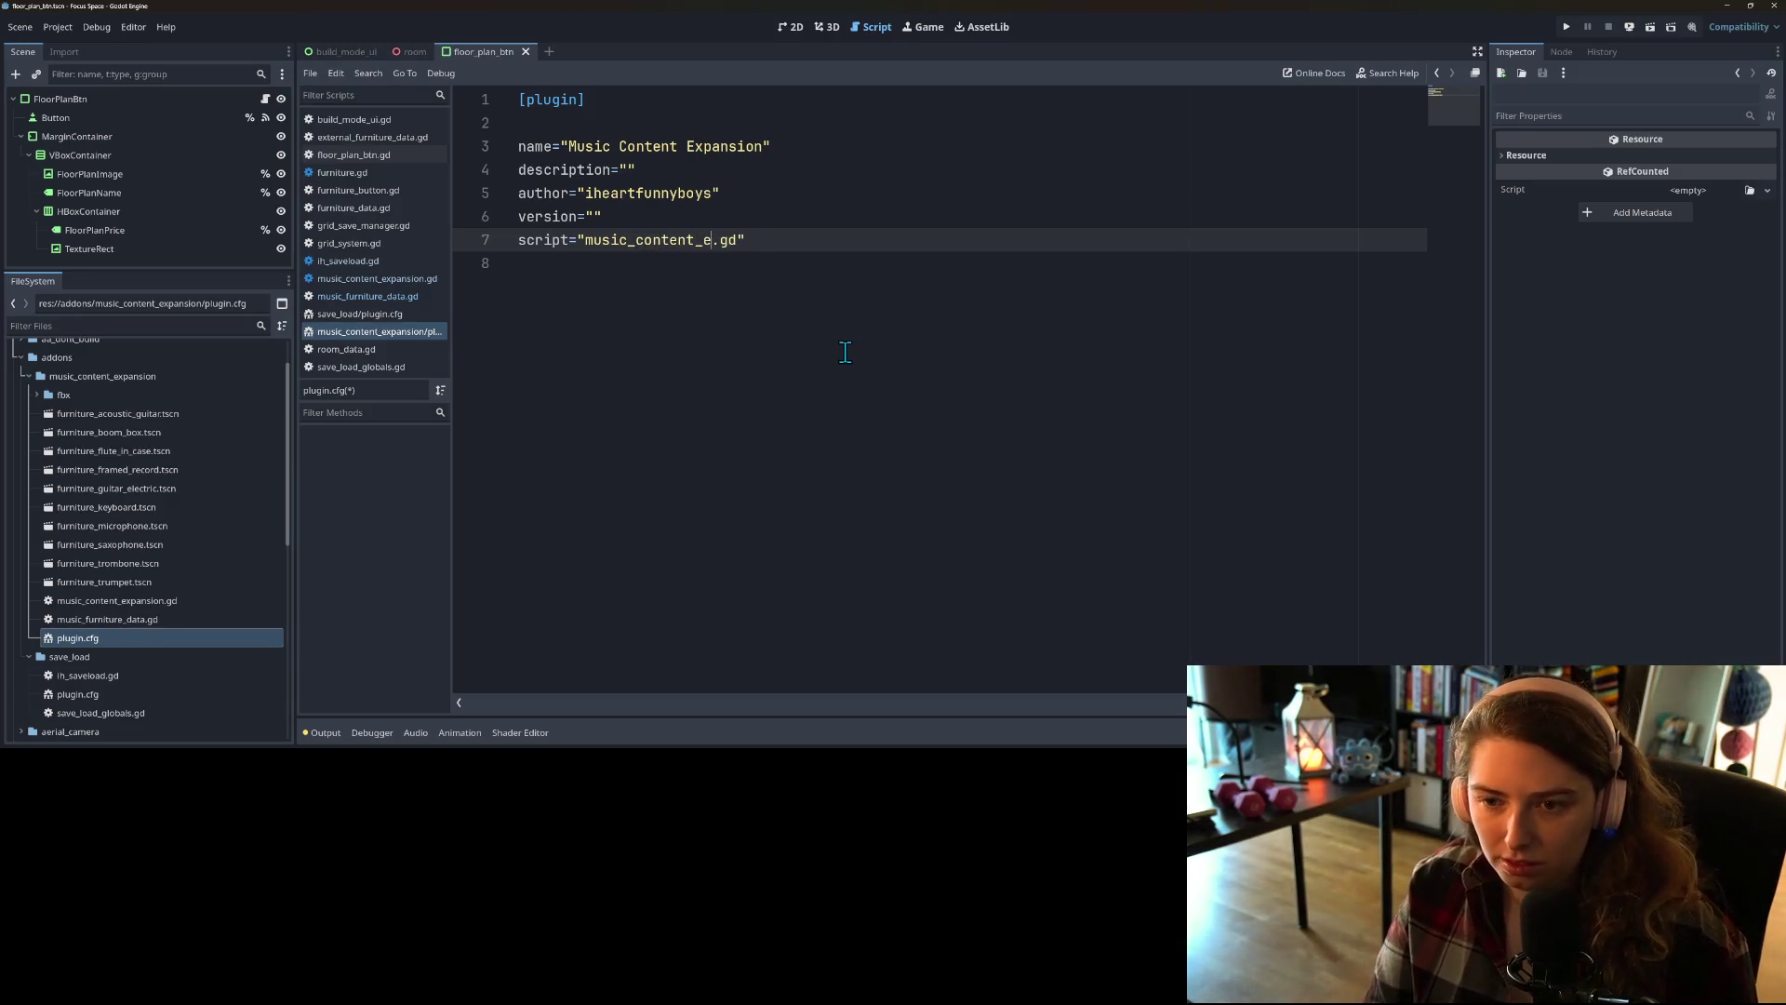
{"action": "left_click", "coordinate": [744, 336]}
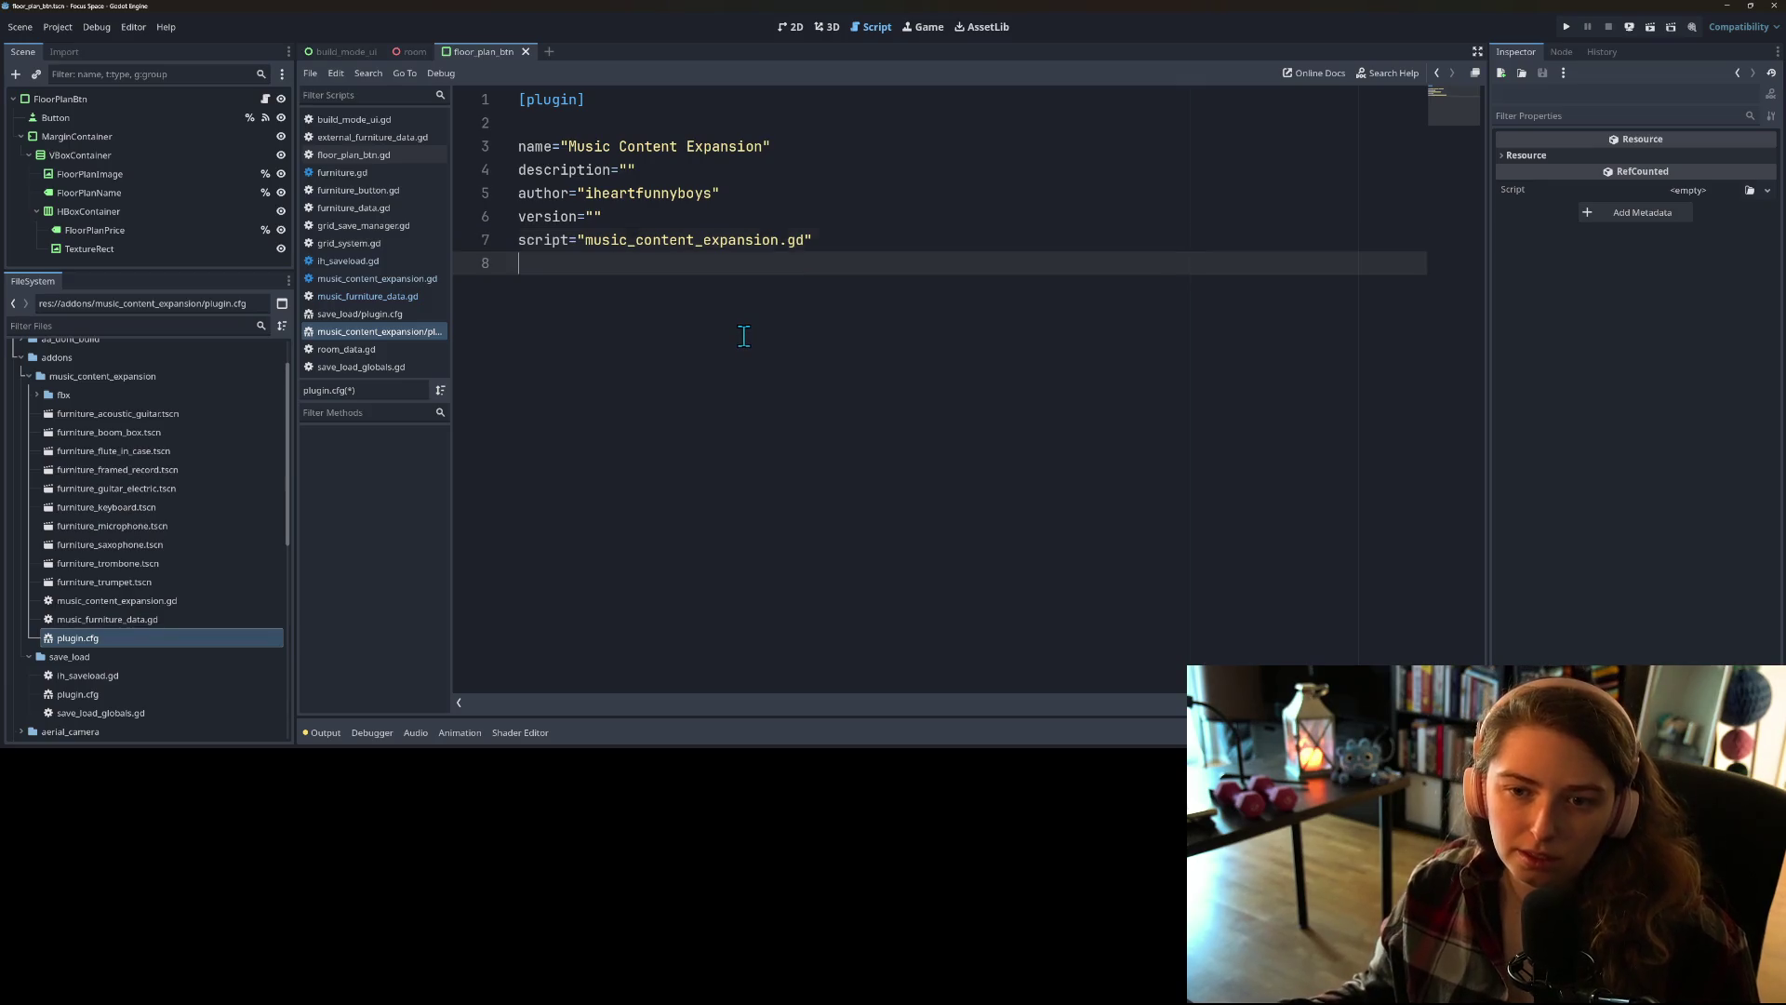
{"action": "key", "text": "ctrl+s"}
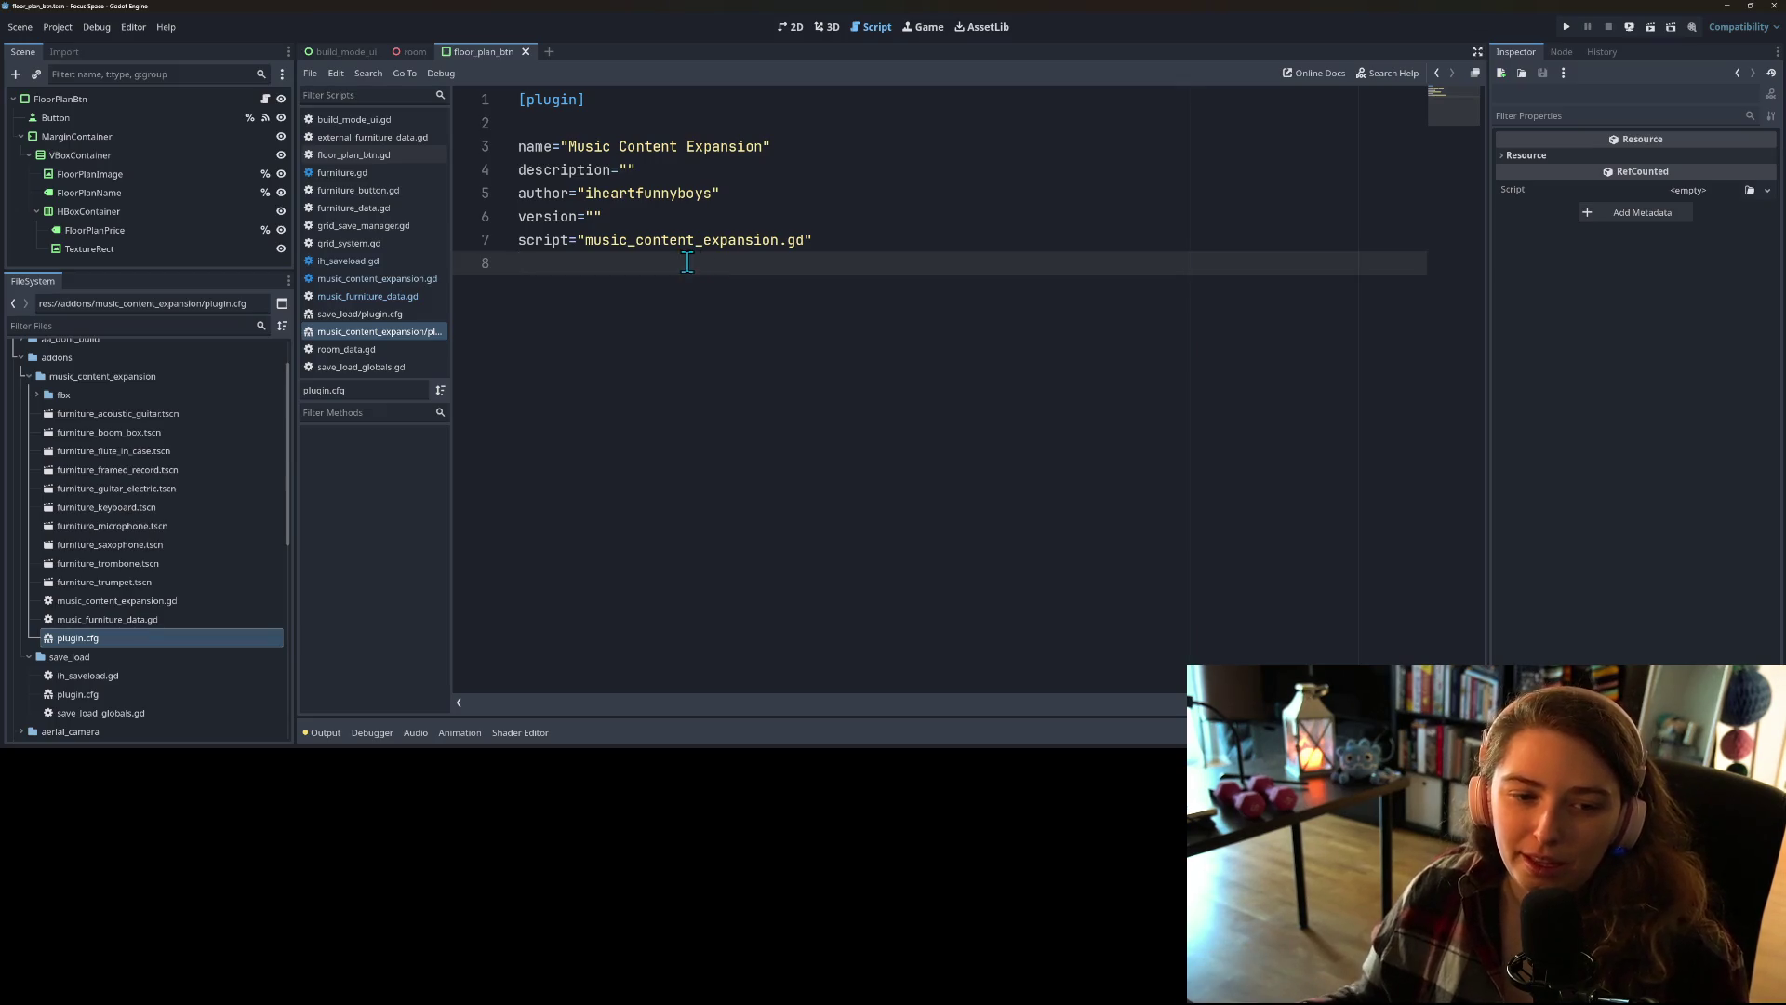
Step: Remove the existing MusicFurnitureData autoload entry in Project Settings
{"action": "left_click", "coordinate": [59, 27]}
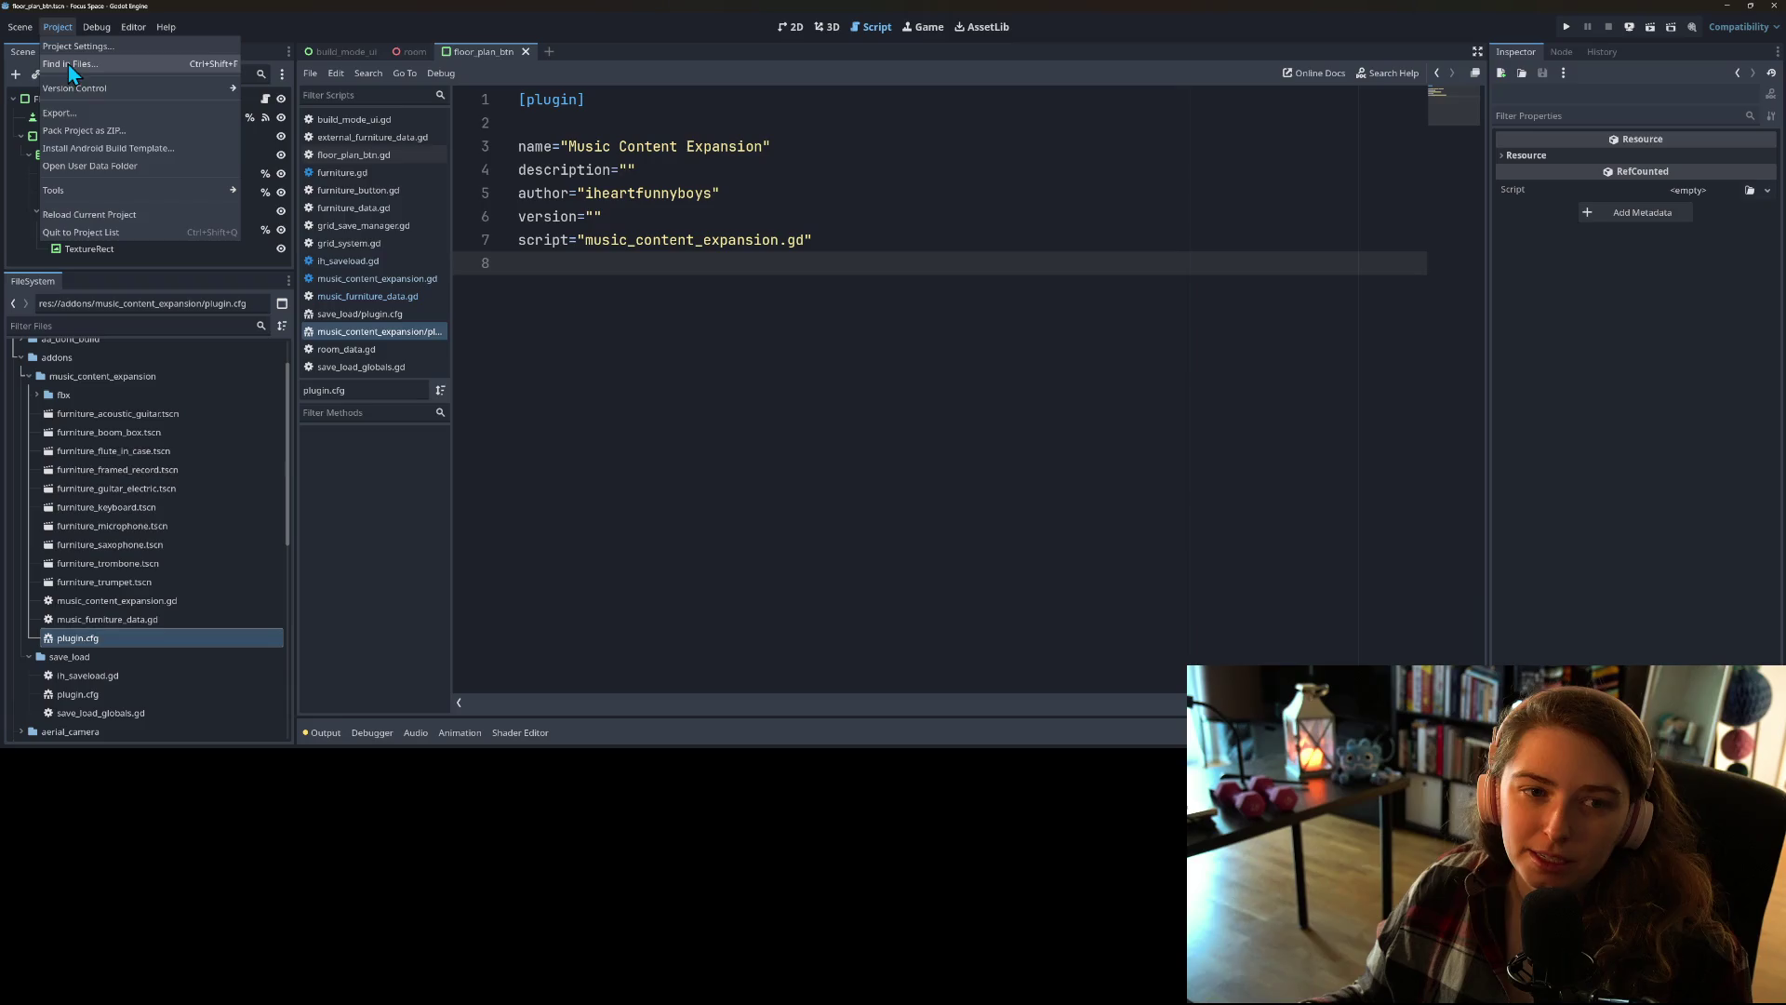
{"action": "left_click", "coordinate": [72, 54]}
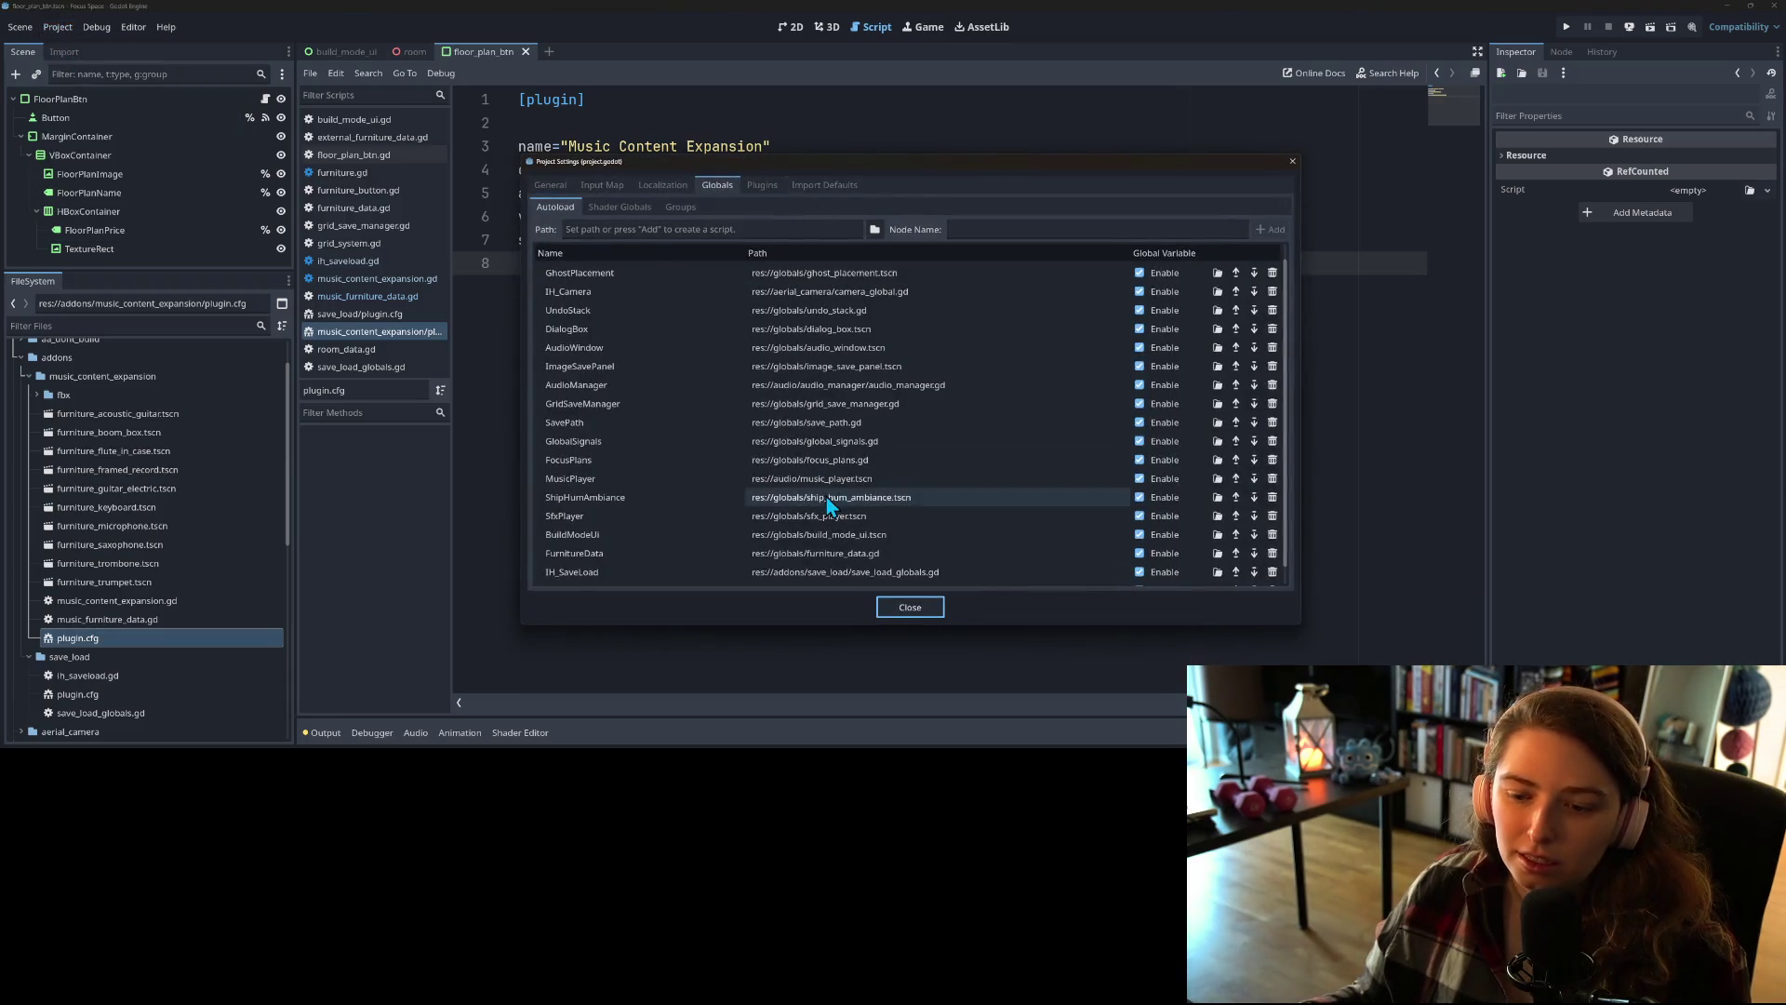
{"action": "left_click", "coordinate": [1273, 571]}
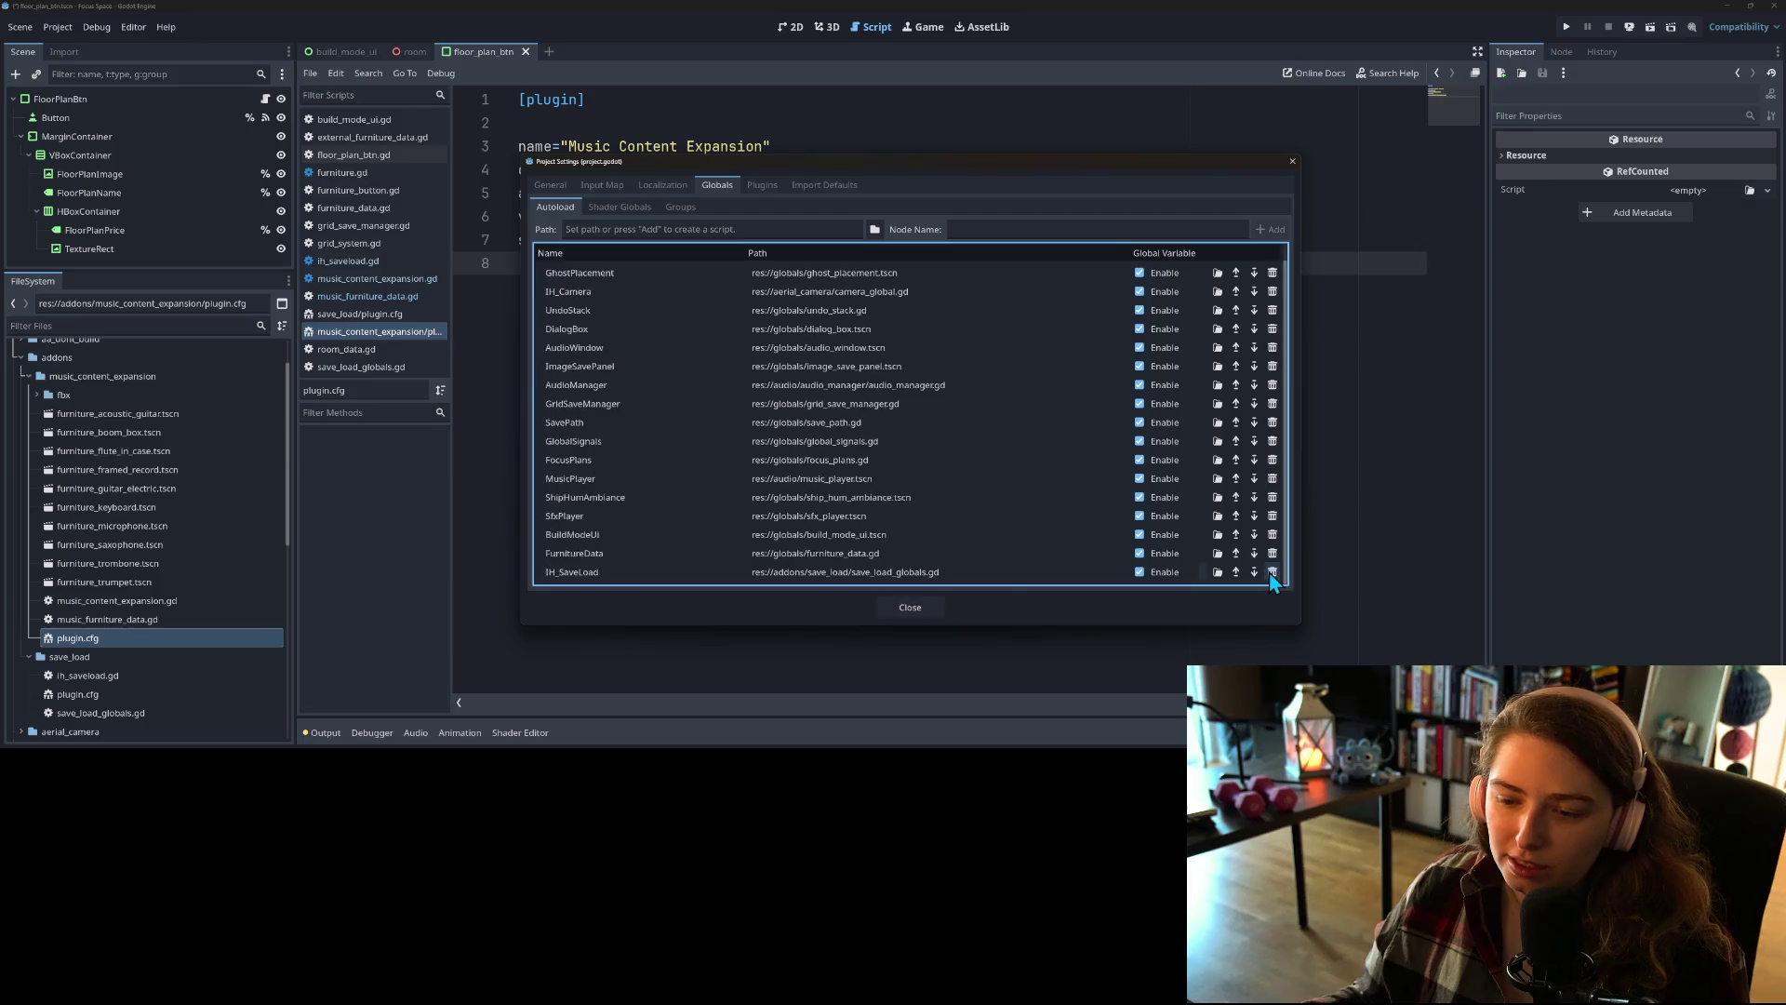
Step: Enable the Music Content Expansion plugin, confirm MusicFurnitureData is autoloaded, and close settings
{"action": "left_click", "coordinate": [766, 185]}
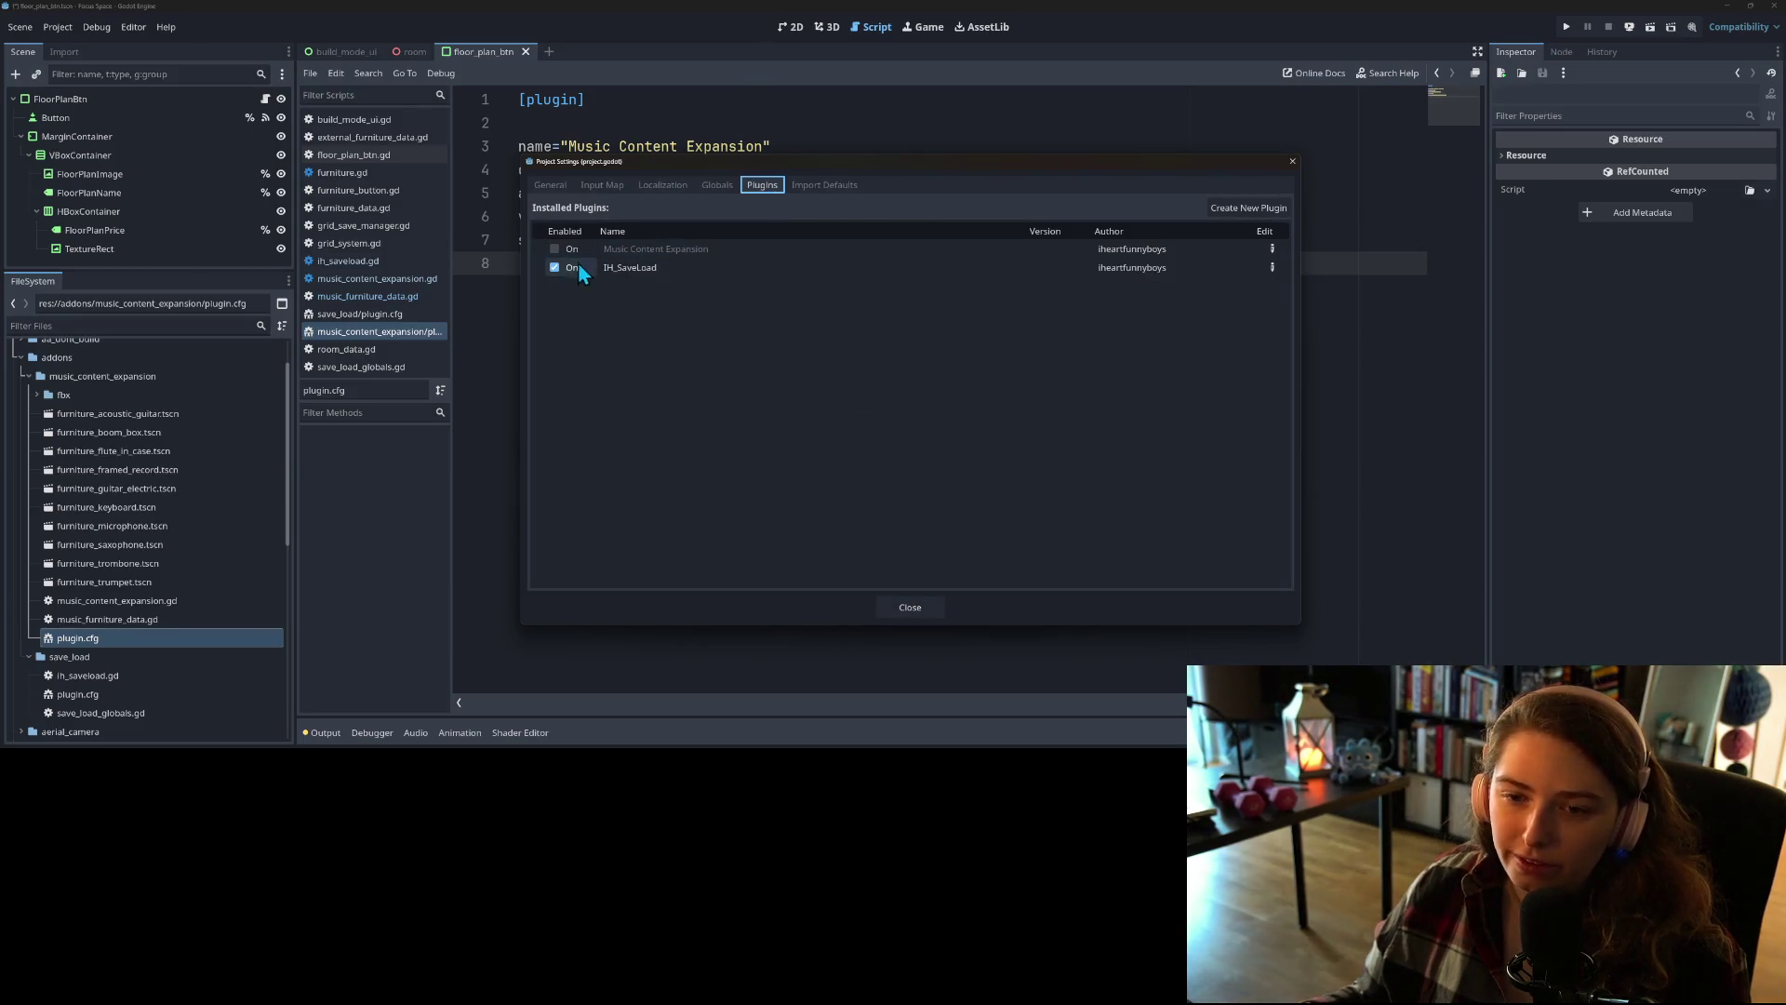
{"action": "left_click", "coordinate": [554, 249]}
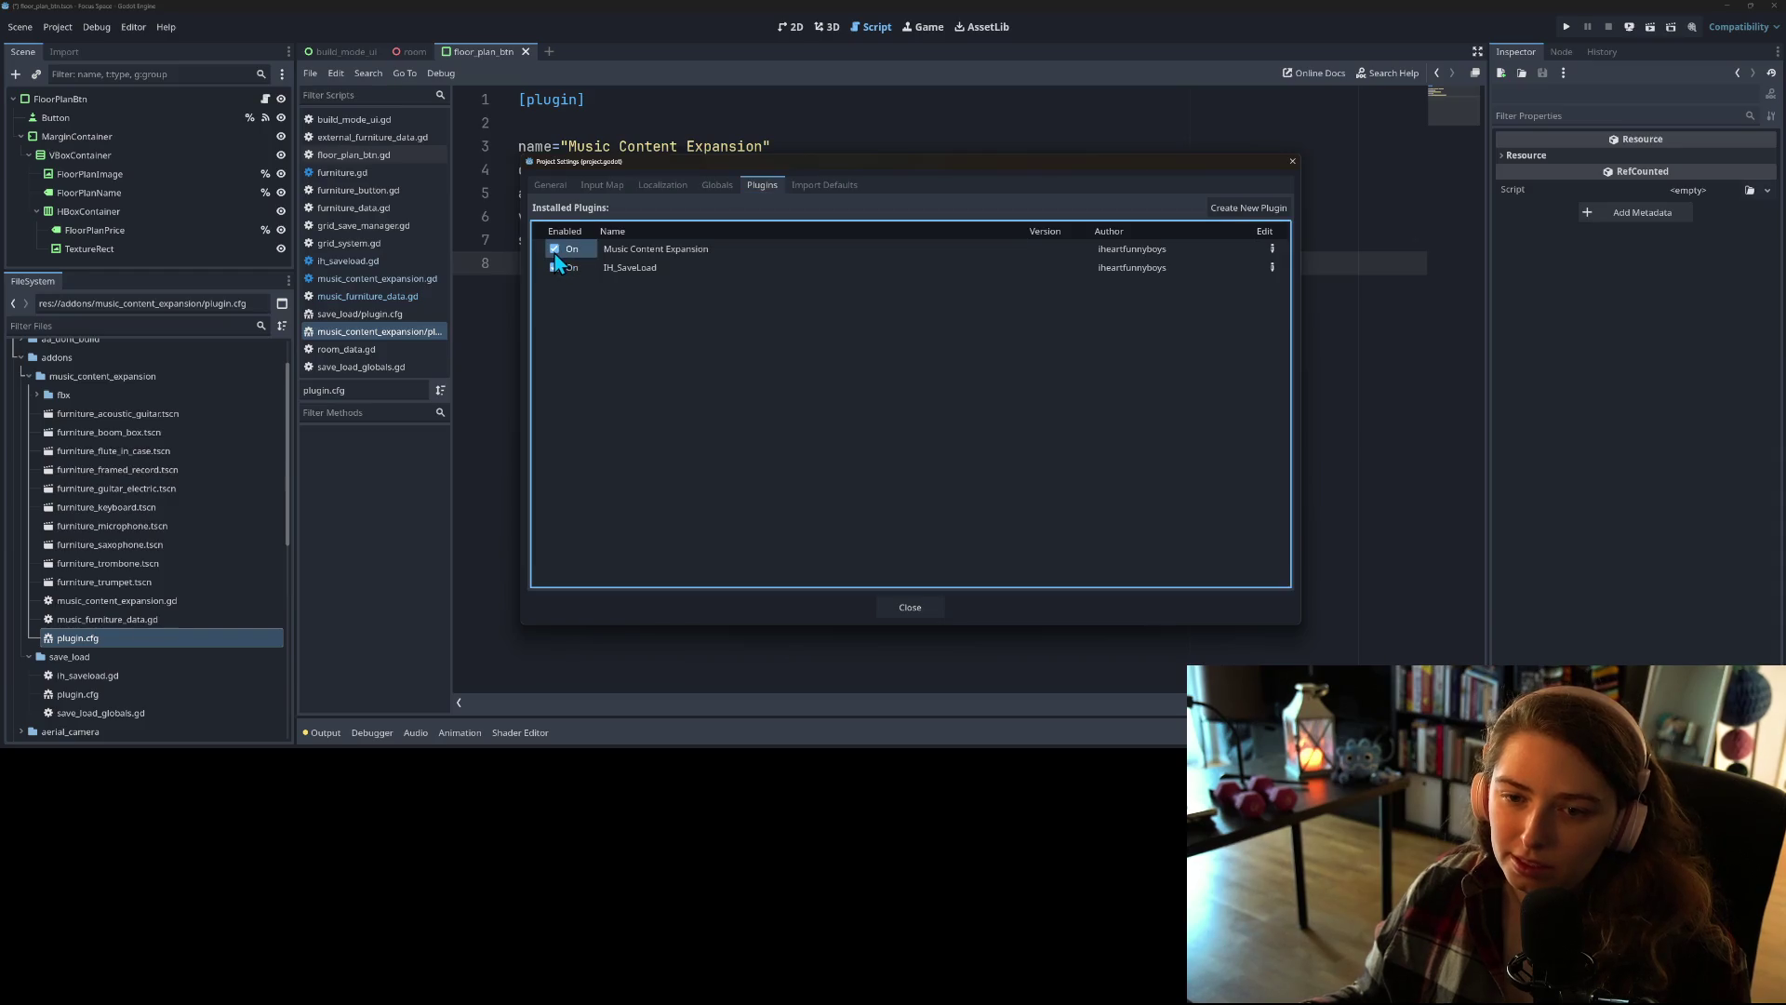
{"action": "left_click", "coordinate": [718, 188]}
{"action": "scroll", "coordinate": [862, 461], "scroll_direction": "down", "scroll_amount": 1}
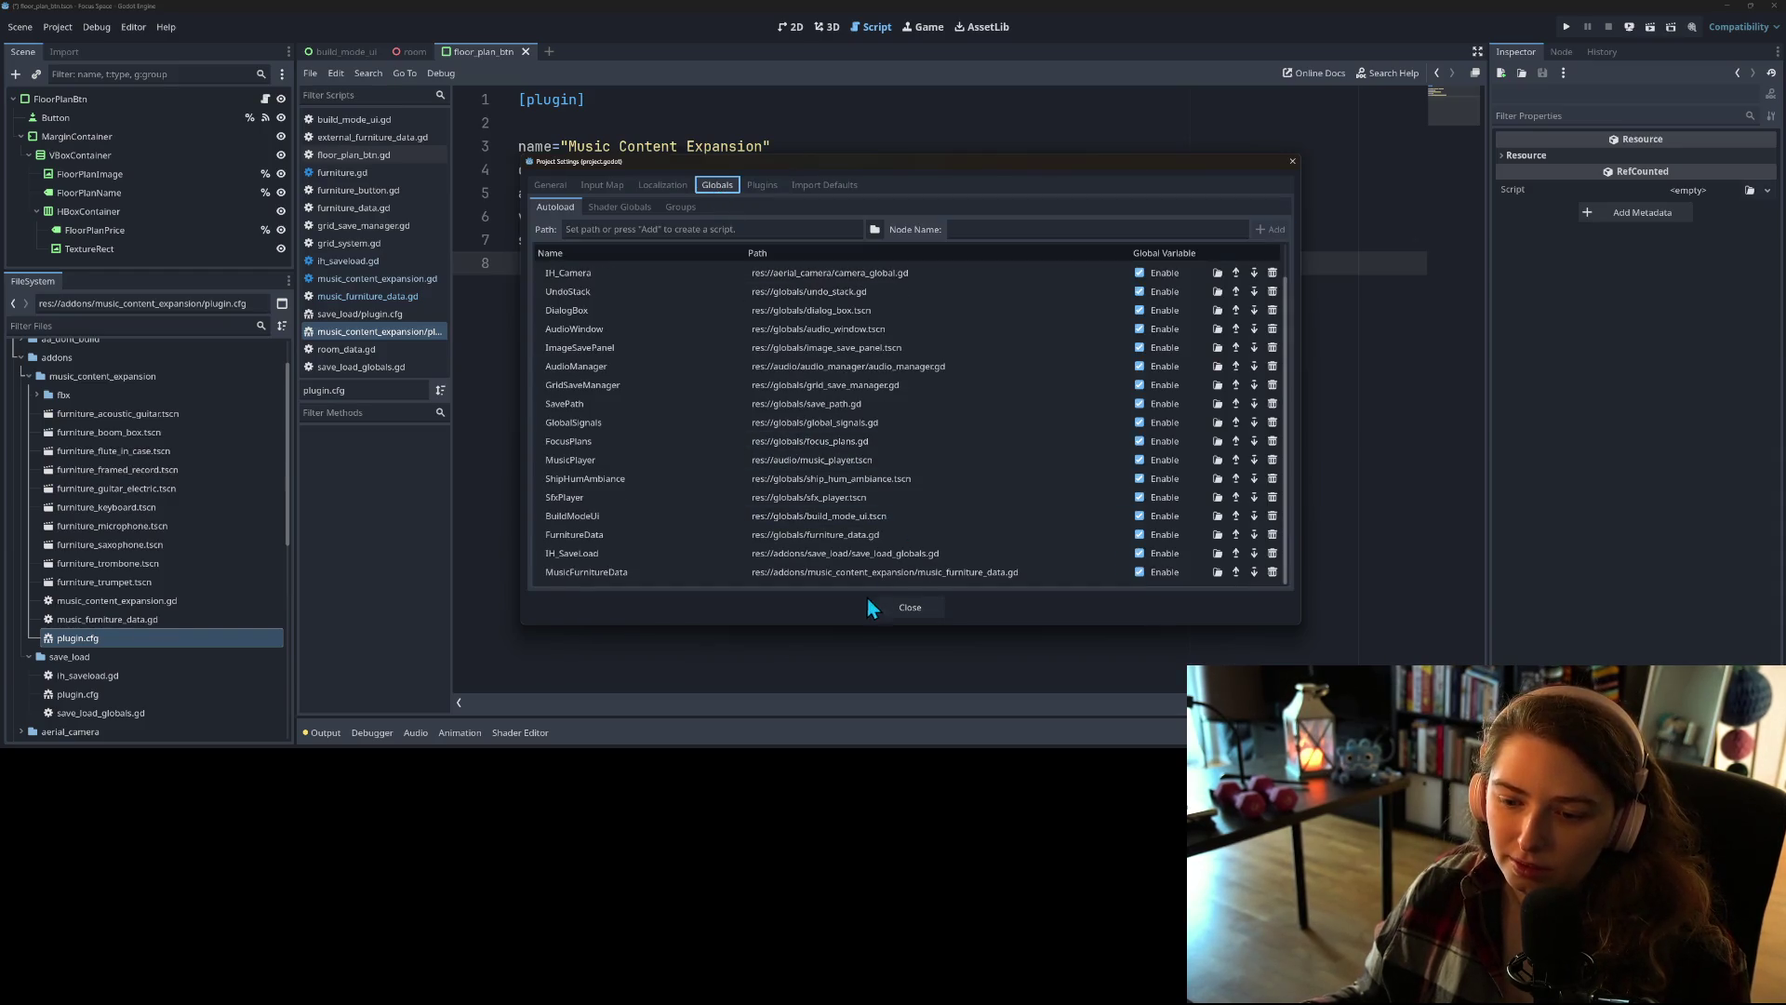
{"action": "left_click", "coordinate": [910, 608]}
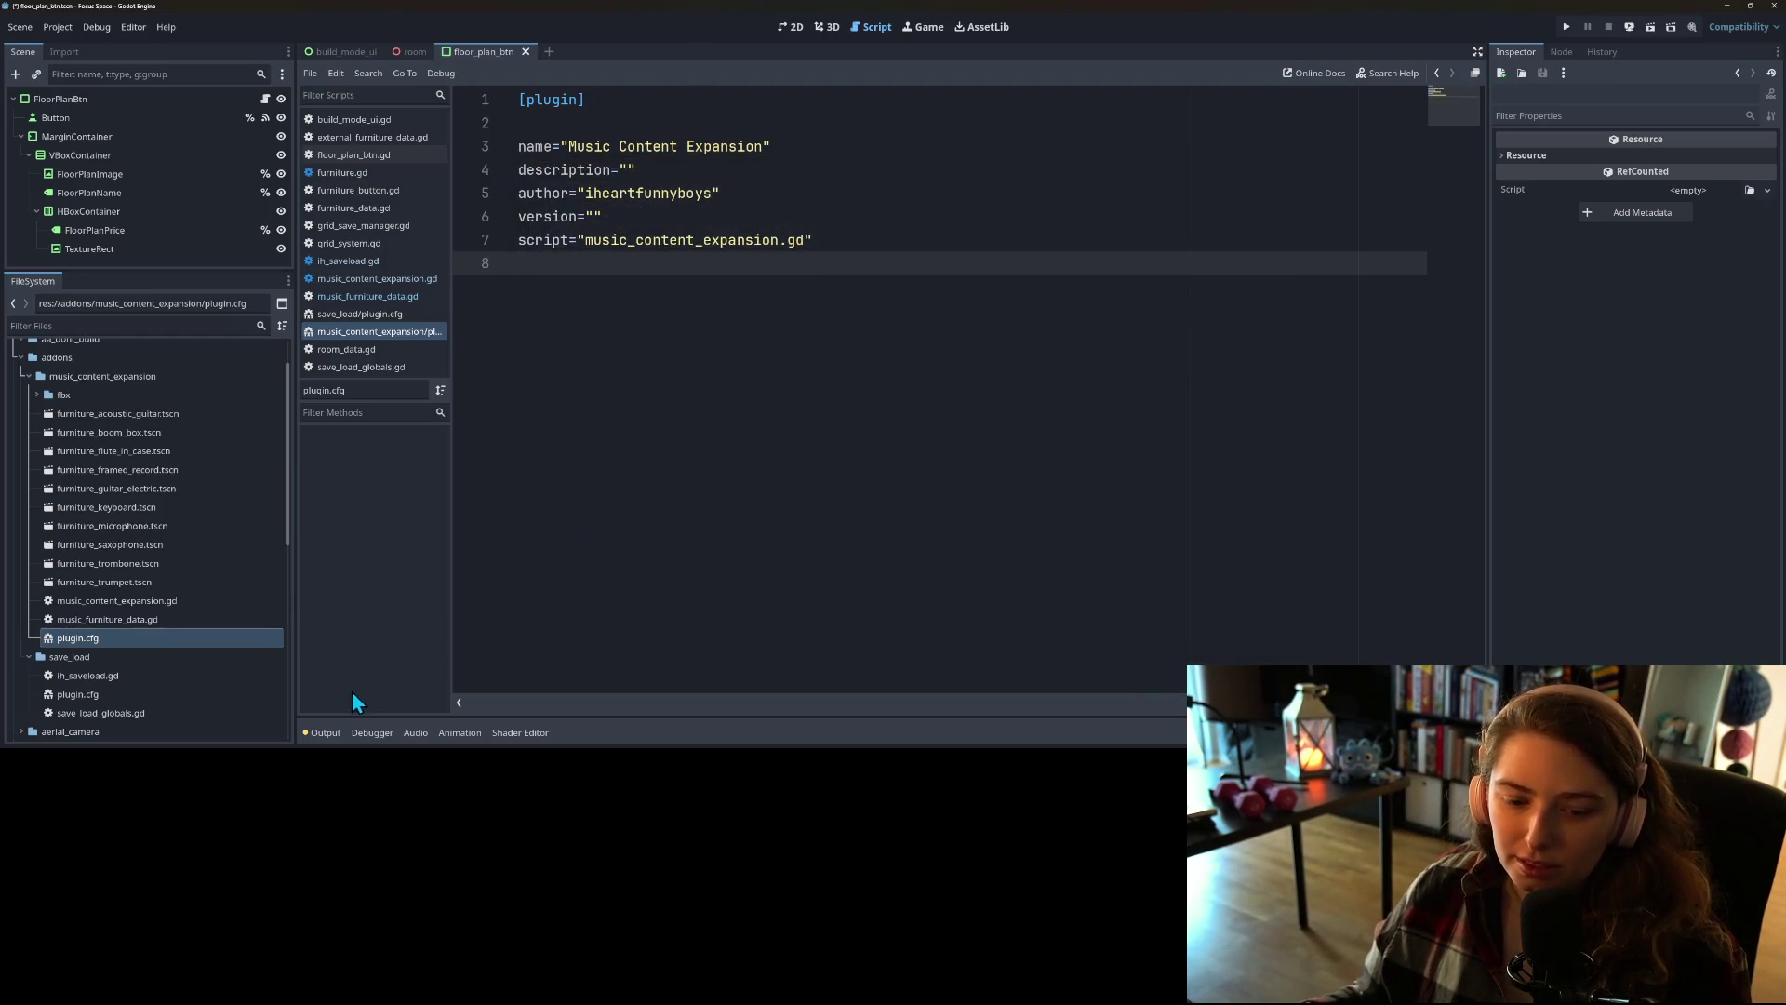
{"action": "left_click", "coordinate": [335, 734]}
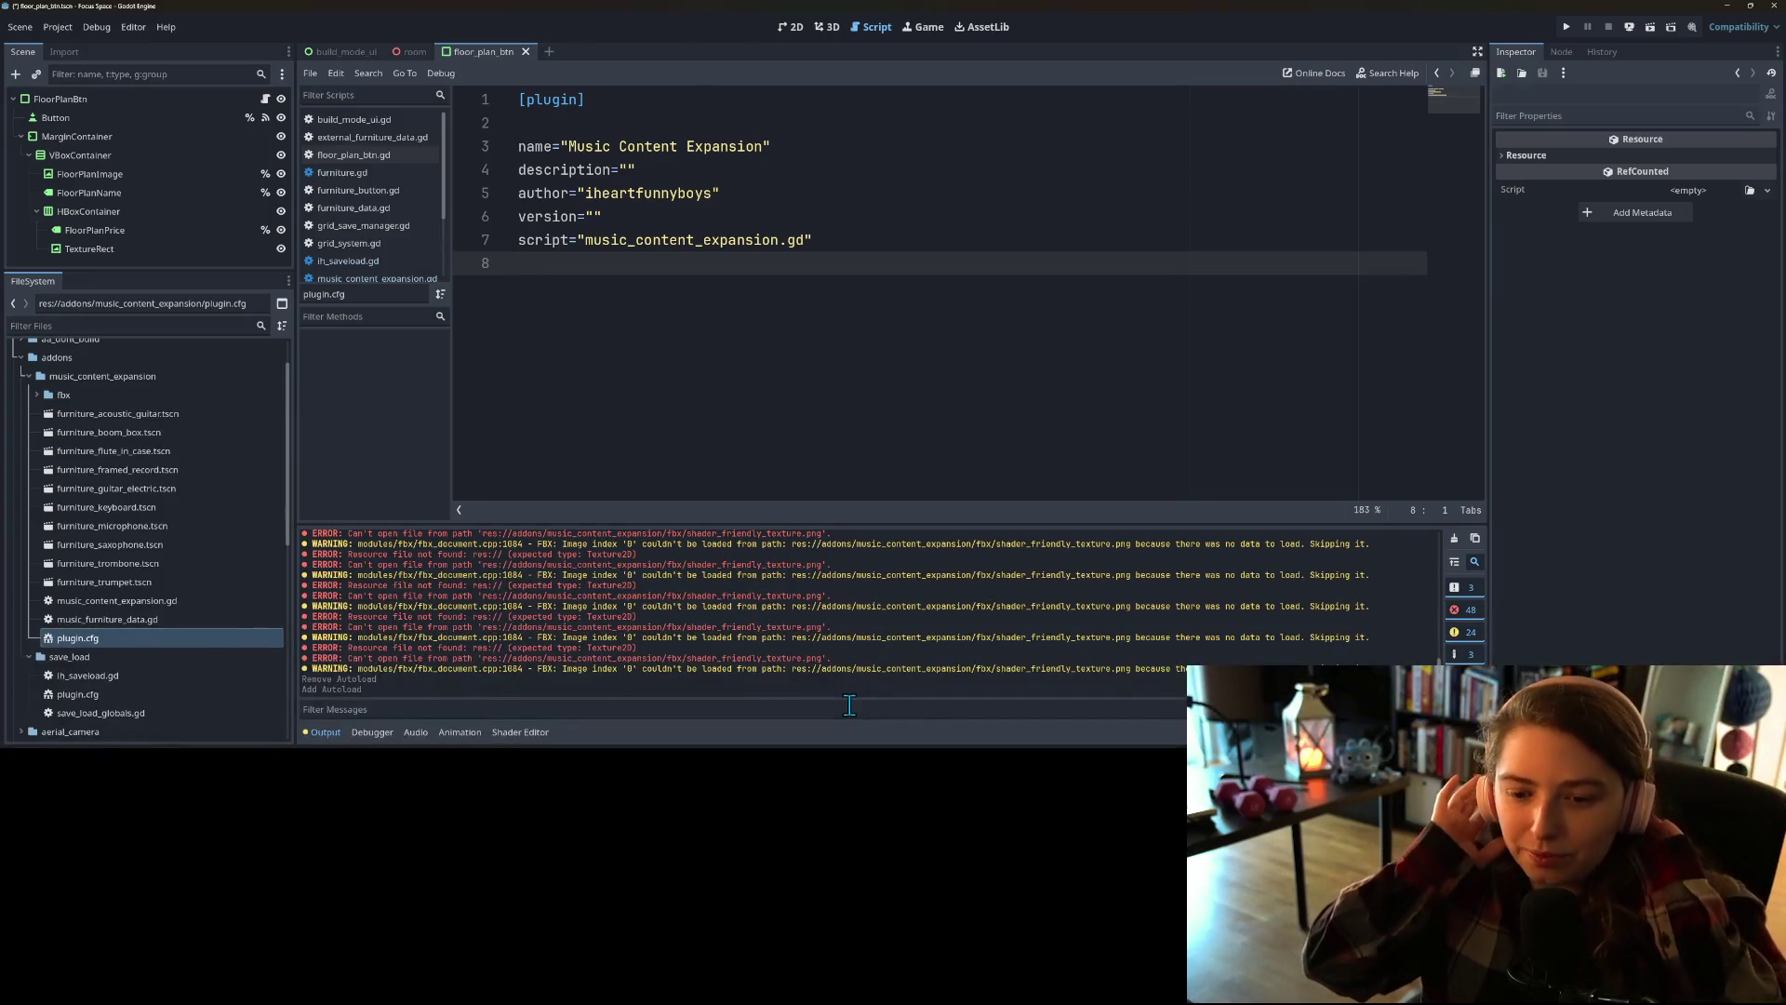
Step: Scroll through the output log, then clear its old errors and warnings
{"action": "scroll", "coordinate": [806, 686], "scroll_direction": "up", "scroll_amount": 1}
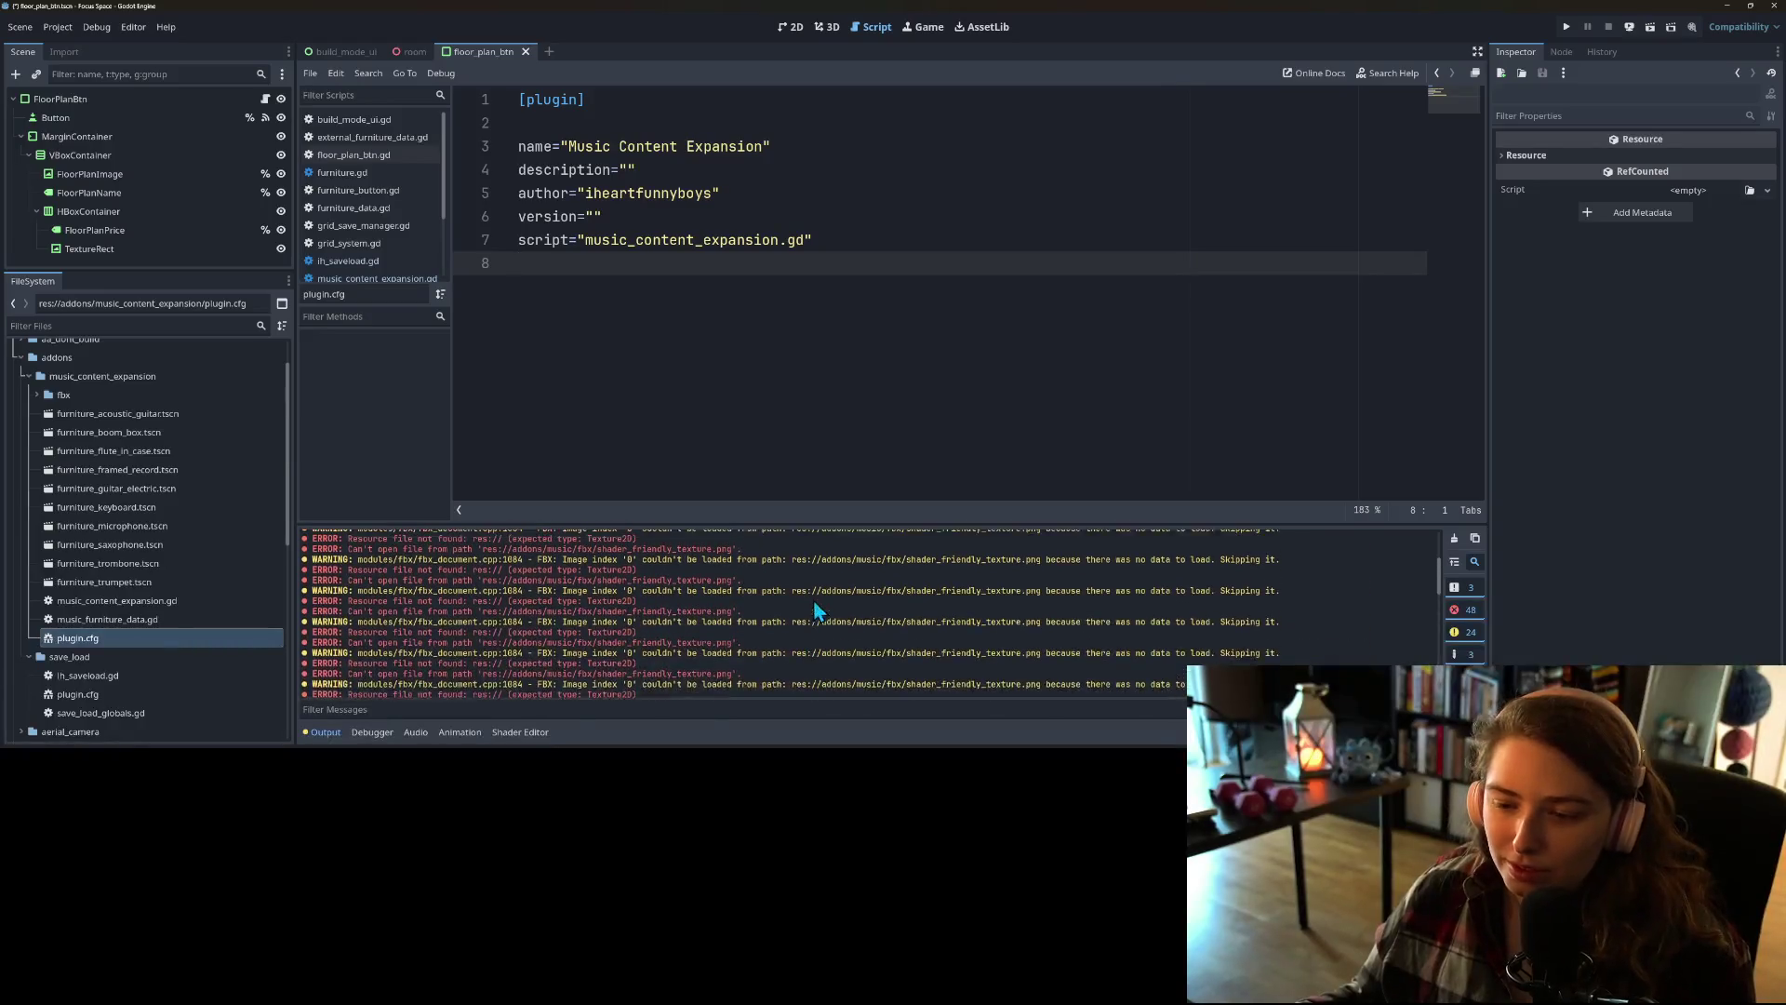
{"action": "scroll", "coordinate": [837, 607], "scroll_direction": "up", "scroll_amount": 1}
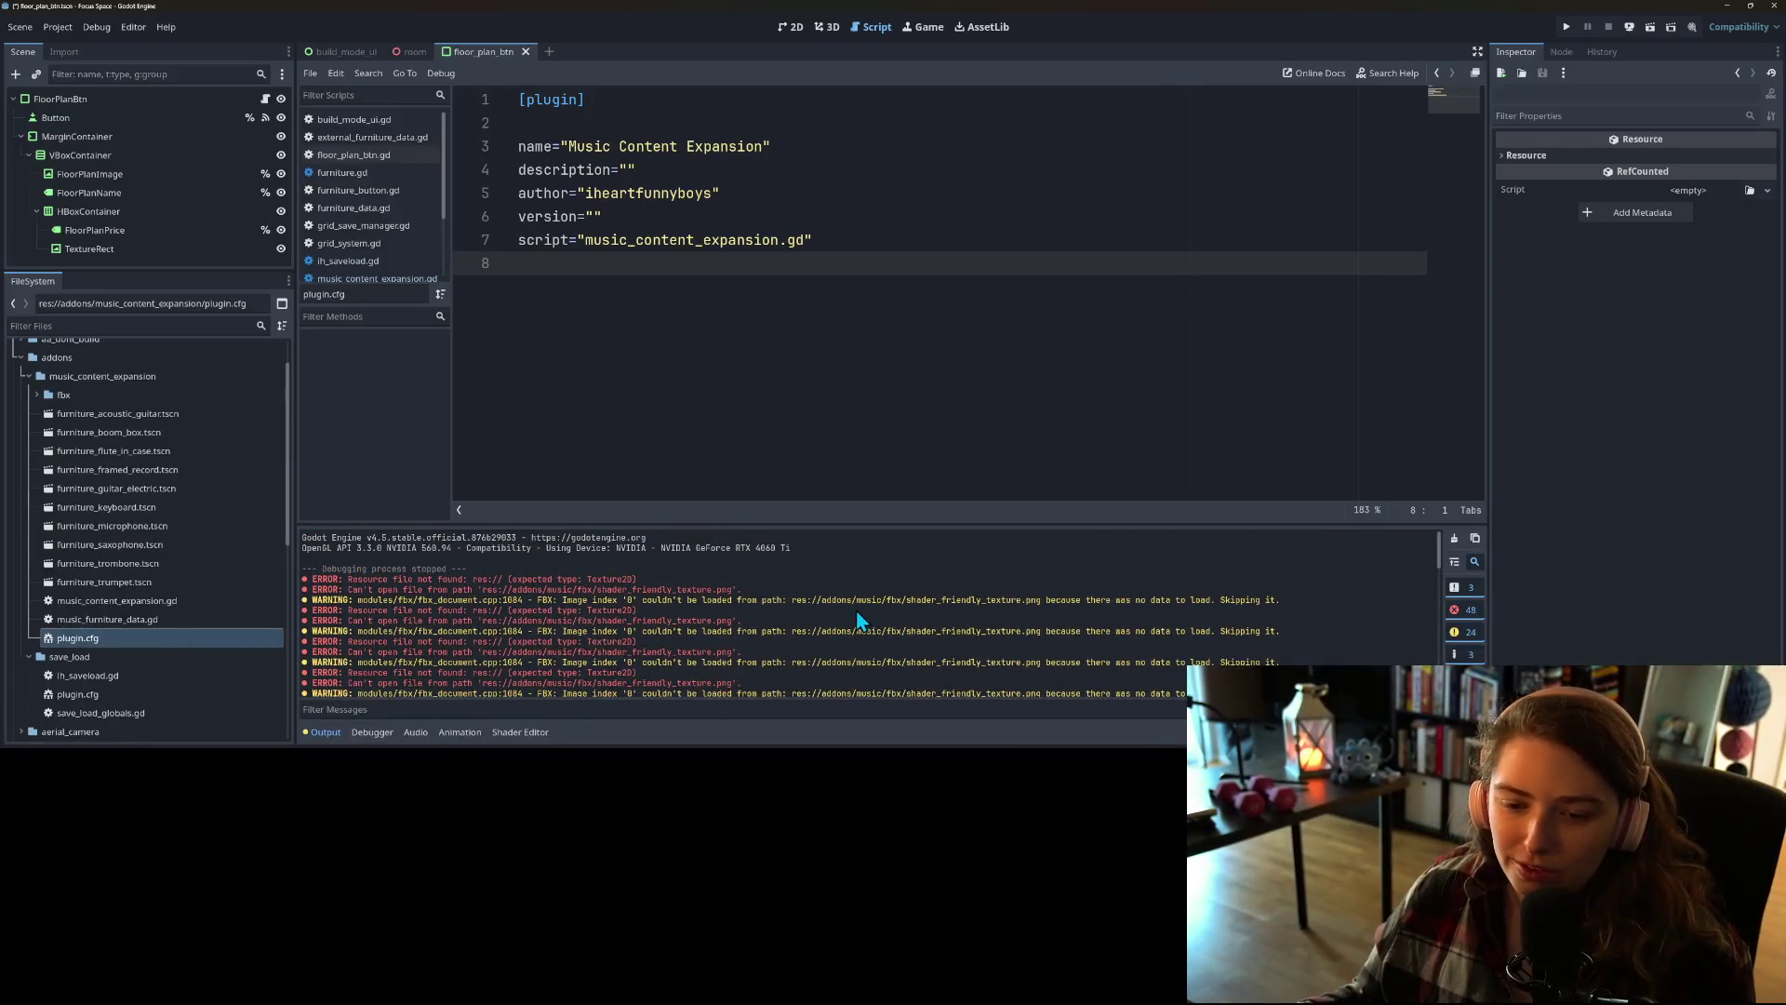
{"action": "left_click", "coordinate": [1455, 539]}
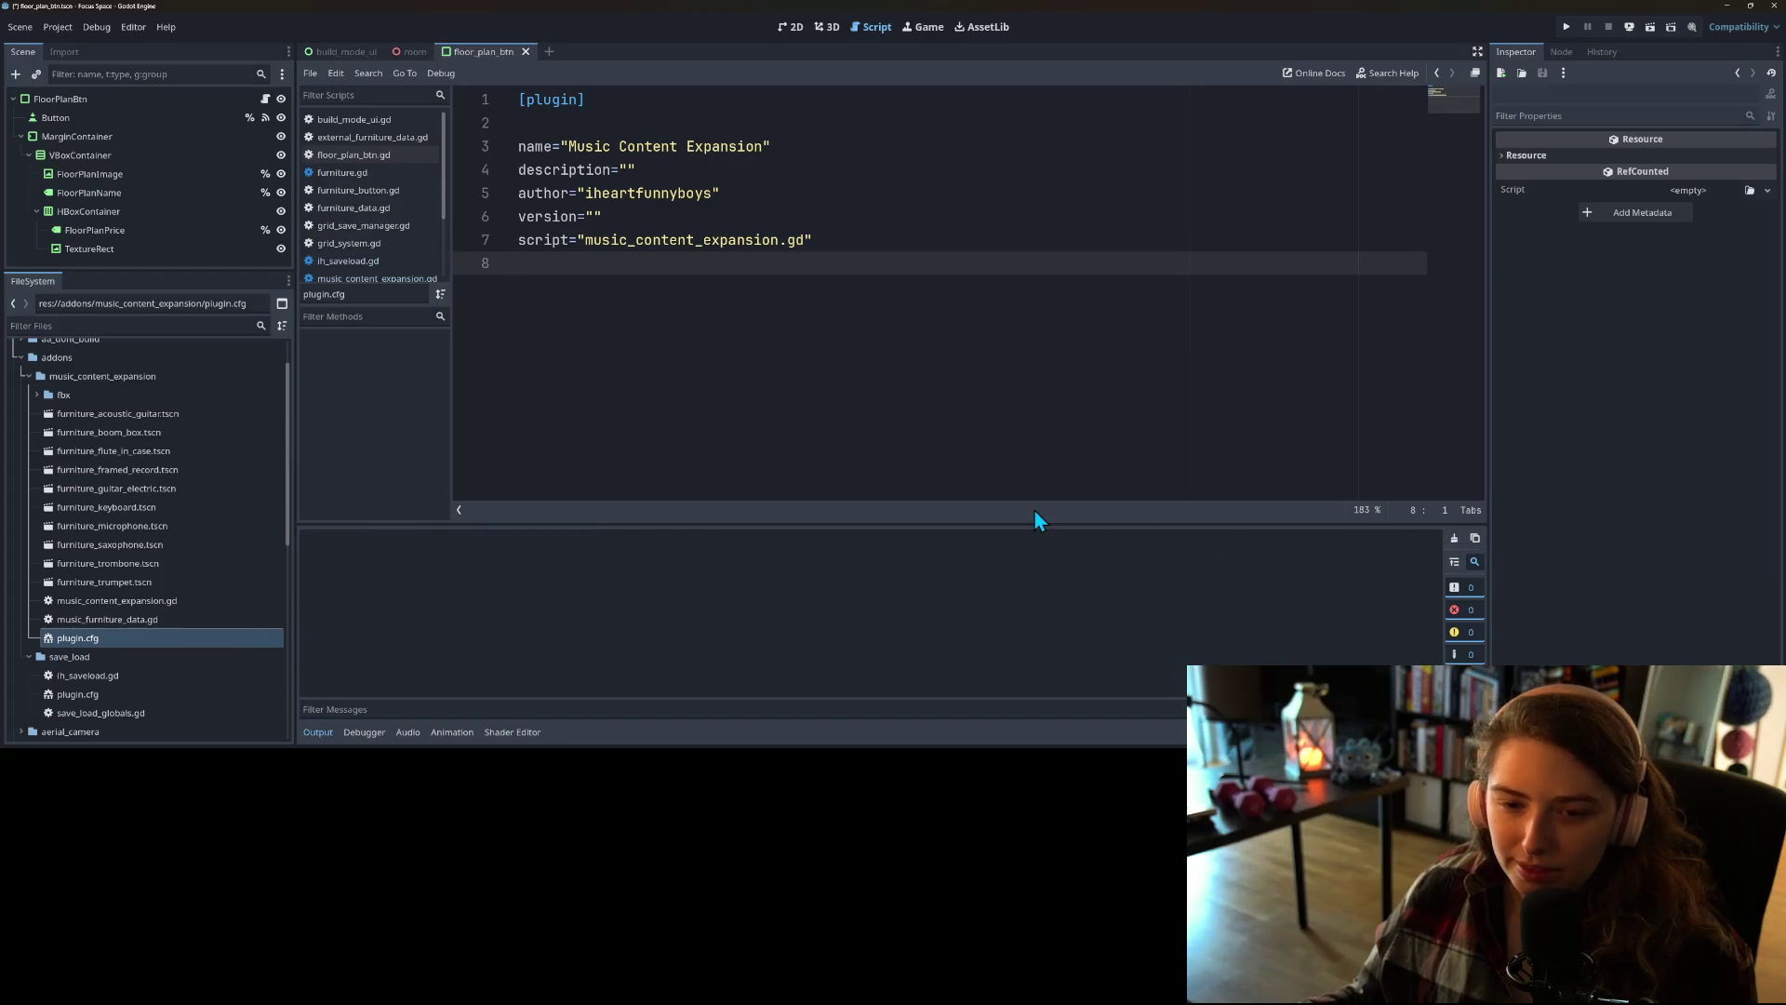
{"action": "left_click", "coordinate": [318, 733]}
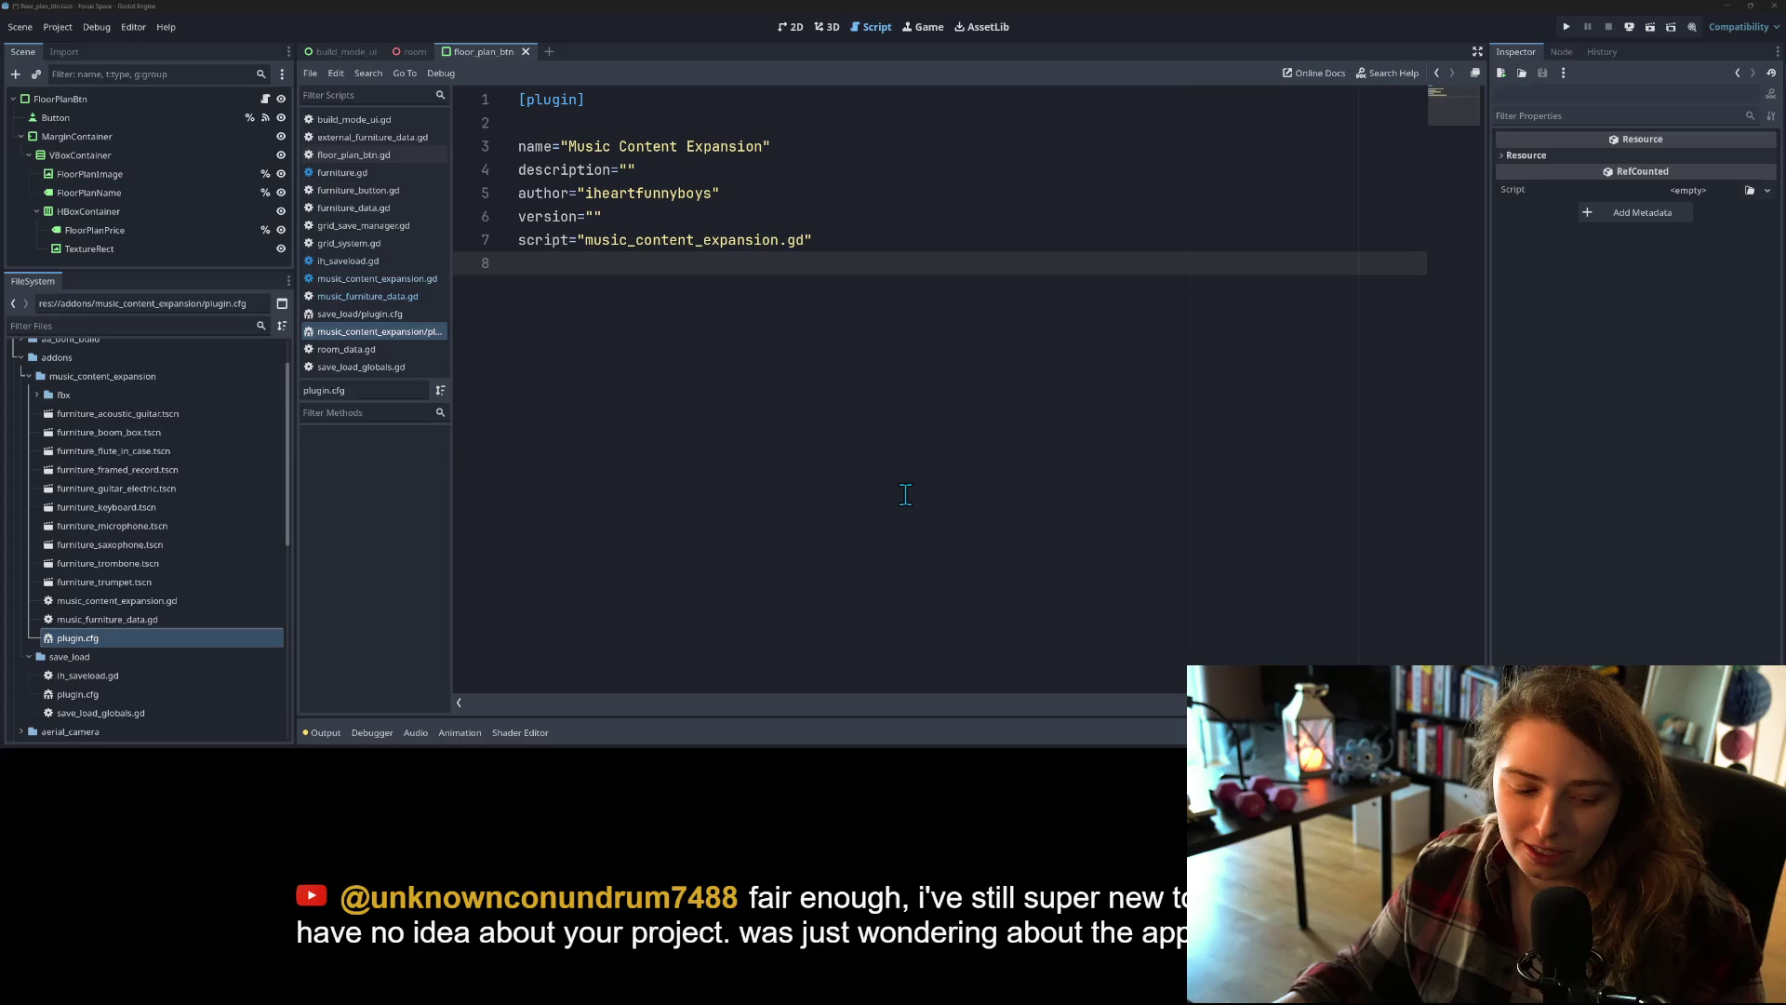
Step: Run the Focus Space project from the editor
{"action": "left_click", "coordinate": [1562, 28]}
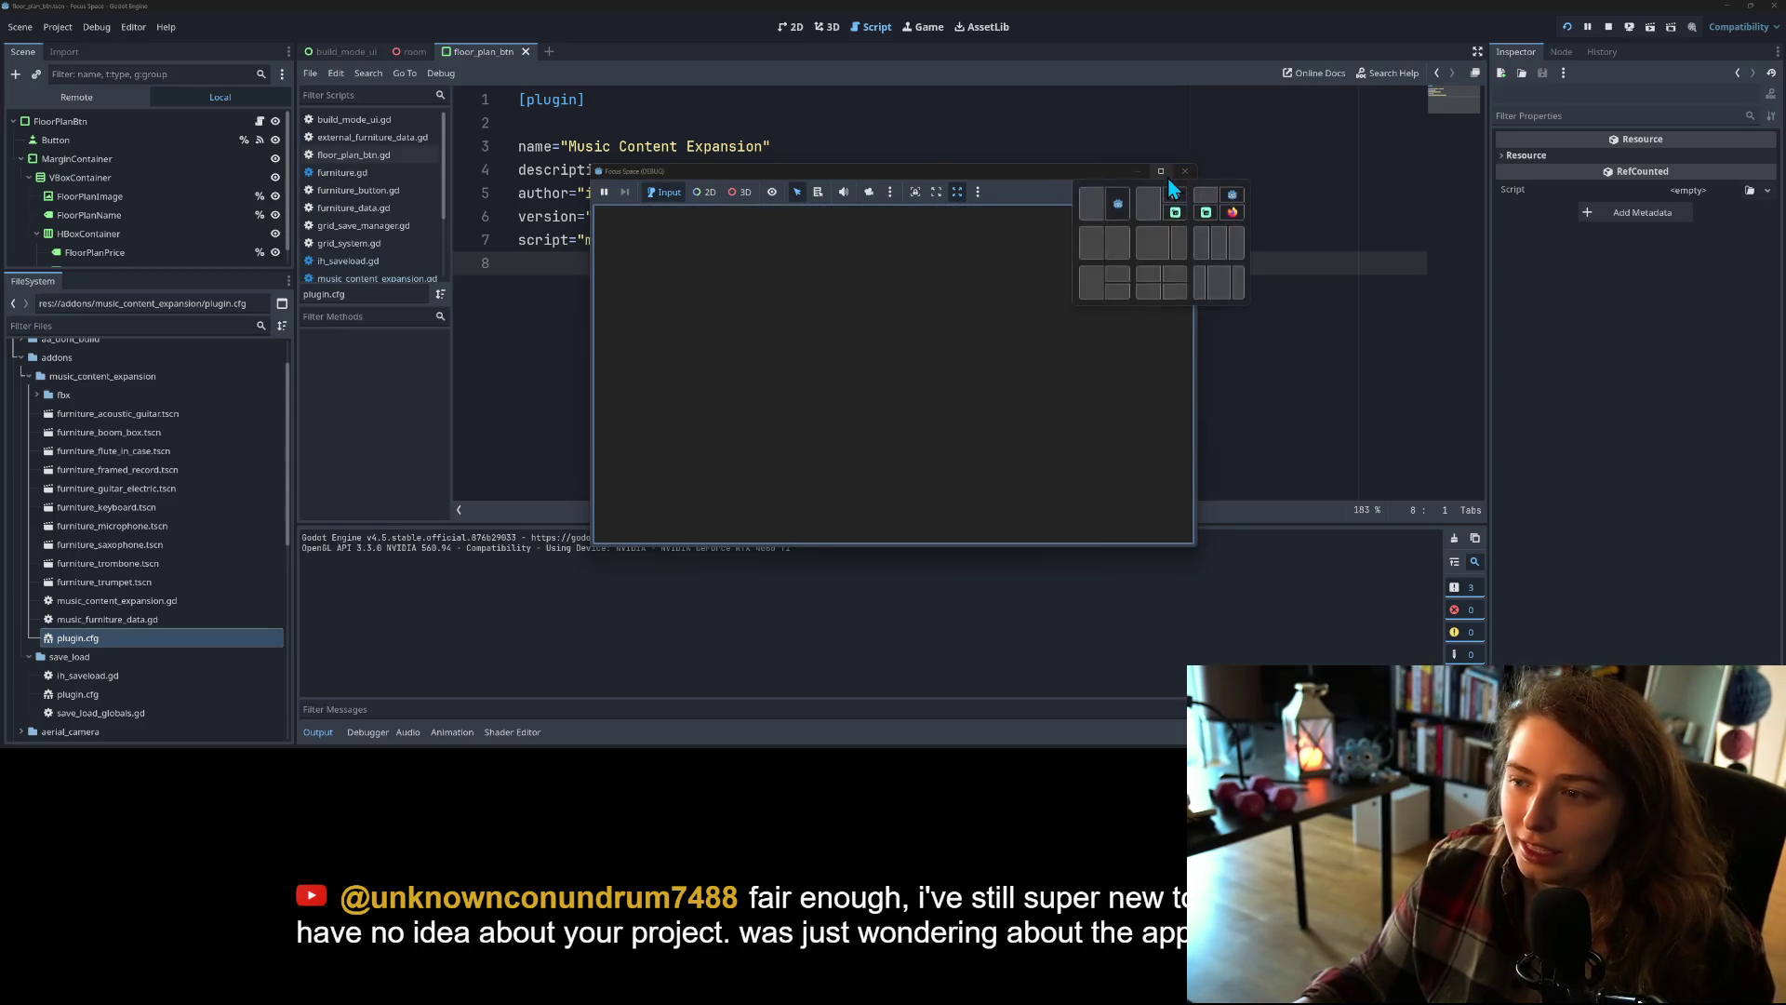
Step: Maximize the game window, start the game and enter my_room
{"action": "left_click", "coordinate": [1169, 176]}
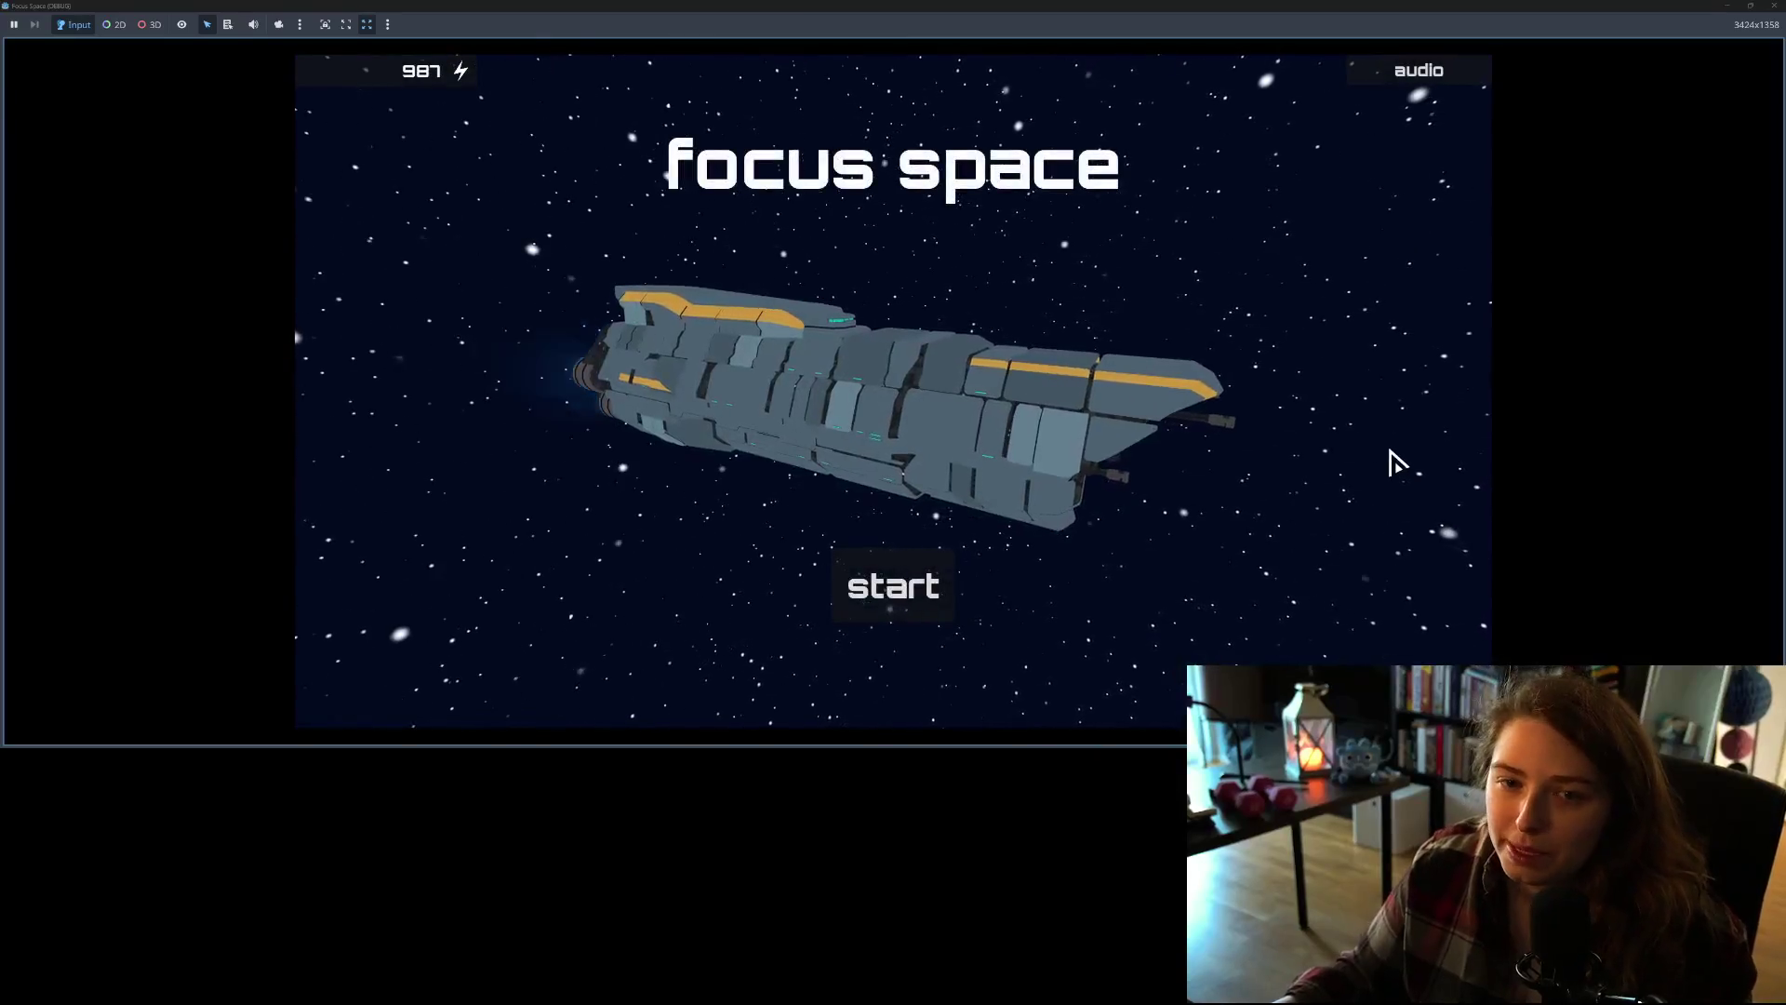
{"action": "left_click", "coordinate": [915, 614]}
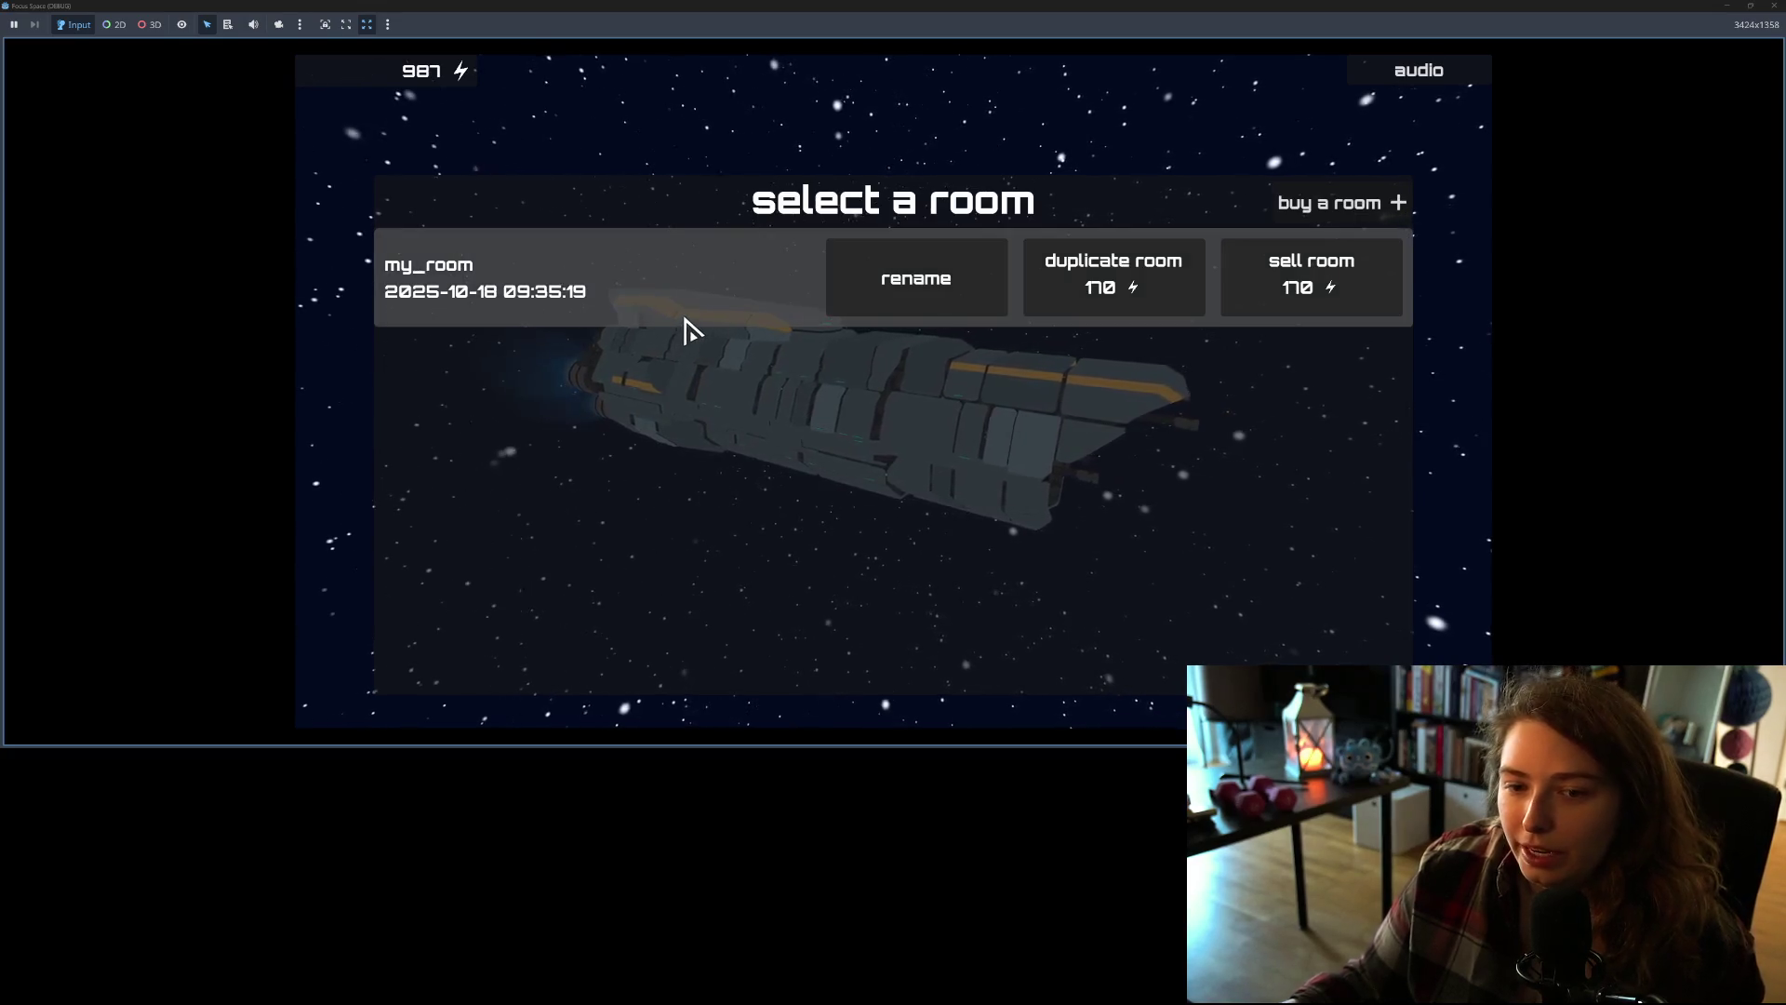
{"action": "left_click", "coordinate": [689, 327]}
{"action": "mouse_move", "coordinate": [977, 466]}
{"action": "left_mouse_down"}
{"action": "mouse_move", "coordinate": [853, 475]}
{"action": "mouse_move", "coordinate": [968, 490]}
{"action": "mouse_move", "coordinate": [897, 459]}
{"action": "mouse_move", "coordinate": [446, 119]}
{"action": "left_mouse_up"}
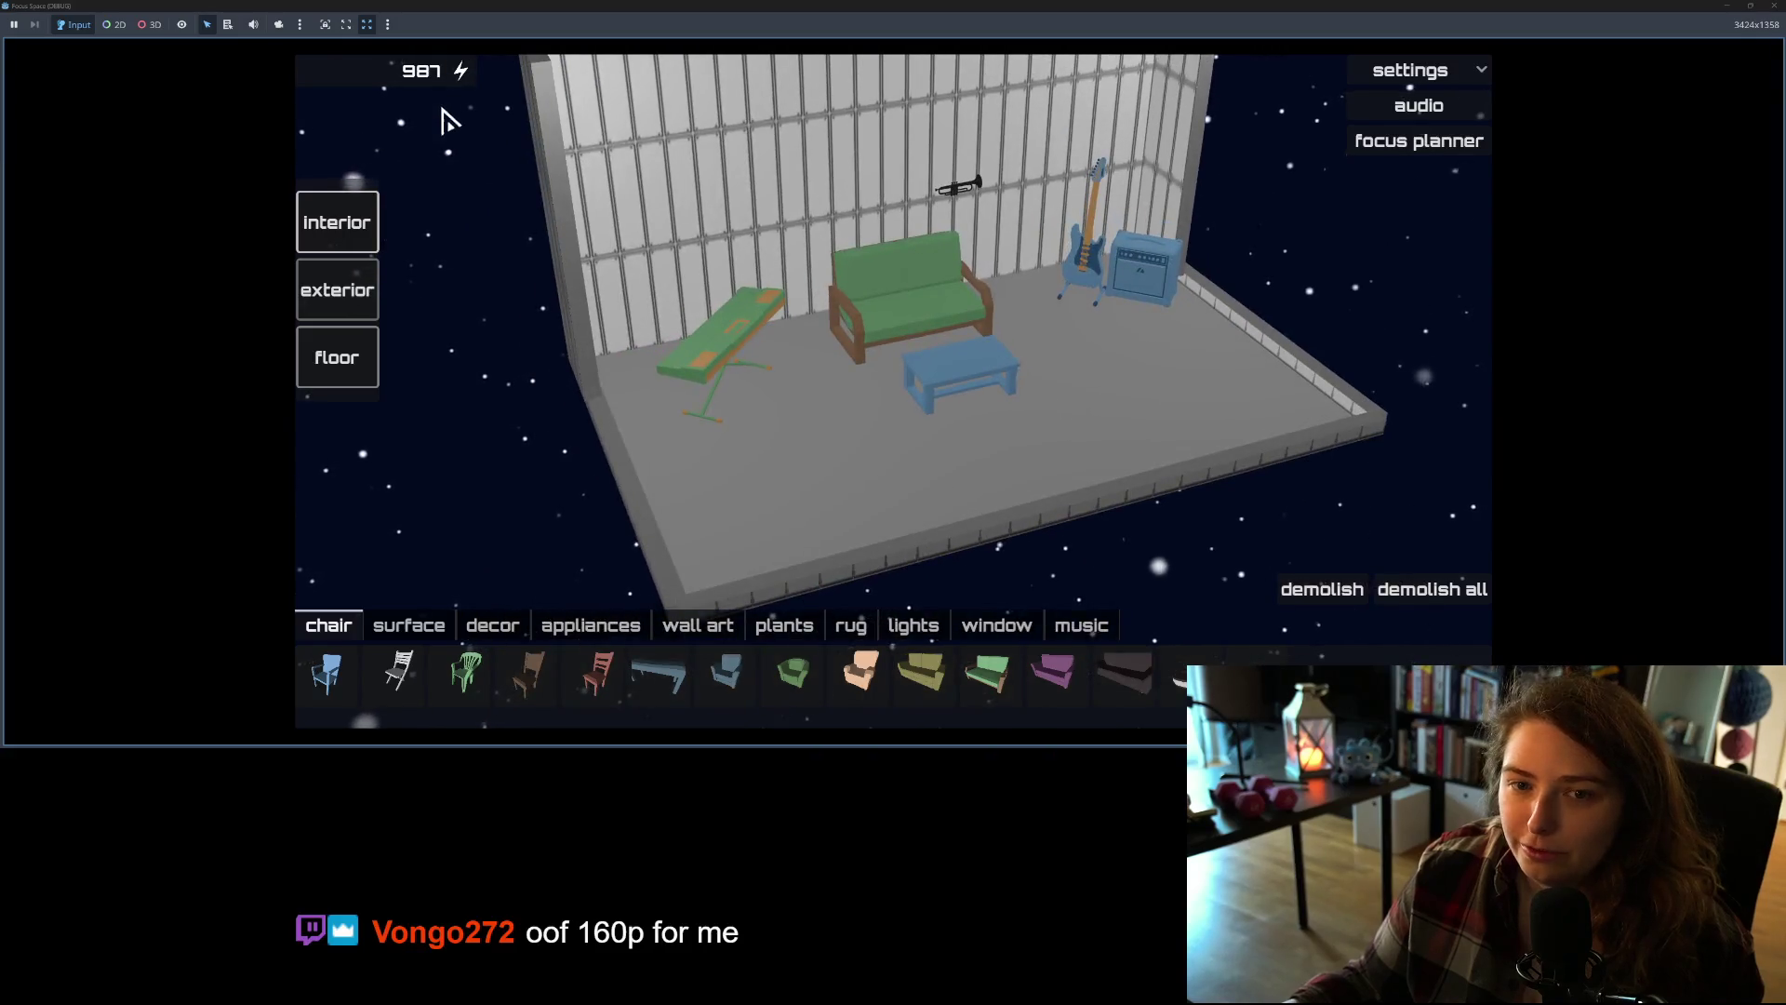
Step: Place potted plant b beside the couch and potted plant g near the blue table
{"action": "left_click", "coordinate": [793, 629]}
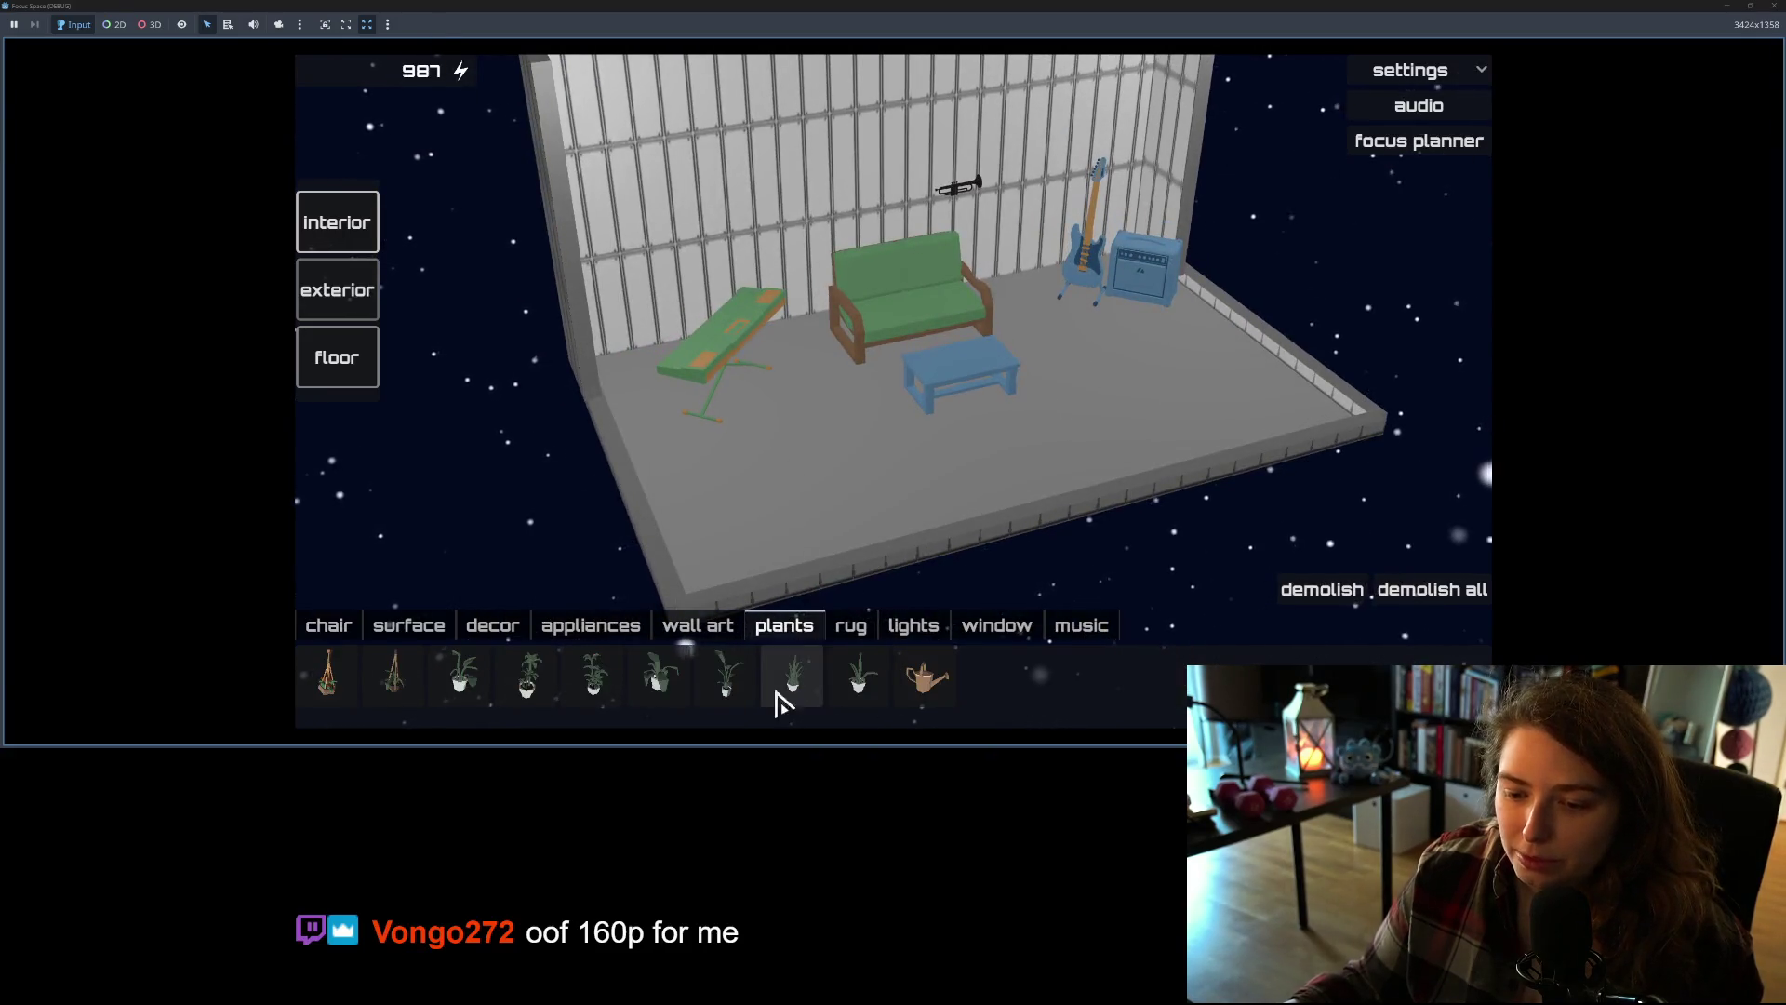
{"action": "left_click", "coordinate": [535, 696]}
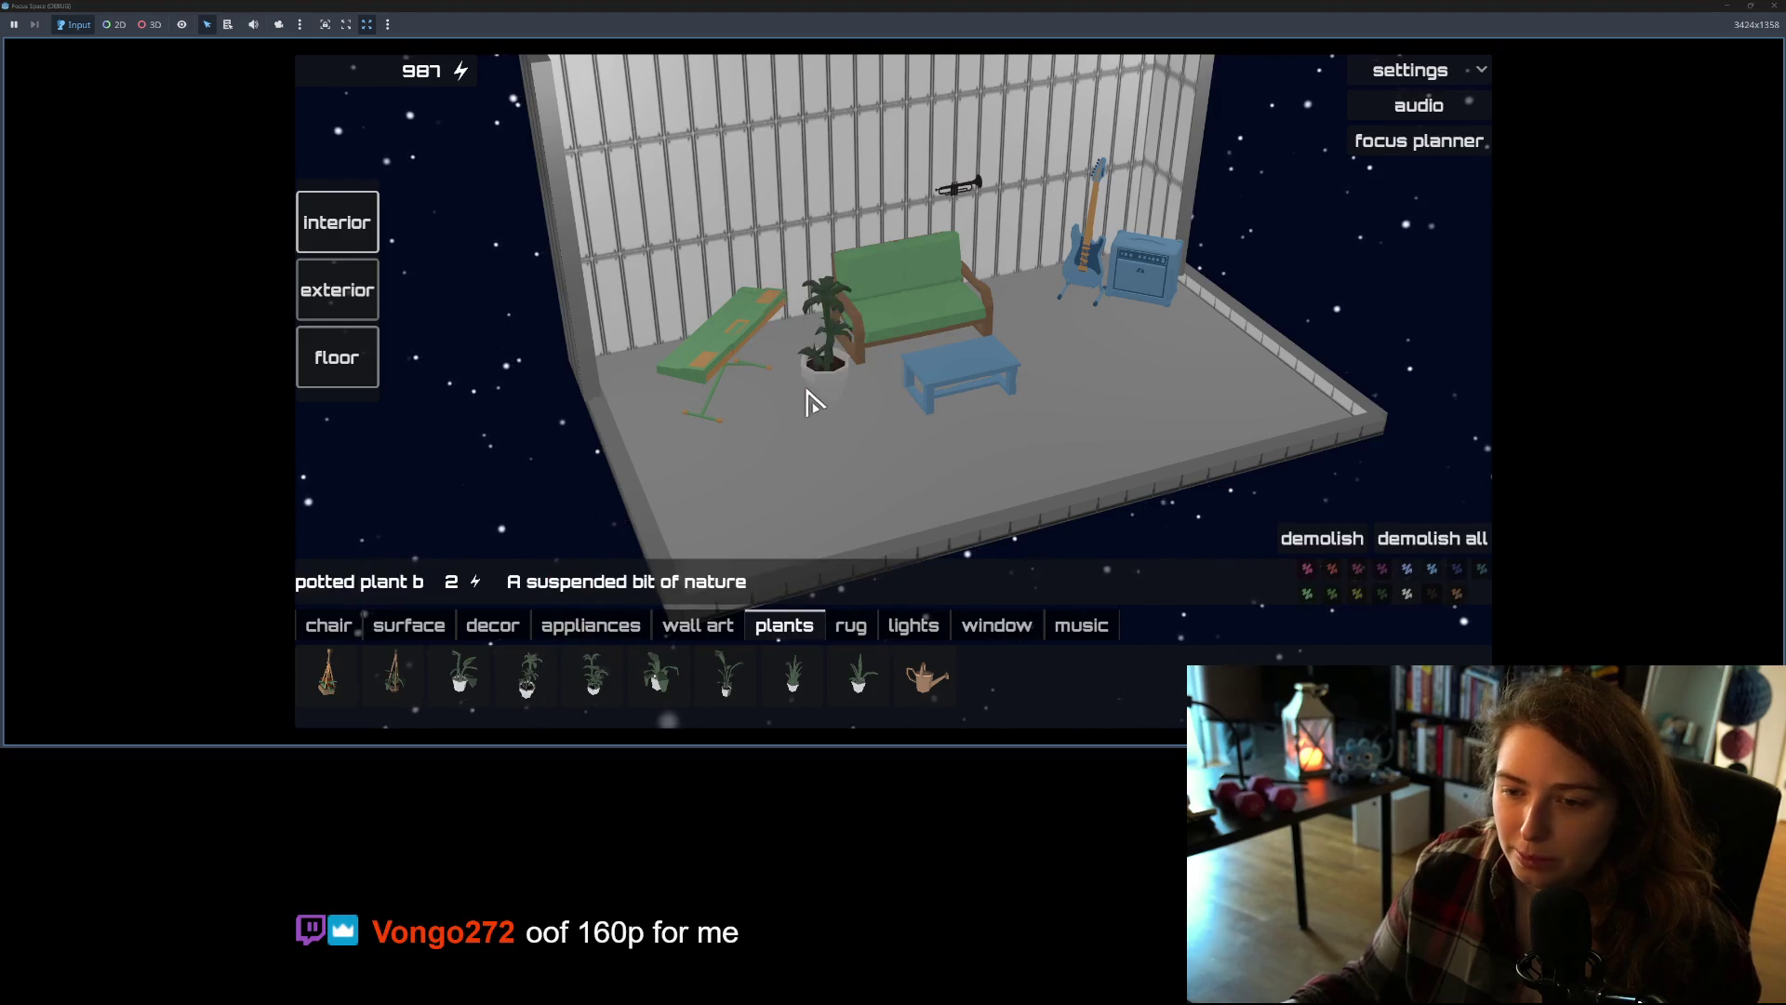
{"action": "left_click", "coordinate": [818, 416]}
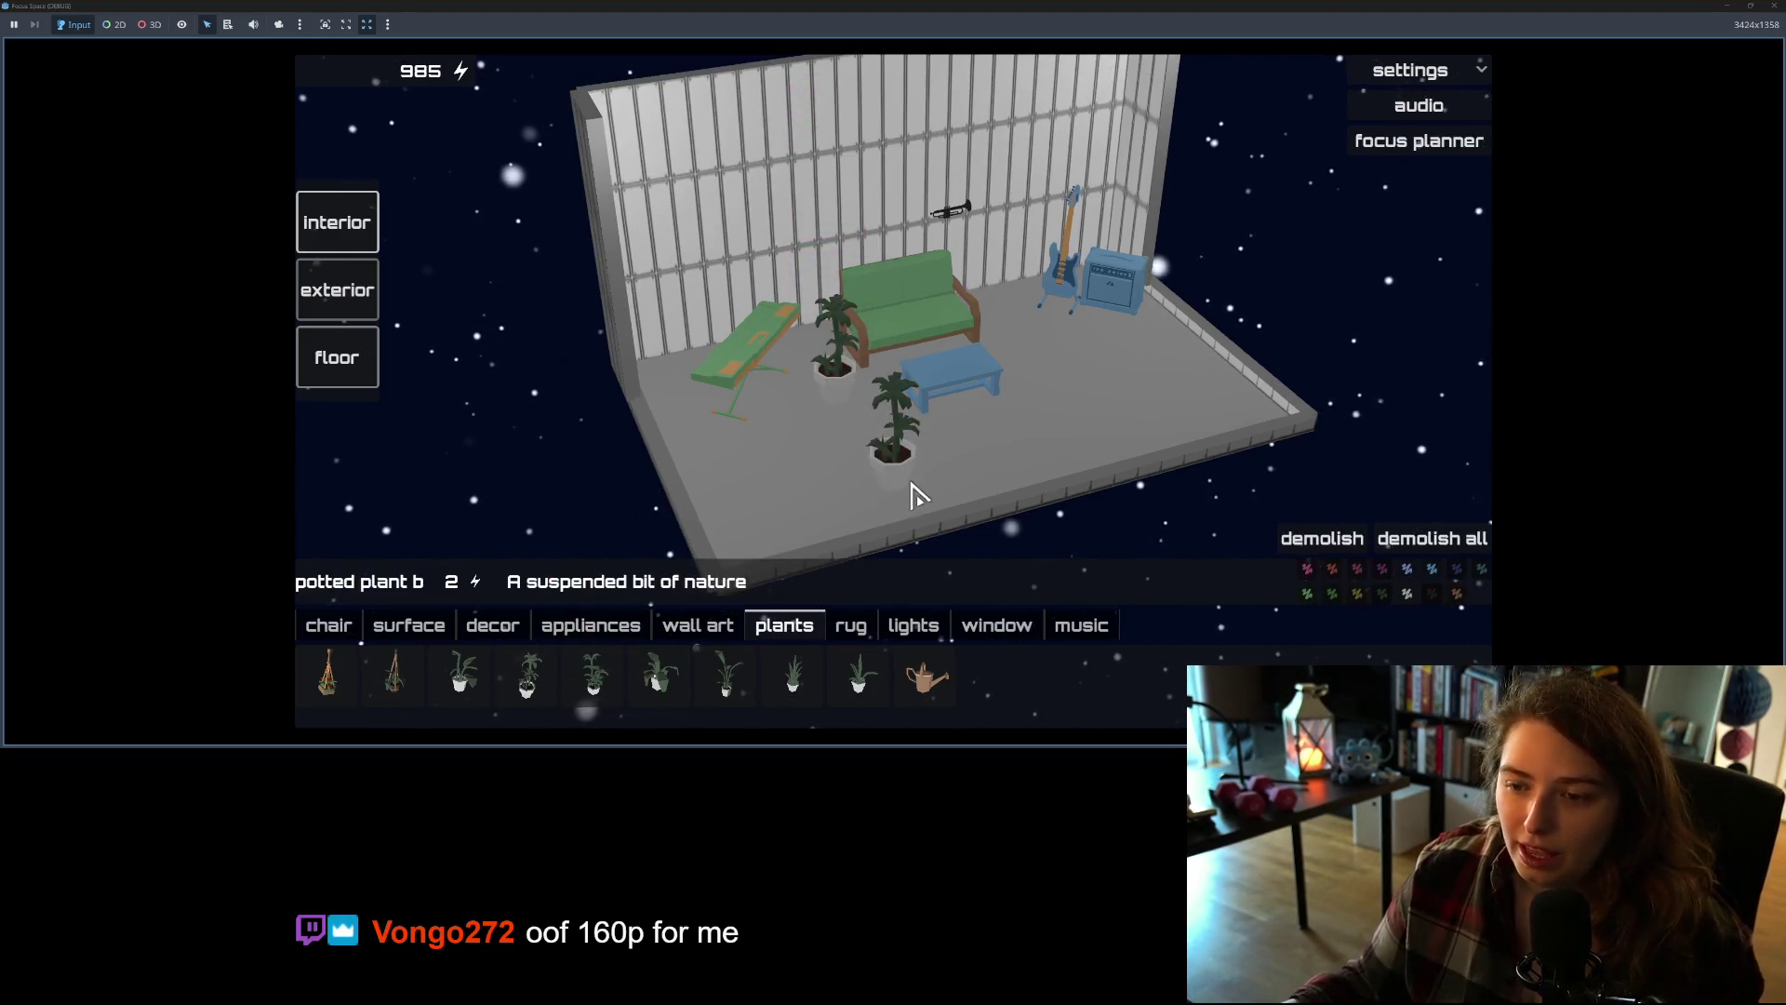
{"action": "left_click", "coordinate": [850, 693]}
{"action": "left_click", "coordinate": [930, 387]}
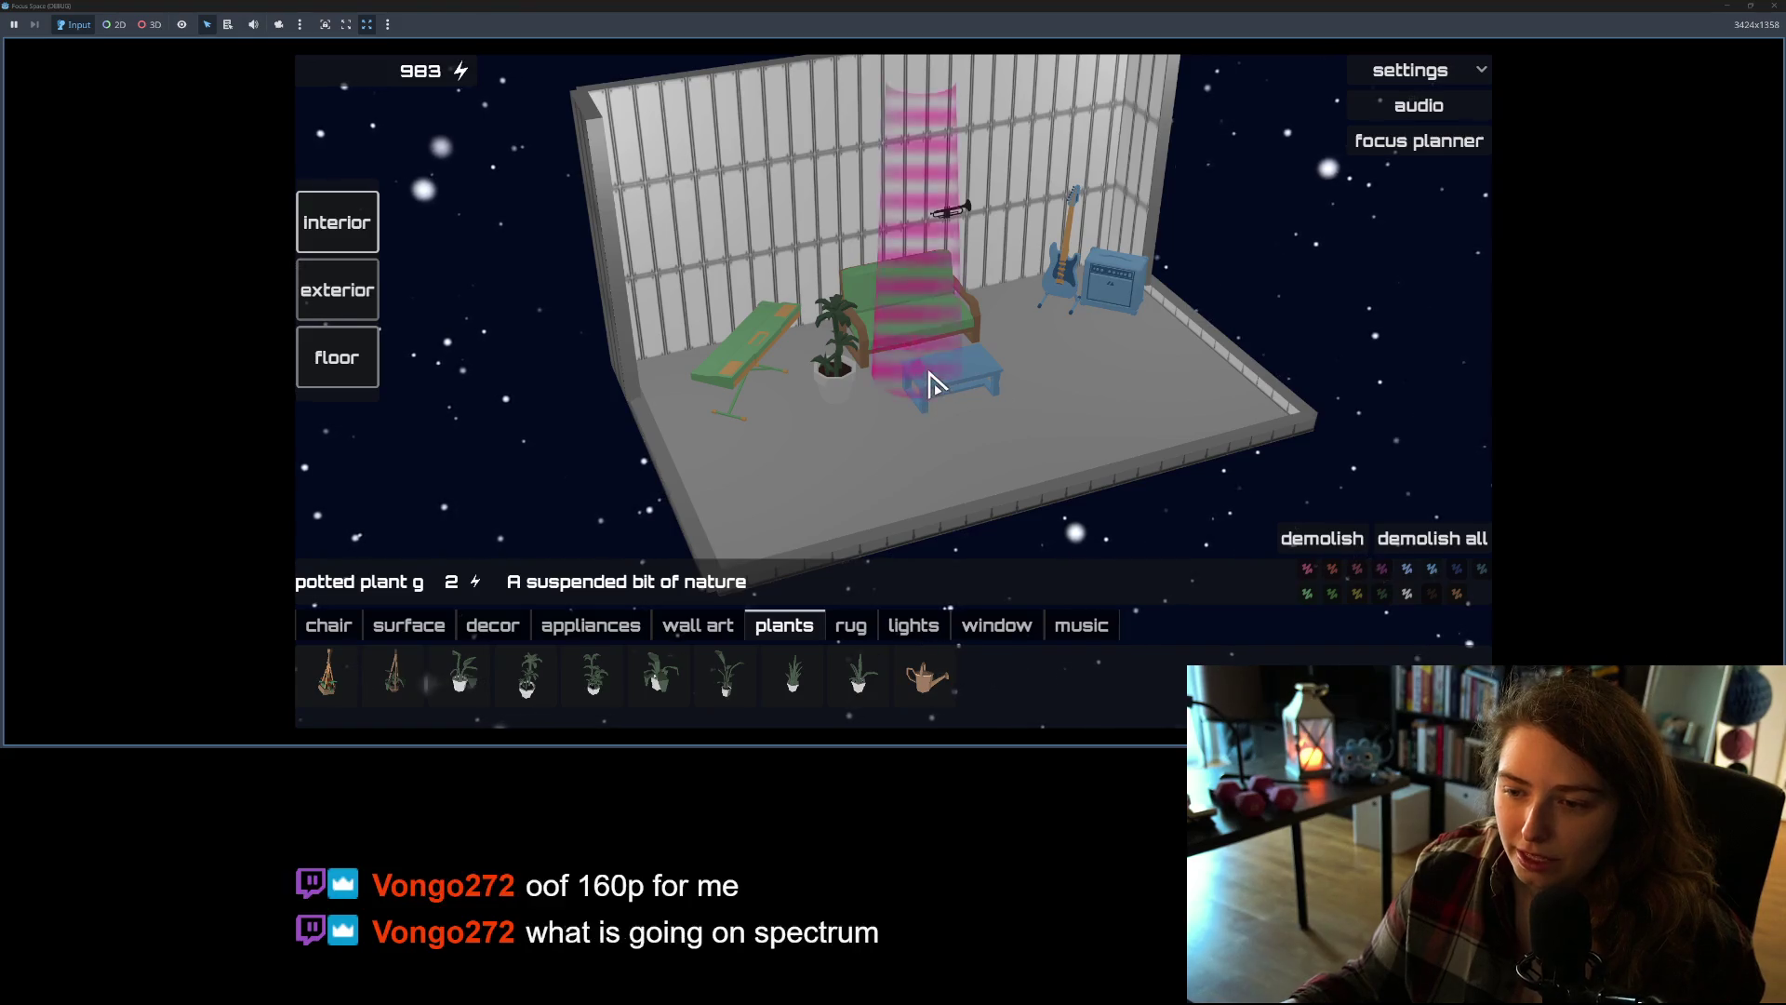
Step: Cancel plant placement, set the focus planner to stopwatch mode and start a session
{"action": "right_click", "coordinate": [1070, 450]}
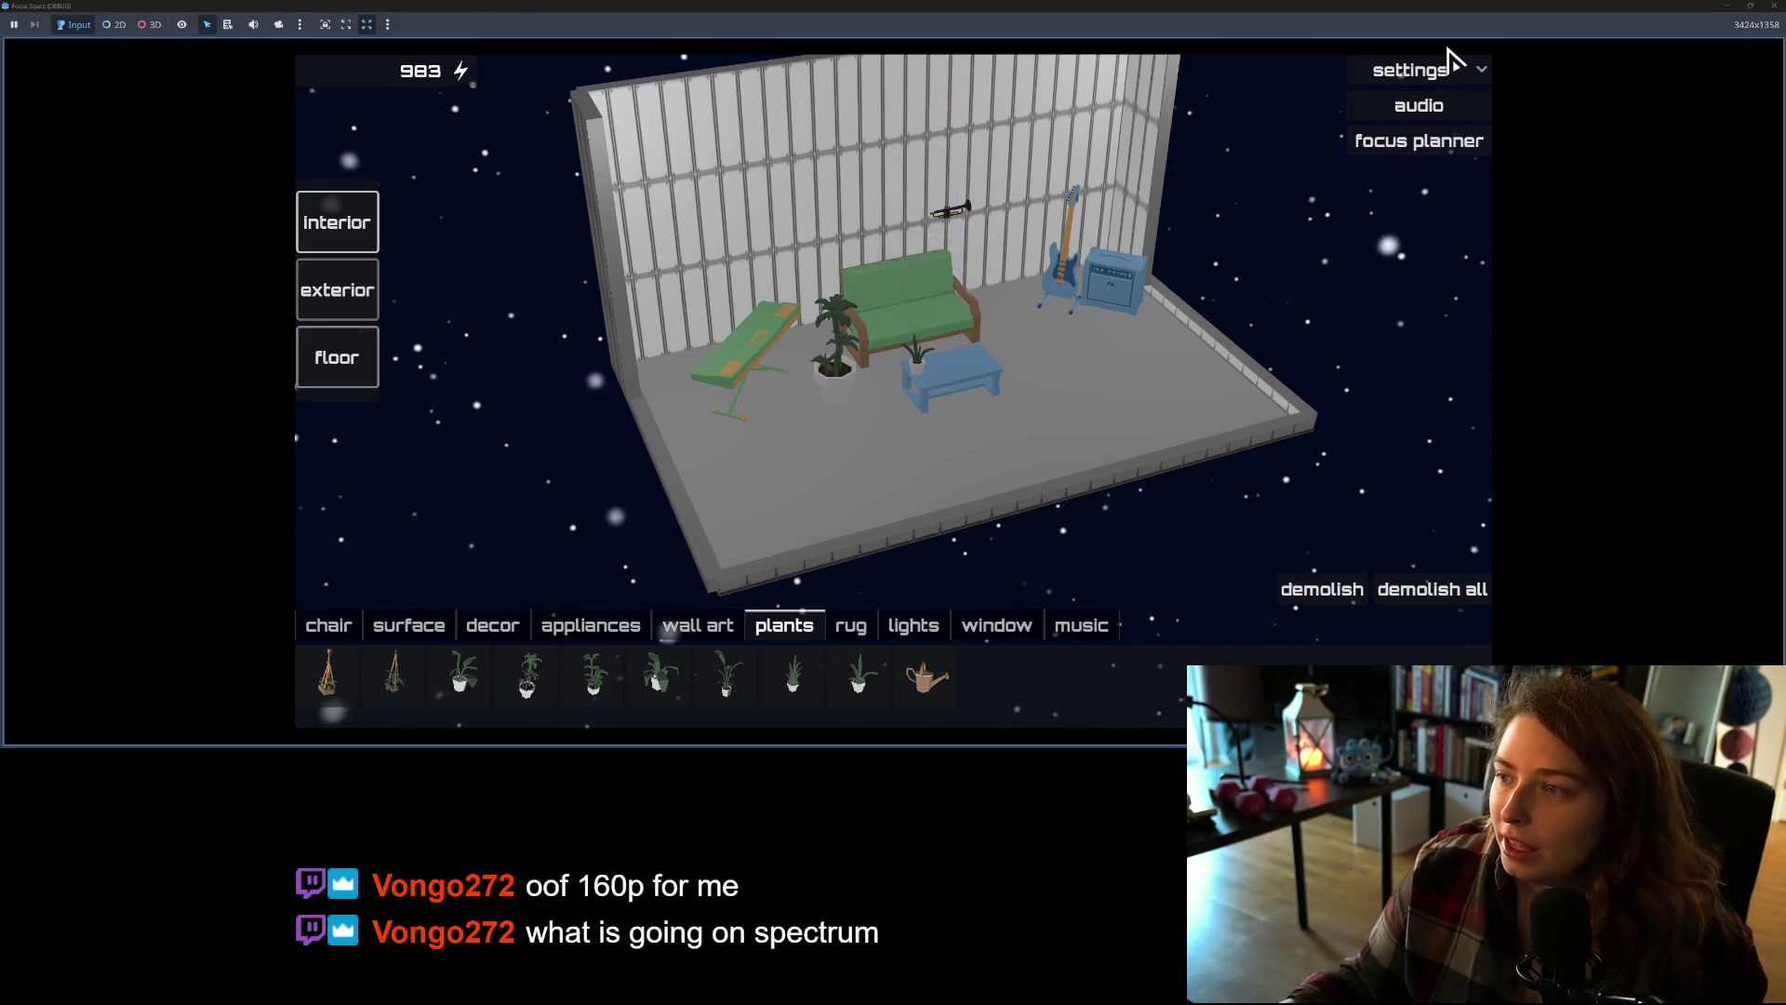
{"action": "left_click", "coordinate": [1433, 148]}
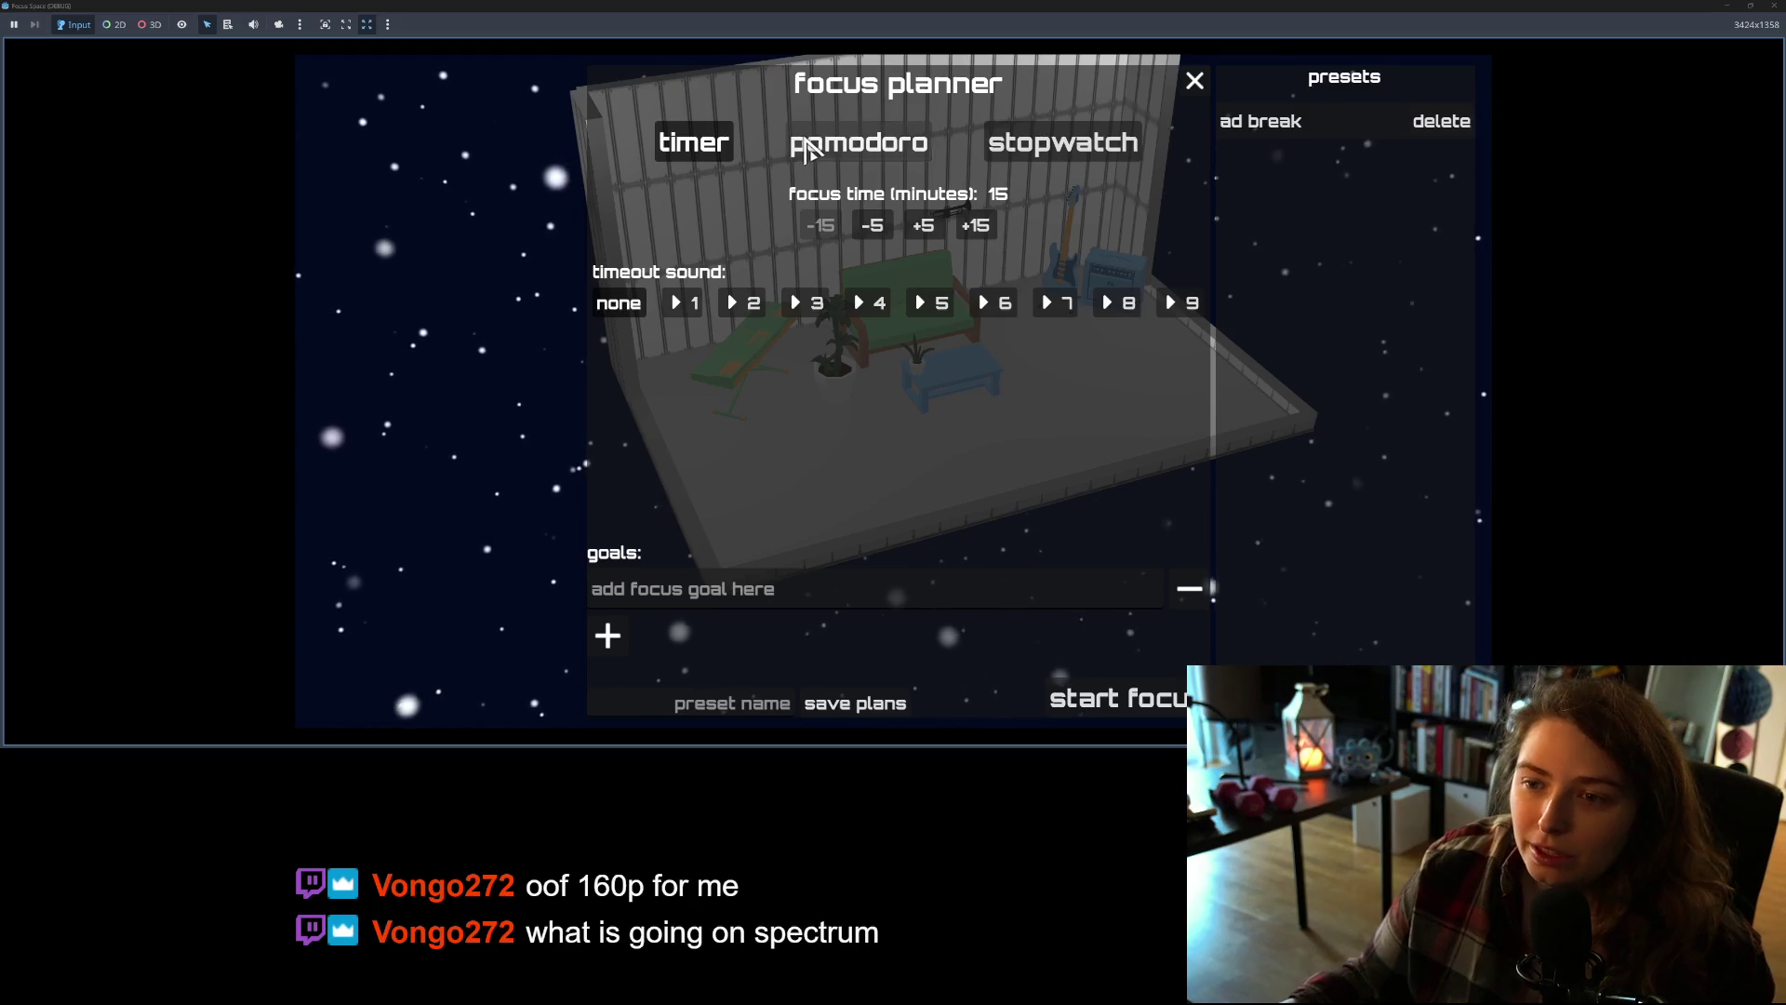
{"action": "left_click", "coordinate": [858, 144]}
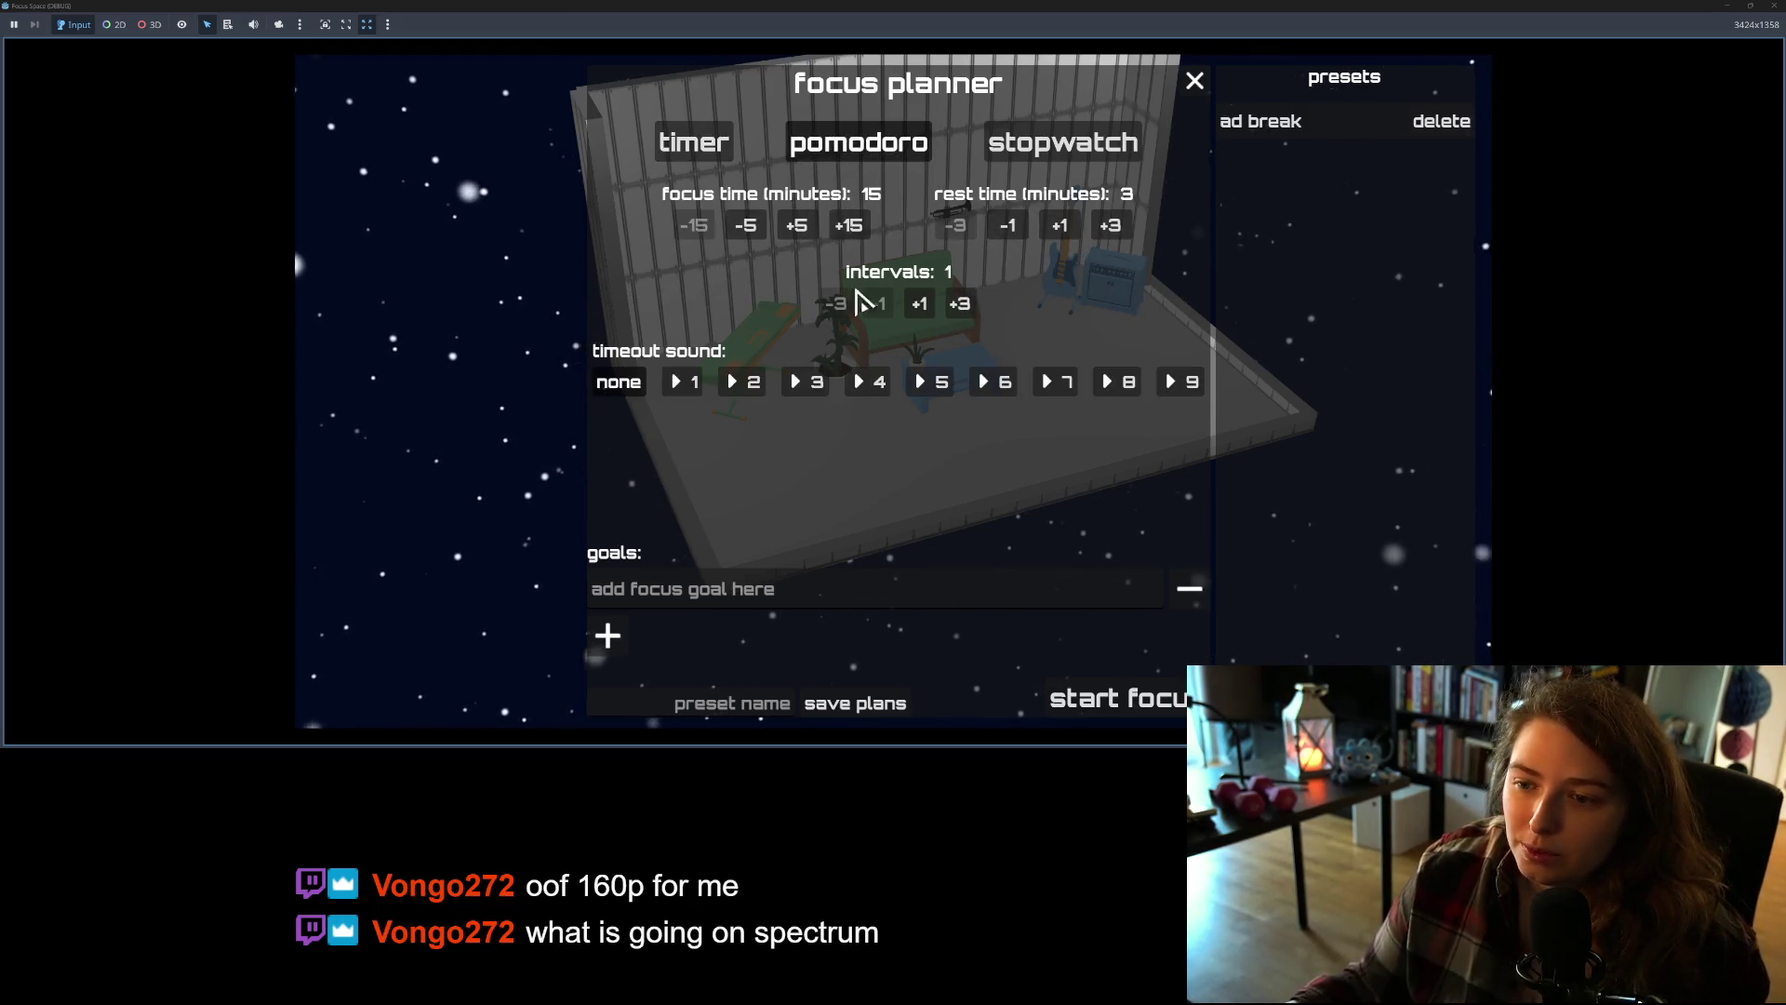
{"action": "left_click", "coordinate": [1084, 163]}
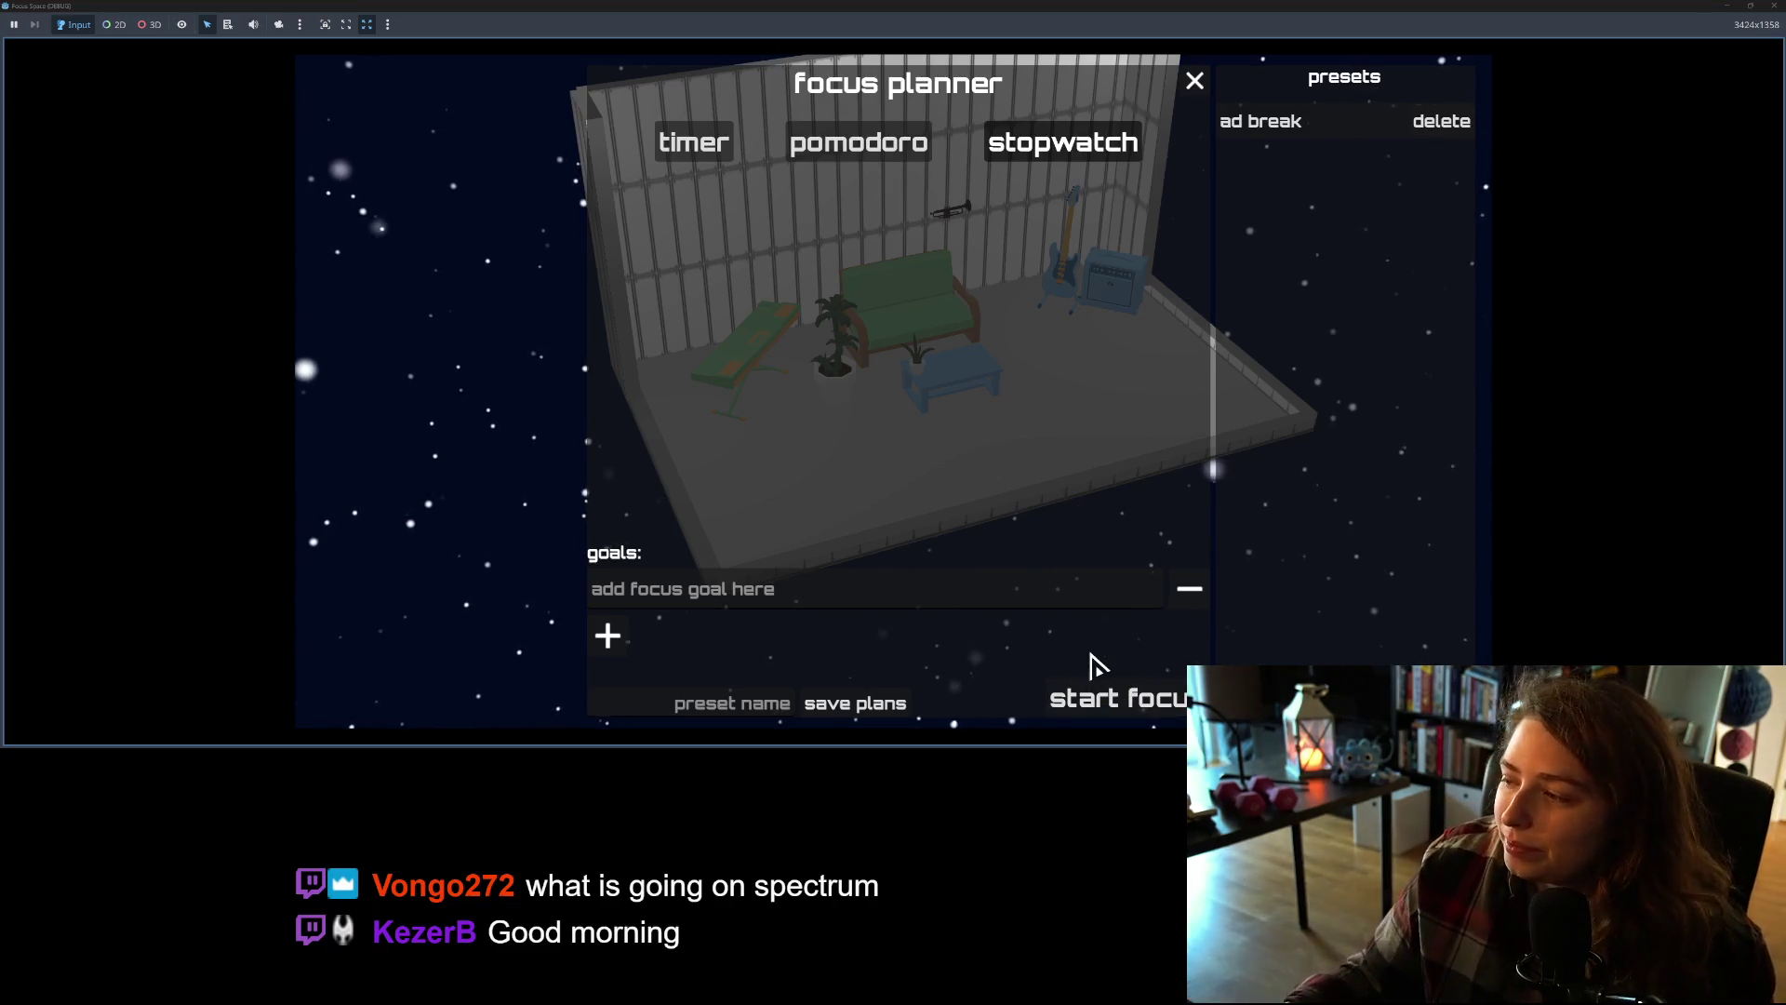
{"action": "left_click", "coordinate": [1098, 704]}
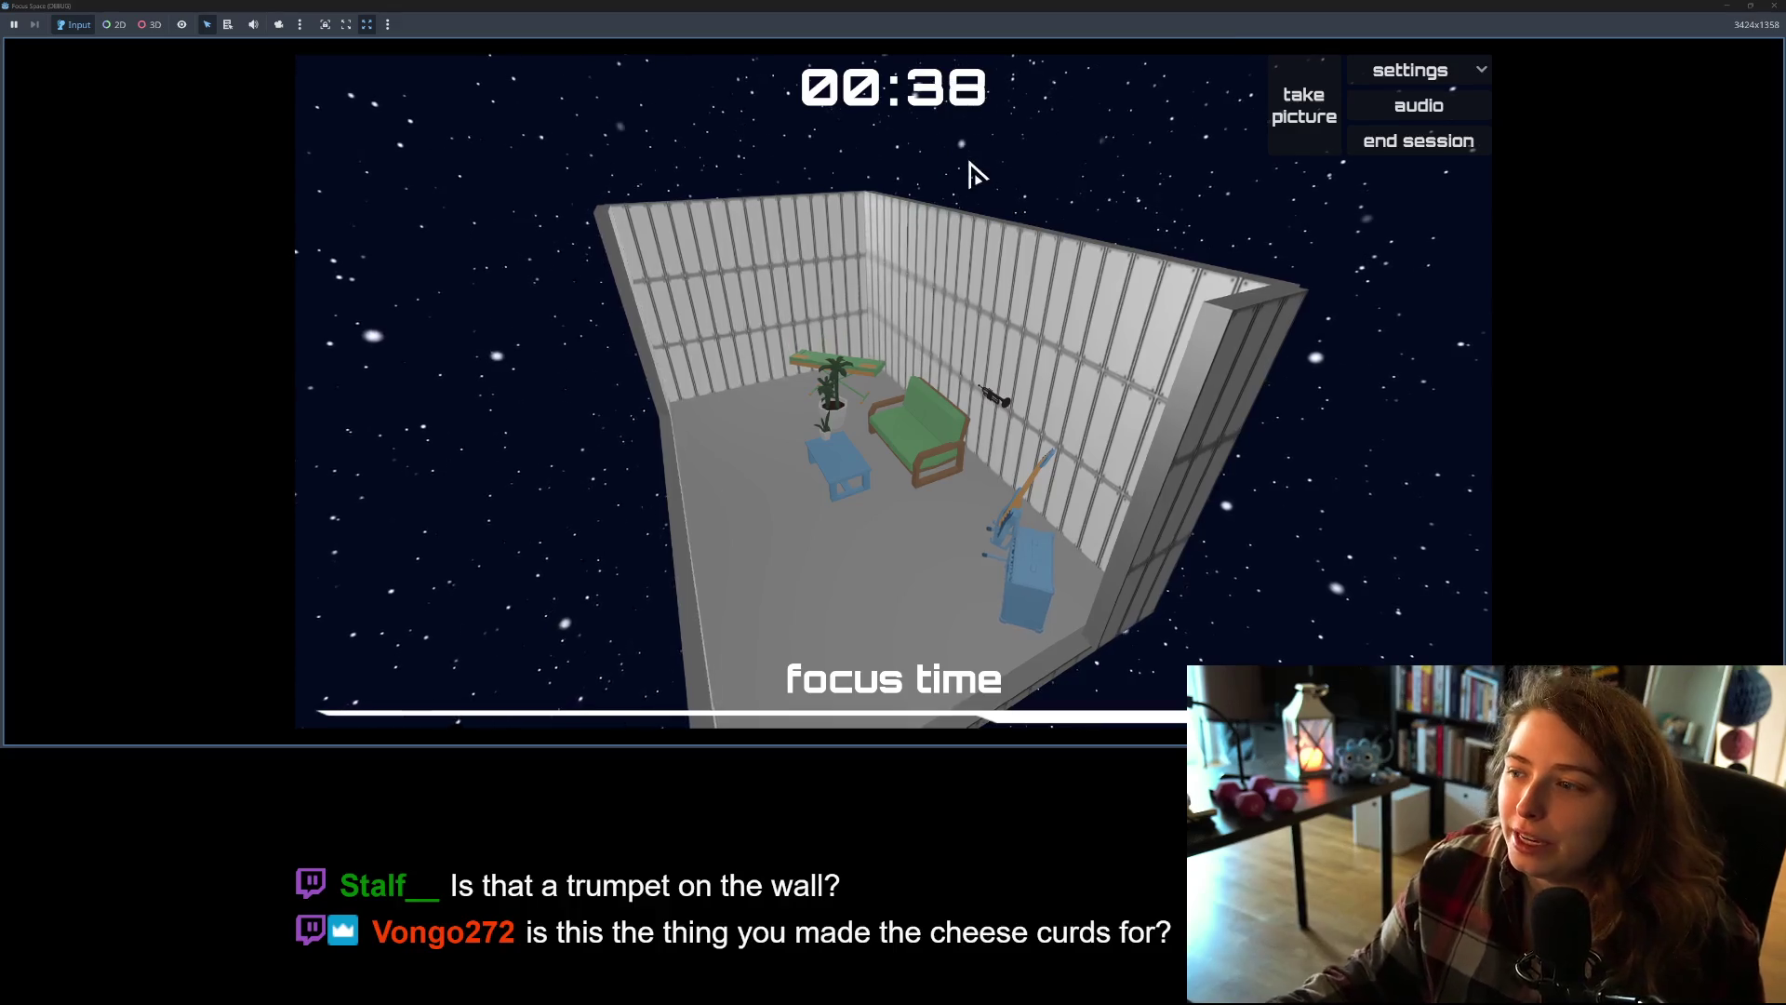
Step: End the stopwatch session at 00:40 and dismiss the focus finished summary
{"action": "left_click", "coordinate": [1410, 156]}
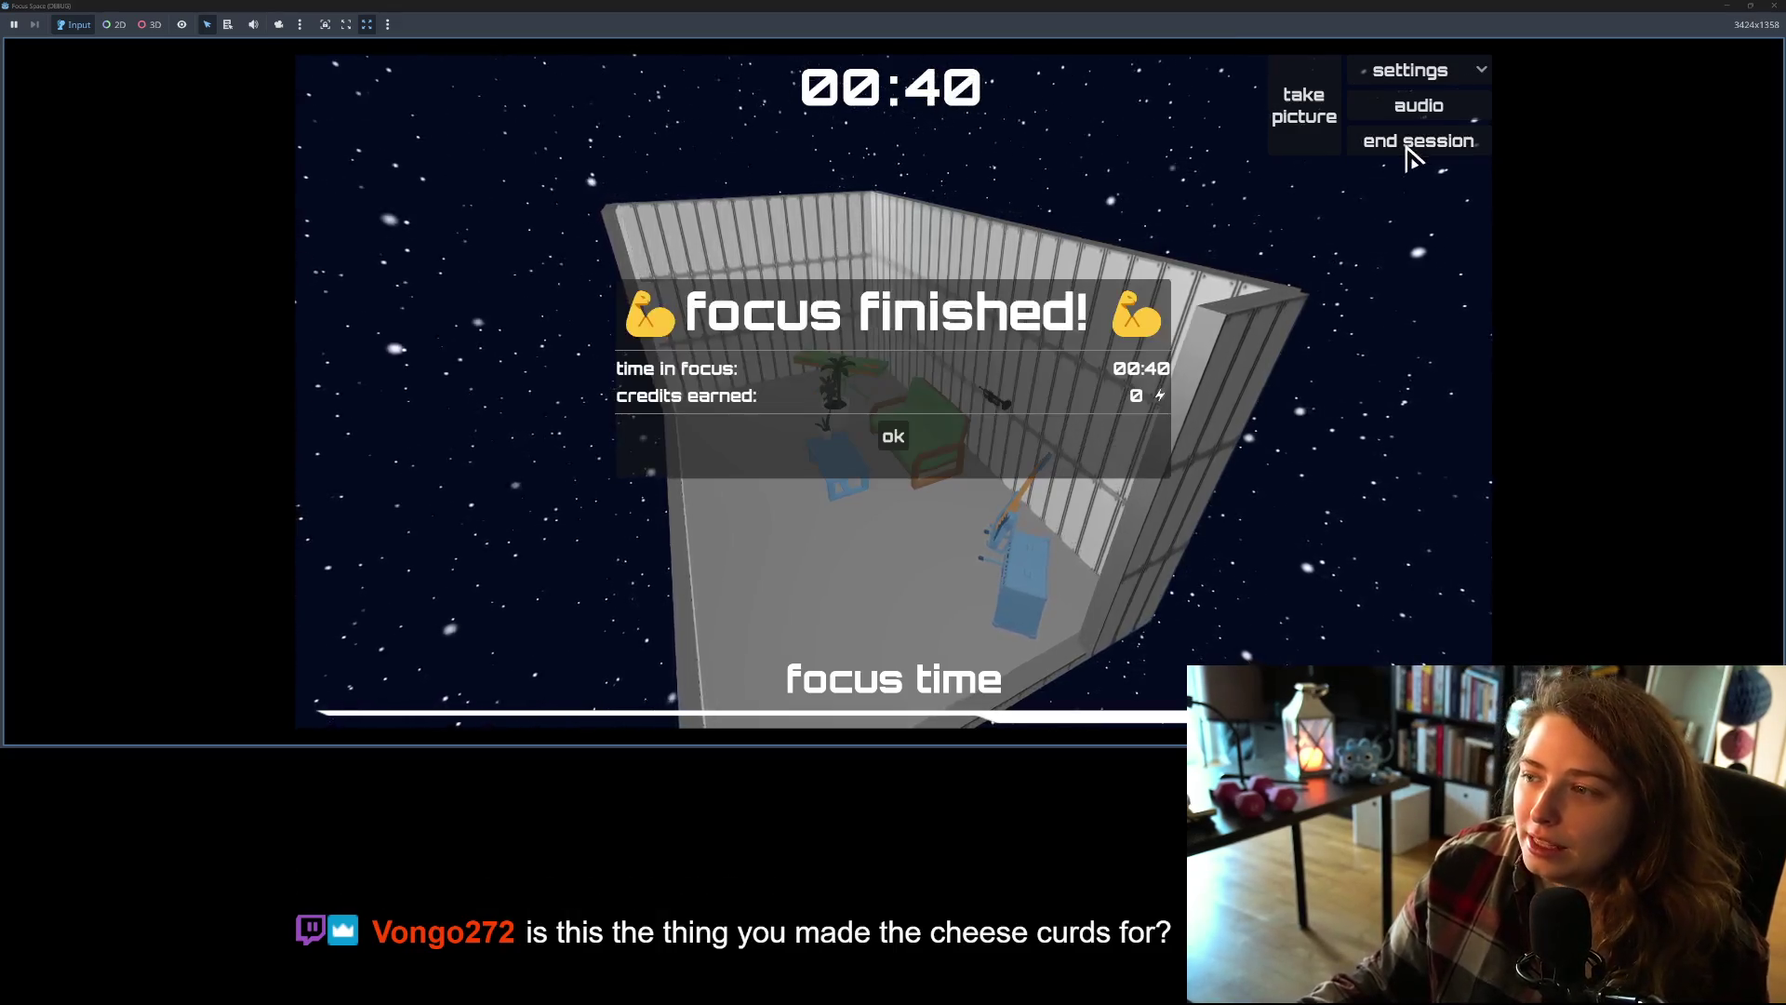
{"action": "left_click", "coordinate": [888, 441]}
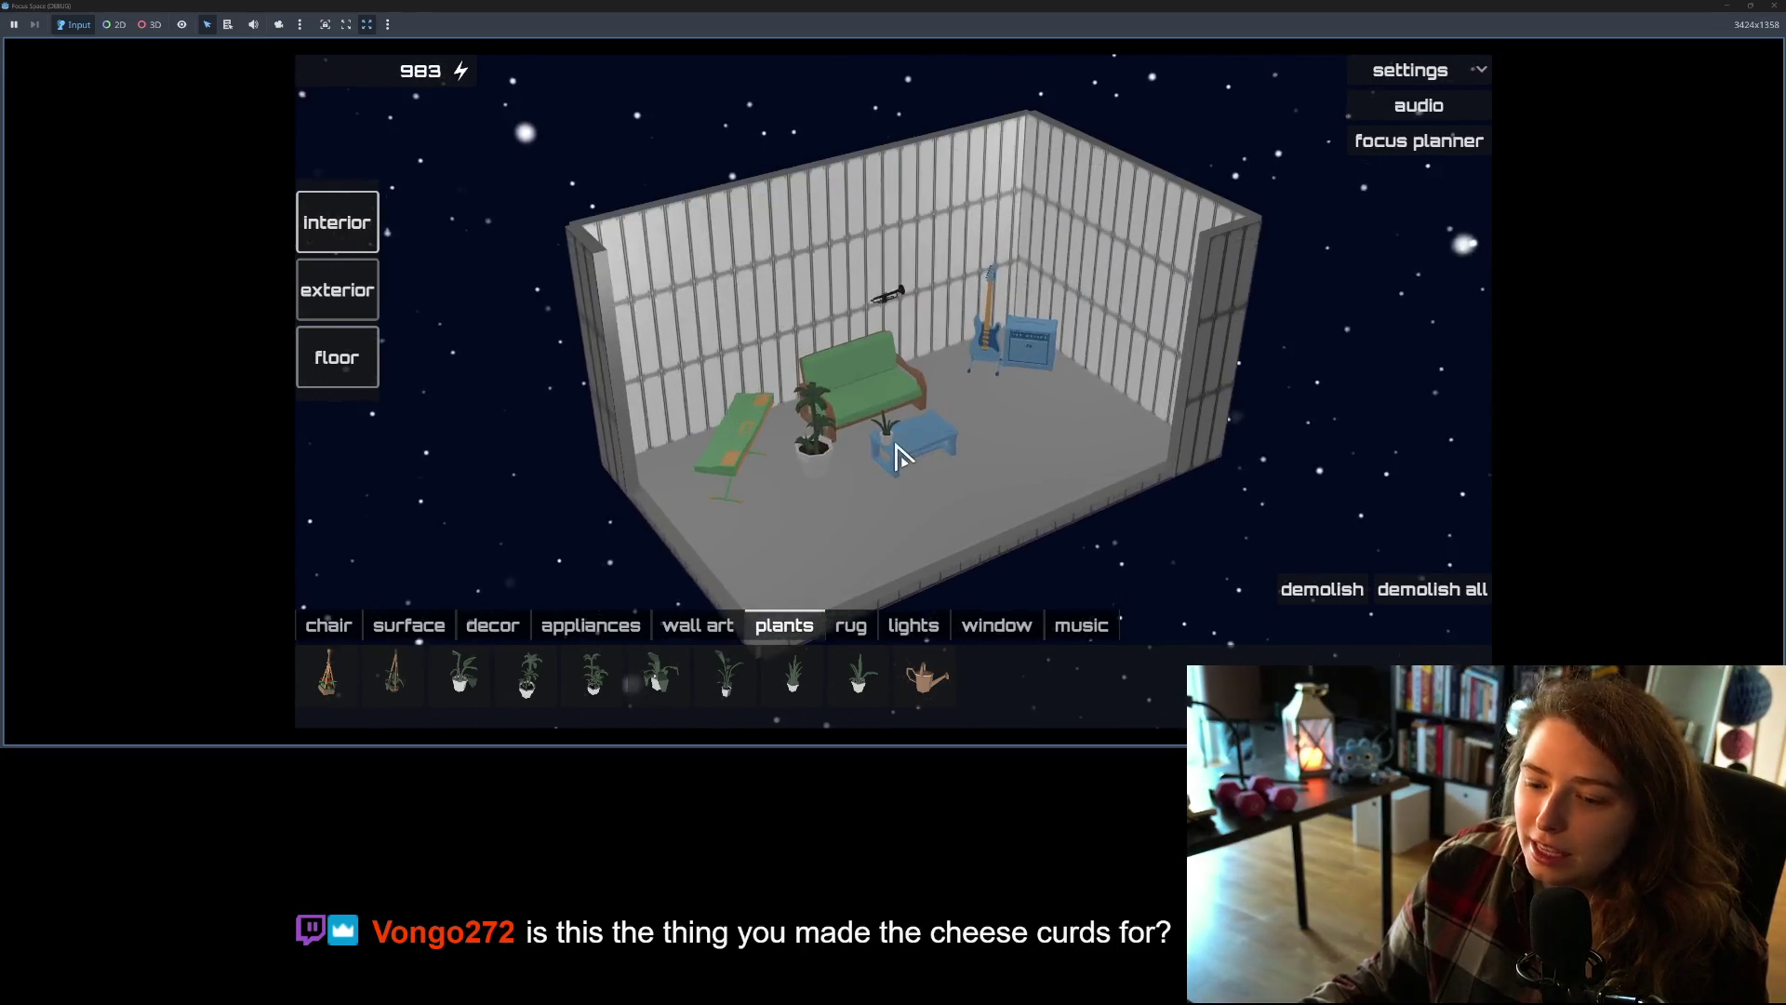
Step: Place a towel dispenser from the appliances catalogue in the room corner
{"action": "left_click", "coordinate": [610, 633]}
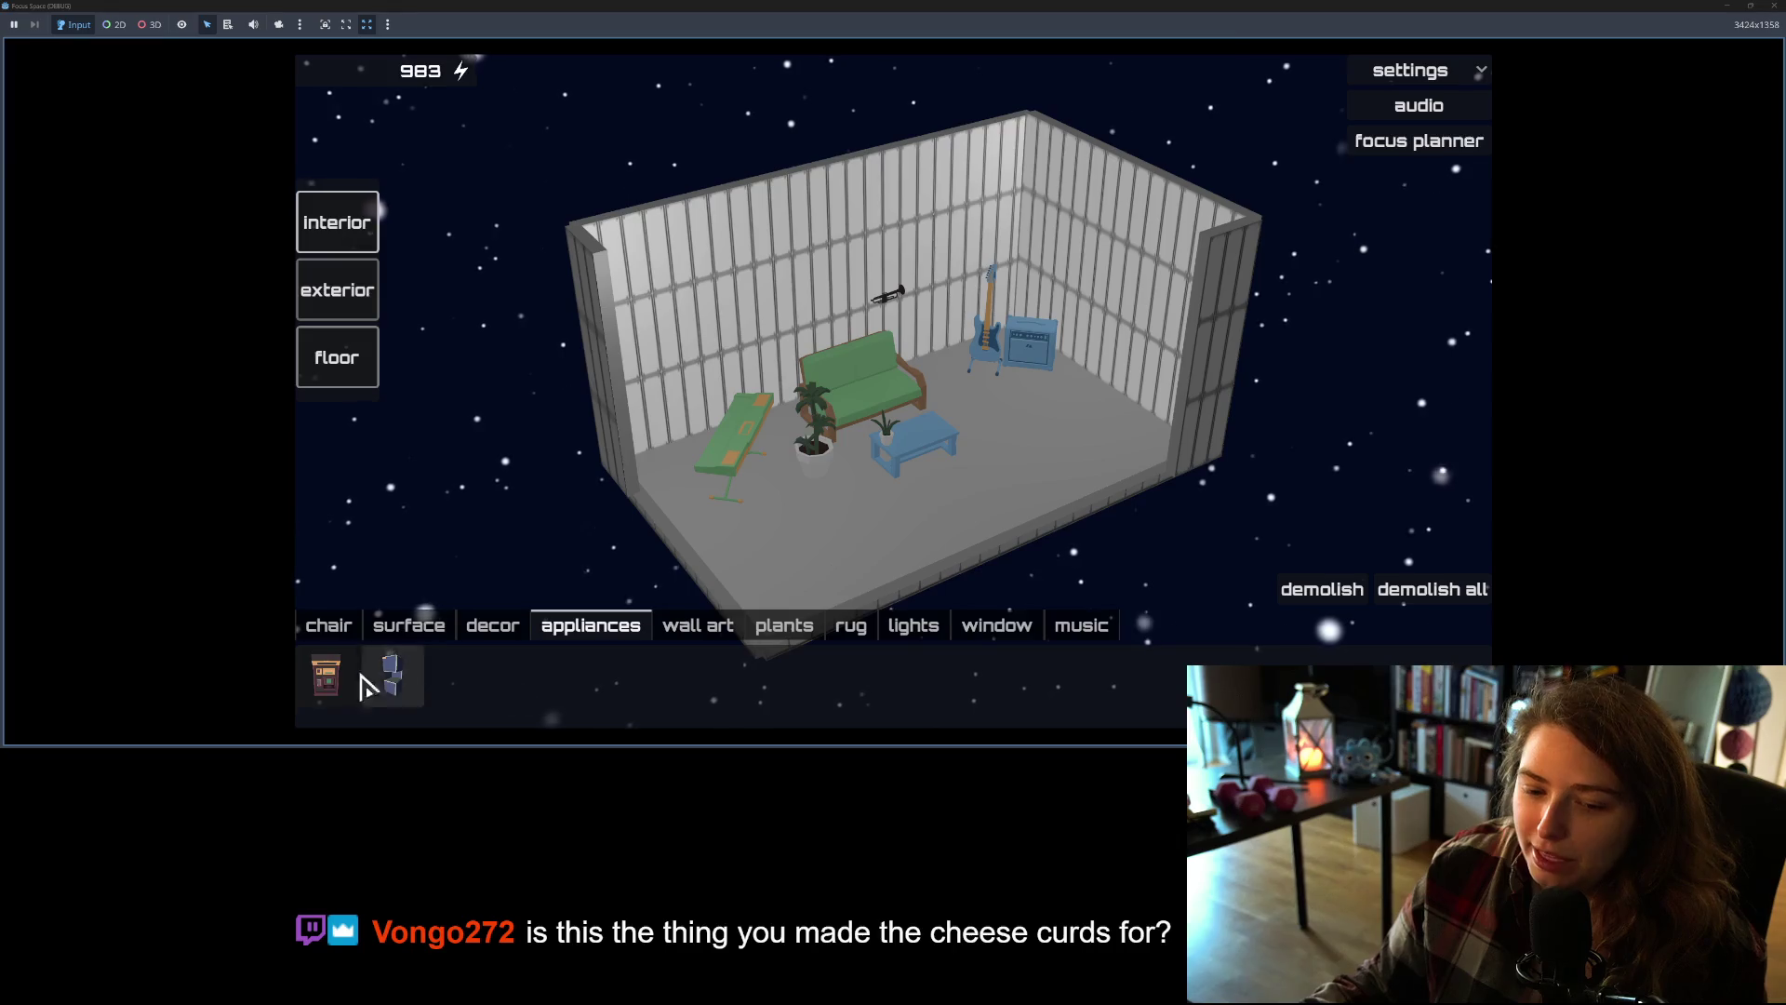
{"action": "left_click", "coordinate": [391, 677]}
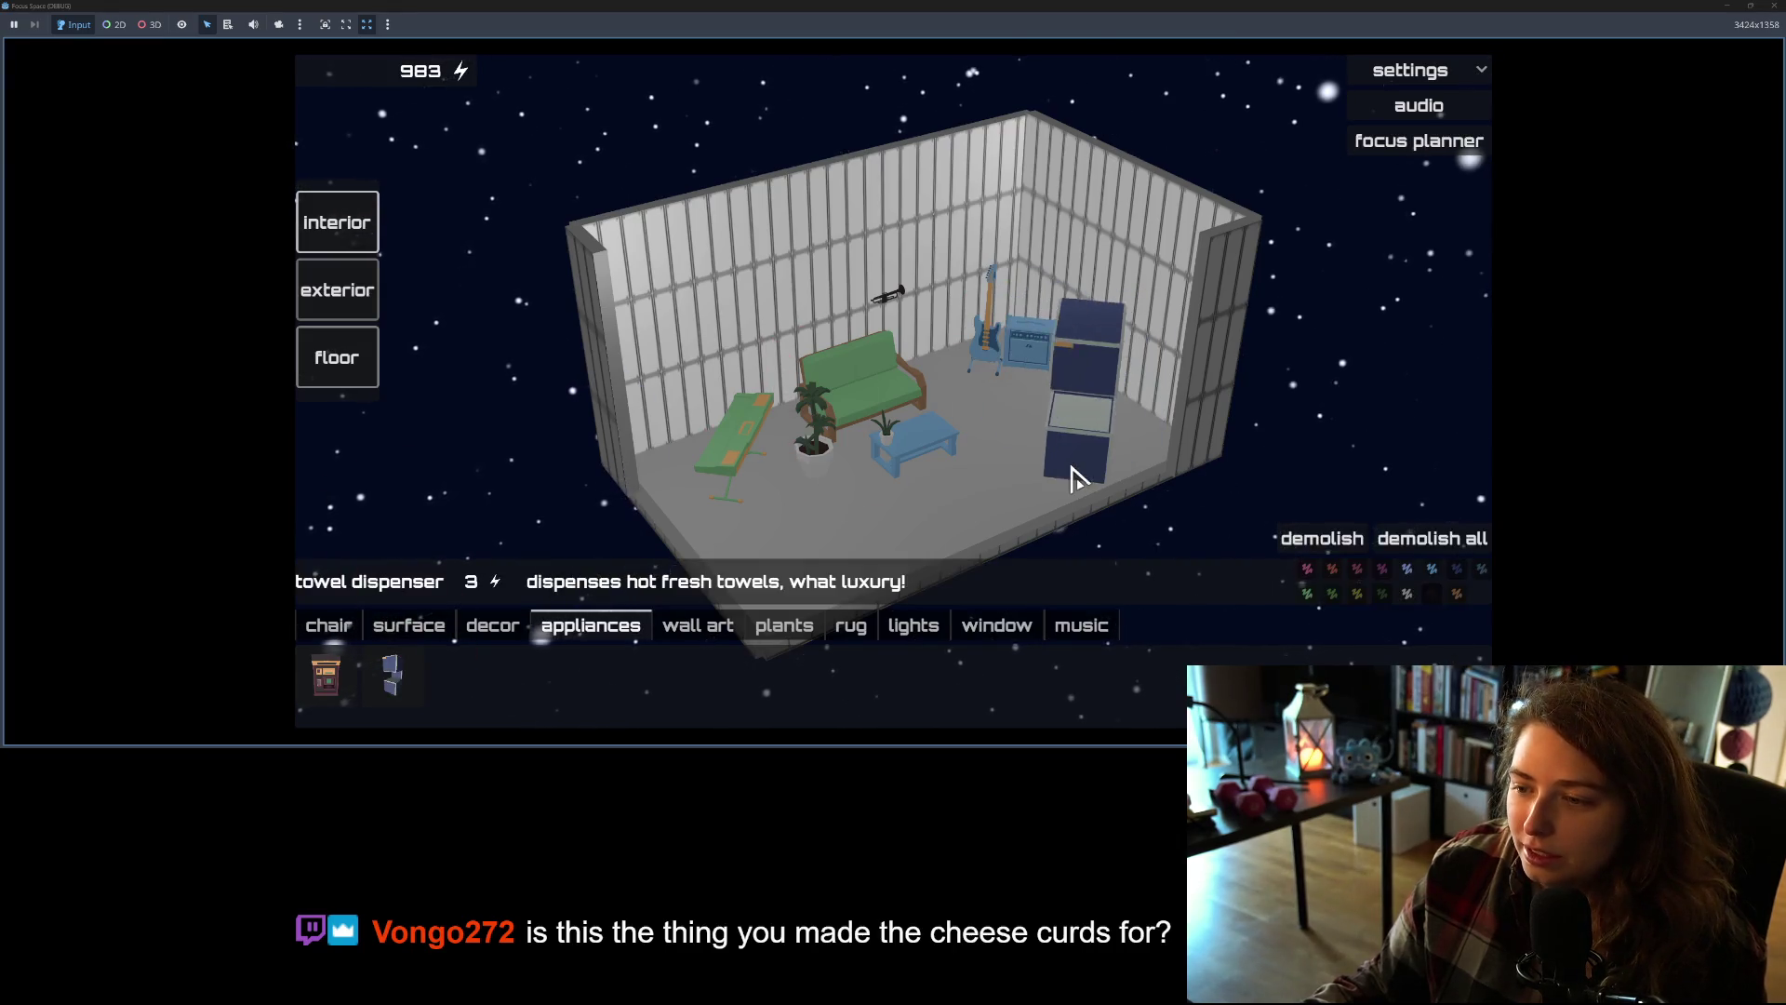
{"action": "left_click", "coordinate": [1086, 517]}
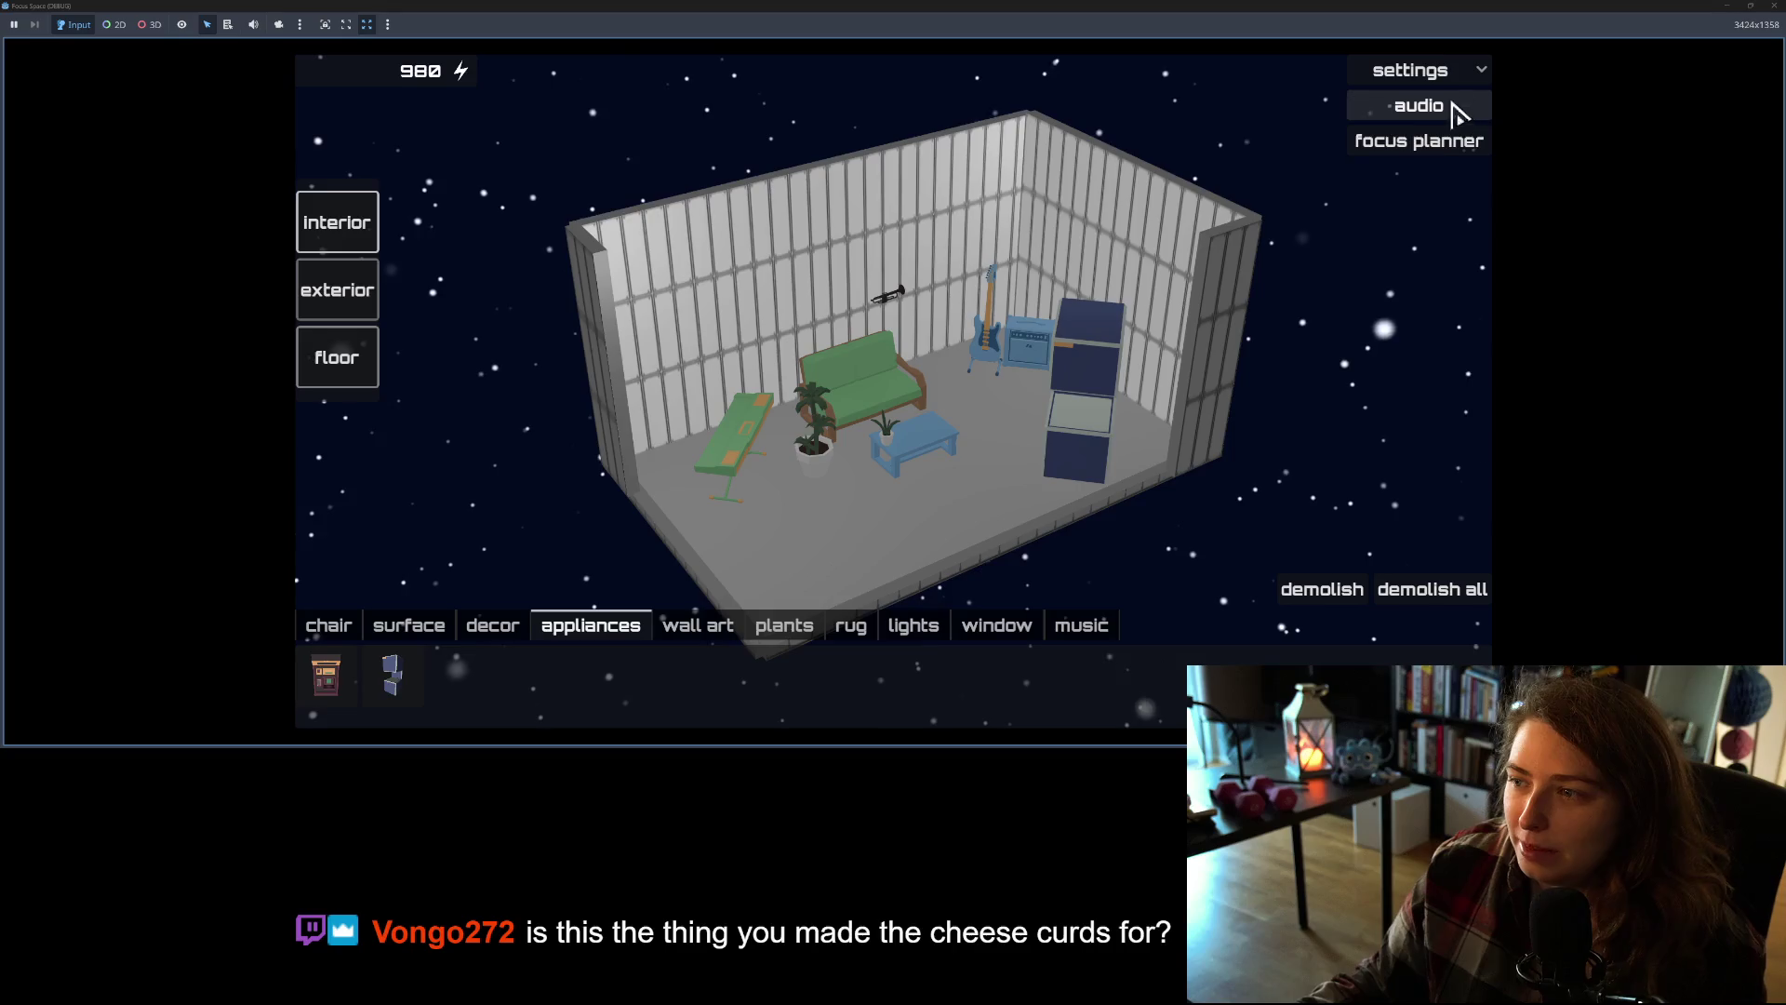
Step: Run a second focus session ending at 00:20, then open the in-game audio settings
{"action": "left_click", "coordinate": [1419, 144]}
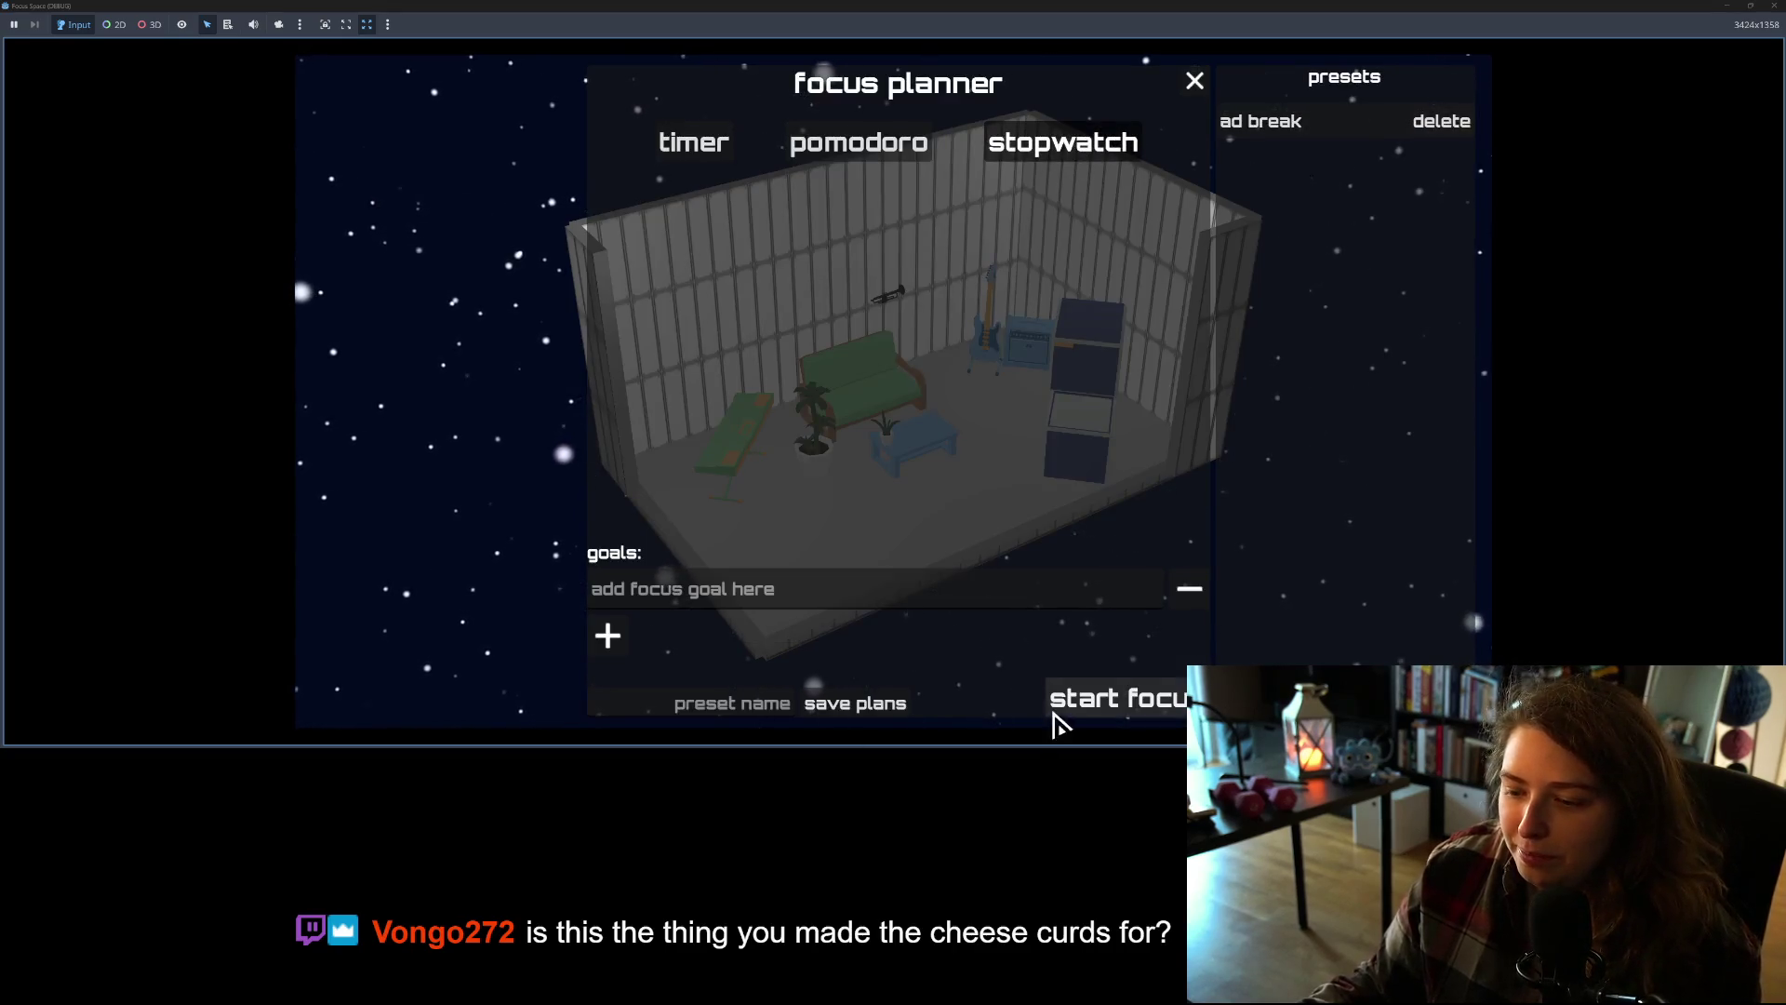
{"action": "left_click", "coordinate": [1056, 711]}
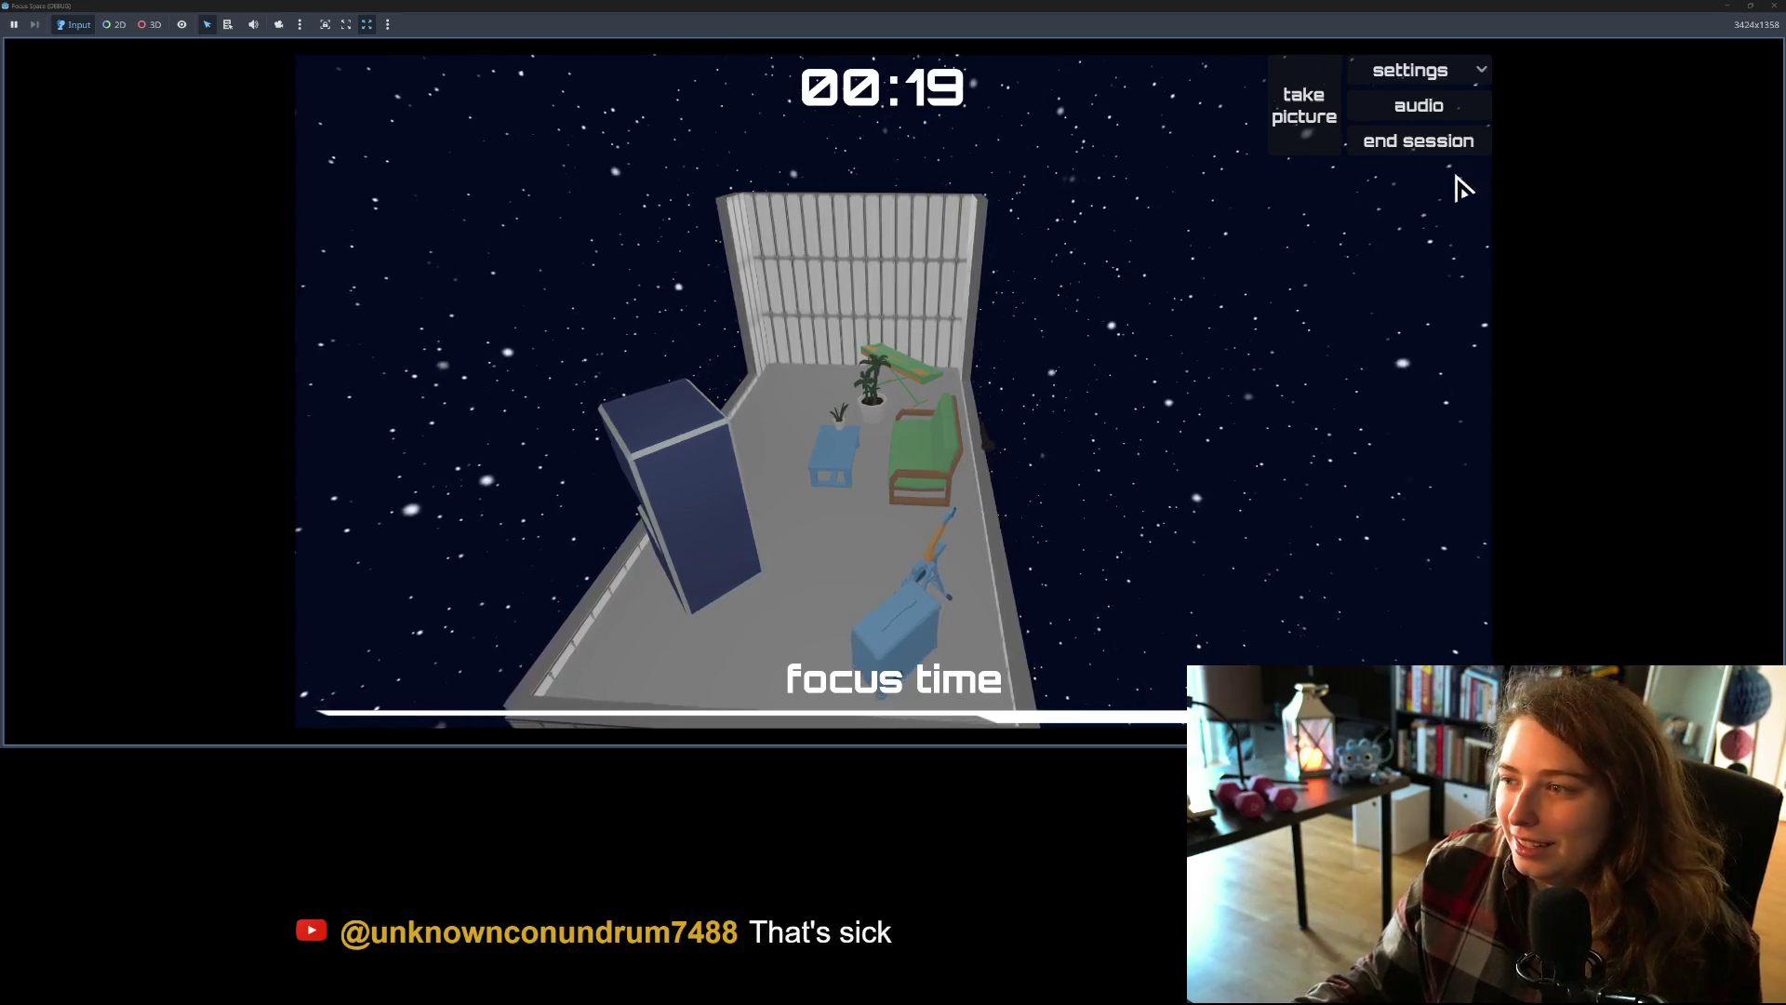
{"action": "left_click", "coordinate": [1429, 149]}
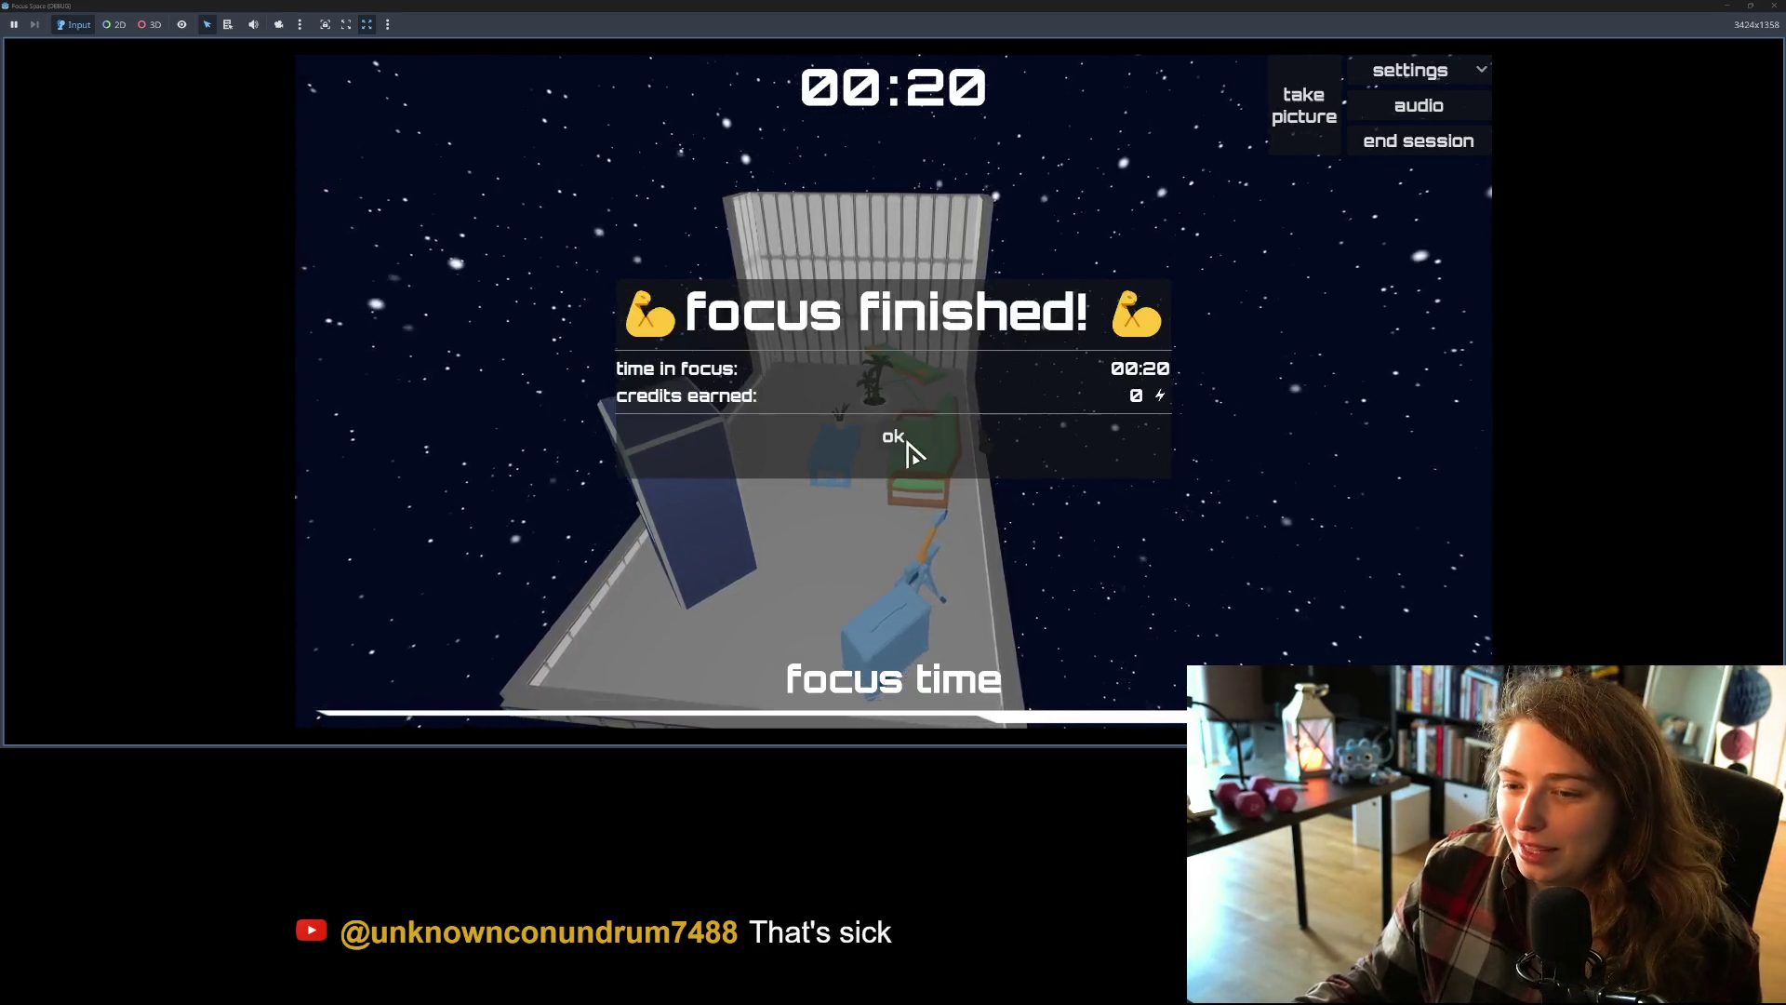
{"action": "left_click", "coordinate": [912, 452]}
{"action": "left_click", "coordinate": [1467, 110]}
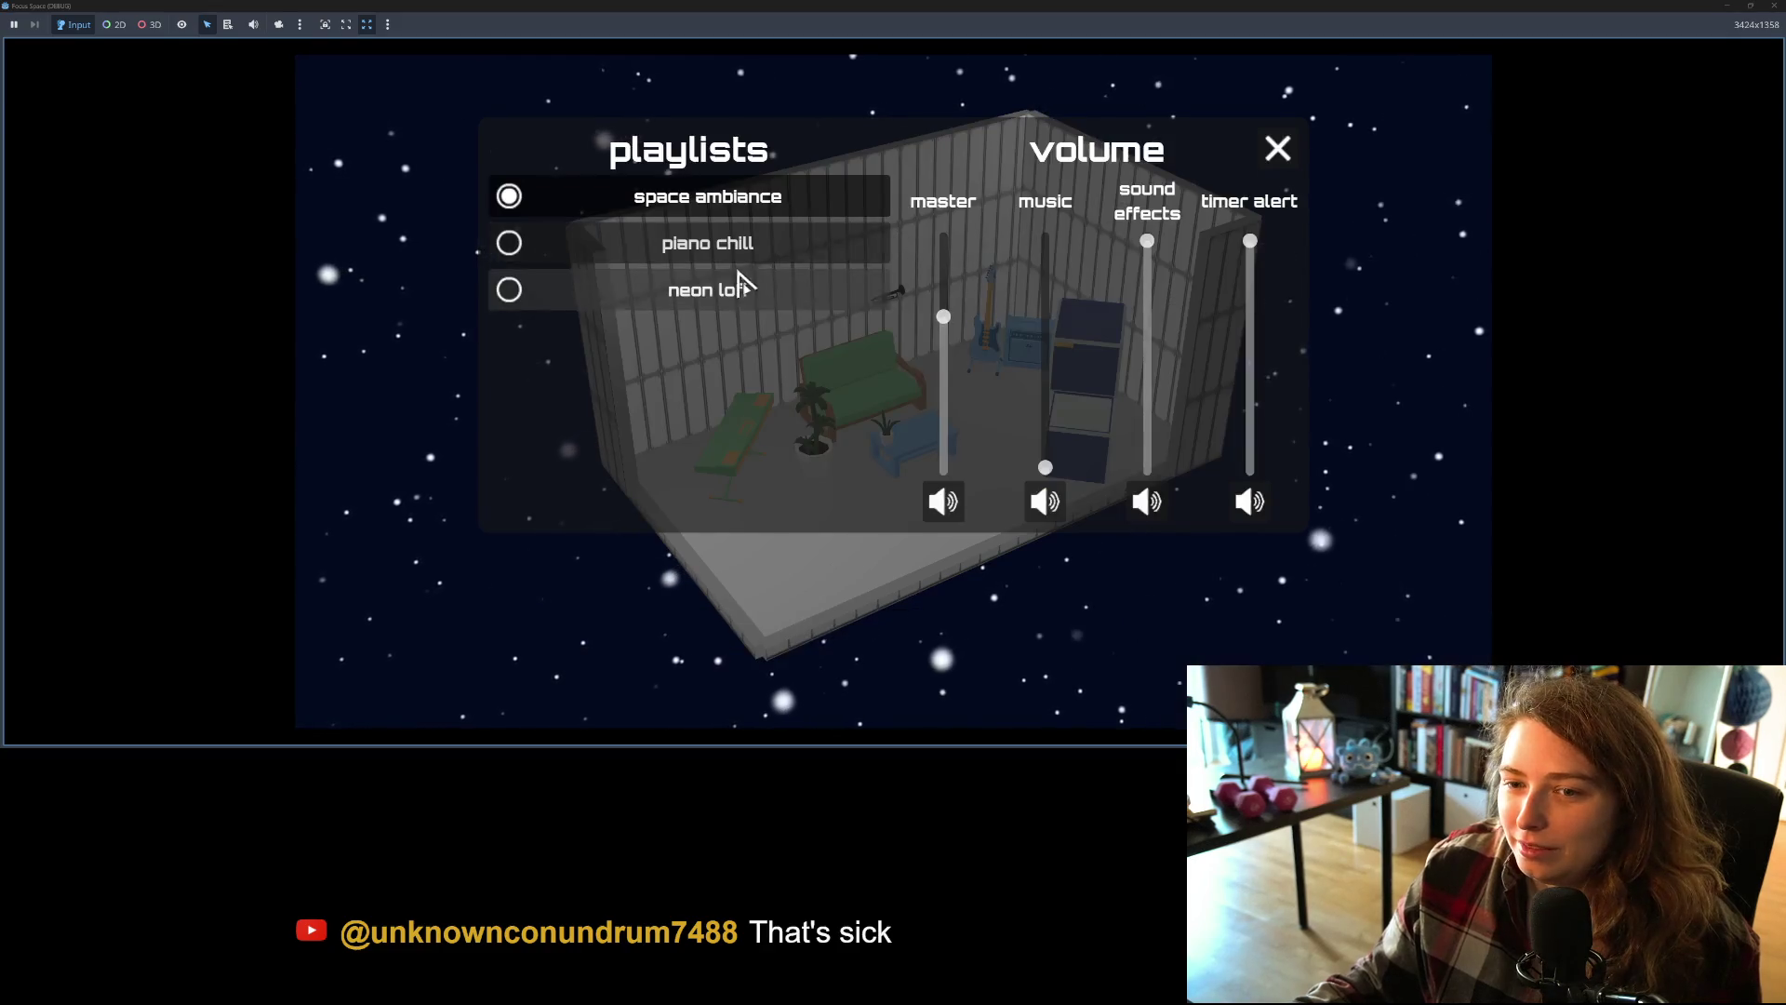
Step: Close the audio panel and paint the interior walls pink (a54662)
{"action": "left_click", "coordinate": [1275, 154]}
{"action": "mouse_move", "coordinate": [849, 478]}
{"action": "left_mouse_down"}
{"action": "mouse_move", "coordinate": [1000, 474]}
{"action": "mouse_move", "coordinate": [831, 486]}
{"action": "left_mouse_up"}
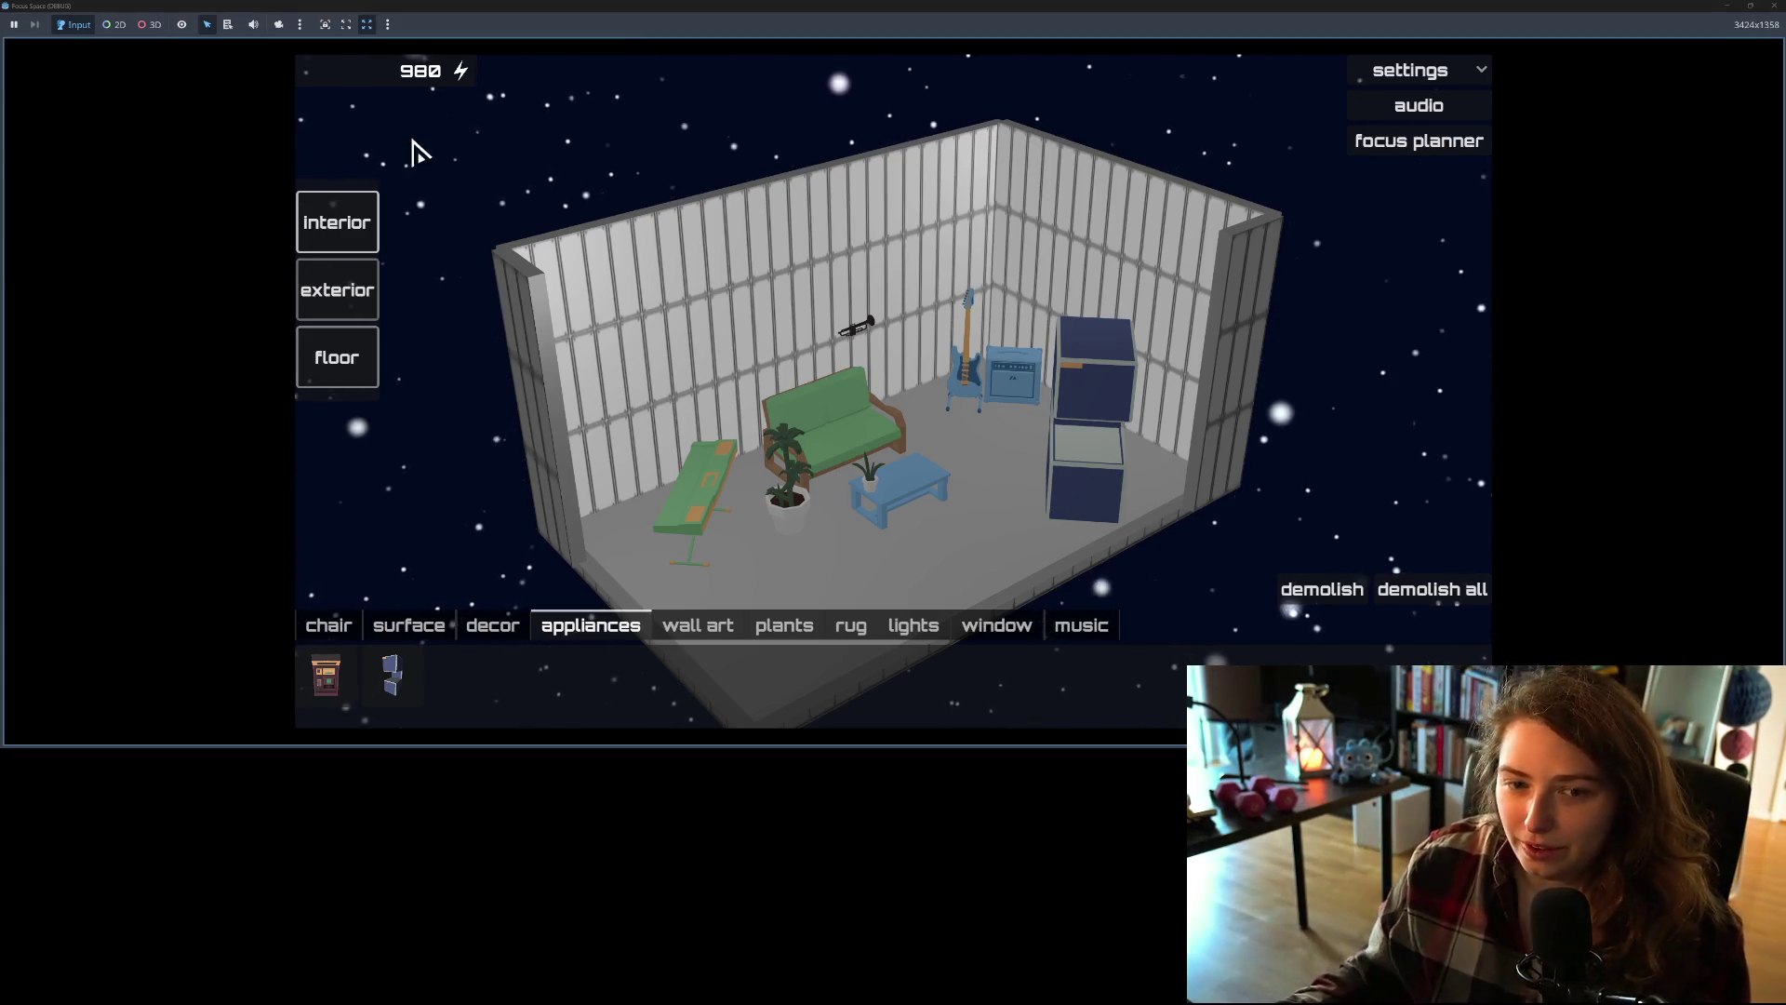
{"action": "left_click", "coordinate": [354, 221]}
{"action": "left_click", "coordinate": [454, 279]}
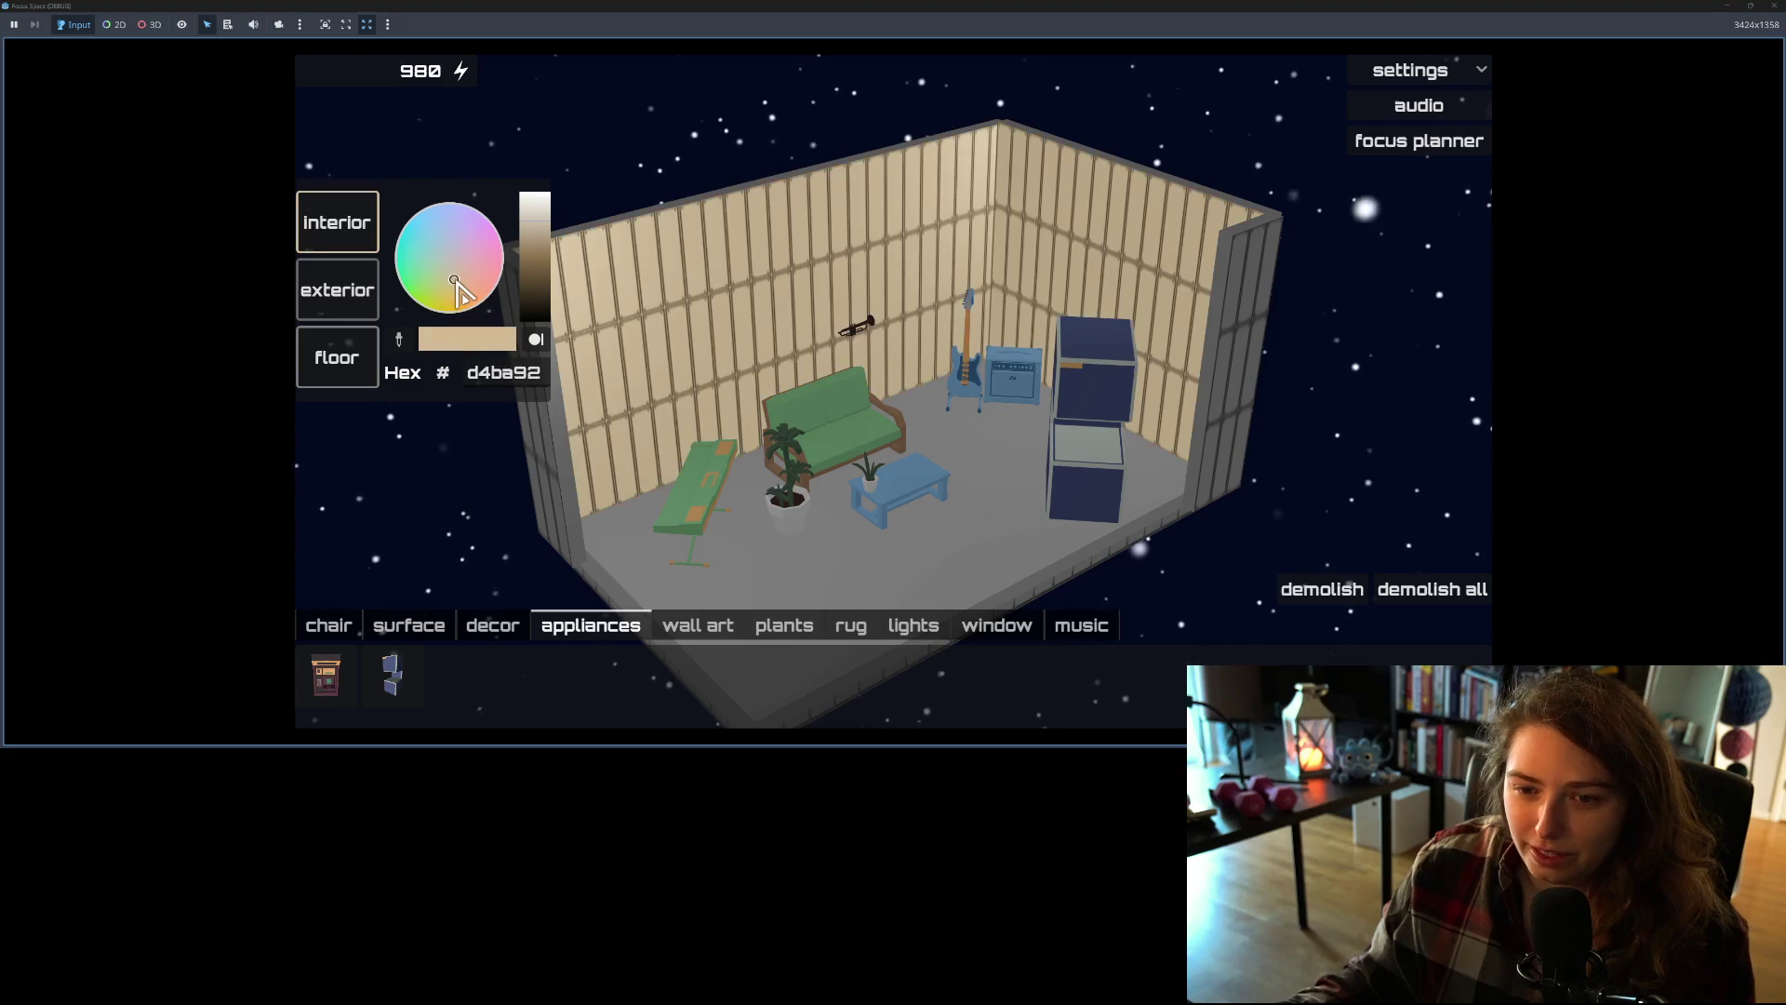
{"action": "left_click", "coordinate": [530, 277]}
{"action": "left_click", "coordinate": [482, 263]}
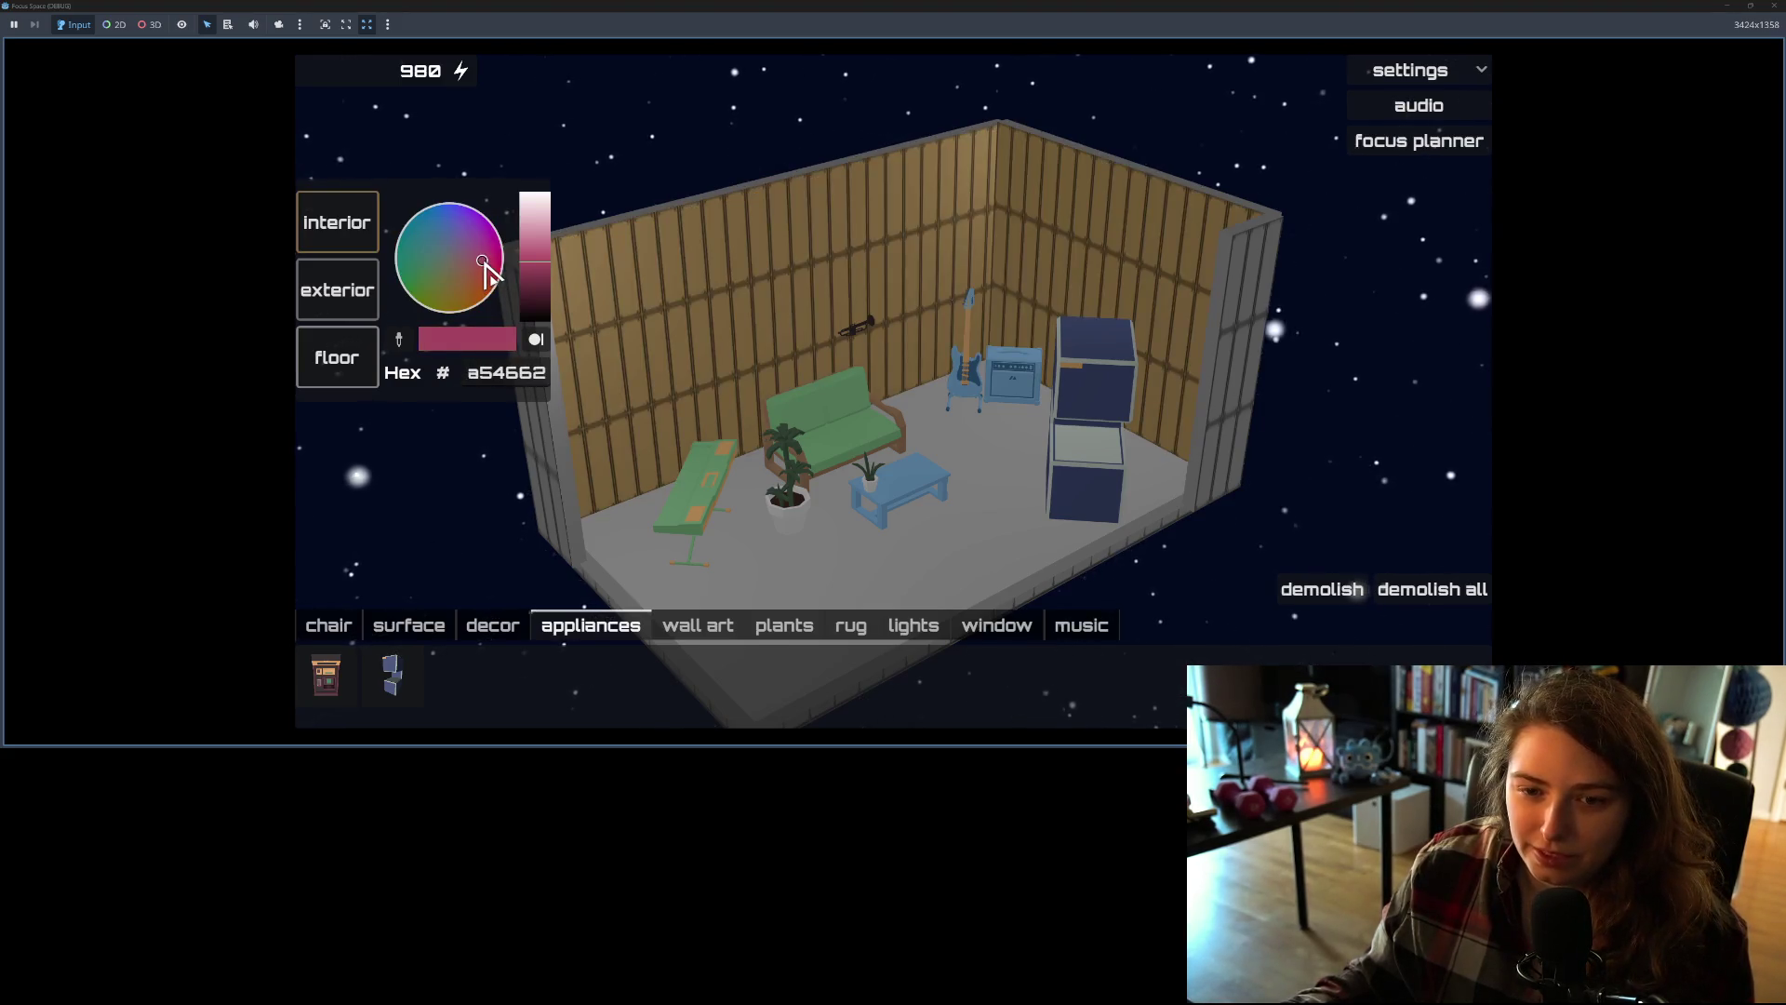
{"action": "left_click", "coordinate": [506, 319]}
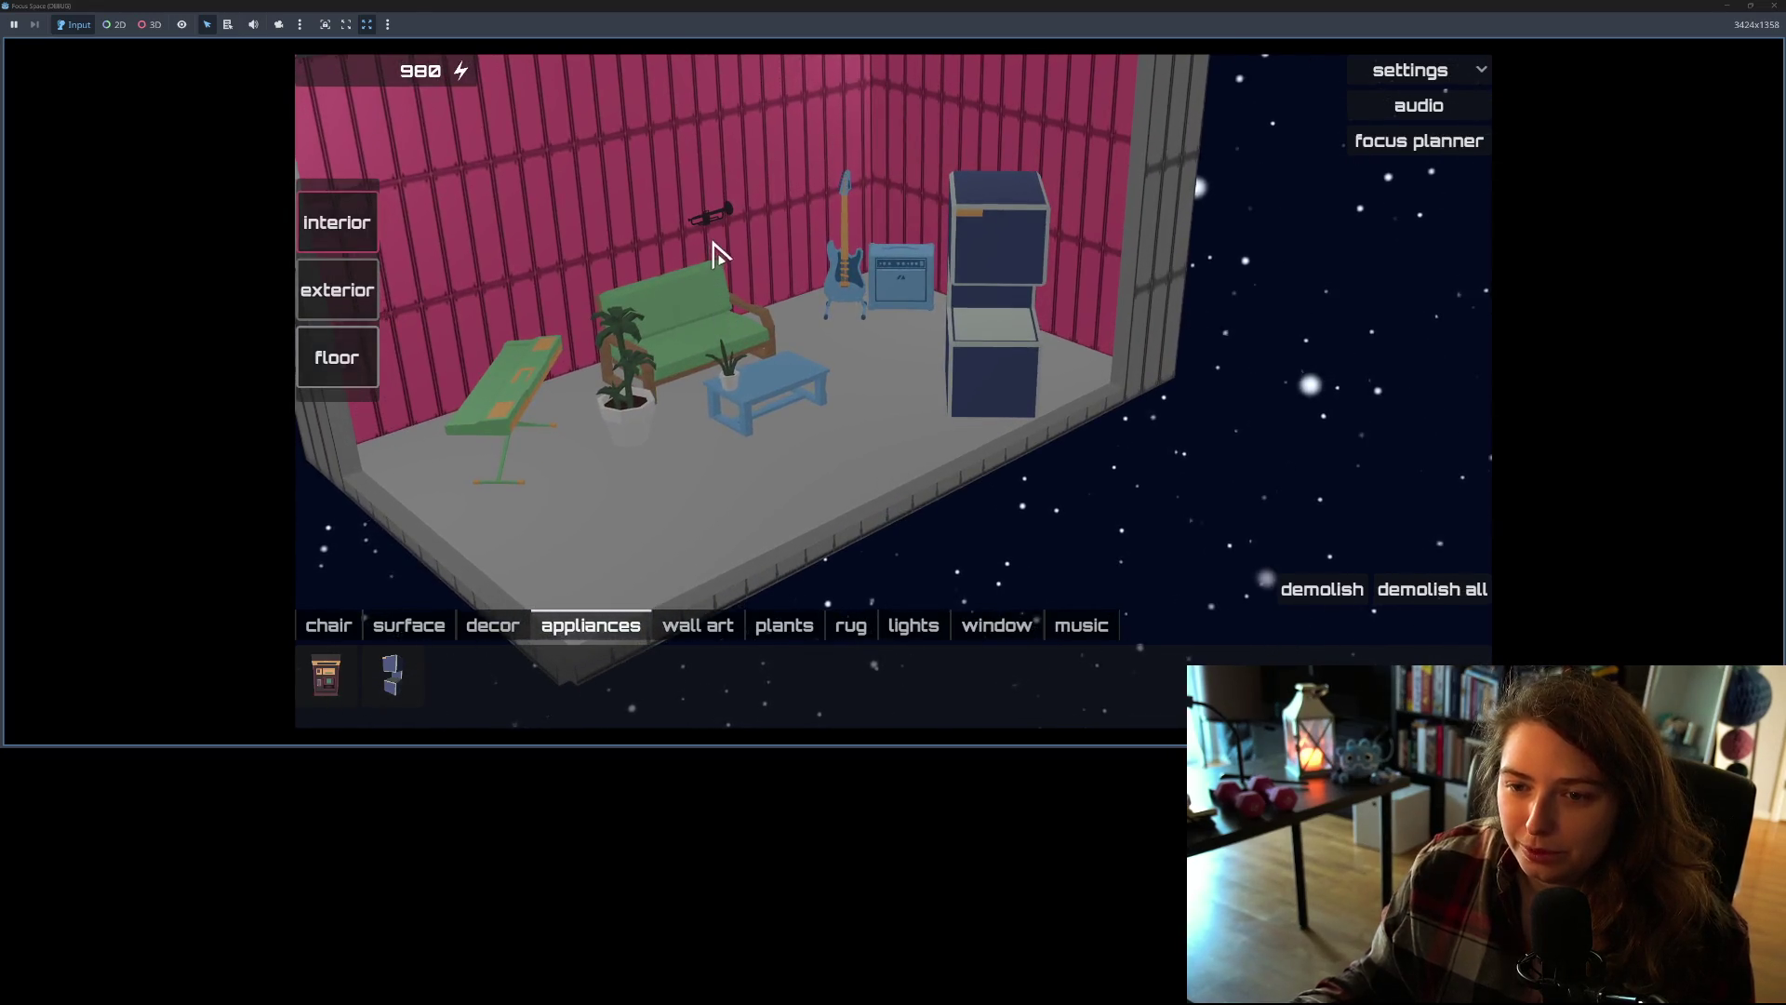
Step: Move the mounted trumpet onto the back wall, check its details, then close the game
{"action": "left_click", "coordinate": [711, 232]}
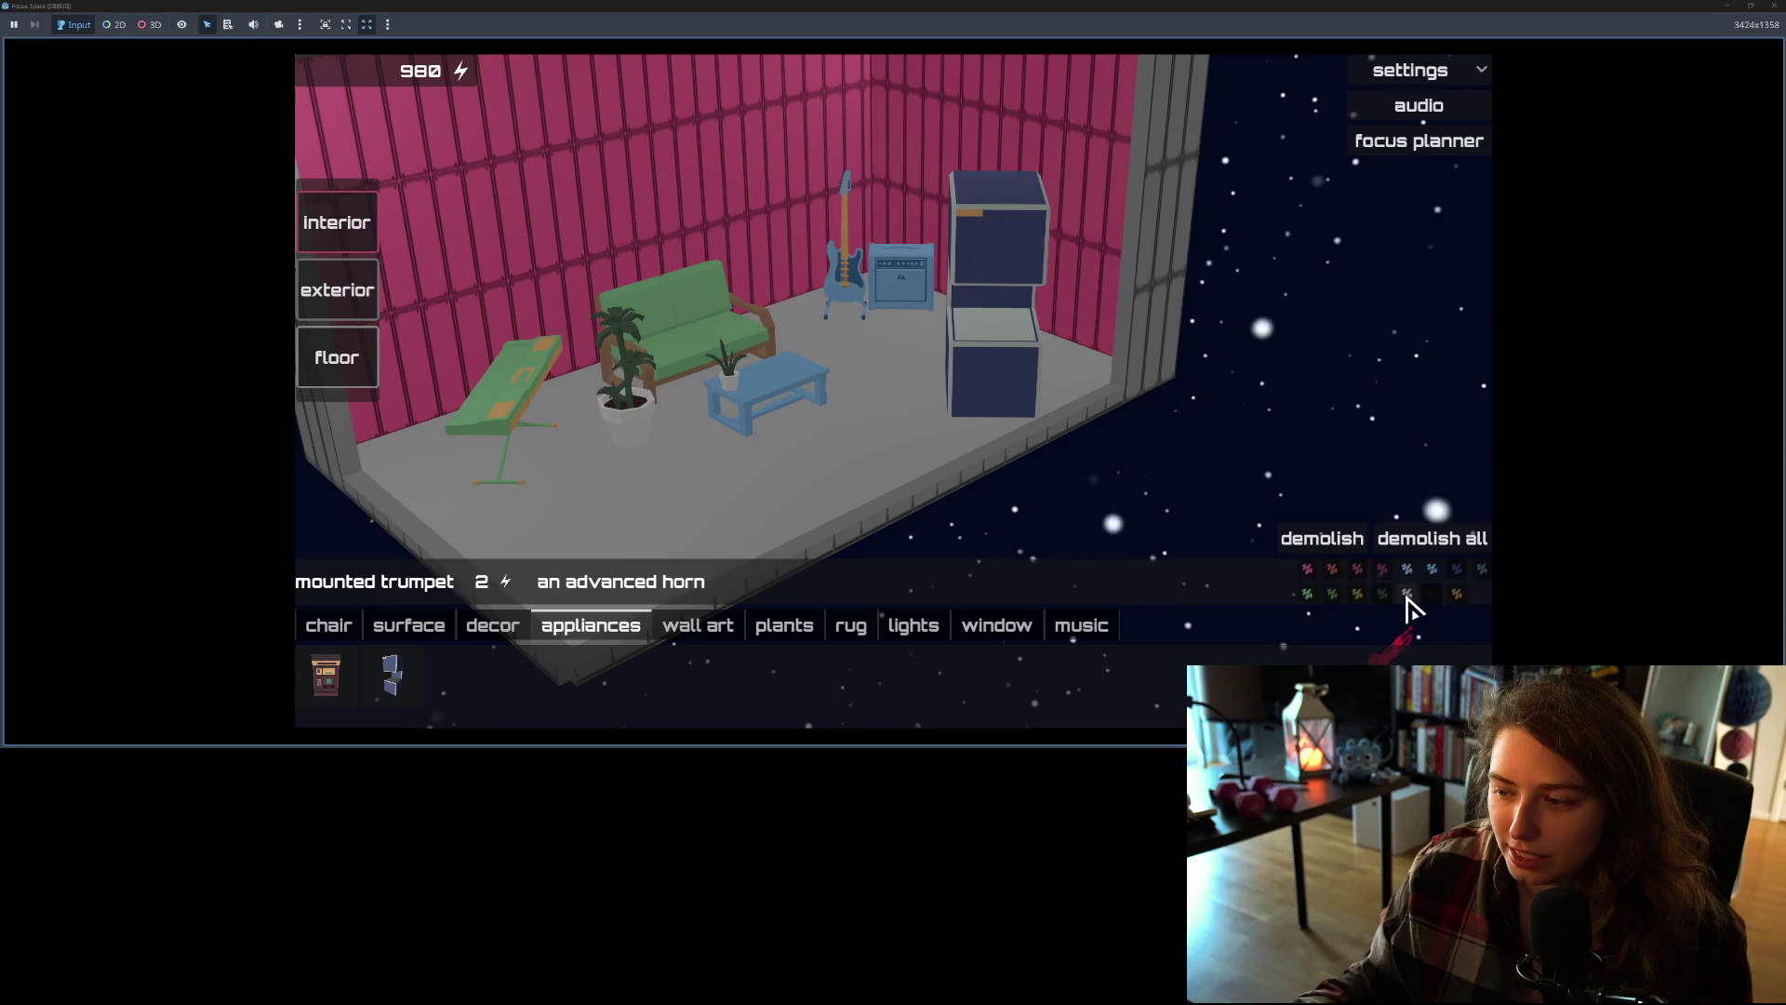
{"action": "left_click", "coordinate": [690, 199]}
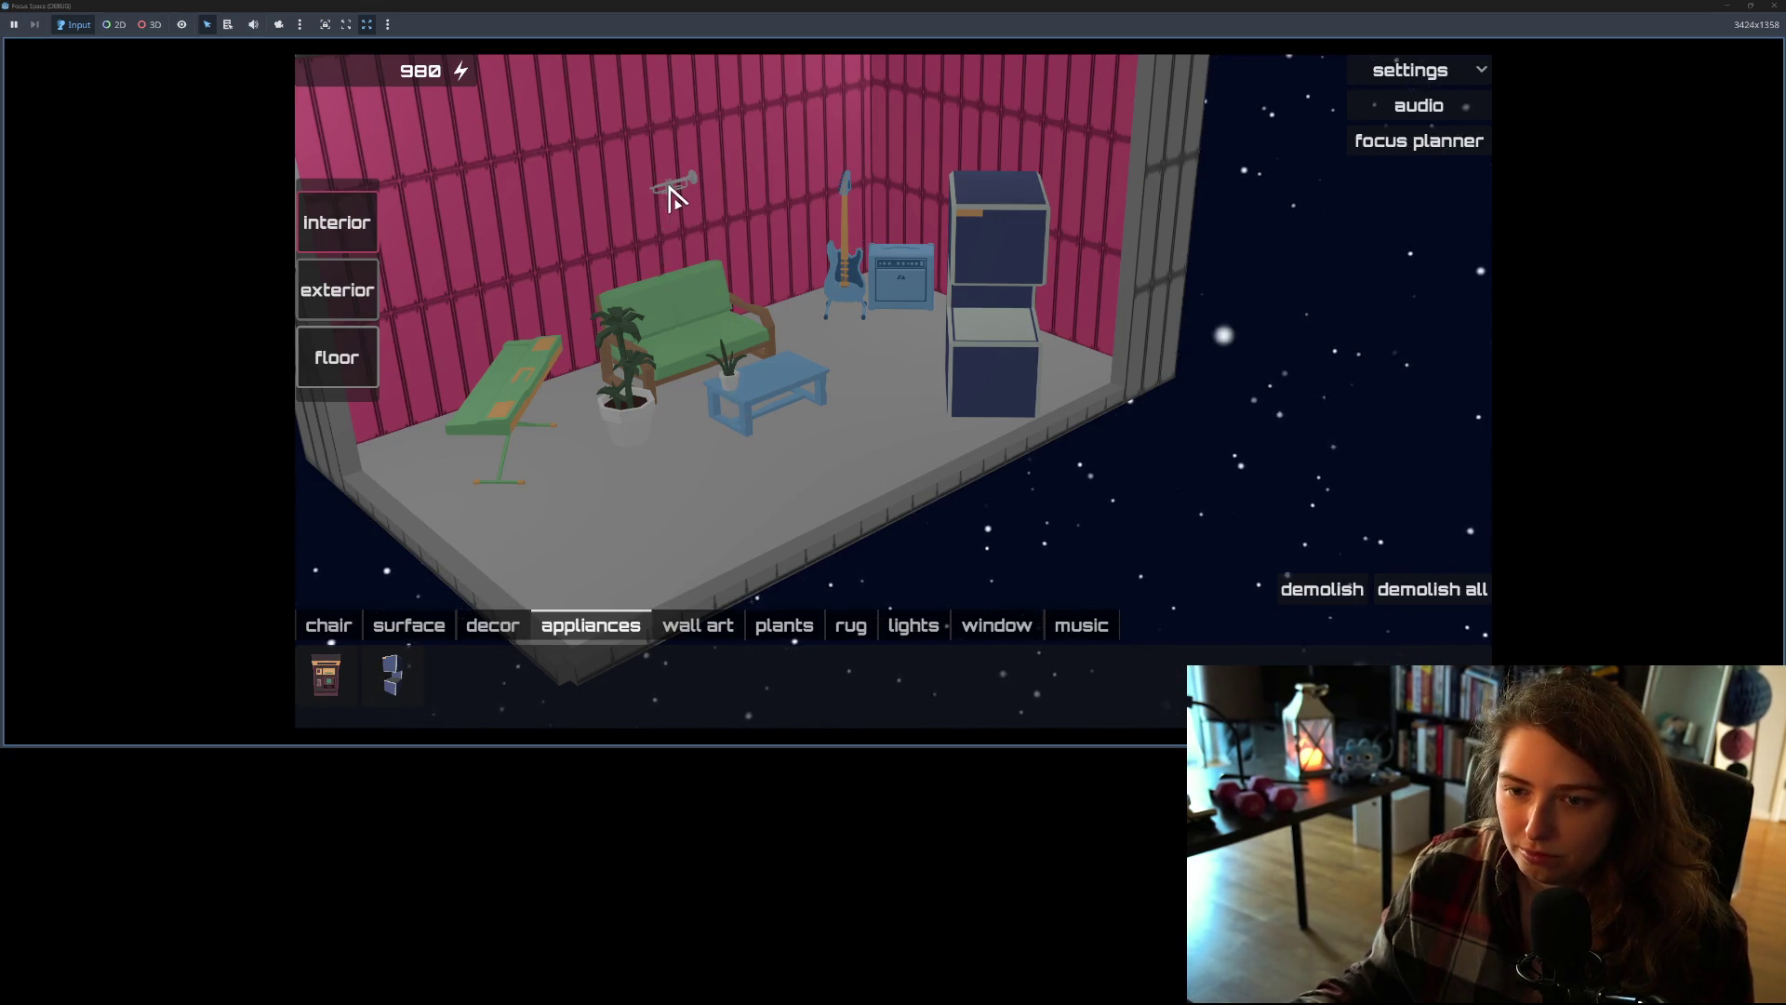
{"action": "left_click", "coordinate": [672, 196]}
{"action": "right_click", "coordinate": [1337, 584]}
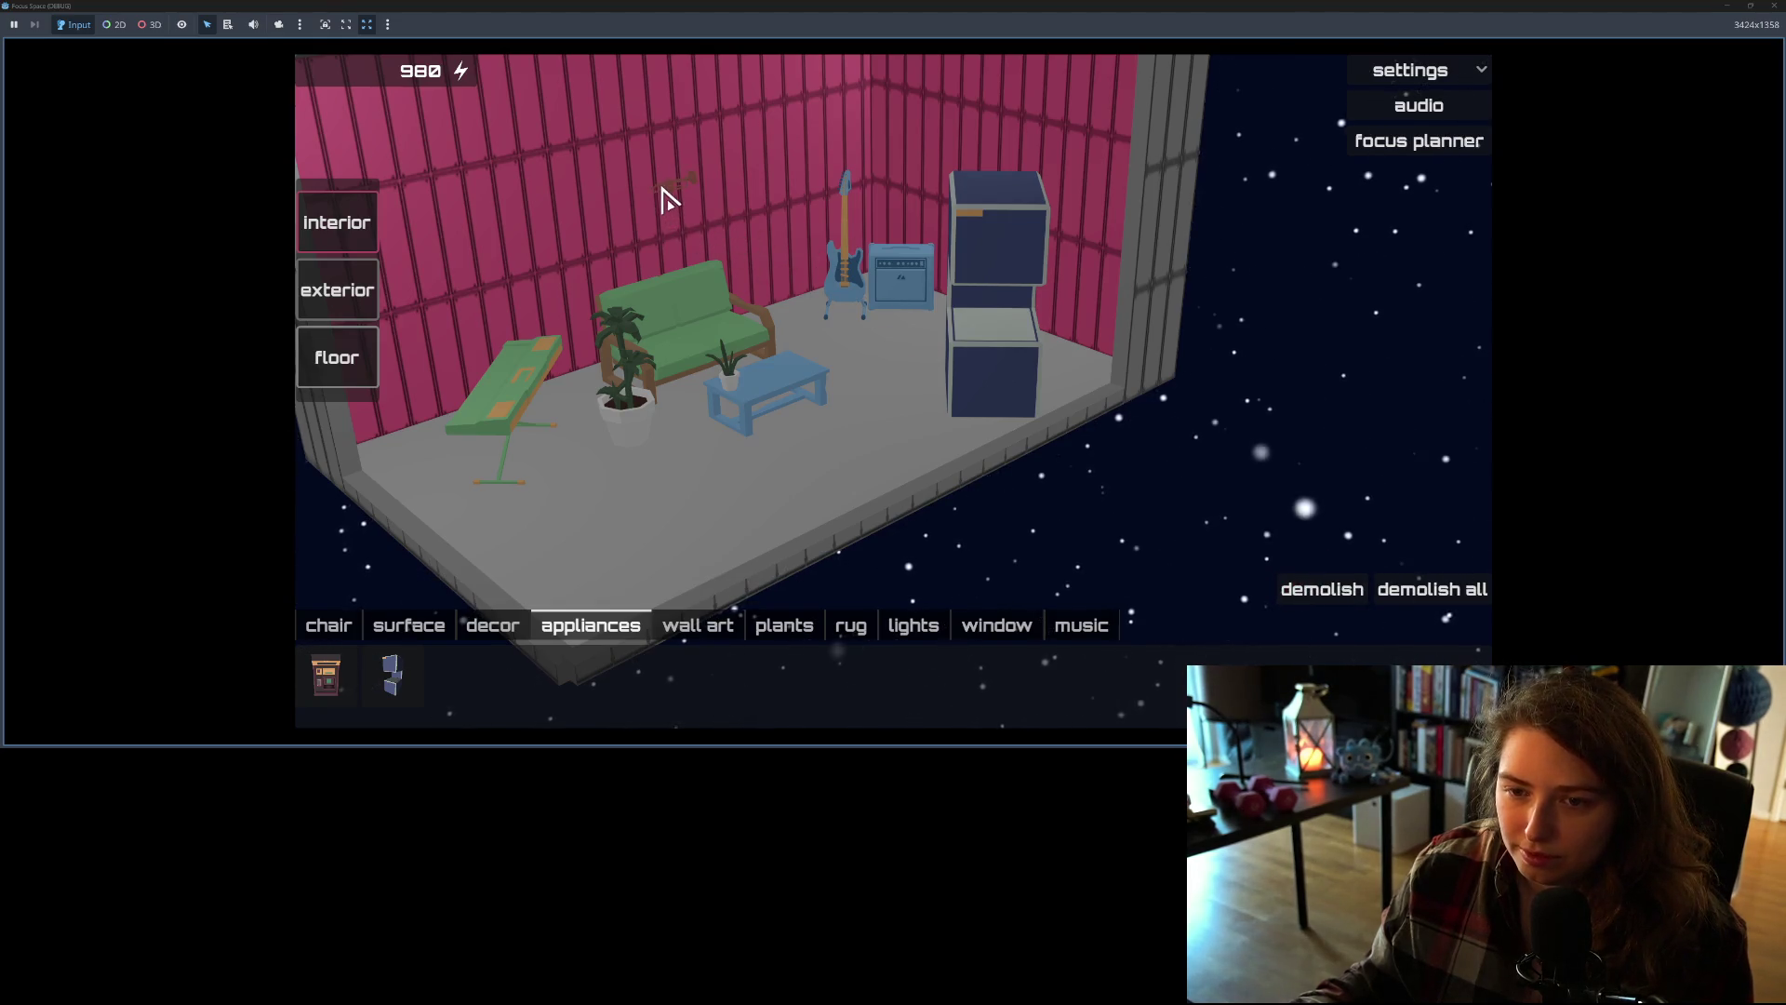
{"action": "left_click", "coordinate": [674, 195]}
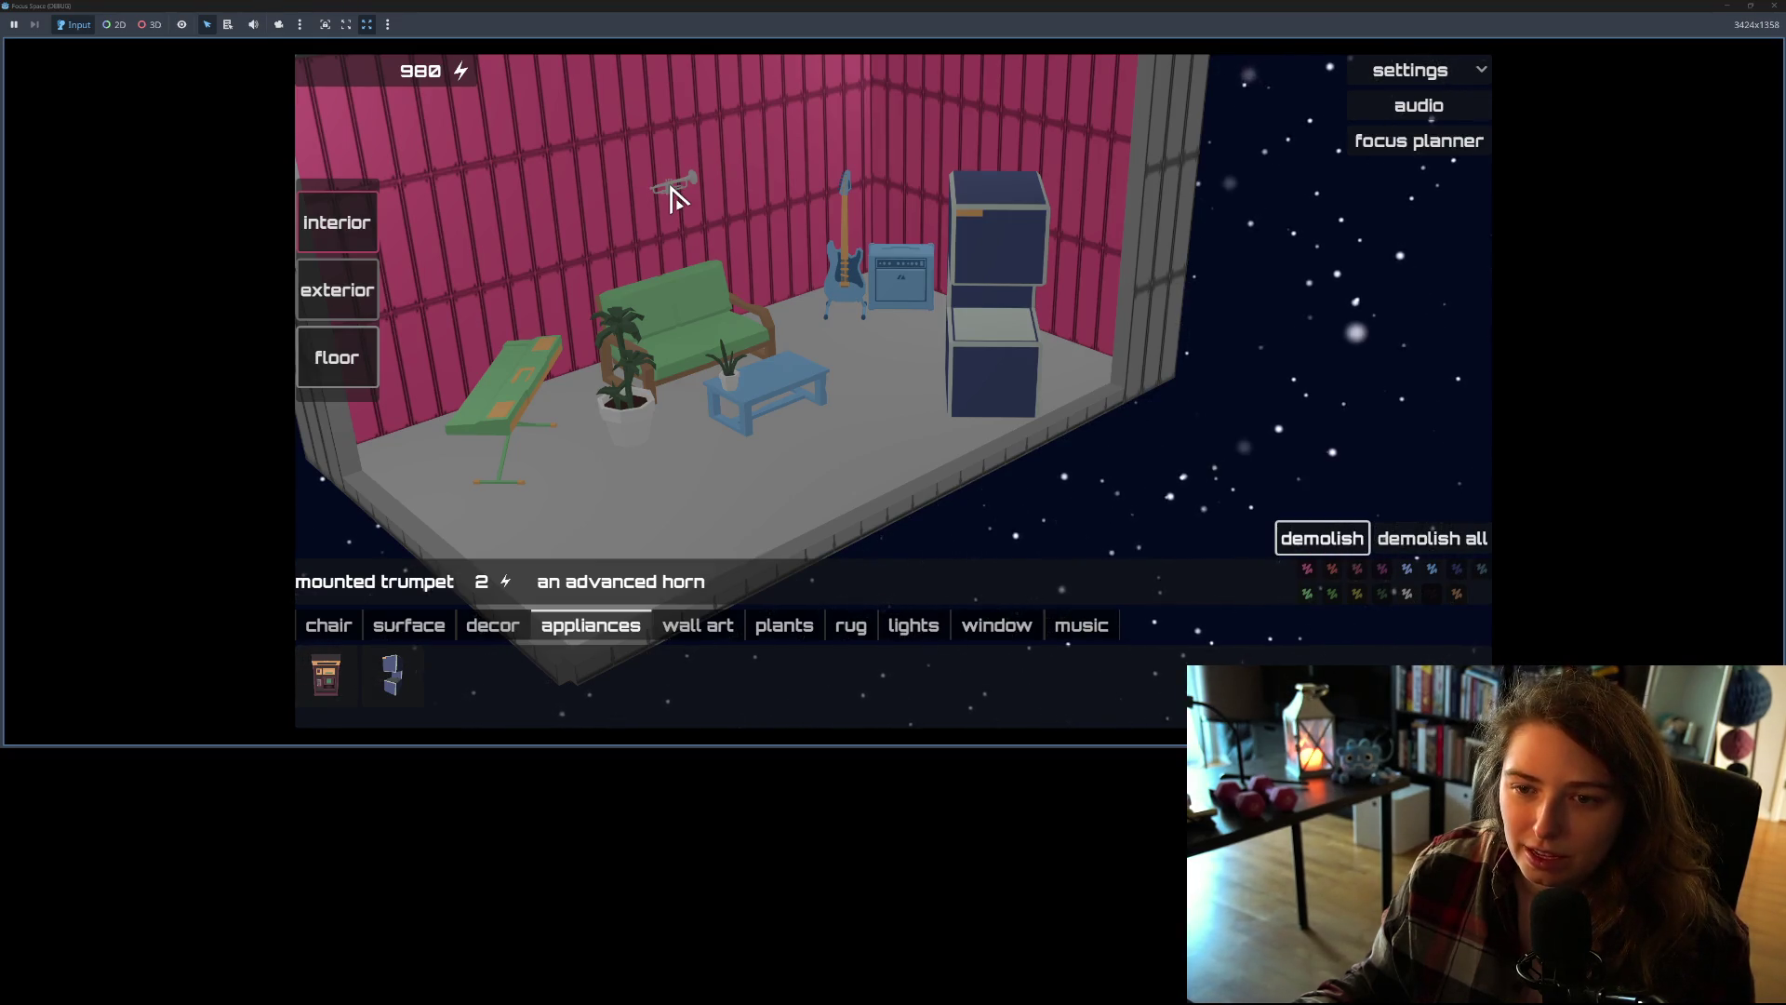
{"action": "left_click", "coordinate": [1774, 5]}
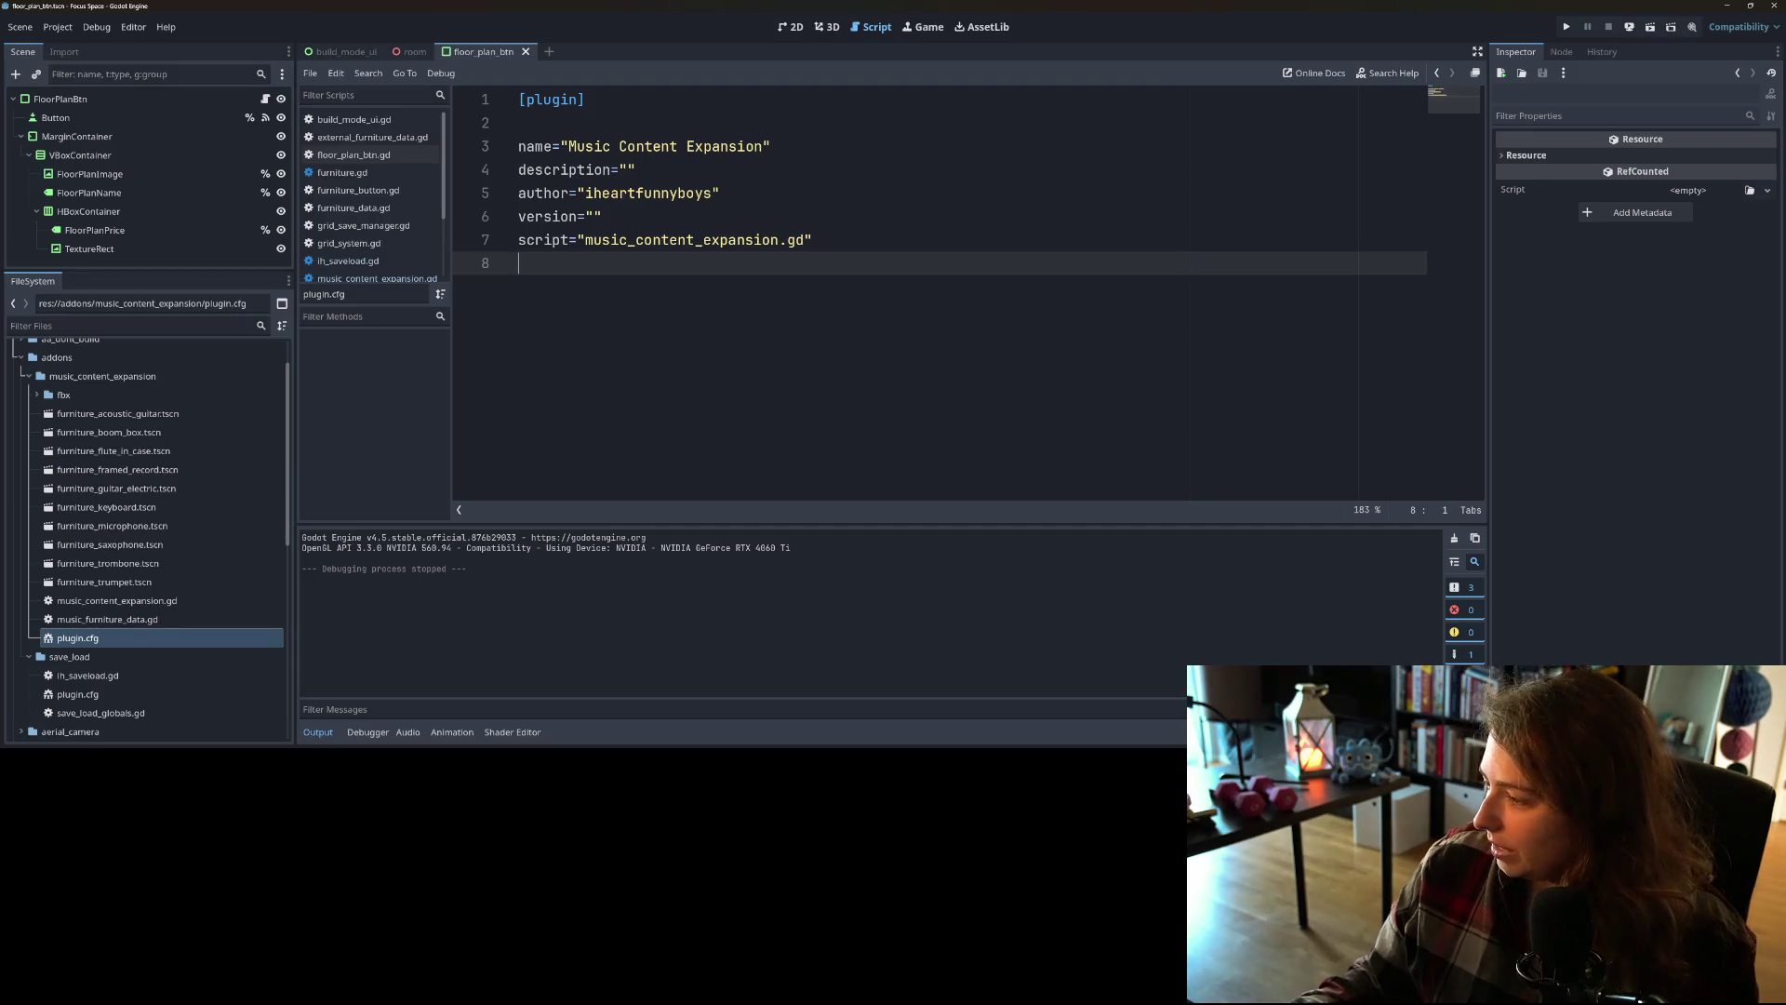
Step: Switch from Godot to GitHub Desktop
{"action": "key", "text": "alt+Tab"}
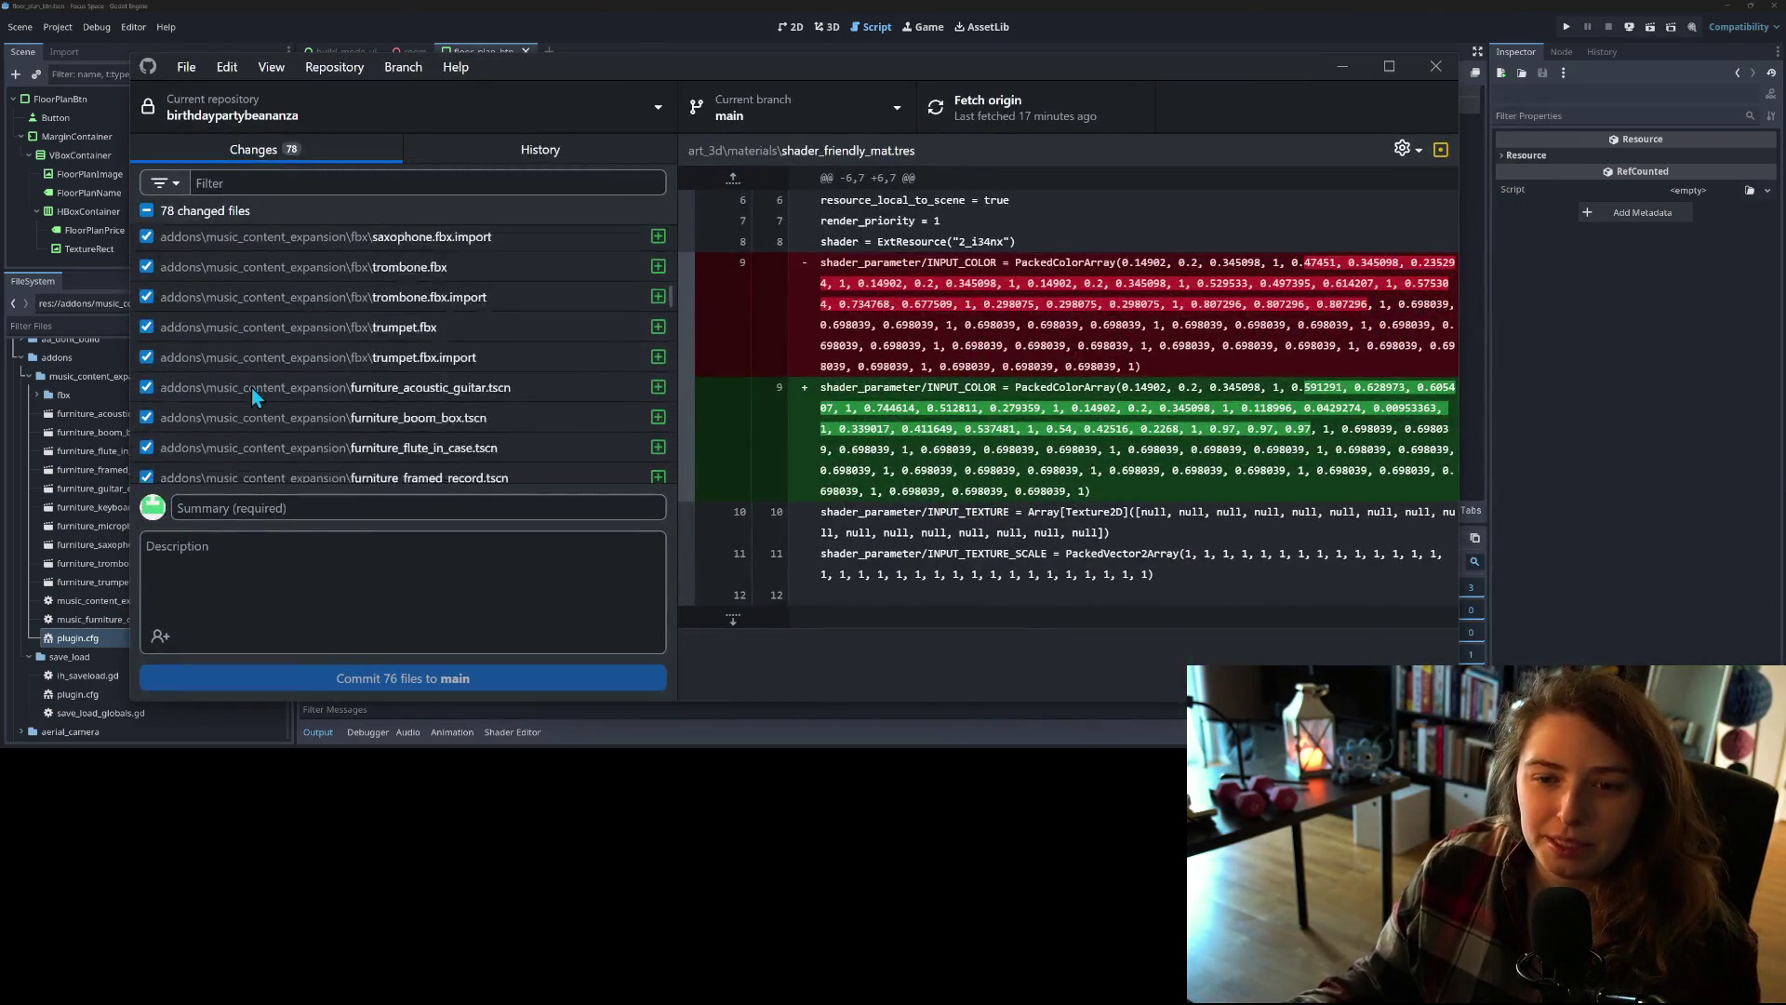
Step: Review the project.godot changes in the Changes list
{"action": "scroll", "coordinate": [251, 387], "scroll_direction": "down", "scroll_amount": 10}
{"action": "left_click", "coordinate": [243, 468]}
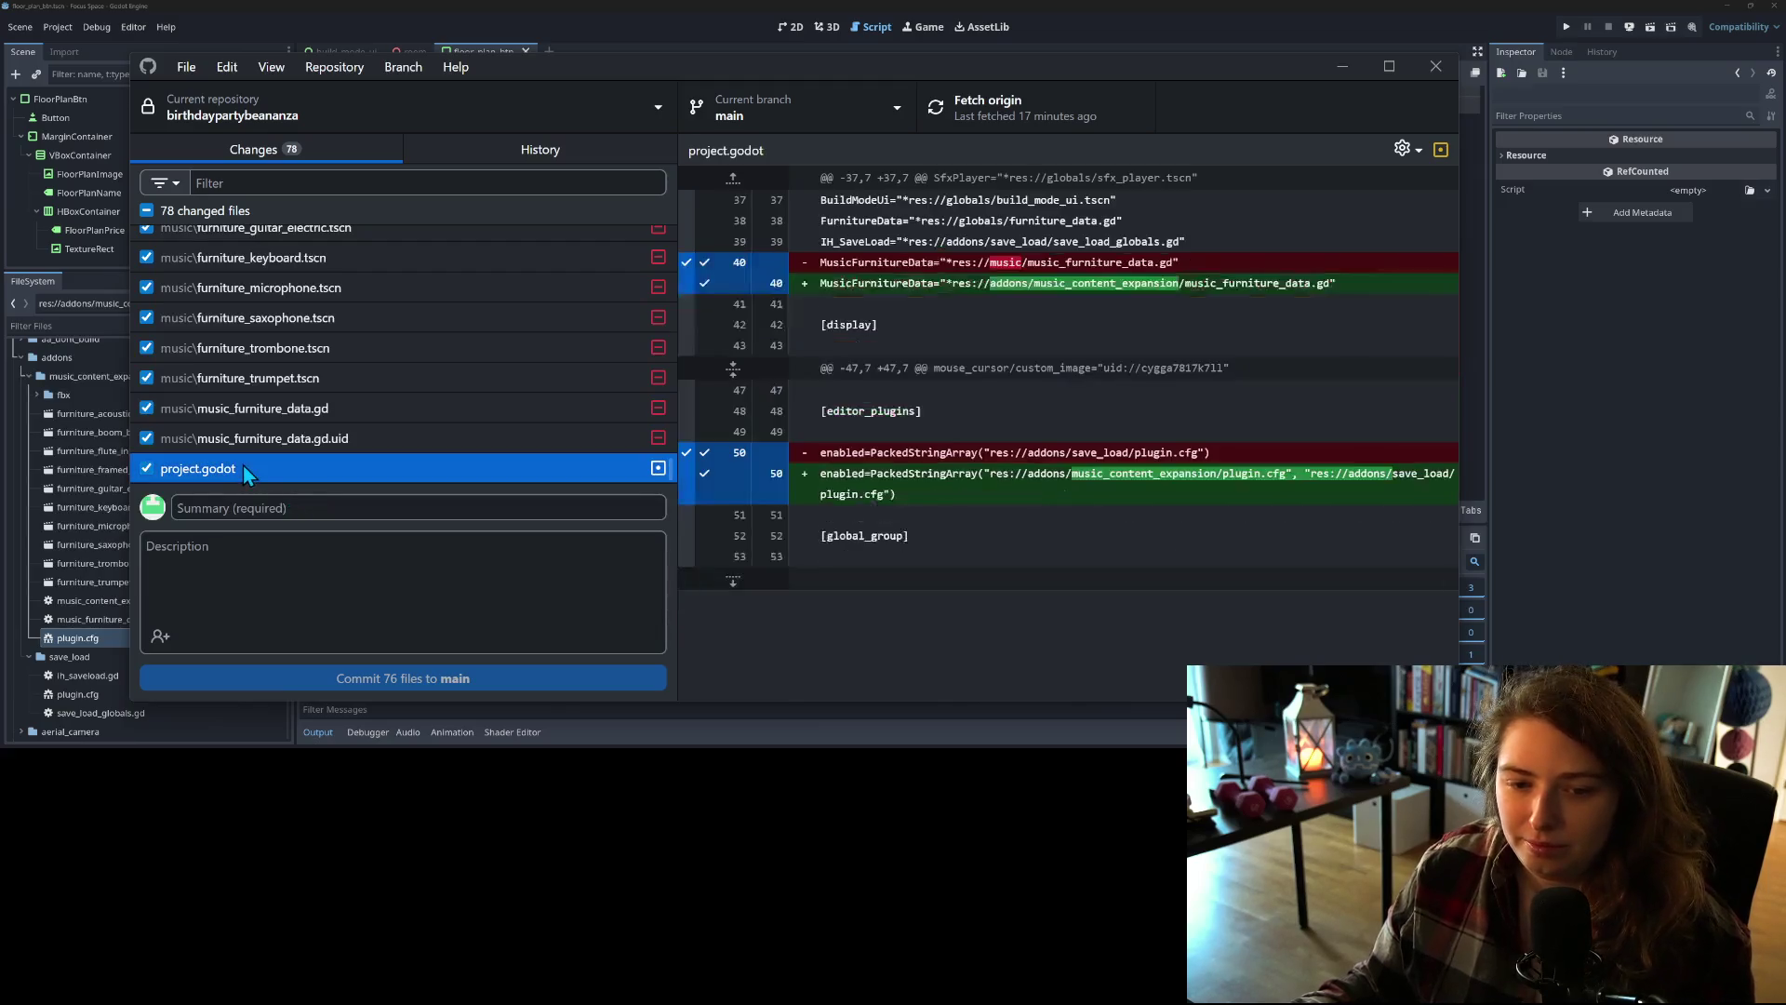
{"action": "scroll", "coordinate": [474, 443], "scroll_direction": "up", "scroll_amount": 1}
{"action": "scroll", "coordinate": [473, 444], "scroll_direction": "up", "scroll_amount": 10}
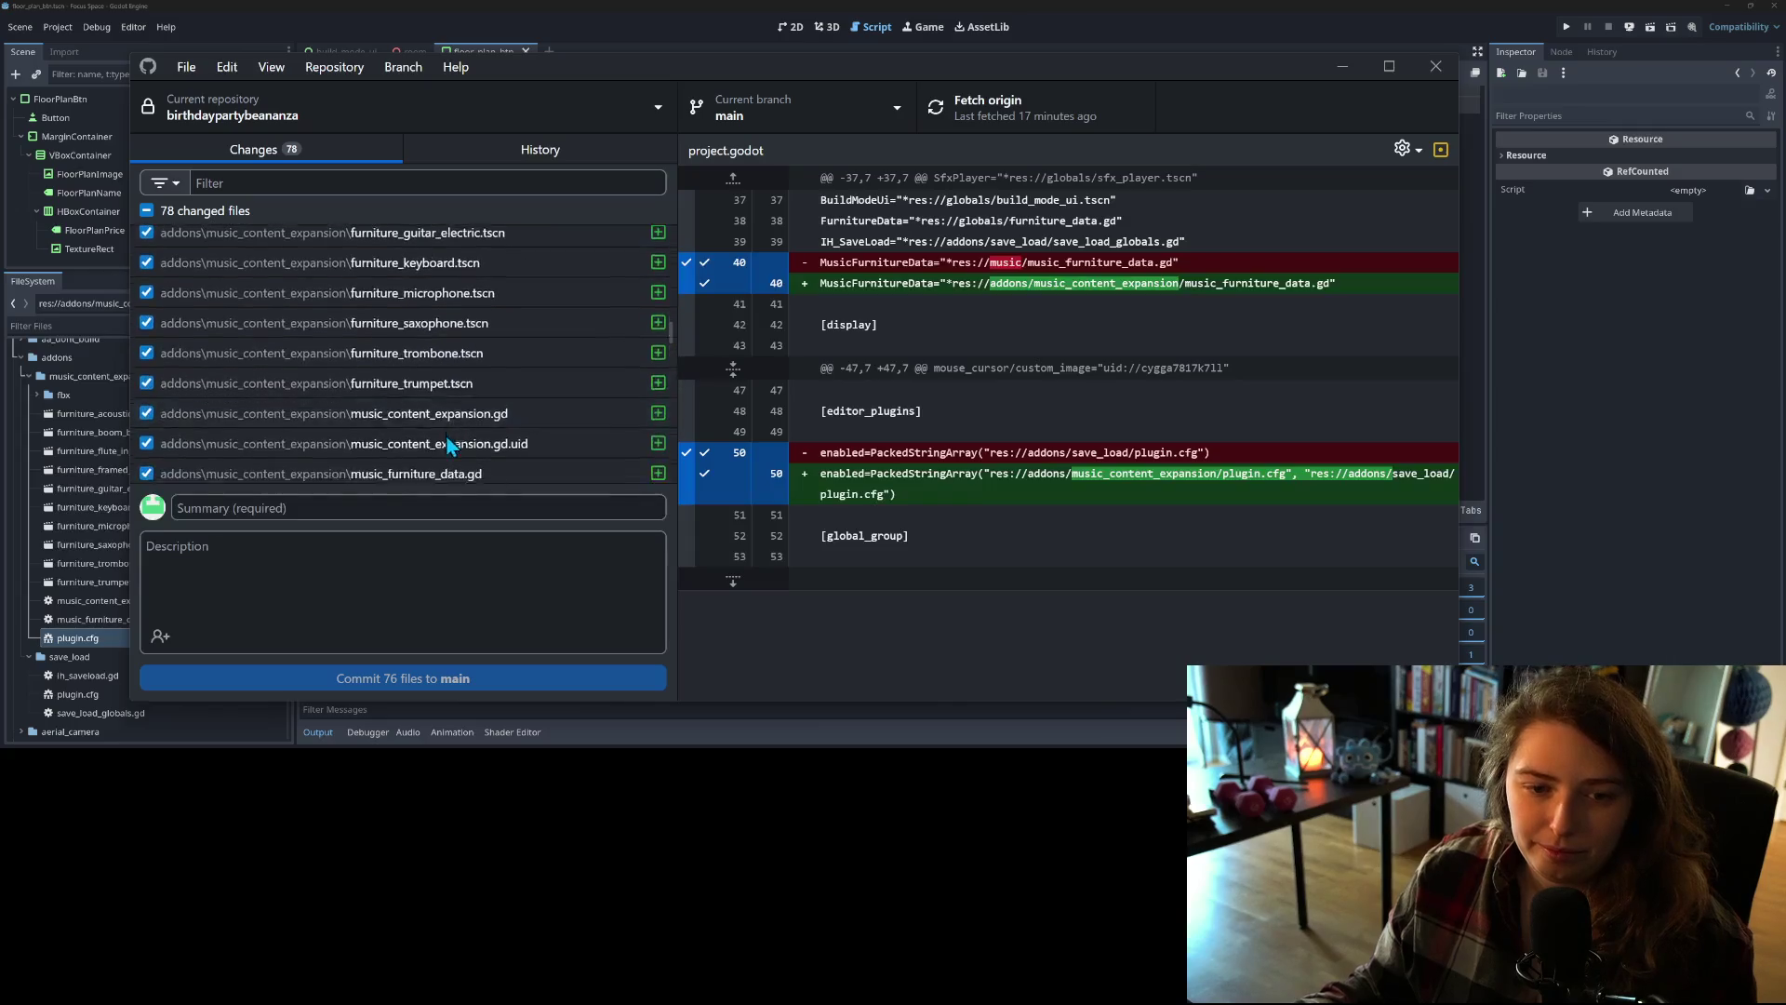
{"action": "scroll", "coordinate": [448, 445], "scroll_direction": "up", "scroll_amount": 10}
{"action": "scroll", "coordinate": [431, 458], "scroll_direction": "up", "scroll_amount": 3}
{"action": "scroll", "coordinate": [474, 465], "scroll_direction": "down", "scroll_amount": 6}
{"action": "scroll", "coordinate": [475, 456], "scroll_direction": "down", "scroll_amount": 15}
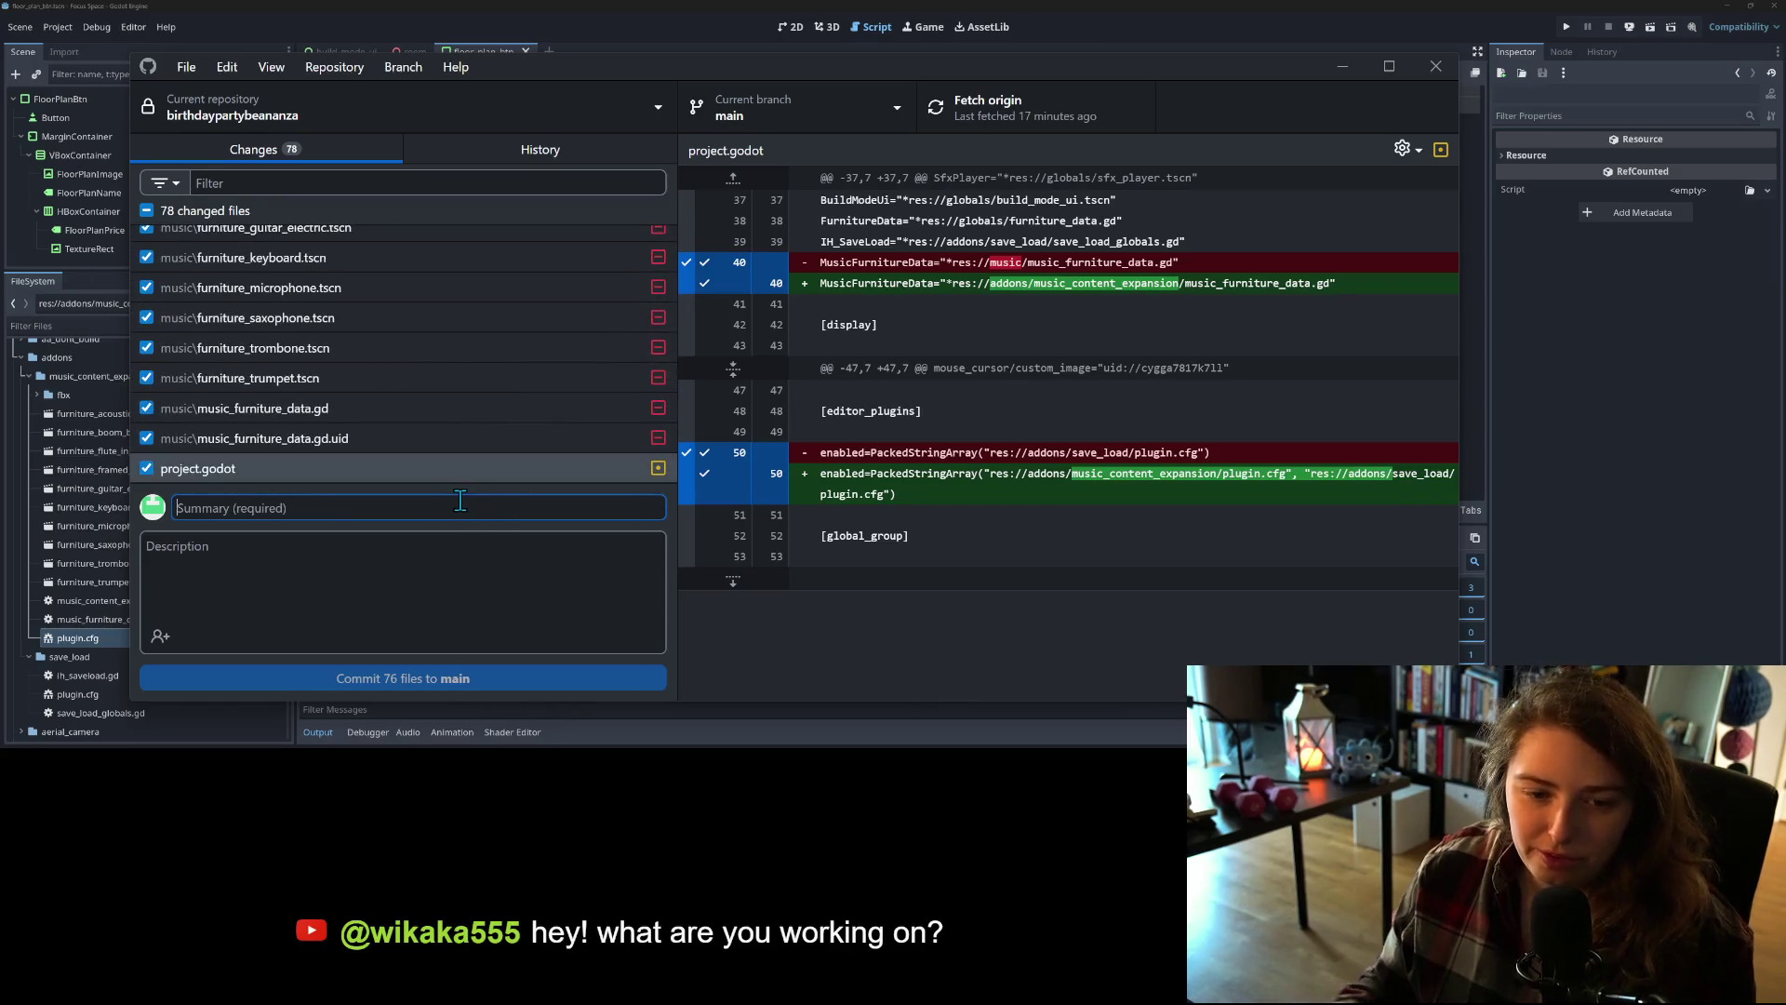
Step: Commit 76 files to main as 'moves music content expansion to plugin and sets it up as such' and push
{"action": "type", "text": "moves"}
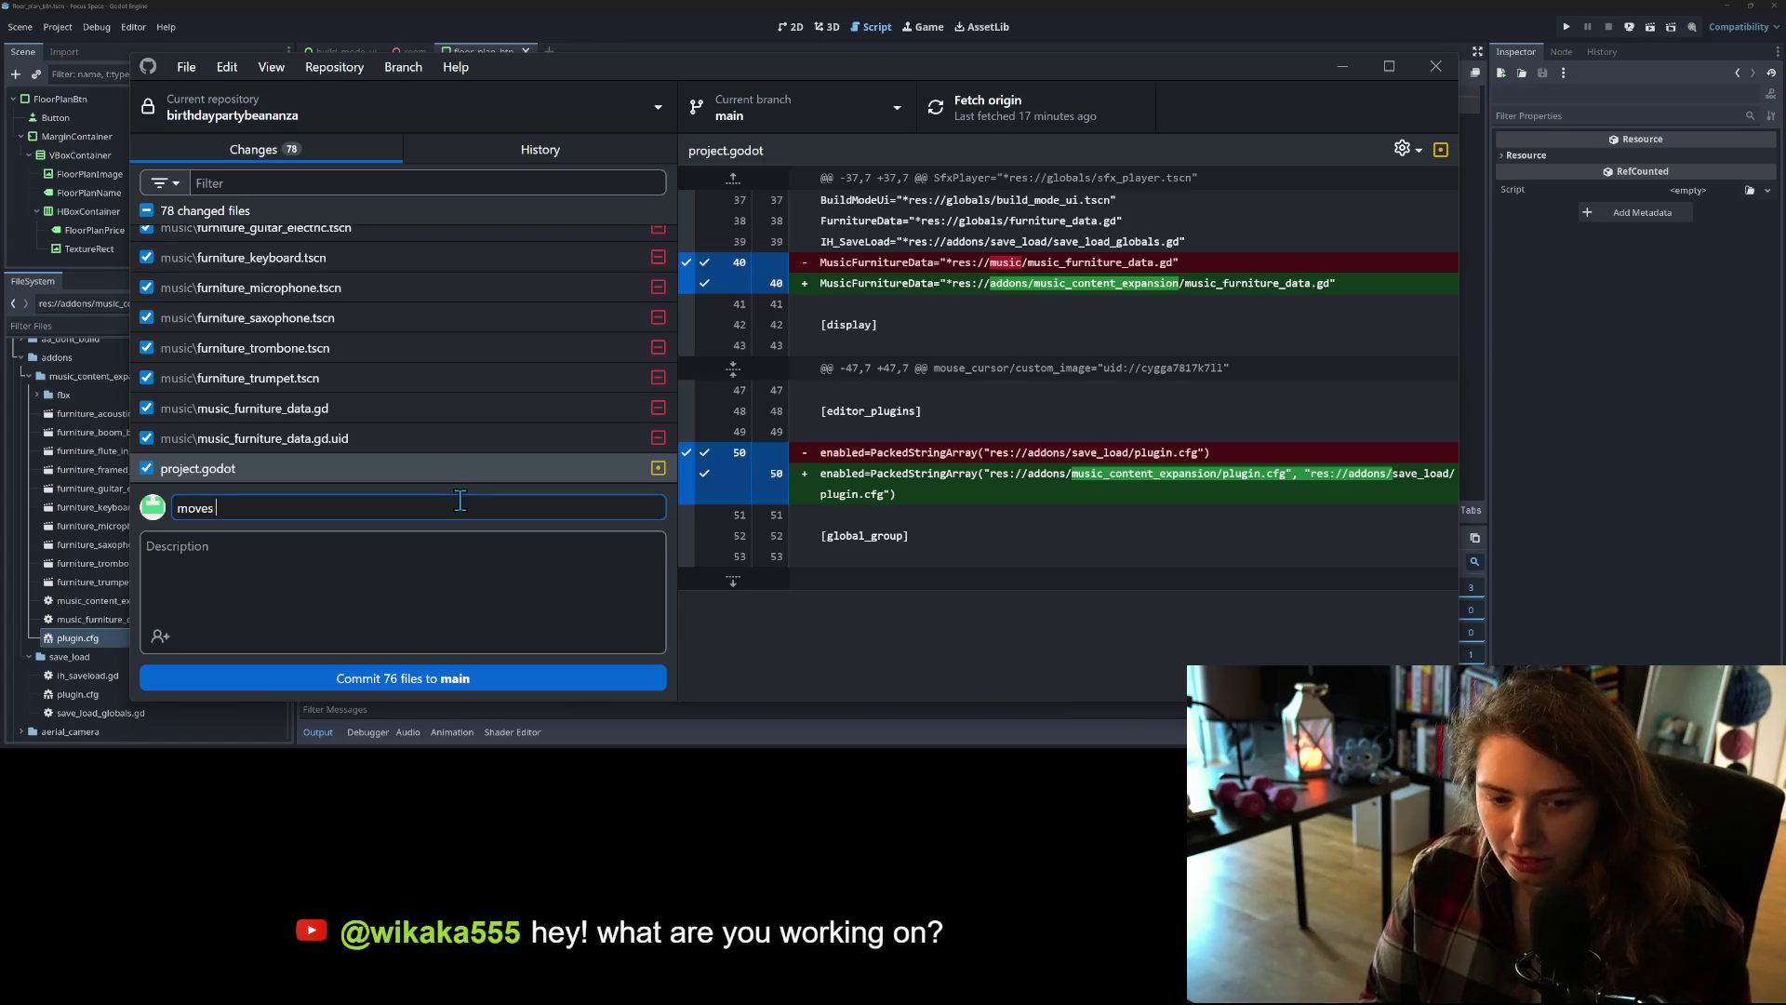
{"action": "type", "text": " music"}
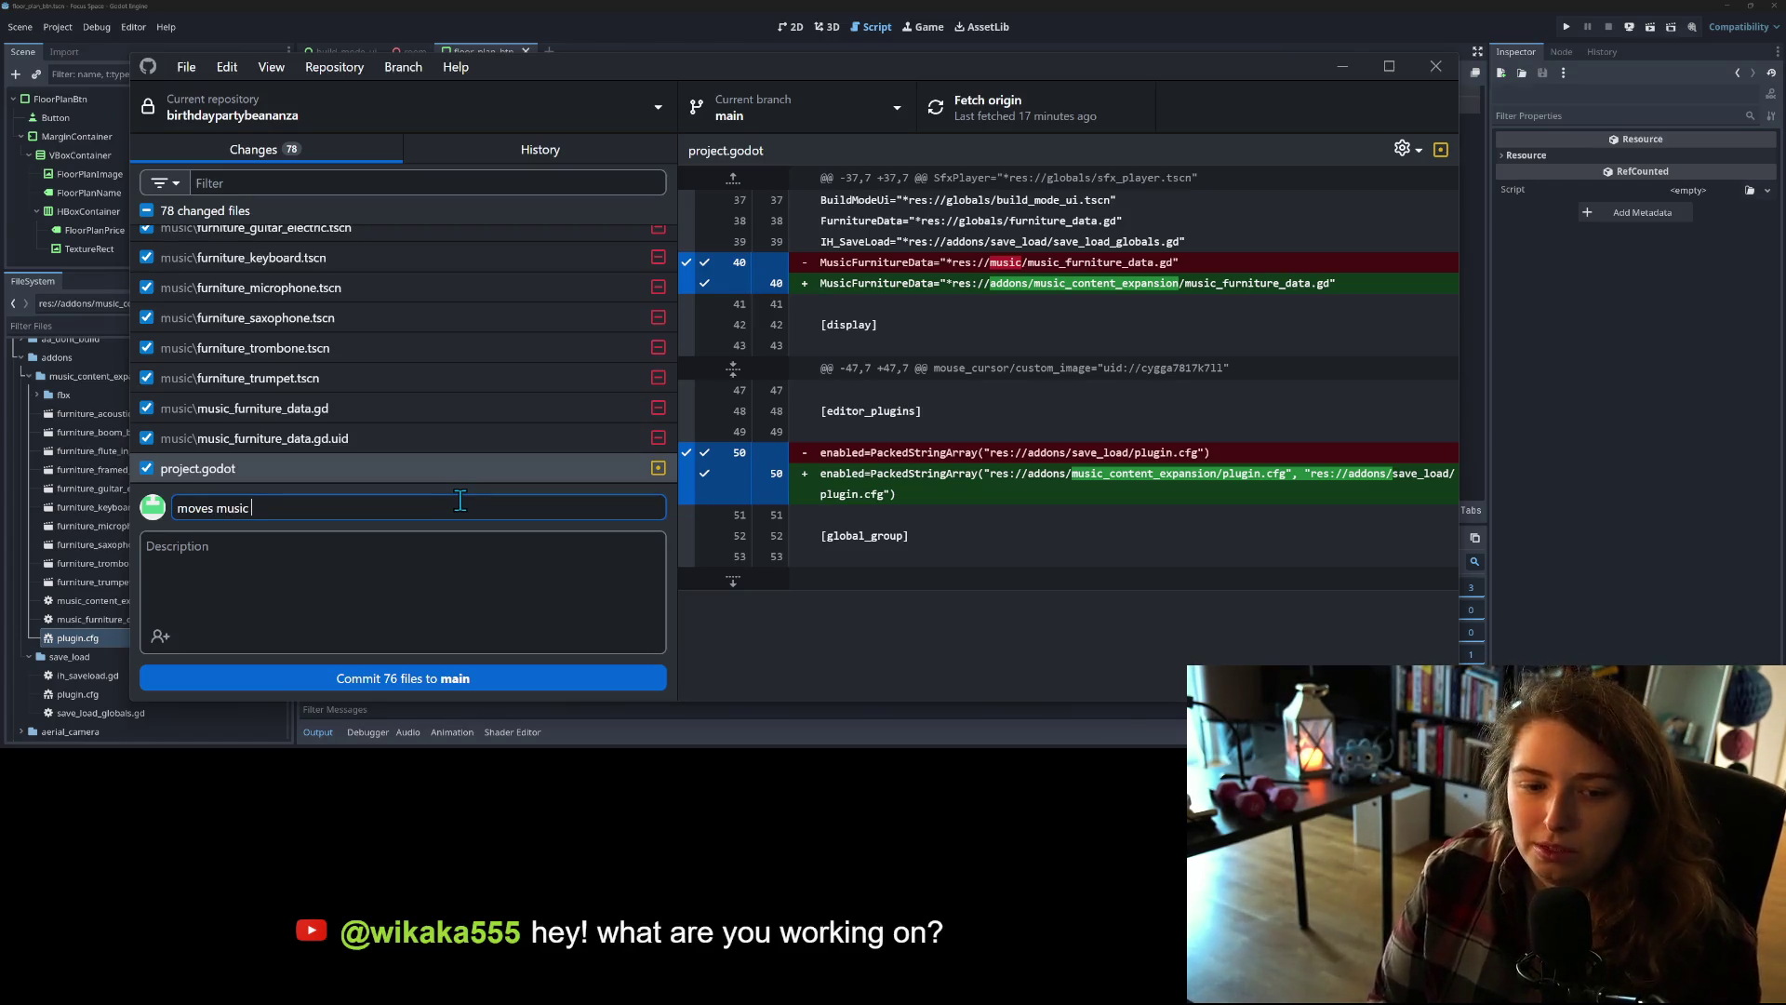
{"action": "type", "text": "expansion to plugin and sets it up as such"}
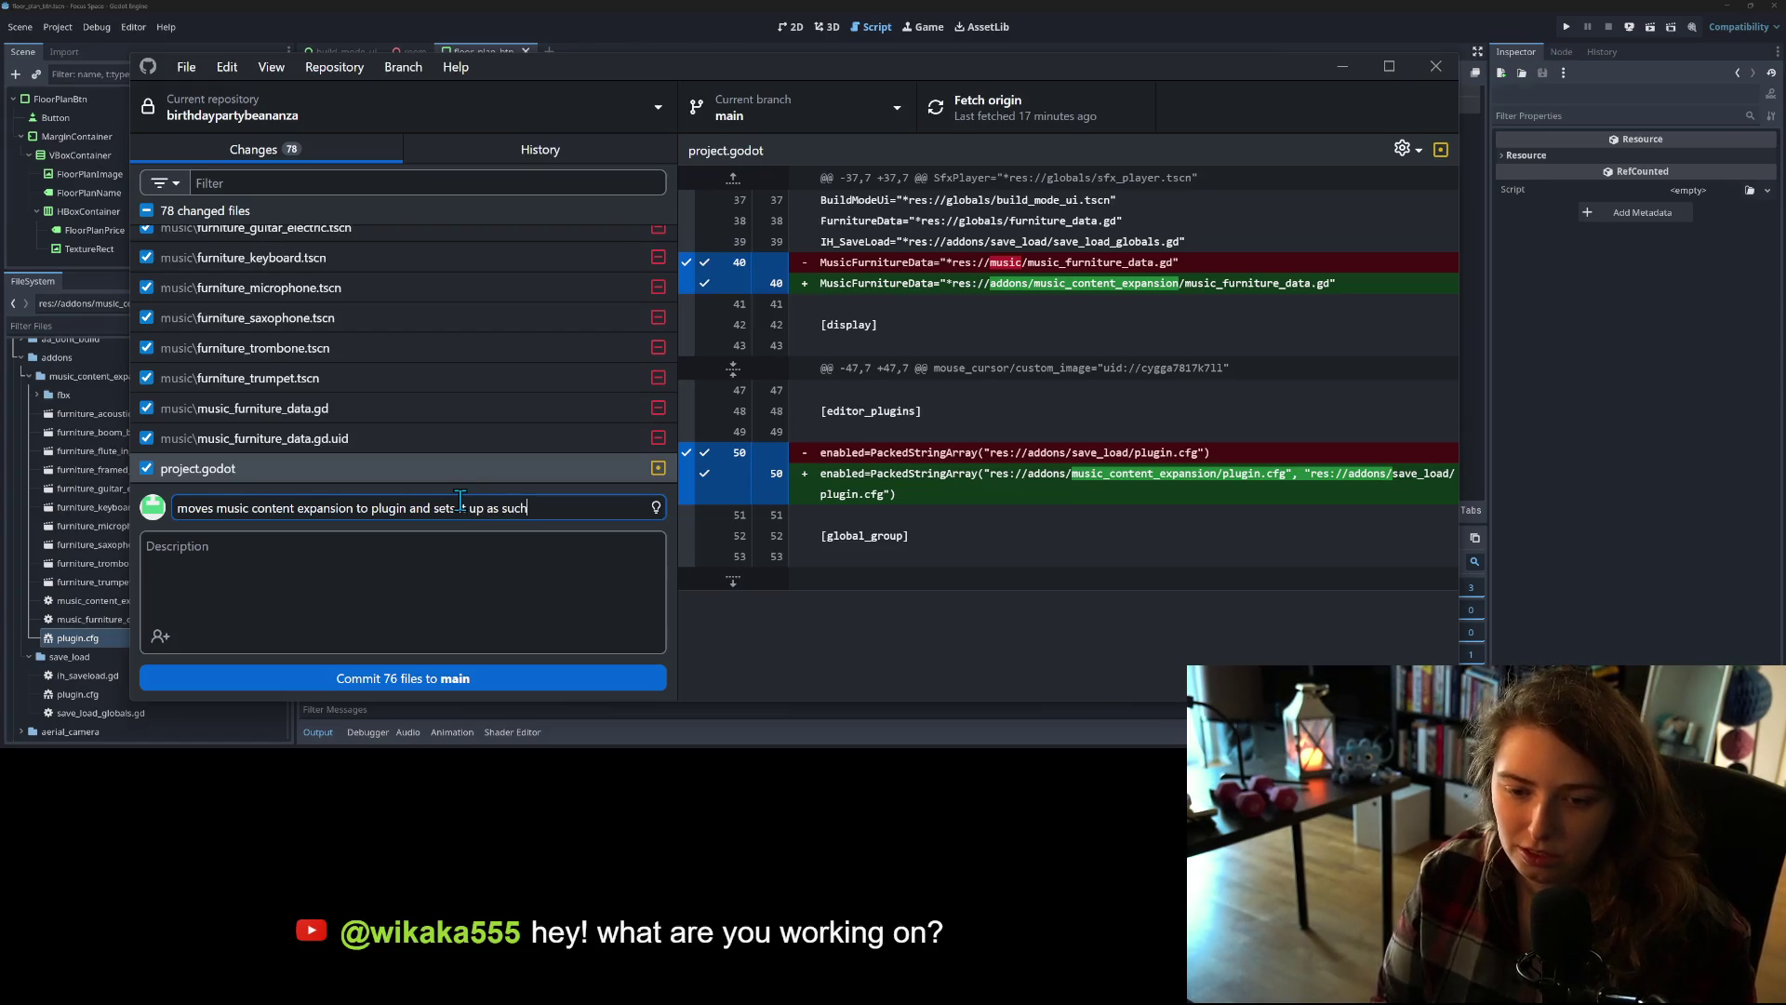
{"action": "left_click", "coordinate": [485, 676]}
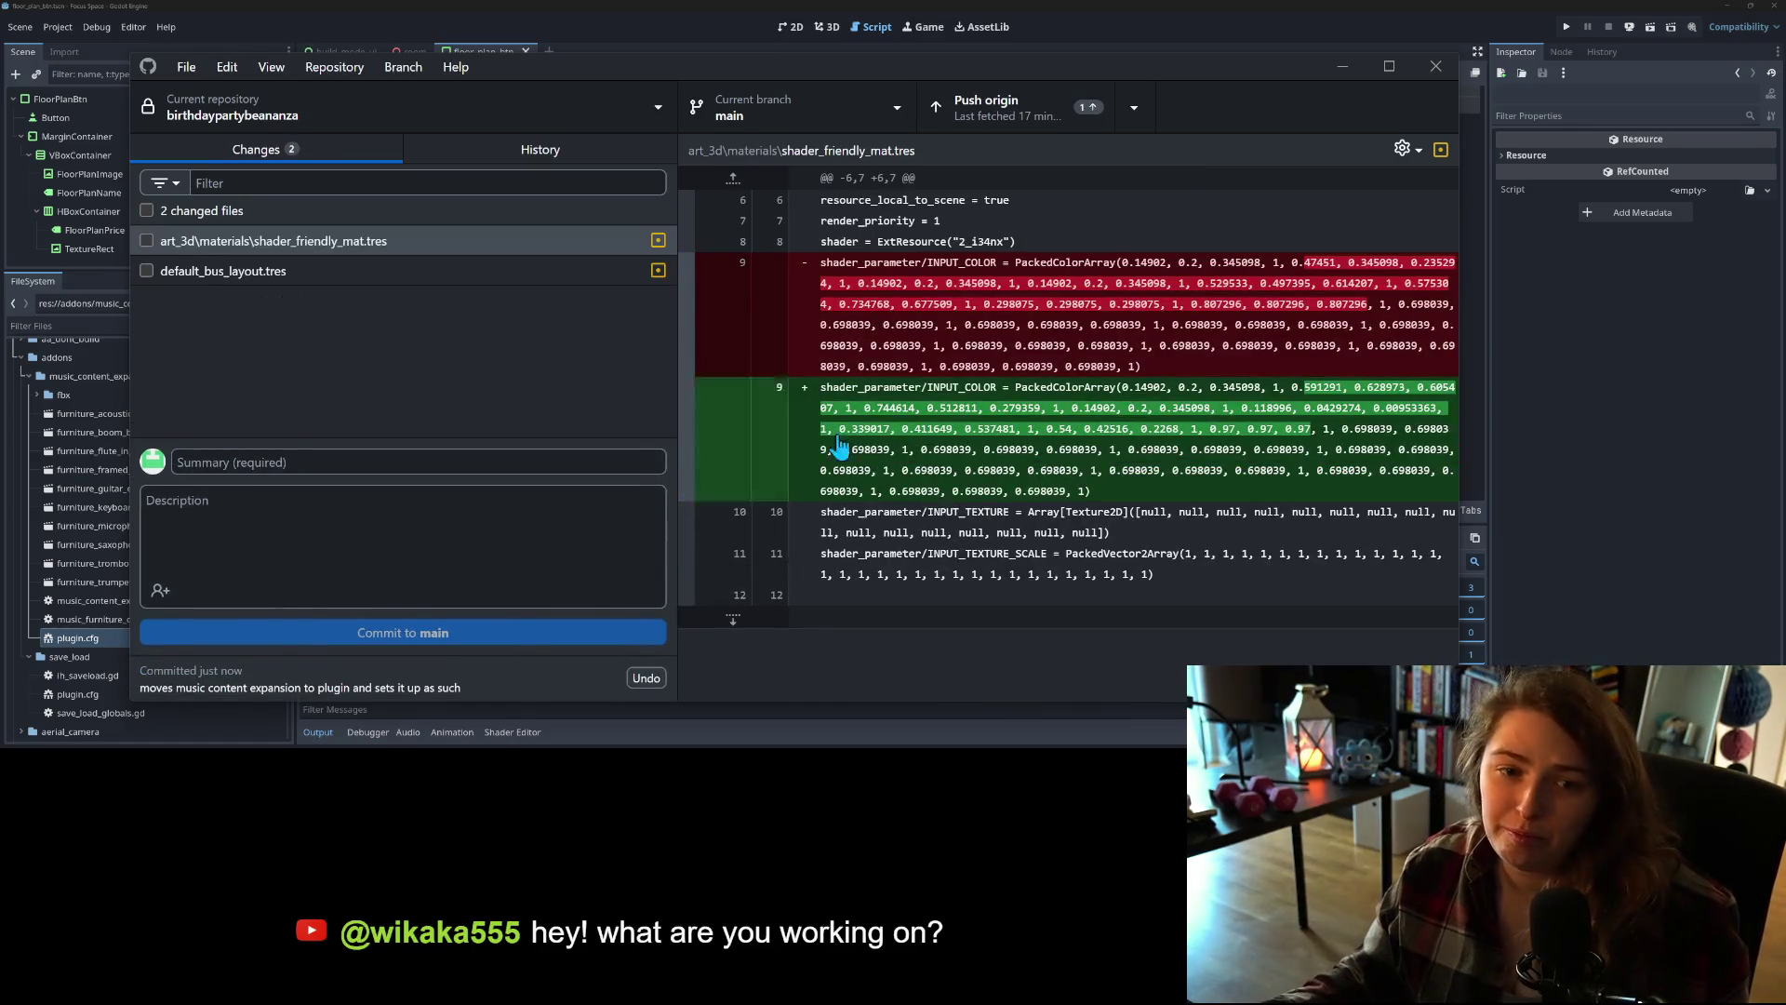
{"action": "left_click", "coordinate": [972, 107]}
{"action": "left_click", "coordinate": [1341, 67]}
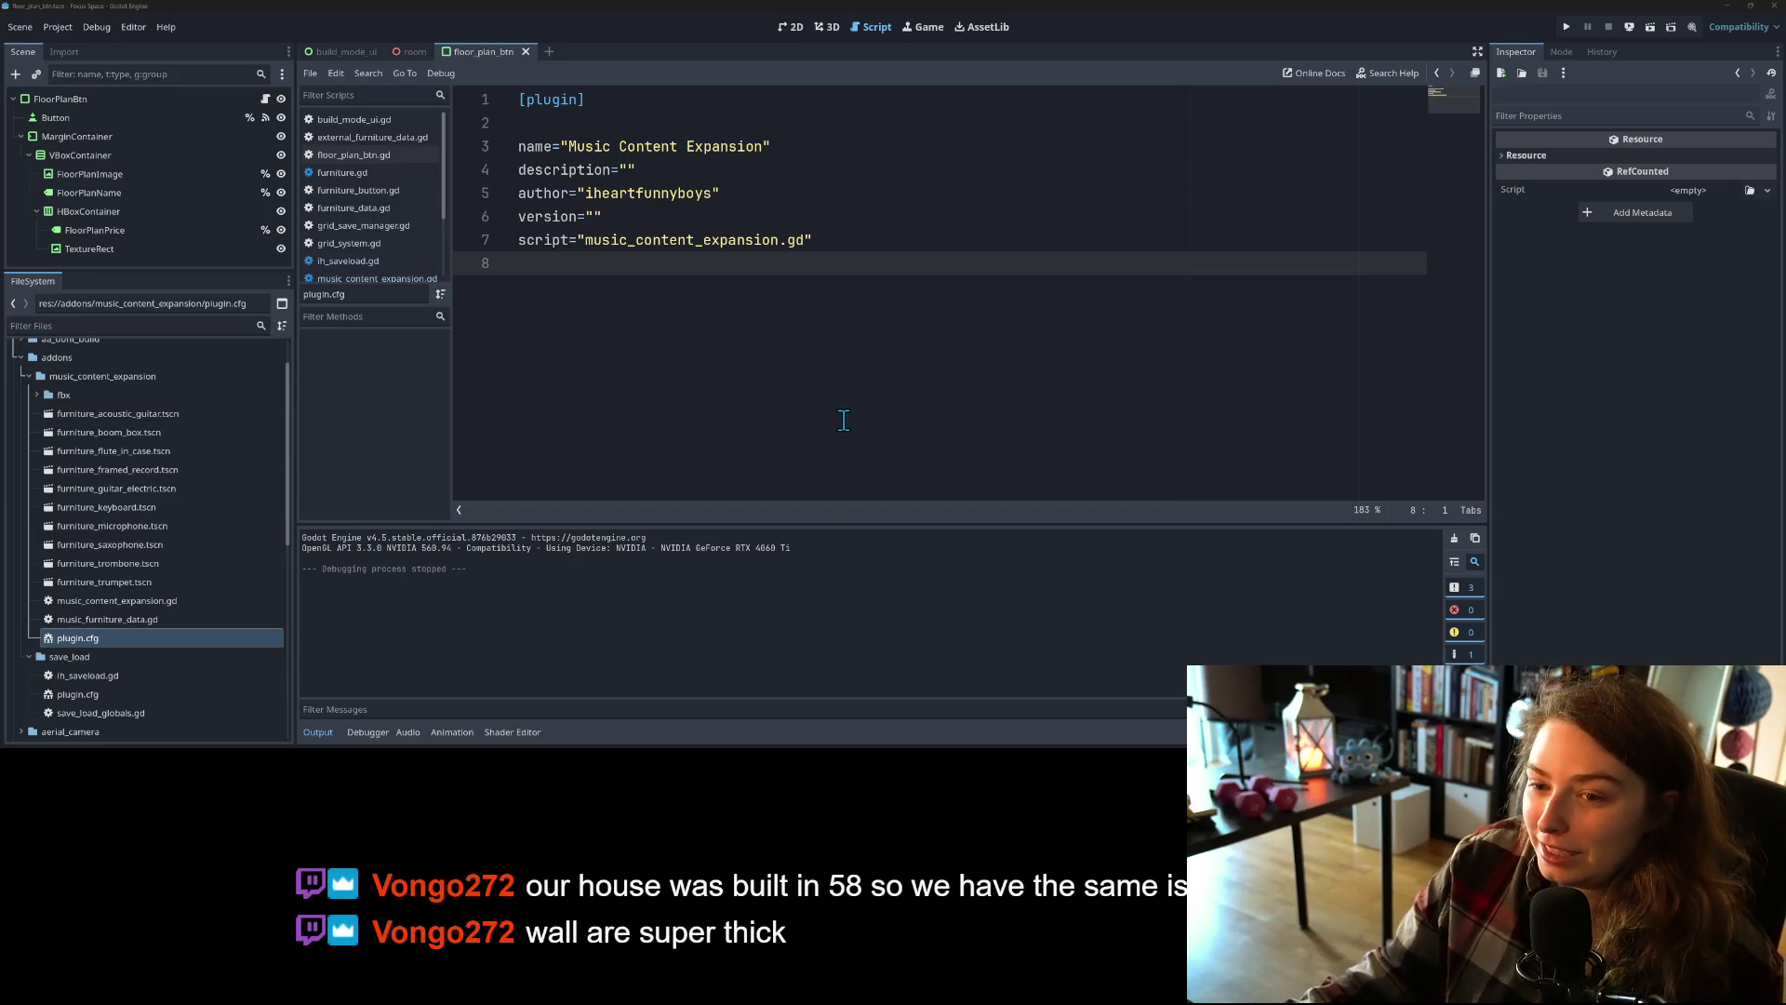
Step: Collapse Godot's Output panel, verify the push in GitHub Desktop, then minimize it for the Focus Space Trello board
{"action": "left_click", "coordinate": [318, 733]}
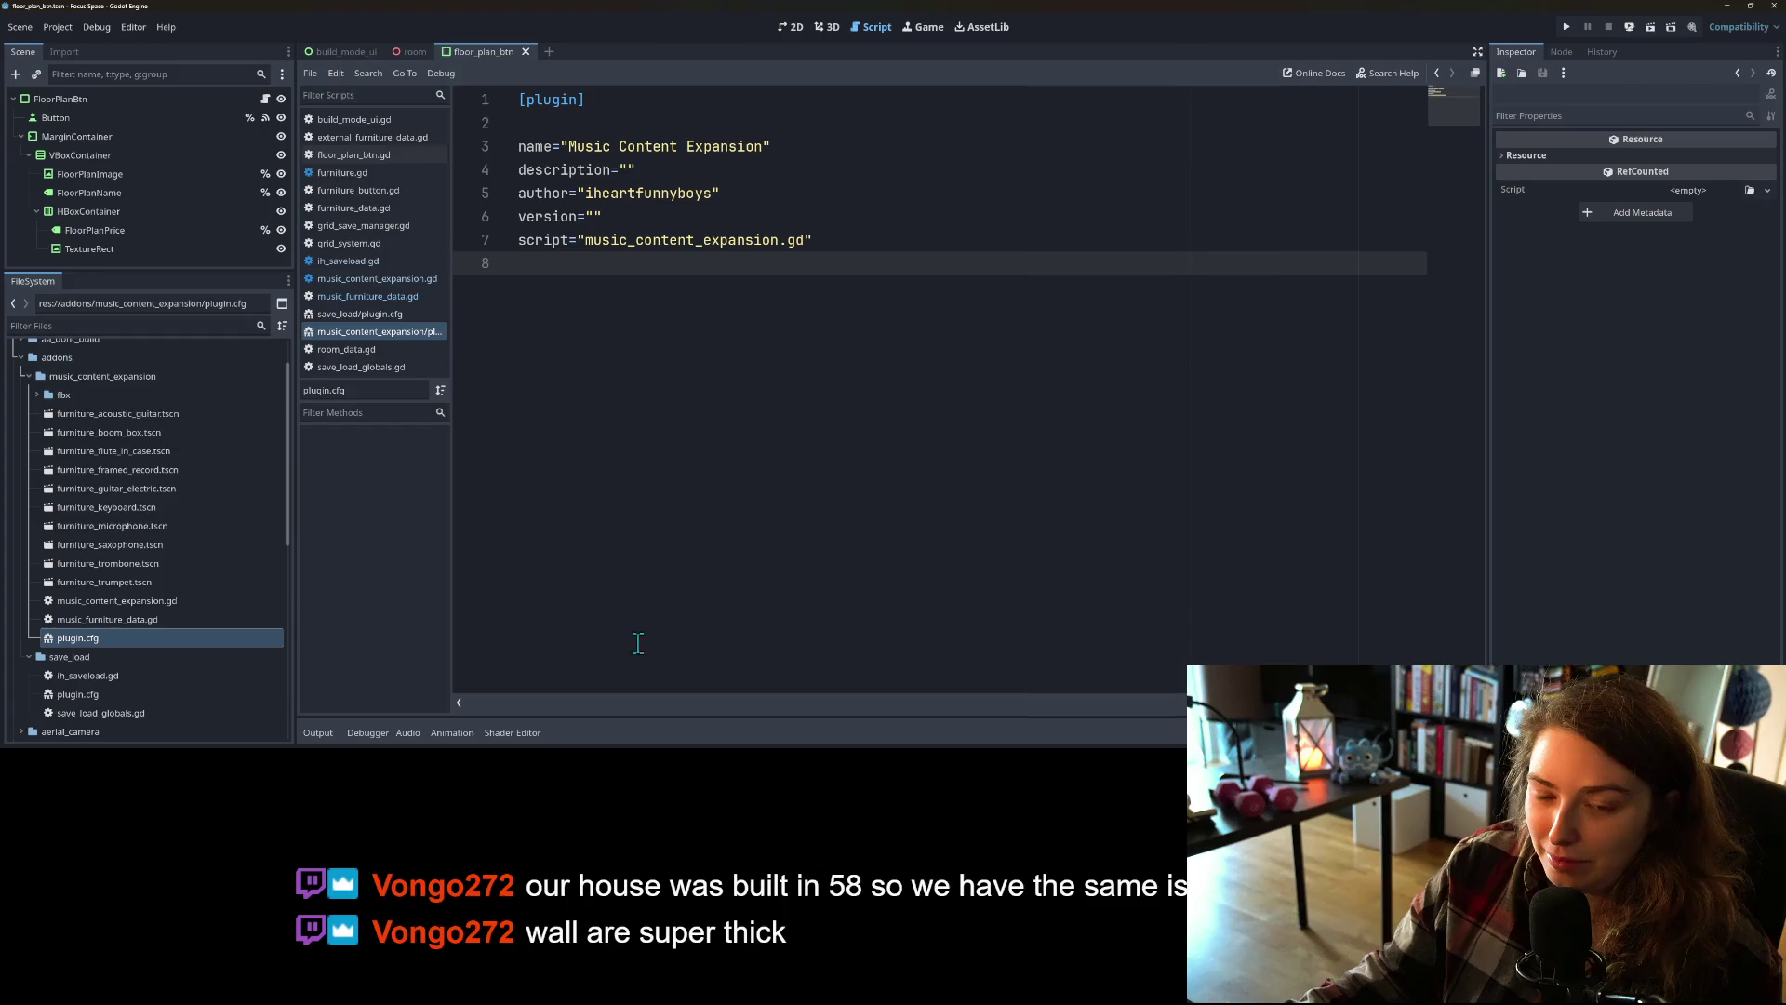
{"action": "key", "text": "alt+Tab"}
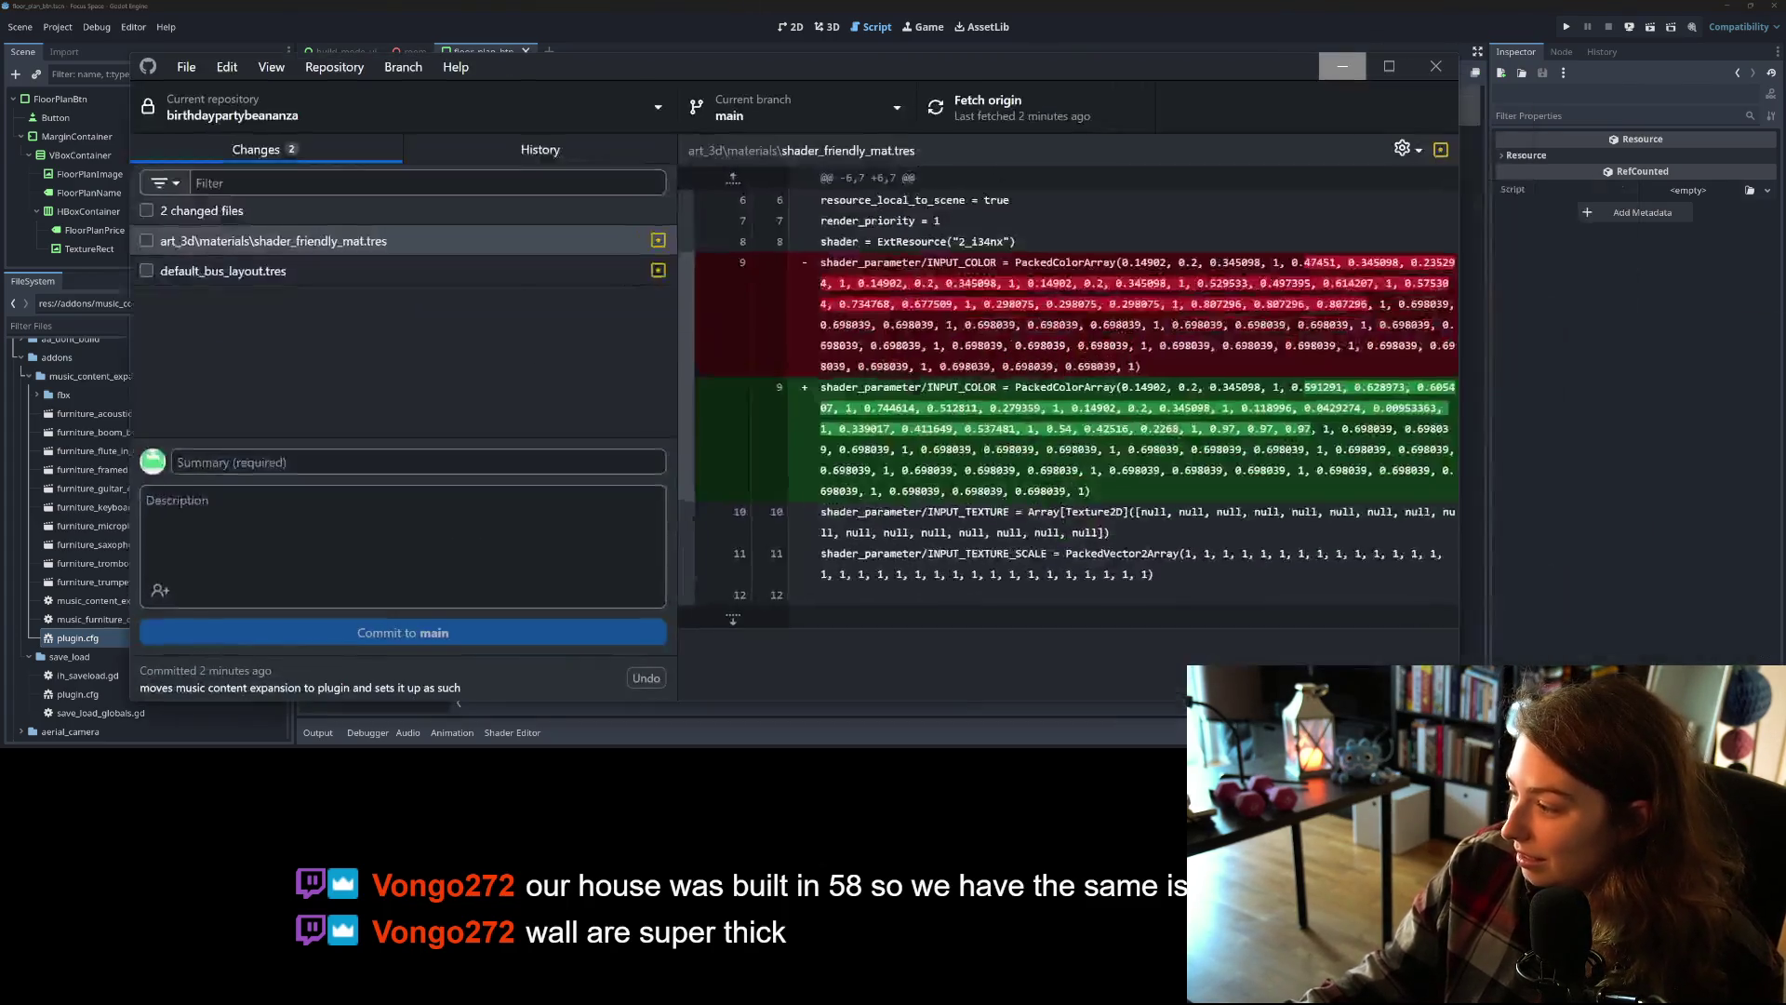
{"action": "left_click", "coordinate": [1342, 66]}
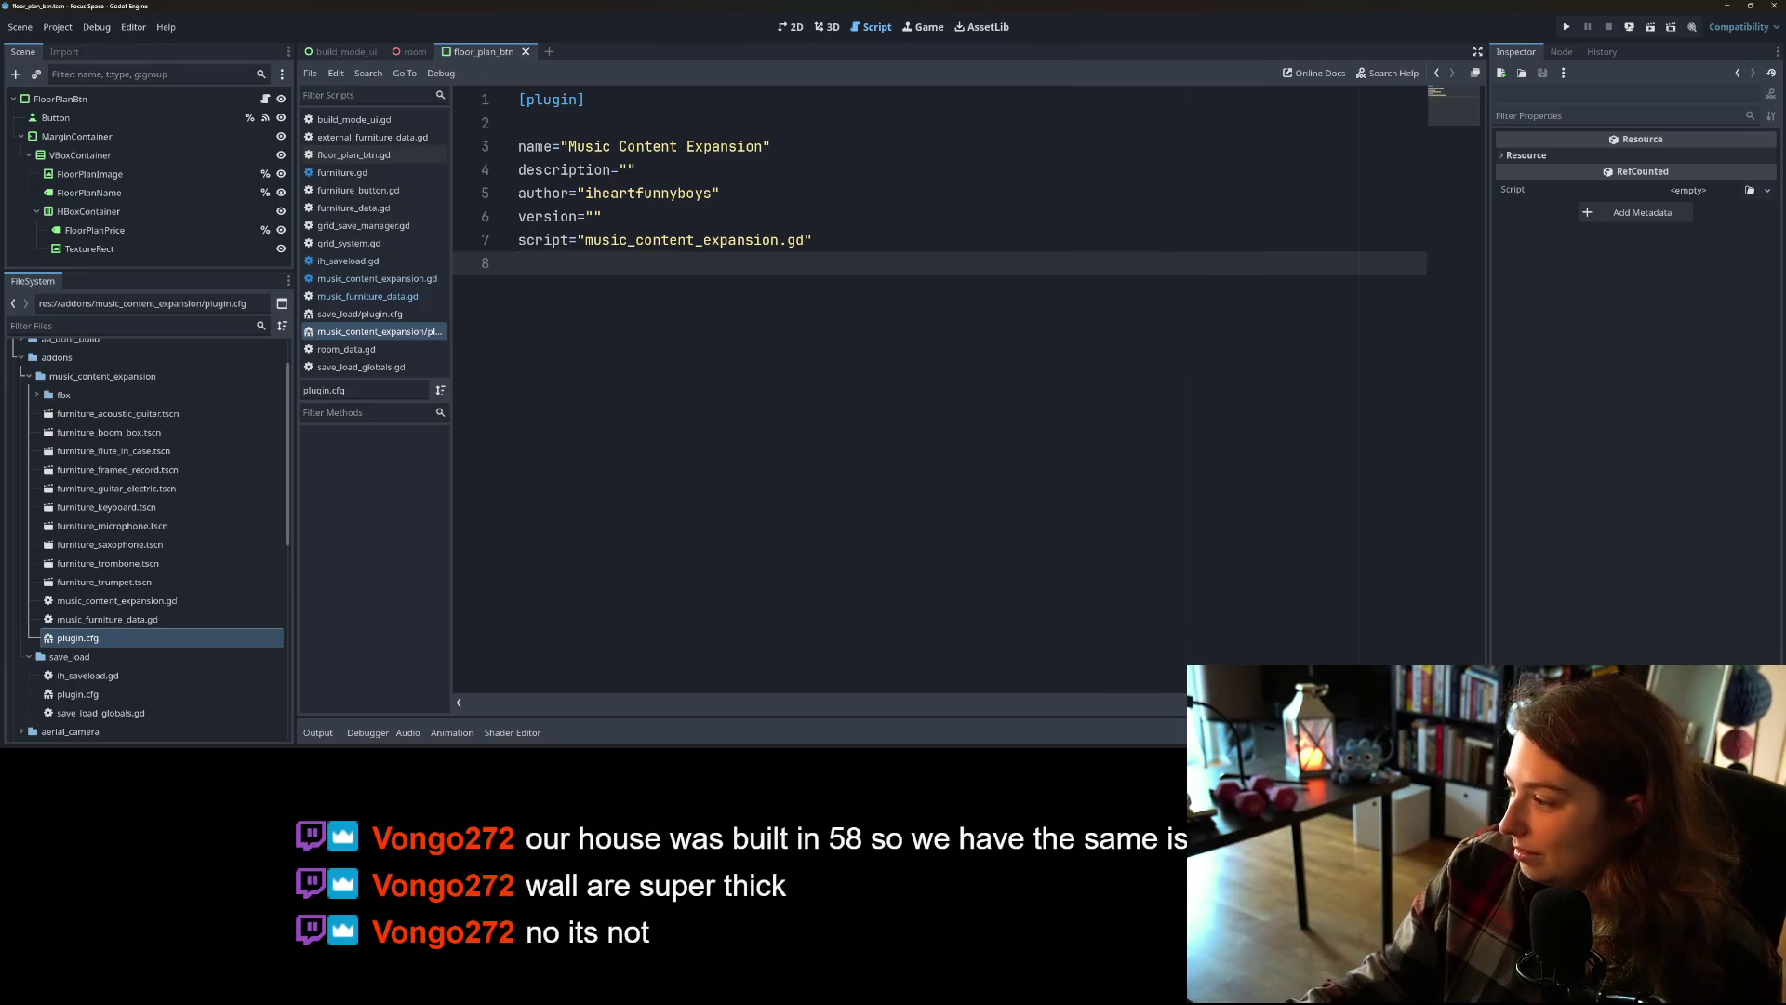
{"action": "key", "text": "alt+Tab"}
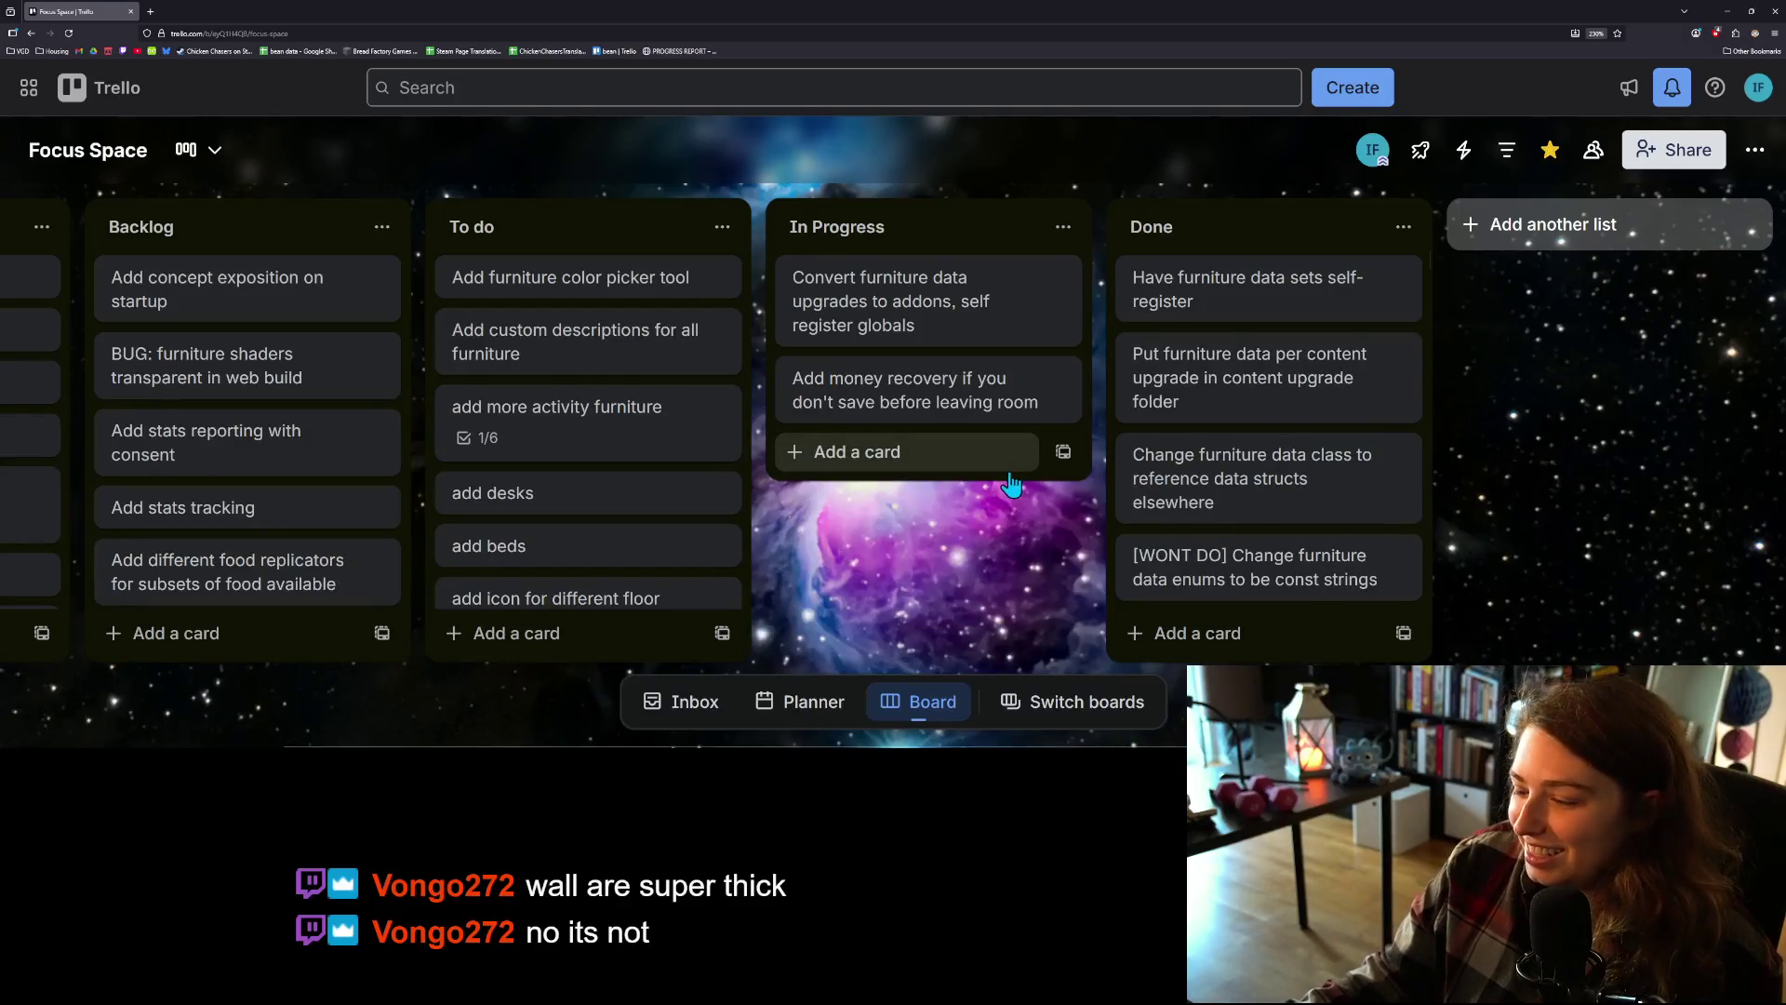
Step: Drag the 'Convert furniture data upgrades…' card from In Progress to the top of Done
{"action": "left_click_drag", "start_coordinate": [893, 307], "coordinate": [1256, 307]}
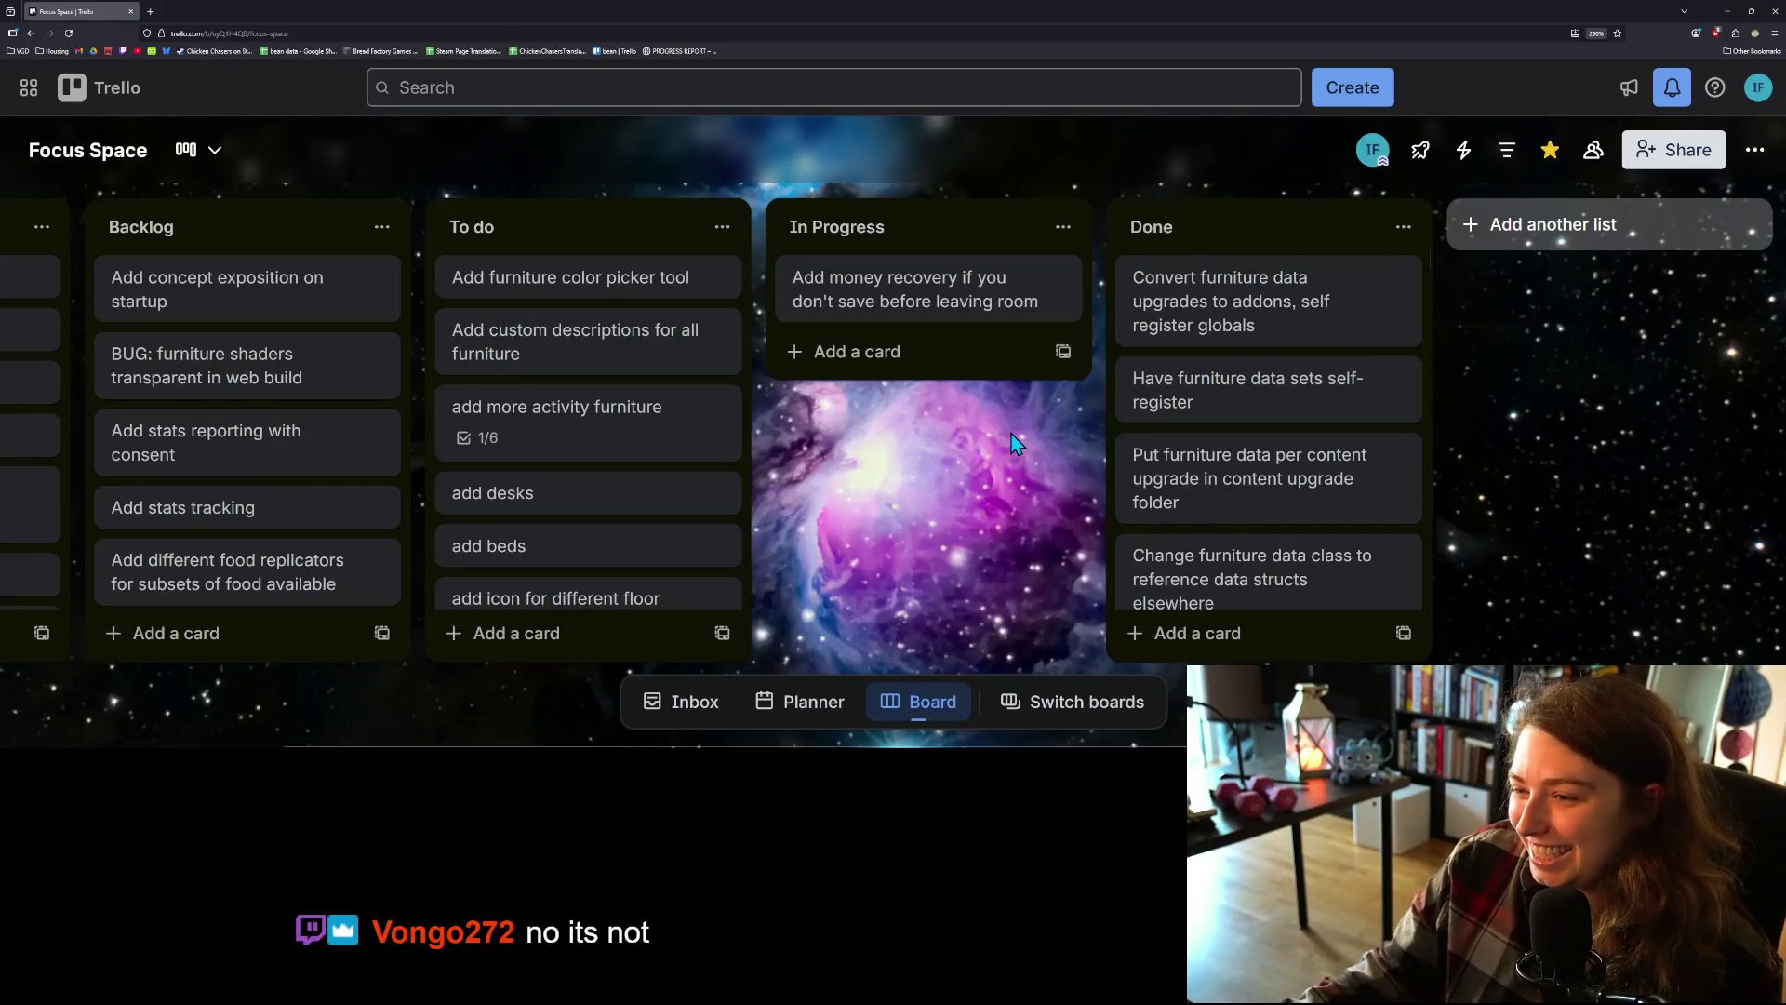
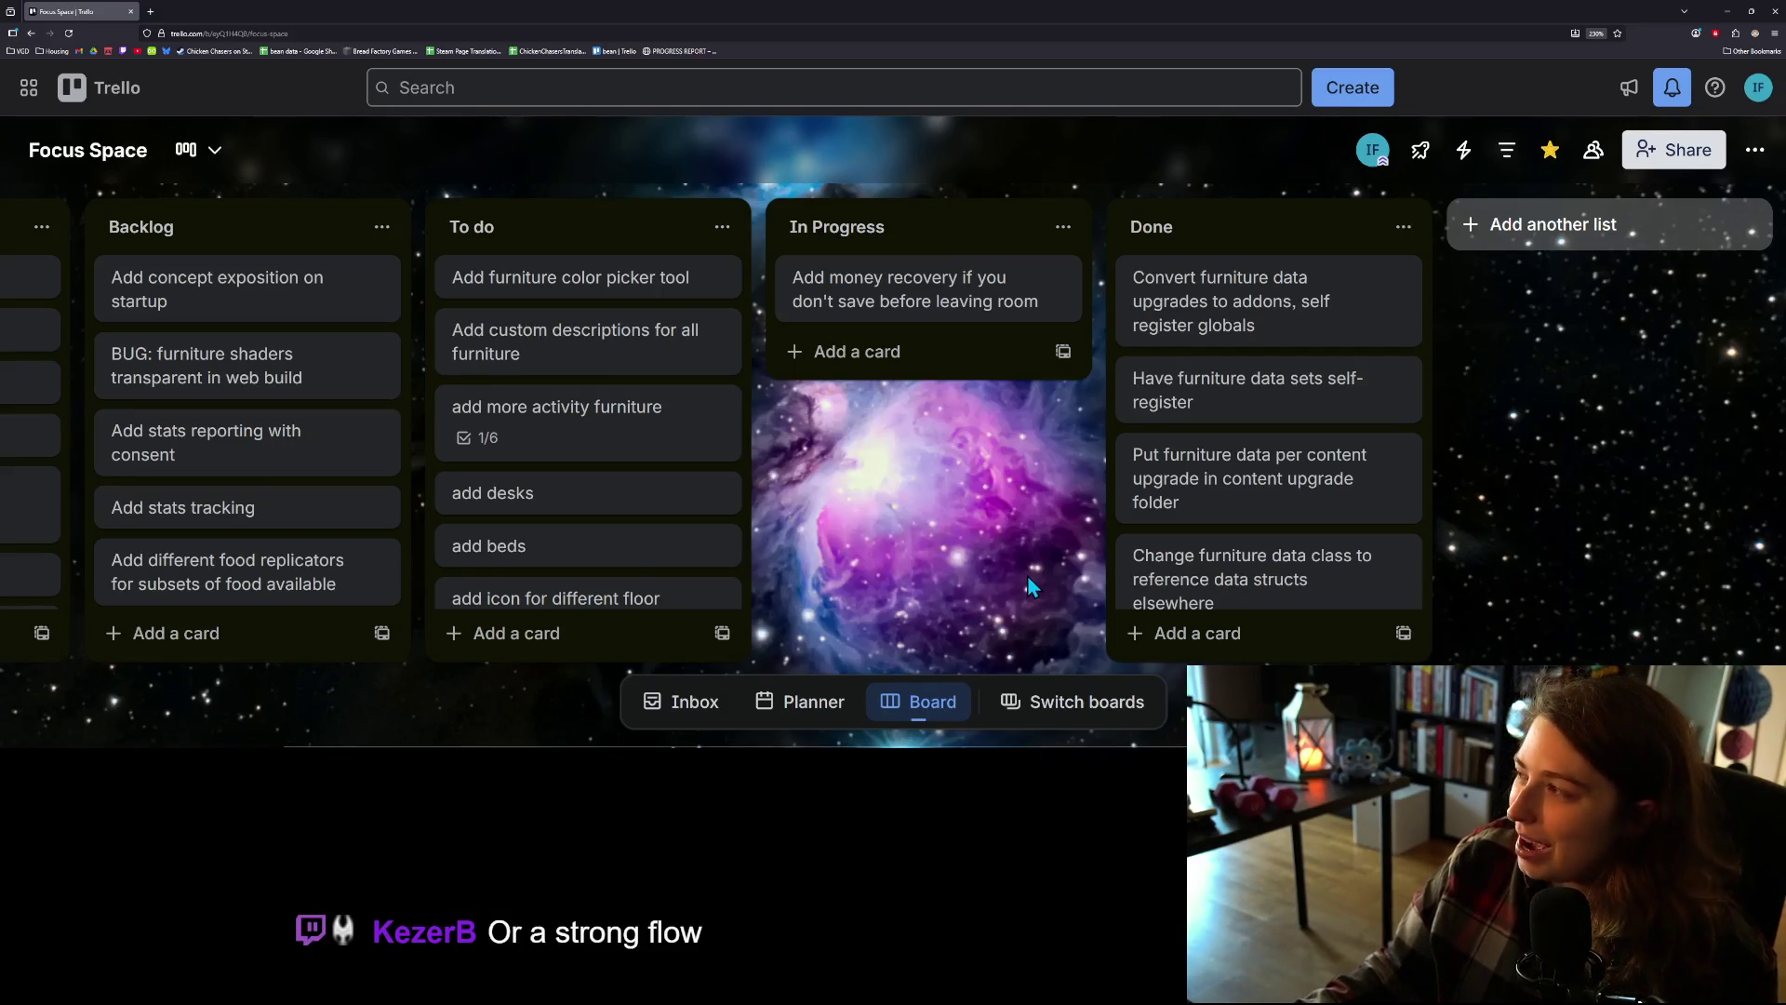
Step: Search Google in a new tab for 'why are there weights in old windows'
{"action": "left_click", "coordinate": [151, 11]}
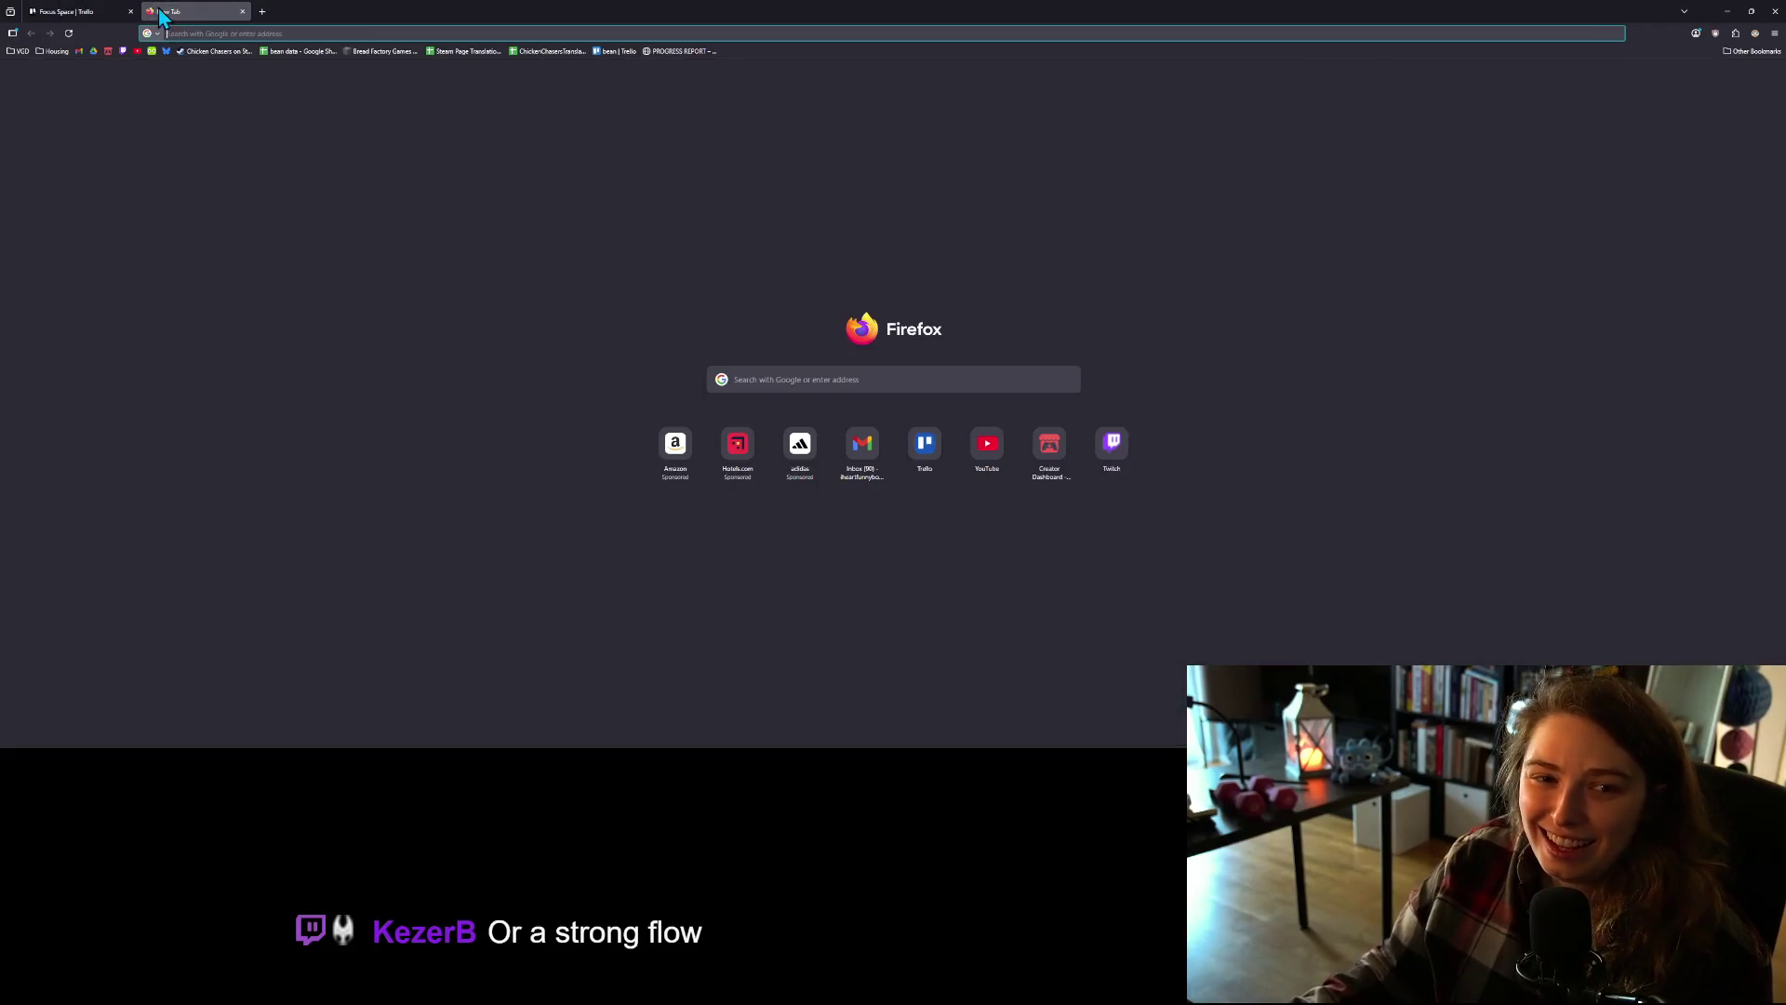
{"action": "type", "text": "why are there weights in old windows"}
{"action": "key", "text": "Return"}
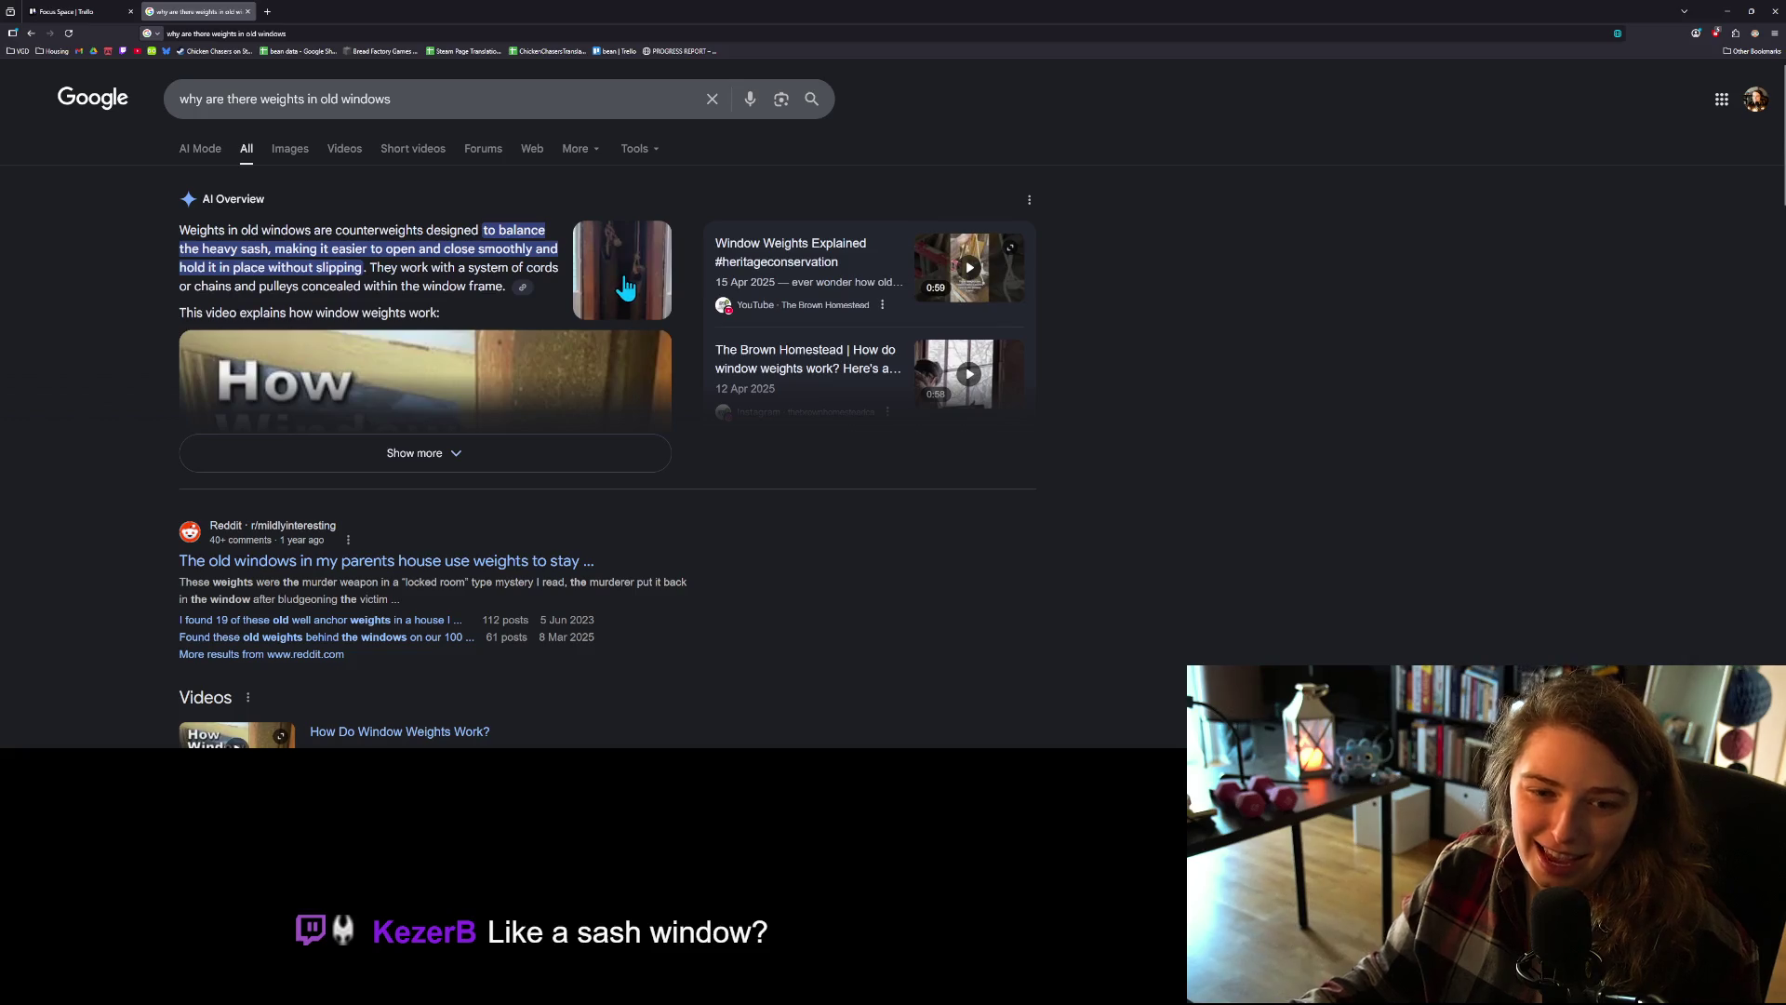
Step: Read the results explaining the weights are sash counterweights, then close the search tab
{"action": "scroll", "coordinate": [646, 410], "scroll_direction": "down", "scroll_amount": 4}
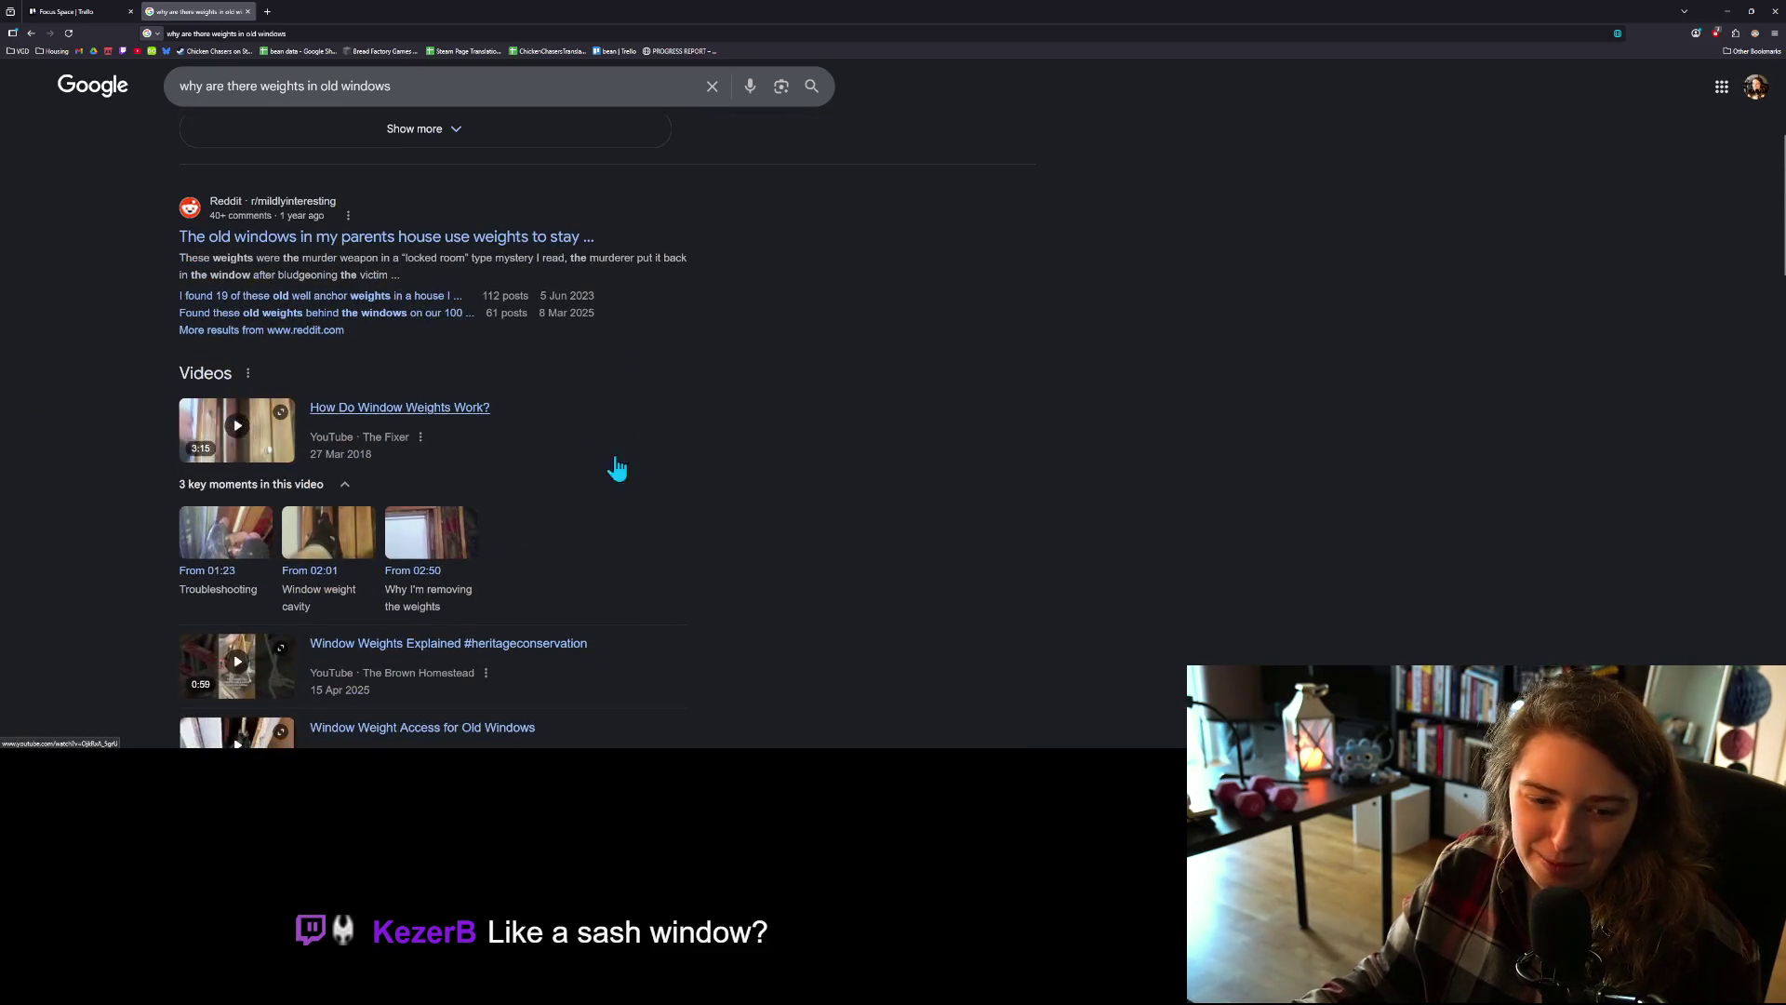
{"action": "scroll", "coordinate": [590, 558], "scroll_direction": "down", "scroll_amount": 8}
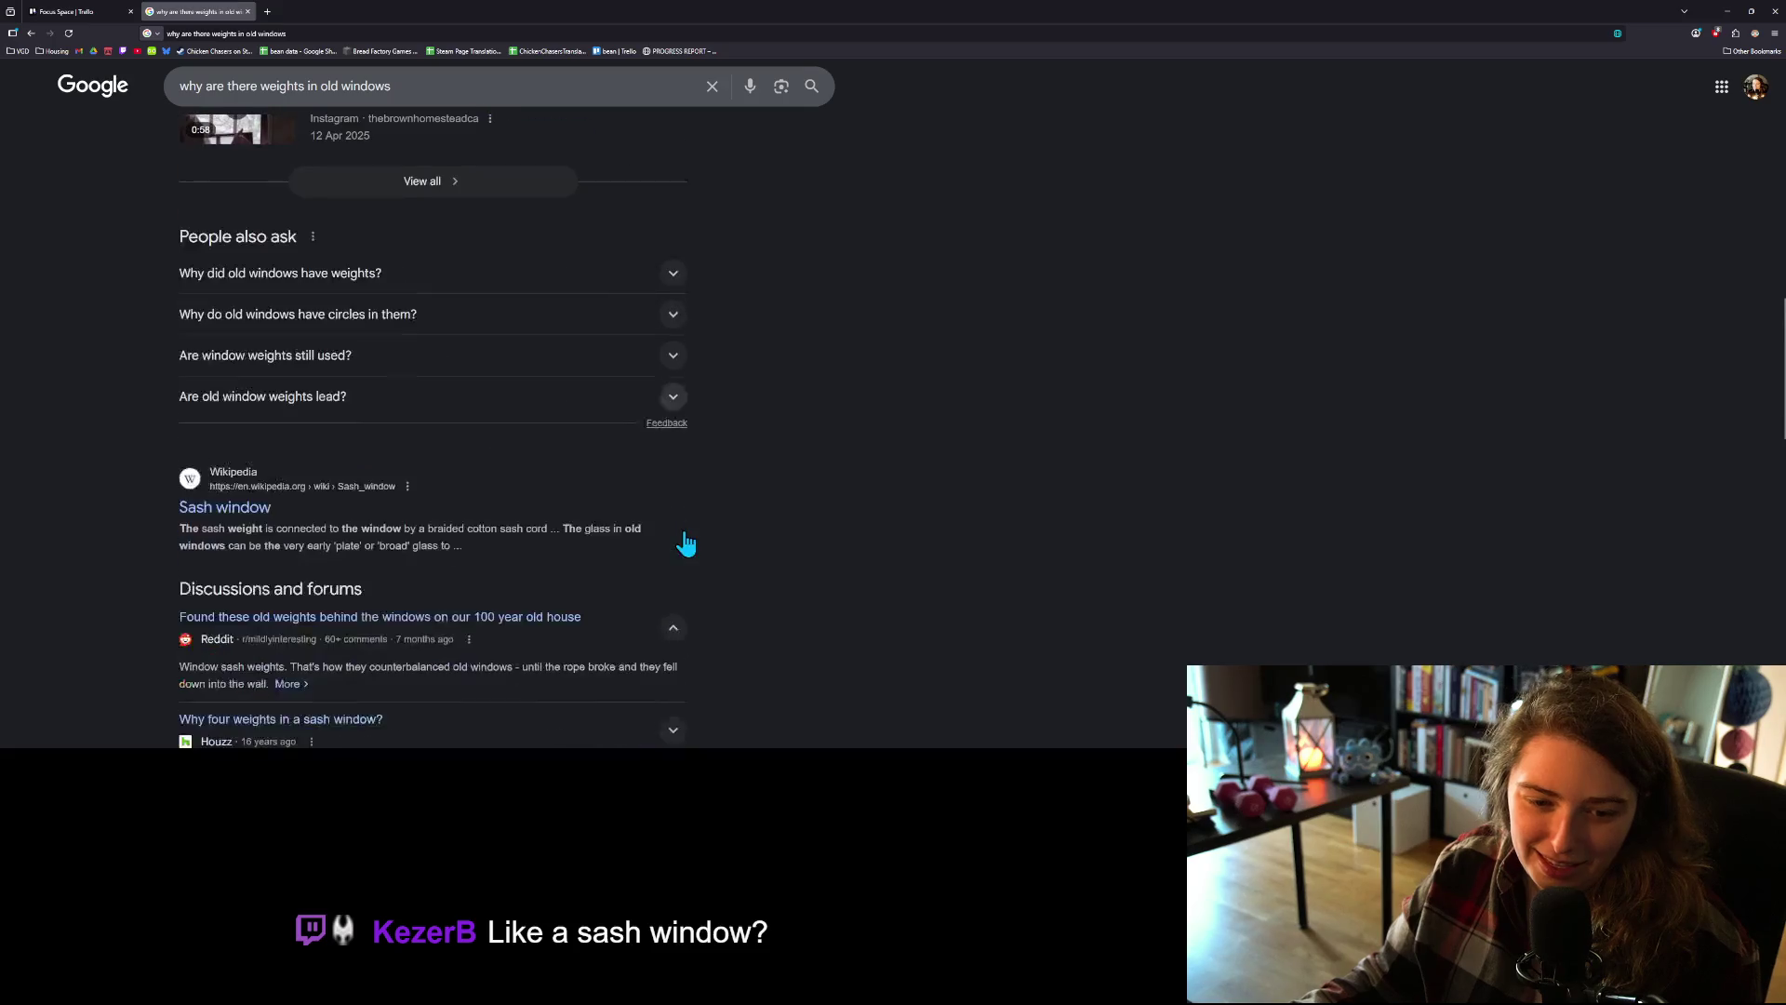
{"action": "scroll", "coordinate": [686, 545], "scroll_direction": "down", "scroll_amount": 2}
{"action": "scroll", "coordinate": [650, 518], "scroll_direction": "up", "scroll_amount": 14}
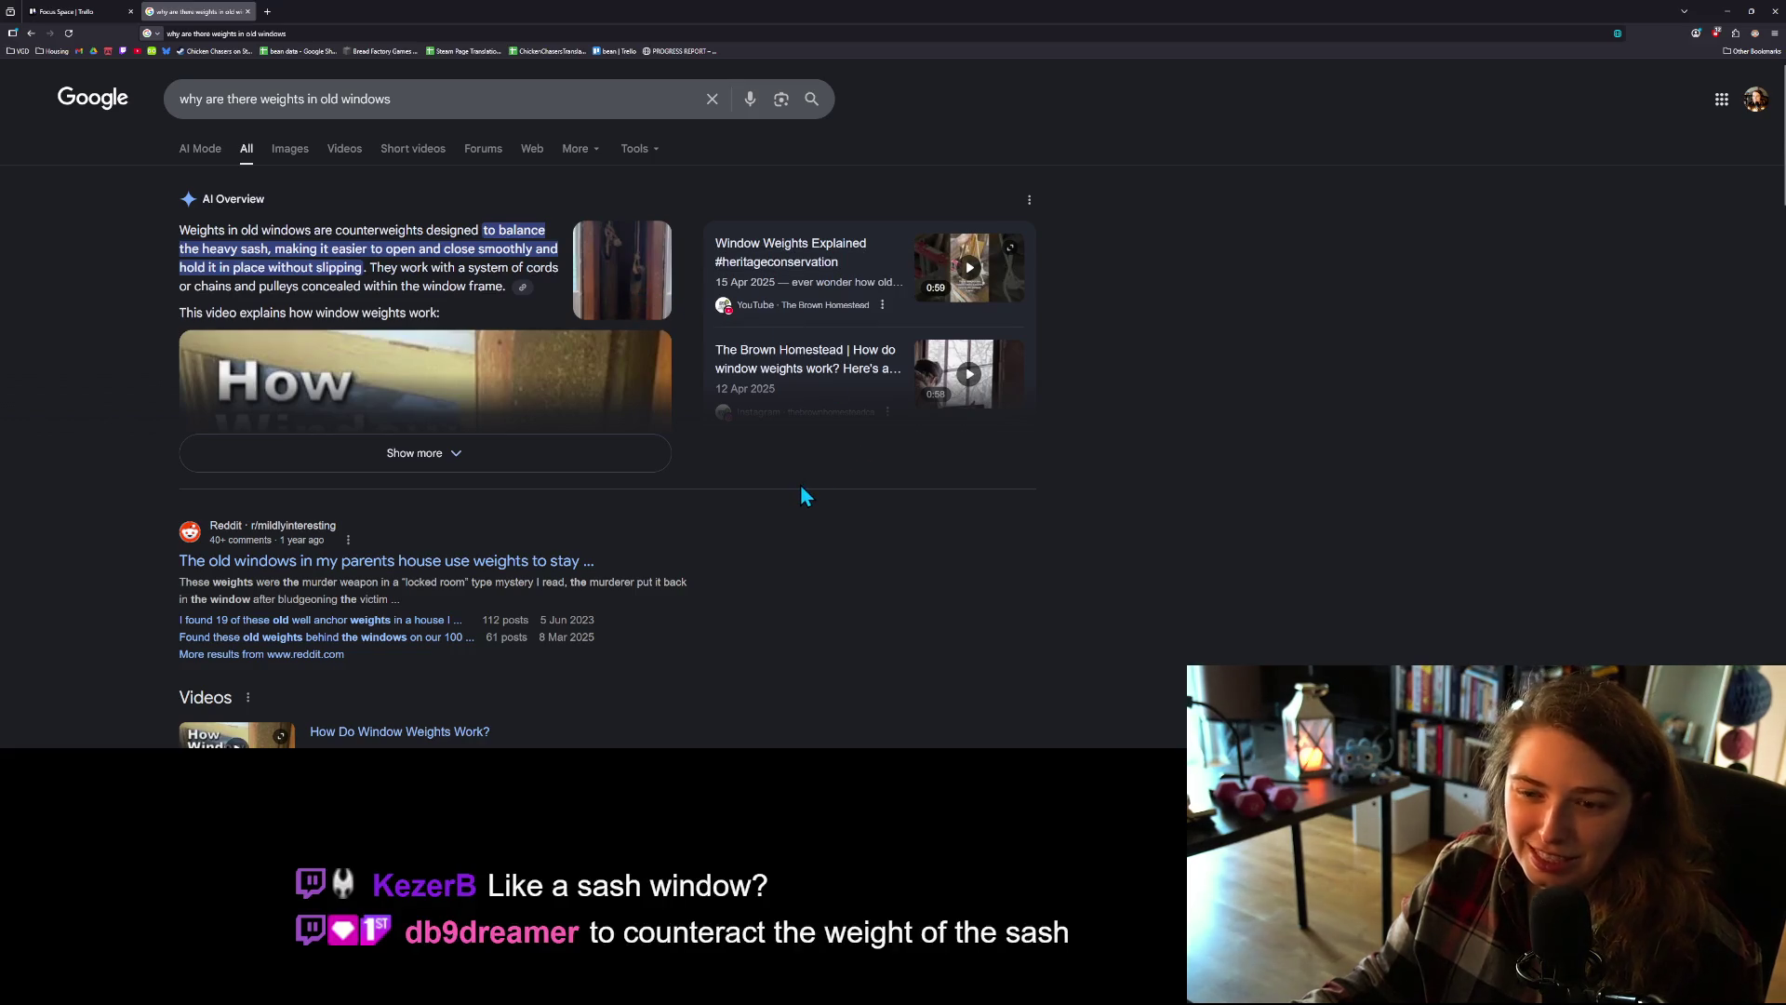
{"action": "scroll", "coordinate": [800, 492], "scroll_direction": "down", "scroll_amount": 1}
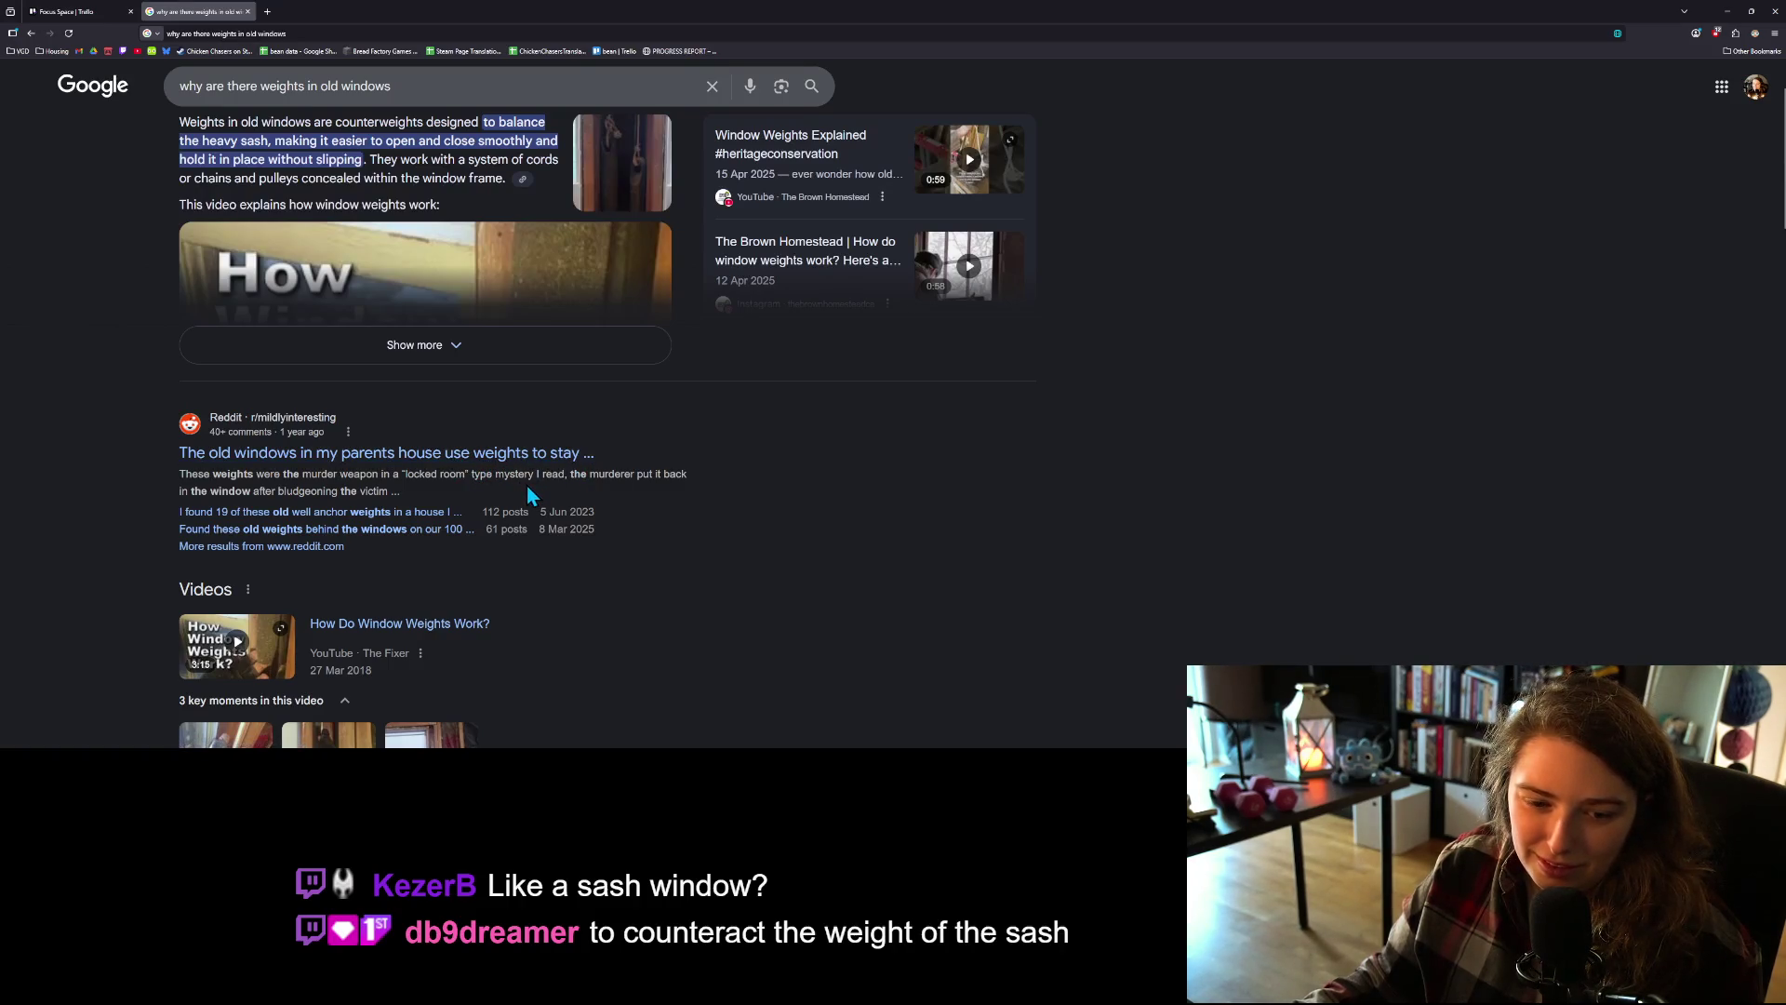
{"action": "scroll", "coordinate": [586, 484], "scroll_direction": "up", "scroll_amount": 1}
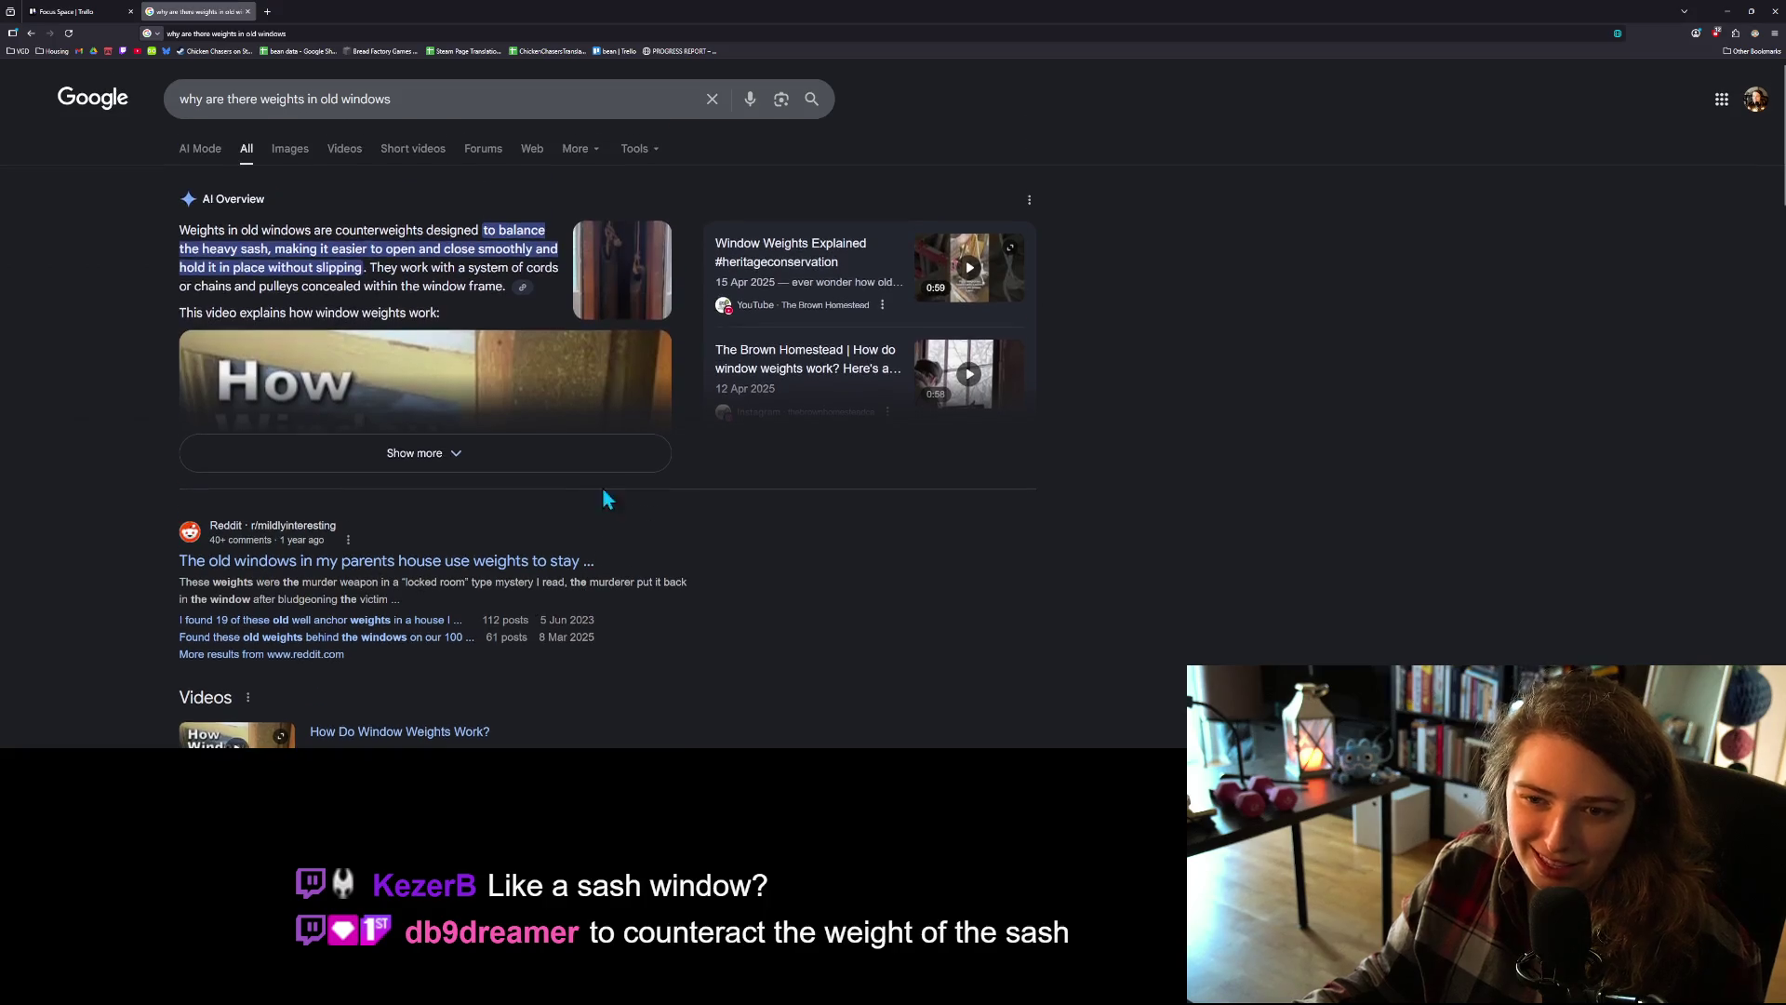
{"action": "left_click", "coordinate": [247, 12]}
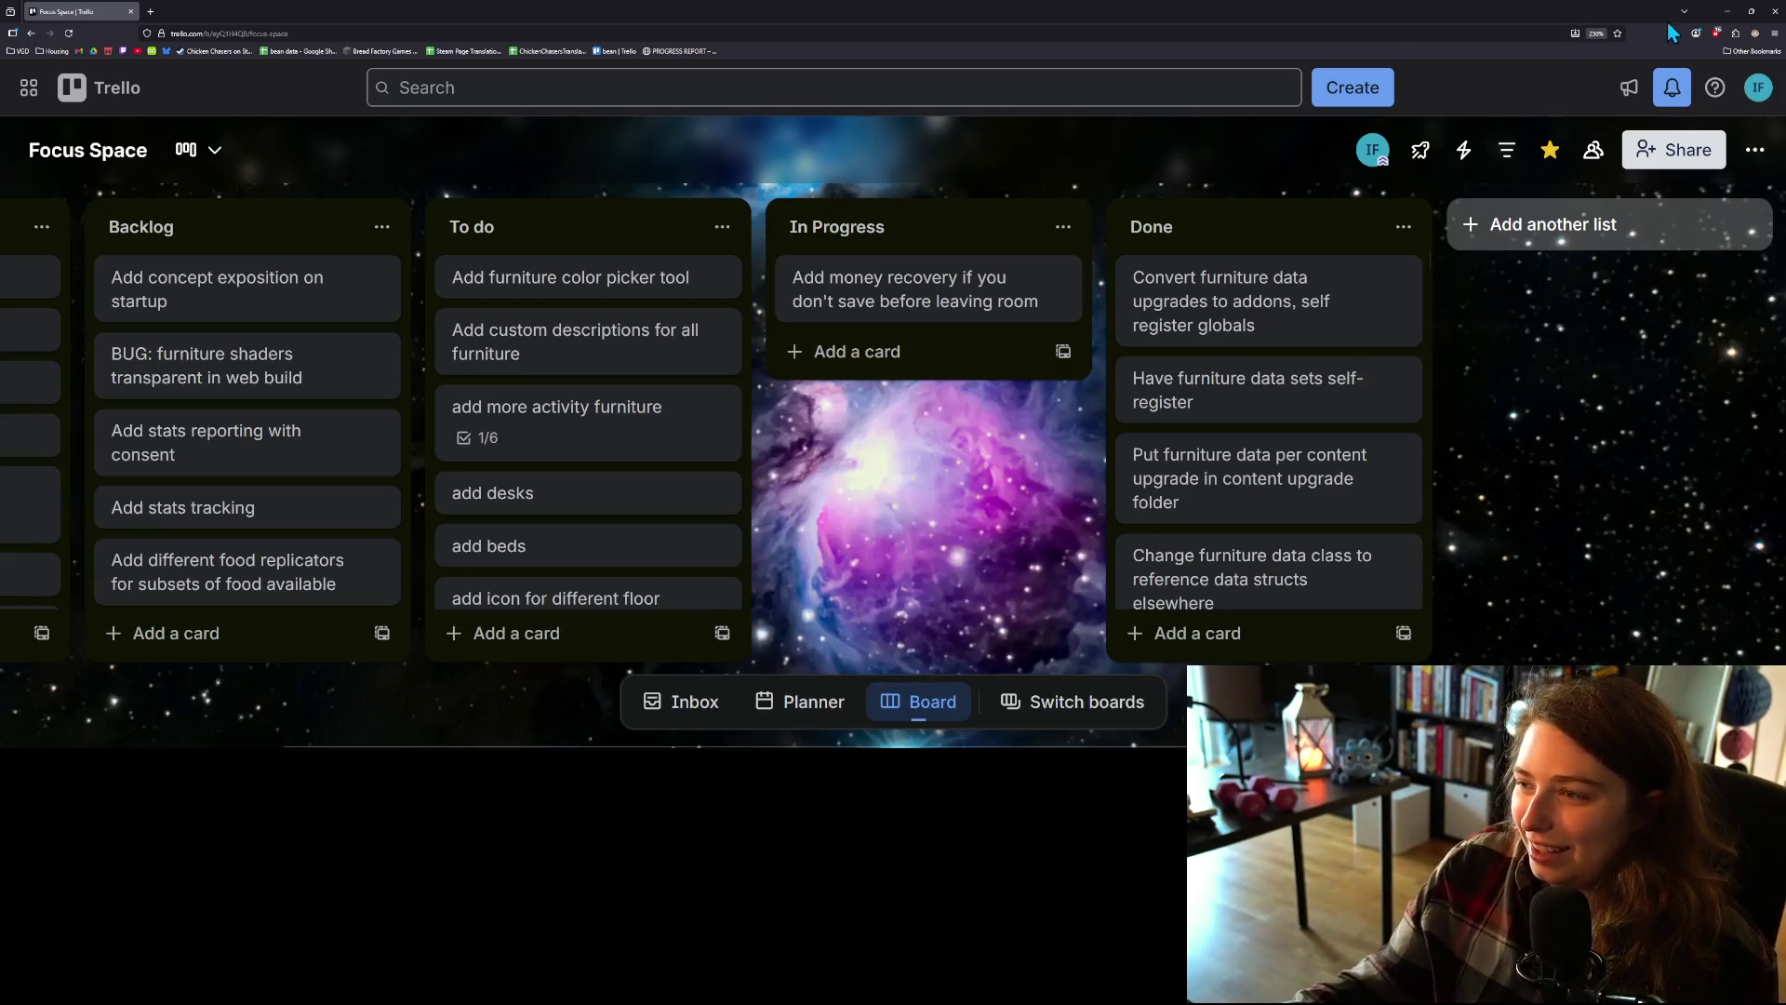
Step: Minimize the browser to bring the Godot editor back into view
{"action": "left_click", "coordinate": [1726, 11]}
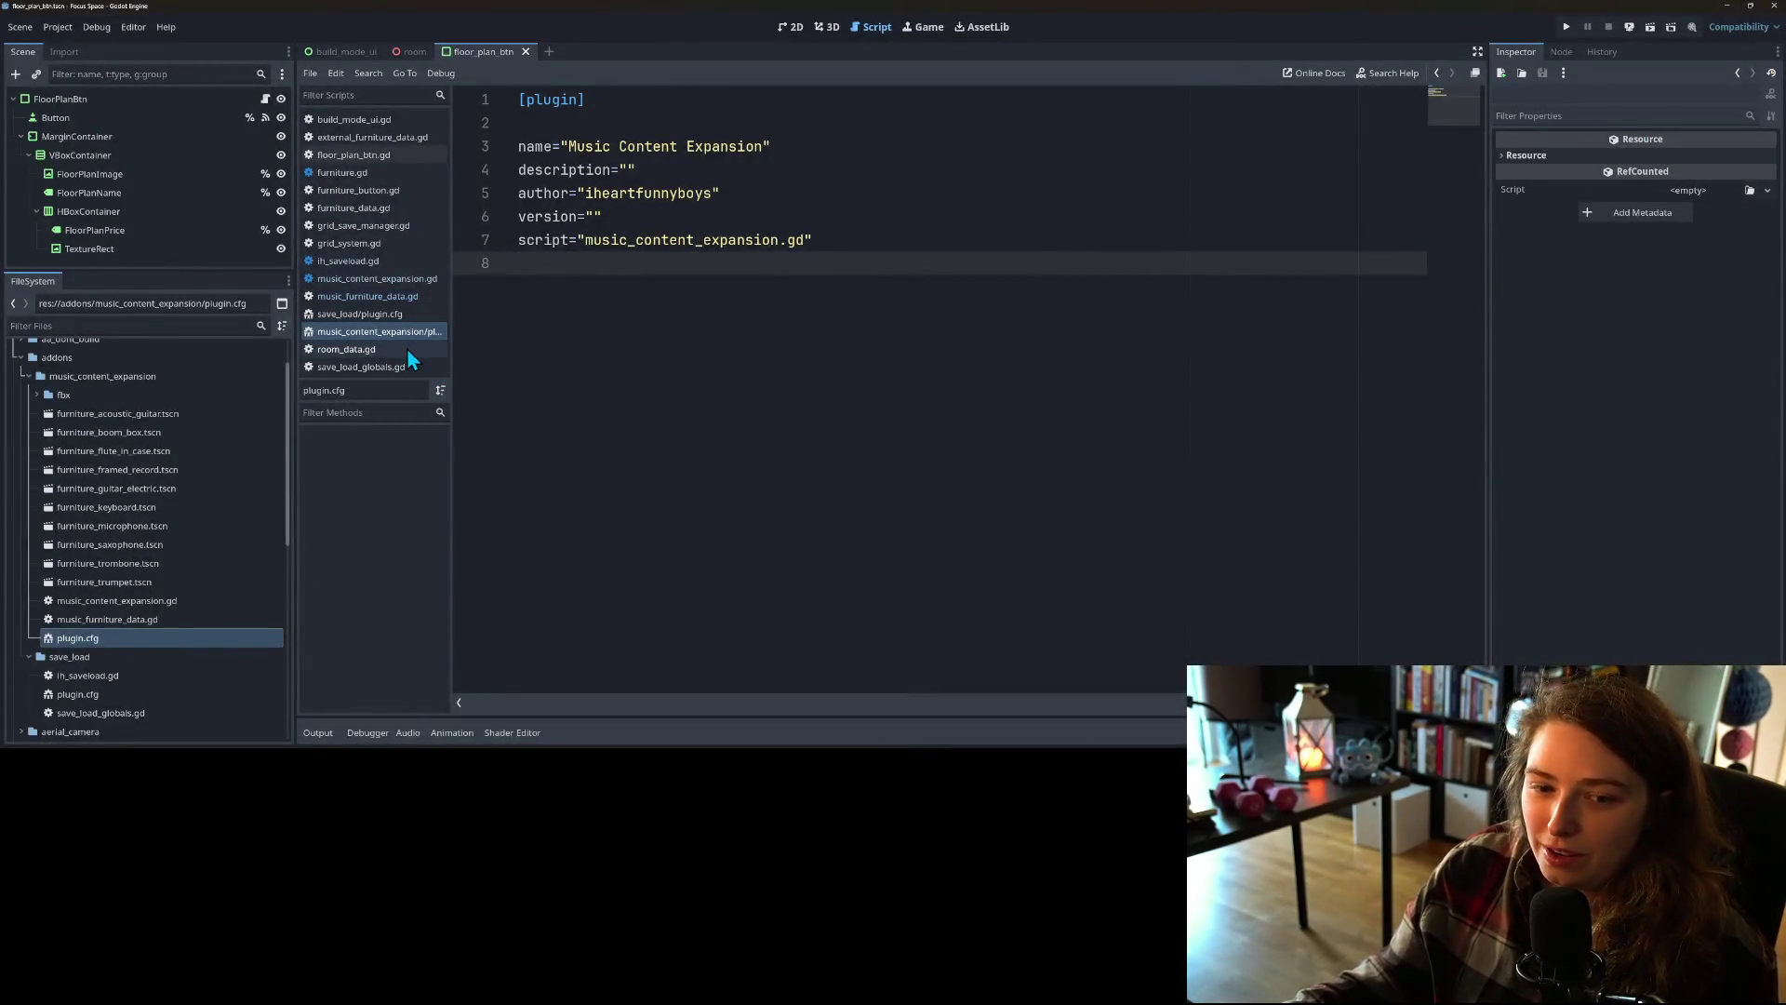
Step: Close all open scripts and scenes in the editor
{"action": "right_click", "coordinate": [391, 140]}
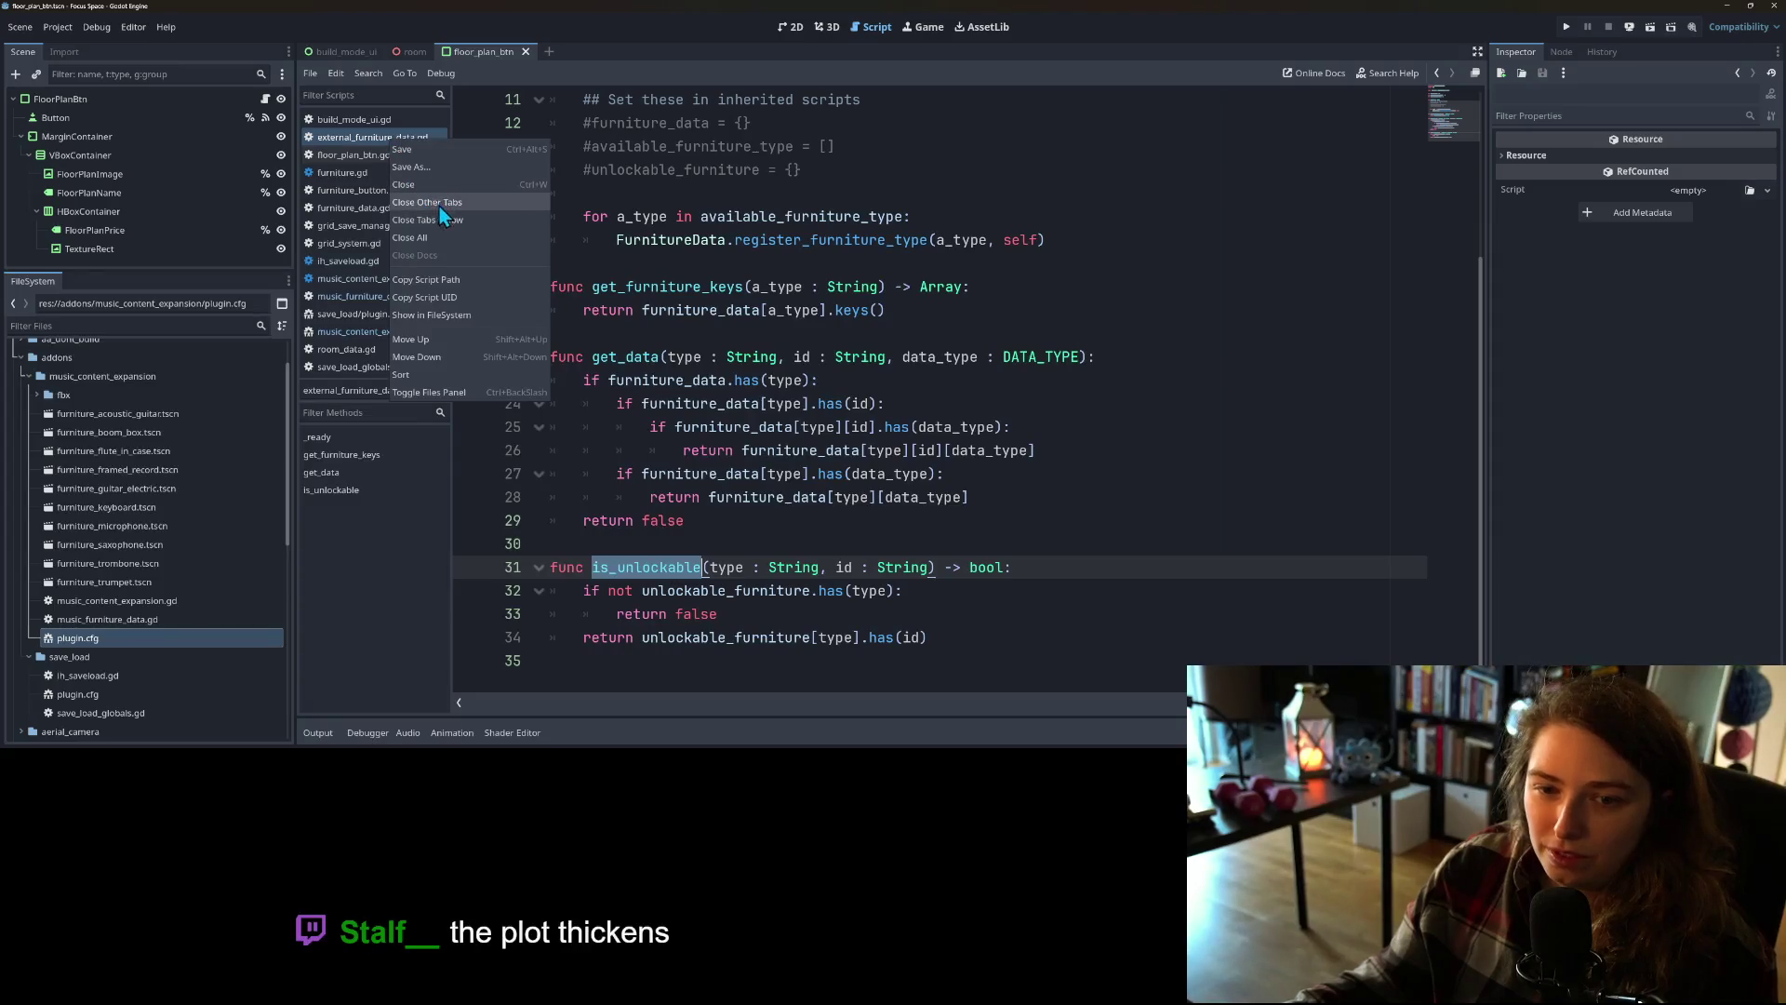
{"action": "left_click", "coordinate": [438, 238]}
{"action": "right_click", "coordinate": [354, 54]}
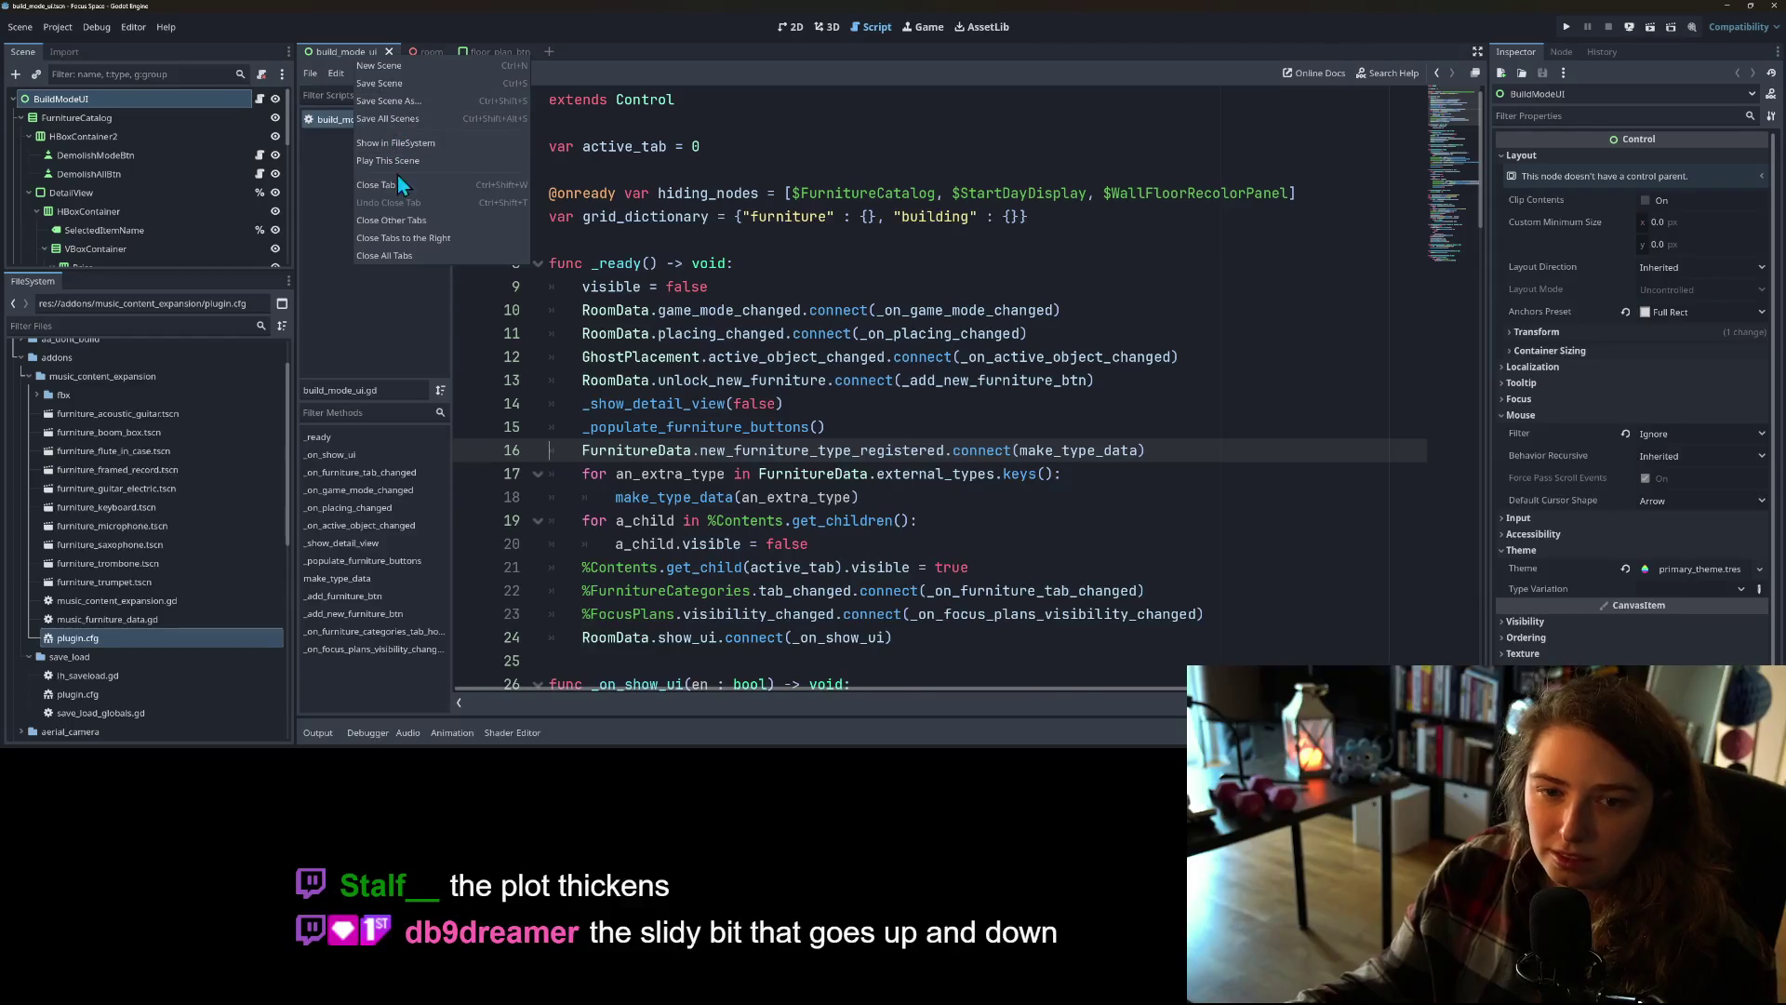
{"action": "left_click", "coordinate": [411, 256]}
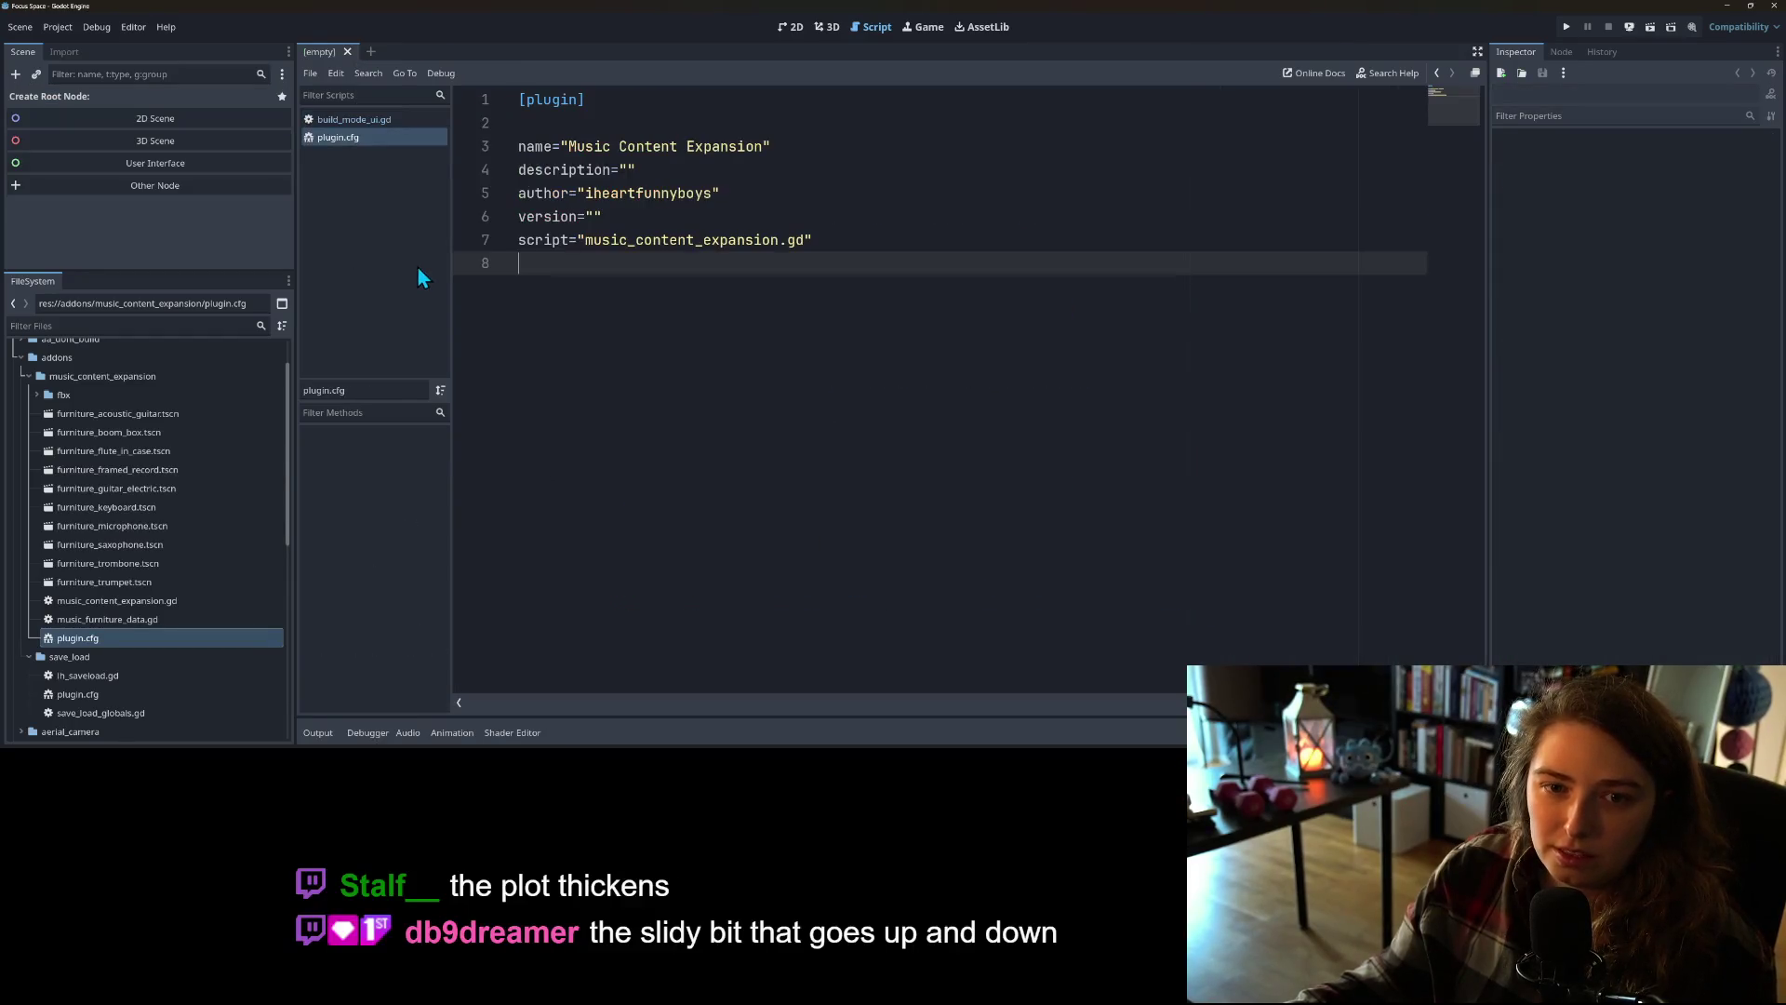
{"action": "right_click", "coordinate": [358, 136]}
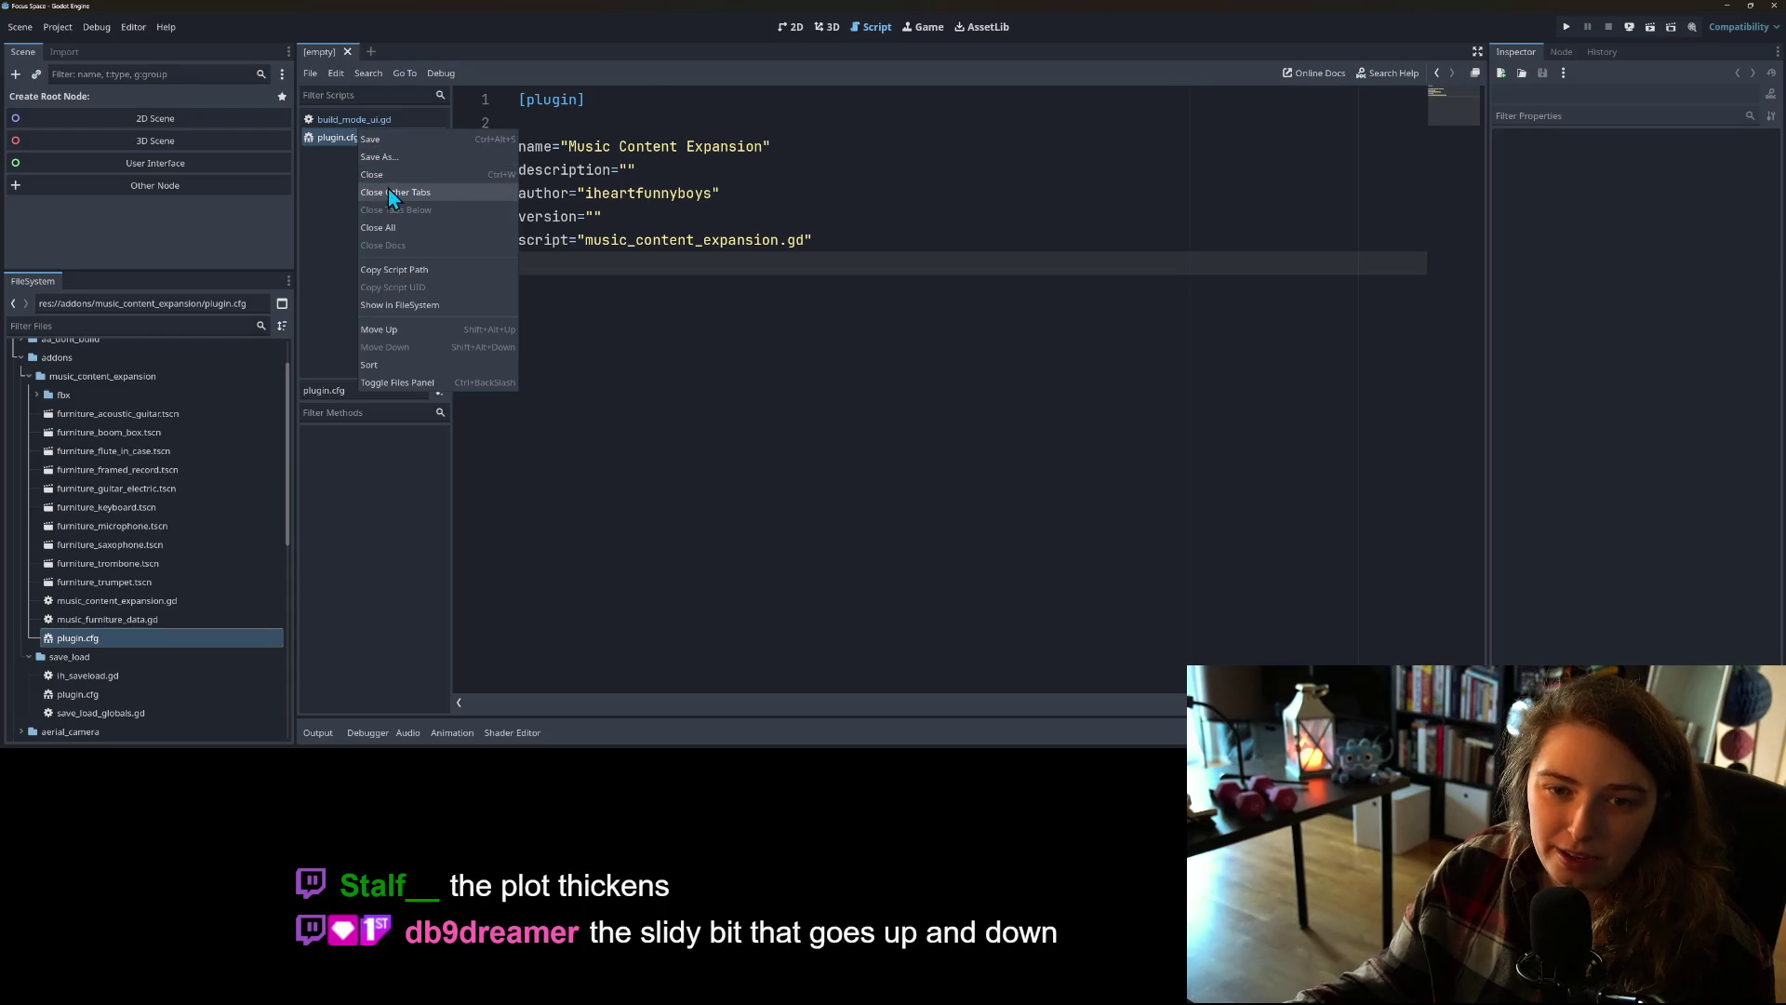
{"action": "left_click", "coordinate": [398, 228]}
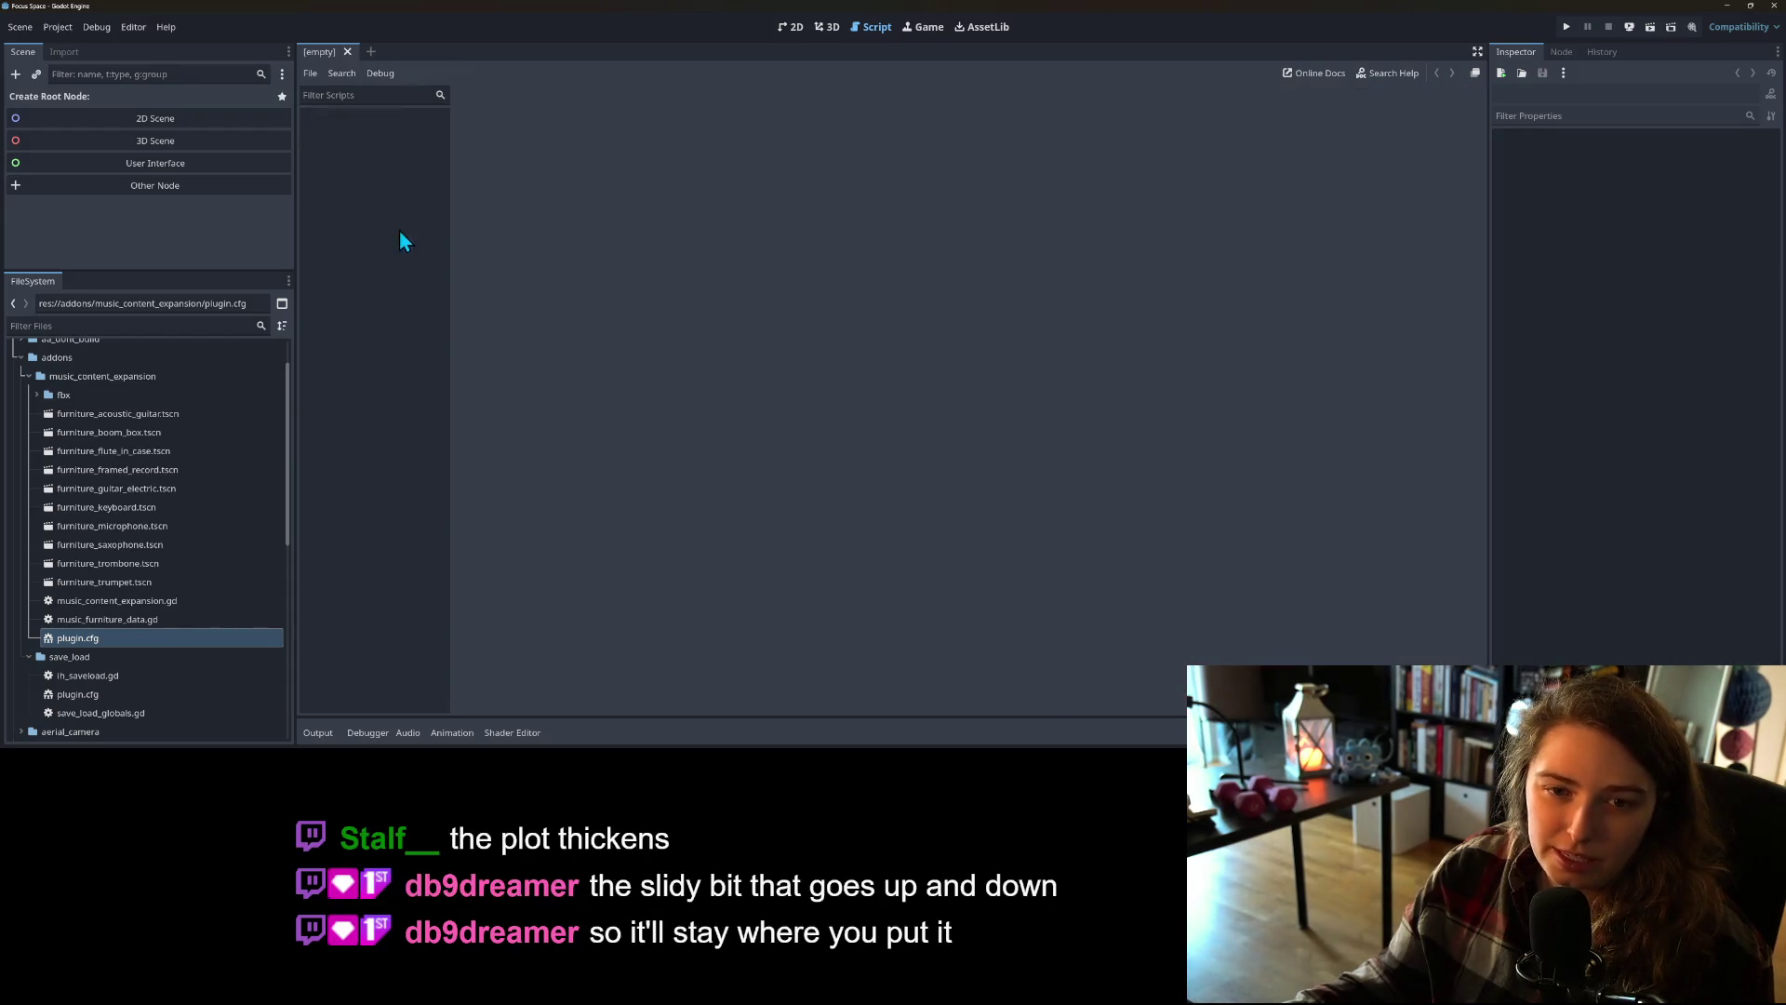
Step: Collapse addons, expand the scenes folder and open settings_btn.gd
{"action": "left_click", "coordinate": [21, 358]}
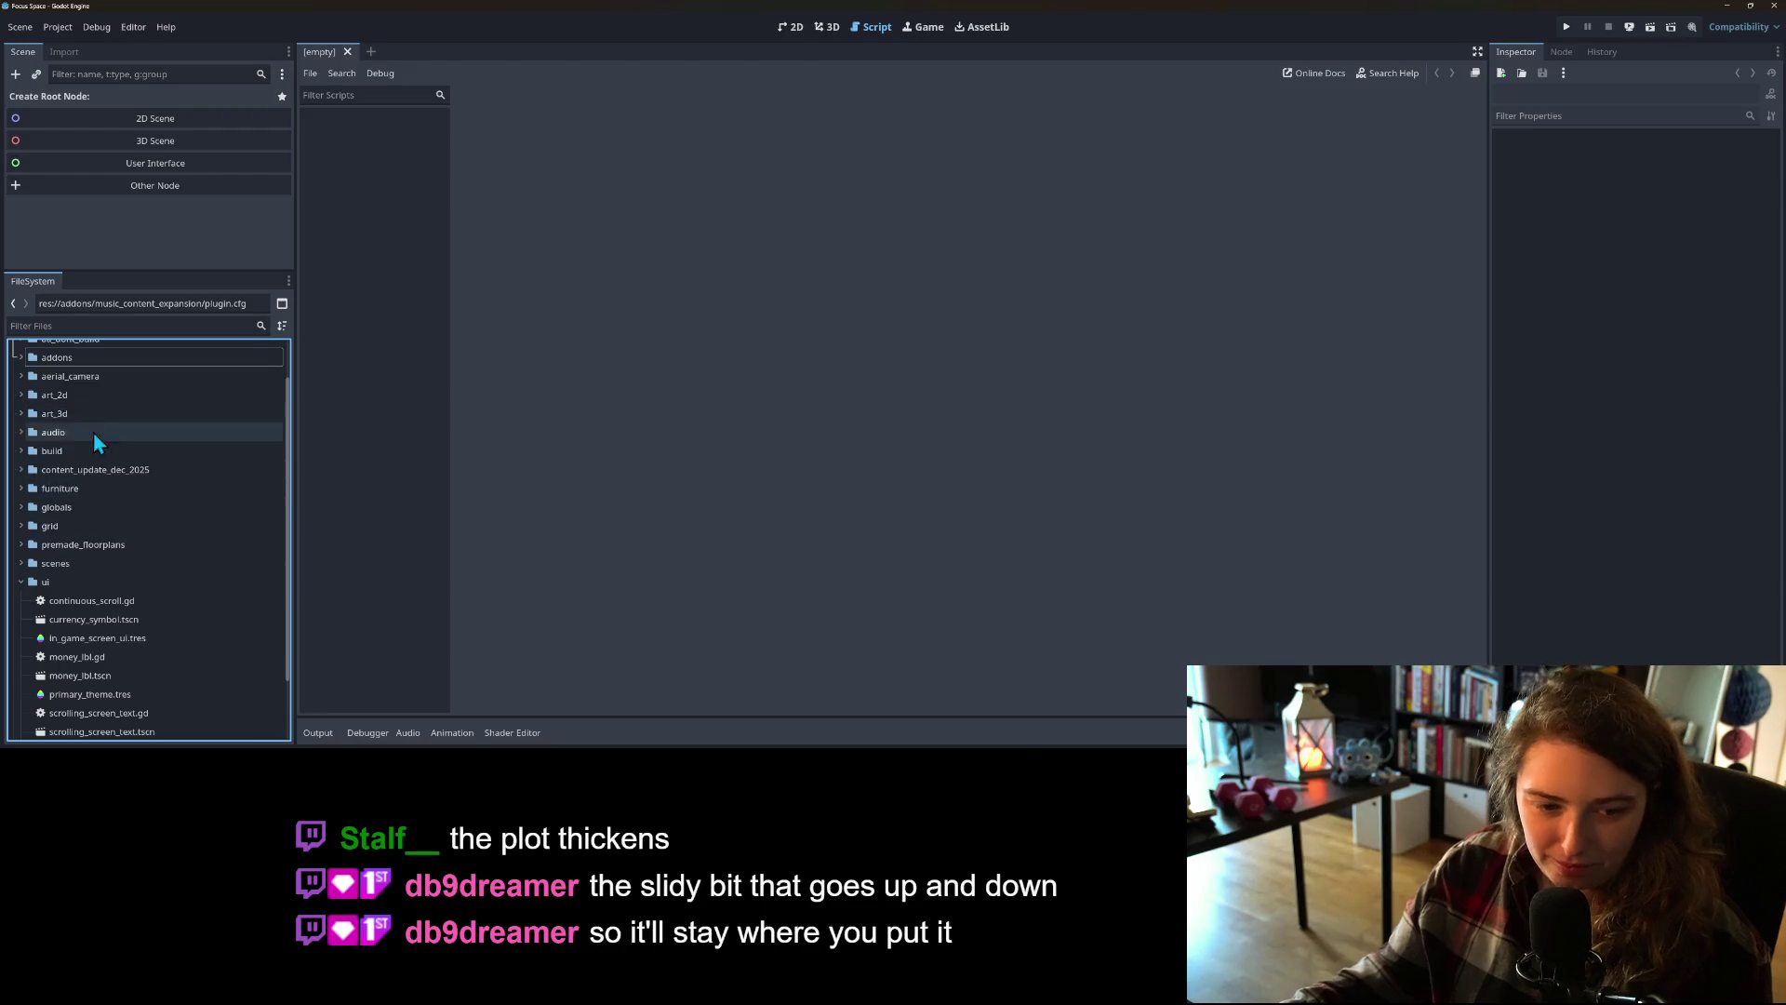
{"action": "scroll", "coordinate": [93, 577], "scroll_direction": "down", "scroll_amount": 2}
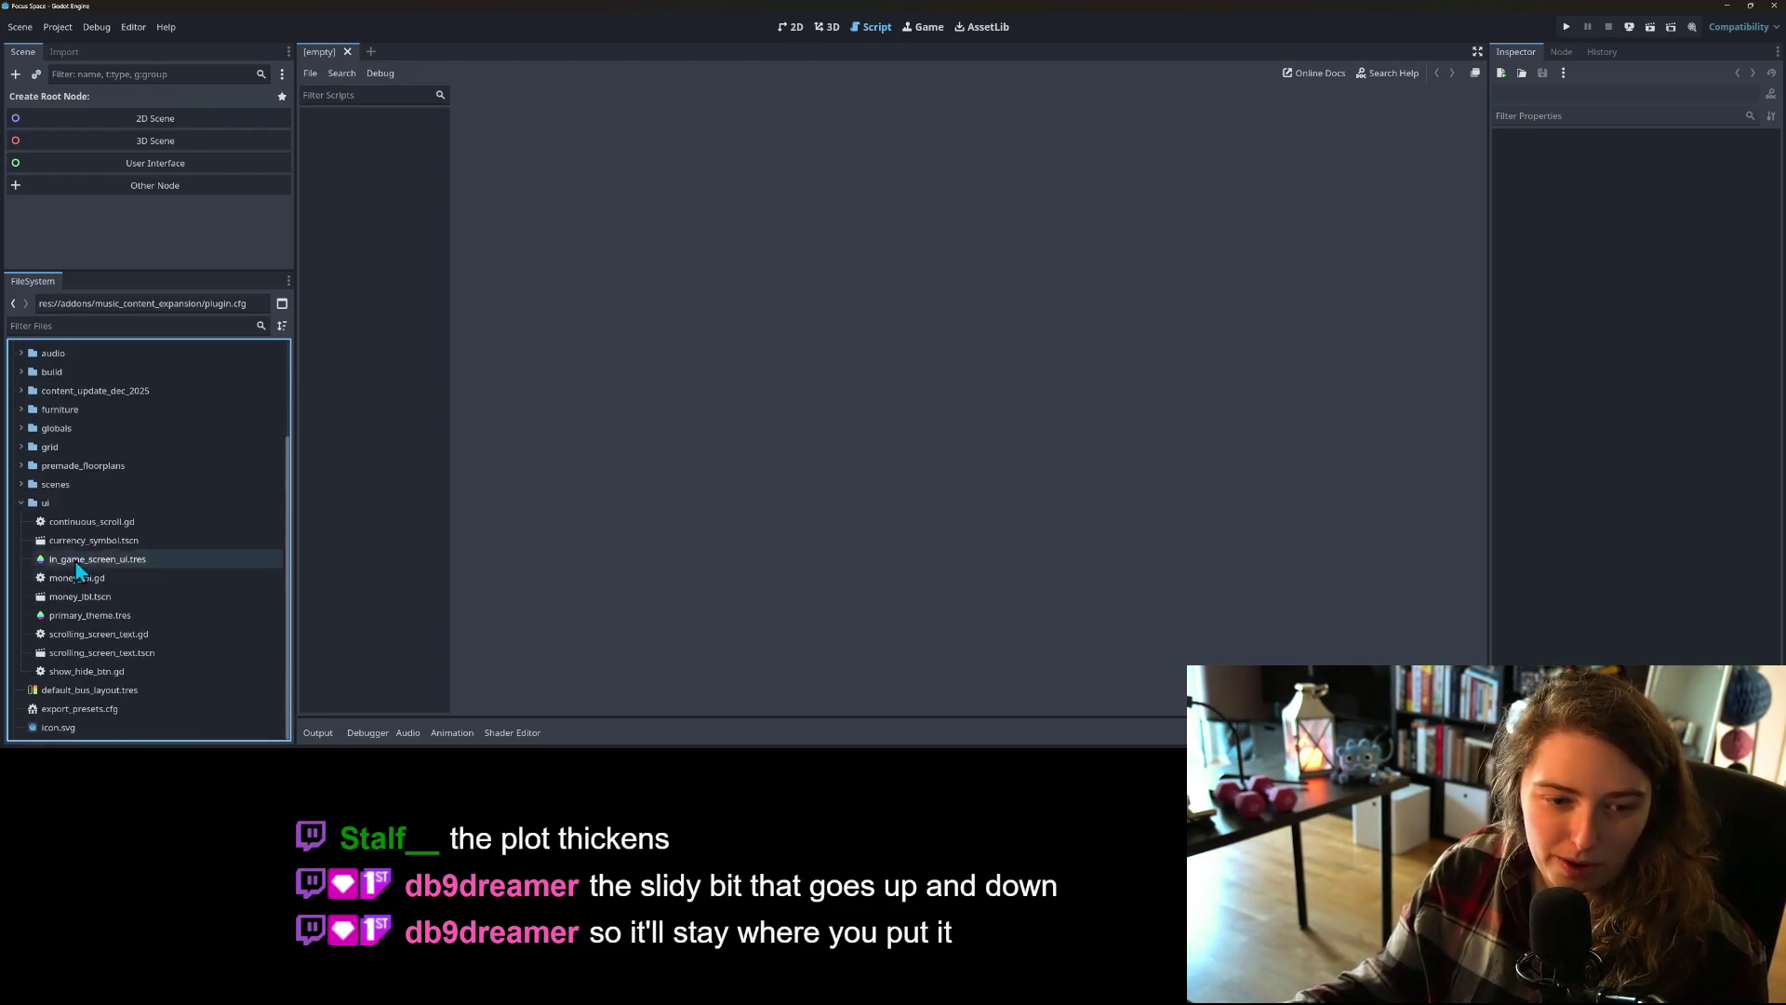
{"action": "left_click", "coordinate": [21, 486]}
{"action": "scroll", "coordinate": [56, 530], "scroll_direction": "down", "scroll_amount": 5}
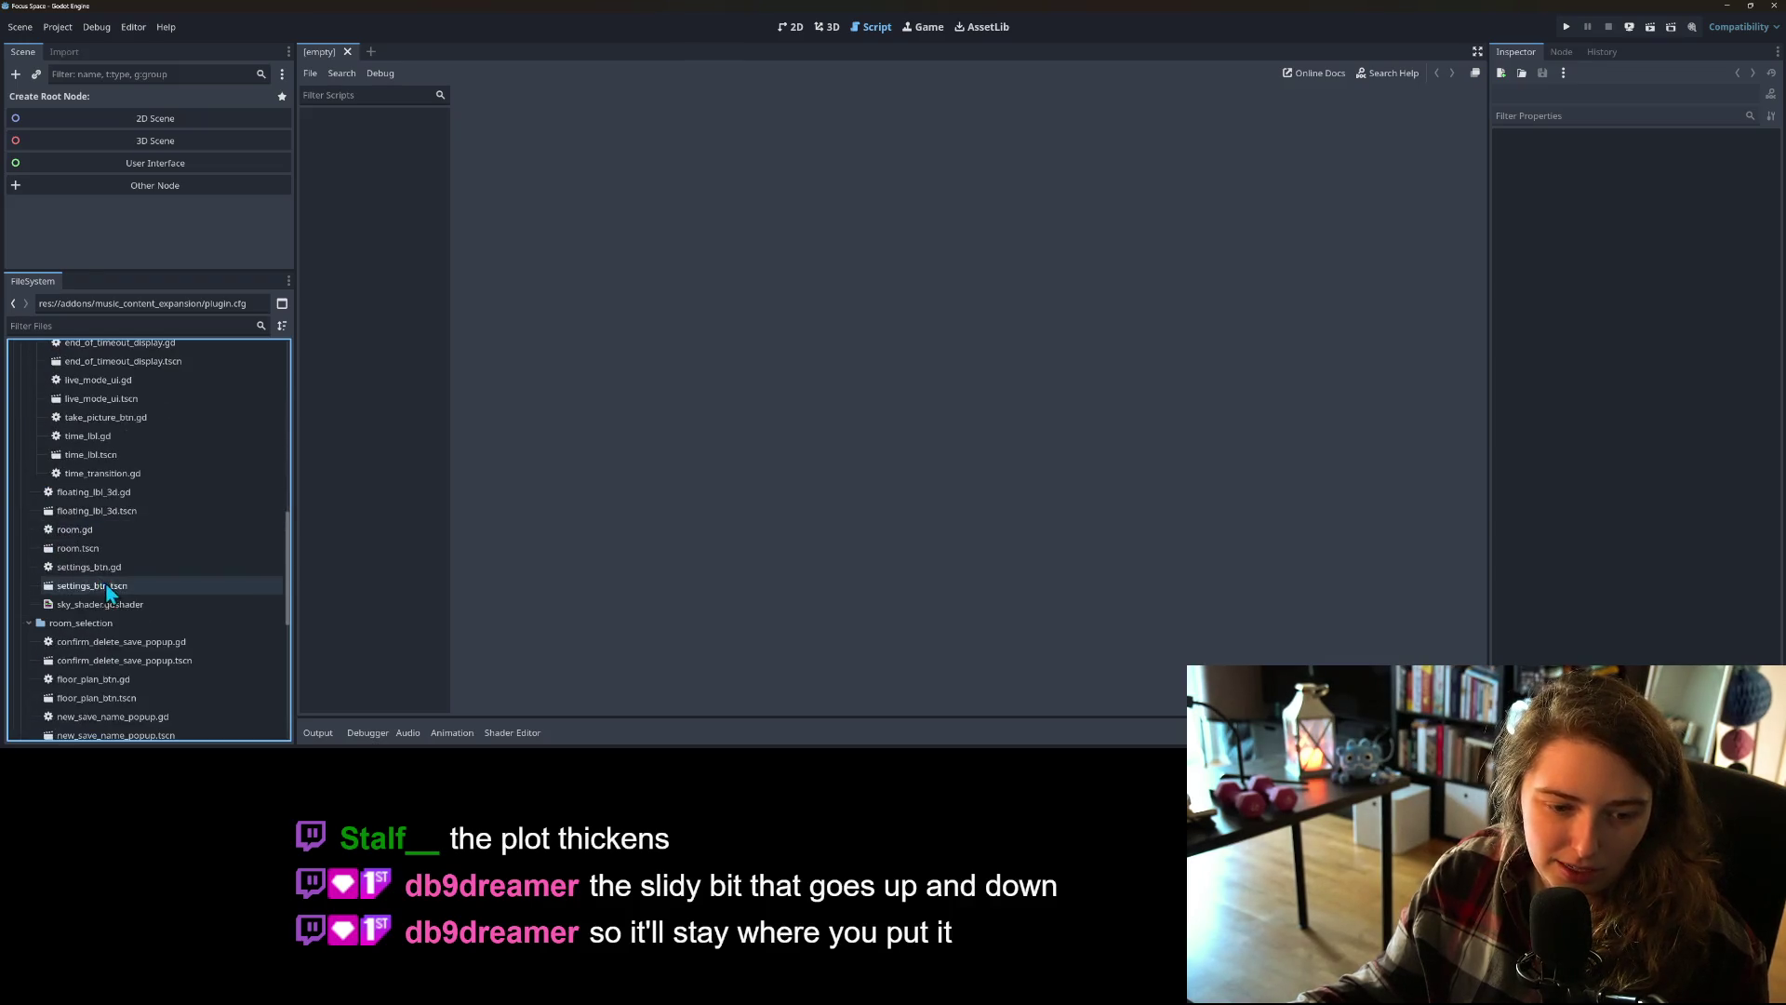
{"action": "double_click", "coordinate": [107, 568]}
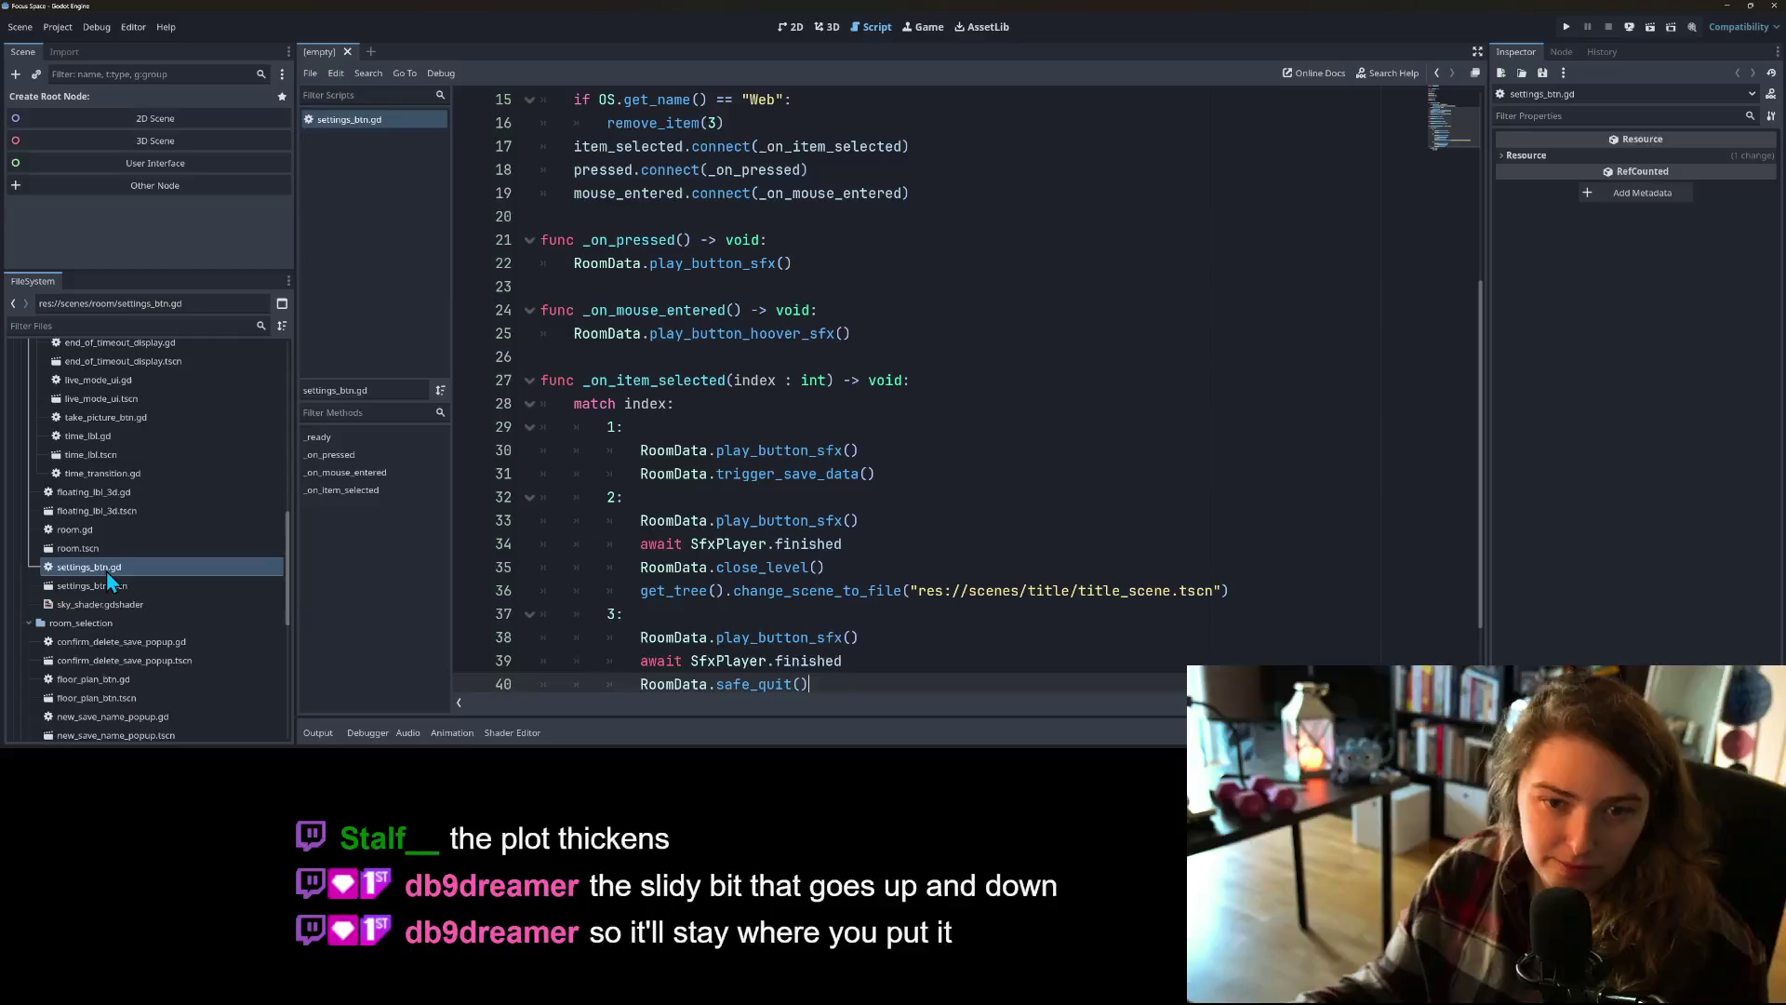
Step: Inspect the option handler's cases and the close_level call's documentation
{"action": "scroll", "coordinate": [782, 490], "scroll_direction": "up", "scroll_amount": 4}
{"action": "scroll", "coordinate": [782, 490], "scroll_direction": "down", "scroll_amount": 5}
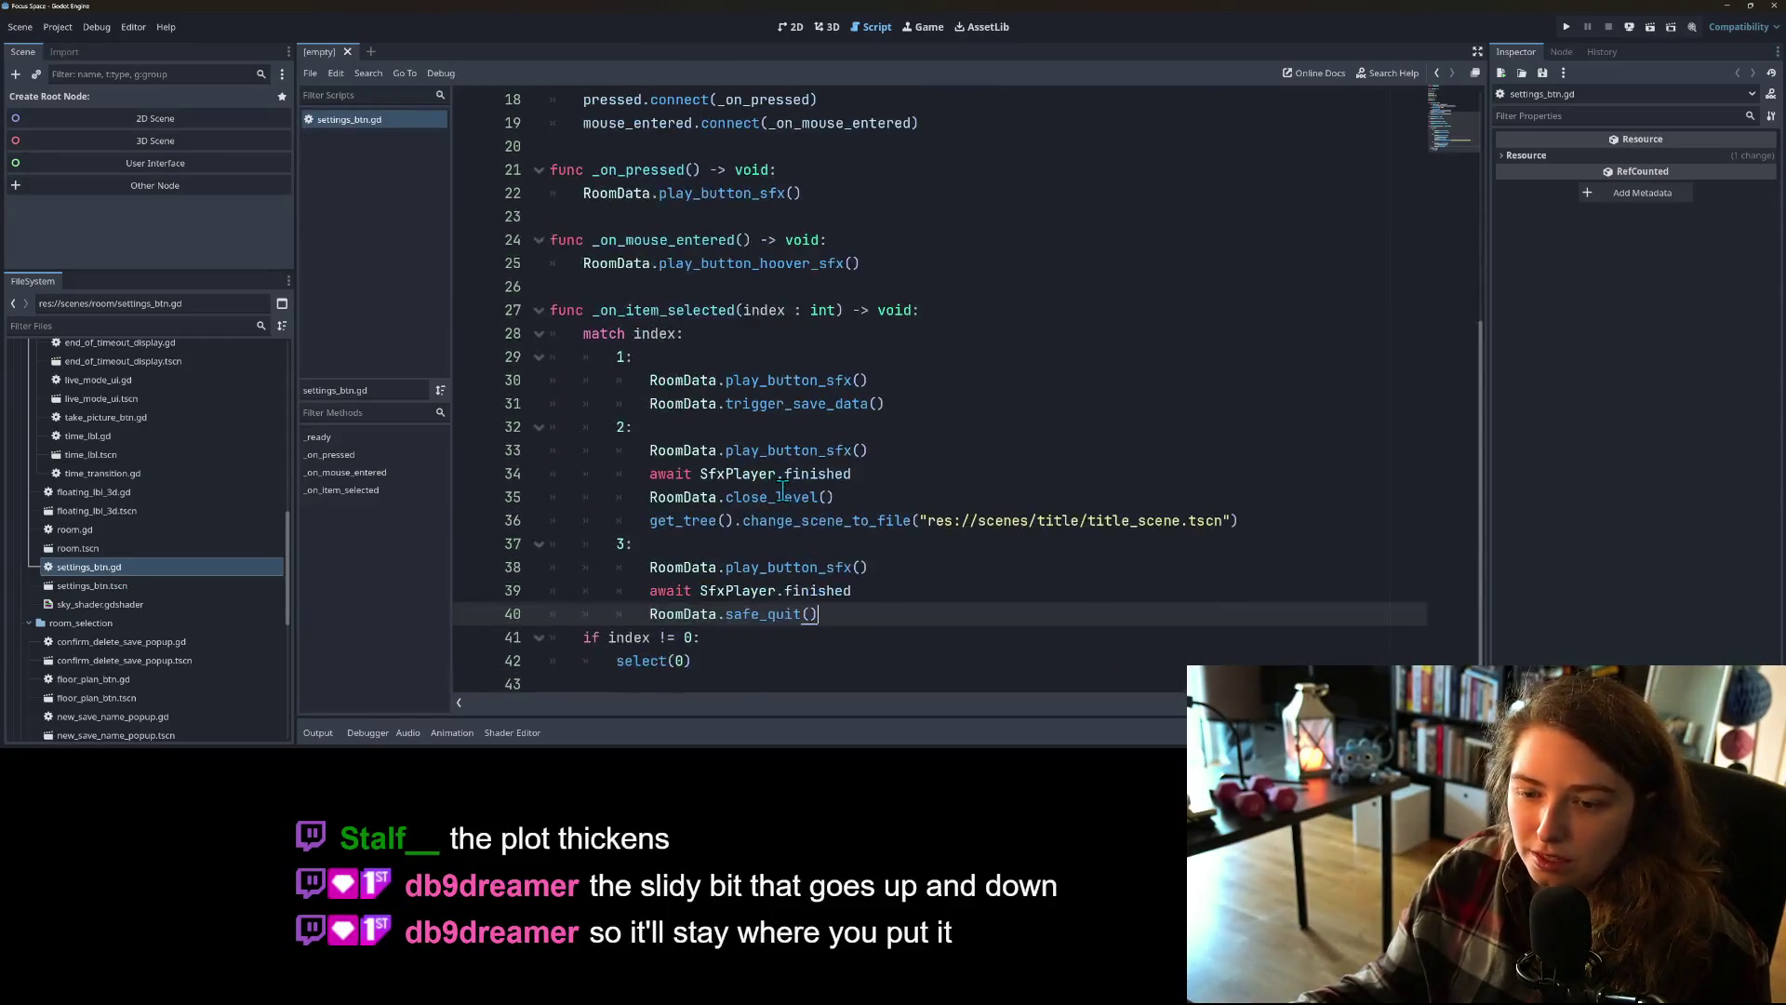
{"action": "left_click", "coordinate": [869, 520]}
{"action": "left_click", "coordinate": [870, 566]}
{"action": "left_click", "coordinate": [817, 591]}
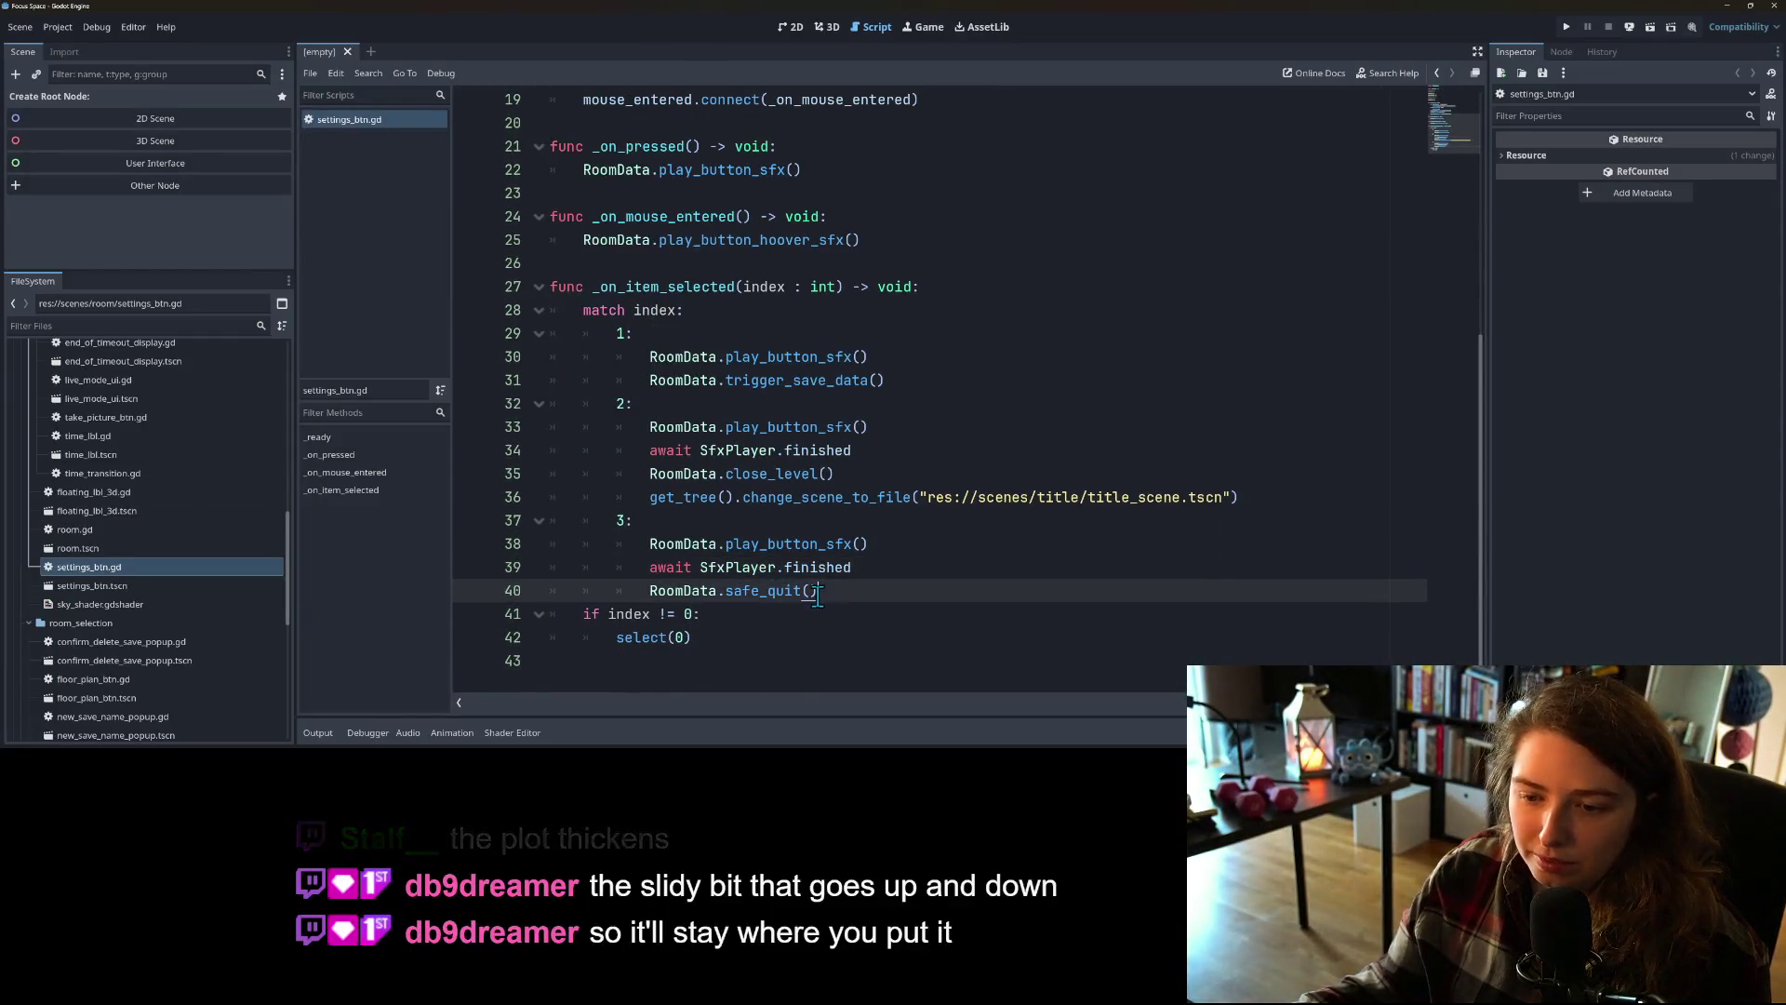
{"action": "double_click", "coordinate": [791, 474]}
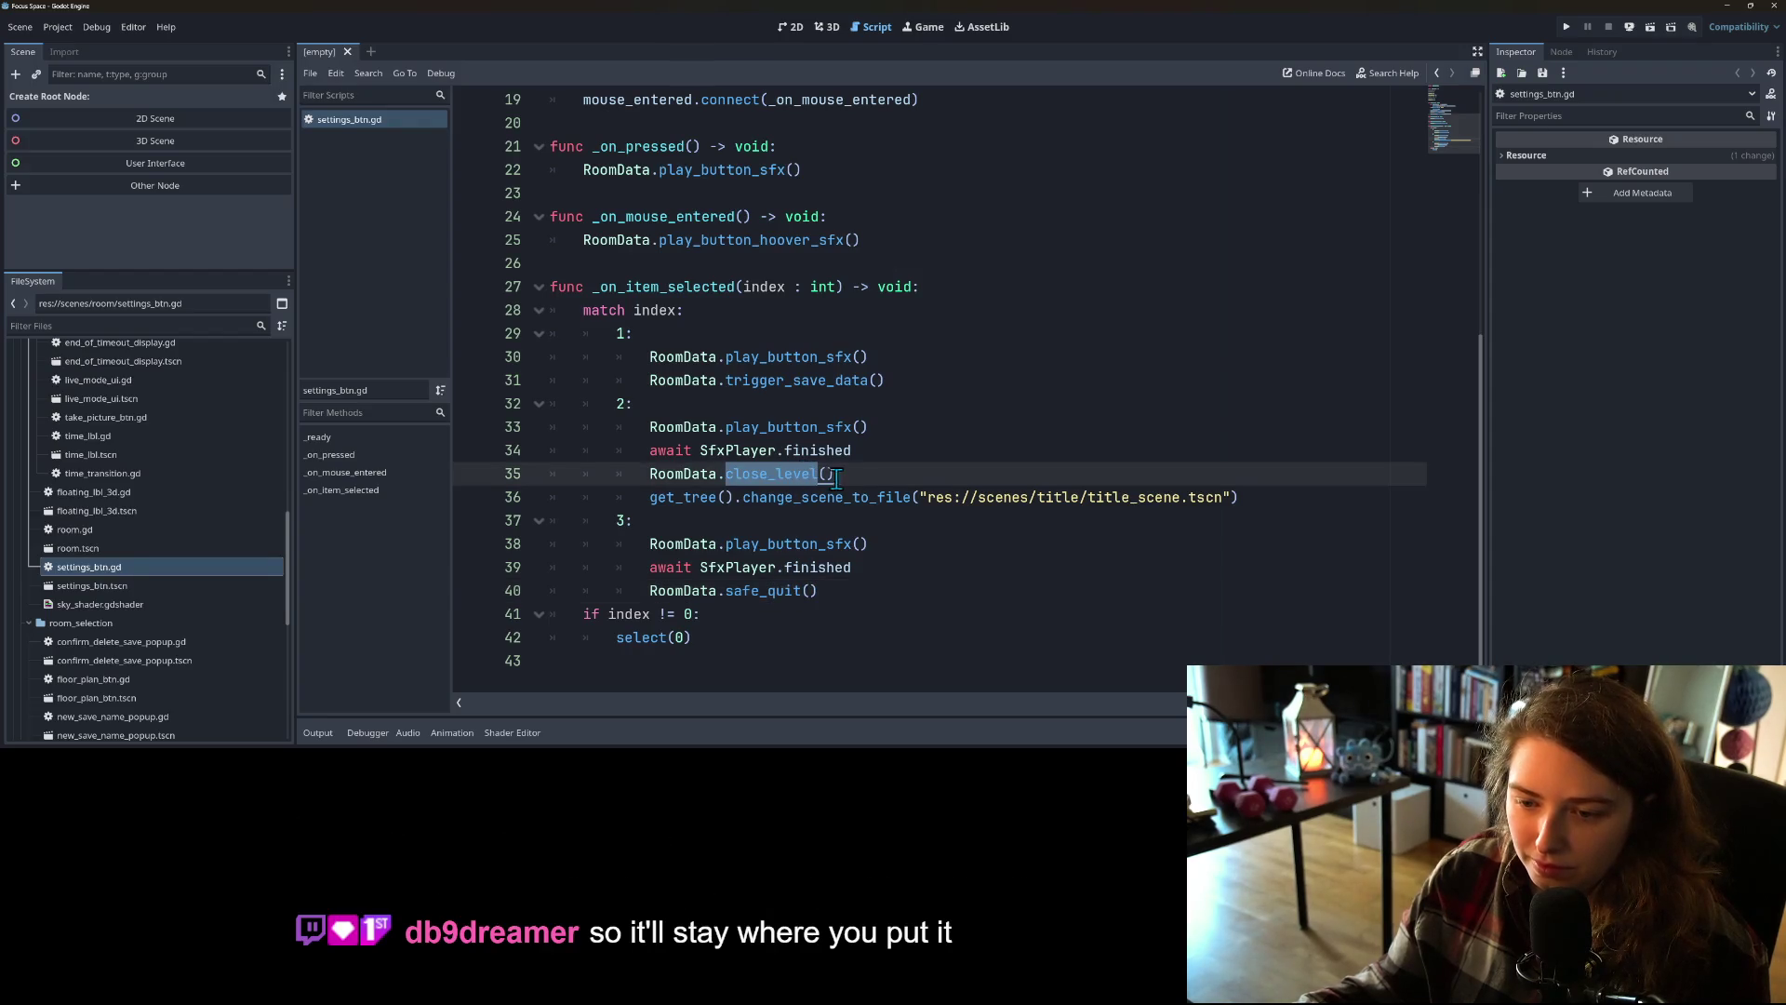
{"action": "left_click", "coordinate": [871, 472]}
{"action": "double_click", "coordinate": [796, 472]}
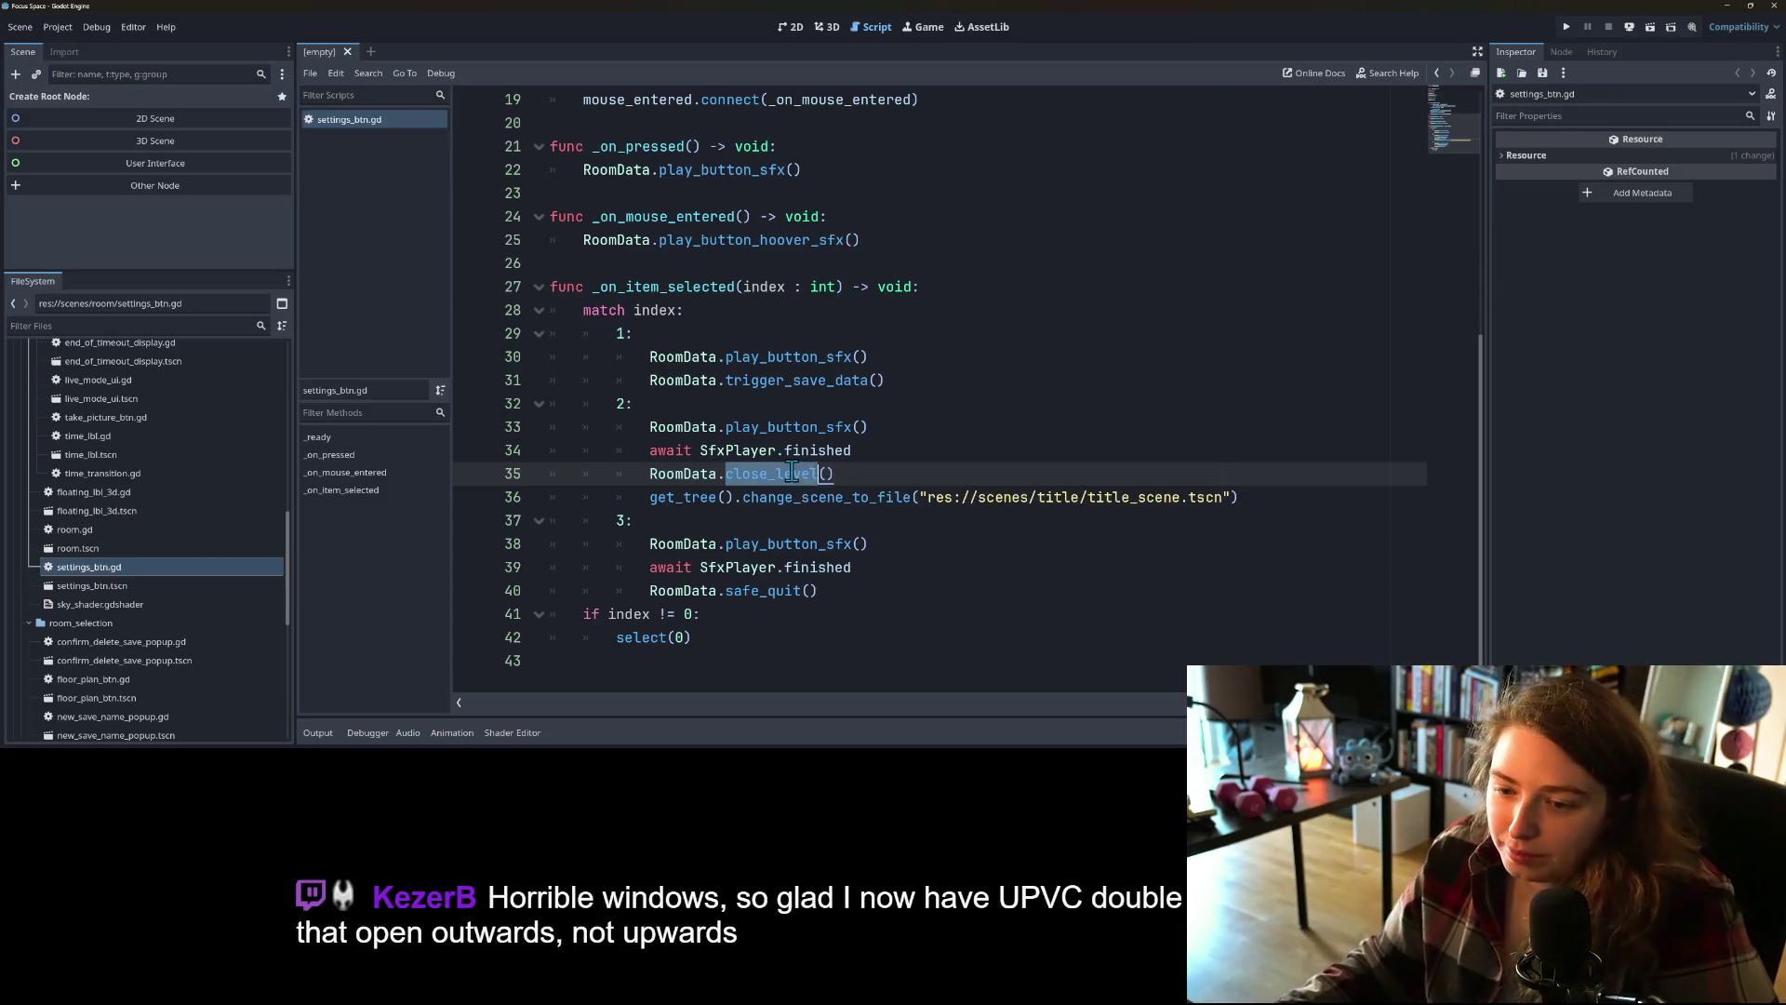
{"action": "left_click", "coordinate": [801, 495]}
Step: Add a ["save and quit", 3] entry to the option_set list
{"action": "scroll", "coordinate": [805, 502], "scroll_direction": "up", "scroll_amount": 6}
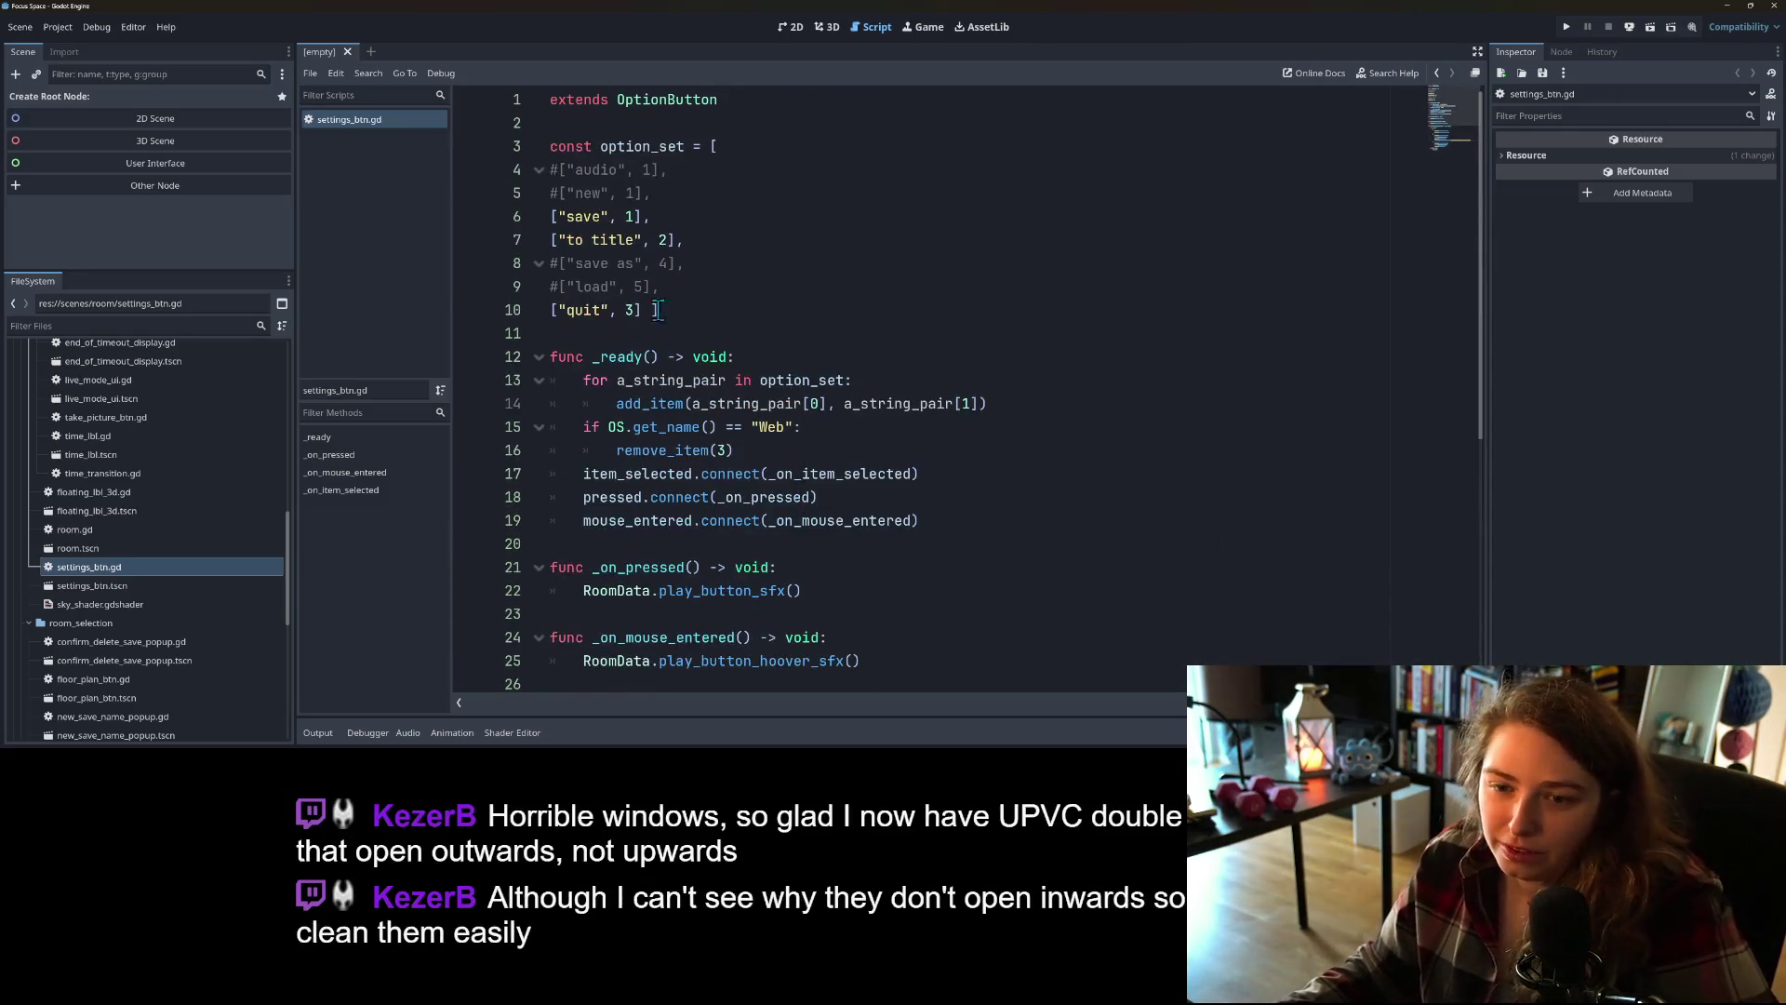
{"action": "left_click", "coordinate": [593, 291]}
{"action": "left_click", "coordinate": [632, 309]}
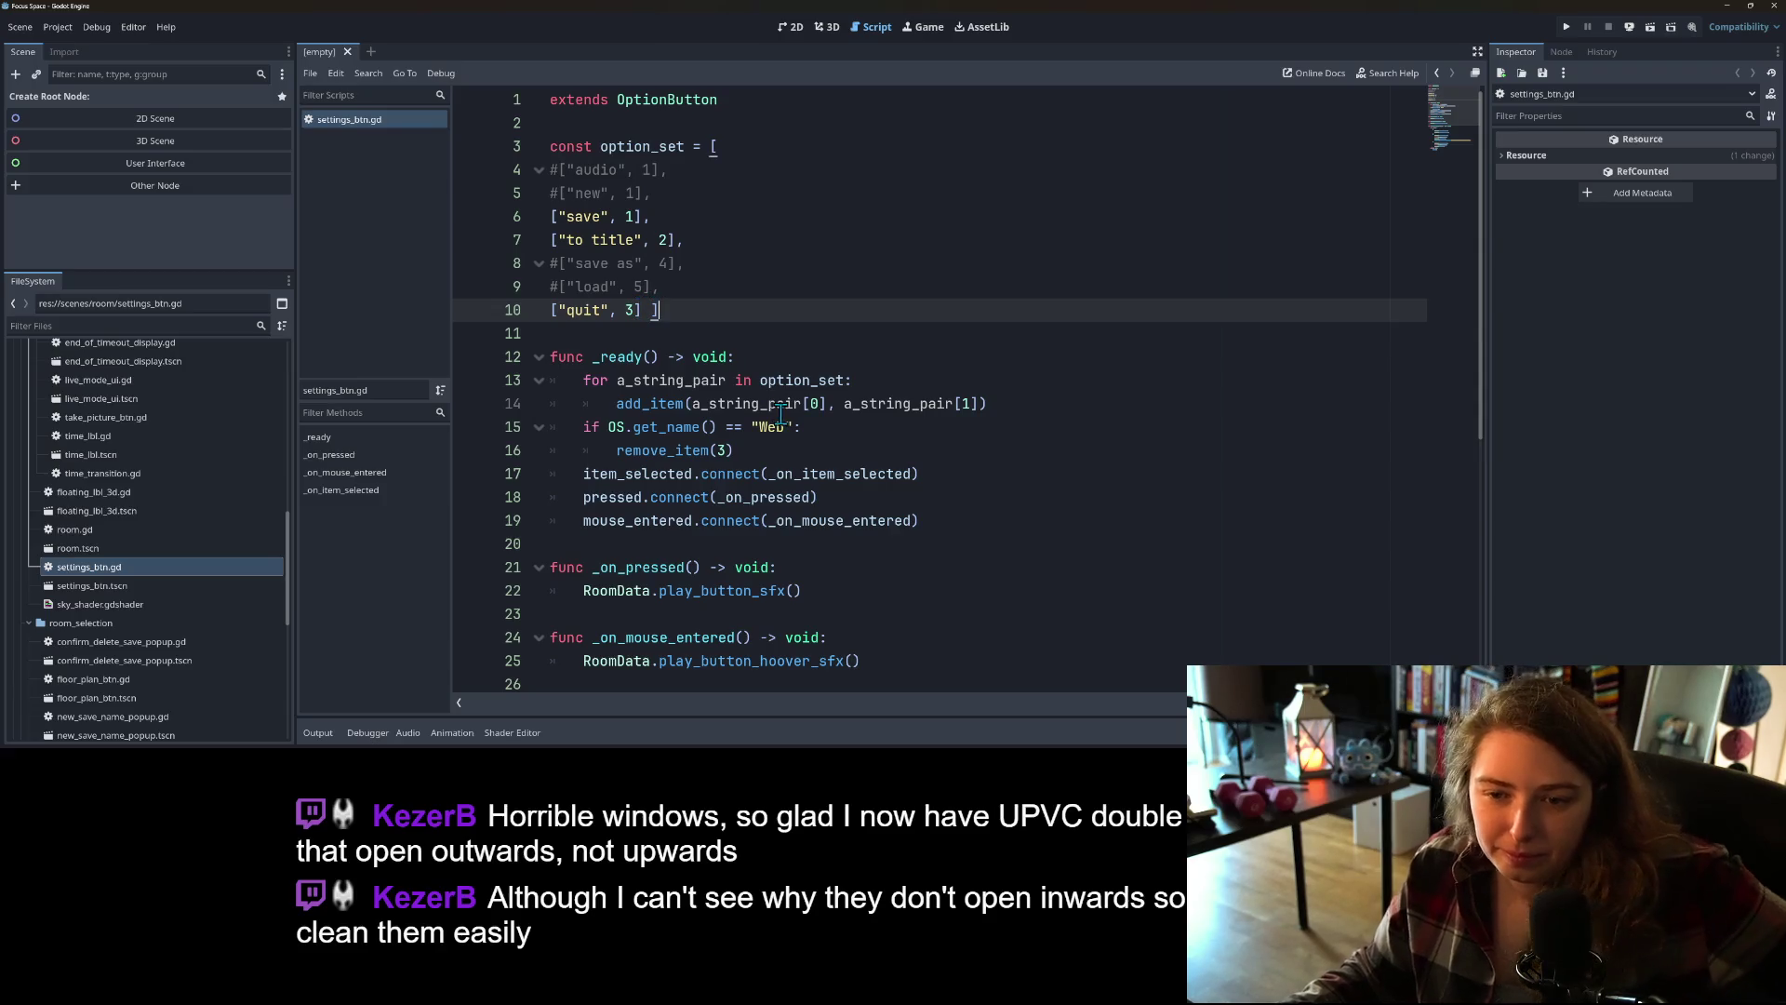
{"action": "left_click", "coordinate": [658, 309]}
{"action": "left_click", "coordinate": [679, 293]}
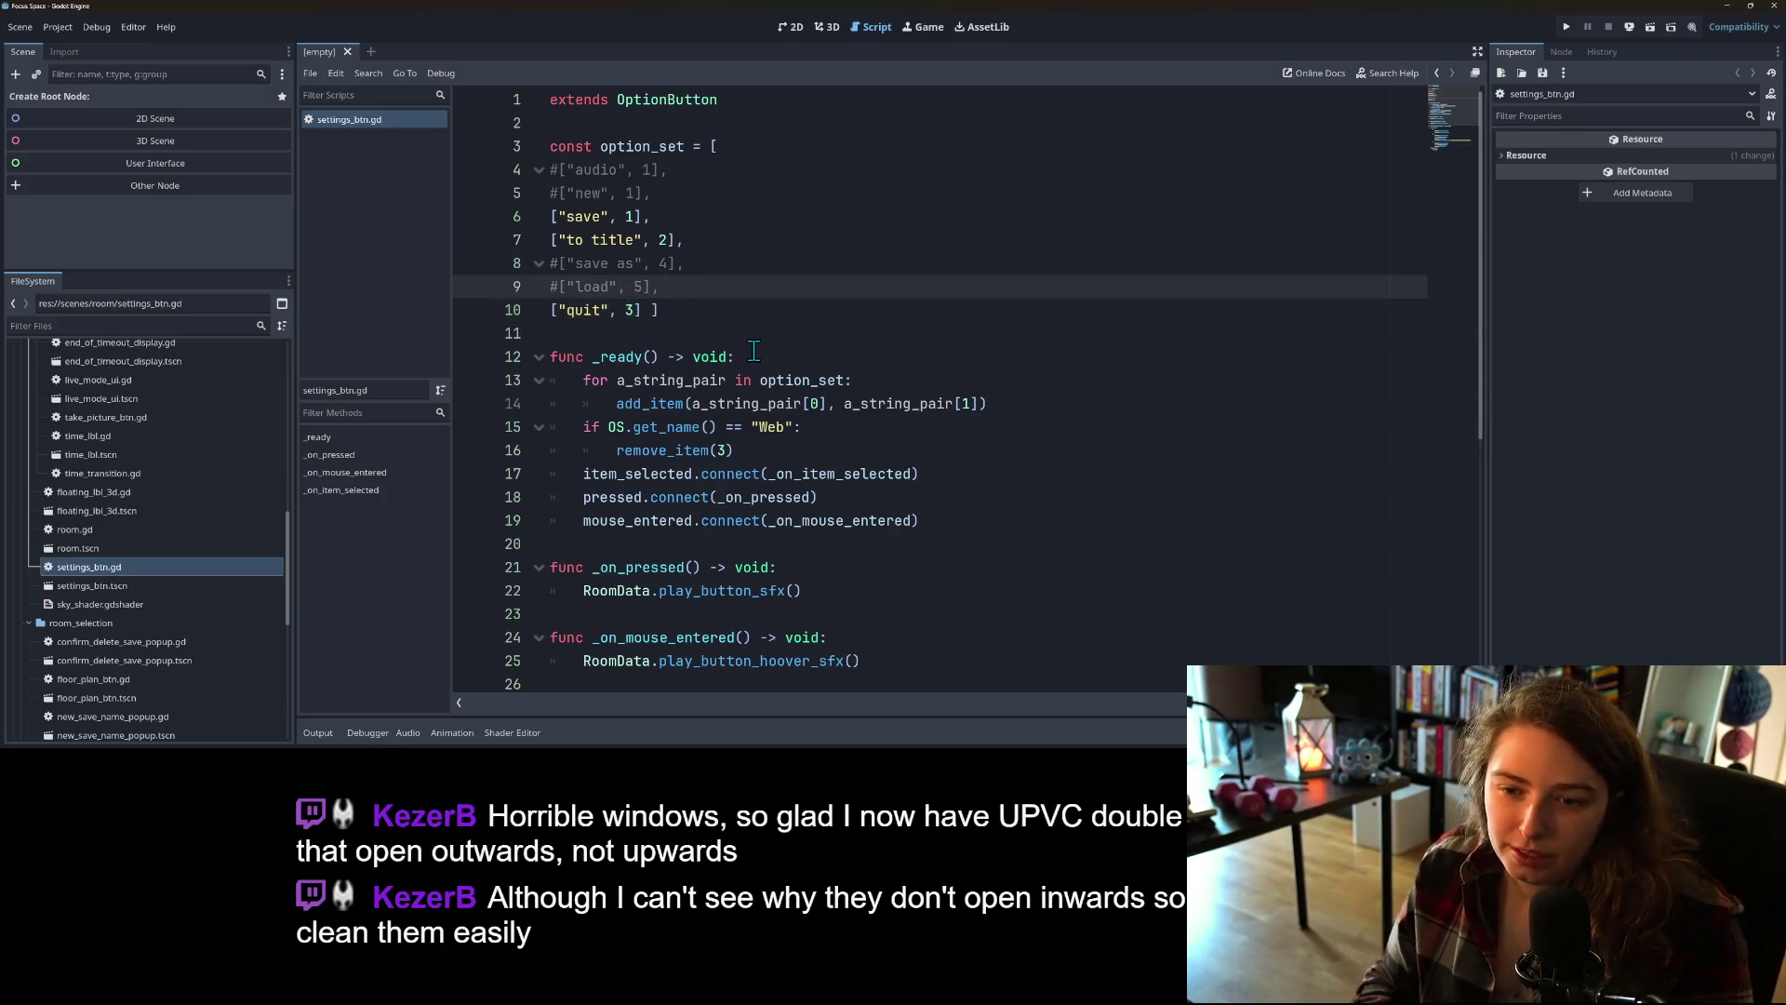
{"action": "key", "text": "Return"}
{"action": "type", "text": "["}
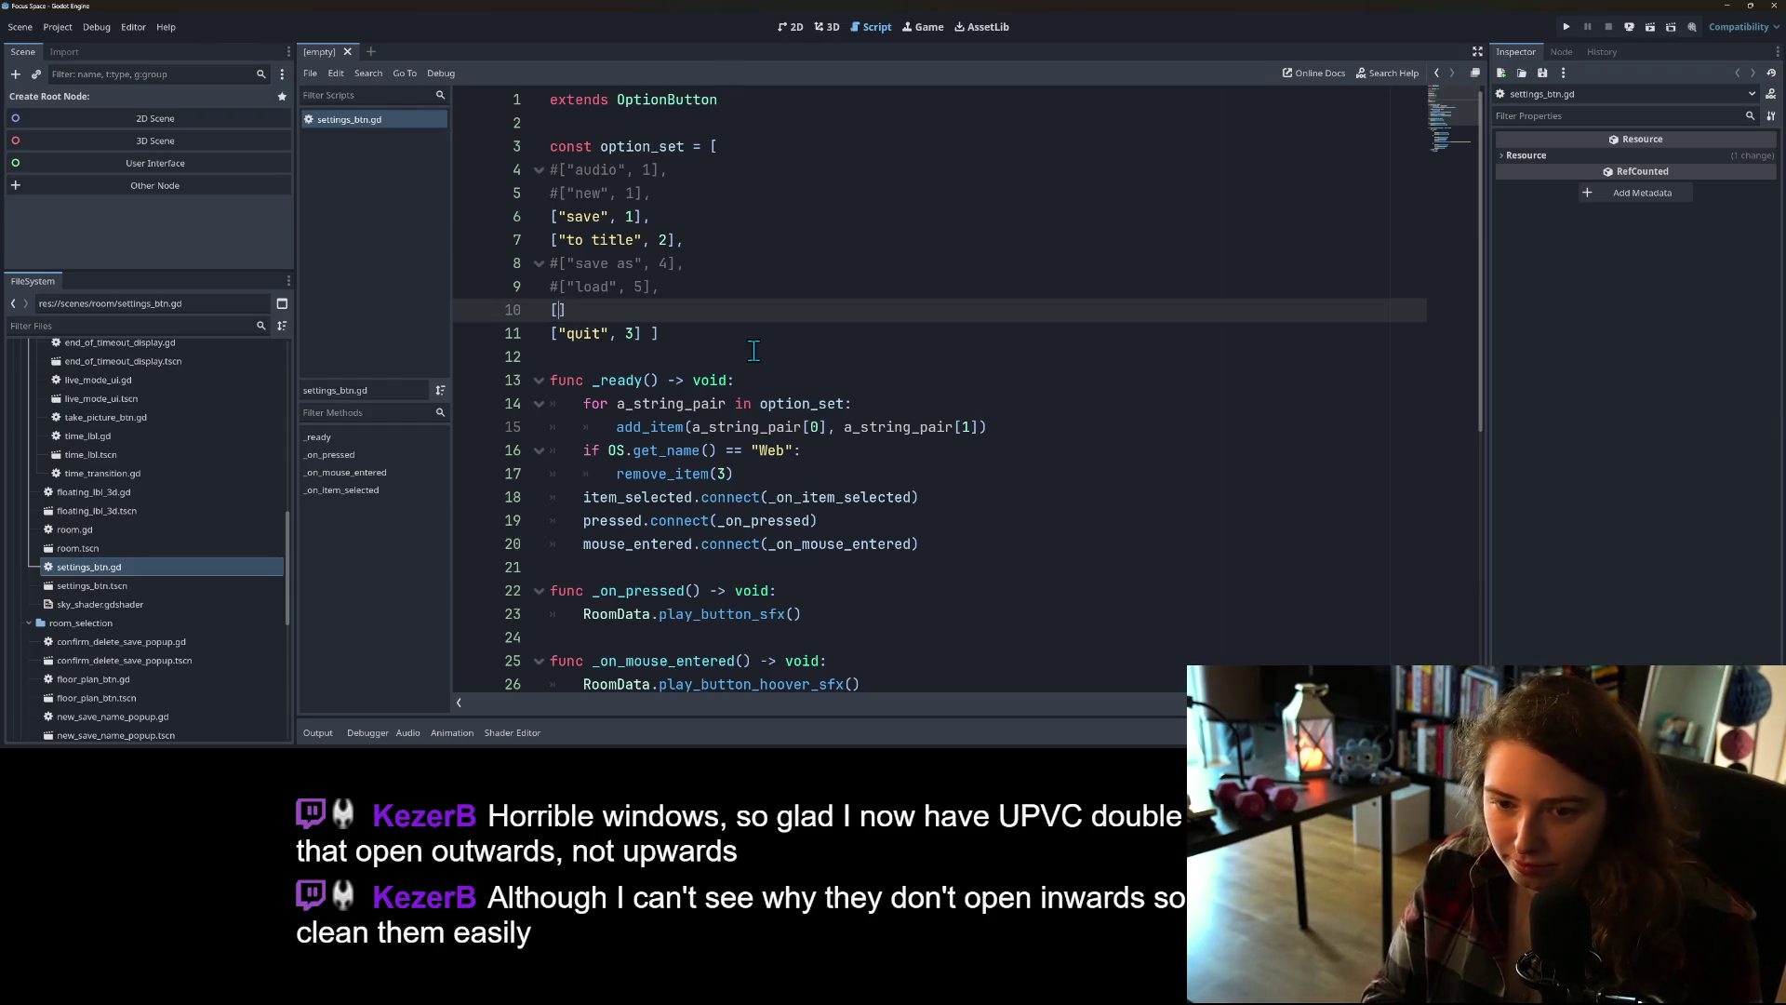
{"action": "type", "text": "\"sa"}
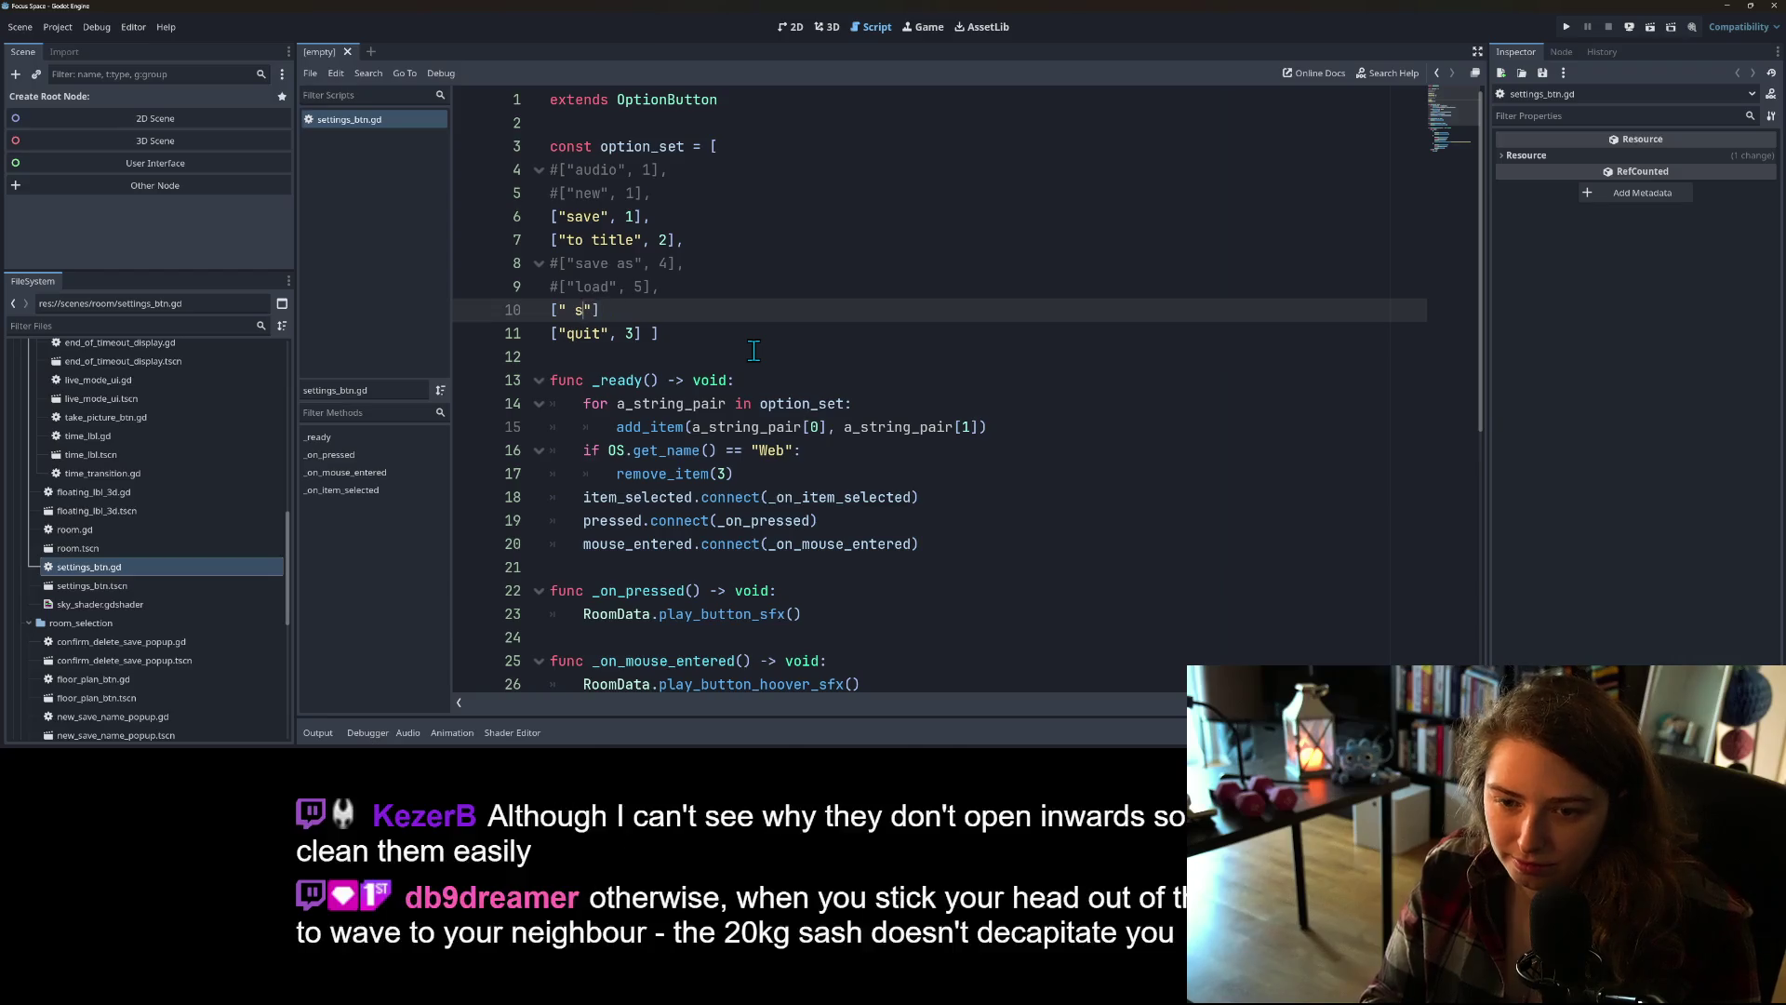
{"action": "type", "text": "ve and quit"}
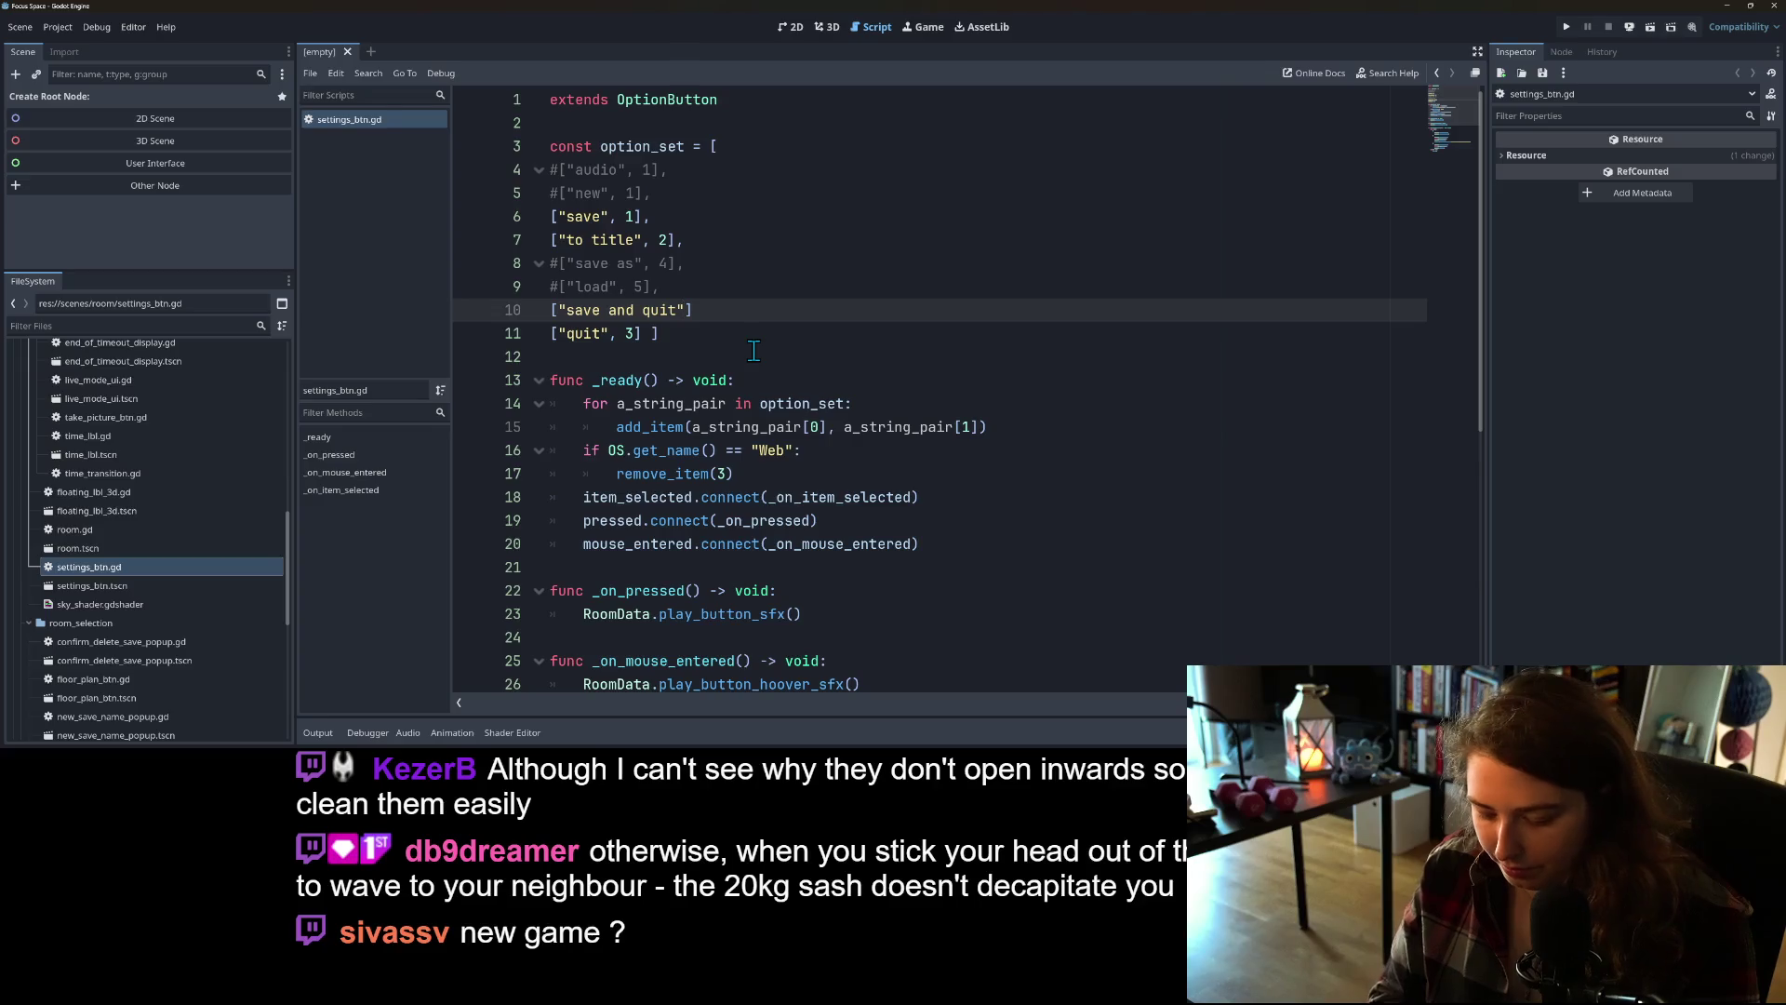
{"action": "type", "text": "\", 3"}
{"action": "key", "text": "Down"}
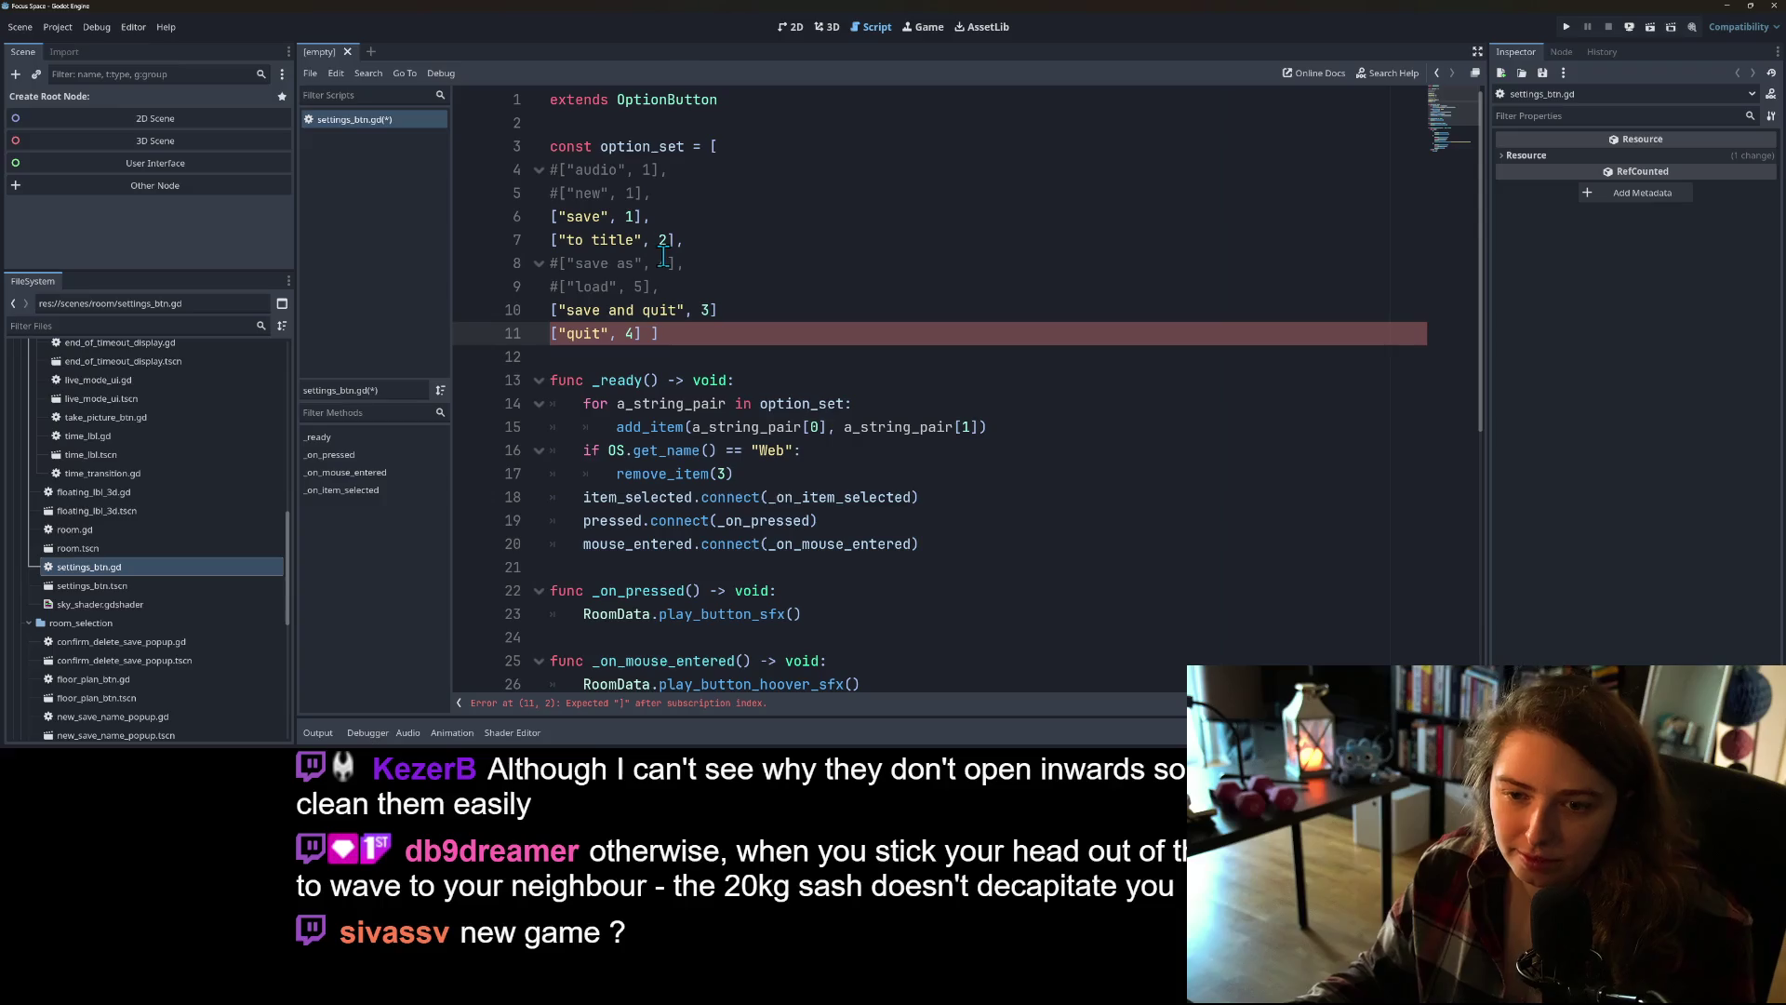
Step: Delete the commented-out save as, load, audio and new entries from option_set
{"action": "left_click_drag", "start_coordinate": [662, 286], "coordinate": [465, 269]}
{"action": "key", "text": "BackSpace"}
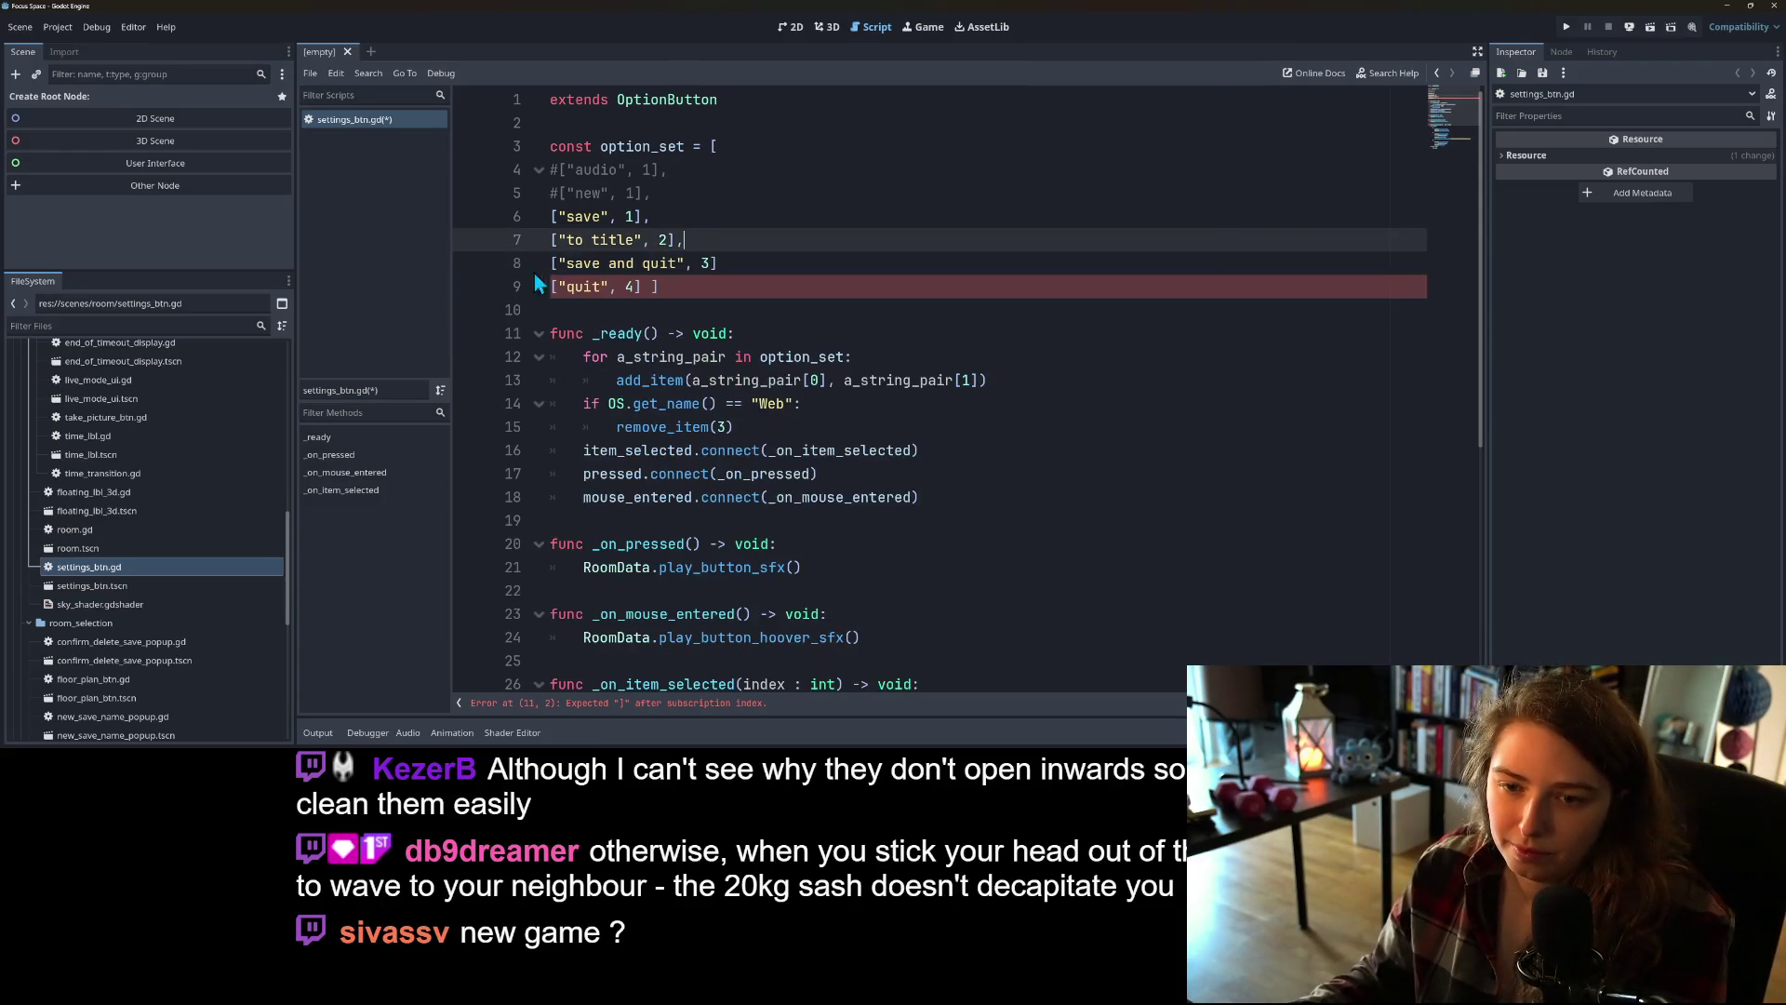
{"action": "left_click_drag", "start_coordinate": [662, 194], "coordinate": [490, 168]}
{"action": "key", "text": "BackSpace"}
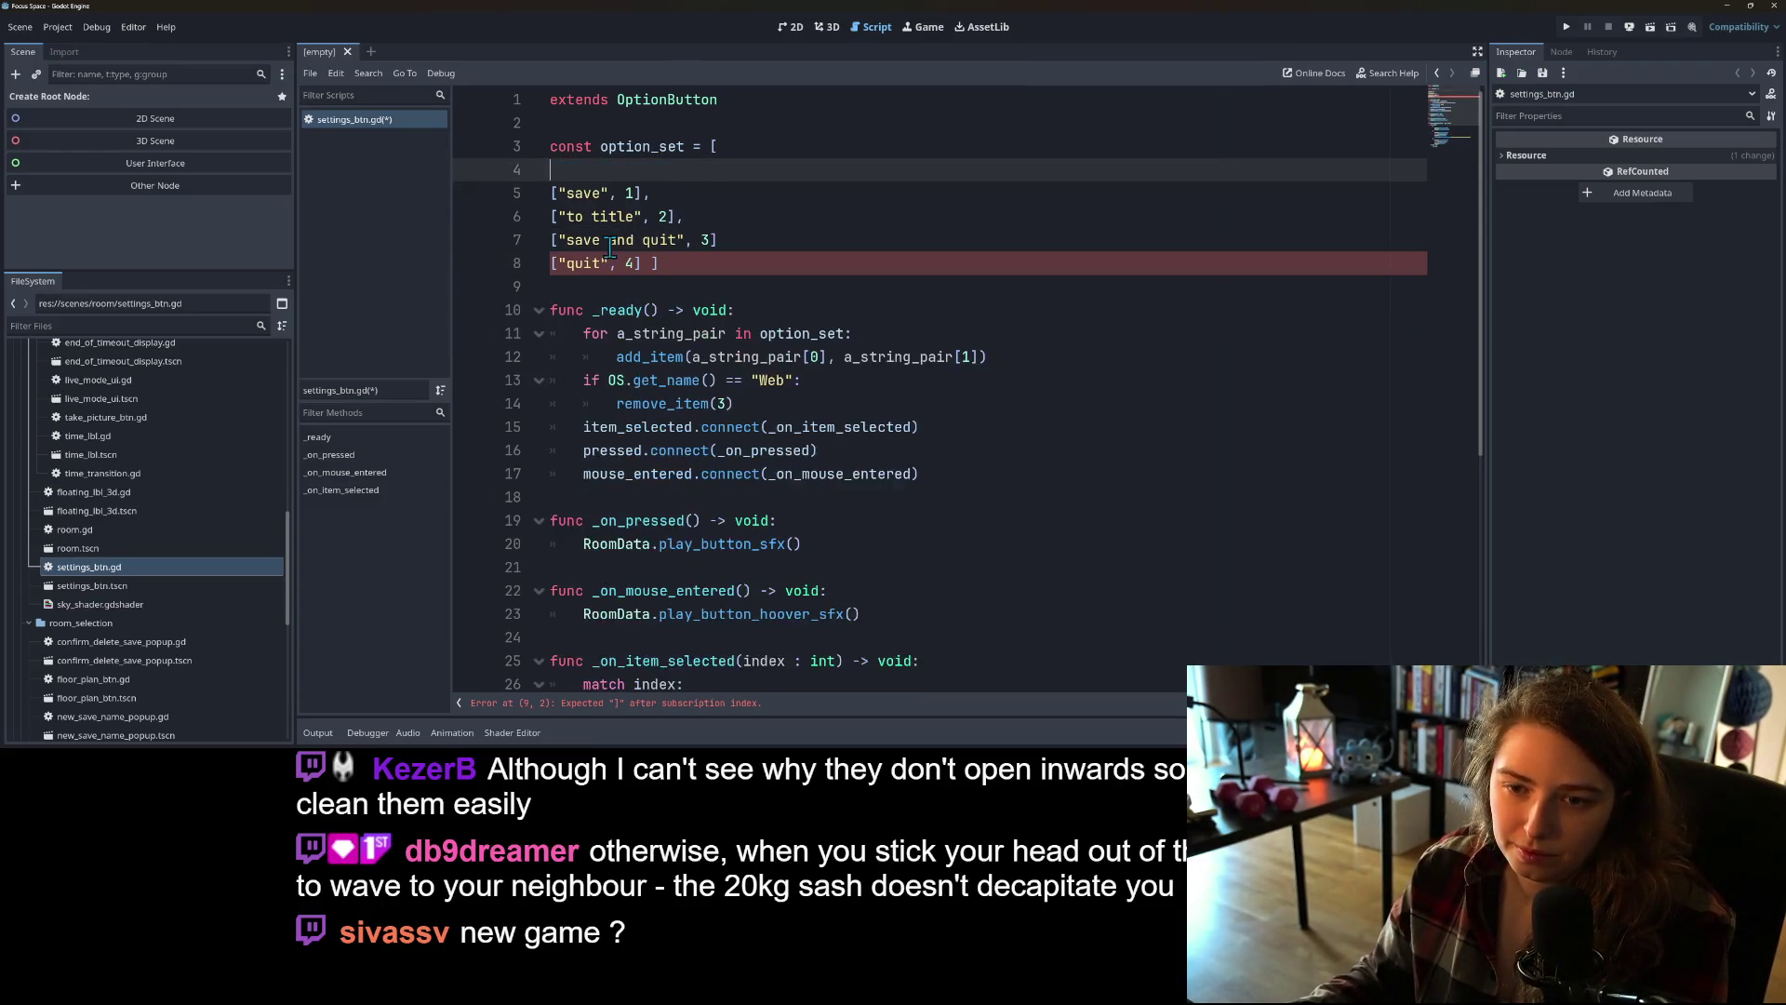
{"action": "key", "text": "BackSpace"}
Step: Add a trailing comma after the save and quit entry
{"action": "left_click", "coordinate": [568, 242]}
{"action": "left_click", "coordinate": [705, 216]}
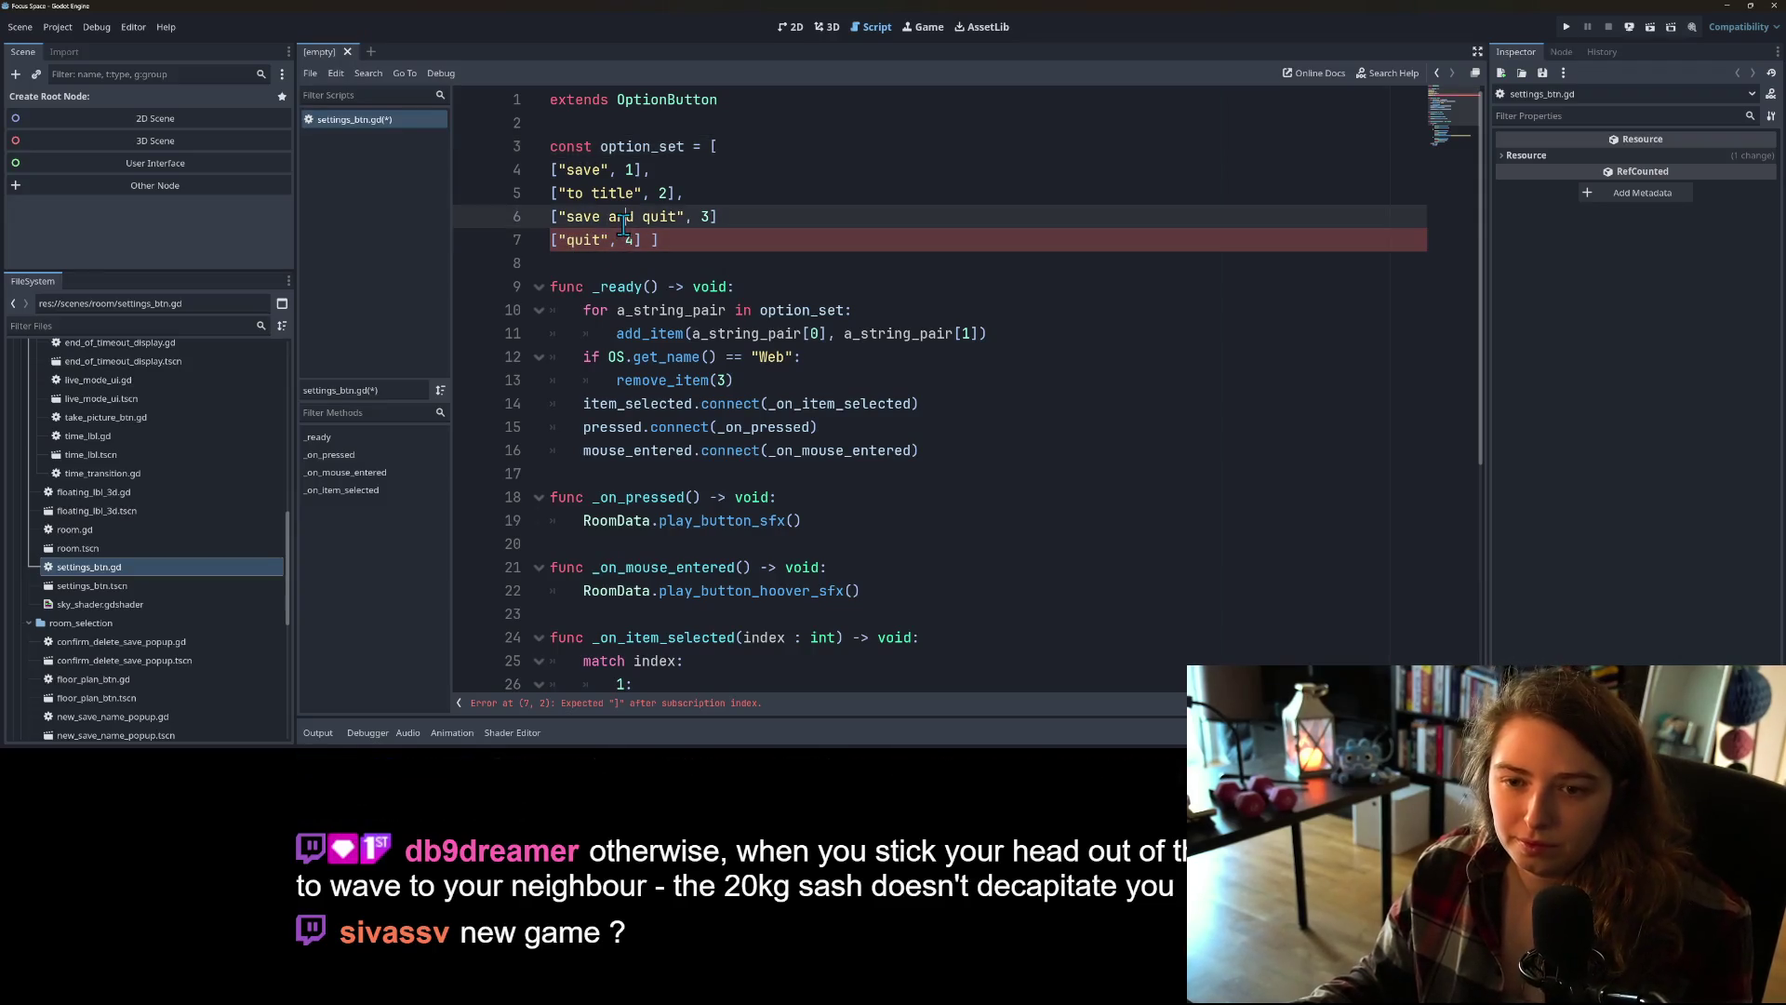
{"action": "left_click", "coordinate": [674, 203]}
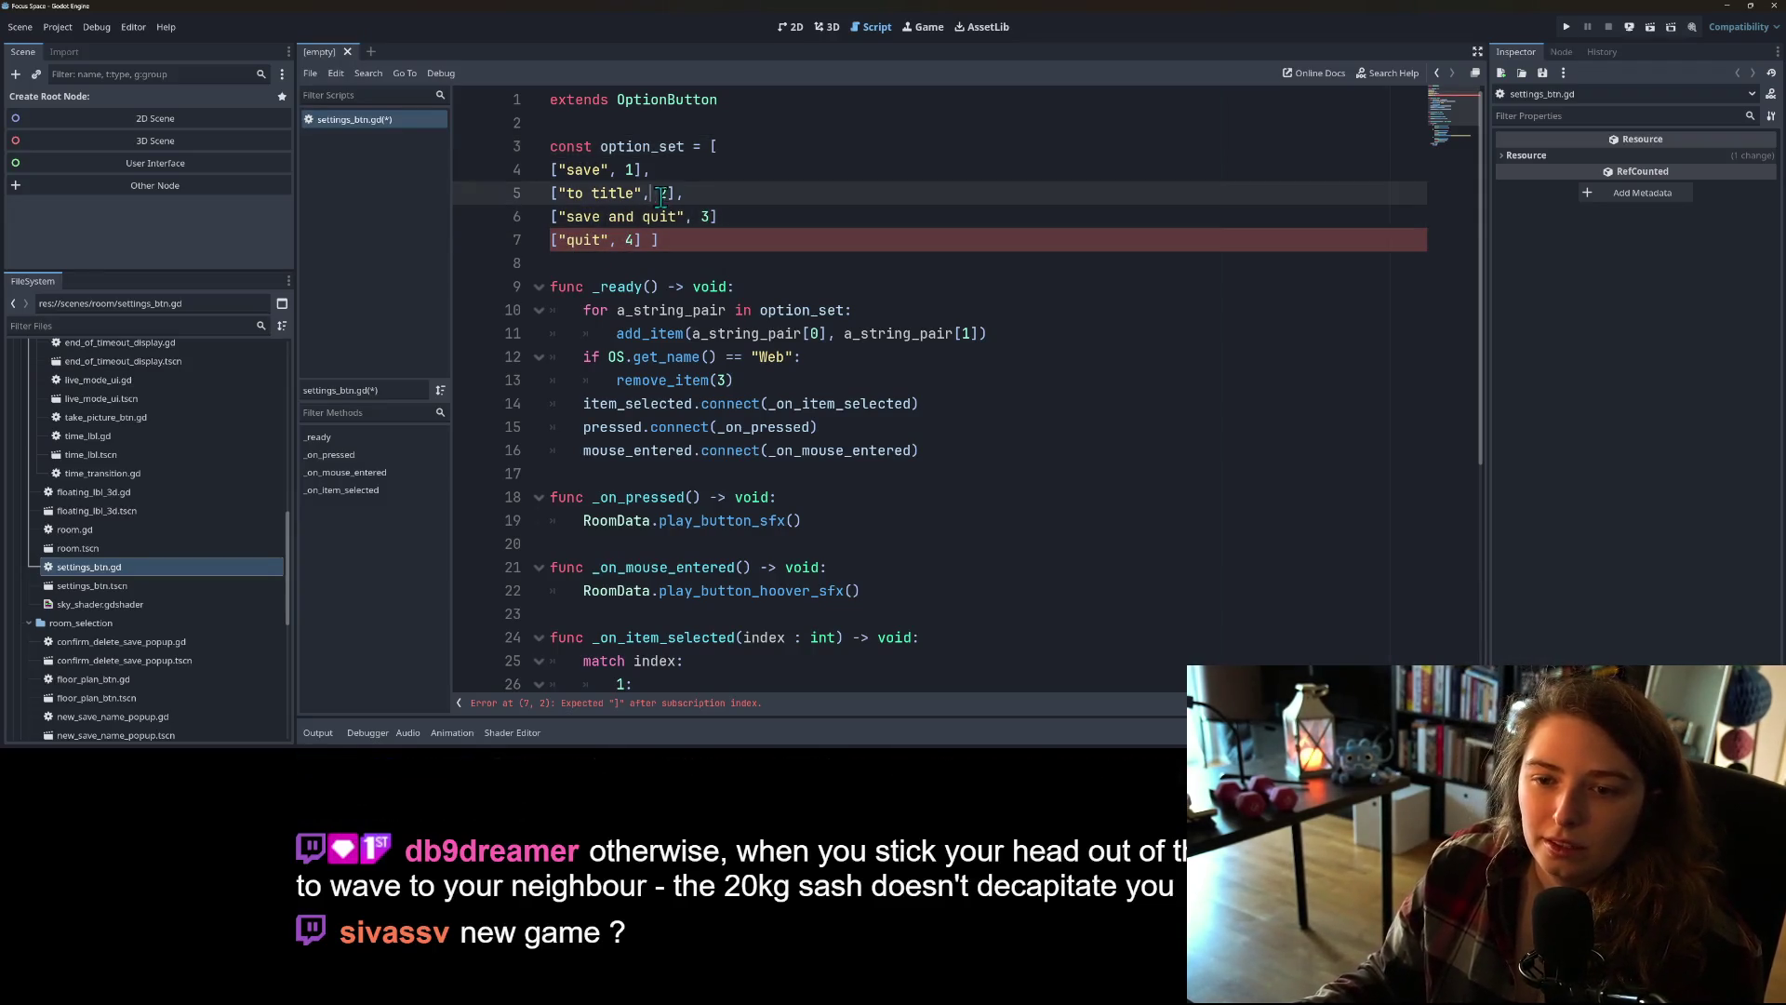
{"action": "left_click", "coordinate": [683, 193]}
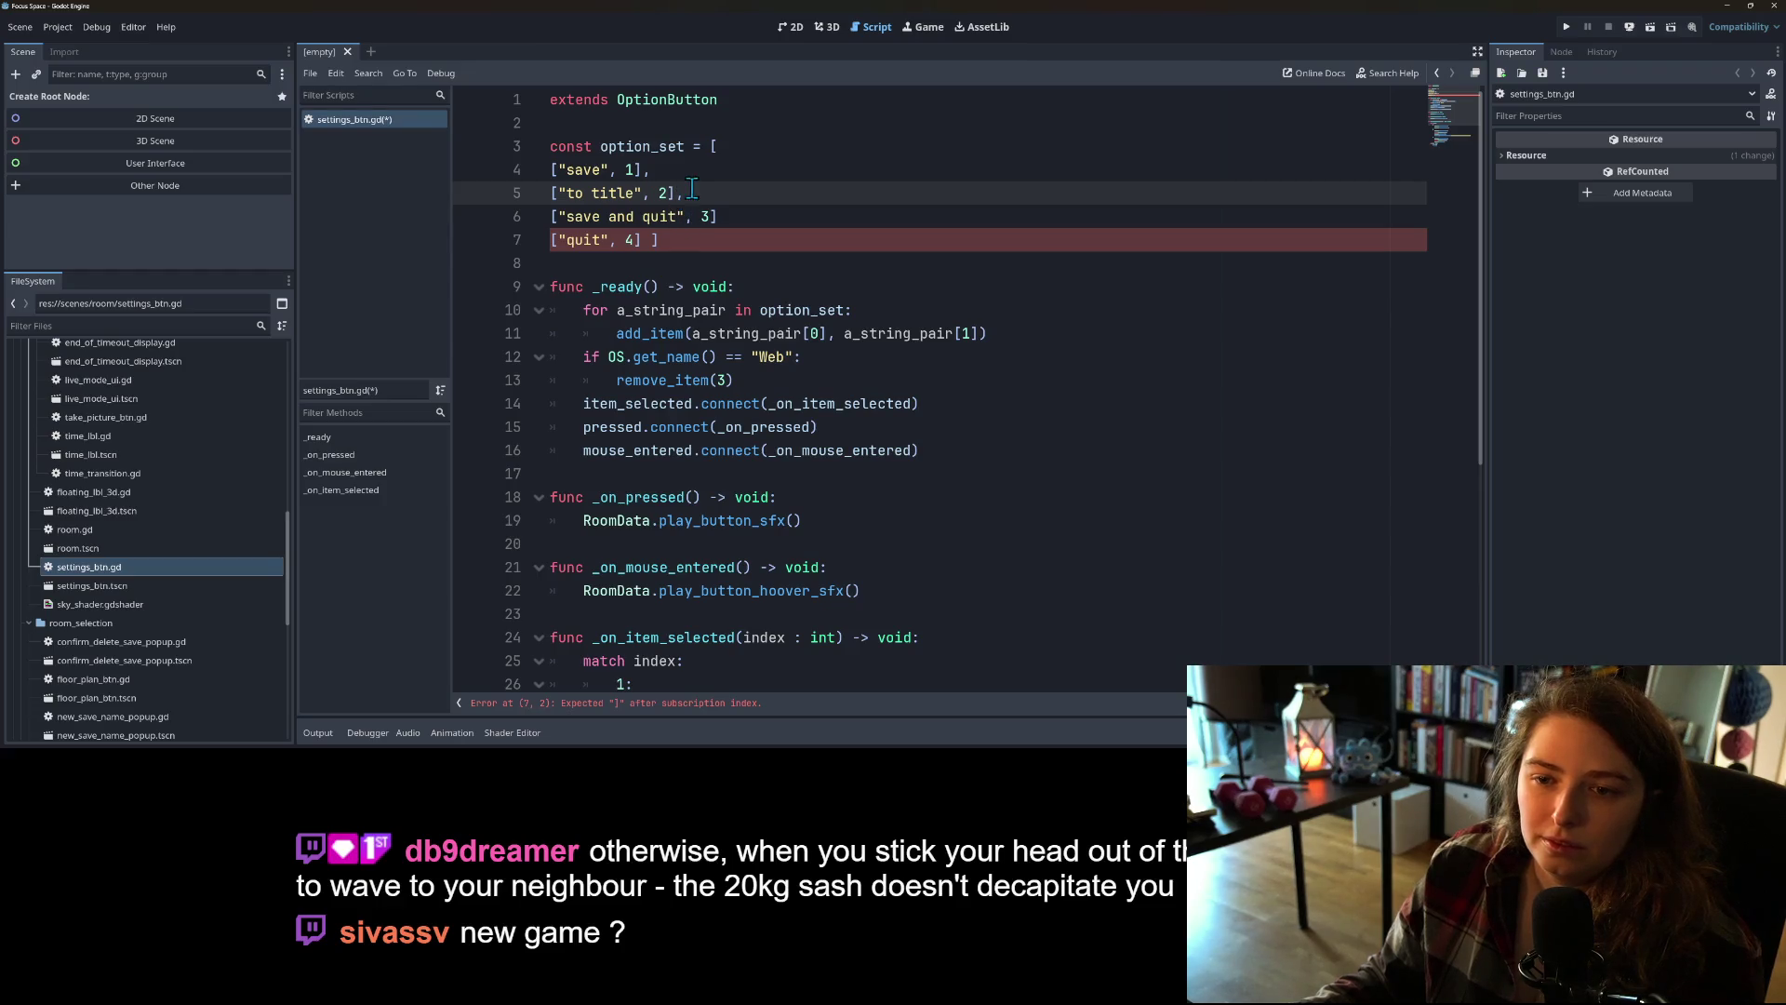
{"action": "left_click", "coordinate": [731, 217]}
{"action": "type", "text": ","}
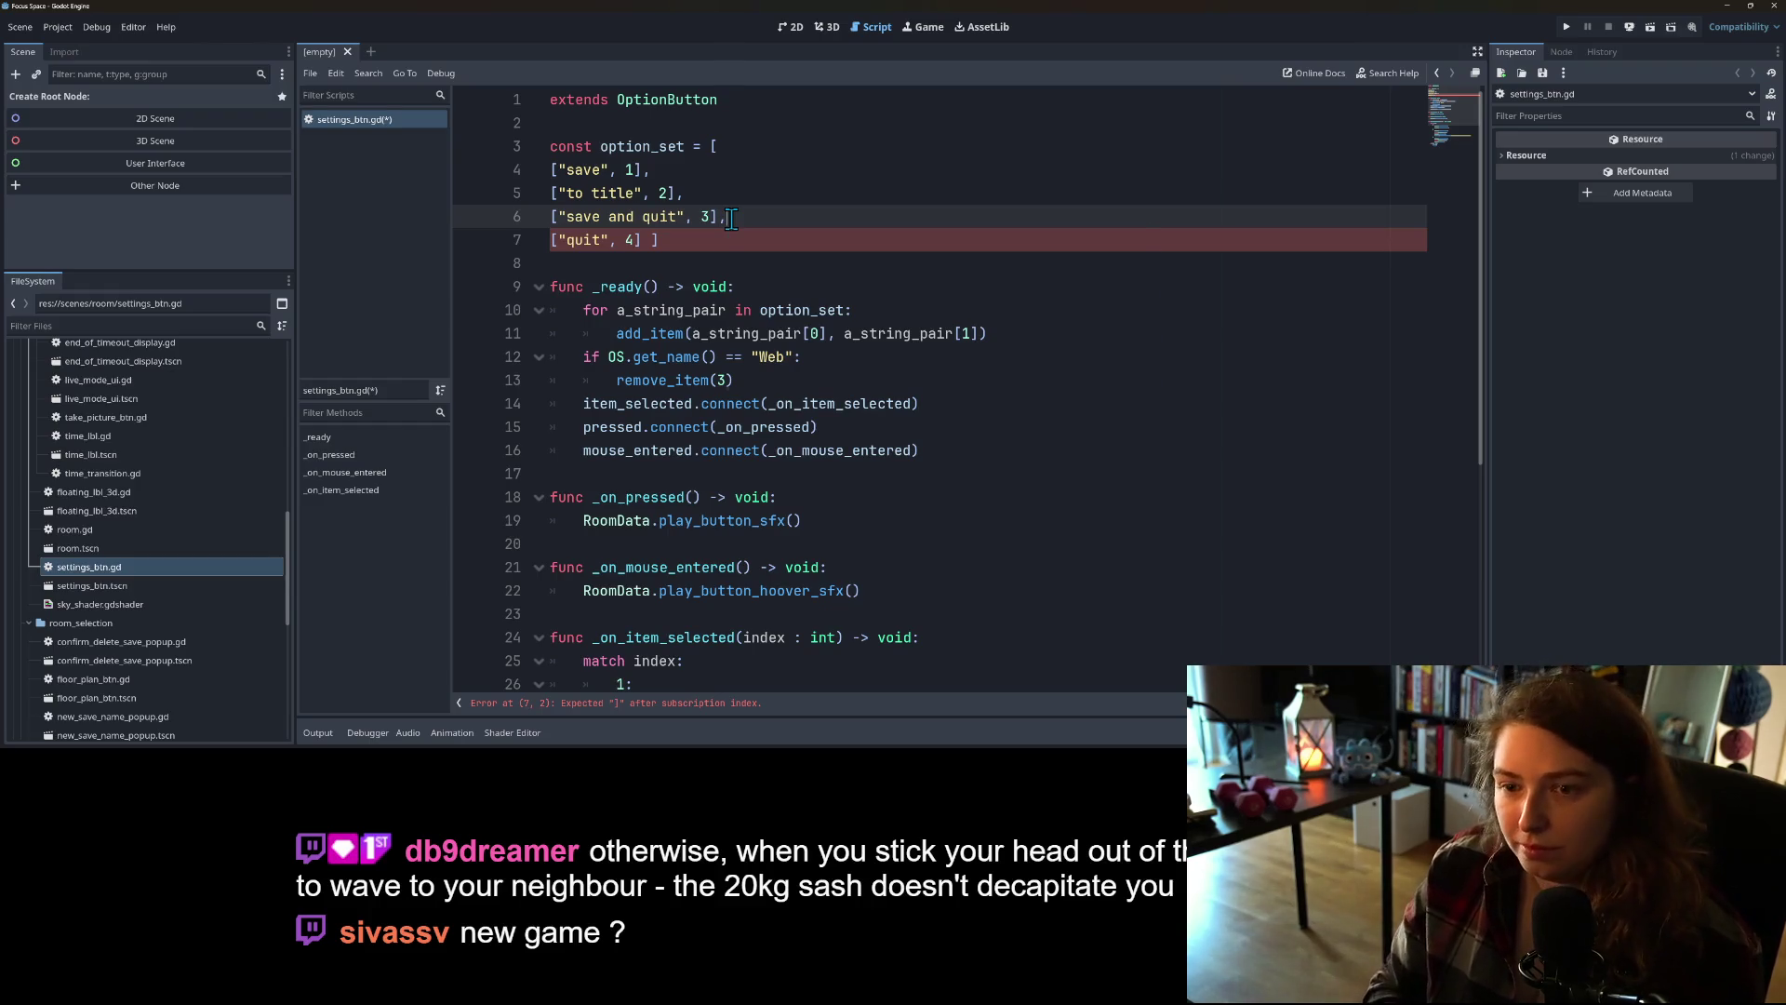
{"action": "key", "text": "Up"}
{"action": "key", "text": "Up"}
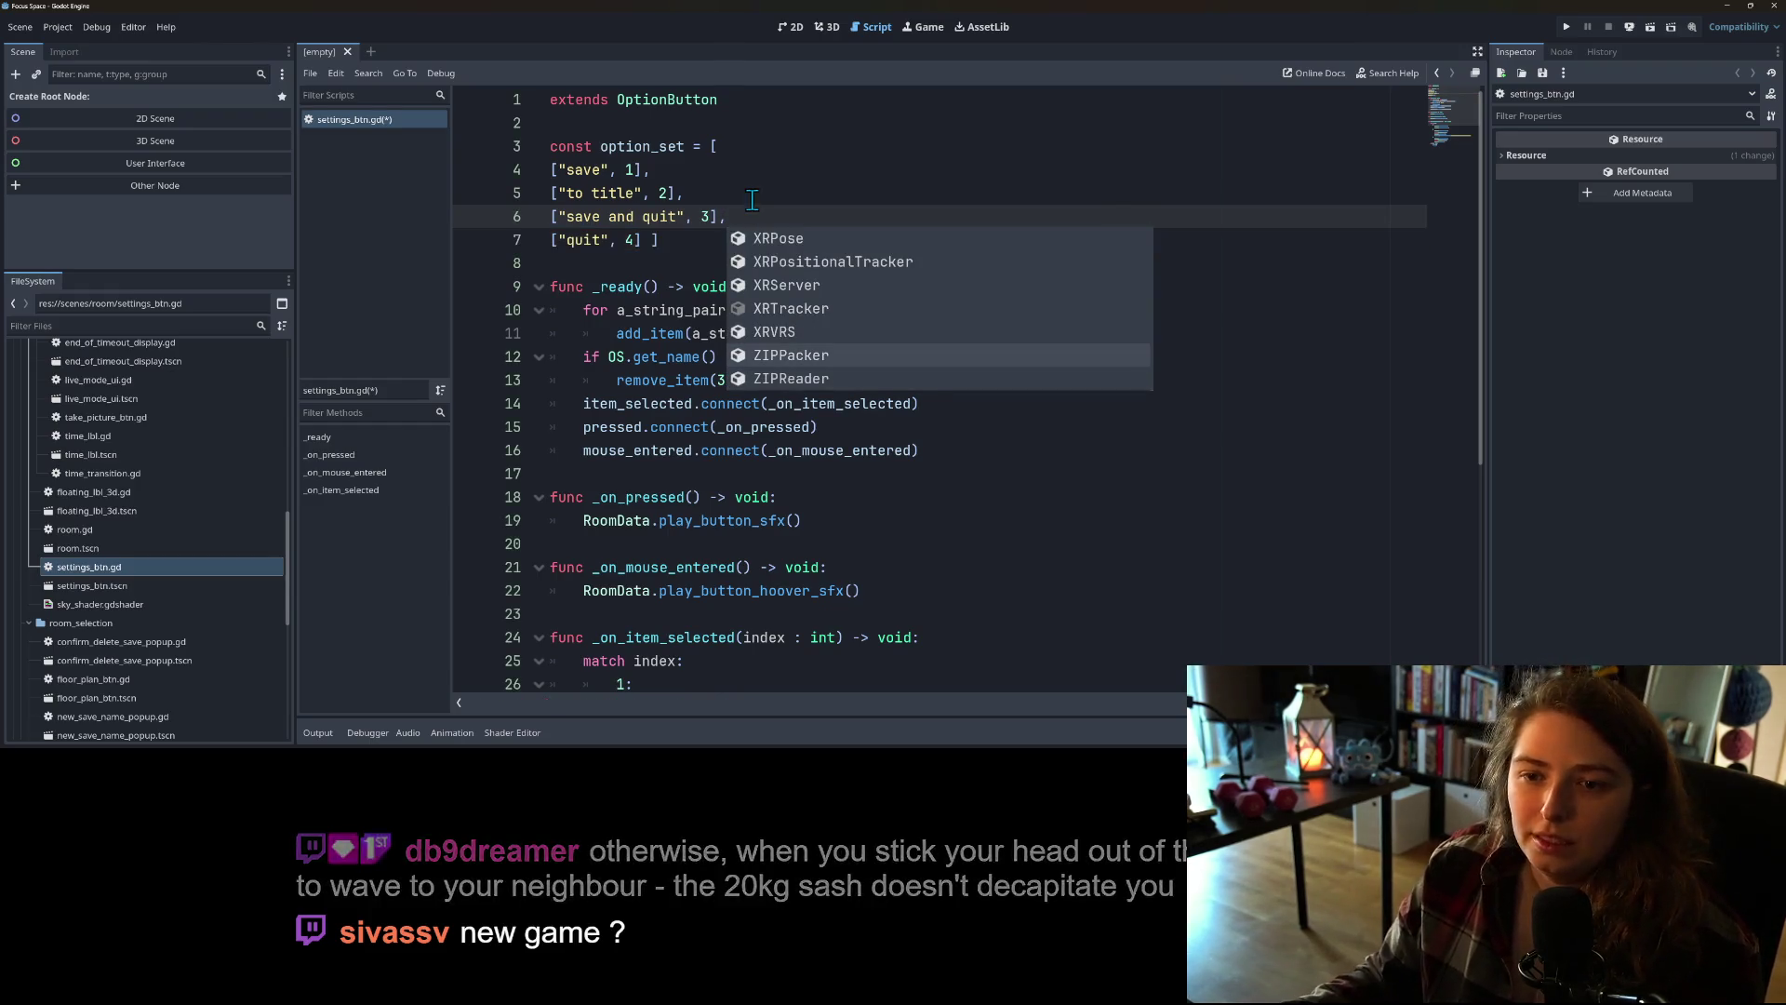
{"action": "key", "text": "Escape"}
Step: Insert a ["save and return to title", 2] entry after the save entry
{"action": "left_click", "coordinate": [711, 177]}
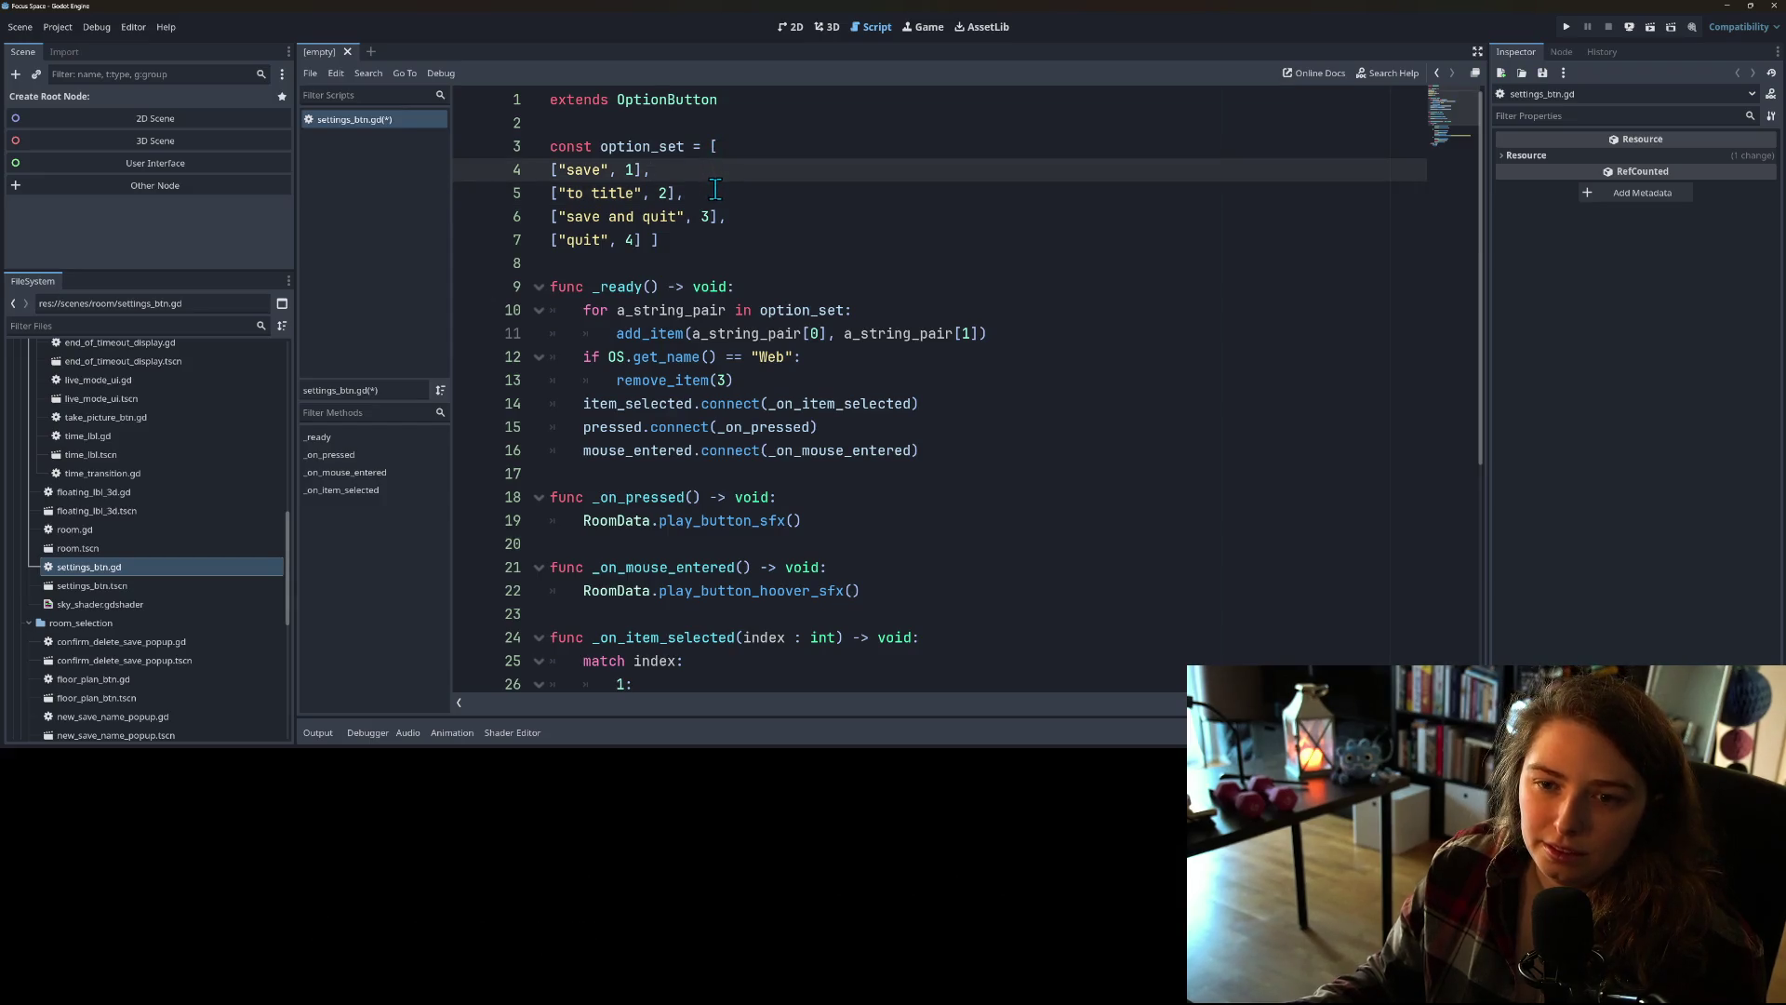
{"action": "left_click", "coordinate": [715, 190]}
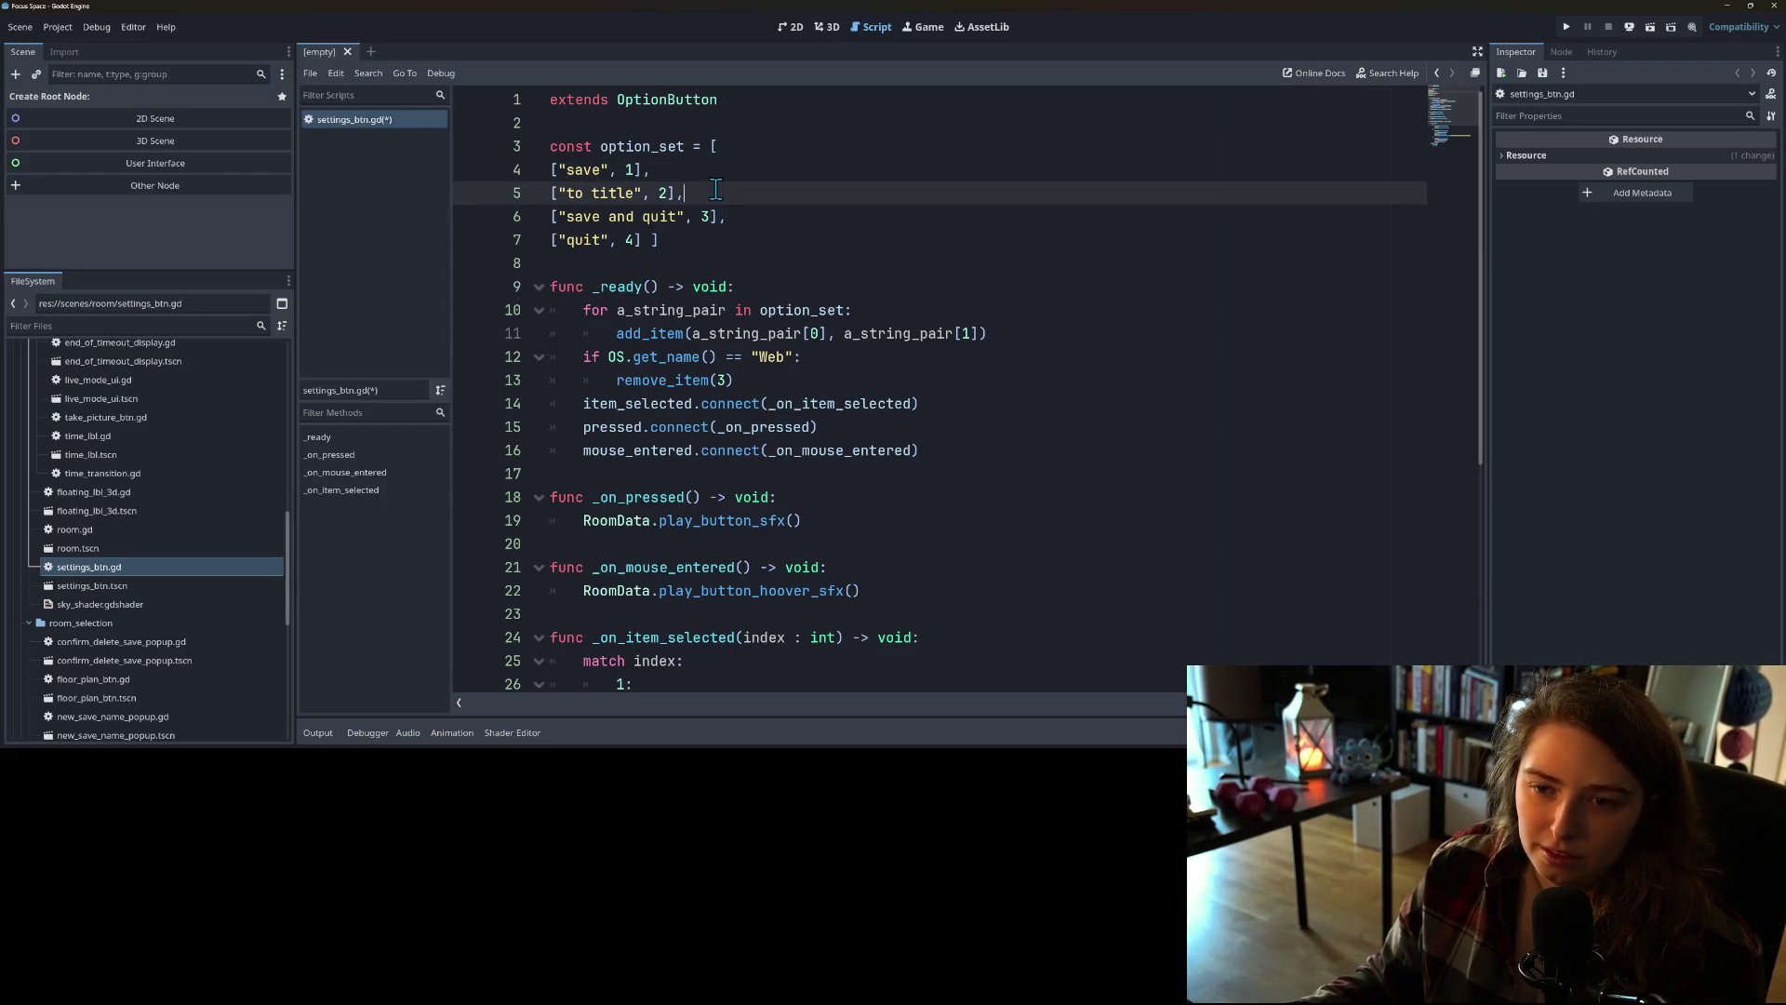
{"action": "left_click", "coordinate": [687, 175]}
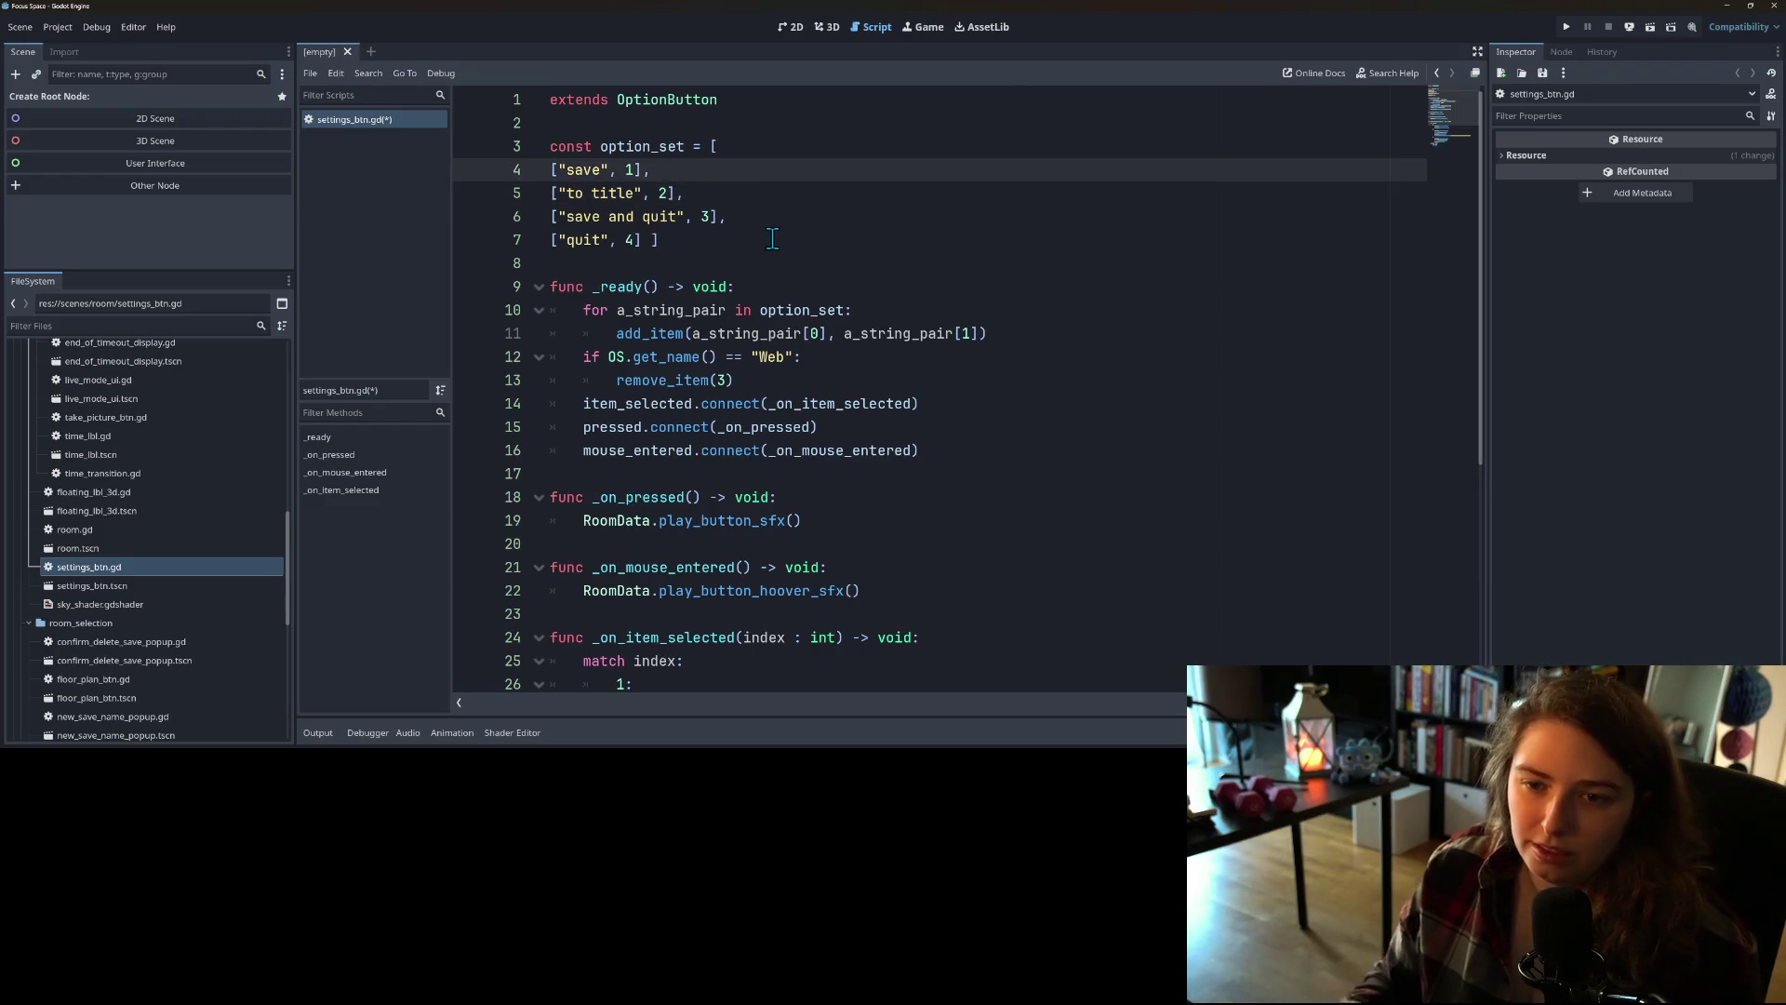
{"action": "key", "text": "Return"}
{"action": "type", "text": "["}
{"action": "type", "text": "\"save and "}
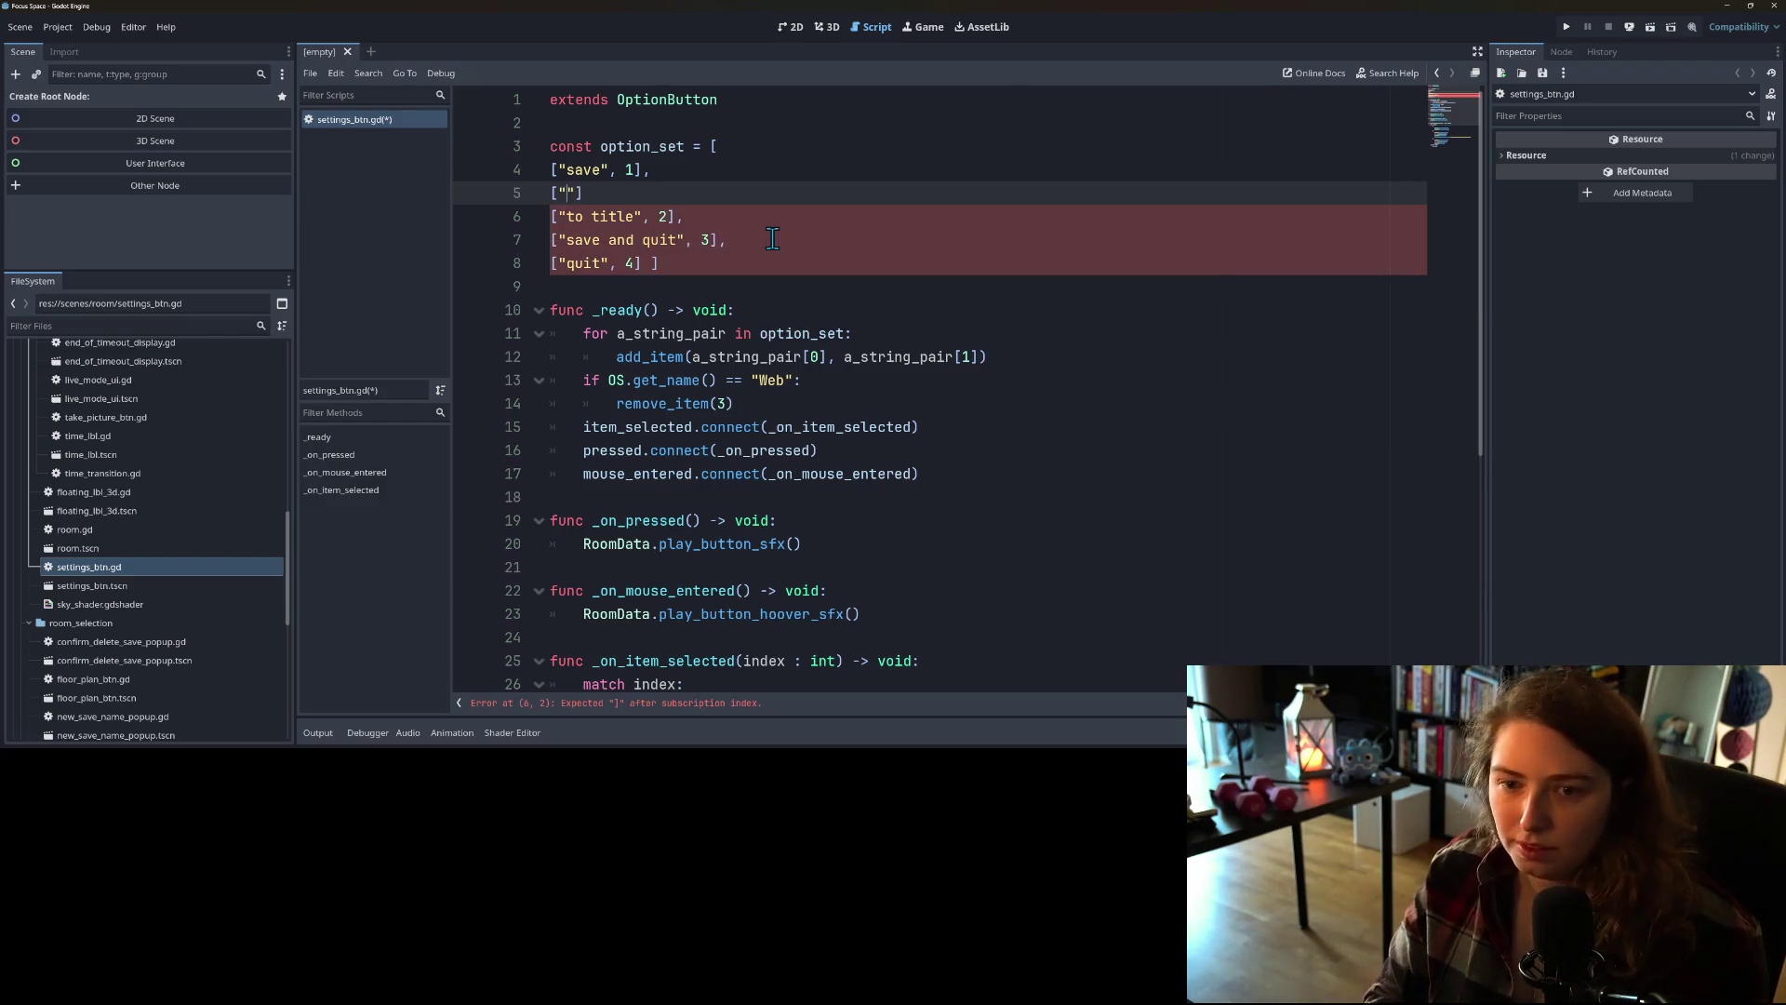
{"action": "type", "text": "return to title"}
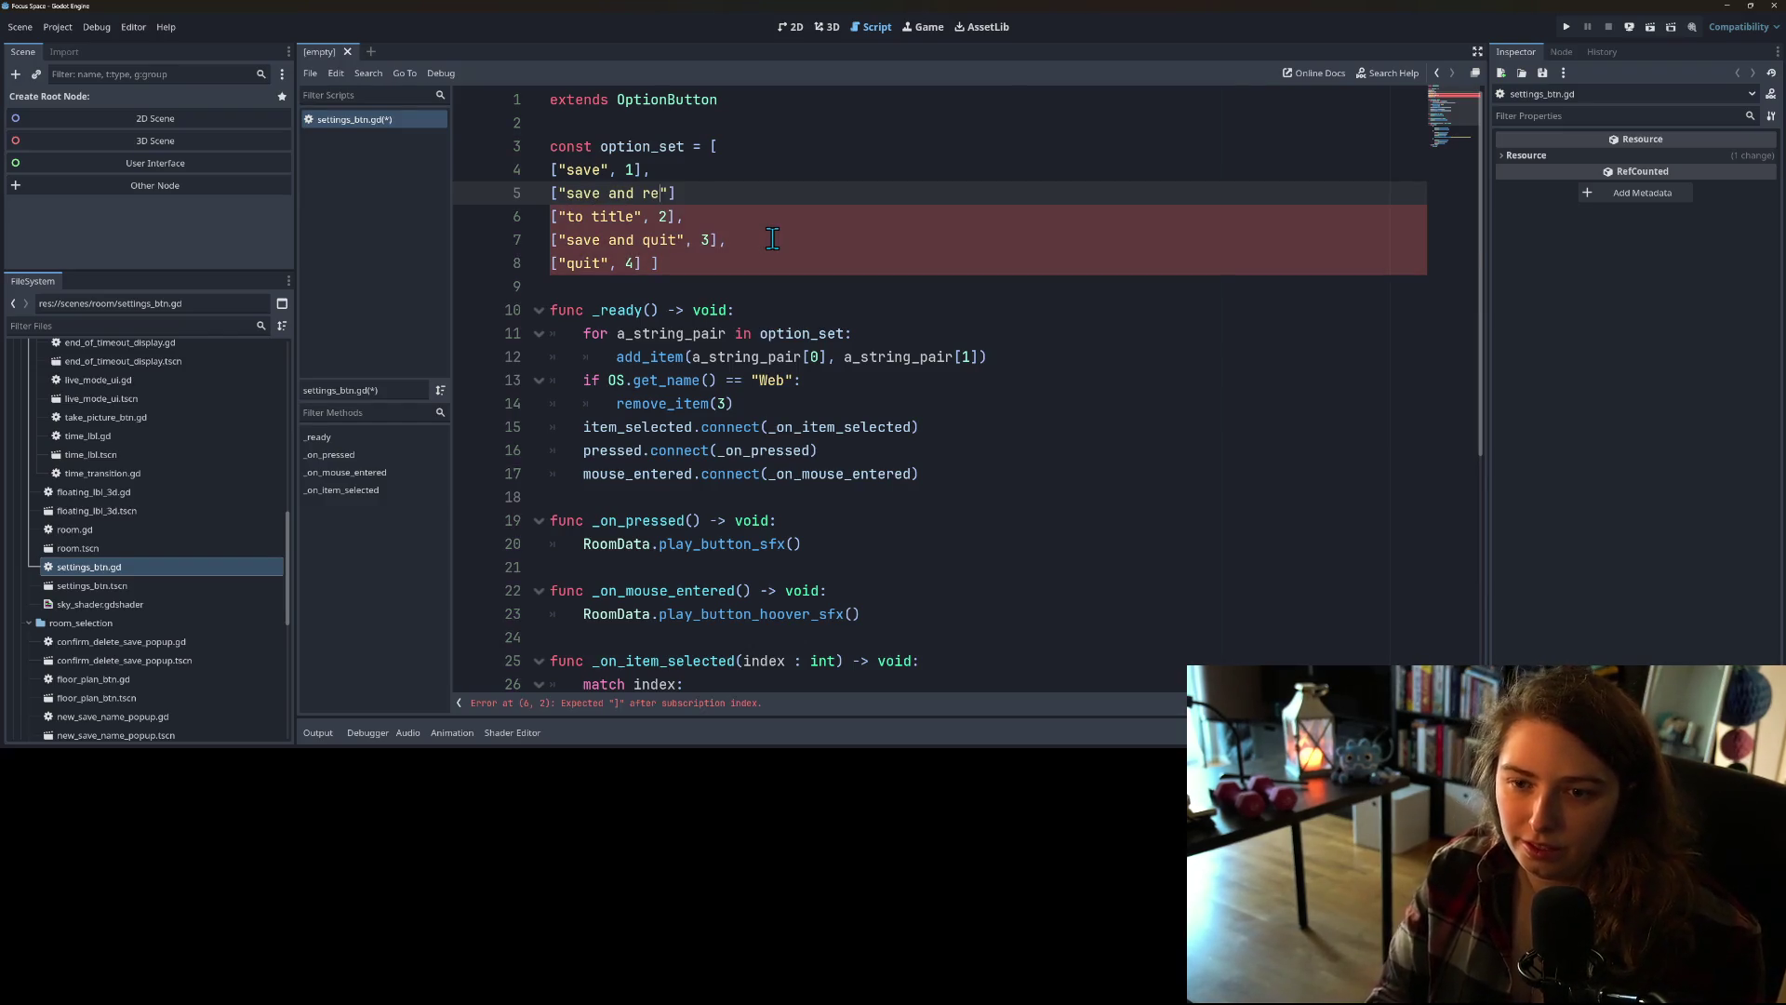
{"action": "type", "text": "\""}
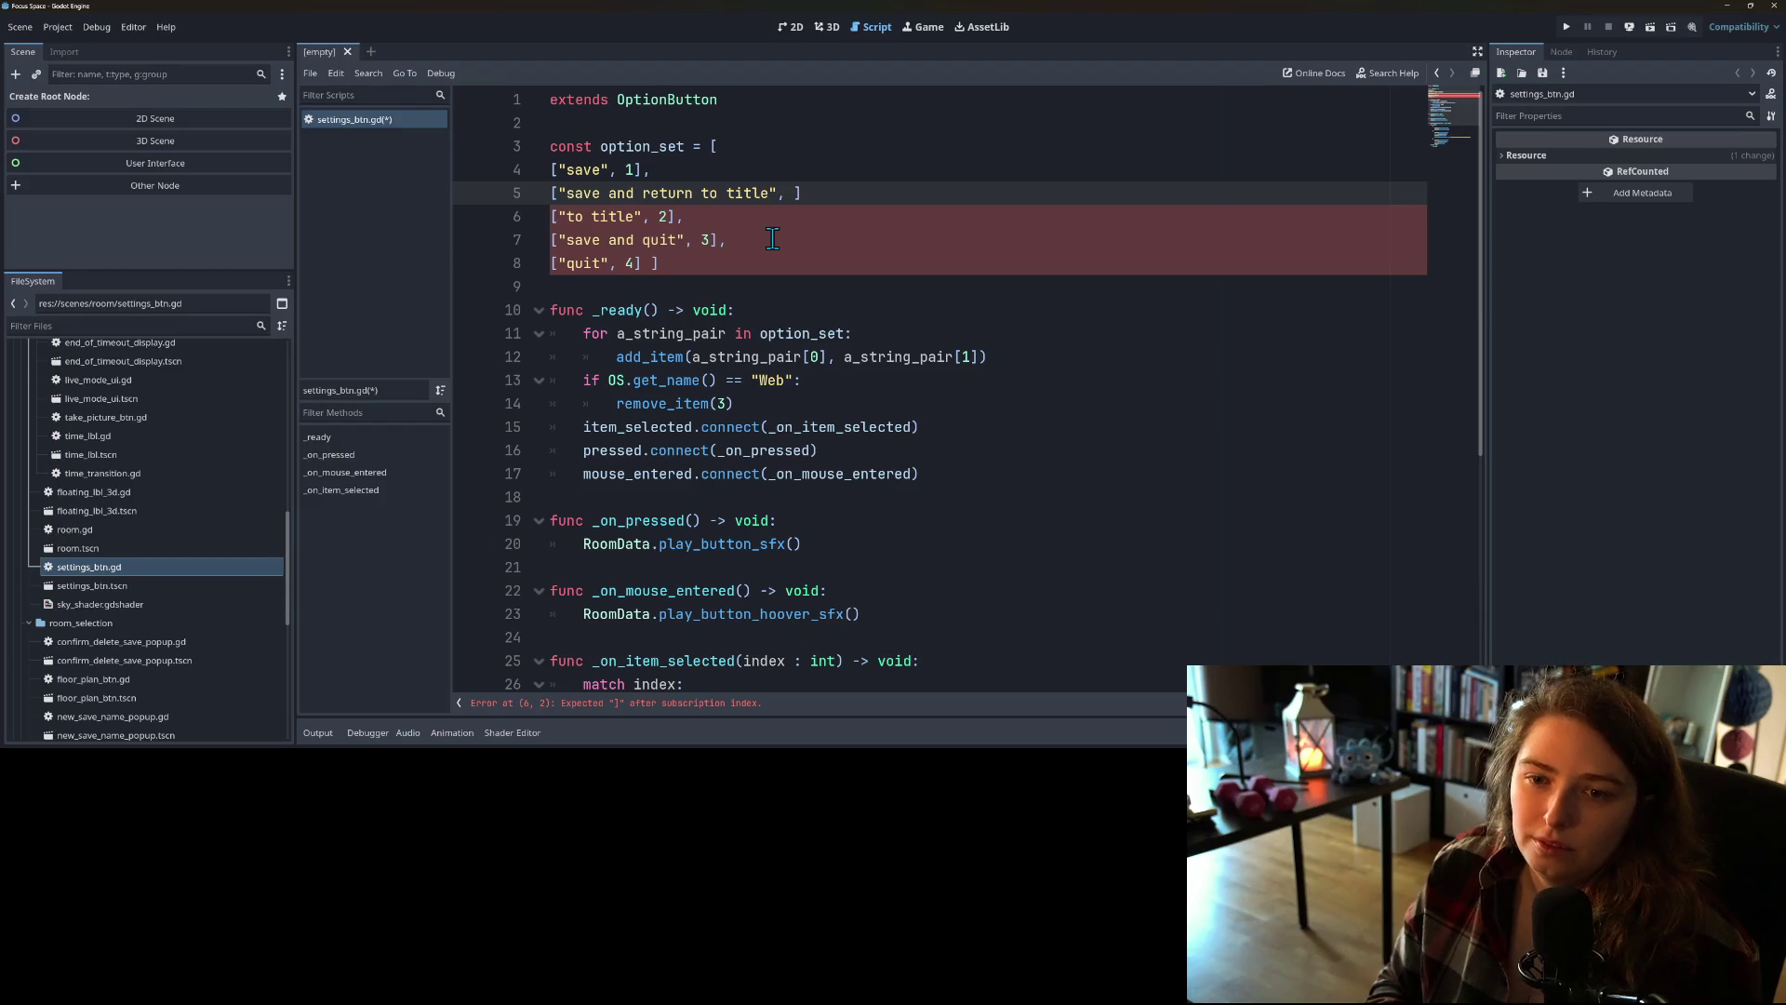
{"action": "type", "text": "2],"}
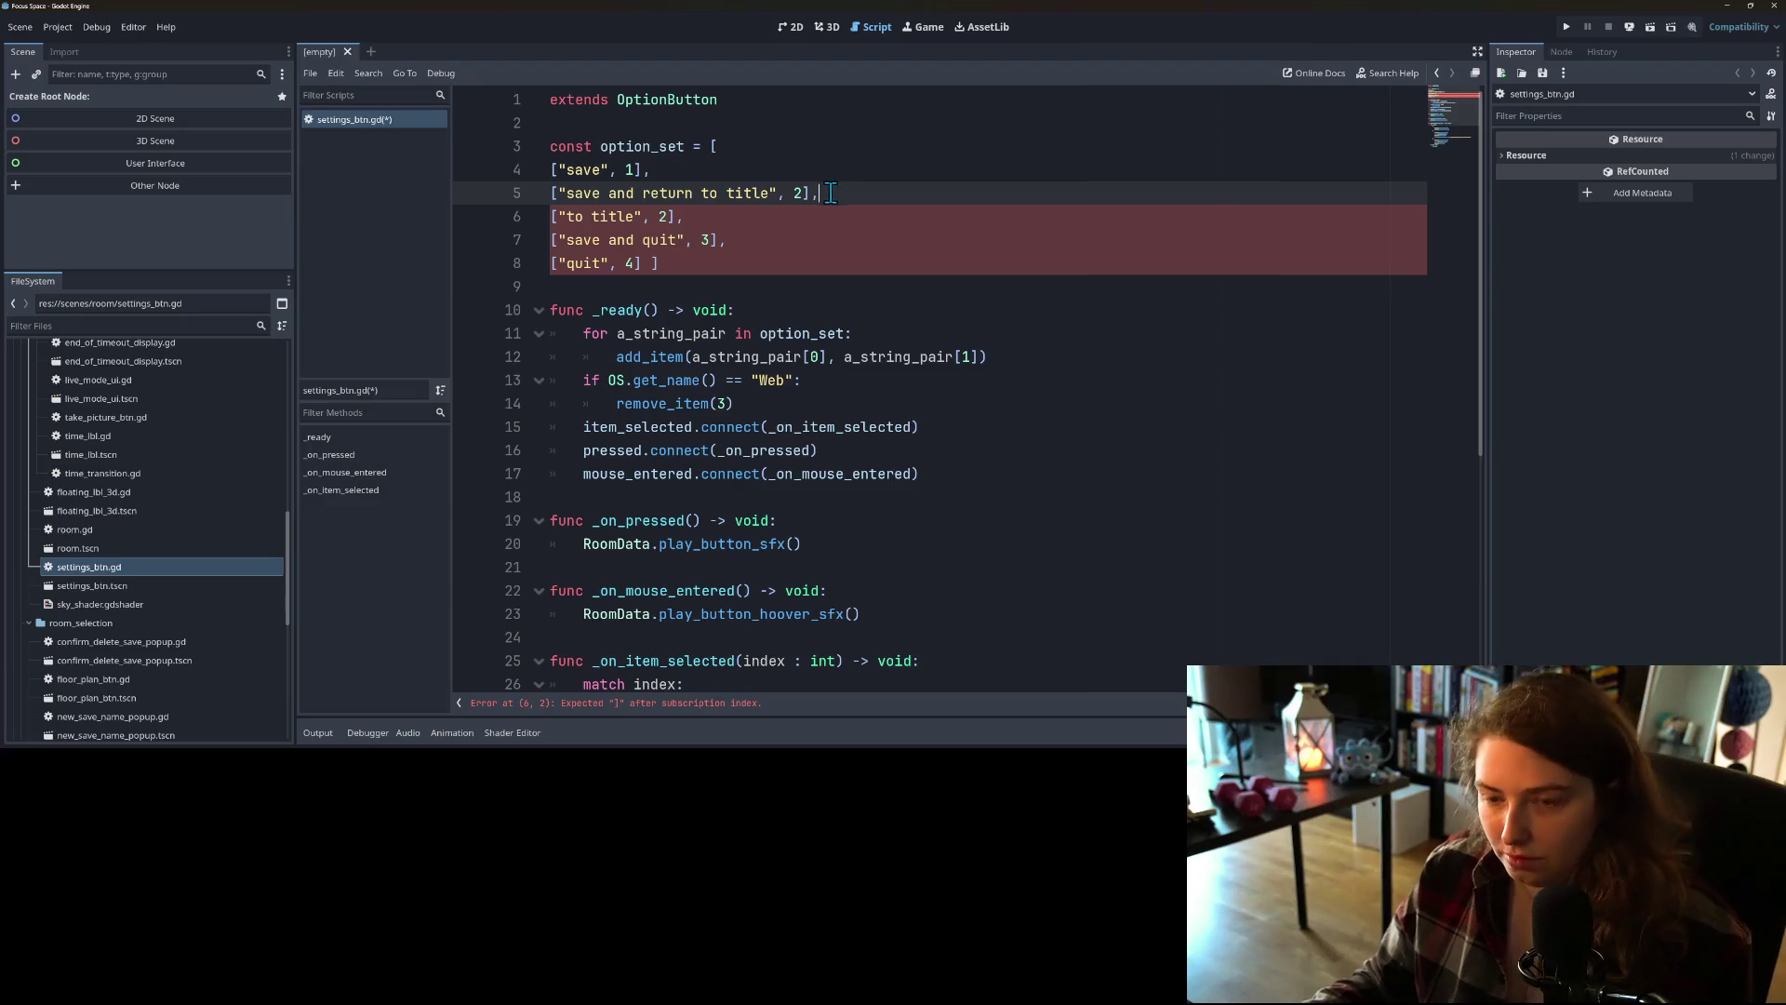
Step: Renumber the later entries 3, 4, 5 and rename "to title" to "return to title"
{"action": "left_click", "coordinate": [661, 217]}
{"action": "type", "text": "3"}
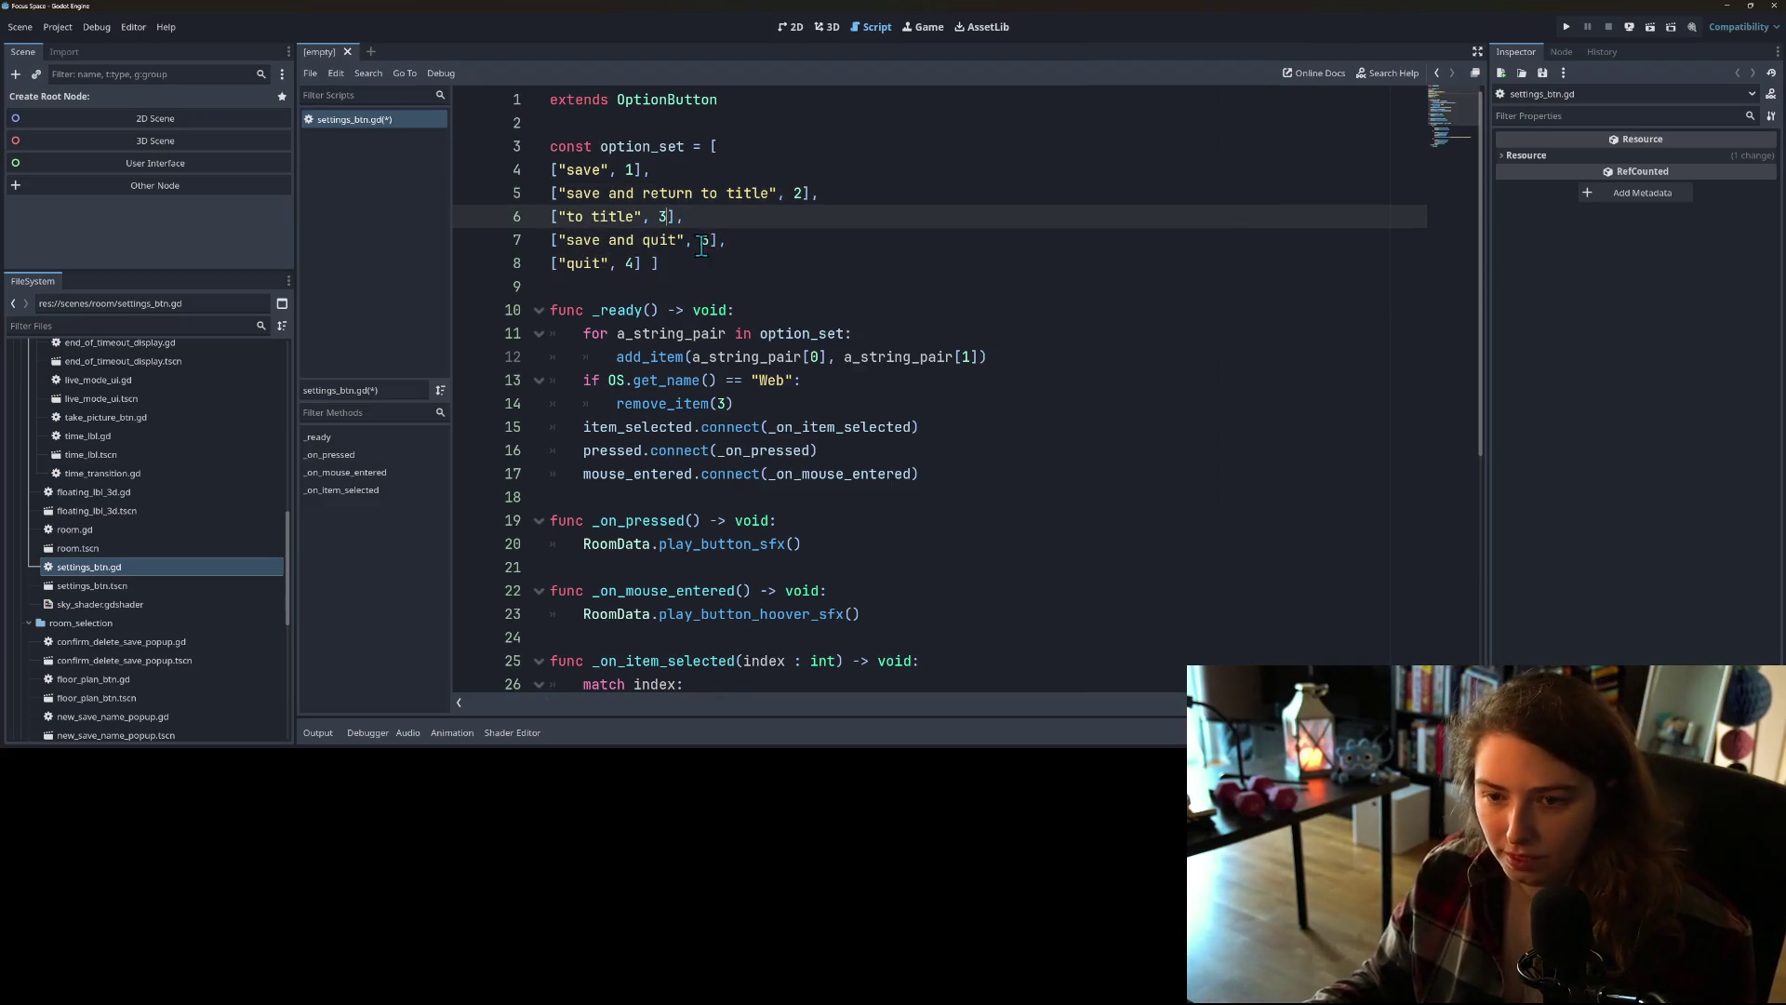
{"action": "double_click", "coordinate": [705, 240]}
{"action": "type", "text": "4"}
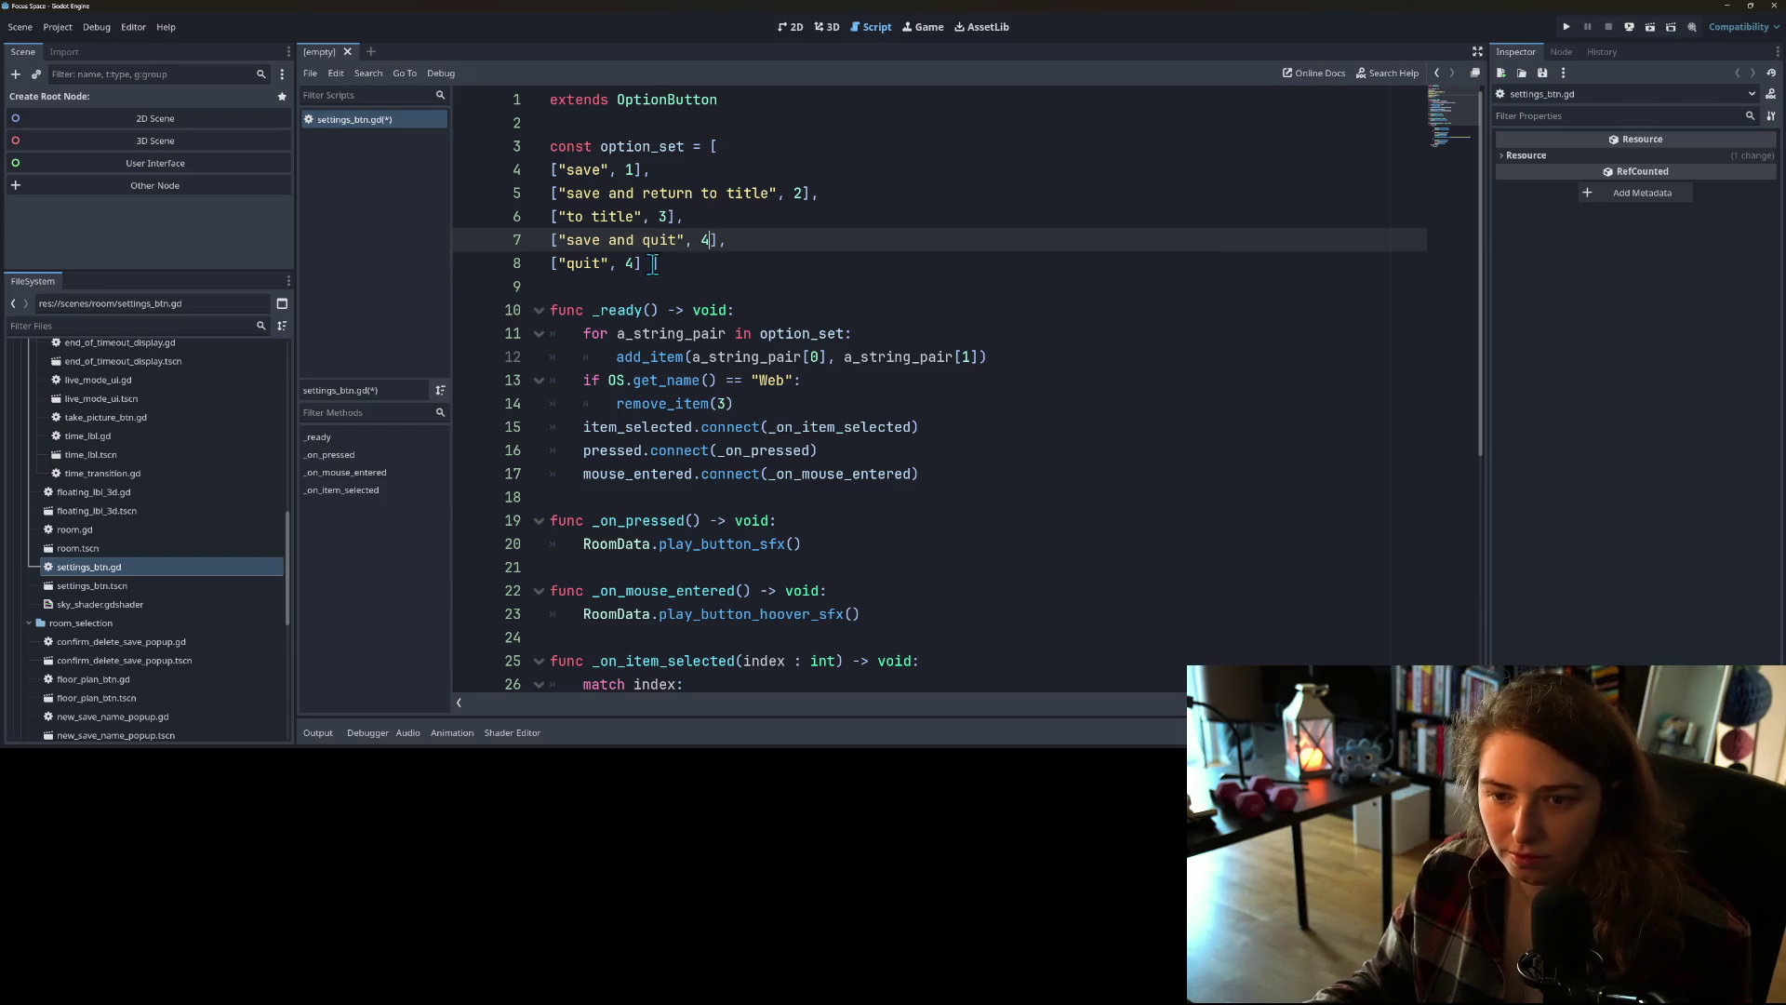
{"action": "double_click", "coordinate": [631, 263]}
{"action": "type", "text": "5"}
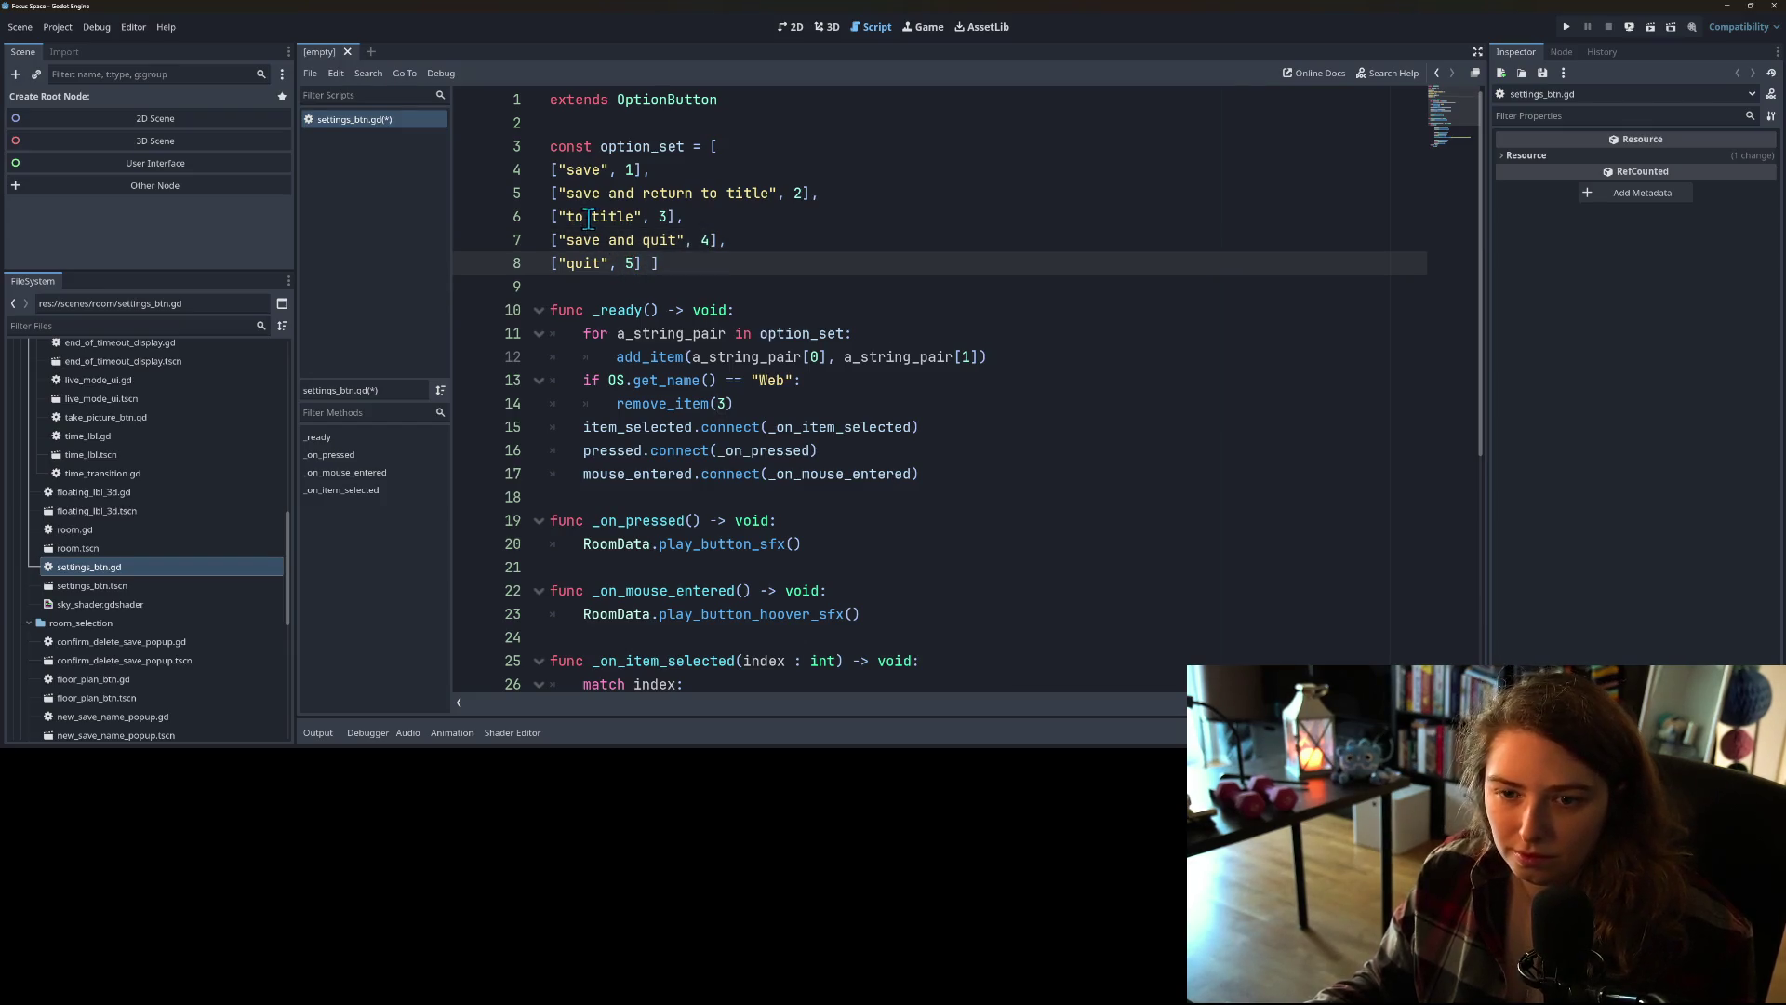
{"action": "double_click", "coordinate": [584, 218]}
{"action": "type", "text": "return to"}
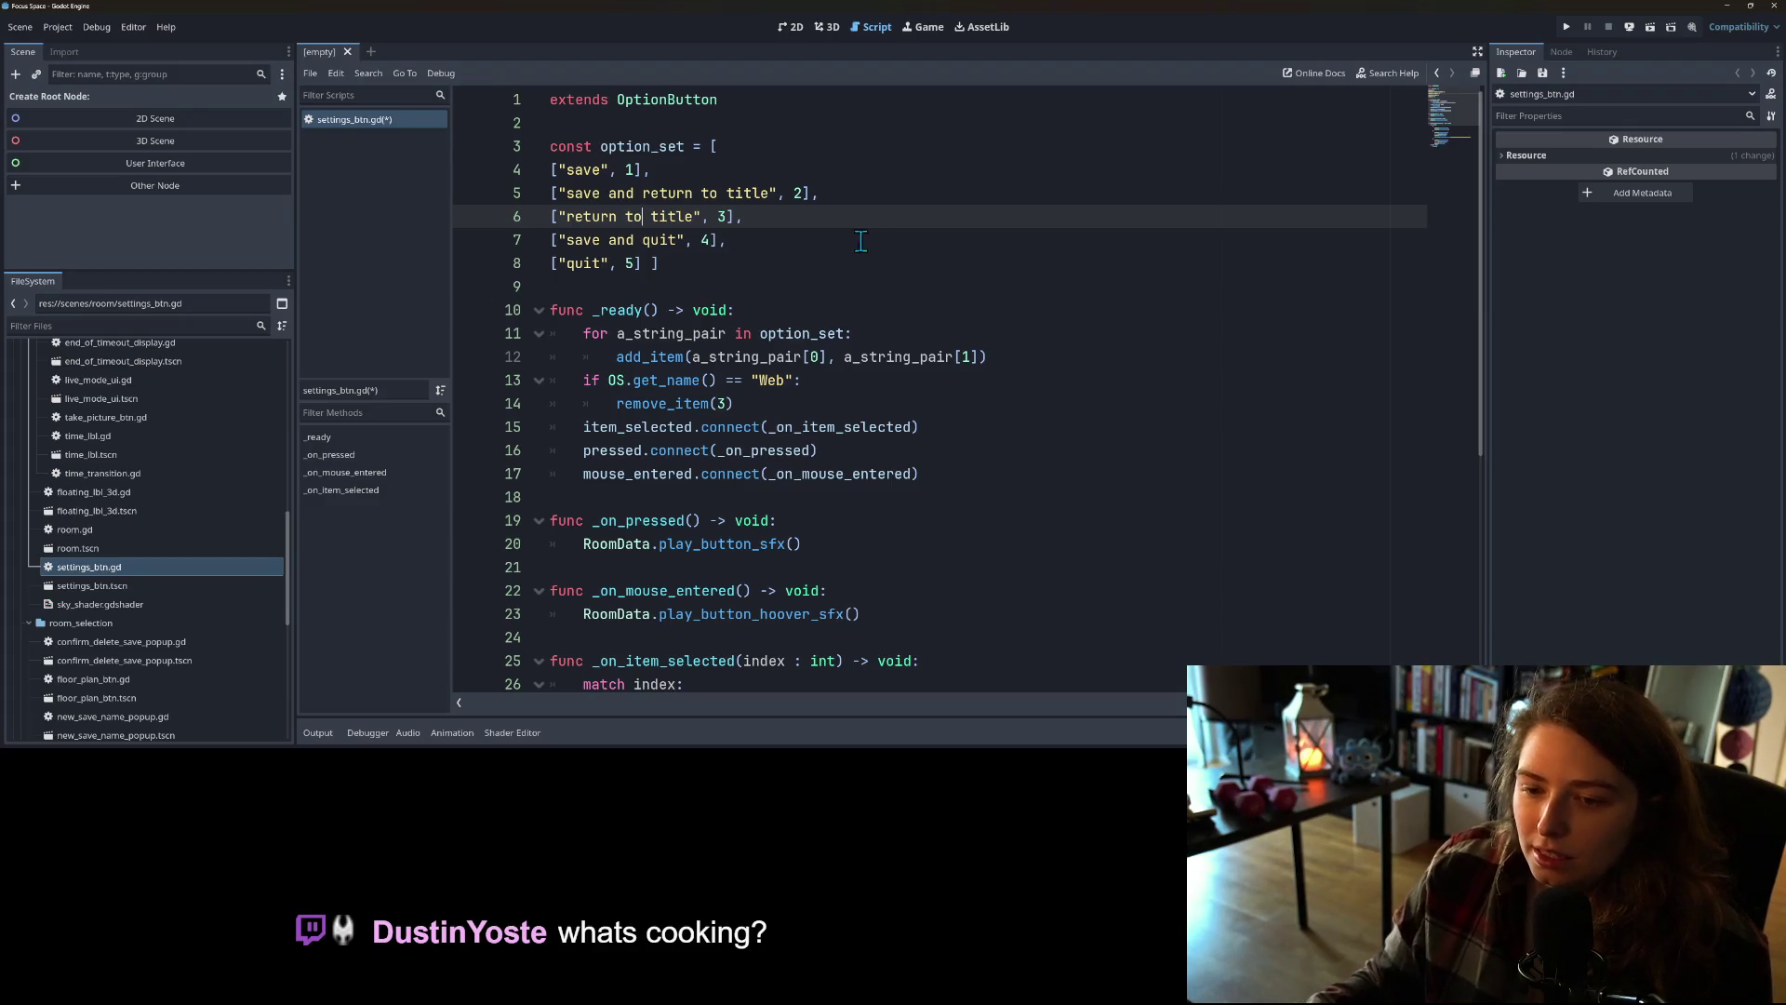
{"action": "left_click", "coordinate": [832, 376]}
Step: Under the Web check, duplicate remove_item(3) and change the calls to remove_item(4) and remove_item(5)
{"action": "key", "text": "Return"}
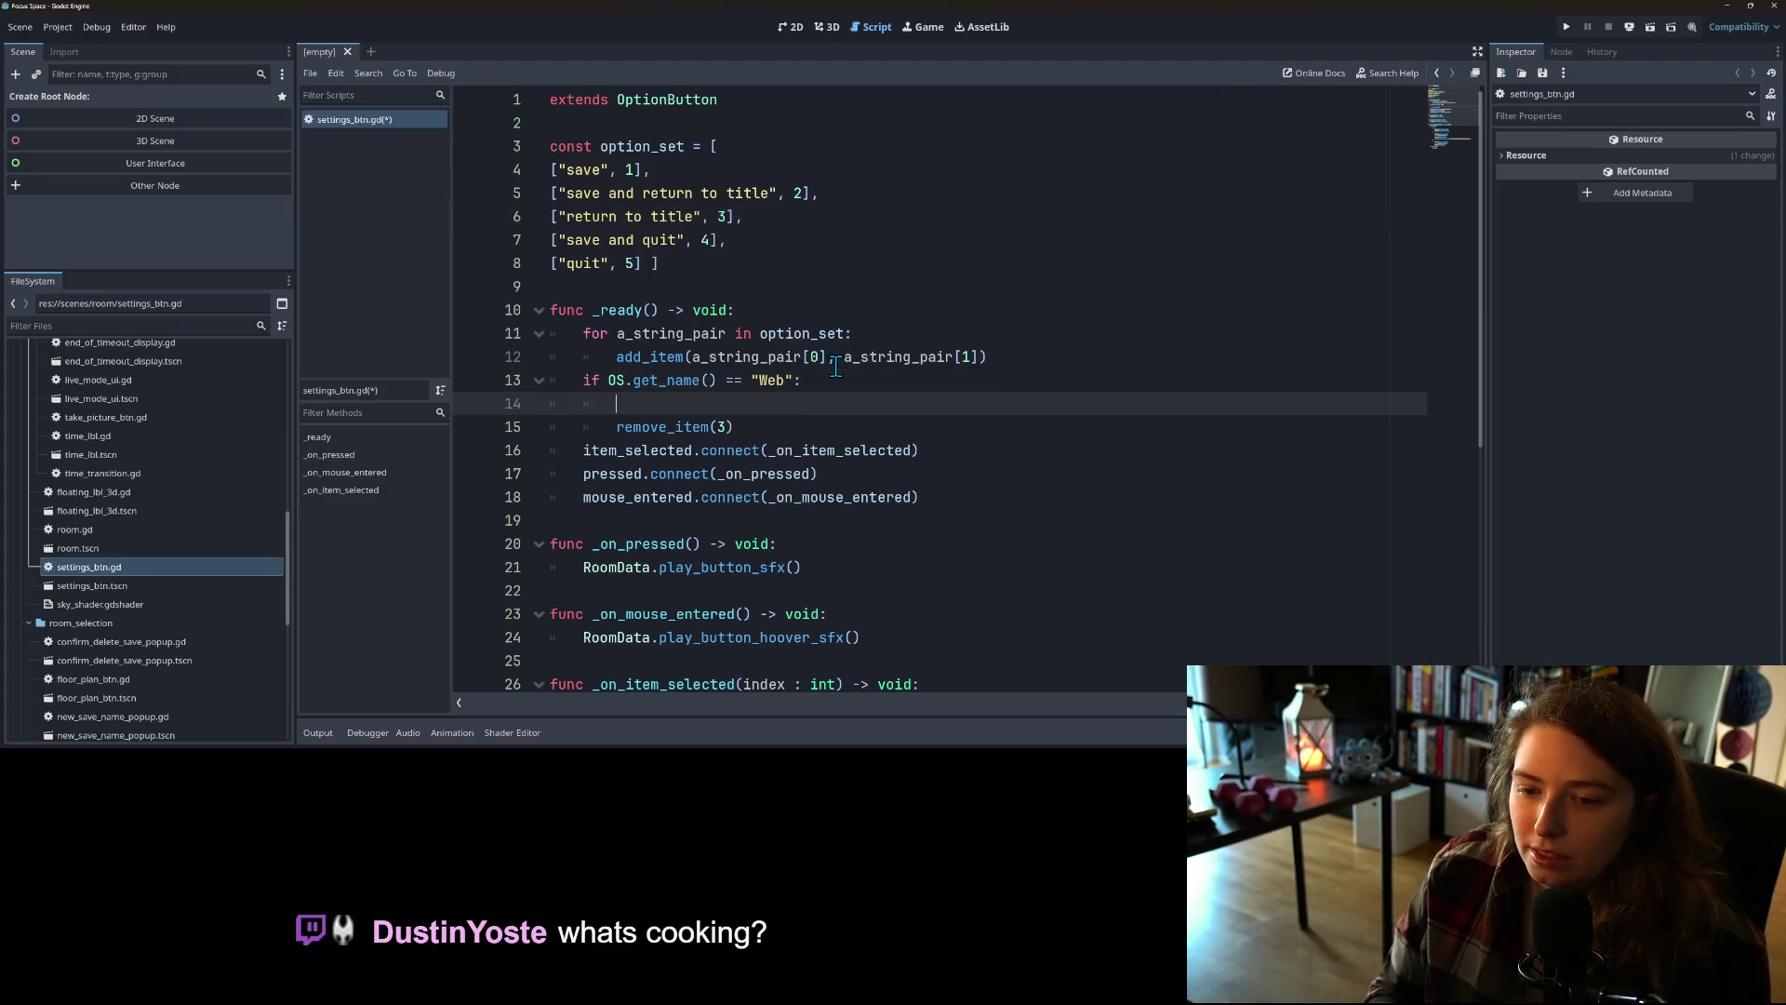
{"action": "left_click", "coordinate": [777, 426]}
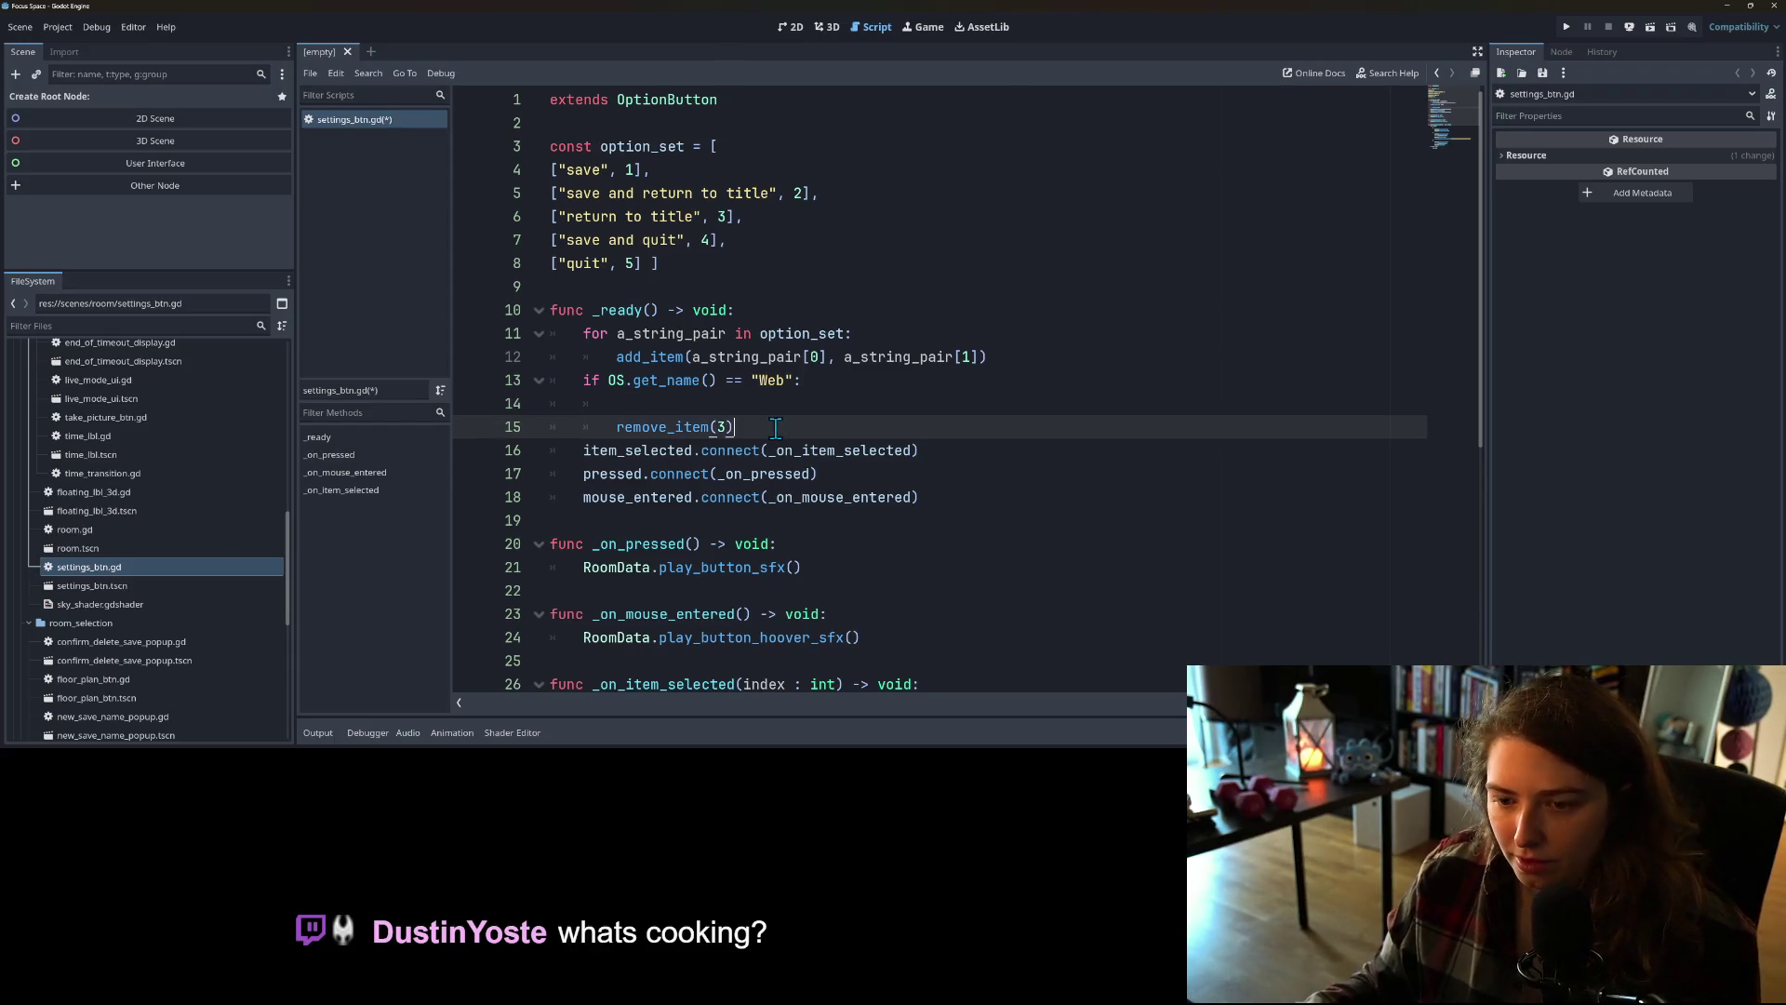
{"action": "key", "text": "ctrl+shift+d"}
{"action": "left_click", "coordinate": [744, 403]}
{"action": "key", "text": "BackSpace"}
{"action": "key", "text": "BackSpace"}
{"action": "key", "text": "BackSpace"}
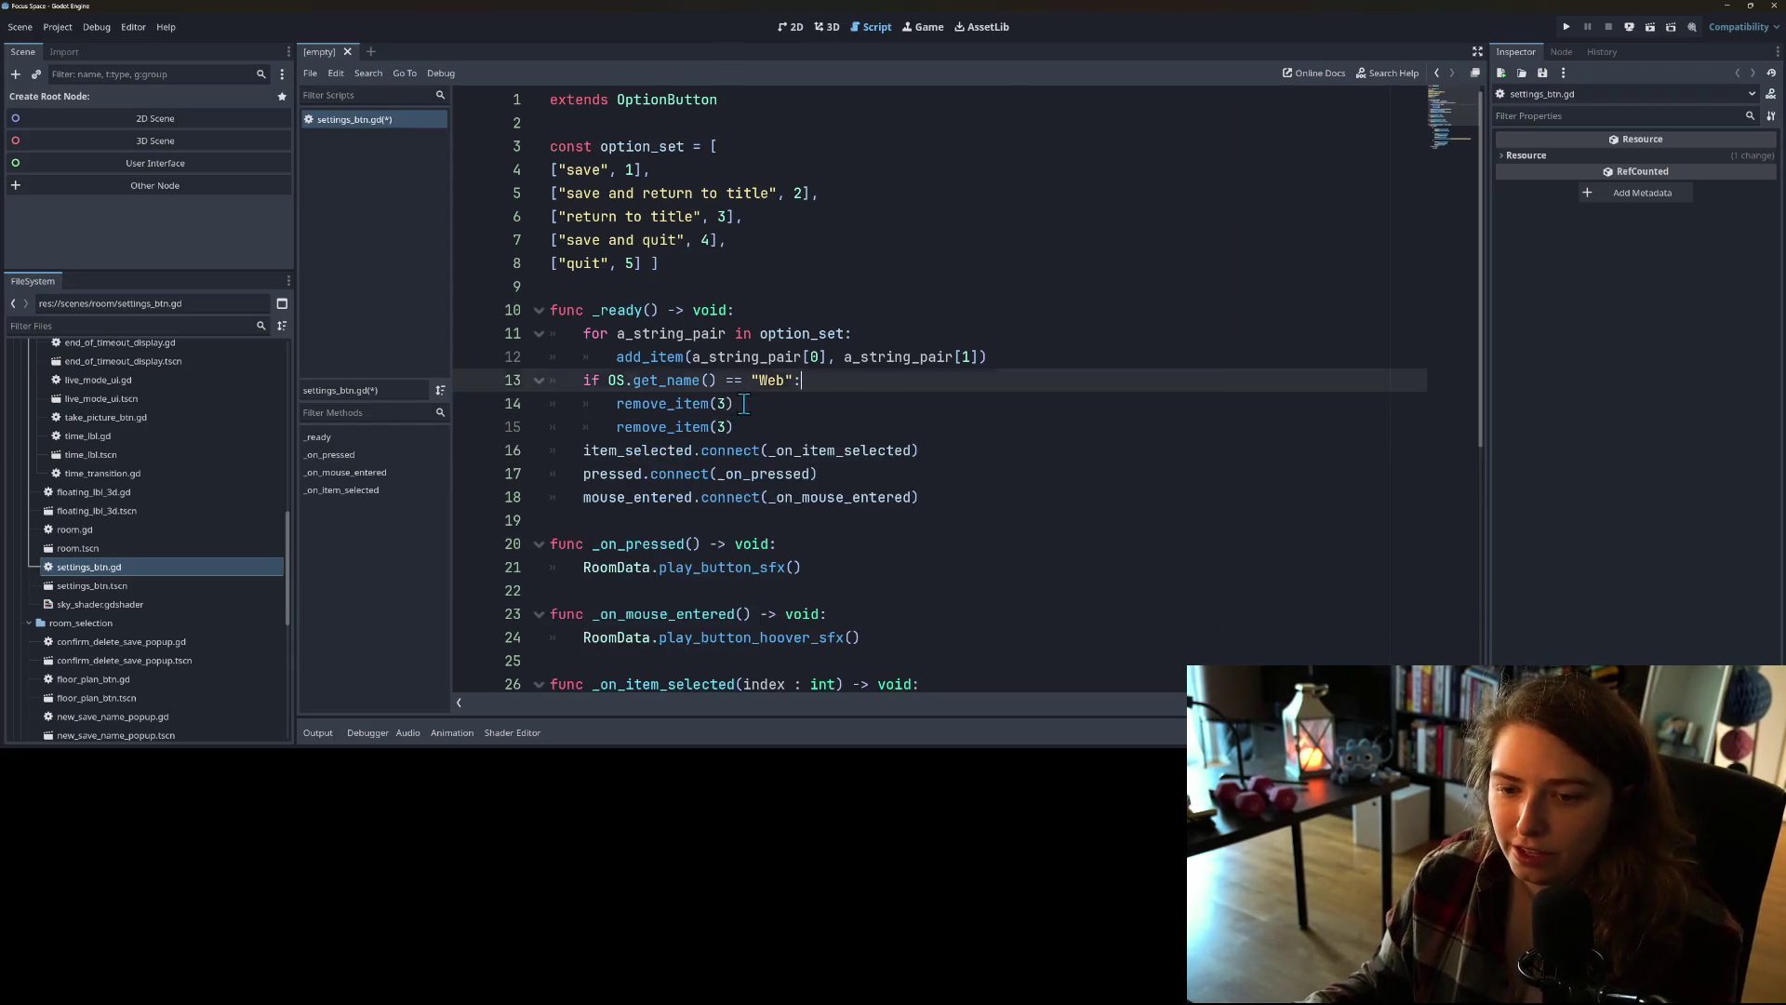
{"action": "left_click", "coordinate": [722, 403]}
{"action": "key", "text": "BackSpace"}
{"action": "type", "text": "4"}
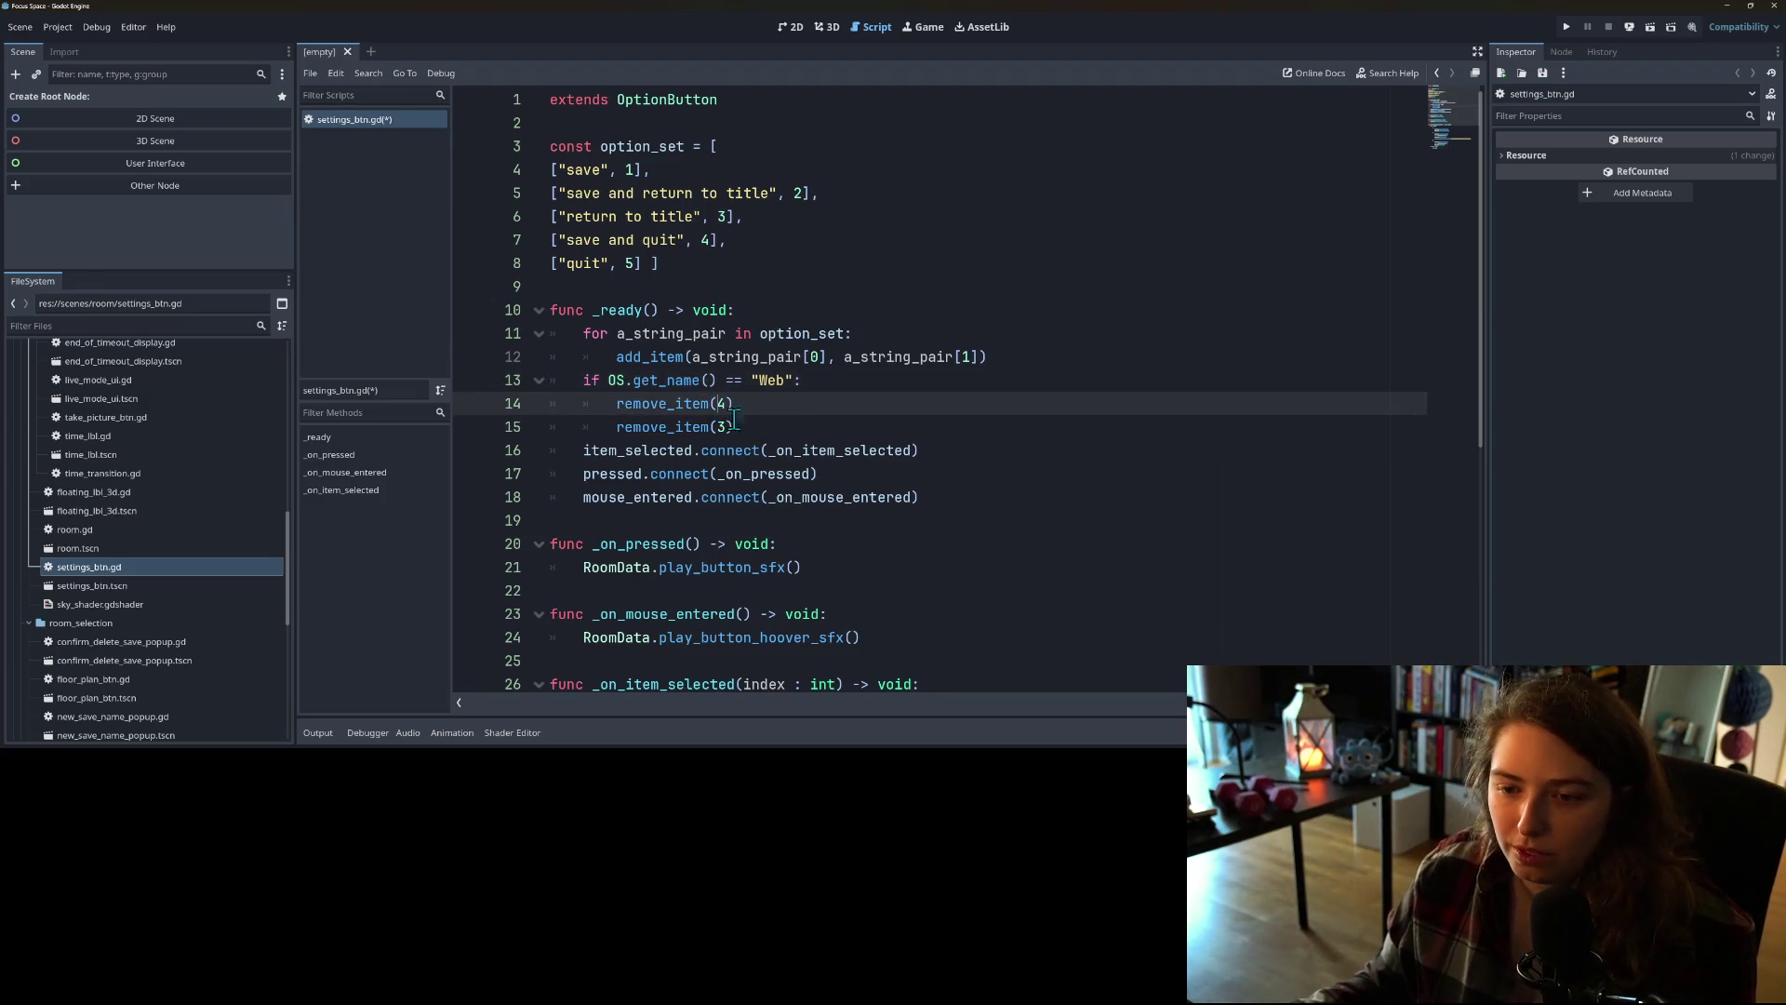
{"action": "left_click", "coordinate": [726, 427]}
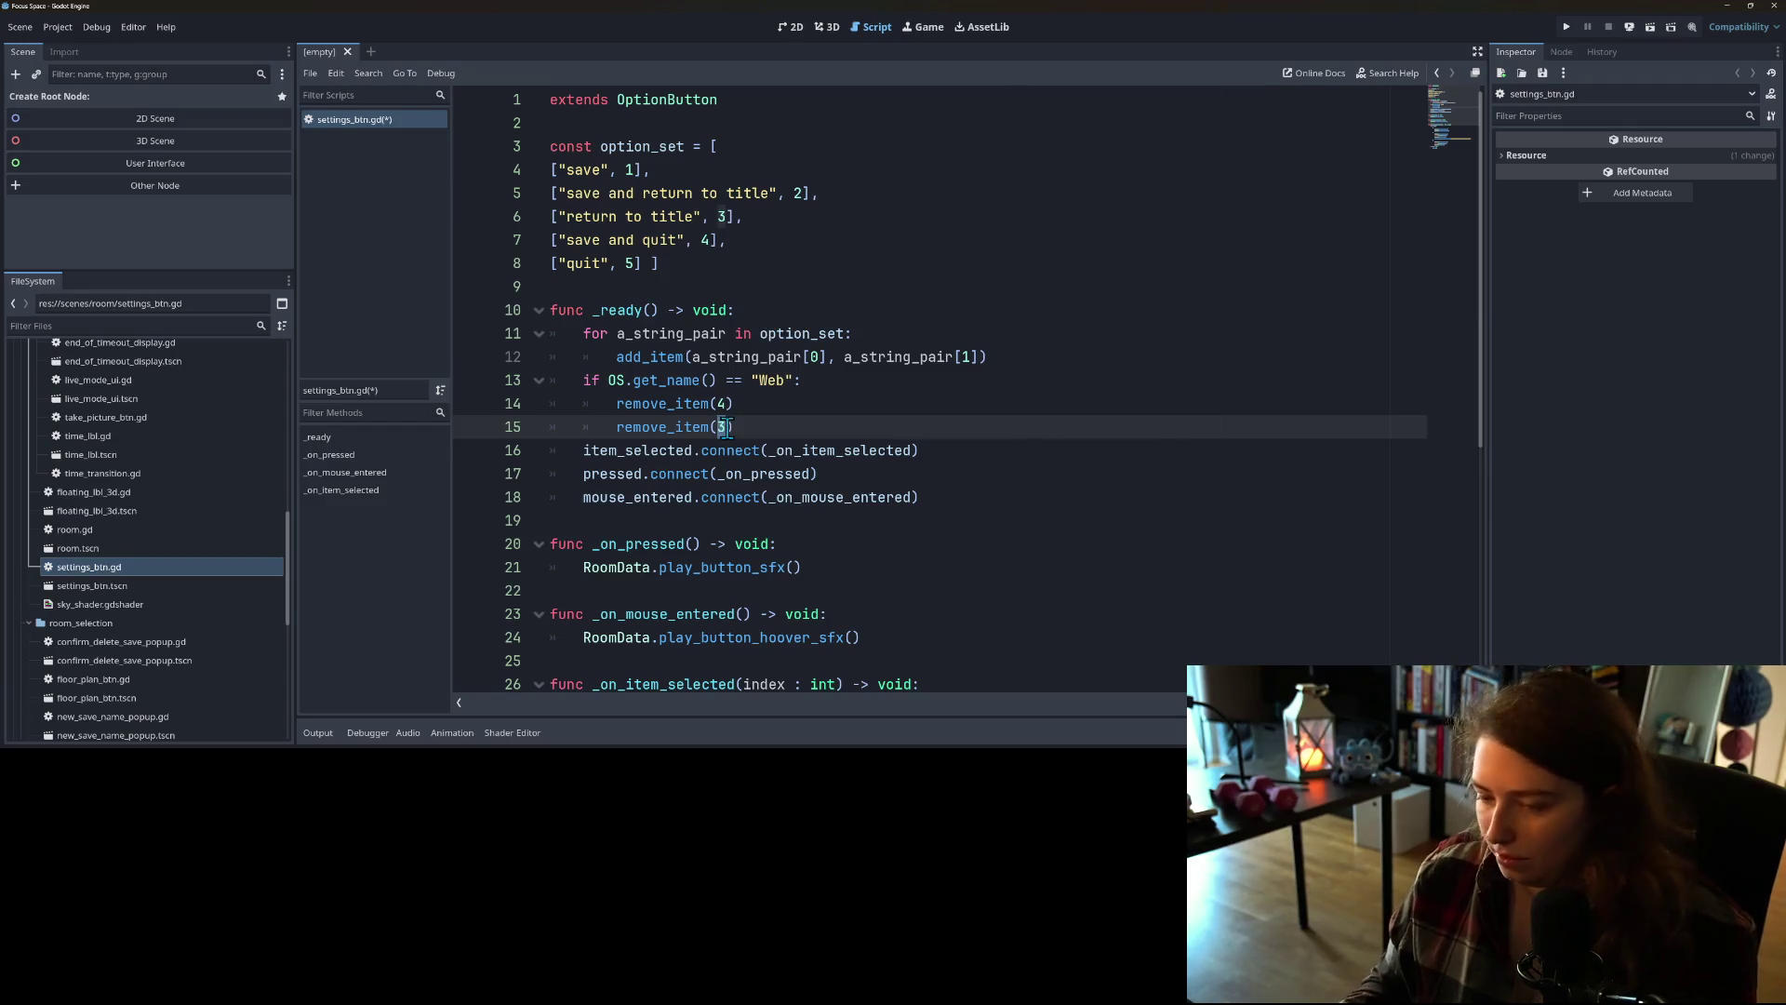
{"action": "key", "text": "BackSpace"}
{"action": "type", "text": "5"}
Step: Save settings_btn.gd and scroll through it to review the changes
{"action": "left_click", "coordinate": [800, 309]}
{"action": "key", "text": "ctrl+s"}
{"action": "left_click", "coordinate": [803, 402]}
{"action": "scroll", "coordinate": [802, 398], "scroll_direction": "down", "scroll_amount": 1}
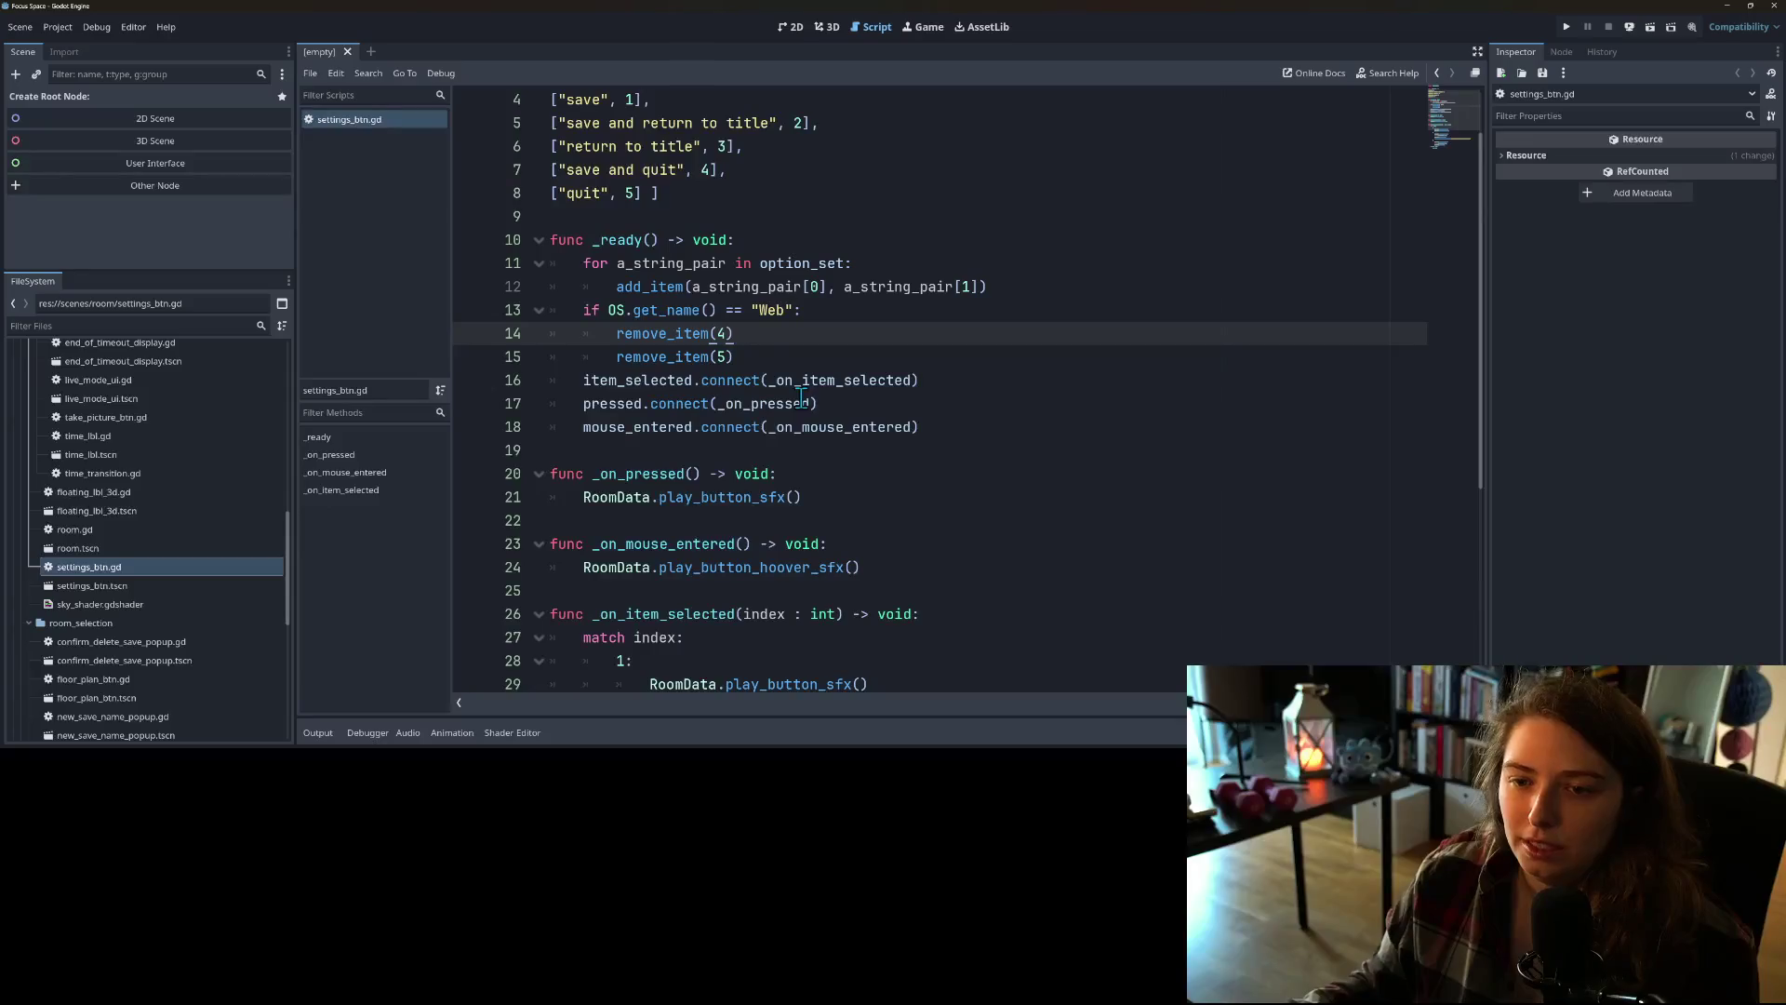
{"action": "left_click", "coordinate": [706, 189]}
{"action": "scroll", "coordinate": [680, 380], "scroll_direction": "down", "scroll_amount": 3}
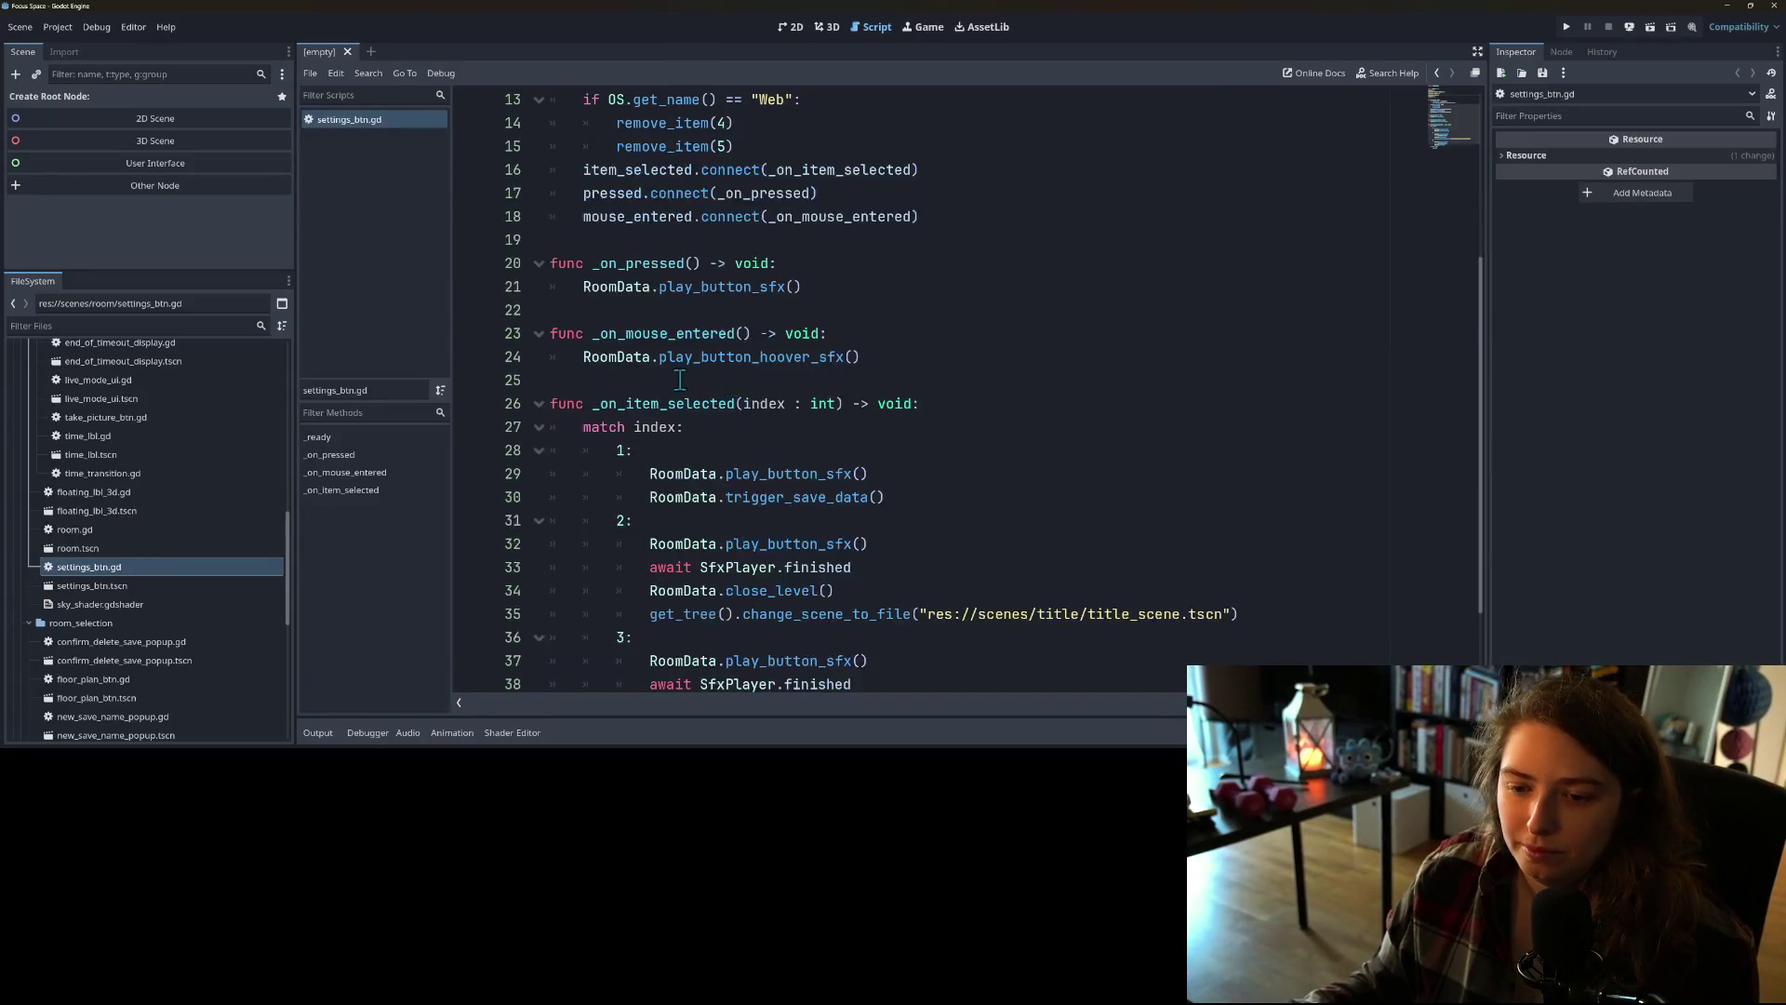
{"action": "scroll", "coordinate": [679, 383], "scroll_direction": "up", "scroll_amount": 6}
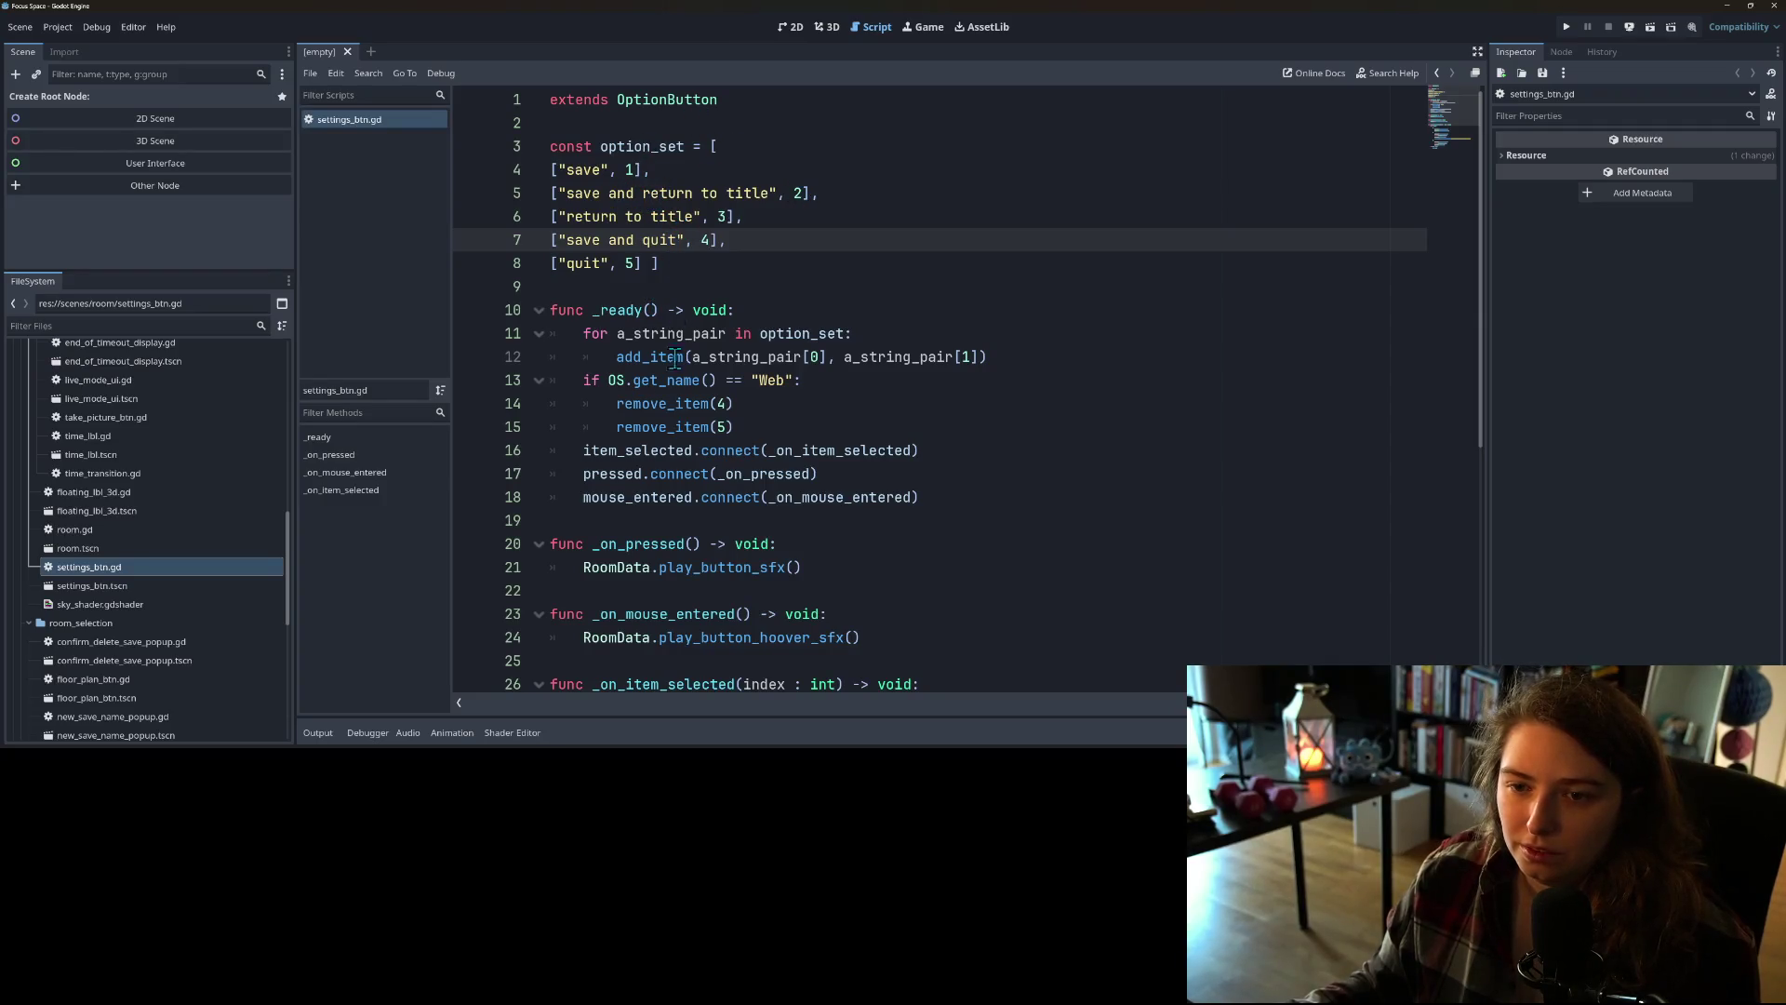
{"action": "scroll", "coordinate": [666, 450], "scroll_direction": "down", "scroll_amount": 6}
{"action": "scroll", "coordinate": [666, 450], "scroll_direction": "up", "scroll_amount": 5}
{"action": "scroll", "coordinate": [698, 428], "scroll_direction": "down", "scroll_amount": 5}
Step: Insert a new 4: branch into the match statement after the option 3 branch
{"action": "left_click", "coordinate": [733, 403]}
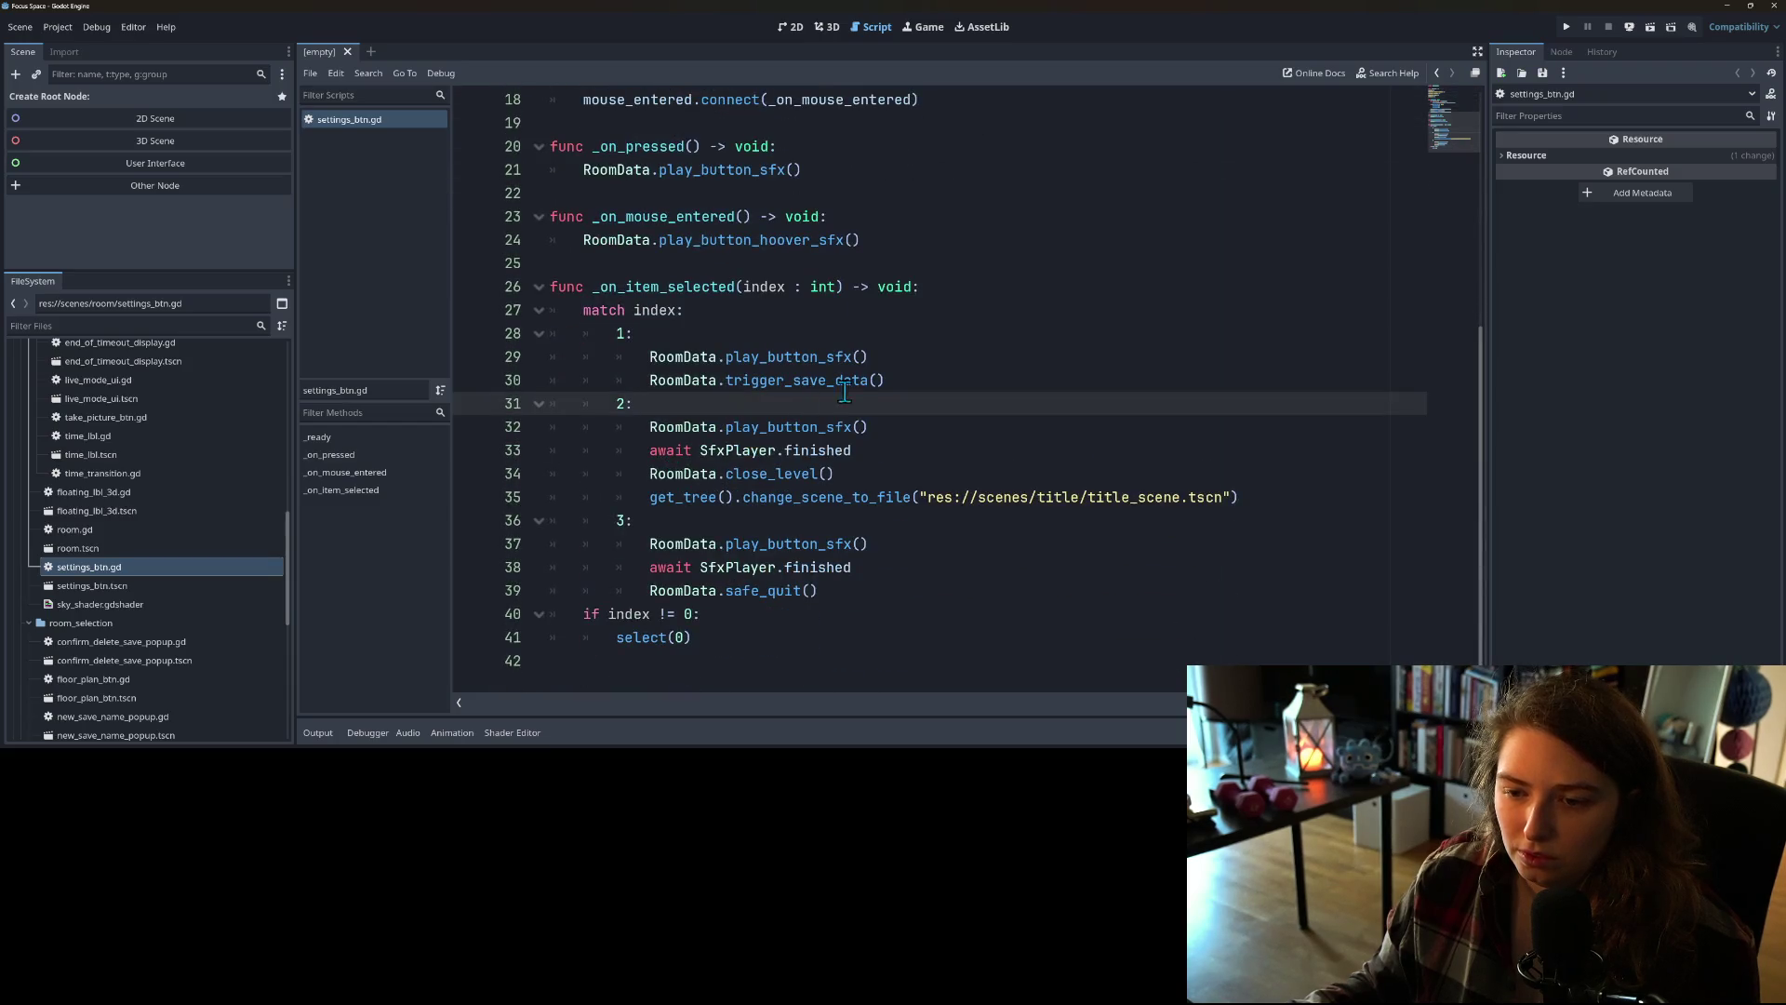
{"action": "left_click", "coordinate": [690, 528]}
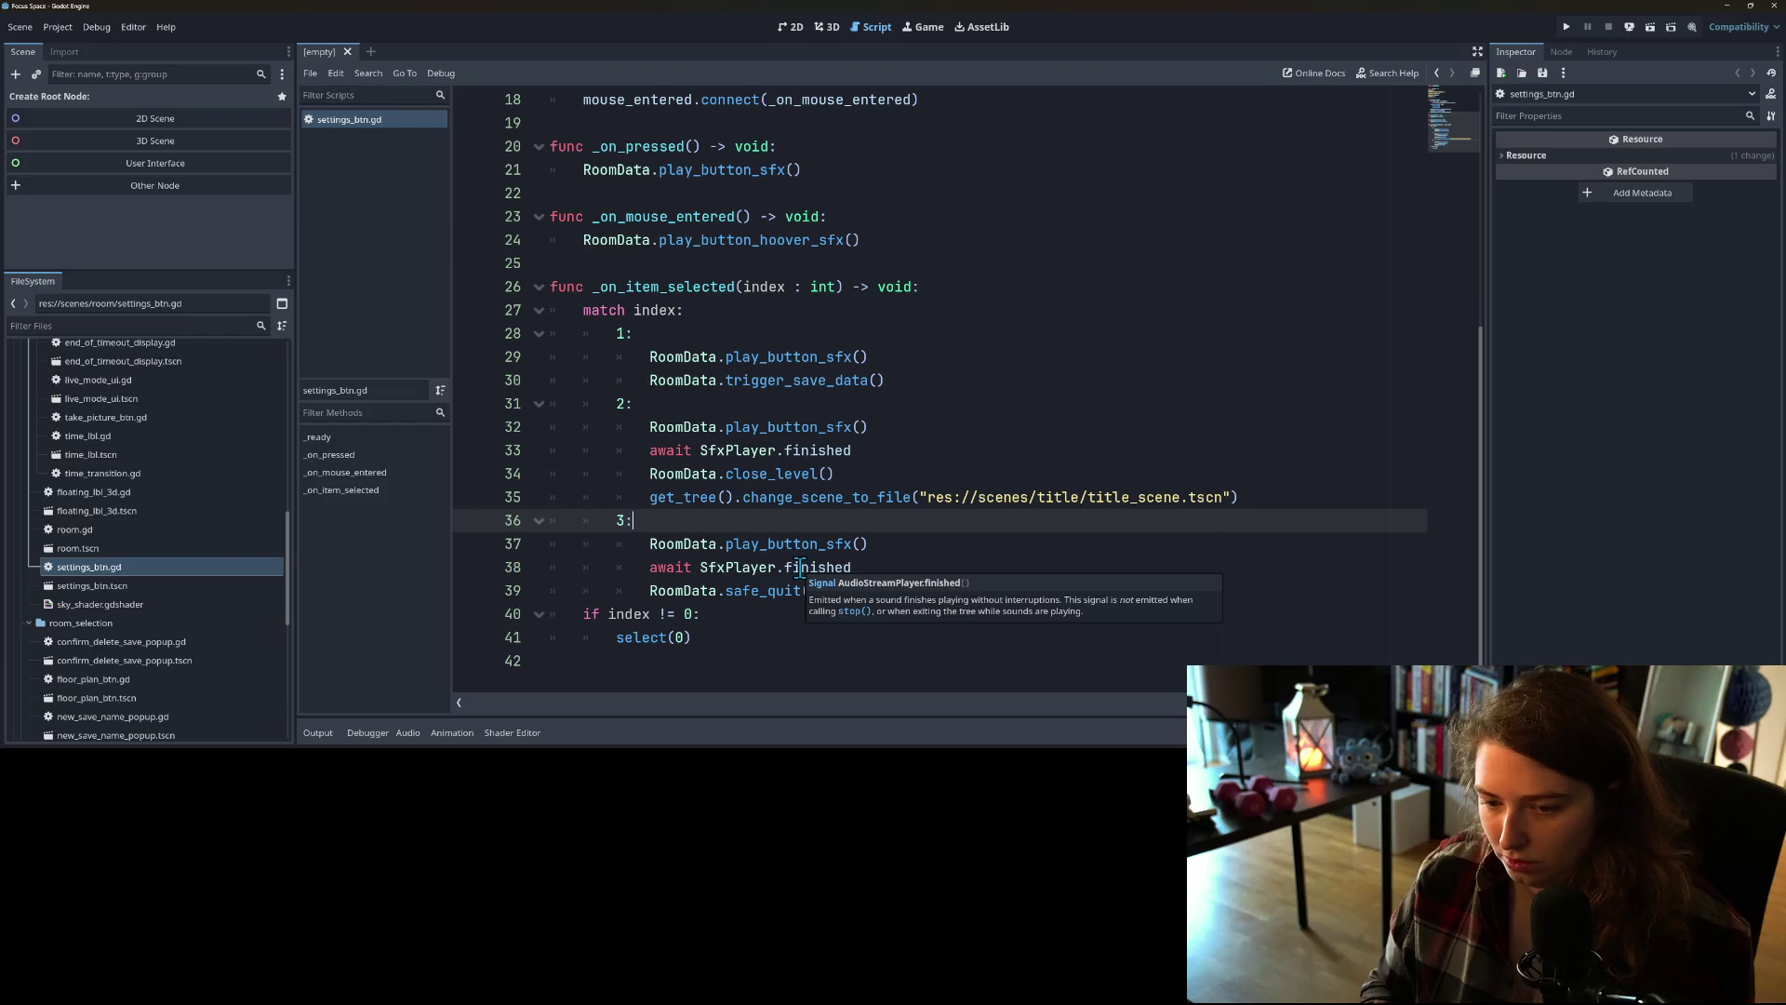
{"action": "key", "text": "Return"}
{"action": "key", "text": "BackSpace"}
{"action": "key", "text": "Return"}
{"action": "type", "text": "4:"}
{"action": "key", "text": "Return"}
{"action": "key", "text": "Return"}
{"action": "key", "text": "BackSpace"}
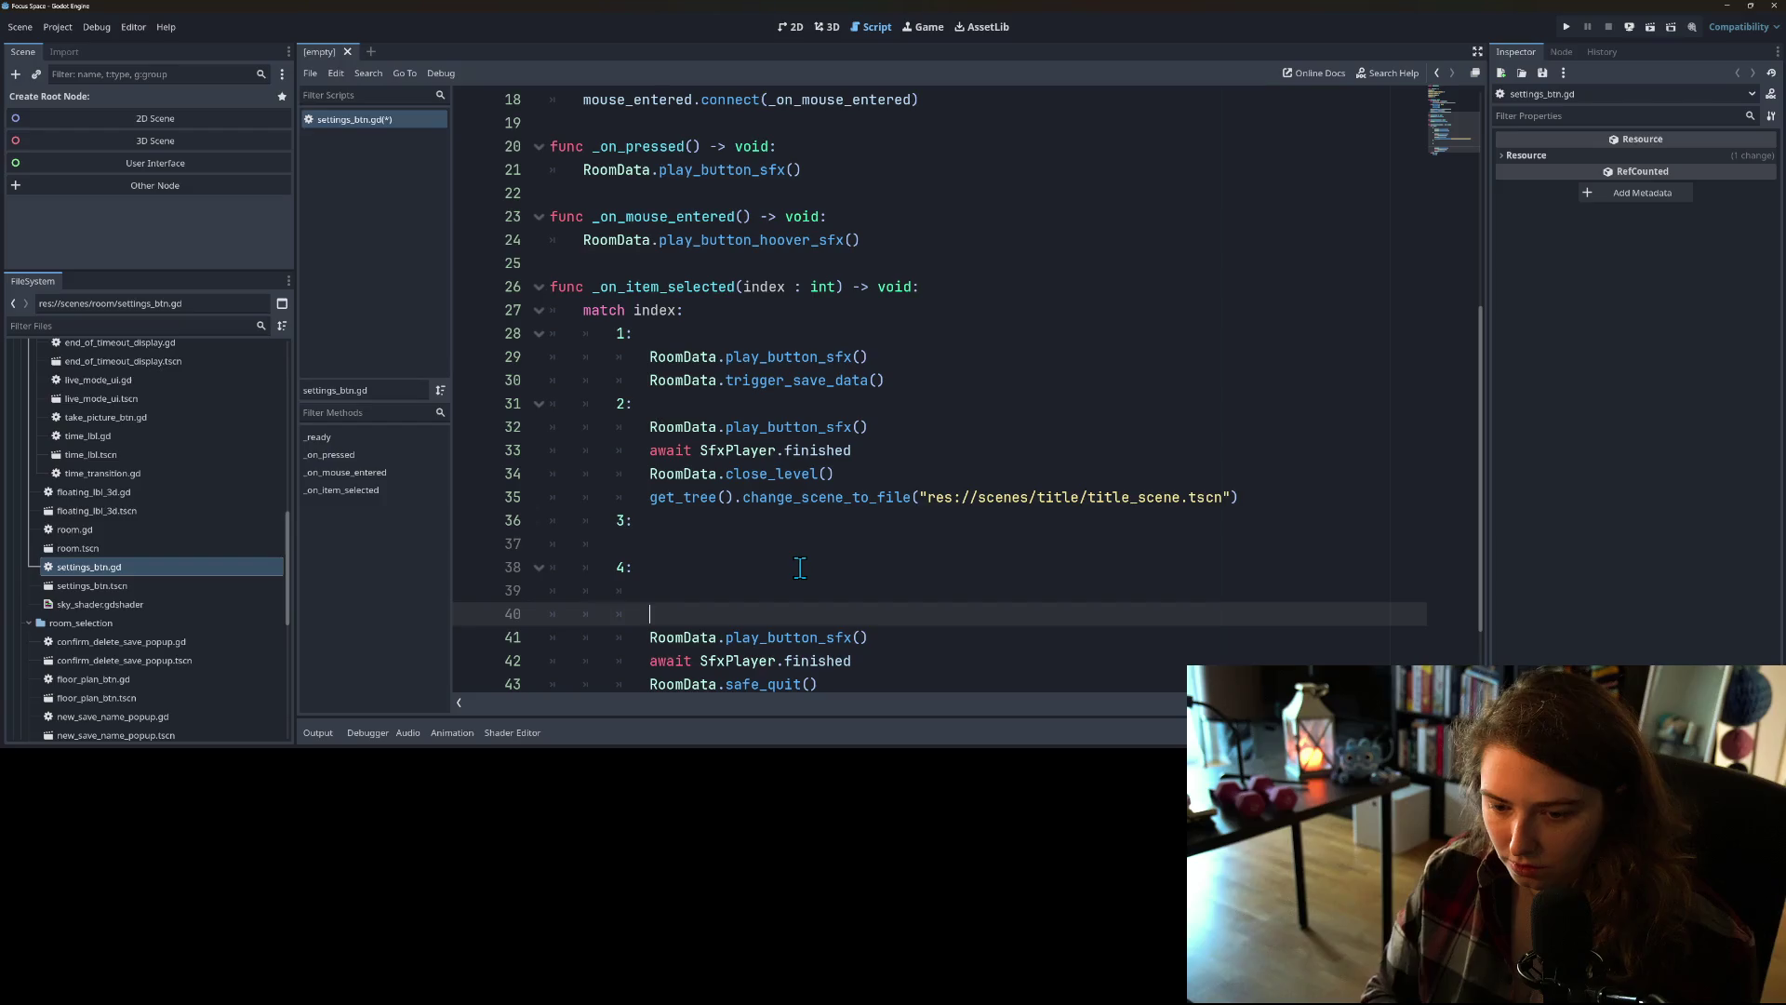
{"action": "type", "text": "5:"}
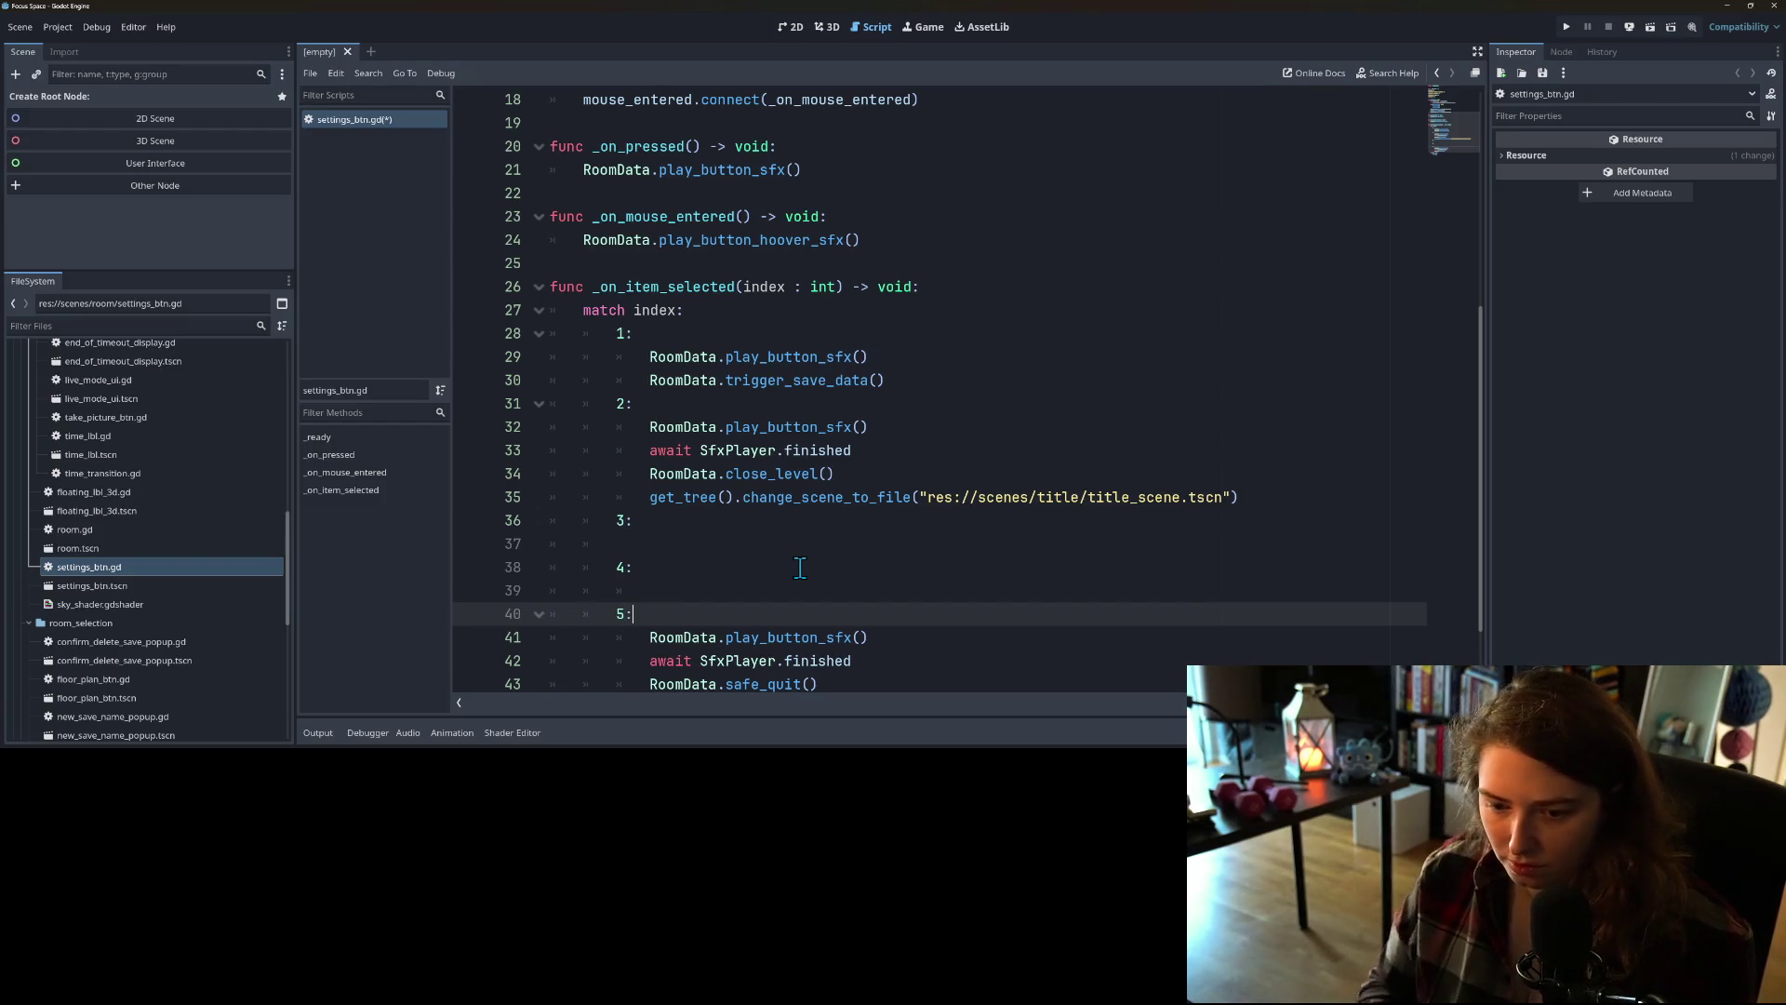
Step: Copy the three quit handler lines into the new 4: branch
{"action": "scroll", "coordinate": [737, 582], "scroll_direction": "down", "scroll_amount": 2}
{"action": "mouse_move", "coordinate": [651, 546]}
{"action": "left_mouse_down"}
{"action": "mouse_move", "coordinate": [870, 549]}
{"action": "mouse_move", "coordinate": [835, 599]}
{"action": "left_mouse_up"}
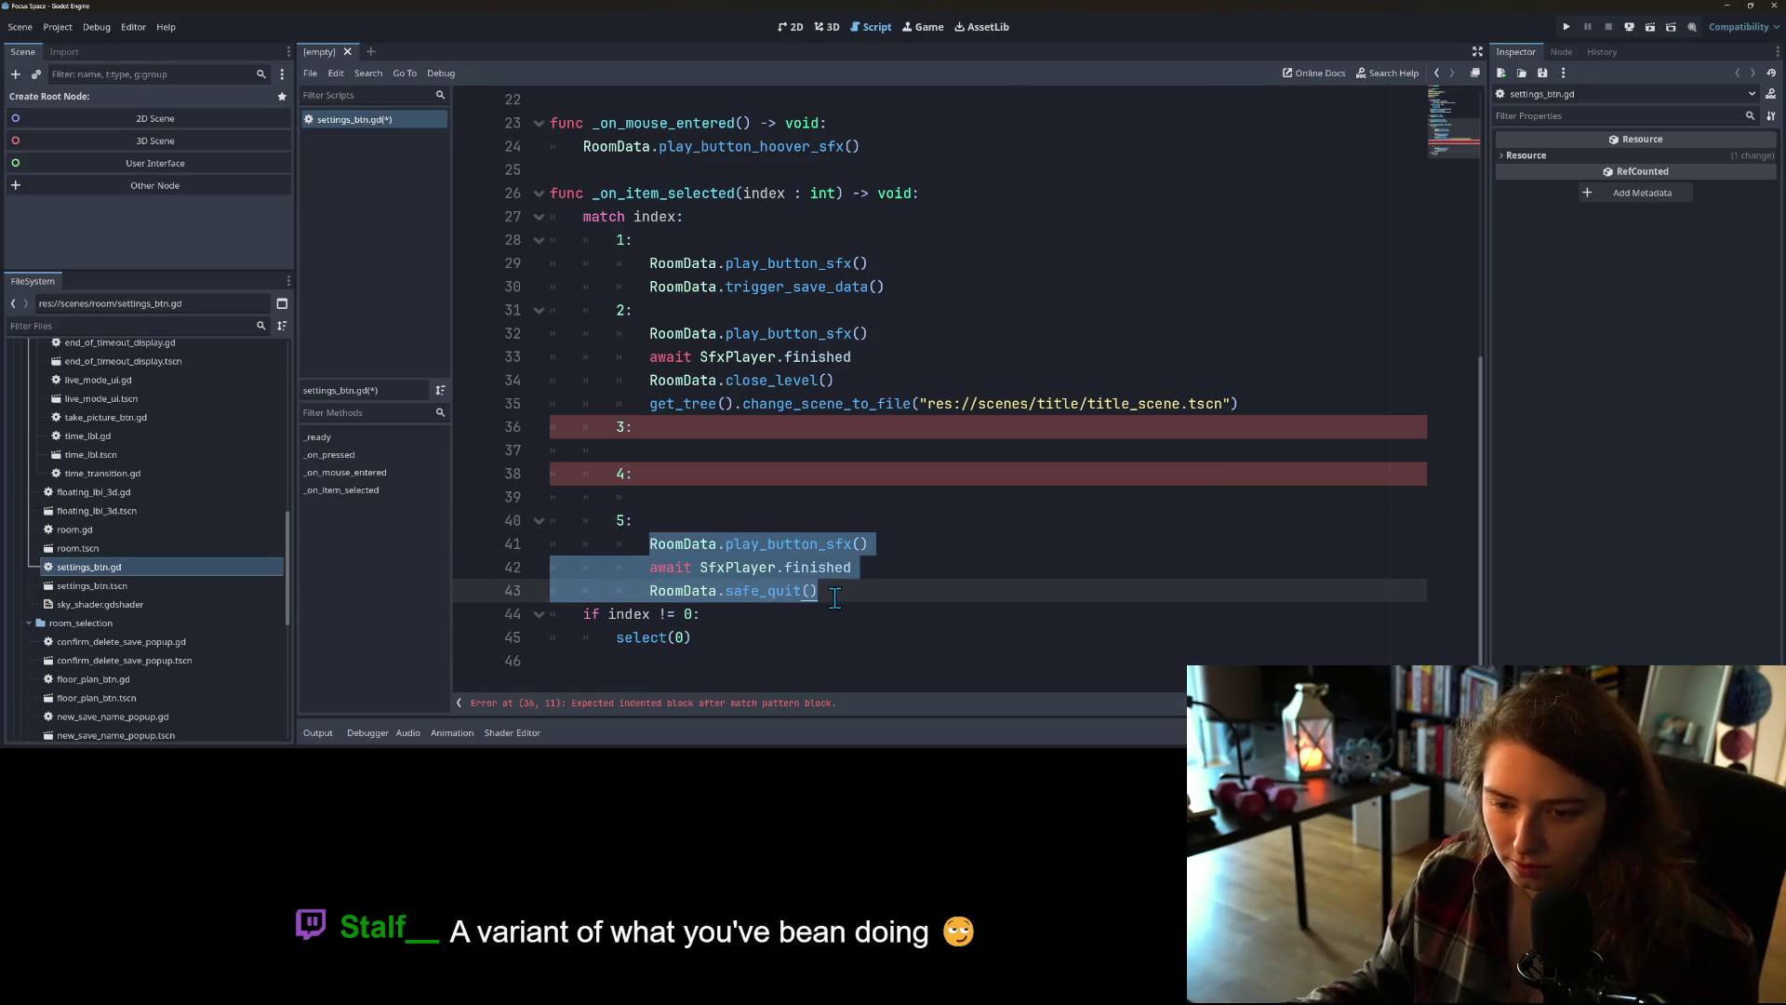
{"action": "key", "text": "ctrl+c"}
{"action": "left_click", "coordinate": [725, 499]}
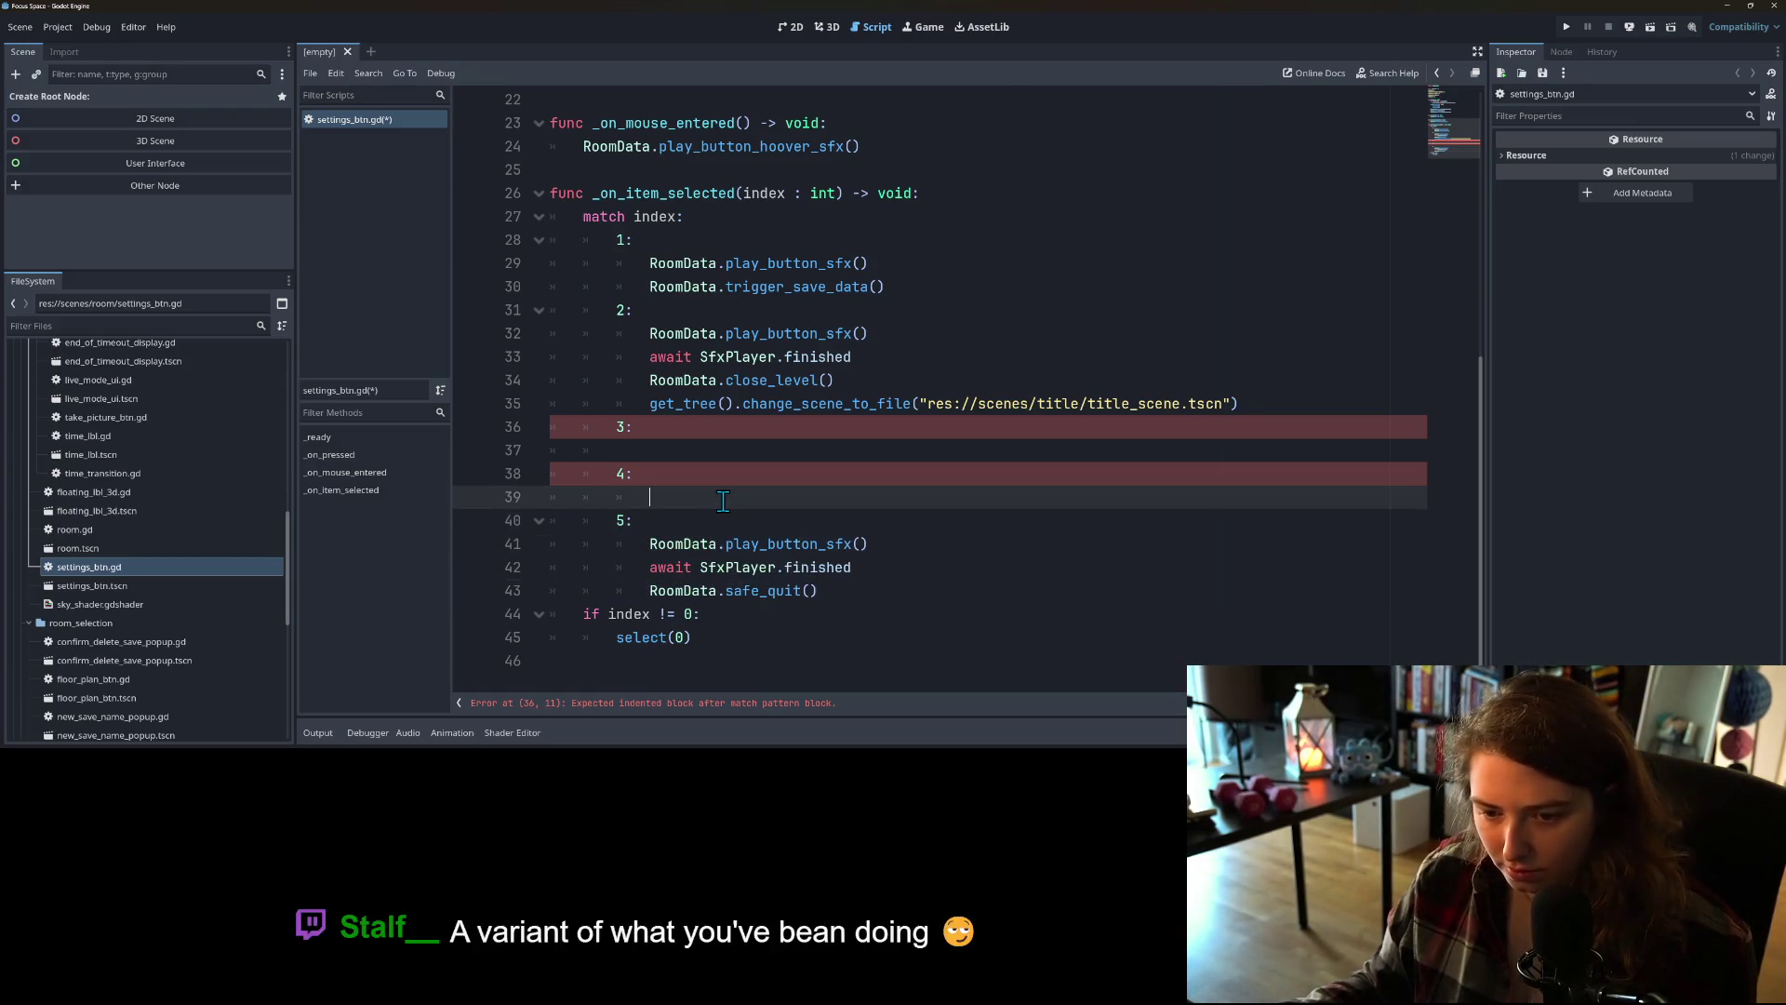
{"action": "key", "text": "ctrl+v"}
{"action": "left_click", "coordinate": [872, 501]}
{"action": "left_click", "coordinate": [882, 521]}
{"action": "left_click", "coordinate": [802, 547]}
{"action": "double_click", "coordinate": [801, 547]}
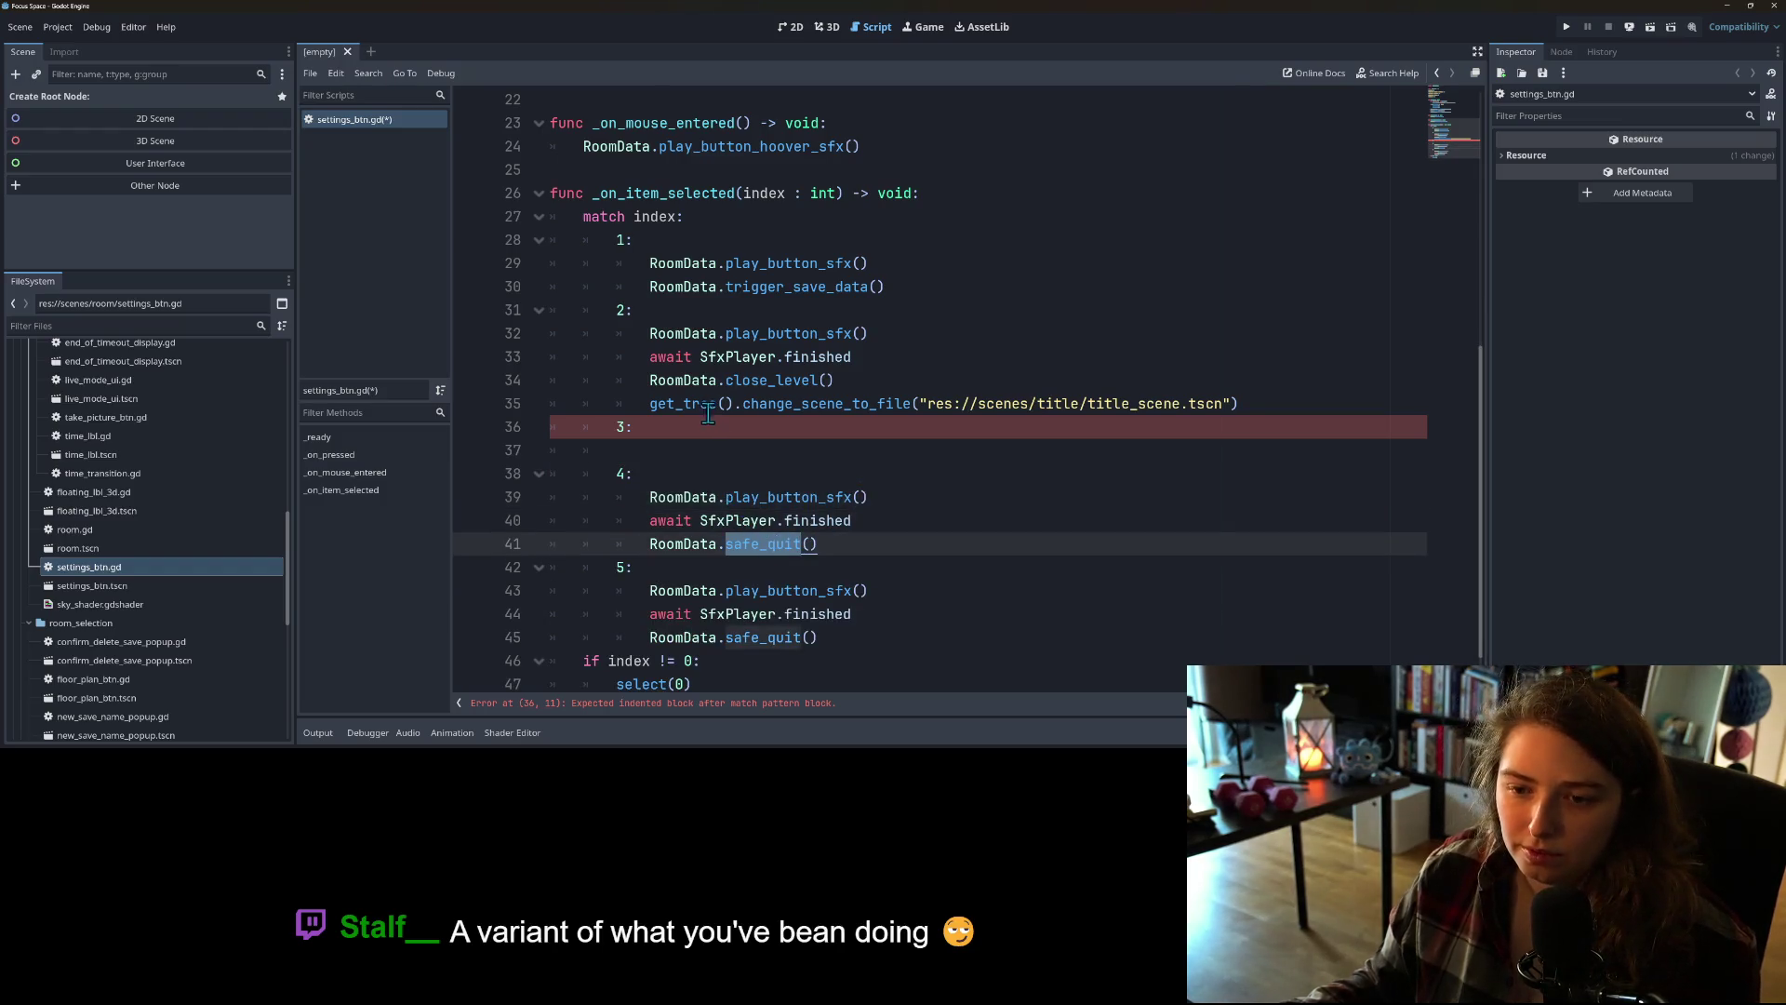
Step: Add RoomData.trigger_save_data() after the button sound in case 4 and save the script
{"action": "left_click", "coordinate": [692, 381]}
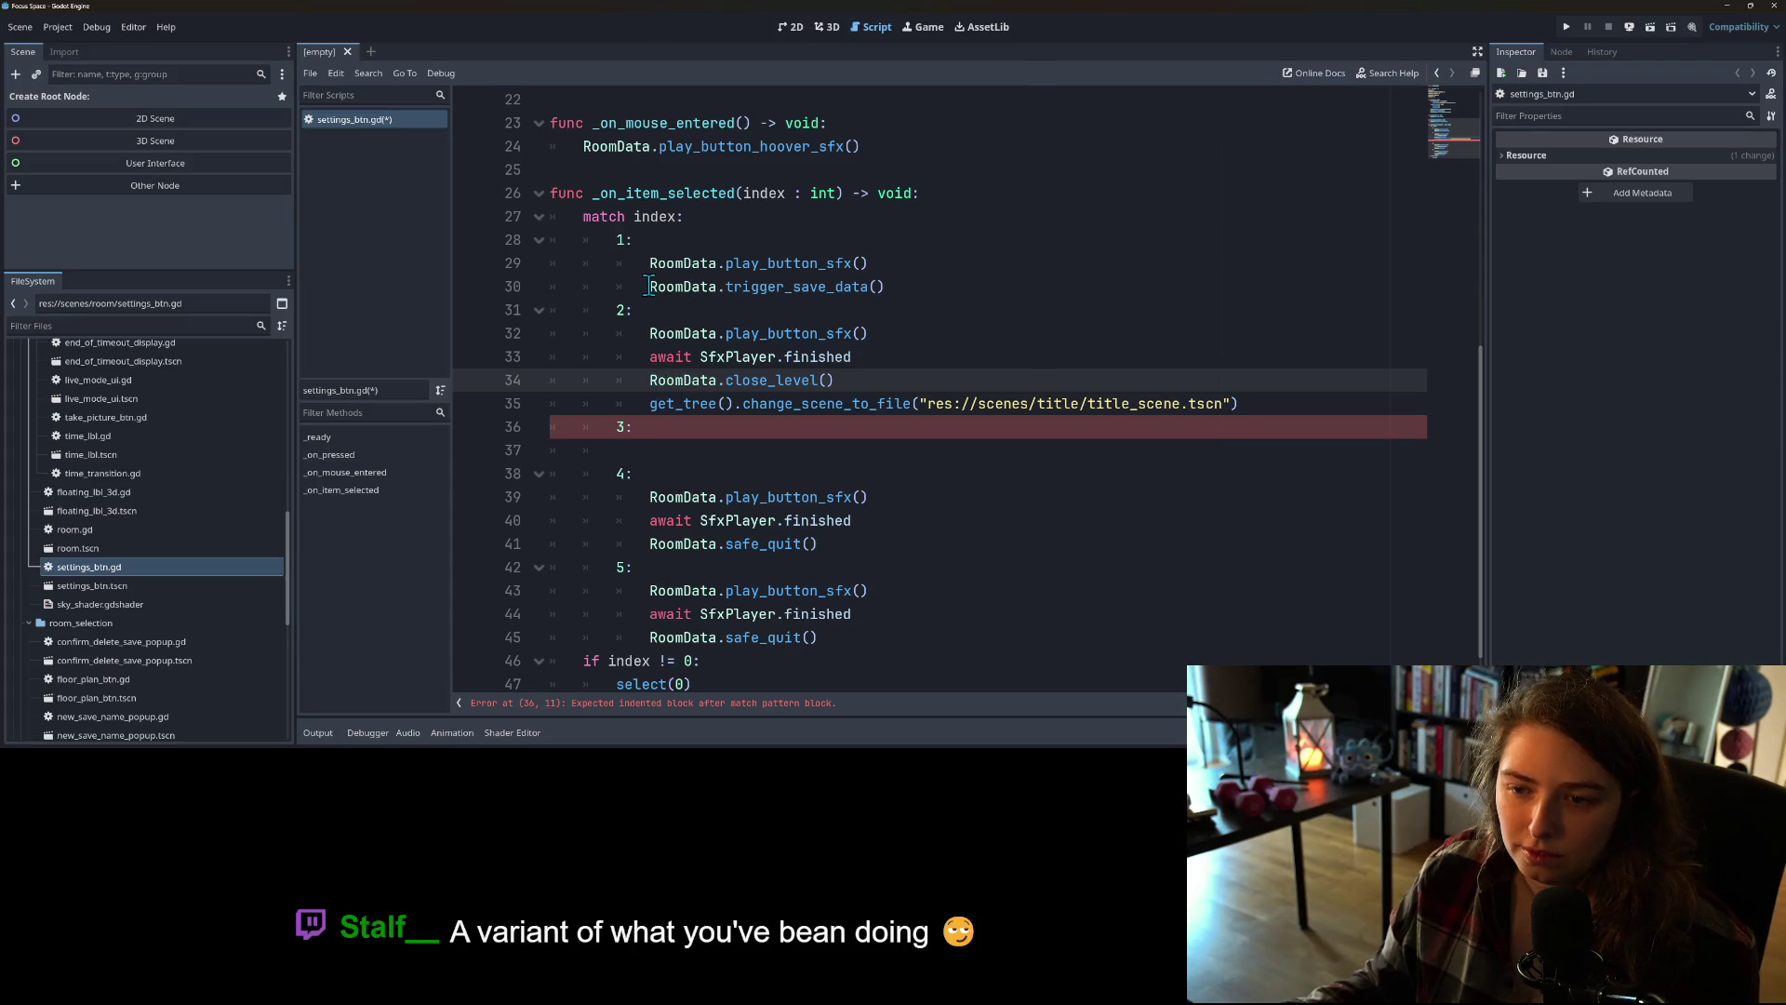
{"action": "left_click_drag", "start_coordinate": [650, 287], "coordinate": [889, 292]}
{"action": "key", "text": "ctrl+c"}
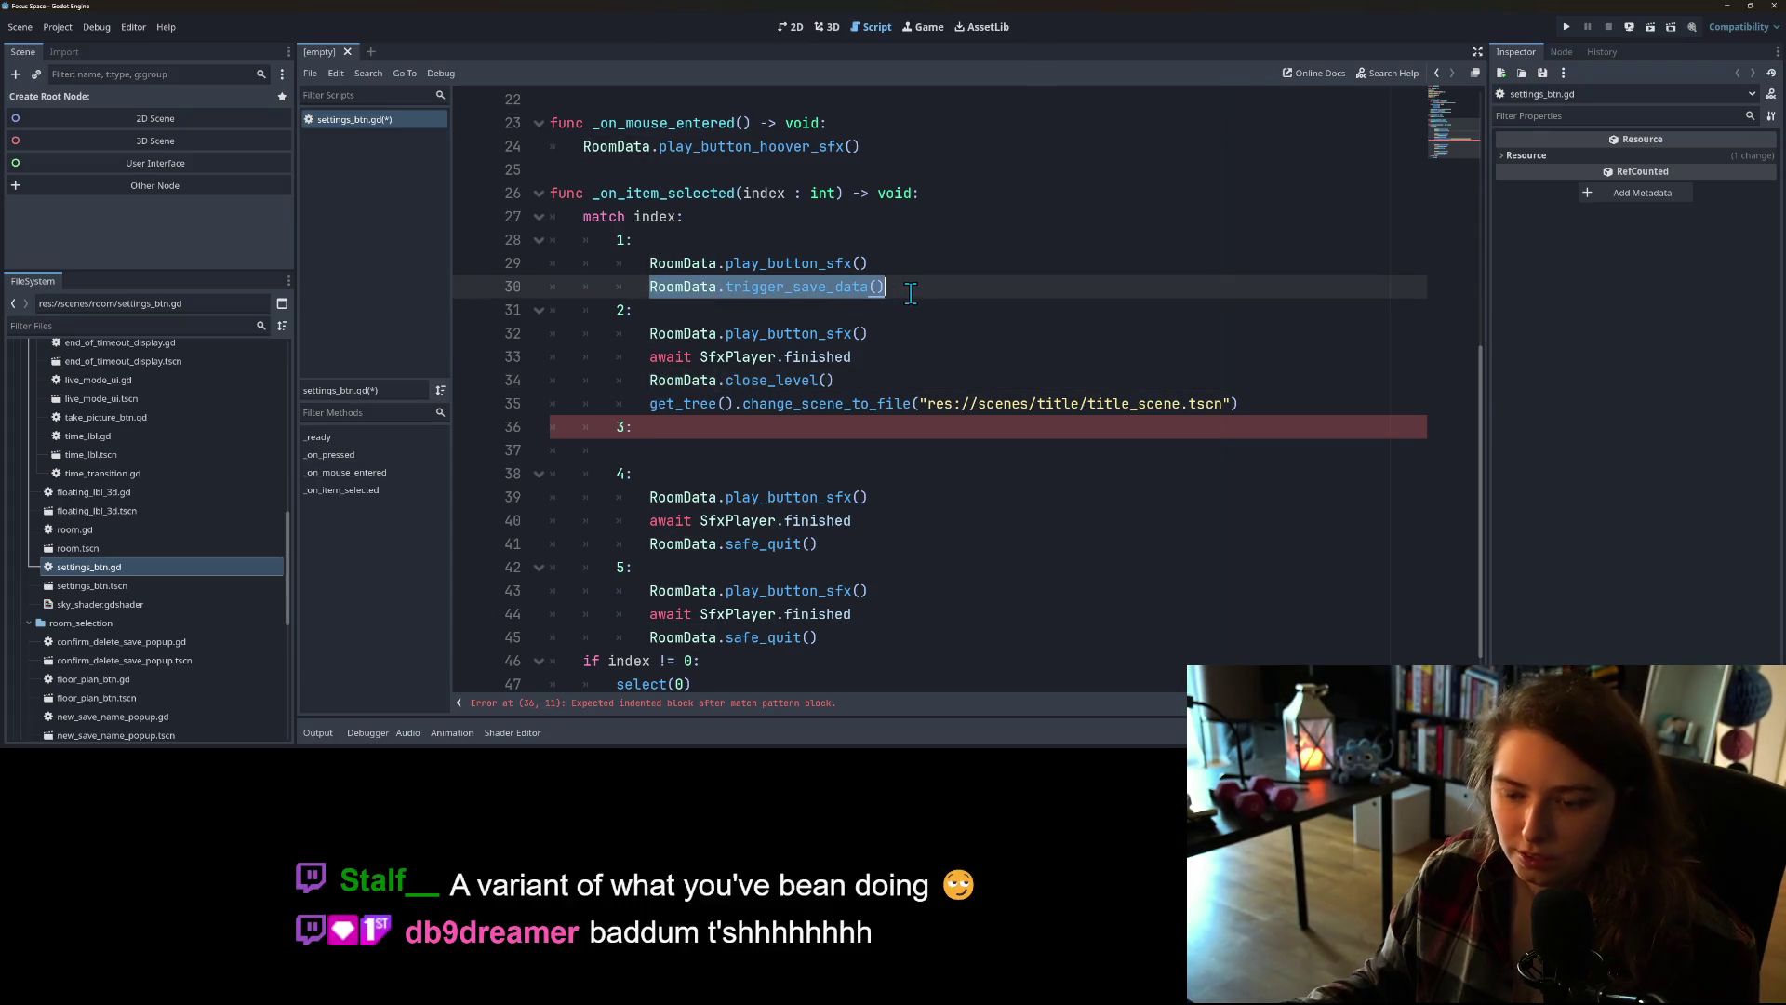
{"action": "left_click", "coordinate": [870, 520]}
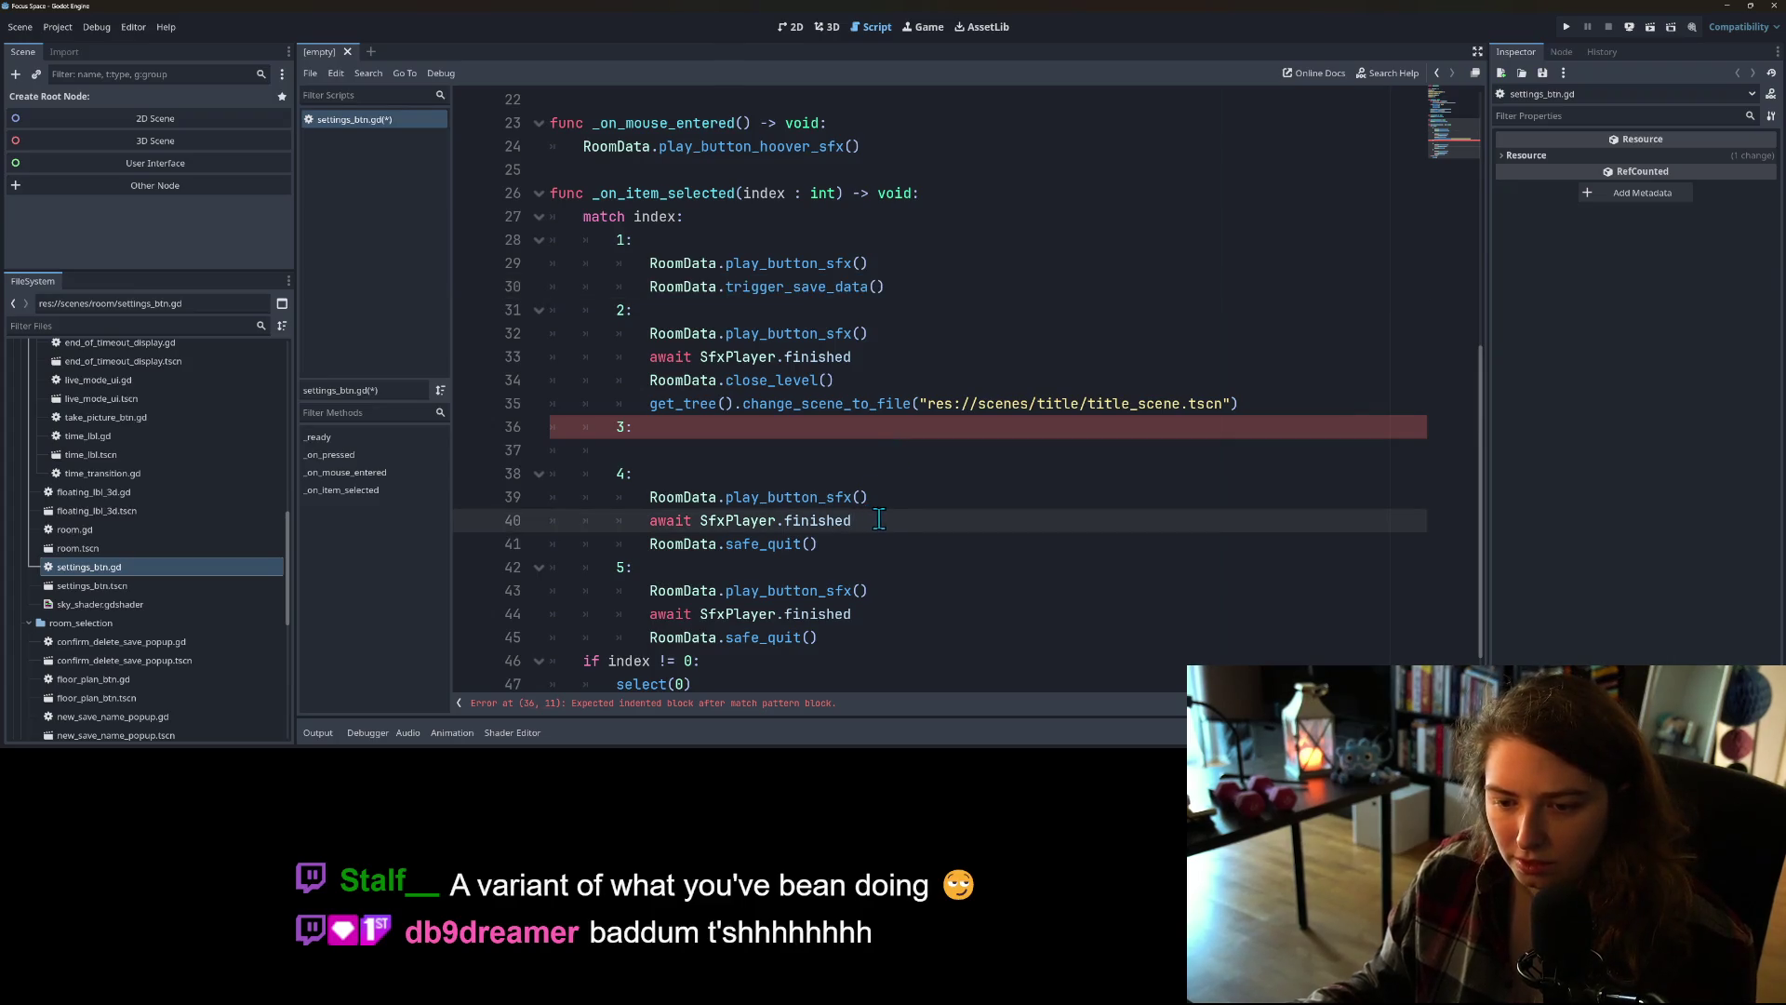
{"action": "left_click", "coordinate": [915, 490]}
{"action": "key", "text": "Return"}
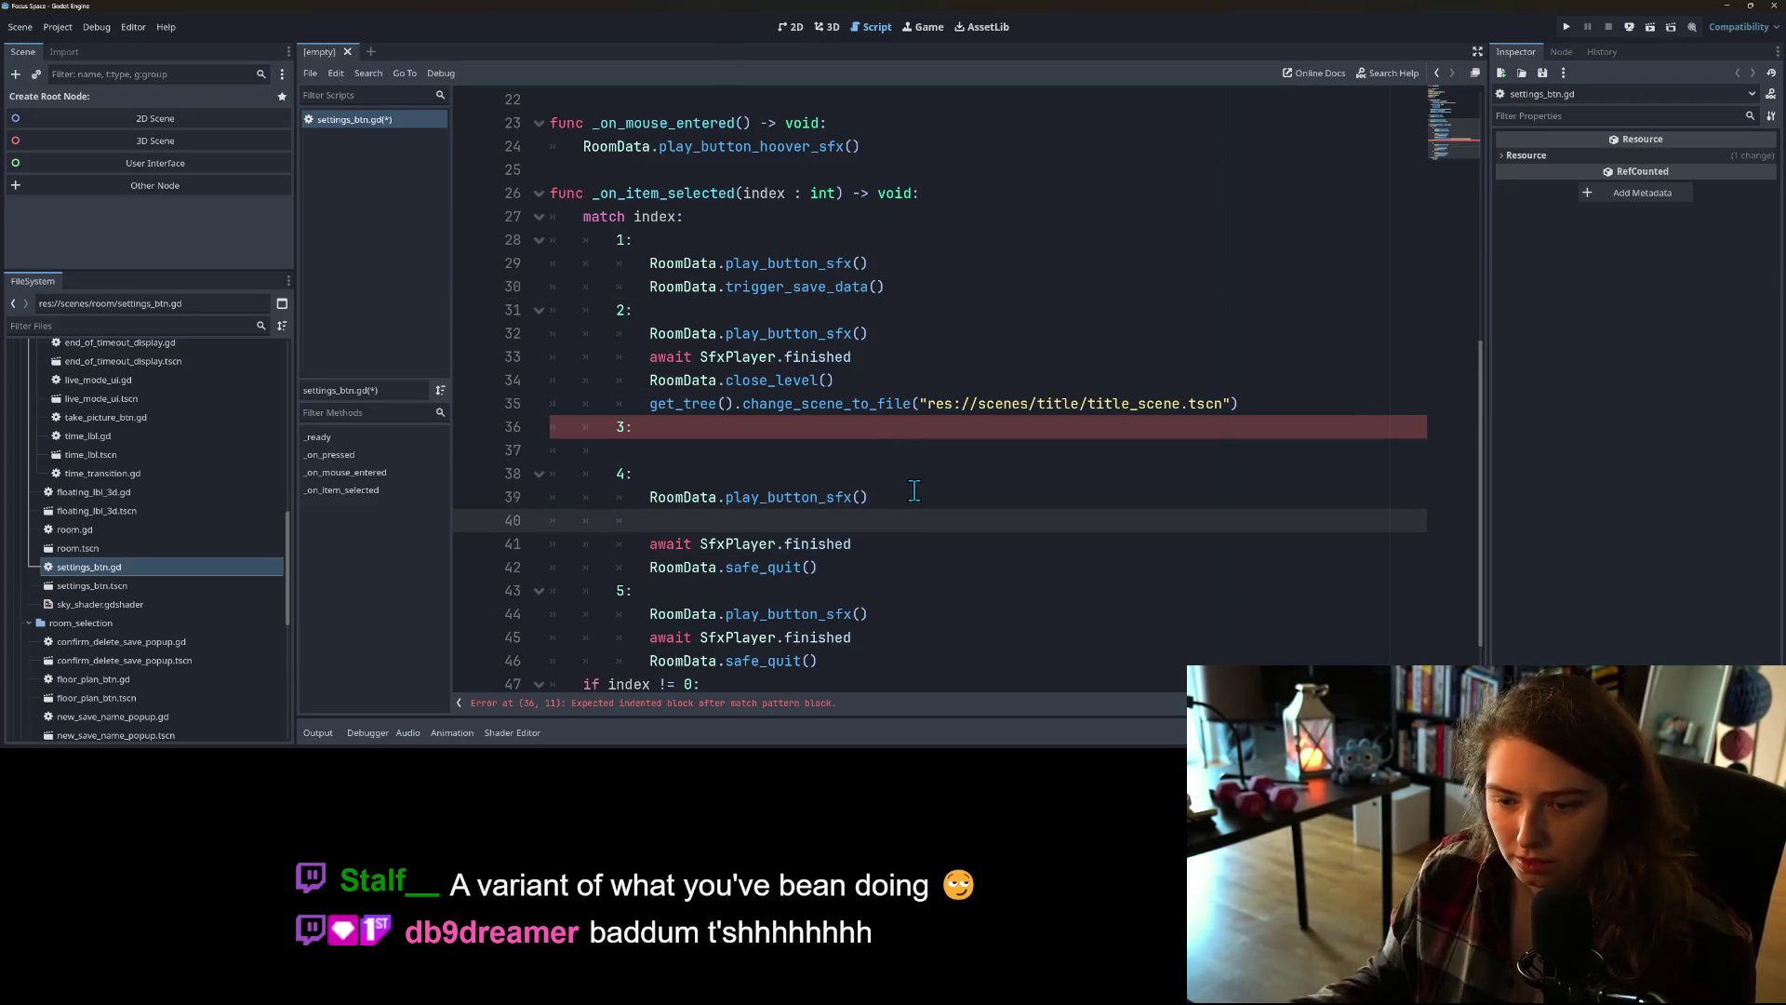
{"action": "key", "text": "ctrl+v"}
{"action": "key", "text": "ctrl+s"}
{"action": "left_click", "coordinate": [801, 569]}
{"action": "left_click", "coordinate": [749, 426]}
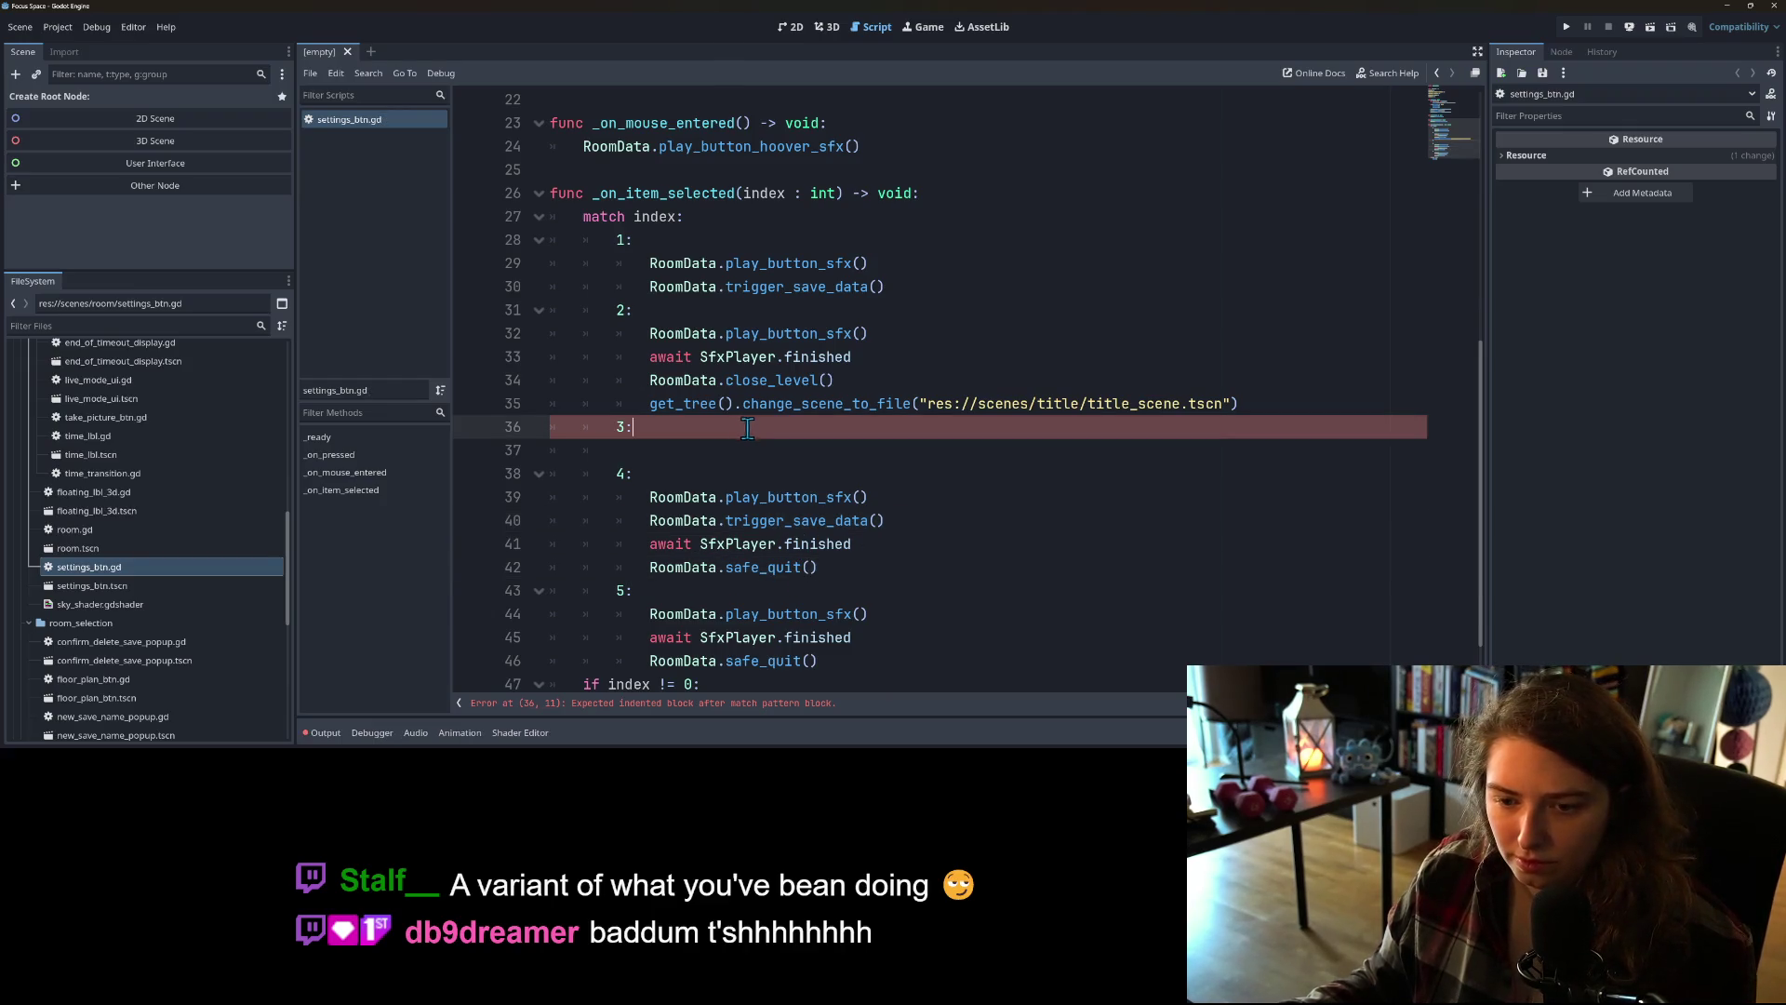
Step: Move case 2's four title-scene return lines under case 3
{"action": "left_click", "coordinate": [677, 356]}
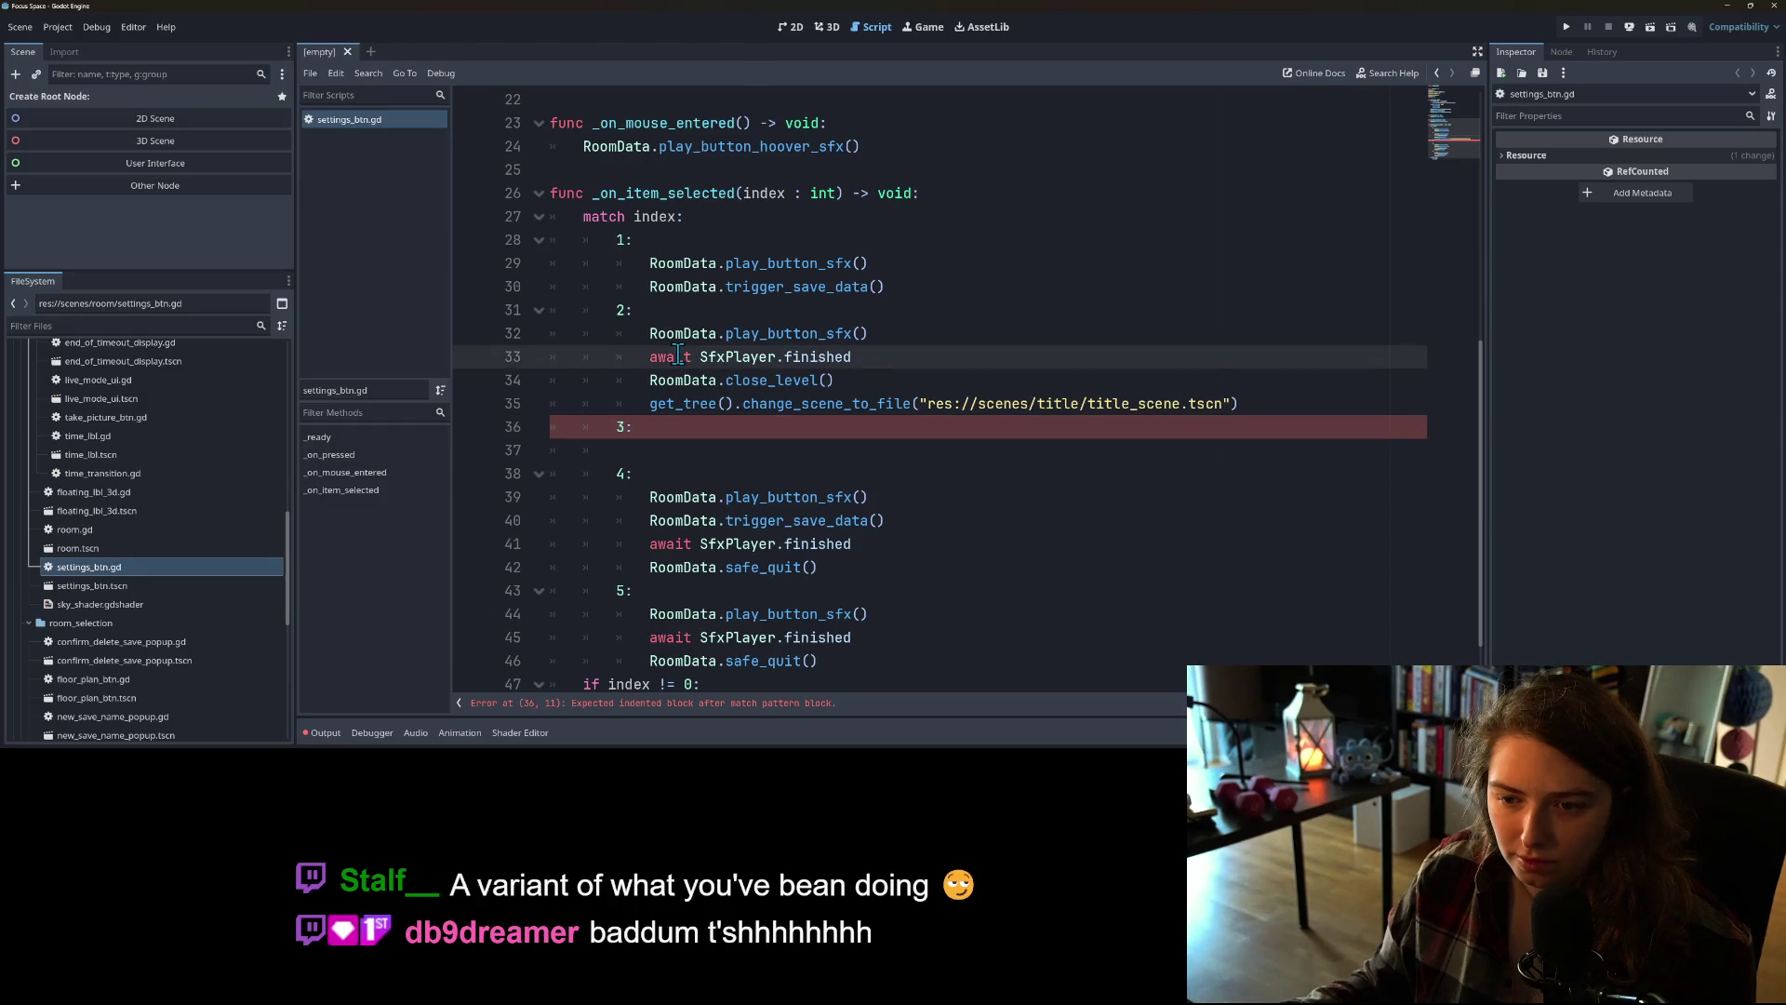
{"action": "left_click", "coordinate": [650, 333]}
{"action": "mouse_move", "coordinate": [678, 350]}
{"action": "left_mouse_down"}
{"action": "mouse_move", "coordinate": [819, 386]}
{"action": "mouse_move", "coordinate": [1284, 402]}
{"action": "left_mouse_up"}
{"action": "key", "text": "ctrl+c"}
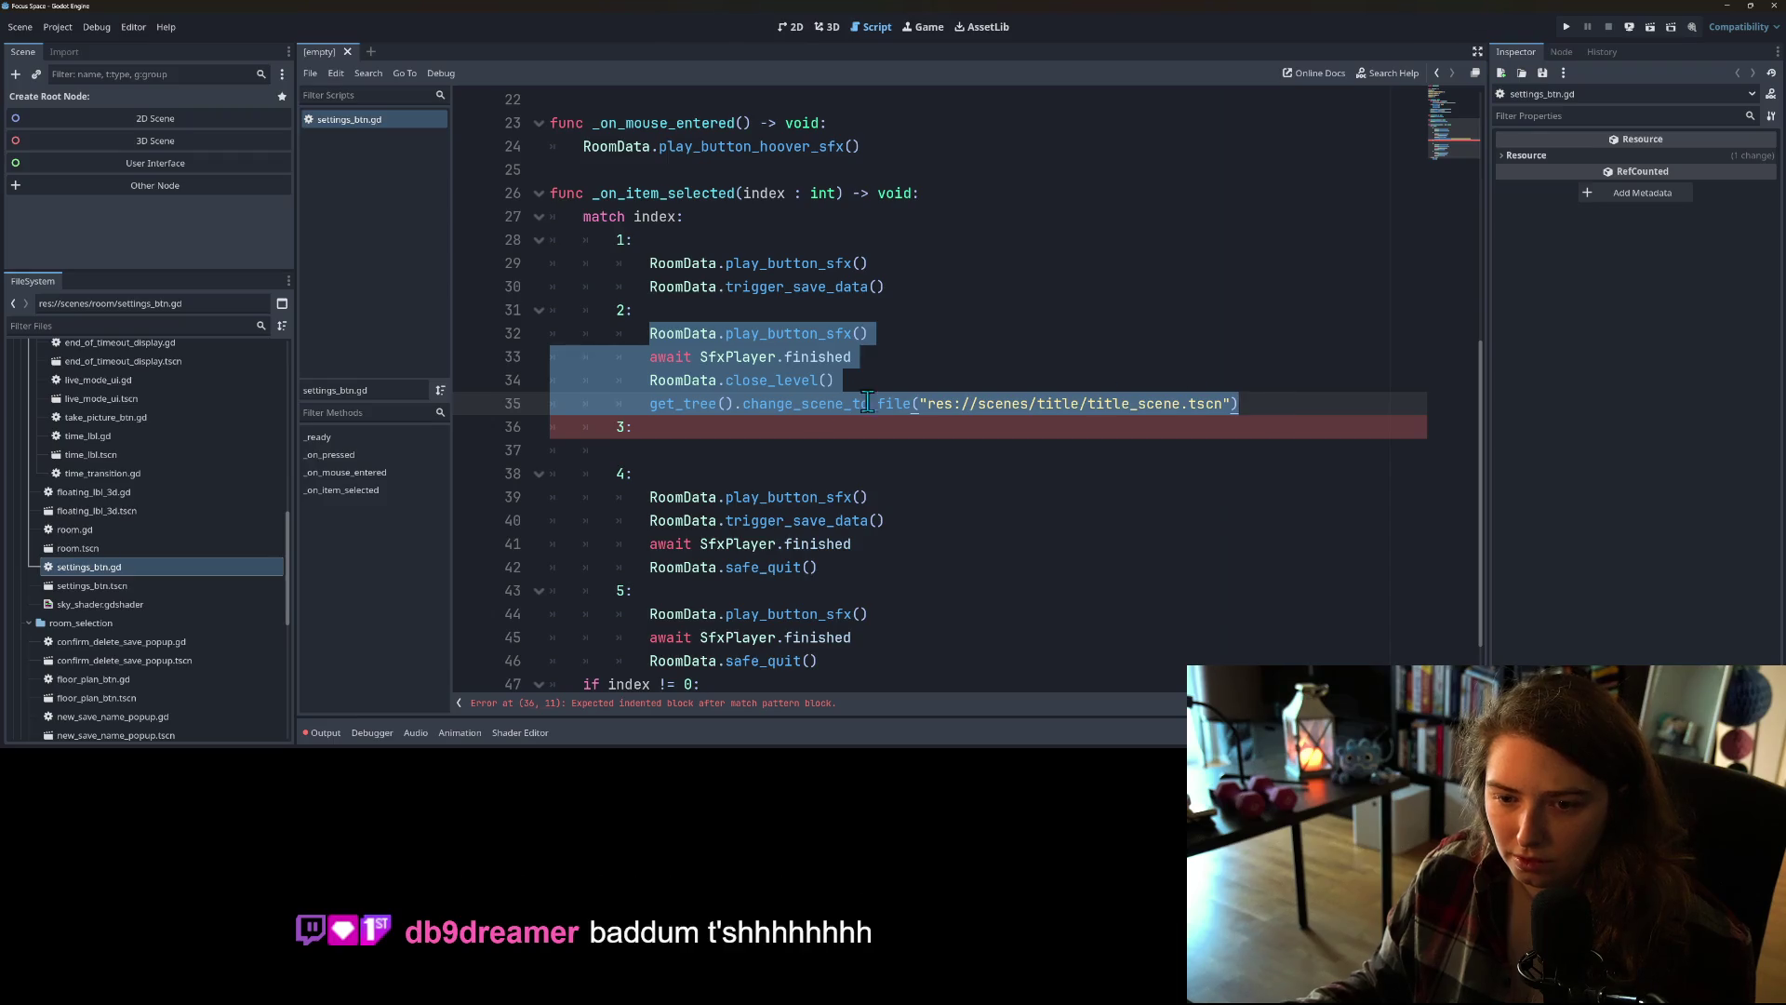
{"action": "key", "text": "BackSpace"}
{"action": "left_click", "coordinate": [709, 379]}
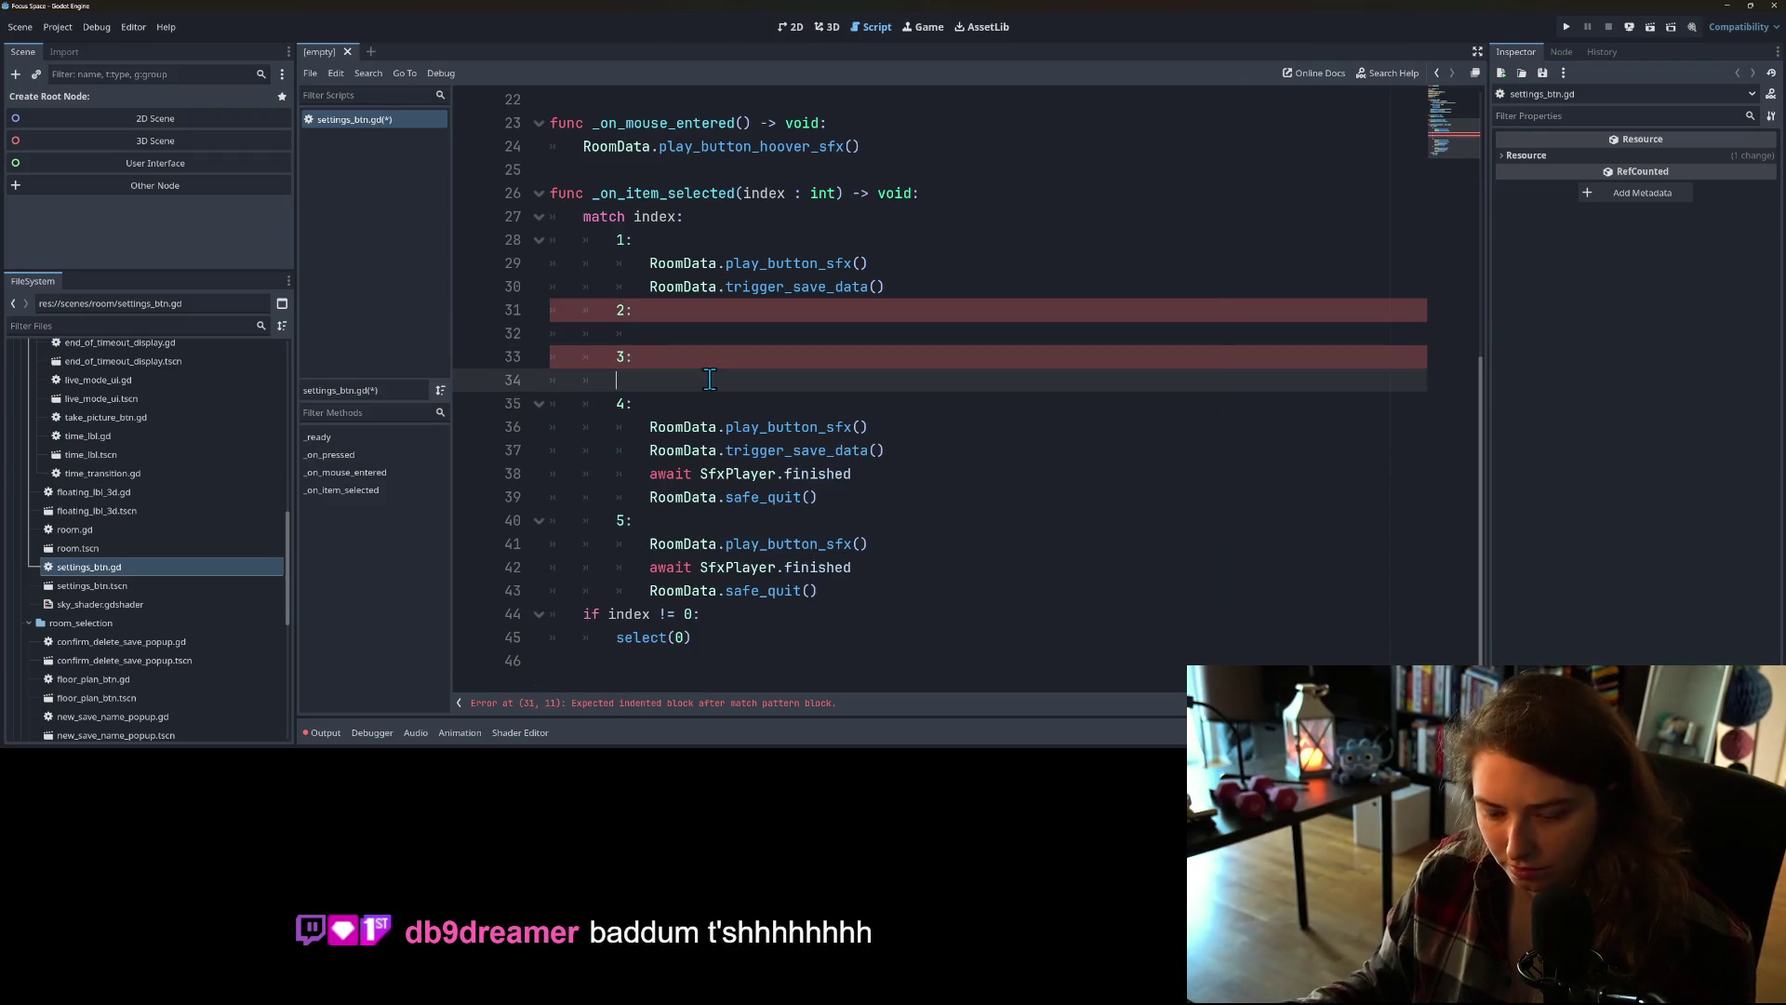
{"action": "key", "text": "ctrl+v"}
Step: Copy the four lines under case 3 back into the empty case 2
{"action": "left_click", "coordinate": [716, 403]}
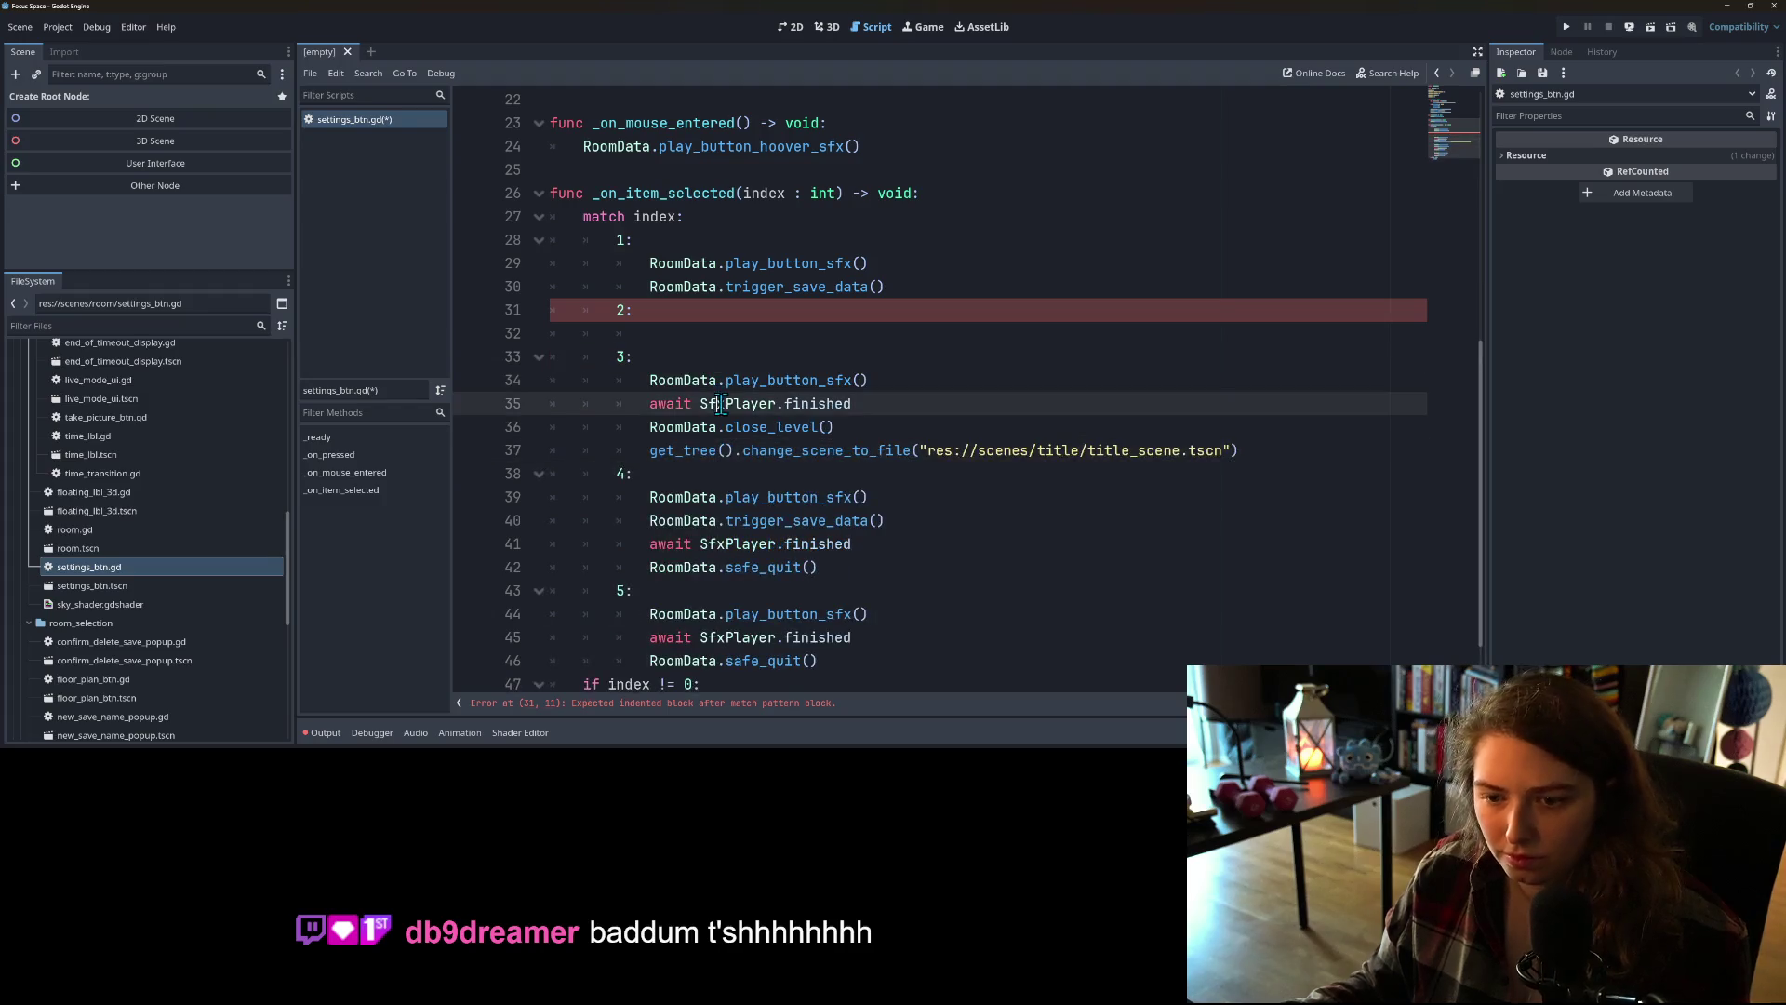
{"action": "left_click", "coordinate": [651, 379]}
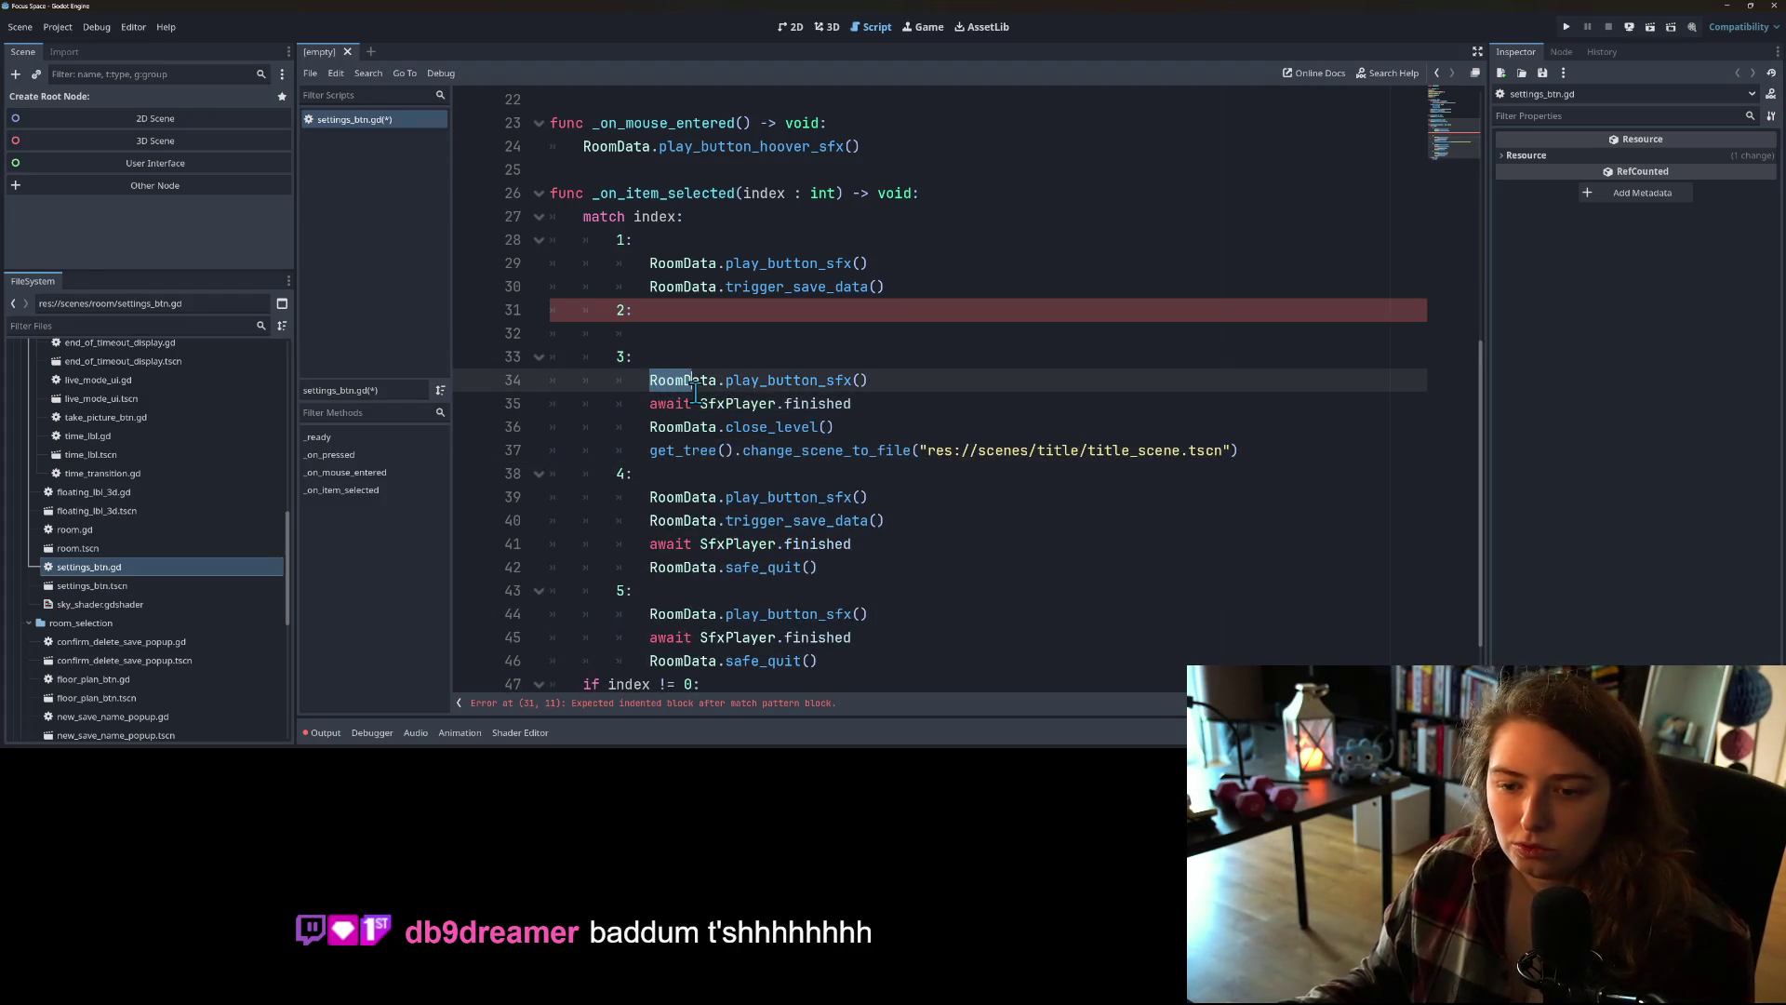
{"action": "mouse_move", "coordinate": [651, 379]}
{"action": "left_mouse_down"}
{"action": "mouse_move", "coordinate": [860, 429]}
{"action": "mouse_move", "coordinate": [1226, 456]}
{"action": "left_mouse_up"}
{"action": "key", "text": "ctrl+c"}
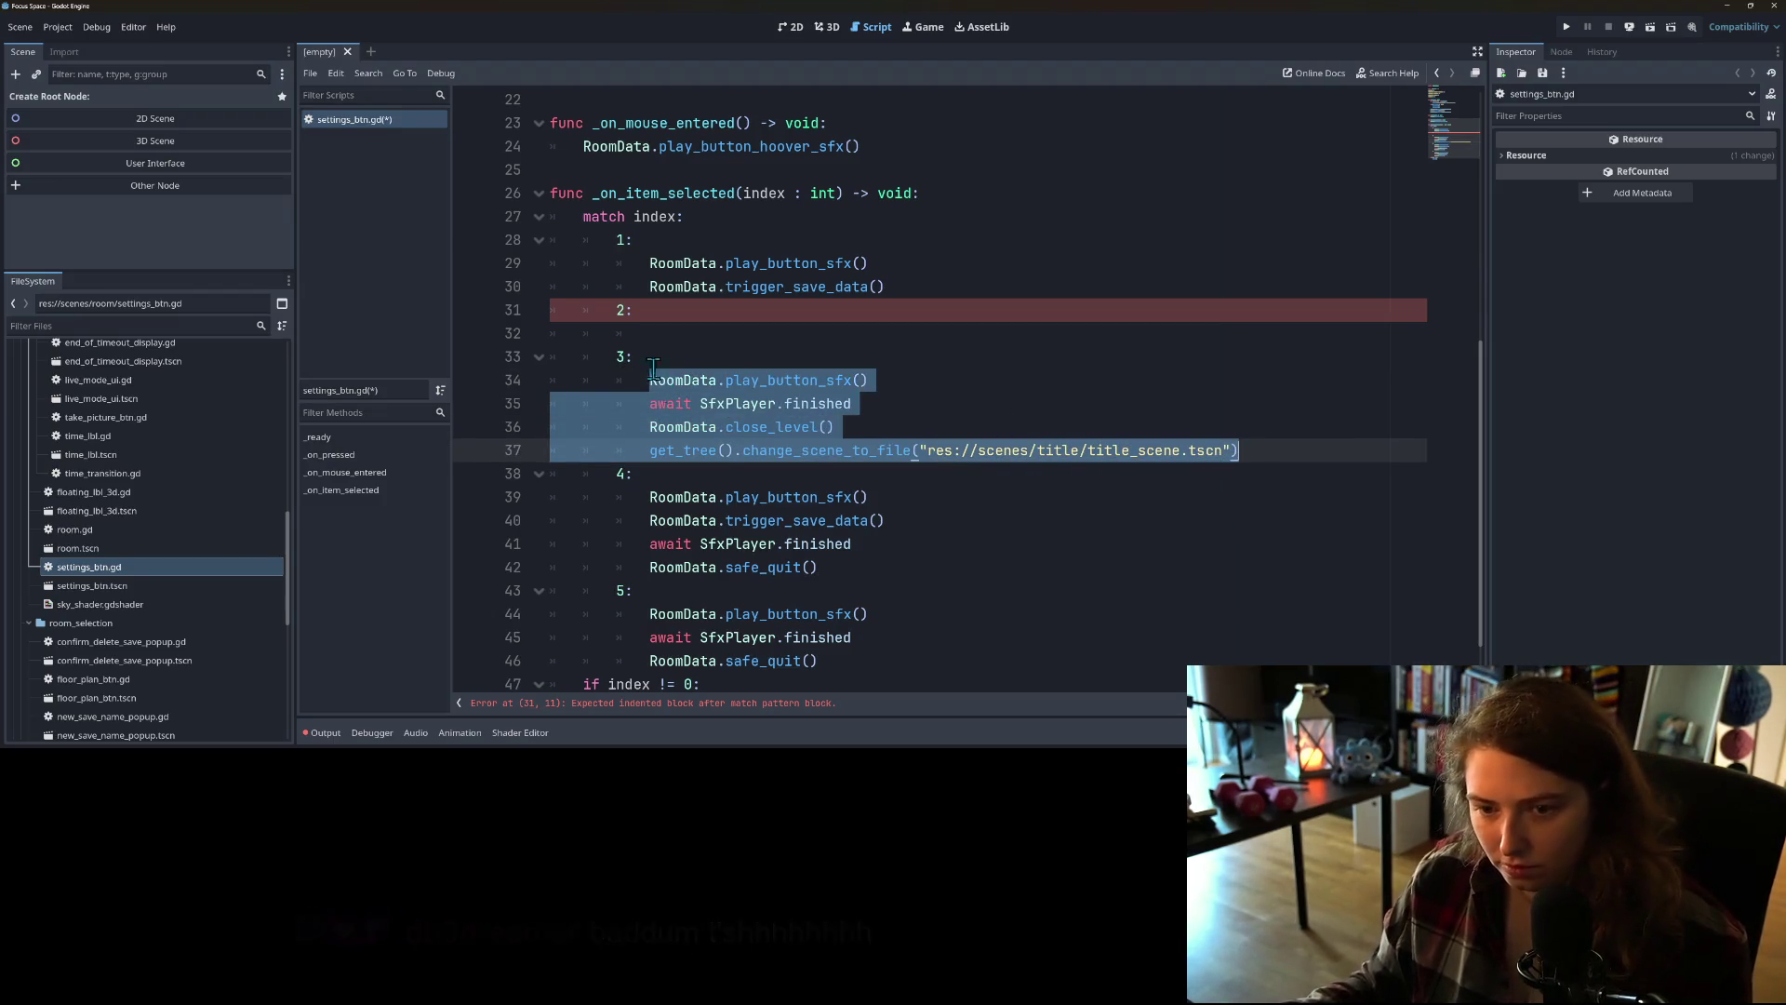
{"action": "left_click", "coordinate": [675, 333]}
{"action": "key", "text": "ctrl+v"}
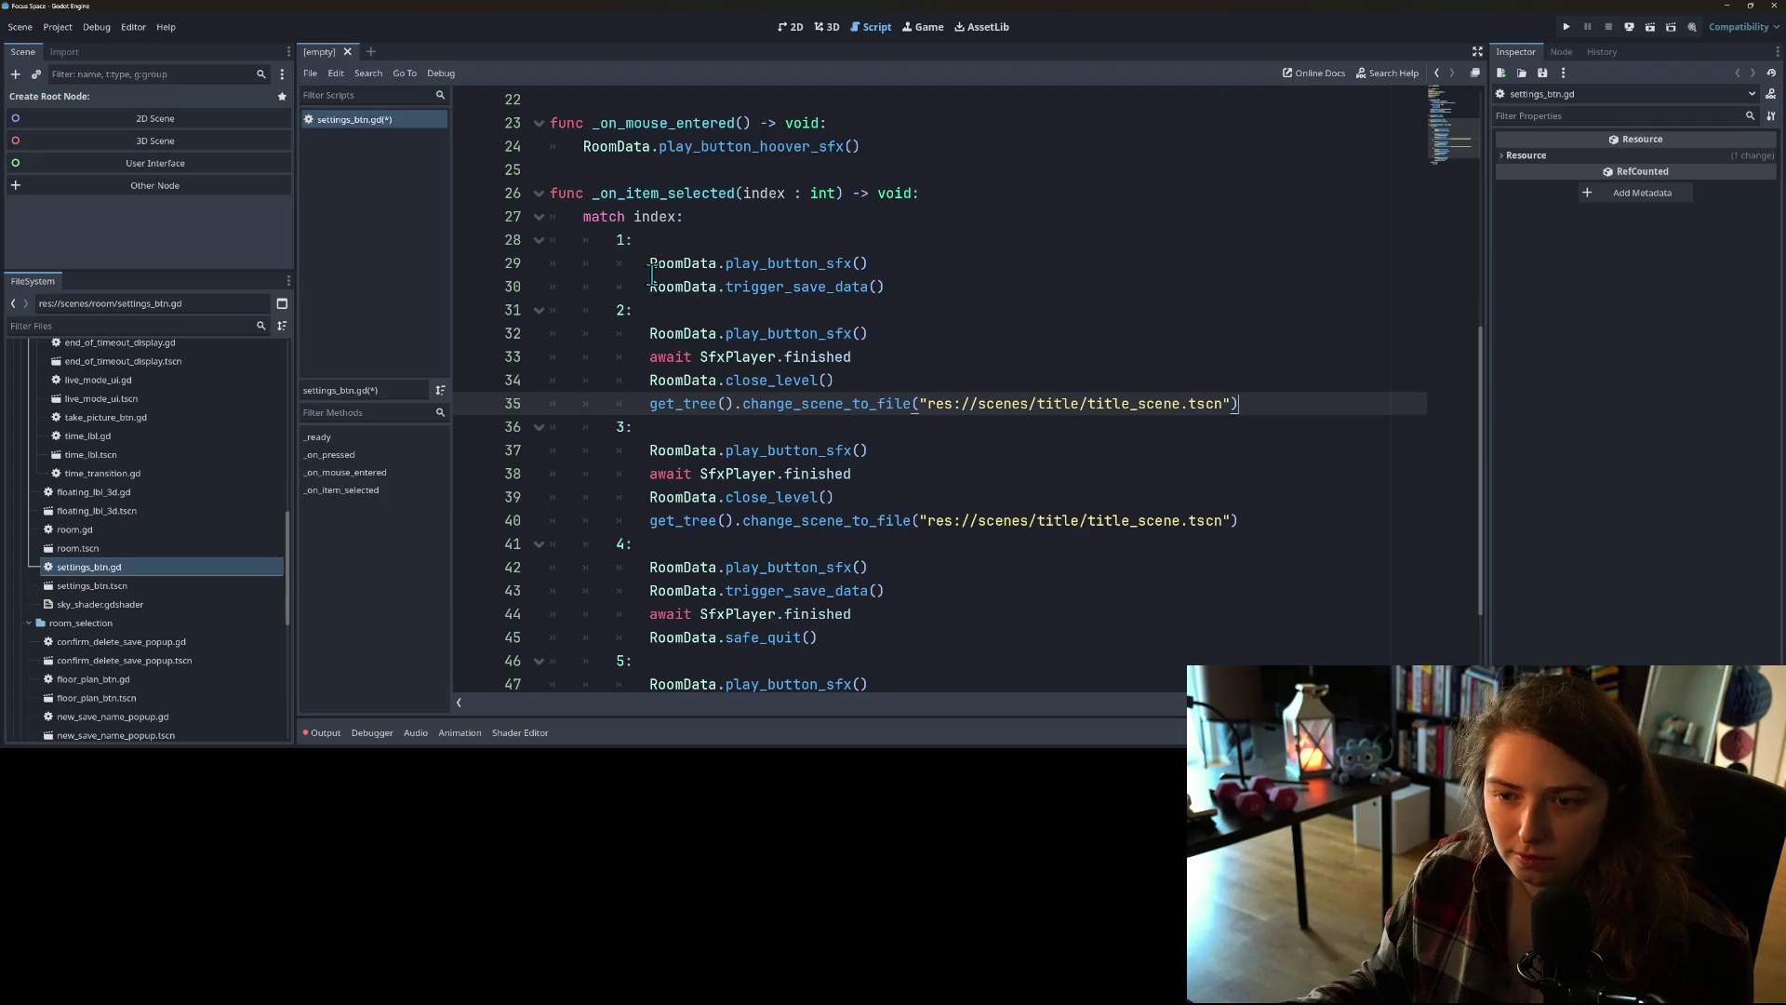
Step: Add a trigger_save_data() call under case 2's sound line and save the script
{"action": "left_click_drag", "start_coordinate": [646, 291], "coordinate": [897, 290]}
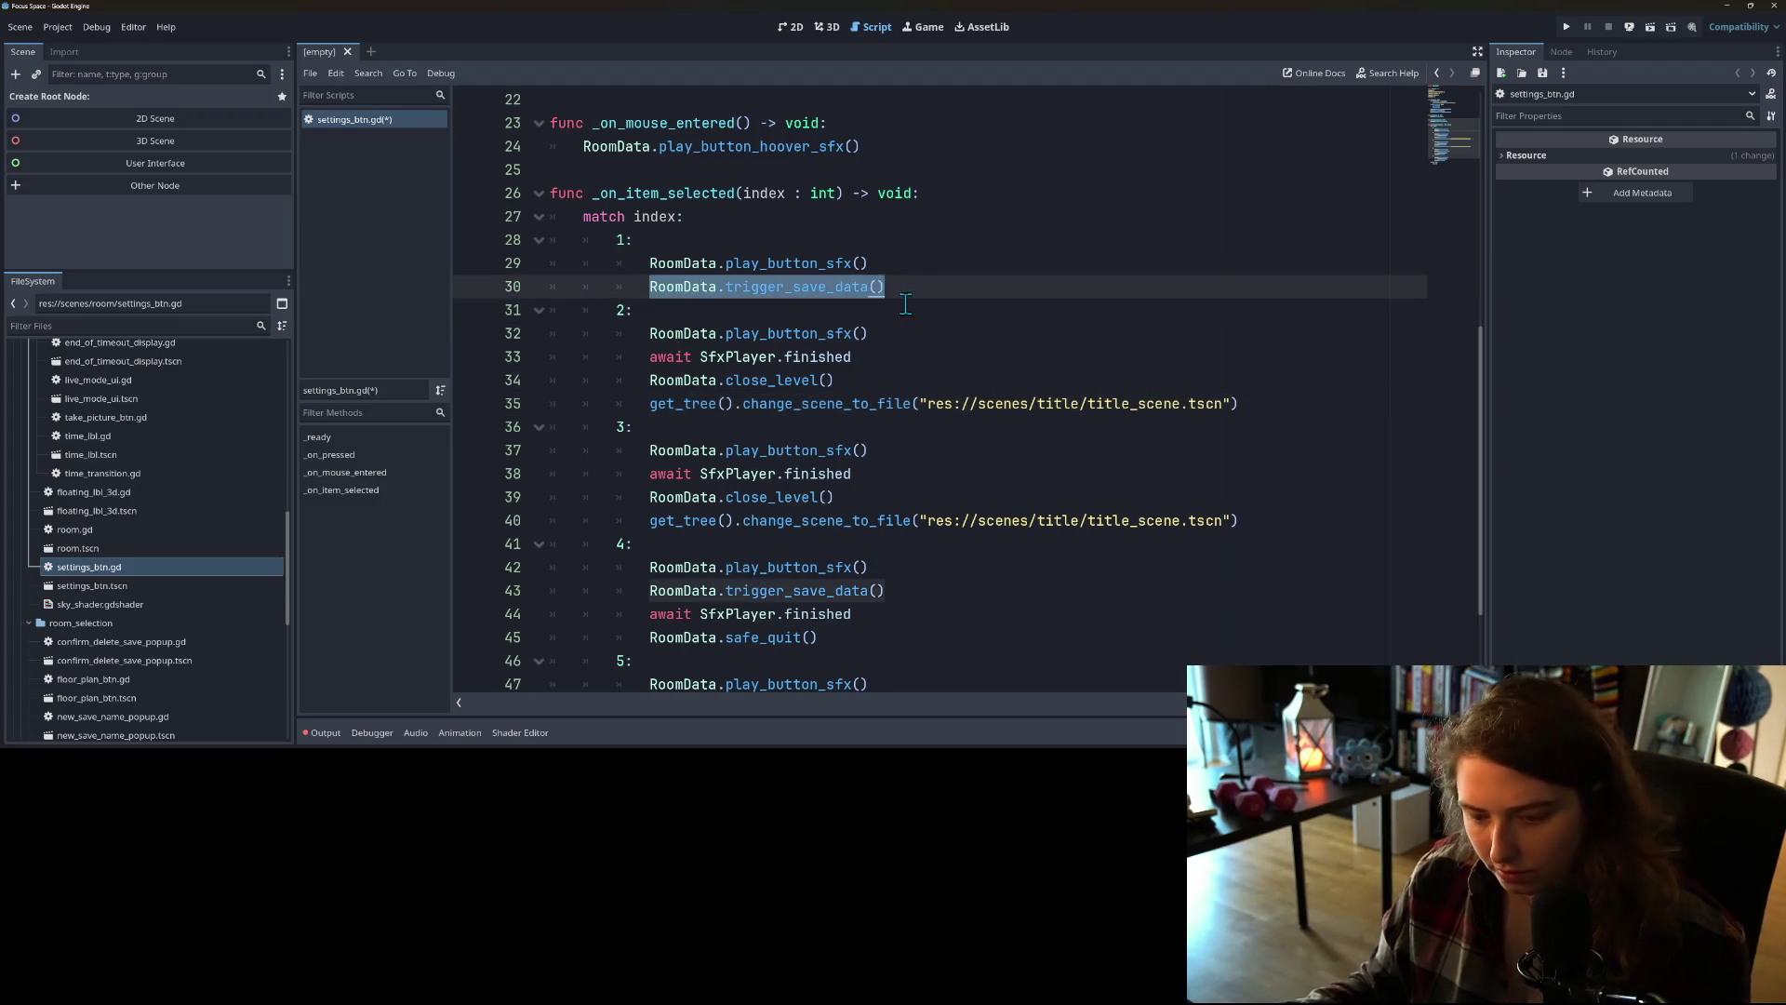
{"action": "left_click", "coordinate": [881, 340]}
{"action": "key", "text": "Return"}
{"action": "key", "text": "ctrl+v"}
{"action": "key", "text": "ctrl+s"}
Step: Check where trigger_save_data is used, then jump to close_level's definition in room_data.gd
{"action": "double_click", "coordinate": [816, 358]}
{"action": "scroll", "coordinate": [816, 367], "scroll_direction": "down", "scroll_amount": 2}
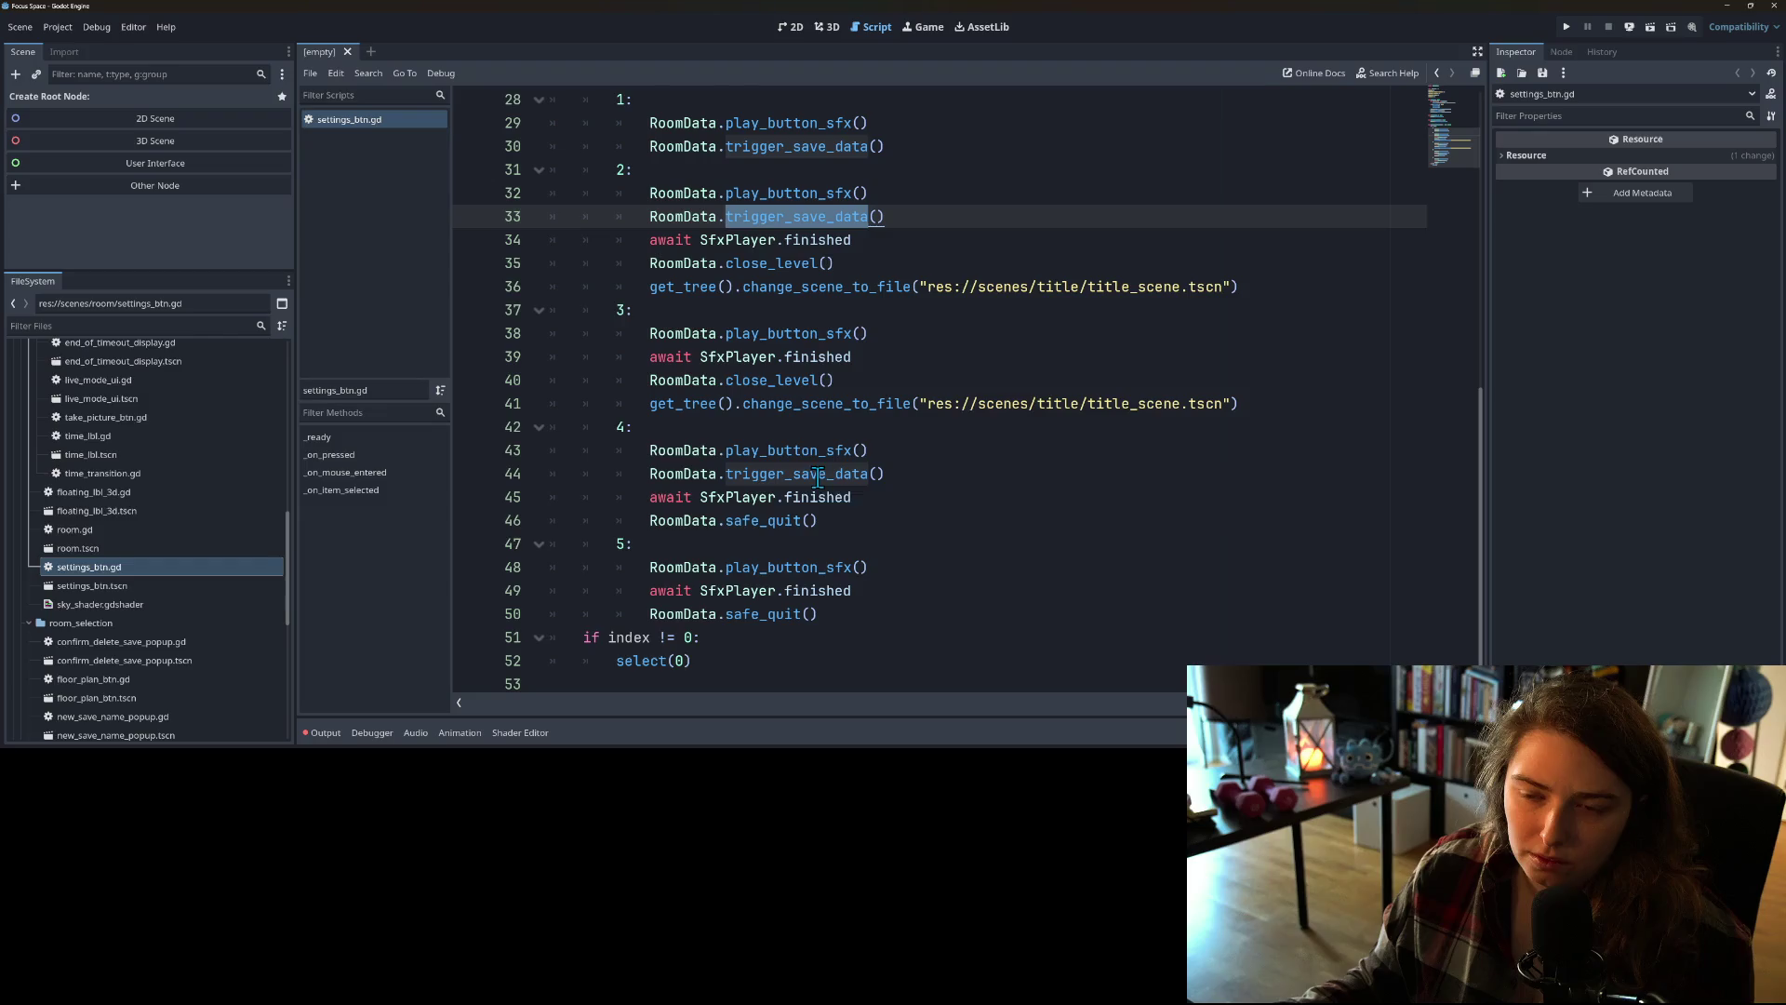
{"action": "scroll", "coordinate": [800, 469], "scroll_direction": "up", "scroll_amount": 7}
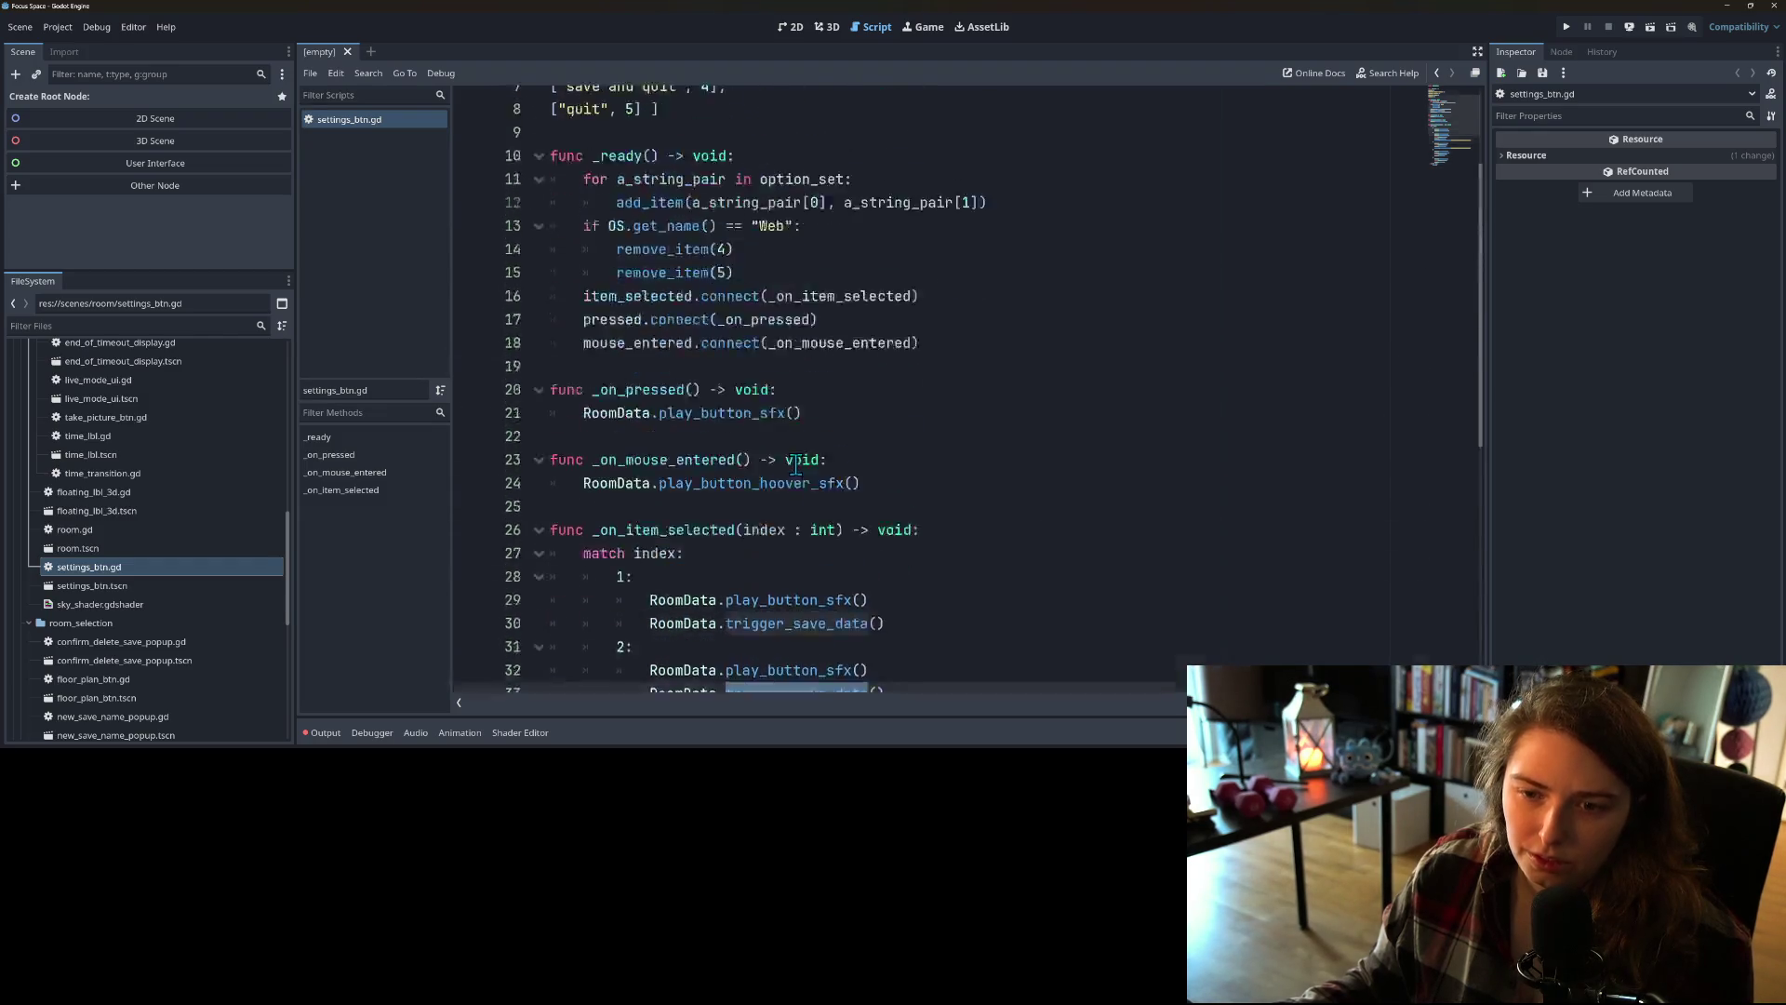
{"action": "scroll", "coordinate": [796, 465], "scroll_direction": "up", "scroll_amount": 2}
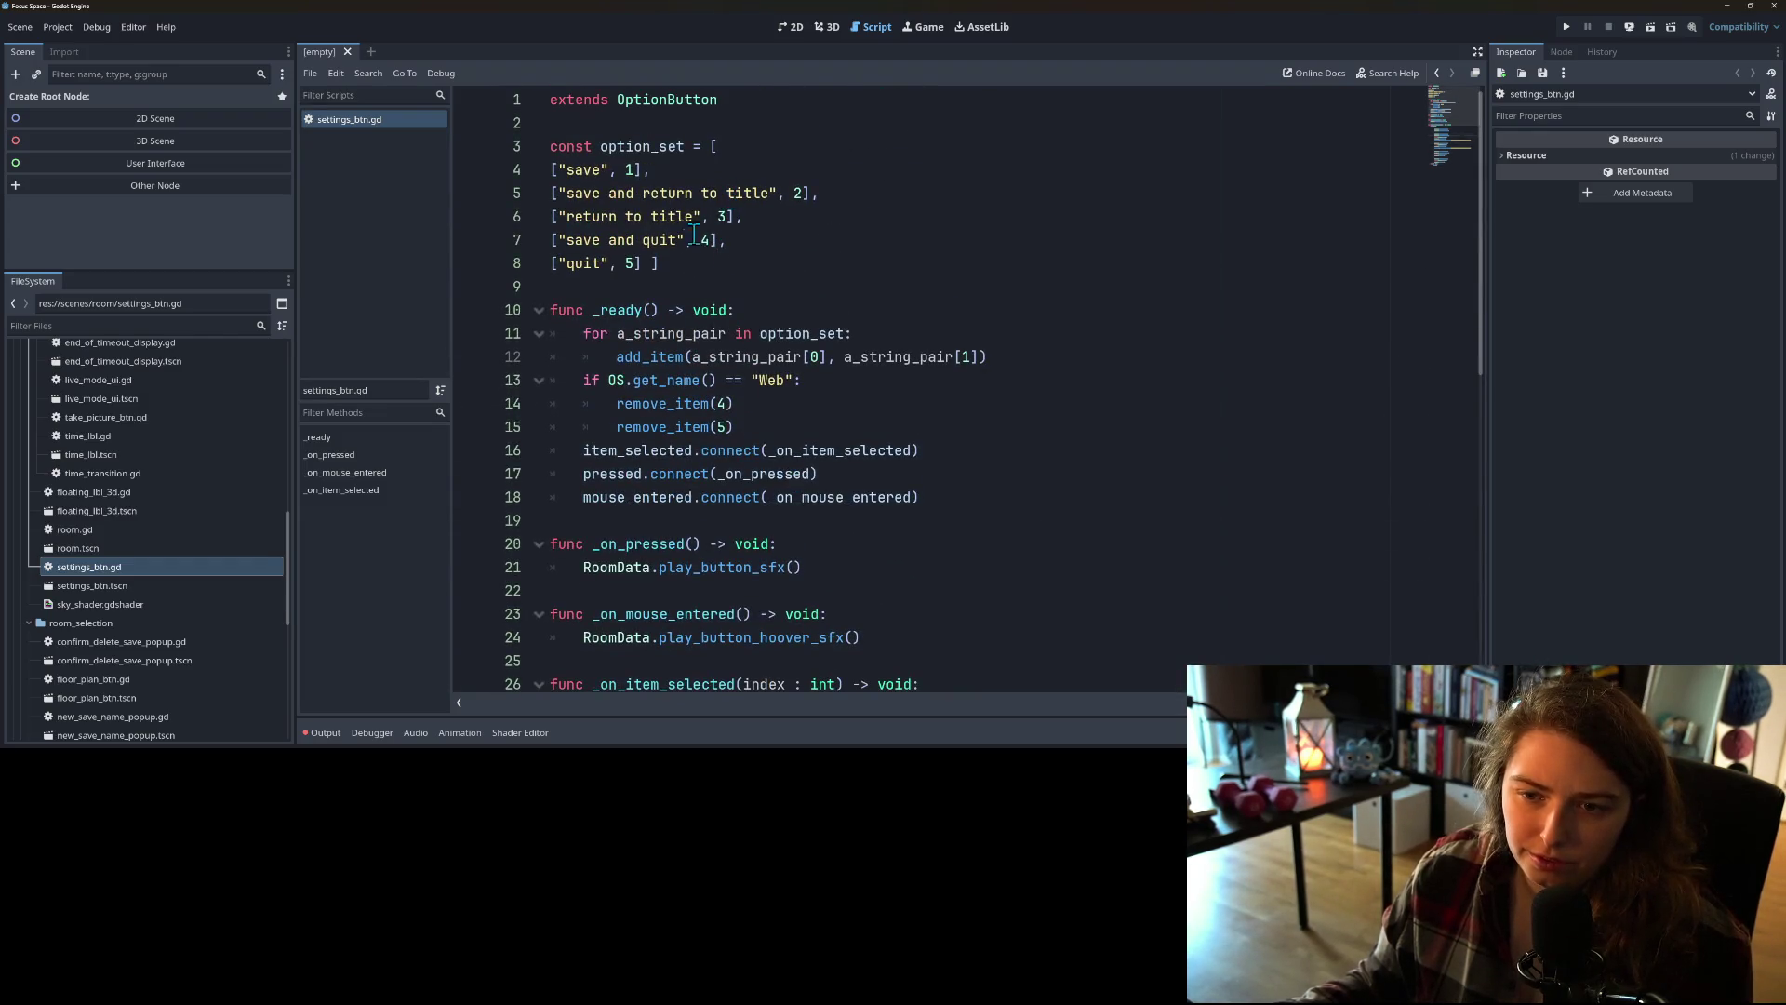
{"action": "scroll", "coordinate": [741, 393], "scroll_direction": "down", "scroll_amount": 9}
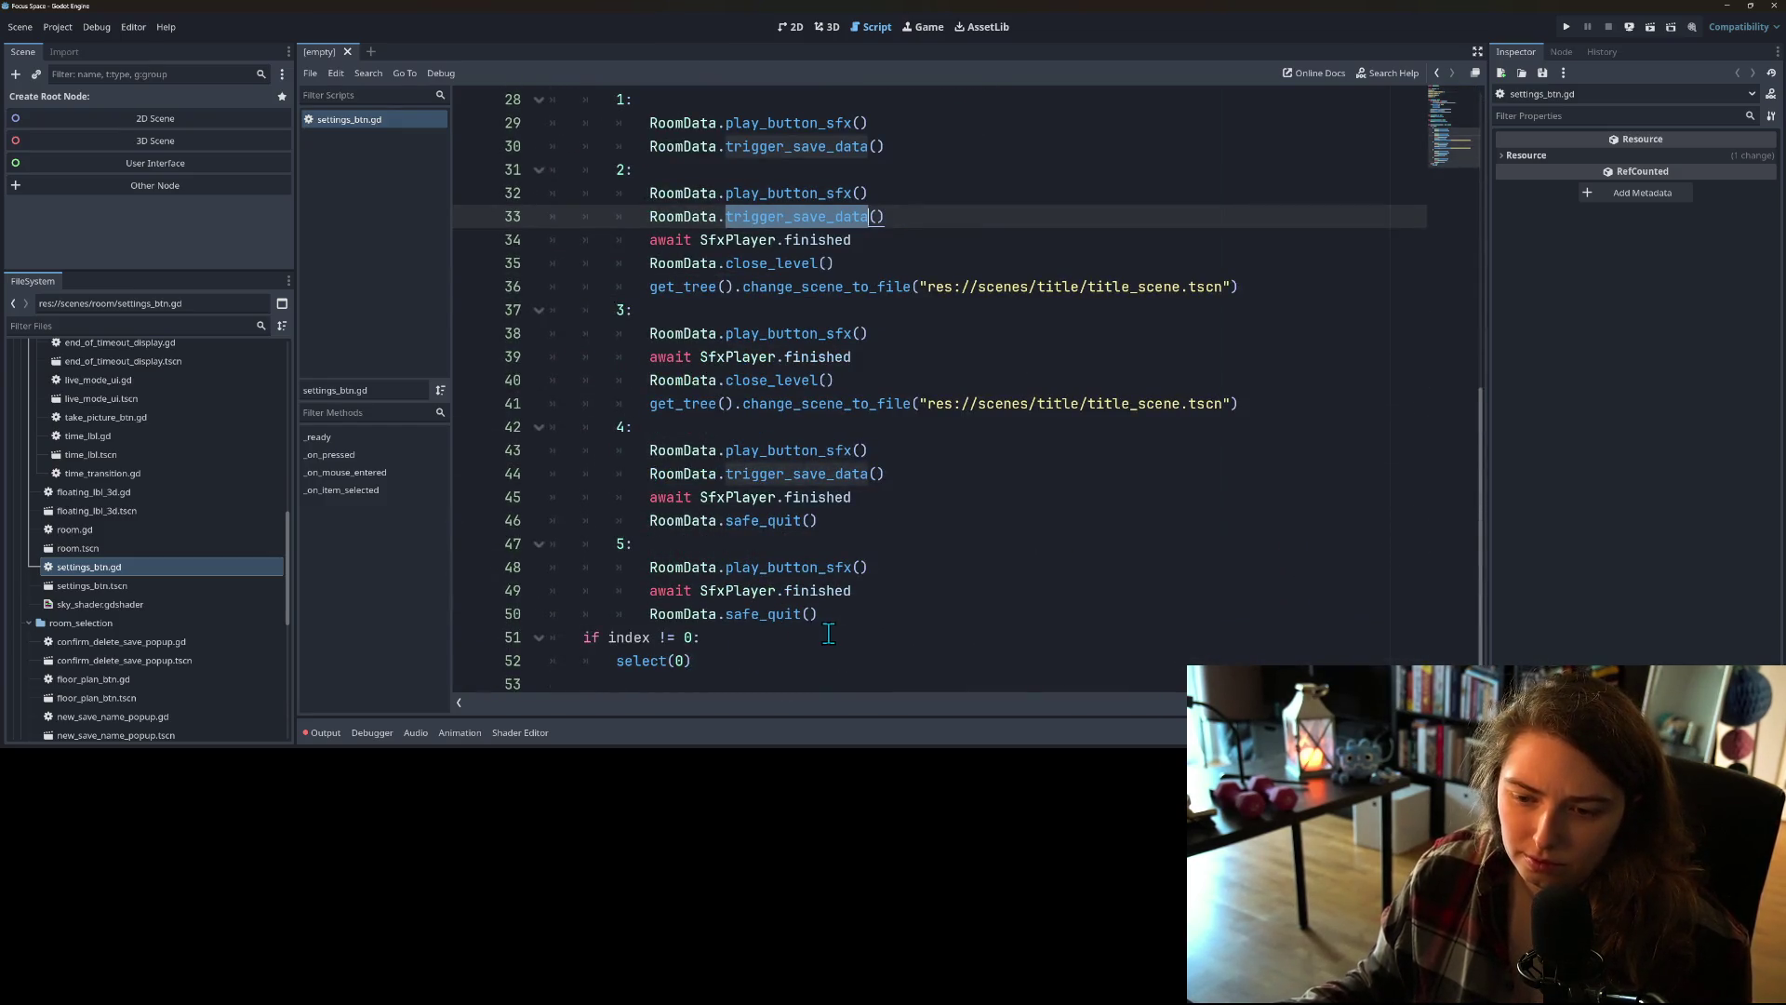
{"action": "left_click", "coordinate": [831, 634]}
{"action": "left_click", "coordinate": [836, 610]}
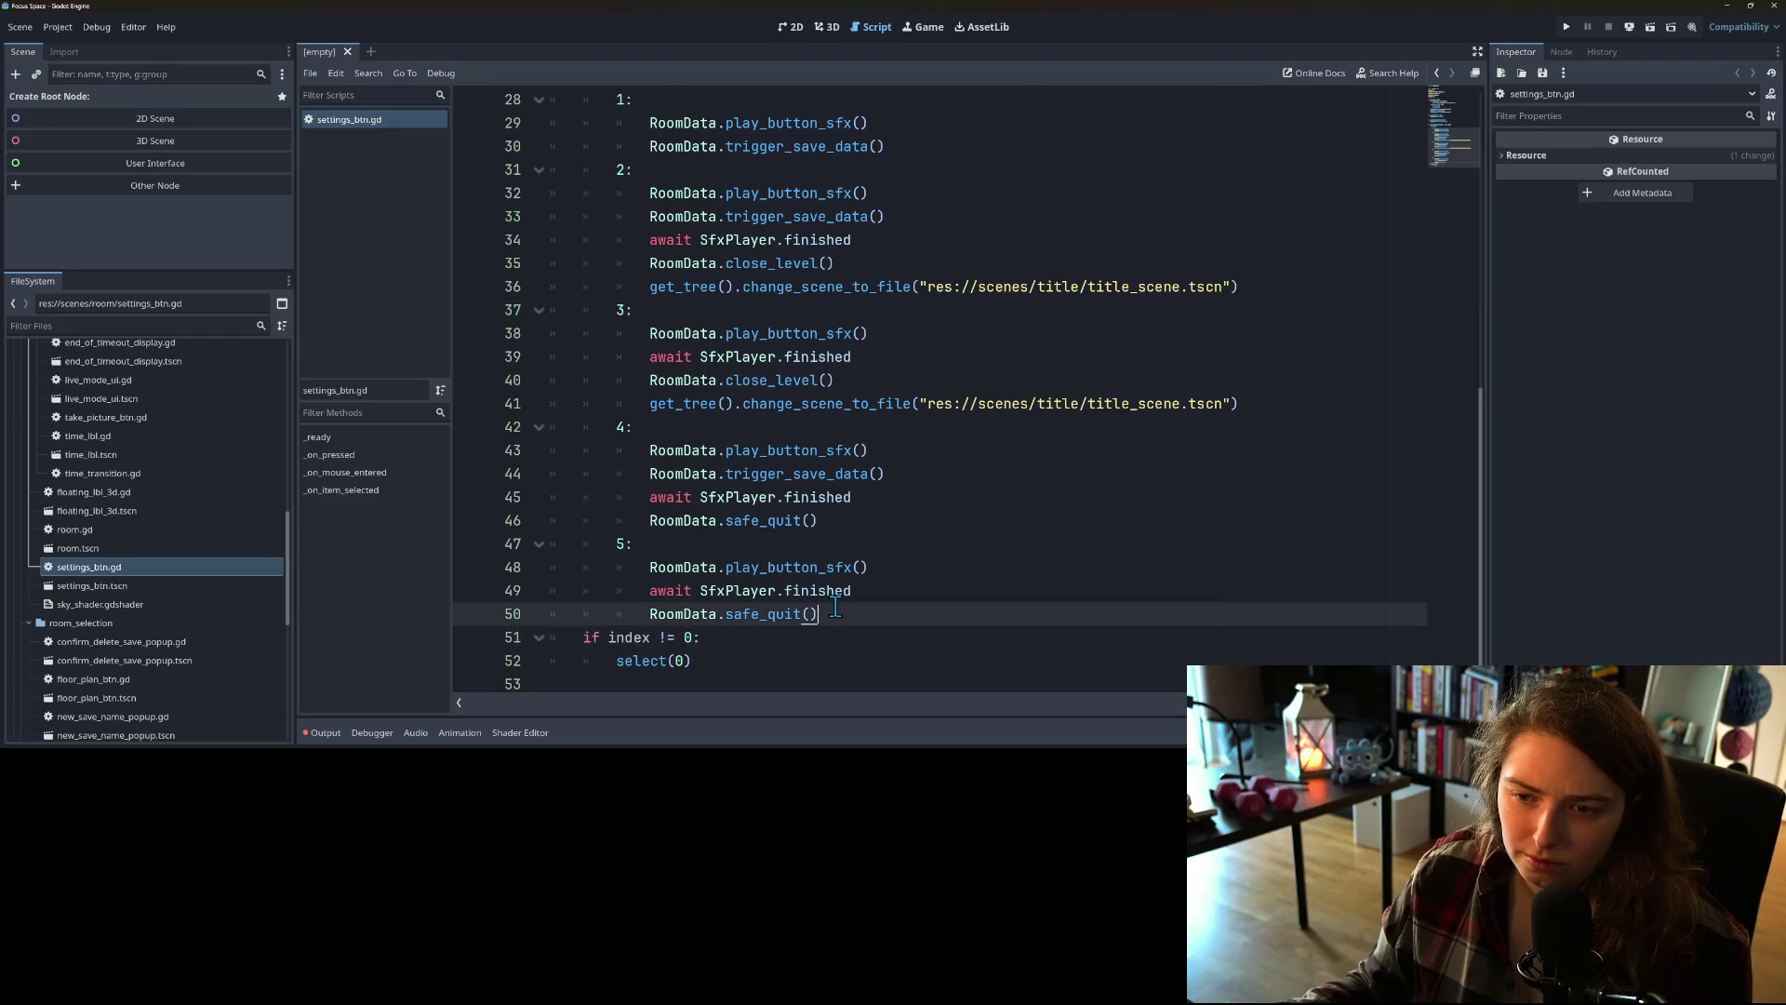
{"action": "double_click", "coordinate": [772, 379]}
{"action": "left_click", "coordinate": [793, 384], "text": "ctrl"}
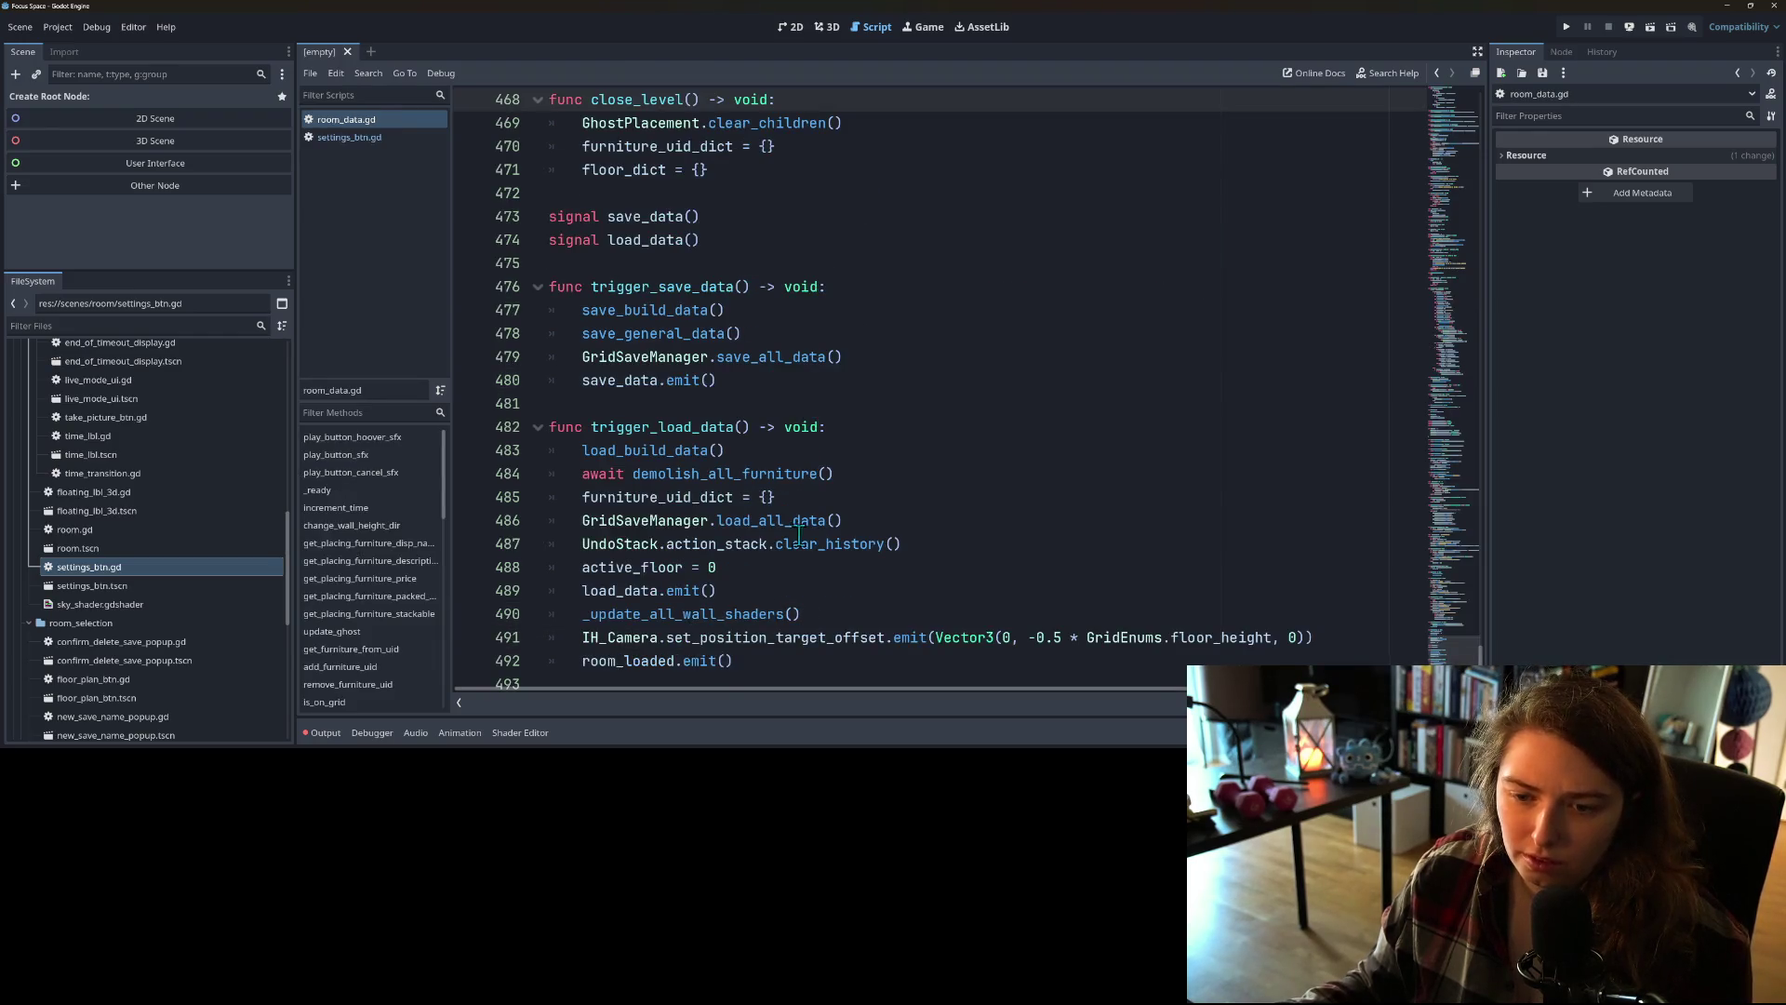
Step: Review room_data.gd's save code and where furniture_uid_dict is used
{"action": "scroll", "coordinate": [757, 554], "scroll_direction": "up", "scroll_amount": 3}
{"action": "left_click", "coordinate": [648, 356]}
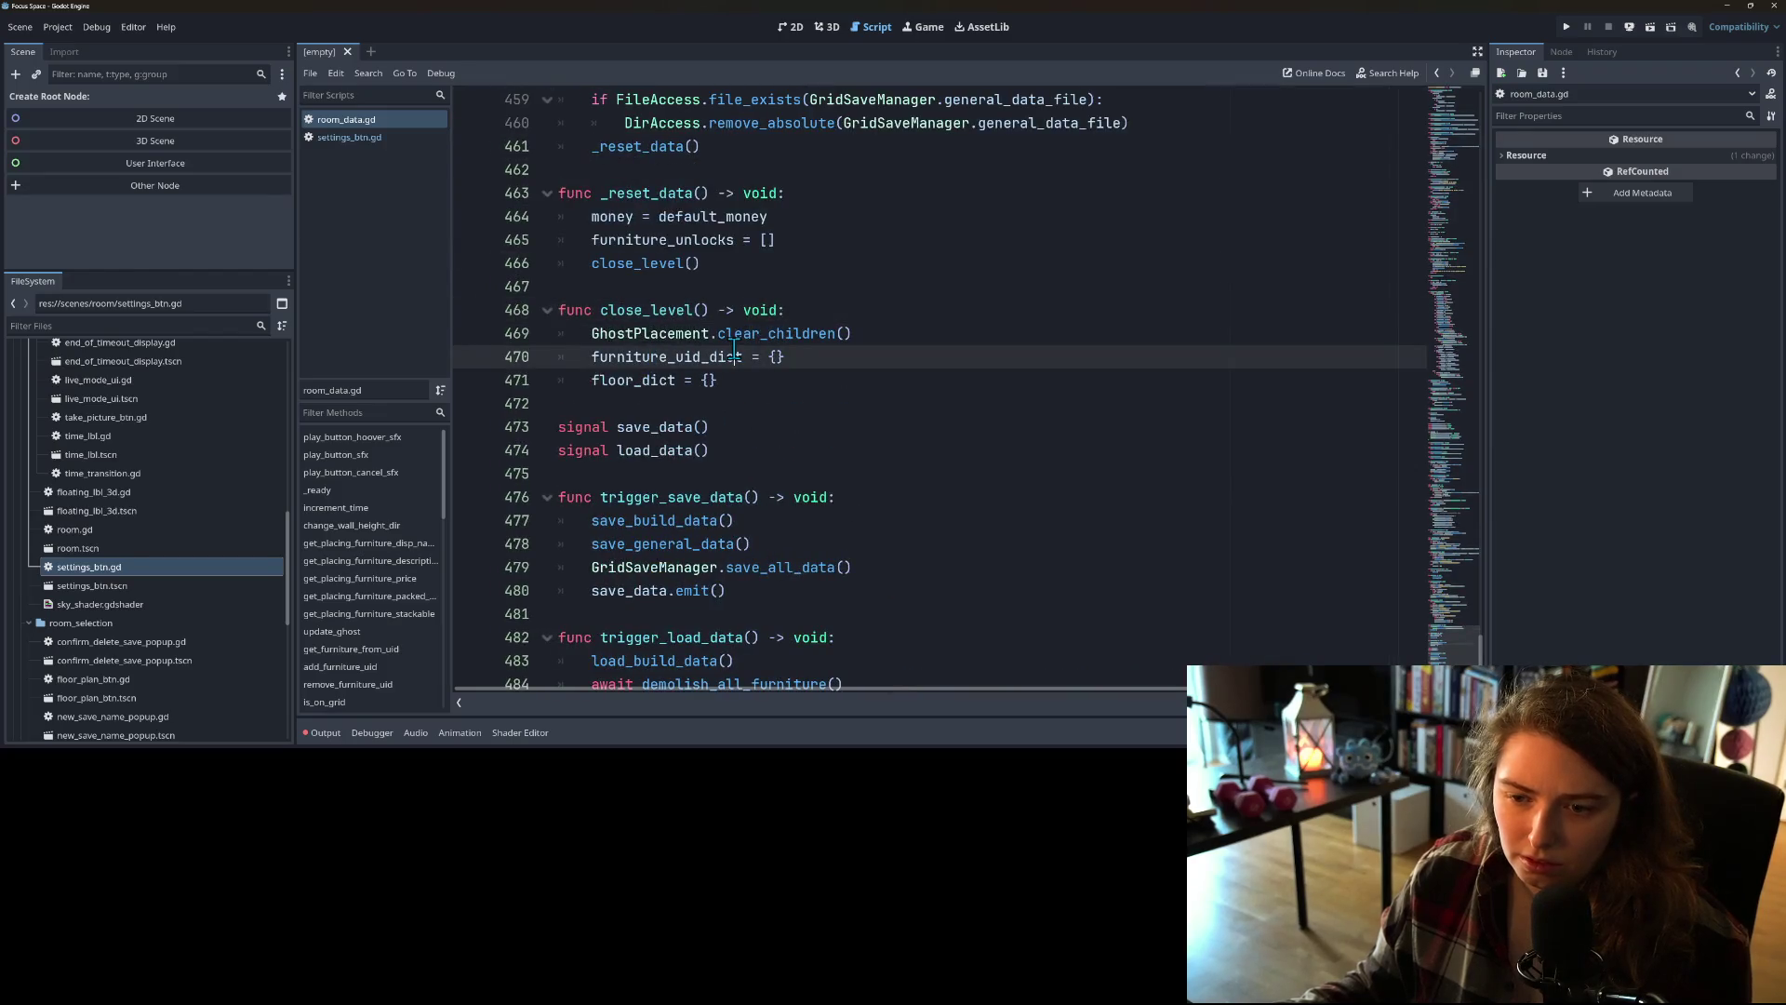
{"action": "left_click", "coordinate": [882, 341]}
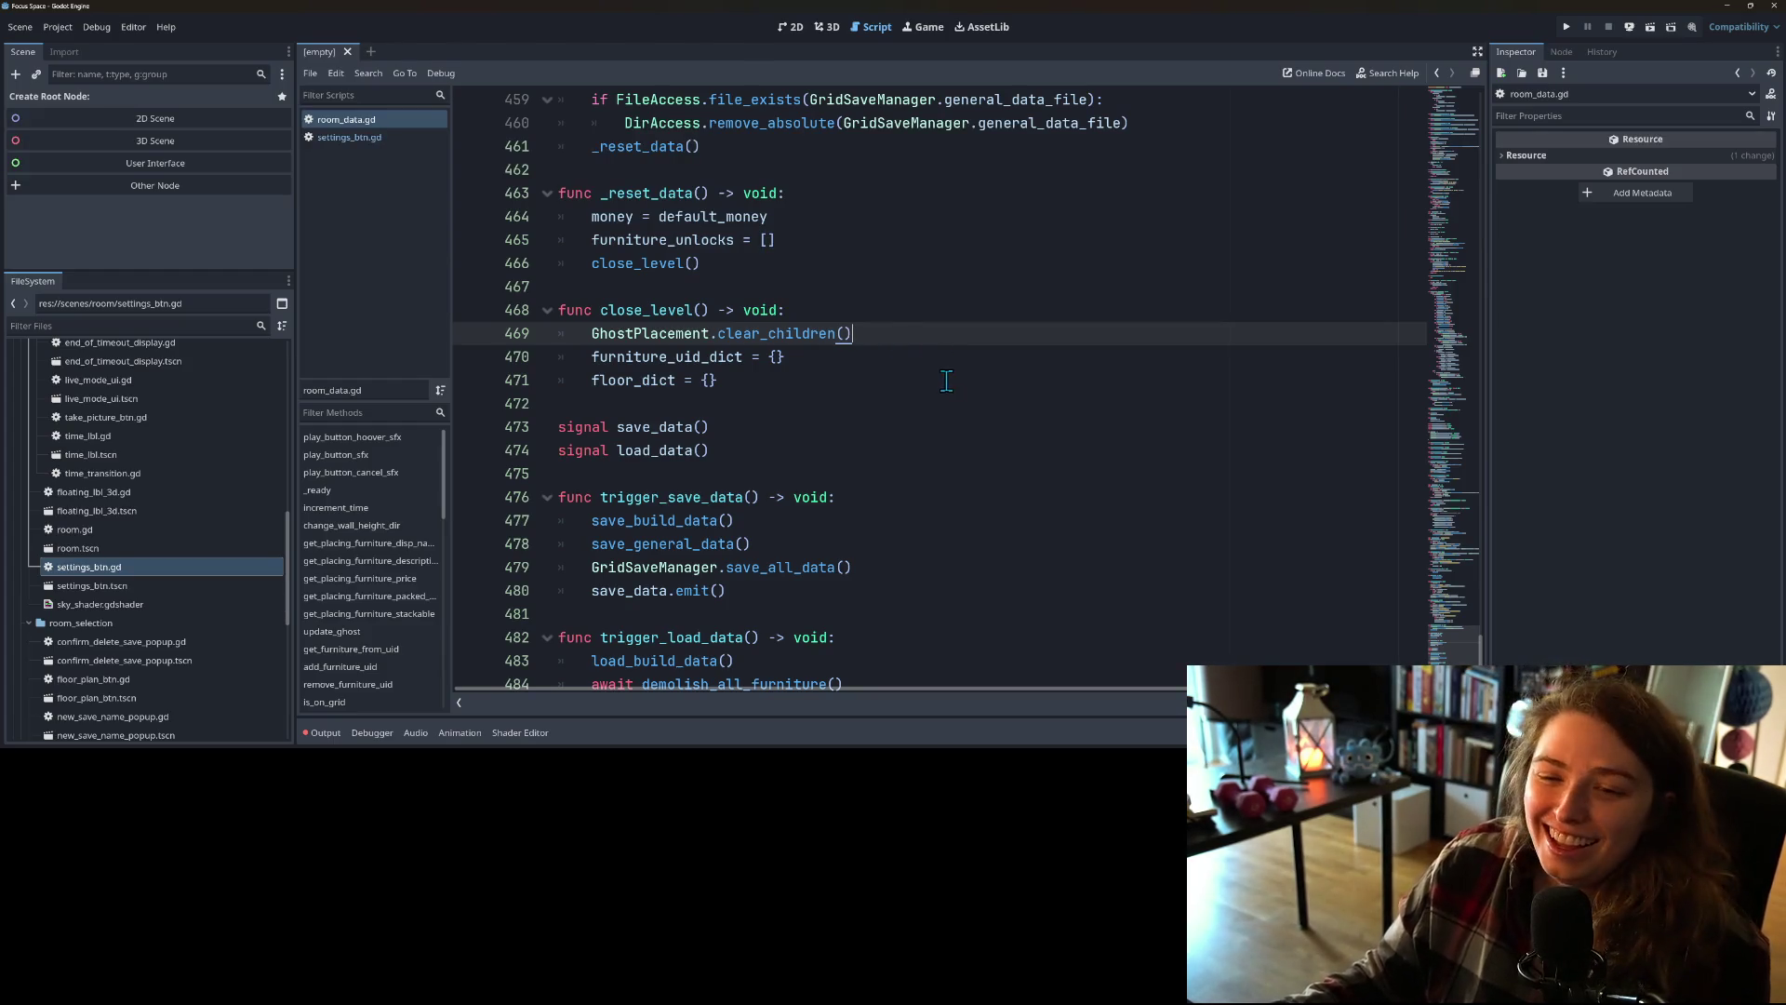
{"action": "key", "text": "Down"}
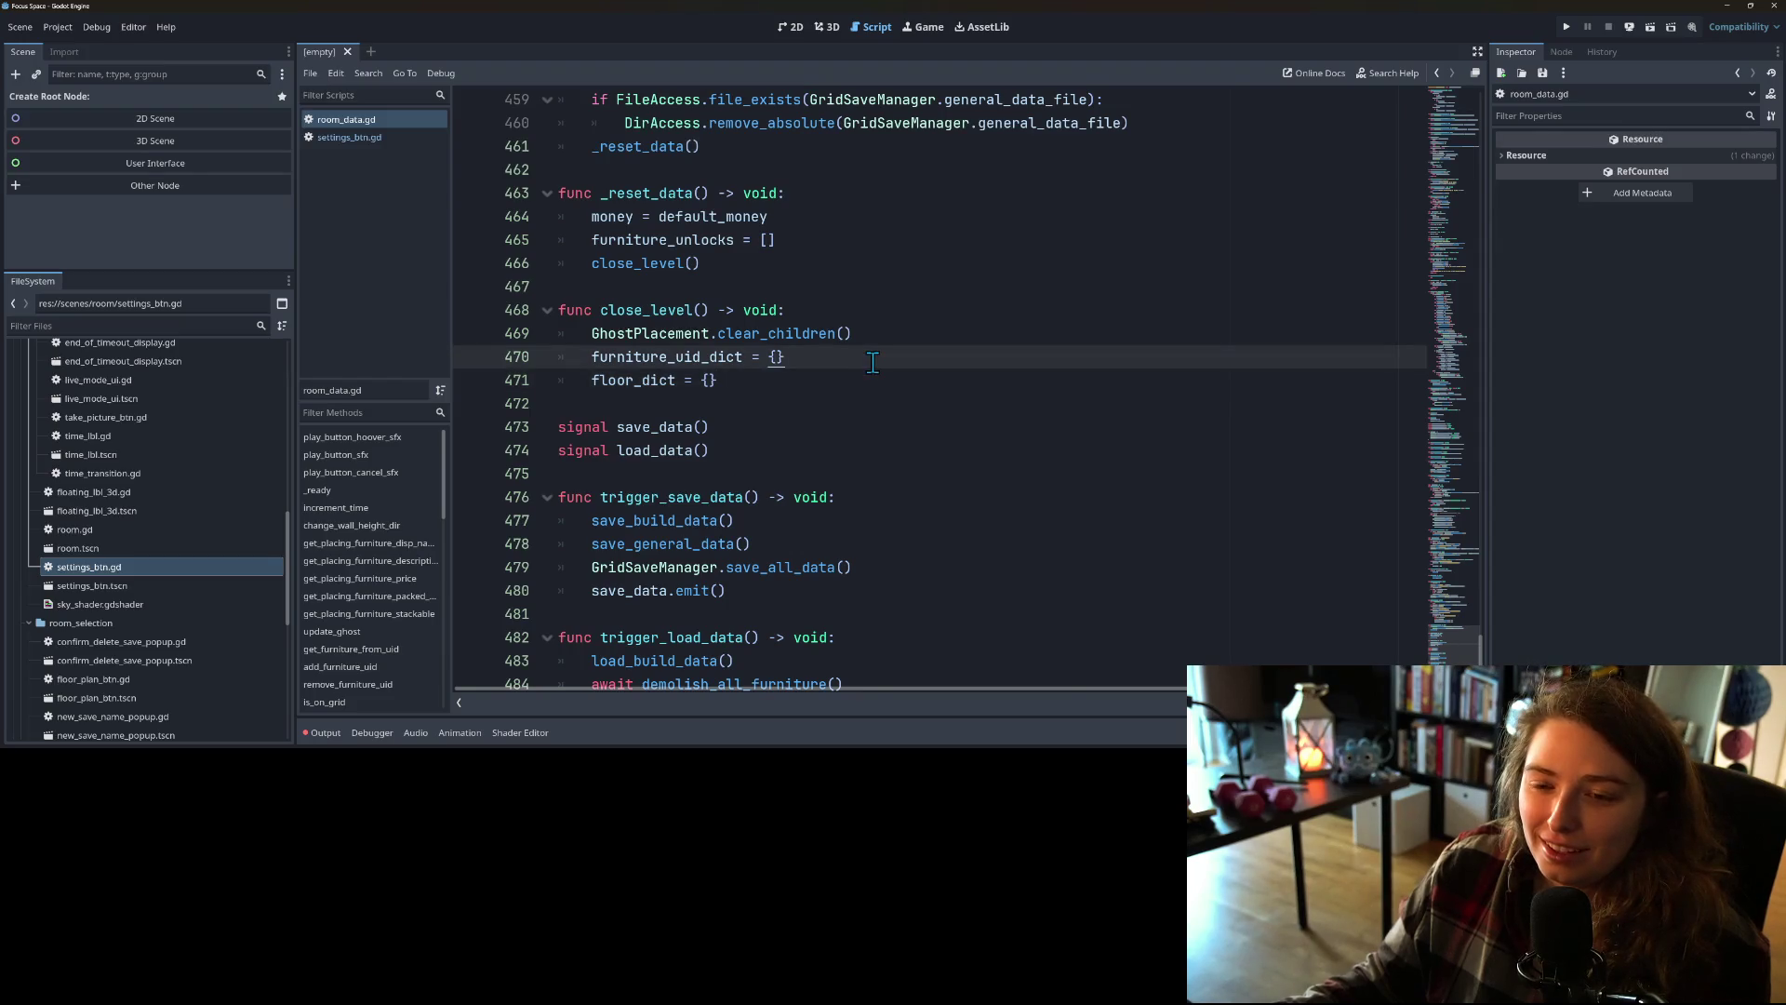
{"action": "double_click", "coordinate": [682, 356]}
{"action": "scroll", "coordinate": [717, 394], "scroll_direction": "down", "scroll_amount": 3}
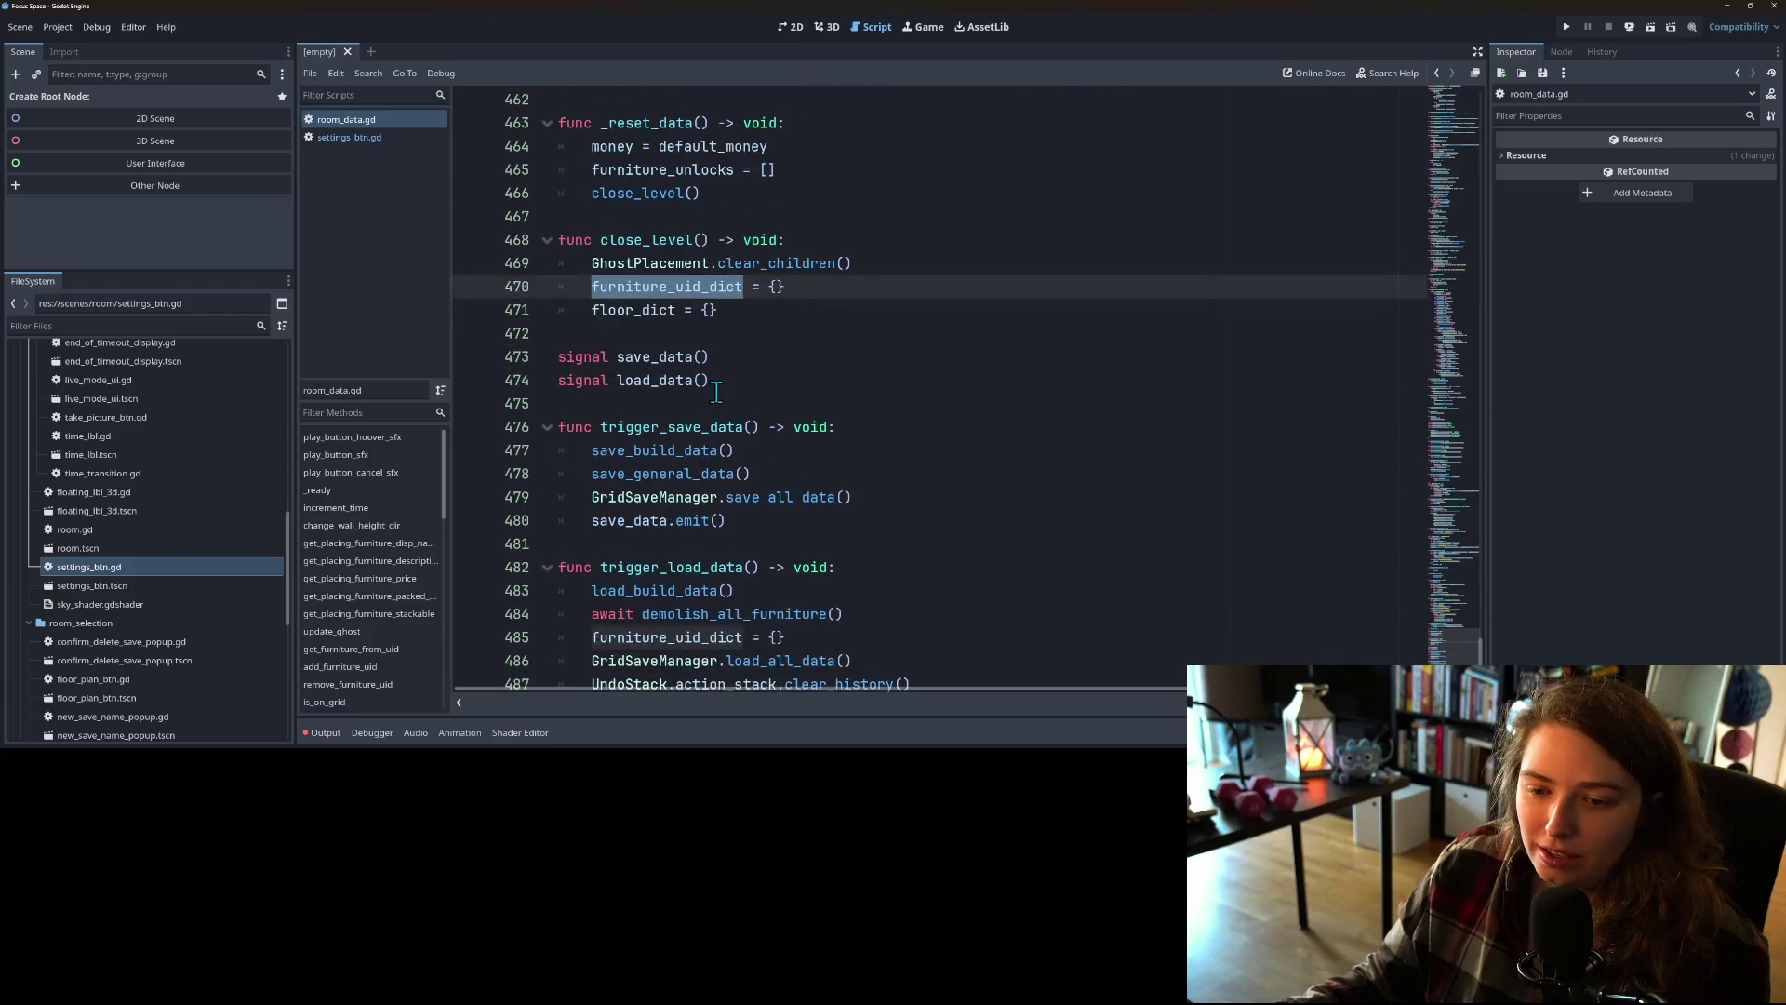
{"action": "scroll", "coordinate": [718, 394], "scroll_direction": "down", "scroll_amount": 1}
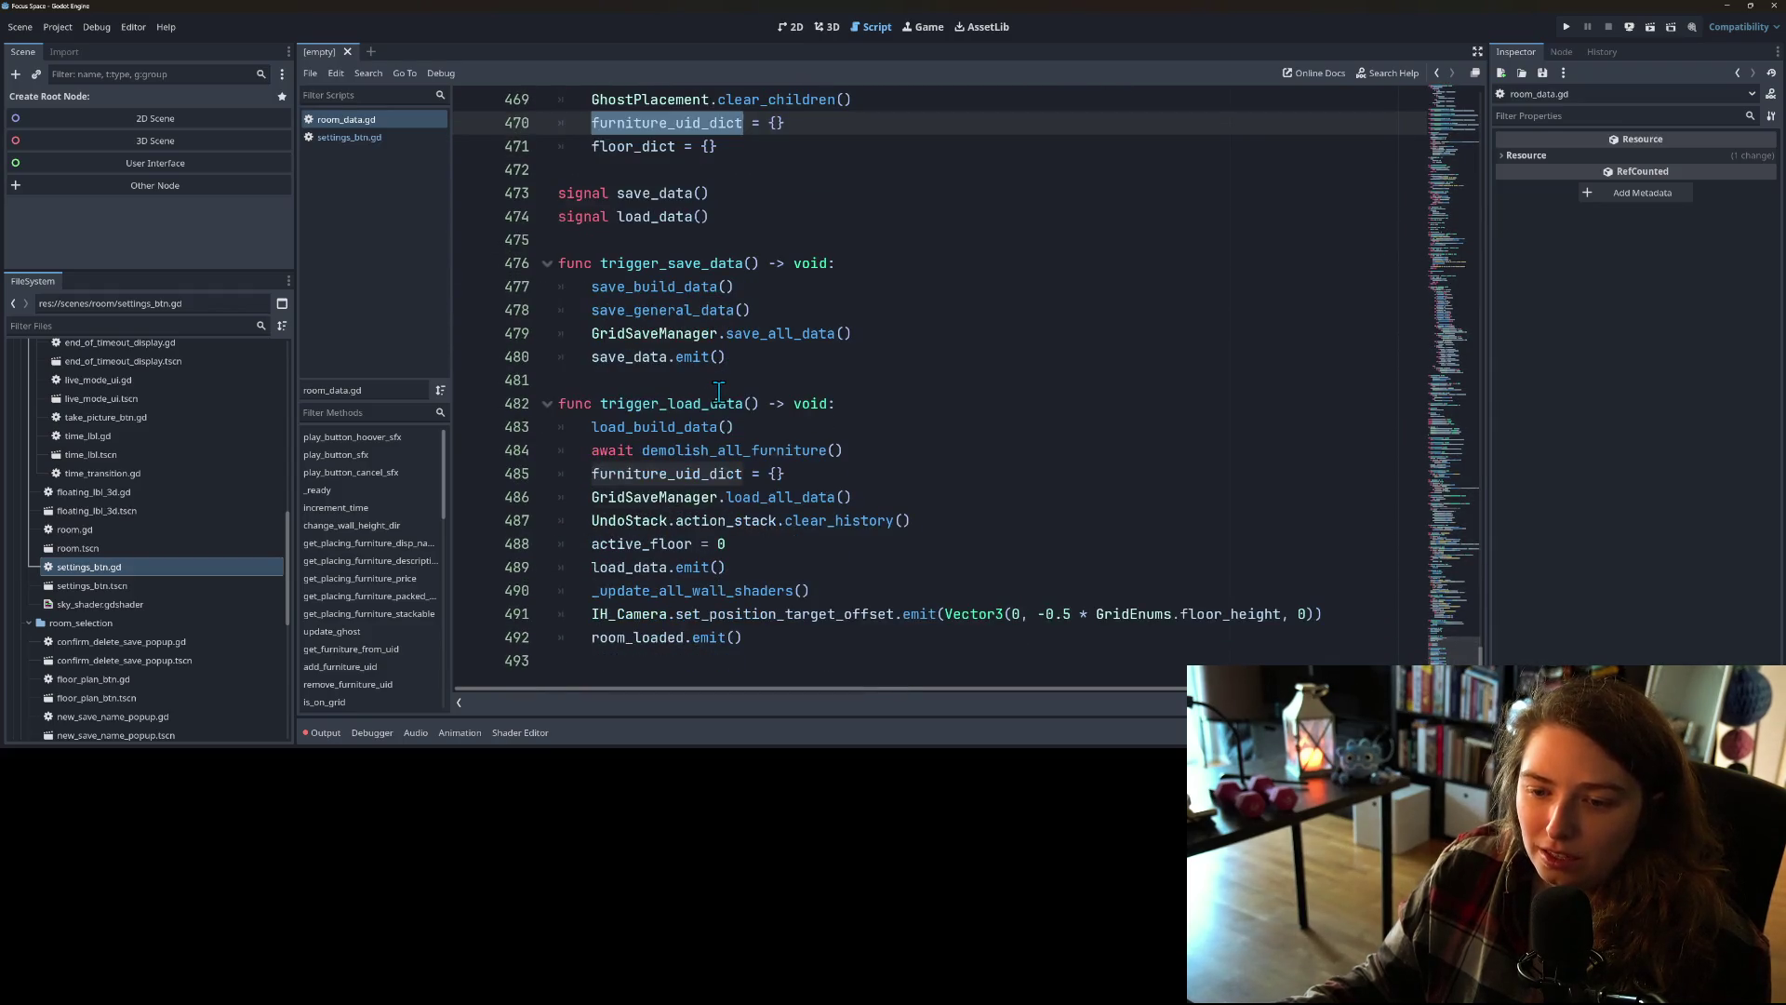
{"action": "scroll", "coordinate": [786, 529], "scroll_direction": "up", "scroll_amount": 4}
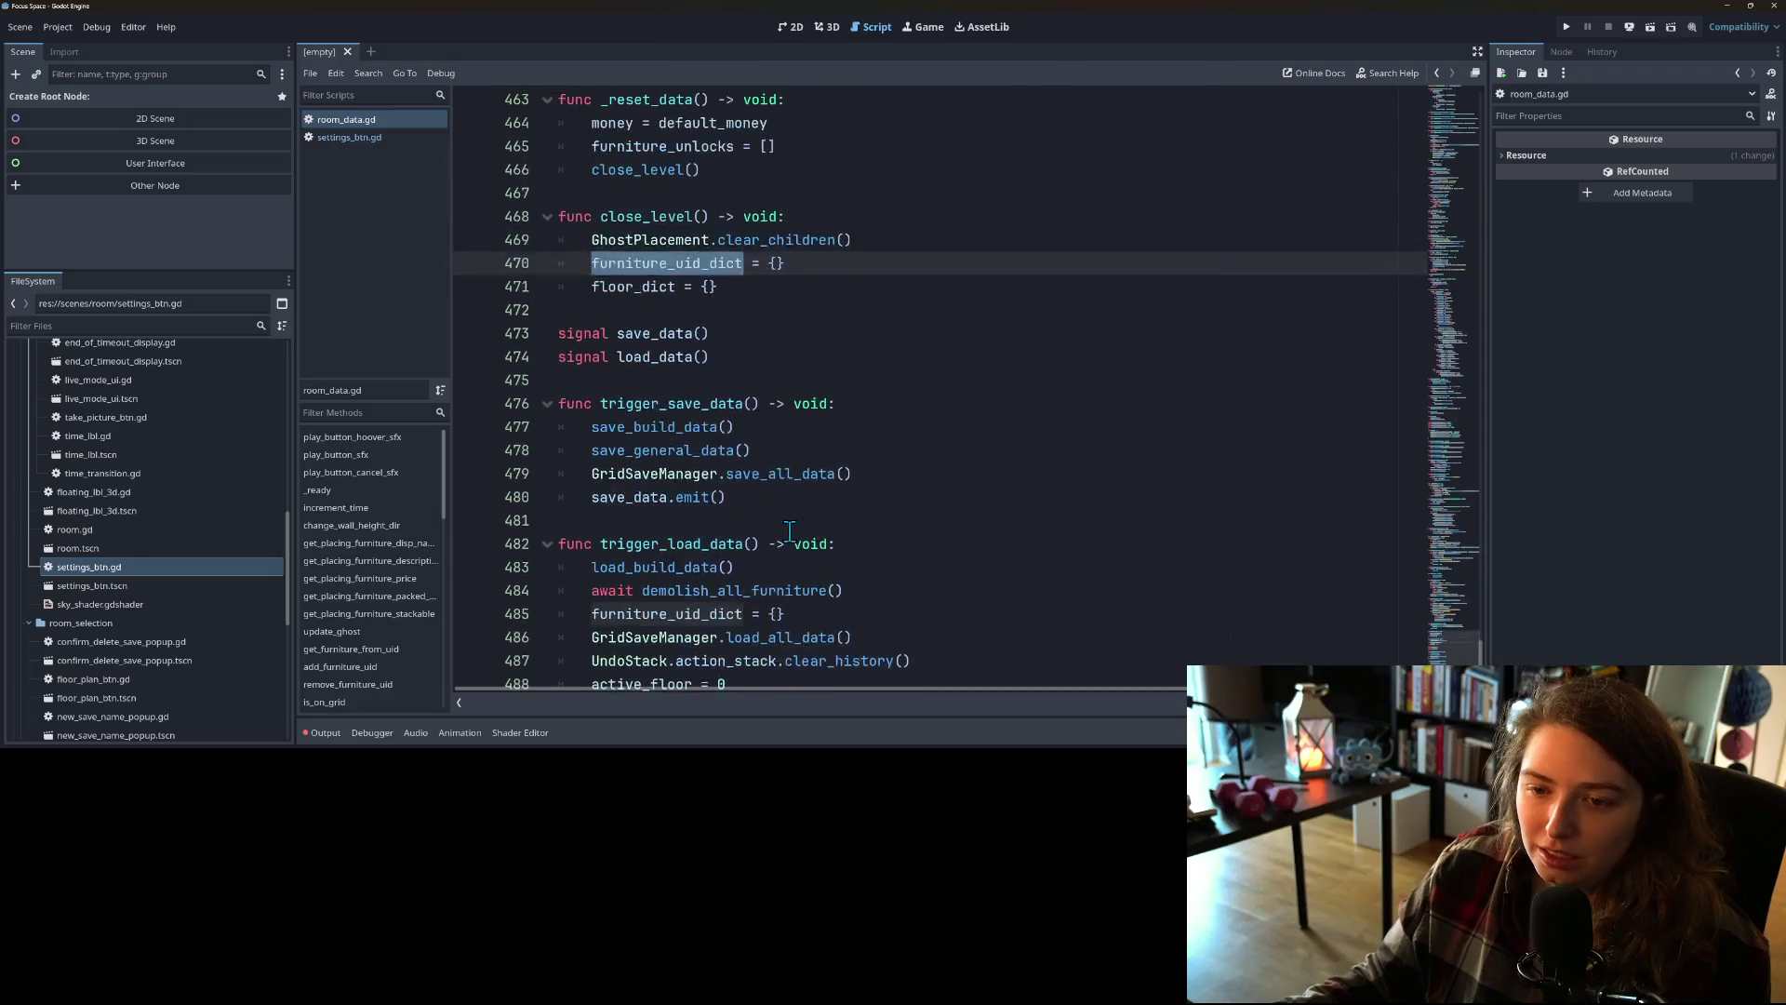
{"action": "scroll", "coordinate": [789, 530], "scroll_direction": "up", "scroll_amount": 4}
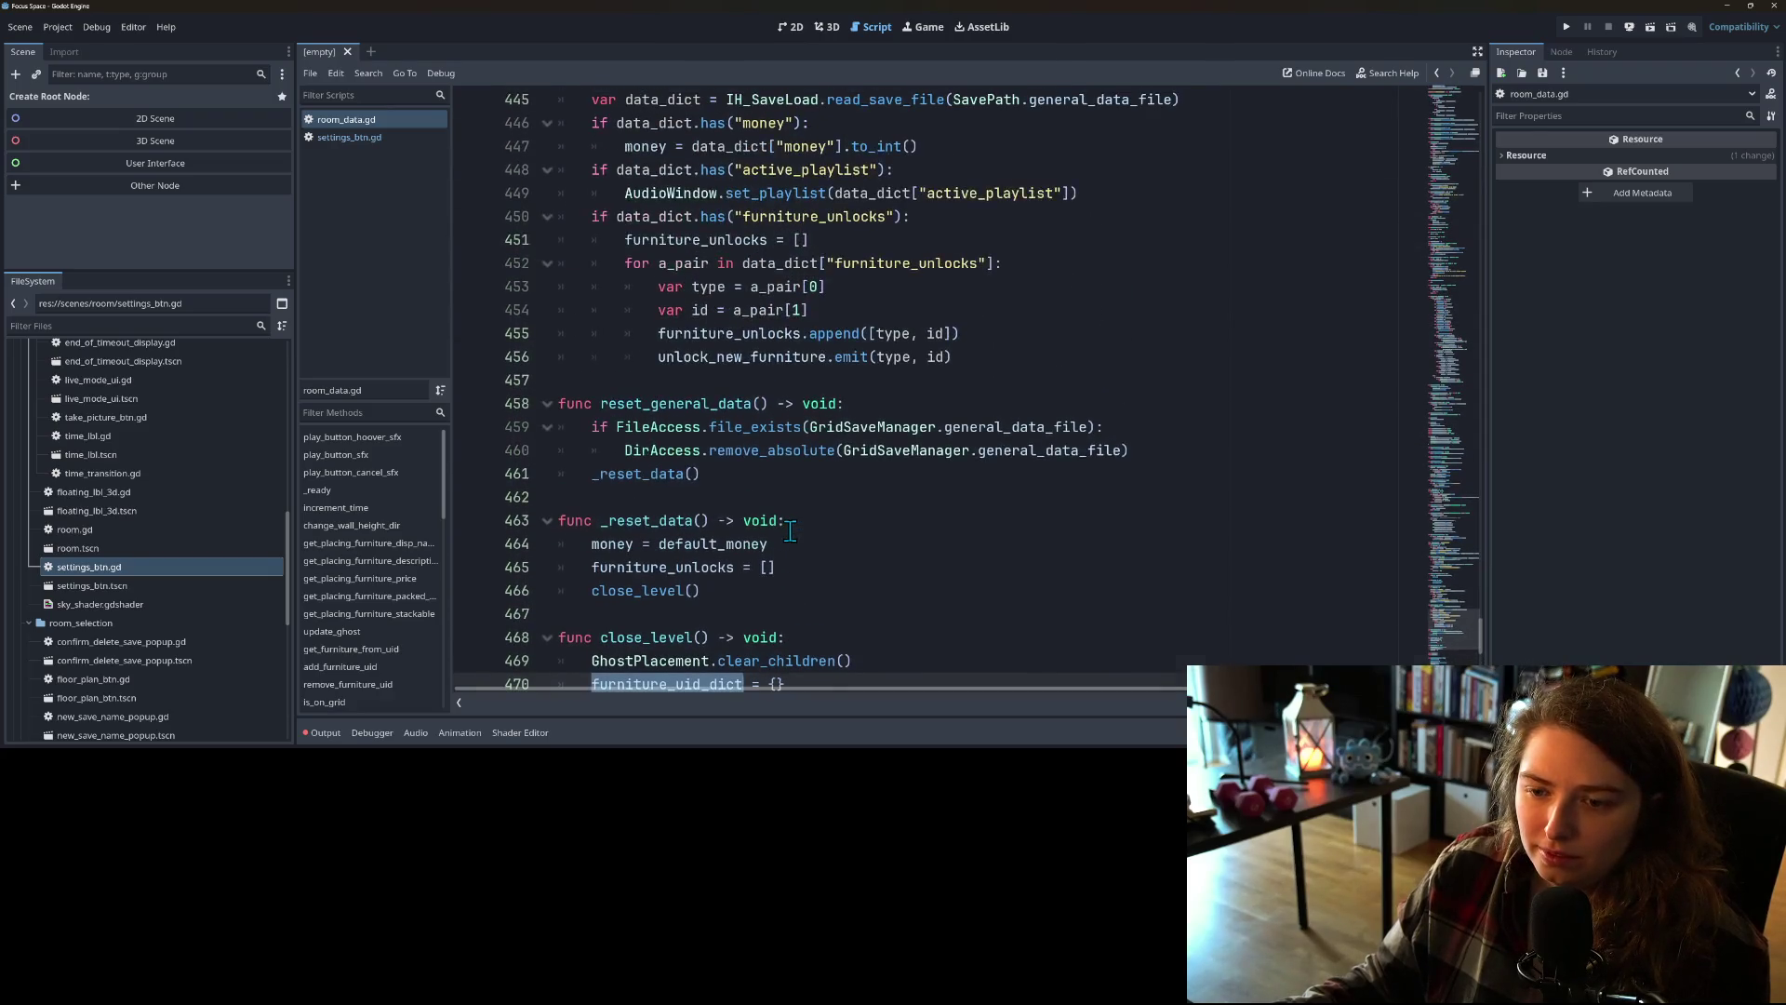
{"action": "scroll", "coordinate": [790, 530], "scroll_direction": "down", "scroll_amount": 7}
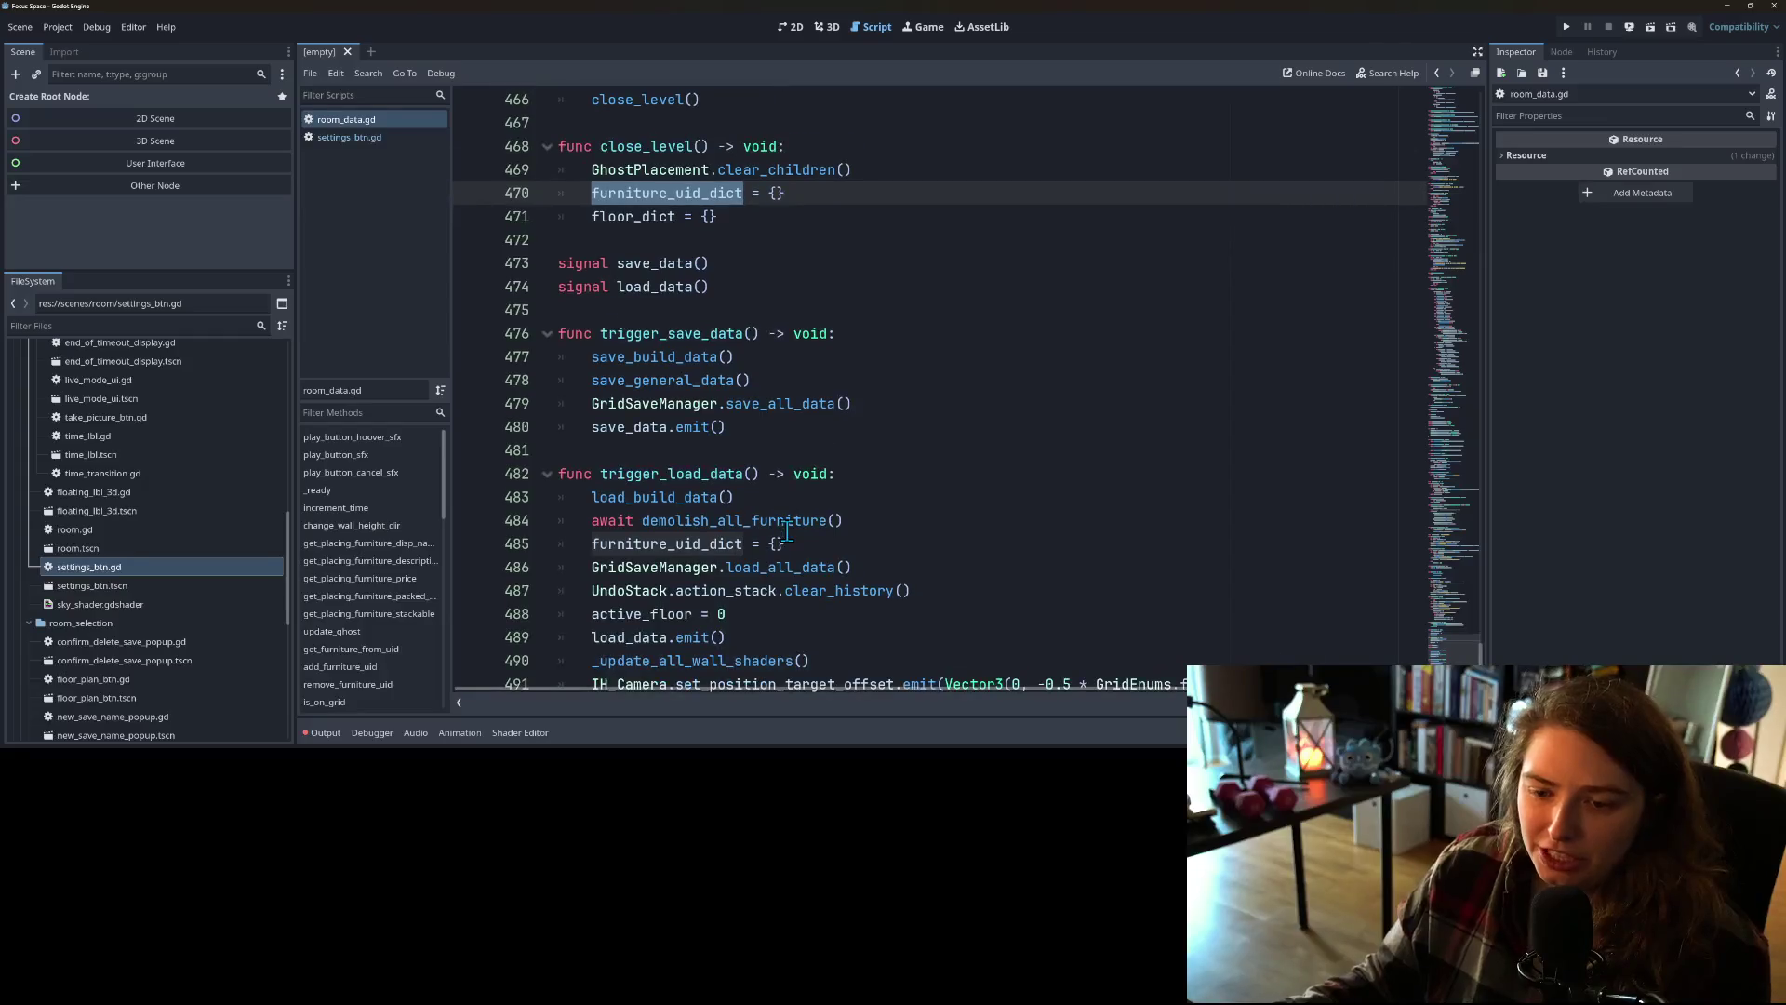
{"action": "scroll", "coordinate": [788, 530], "scroll_direction": "down", "scroll_amount": 1}
{"action": "scroll", "coordinate": [788, 530], "scroll_direction": "up", "scroll_amount": 9}
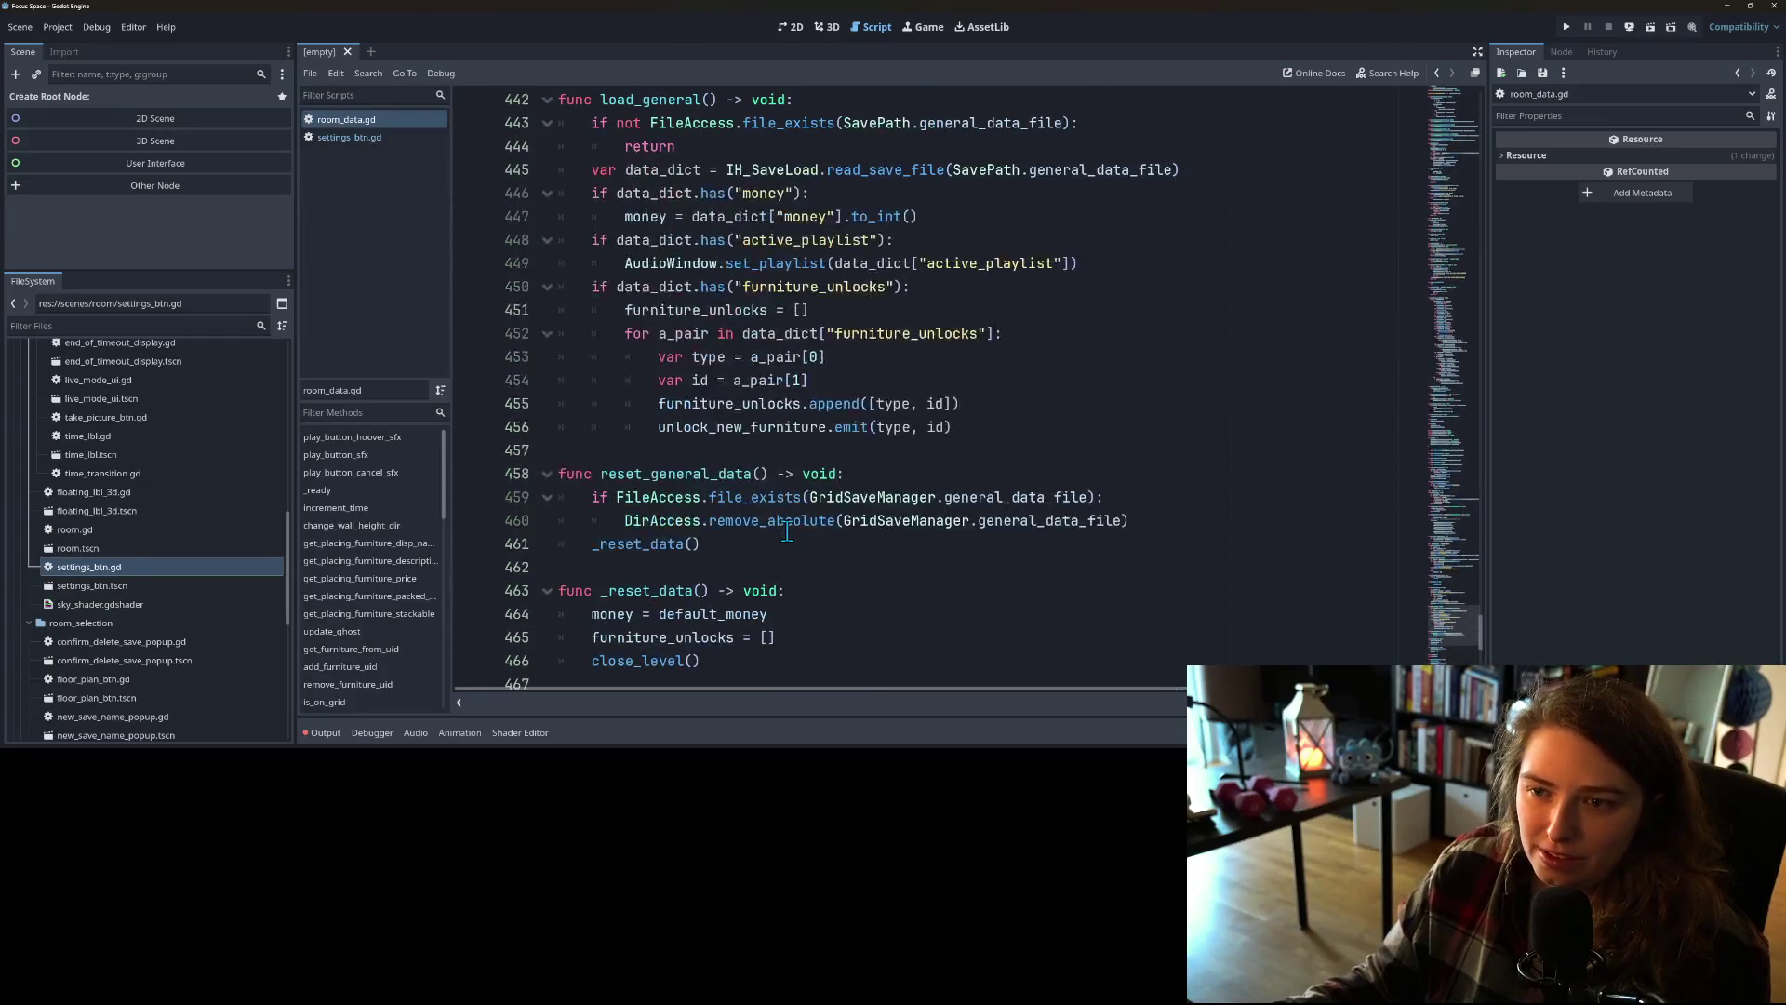
{"action": "scroll", "coordinate": [788, 532], "scroll_direction": "up", "scroll_amount": 7}
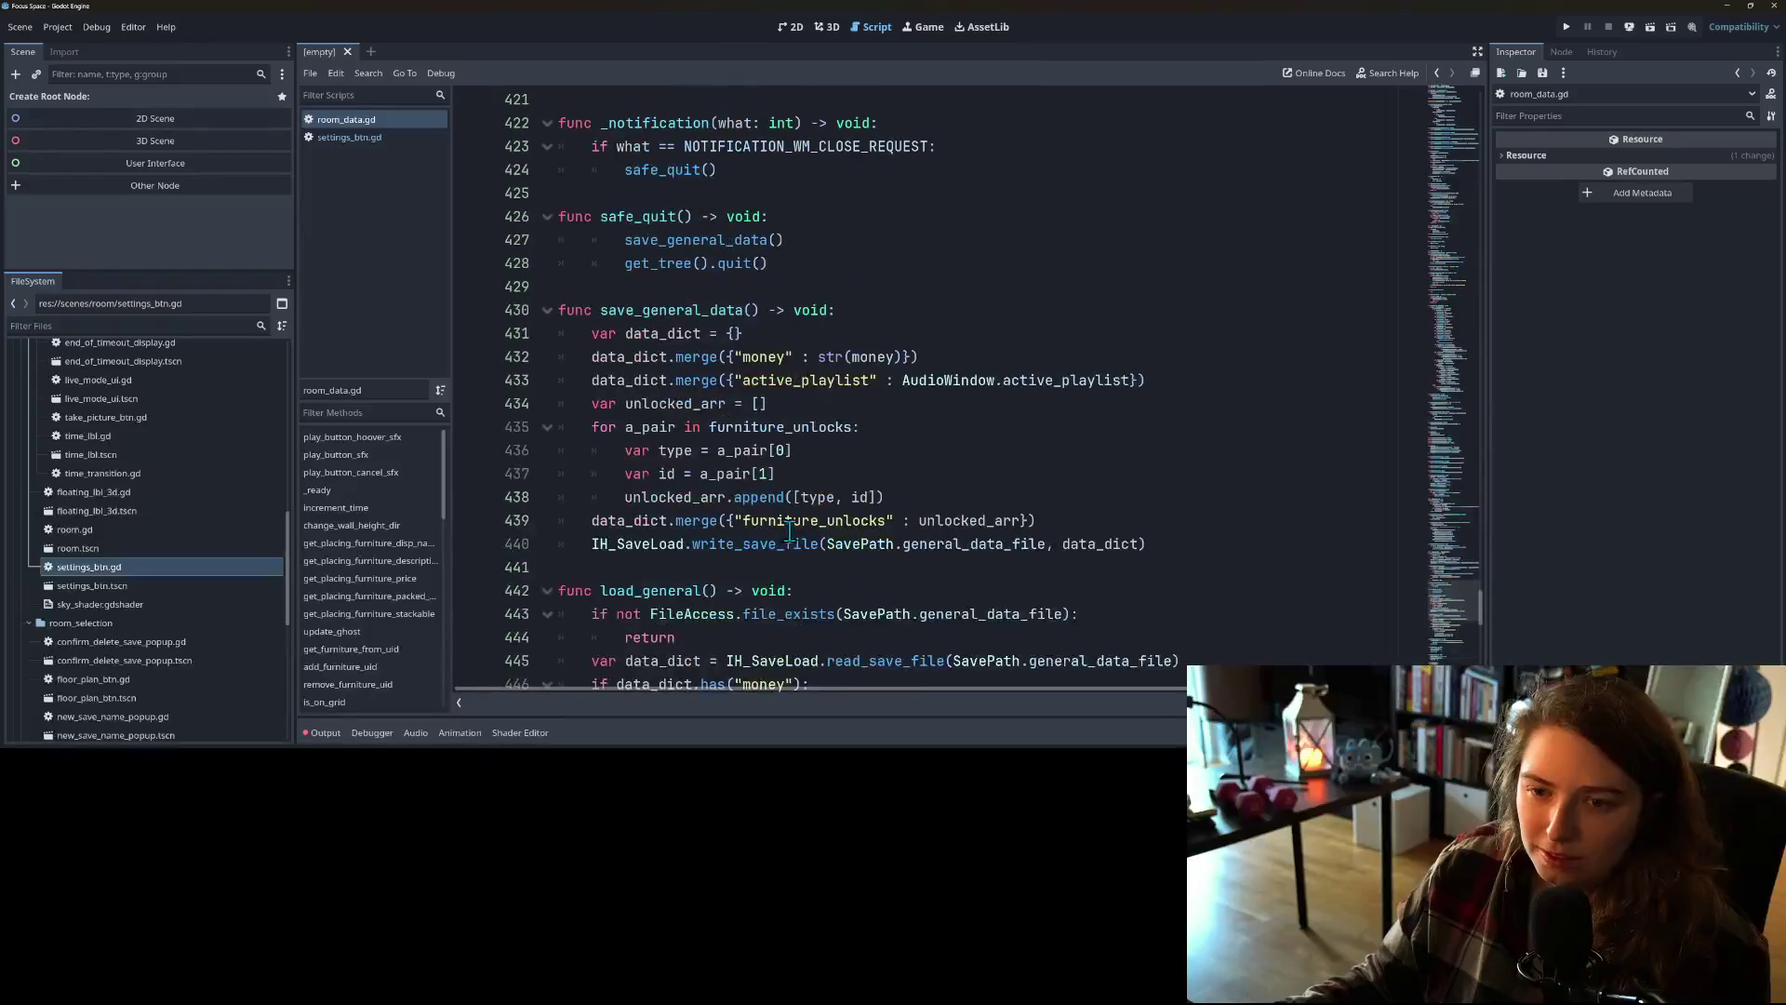
Step: Inspect save_general_data's uses and the load_general function in room_data.gd
{"action": "left_click", "coordinate": [659, 263]}
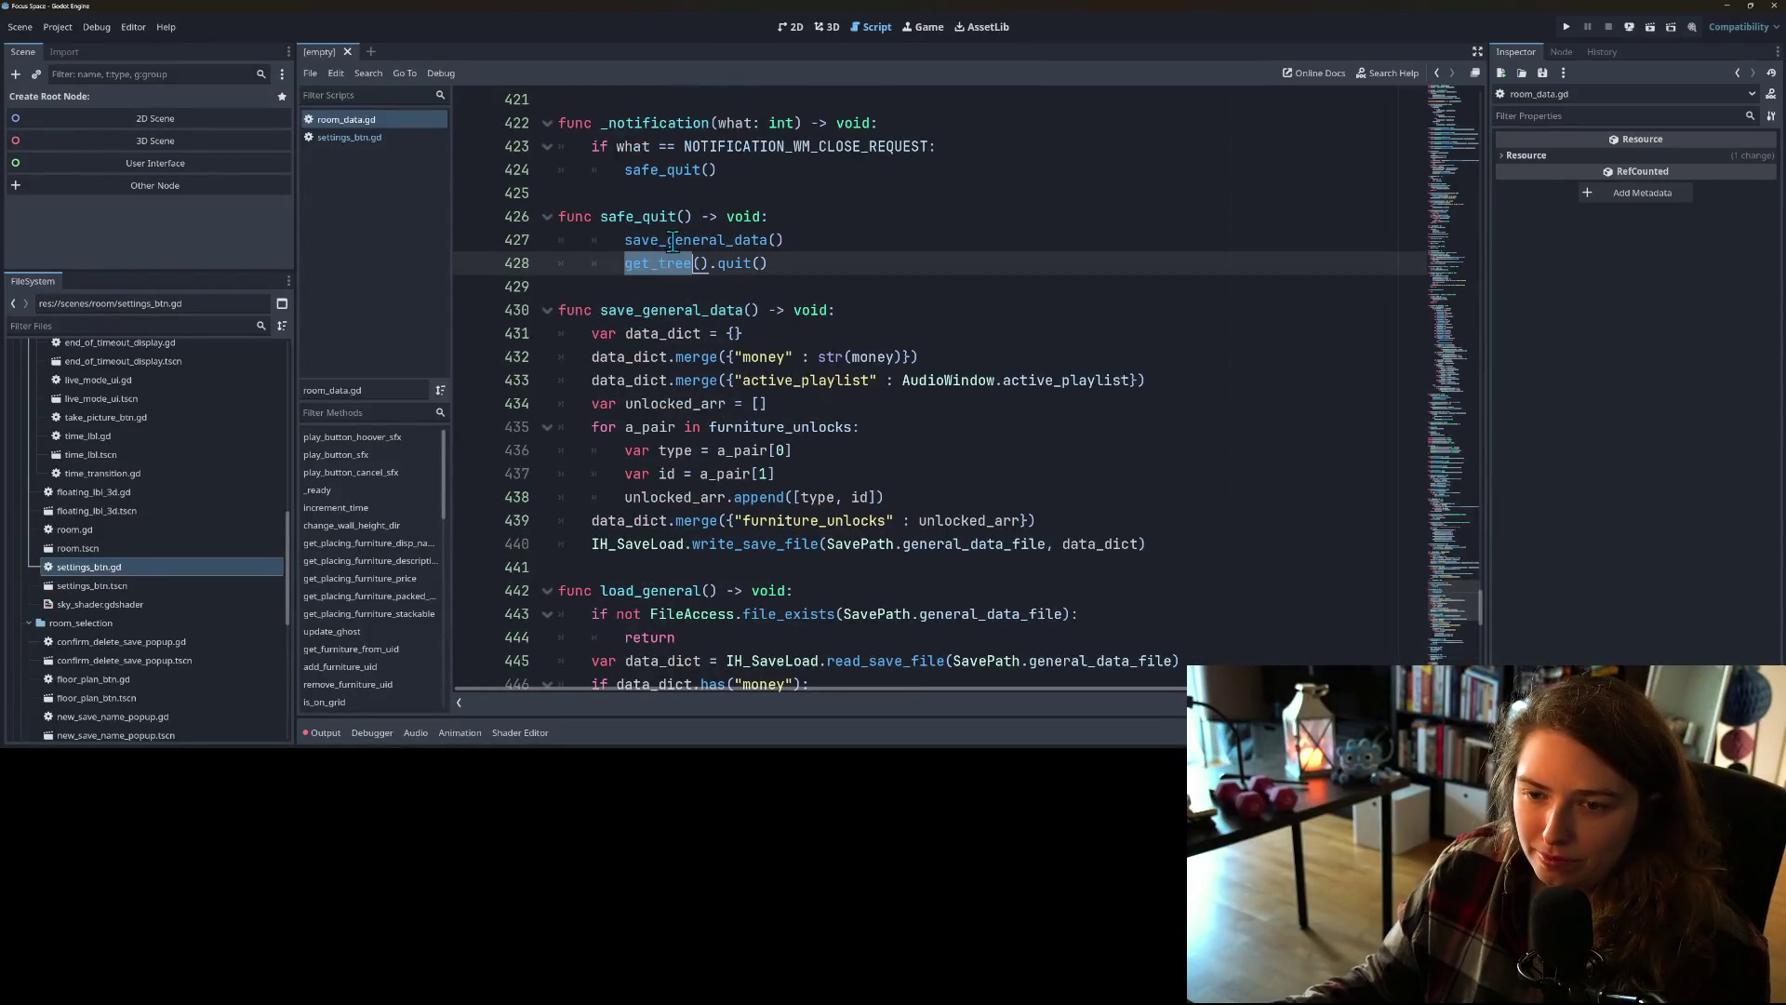
{"action": "double_click", "coordinate": [672, 240]}
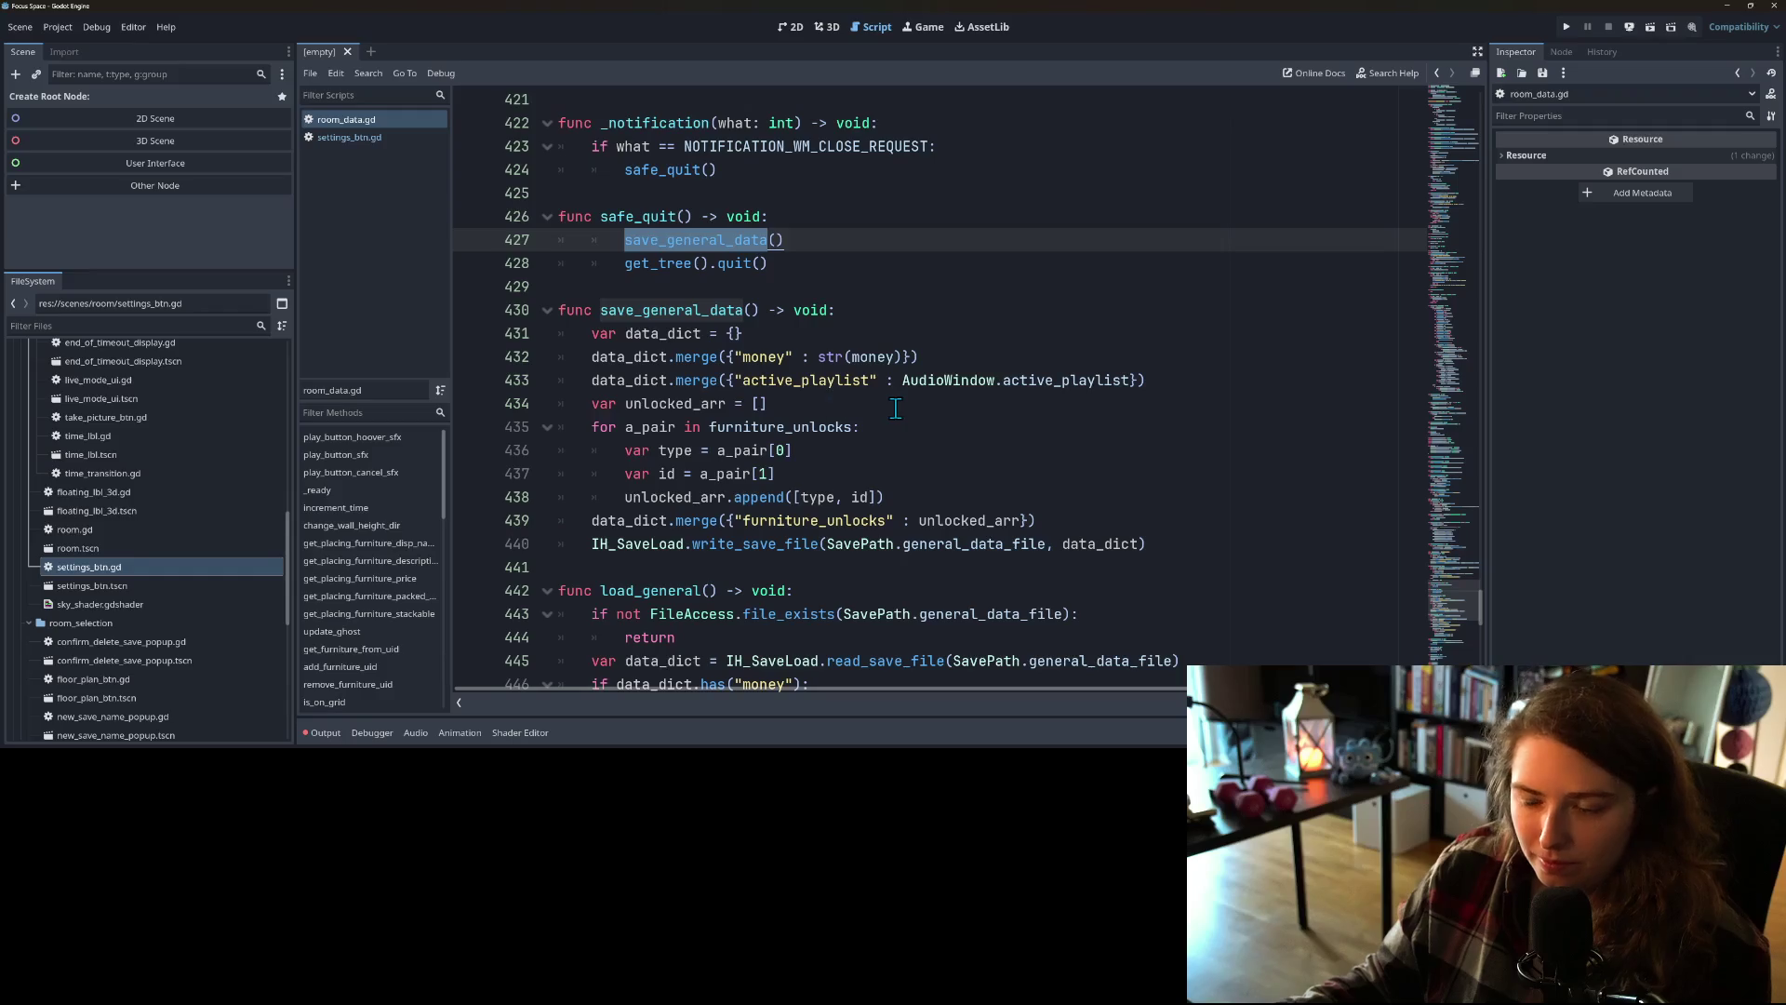
{"action": "left_click", "coordinate": [742, 359]}
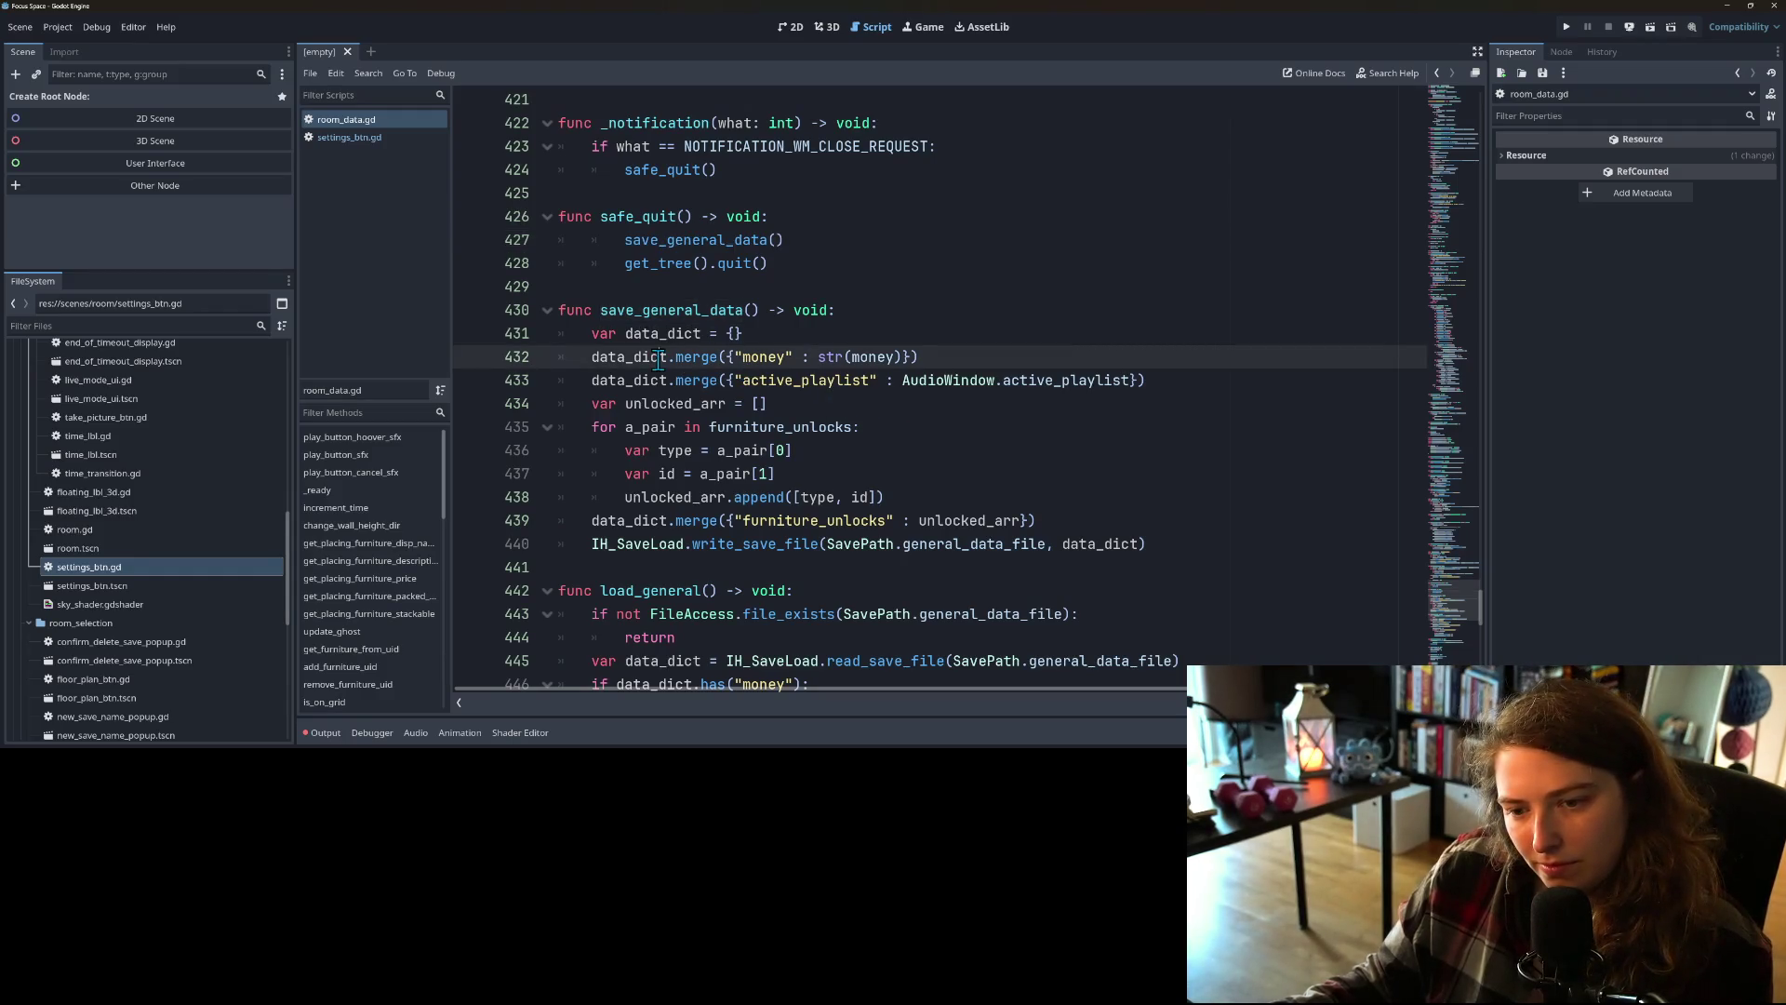
{"action": "key", "text": "Home"}
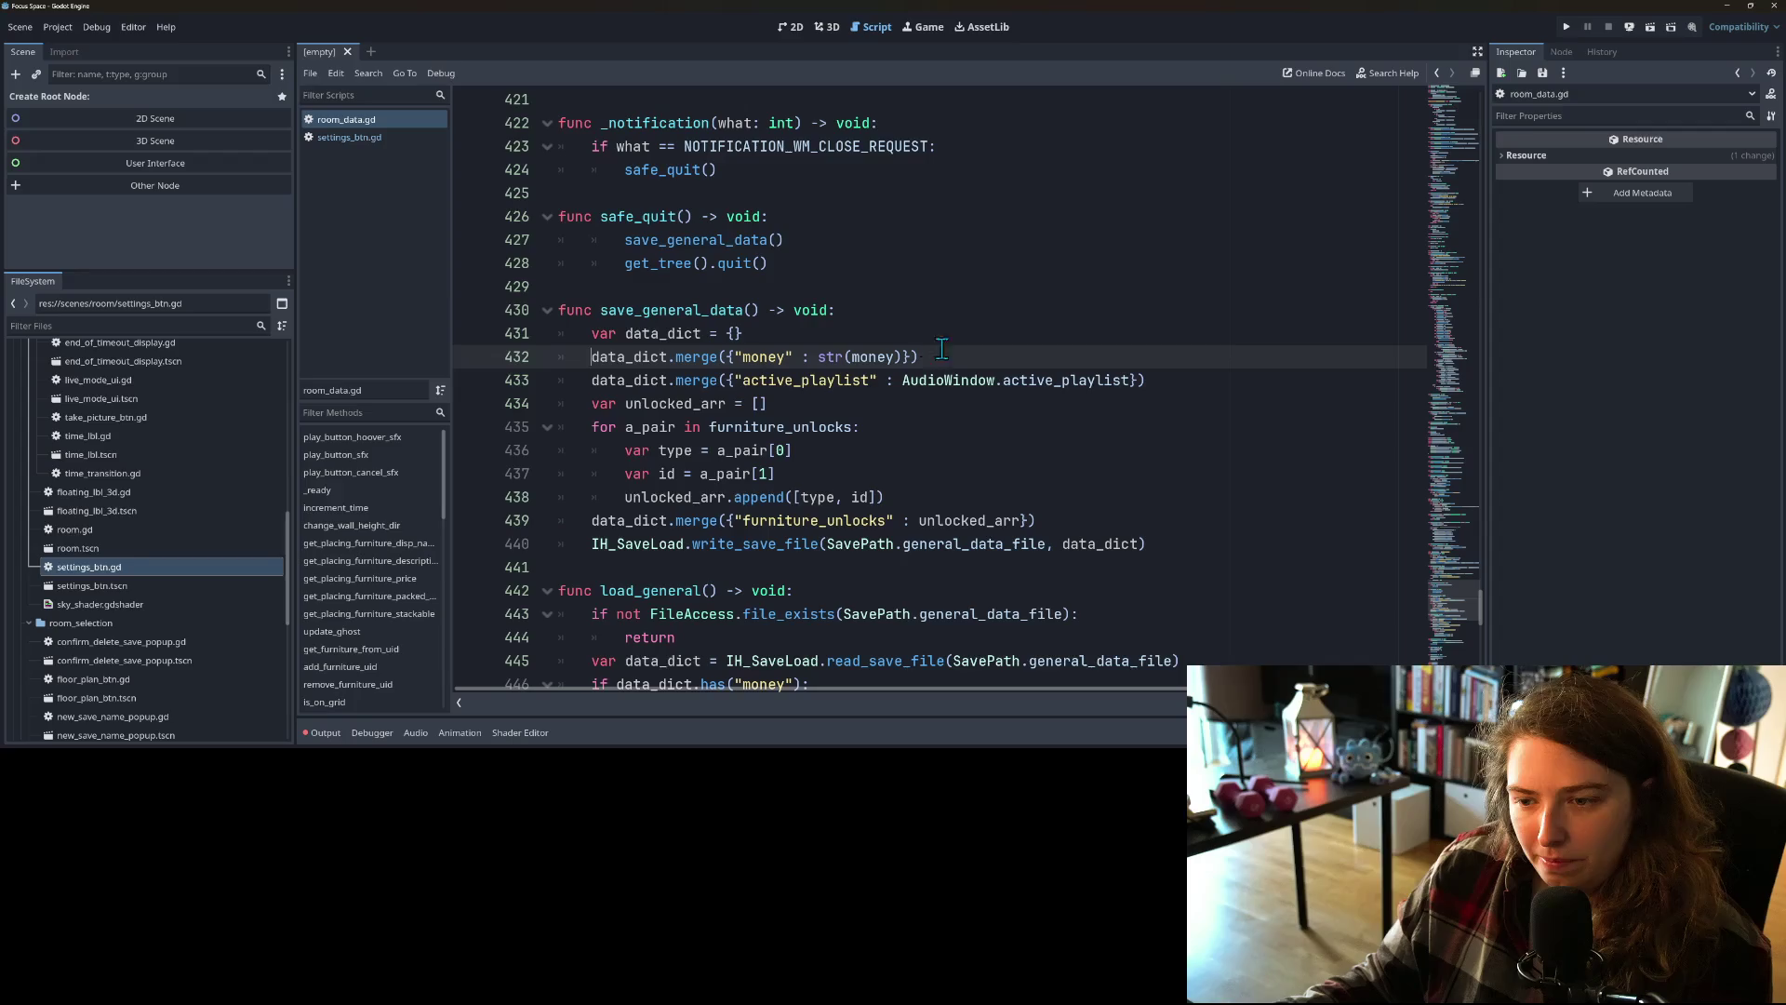
{"action": "scroll", "coordinate": [945, 436], "scroll_direction": "down", "scroll_amount": 1}
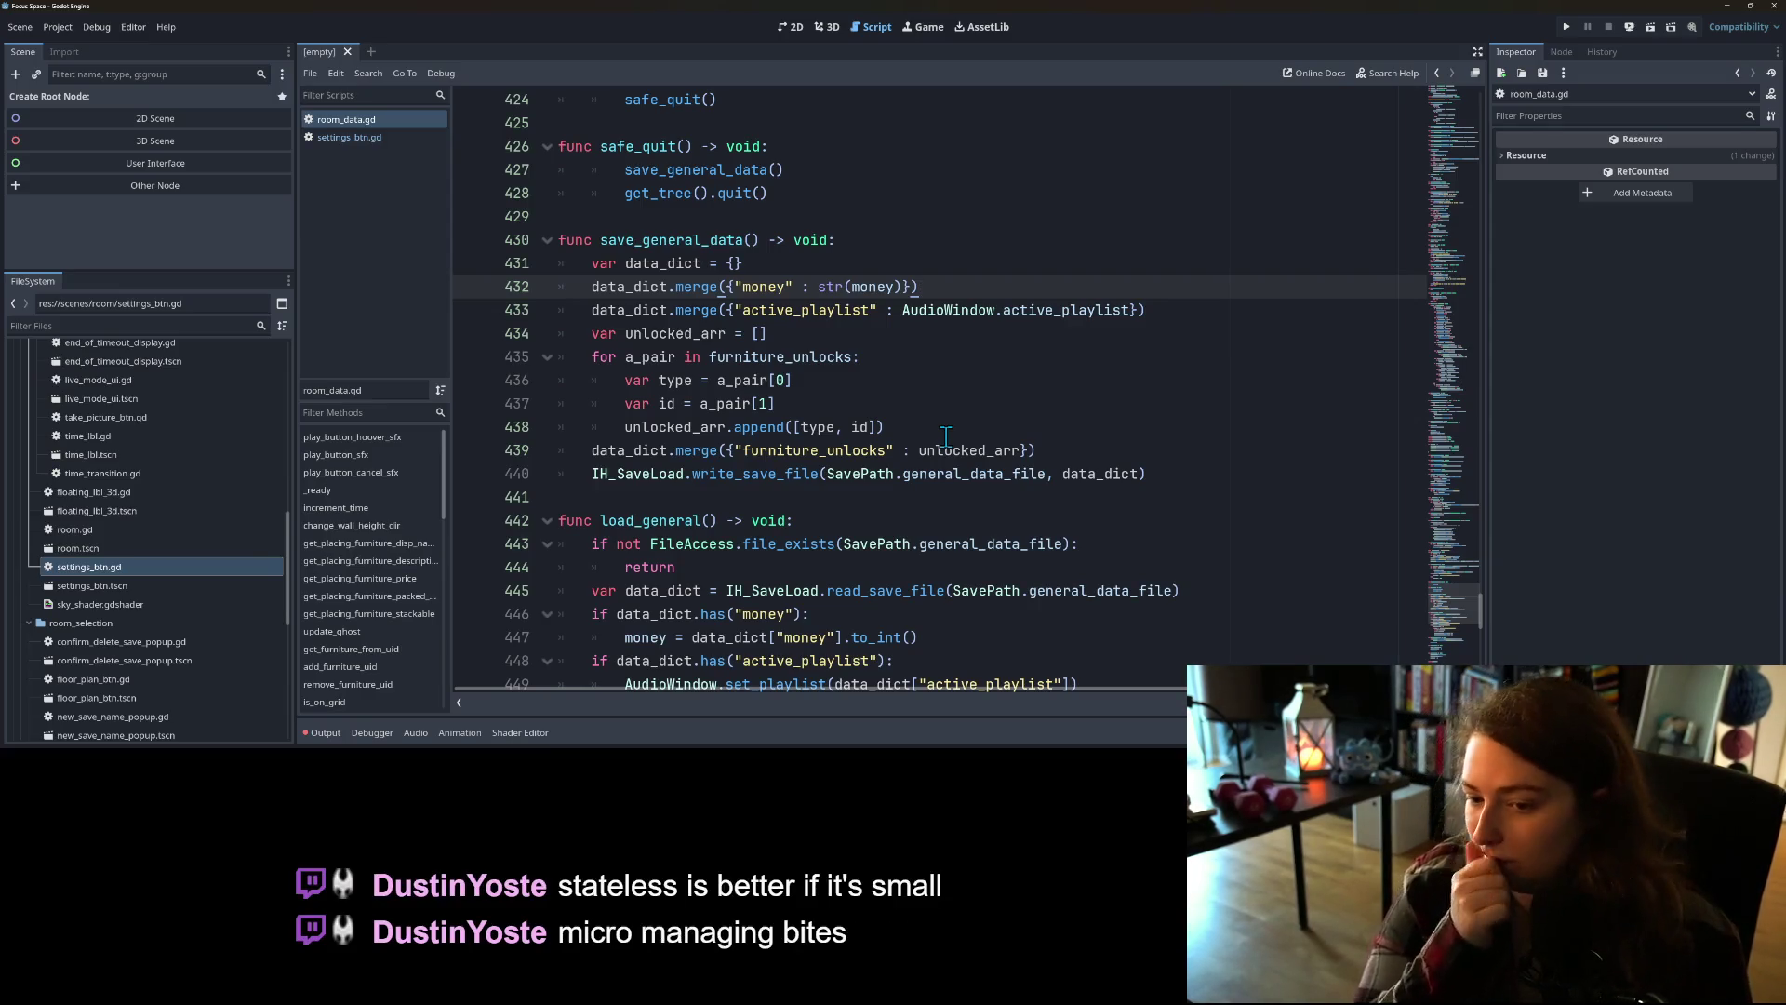
{"action": "scroll", "coordinate": [690, 347], "scroll_direction": "down", "scroll_amount": 3}
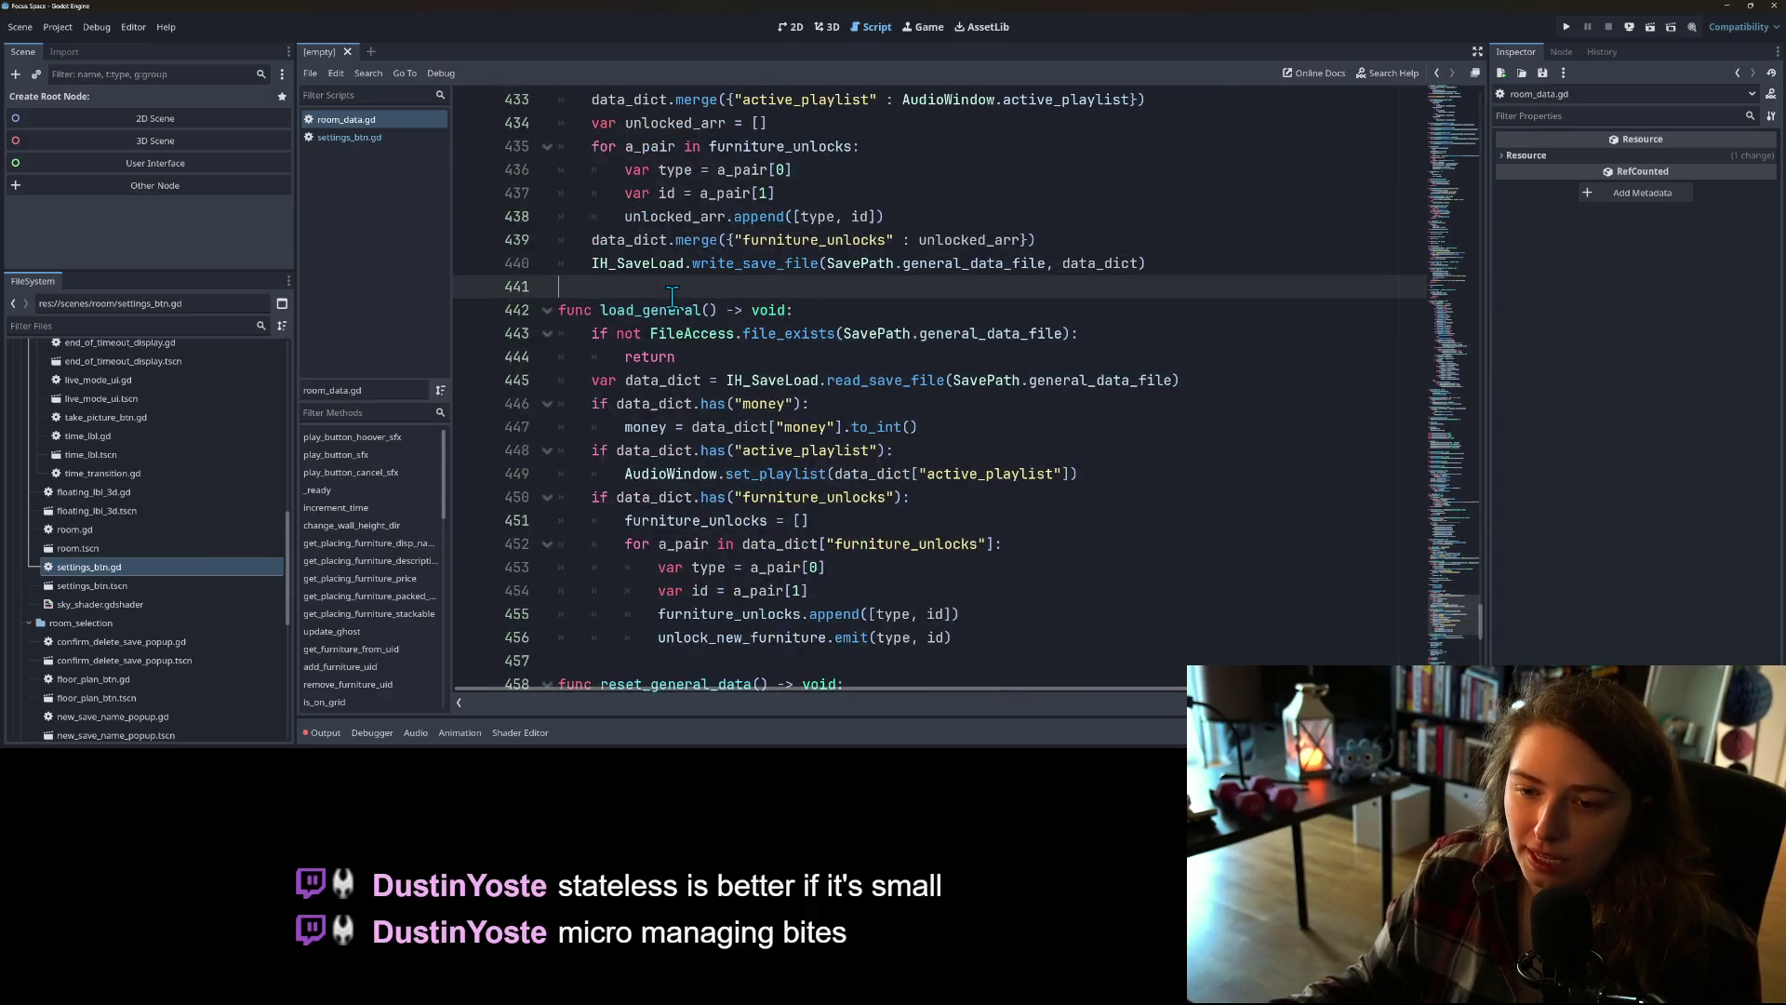
{"action": "left_click_drag", "start_coordinate": [600, 310], "coordinate": [705, 309]}
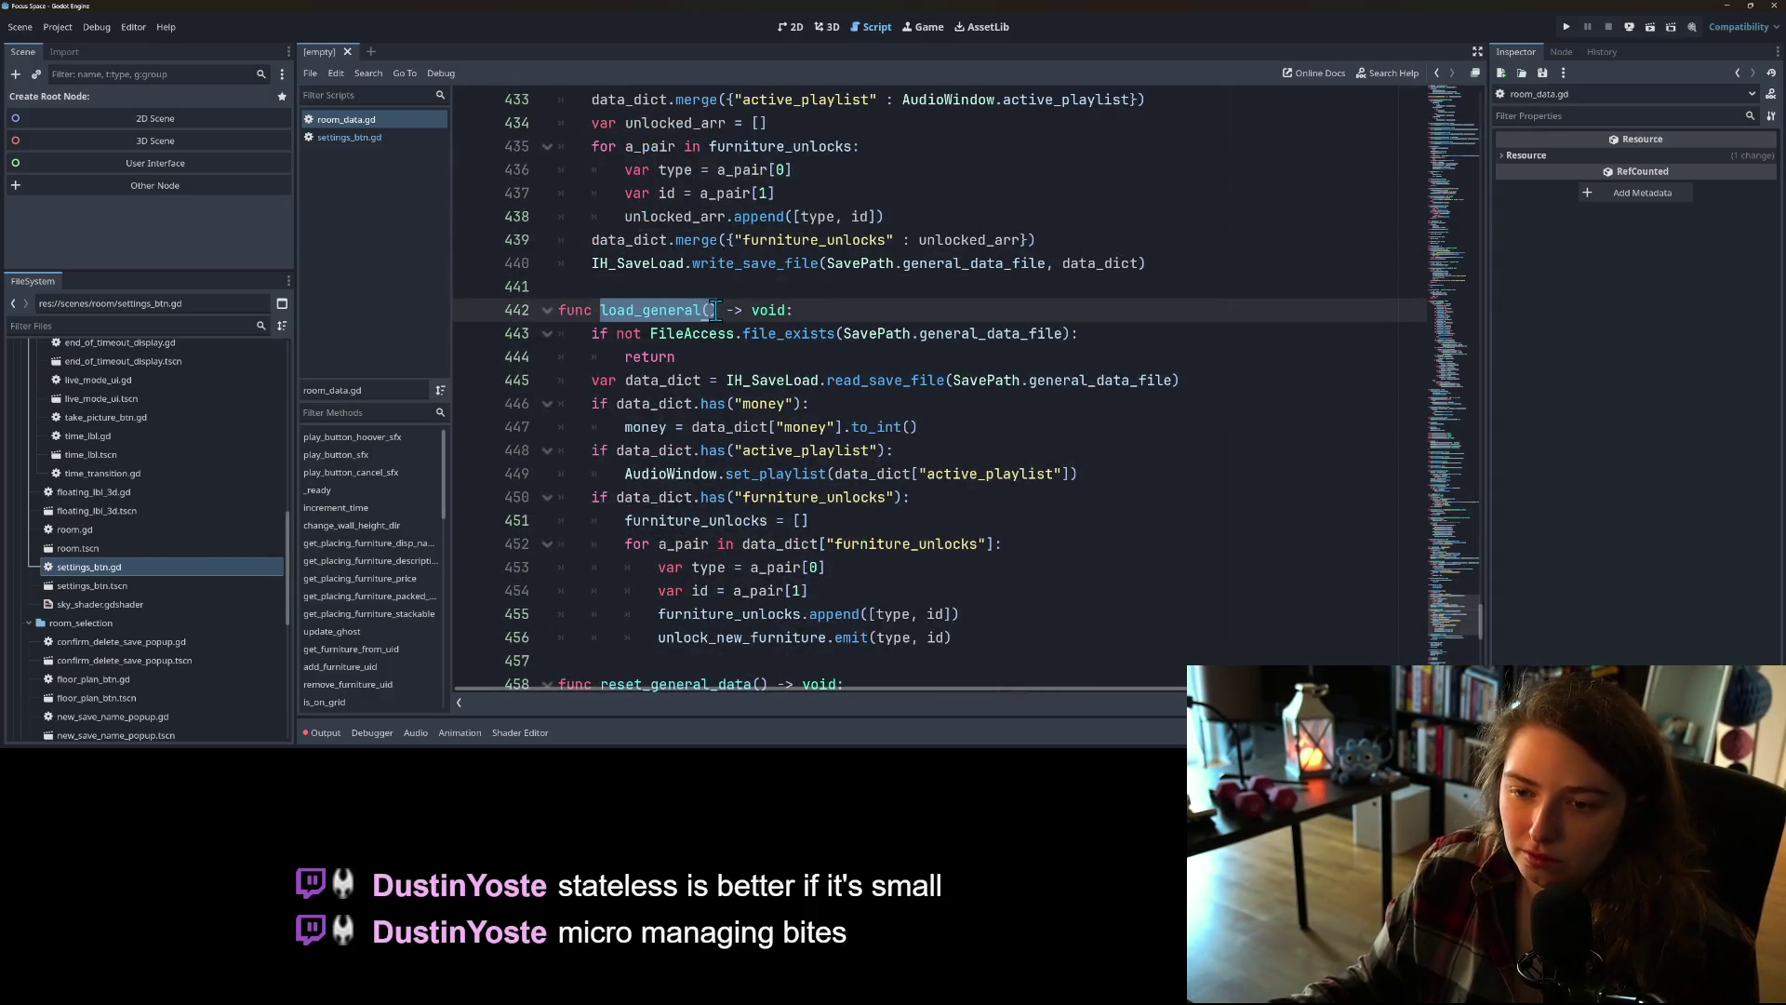
{"action": "scroll", "coordinate": [778, 400], "scroll_direction": "down", "scroll_amount": 5}
Step: Look over reset_general_data and close_level, then return to settings_btn.gd's title scene change line
{"action": "left_click", "coordinate": [672, 284]}
{"action": "scroll", "coordinate": [679, 349], "scroll_direction": "down", "scroll_amount": 2}
{"action": "left_click", "coordinate": [674, 400]}
{"action": "left_click", "coordinate": [675, 359]}
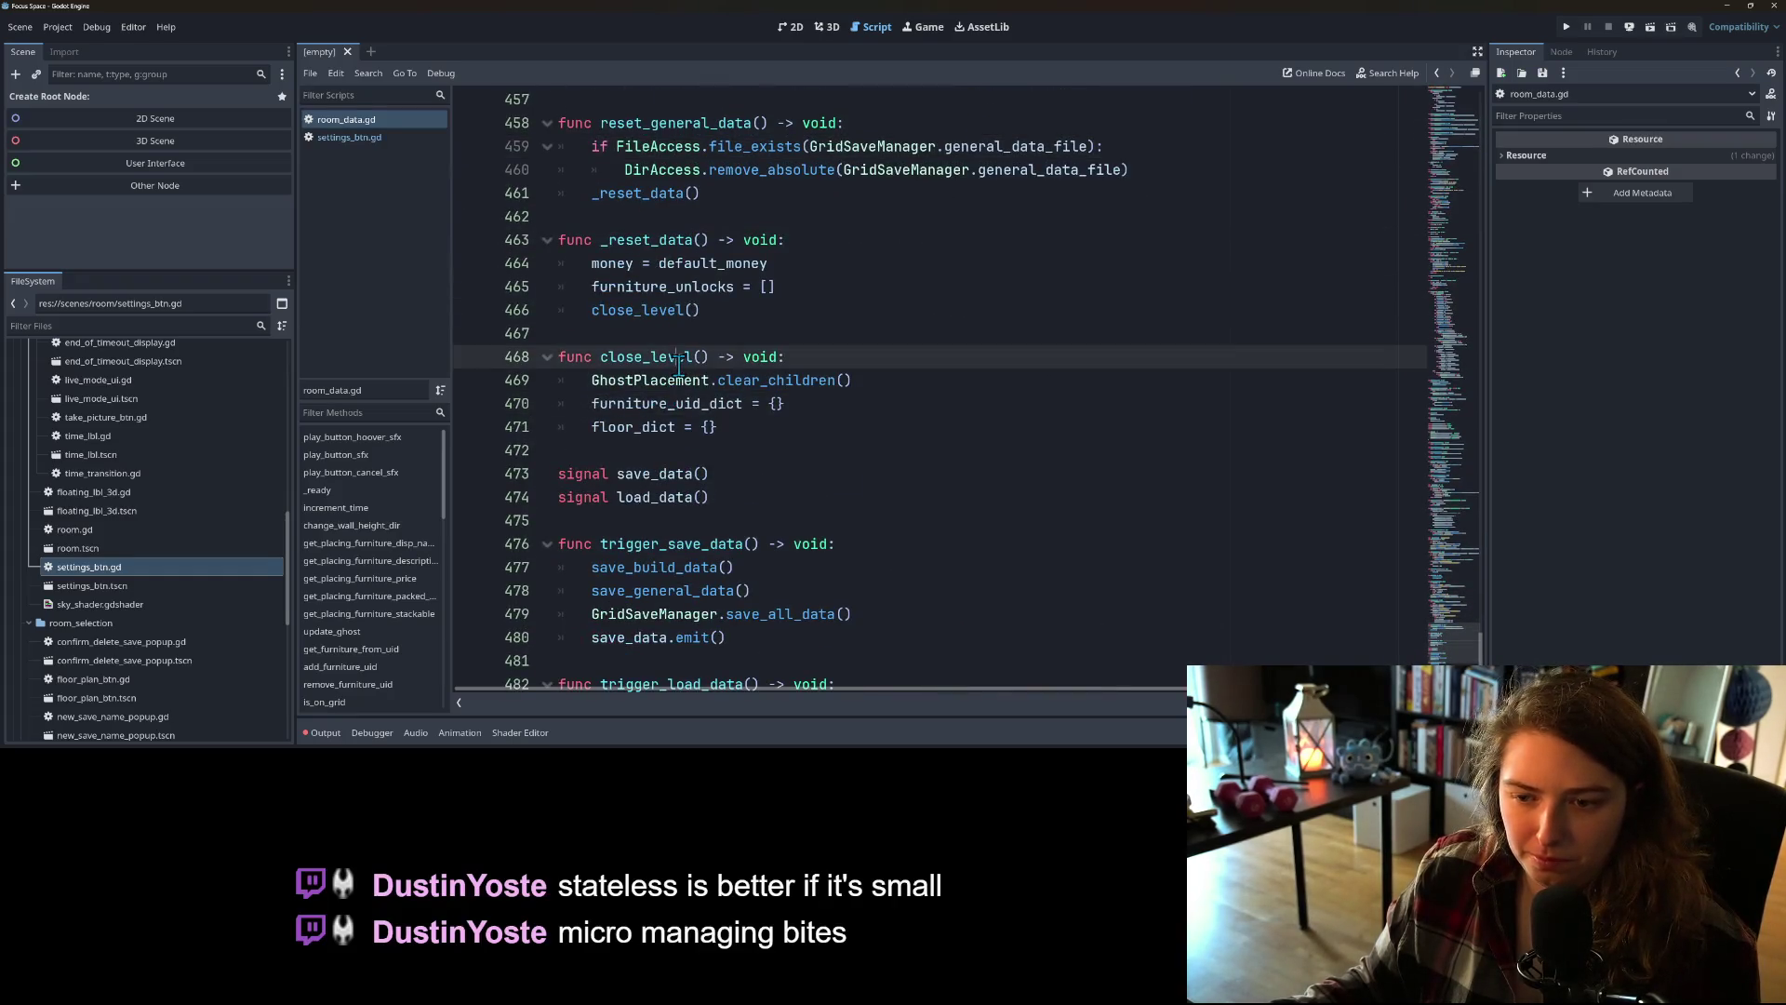
{"action": "left_click", "coordinate": [677, 380]}
{"action": "double_click", "coordinate": [637, 354]}
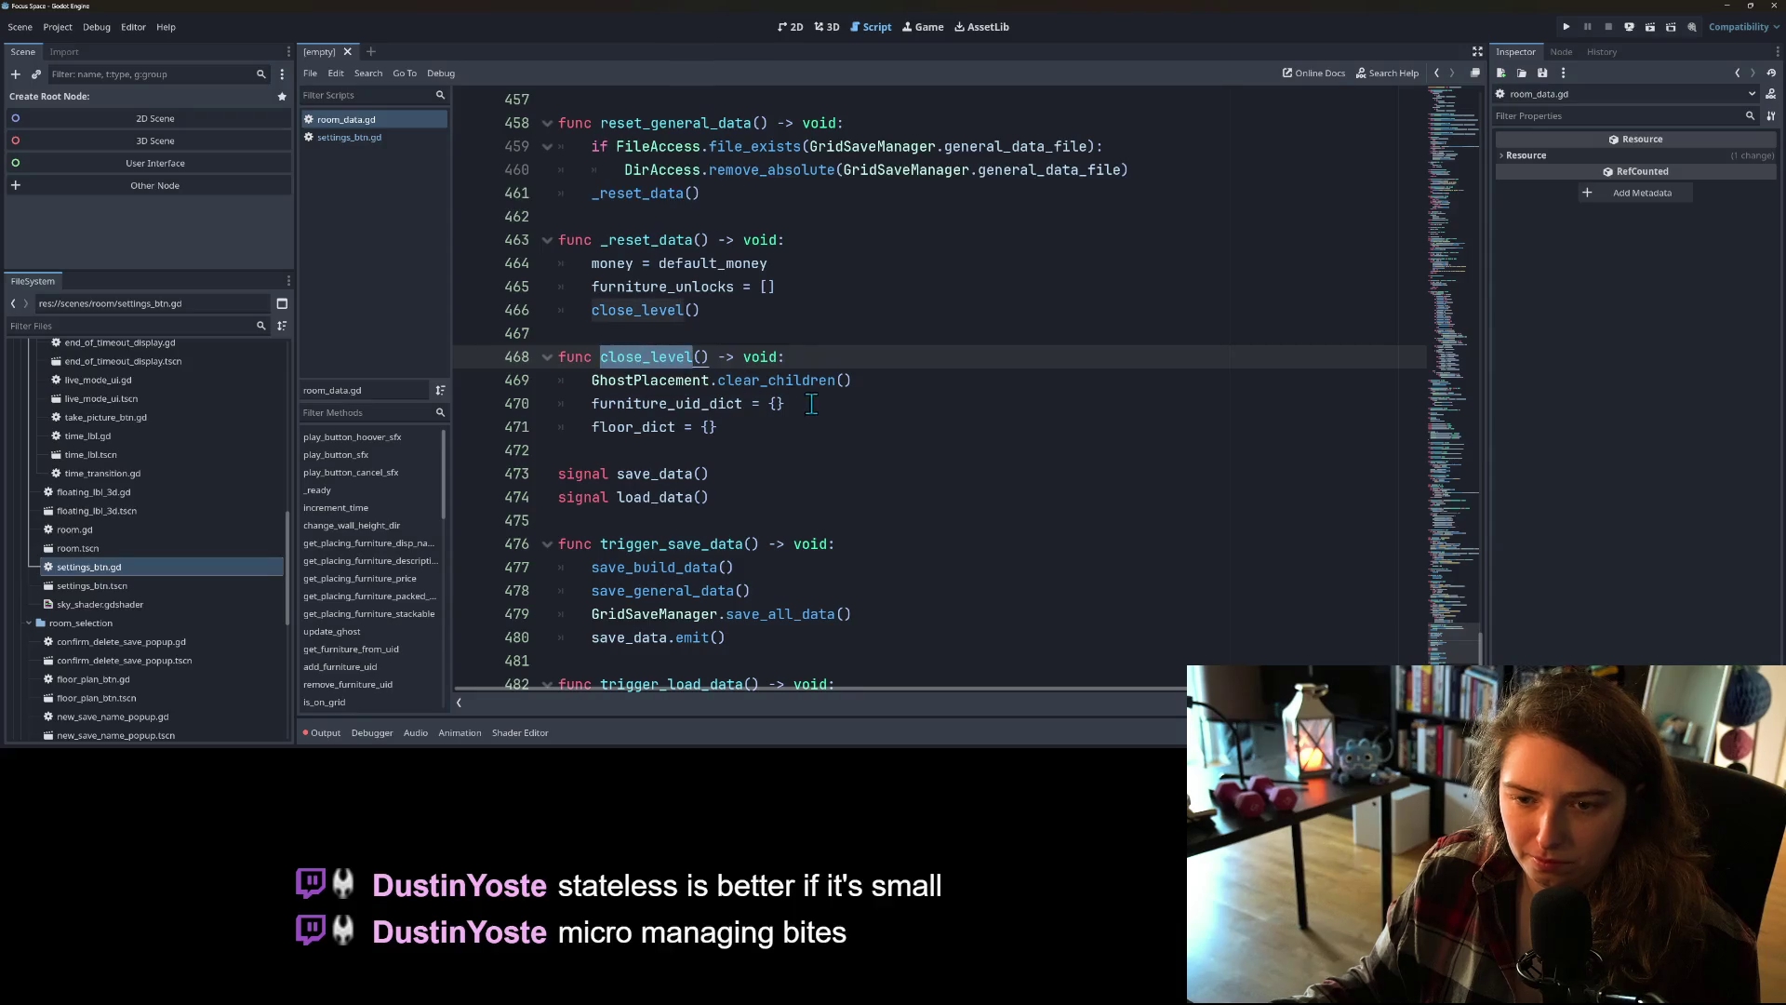
{"action": "scroll", "coordinate": [811, 403], "scroll_direction": "up", "scroll_amount": 2}
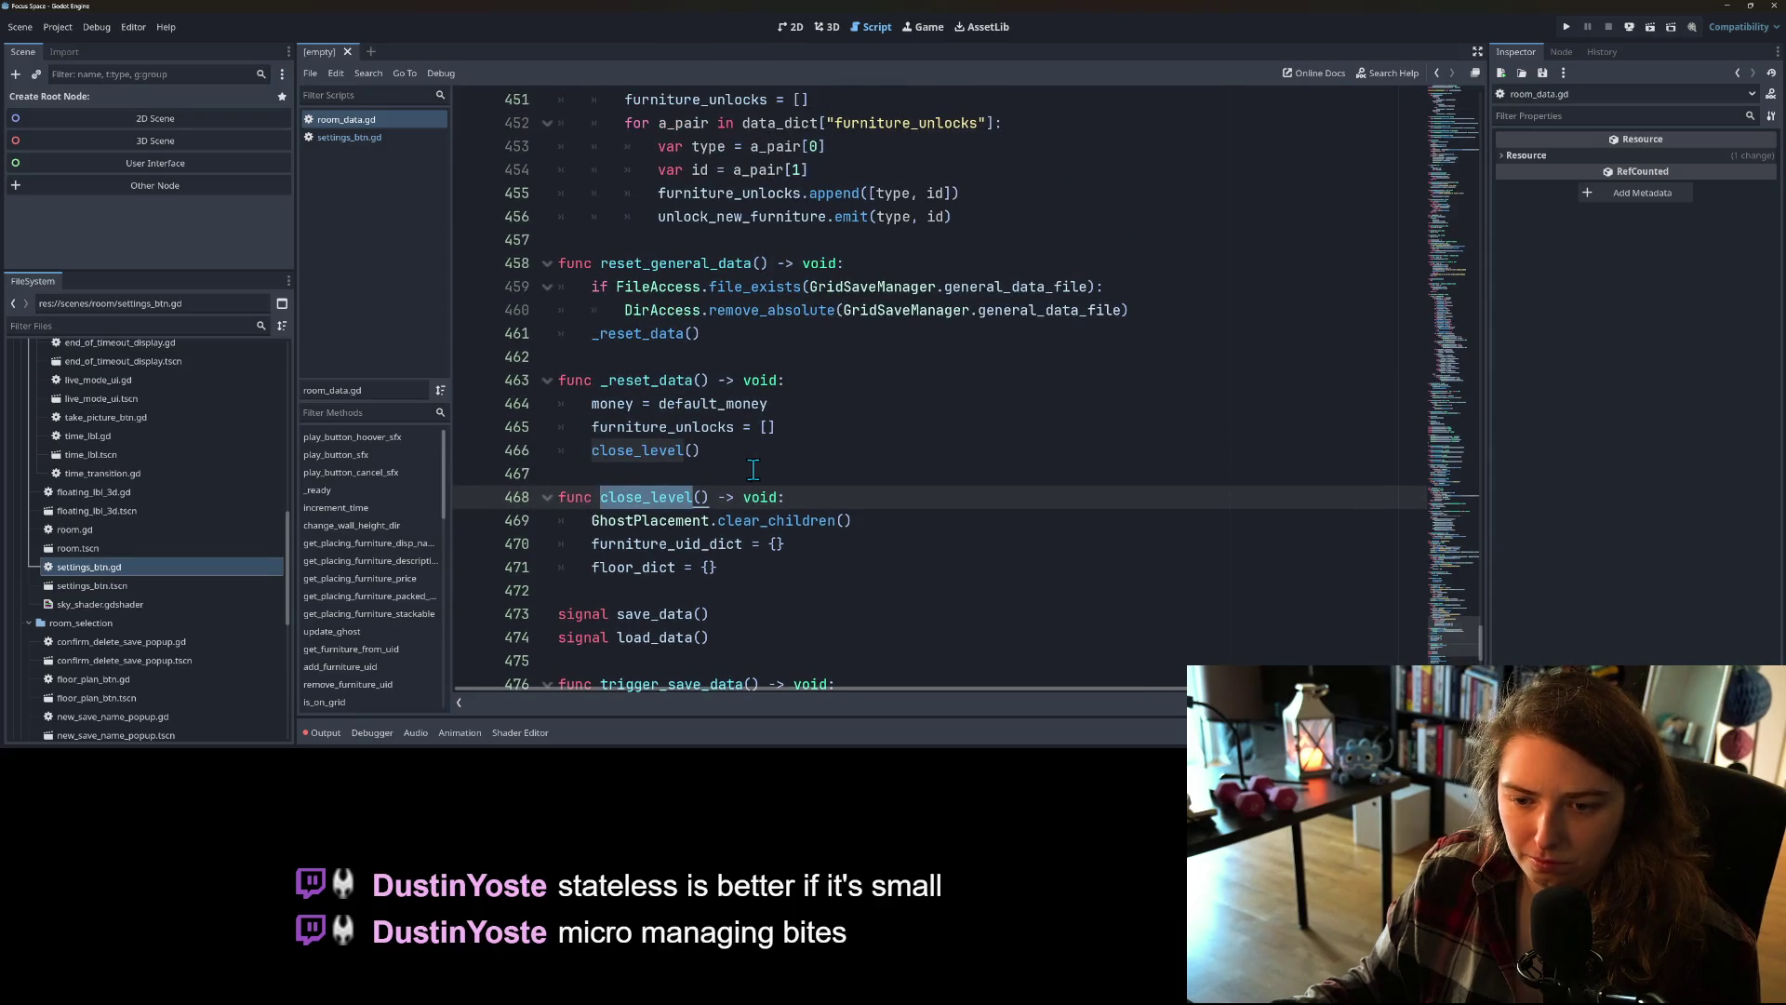
{"action": "scroll", "coordinate": [754, 469], "scroll_direction": "down", "scroll_amount": 1}
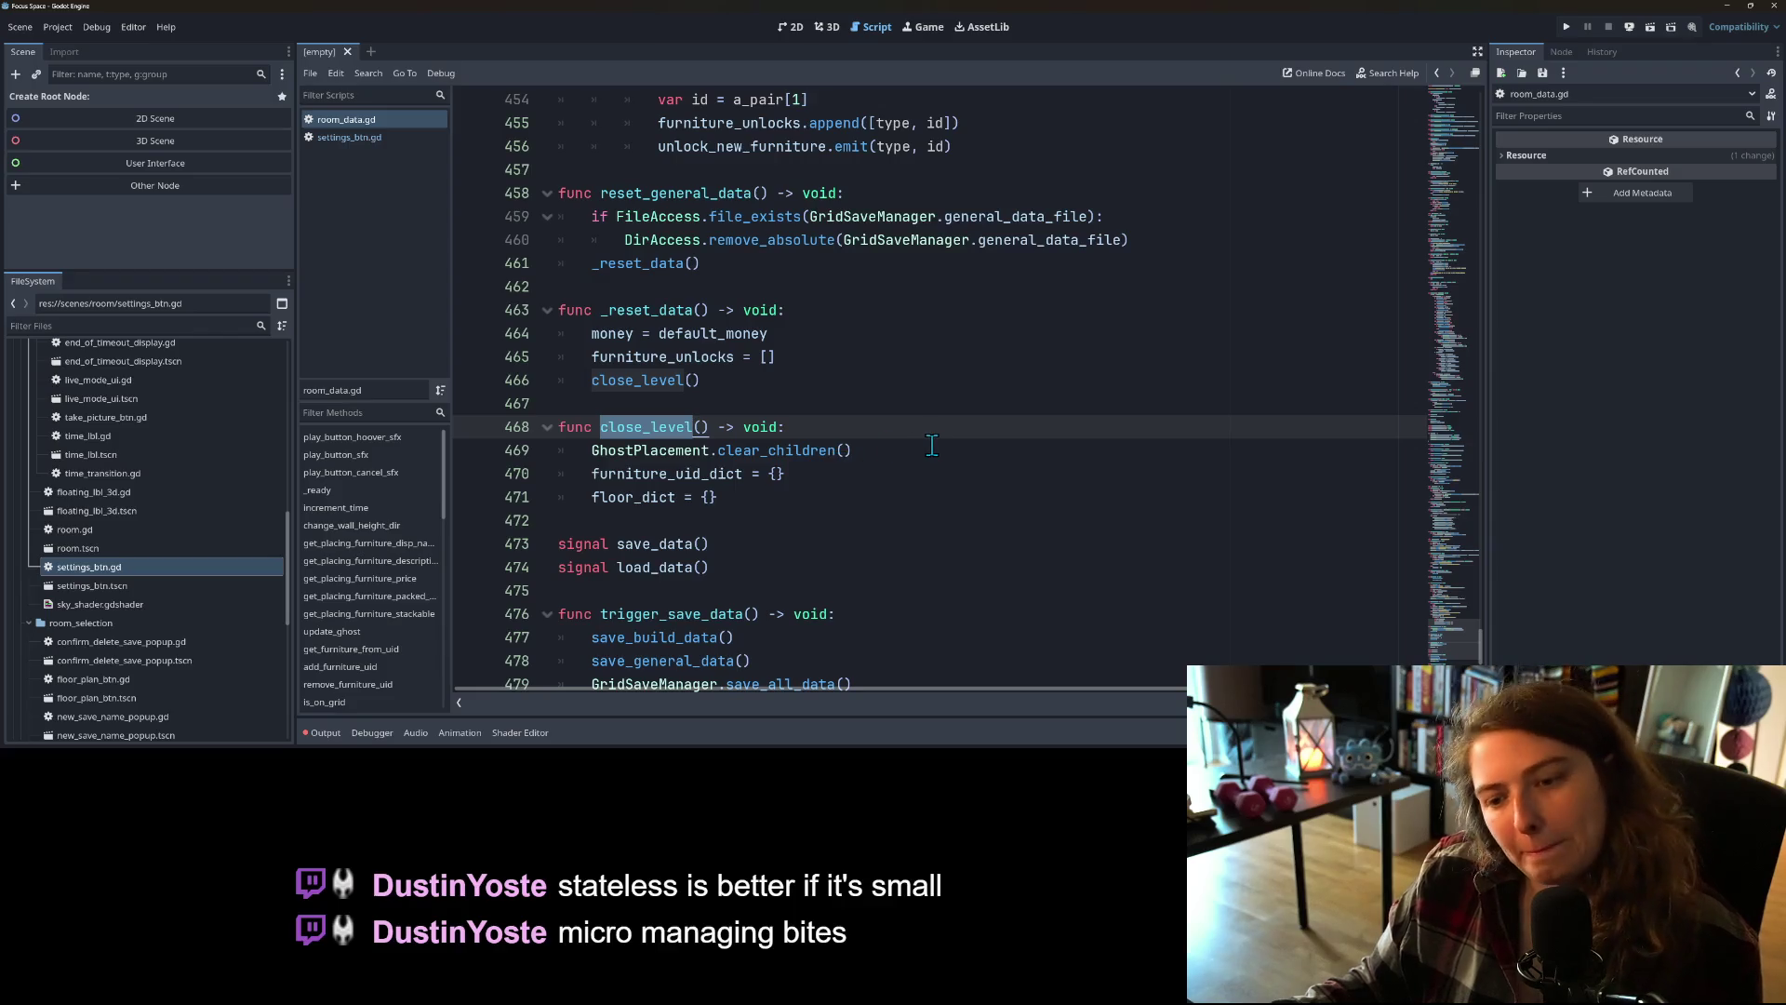
{"action": "left_click", "coordinate": [368, 137]}
{"action": "left_click", "coordinate": [958, 403]}
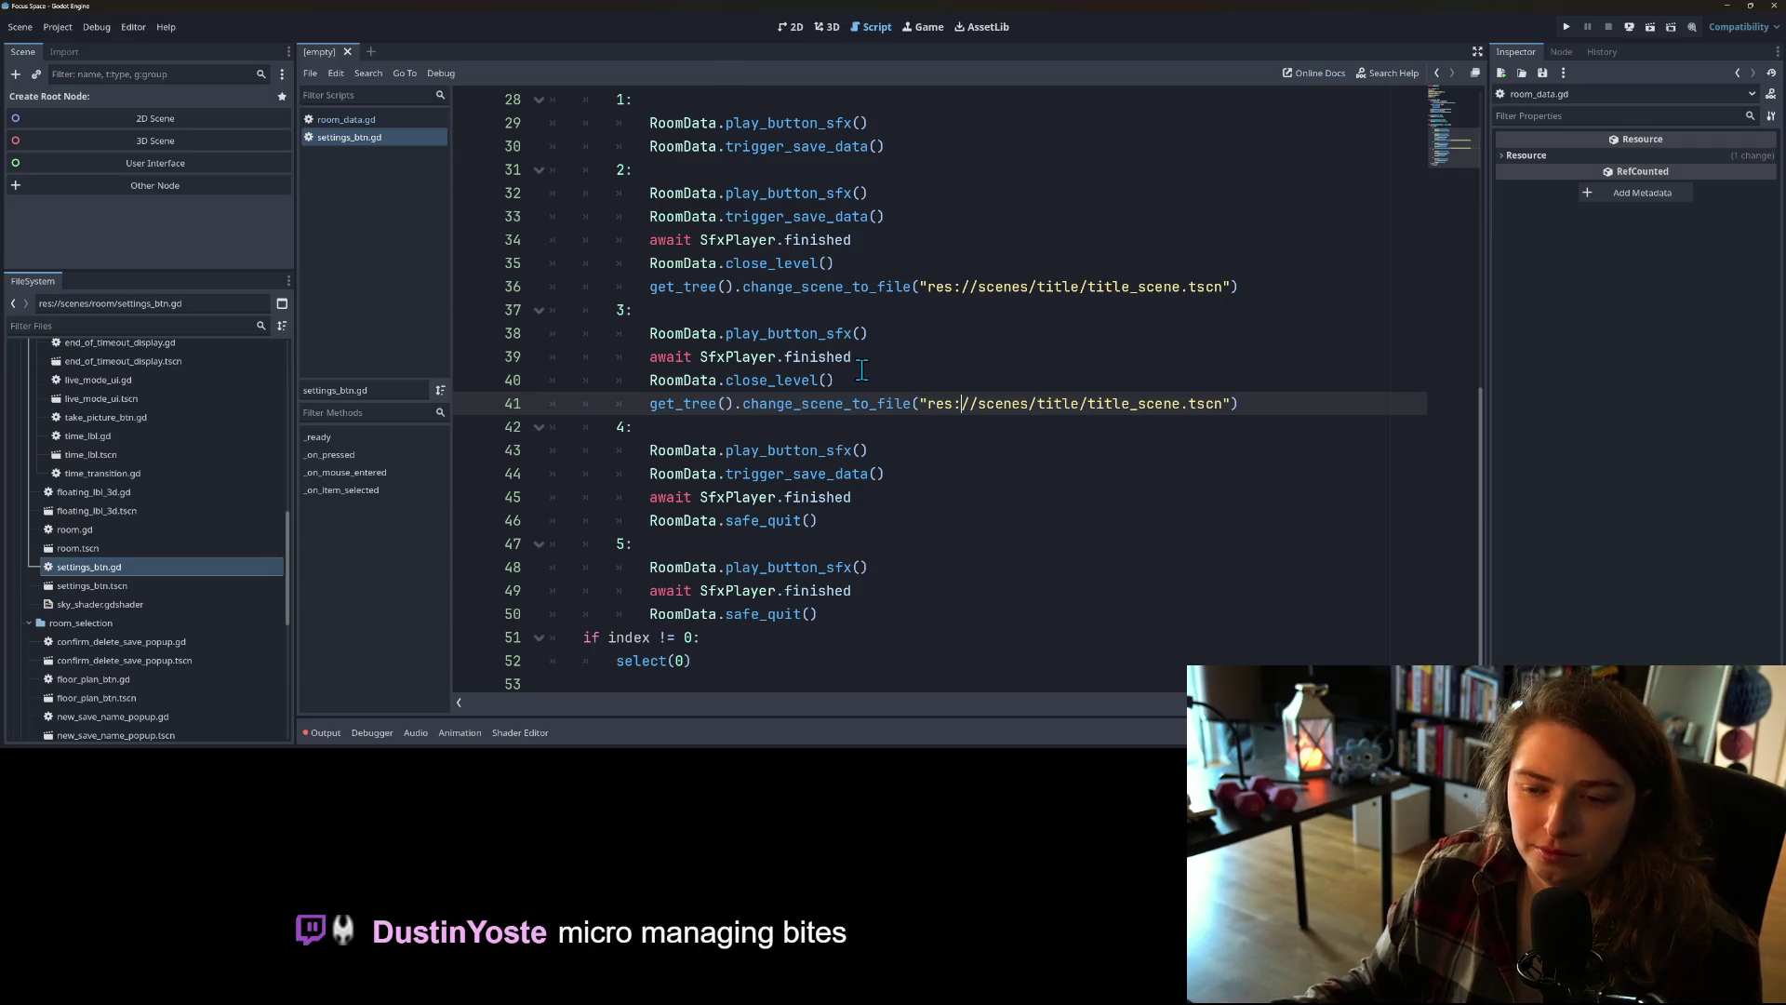
Step: Review the return-to-title and quit entries in settings_btn.gd's option list
{"action": "scroll", "coordinate": [930, 383], "scroll_direction": "down", "scroll_amount": 1}
{"action": "key", "text": "Up"}
{"action": "scroll", "coordinate": [888, 463], "scroll_direction": "up", "scroll_amount": 3}
{"action": "scroll", "coordinate": [887, 460], "scroll_direction": "up", "scroll_amount": 8}
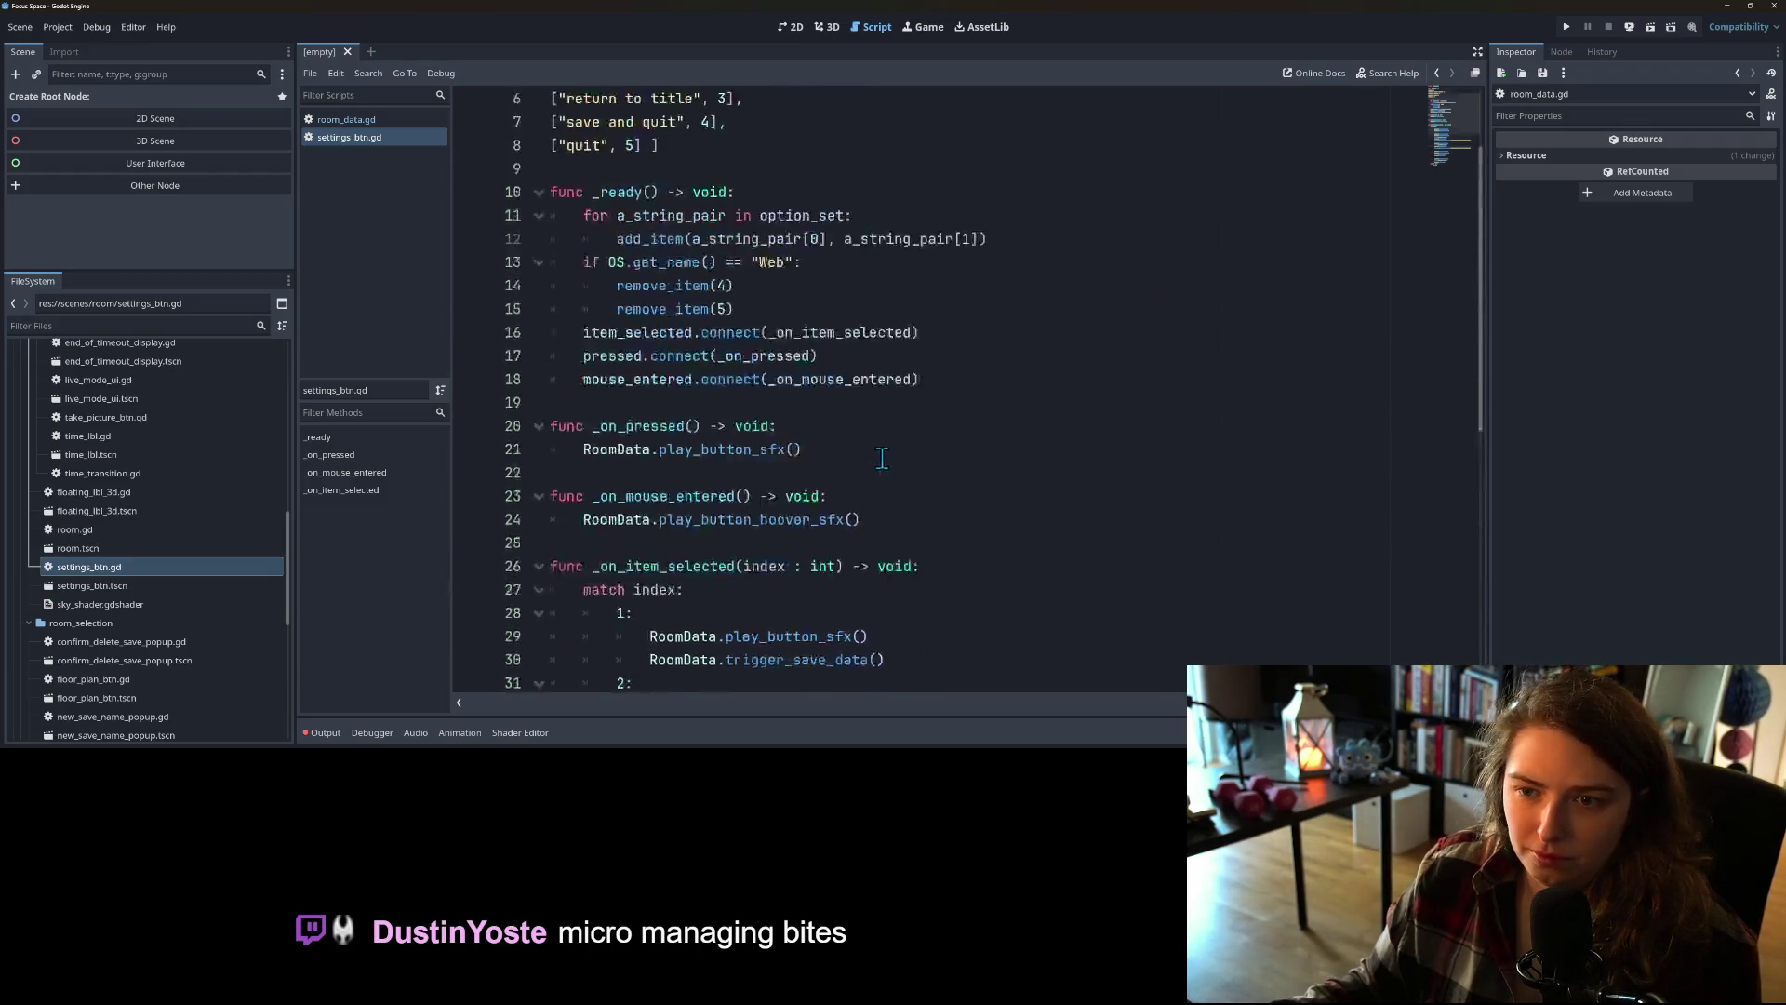
{"action": "double_click", "coordinate": [665, 217]}
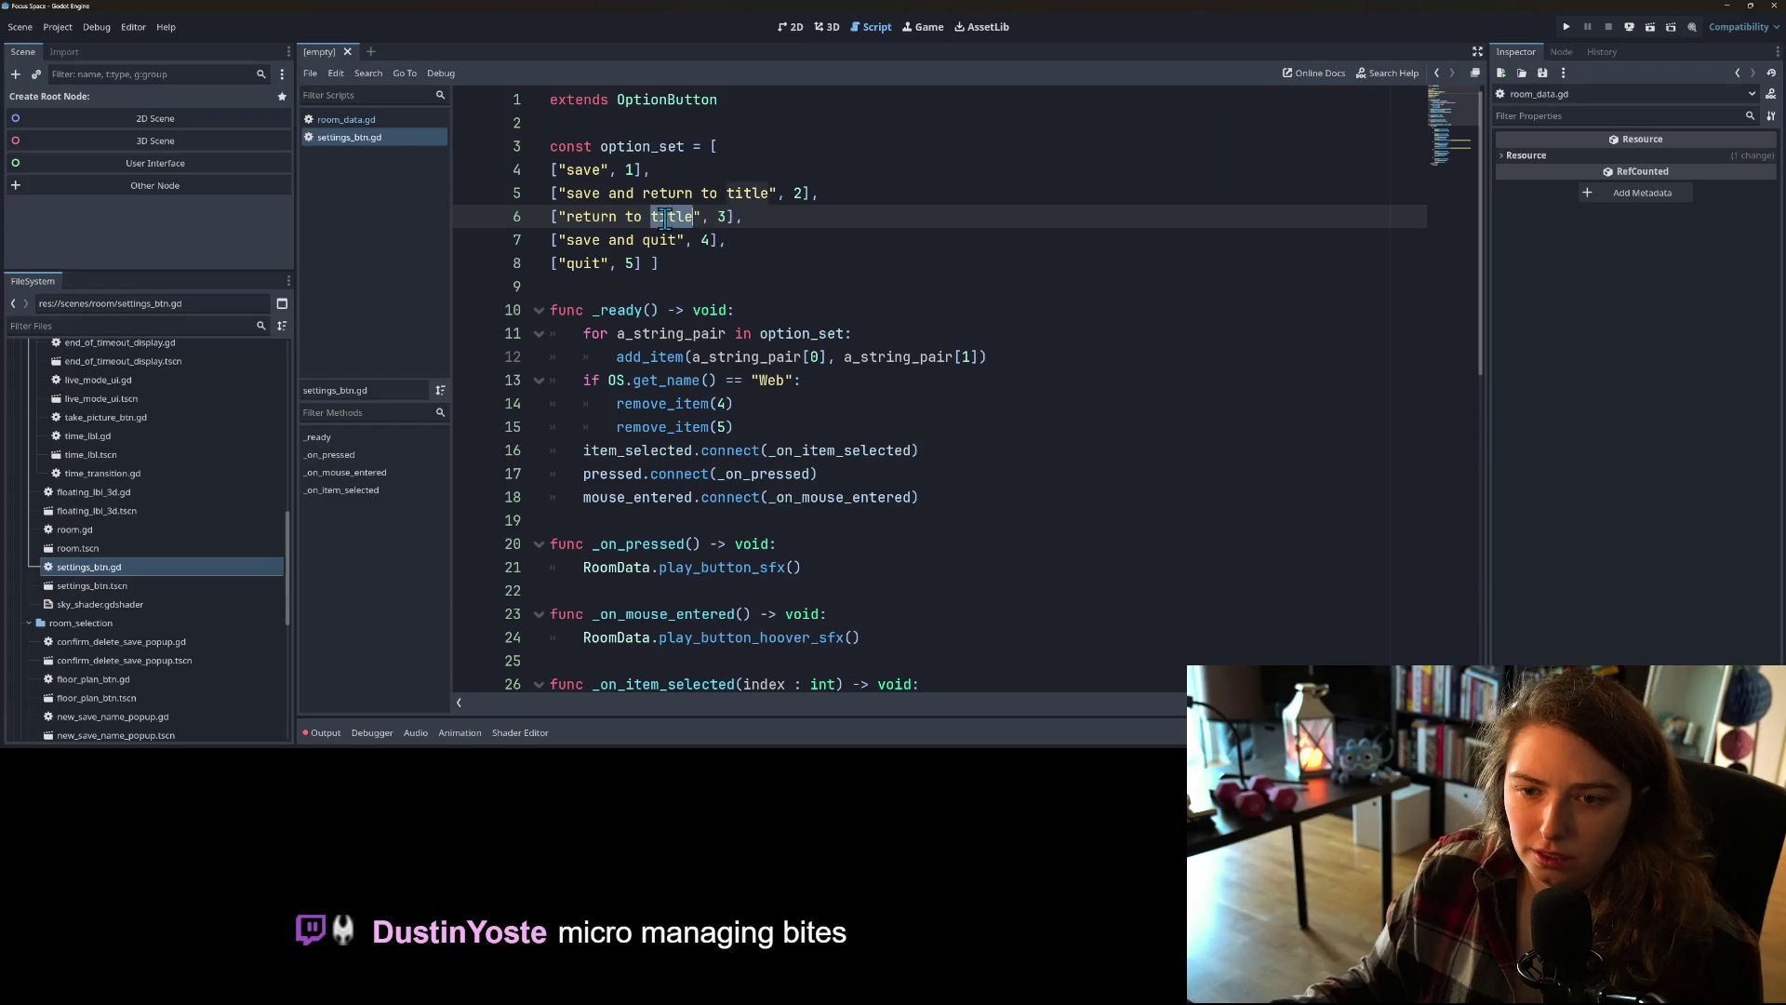
{"action": "double_click", "coordinate": [591, 217]}
{"action": "left_click", "coordinate": [590, 265]}
{"action": "scroll", "coordinate": [660, 390], "scroll_direction": "down", "scroll_amount": 9}
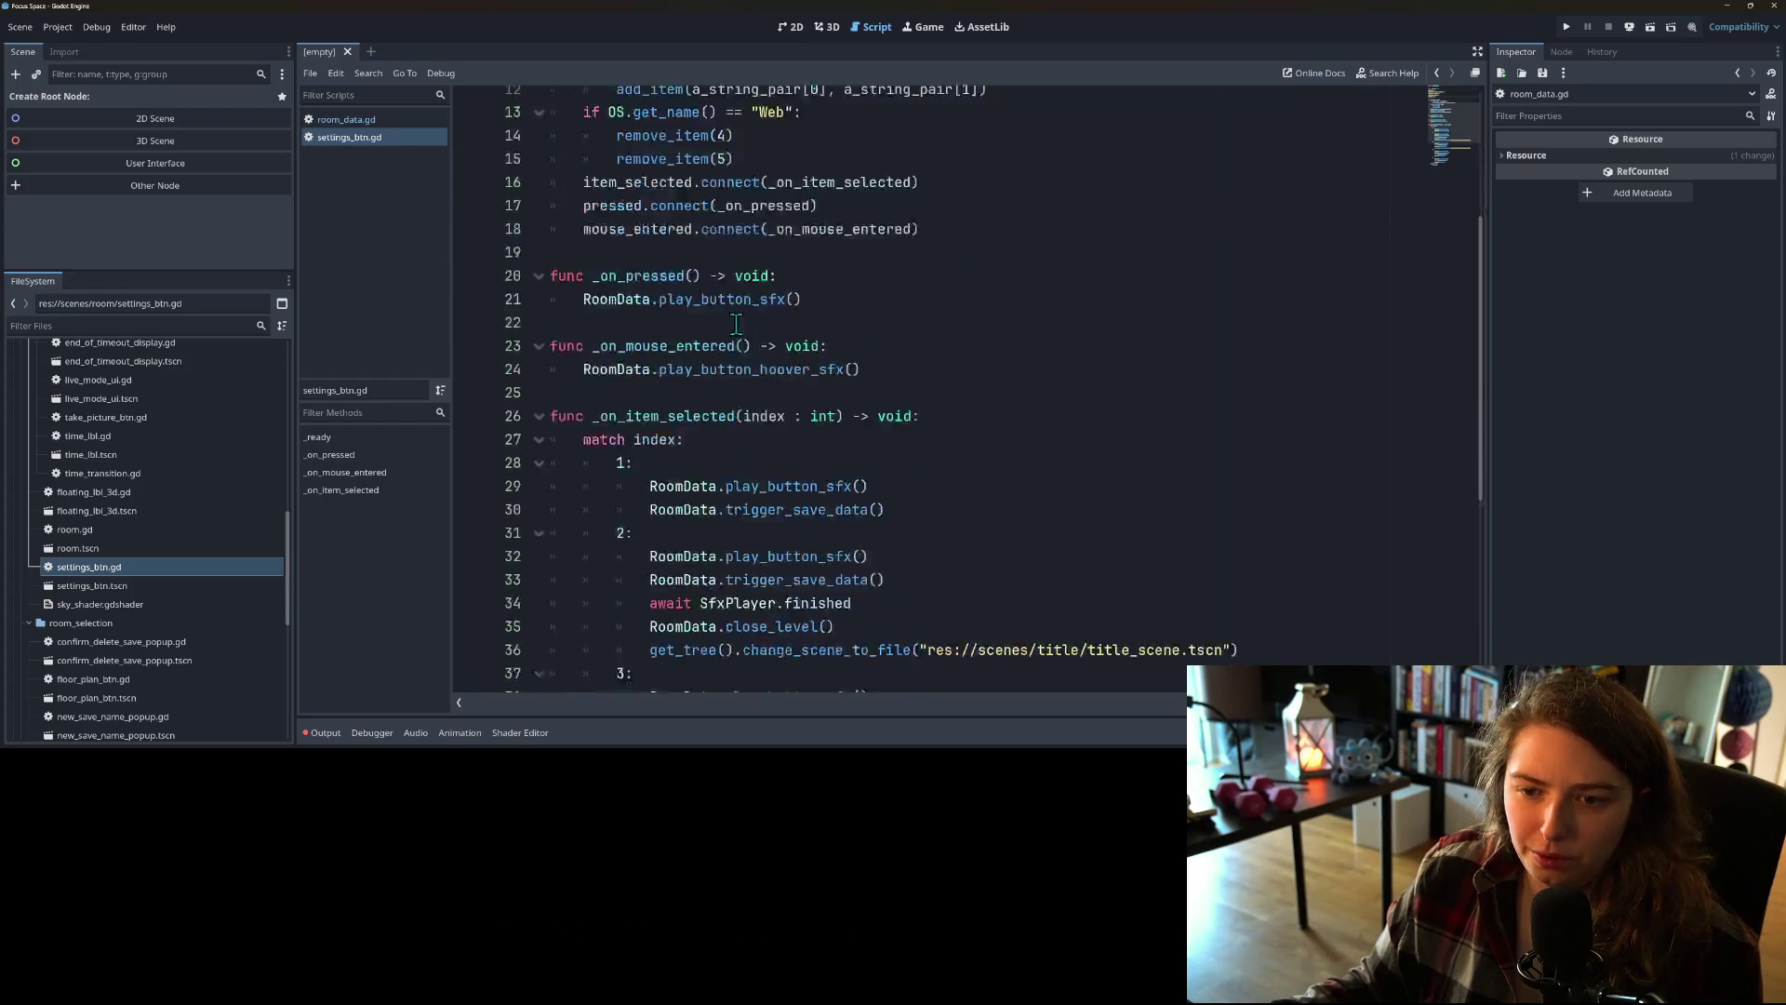
{"action": "scroll", "coordinate": [727, 516], "scroll_direction": "up", "scroll_amount": 9}
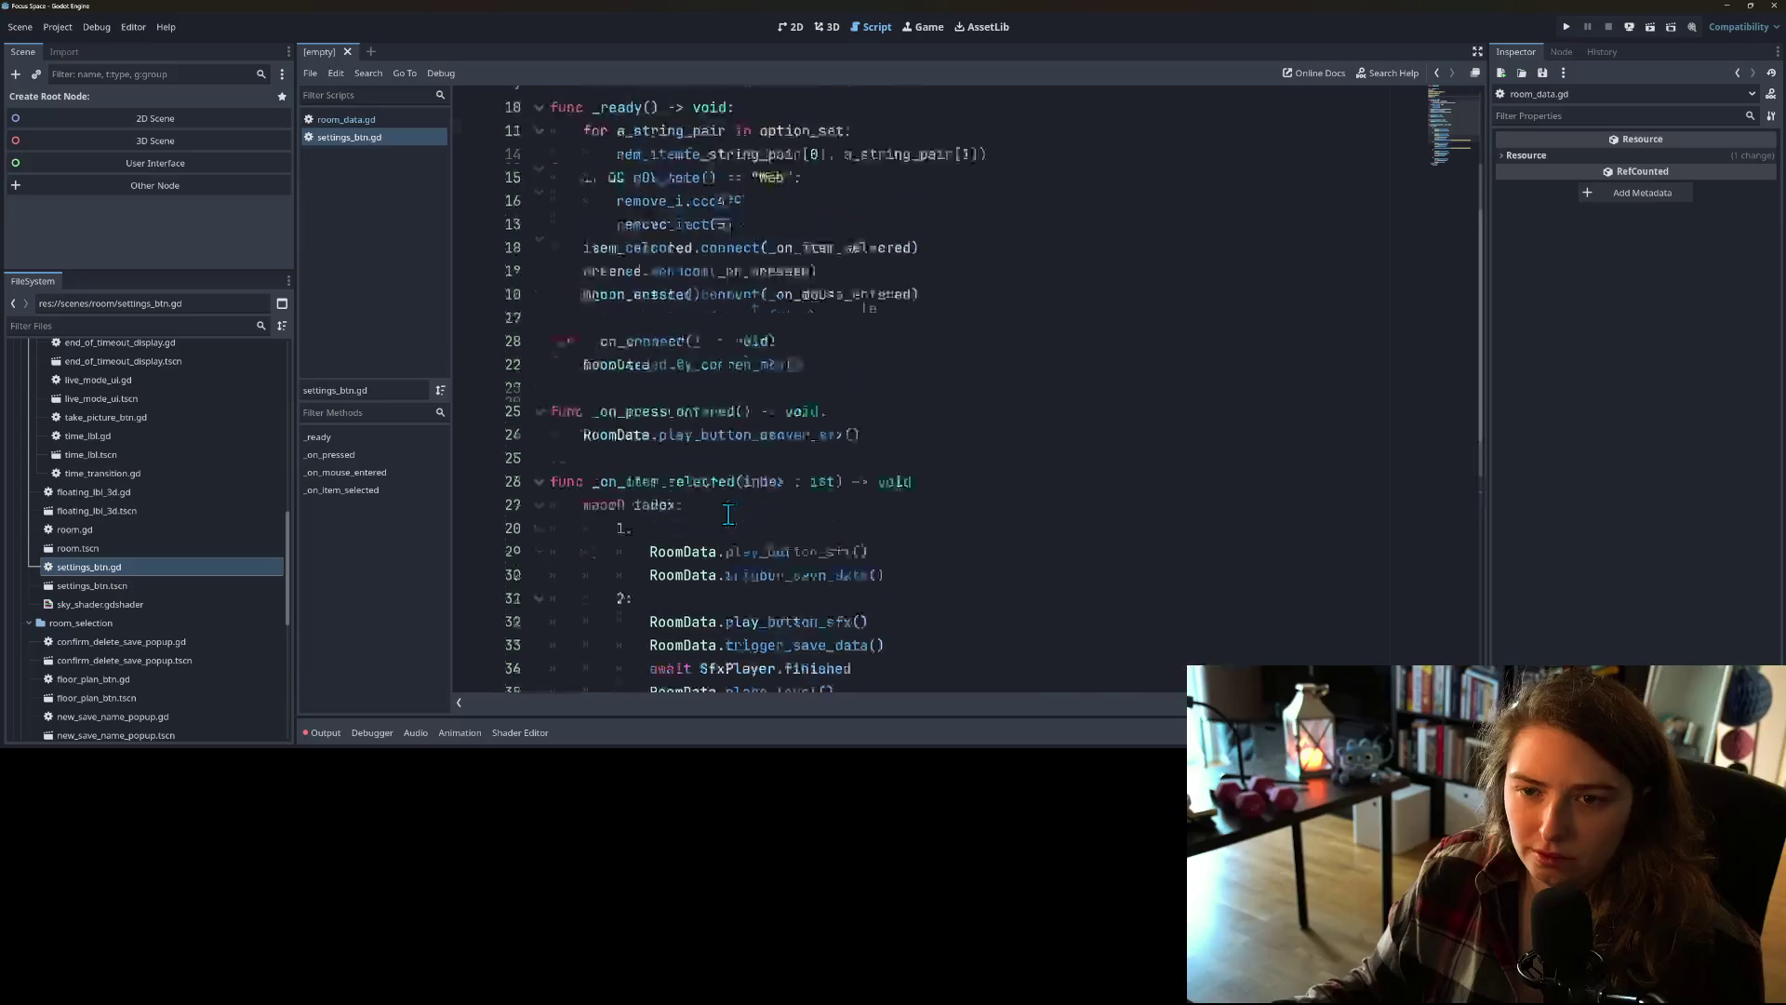
{"action": "scroll", "coordinate": [728, 515], "scroll_direction": "down", "scroll_amount": 9}
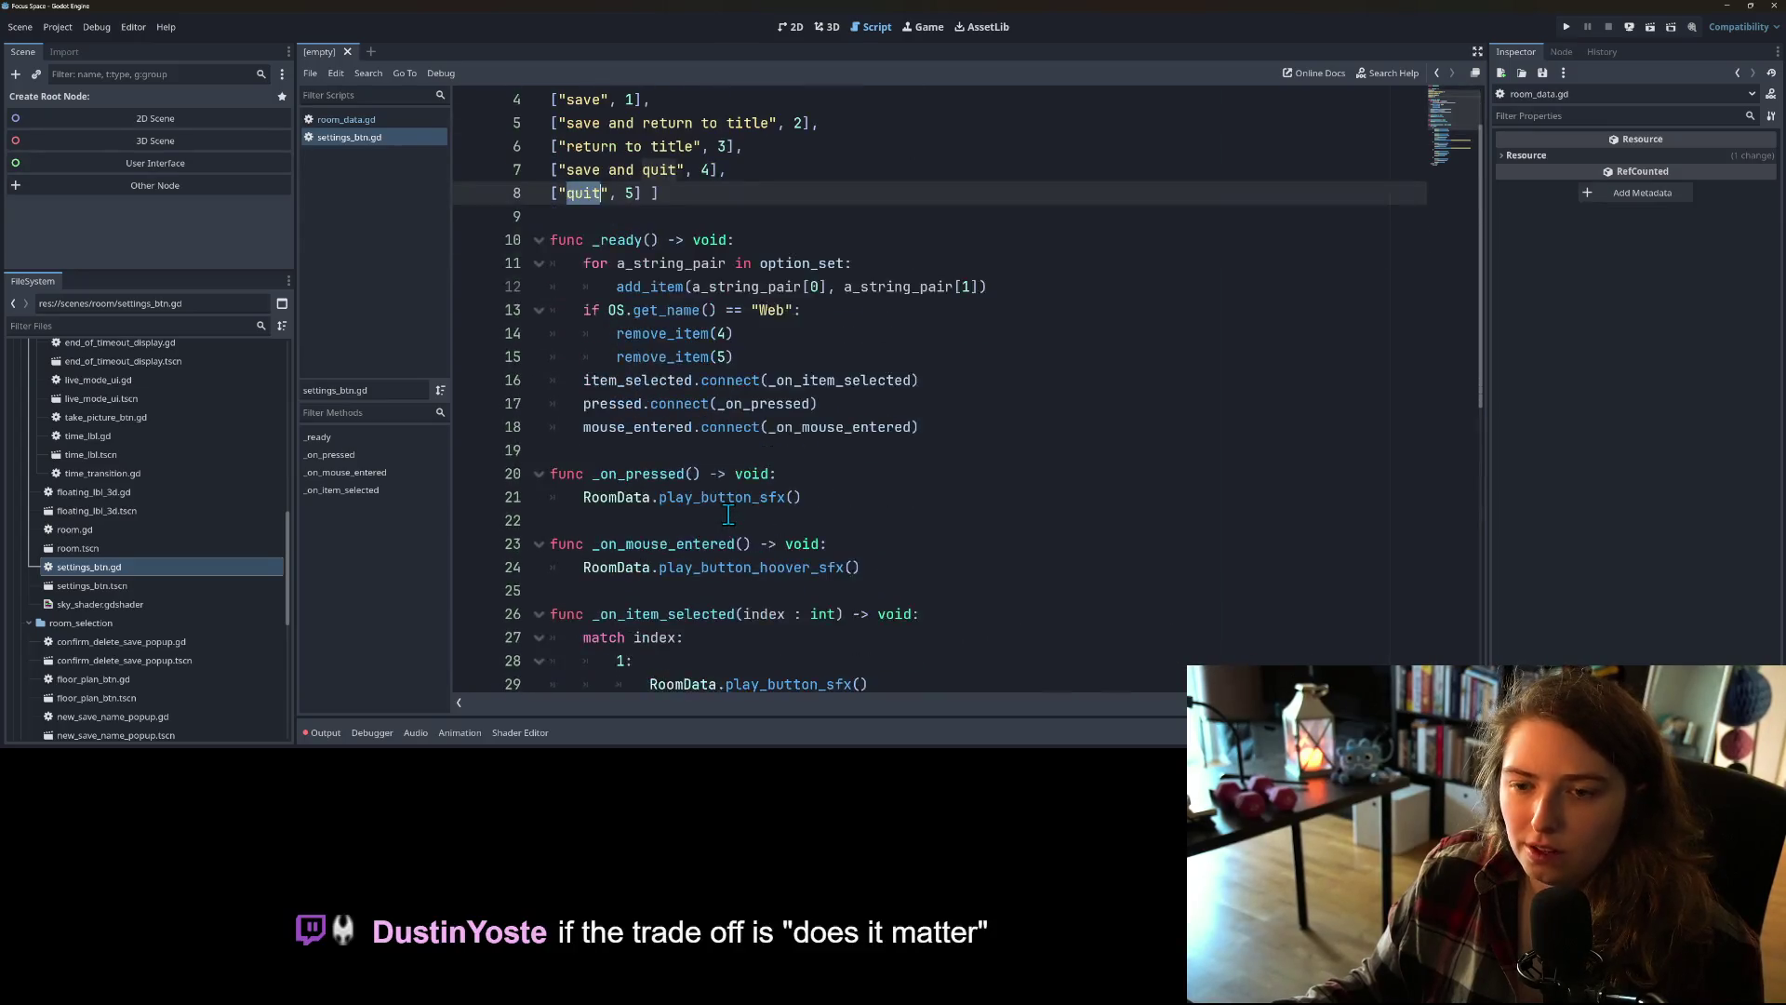
Step: Check the case 4 and 5 quit handlers' sound waits and safe_quit calls, then return to room_data.gd
{"action": "left_click", "coordinate": [871, 565]}
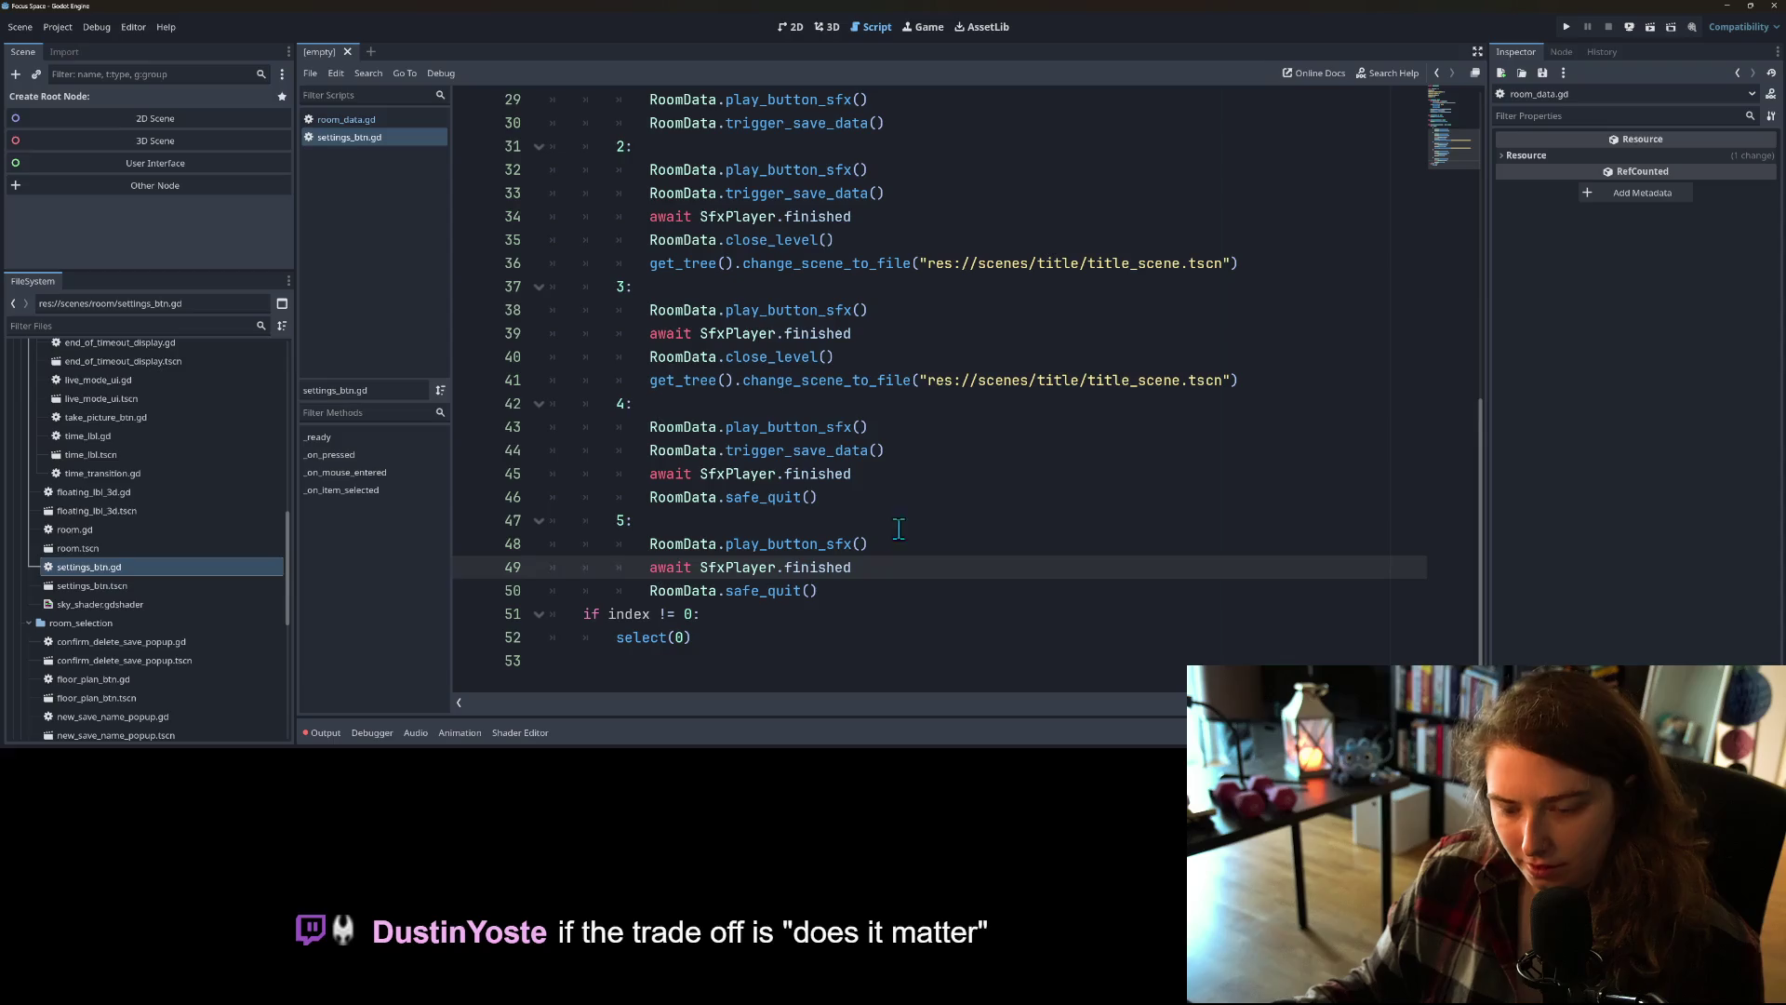
{"action": "left_click", "coordinate": [899, 524]}
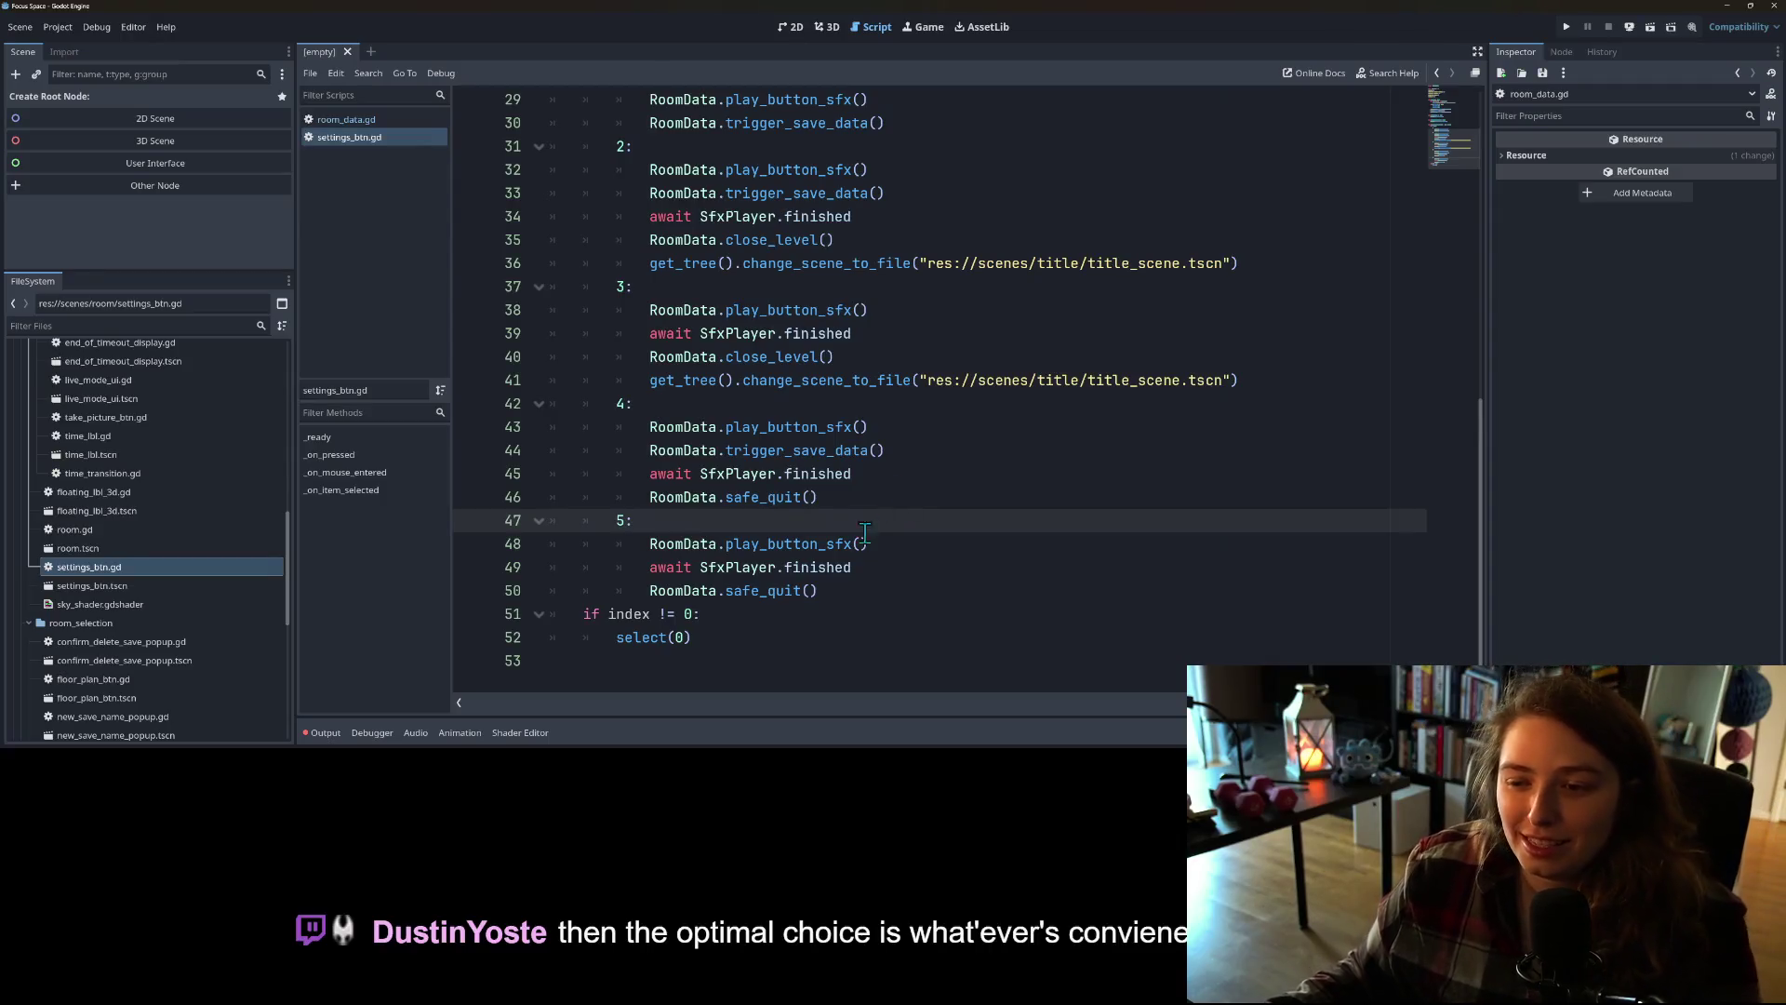
{"action": "left_click", "coordinate": [870, 543]}
{"action": "left_click", "coordinate": [907, 497]}
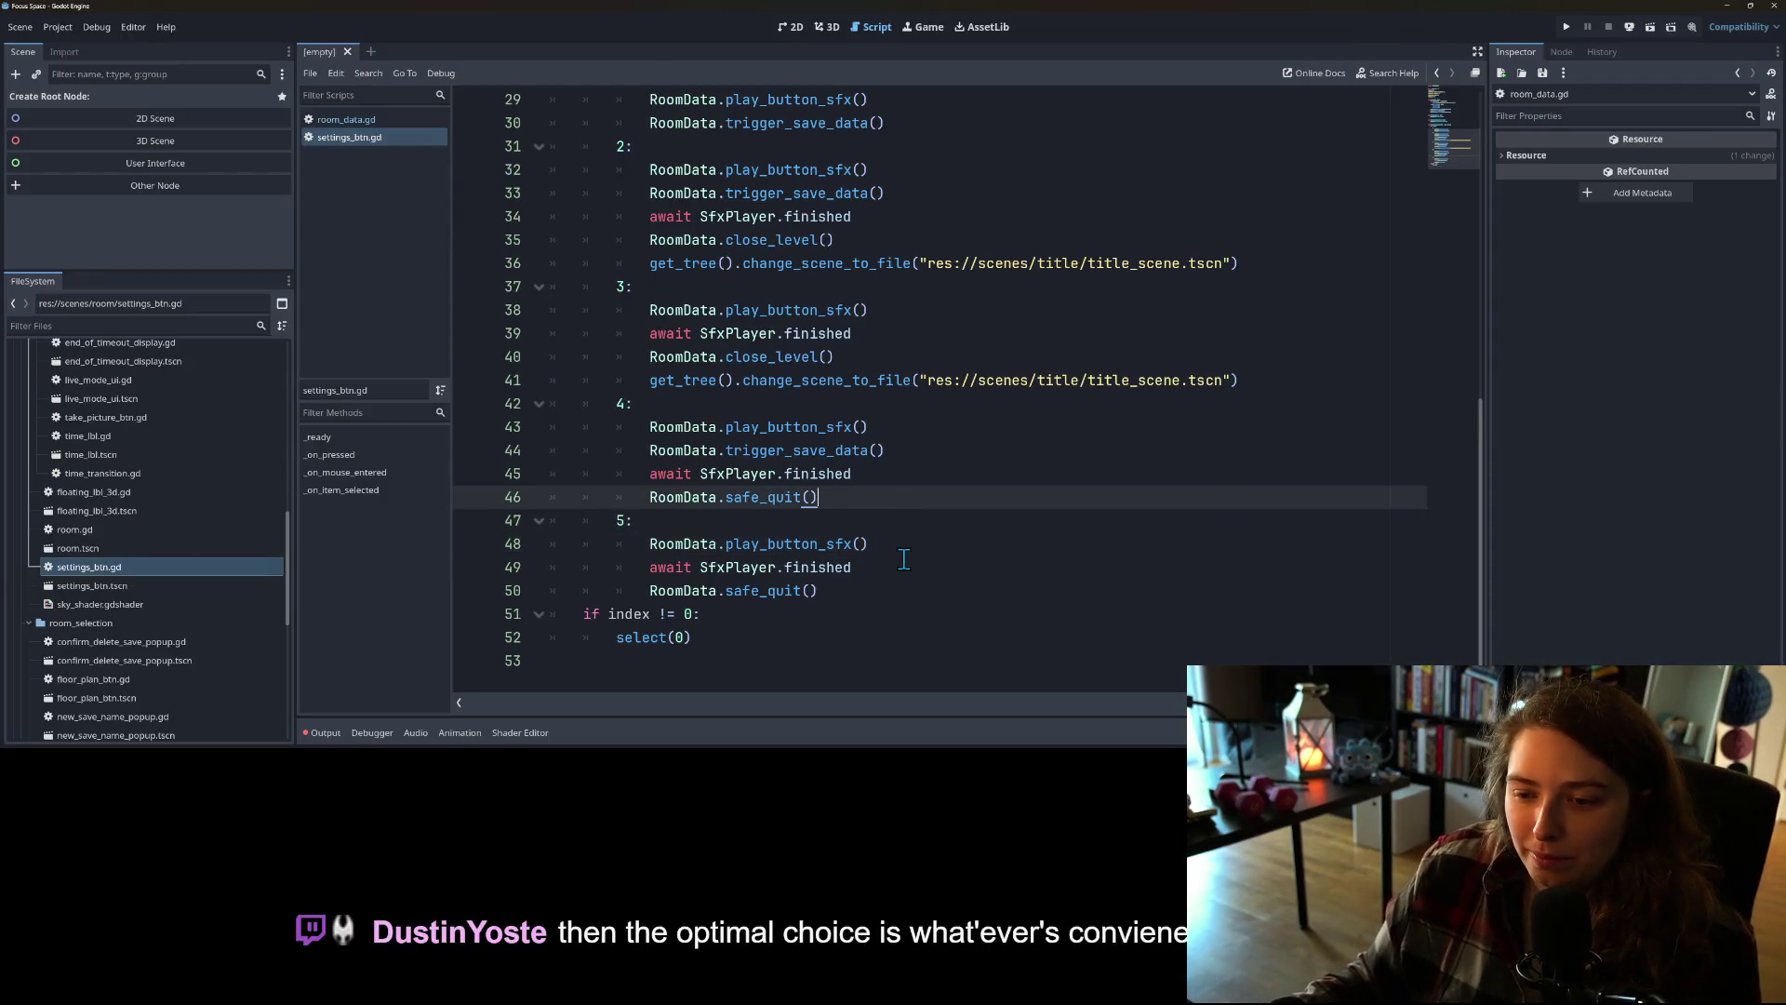
{"action": "left_click", "coordinate": [896, 482]}
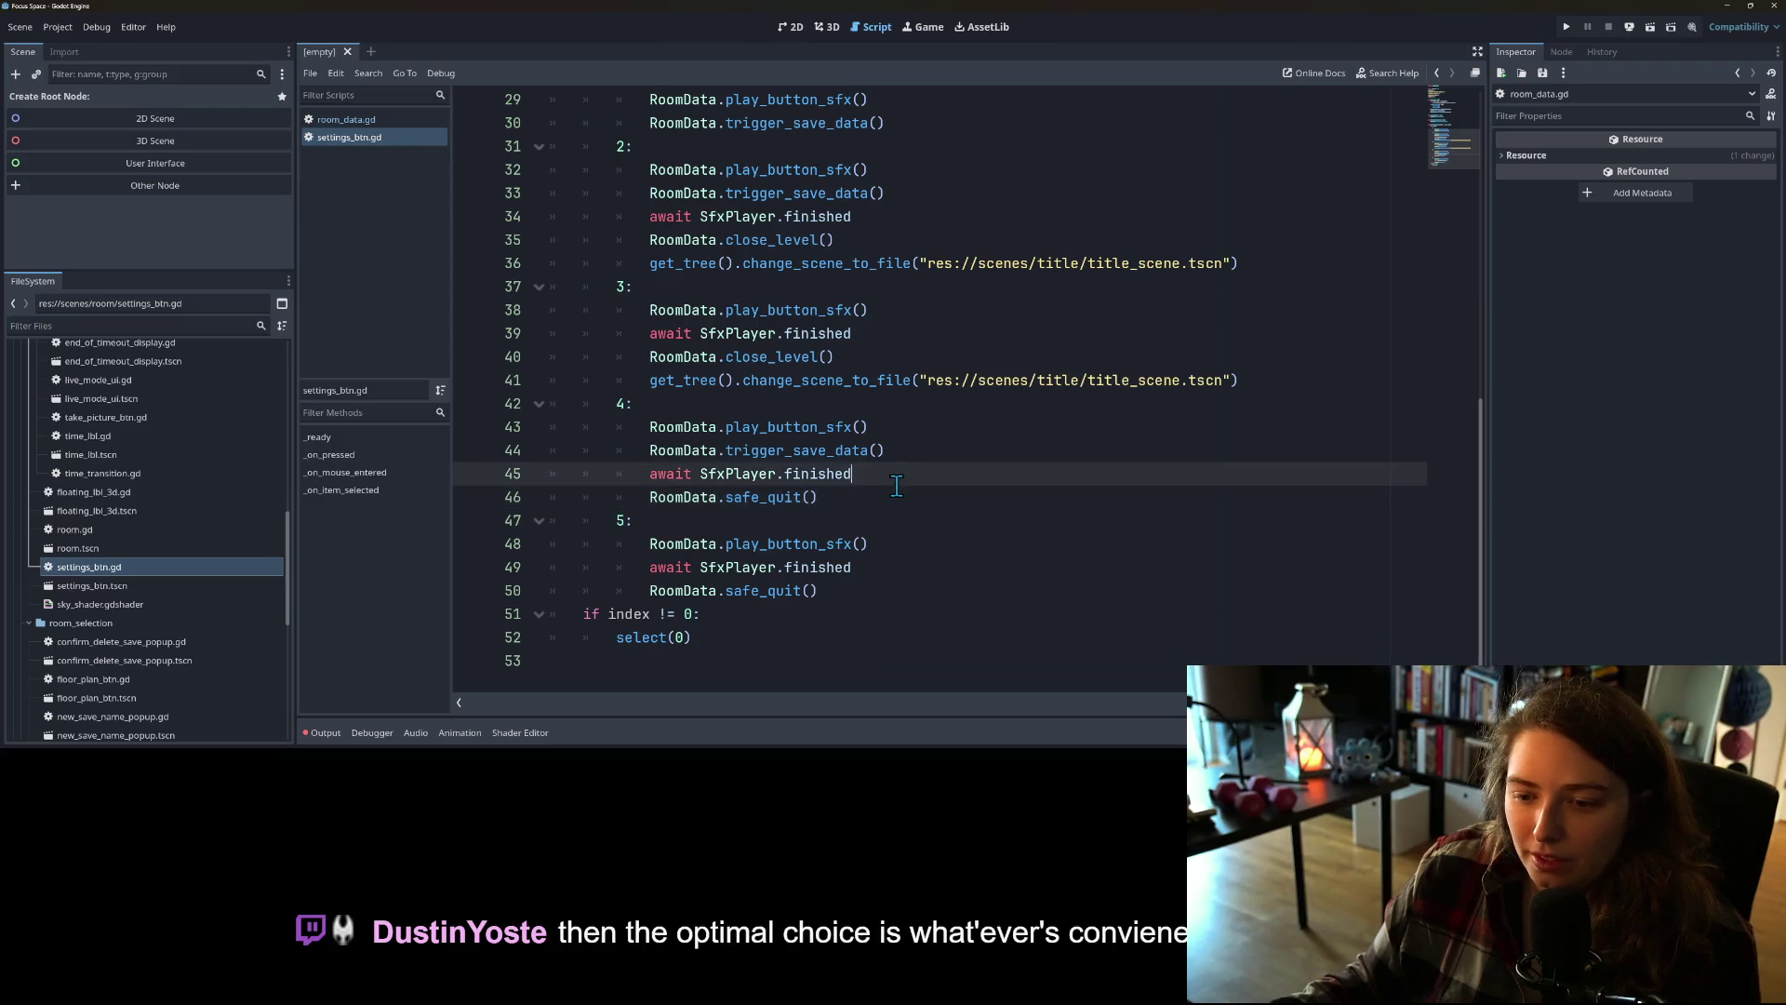
{"action": "left_click", "coordinate": [895, 502]}
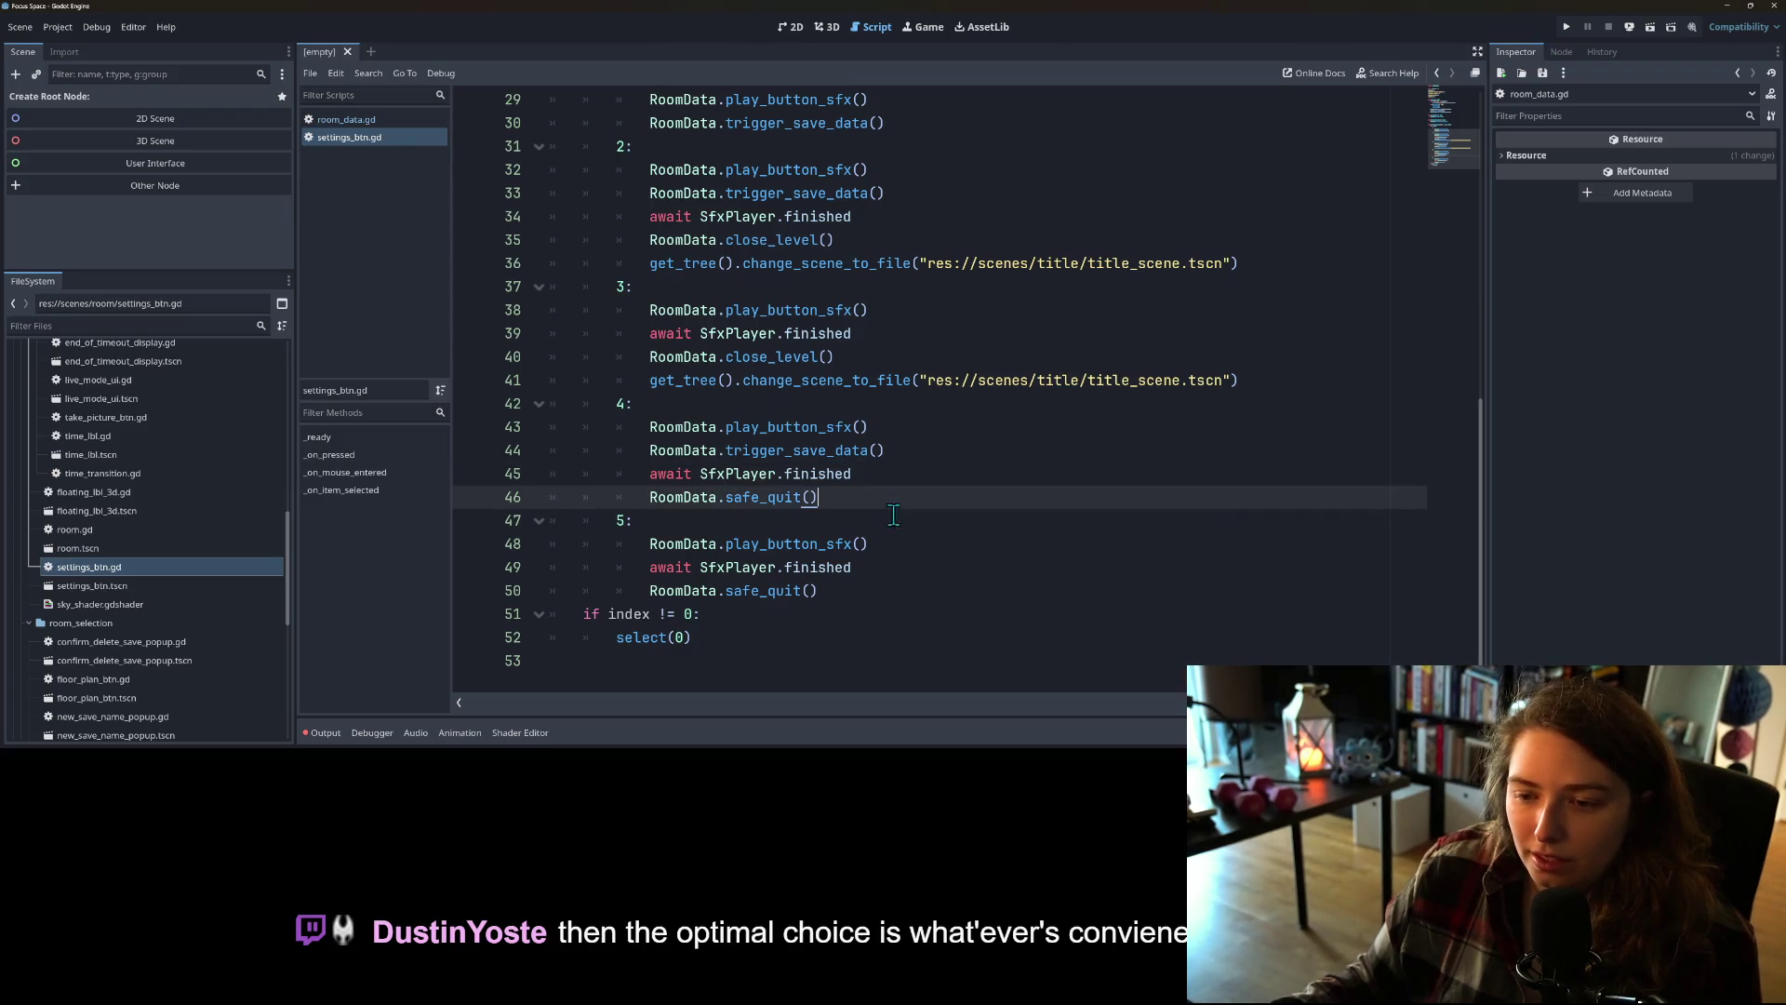
{"action": "left_click", "coordinate": [871, 545]}
{"action": "left_click", "coordinate": [869, 567]}
{"action": "left_click", "coordinate": [904, 539]}
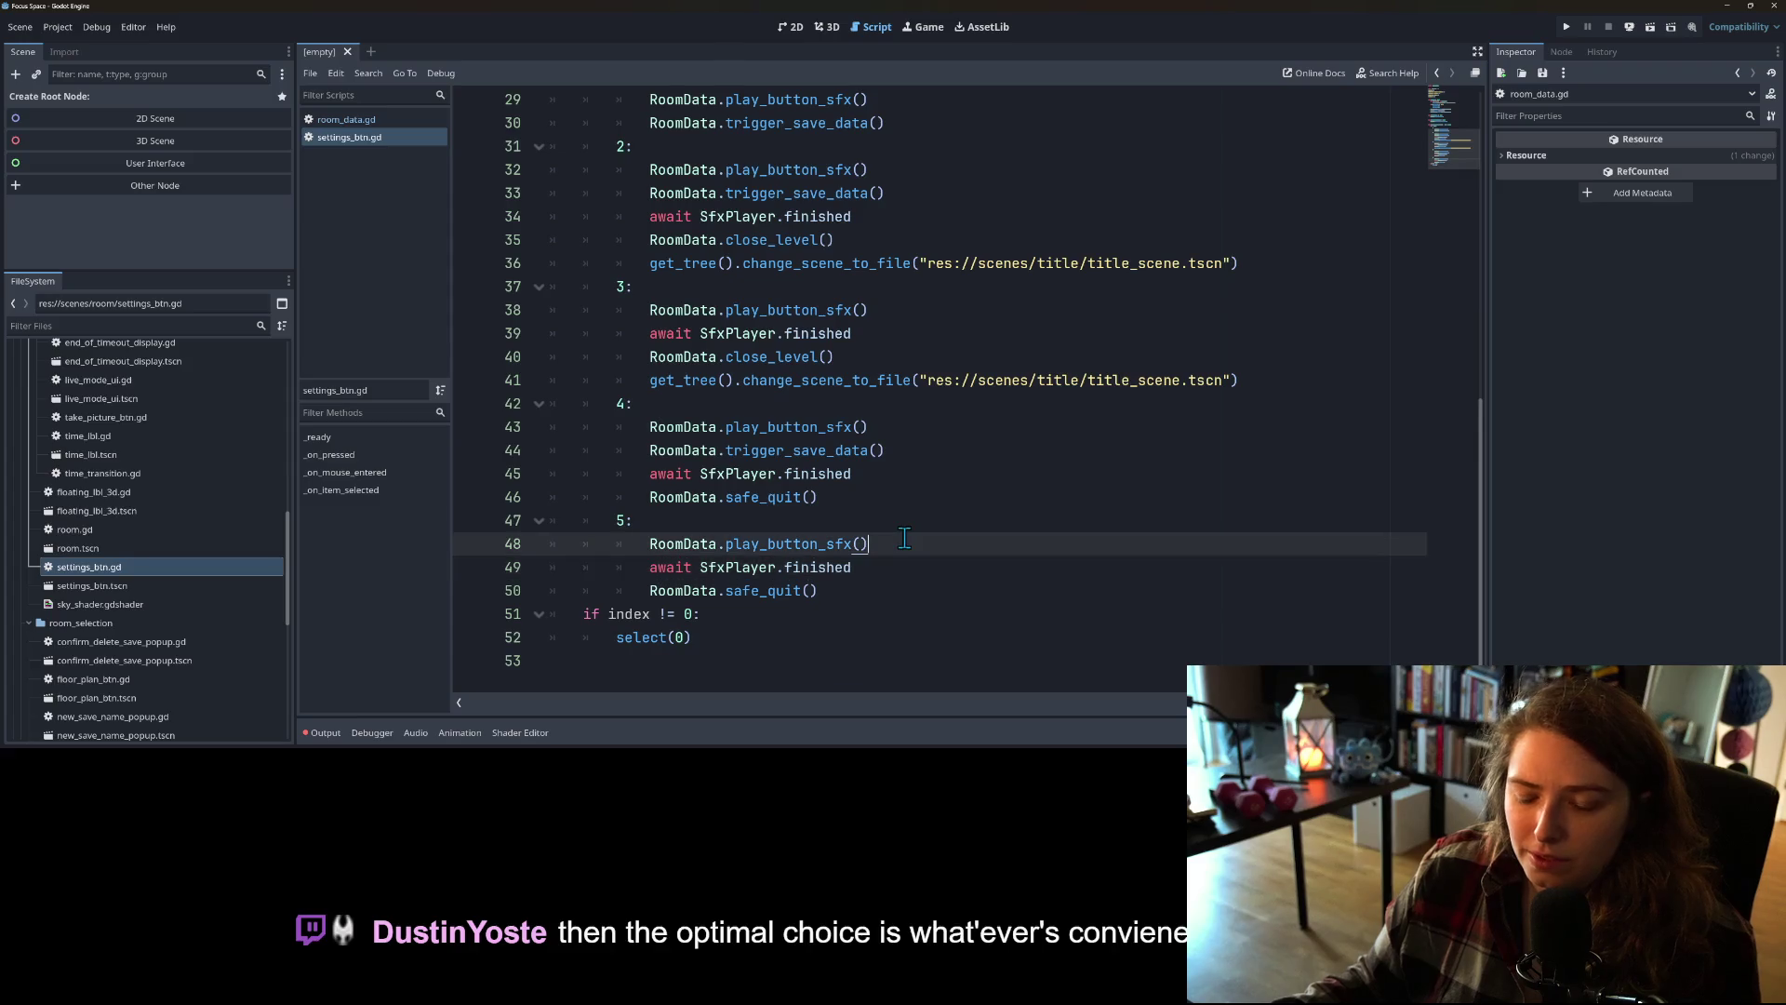
{"action": "left_click", "coordinate": [353, 127]}
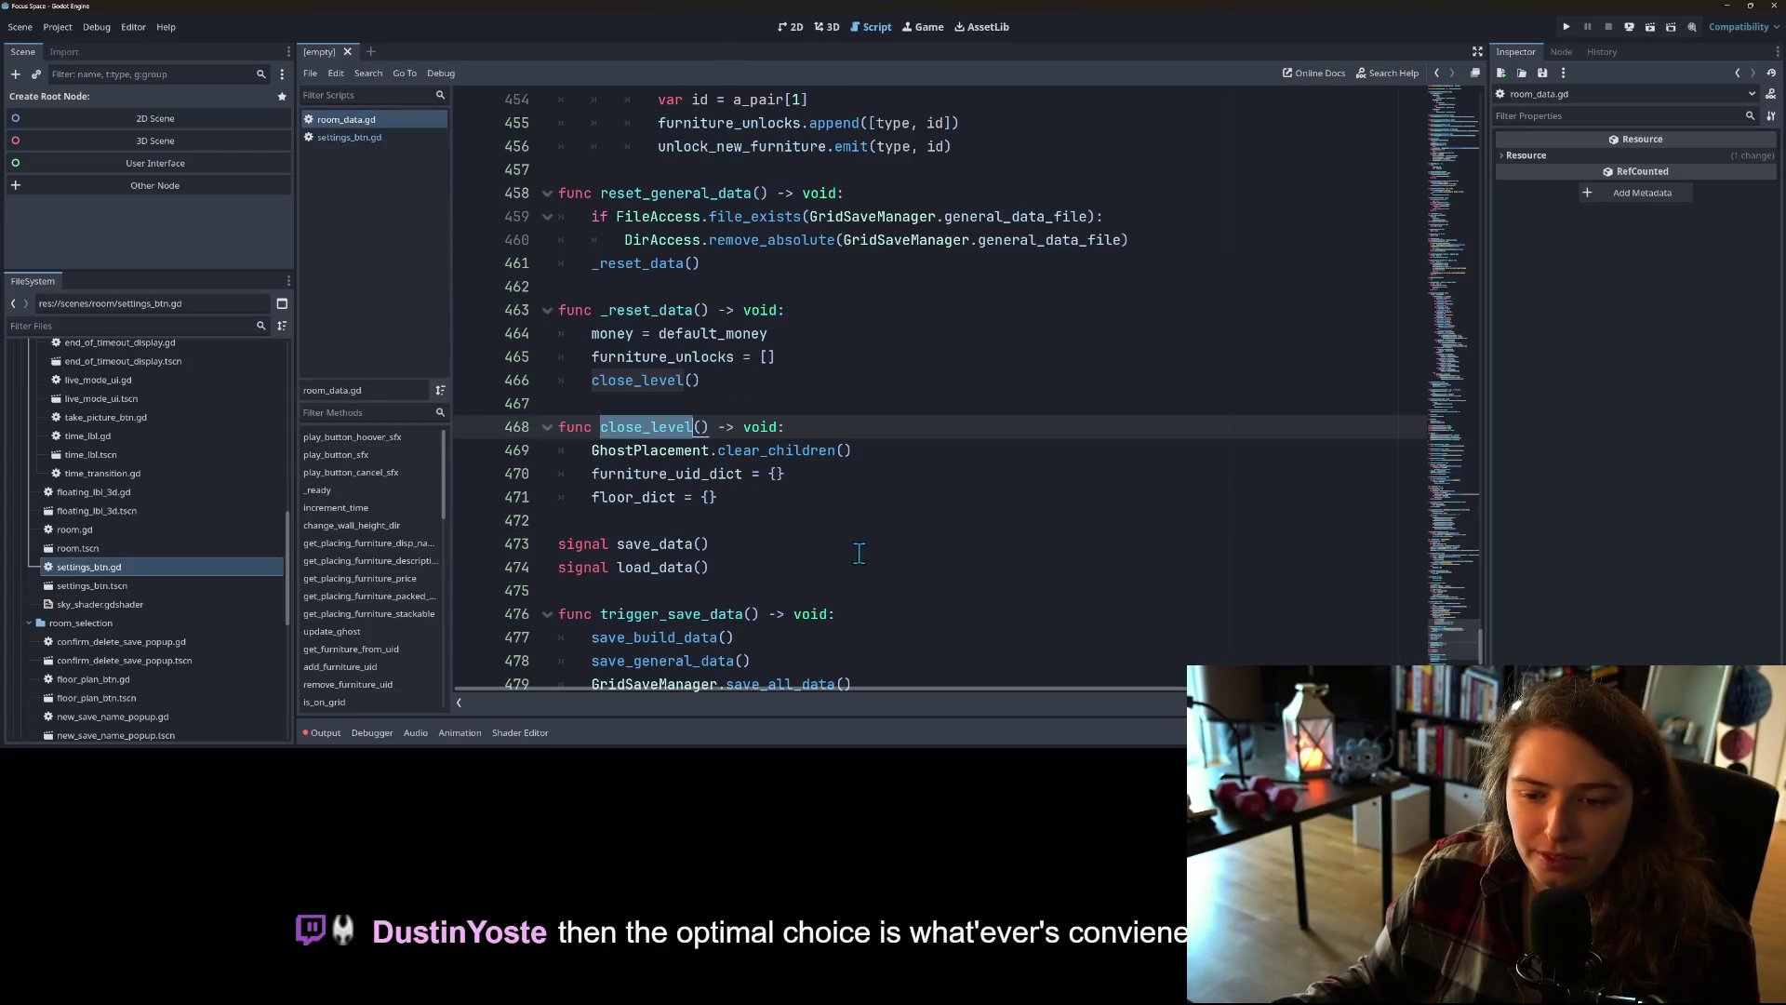
{"action": "left_click", "coordinate": [837, 522]}
{"action": "scroll", "coordinate": [828, 539], "scroll_direction": "down", "scroll_amount": 5}
{"action": "scroll", "coordinate": [825, 546], "scroll_direction": "up", "scroll_amount": 10}
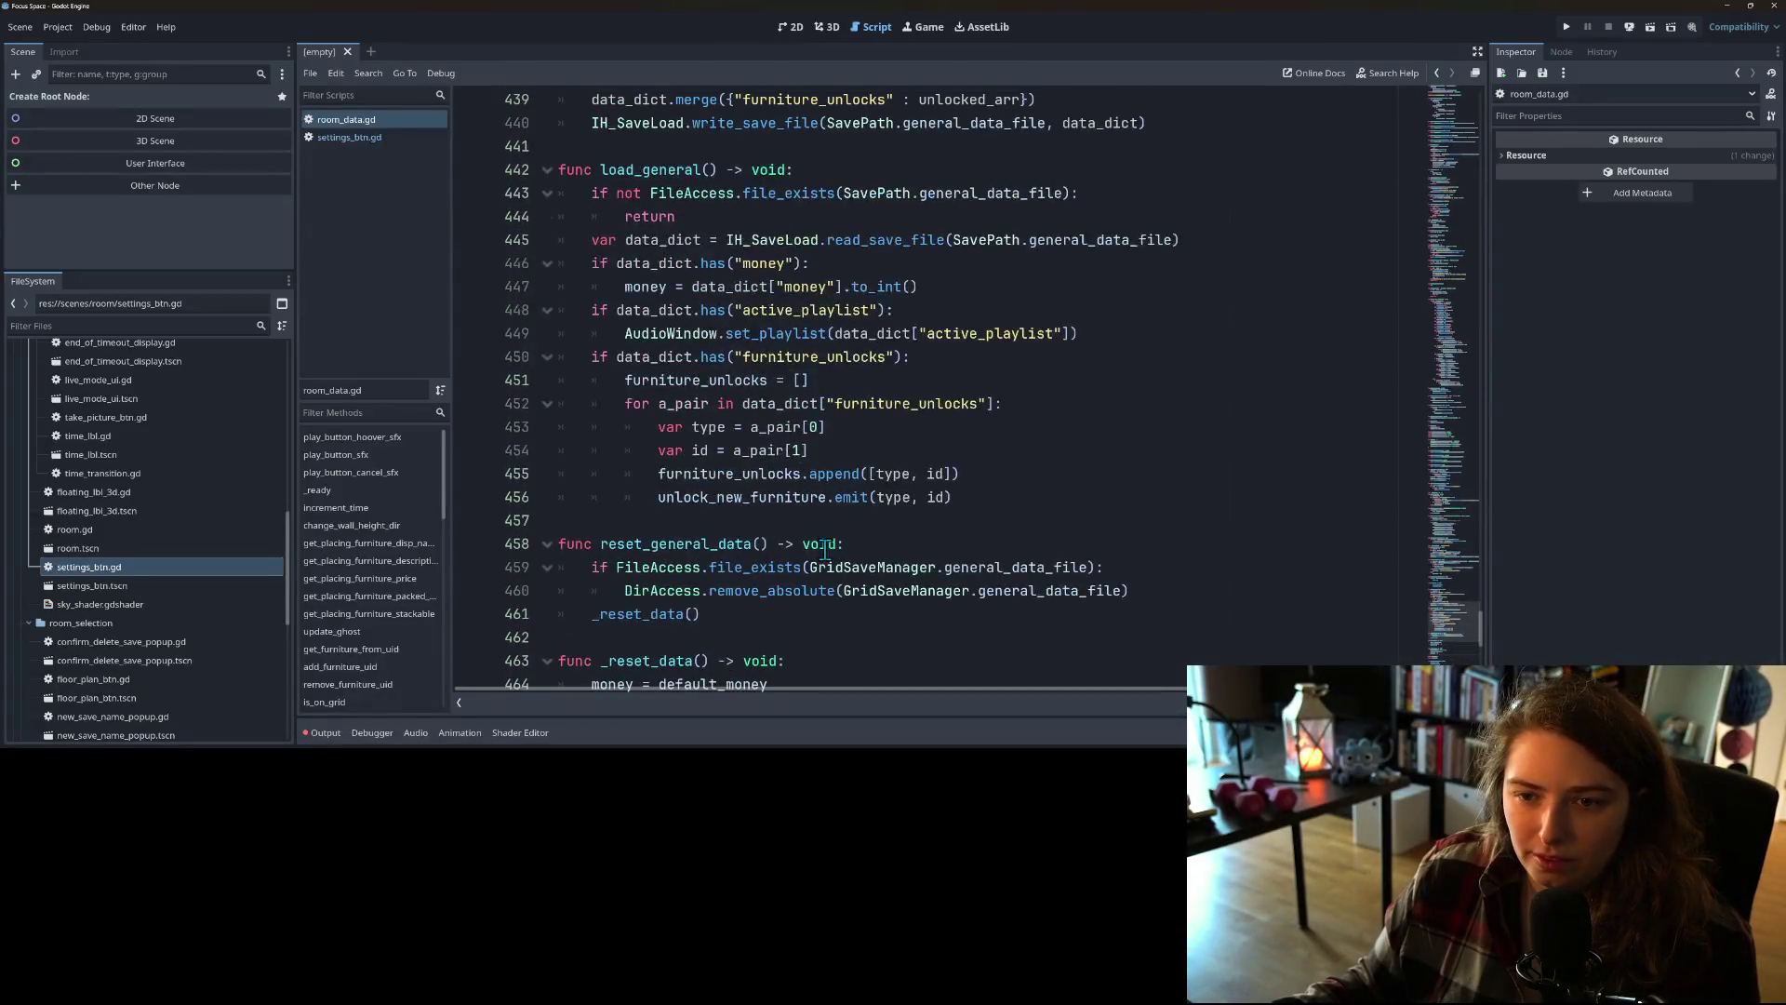
{"action": "scroll", "coordinate": [824, 549], "scroll_direction": "up", "scroll_amount": 2}
{"action": "left_click", "coordinate": [679, 305]}
{"action": "scroll", "coordinate": [678, 305], "scroll_direction": "down", "scroll_amount": 3}
{"action": "left_click", "coordinate": [642, 455]}
{"action": "scroll", "coordinate": [748, 540], "scroll_direction": "up", "scroll_amount": 1}
{"action": "key", "text": "Return"}
{"action": "key", "text": "Return"}
{"action": "key", "text": "Up"}
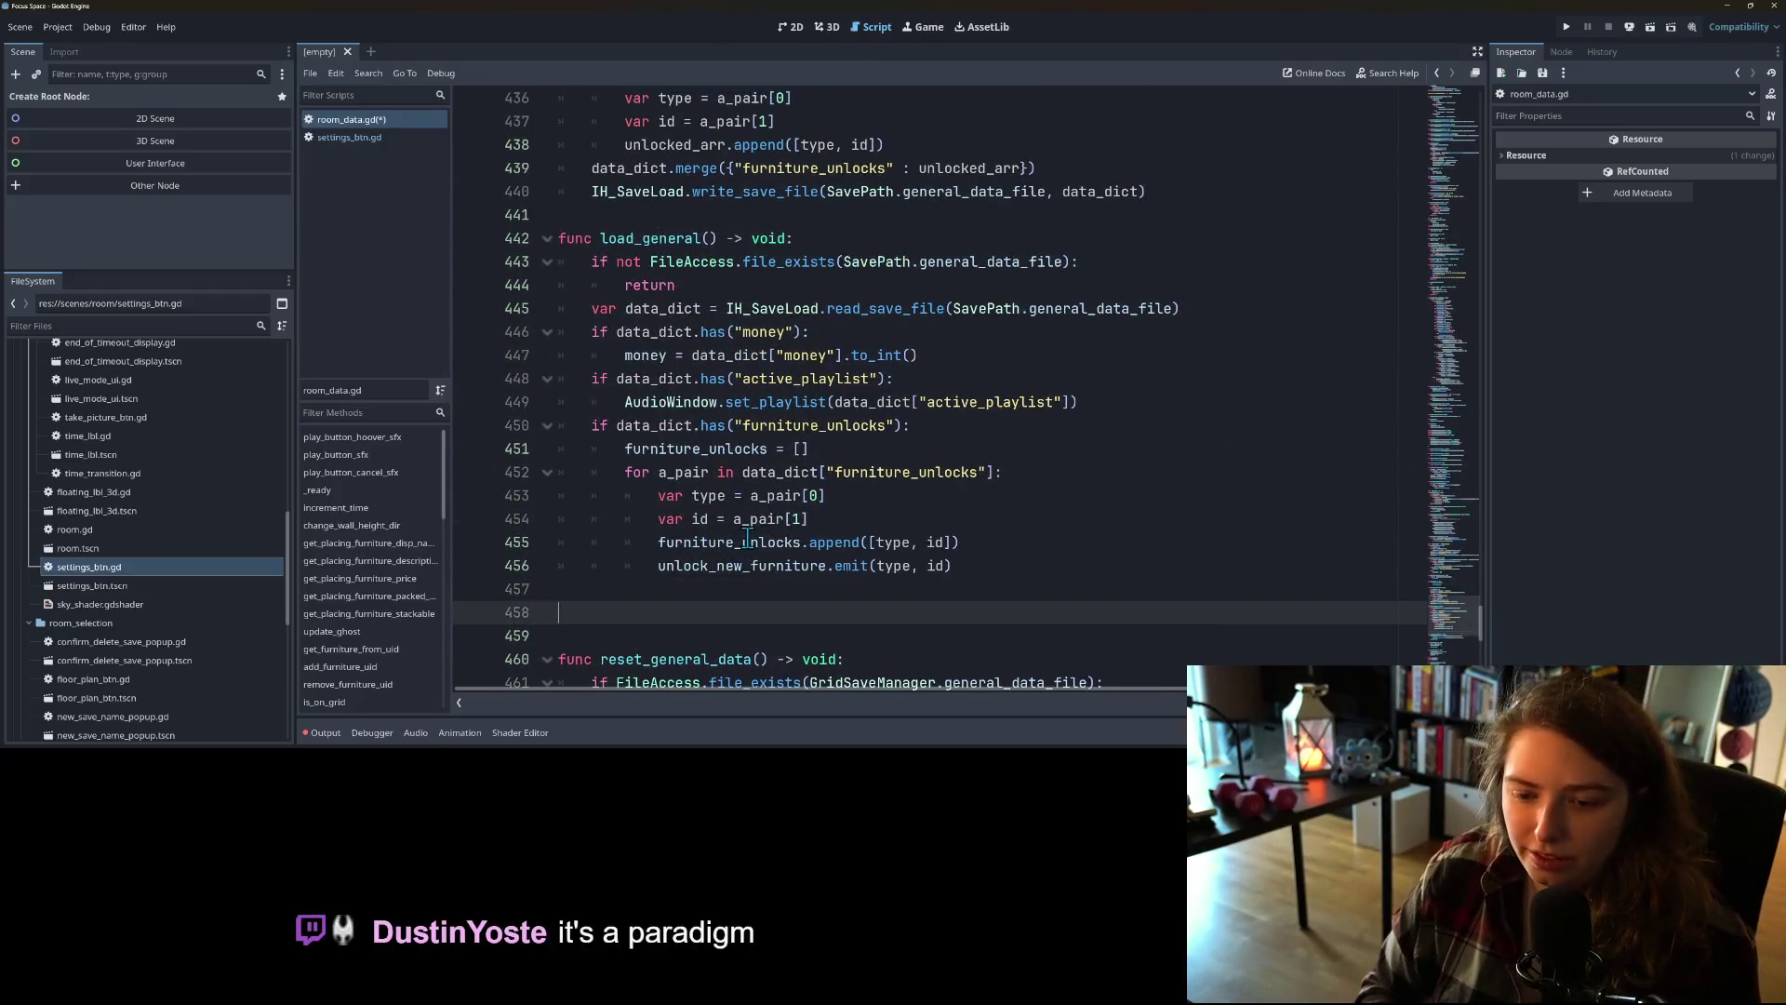
{"action": "type", "text": "func "}
{"action": "type", "text": "reset"}
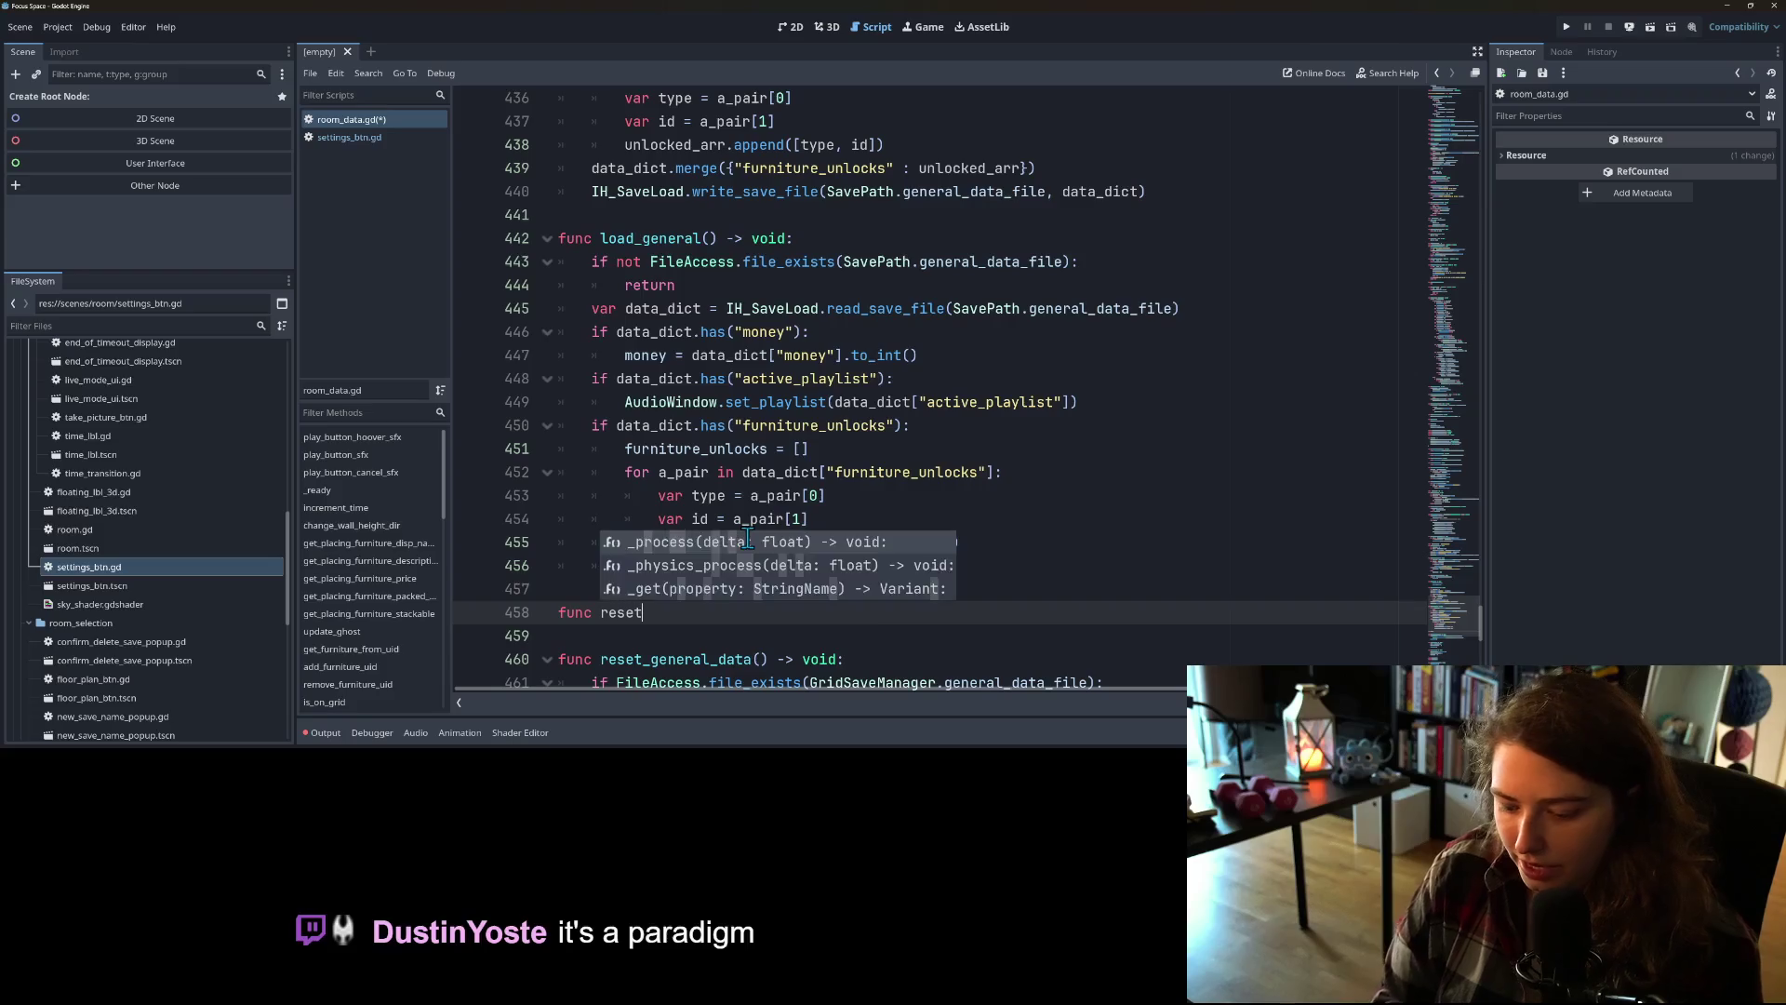
{"action": "type", "text": "_m()"}
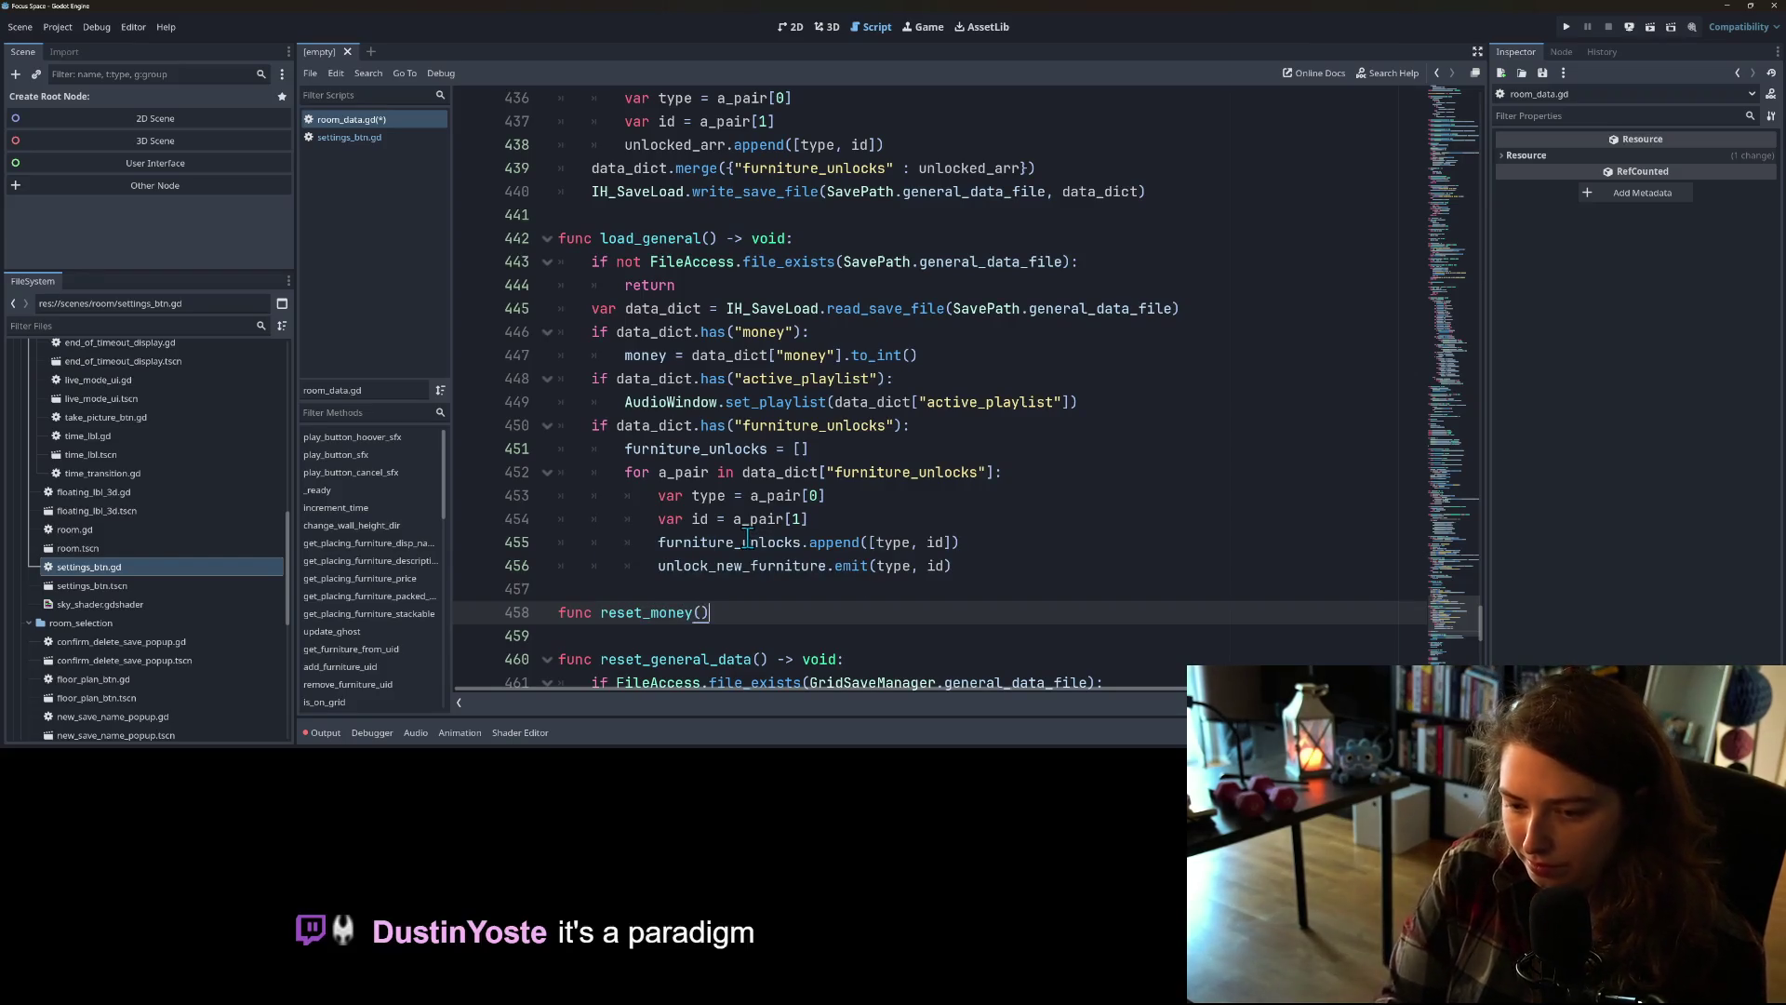
{"action": "type", "text": "d:"}
{"action": "key", "text": "Return"}
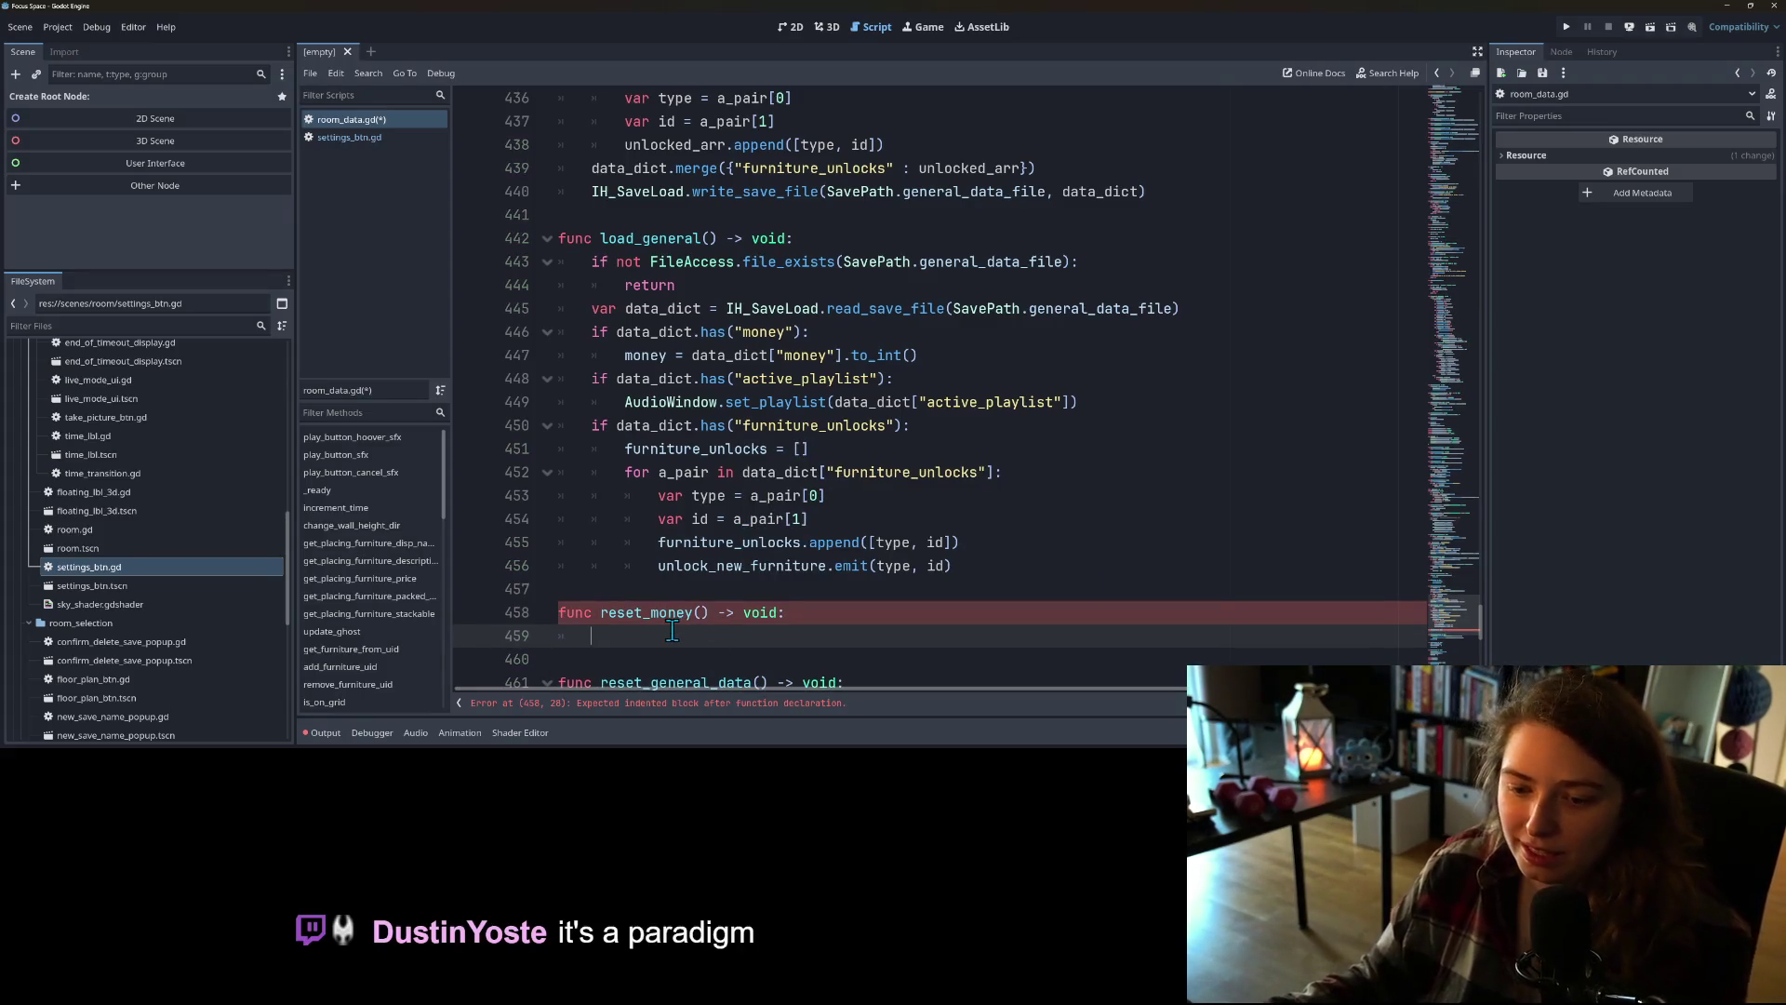
{"action": "left_click", "coordinate": [521, 612]}
{"action": "key", "text": "BackSpace"}
{"action": "key", "text": "BackSpace"}
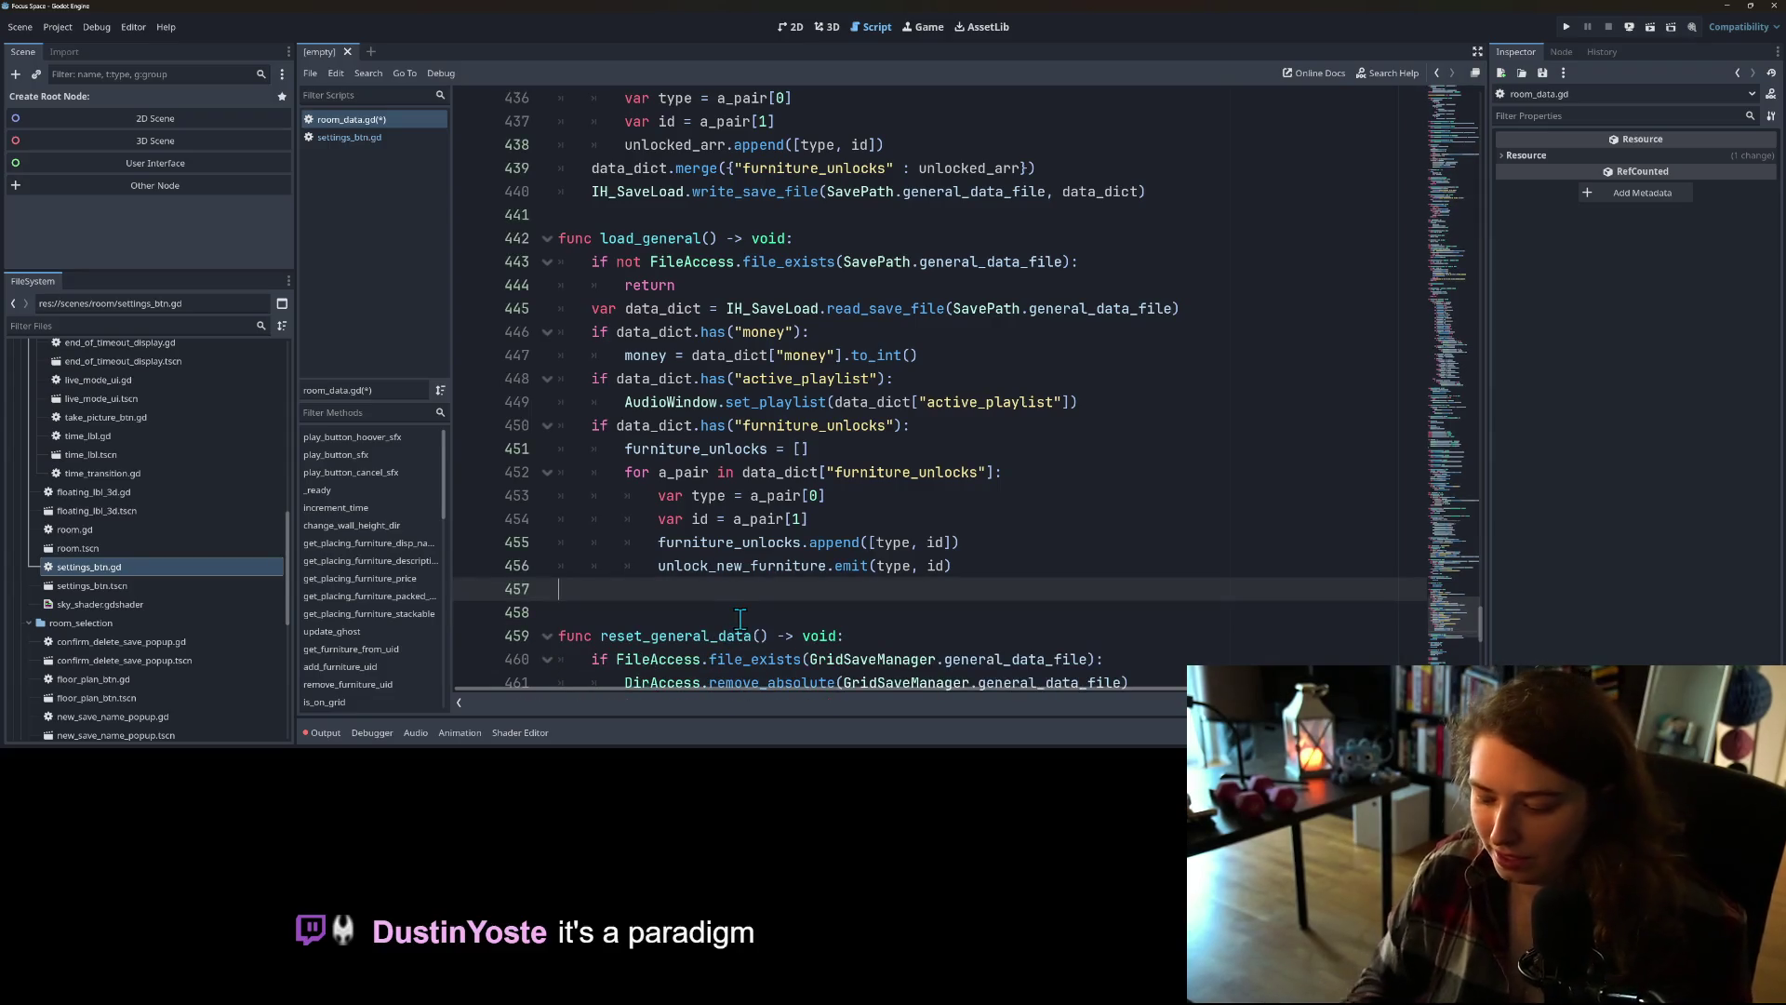
{"action": "key", "text": "BackSpace"}
{"action": "key", "text": "ctrl+s"}
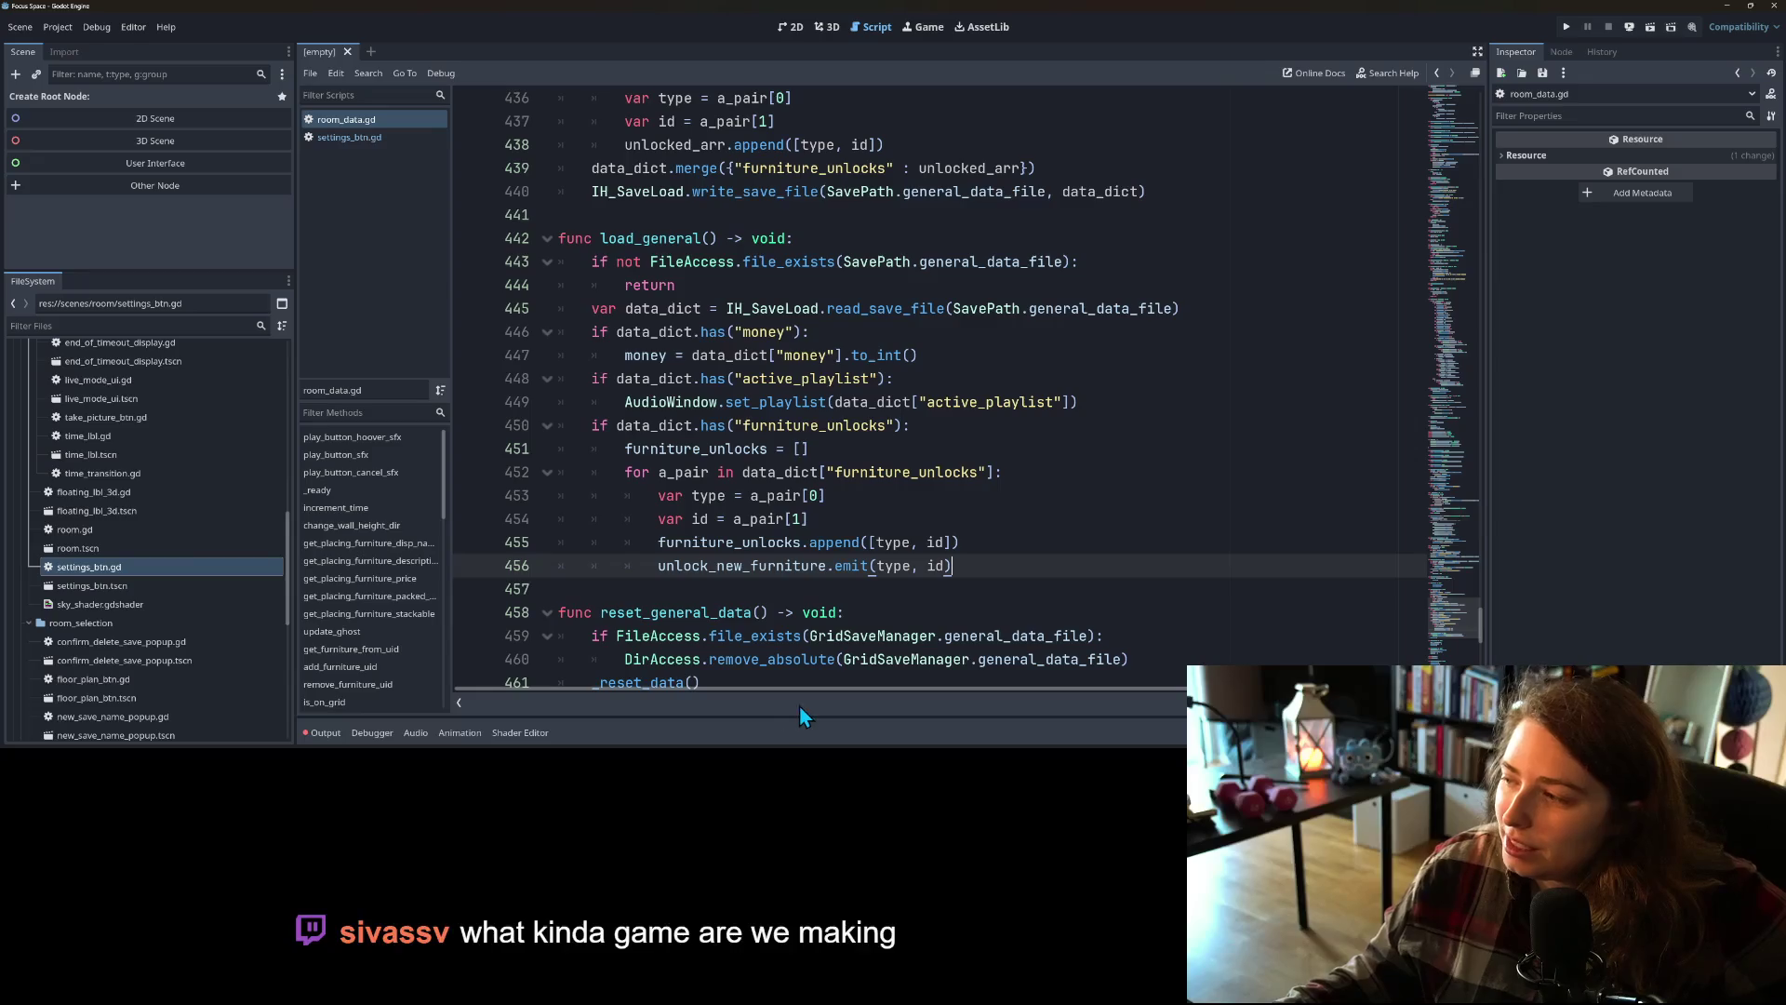
{"action": "scroll", "coordinate": [830, 518], "scroll_direction": "down", "scroll_amount": 2}
{"action": "scroll", "coordinate": [831, 518], "scroll_direction": "down", "scroll_amount": 3}
{"action": "scroll", "coordinate": [823, 541], "scroll_direction": "down", "scroll_amount": 2}
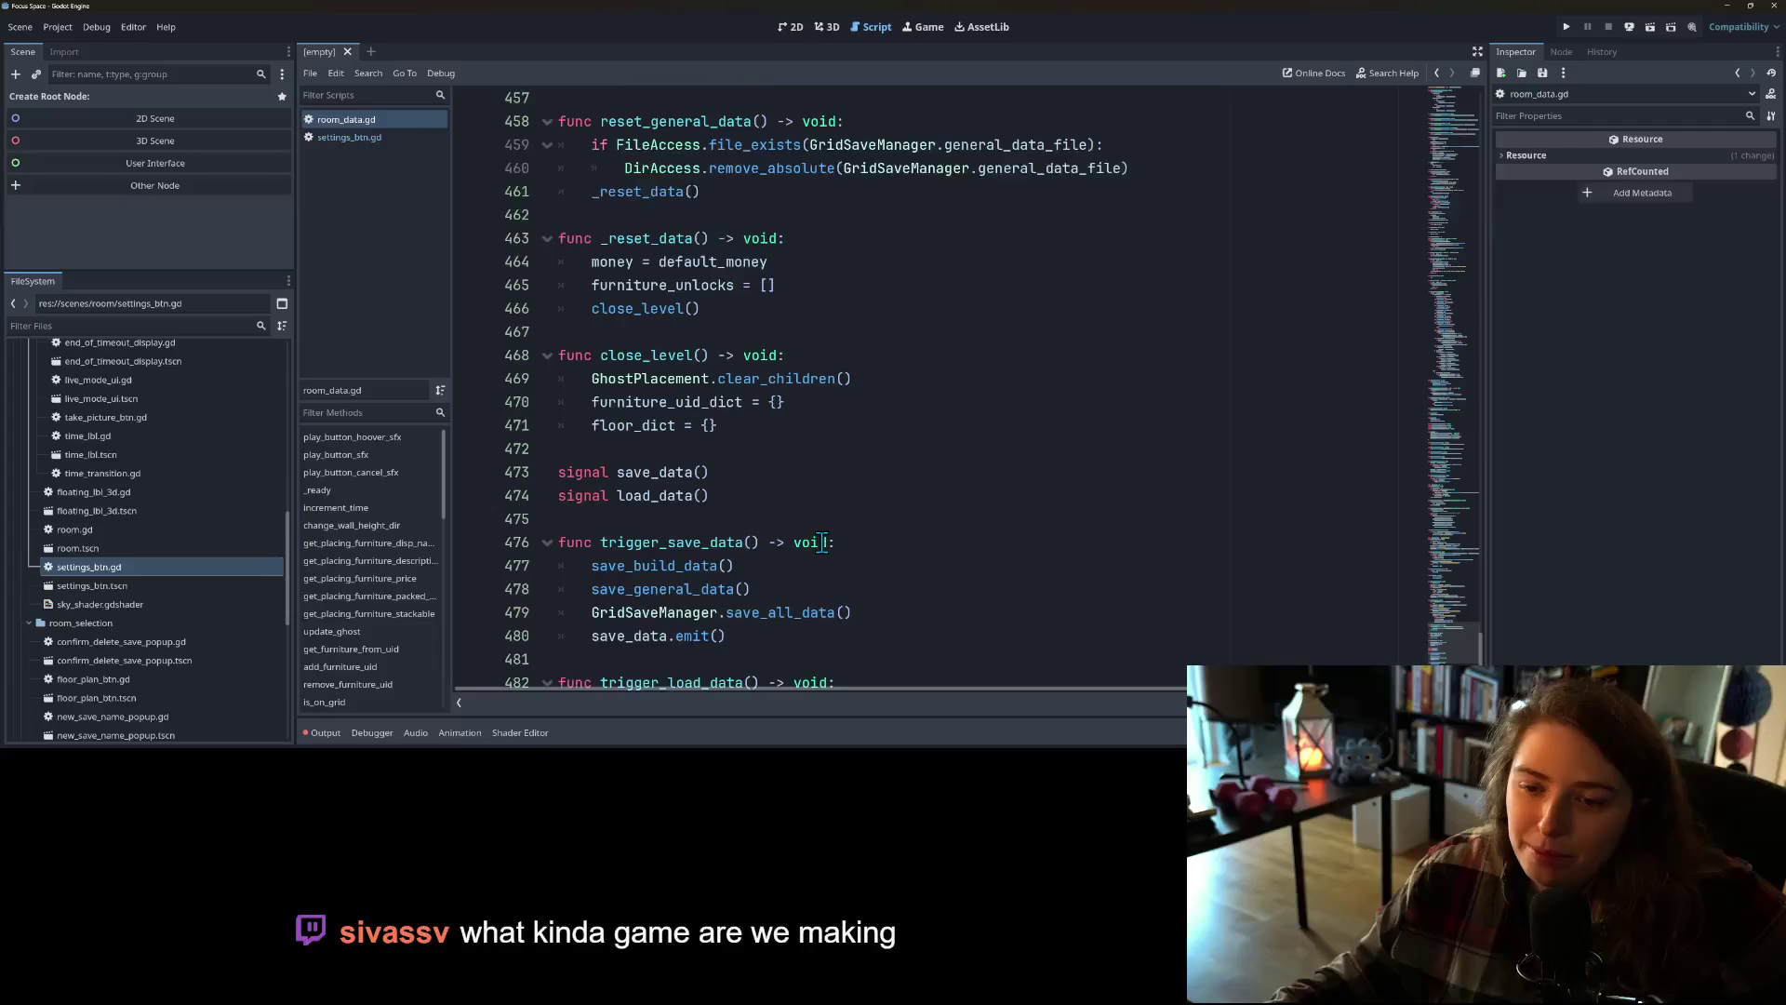
{"action": "scroll", "coordinate": [823, 541], "scroll_direction": "down", "scroll_amount": 4}
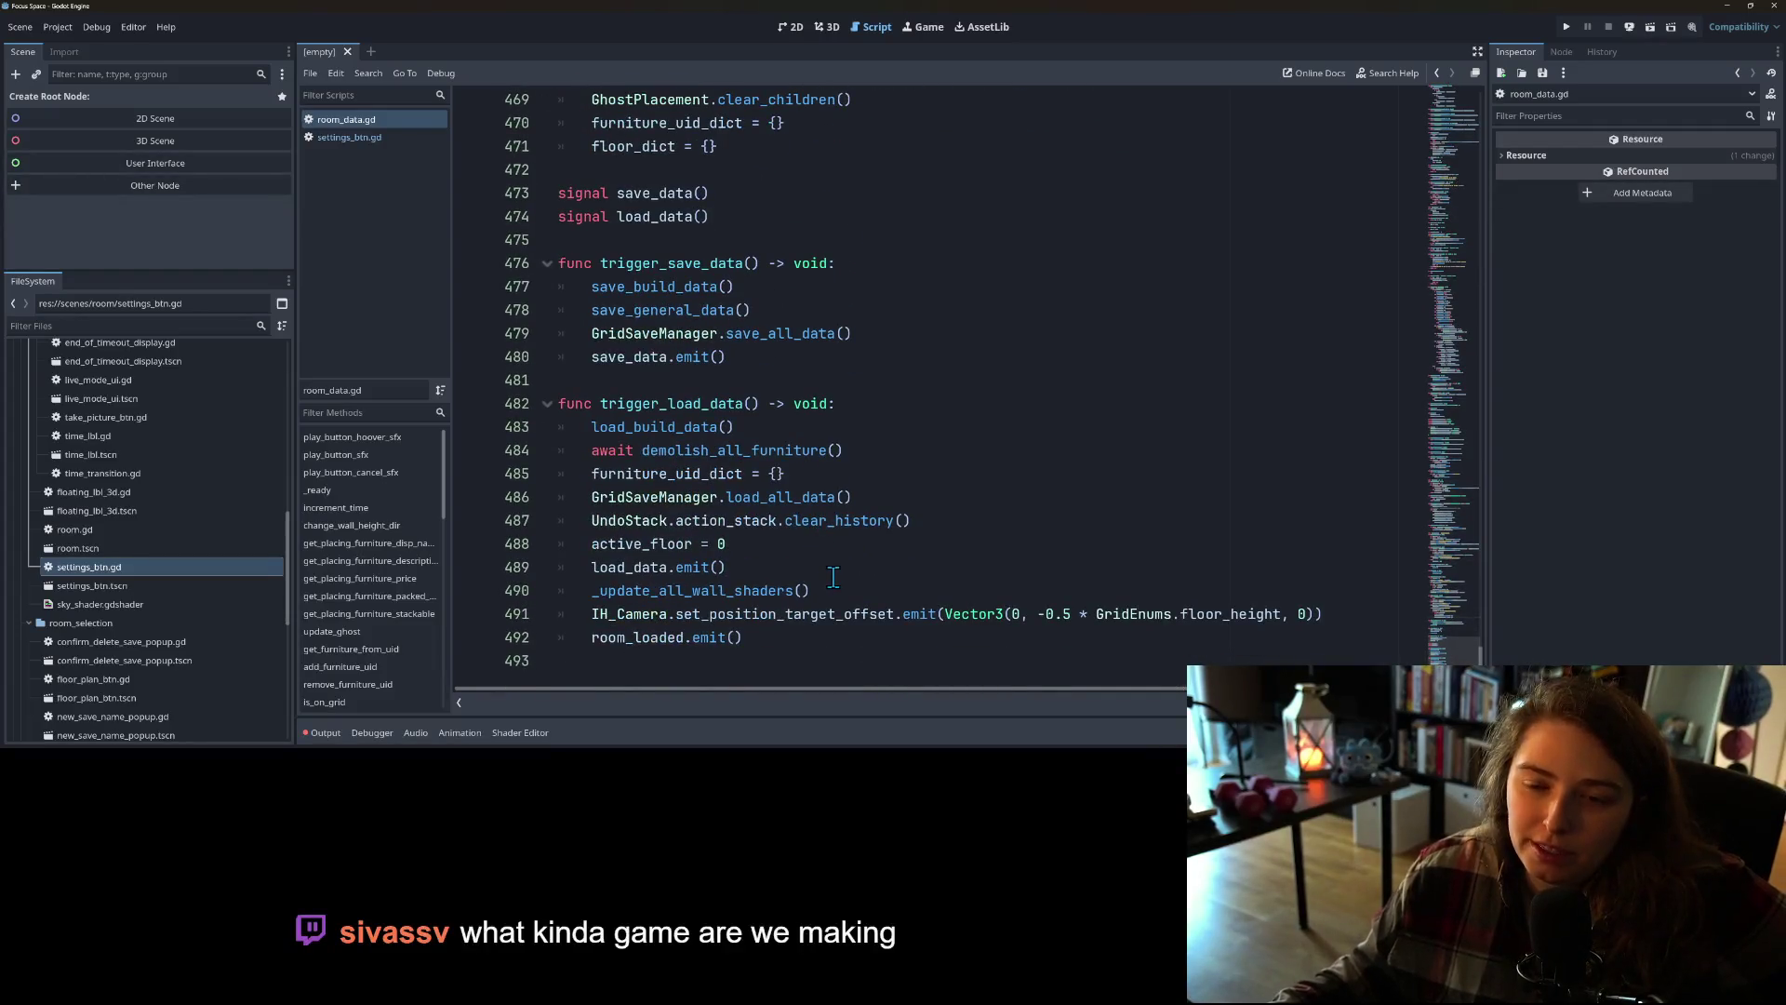
{"action": "scroll", "coordinate": [834, 577], "scroll_direction": "up", "scroll_amount": 7}
{"action": "scroll", "coordinate": [824, 544], "scroll_direction": "down", "scroll_amount": 1}
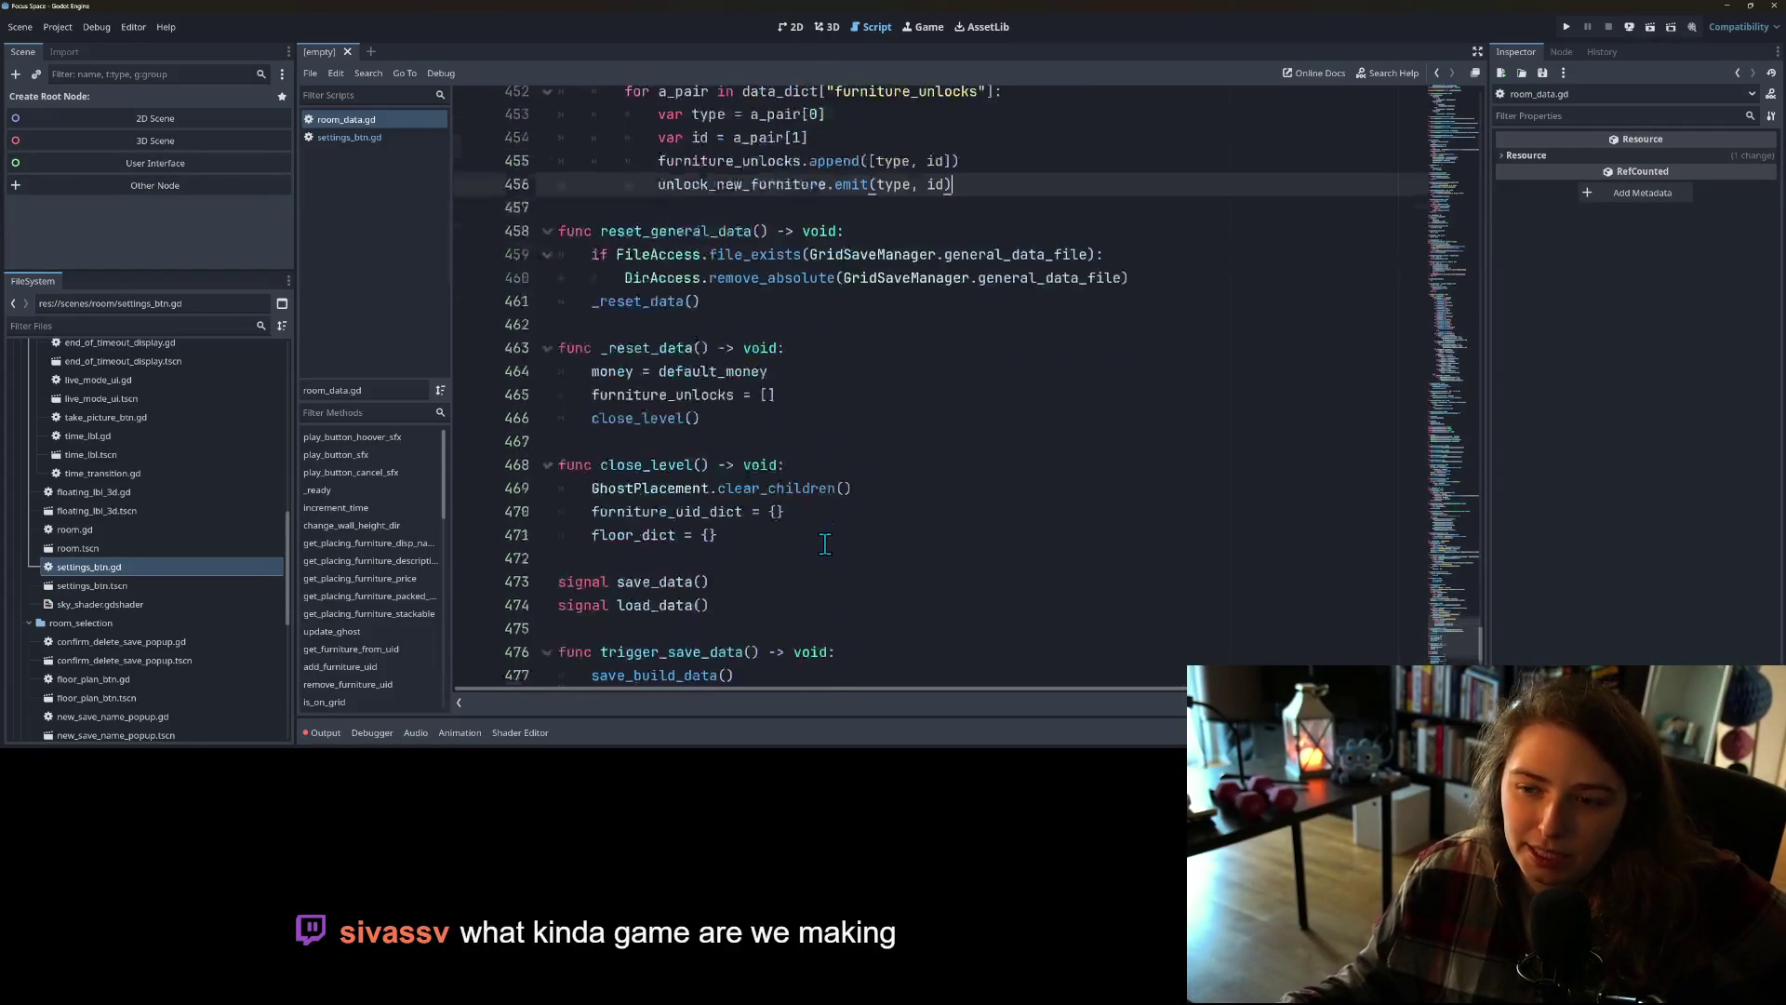
{"action": "scroll", "coordinate": [825, 544], "scroll_direction": "down", "scroll_amount": 1}
{"action": "scroll", "coordinate": [825, 545], "scroll_direction": "down", "scroll_amount": 1}
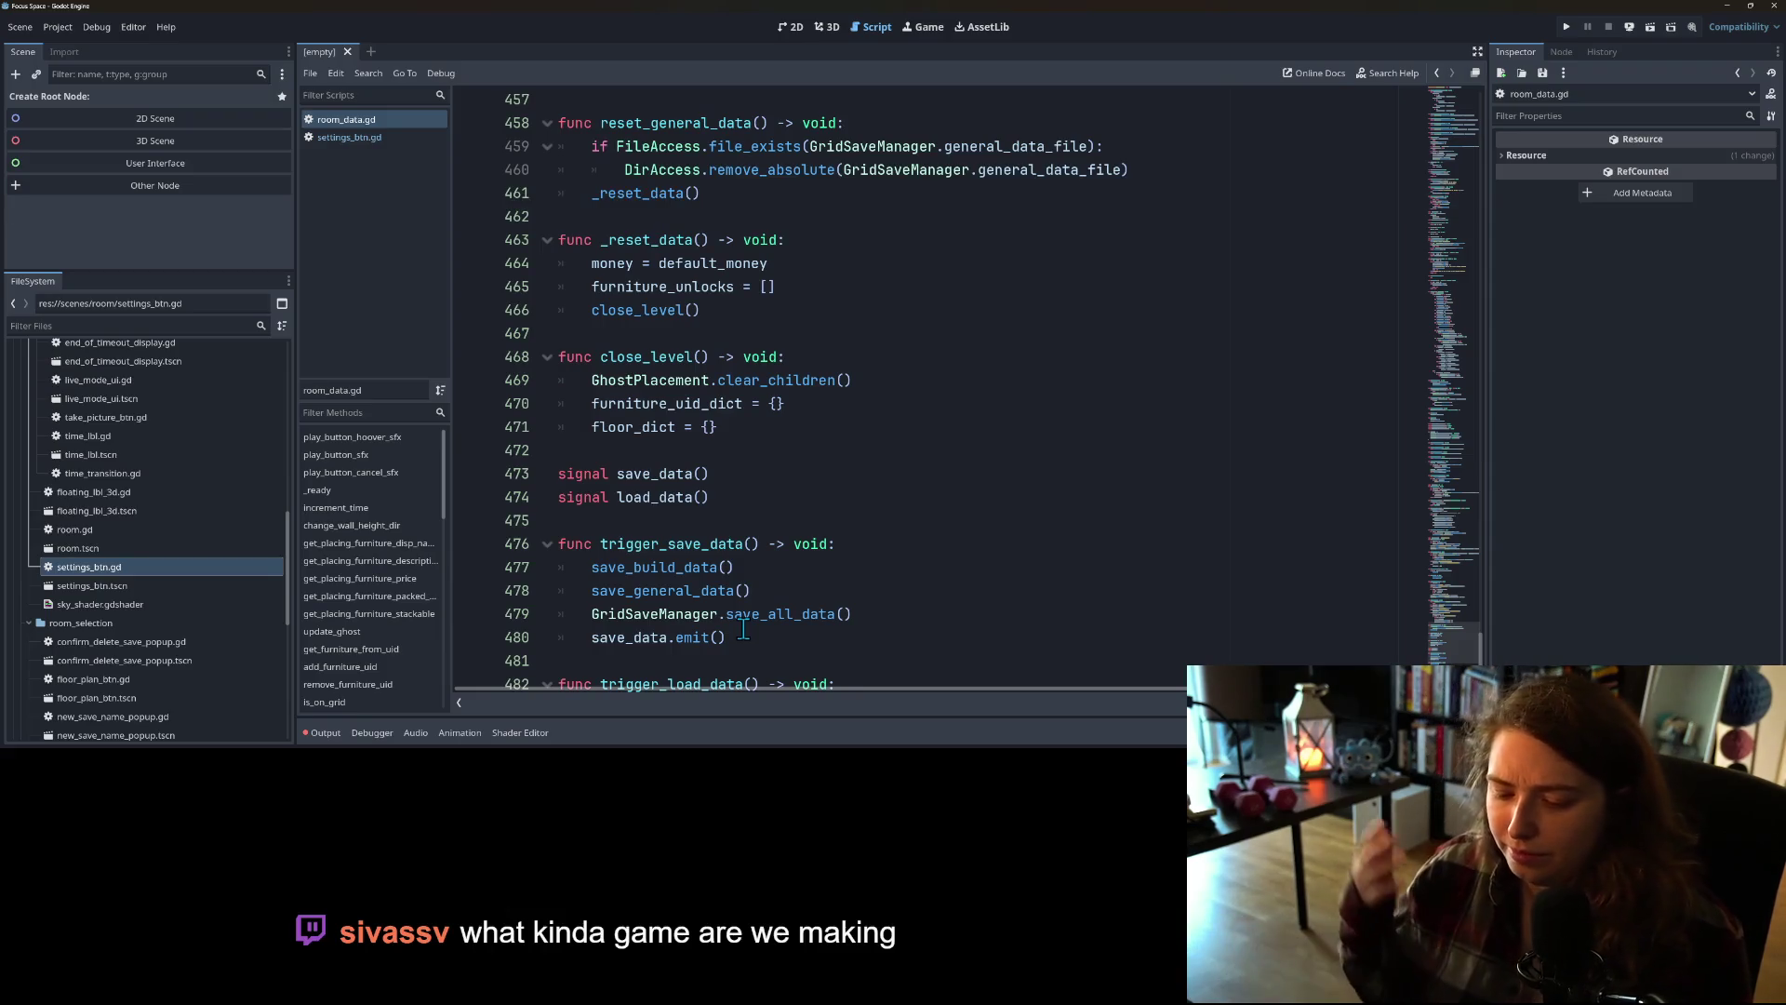
{"action": "scroll", "coordinate": [744, 630], "scroll_direction": "down", "scroll_amount": 2}
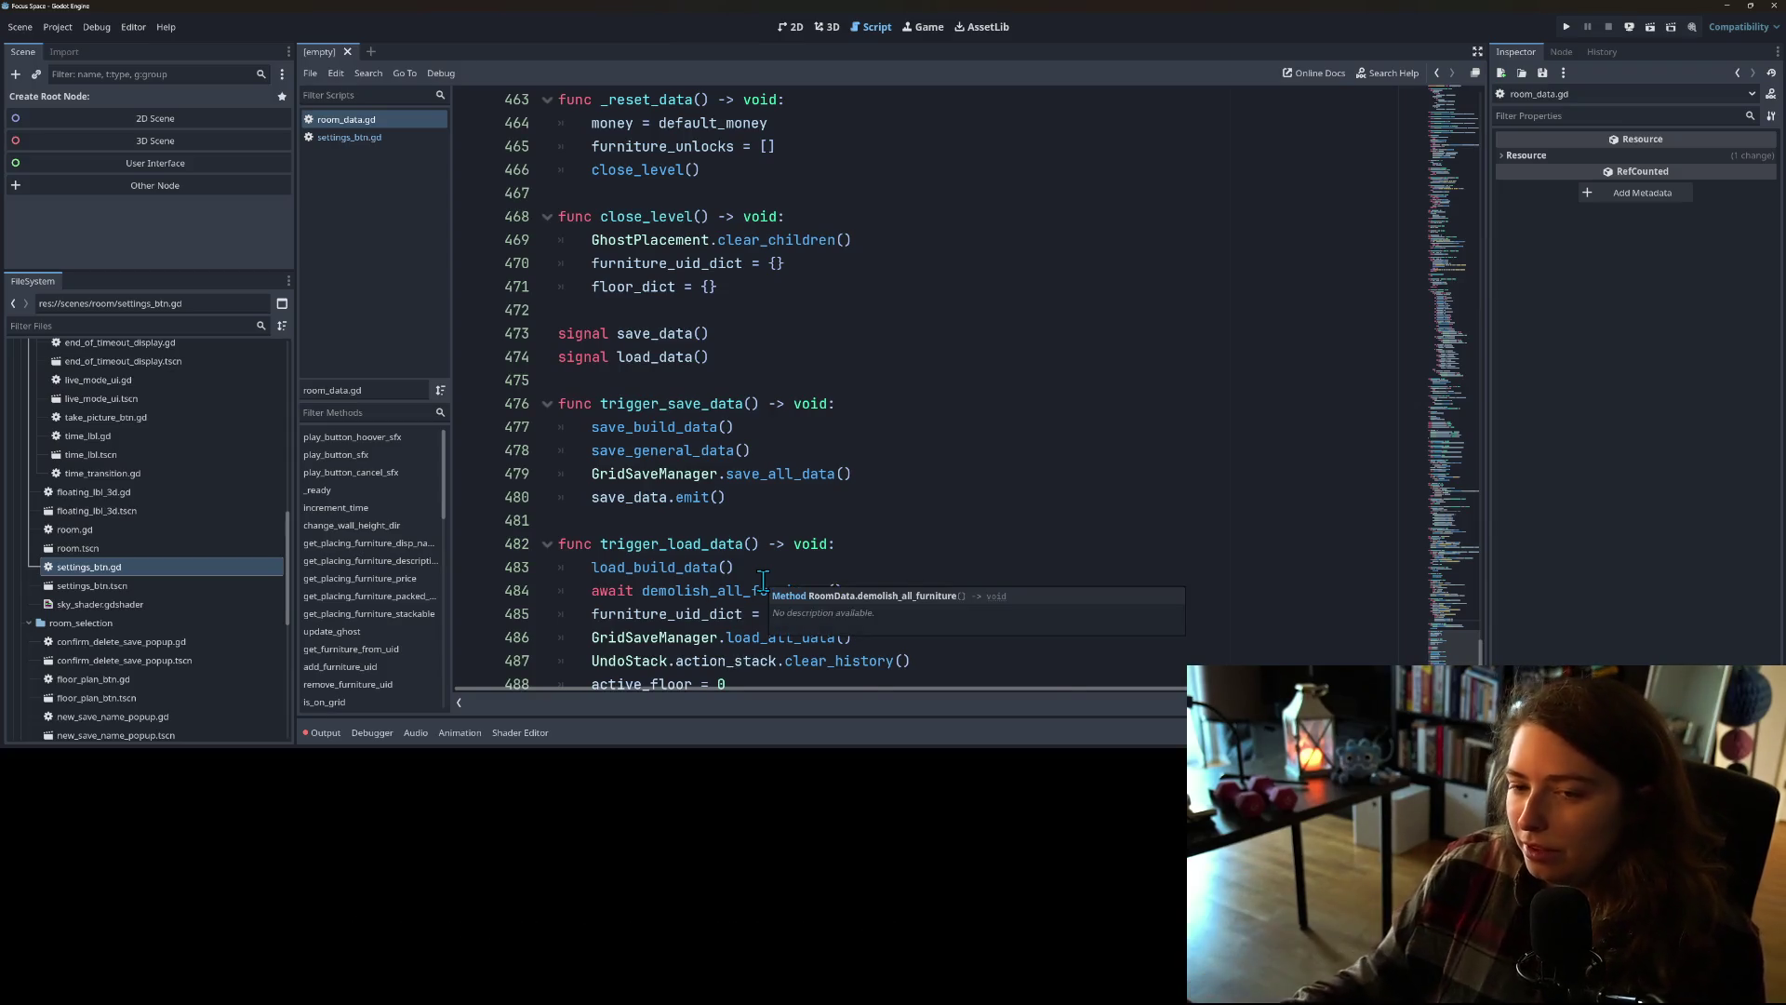
{"action": "scroll", "coordinate": [755, 517], "scroll_direction": "down", "scroll_amount": 2}
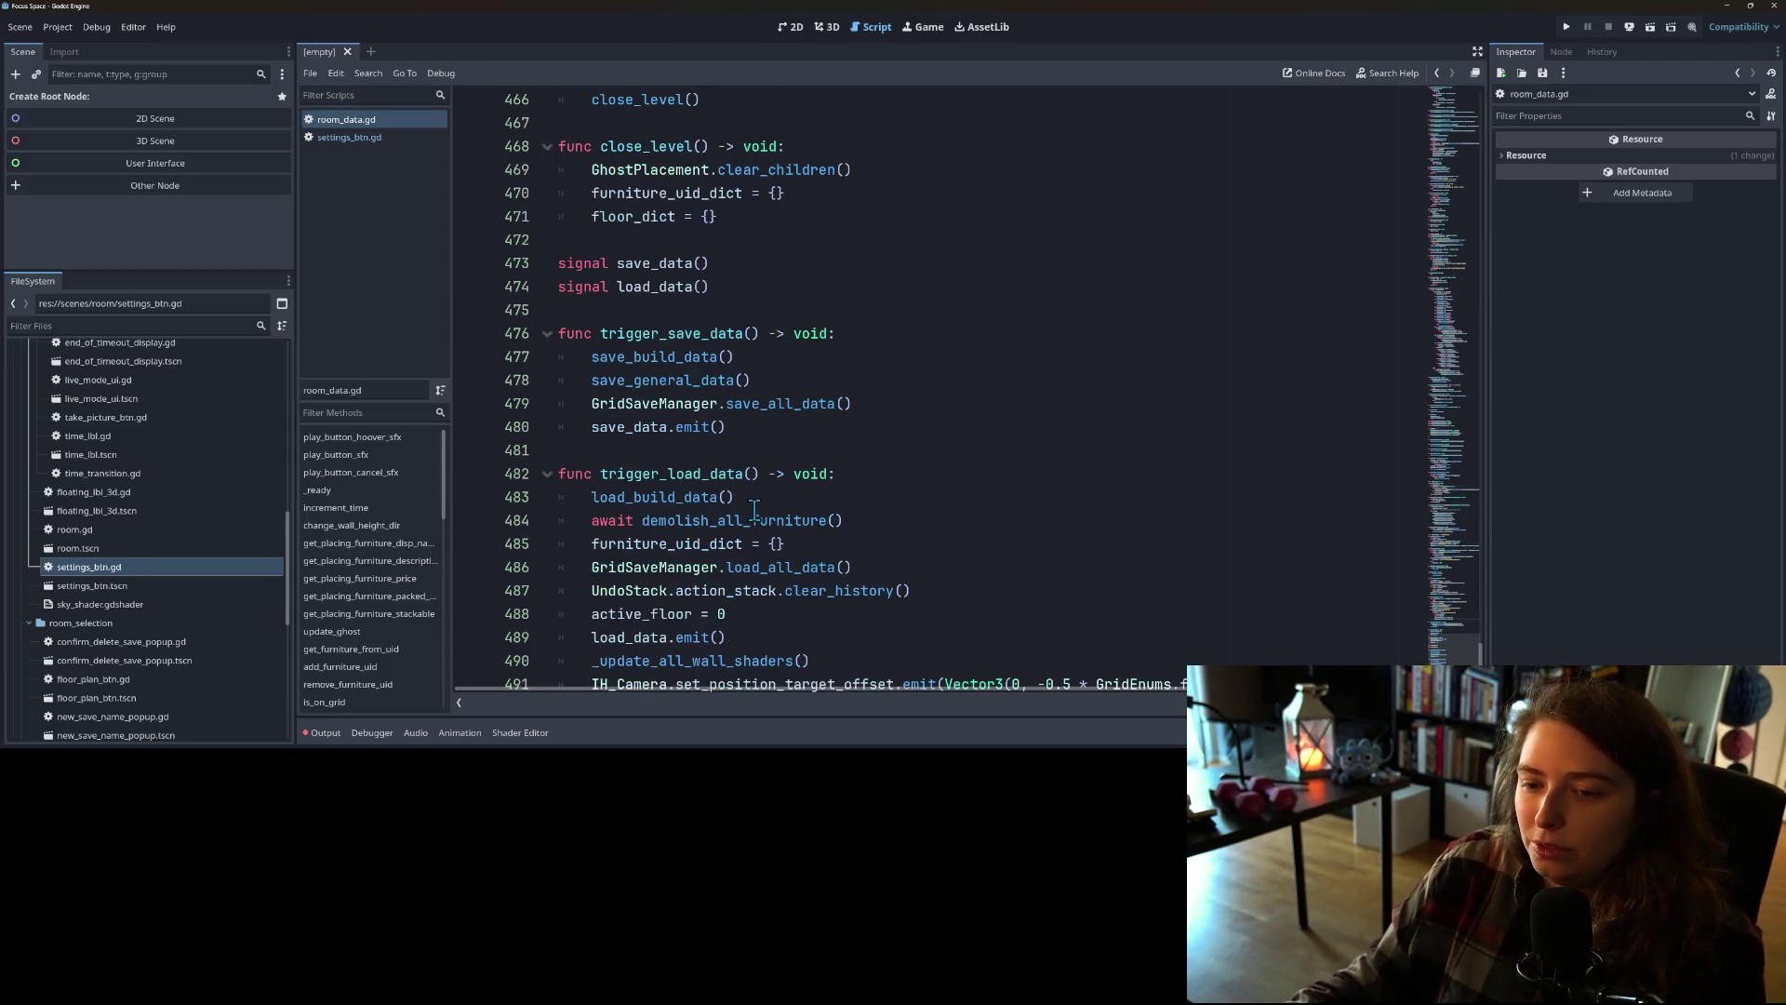
{"action": "left_click", "coordinate": [866, 567]}
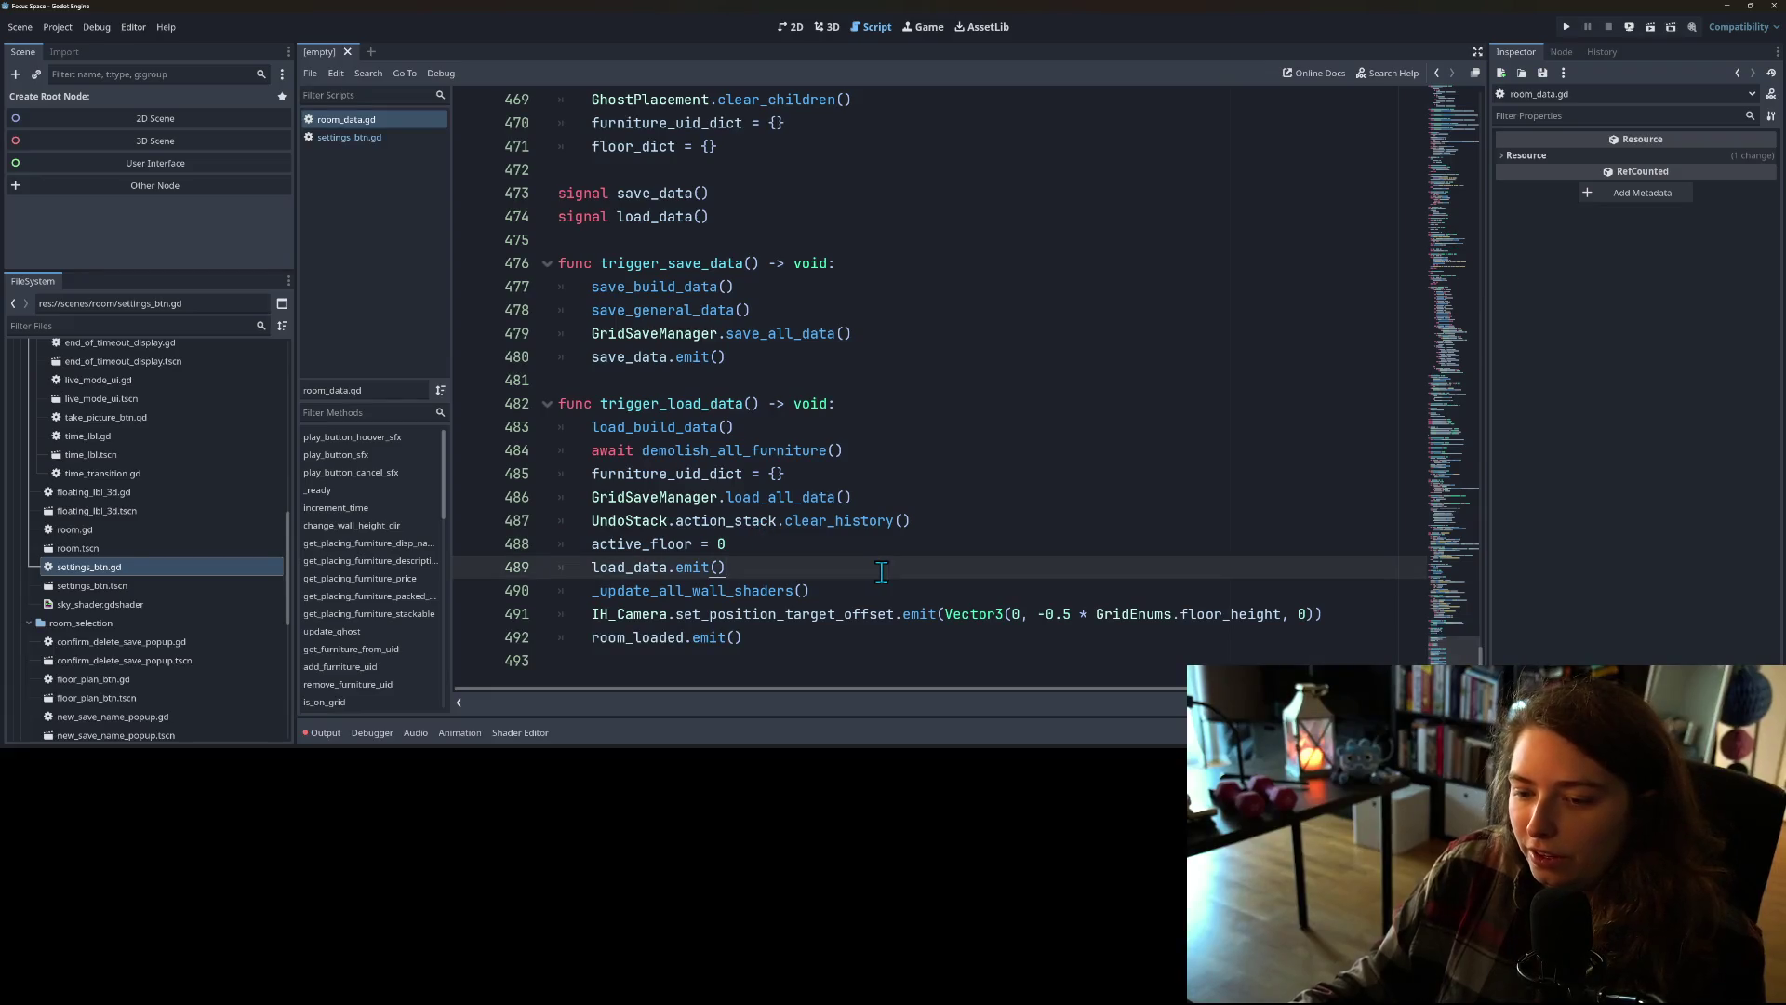
{"action": "left_click", "coordinate": [897, 594]}
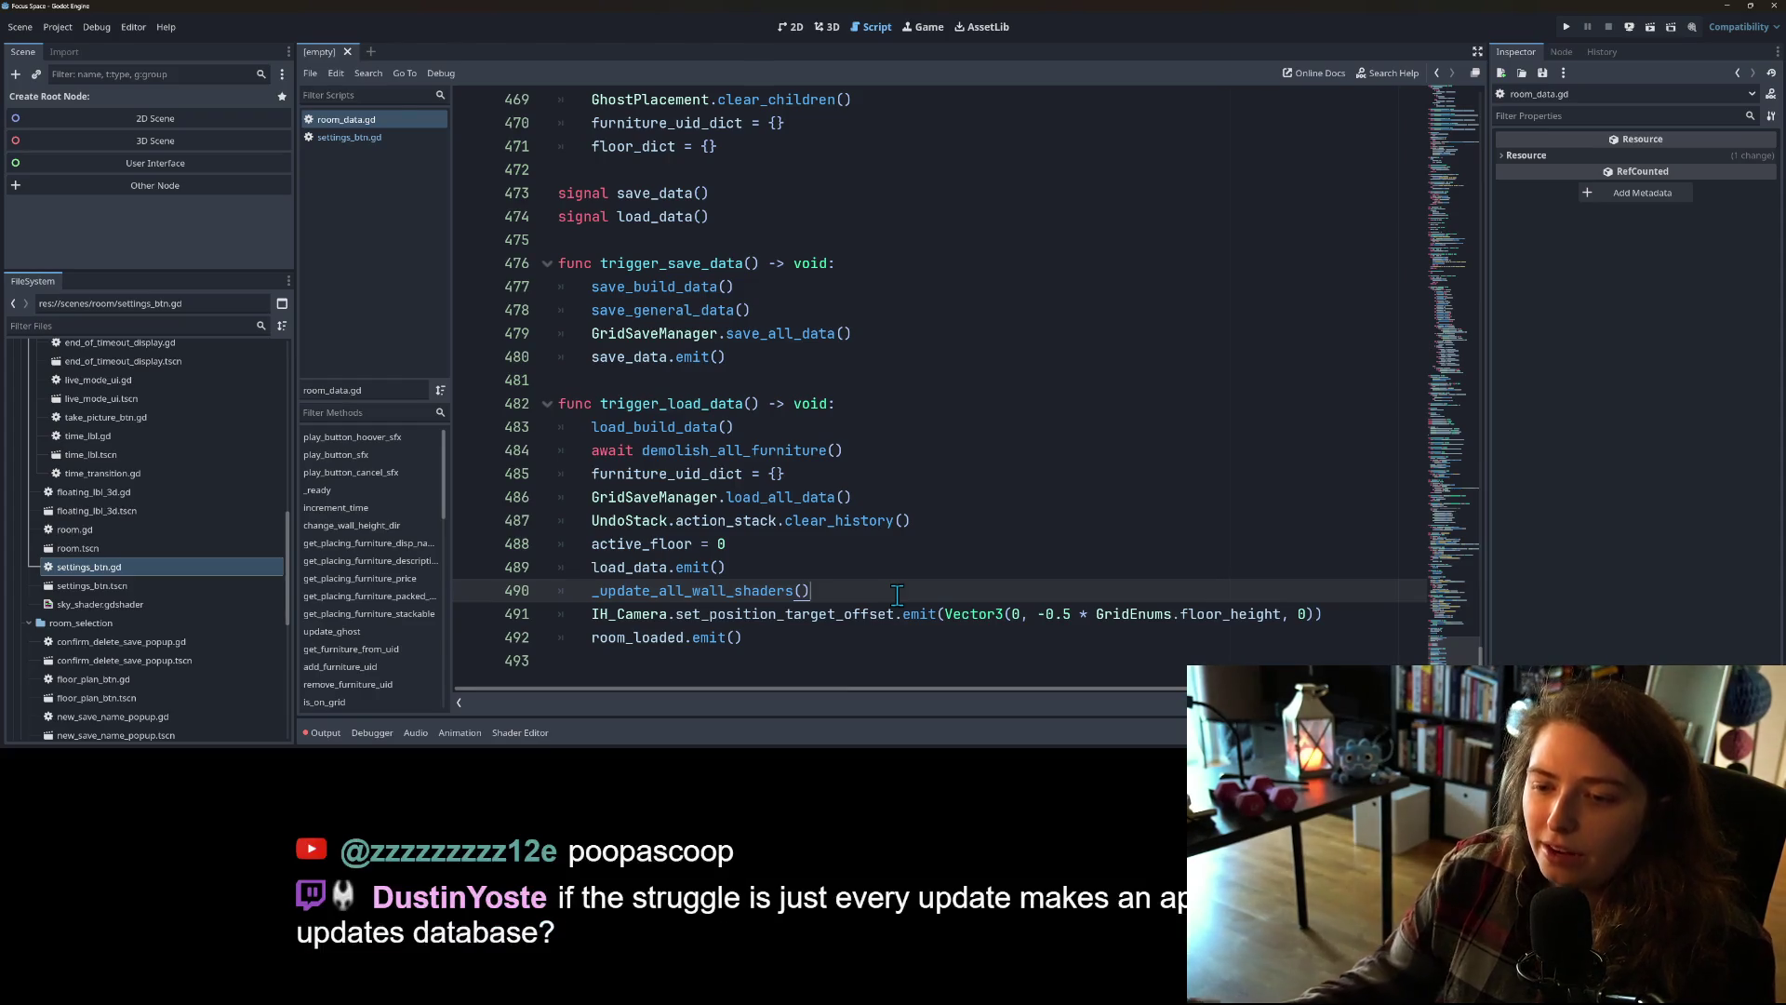
Step: Leave room_data.gd for settings_btn.gd, showing case 4 saving before safe_quit and case 5 quitting
{"action": "scroll", "coordinate": [888, 568], "scroll_direction": "up", "scroll_amount": 4}
{"action": "scroll", "coordinate": [786, 605], "scroll_direction": "up", "scroll_amount": 2}
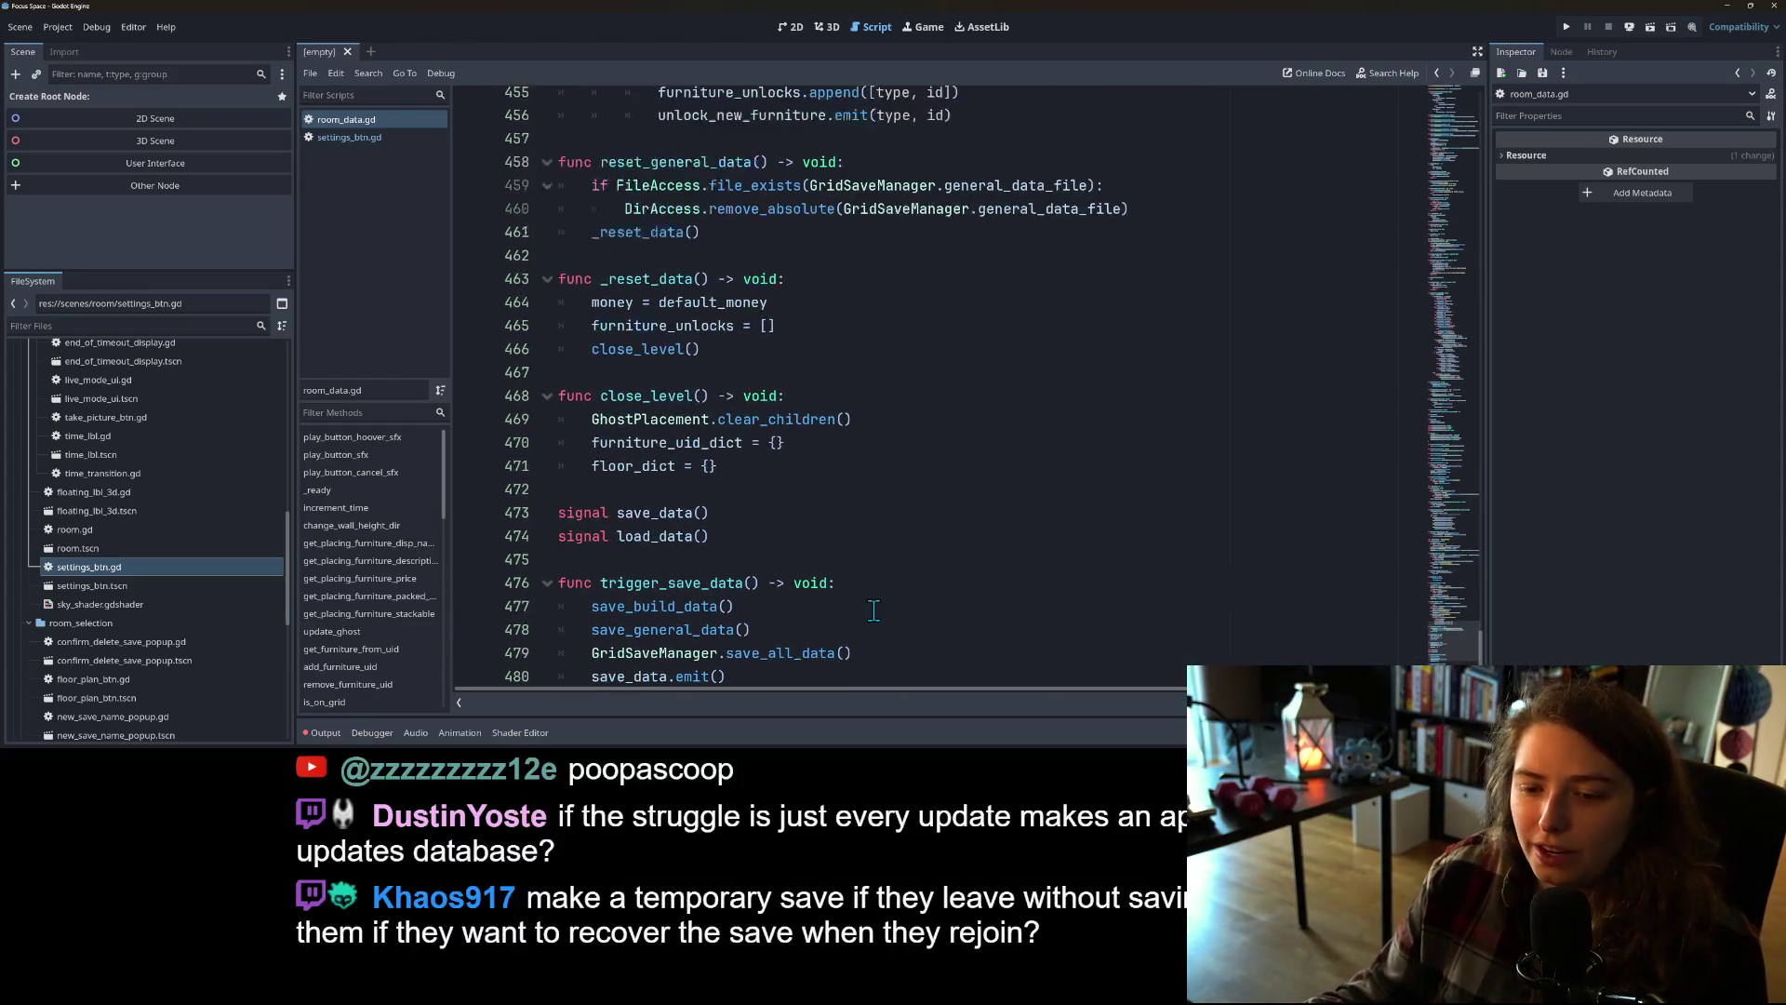
{"action": "scroll", "coordinate": [784, 608], "scroll_direction": "down", "scroll_amount": 2}
{"action": "left_click", "coordinate": [349, 137]}
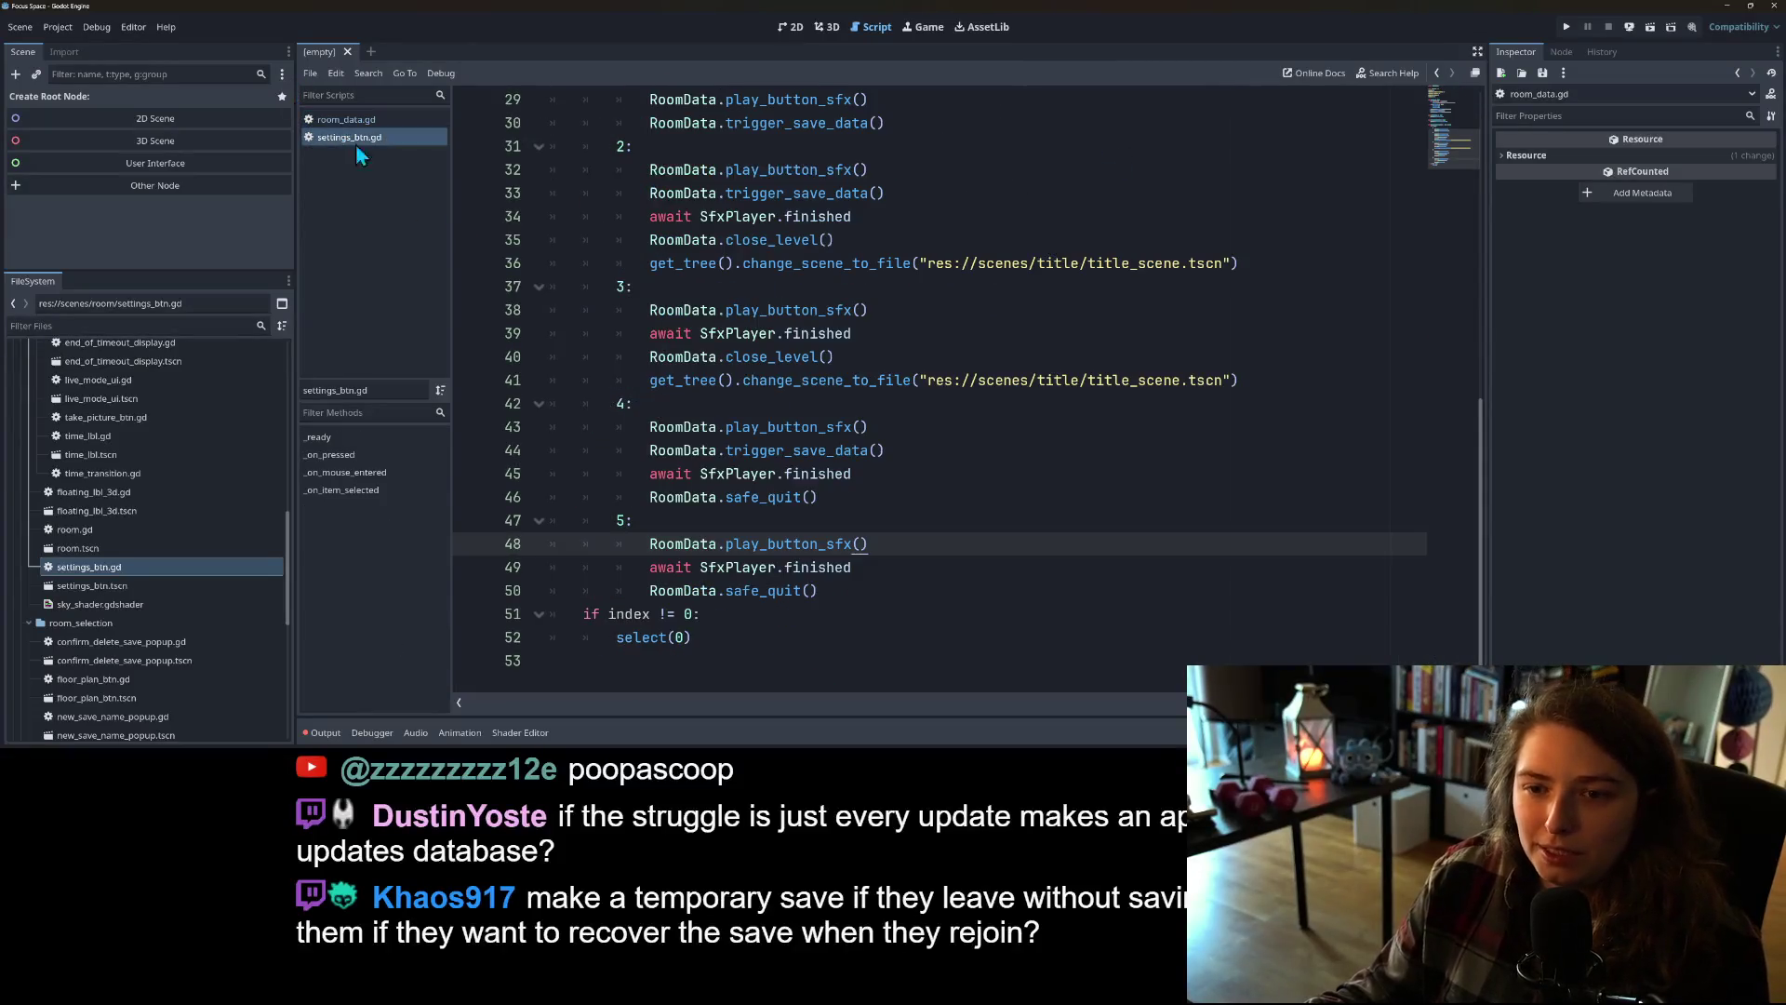
Step: Look over settings_btn.gd's option list, then switch to GitHub Desktop
{"action": "scroll", "coordinate": [670, 546], "scroll_direction": "up", "scroll_amount": 9}
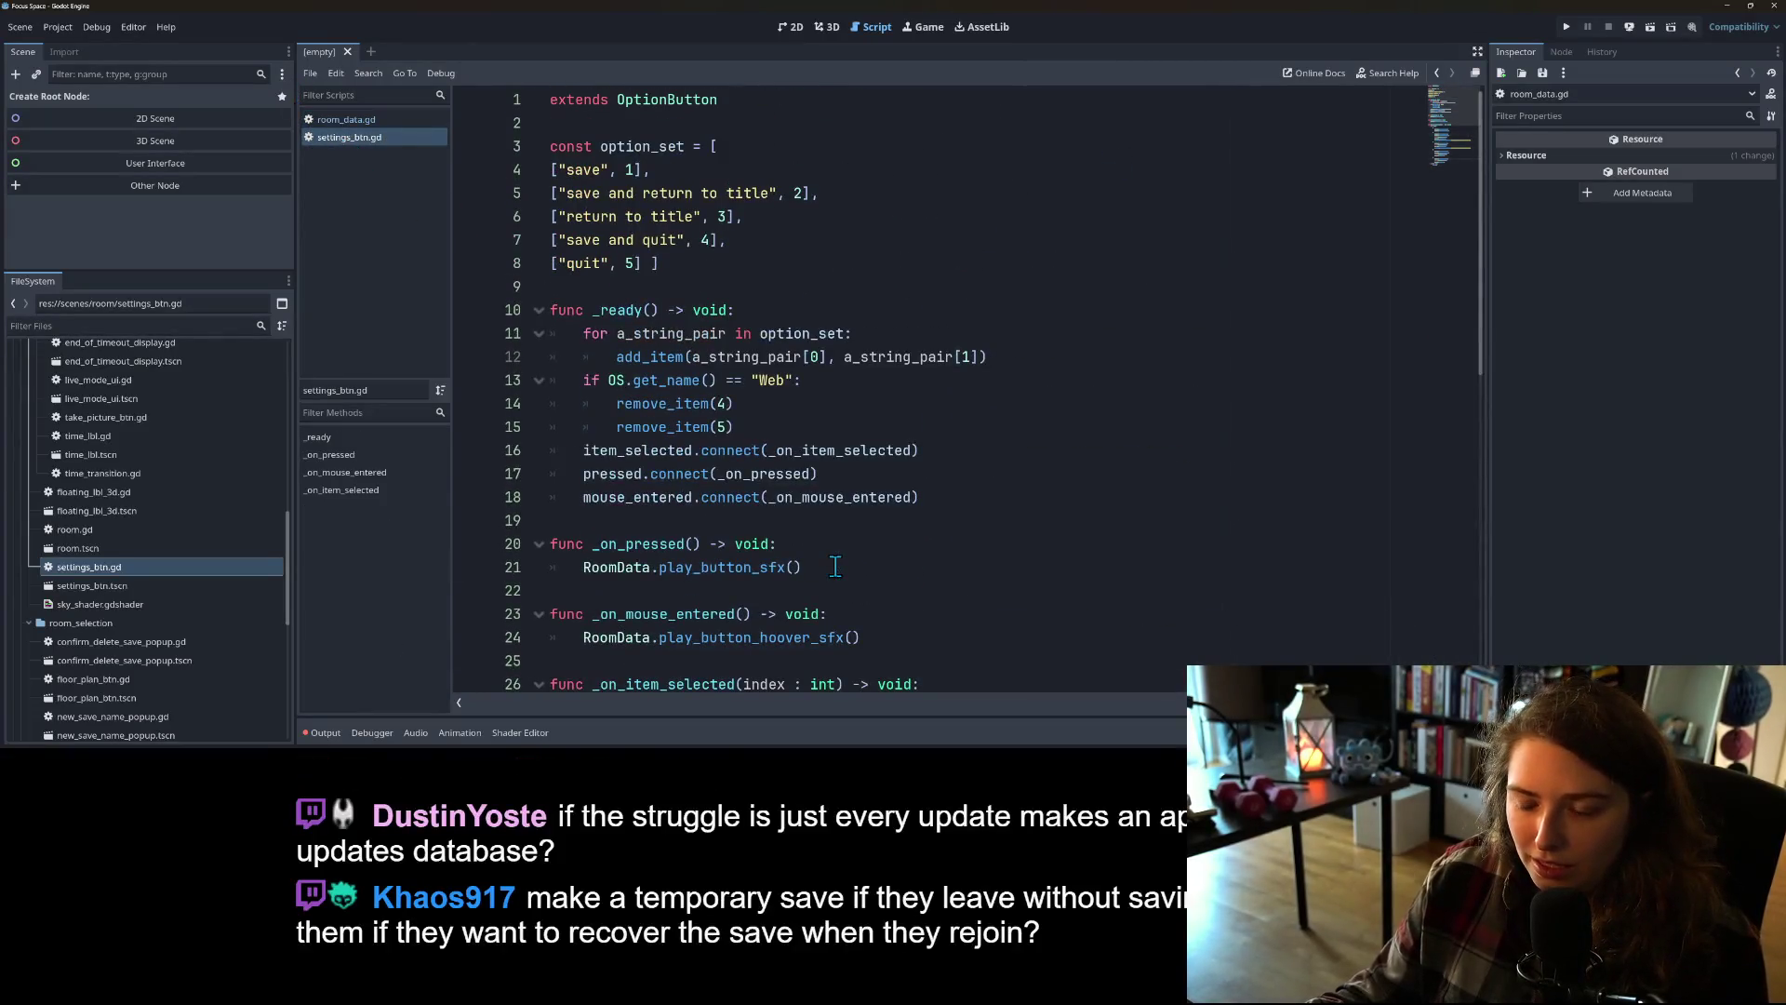
{"action": "scroll", "coordinate": [830, 565], "scroll_direction": "down", "scroll_amount": 1}
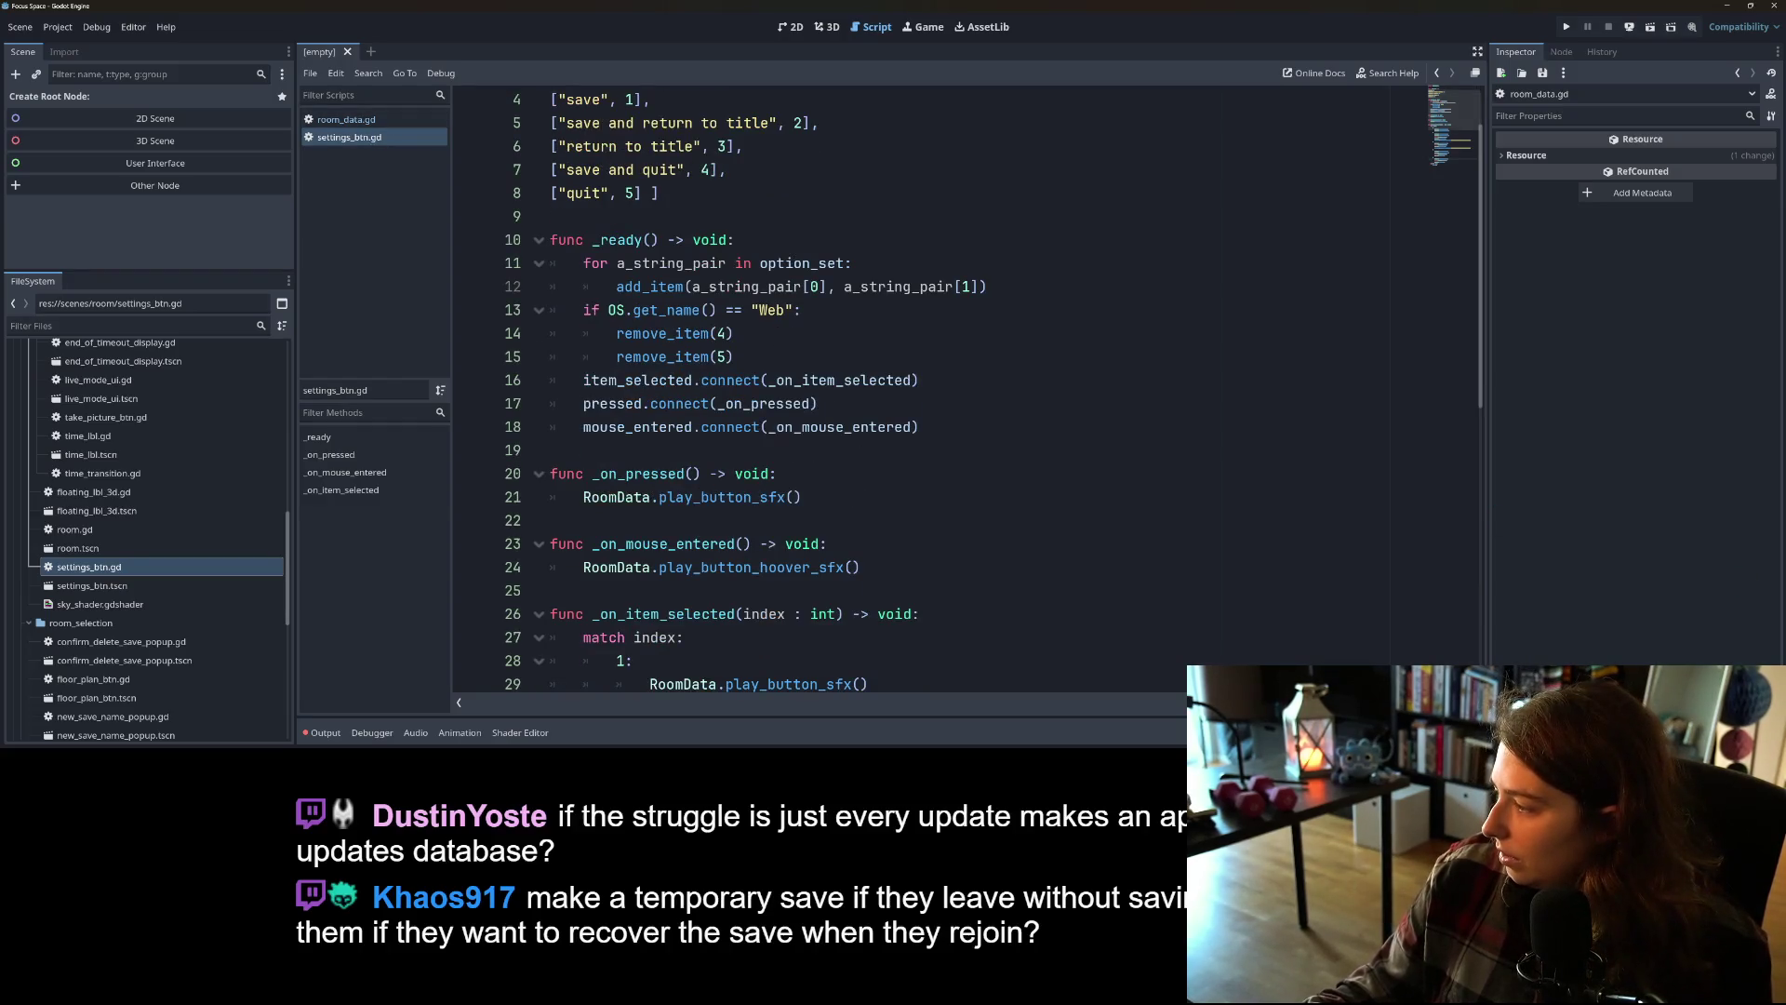
{"action": "key", "text": "alt+Tab"}
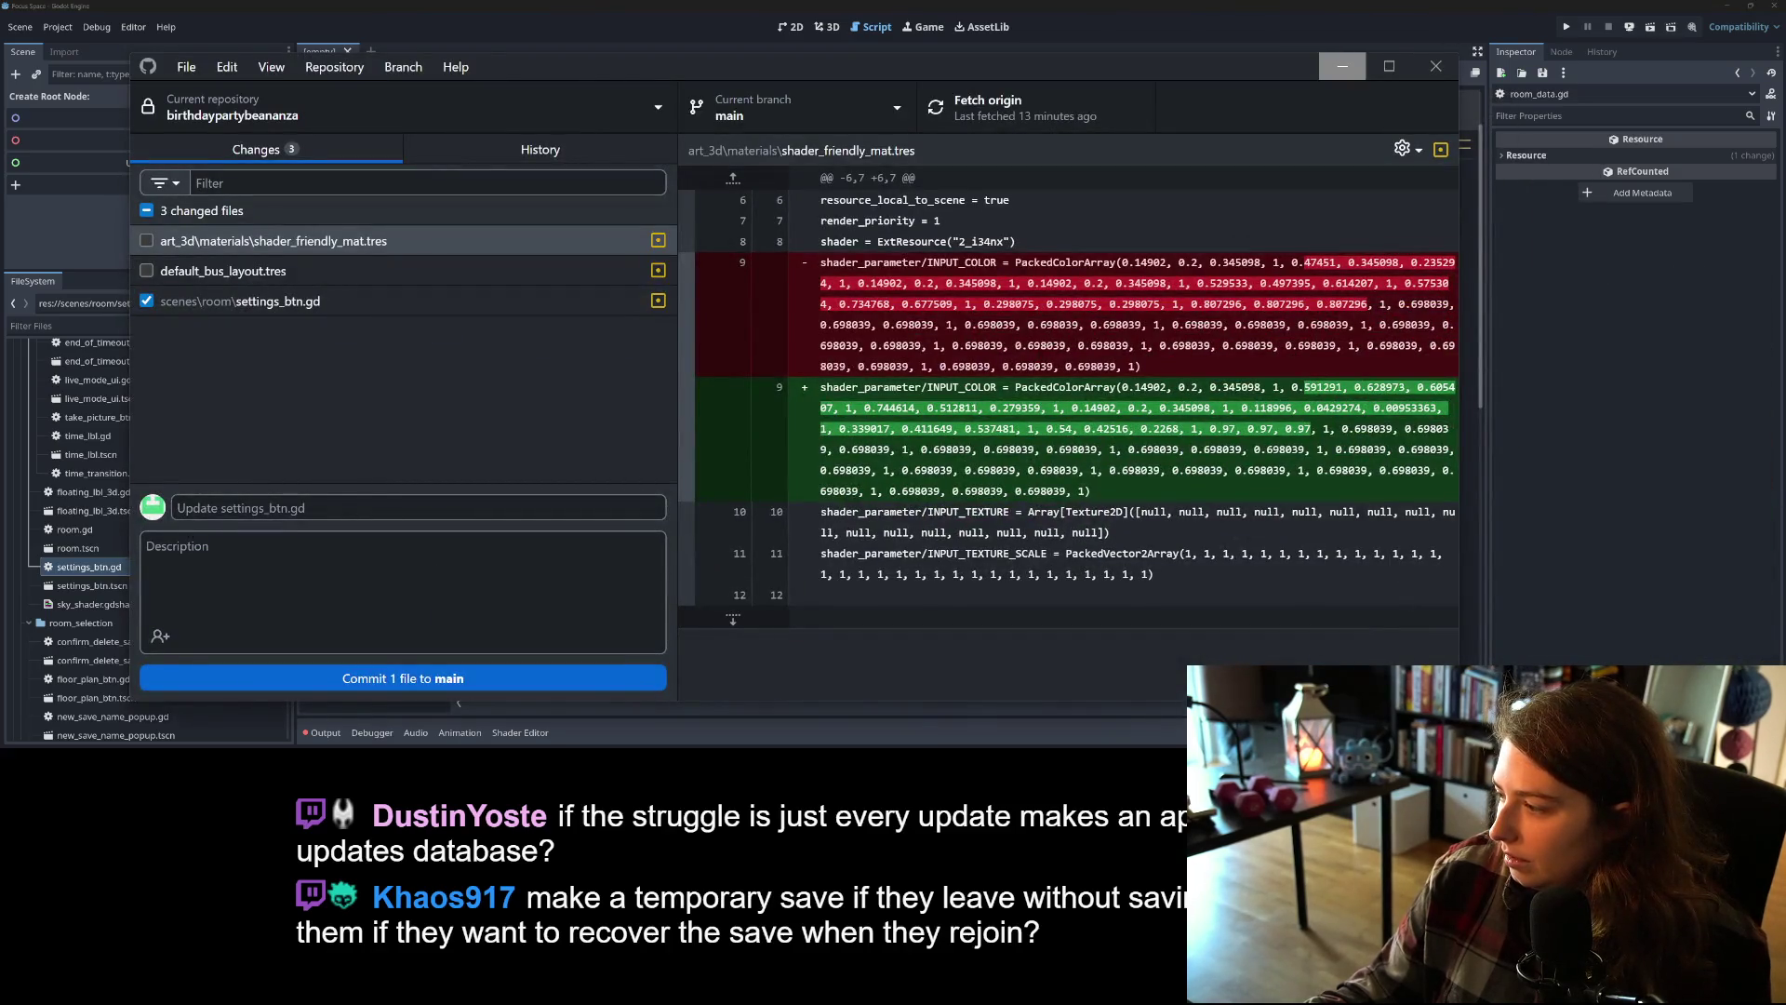
Step: View settings_btn.gd's diff with the new option entries and remove_item(4) and remove_item(5)
{"action": "left_click", "coordinate": [366, 363]}
{"action": "left_click", "coordinate": [309, 301]}
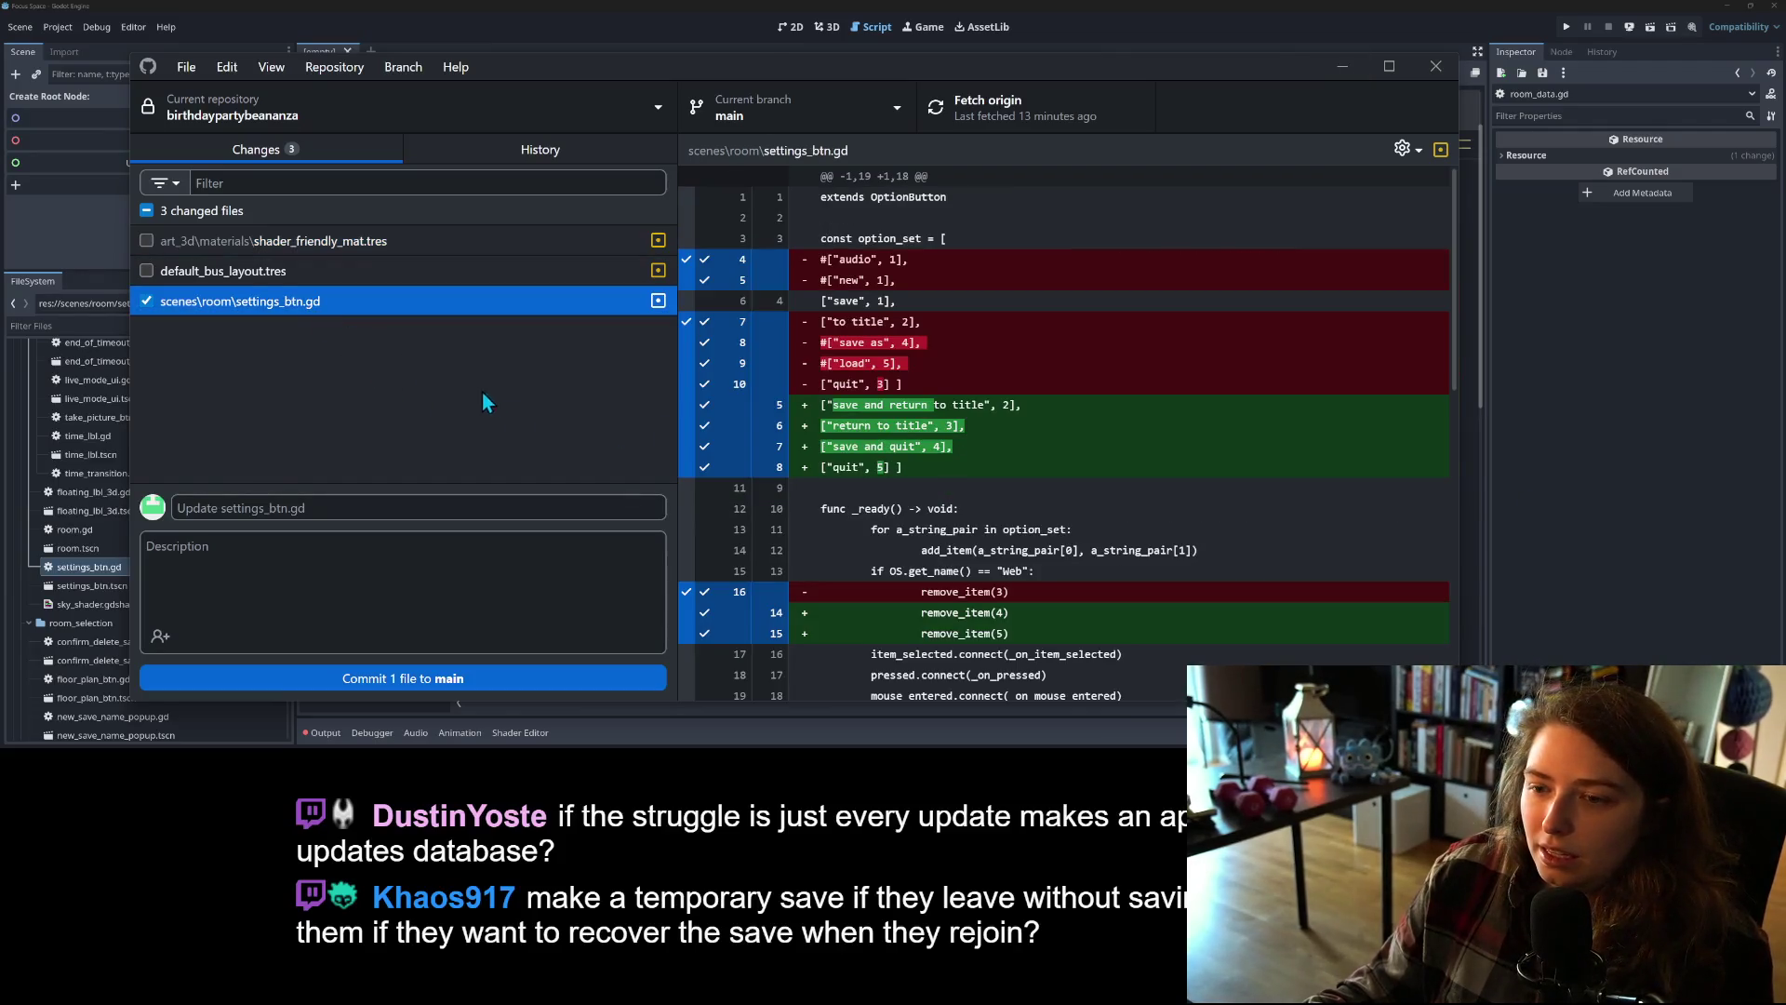
{"action": "scroll", "coordinate": [884, 556], "scroll_direction": "down", "scroll_amount": 2}
{"action": "scroll", "coordinate": [884, 556], "scroll_direction": "down", "scroll_amount": 3}
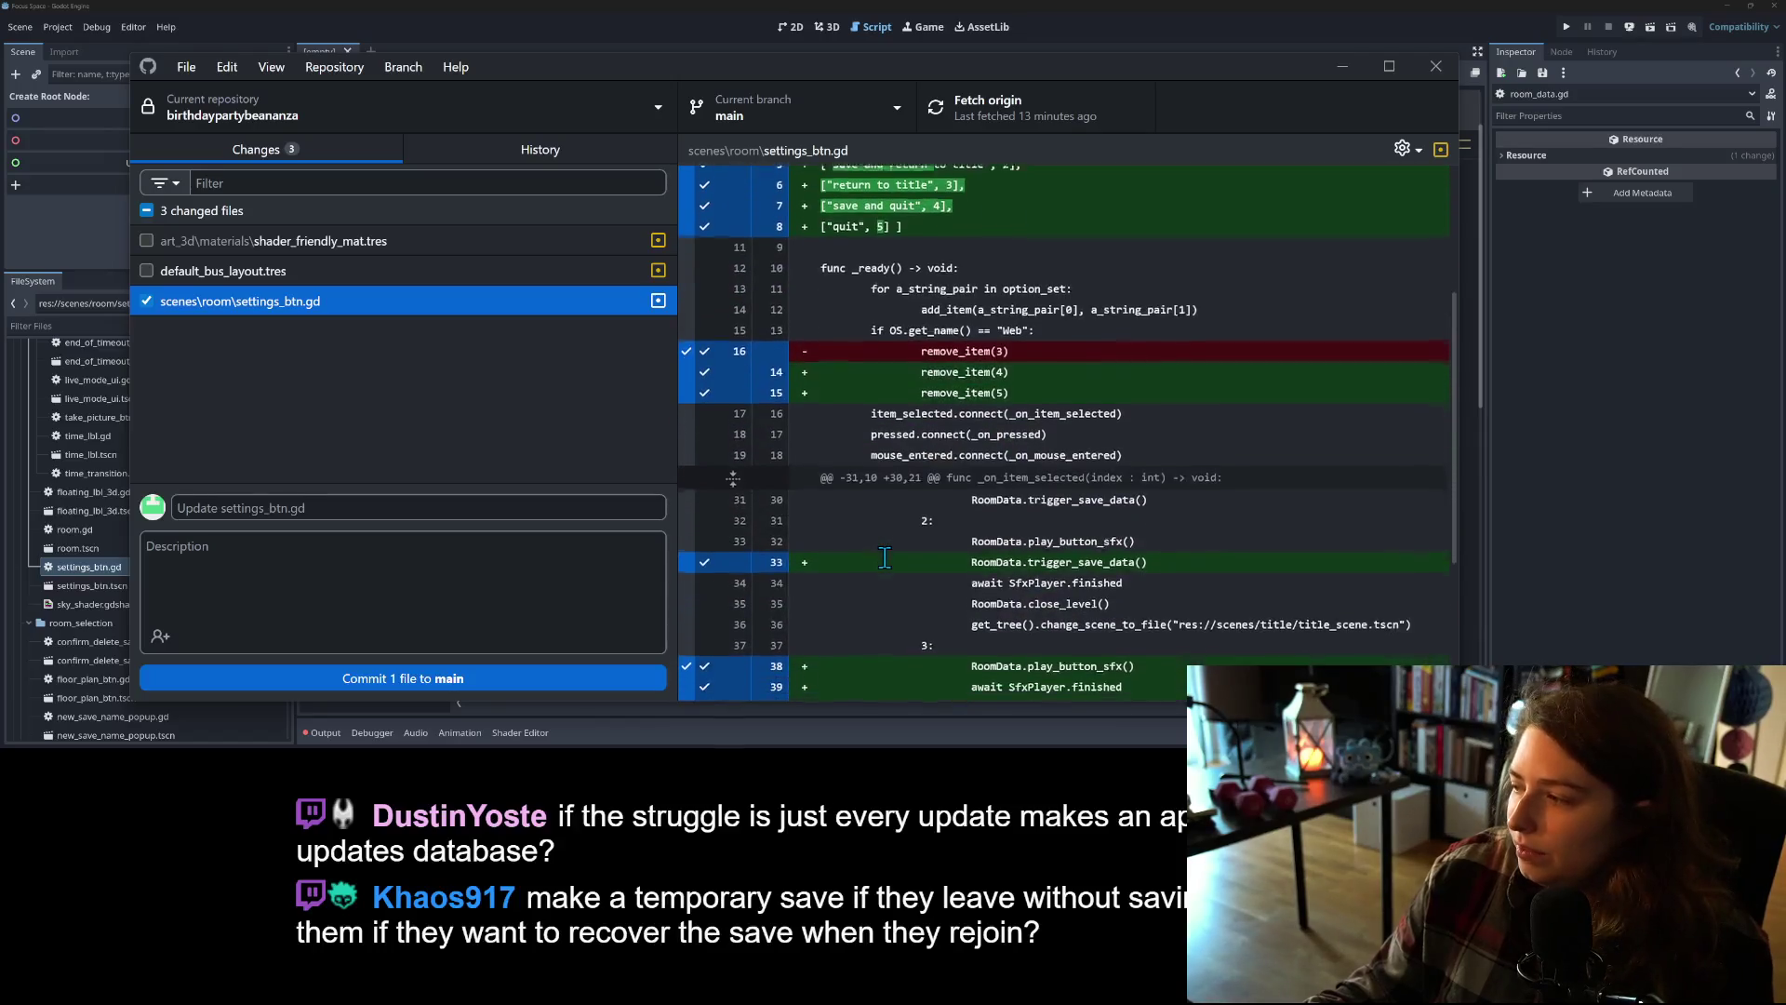
{"action": "scroll", "coordinate": [884, 556], "scroll_direction": "up", "scroll_amount": 4}
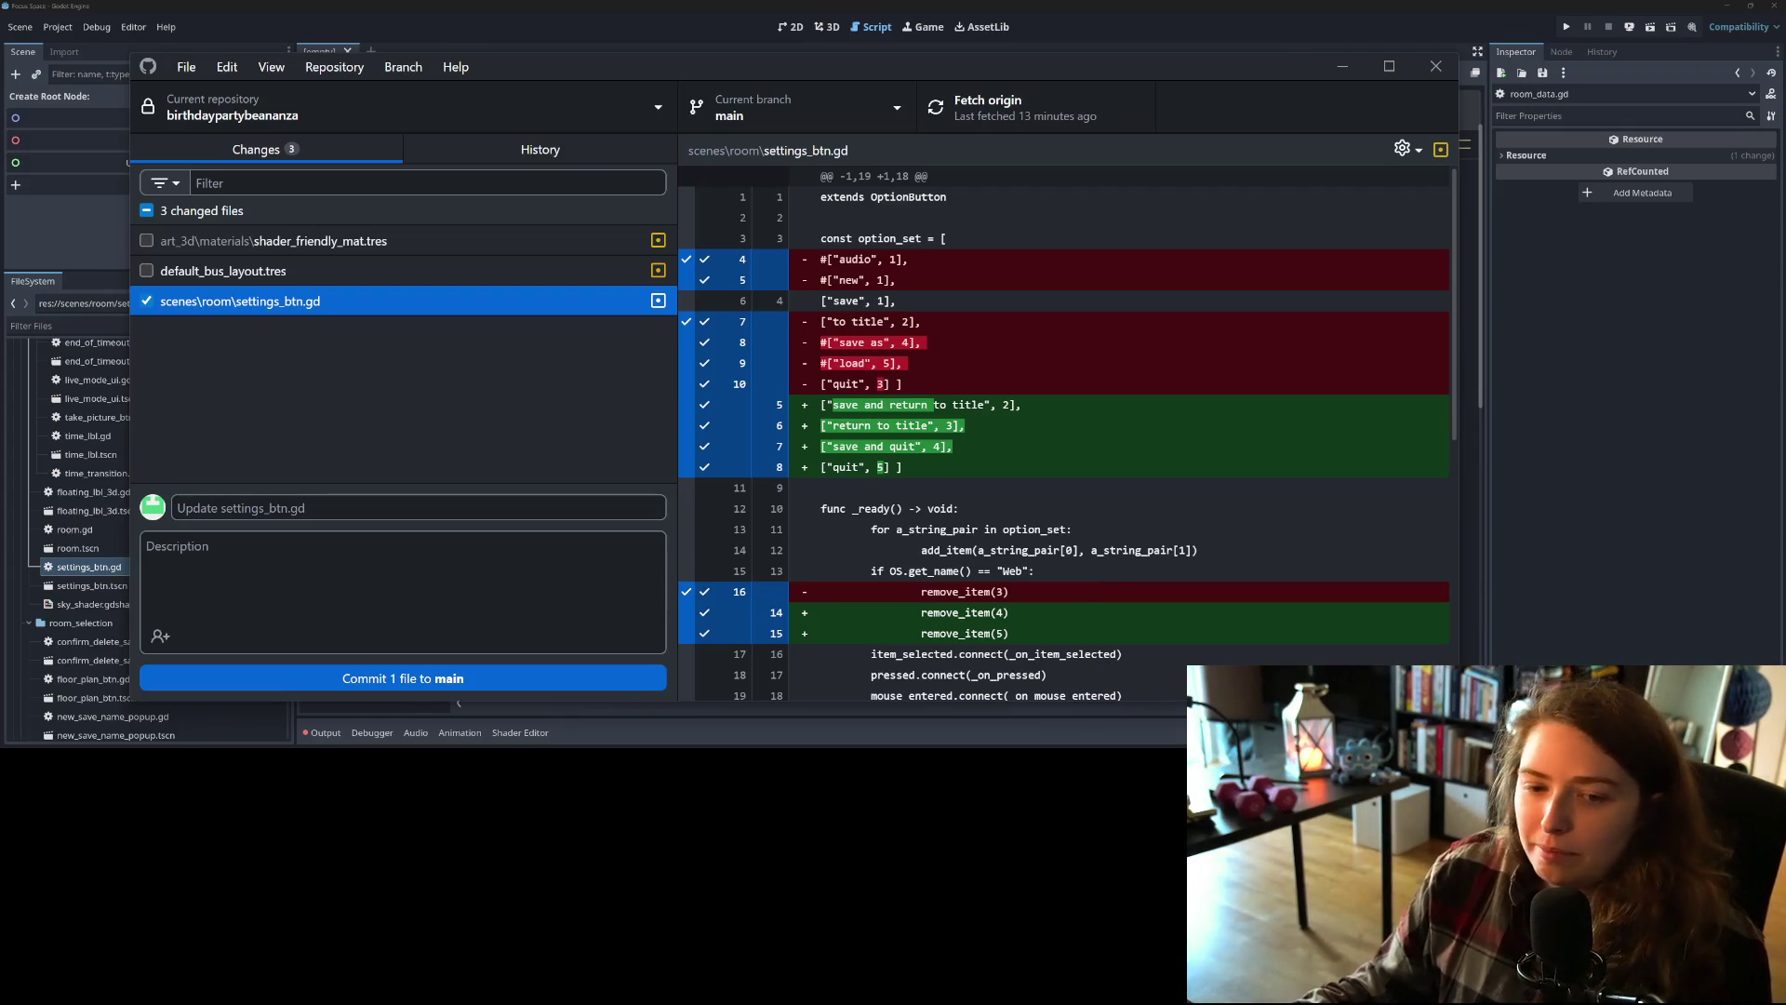
{"action": "scroll", "coordinate": [959, 651], "scroll_direction": "down", "scroll_amount": 1}
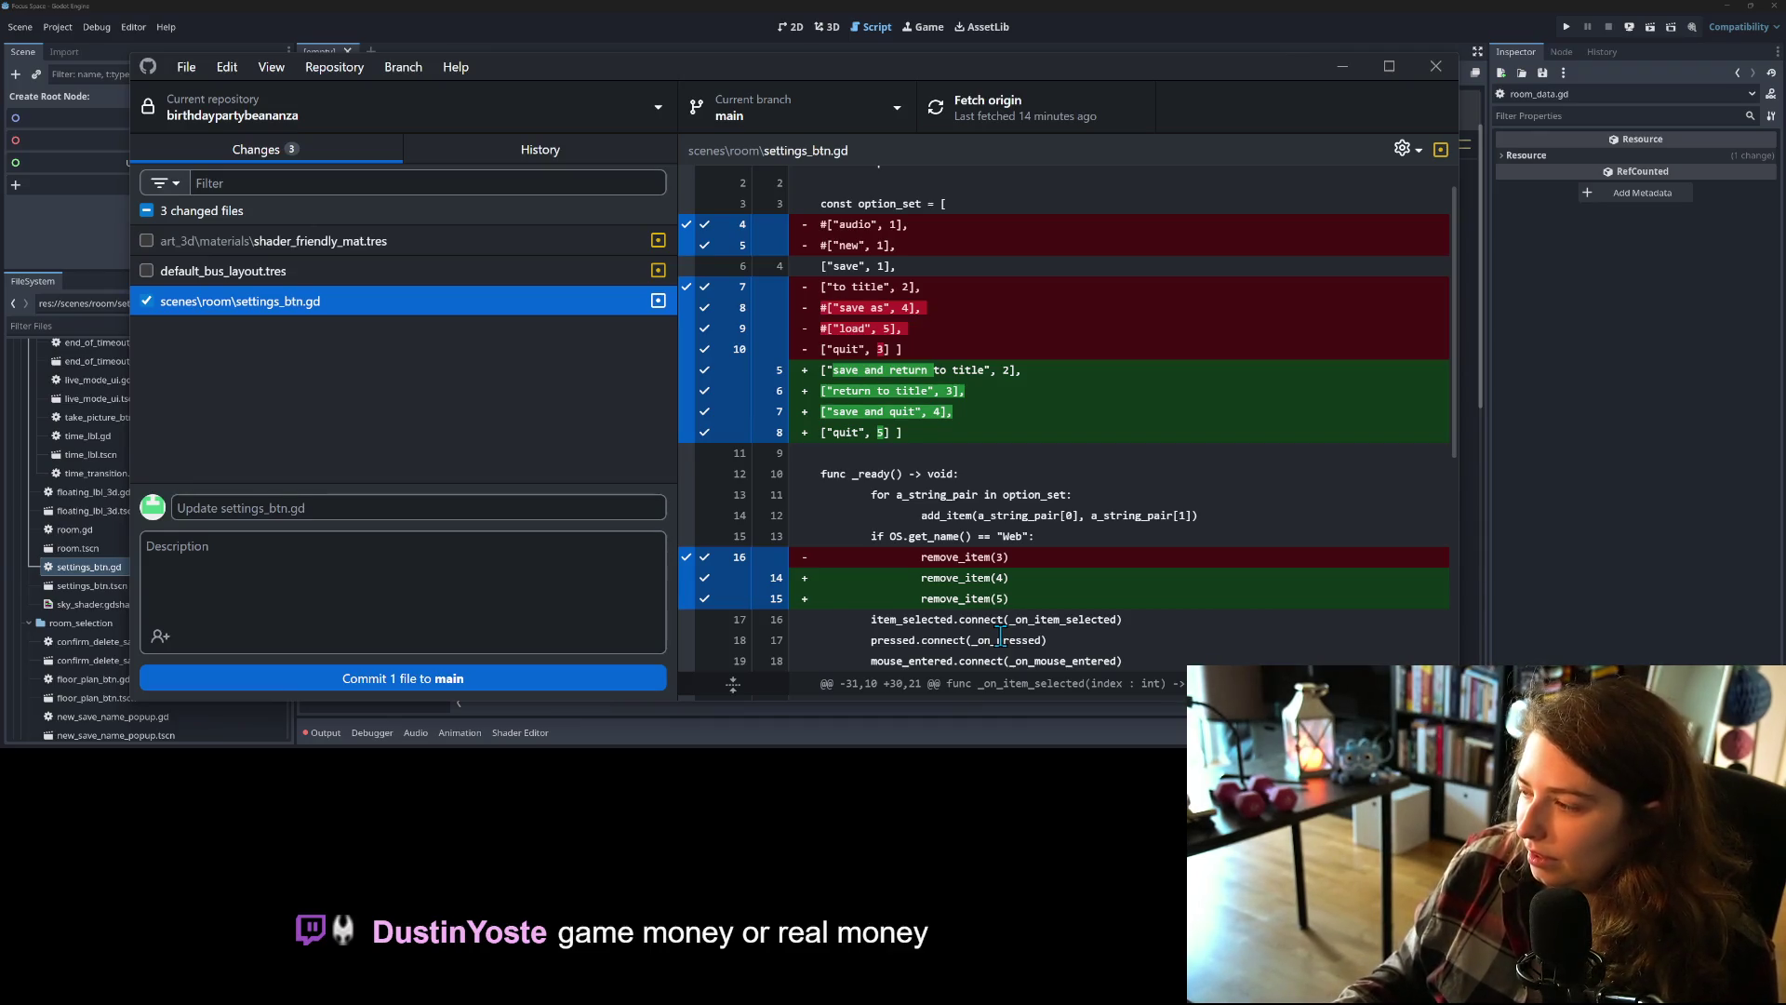
{"action": "scroll", "coordinate": [875, 565], "scroll_direction": "down", "scroll_amount": 5}
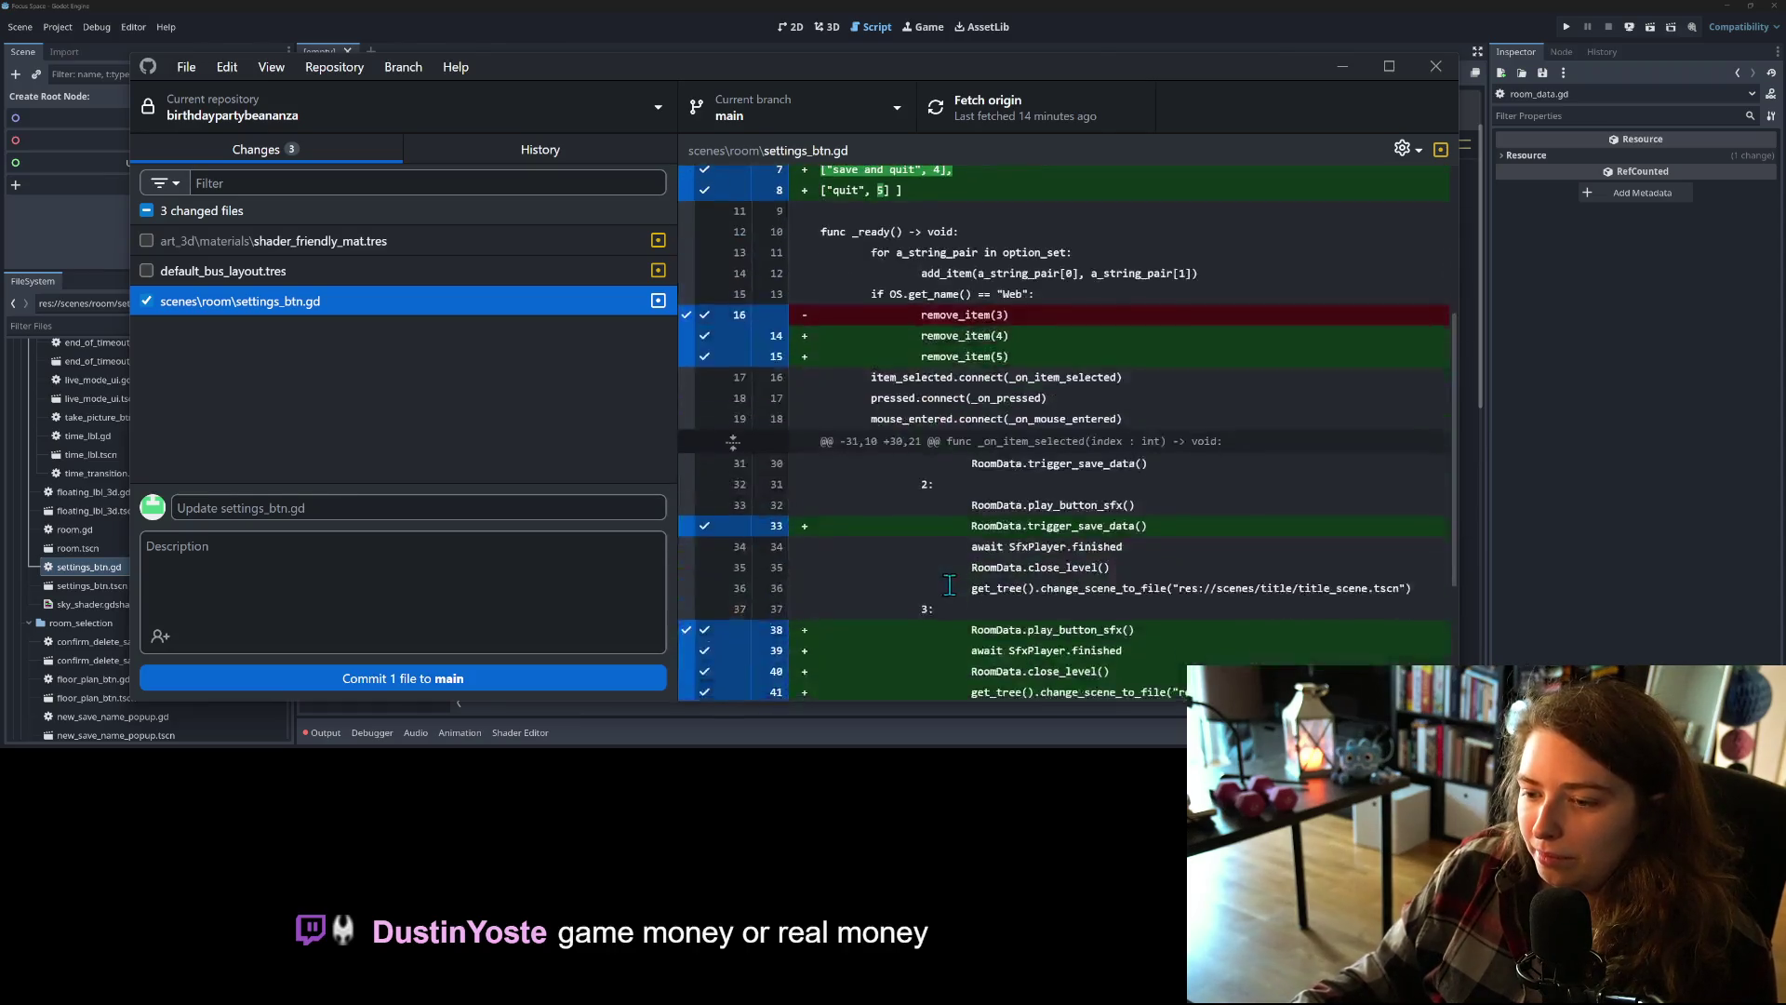
Step: Write the commit summary 'save and quit, save and return to title buttons' and run the game
{"action": "left_click", "coordinate": [400, 505]}
{"action": "type", "text": "adds"}
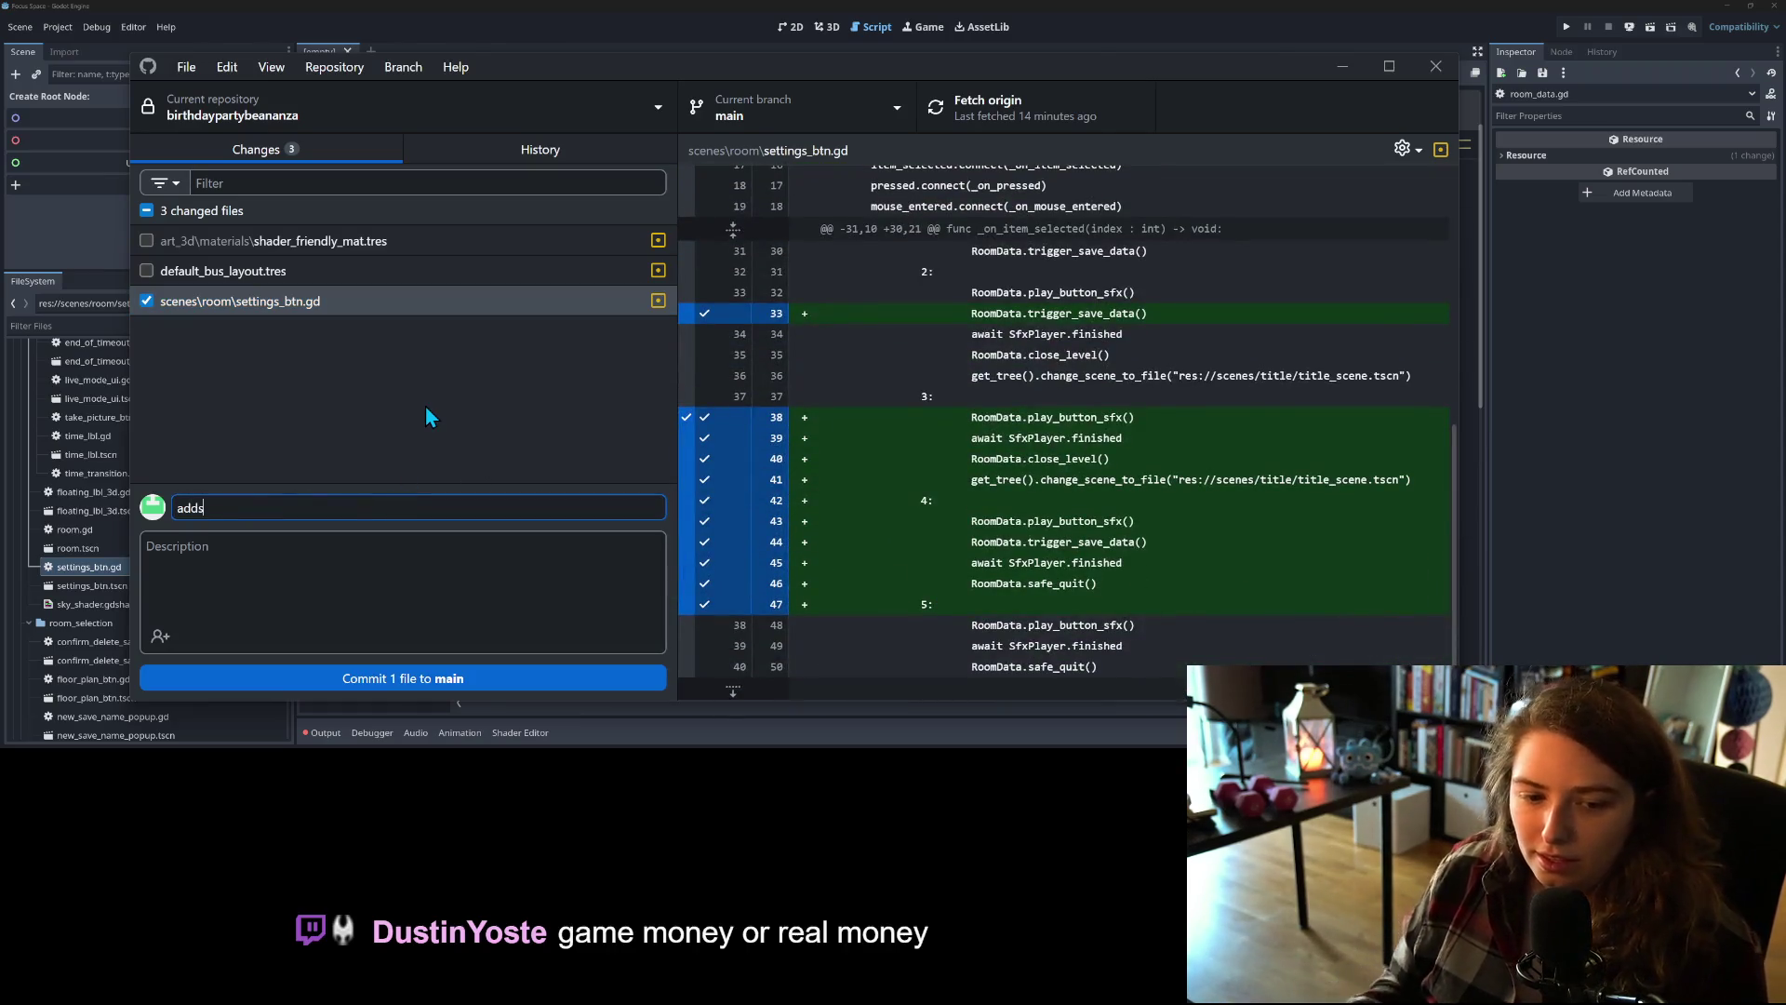
{"action": "type", "text": "save and quit, save and return to title buttons"}
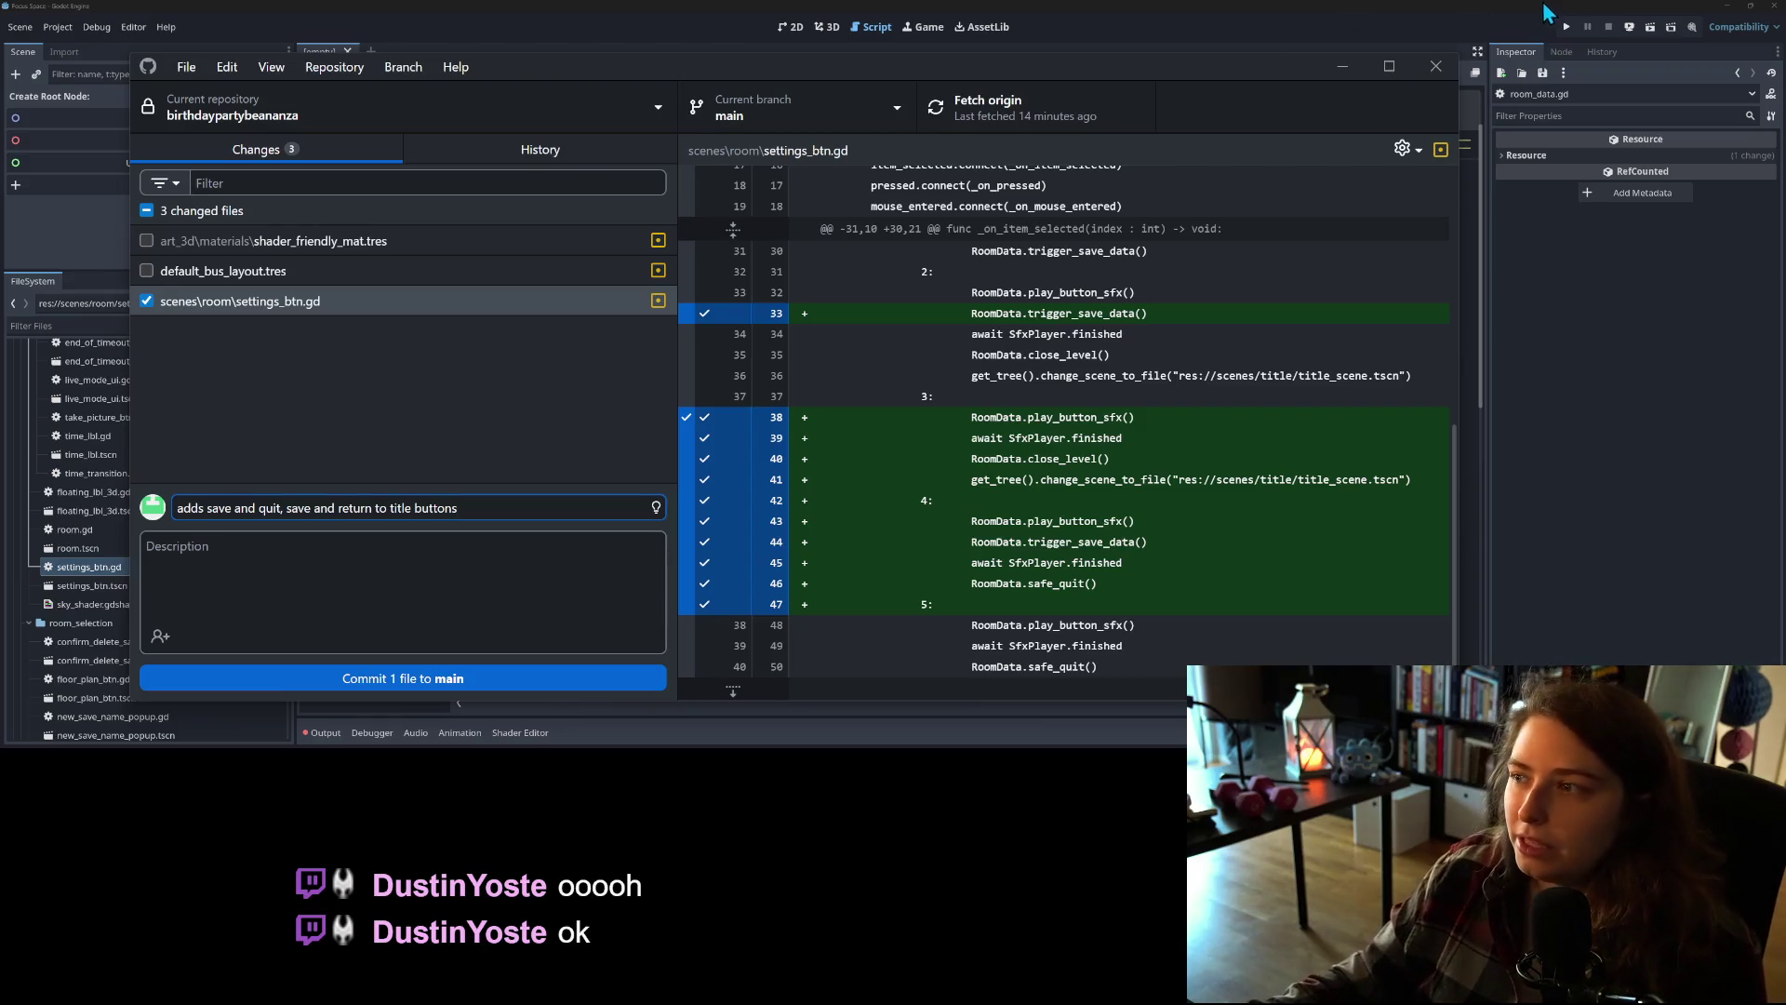
{"action": "left_click", "coordinate": [1566, 28]}
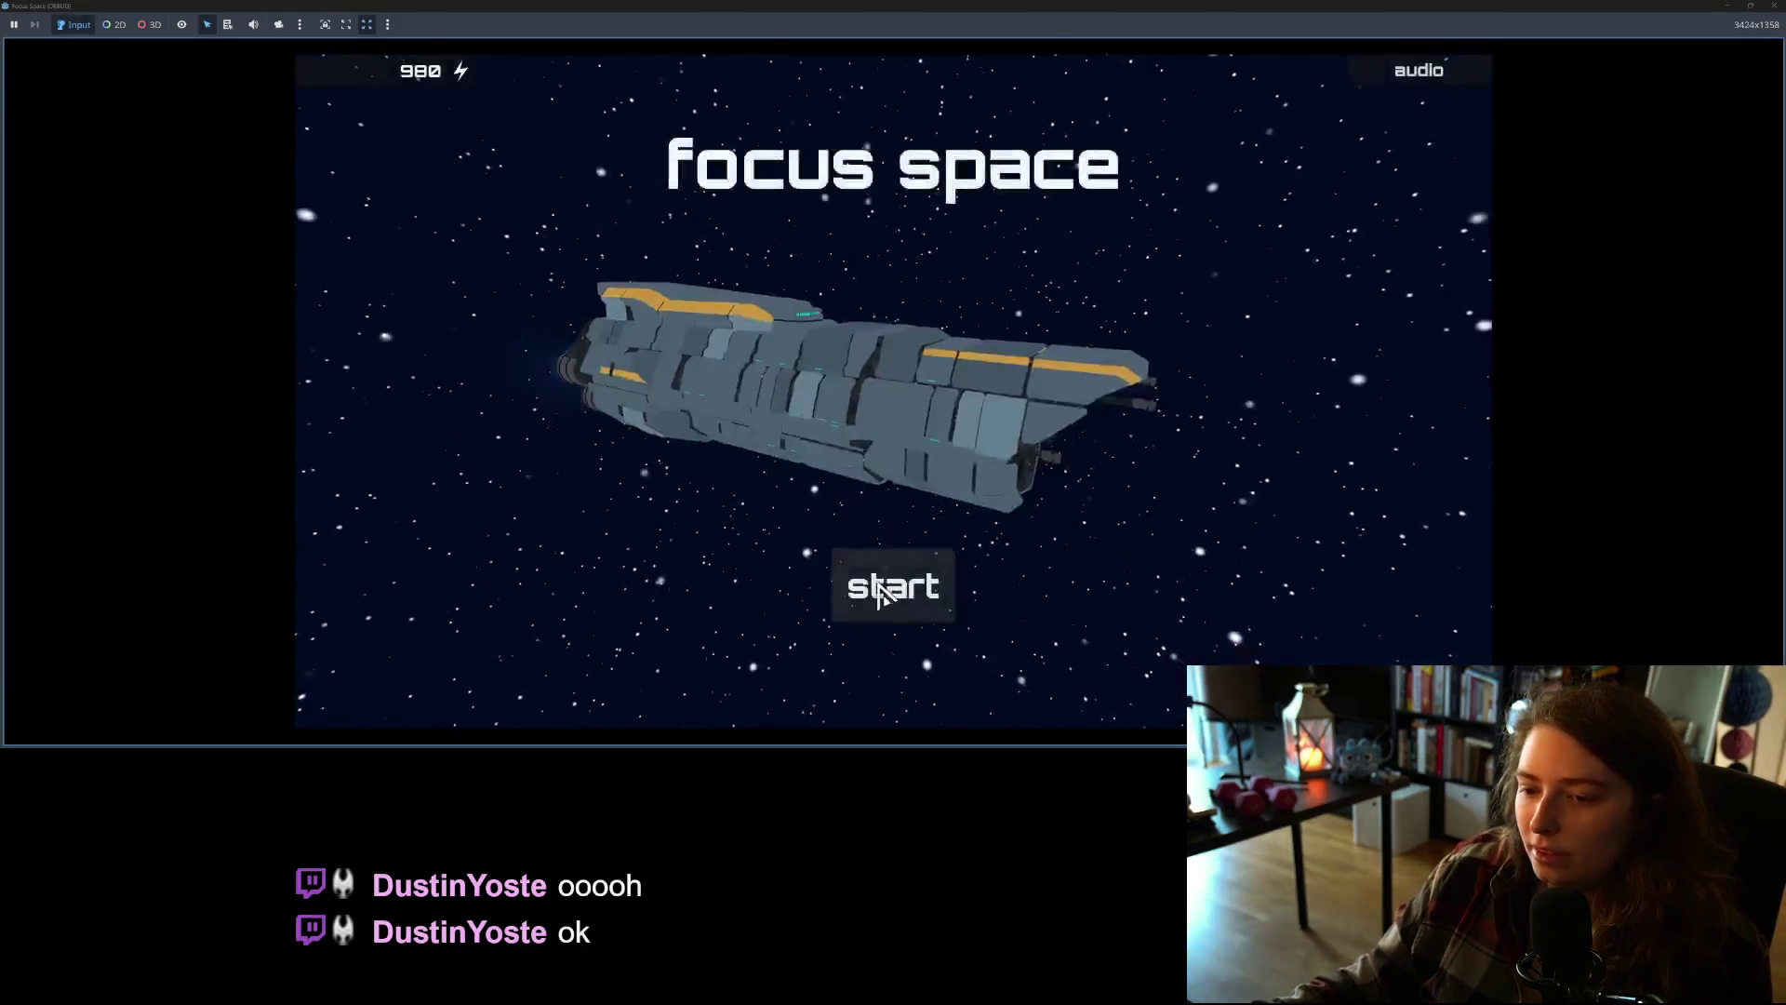
Step: Load my_room, place a recliner, and choose save and return to title
{"action": "left_click", "coordinate": [879, 587]}
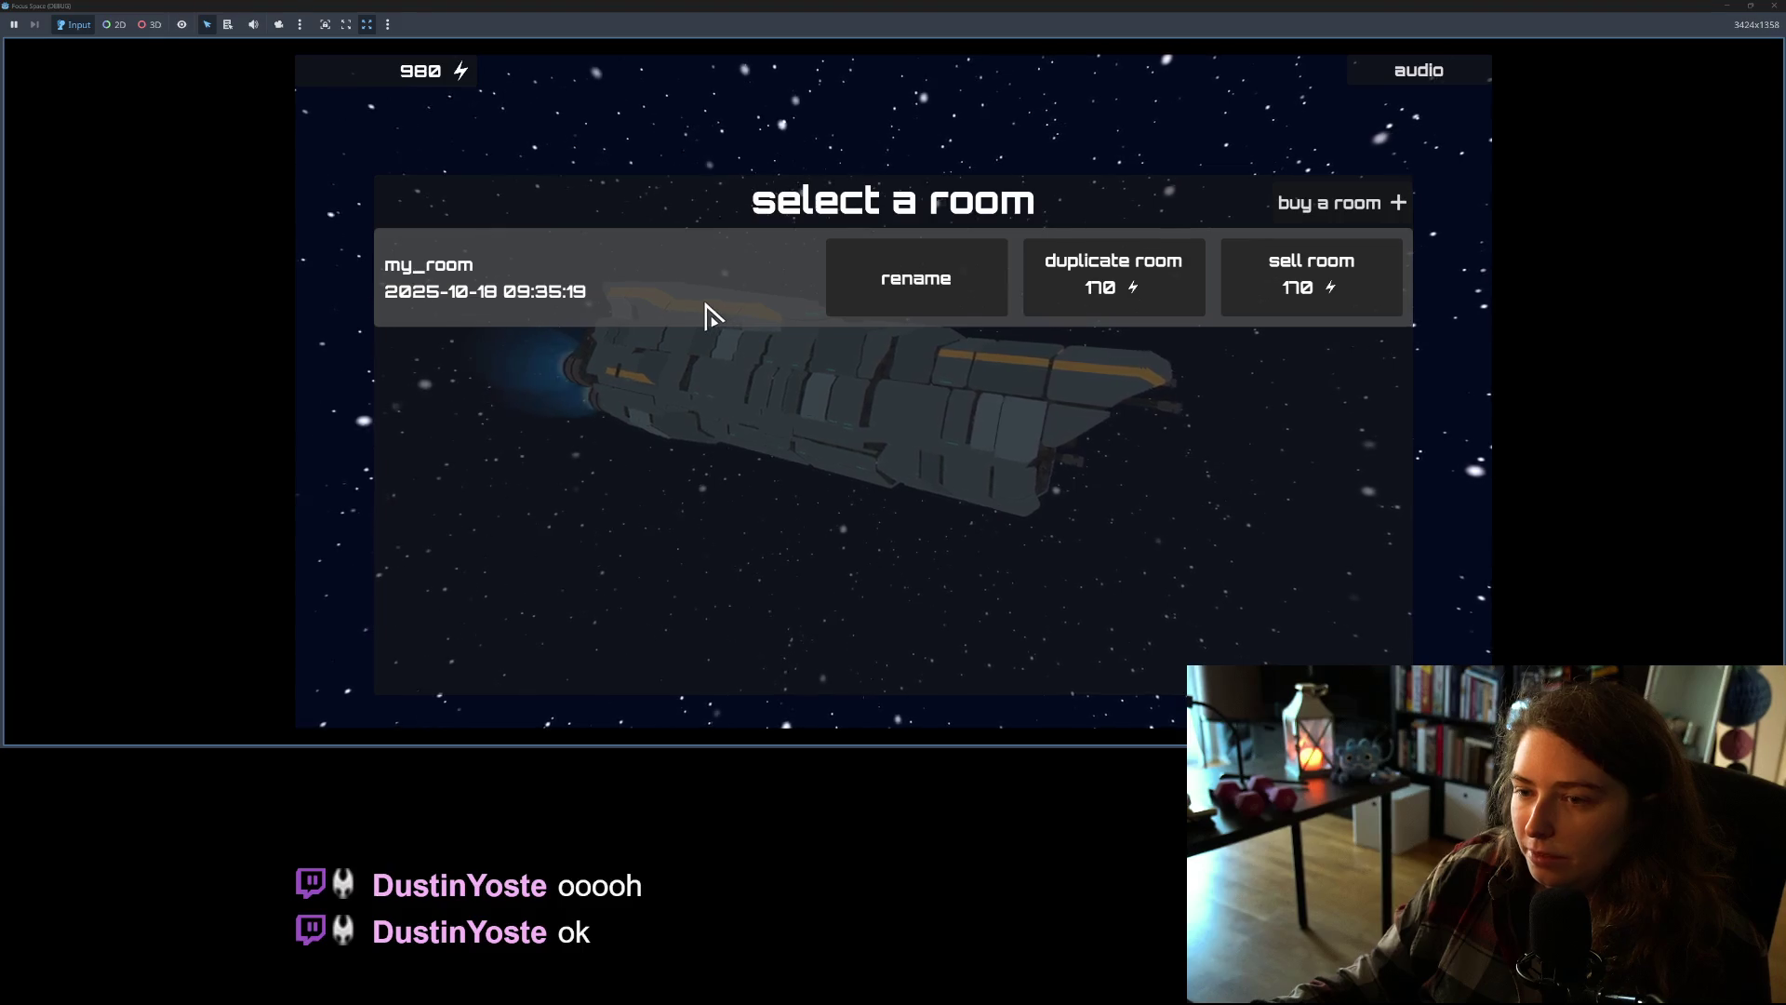
{"action": "left_click", "coordinate": [666, 303]}
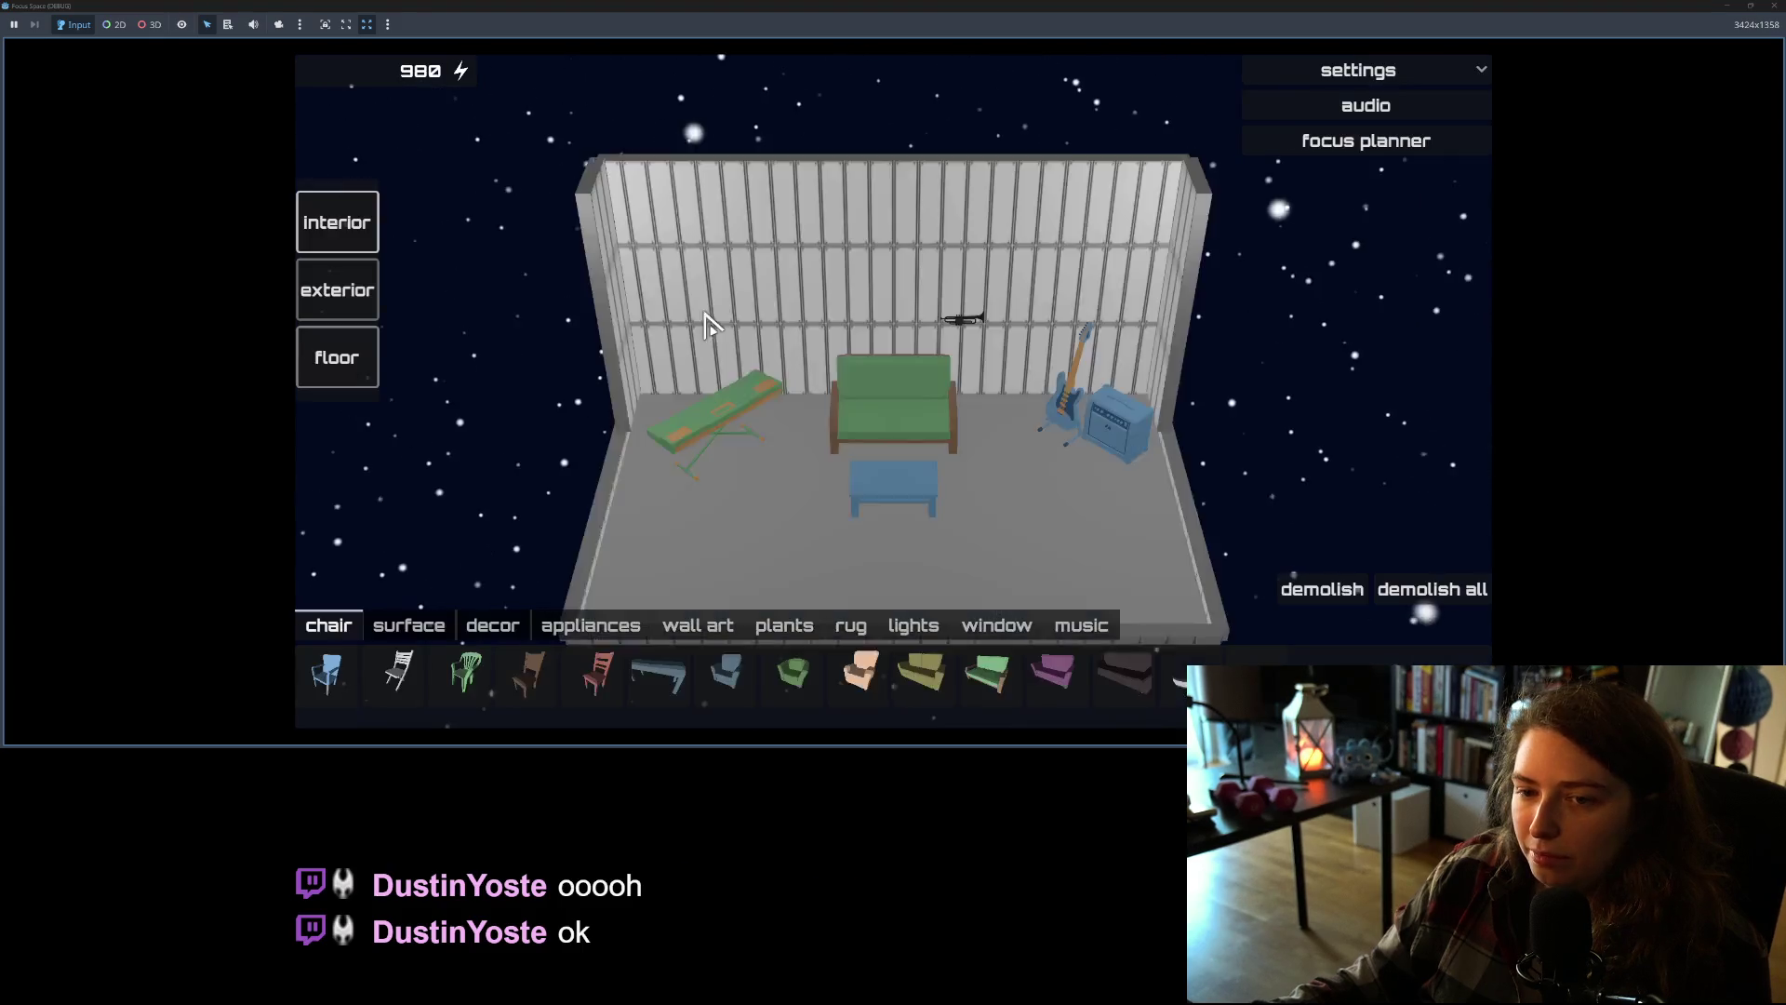
{"action": "left_click", "coordinate": [864, 684]}
{"action": "left_click", "coordinate": [784, 530]}
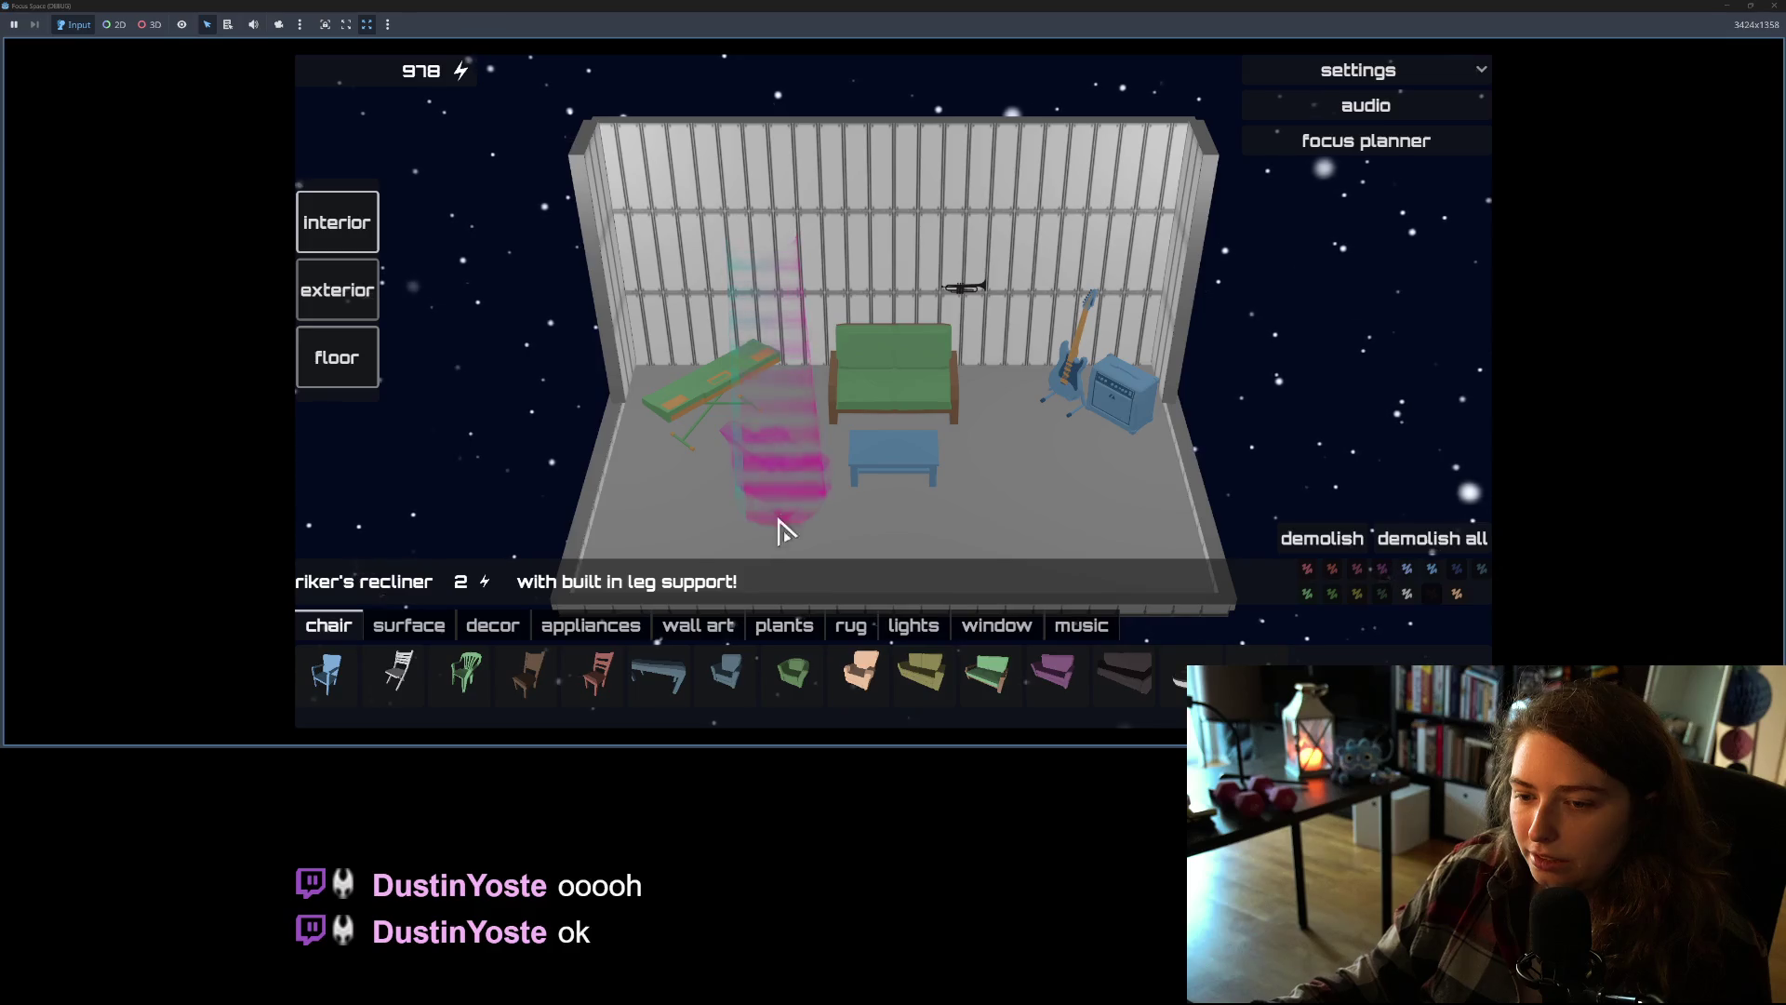
{"action": "left_click", "coordinate": [1381, 70]}
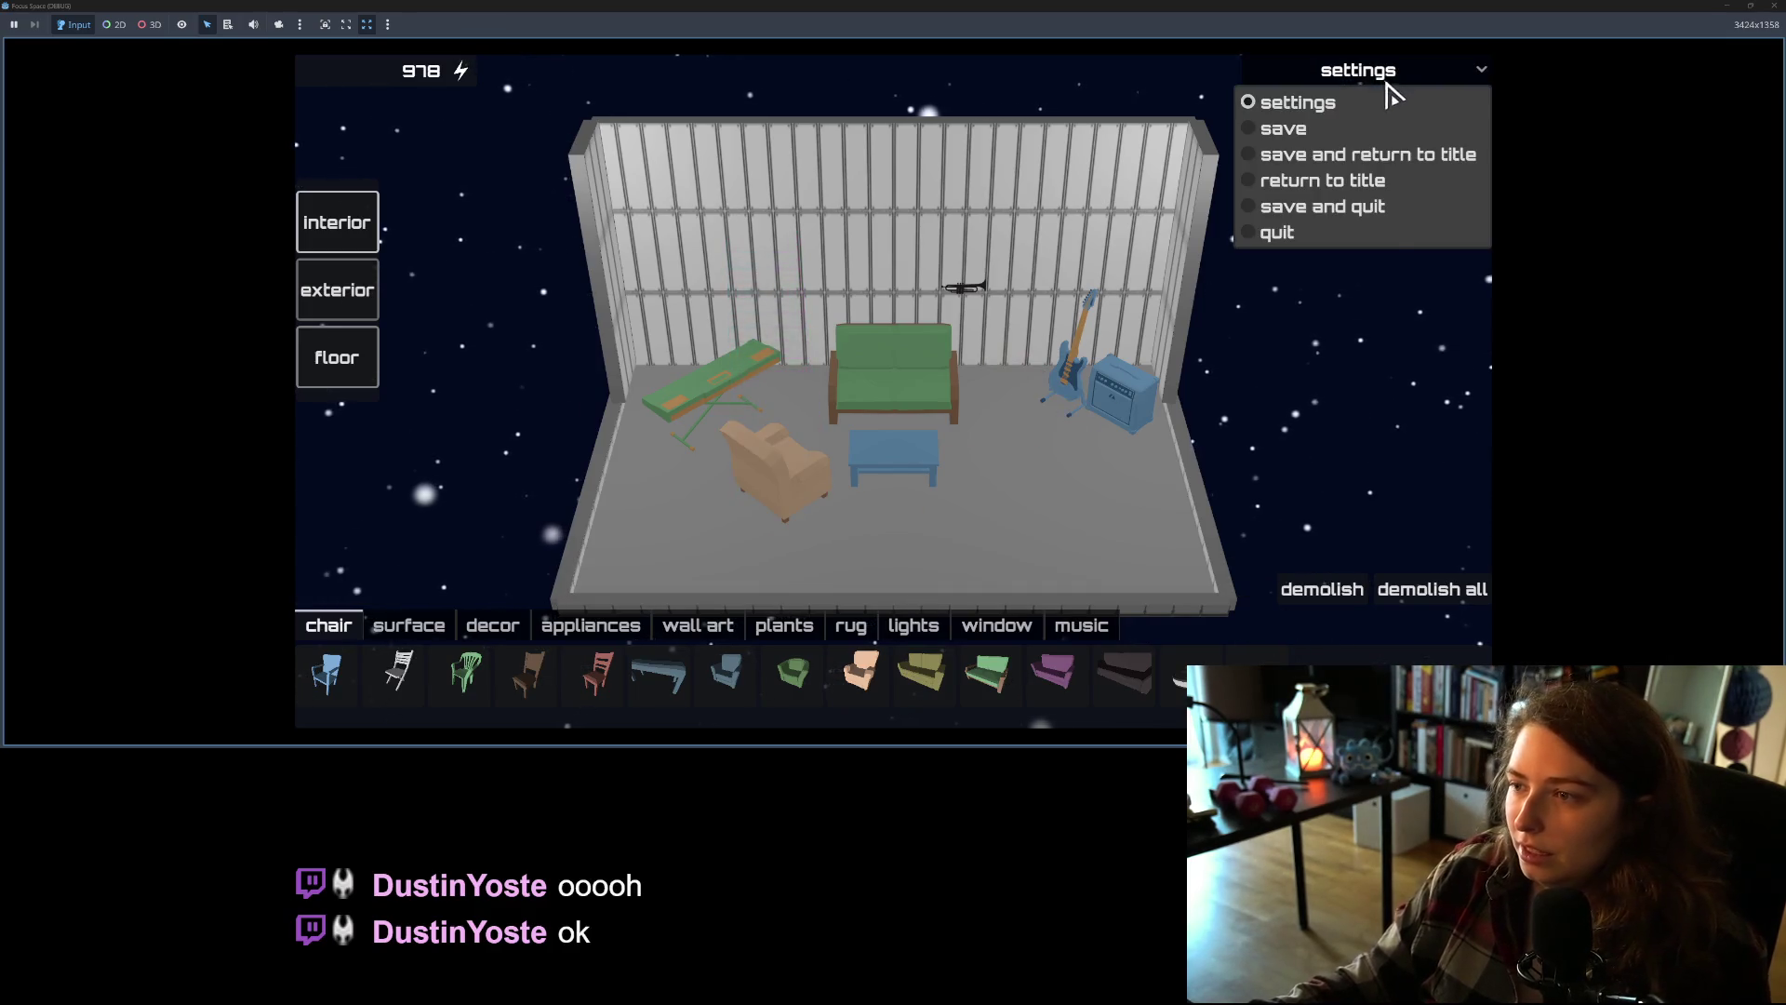
{"action": "left_click", "coordinate": [1380, 70]}
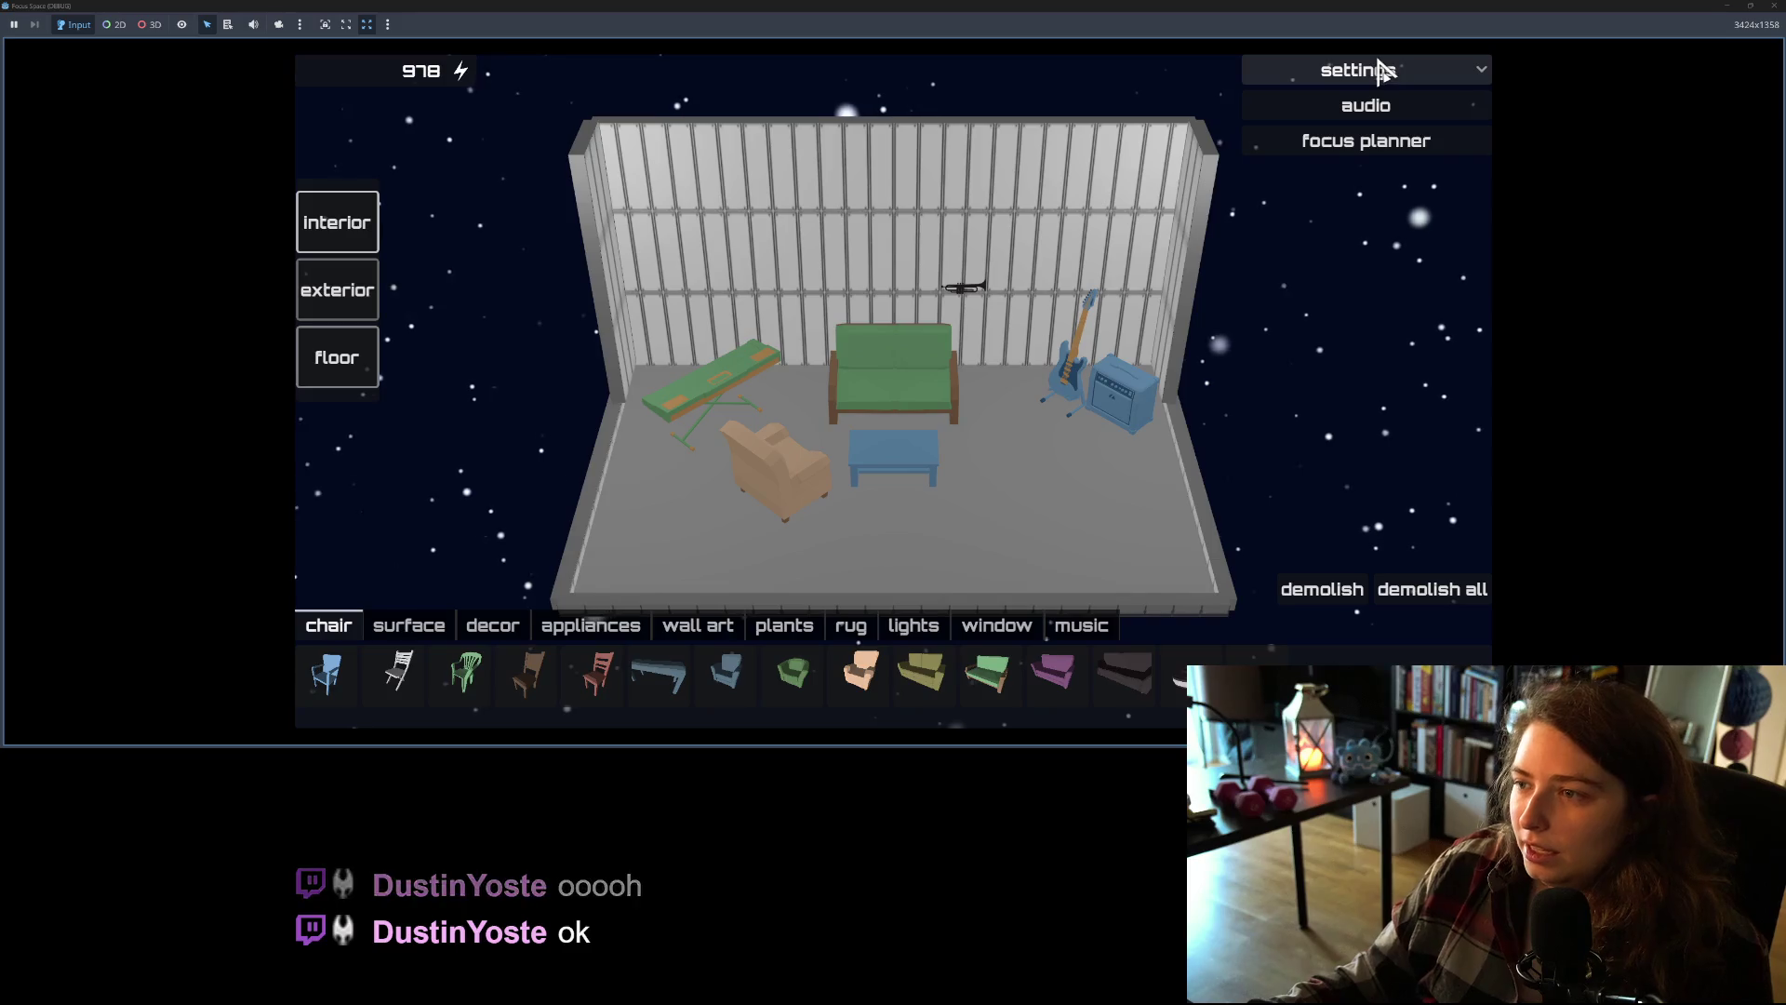
{"action": "left_click", "coordinate": [1431, 82]}
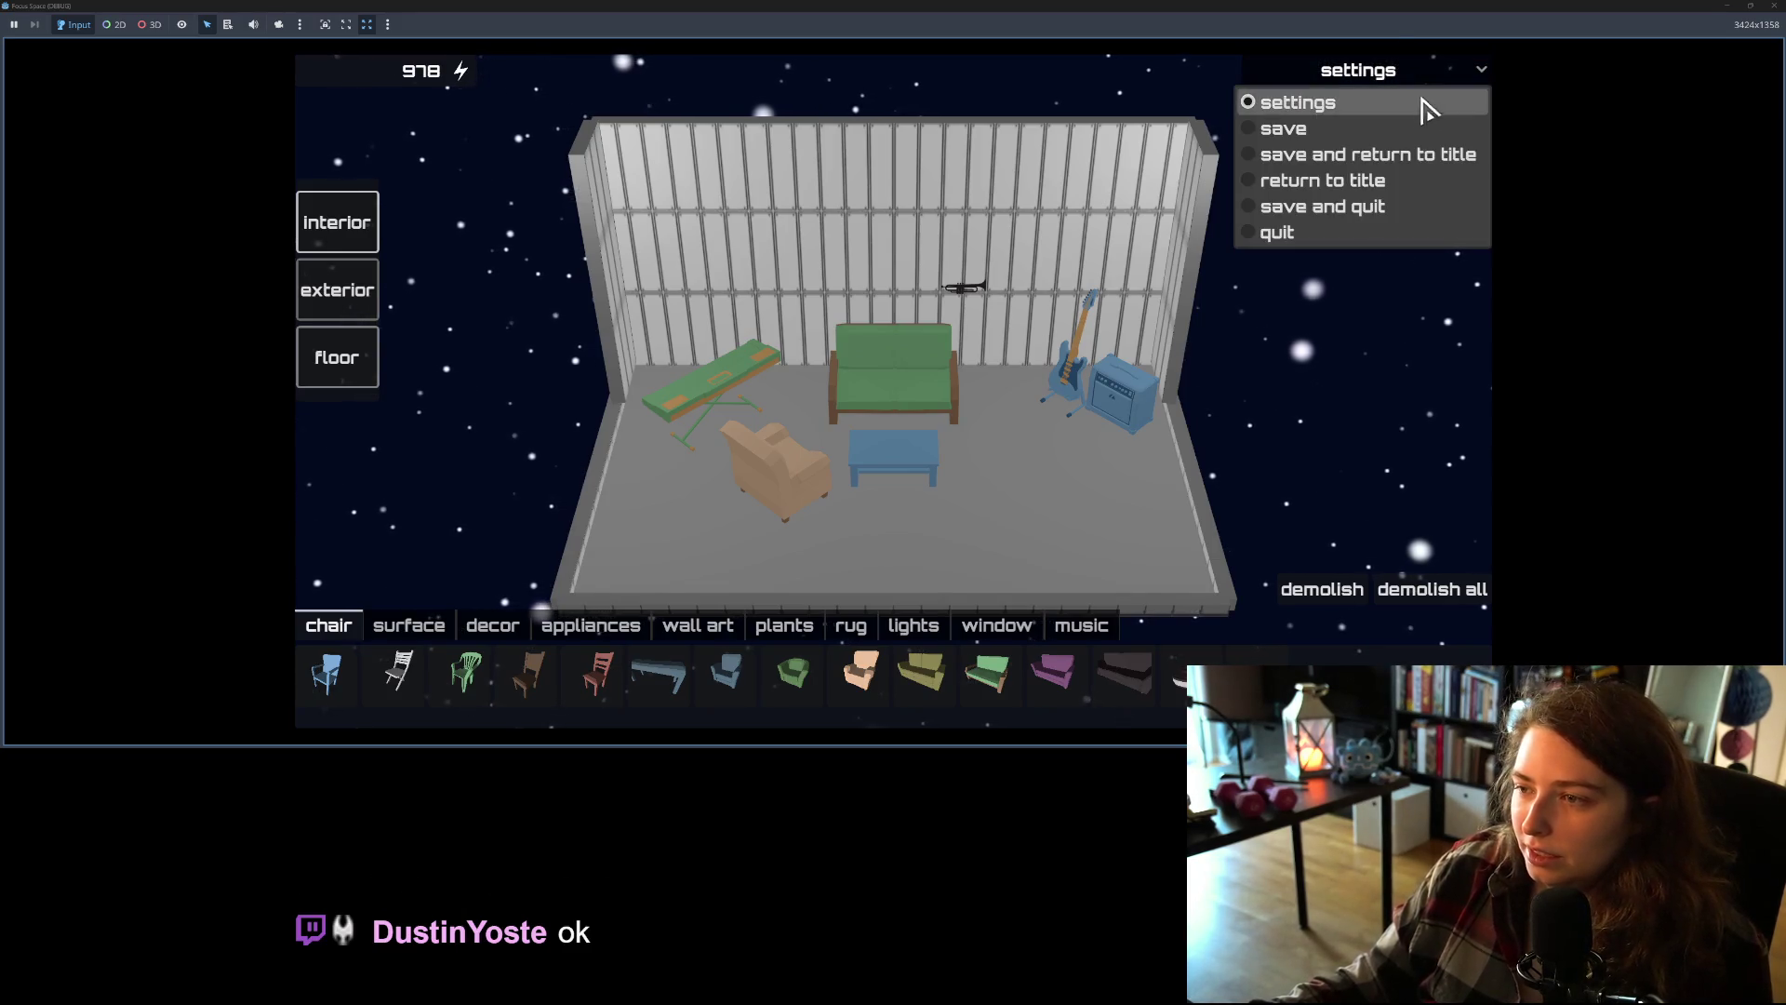
{"action": "left_click", "coordinate": [1408, 156]}
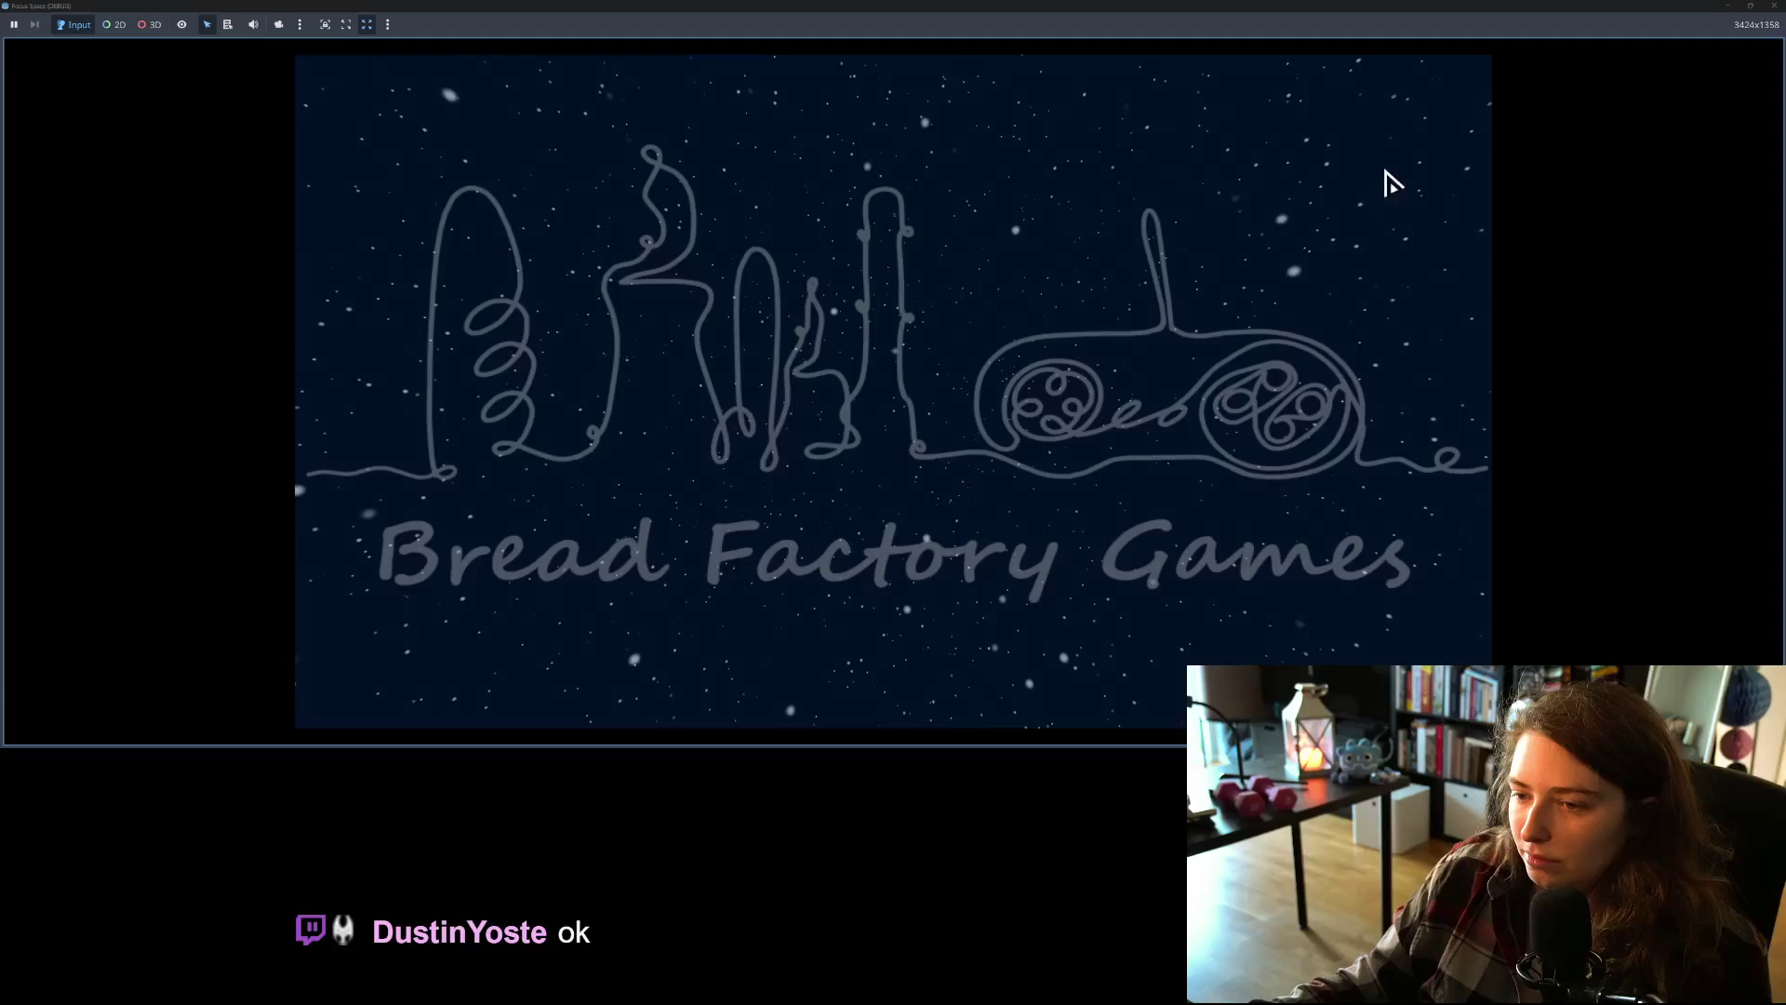
Step: Reload my_room to confirm the recliner was kept, test return to title without saving, then close the game
{"action": "left_click", "coordinate": [889, 603]}
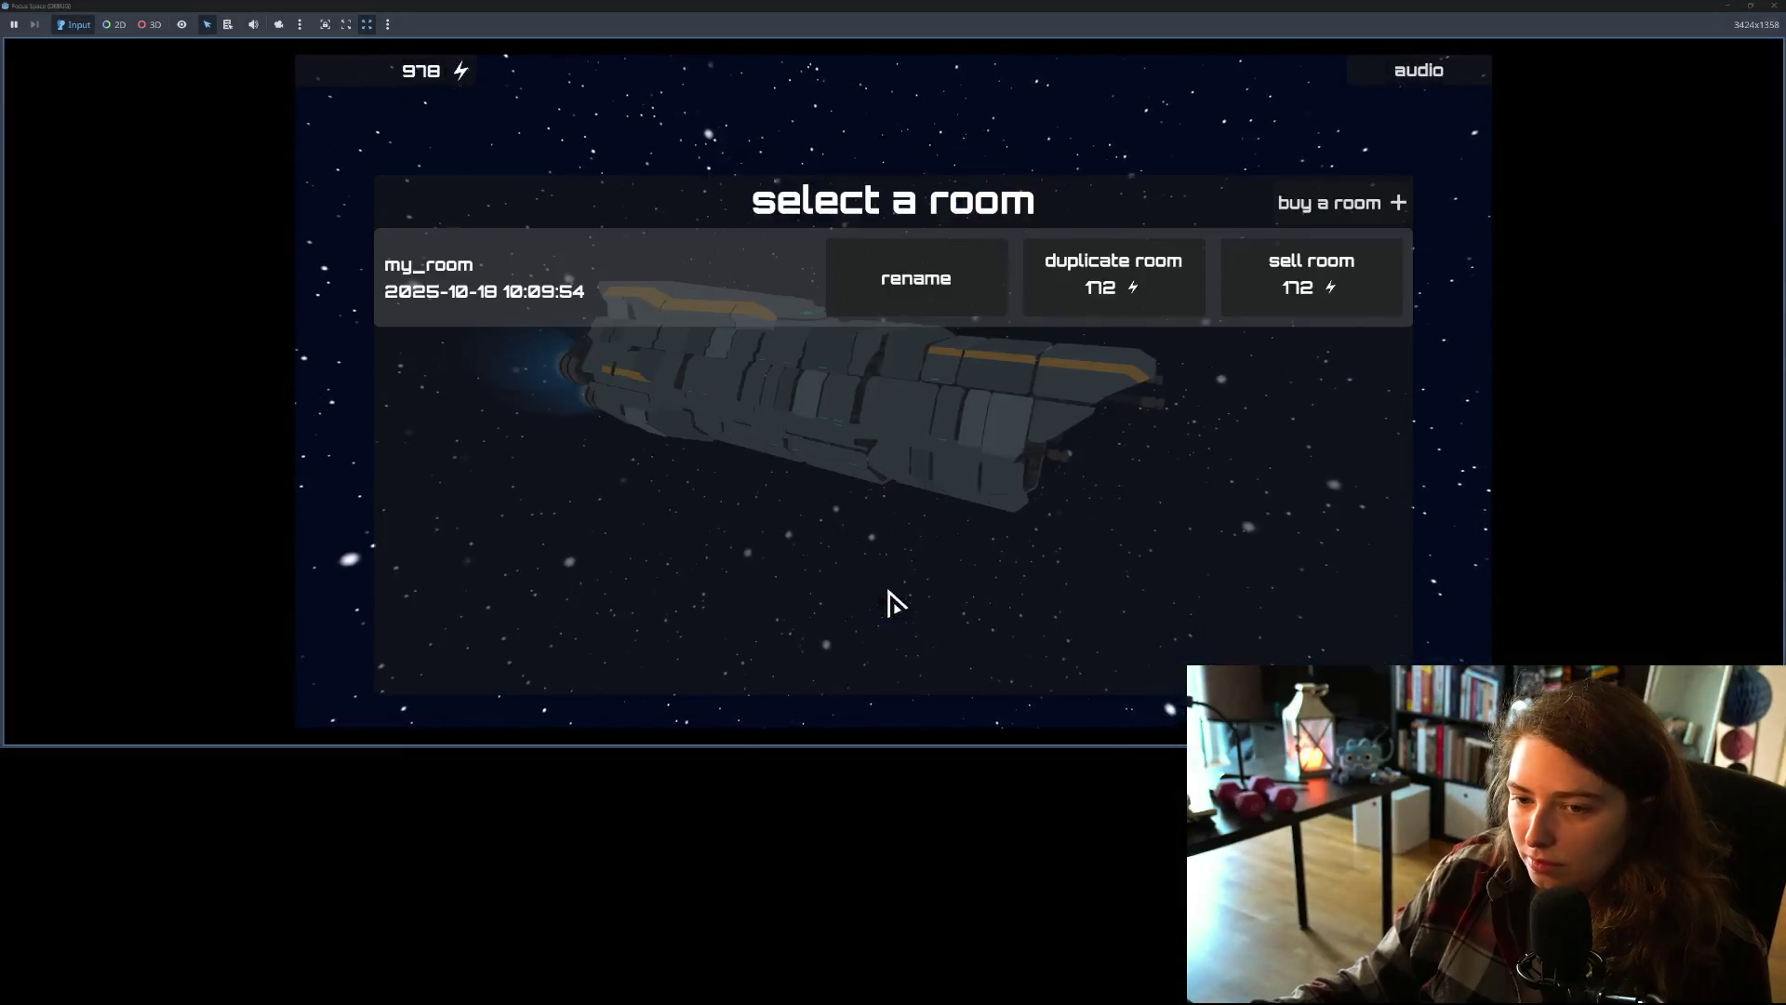
{"action": "left_click", "coordinate": [575, 326]}
{"action": "mouse_move", "coordinate": [783, 506]}
{"action": "left_mouse_down"}
{"action": "mouse_move", "coordinate": [936, 560]}
{"action": "mouse_move", "coordinate": [711, 505]}
{"action": "left_mouse_up"}
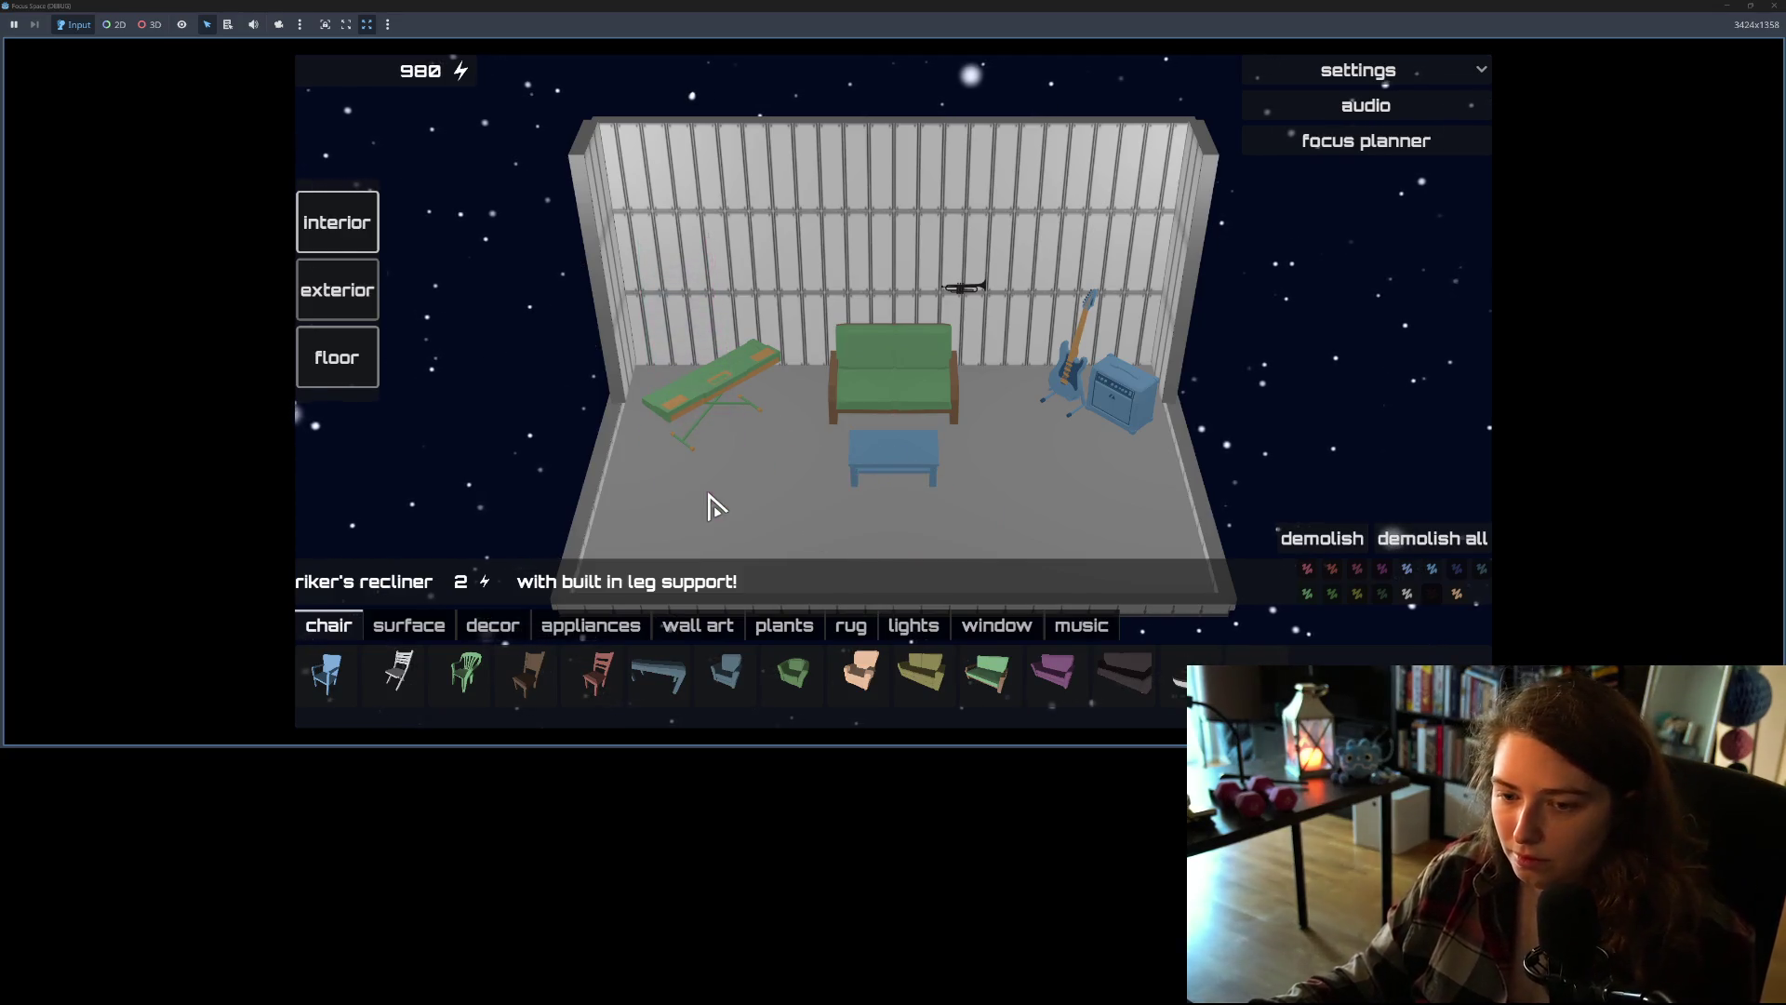
{"action": "left_click", "coordinate": [1367, 62]}
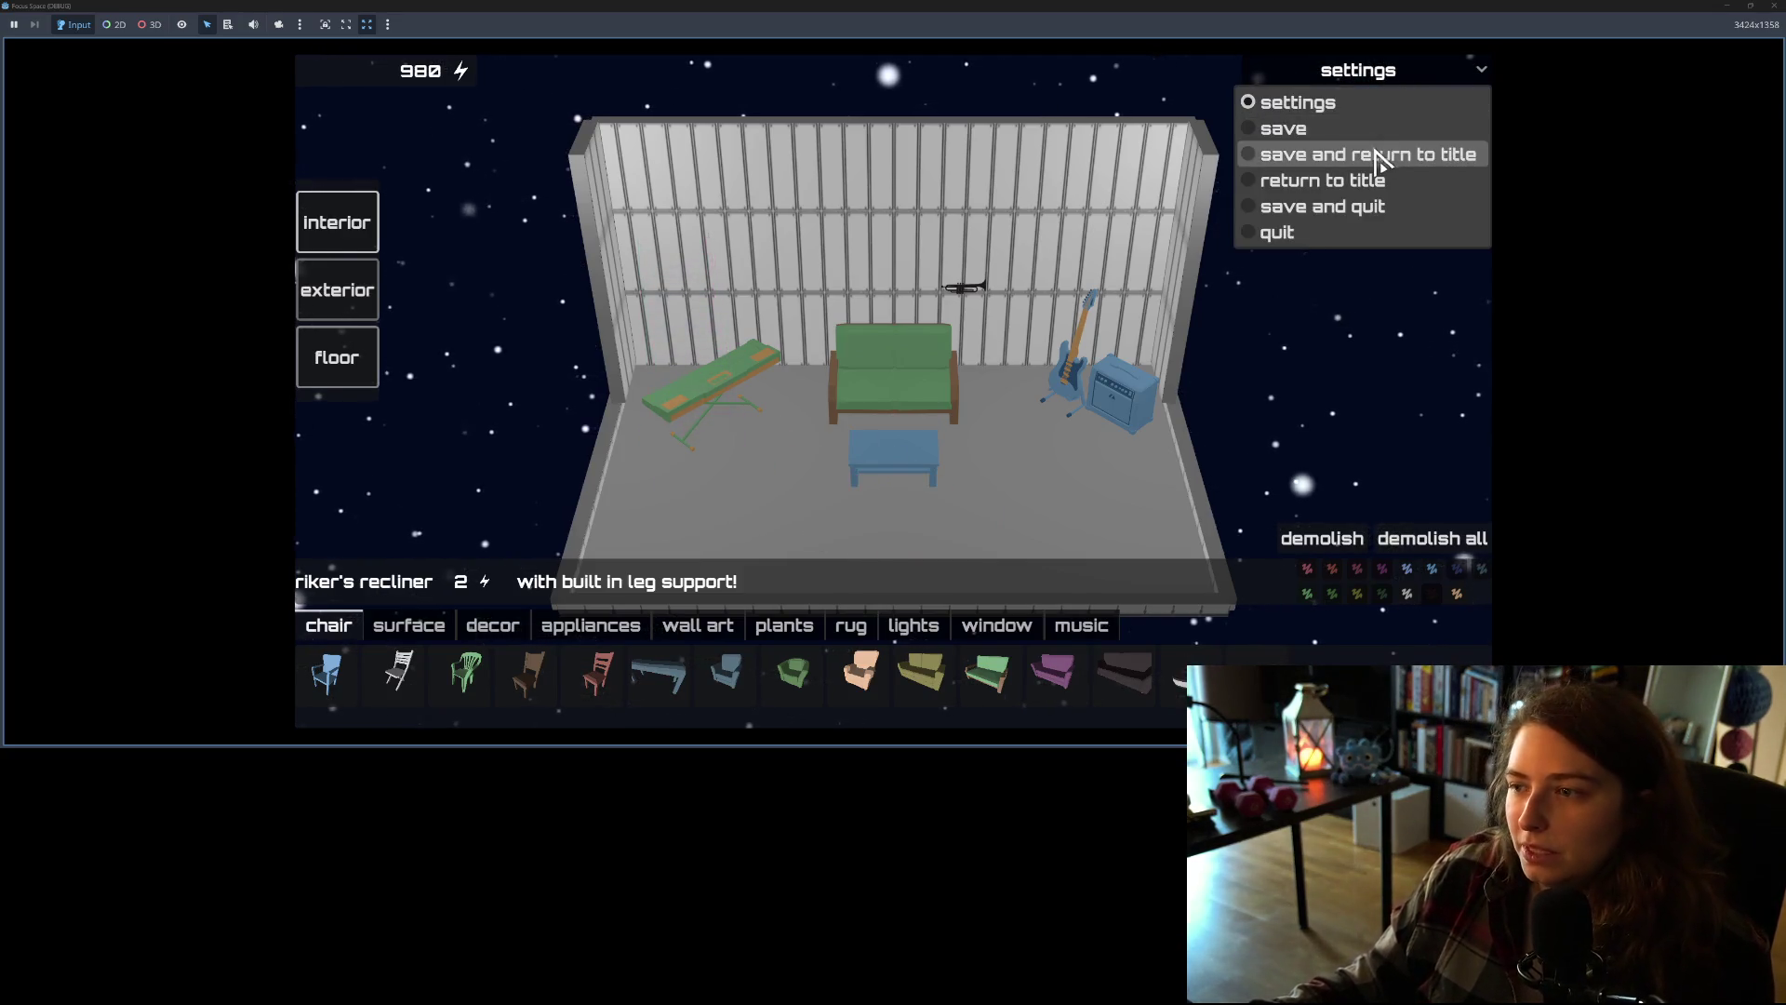
{"action": "left_click", "coordinate": [1371, 183]}
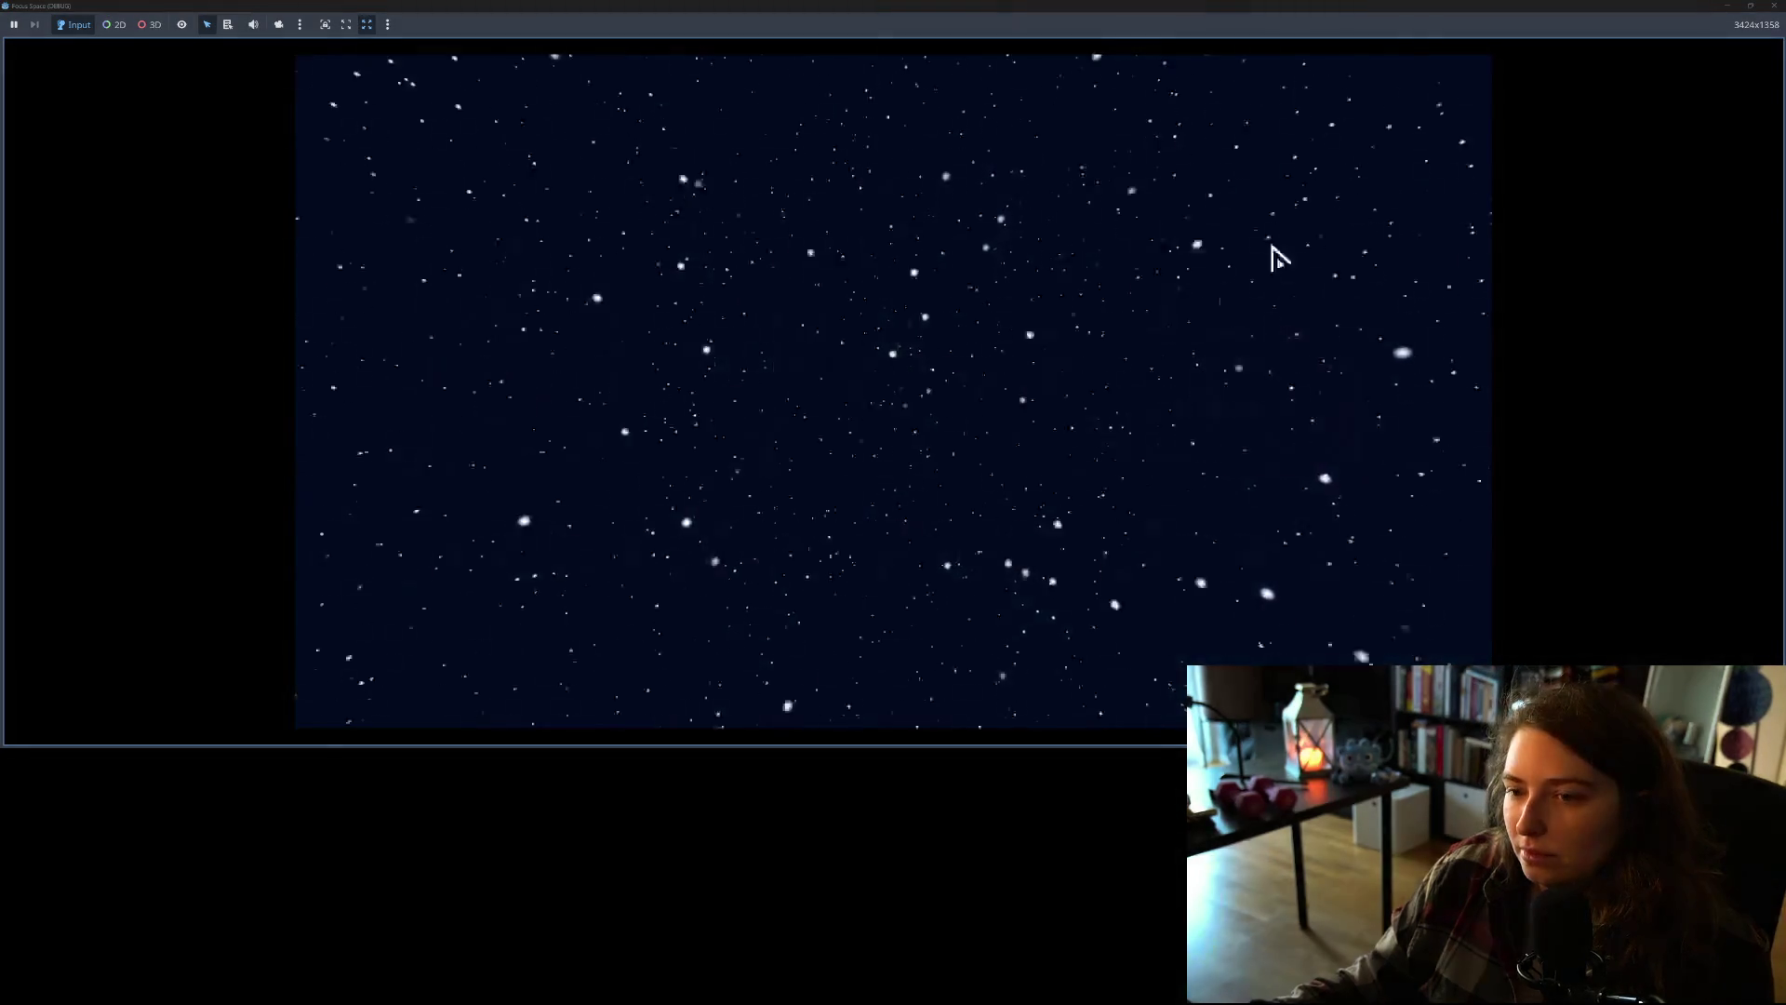
{"action": "left_click", "coordinate": [900, 591]}
{"action": "left_click", "coordinate": [639, 313]}
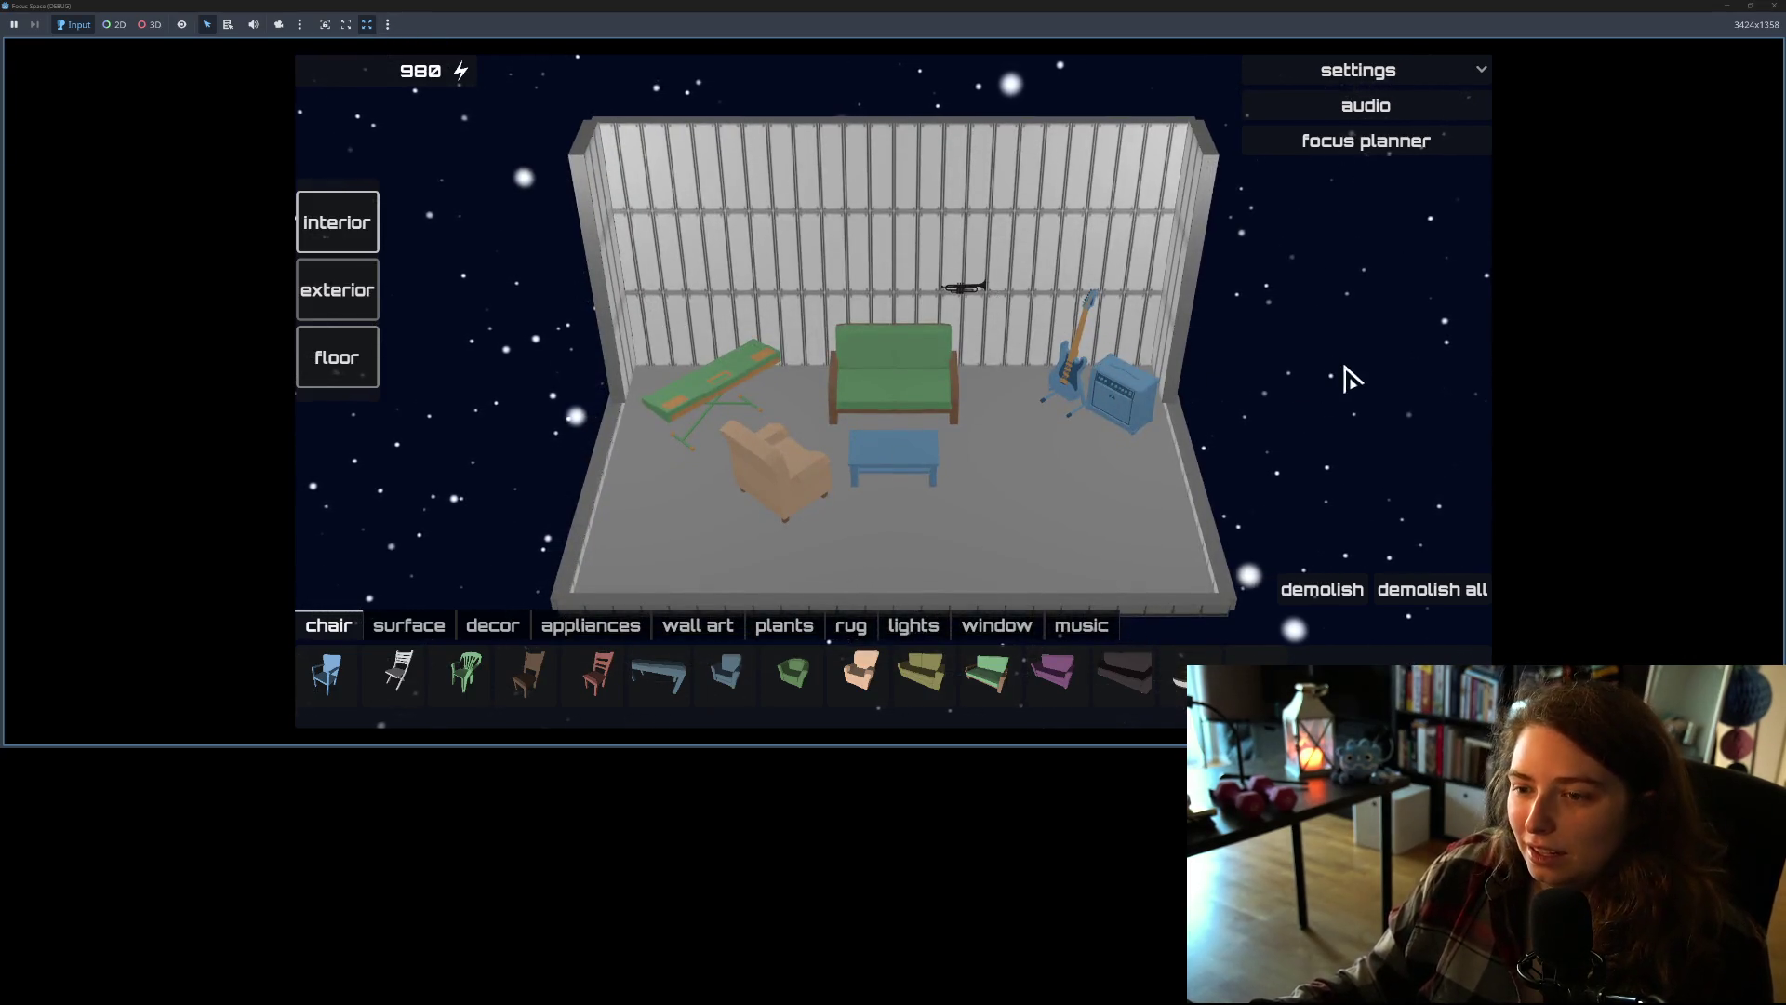
{"action": "left_click_drag", "start_coordinate": [1326, 443], "coordinate": [1126, 433]}
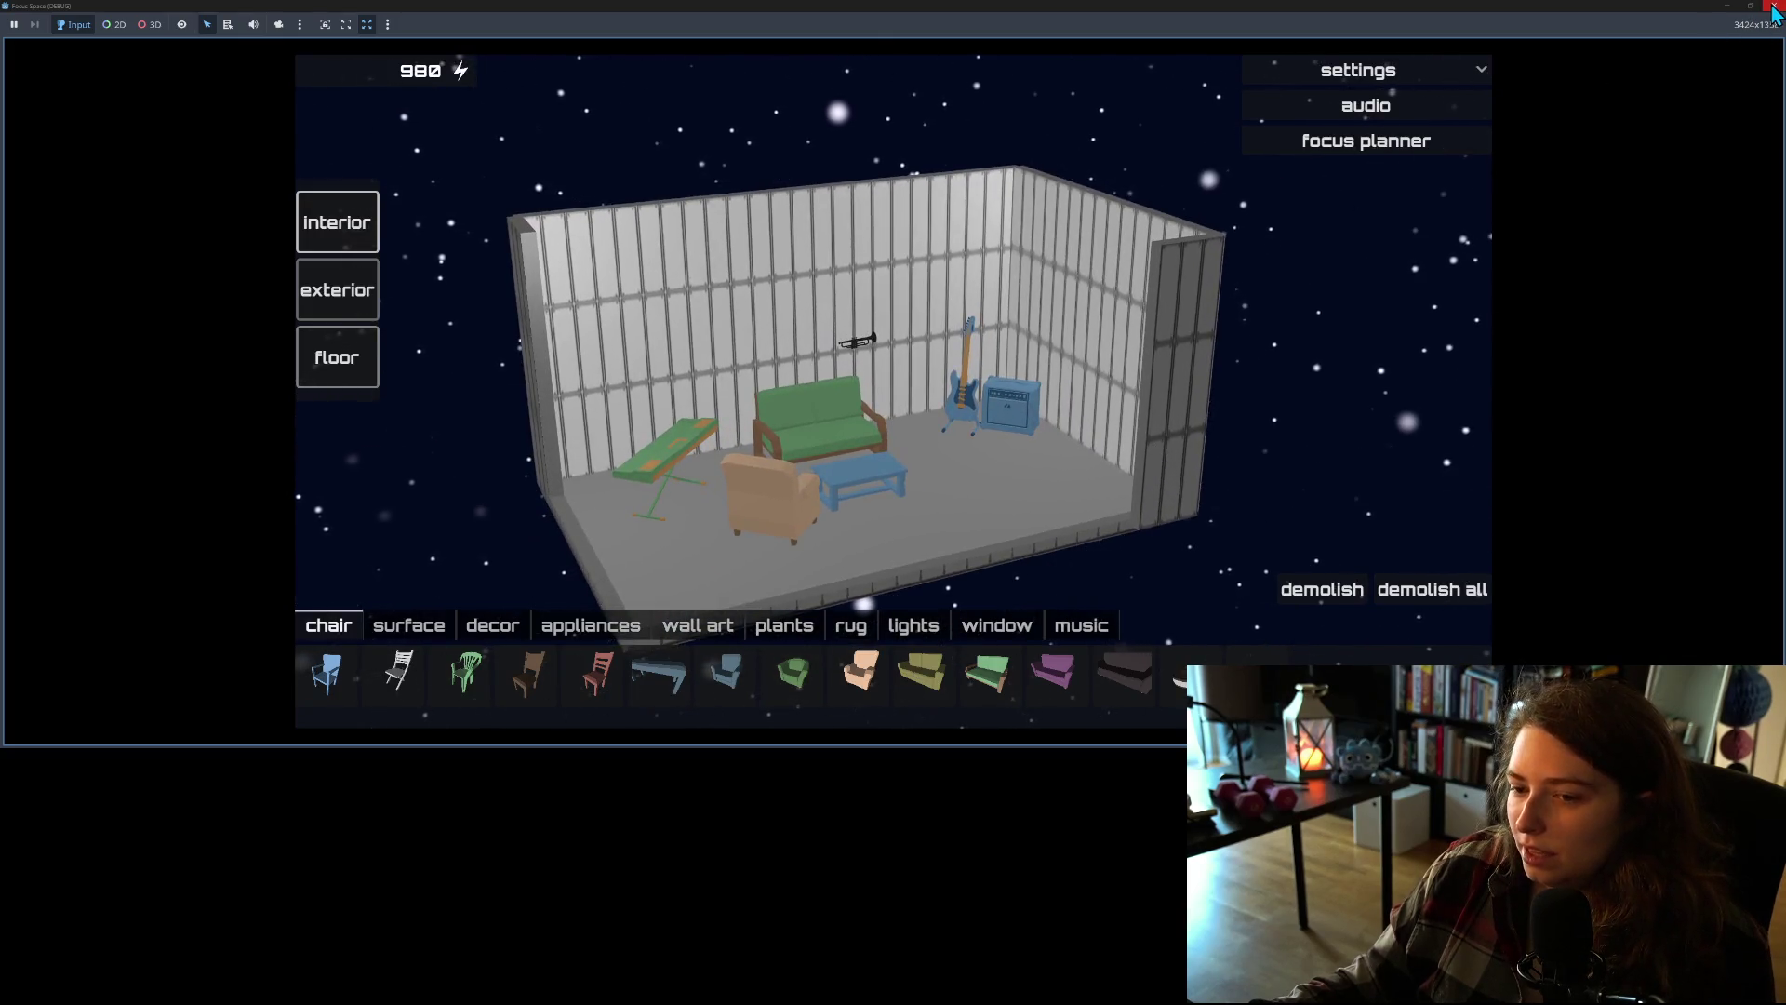
{"action": "left_click", "coordinate": [1773, 8]}
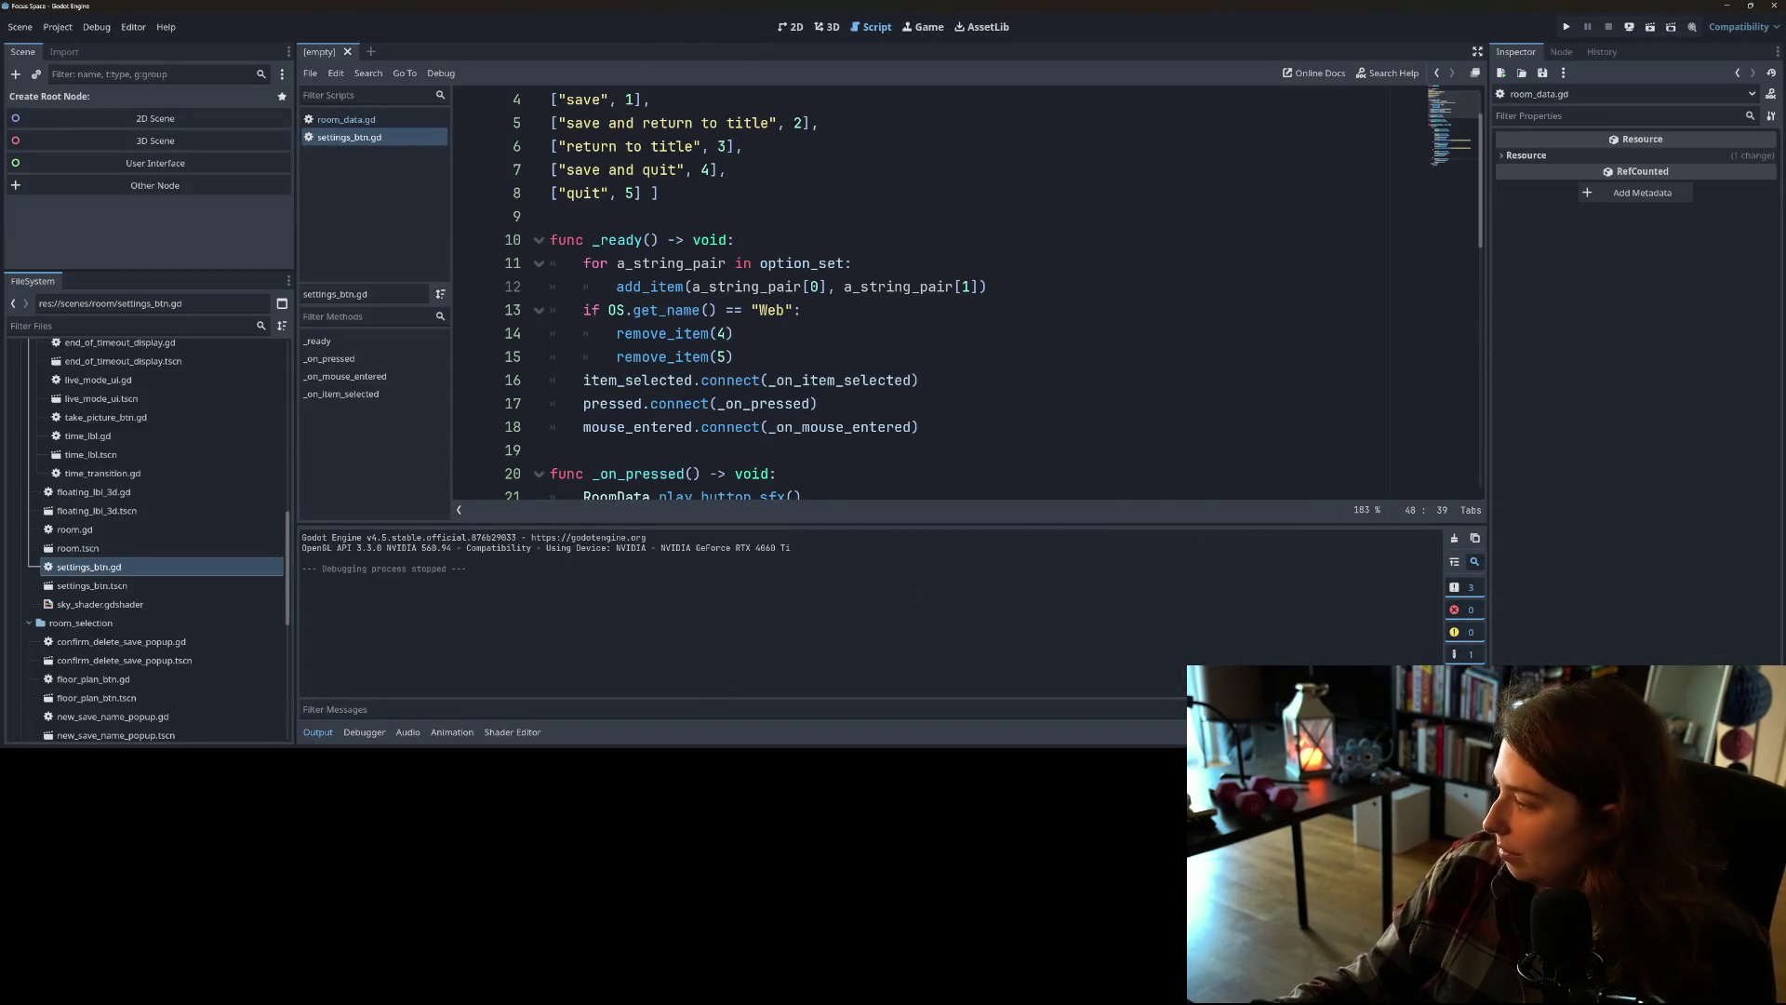
Step: Commit the settings_btn.gd change to main and push it to origin
{"action": "key", "text": "alt+Tab"}
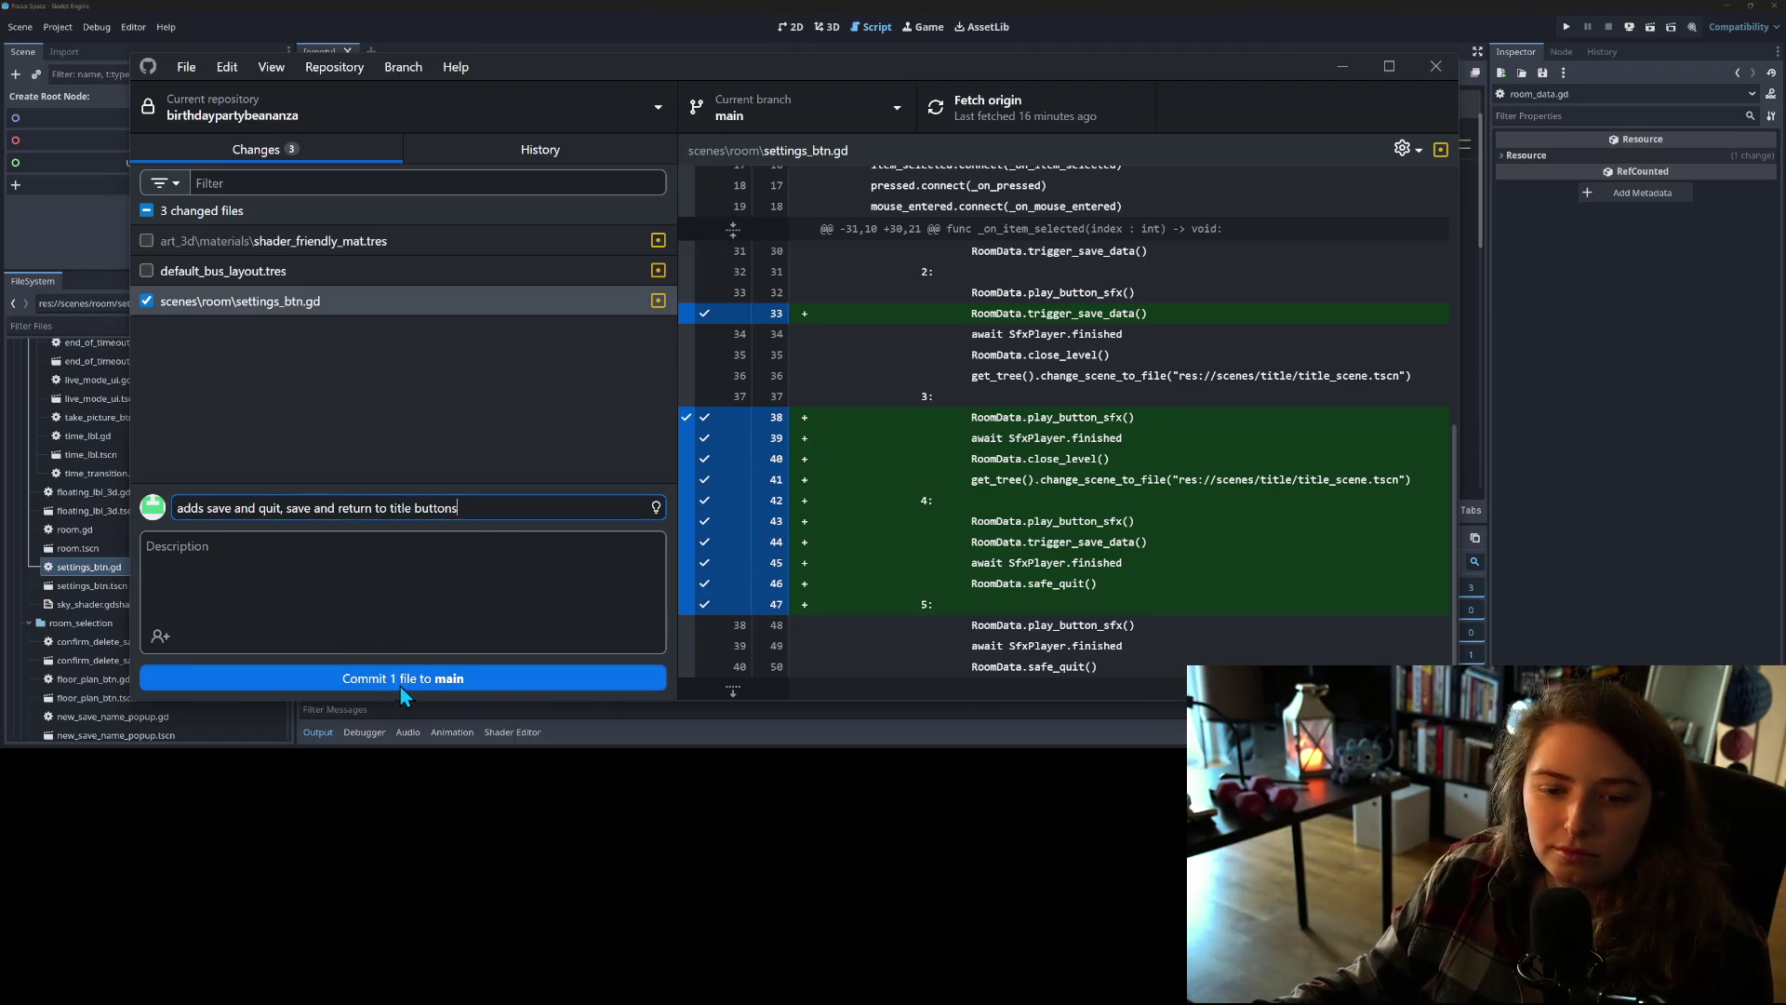
{"action": "left_click", "coordinate": [400, 688]}
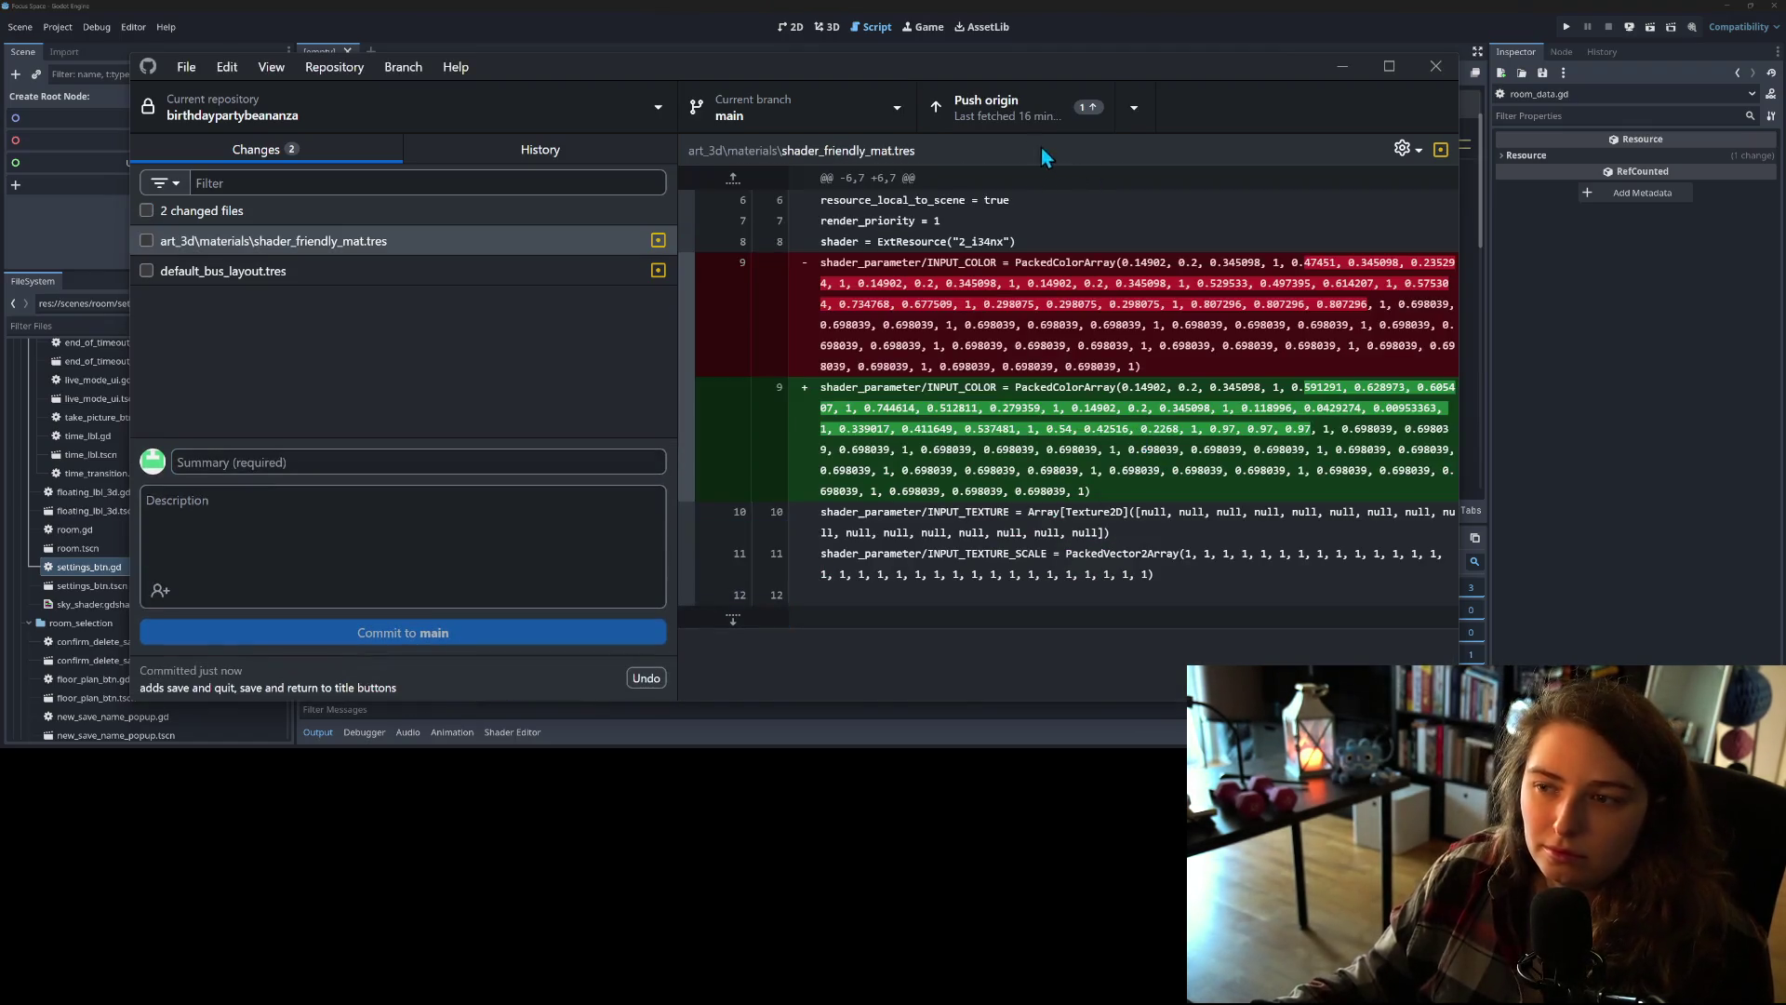
{"action": "left_click", "coordinate": [1014, 107]}
{"action": "key", "text": "alt+Tab"}
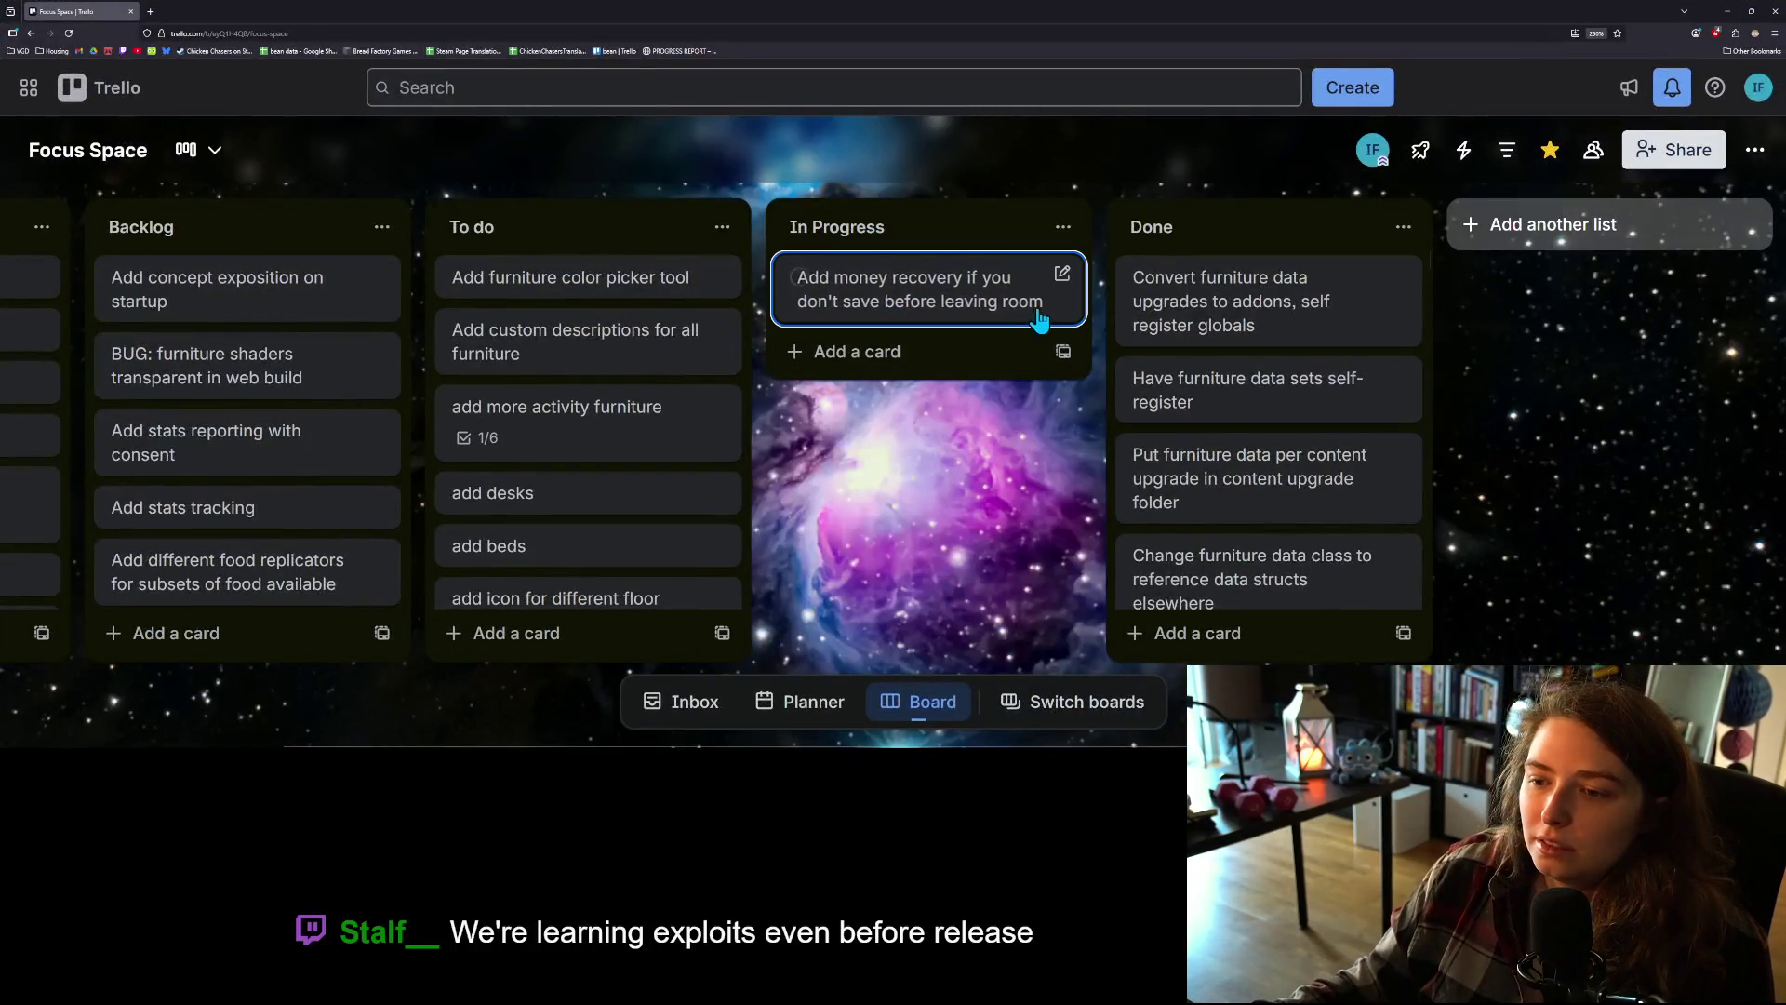
Step: Start the money-recovery card title with '[need to figure out how I want to approach this]' and place it atop To do
{"action": "left_click", "coordinate": [1061, 275]}
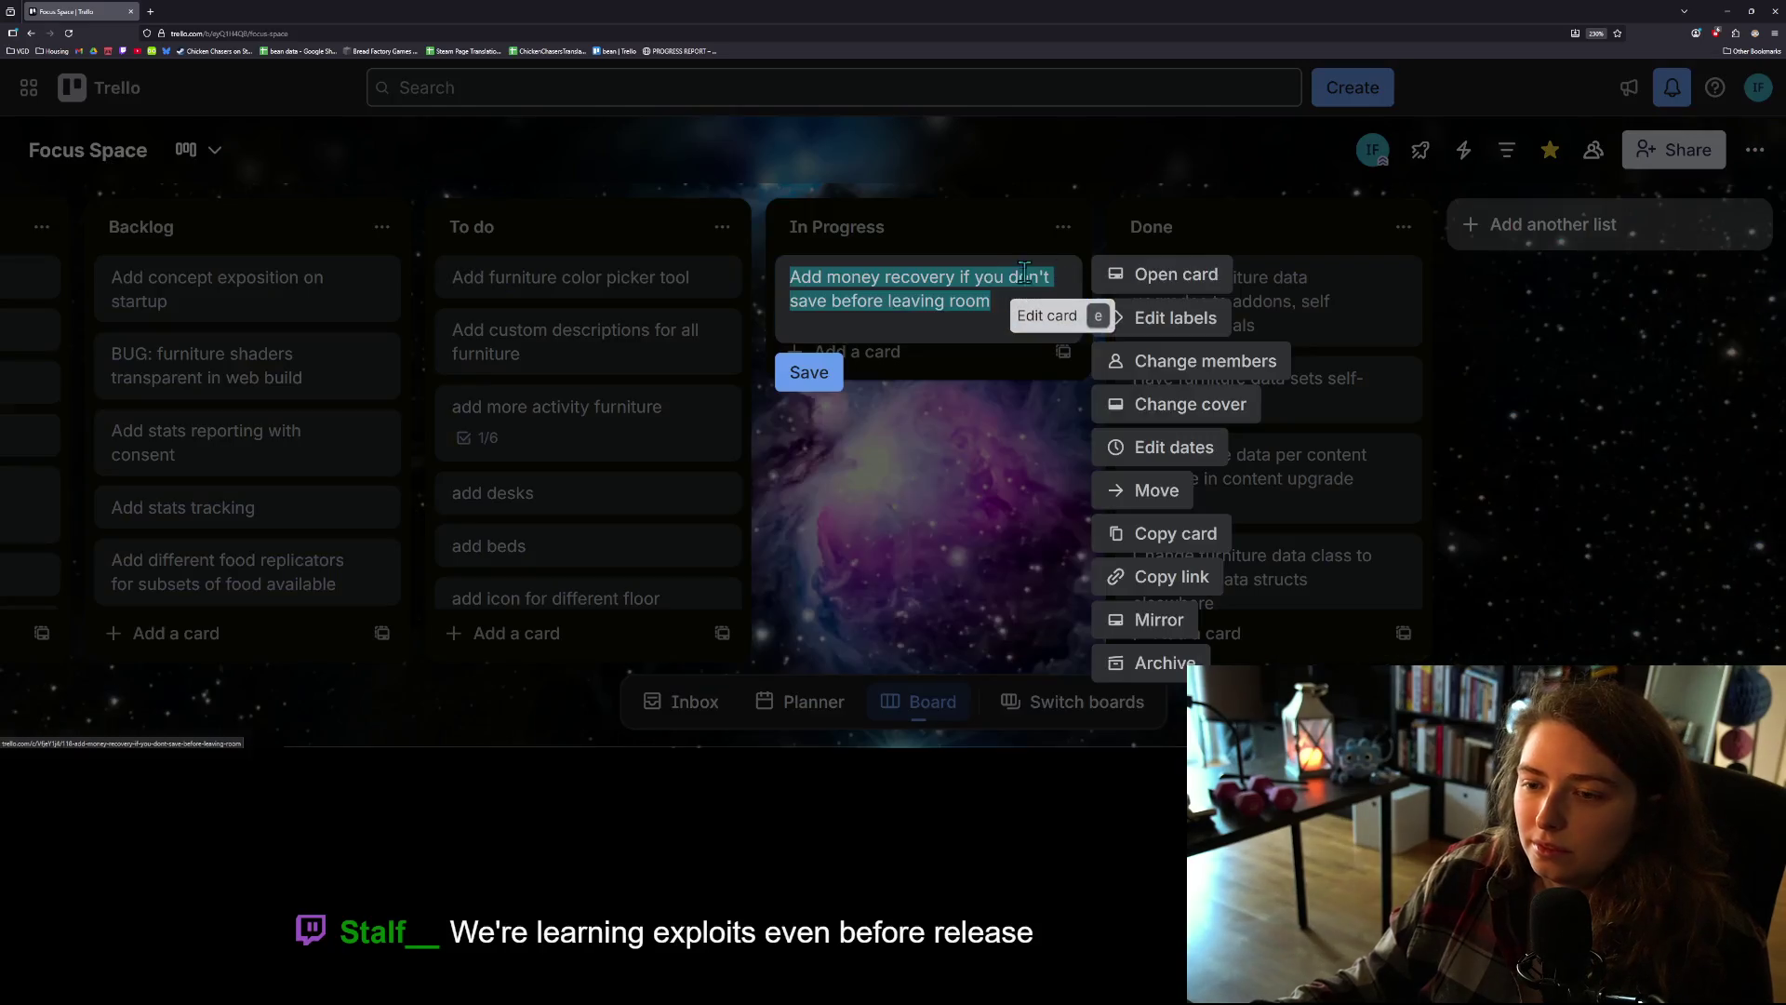
{"action": "left_click", "coordinate": [1027, 306]}
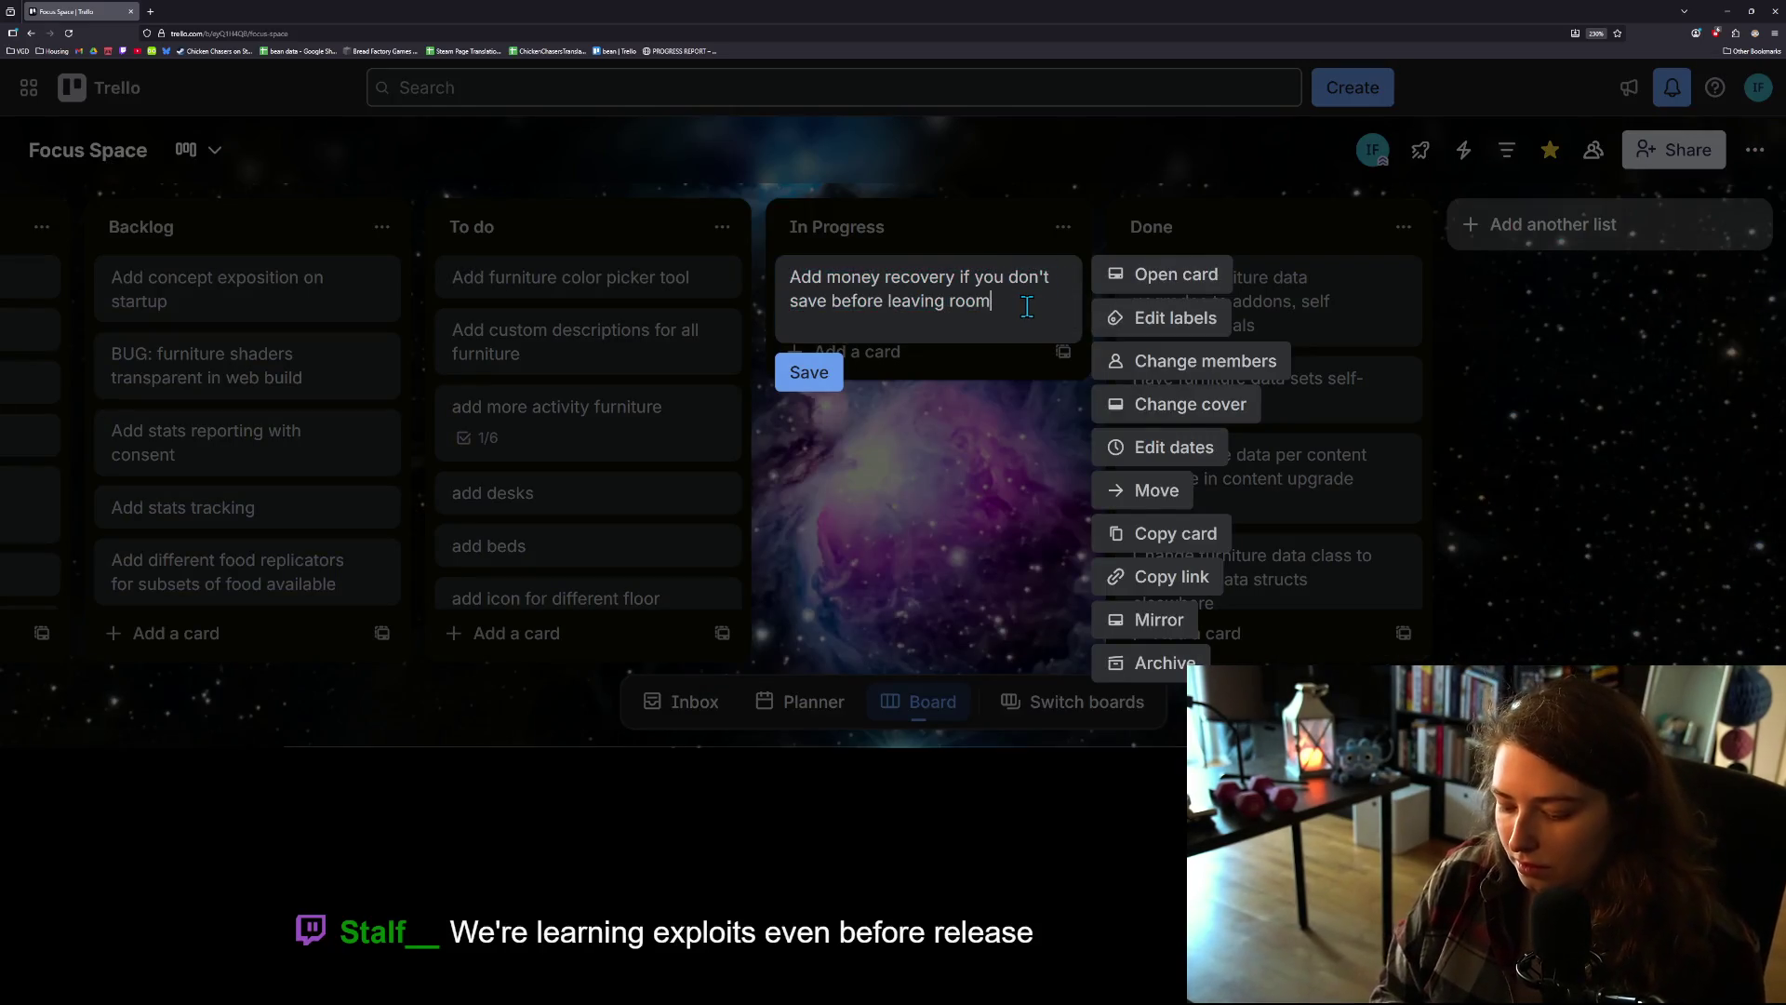
{"action": "key", "text": "Home"}
{"action": "type", "text": "[]"}
{"action": "key", "text": "Left"}
{"action": "key", "text": "Left"}
{"action": "type", "text": "need to figur"}
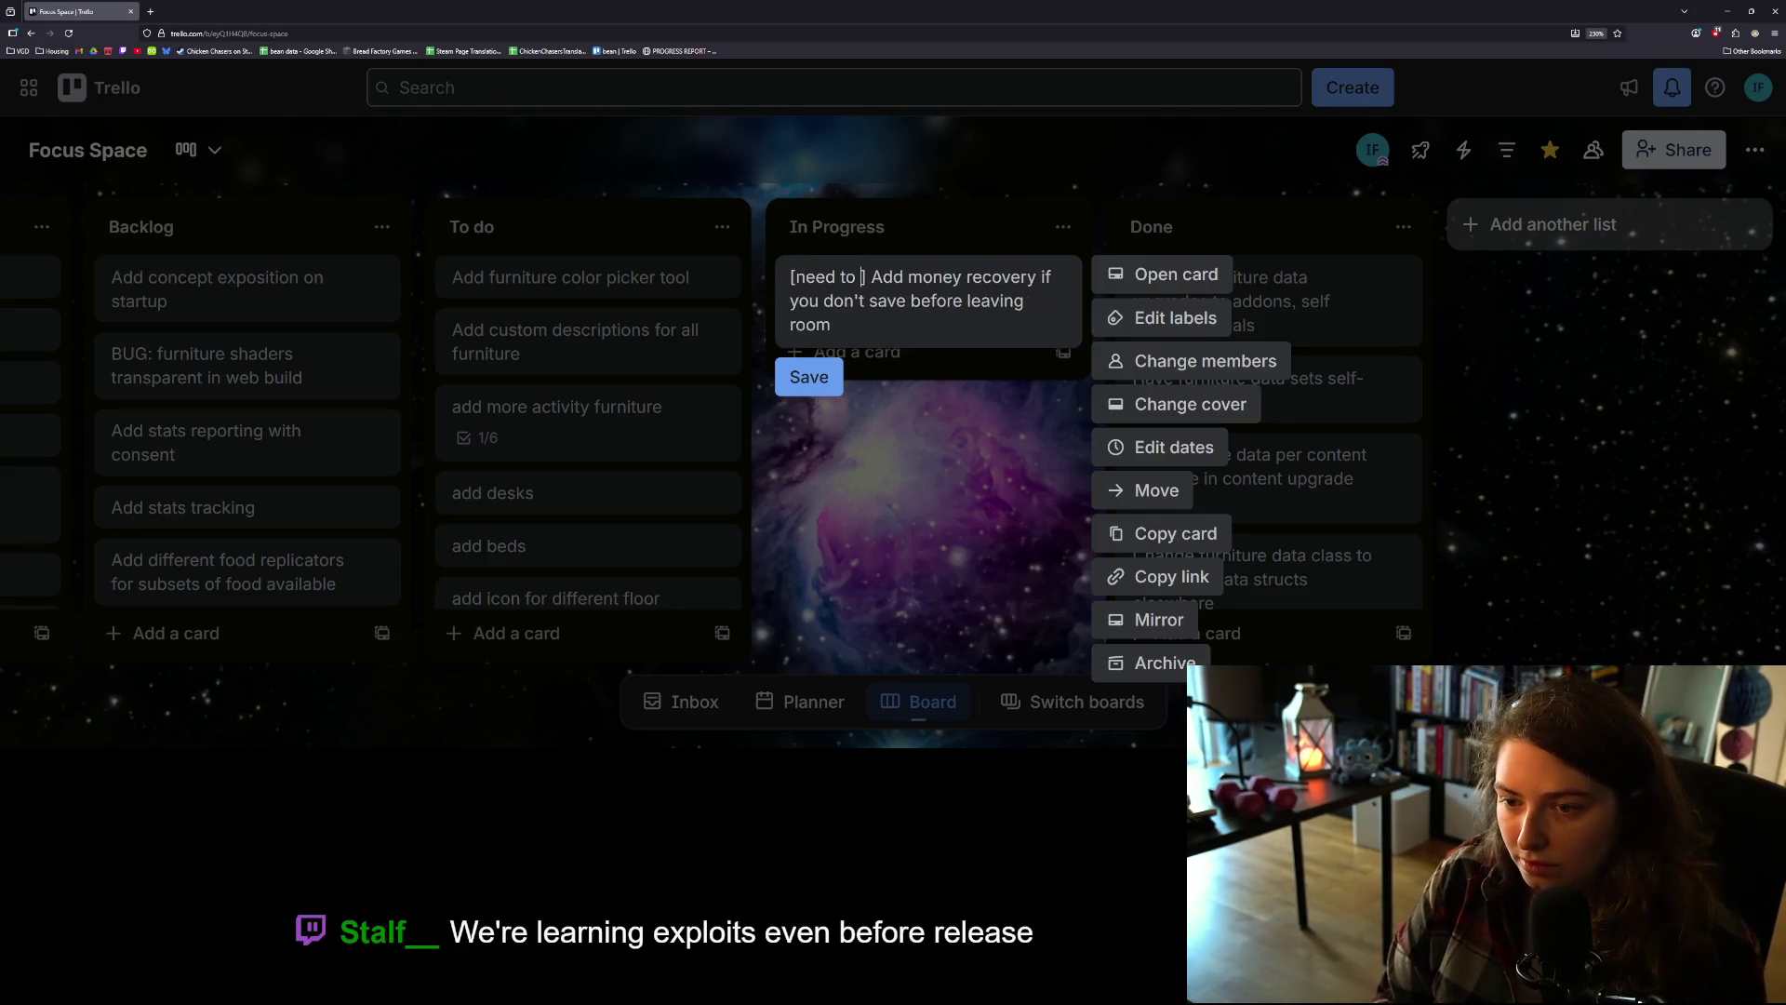
{"action": "type", "text": "e out how I"}
{"action": "key", "text": "BackSpace"}
{"action": "key", "text": "BackSpace"}
{"action": "type", "text": "want to ap"}
{"action": "key", "text": "BackSpace"}
{"action": "type", "text": "ppro"}
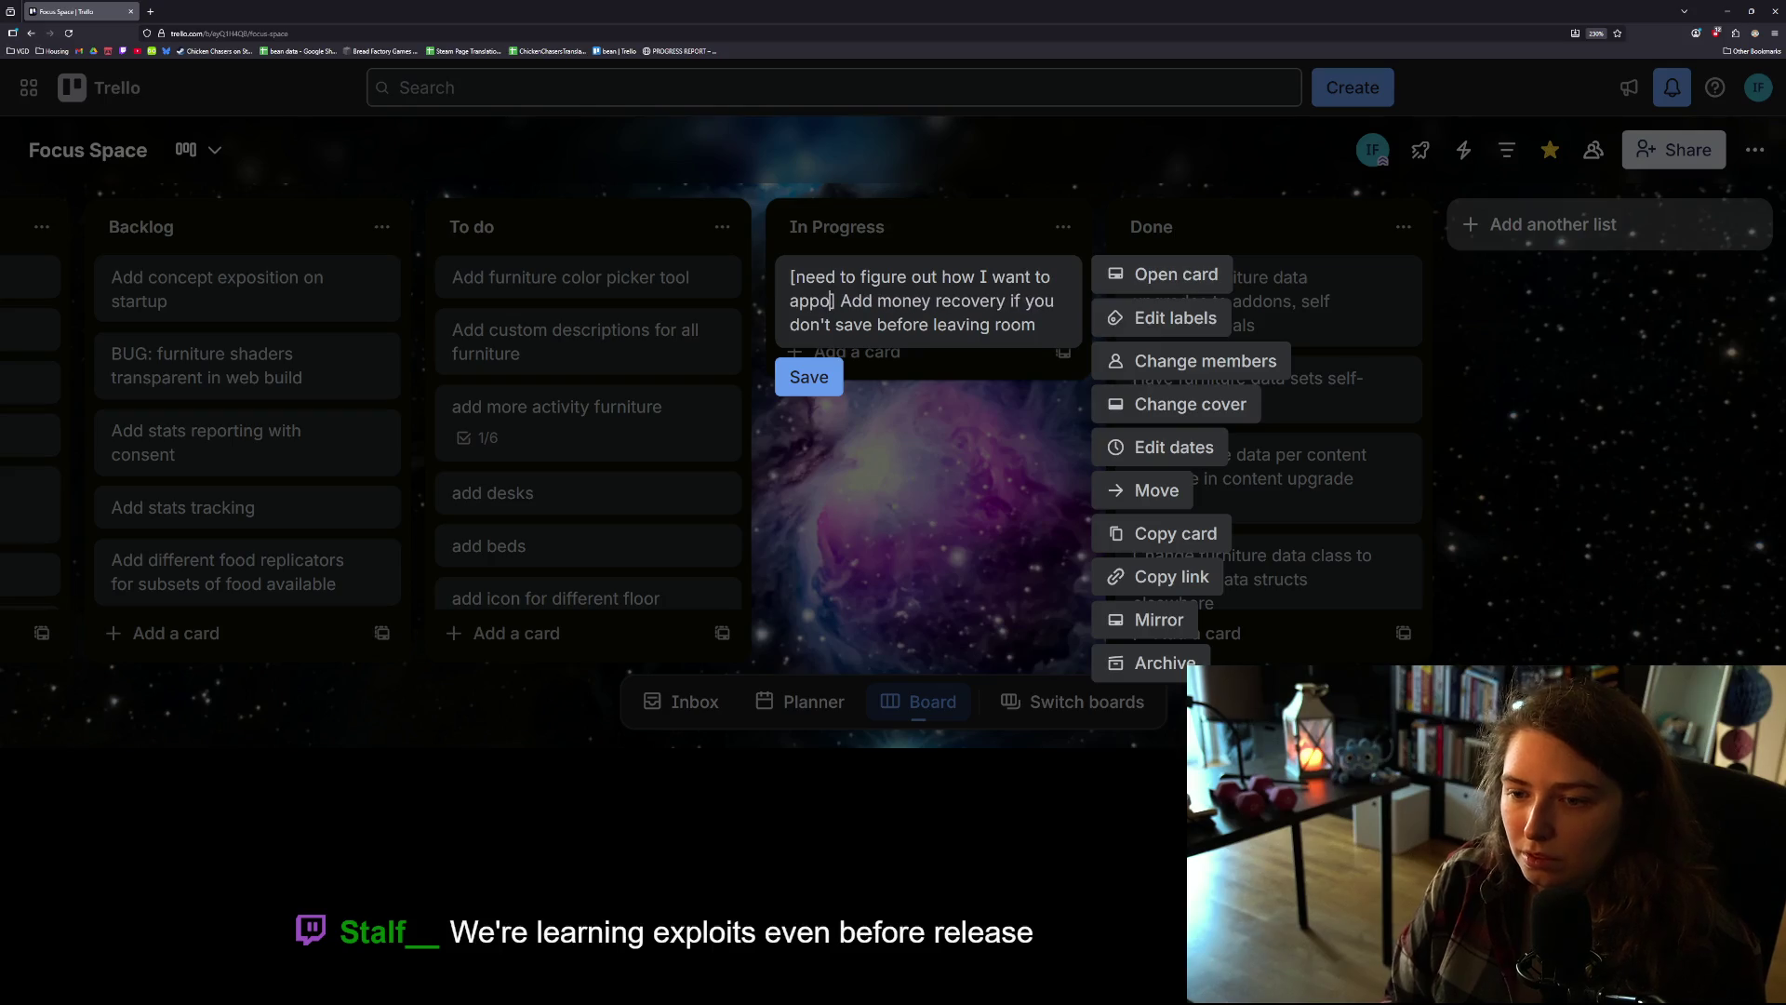
{"action": "type", "text": "ach this"}
{"action": "key", "text": "Return"}
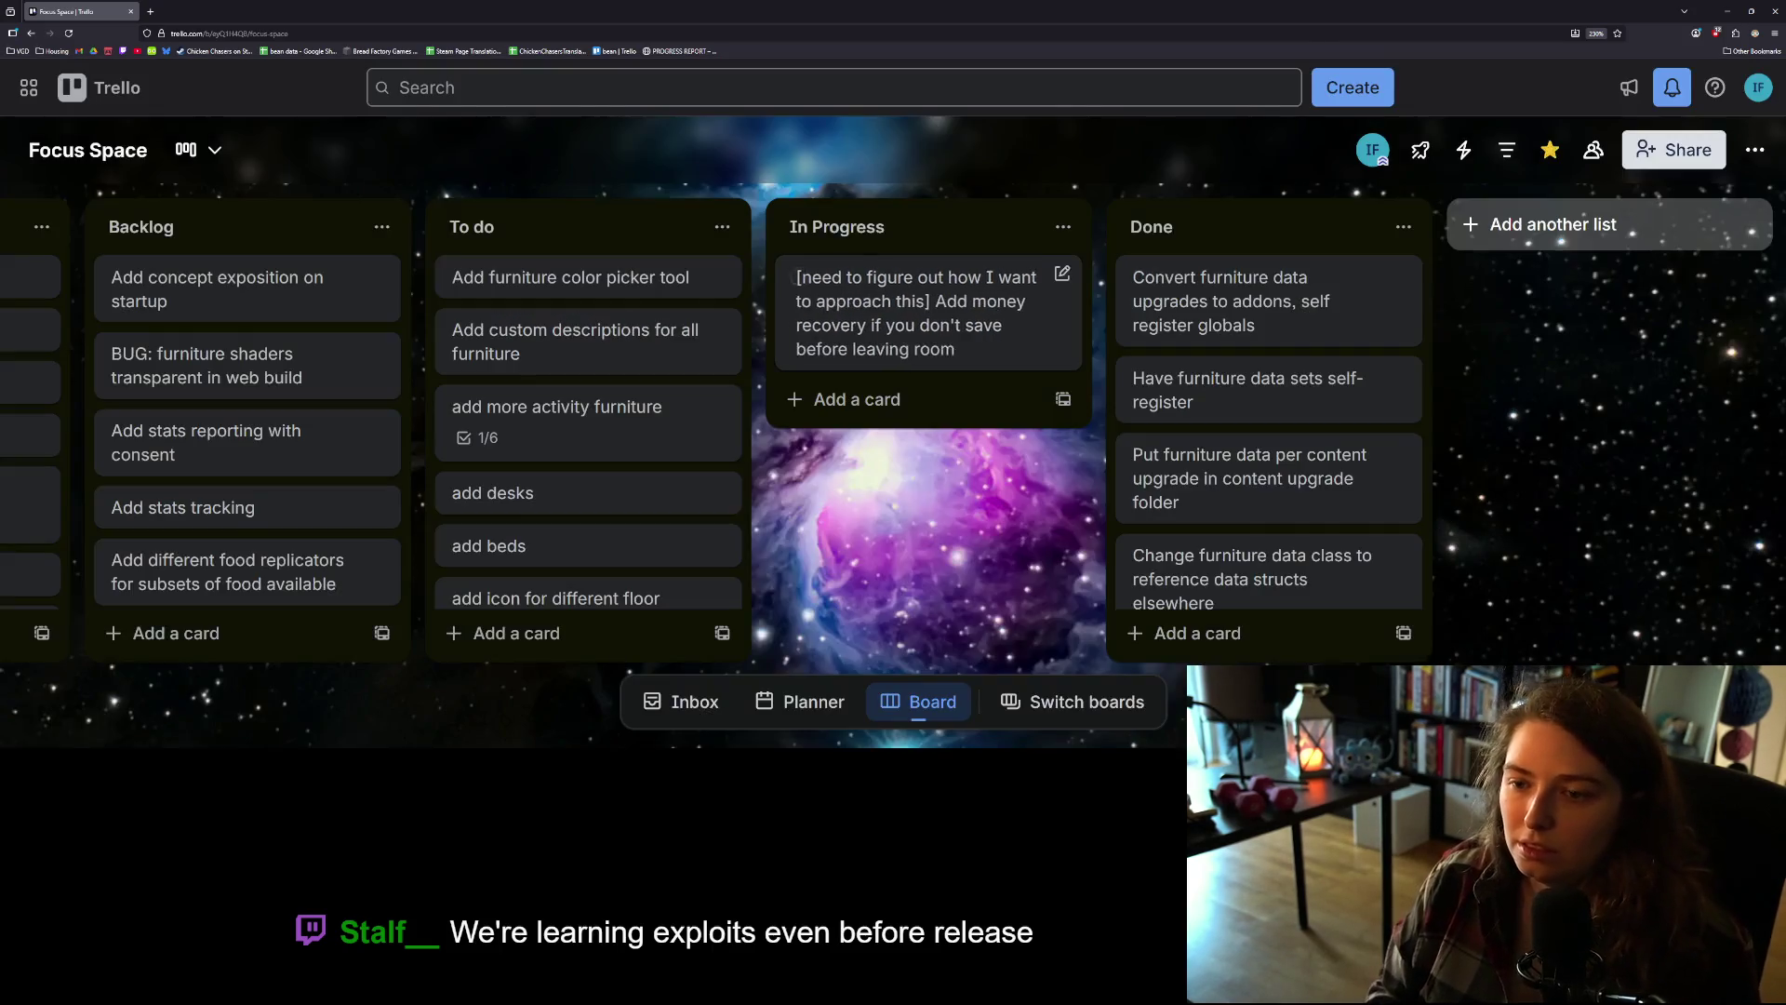
{"action": "left_click_drag", "start_coordinate": [972, 312], "coordinate": [648, 296]}
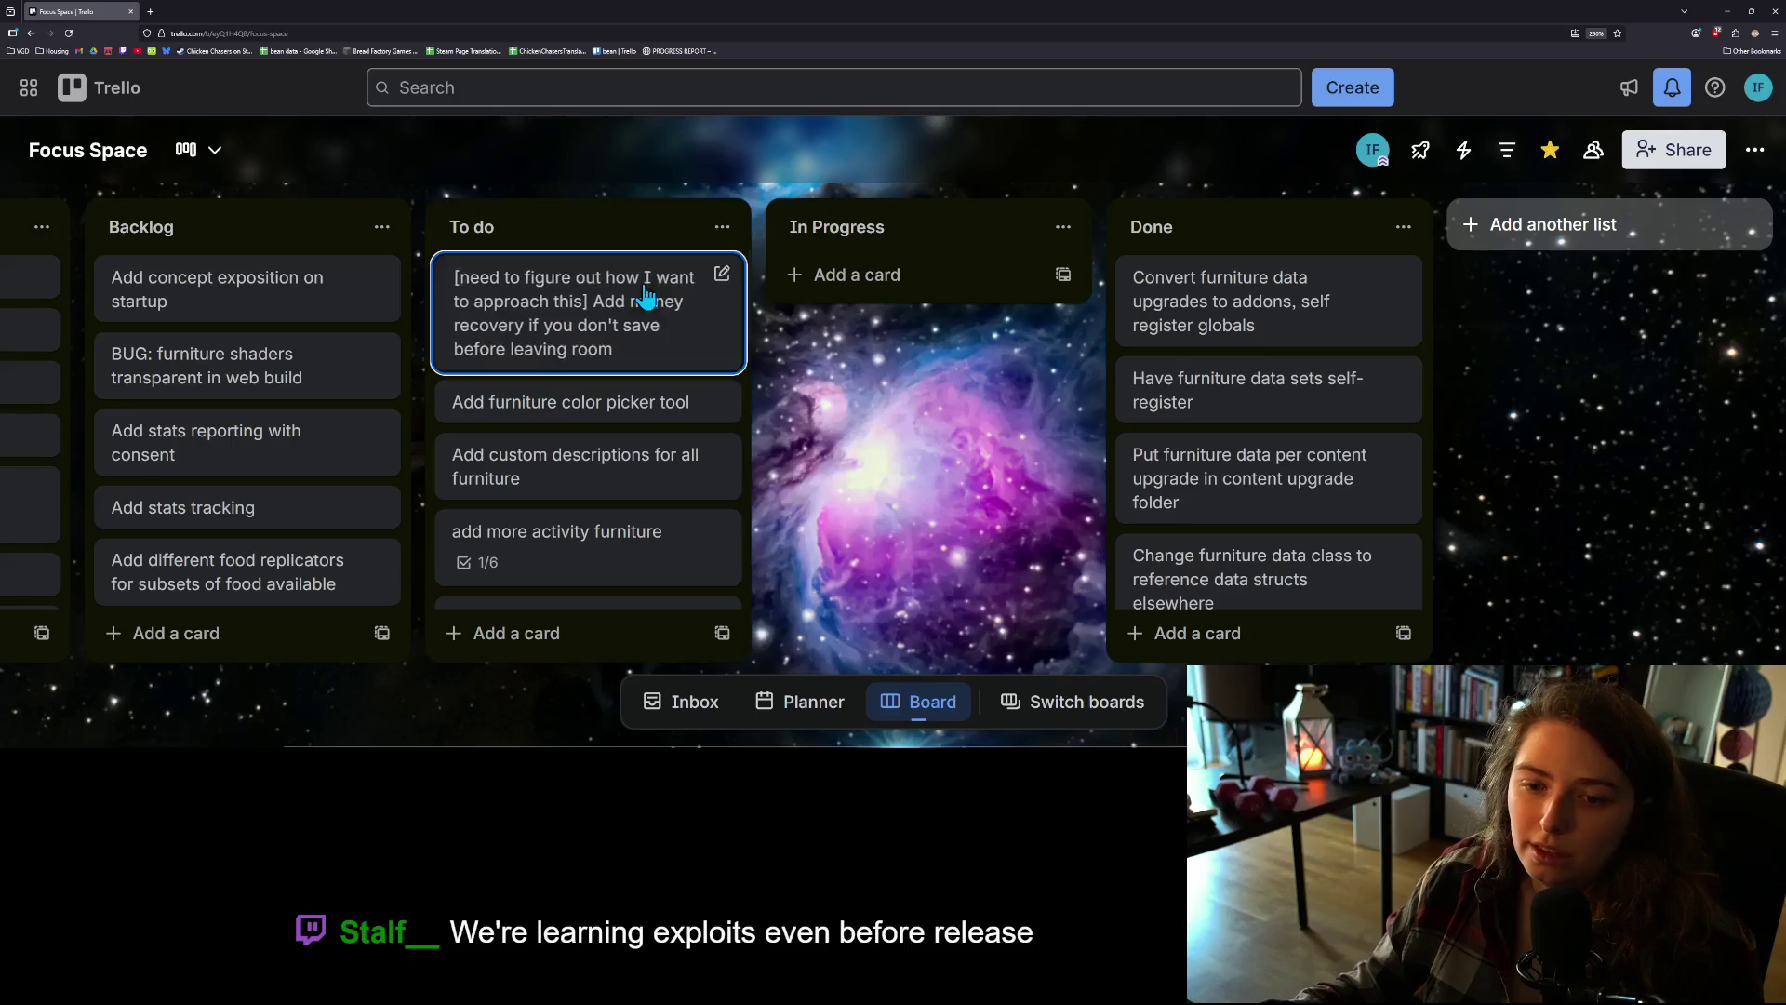
Step: Move the '[need to figure out…]' money-recovery card down To do, just above 'auto save room on exit…'
{"action": "scroll", "coordinate": [696, 512], "scroll_direction": "down", "scroll_amount": 3}
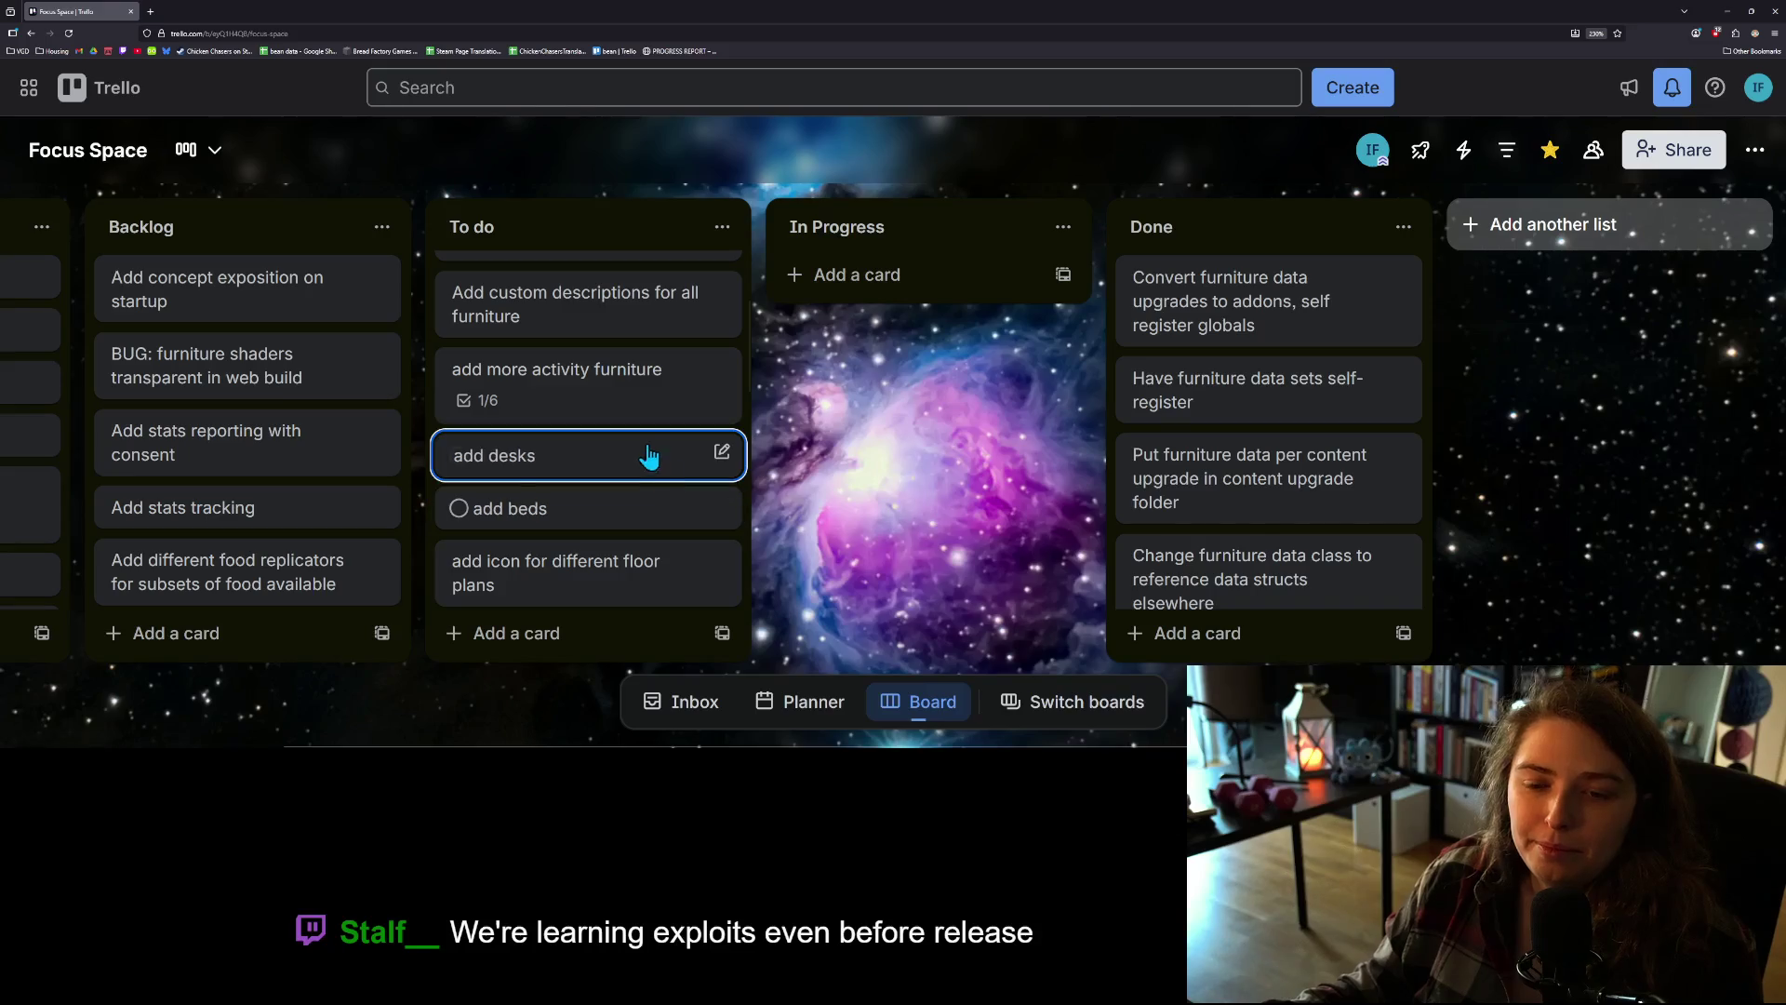
{"action": "scroll", "coordinate": [666, 475], "scroll_direction": "down", "scroll_amount": 4}
{"action": "scroll", "coordinate": [666, 516], "scroll_direction": "down", "scroll_amount": 1}
{"action": "scroll", "coordinate": [667, 519], "scroll_direction": "up", "scroll_amount": 1}
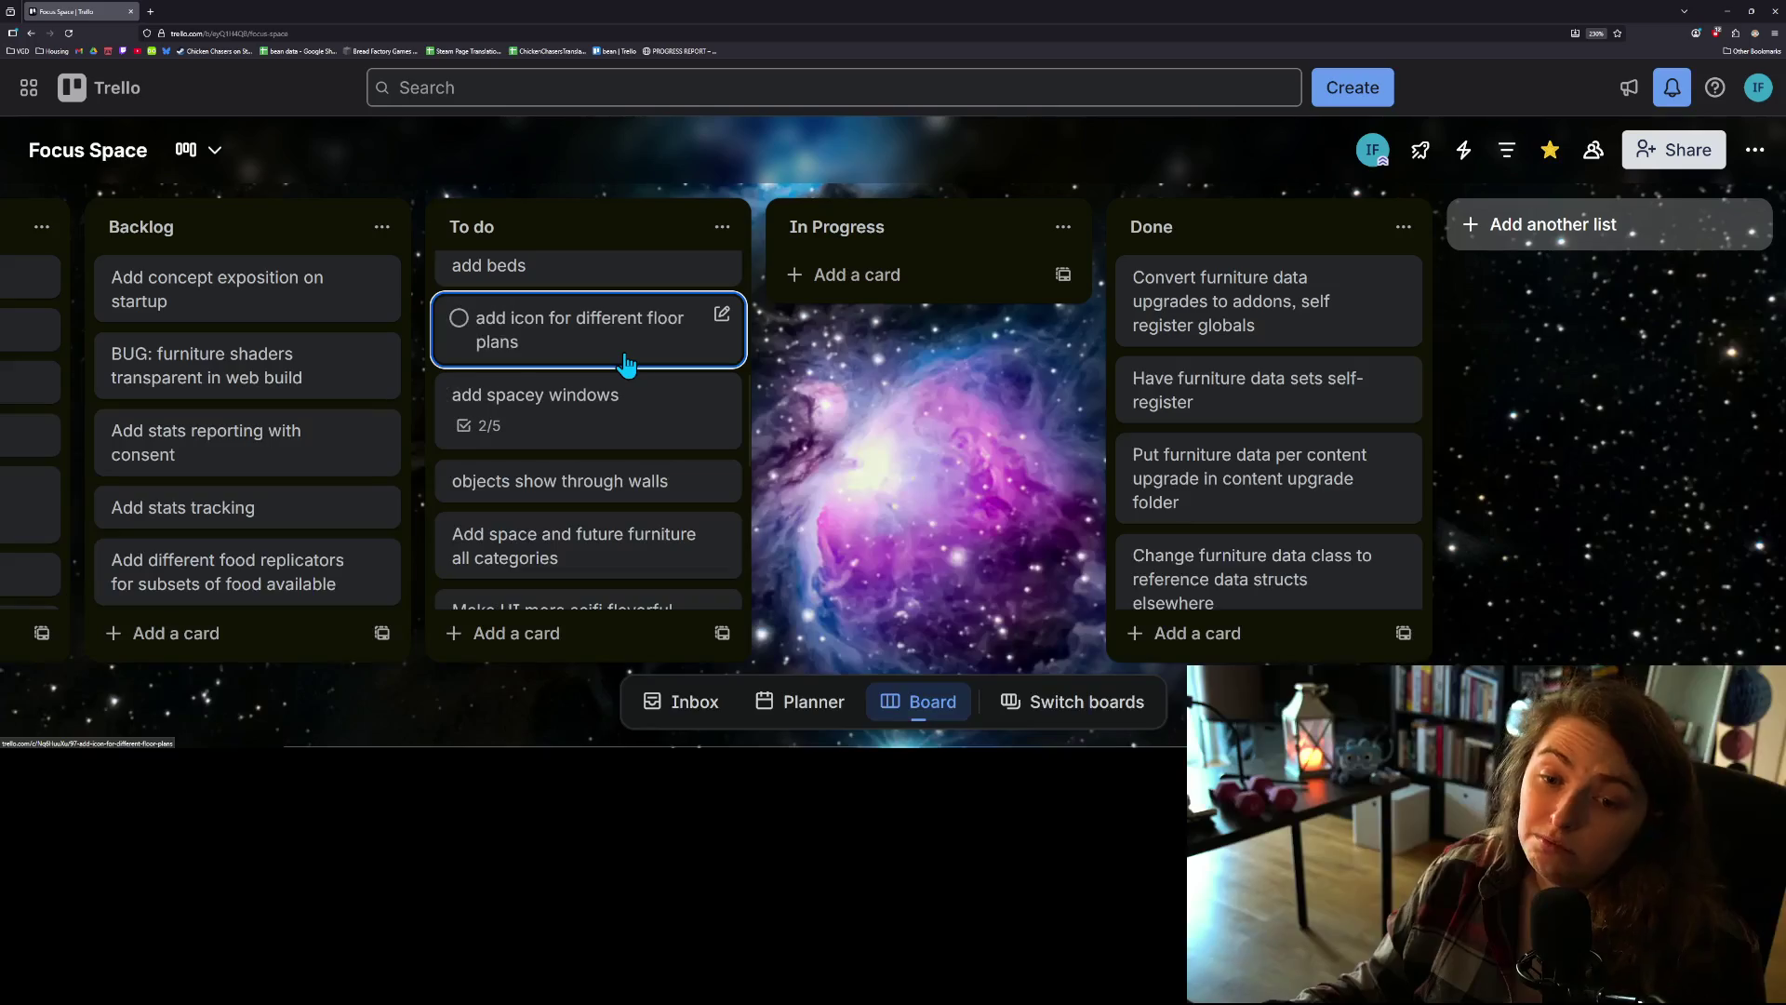
{"action": "scroll", "coordinate": [627, 400], "scroll_direction": "up", "scroll_amount": 1}
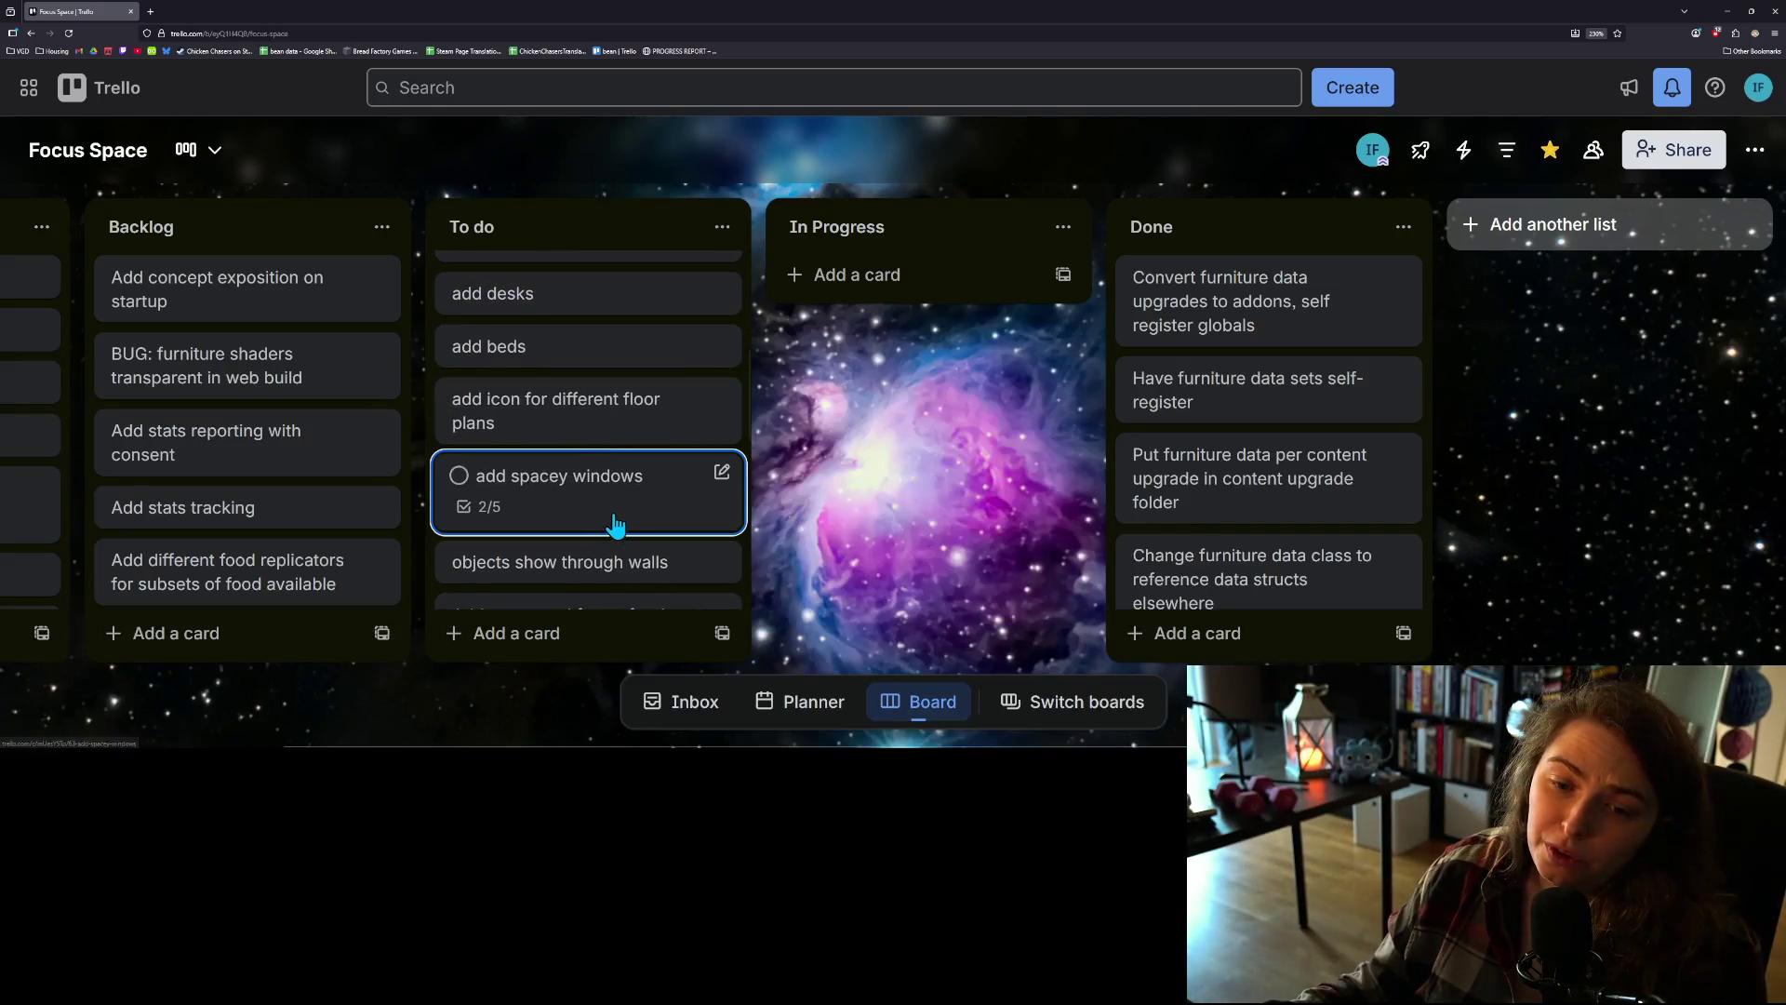
{"action": "scroll", "coordinate": [618, 521], "scroll_direction": "down", "scroll_amount": 2}
{"action": "scroll", "coordinate": [615, 525], "scroll_direction": "down", "scroll_amount": 1}
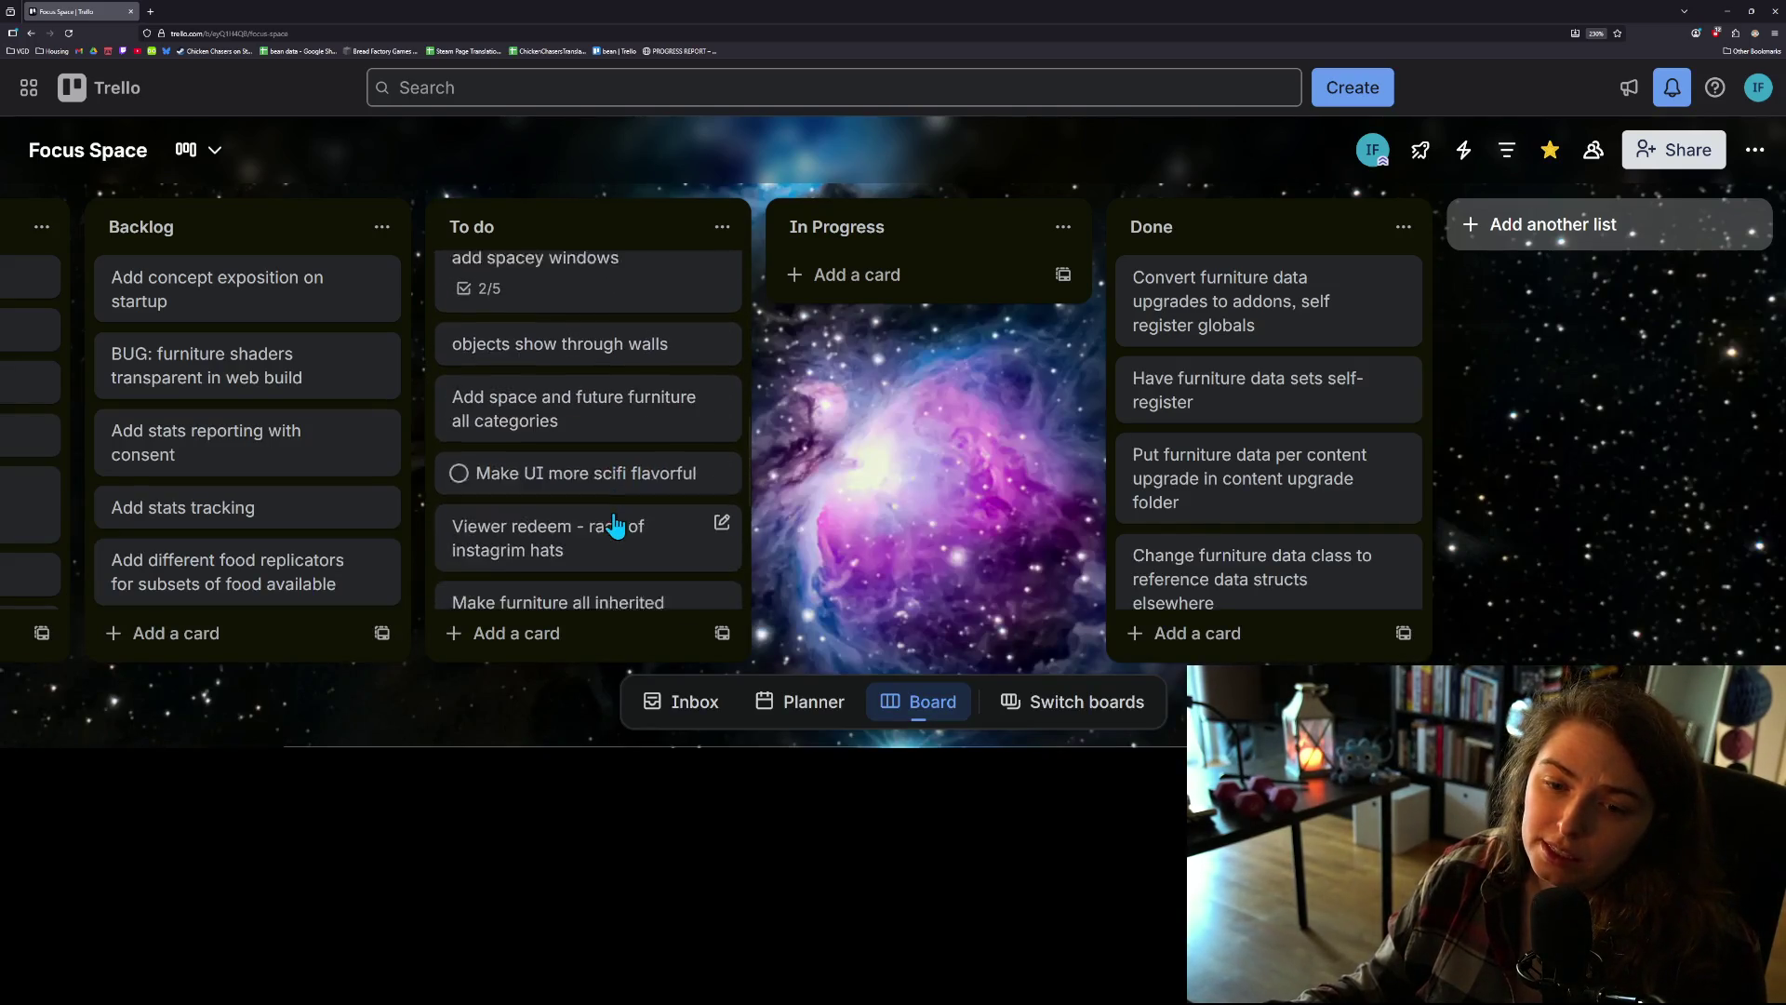
{"action": "left_click", "coordinate": [615, 526]}
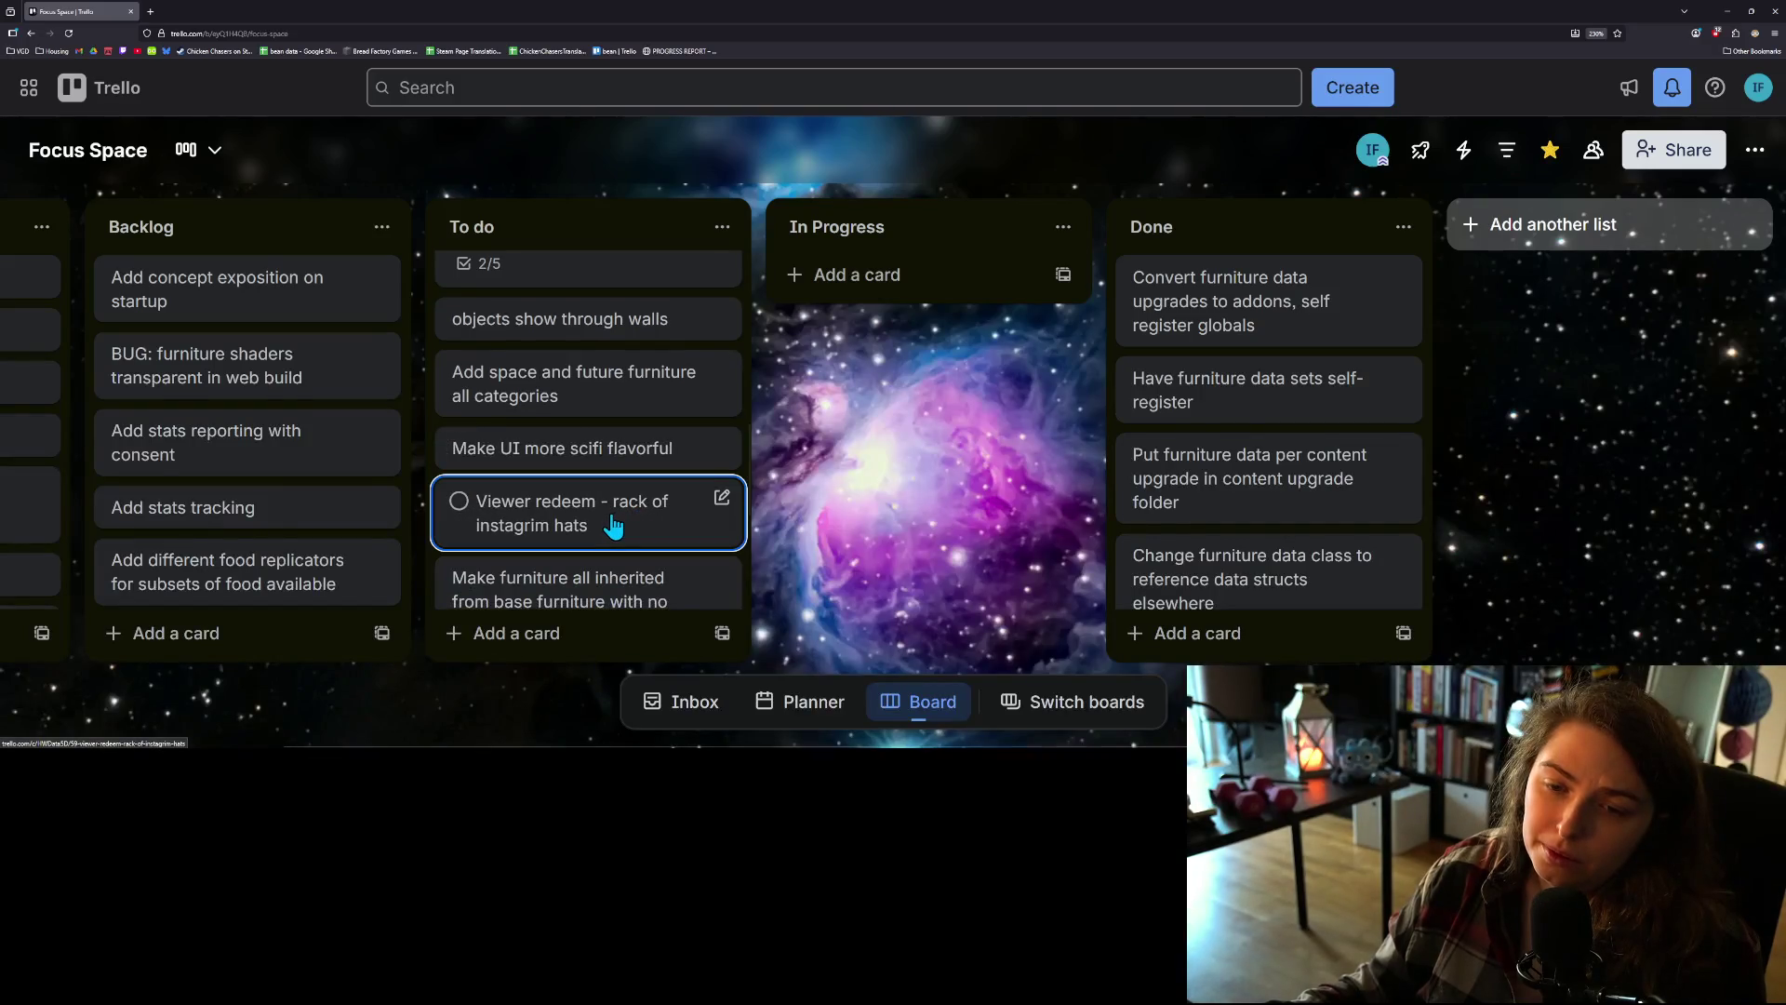
{"action": "scroll", "coordinate": [613, 525], "scroll_direction": "down", "scroll_amount": 1}
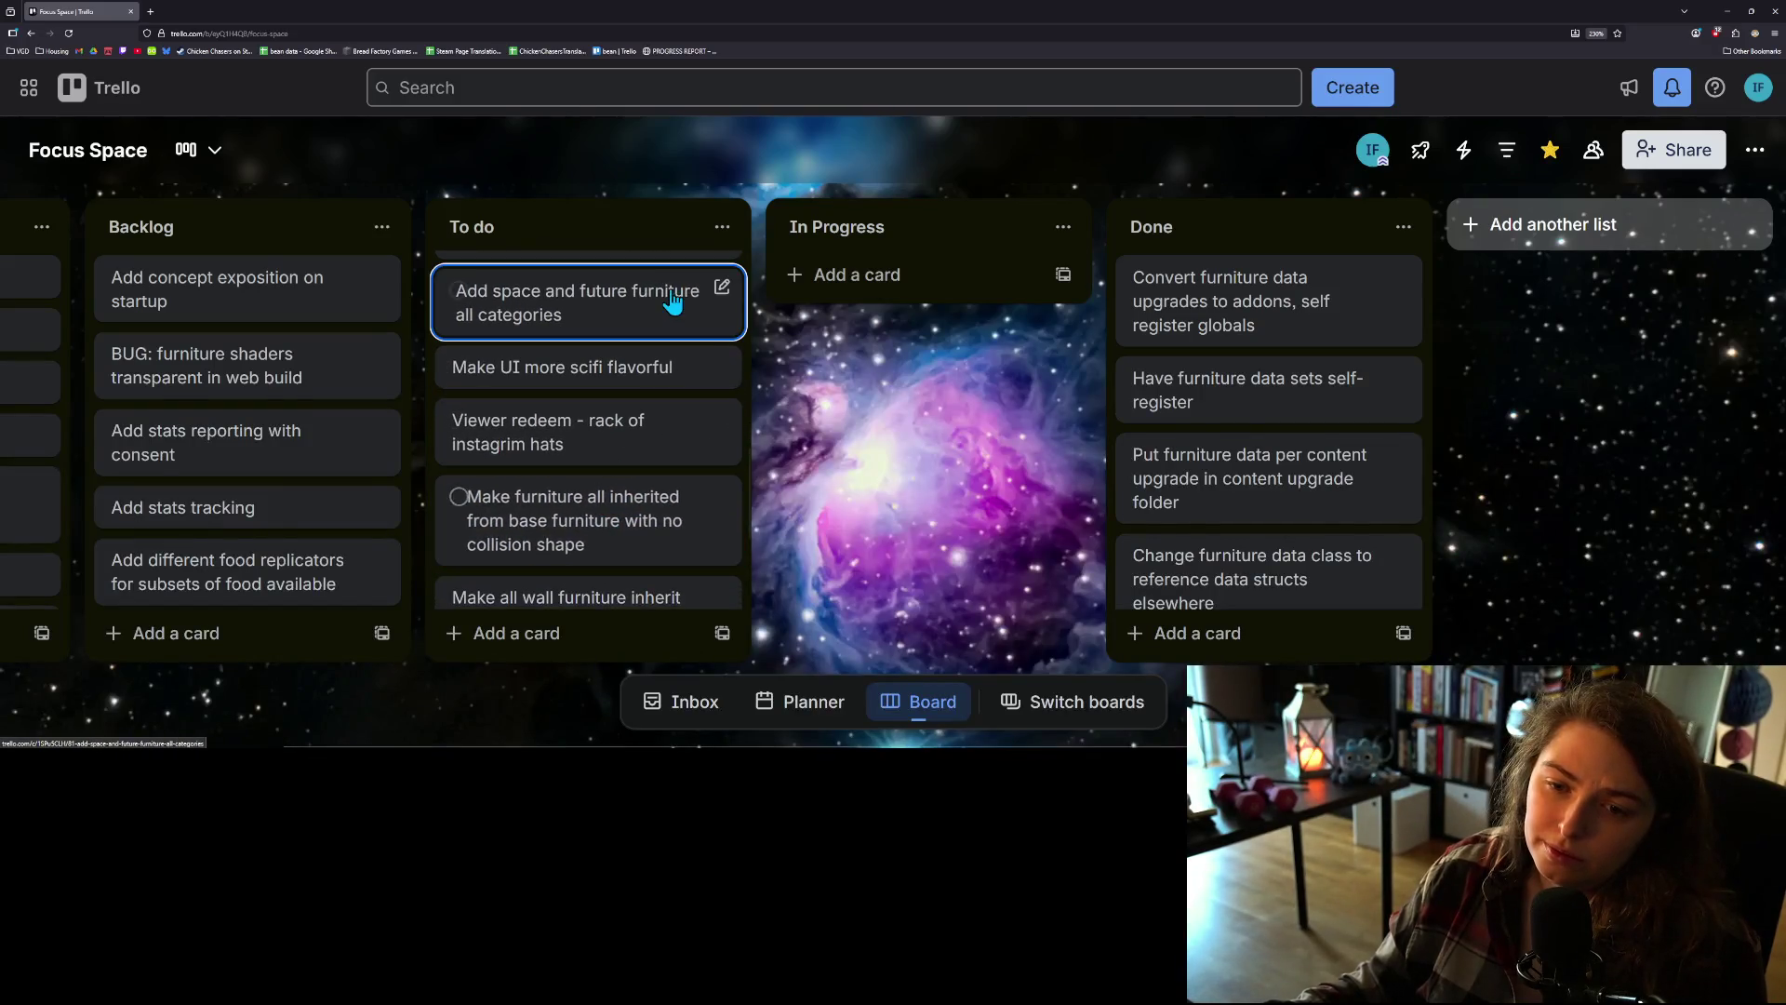
{"action": "scroll", "coordinate": [654, 411], "scroll_direction": "down", "scroll_amount": 2}
{"action": "scroll", "coordinate": [654, 414], "scroll_direction": "down", "scroll_amount": 1}
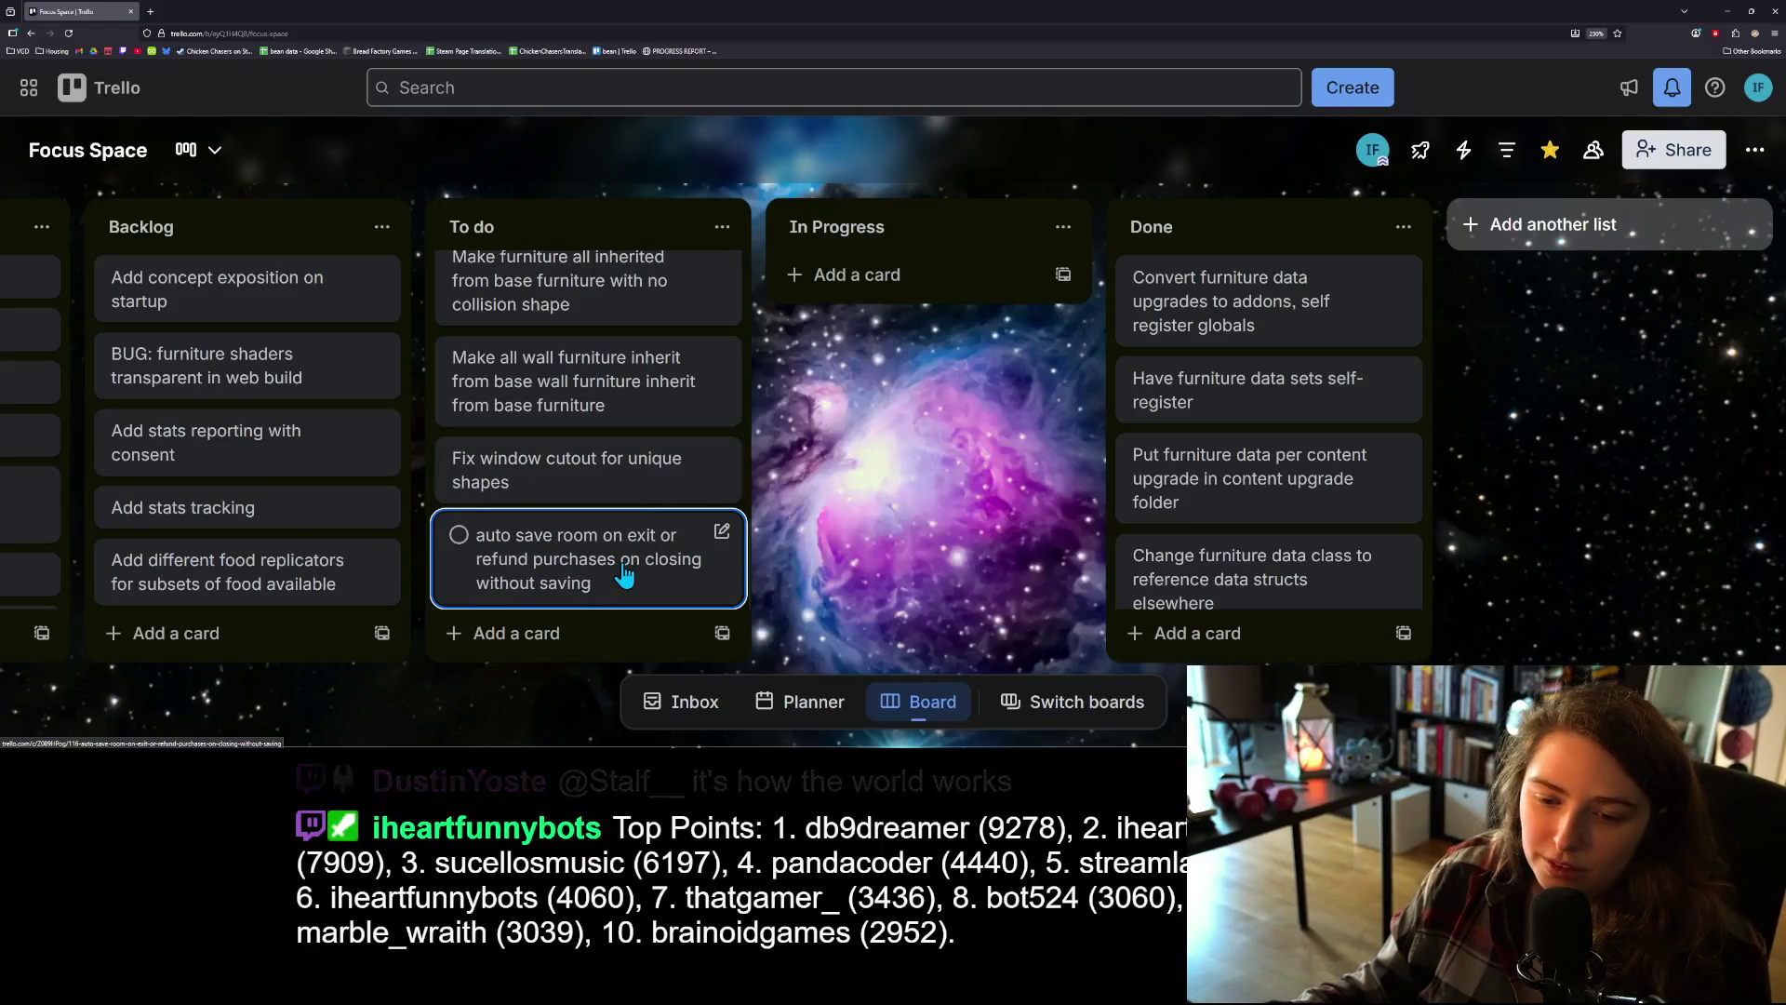
{"action": "scroll", "coordinate": [619, 568], "scroll_direction": "up", "scroll_amount": 10}
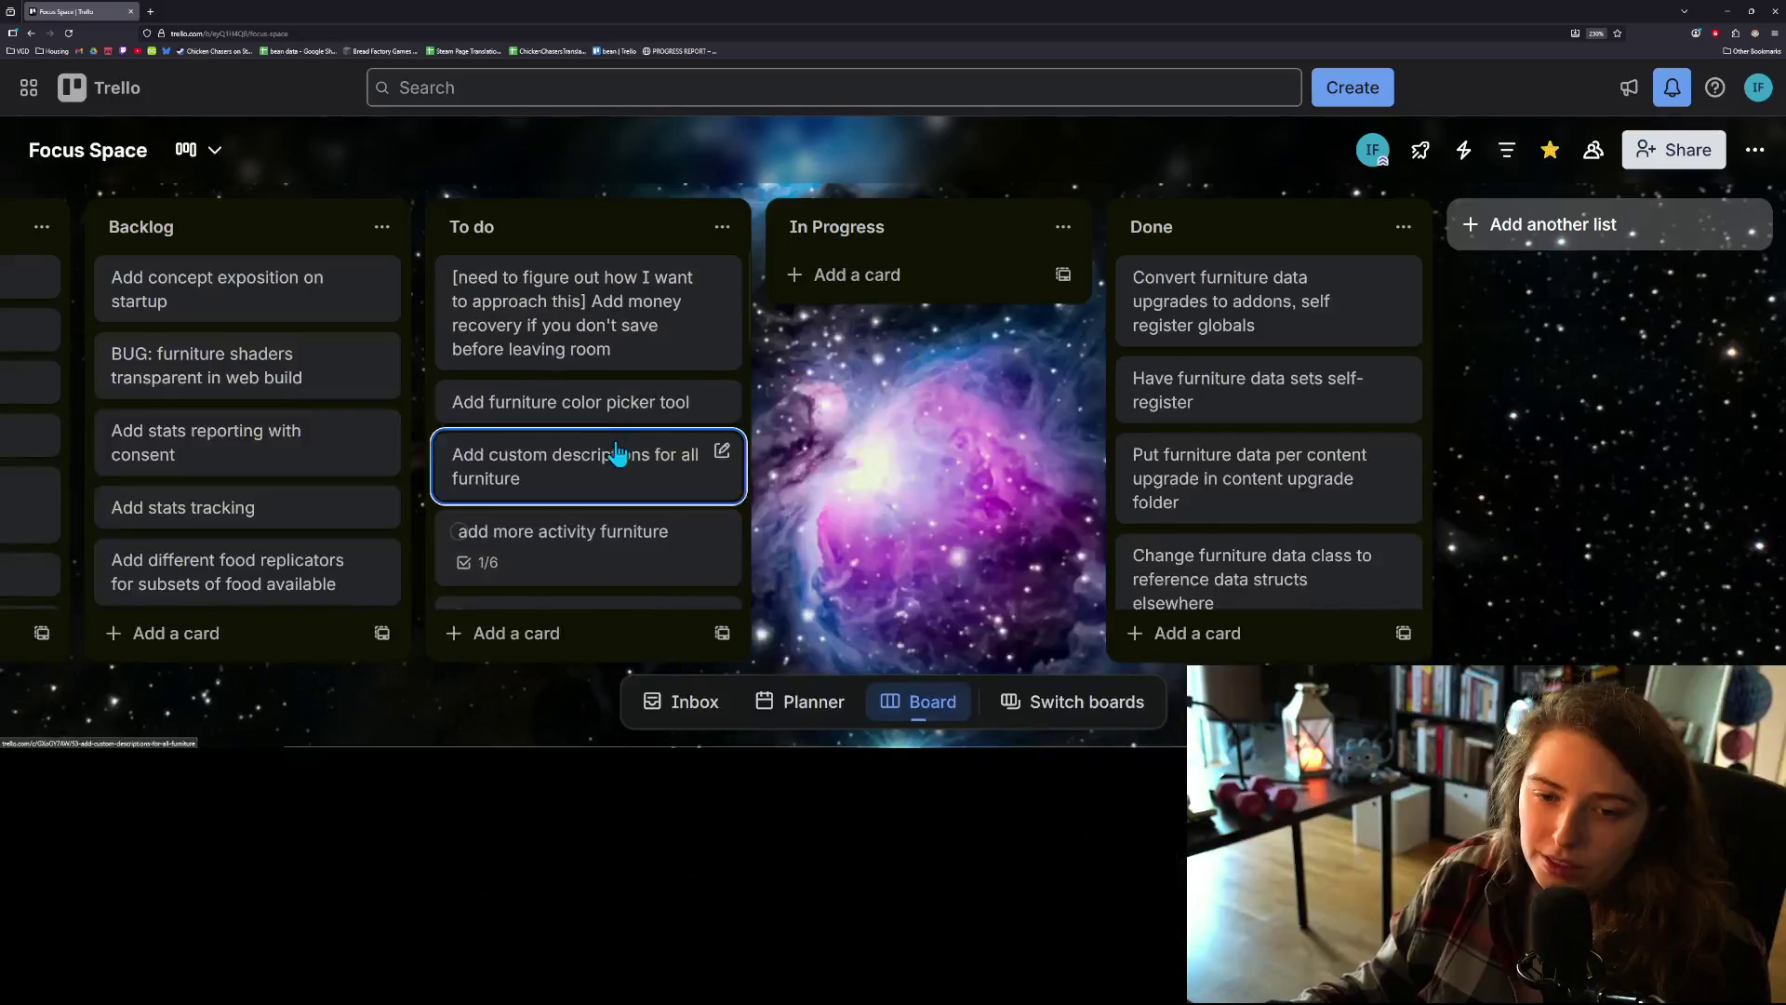
{"action": "mouse_move", "coordinate": [640, 339]}
{"action": "left_mouse_down"}
{"action": "mouse_move", "coordinate": [649, 635]}
{"action": "mouse_move", "coordinate": [642, 470]}
{"action": "left_mouse_up"}
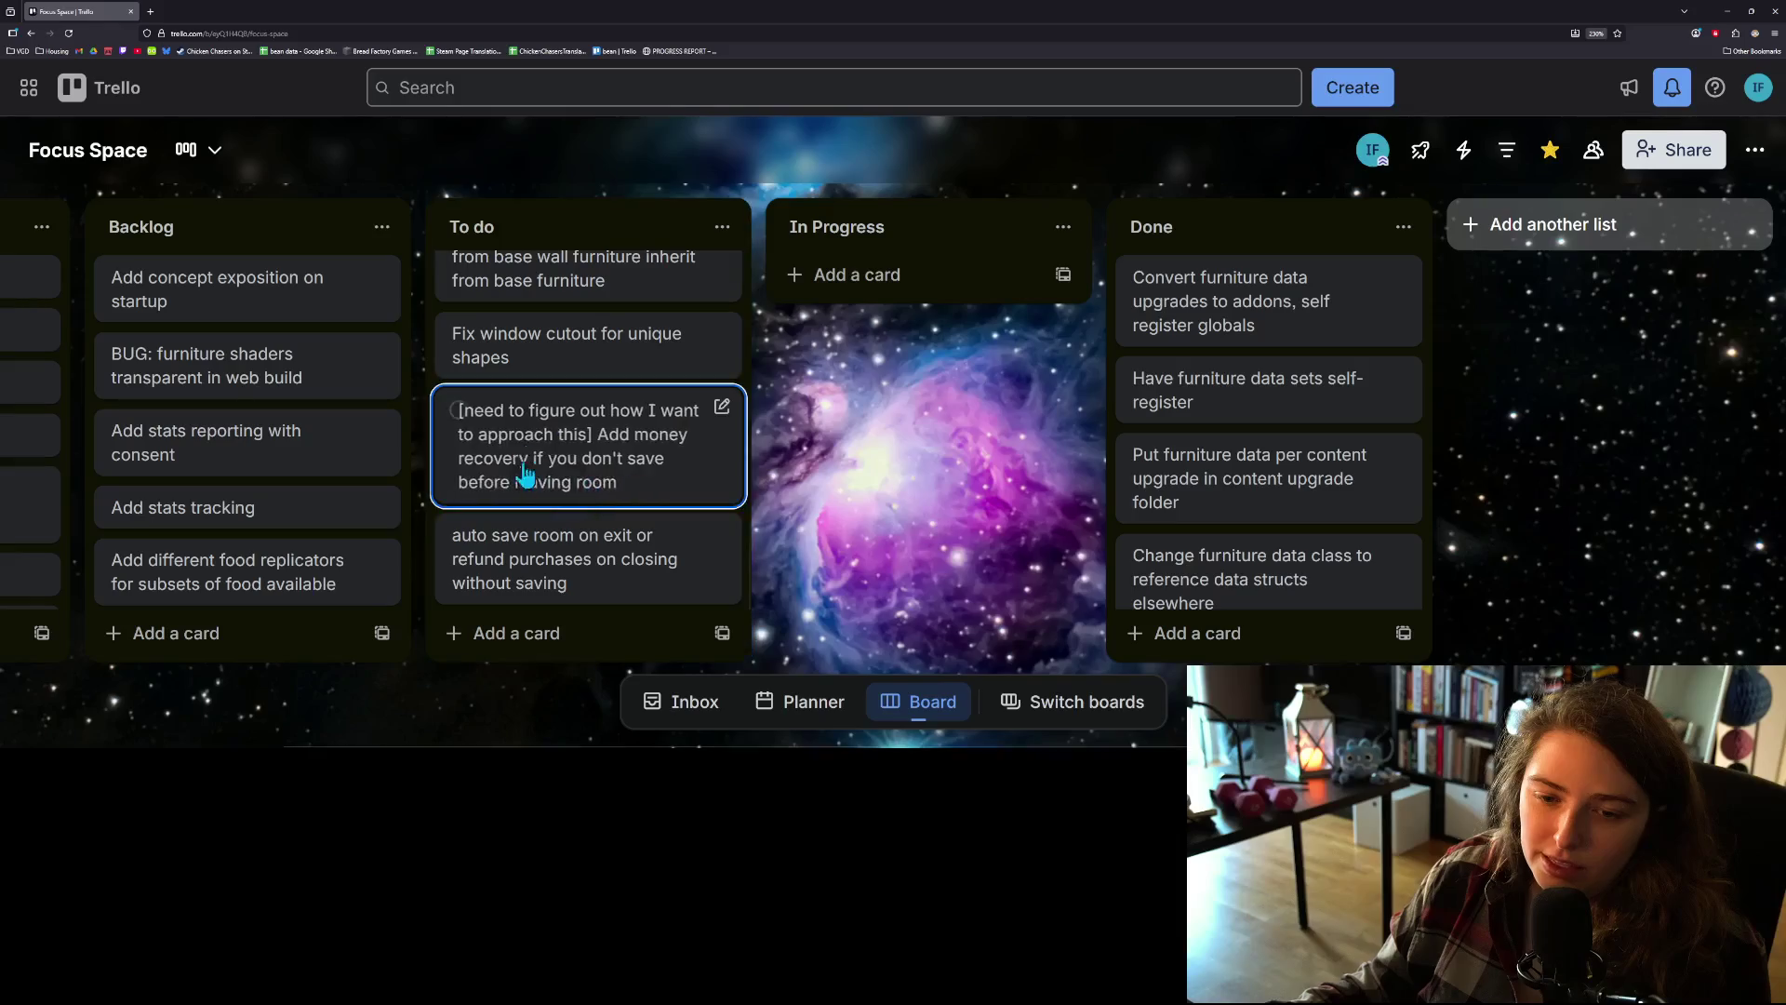
{"action": "scroll", "coordinate": [612, 555], "scroll_direction": "up", "scroll_amount": 5}
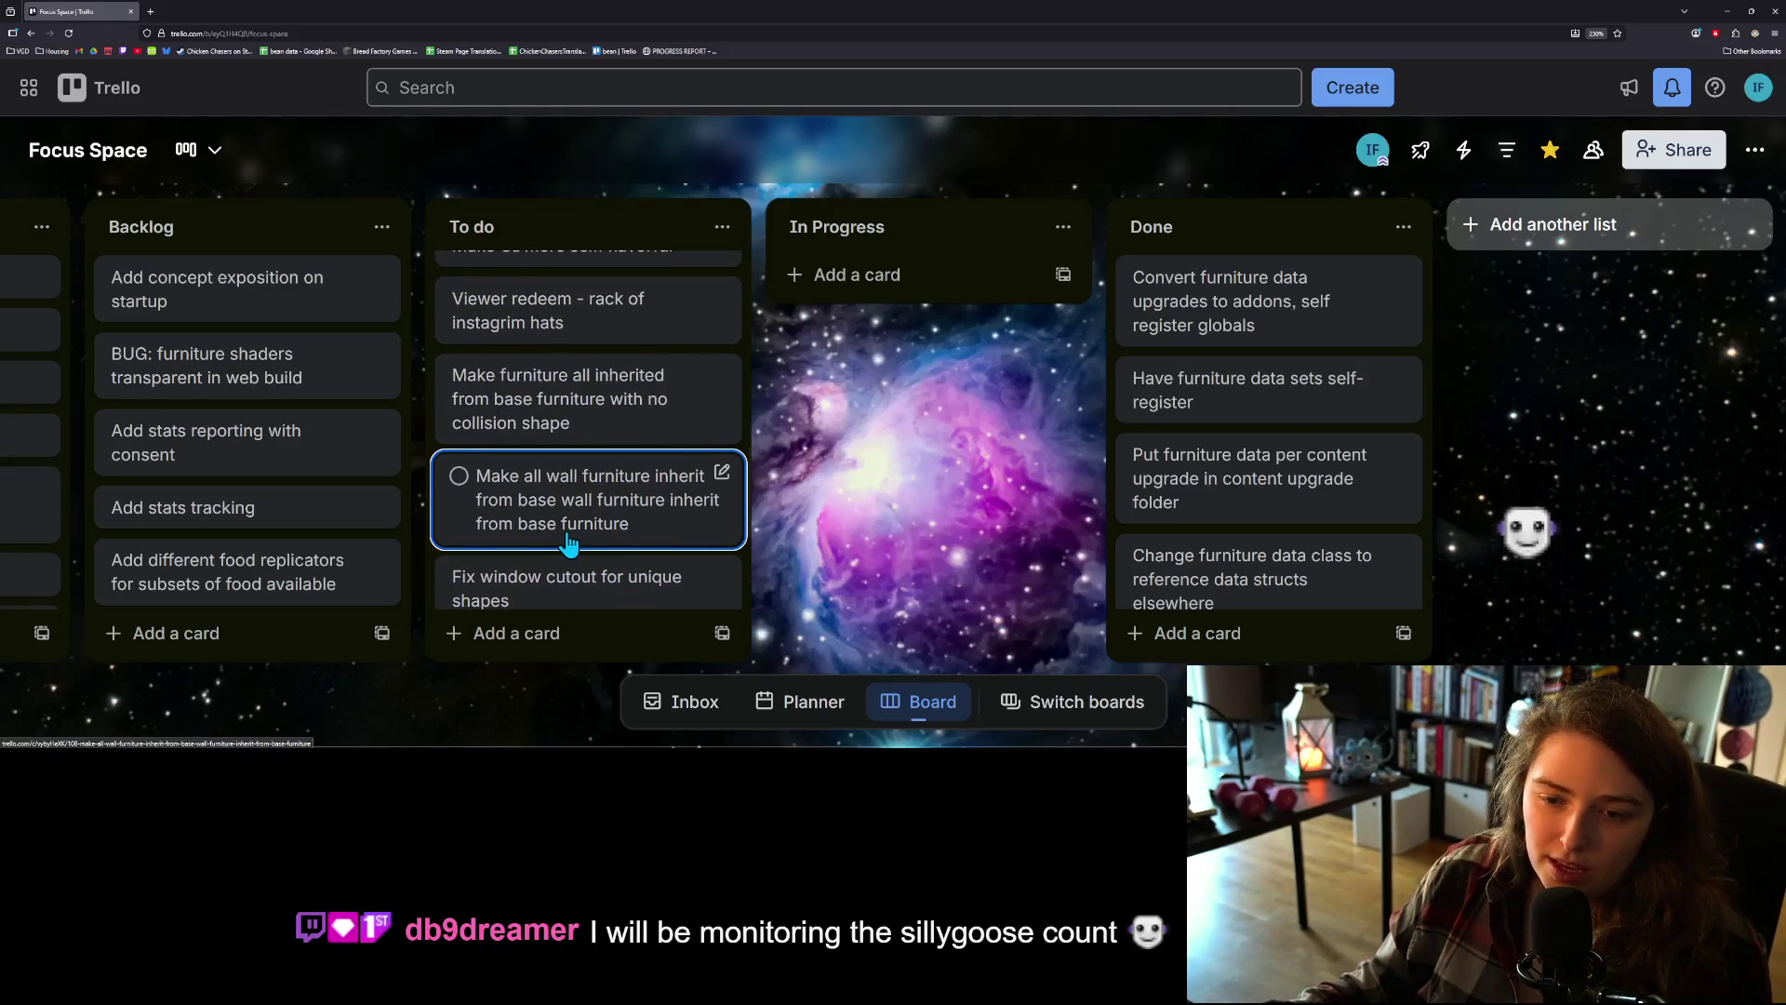
{"action": "scroll", "coordinate": [564, 544], "scroll_direction": "up", "scroll_amount": 2}
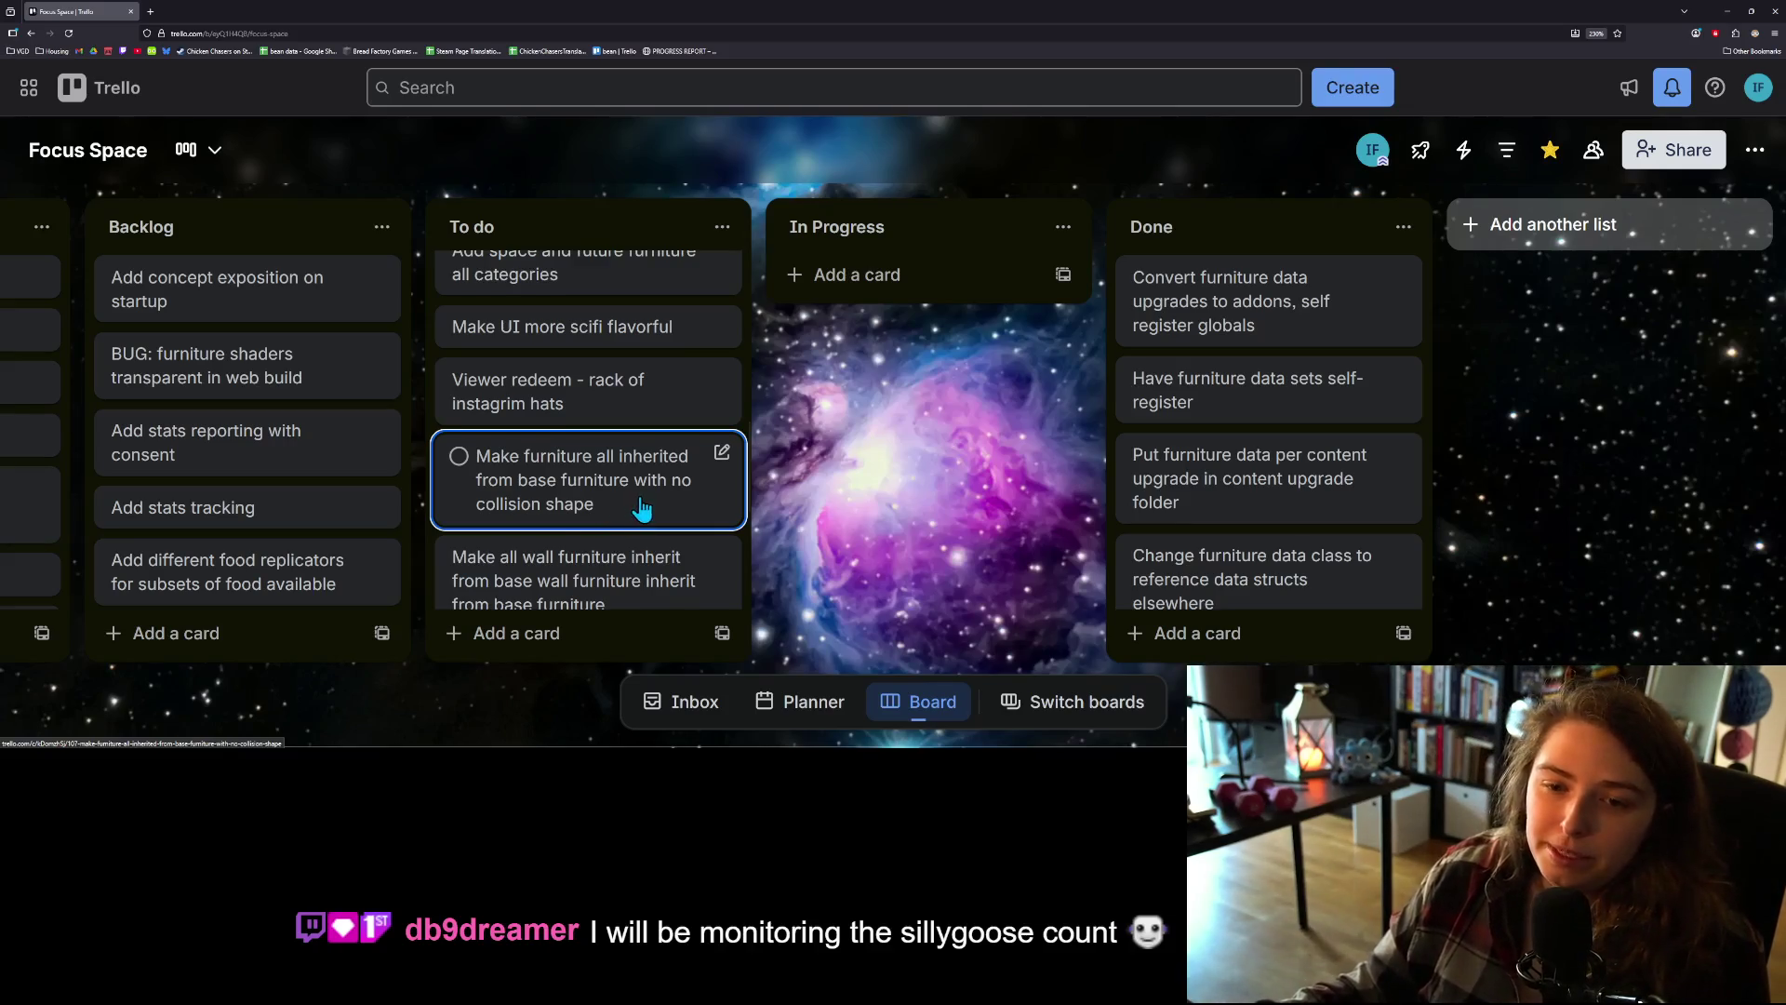
{"action": "scroll", "coordinate": [640, 507], "scroll_direction": "up", "scroll_amount": 1}
{"action": "scroll", "coordinate": [637, 507], "scroll_direction": "down", "scroll_amount": 2}
{"action": "scroll", "coordinate": [635, 507], "scroll_direction": "up", "scroll_amount": 1}
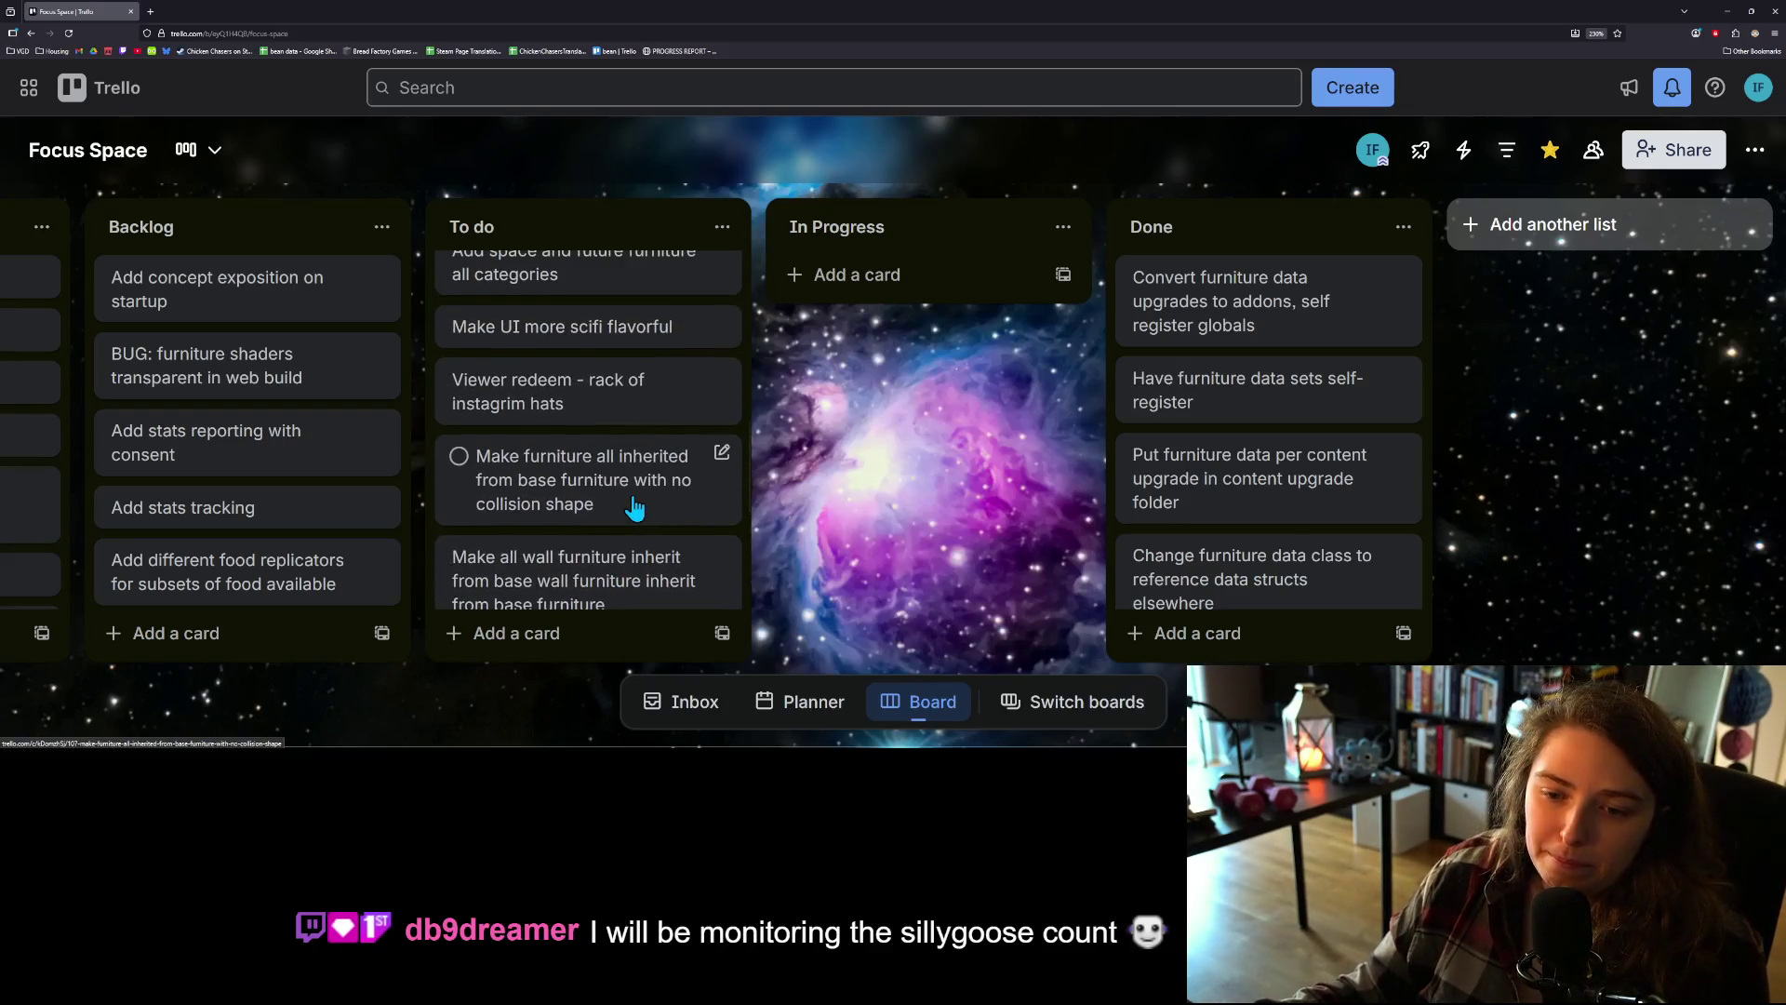
{"action": "scroll", "coordinate": [635, 507], "scroll_direction": "up", "scroll_amount": 1}
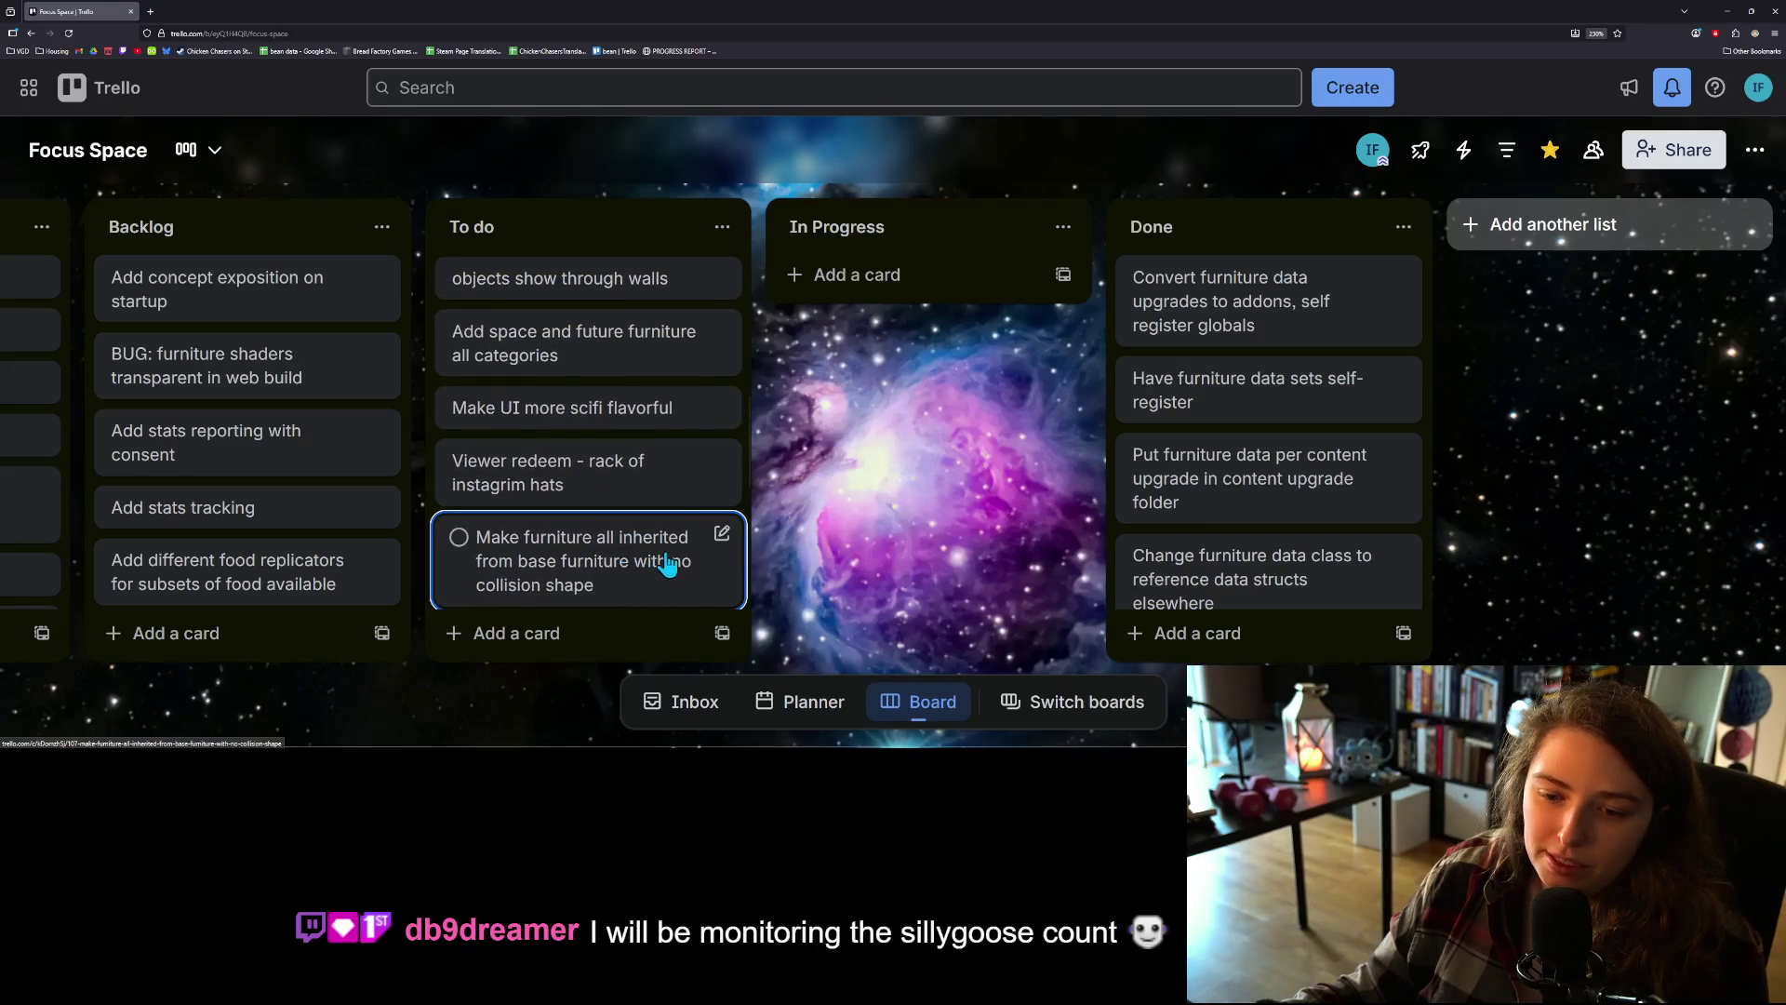
{"action": "scroll", "coordinate": [690, 568], "scroll_direction": "up", "scroll_amount": 1}
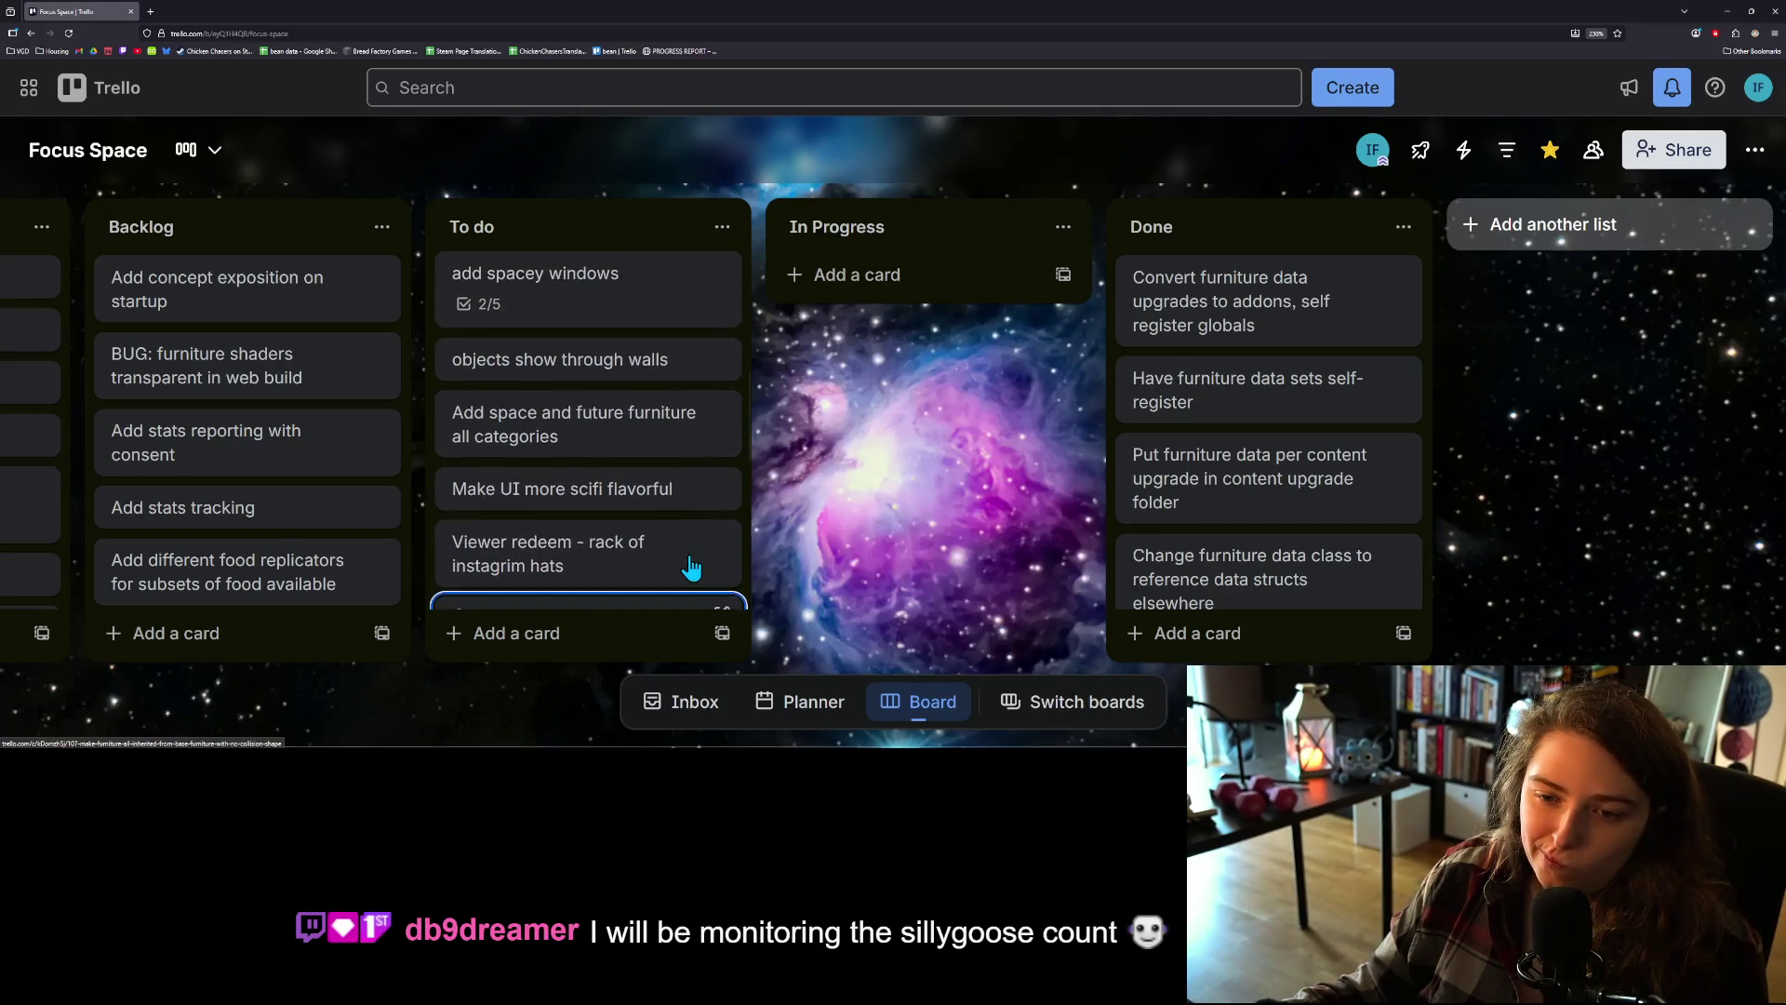
{"action": "scroll", "coordinate": [683, 558], "scroll_direction": "up", "scroll_amount": 3}
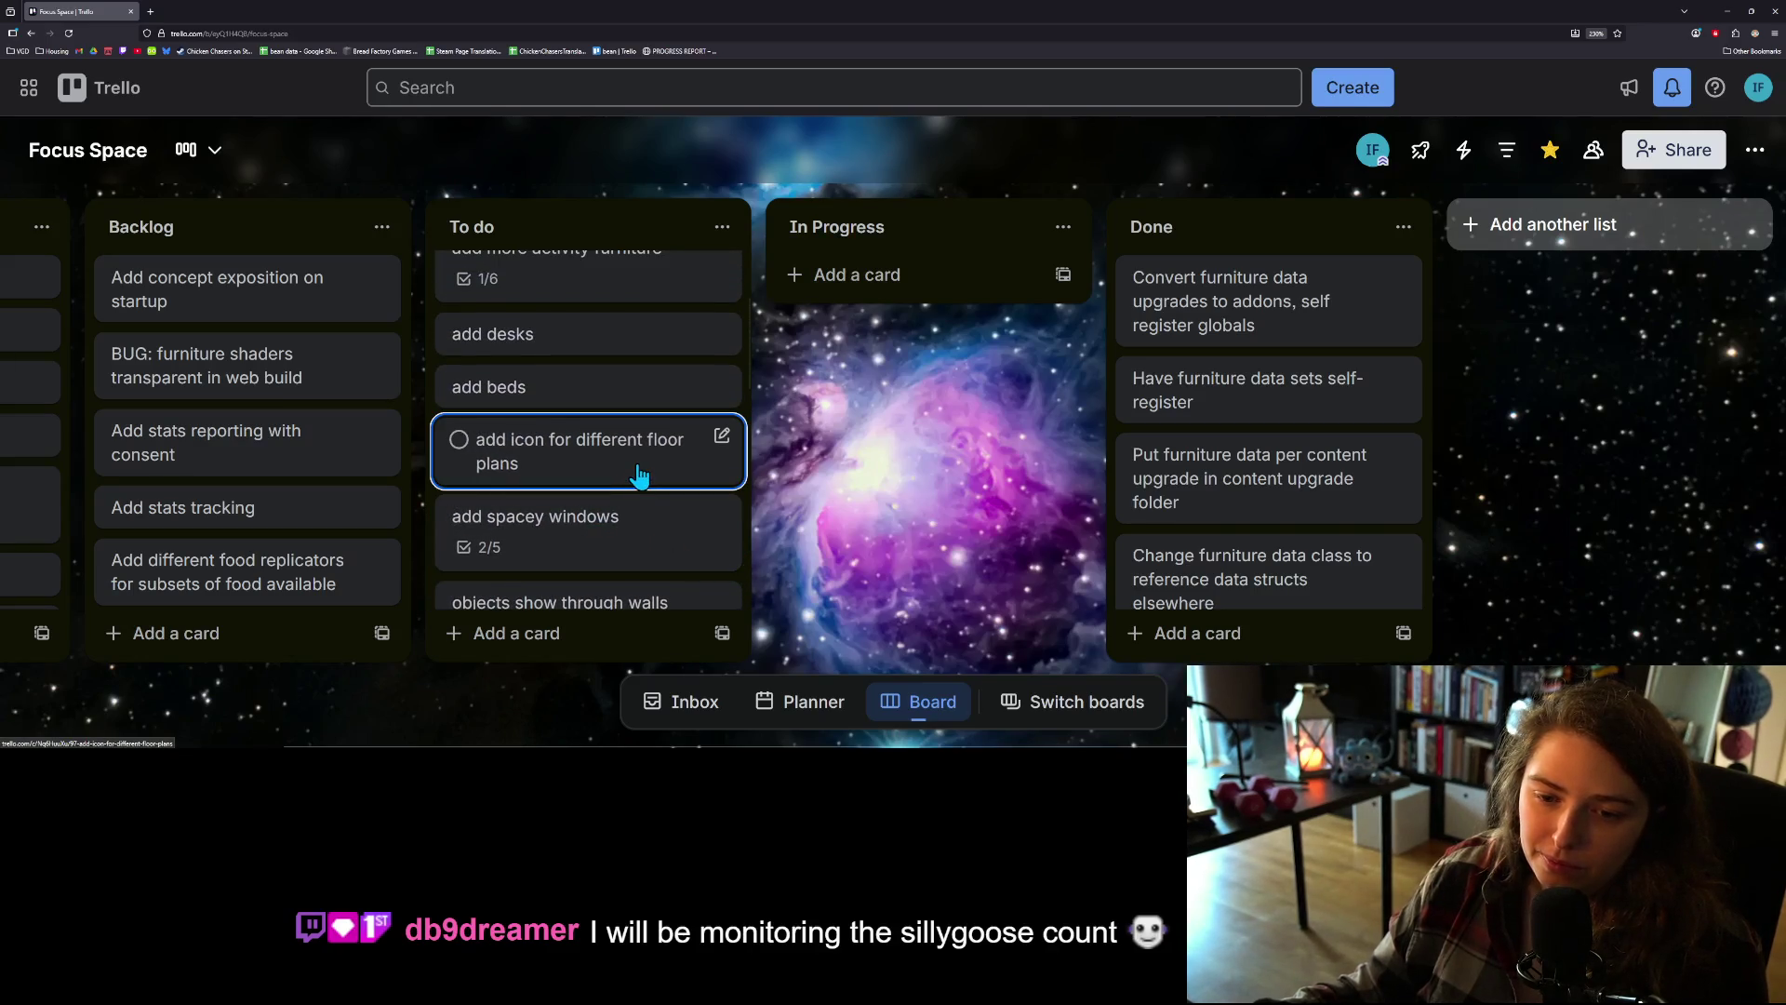
{"action": "scroll", "coordinate": [636, 470], "scroll_direction": "up", "scroll_amount": 2}
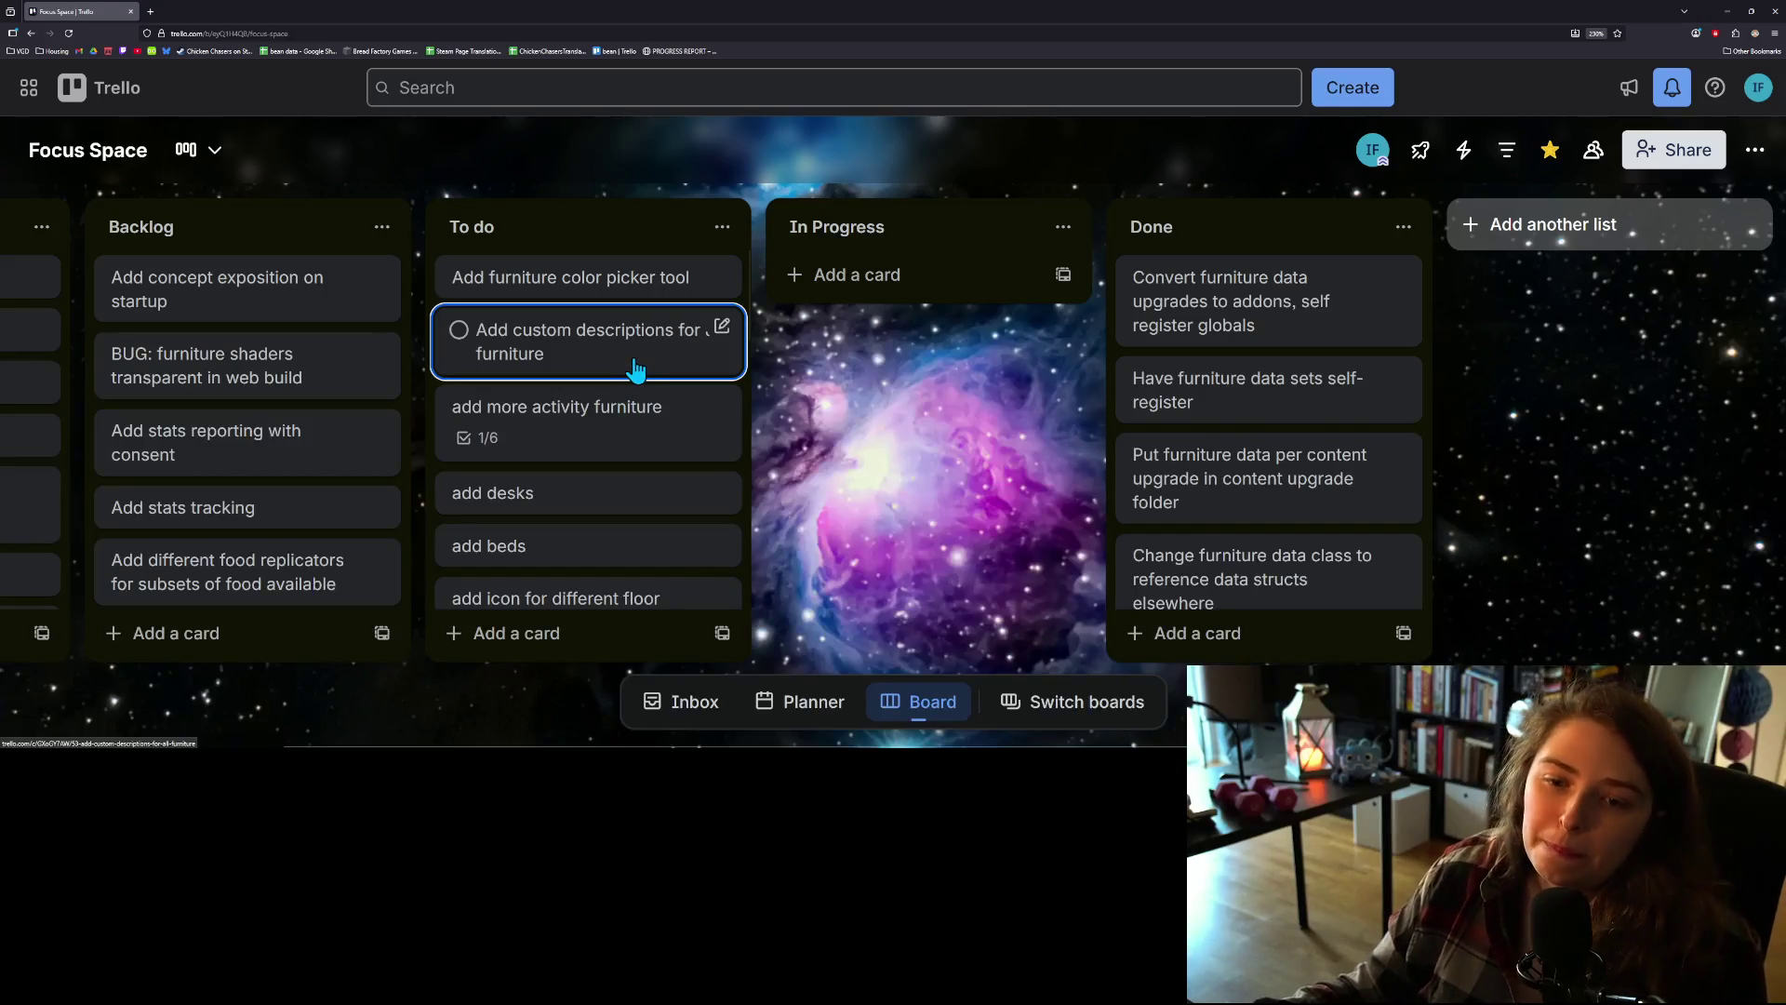
{"action": "scroll", "coordinate": [595, 469], "scroll_direction": "down", "scroll_amount": 2}
{"action": "scroll", "coordinate": [590, 456], "scroll_direction": "up", "scroll_amount": 2}
Step: Move the 'Add custom descriptions for all furniture' card from To do into In Progress
{"action": "left_click_drag", "start_coordinate": [572, 368], "coordinate": [913, 298]}
{"action": "scroll", "coordinate": [618, 518], "scroll_direction": "down", "scroll_amount": 5}
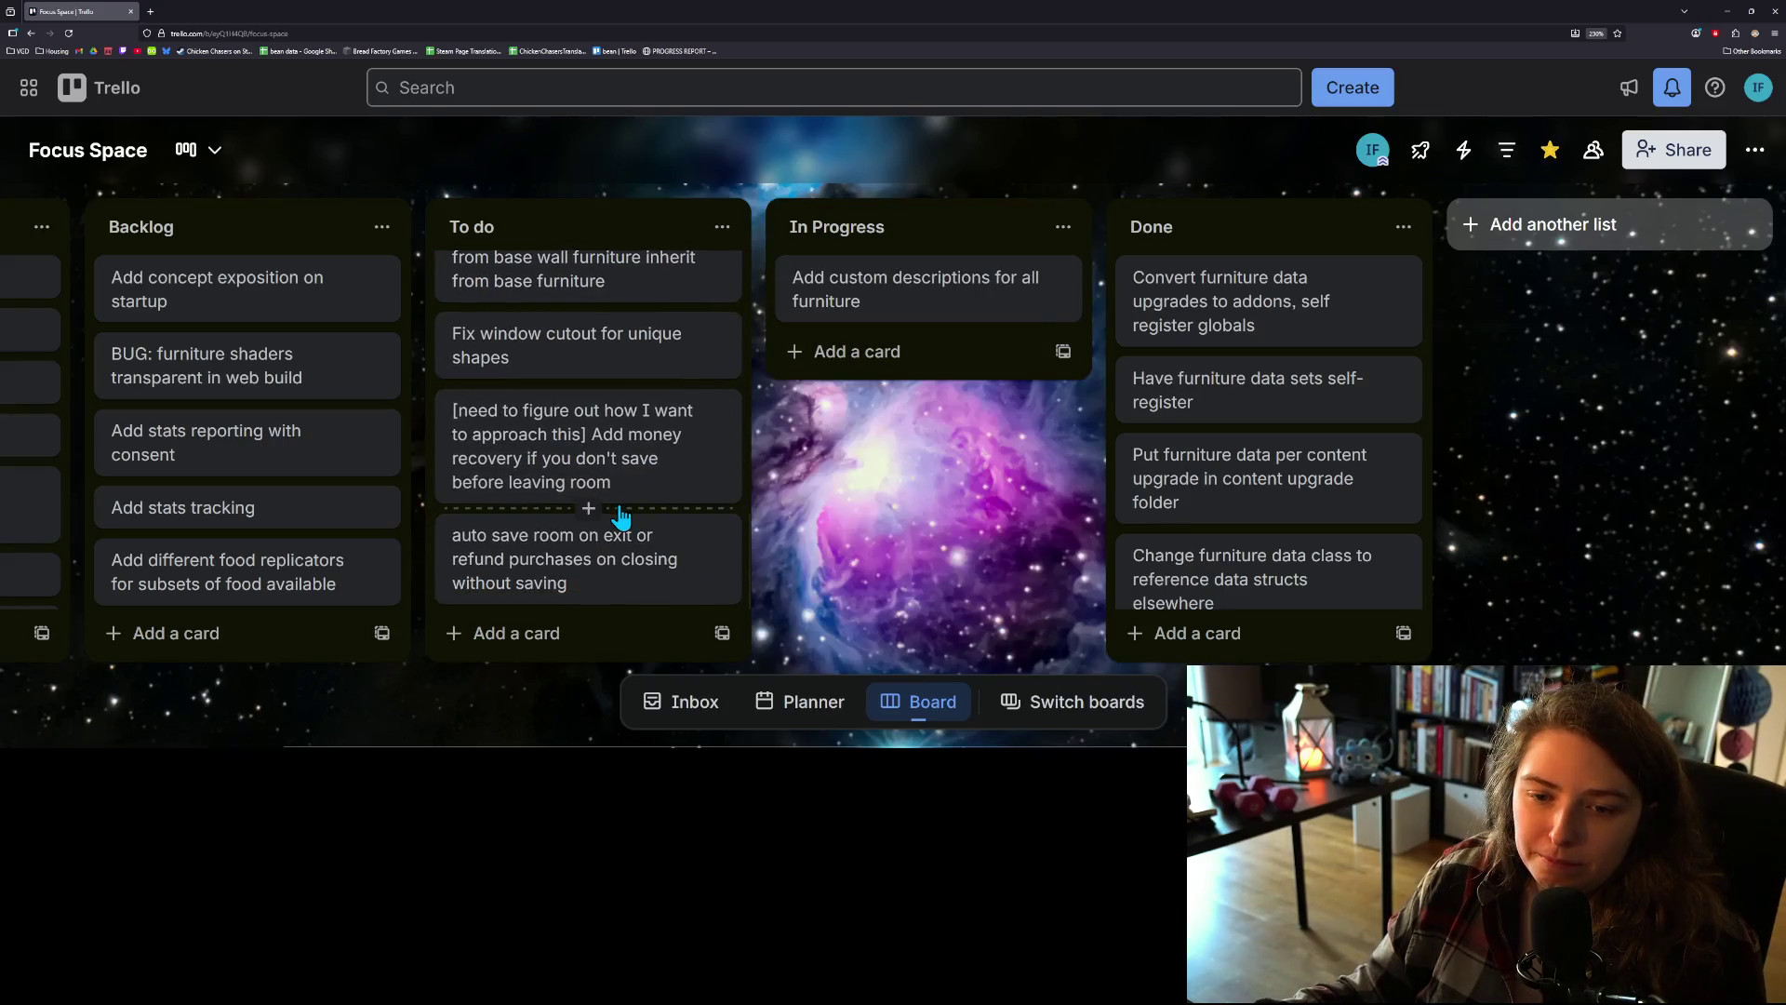
{"action": "scroll", "coordinate": [579, 561], "scroll_direction": "up", "scroll_amount": 2}
{"action": "scroll", "coordinate": [581, 561], "scroll_direction": "up", "scroll_amount": 2}
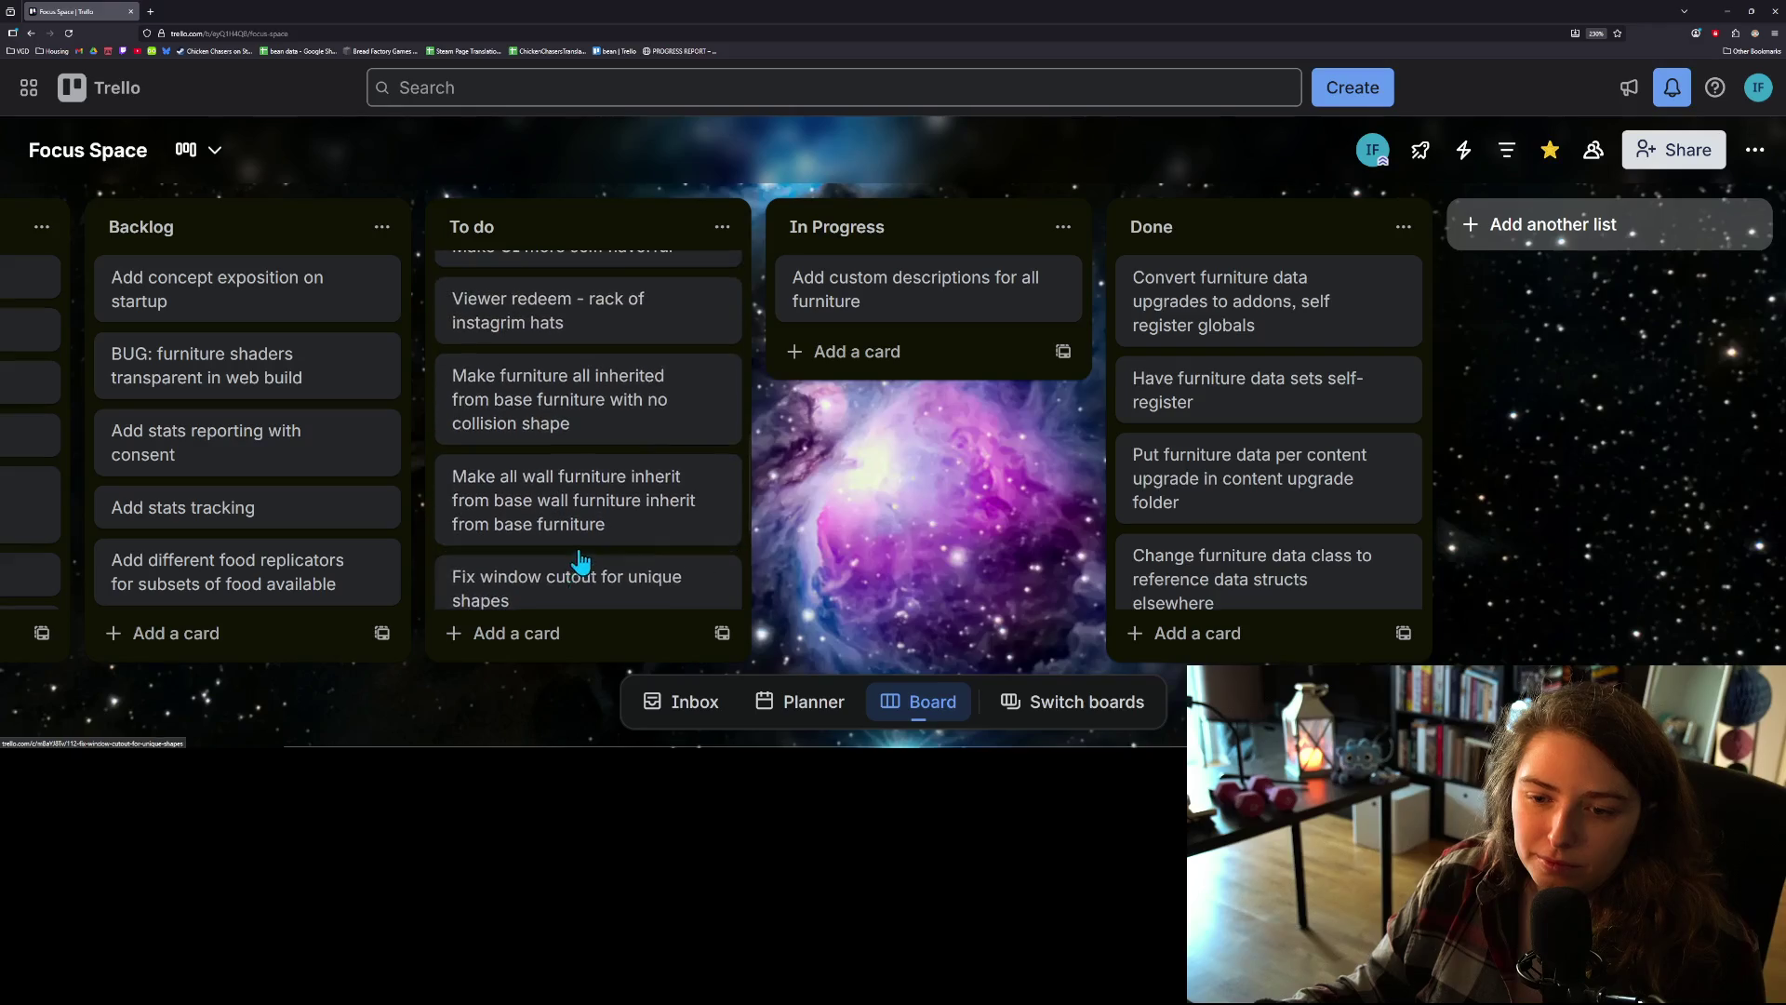
Step: Move 'Make furniture all inherited from base furniture with no collision shape' into In Progress
{"action": "left_click_drag", "start_coordinate": [586, 414], "coordinate": [875, 398]}
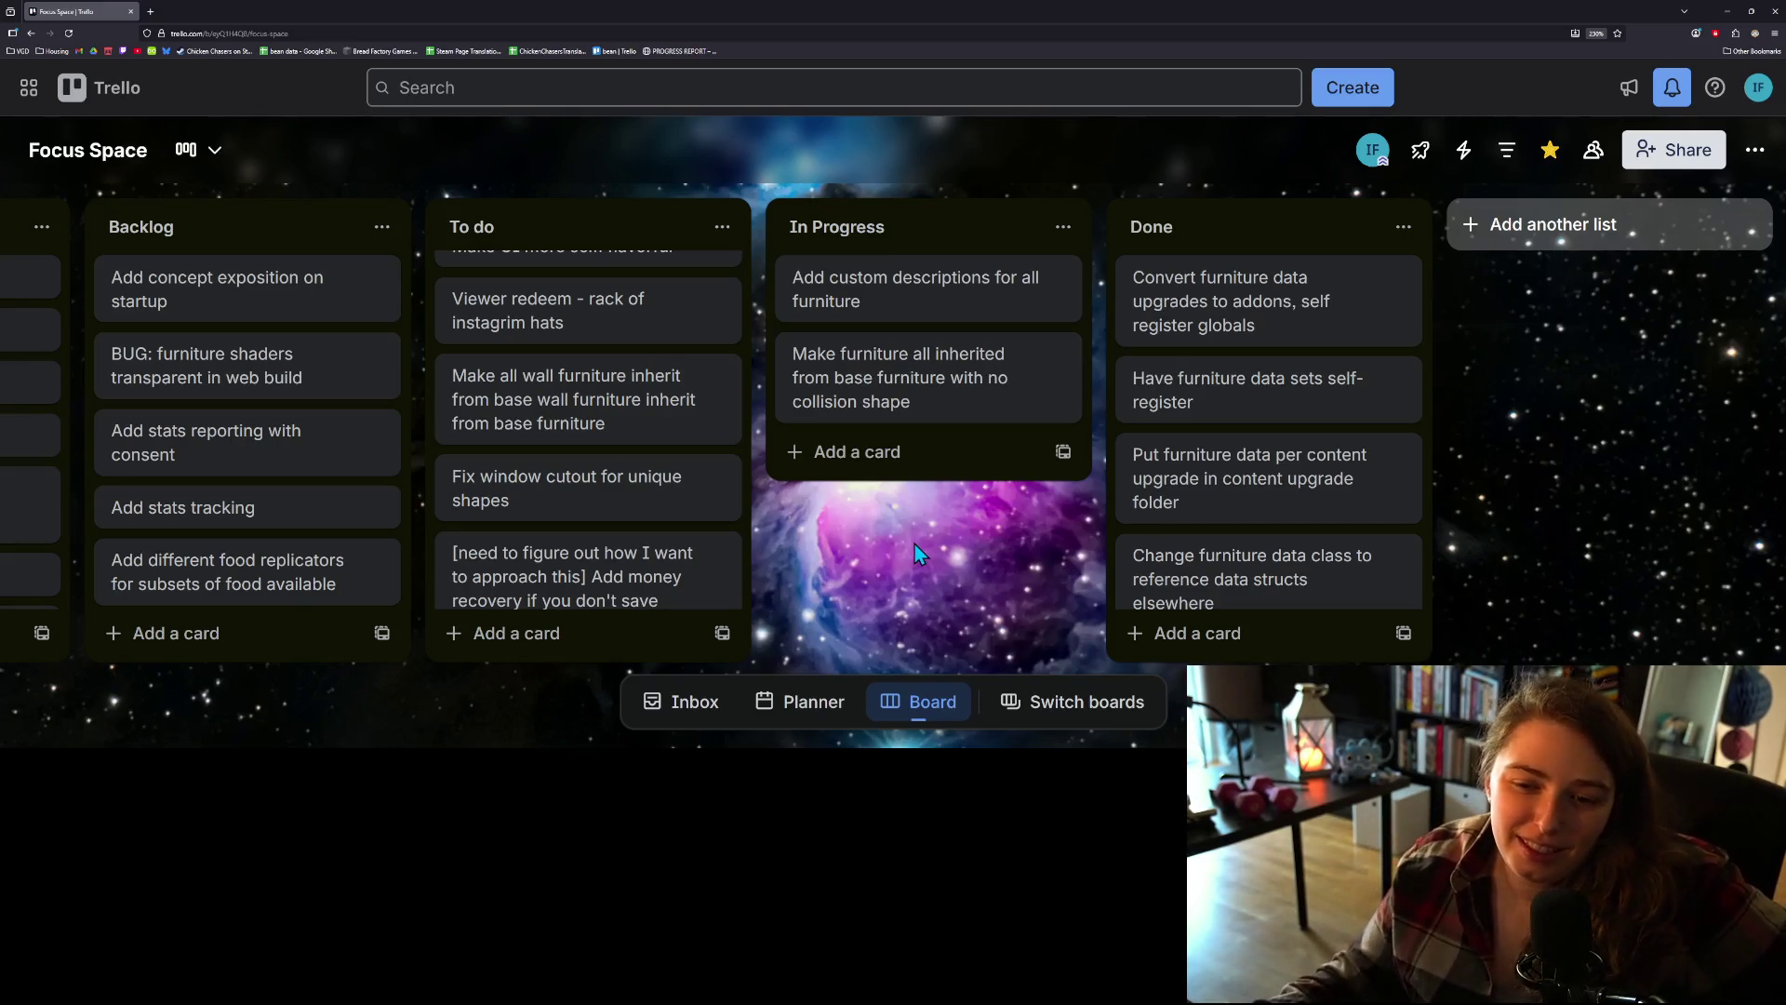
{"action": "scroll", "coordinate": [657, 553], "scroll_direction": "up", "scroll_amount": 2}
{"action": "scroll", "coordinate": [658, 554], "scroll_direction": "up", "scroll_amount": 2}
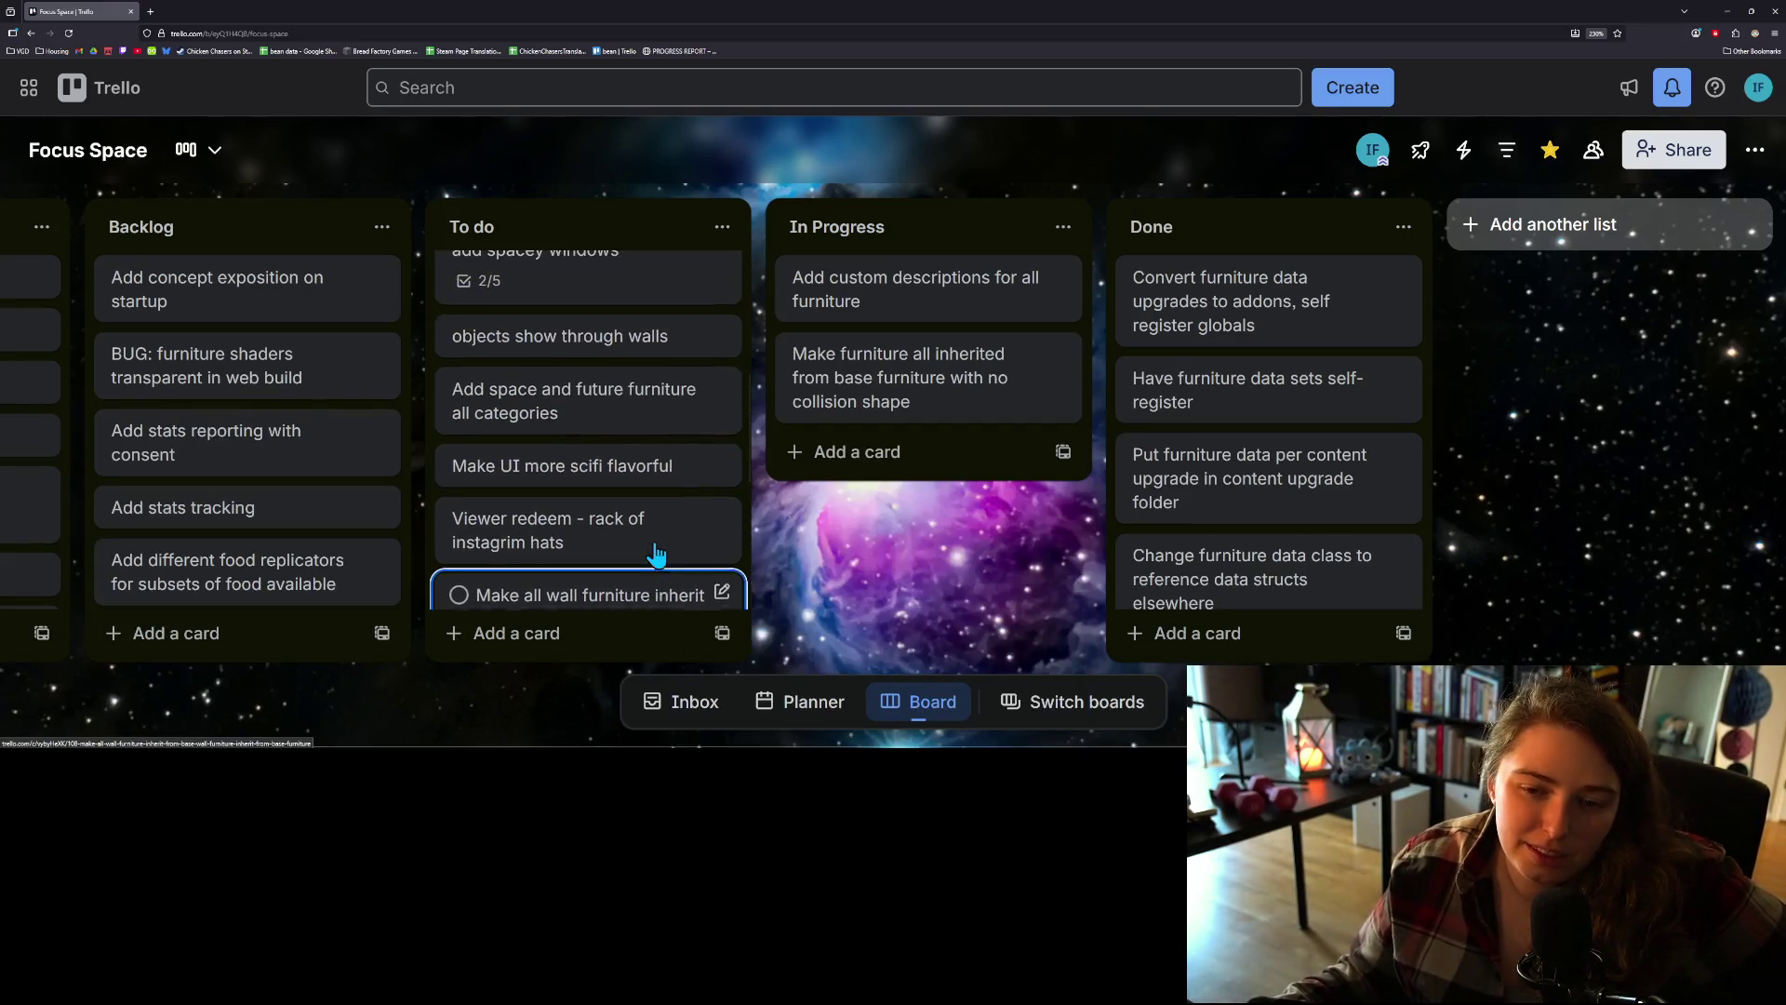
{"action": "scroll", "coordinate": [658, 553], "scroll_direction": "up", "scroll_amount": 1}
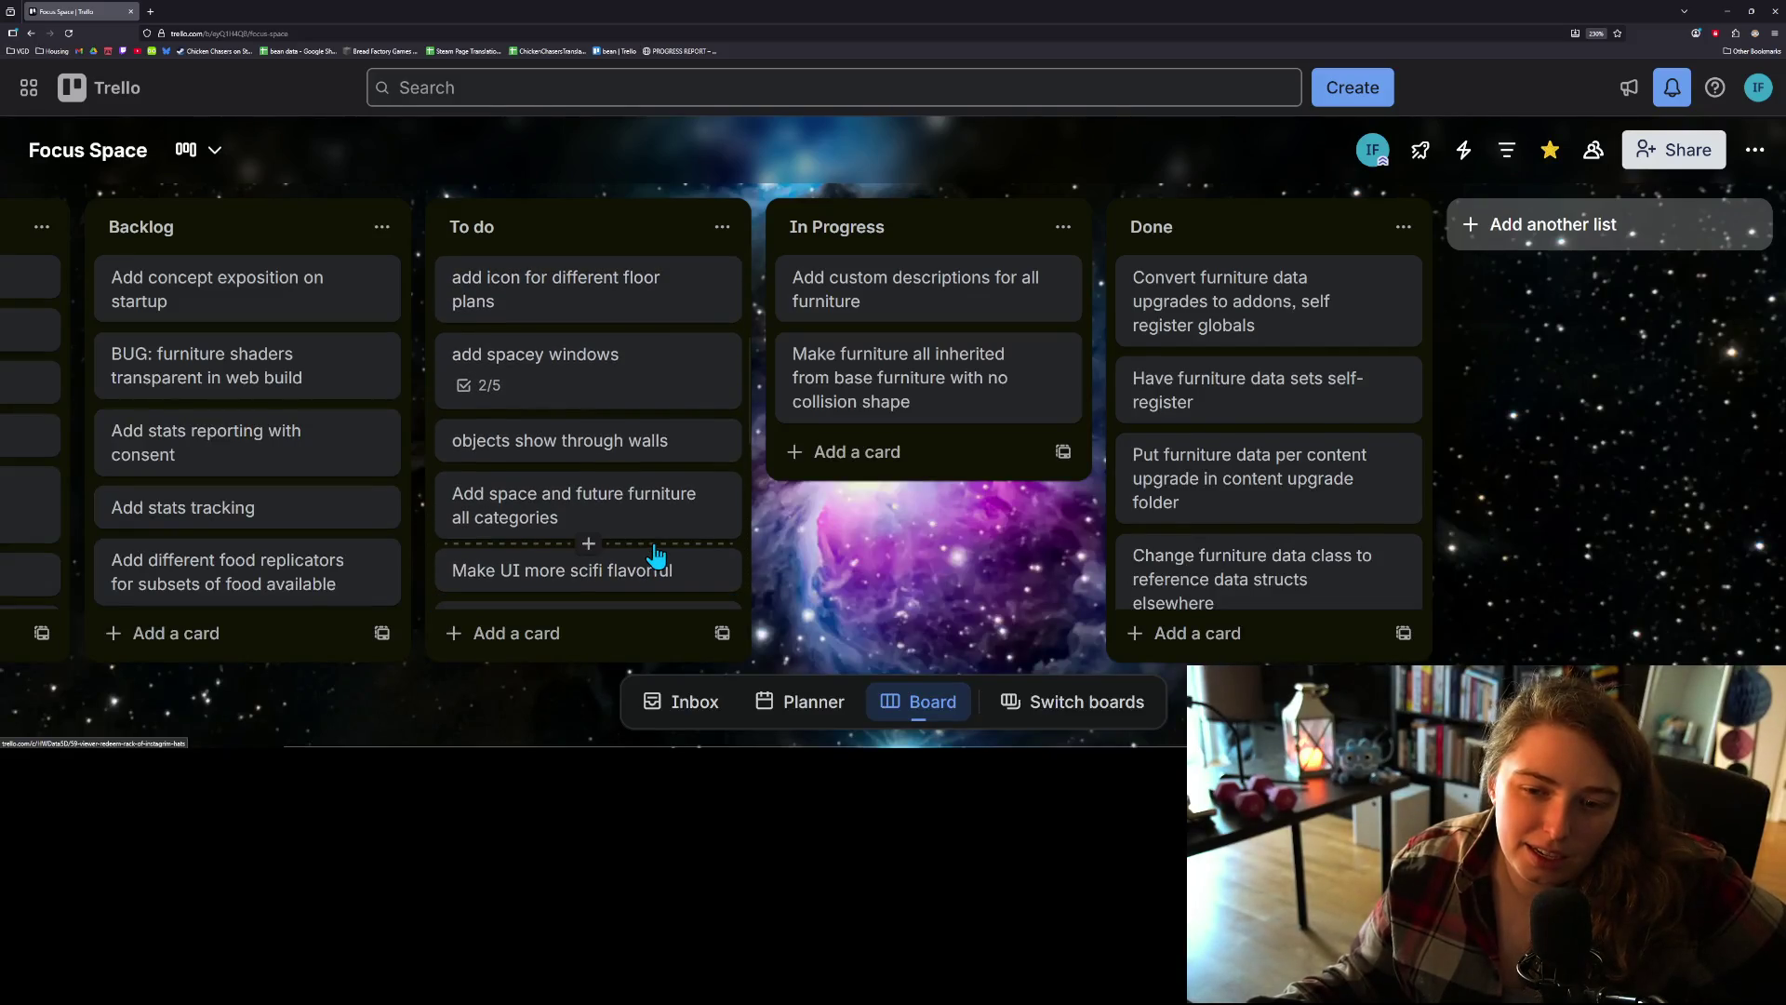
{"action": "scroll", "coordinate": [656, 555], "scroll_direction": "up", "scroll_amount": 1}
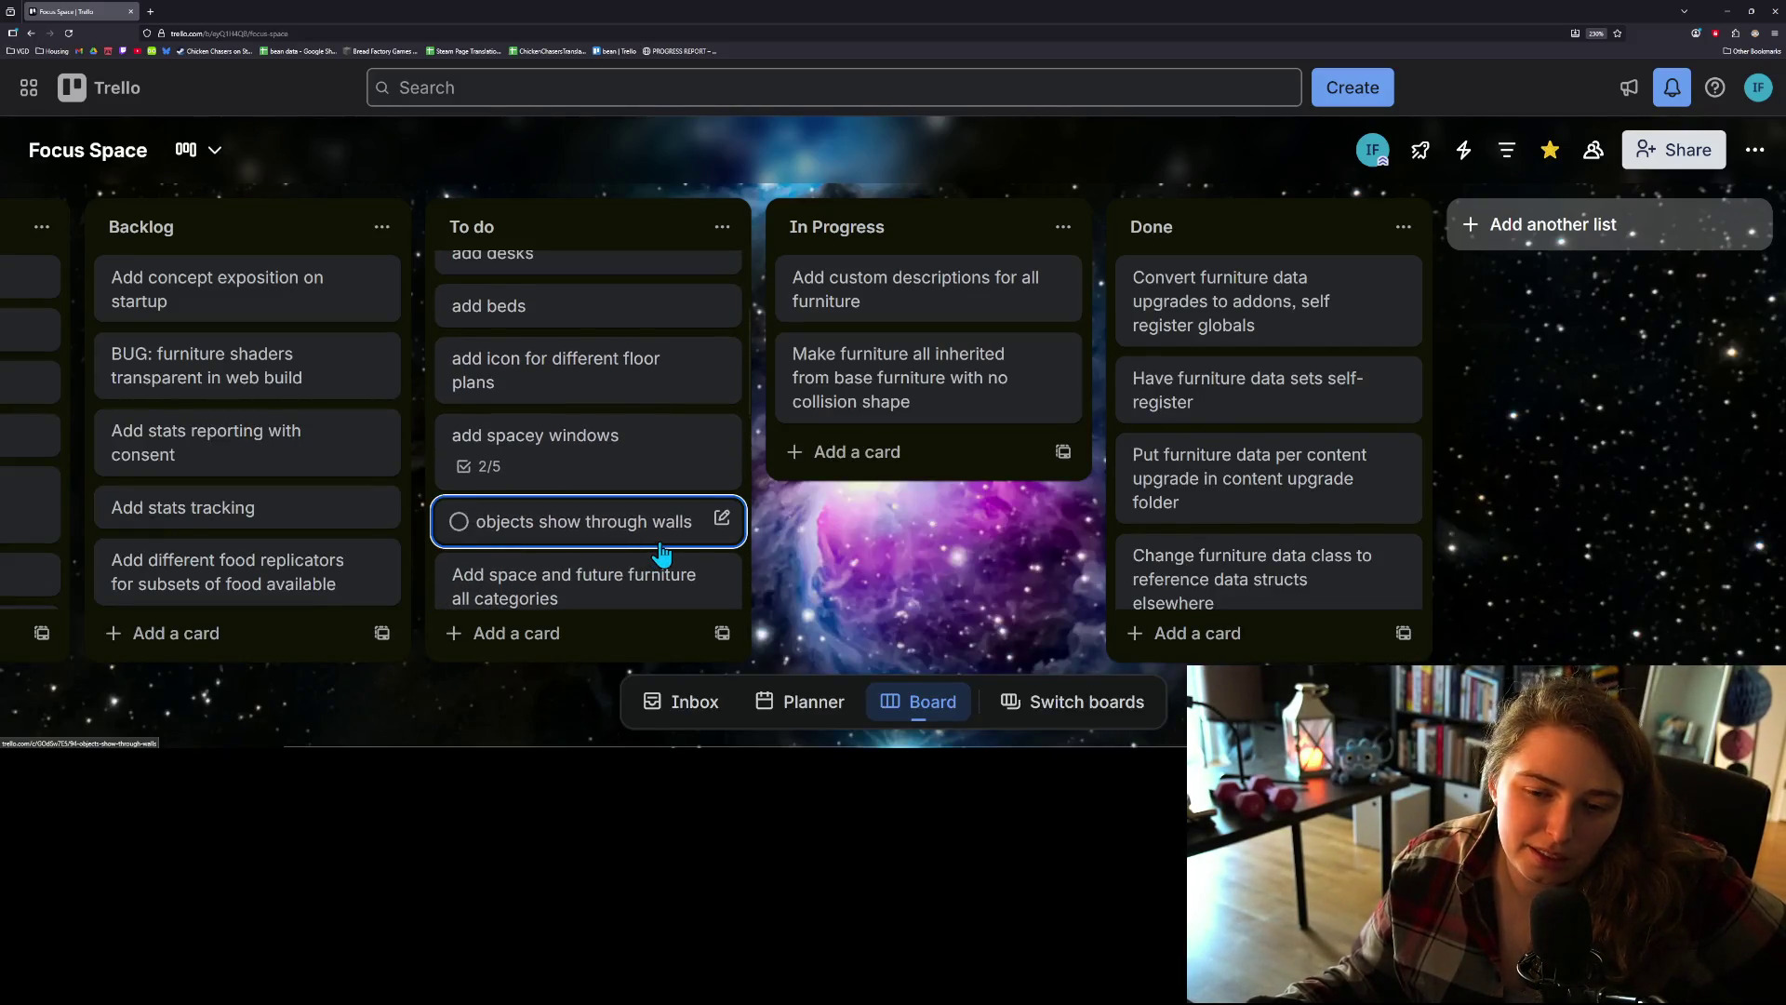
{"action": "scroll", "coordinate": [662, 554], "scroll_direction": "up", "scroll_amount": 1}
{"action": "scroll", "coordinate": [661, 553], "scroll_direction": "up", "scroll_amount": 1}
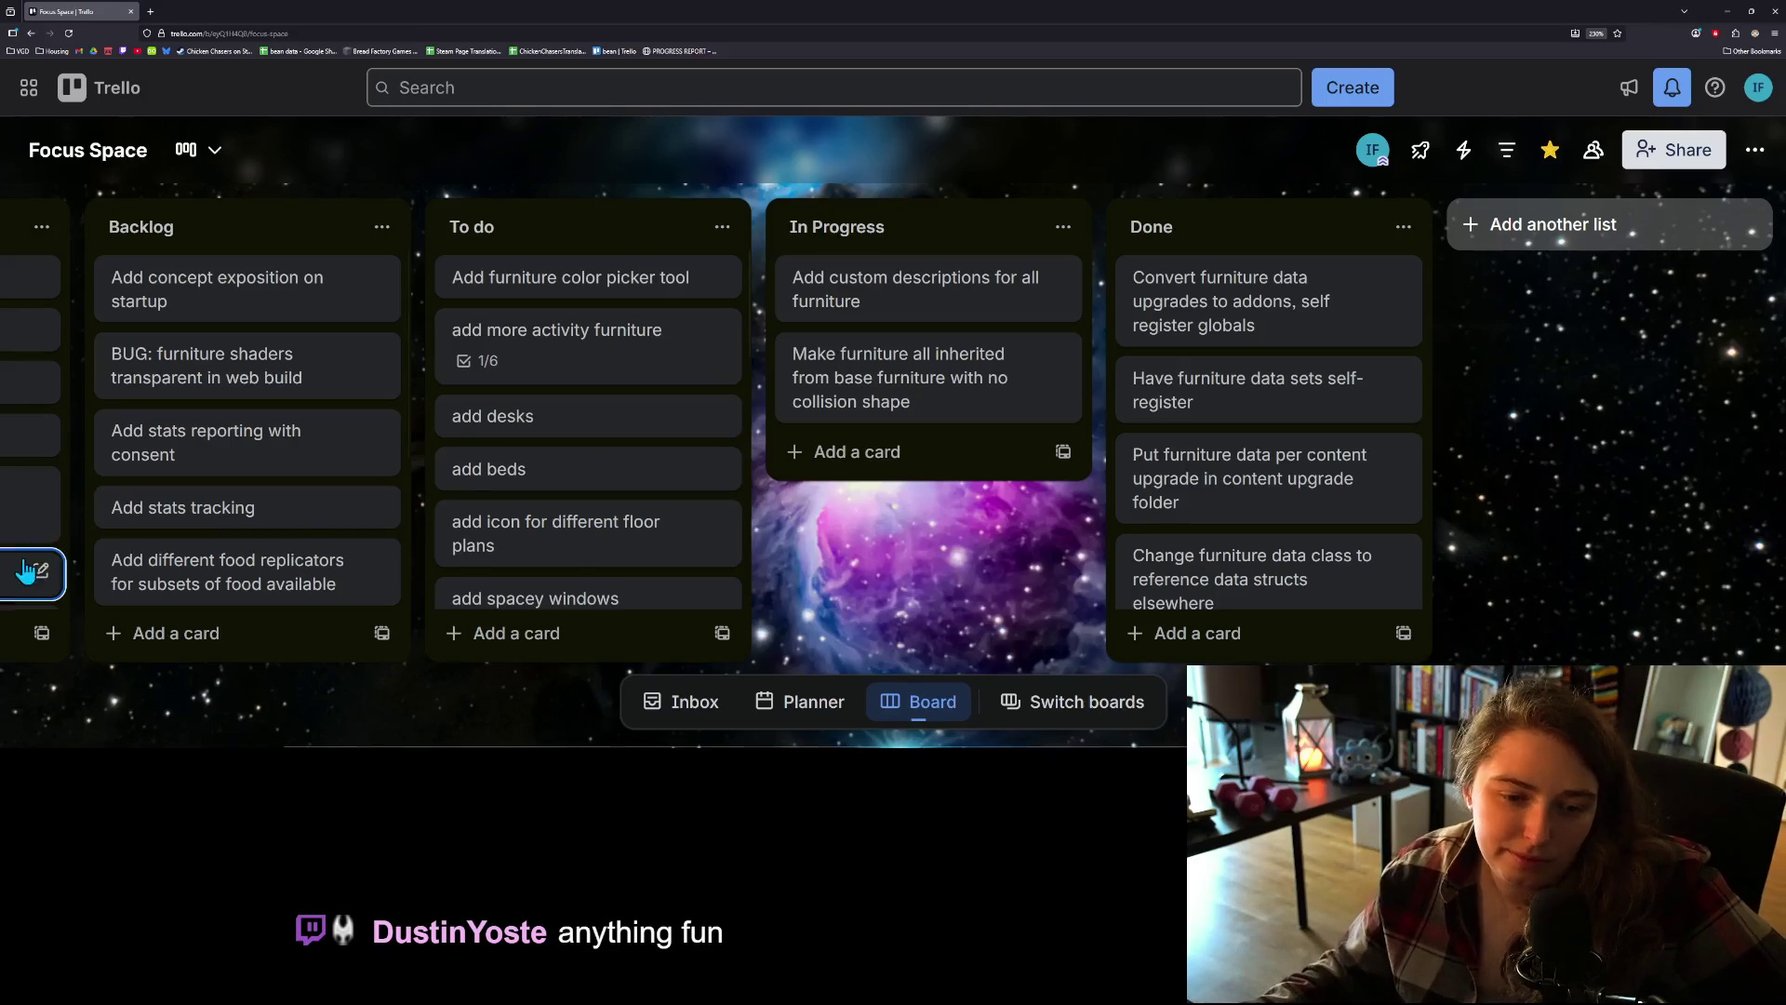
{"action": "scroll", "coordinate": [269, 573], "scroll_direction": "down", "scroll_amount": 2}
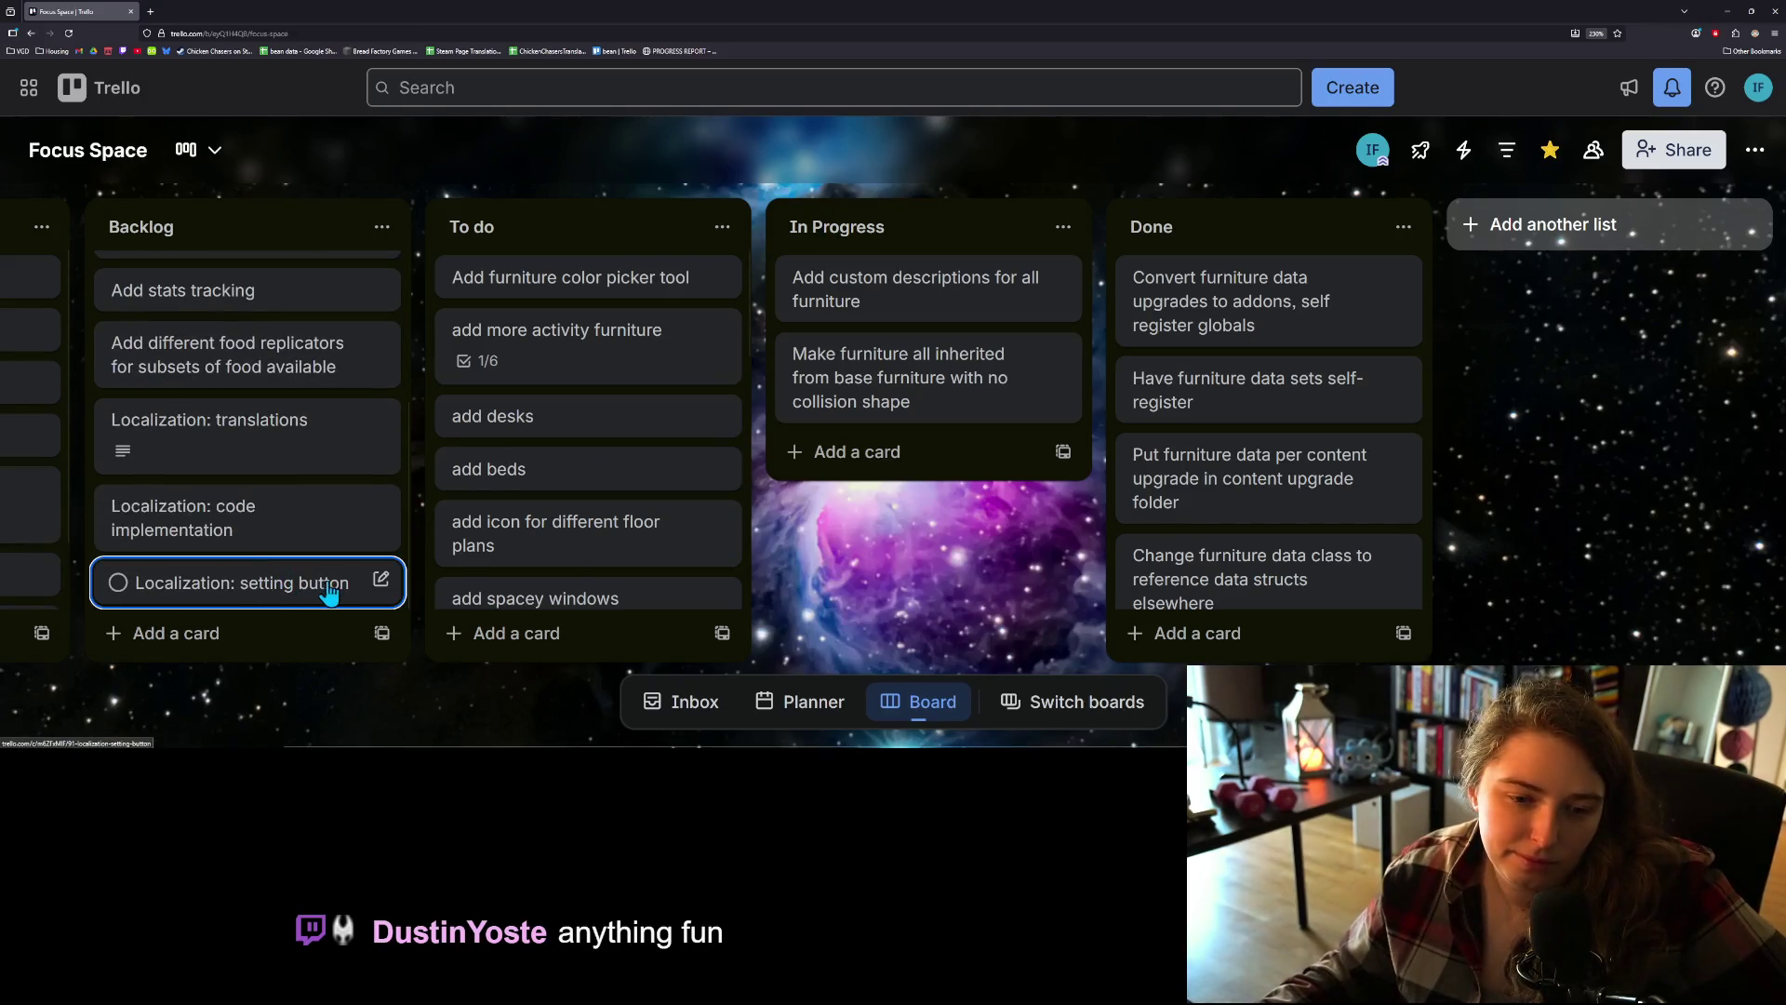
{"action": "scroll", "coordinate": [334, 586], "scroll_direction": "up", "scroll_amount": 3}
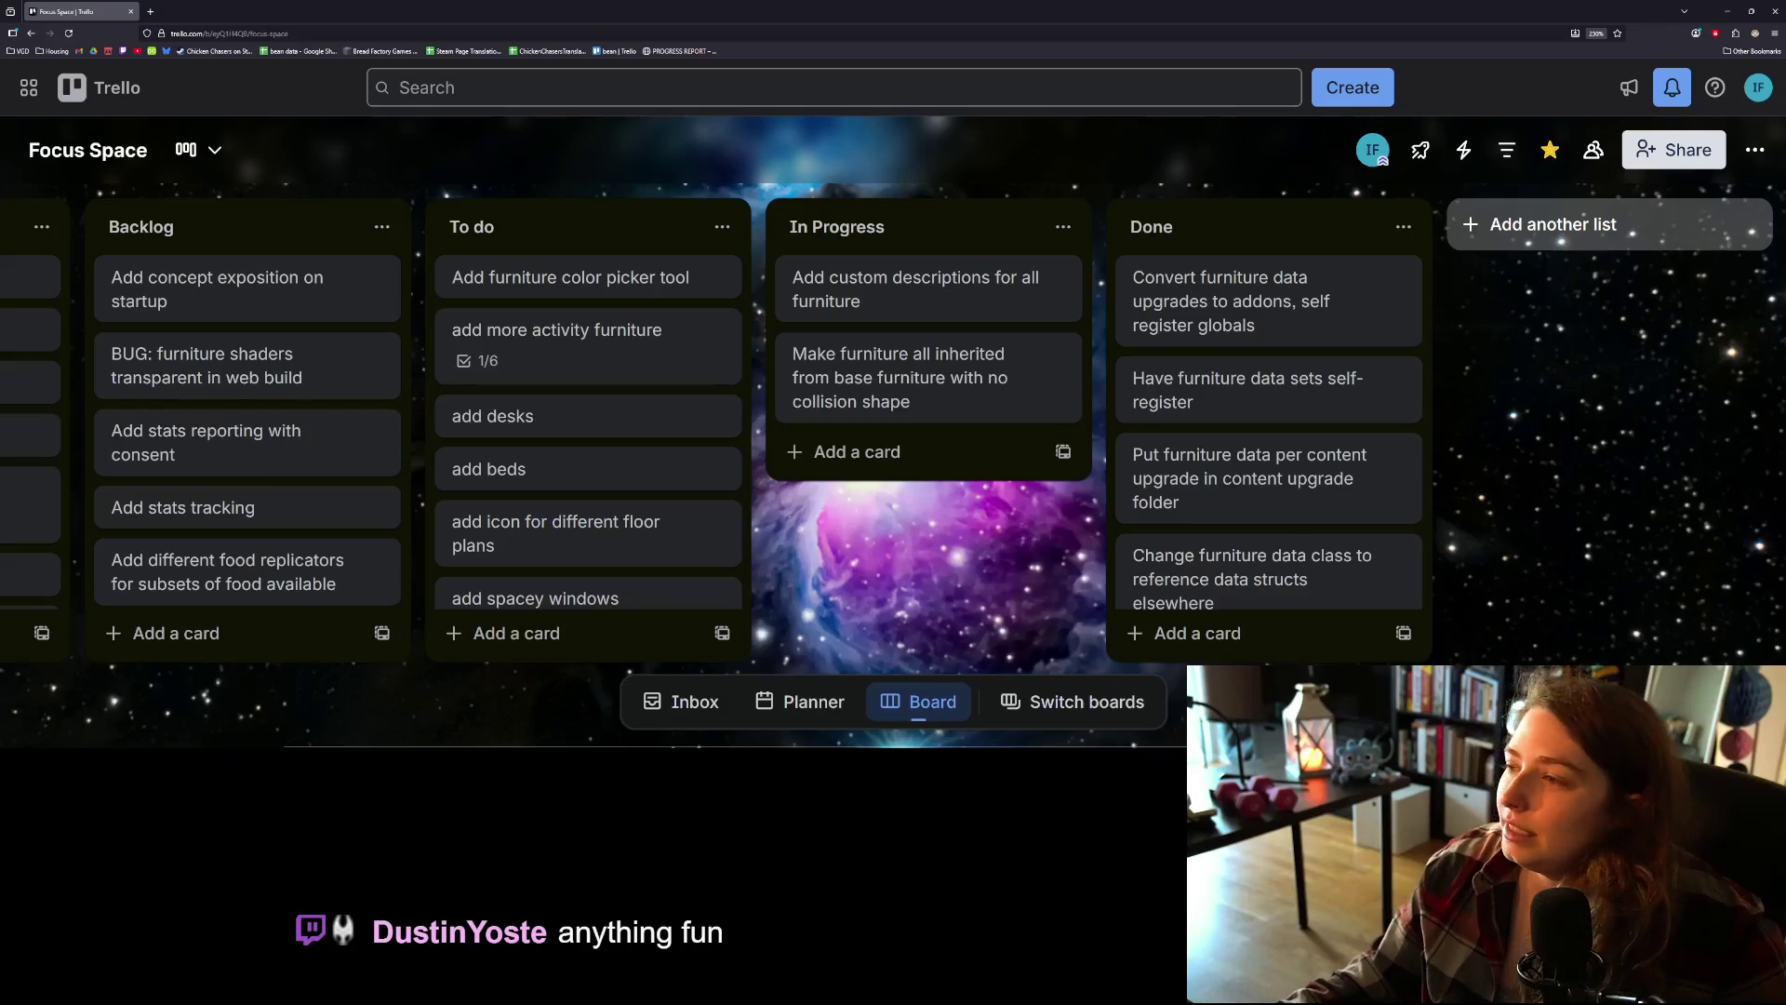
Step: Start the game, open my_room, and place rug c centred under the blue table
{"action": "left_click", "coordinate": [1752, 11]}
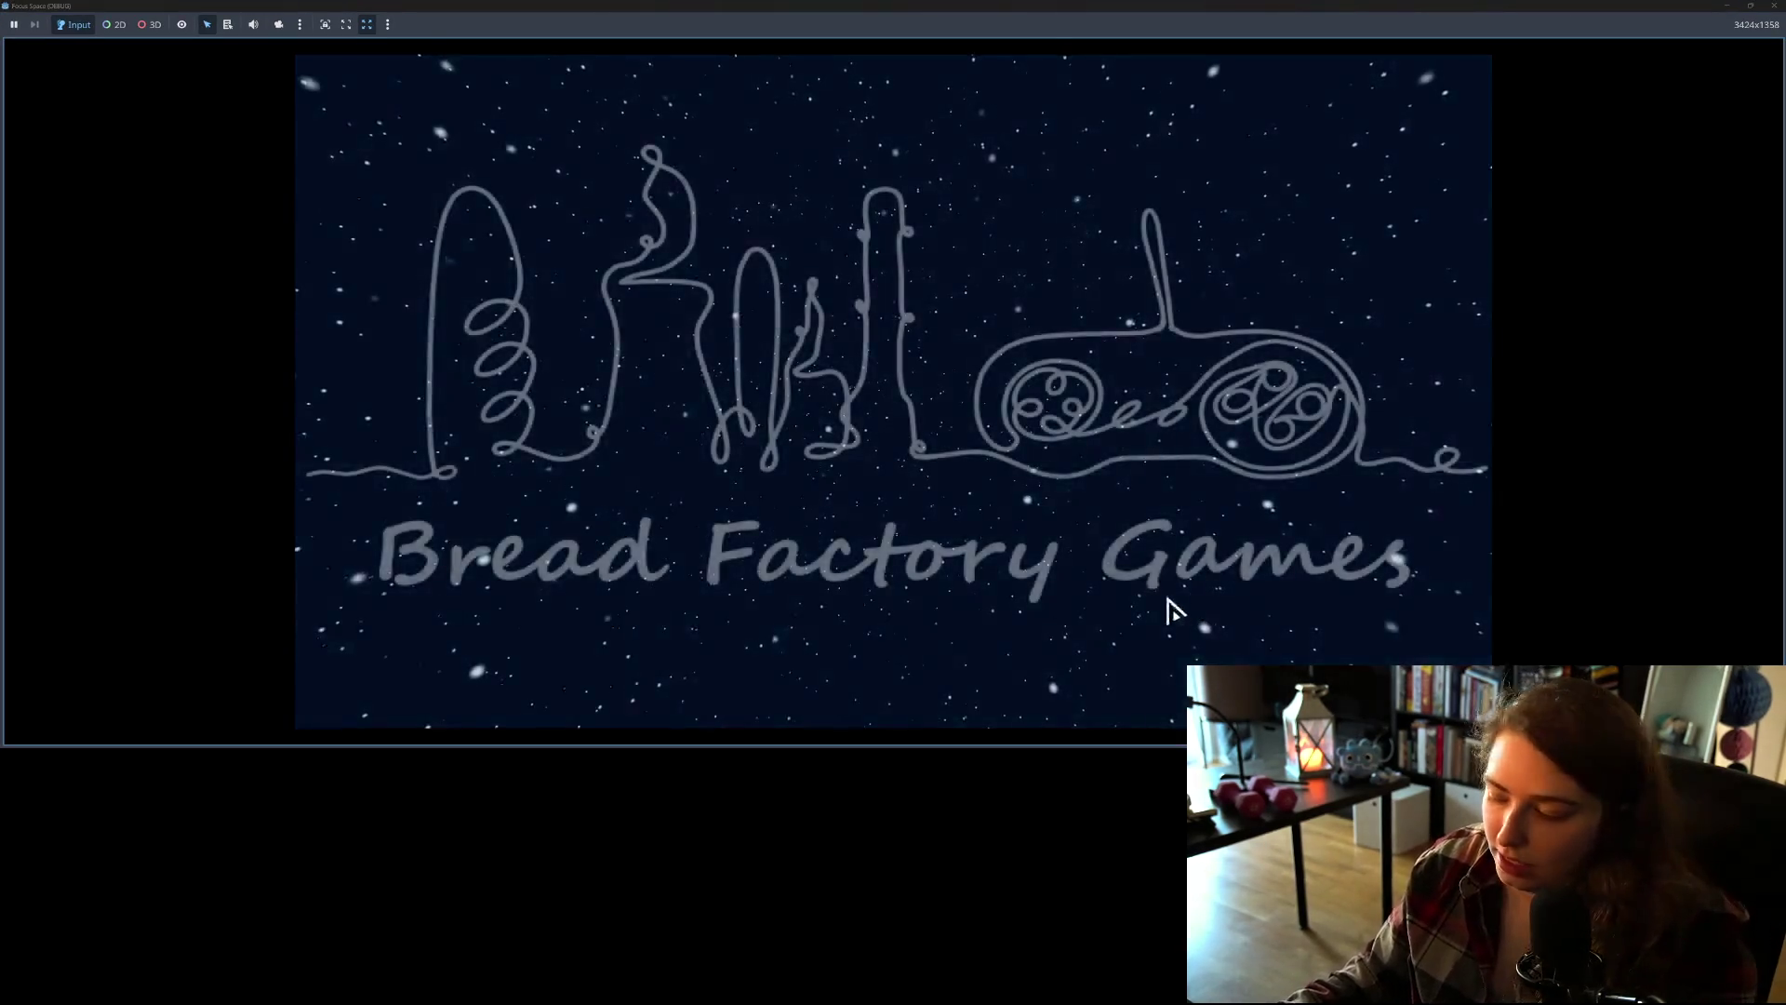
{"action": "left_click", "coordinate": [877, 603]}
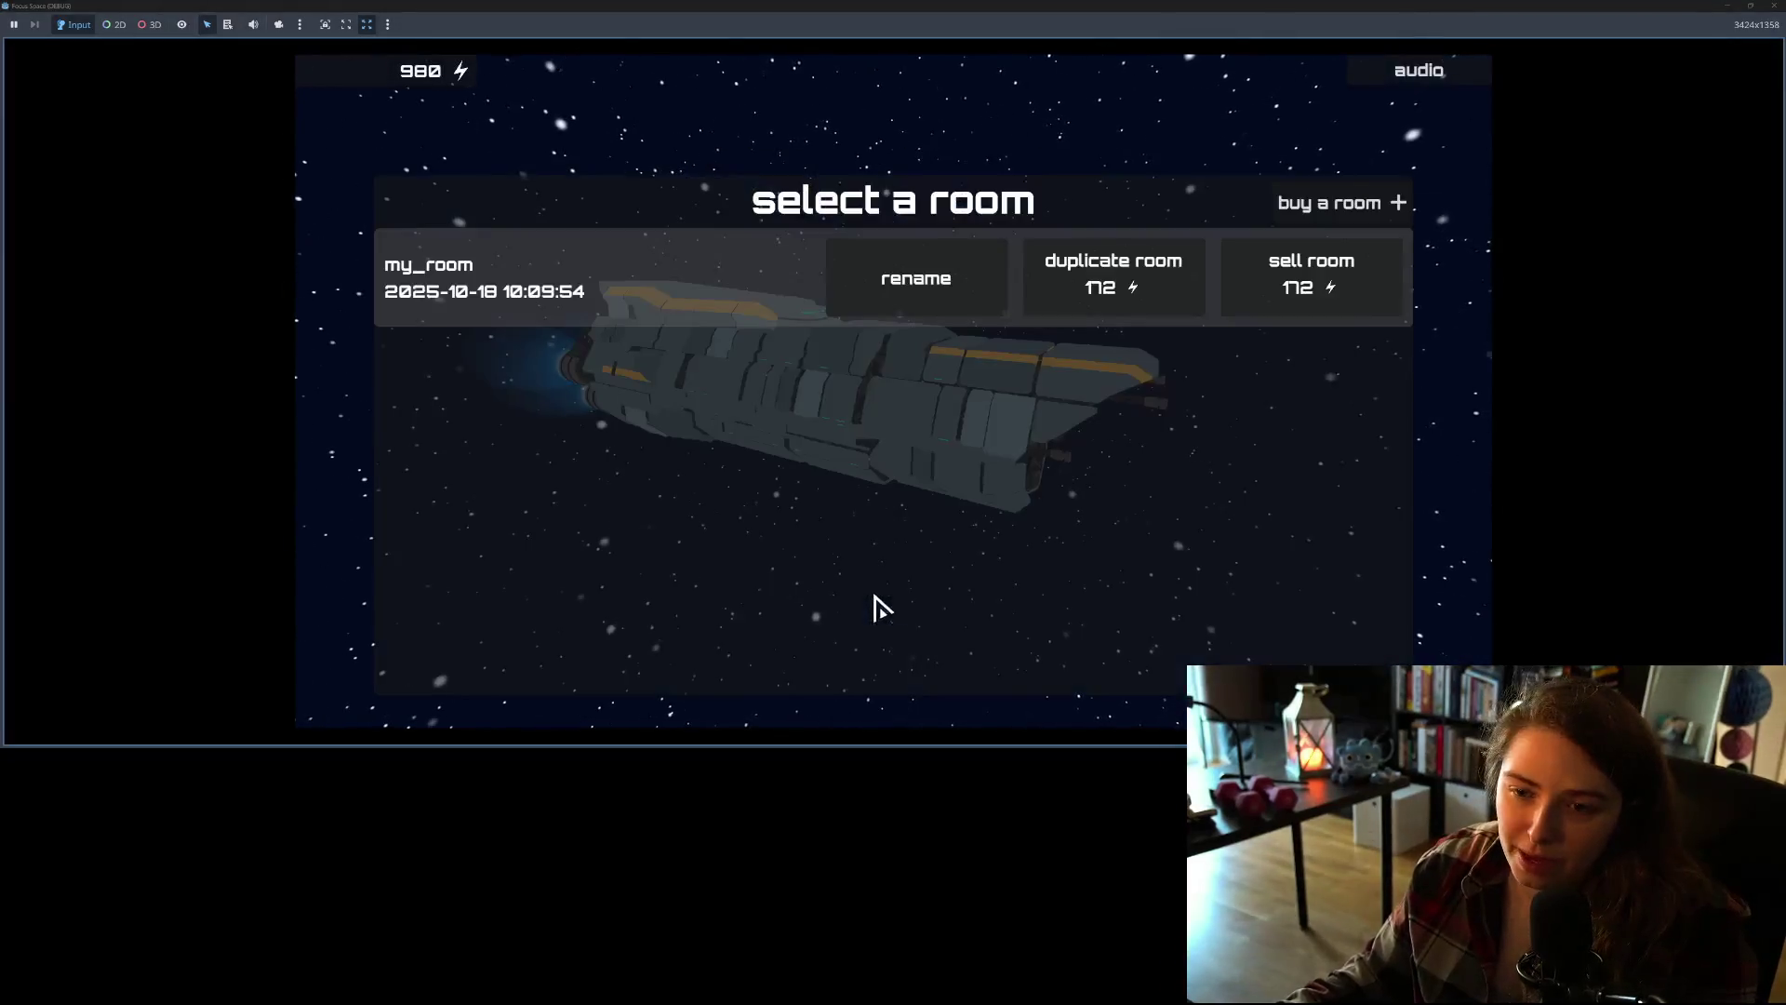
{"action": "left_click", "coordinate": [612, 301]}
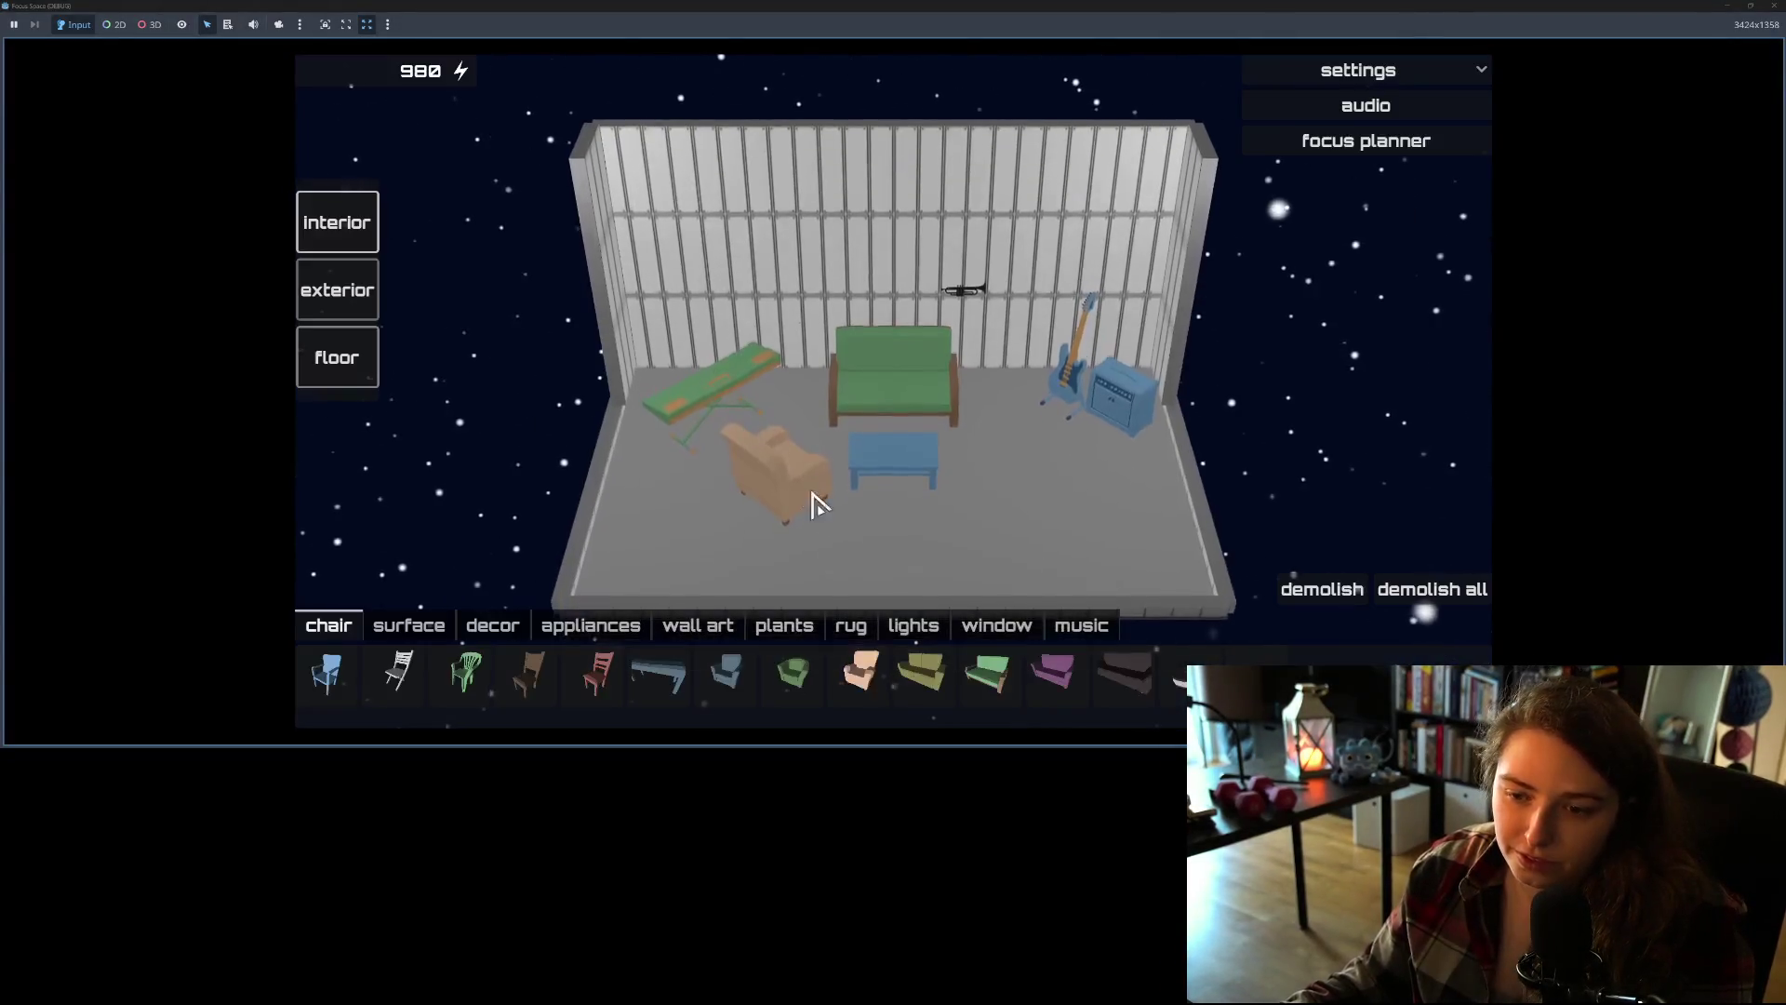
{"action": "left_click", "coordinate": [837, 634]}
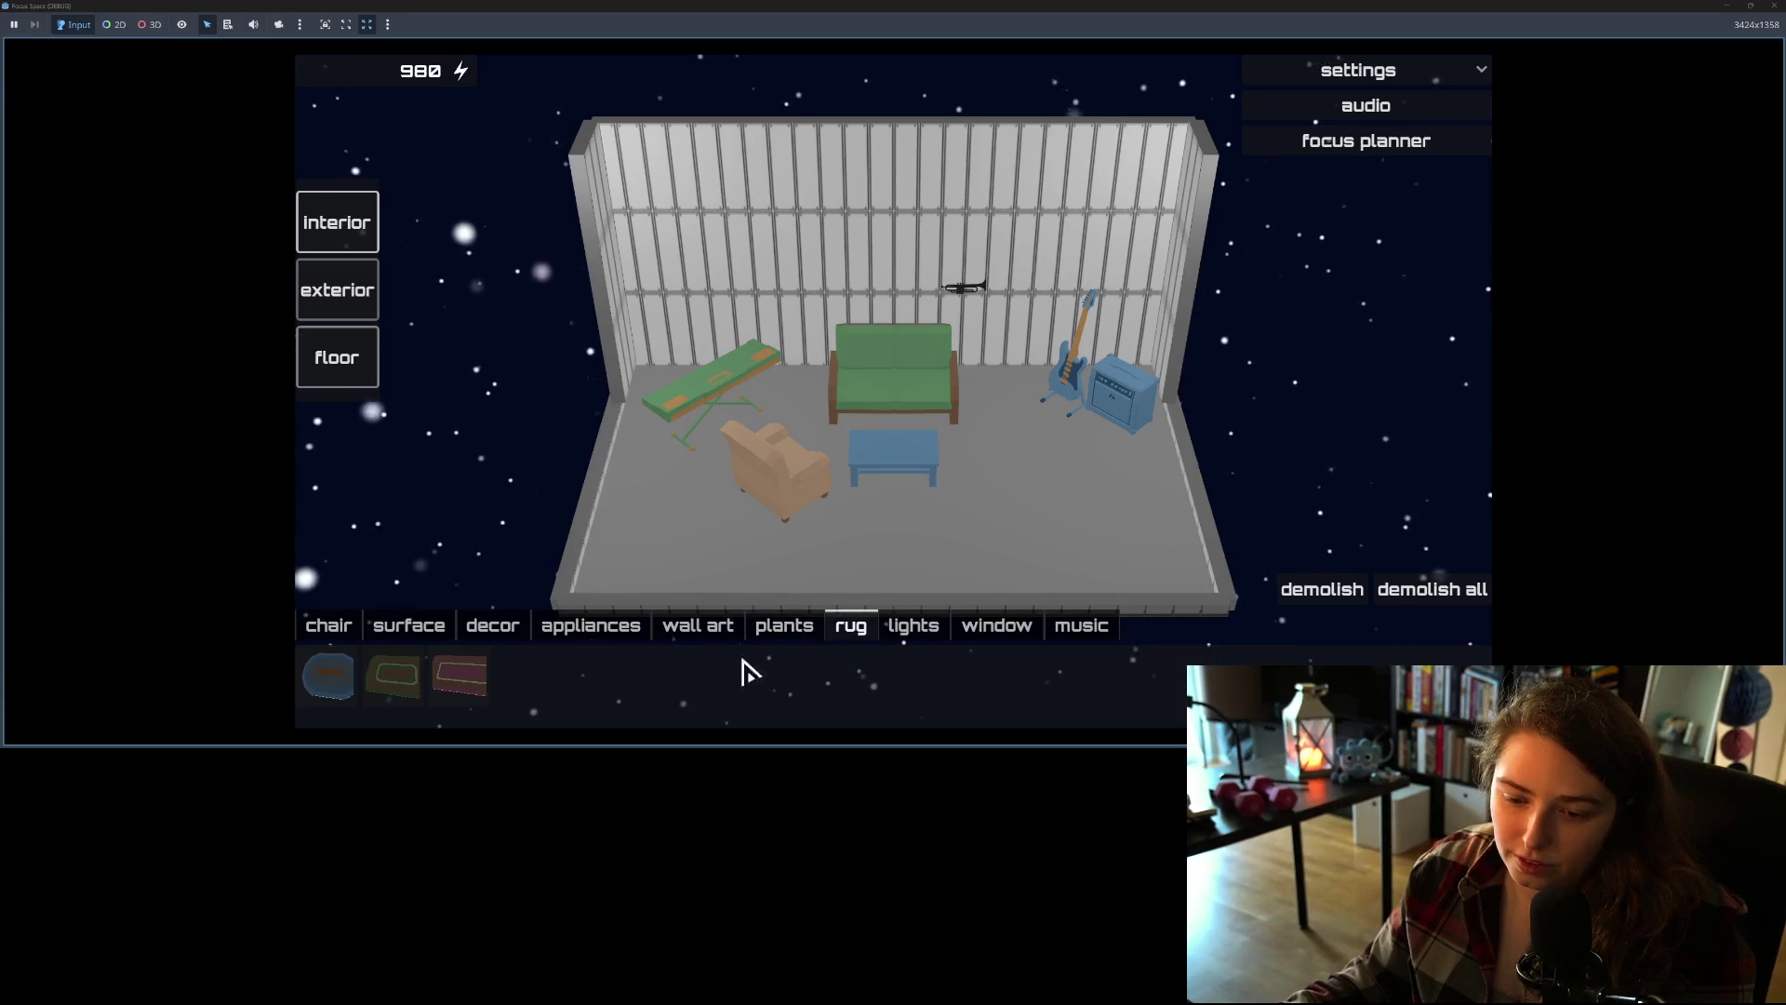
{"action": "left_click", "coordinate": [462, 684]}
{"action": "left_click", "coordinate": [882, 465]}
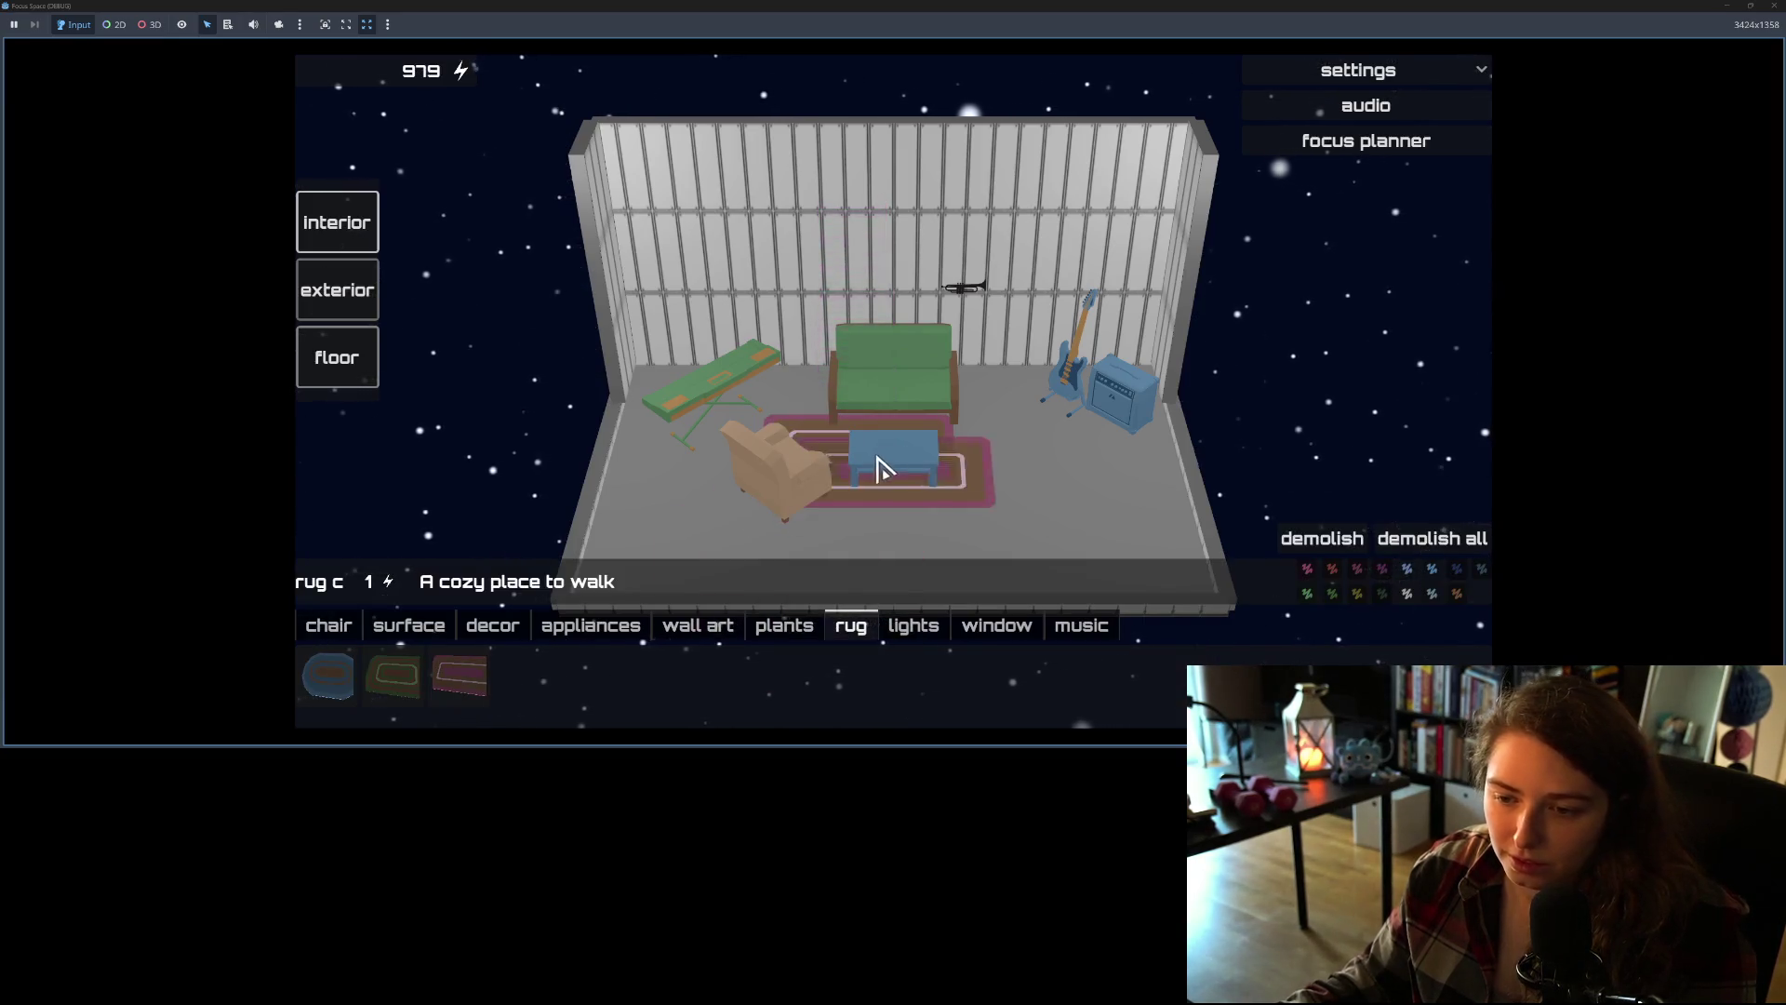
{"action": "left_click", "coordinate": [893, 449]}
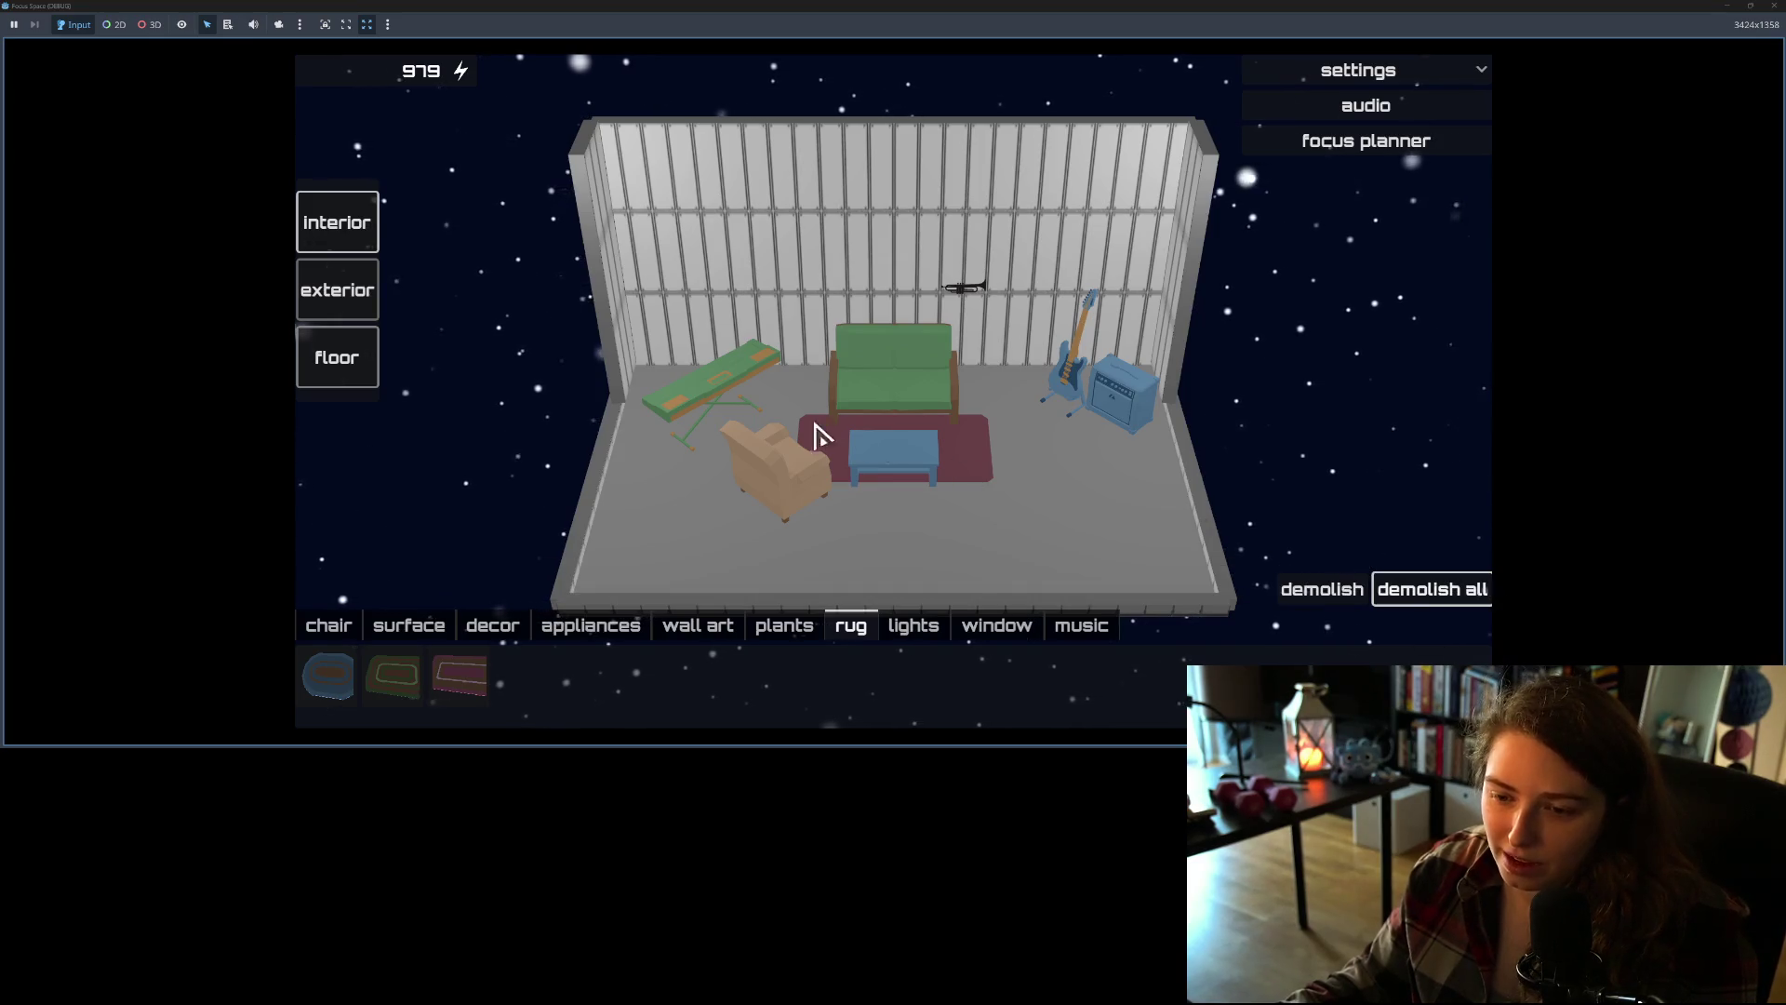
Step: Place a replicator in the back corner and recolour it magenta
{"action": "left_click_drag", "start_coordinate": [909, 518], "coordinate": [650, 550]}
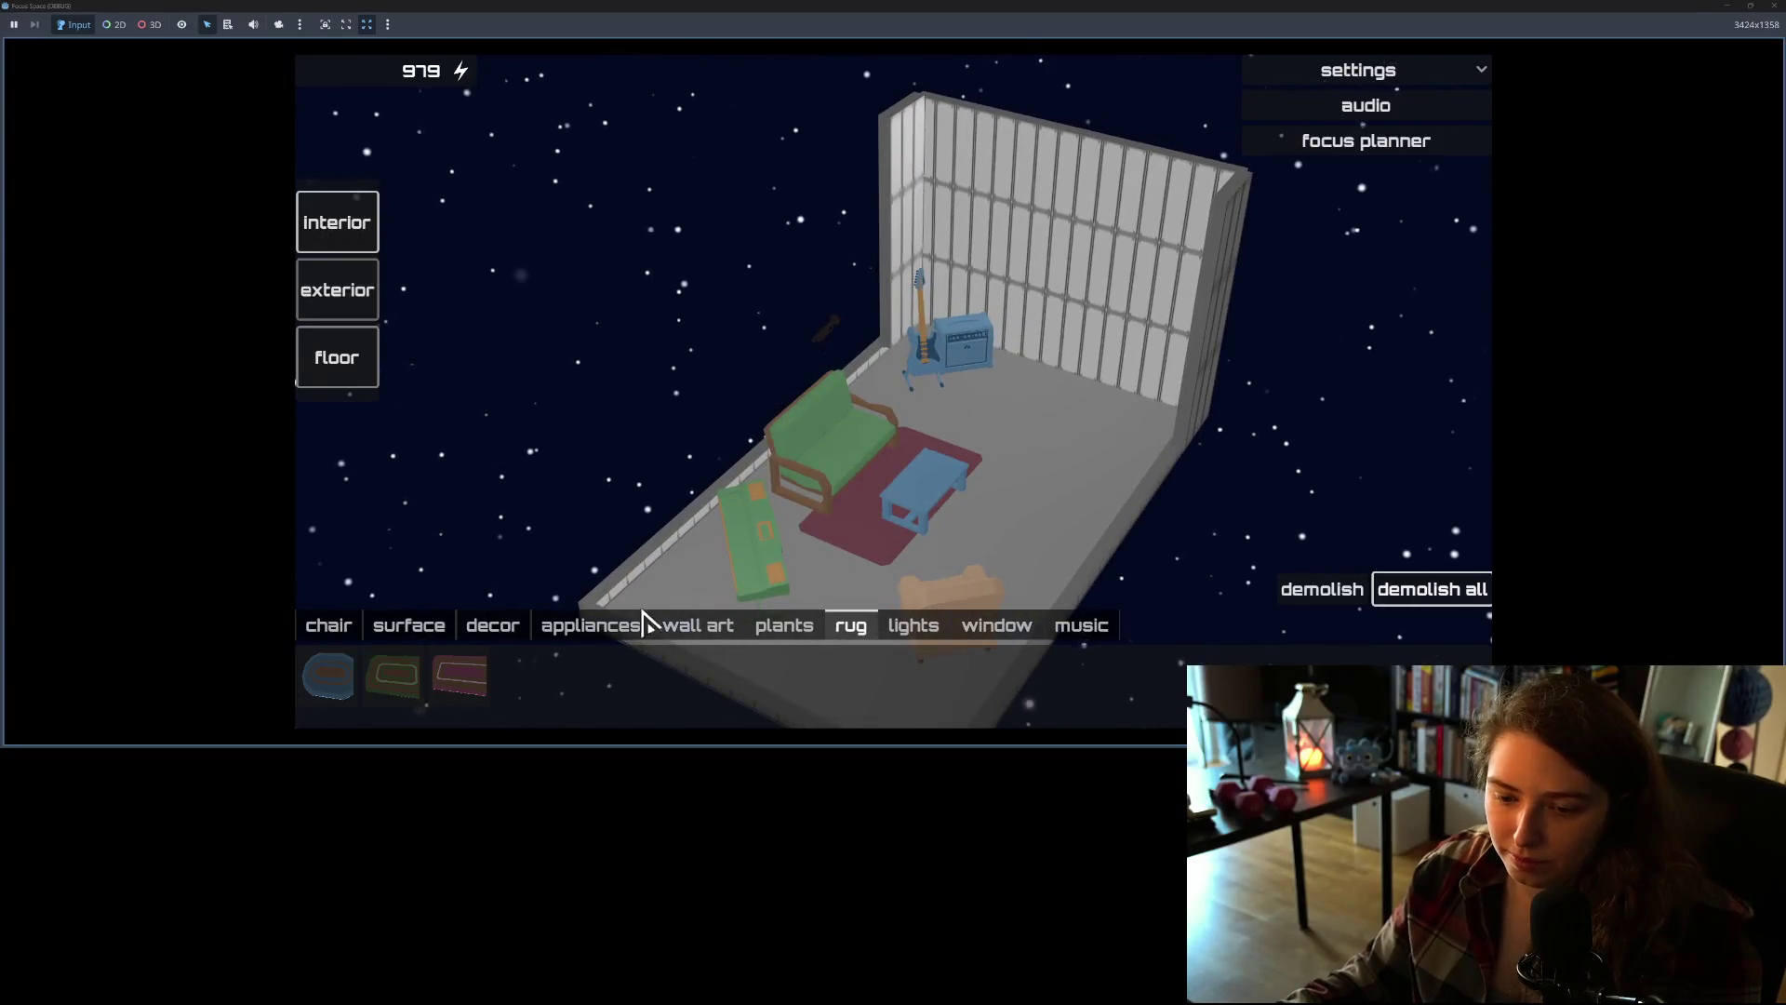
{"action": "left_click", "coordinate": [567, 636]}
{"action": "left_click", "coordinate": [326, 677]}
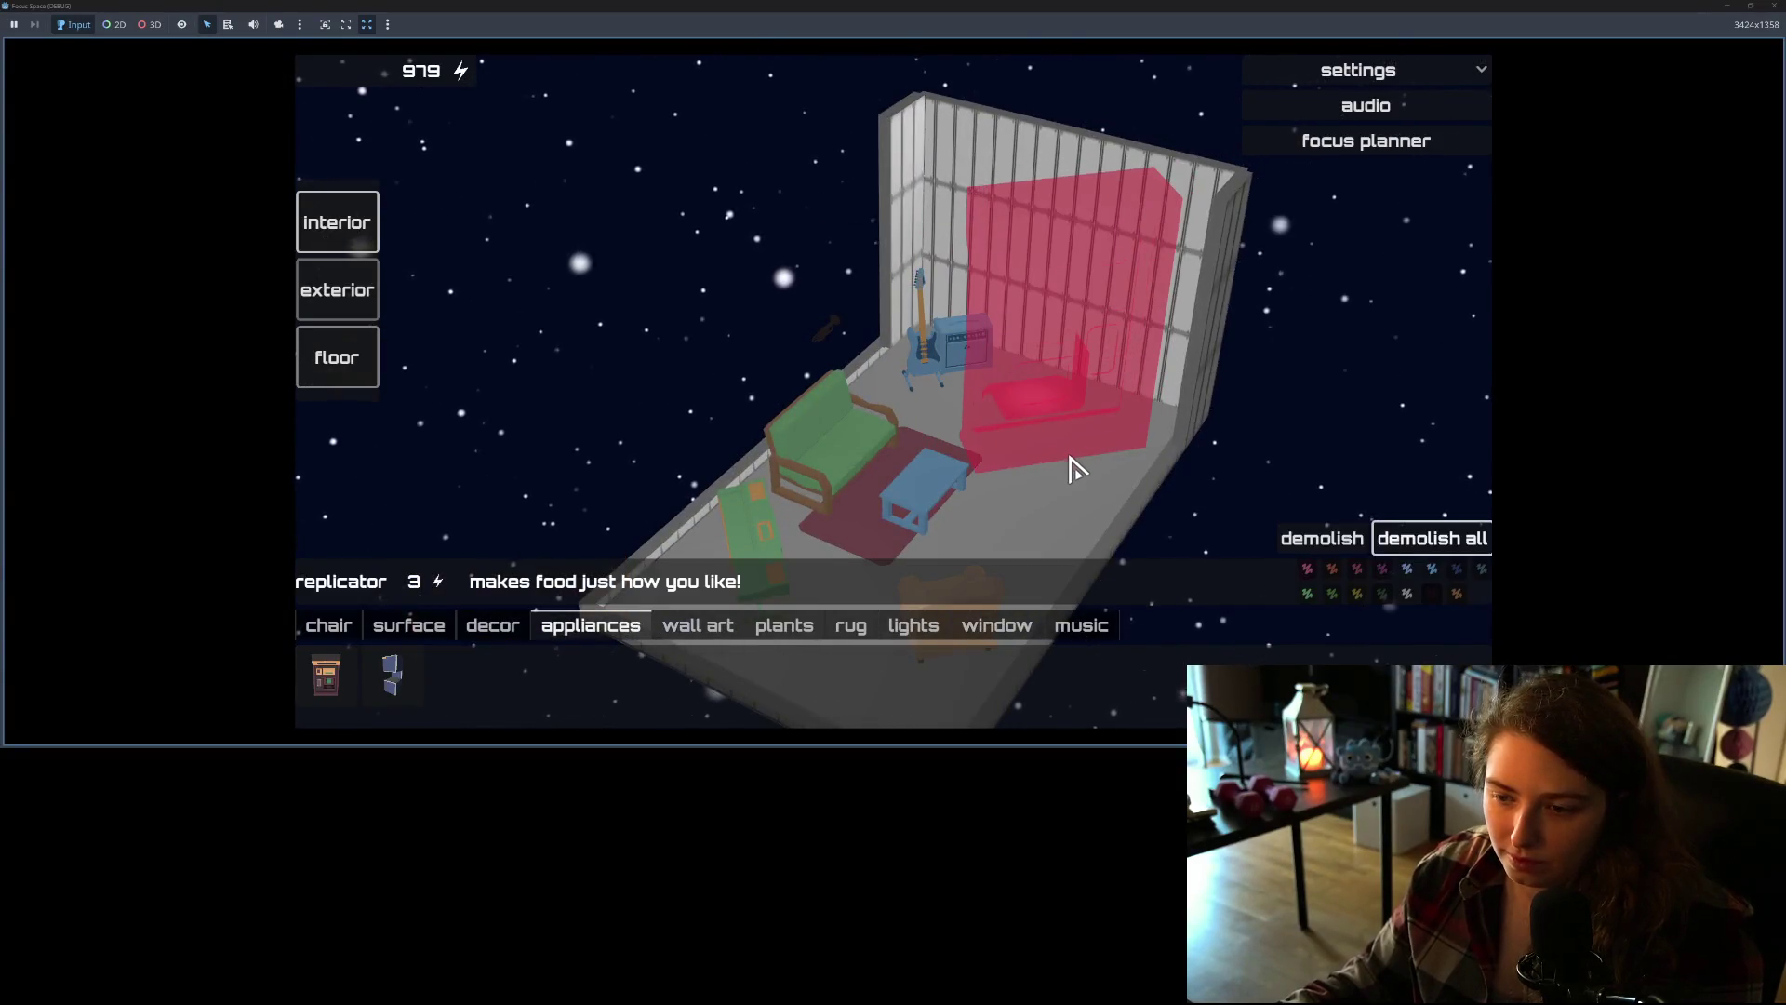
{"action": "mouse_move", "coordinate": [1076, 472]}
{"action": "left_mouse_down"}
{"action": "mouse_move", "coordinate": [1068, 446]}
{"action": "mouse_move", "coordinate": [698, 458]}
{"action": "left_mouse_up"}
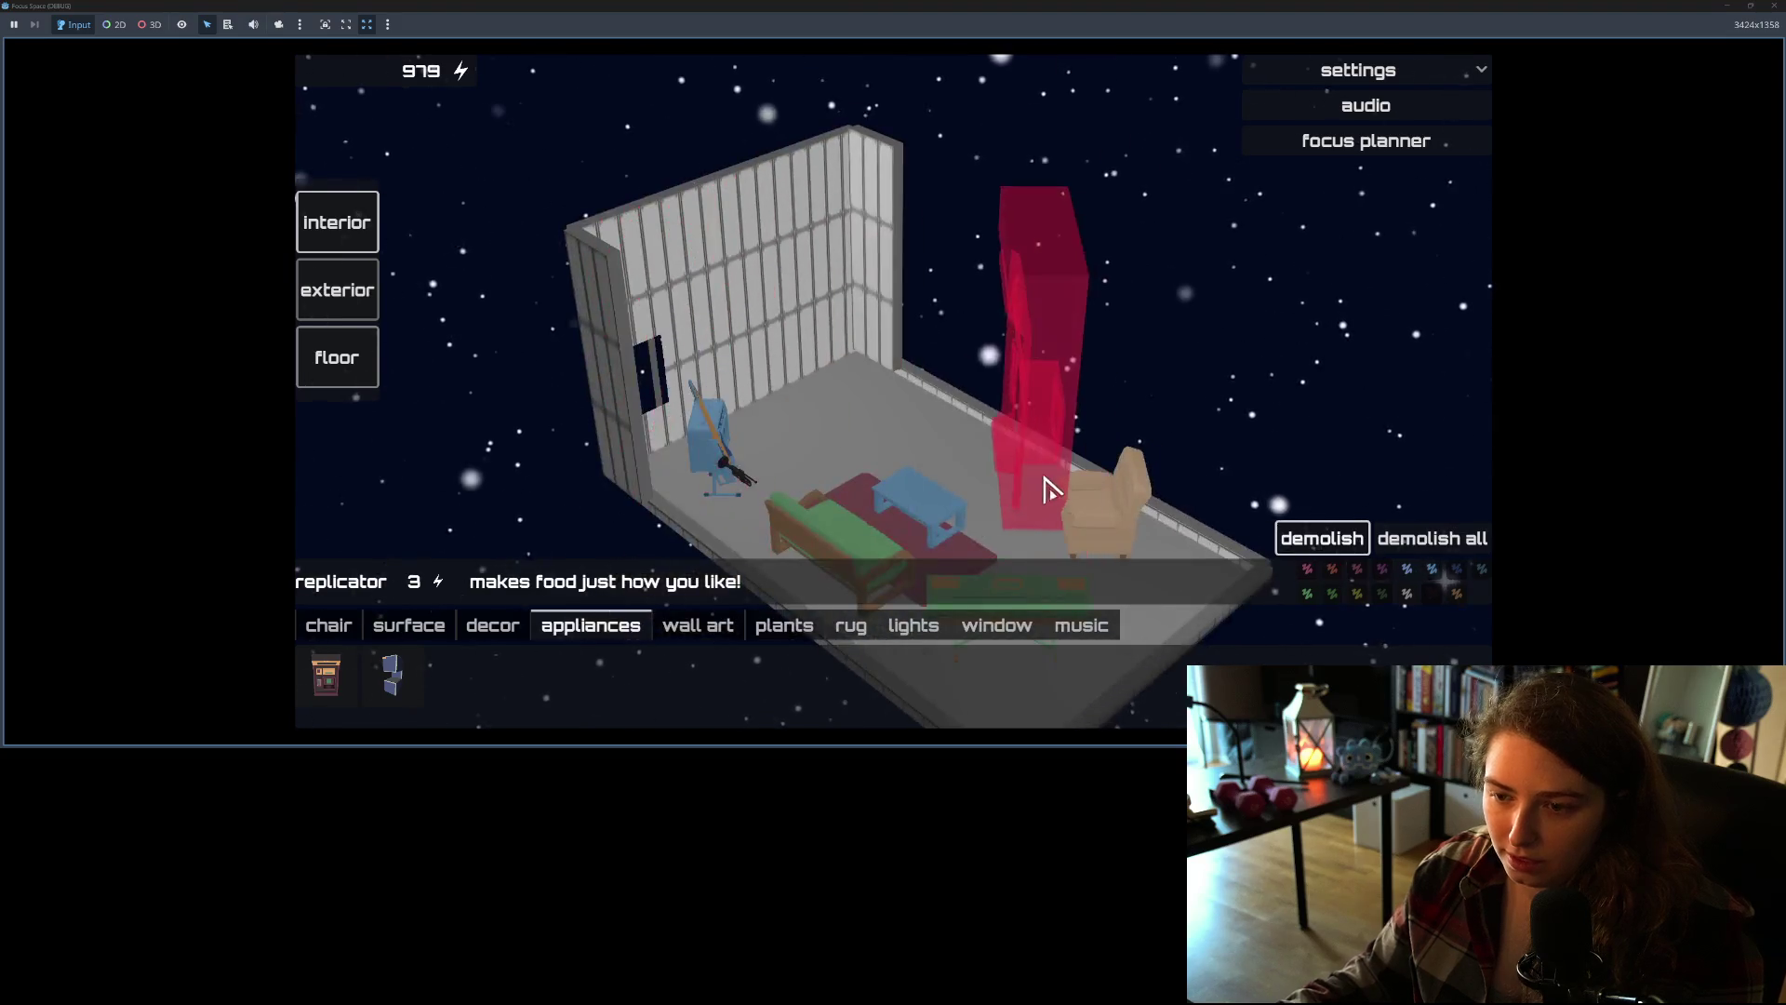
{"action": "left_click", "coordinate": [938, 412]}
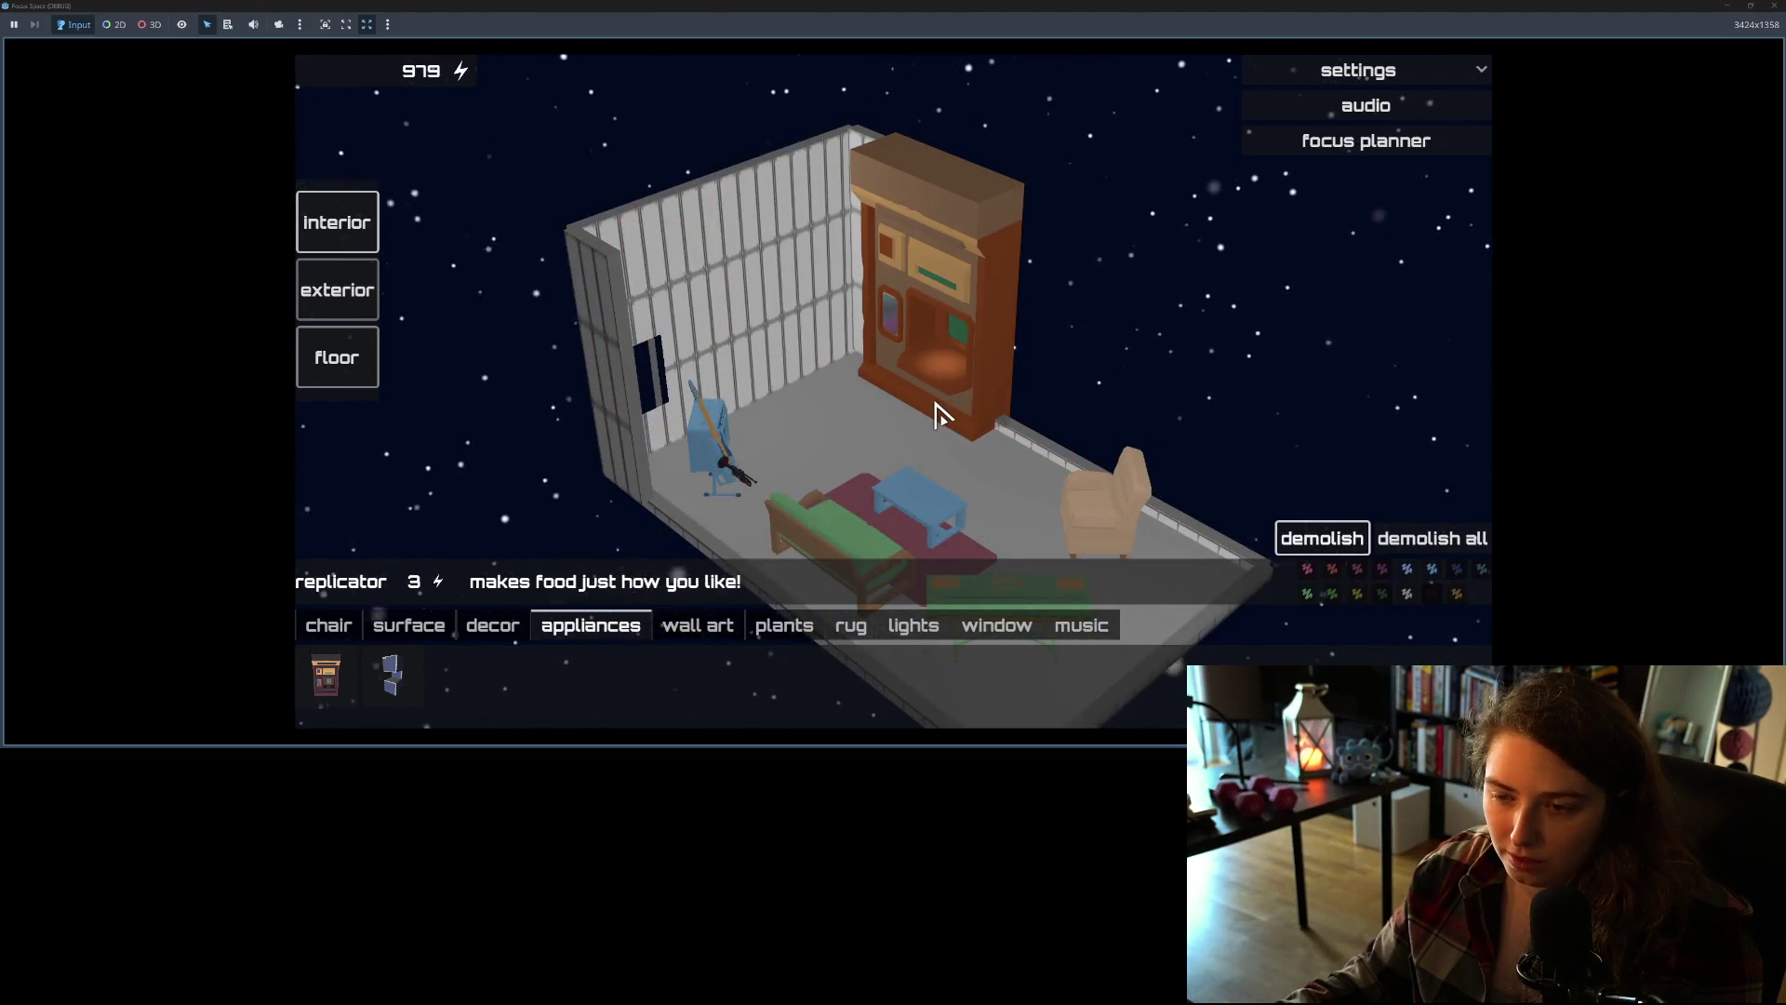
{"action": "left_click", "coordinate": [938, 412]}
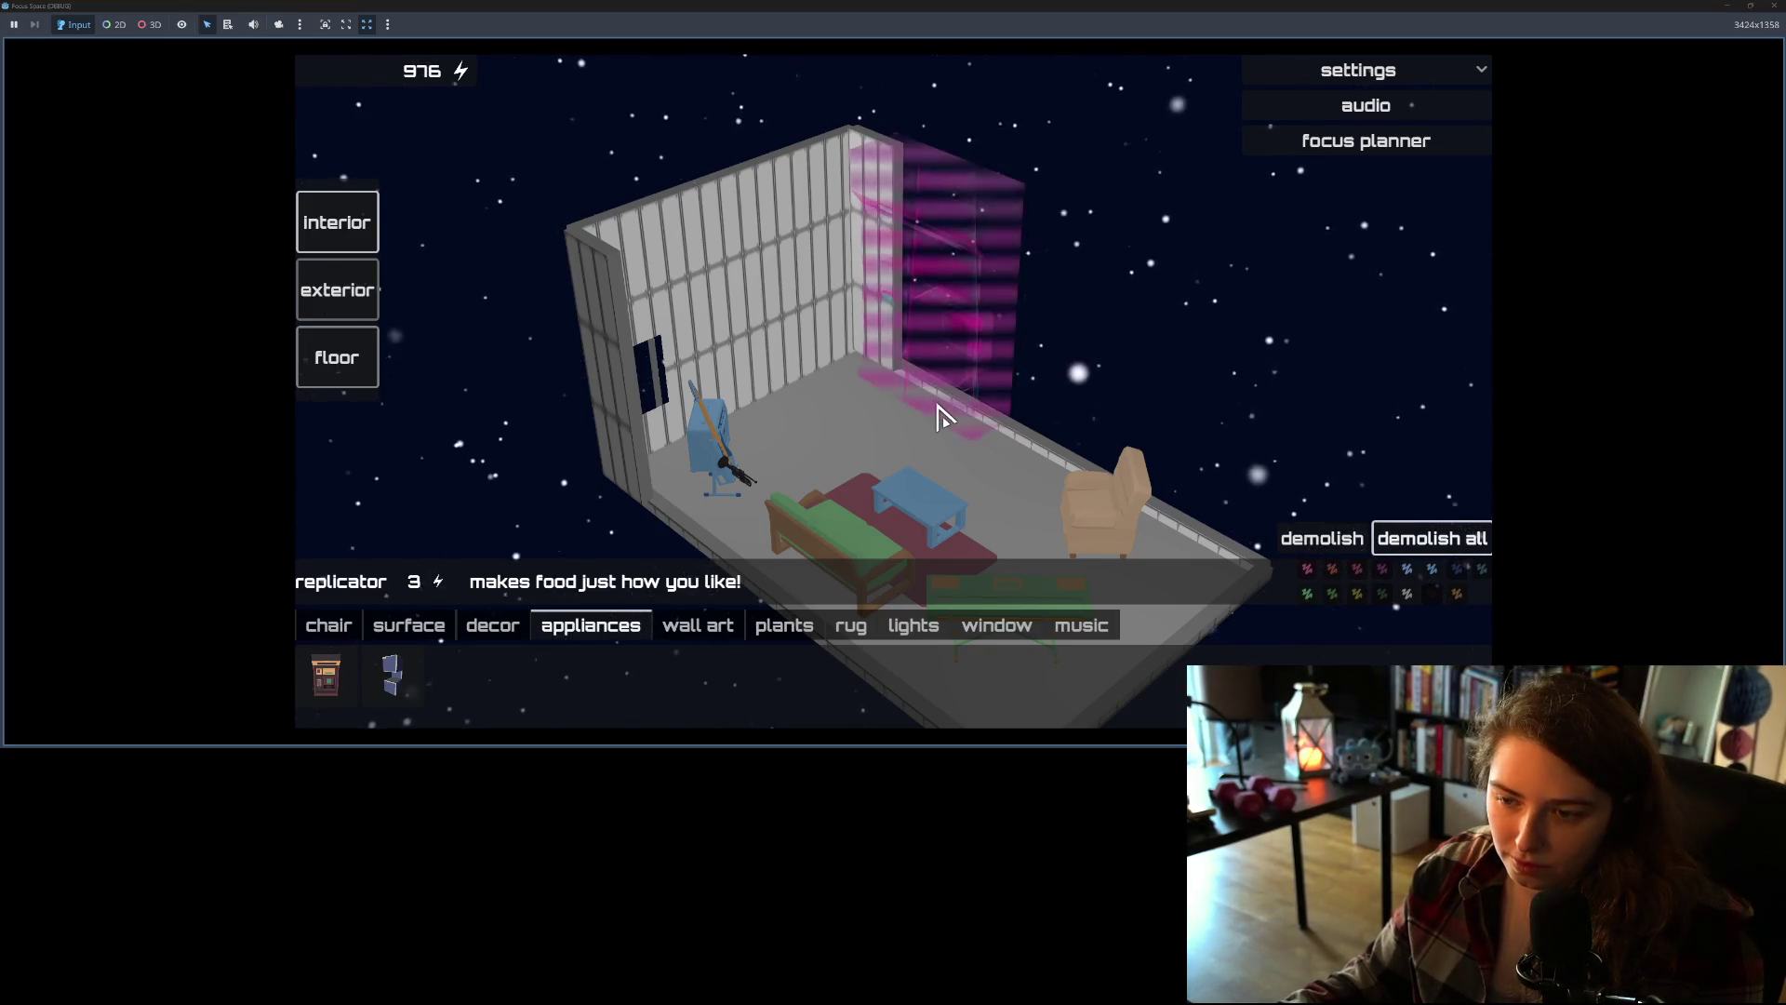
Step: Place a towel dispenser in the room
{"action": "left_click", "coordinate": [396, 677]}
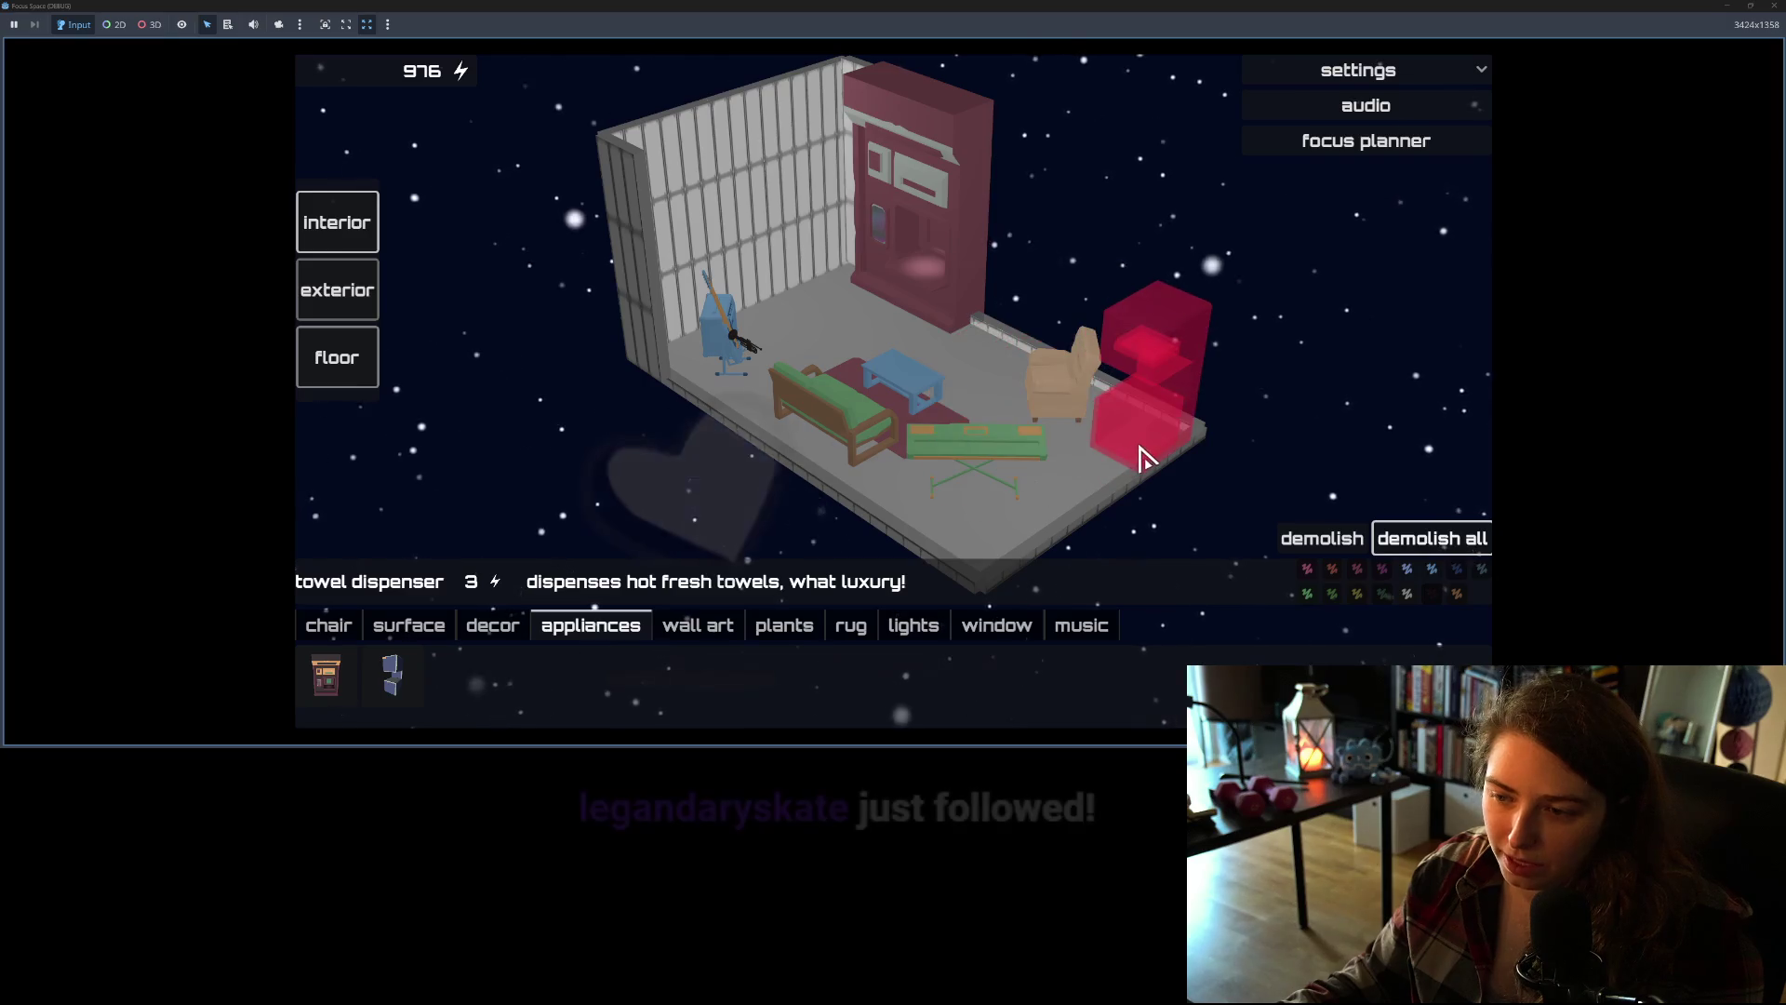
{"action": "scroll", "coordinate": [555, 323], "scroll_direction": "up", "scroll_amount": 5}
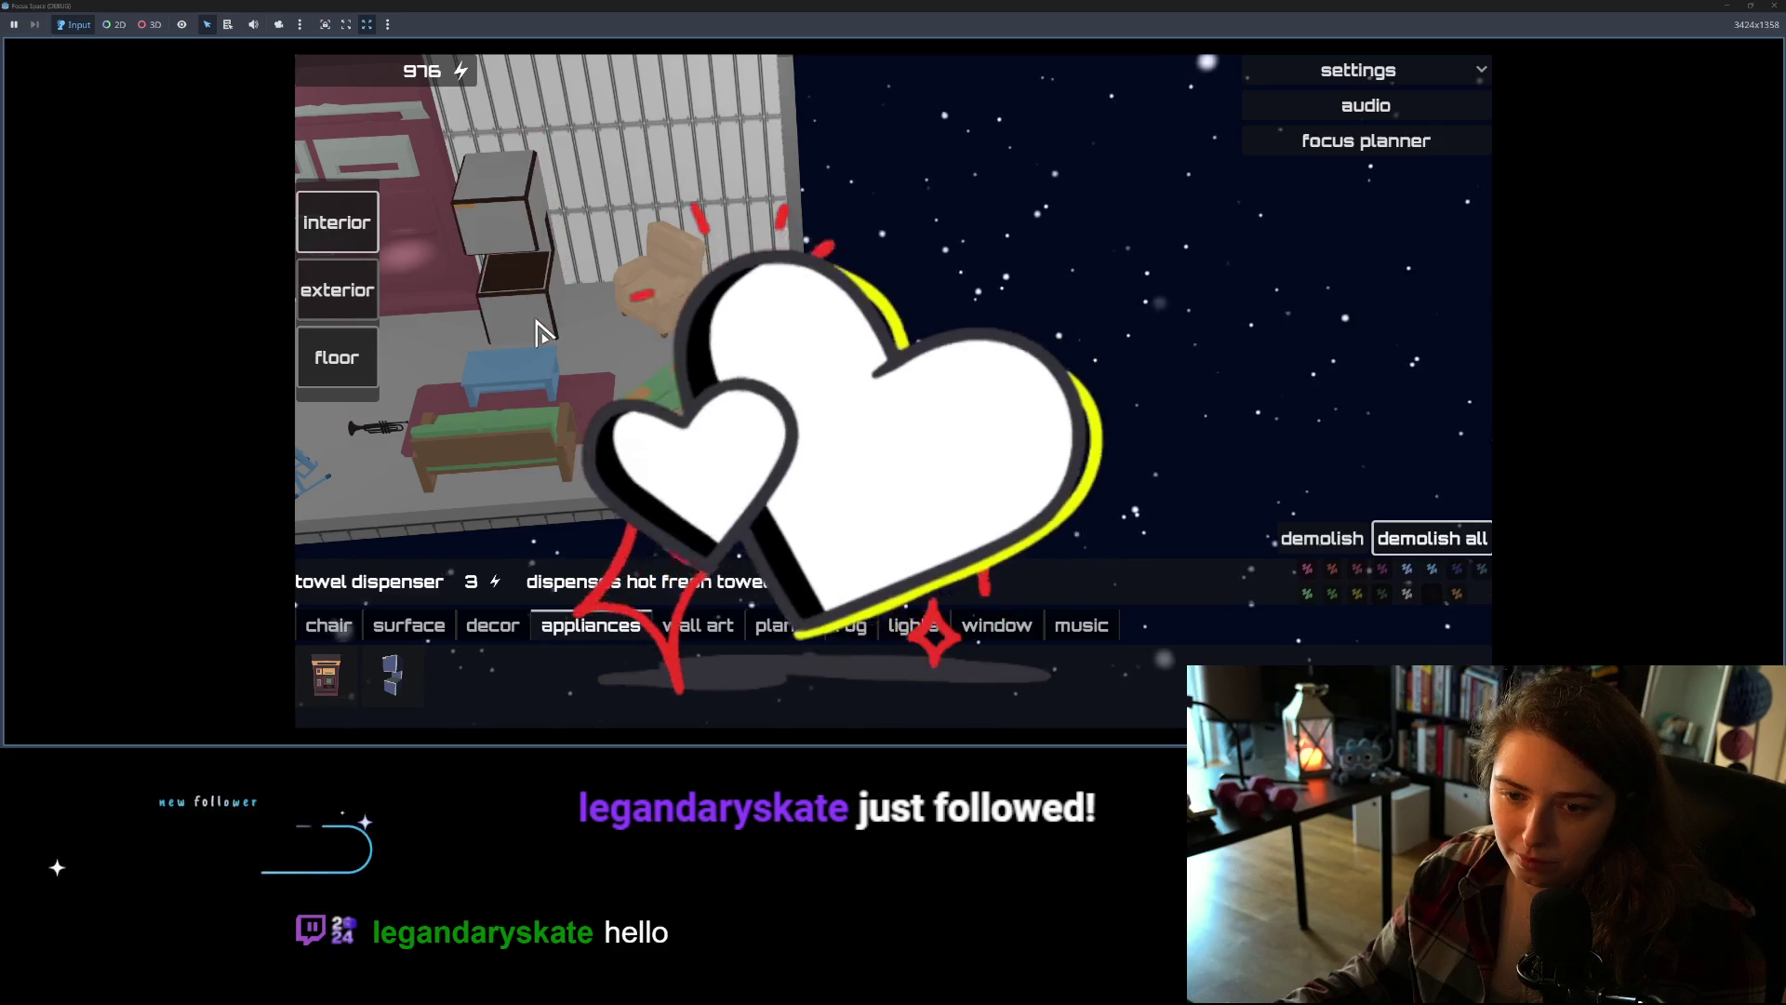
{"action": "left_click", "coordinate": [544, 328]}
{"action": "scroll", "coordinate": [651, 372], "scroll_direction": "down", "scroll_amount": 3}
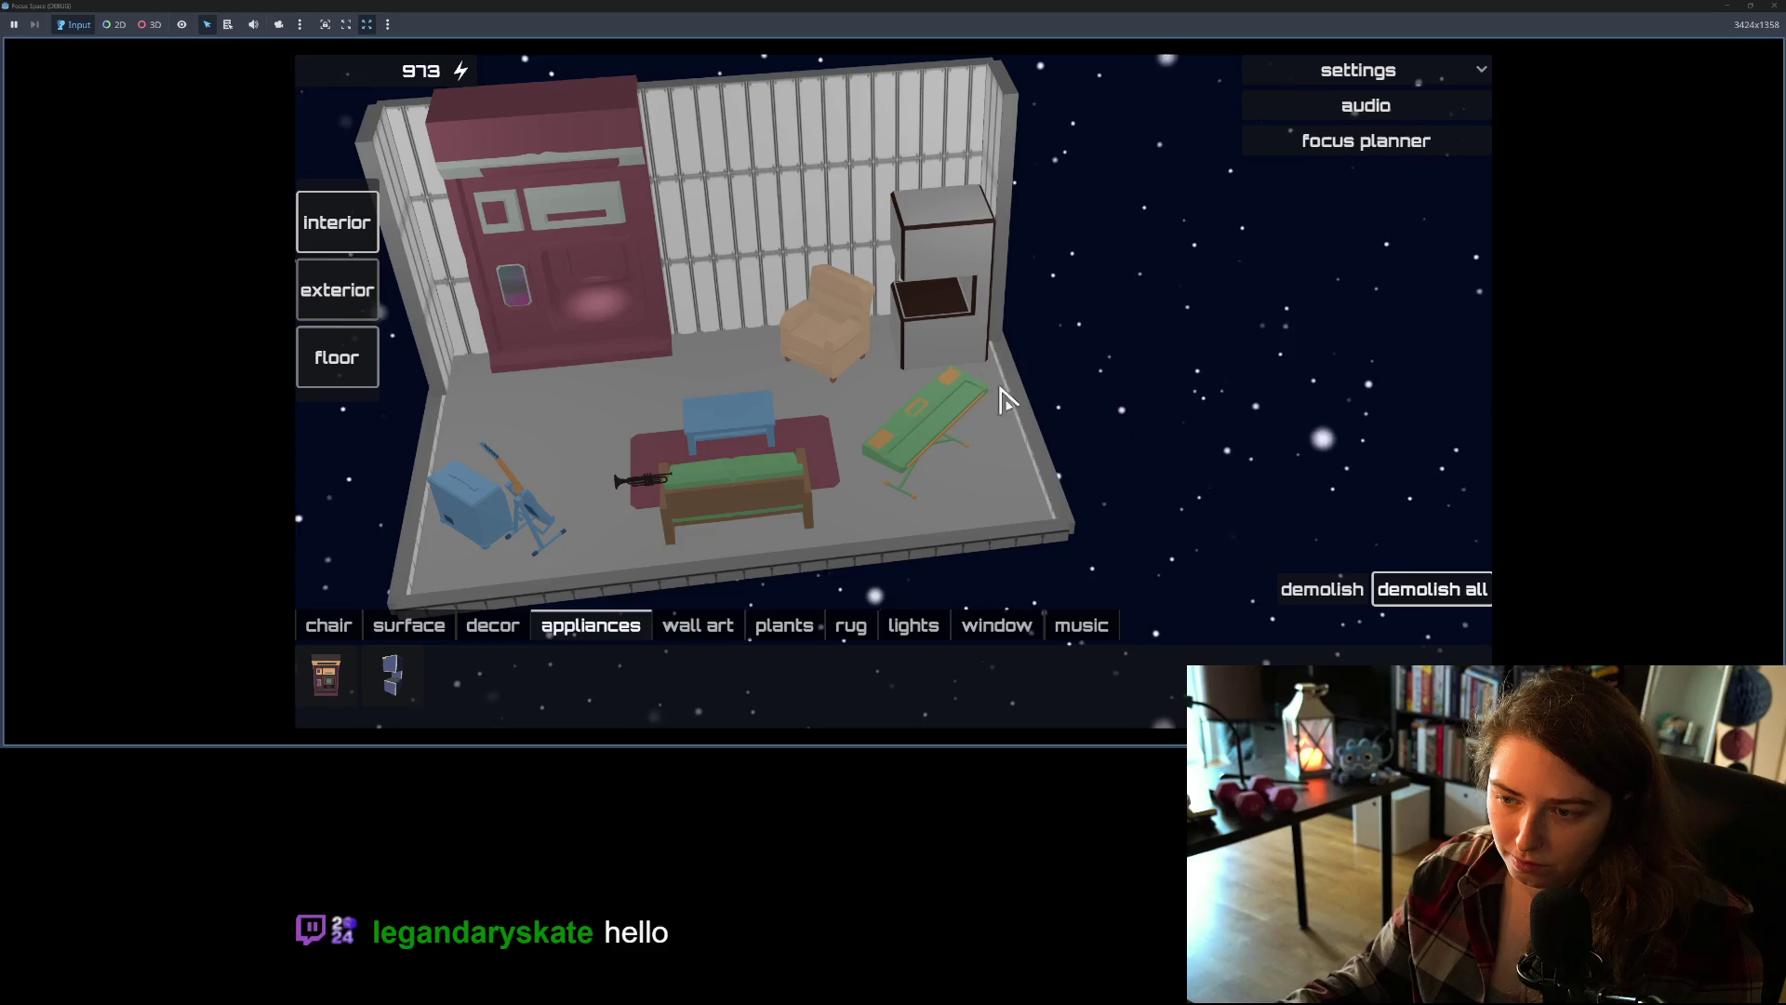
{"action": "scroll", "coordinate": [941, 422], "scroll_direction": "up", "scroll_amount": 1}
{"action": "scroll", "coordinate": [696, 438], "scroll_direction": "up", "scroll_amount": 1}
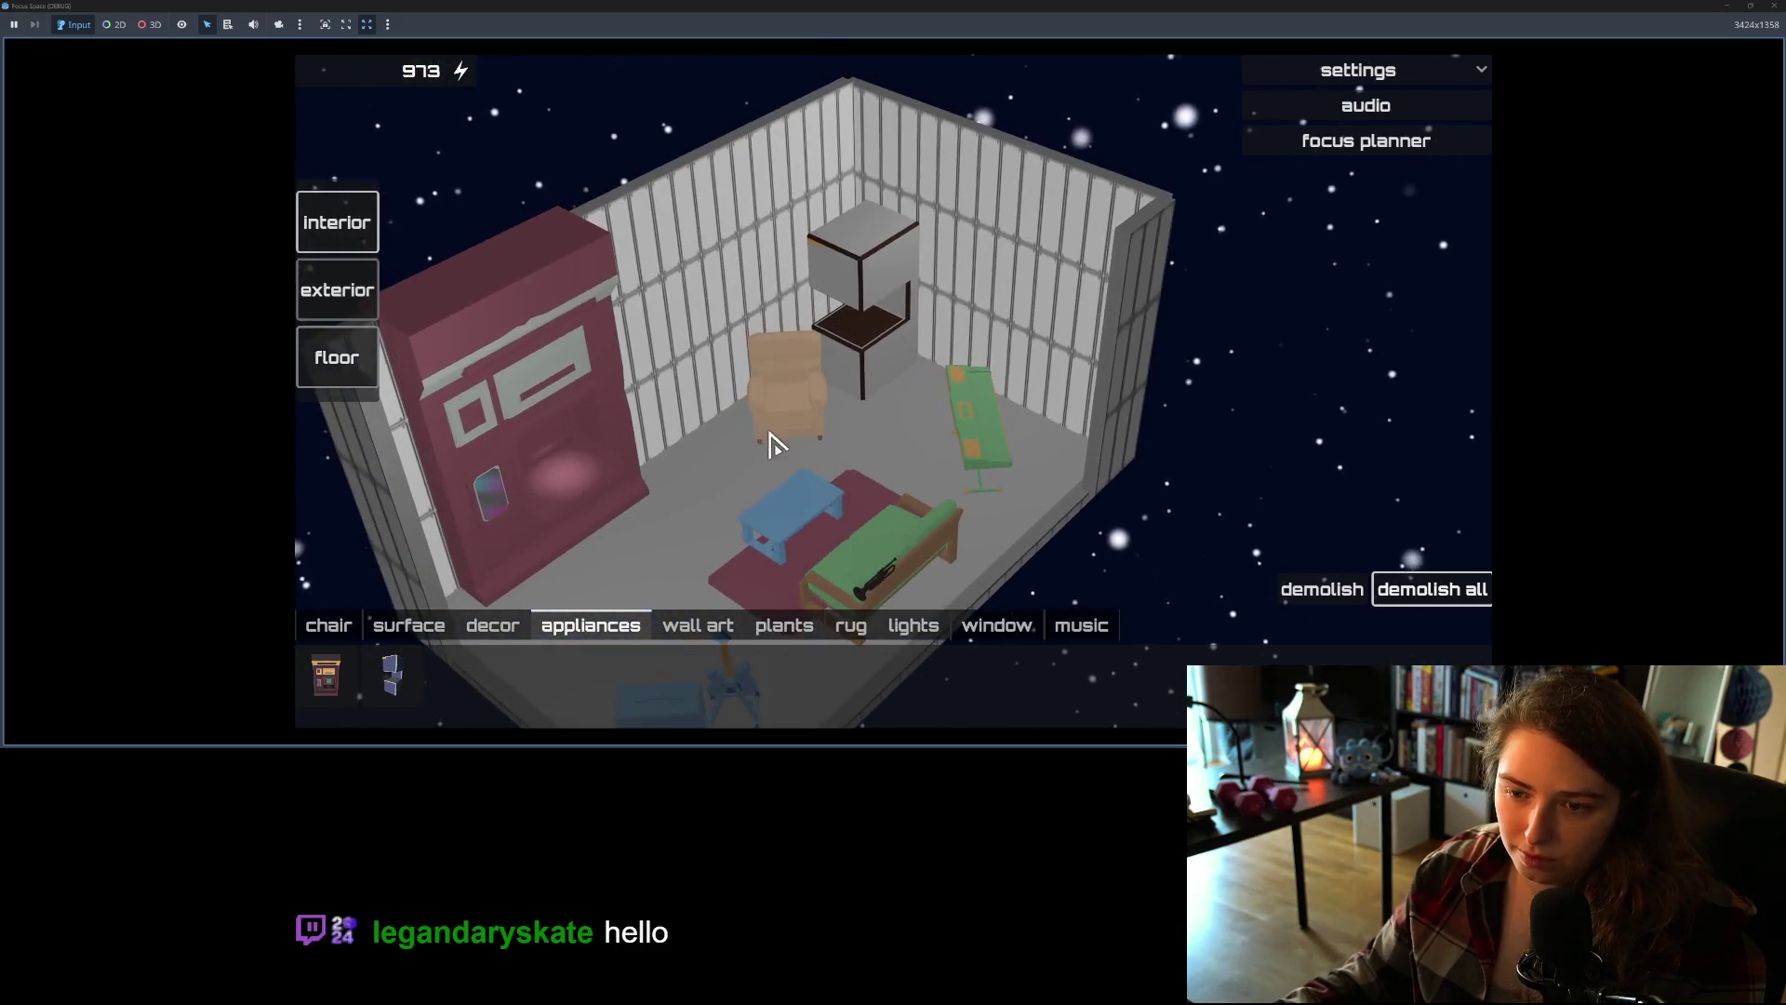
Step: Inspect the recliner, then open the focus planner
{"action": "left_click", "coordinate": [754, 454]}
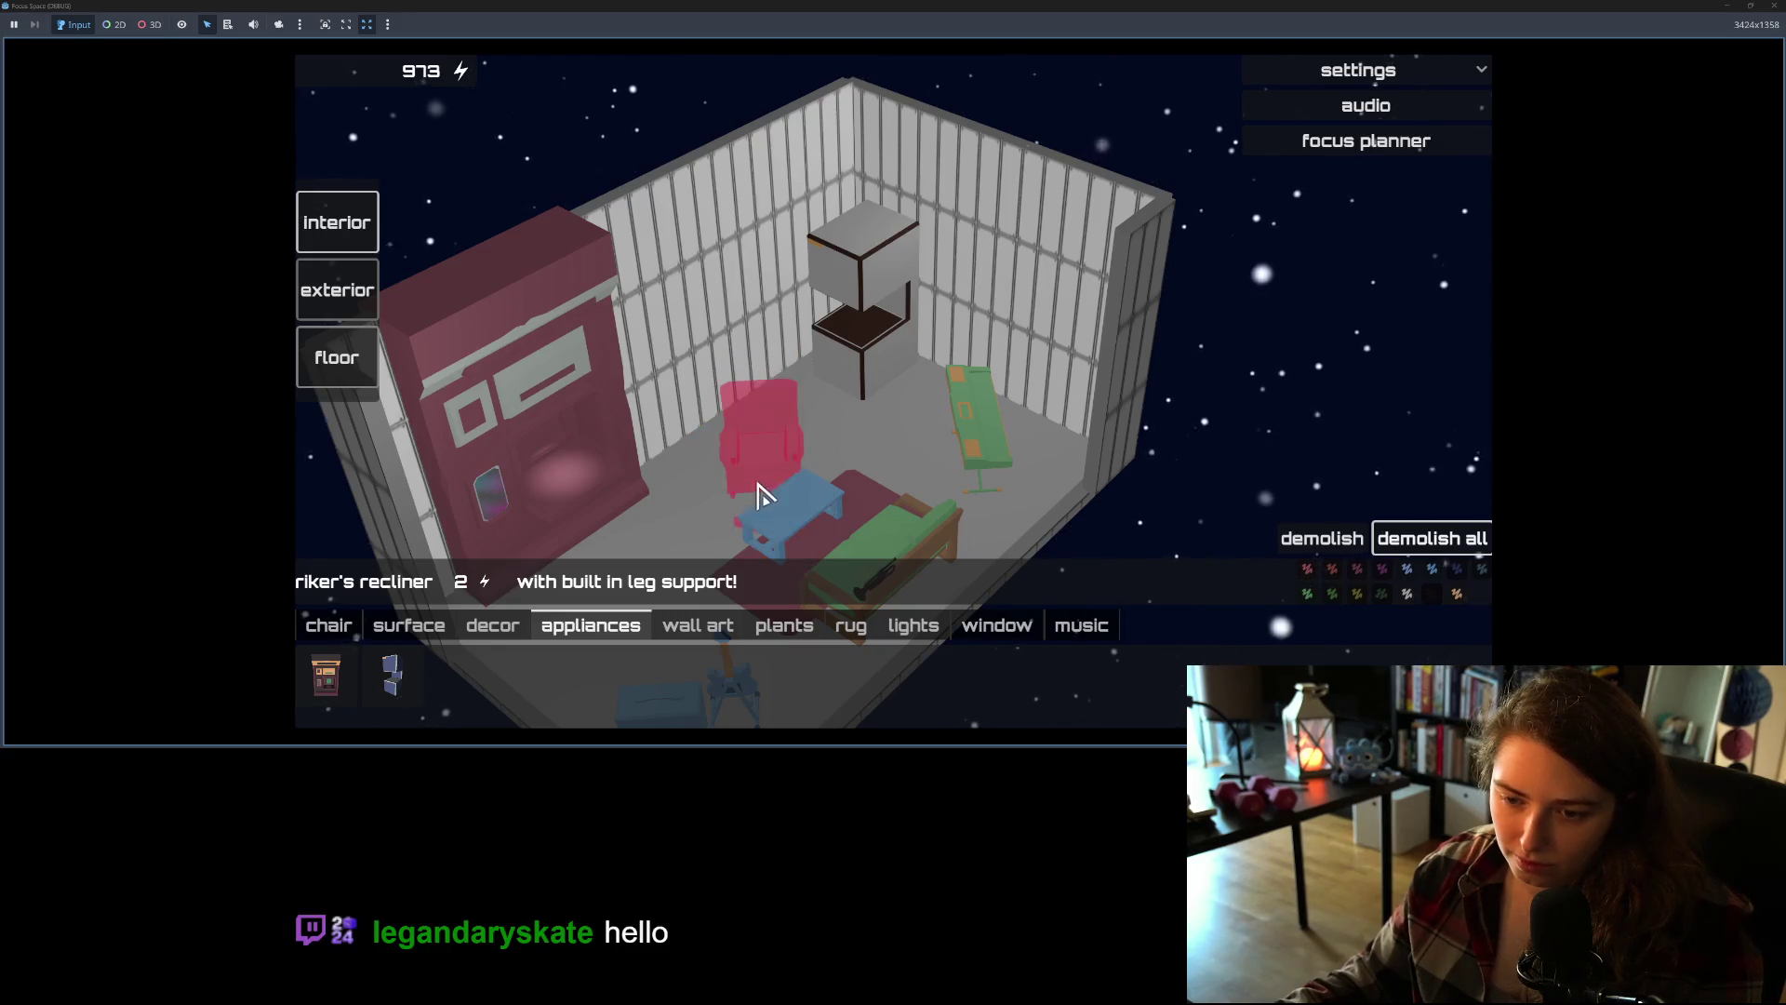
{"action": "left_click", "coordinate": [767, 467]}
{"action": "scroll", "coordinate": [863, 516], "scroll_direction": "up", "scroll_amount": 1}
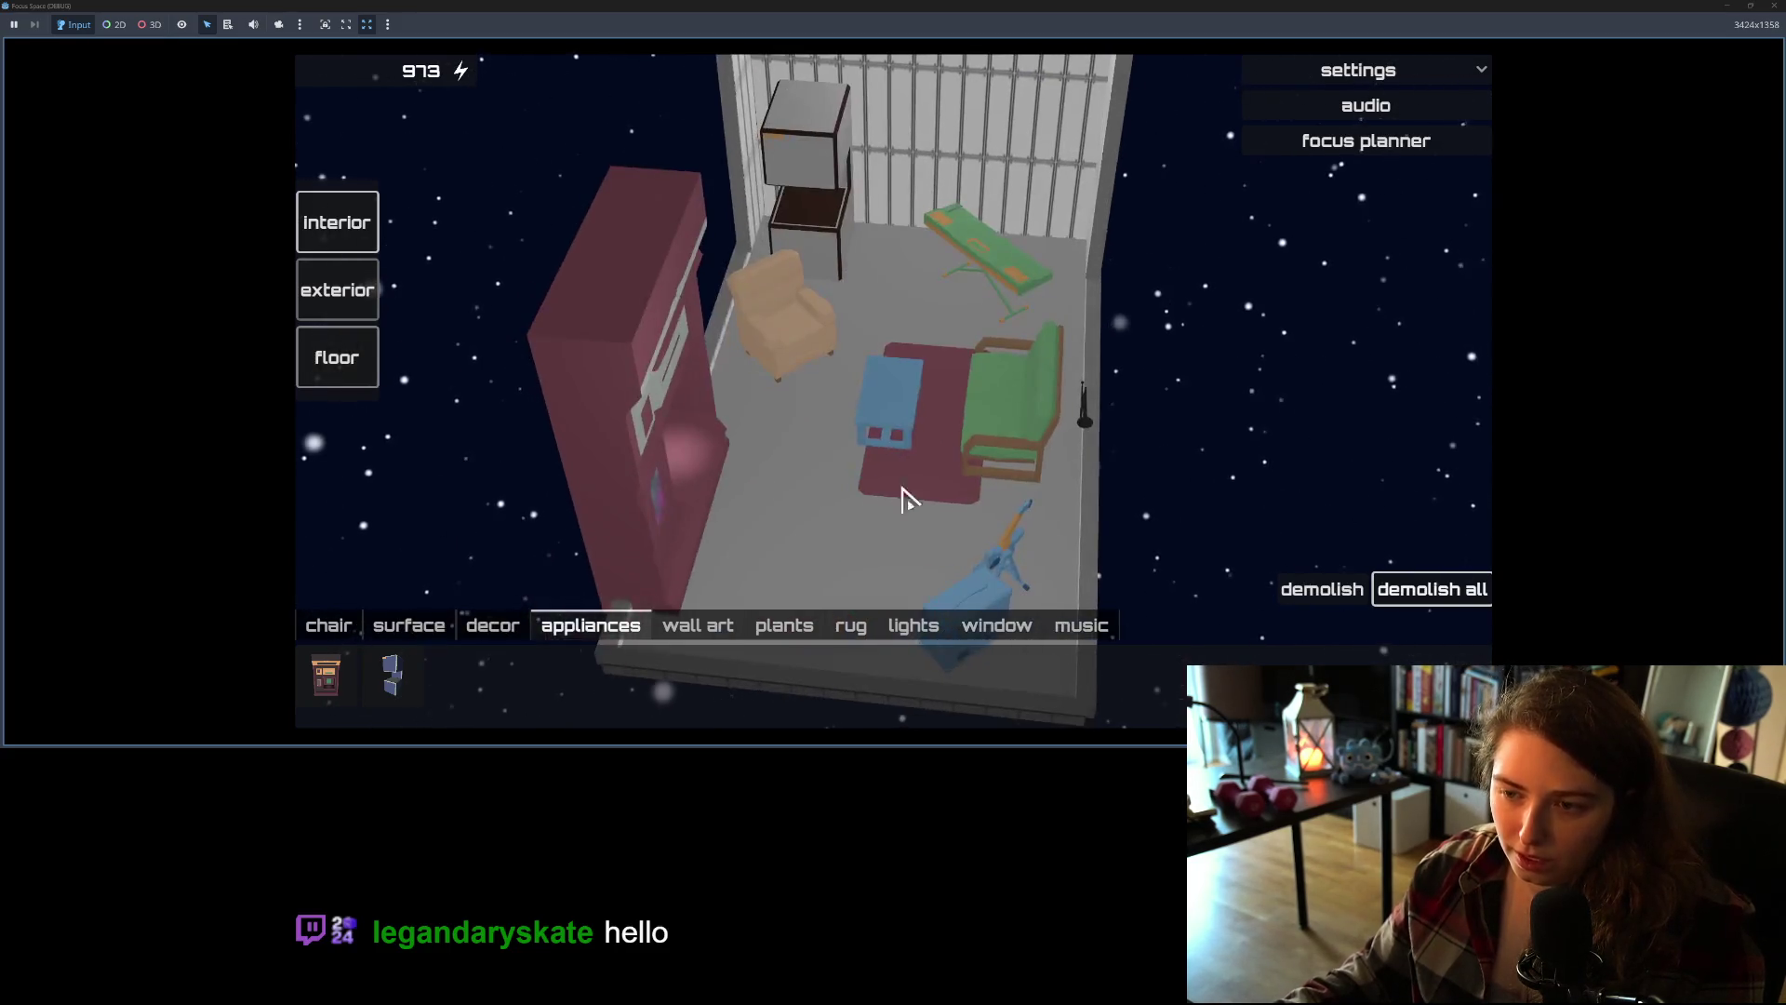
{"action": "left_click", "coordinate": [1380, 144]}
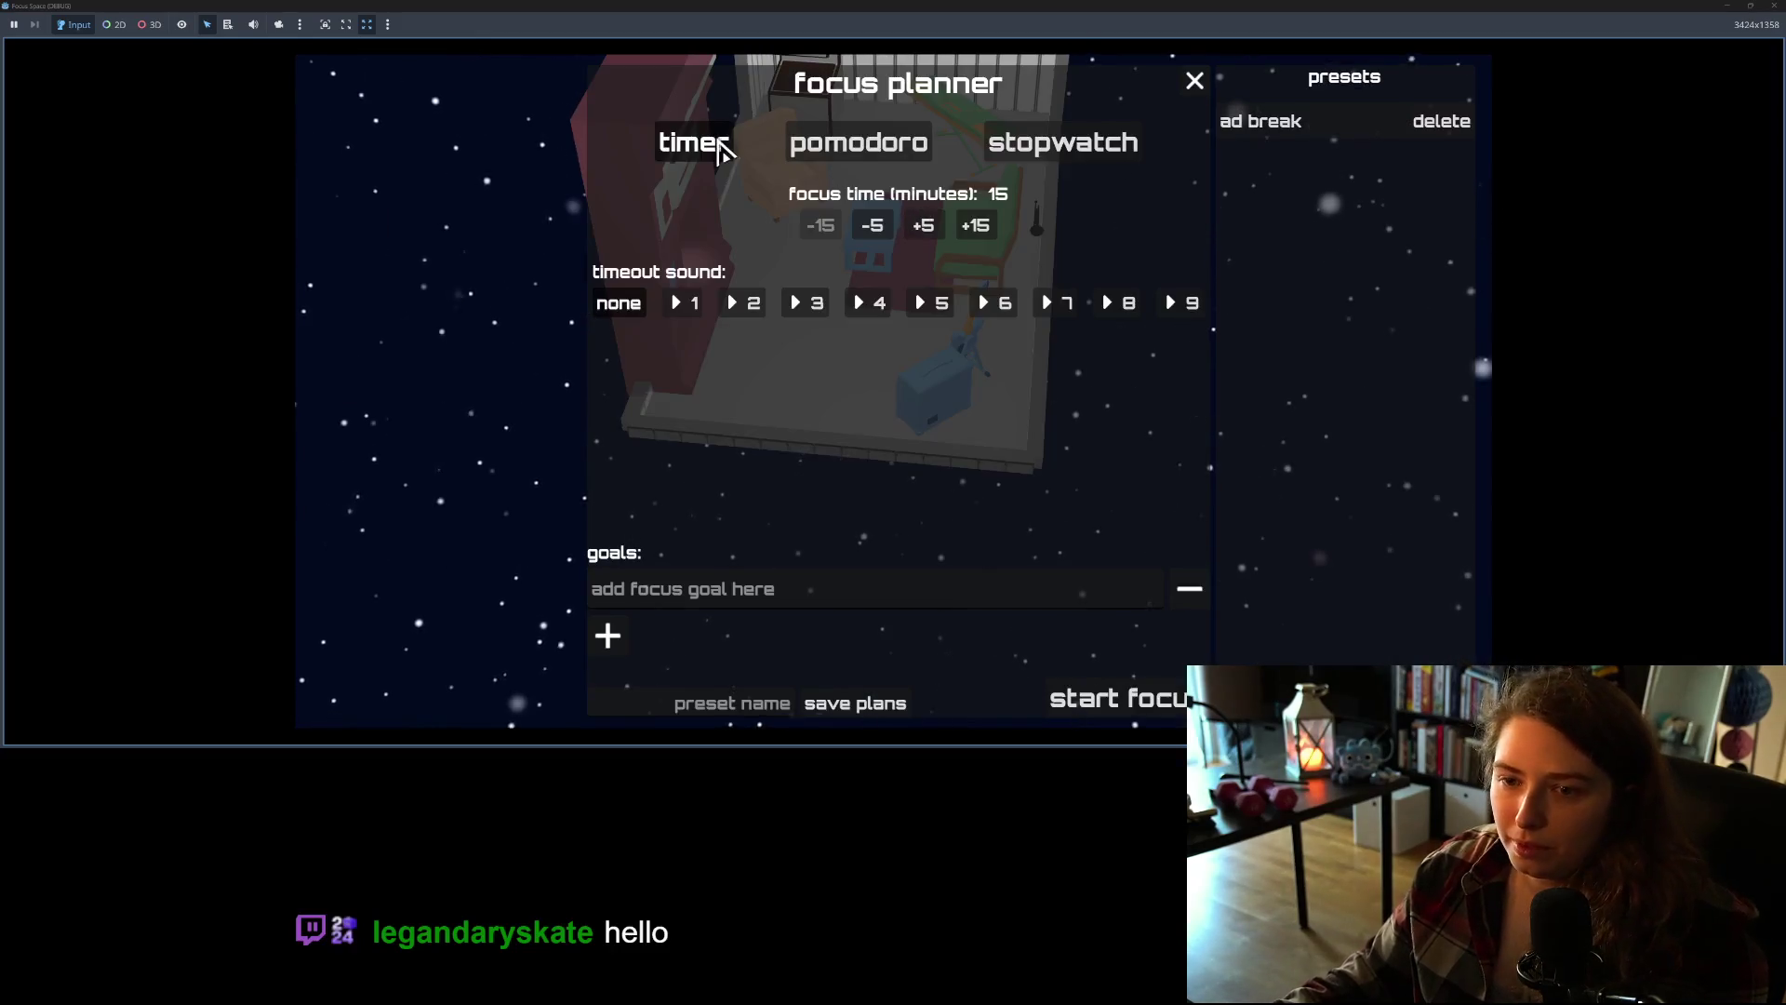
Step: Load the ad break preset, enter the goal 'brb ads', and start the 5-minute focus session
{"action": "left_click", "coordinate": [1261, 132]}
{"action": "left_click", "coordinate": [935, 590]}
{"action": "type", "text": "brb ads"}
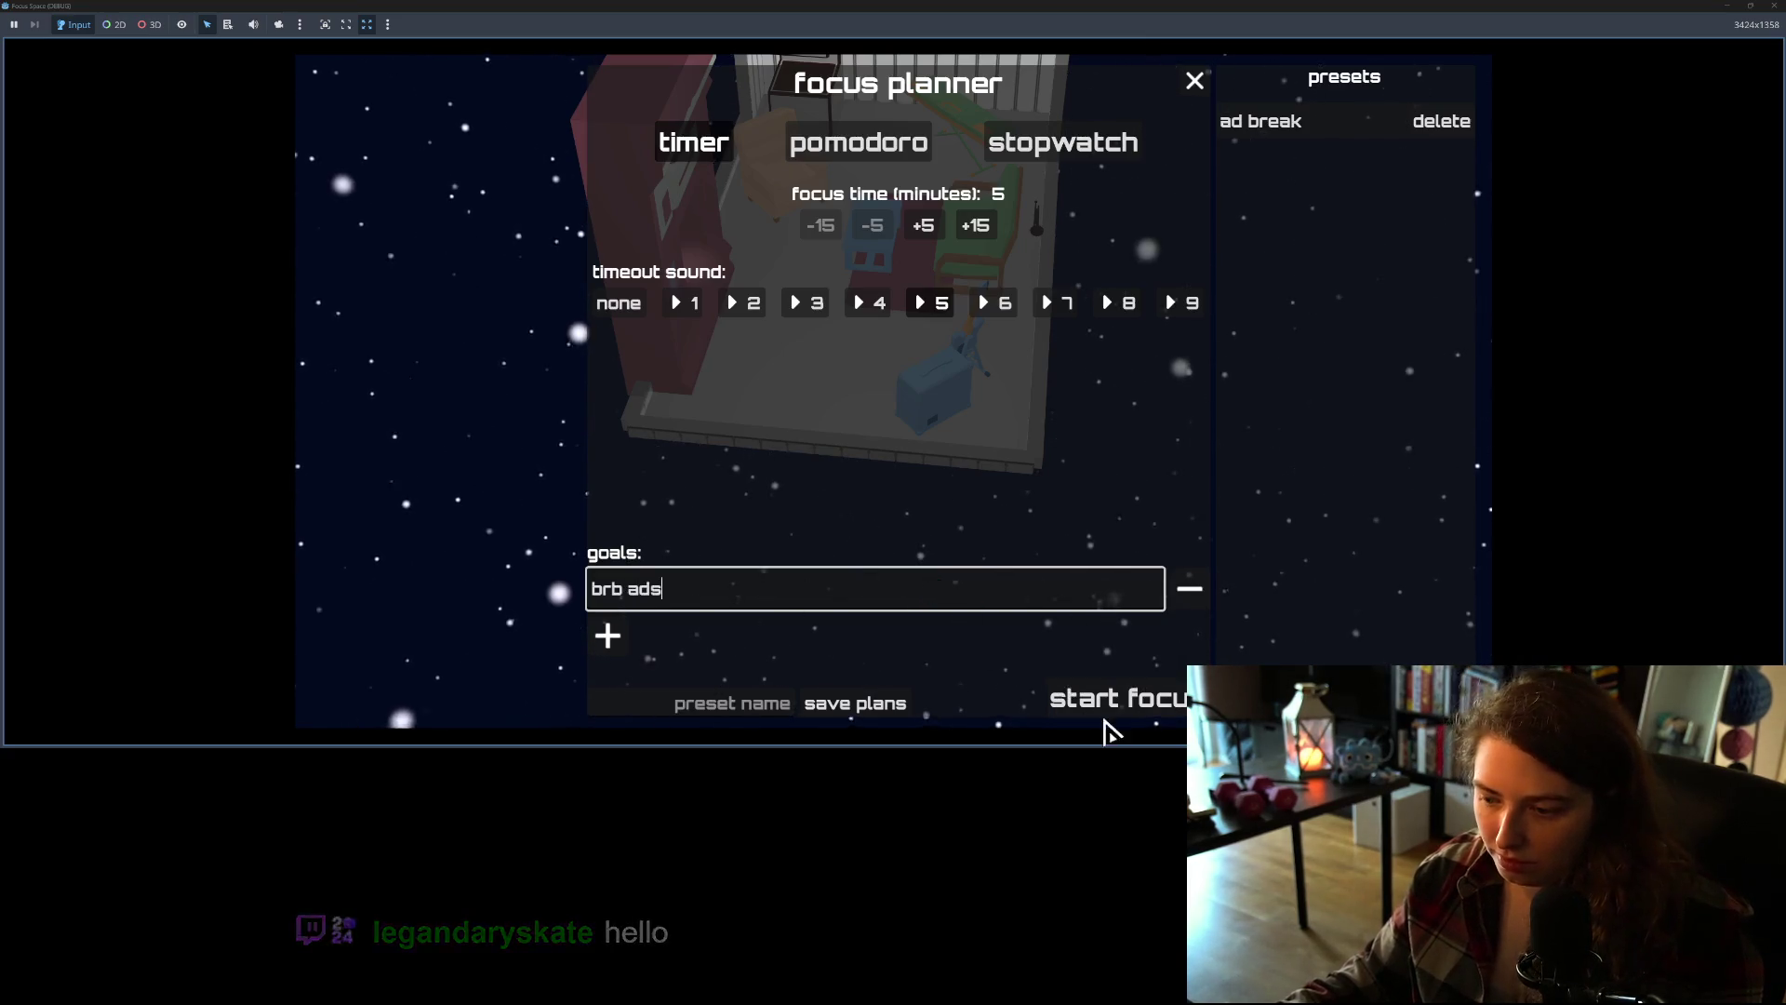
{"action": "left_click", "coordinate": [1102, 712]}
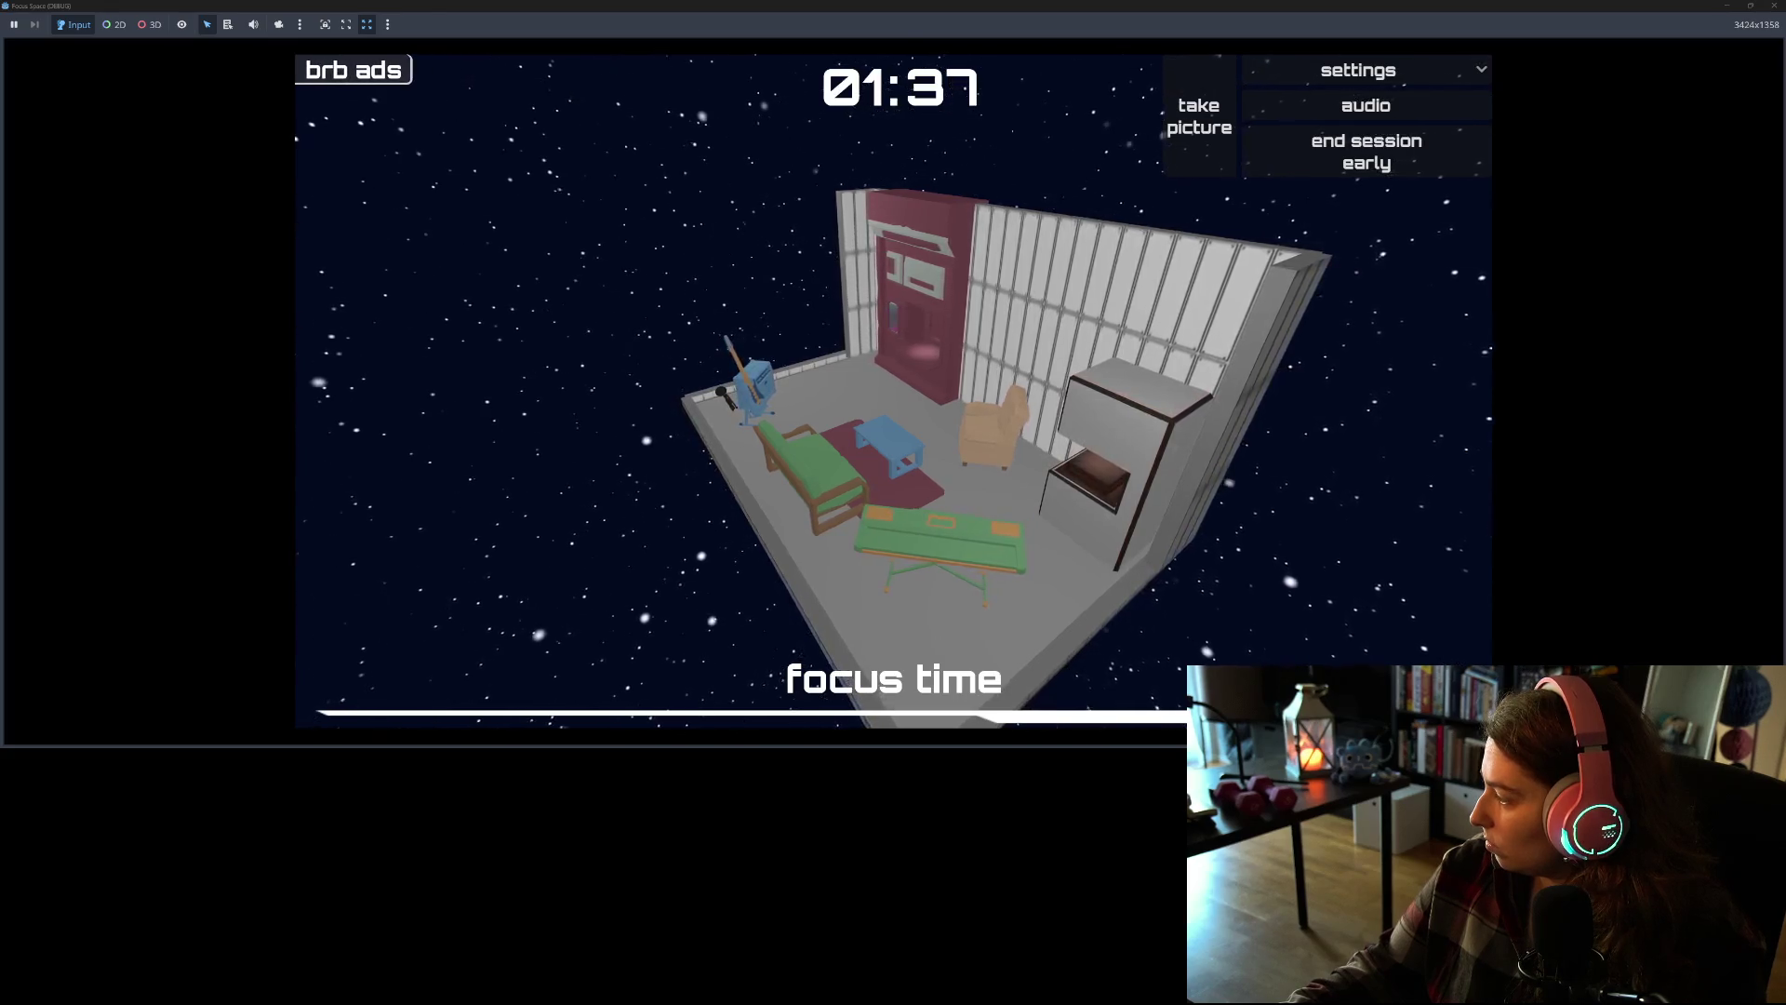
Step: Pair and connect the HECATE G5BT headset through Bluetooth & devices, then minimise Settings
{"action": "left_click_drag", "start_coordinate": [1120, 157], "coordinate": [1030, 140]}
{"action": "left_click", "coordinate": [814, 244]}
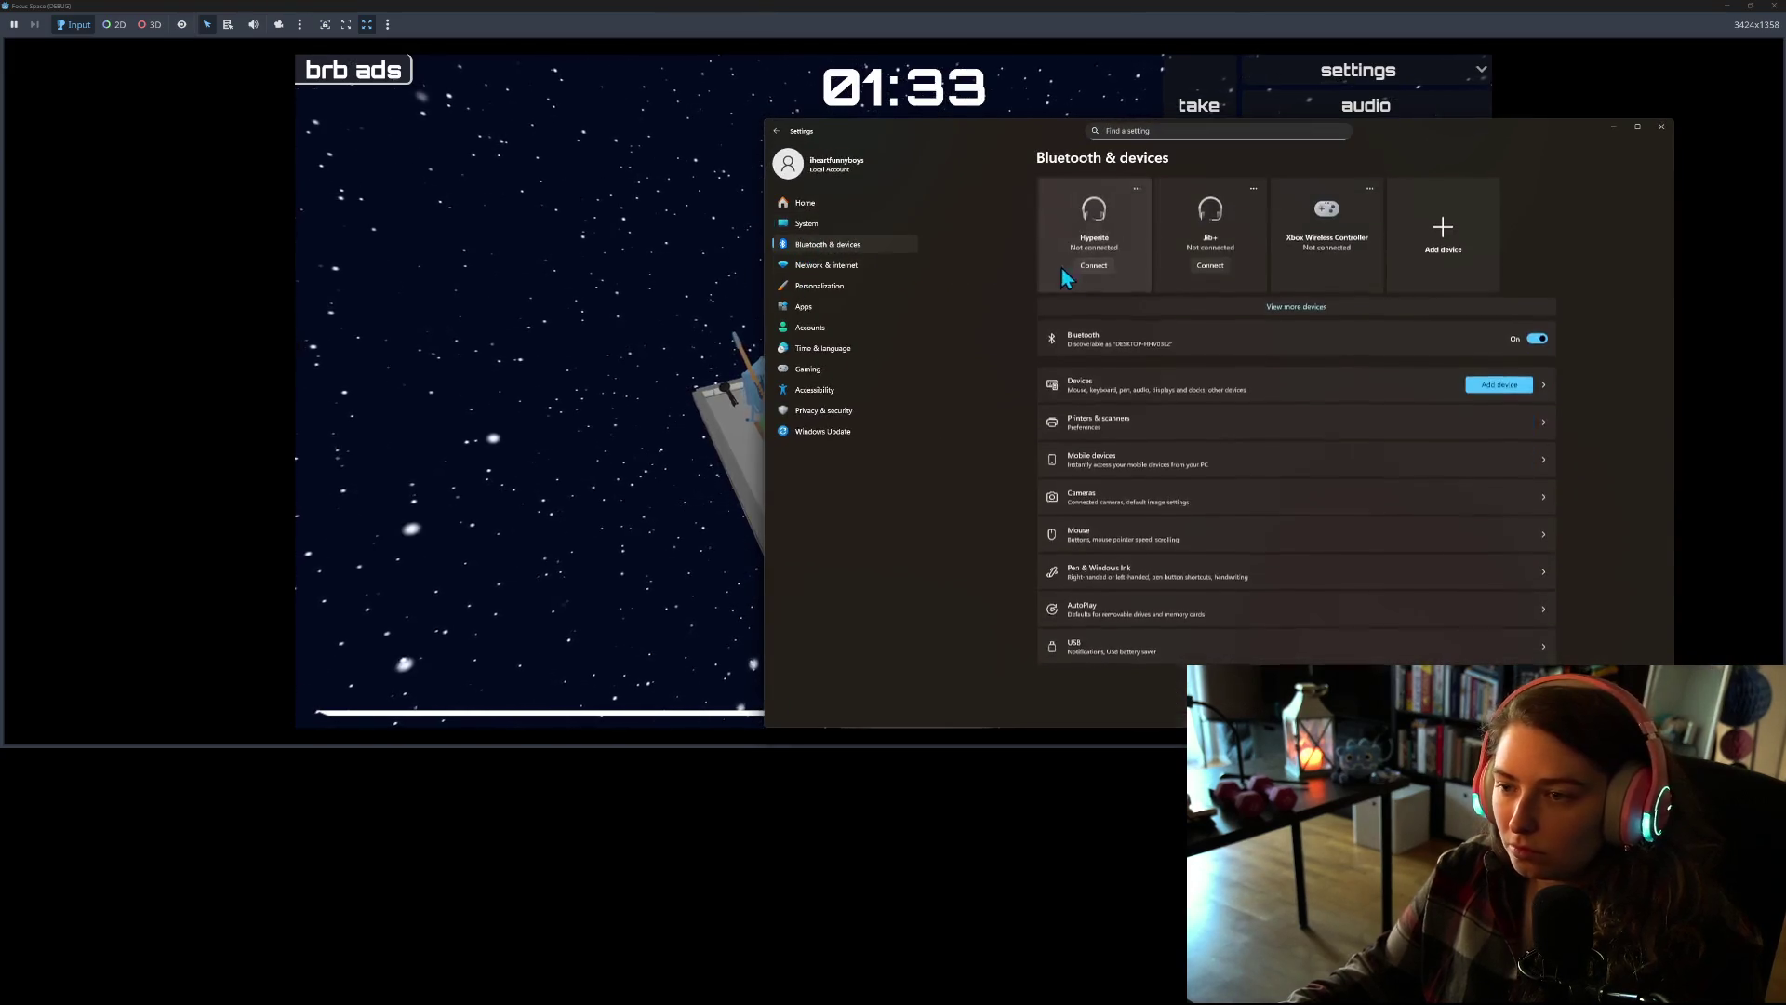
{"action": "left_click", "coordinate": [1437, 236]}
{"action": "left_click", "coordinate": [1243, 339]}
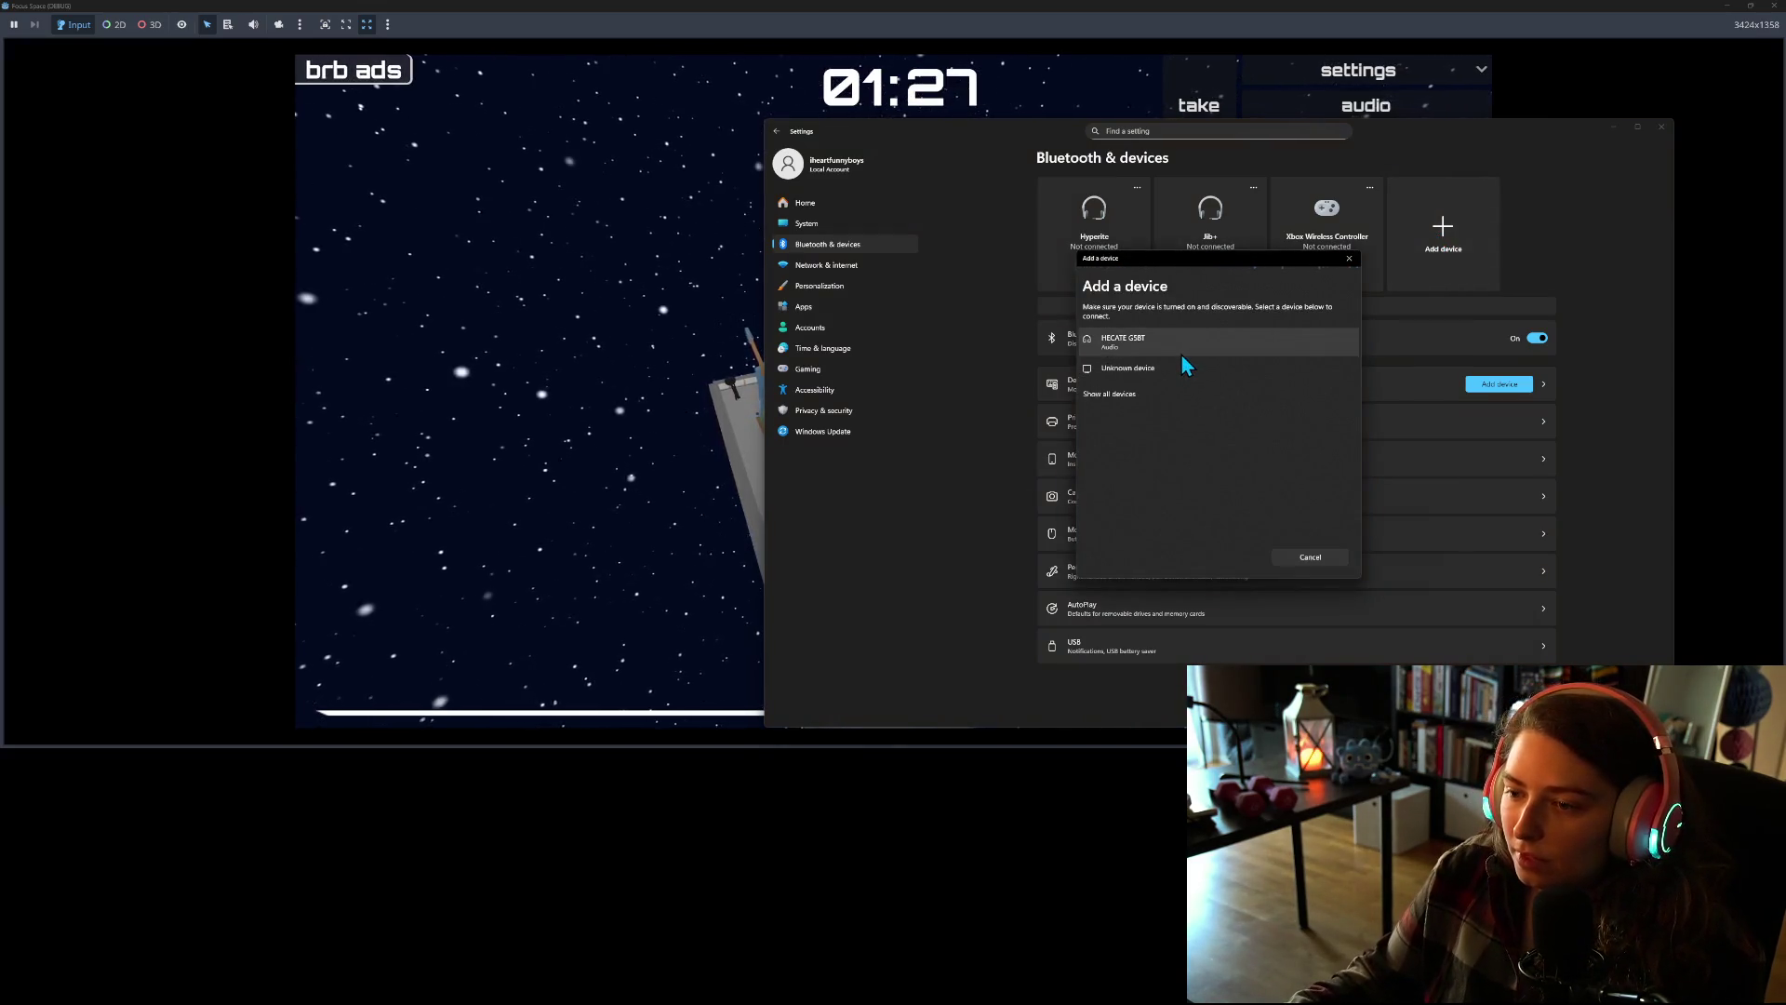
{"action": "left_click", "coordinate": [1180, 353]}
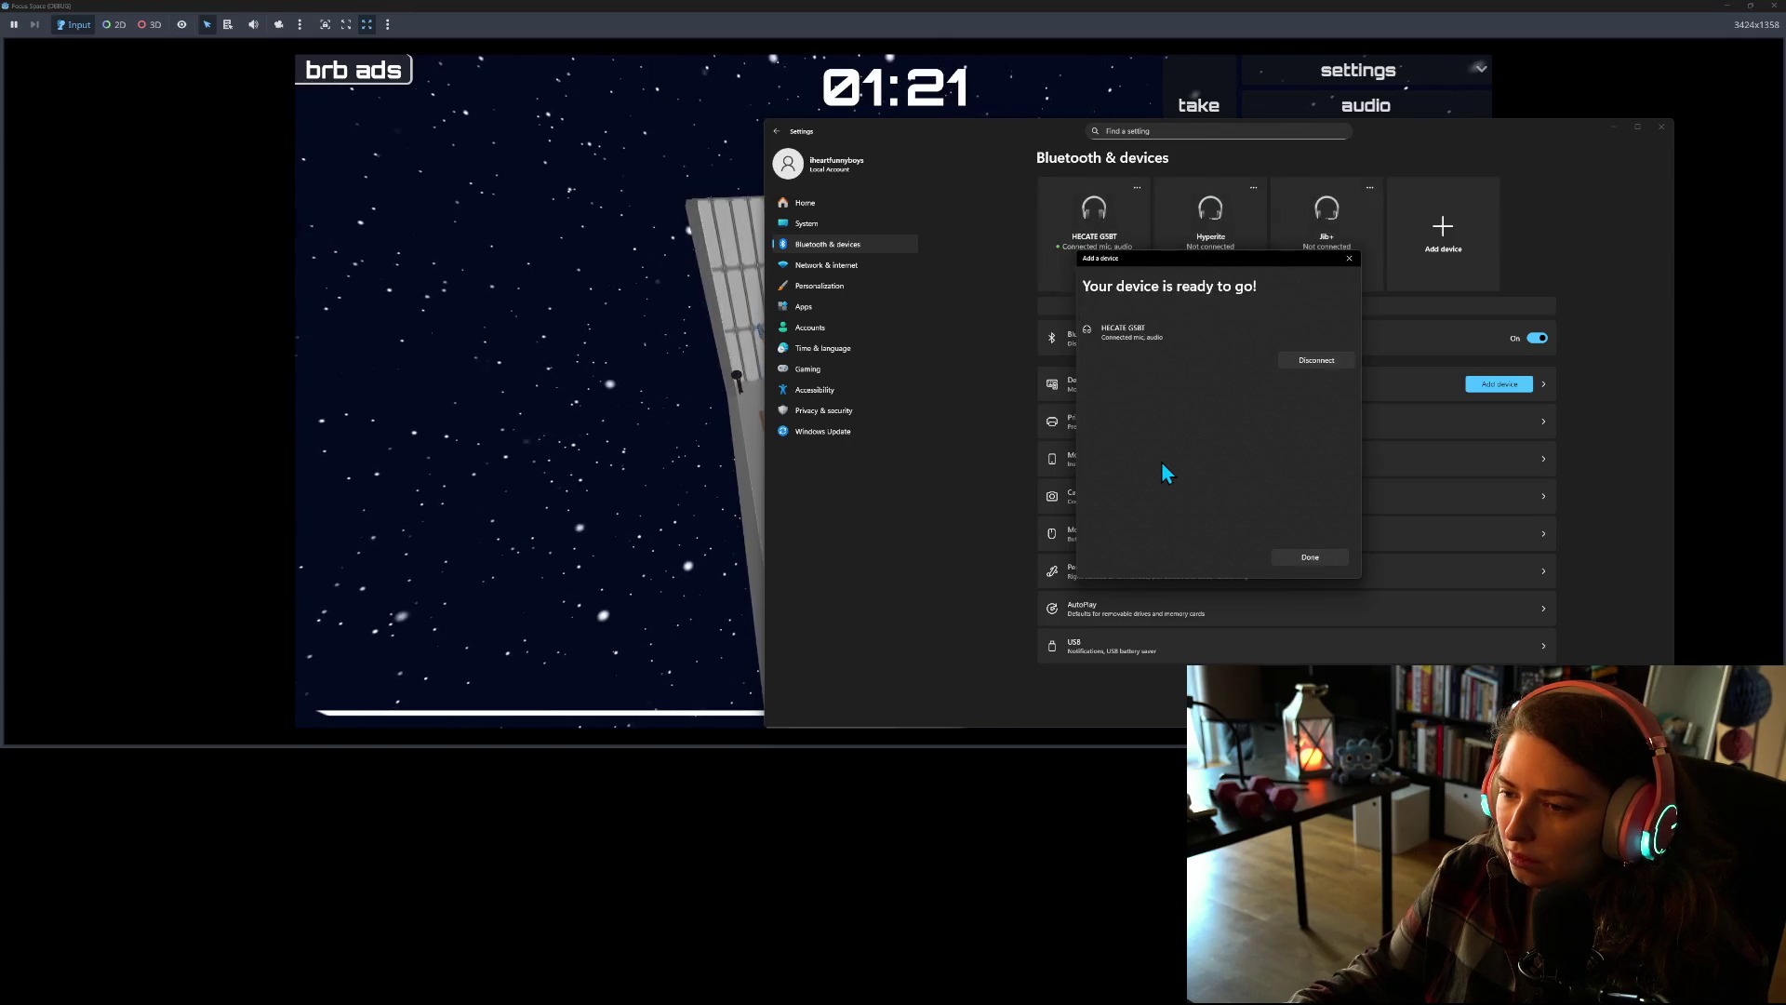
{"action": "left_click", "coordinate": [1348, 263]}
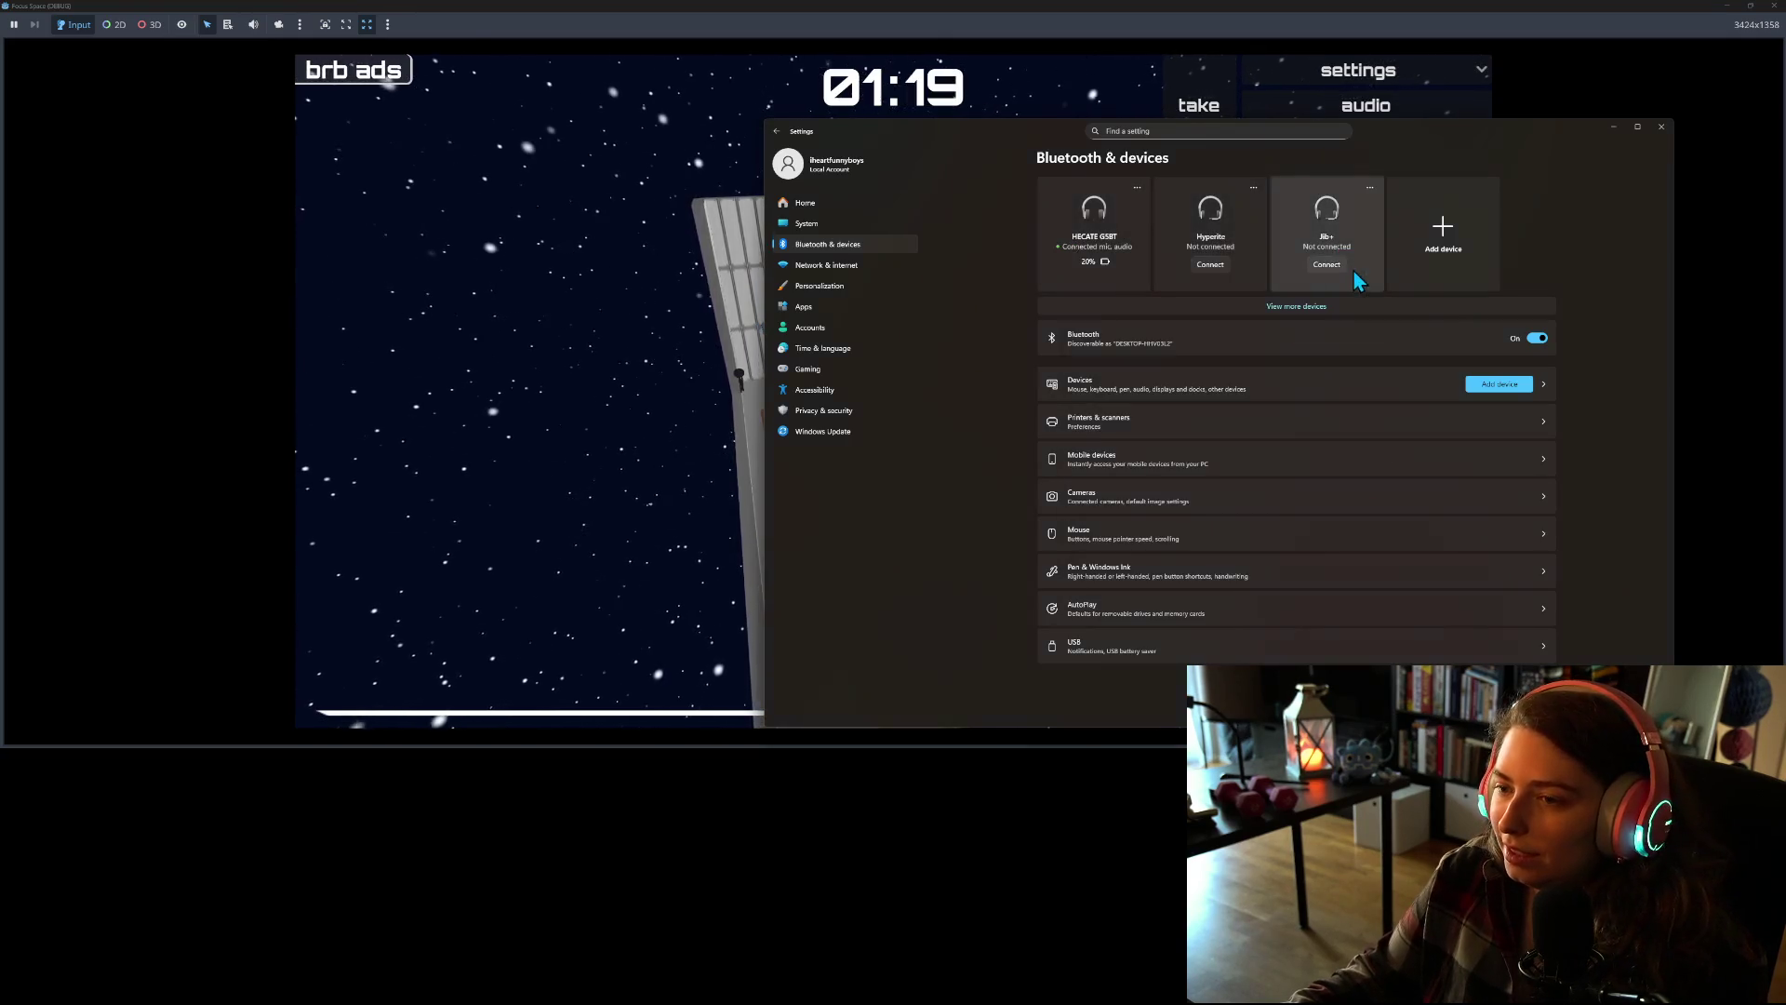
{"action": "left_click", "coordinate": [1613, 127]}
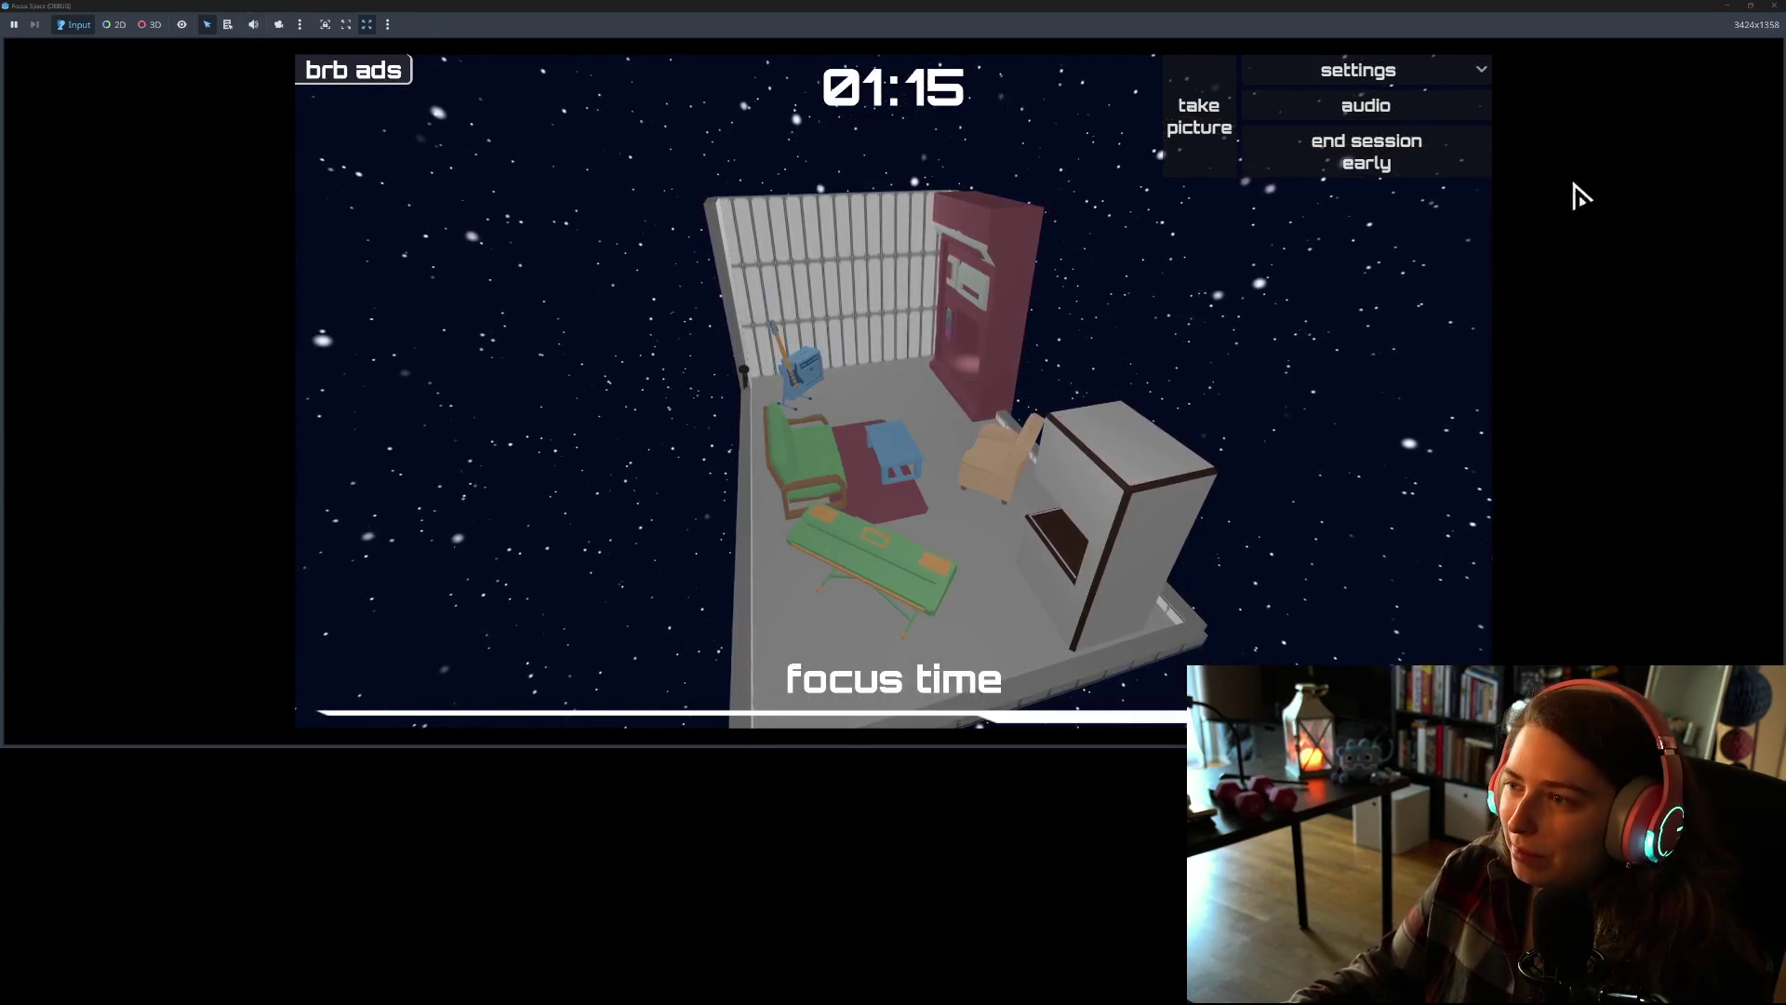
Step: End the focus session early, then play the music track at volume 2 and minimise Media Player
{"action": "left_click", "coordinate": [1395, 175]}
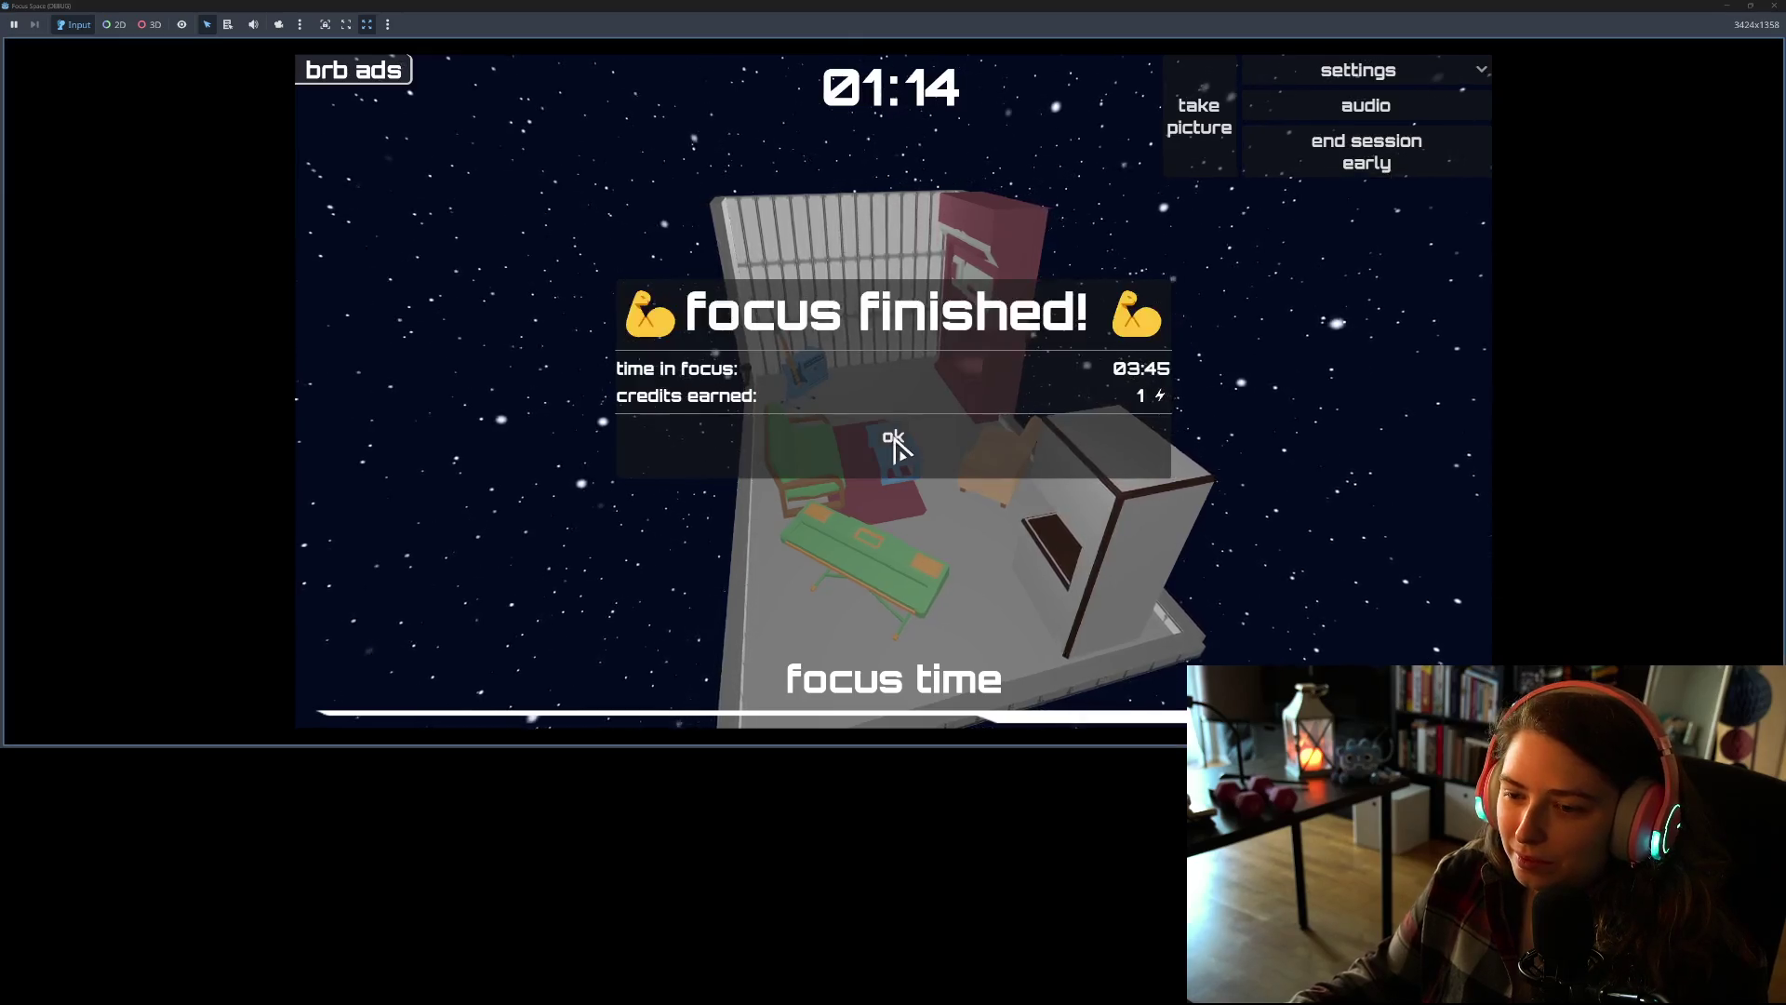
{"action": "left_click", "coordinate": [895, 444]}
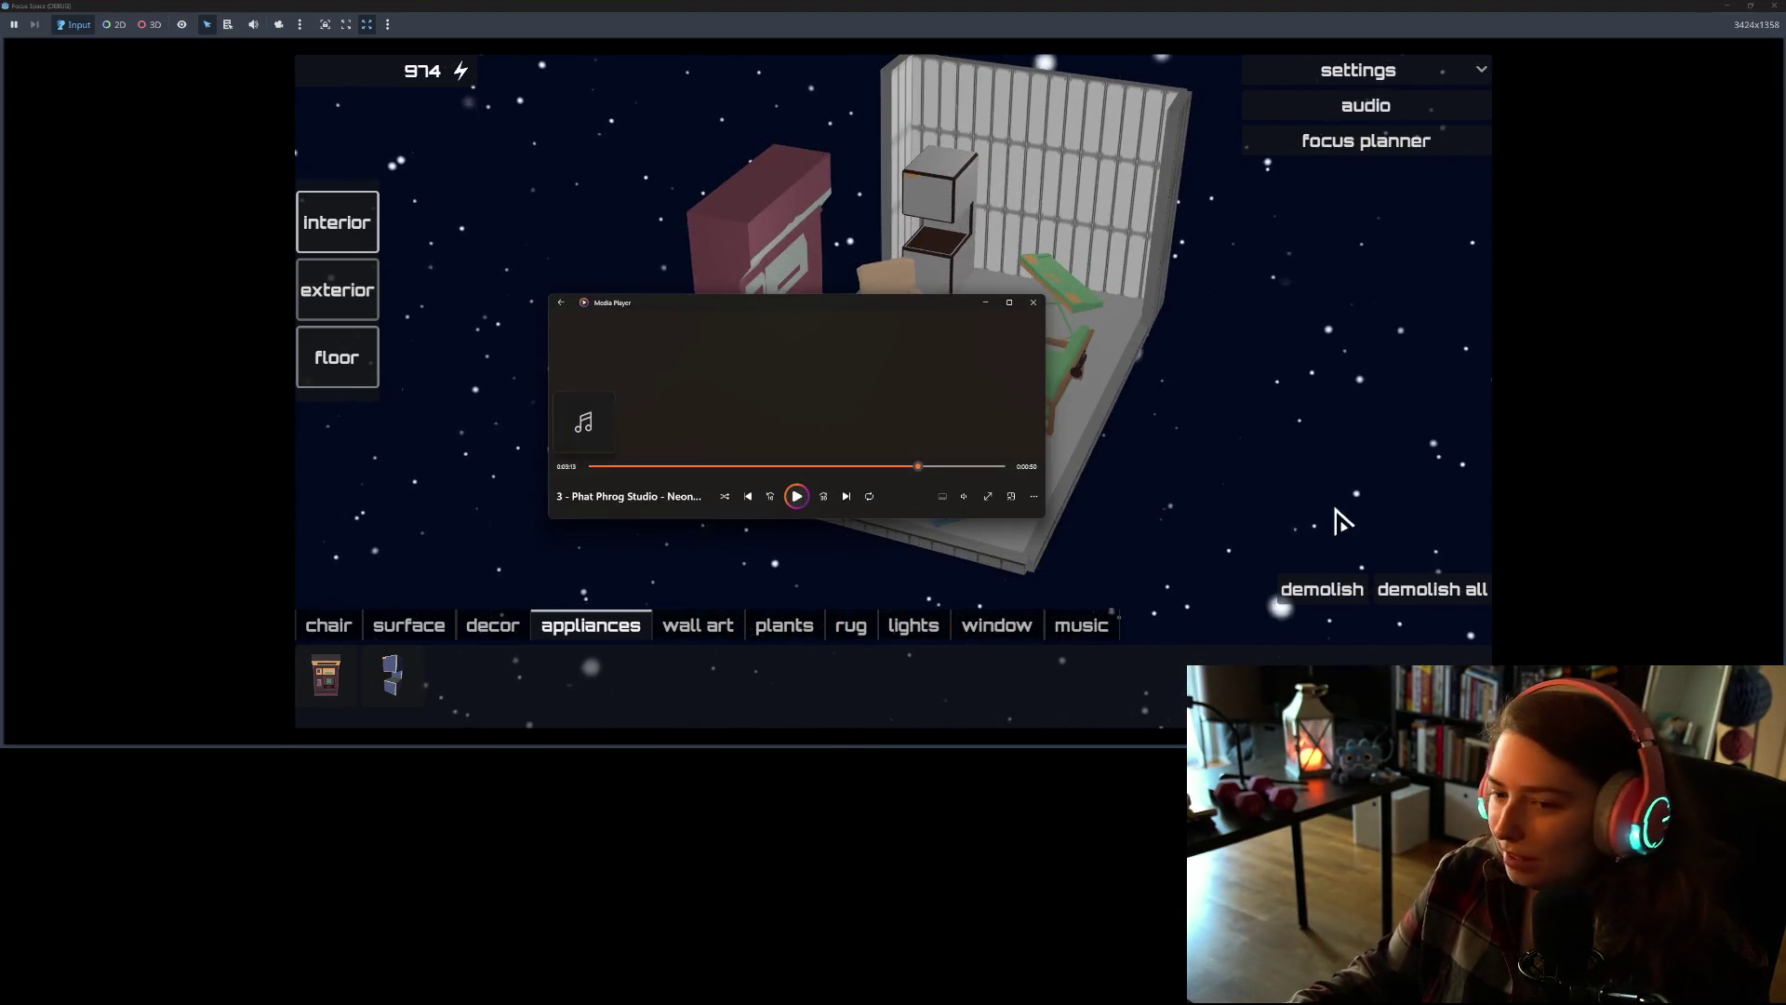
{"action": "left_click", "coordinate": [802, 504]}
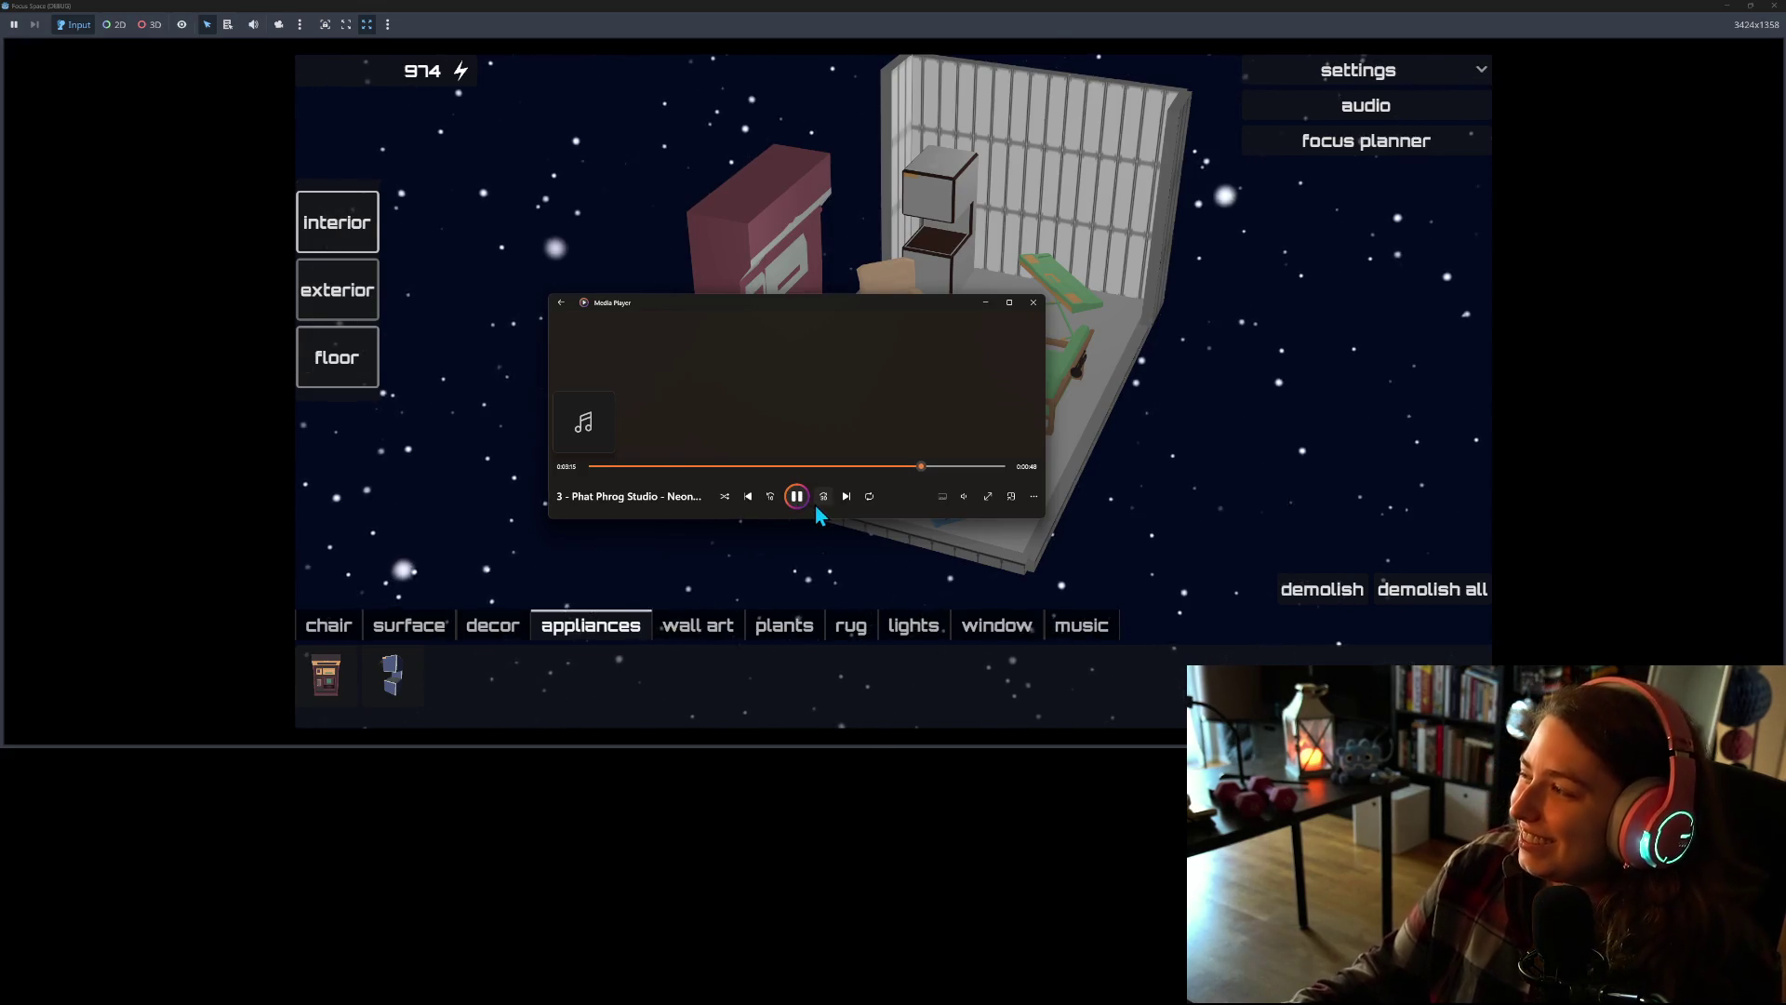
{"action": "left_click", "coordinate": [964, 495]}
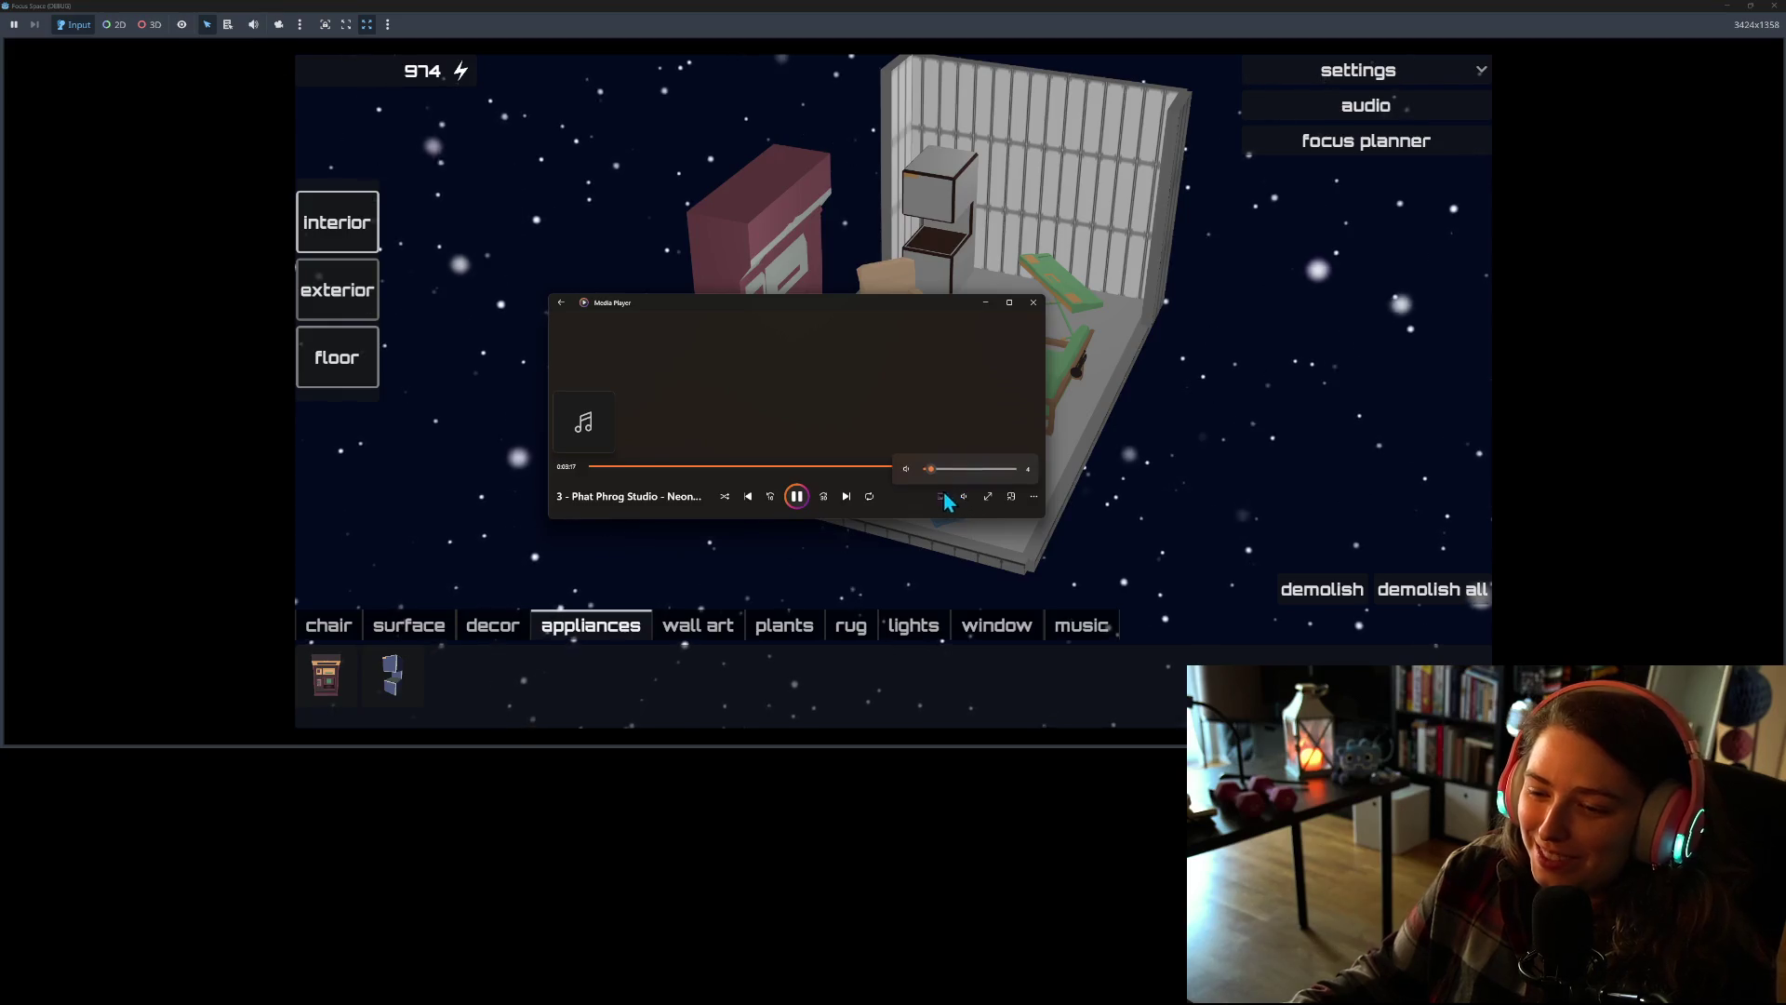
{"action": "left_click", "coordinate": [928, 469]}
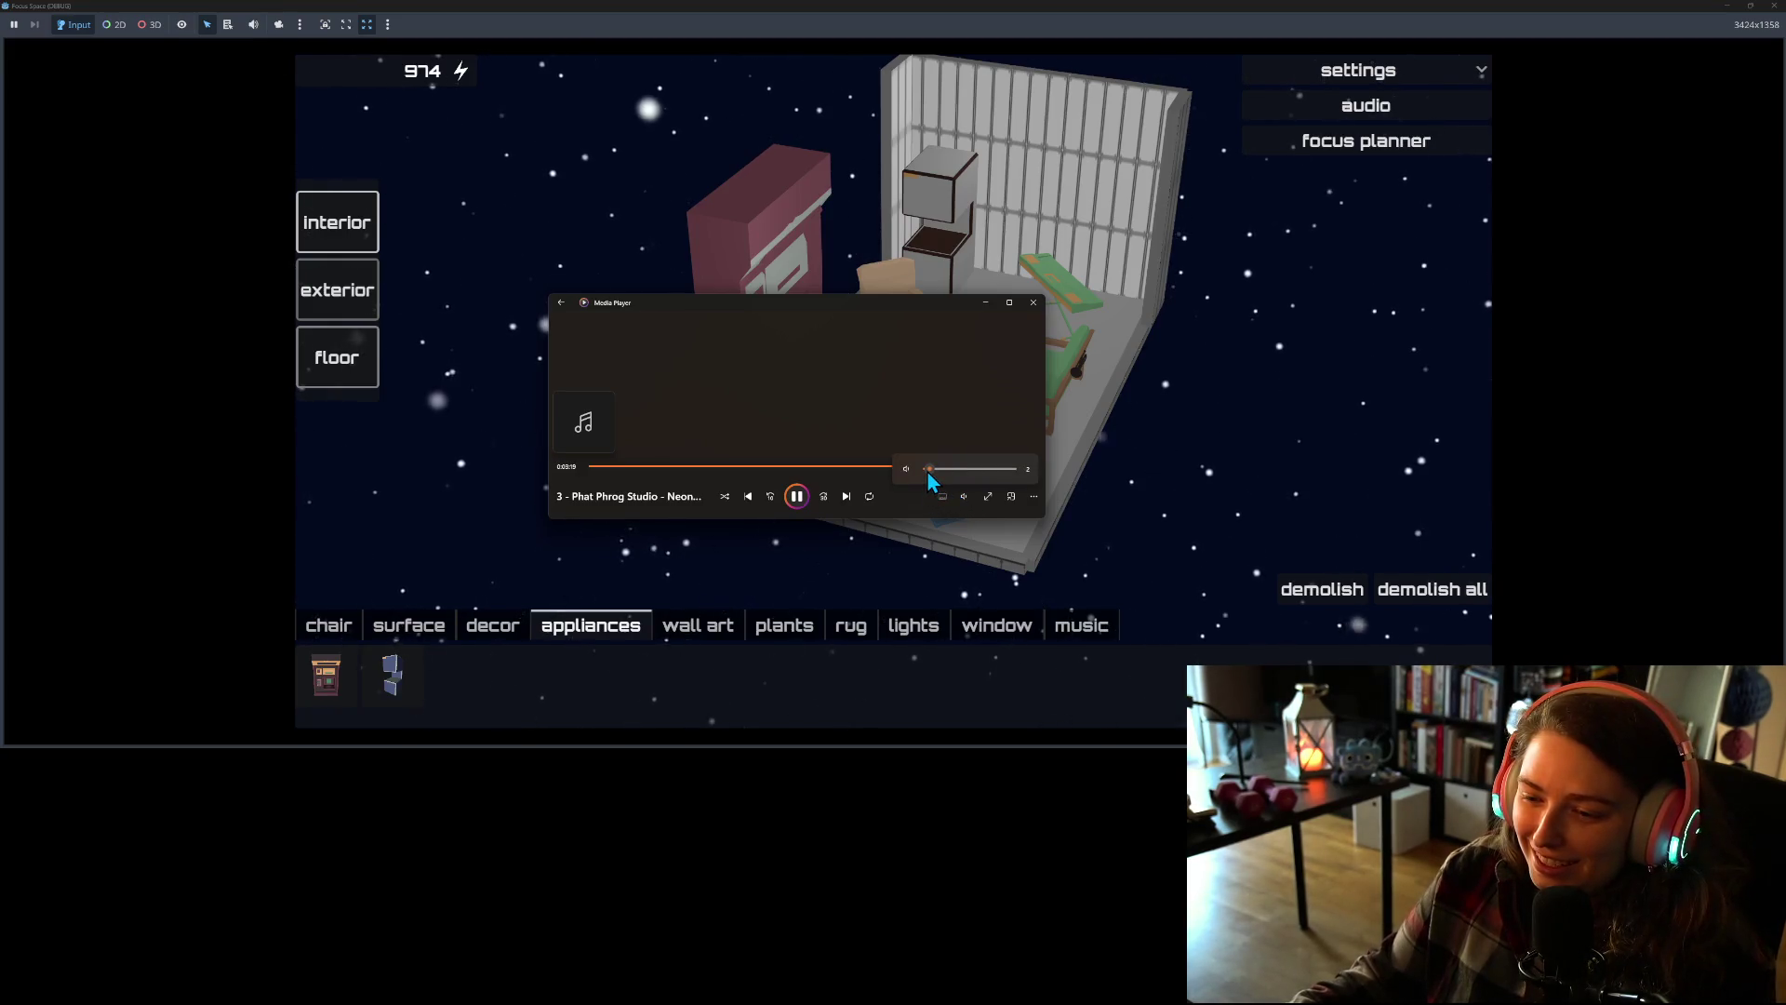
{"action": "left_click", "coordinate": [986, 302]}
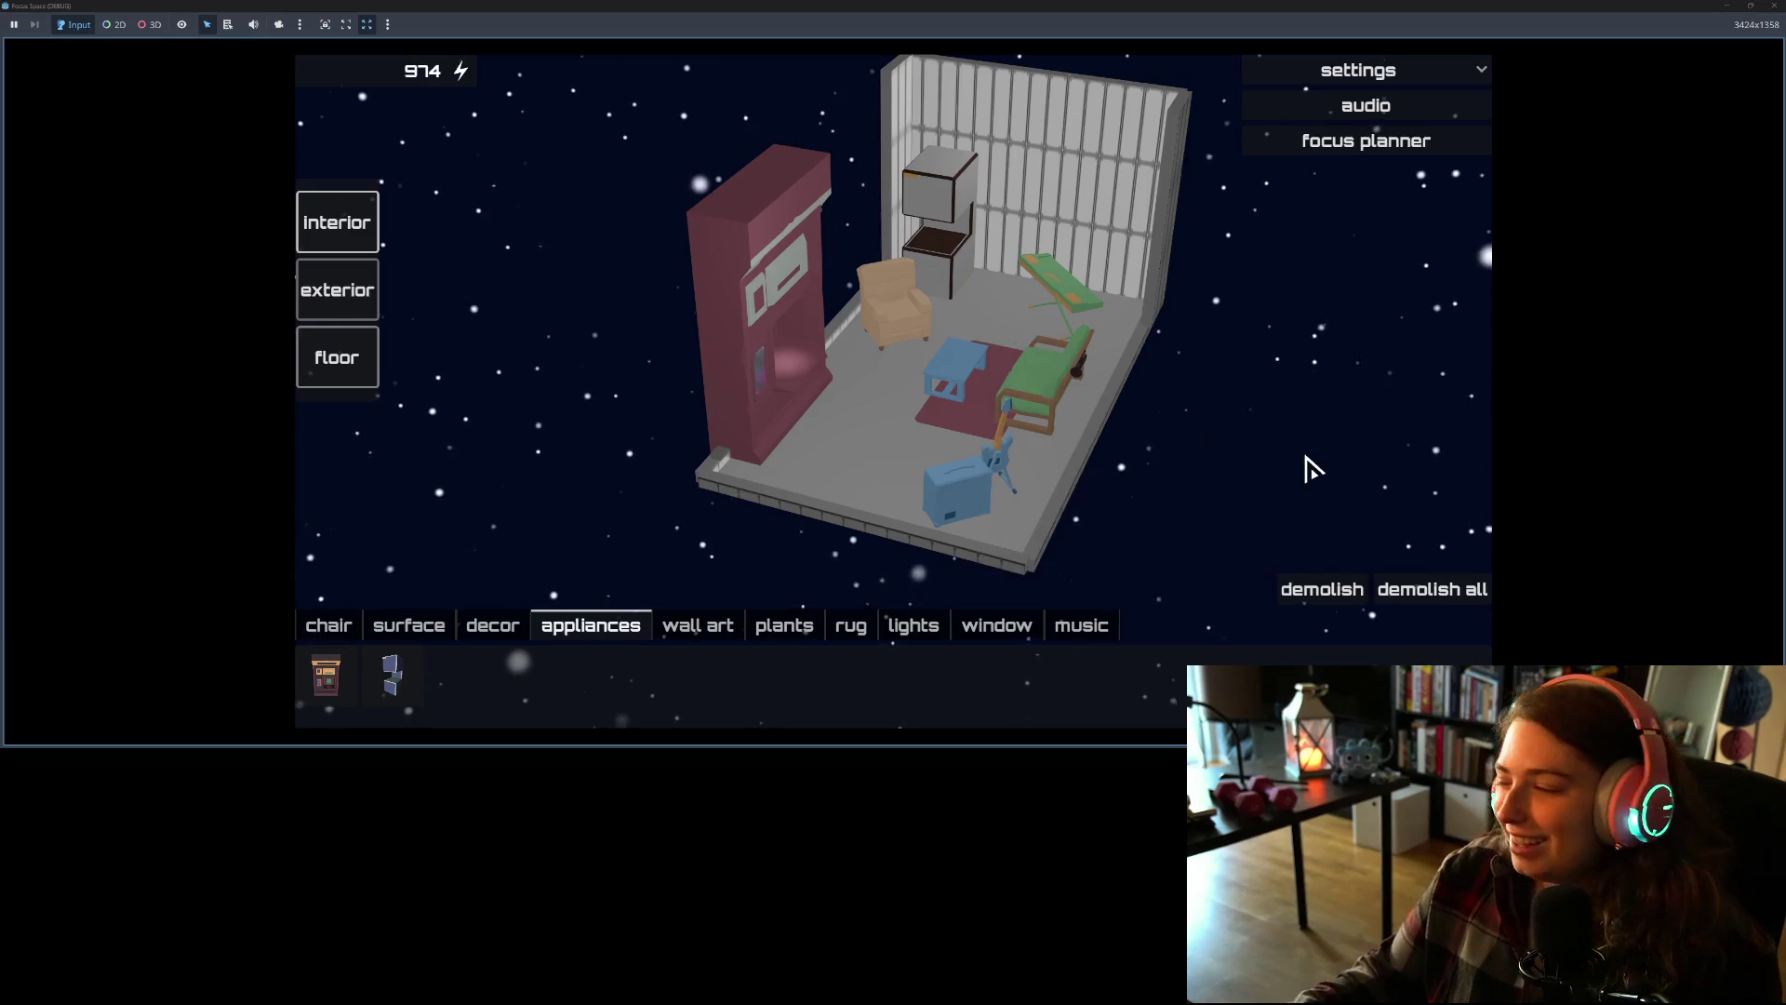